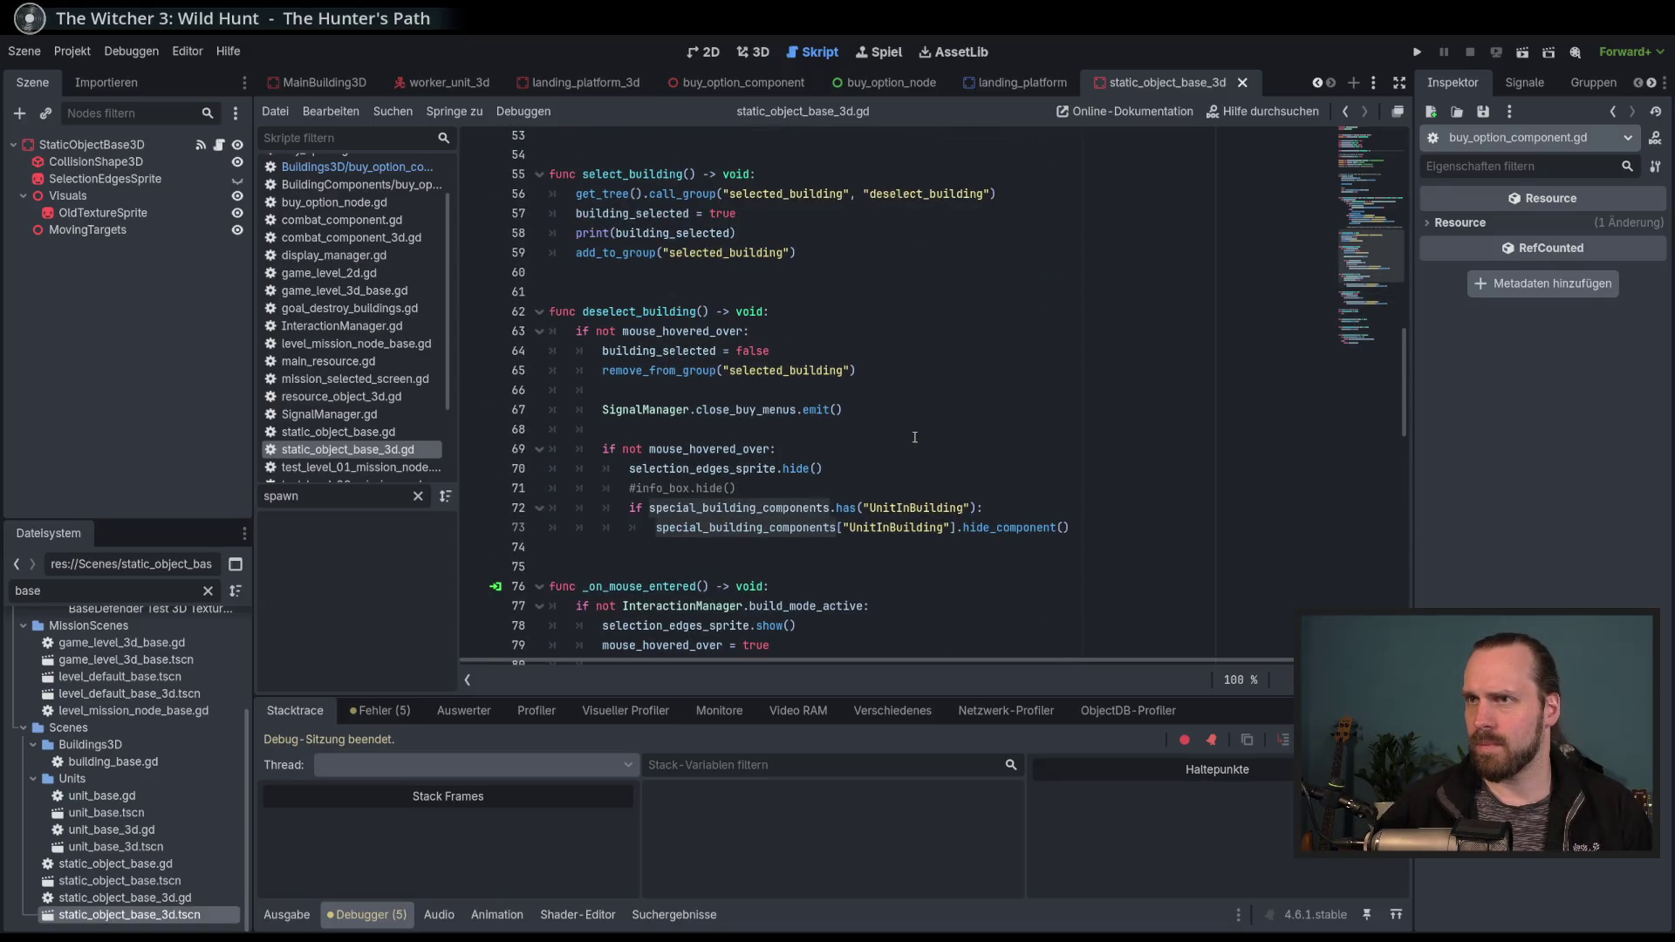
Review the UnitInBuilding hide_component call and the select_building function.
{"action": "left_click", "coordinate": [919, 528]}
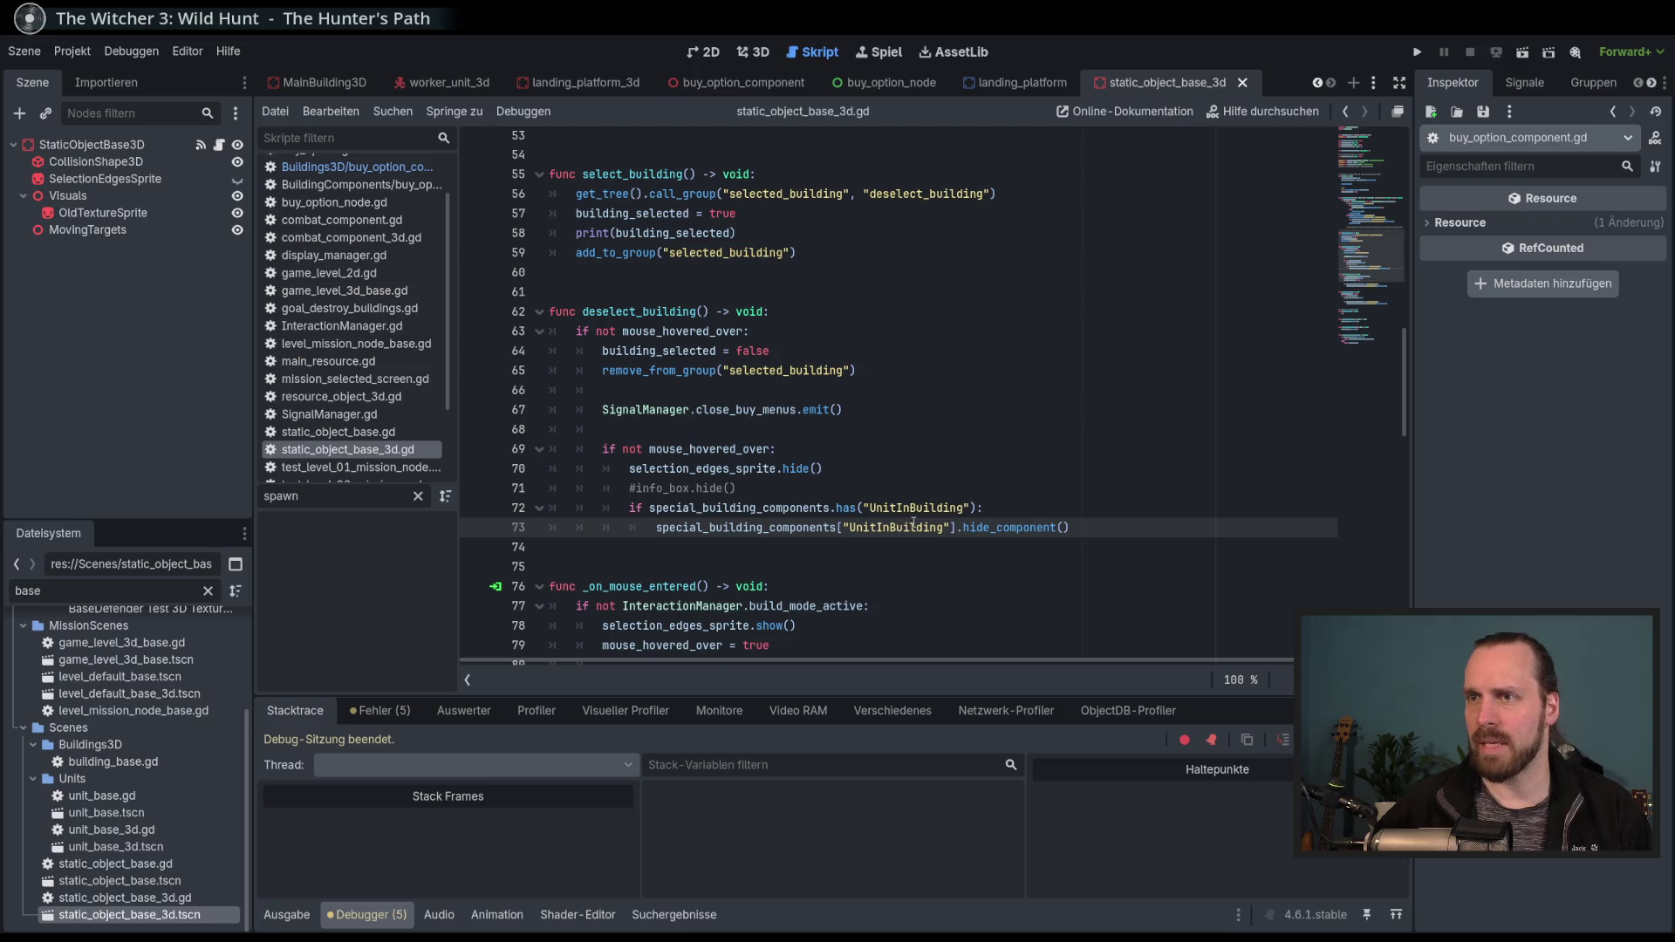
{"action": "double_click", "coordinate": [925, 509]}
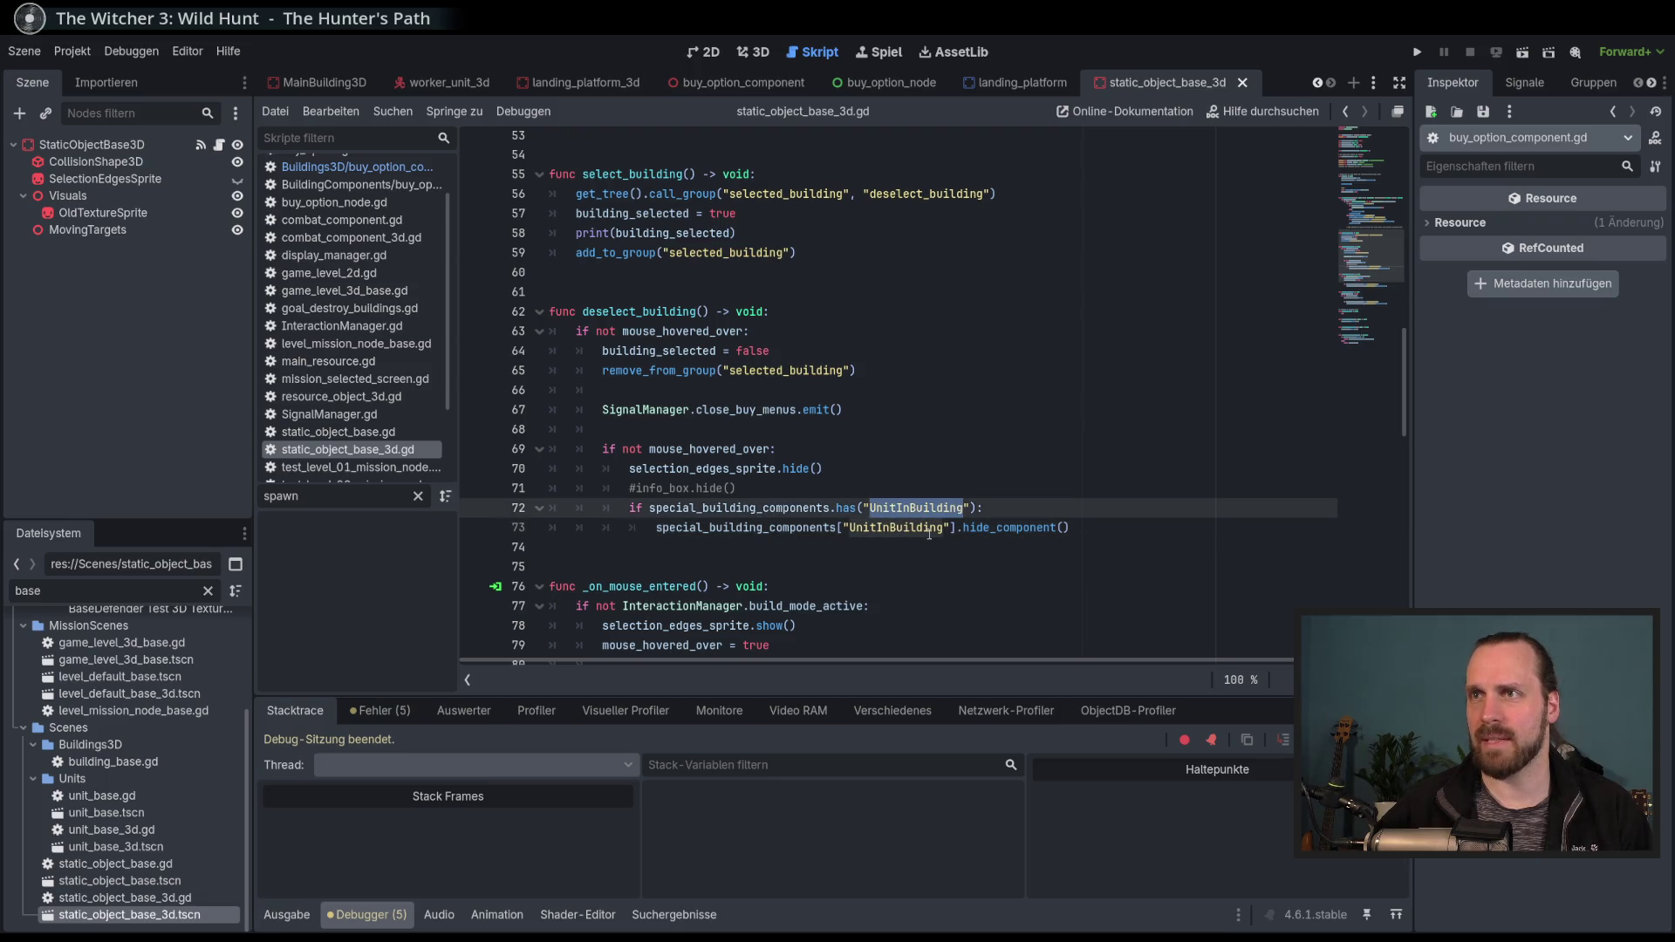
{"action": "double_click", "coordinate": [1054, 527]}
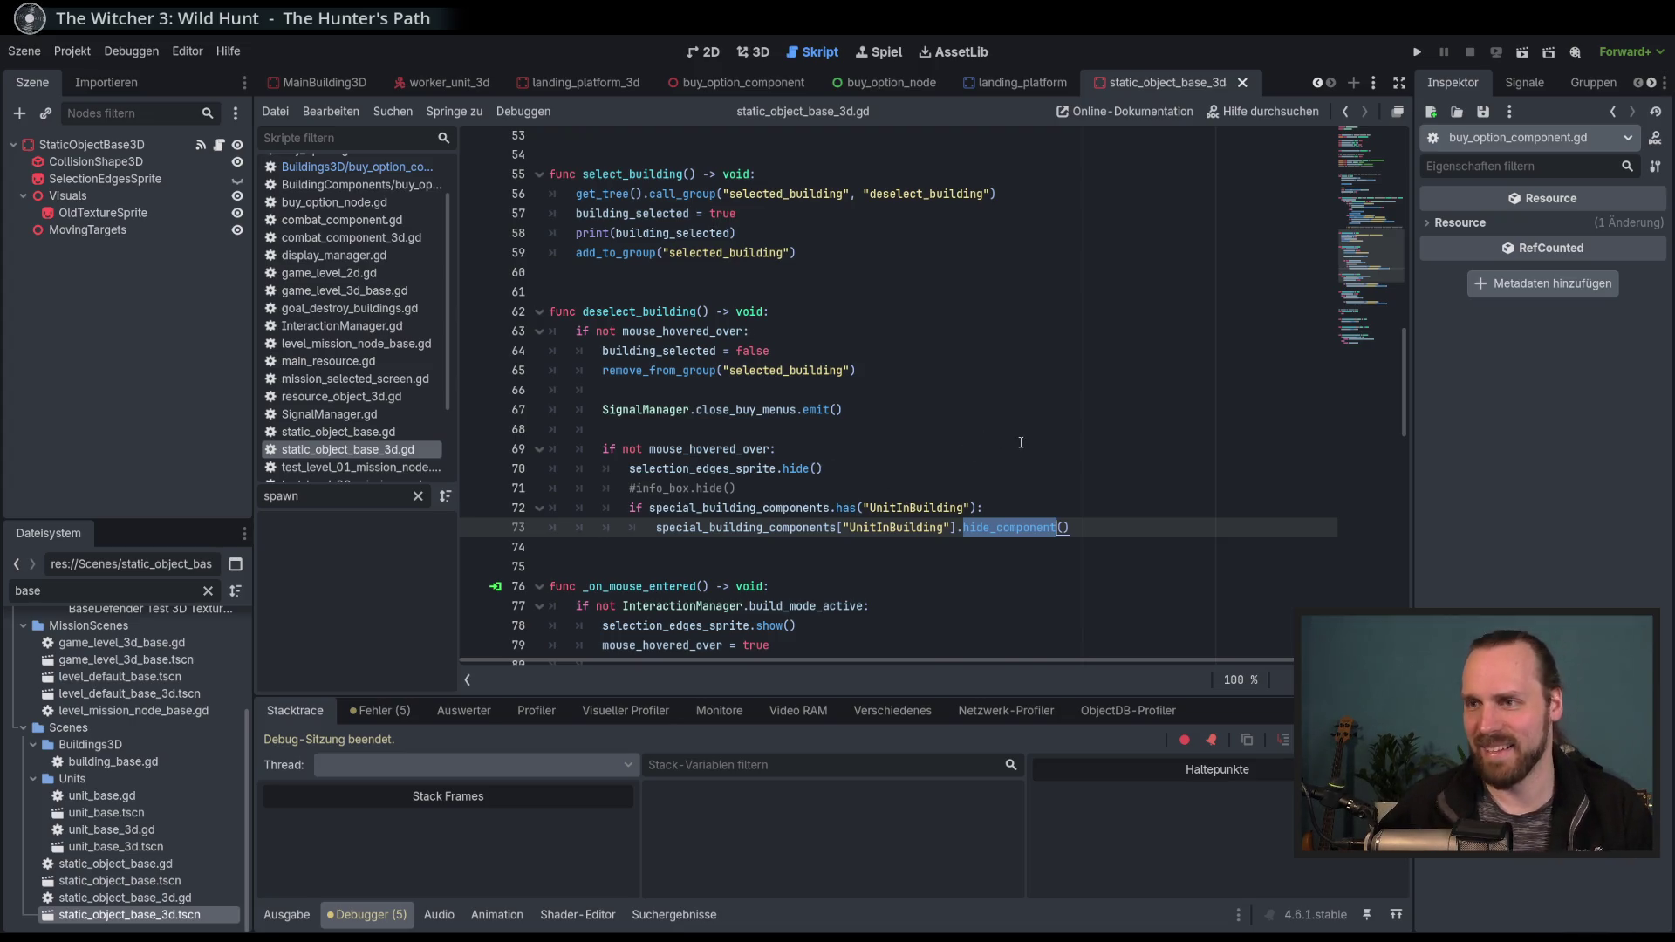
{"action": "scroll", "coordinate": [1021, 442], "scroll_direction": "down", "scroll_amount": 5}
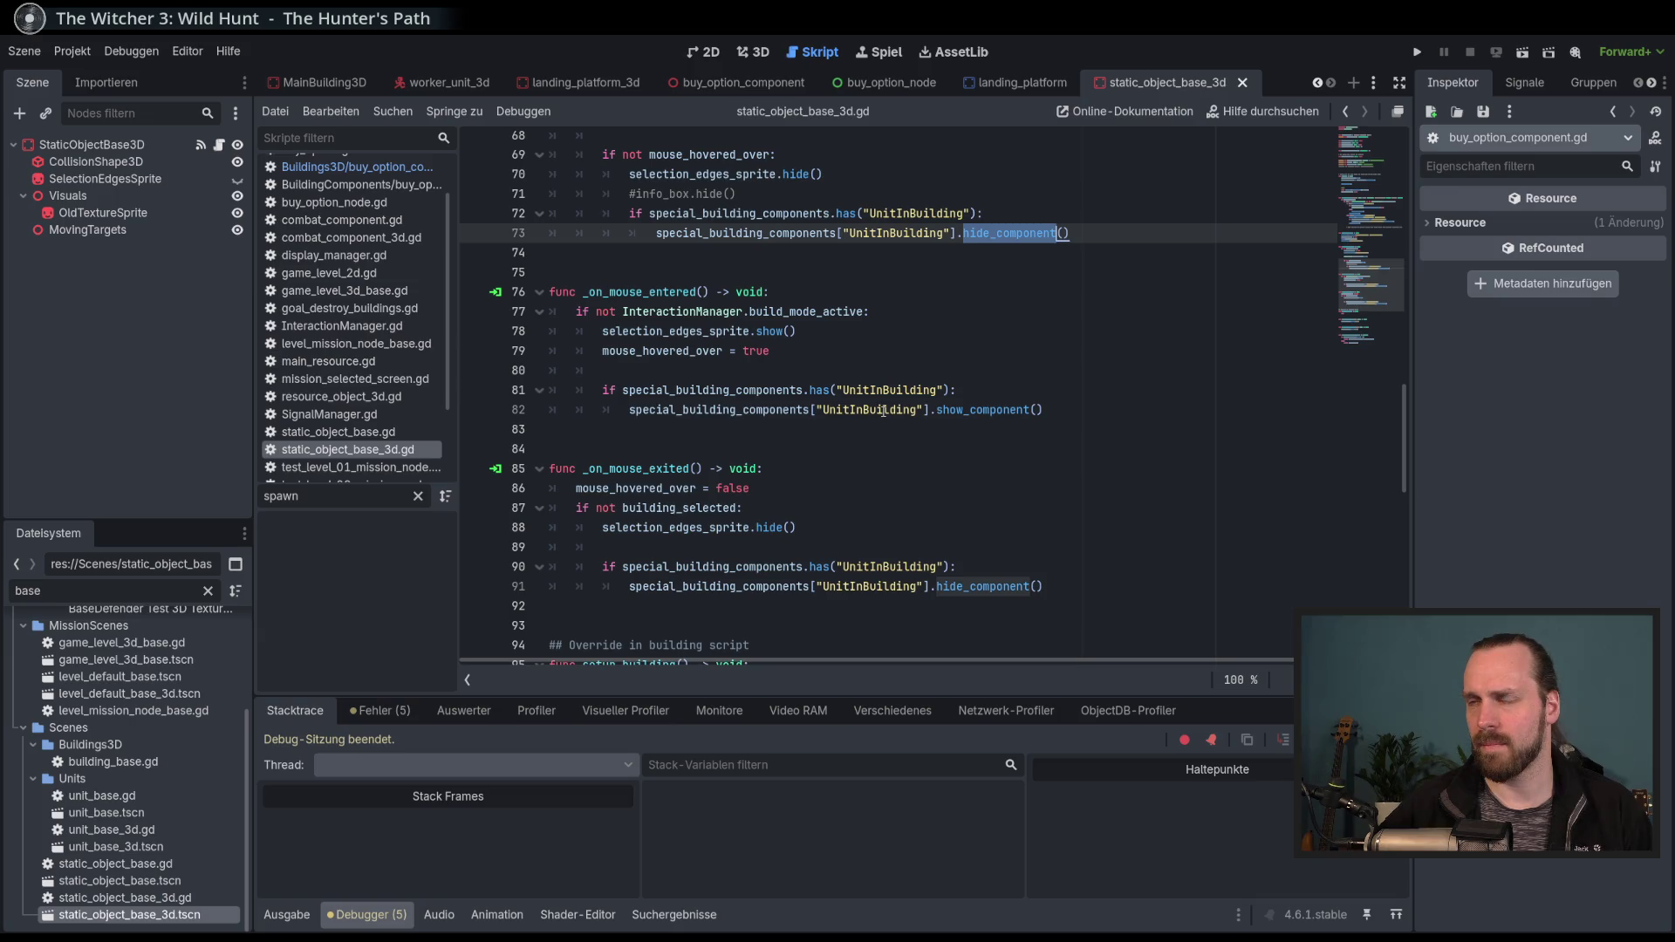
{"action": "scroll", "coordinate": [899, 412], "scroll_direction": "up", "scroll_amount": 6}
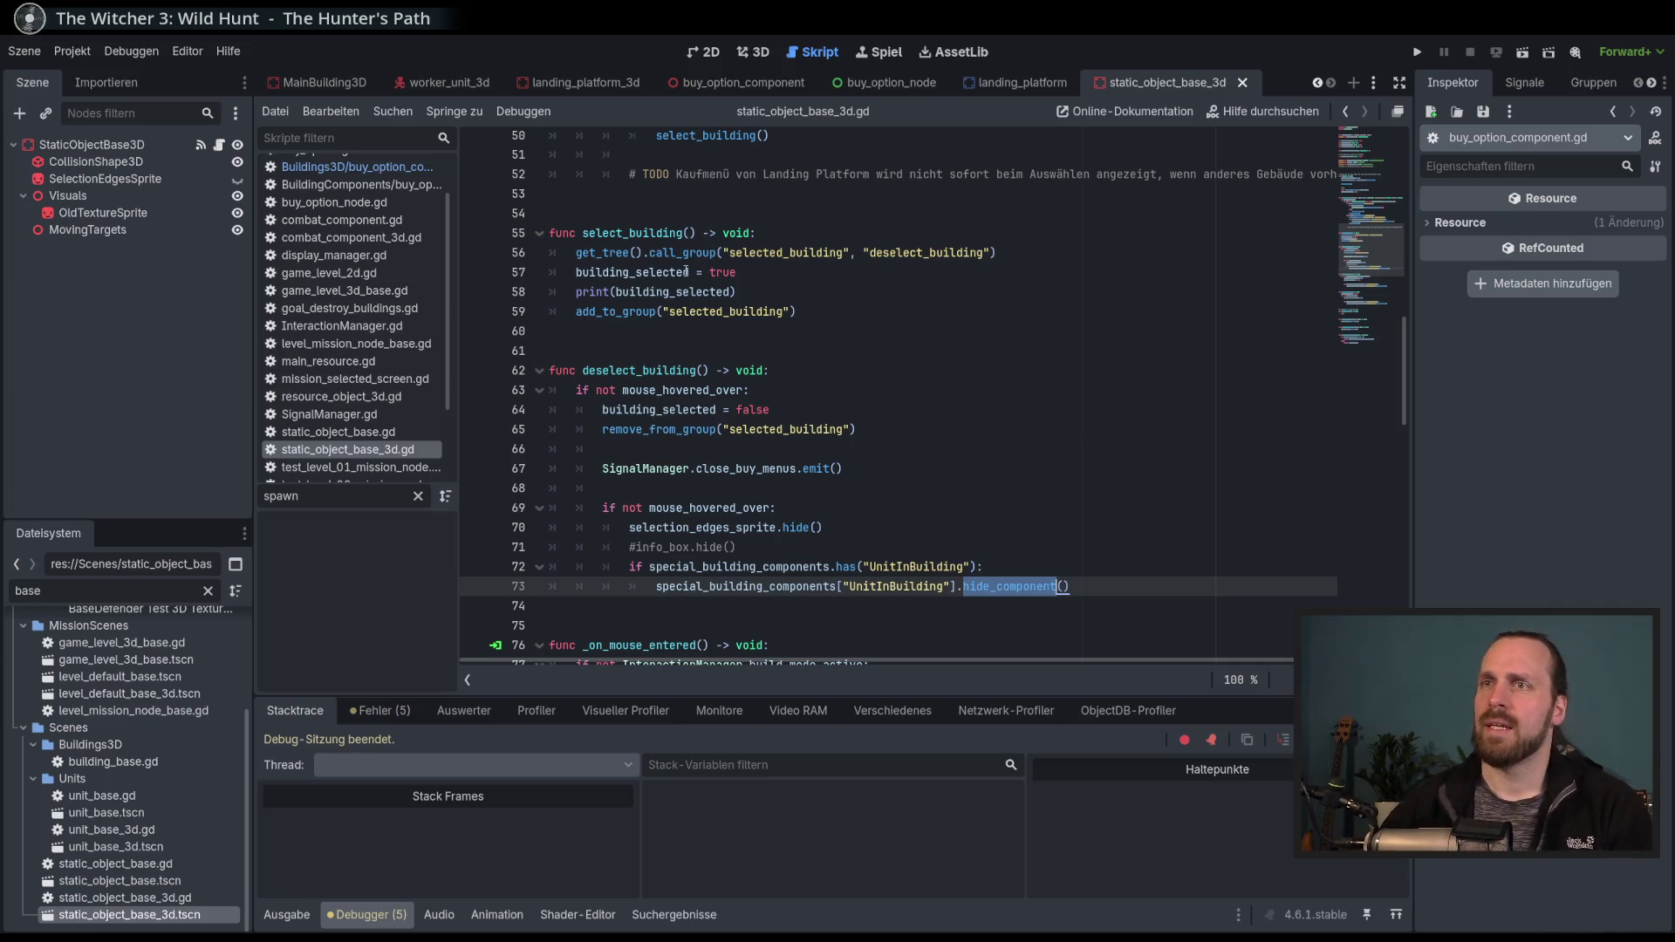
{"action": "double_click", "coordinate": [623, 233]}
{"action": "left_click", "coordinate": [851, 351]}
Below line 59, add a loop over special_building_components.keys() with variable component.
{"action": "left_click", "coordinate": [859, 316]}
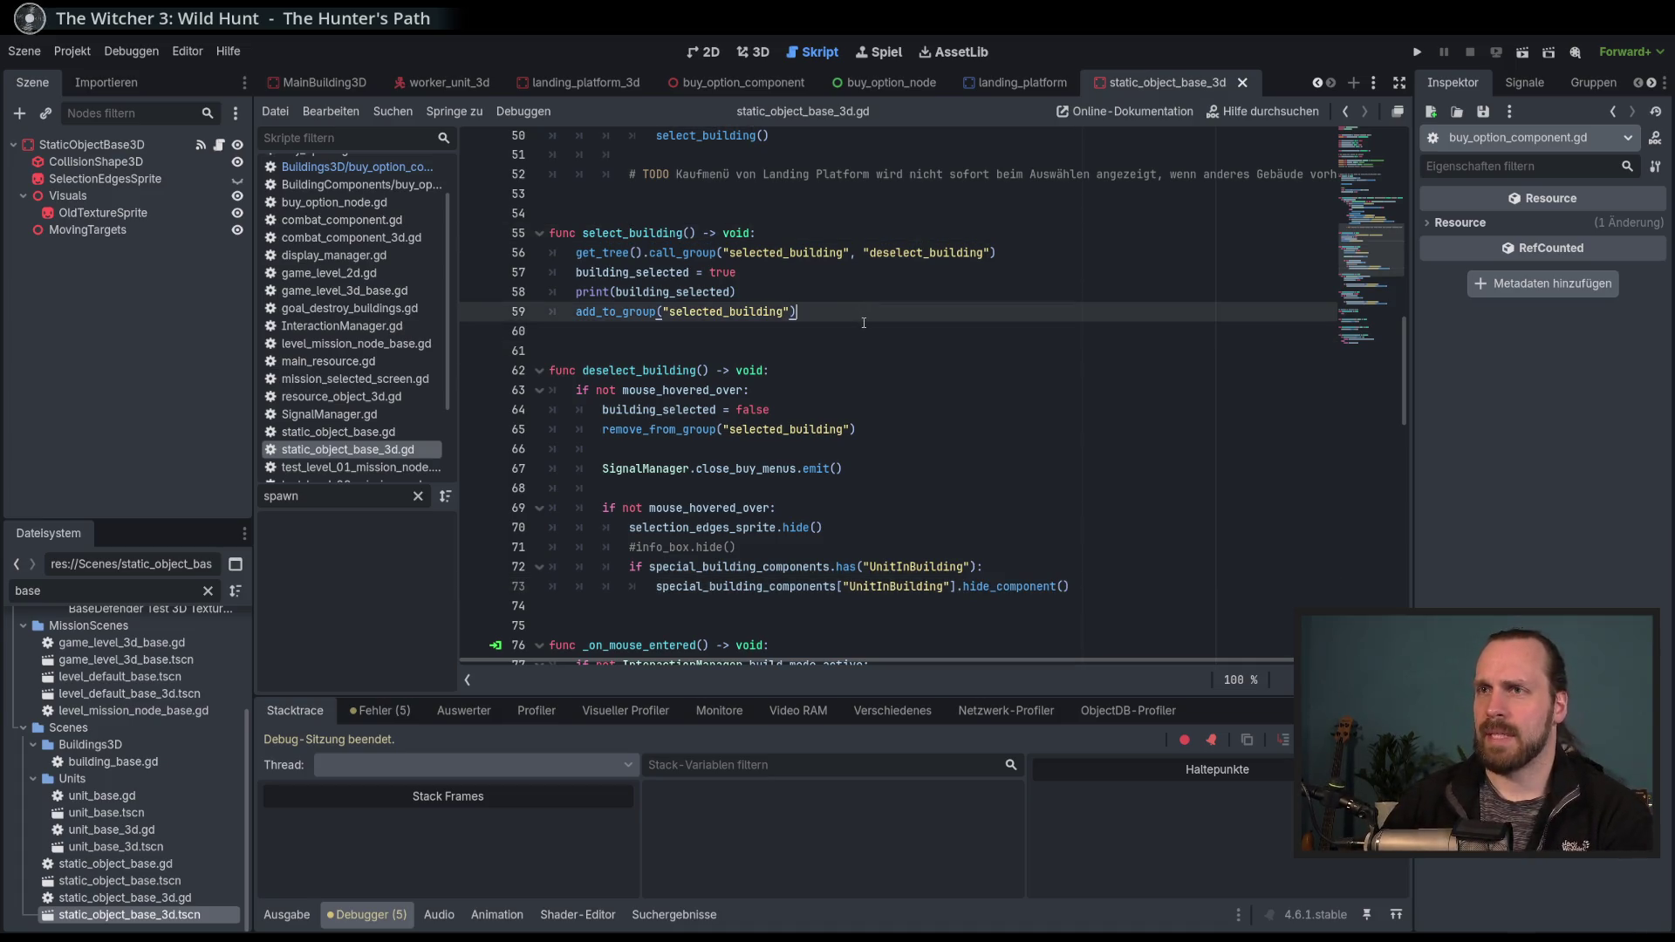
{"action": "key", "text": "Return"}
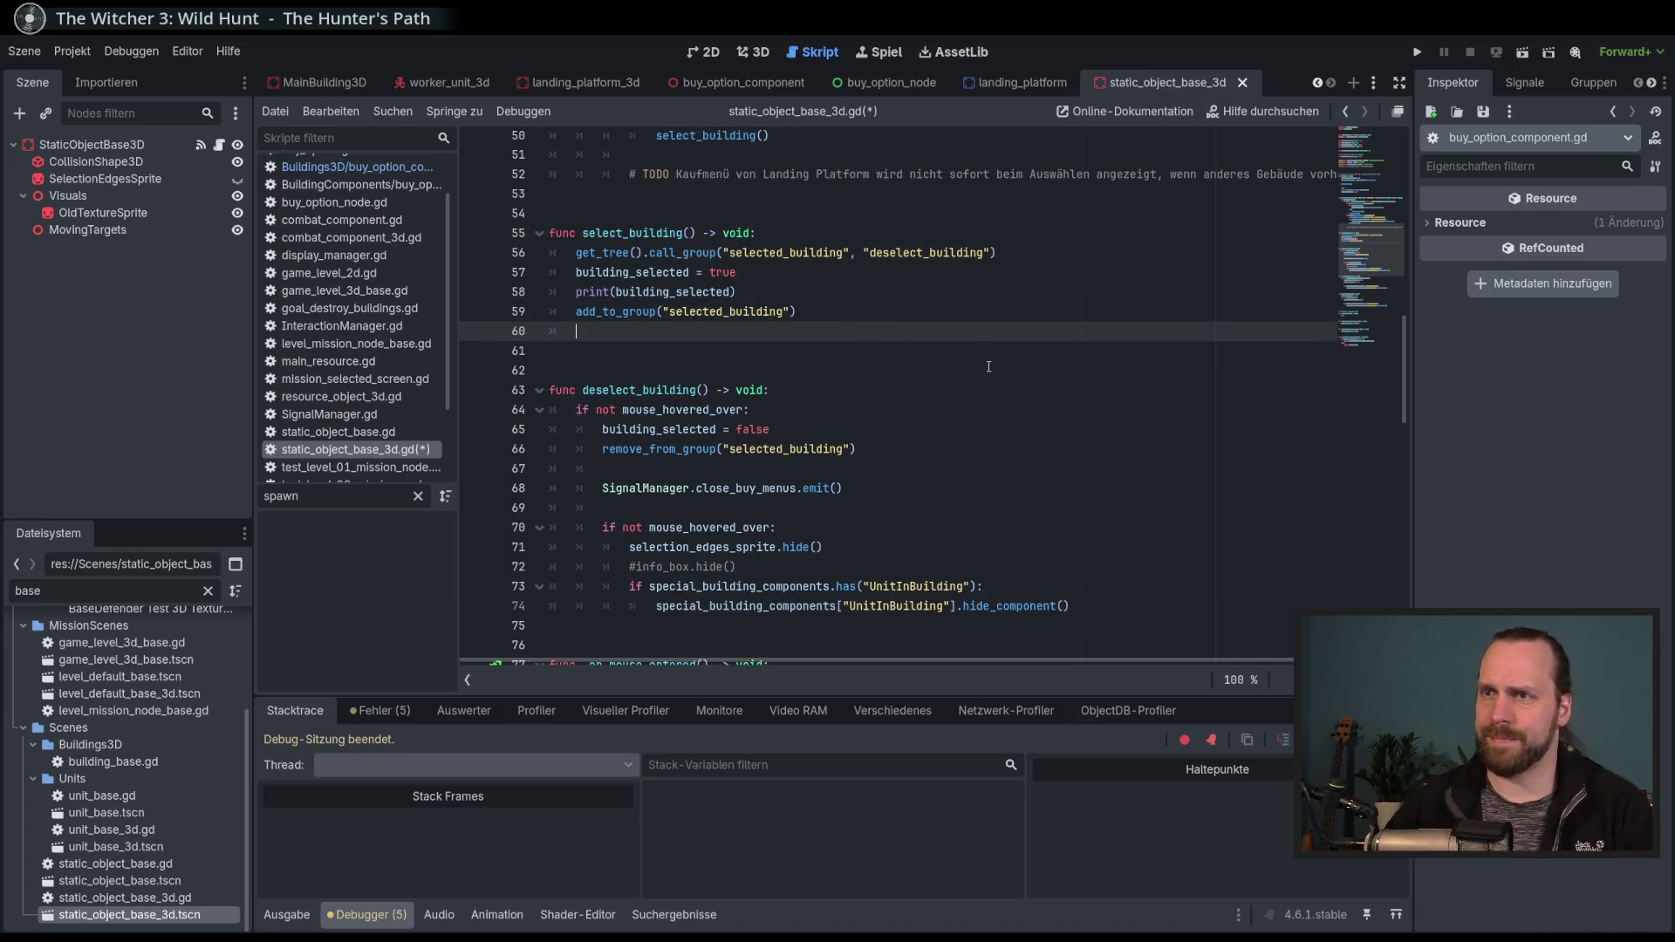
{"action": "scroll", "coordinate": [989, 366], "scroll_direction": "down", "scroll_amount": 3}
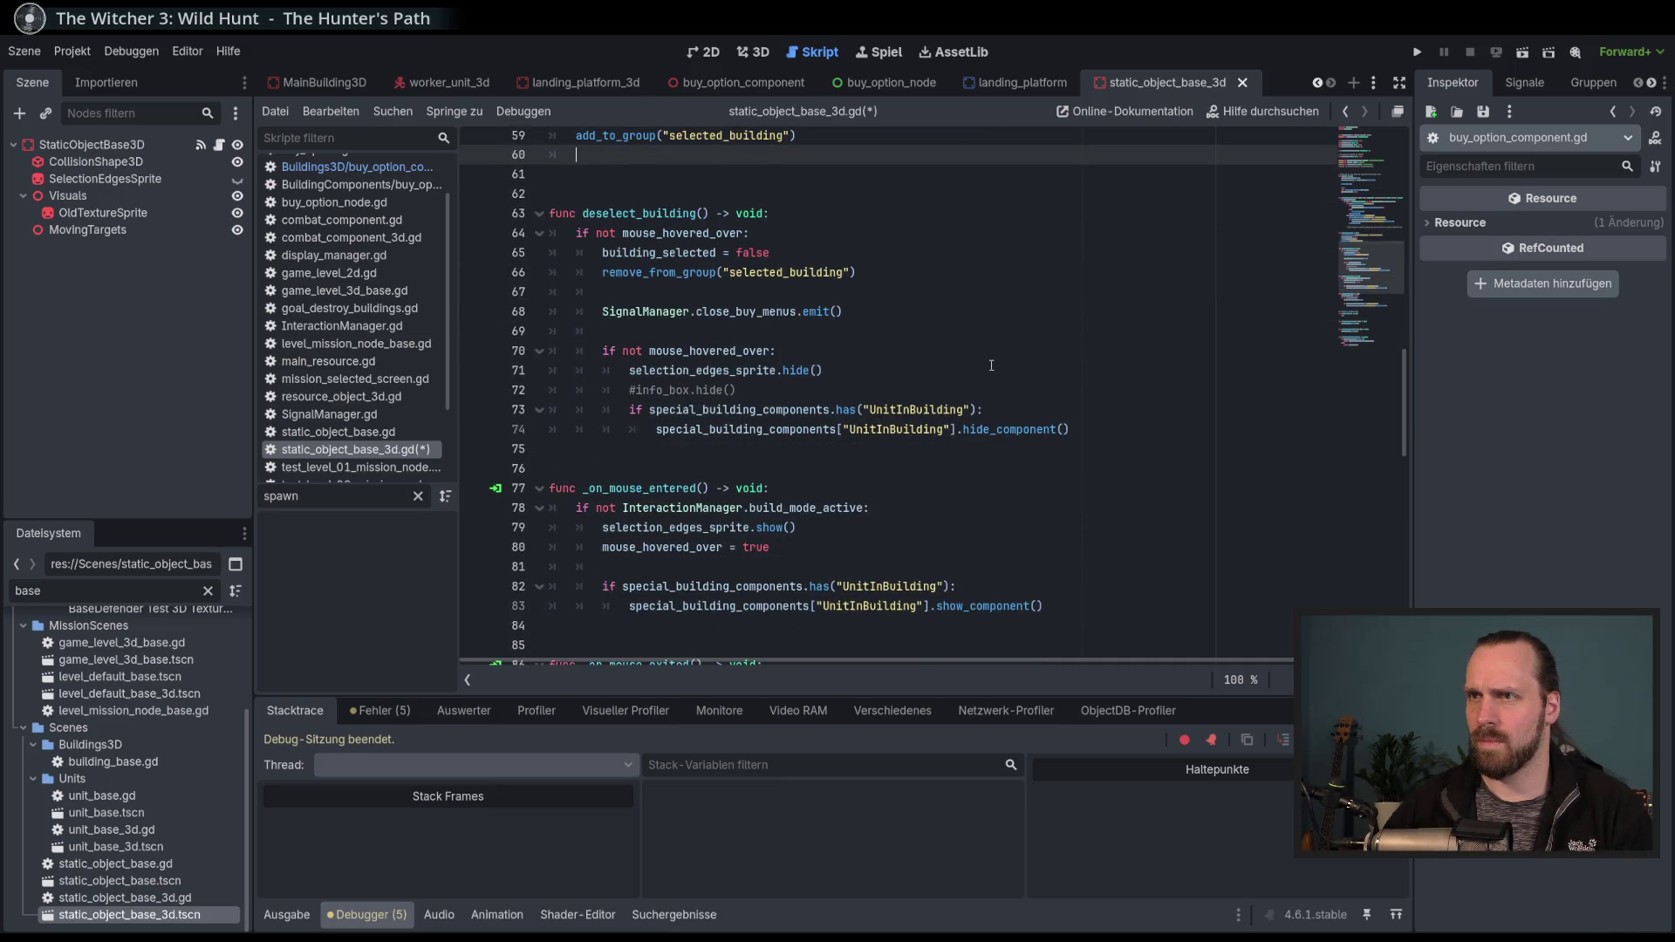
{"action": "scroll", "coordinate": [991, 366], "scroll_direction": "up", "scroll_amount": 1}
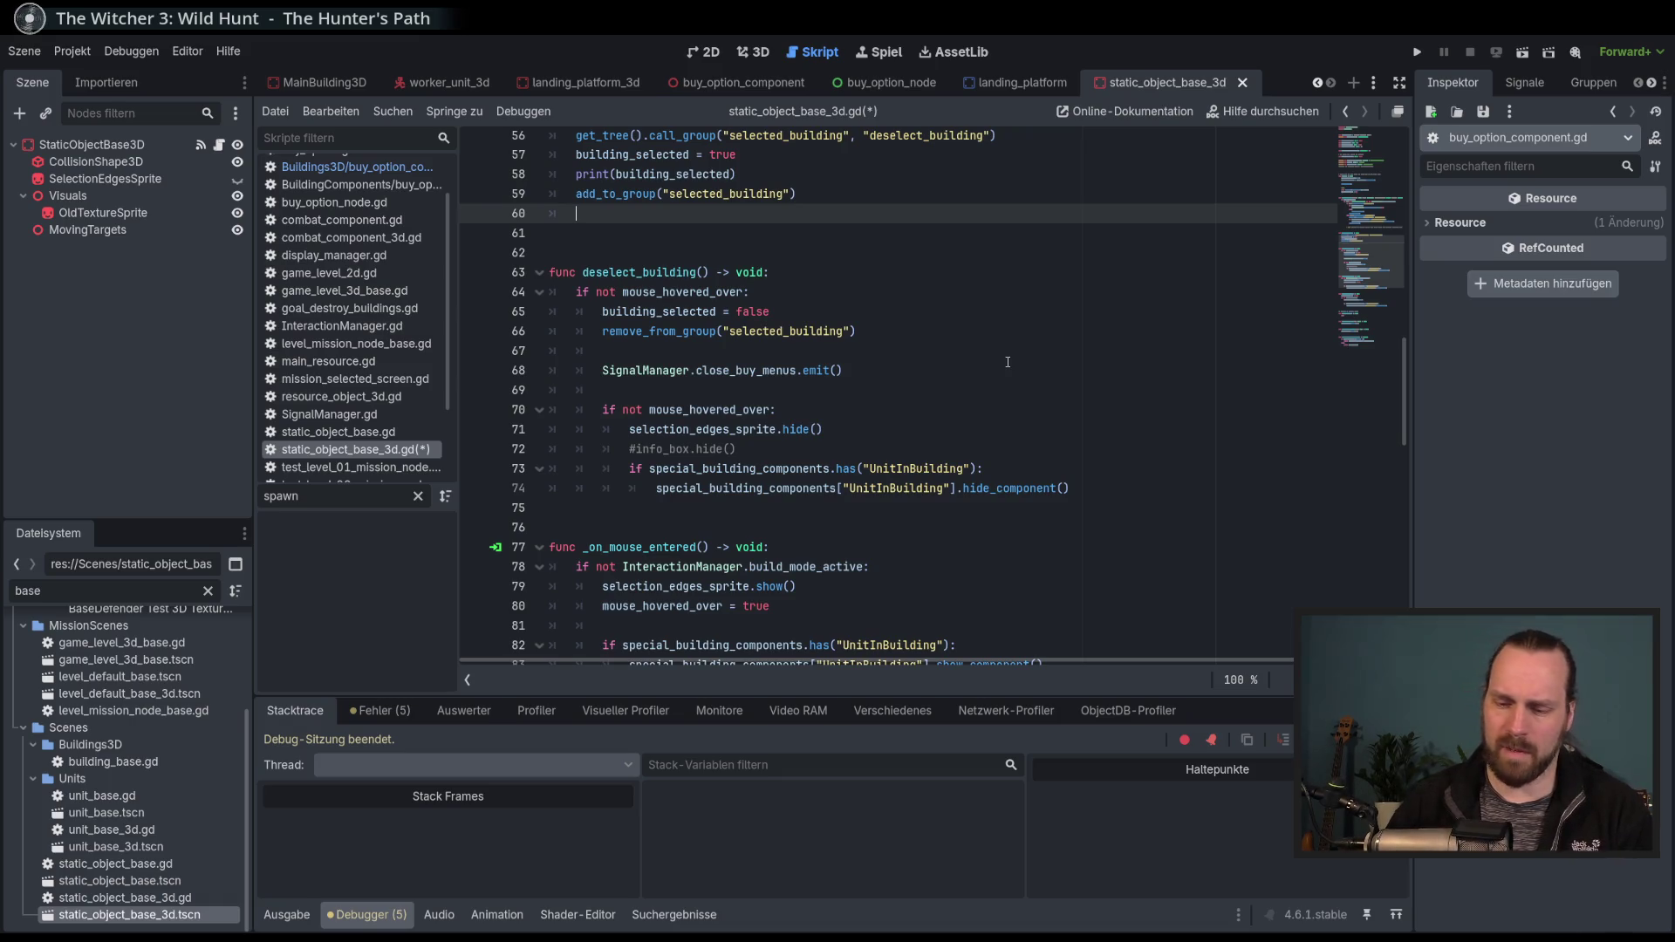
{"action": "type", "text": "fo"}
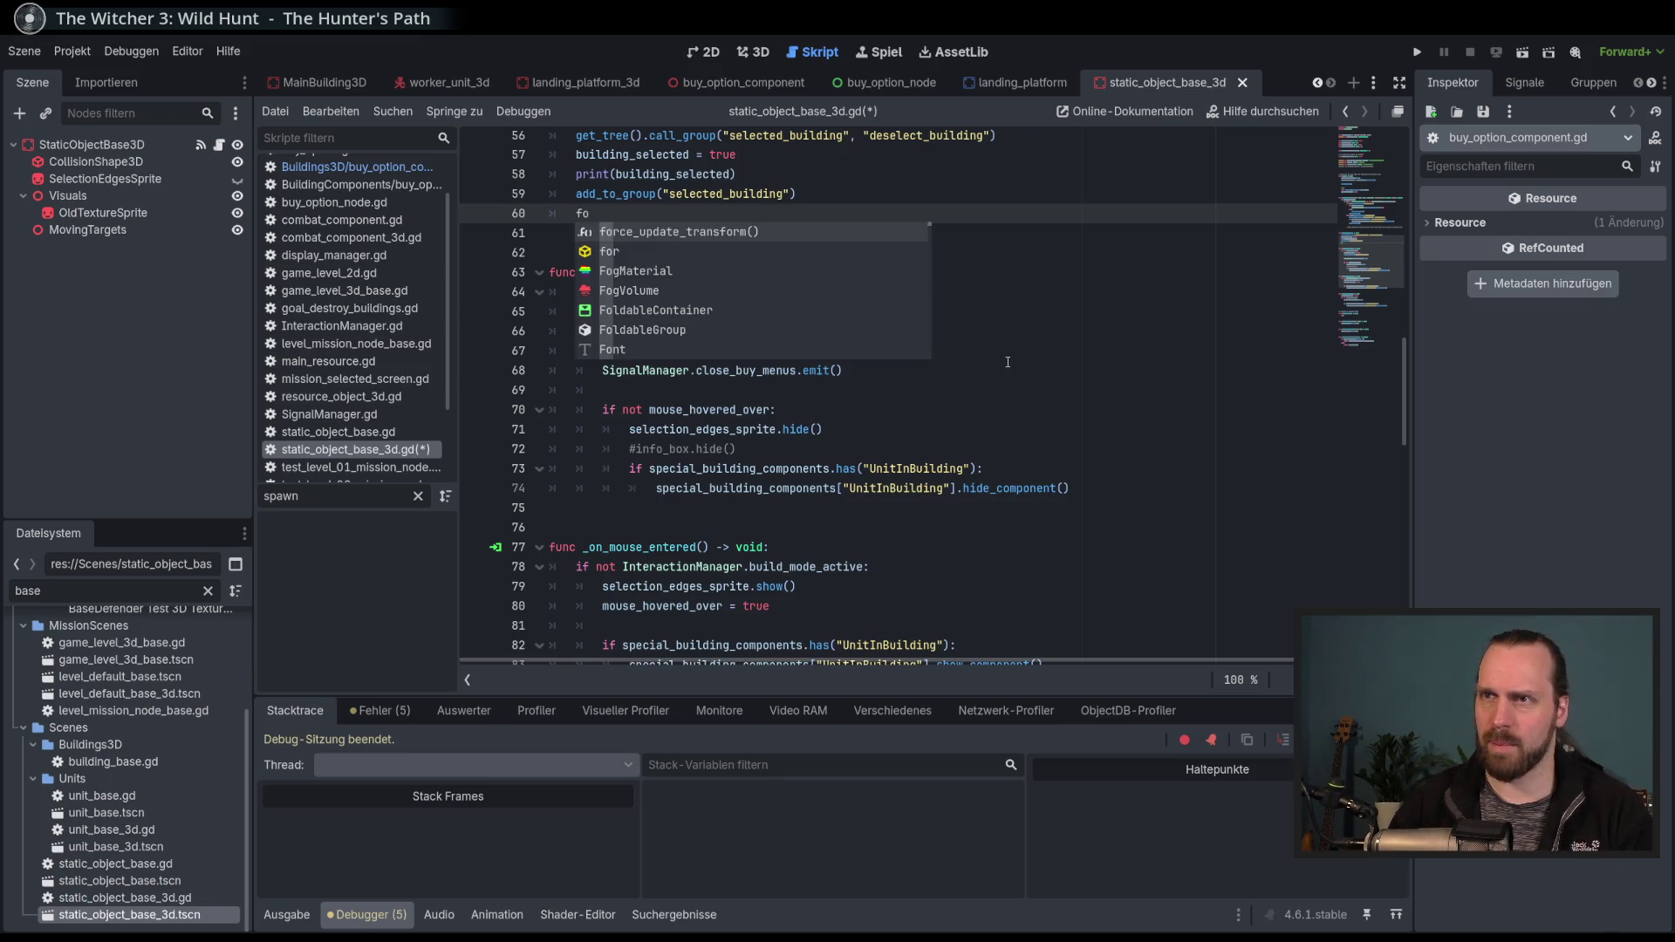
{"action": "type", "text": "r"}
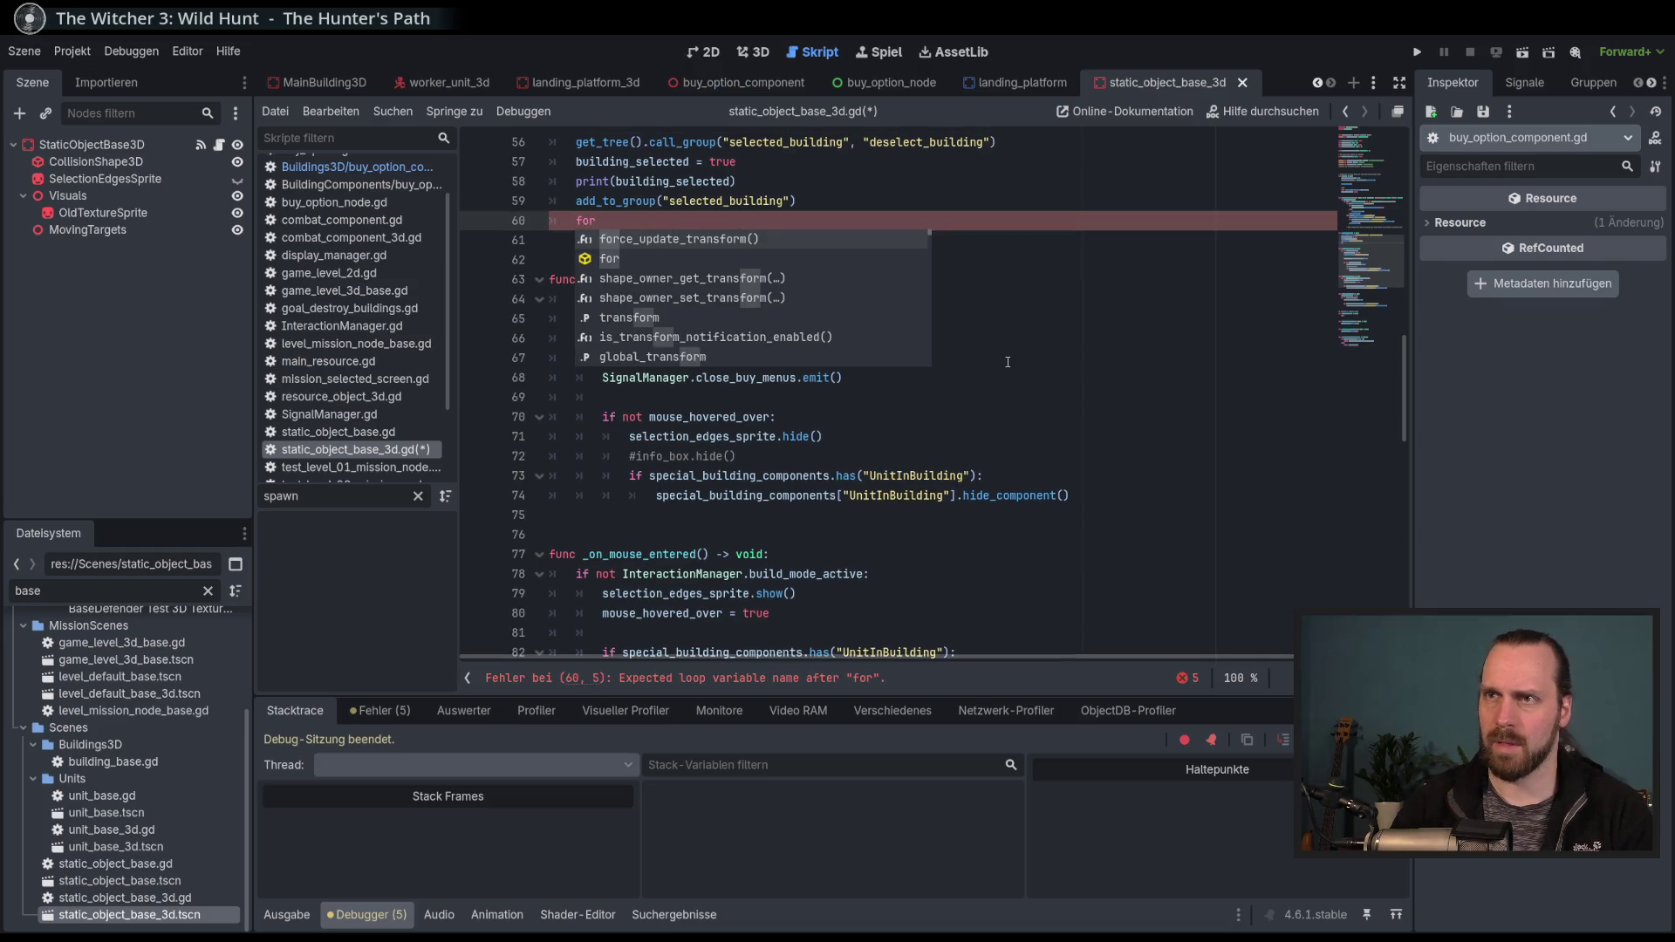
{"action": "type", "text": " special_building_components."}
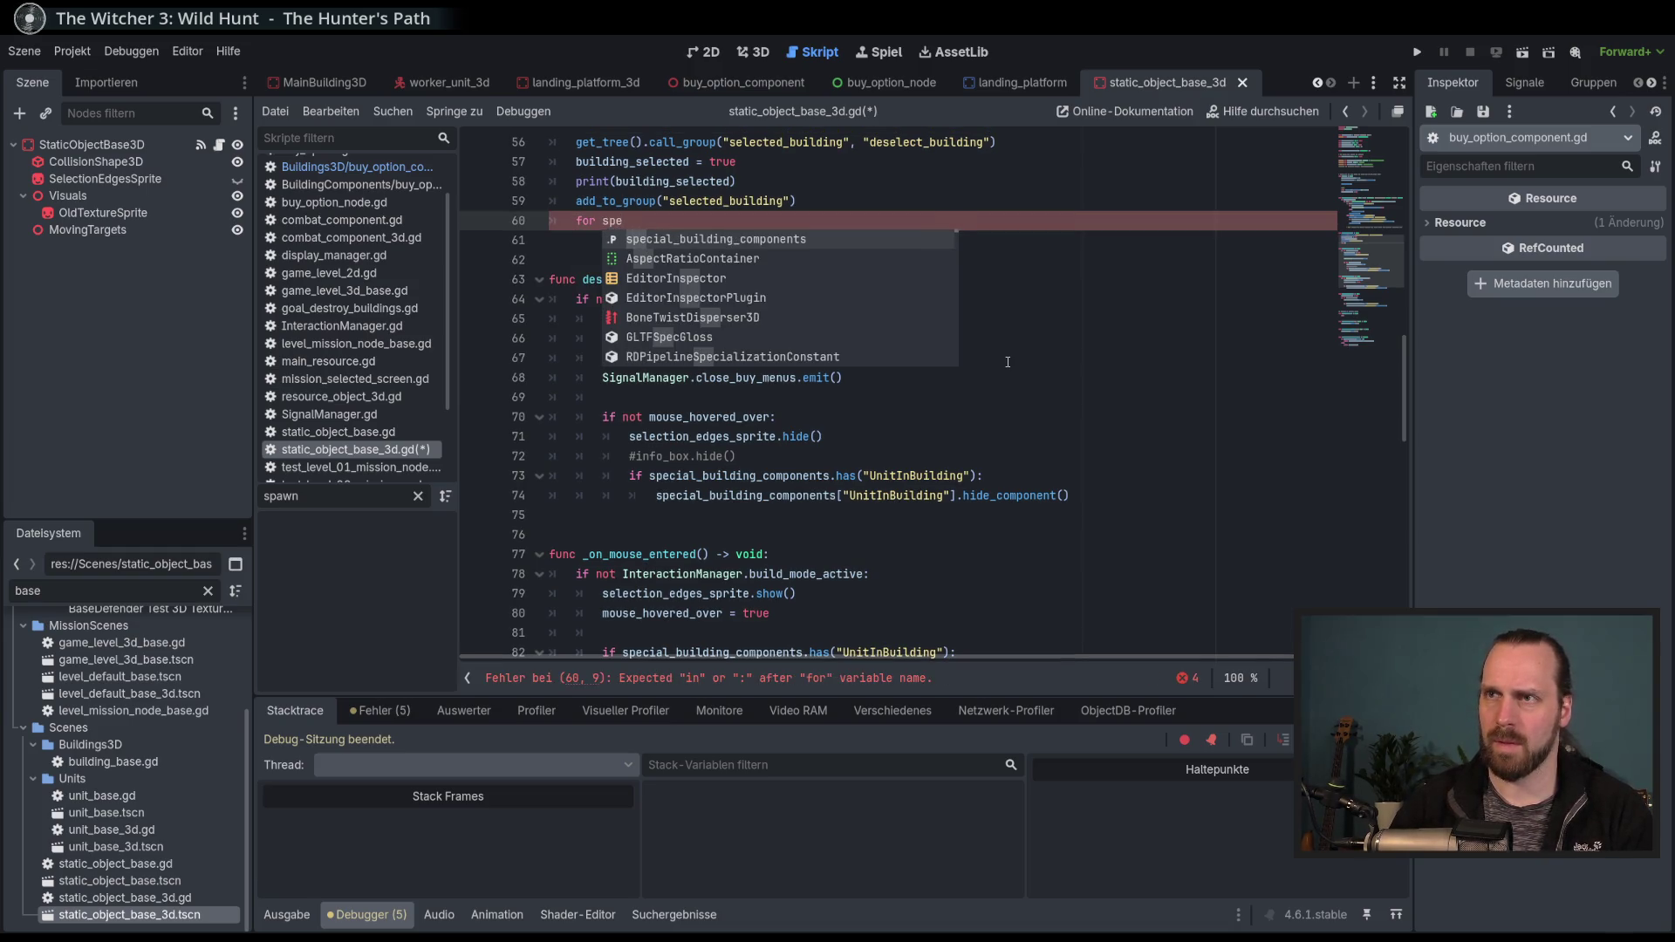
{"action": "key", "text": "BackSpace"}
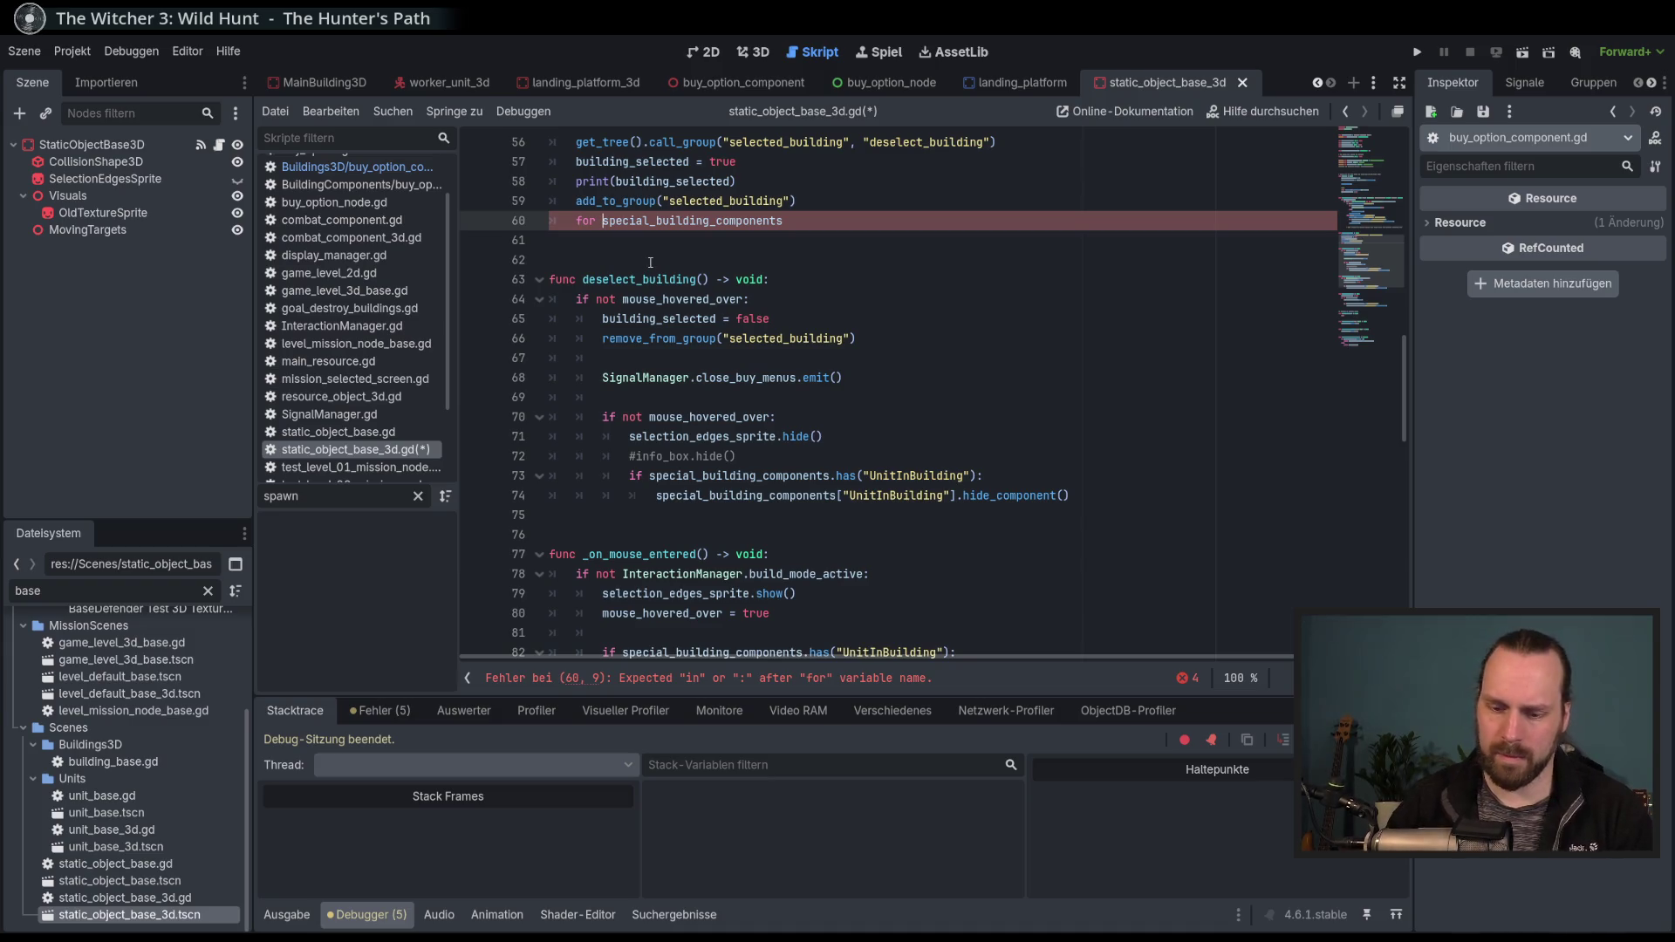
{"action": "type", "text": "component ind"}
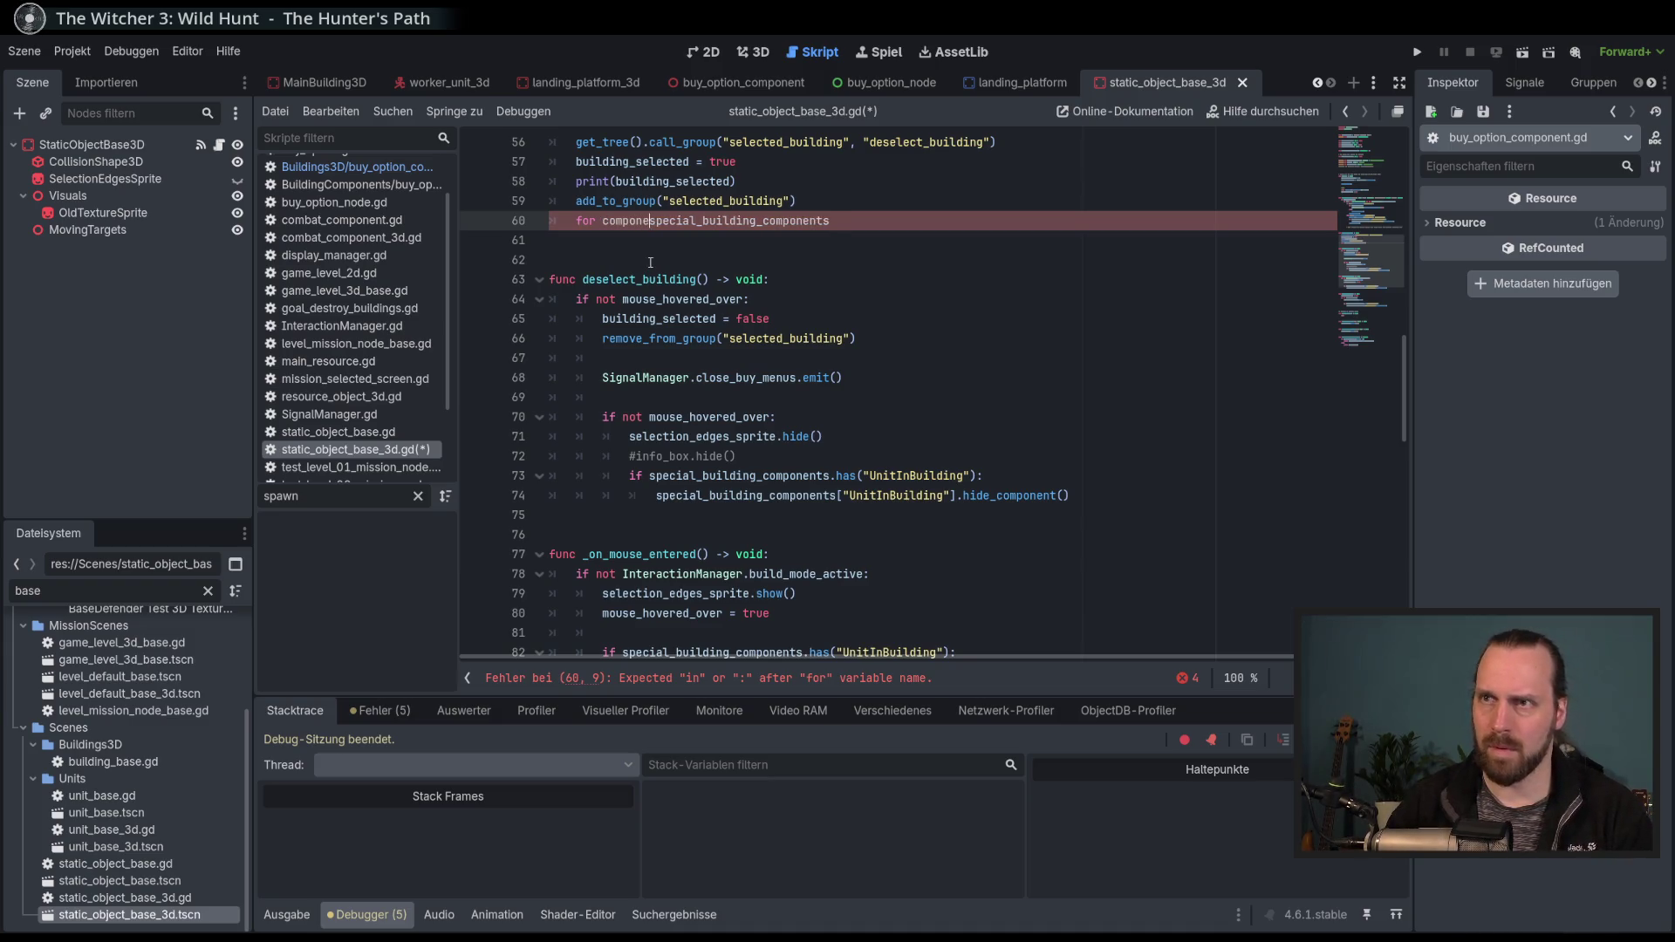
{"action": "key", "text": "BackSpace"}
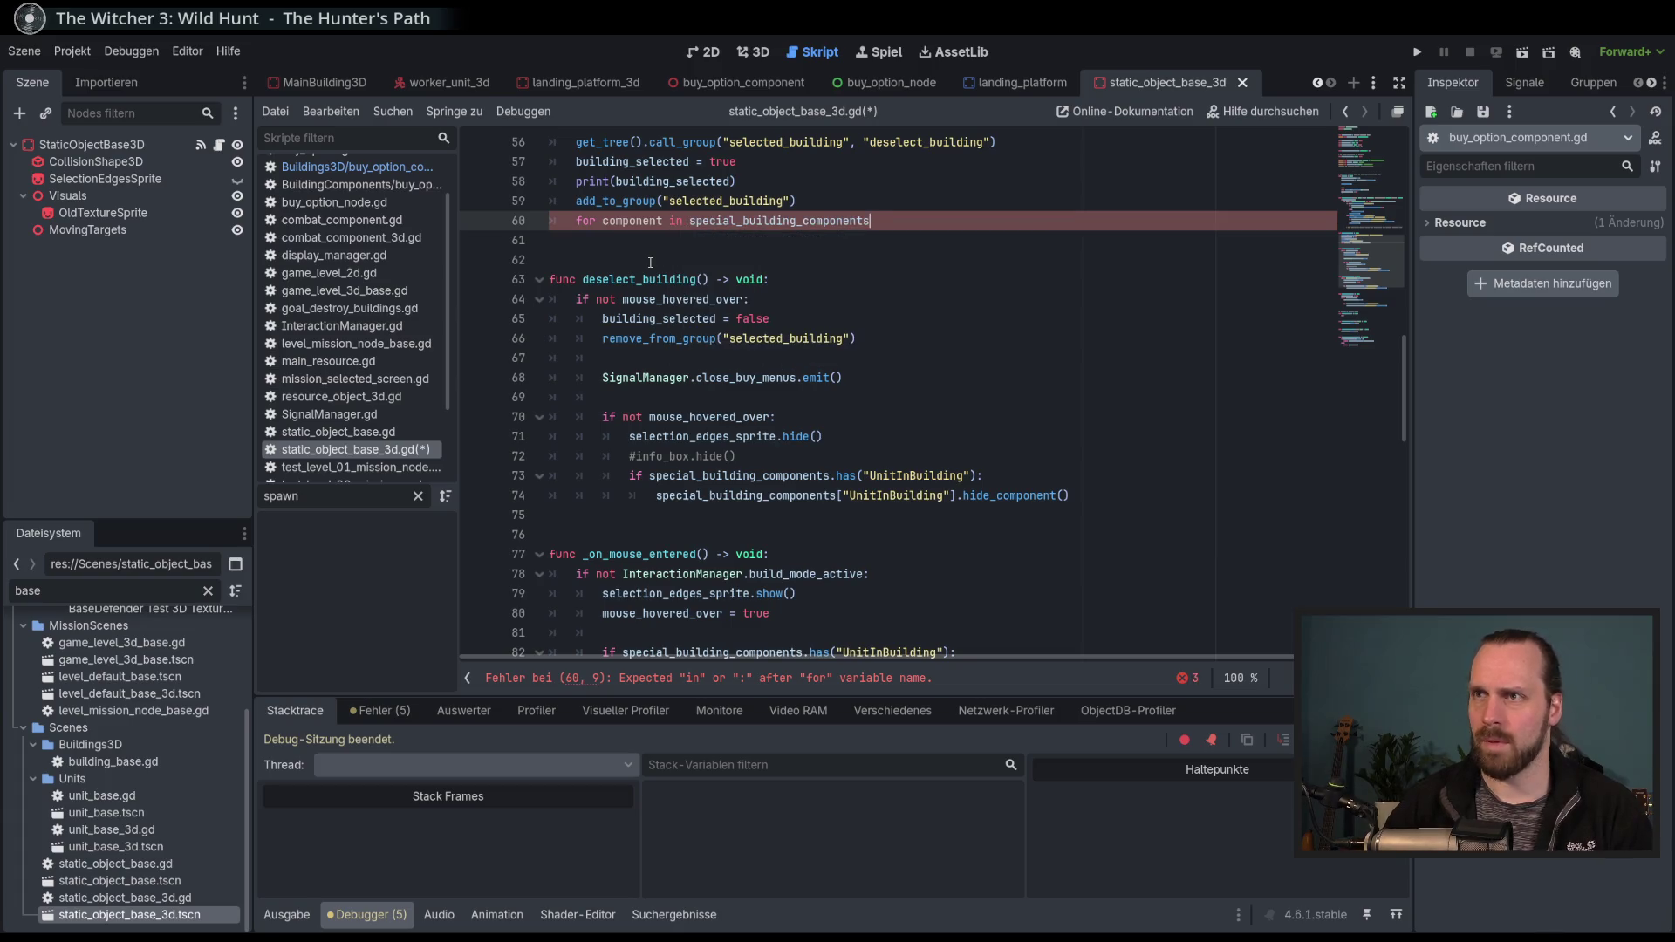
{"action": "type", "text": ".k"}
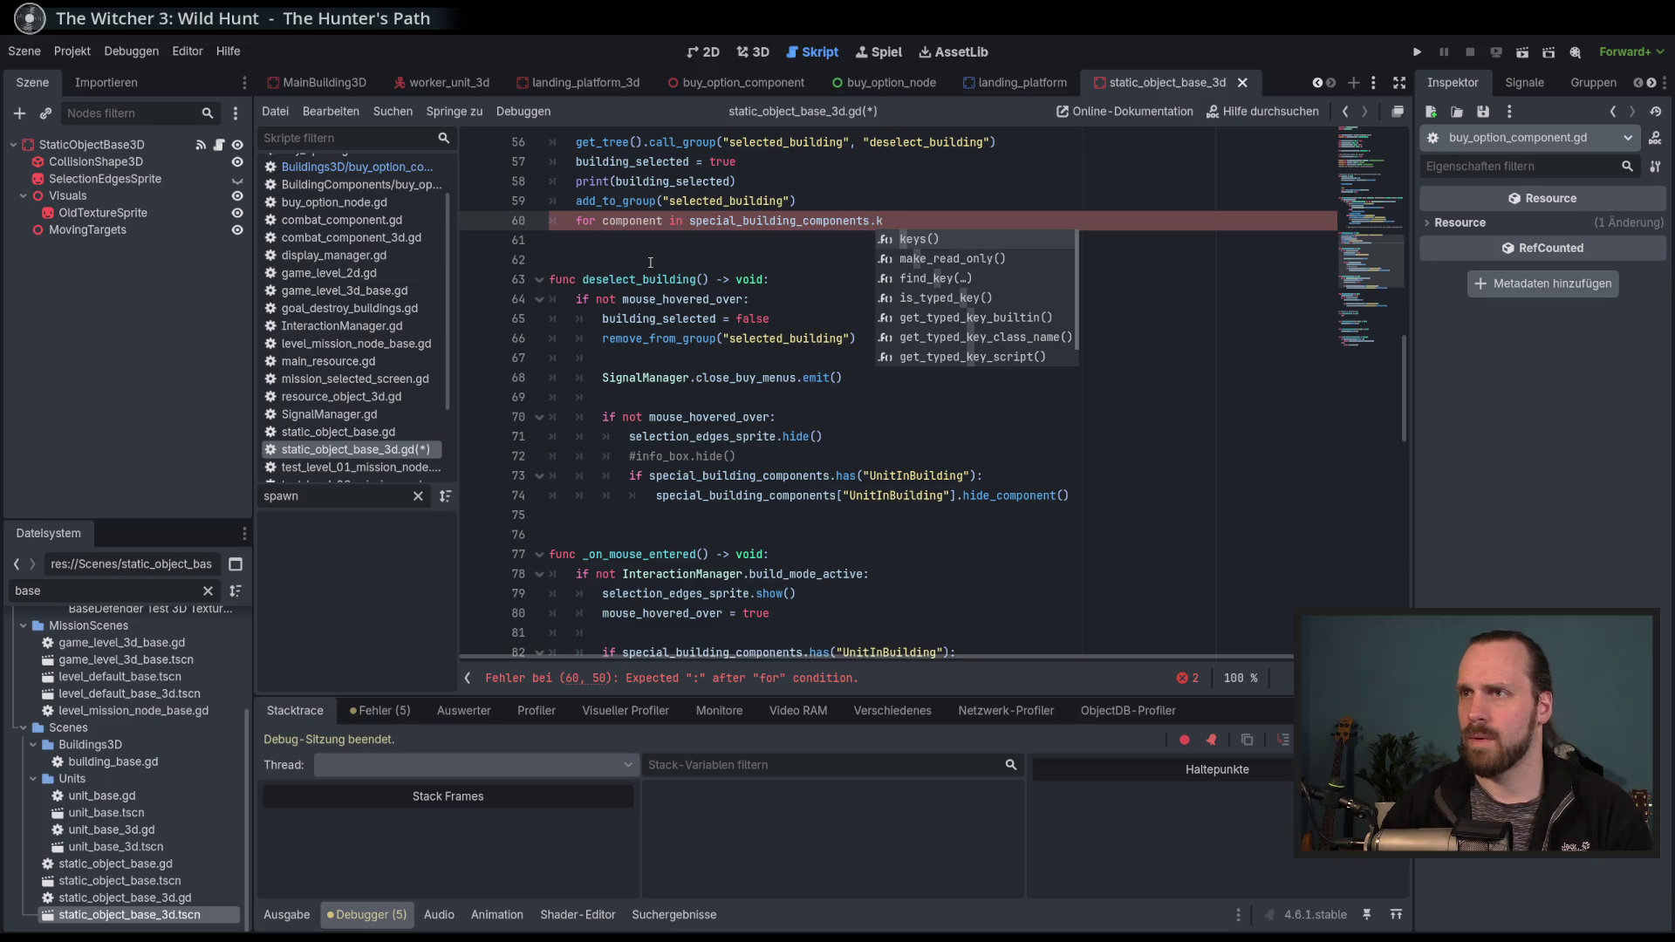
{"action": "key", "text": "Return"}
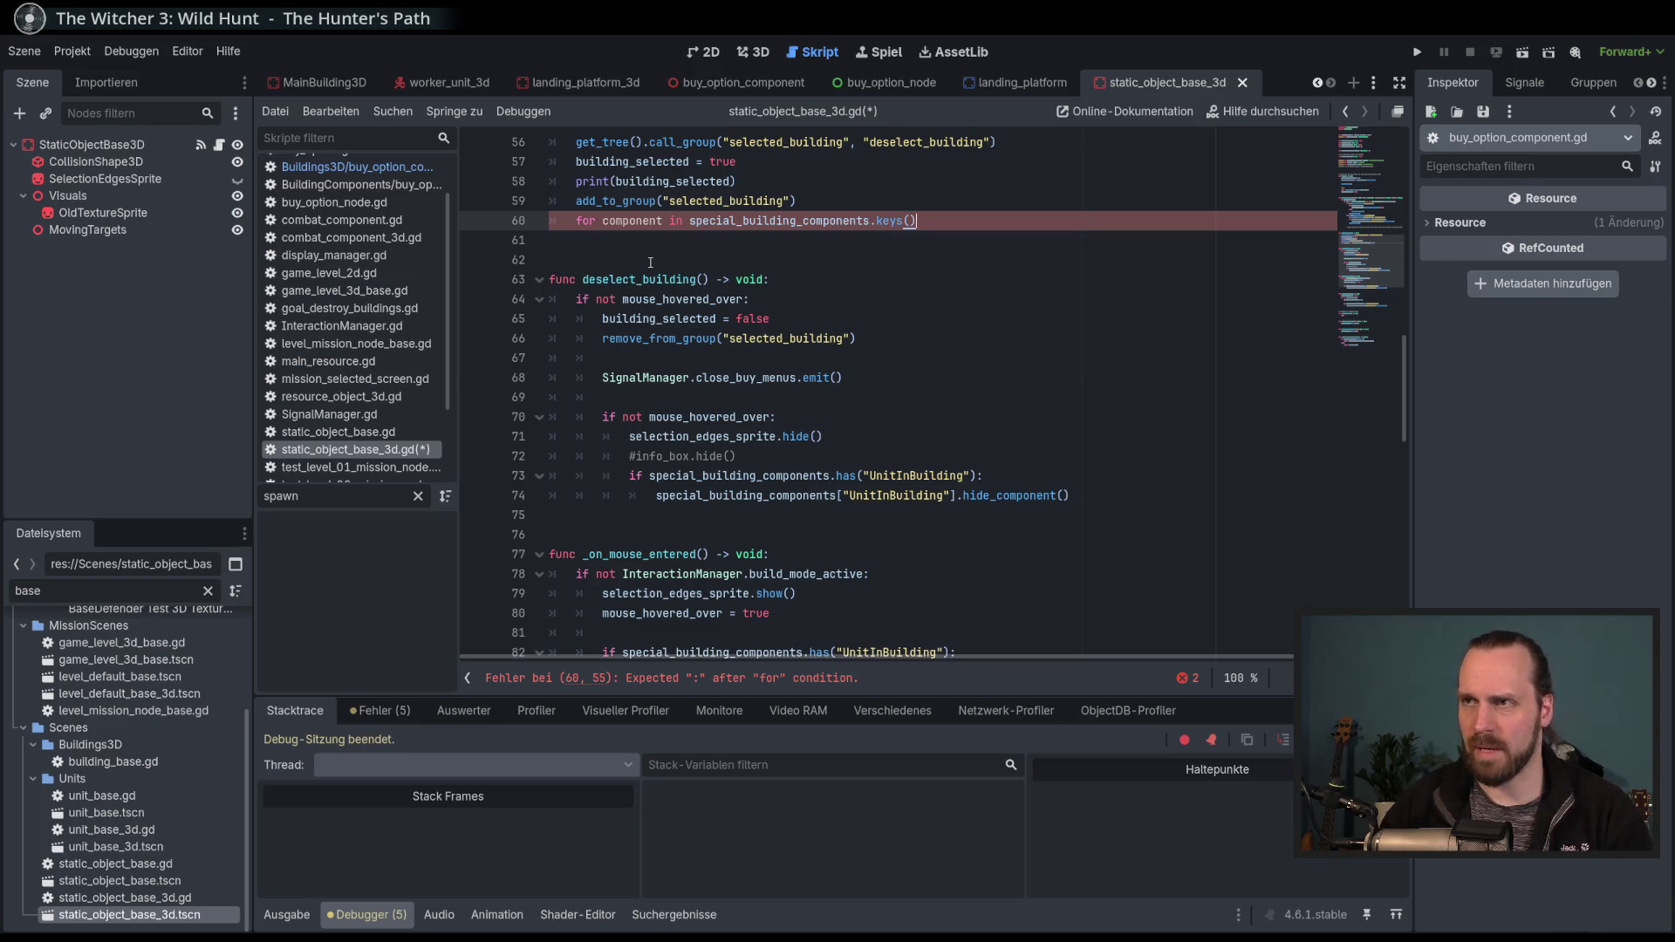
Close the for header with a colon and add print(component) as the loop body.
{"action": "scroll", "coordinate": [714, 373], "scroll_direction": "down", "scroll_amount": 3}
{"action": "scroll", "coordinate": [918, 416], "scroll_direction": "up", "scroll_amount": 3}
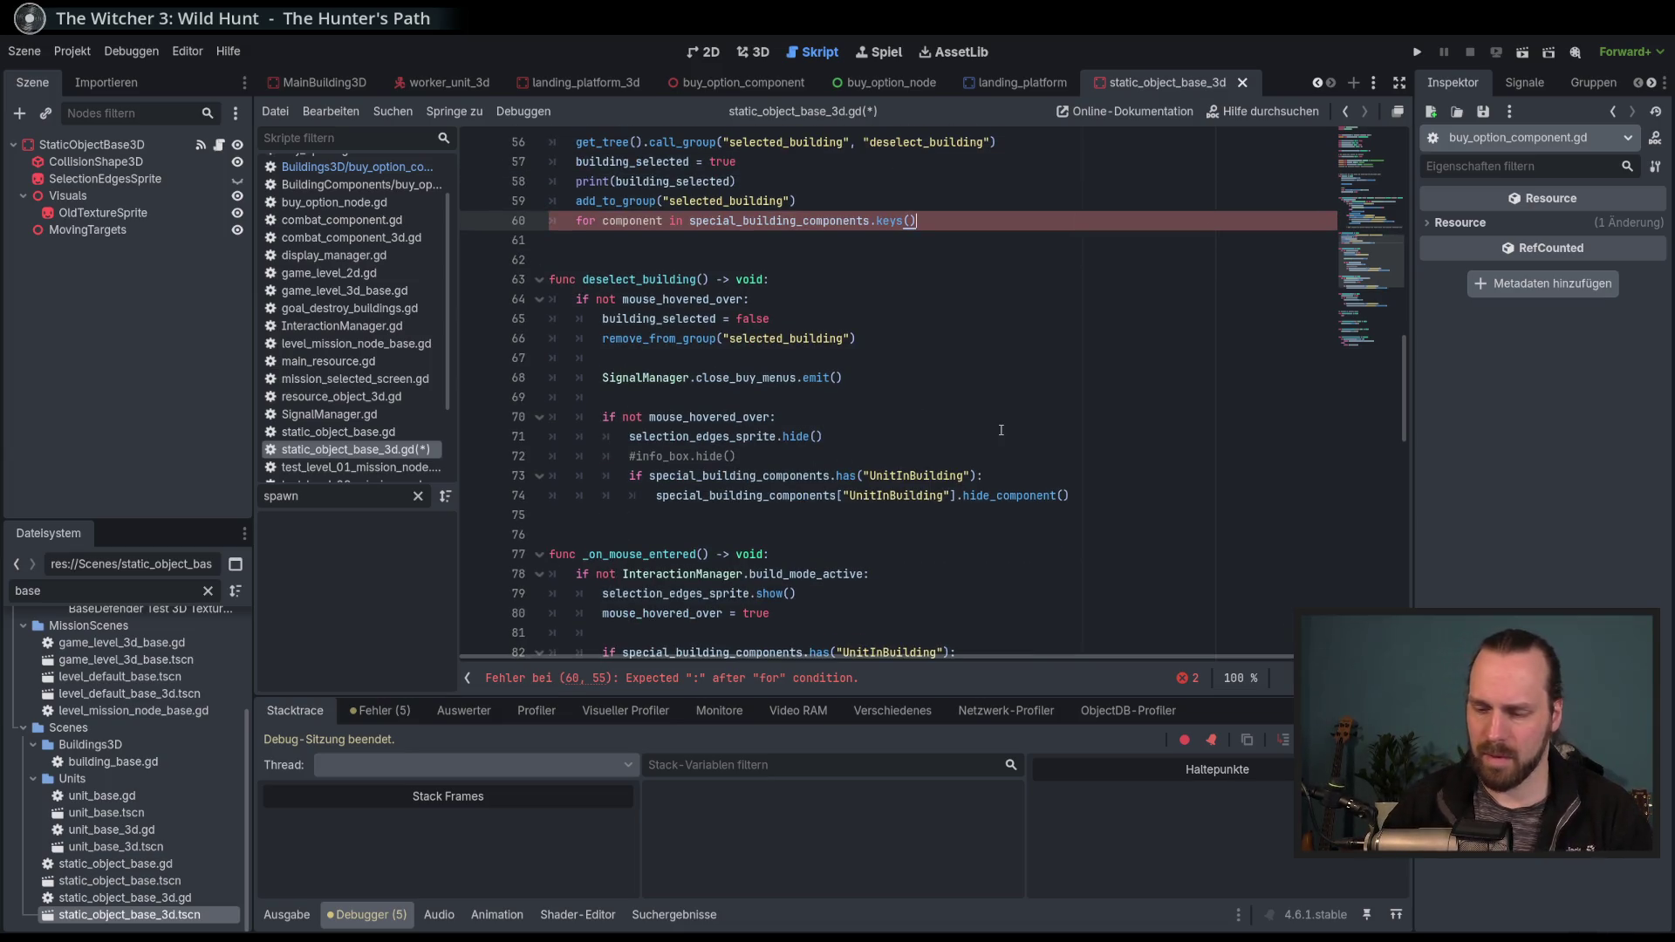
{"action": "type", "text": ":"}
{"action": "key", "text": "Return"}
{"action": "type", "text": "print"}
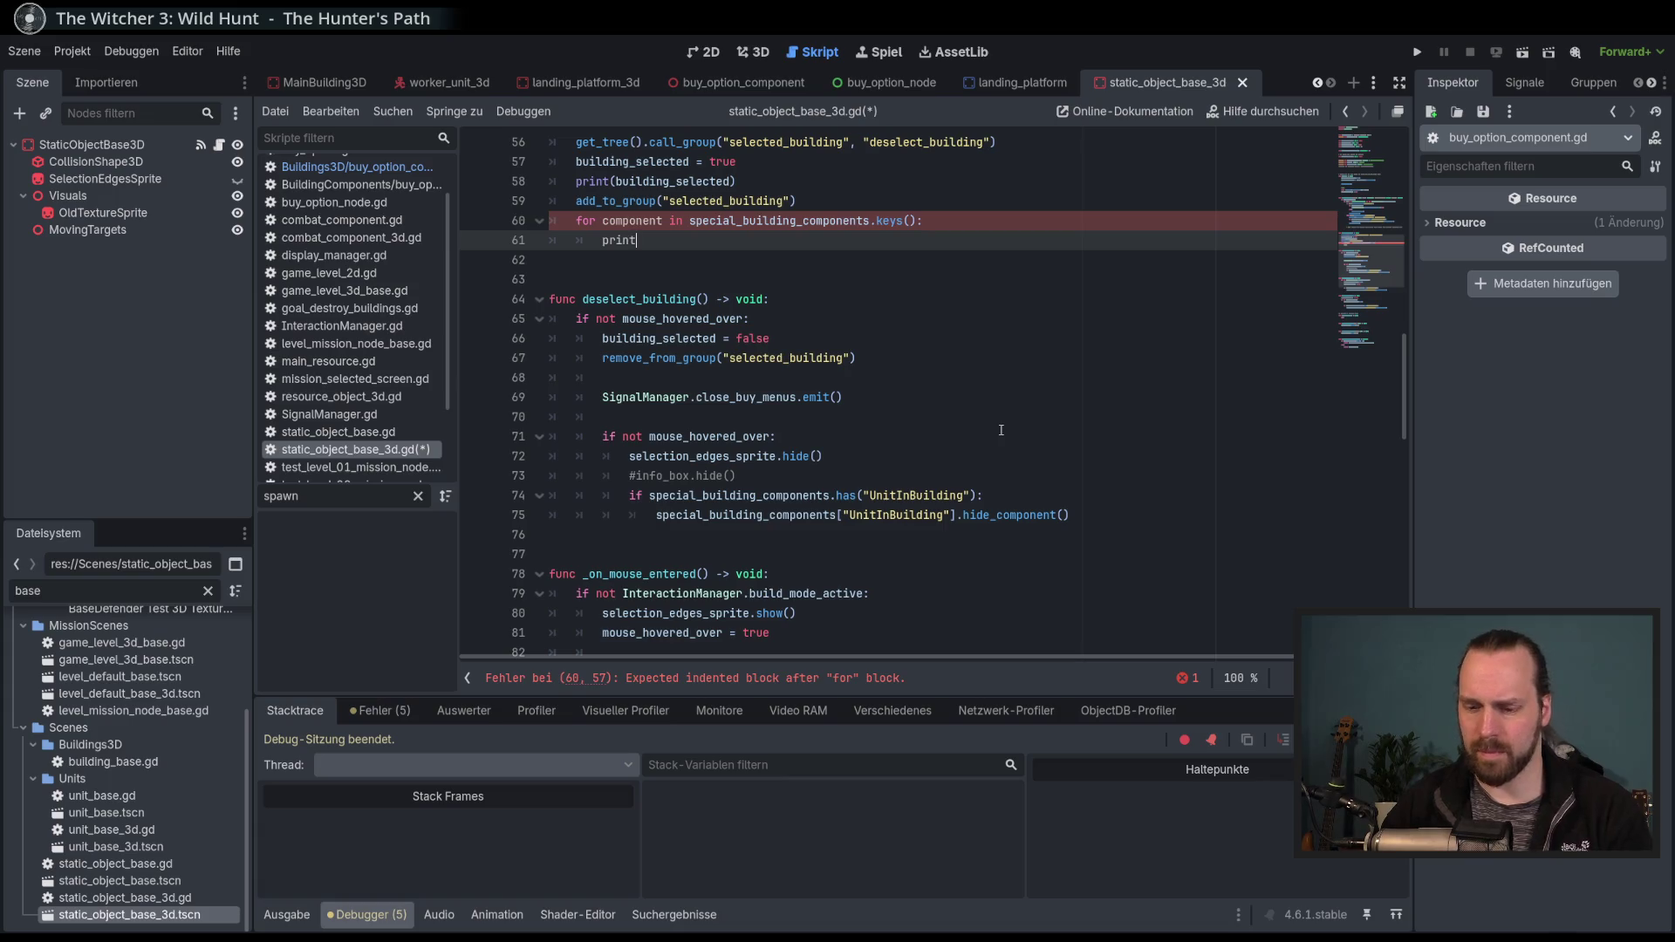
{"action": "type", "text": "("}
{"action": "type", "text": "comp"}
{"action": "key", "text": "Return"}
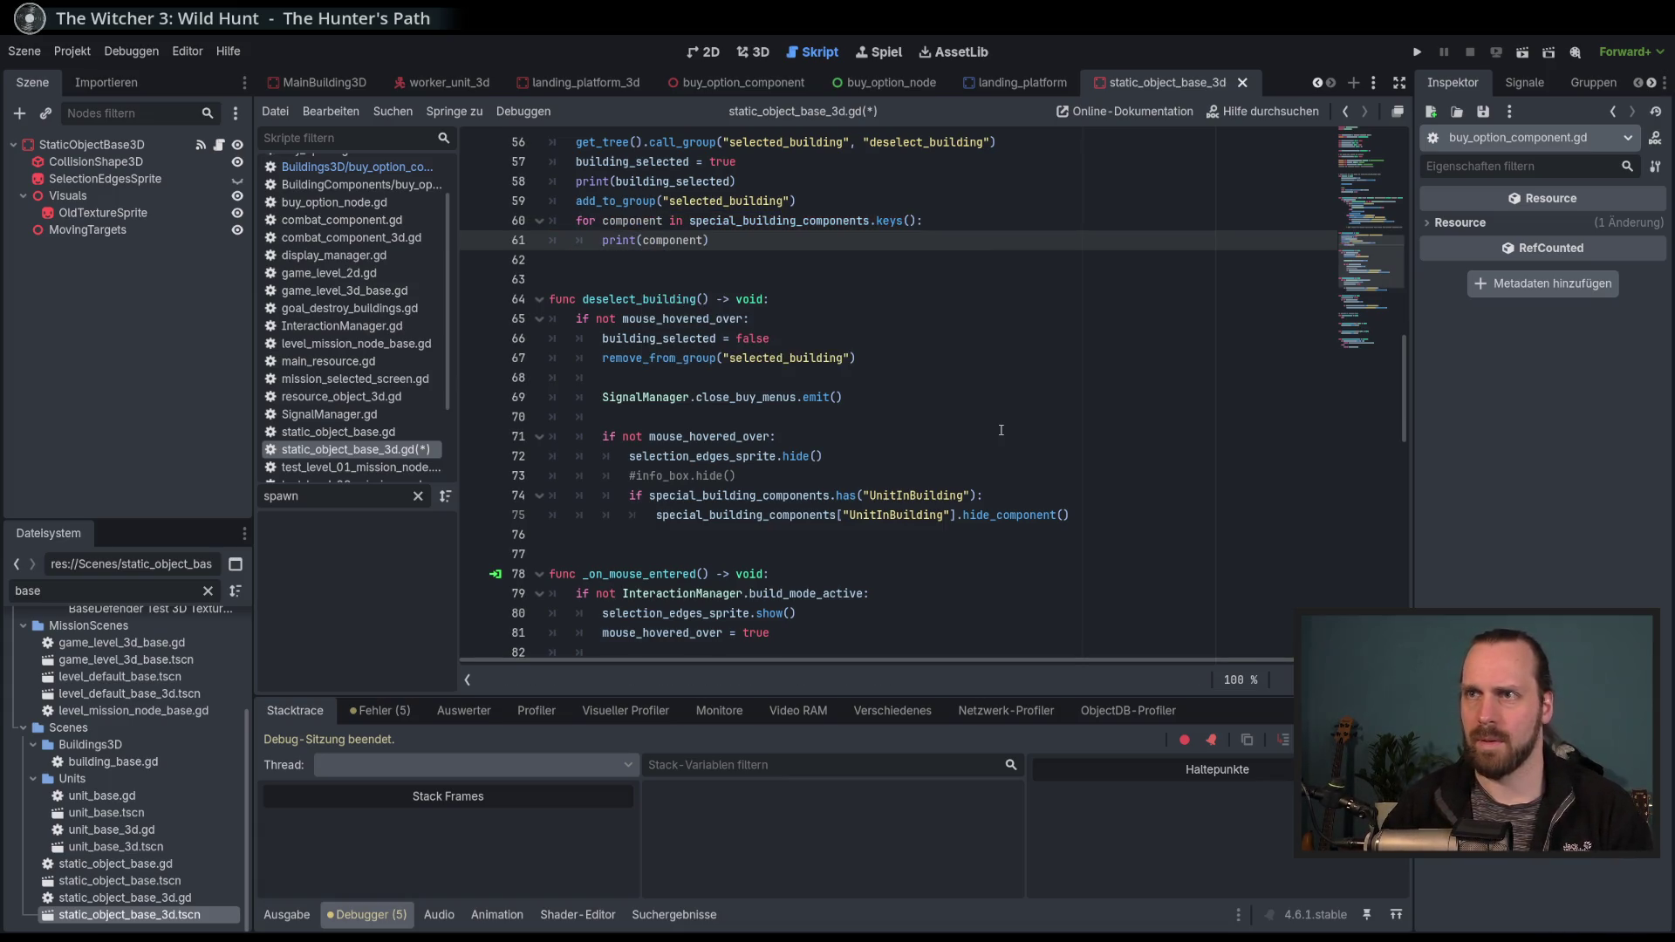
Save the script and run the game with F5.
{"action": "key", "text": "ctrl+s"}
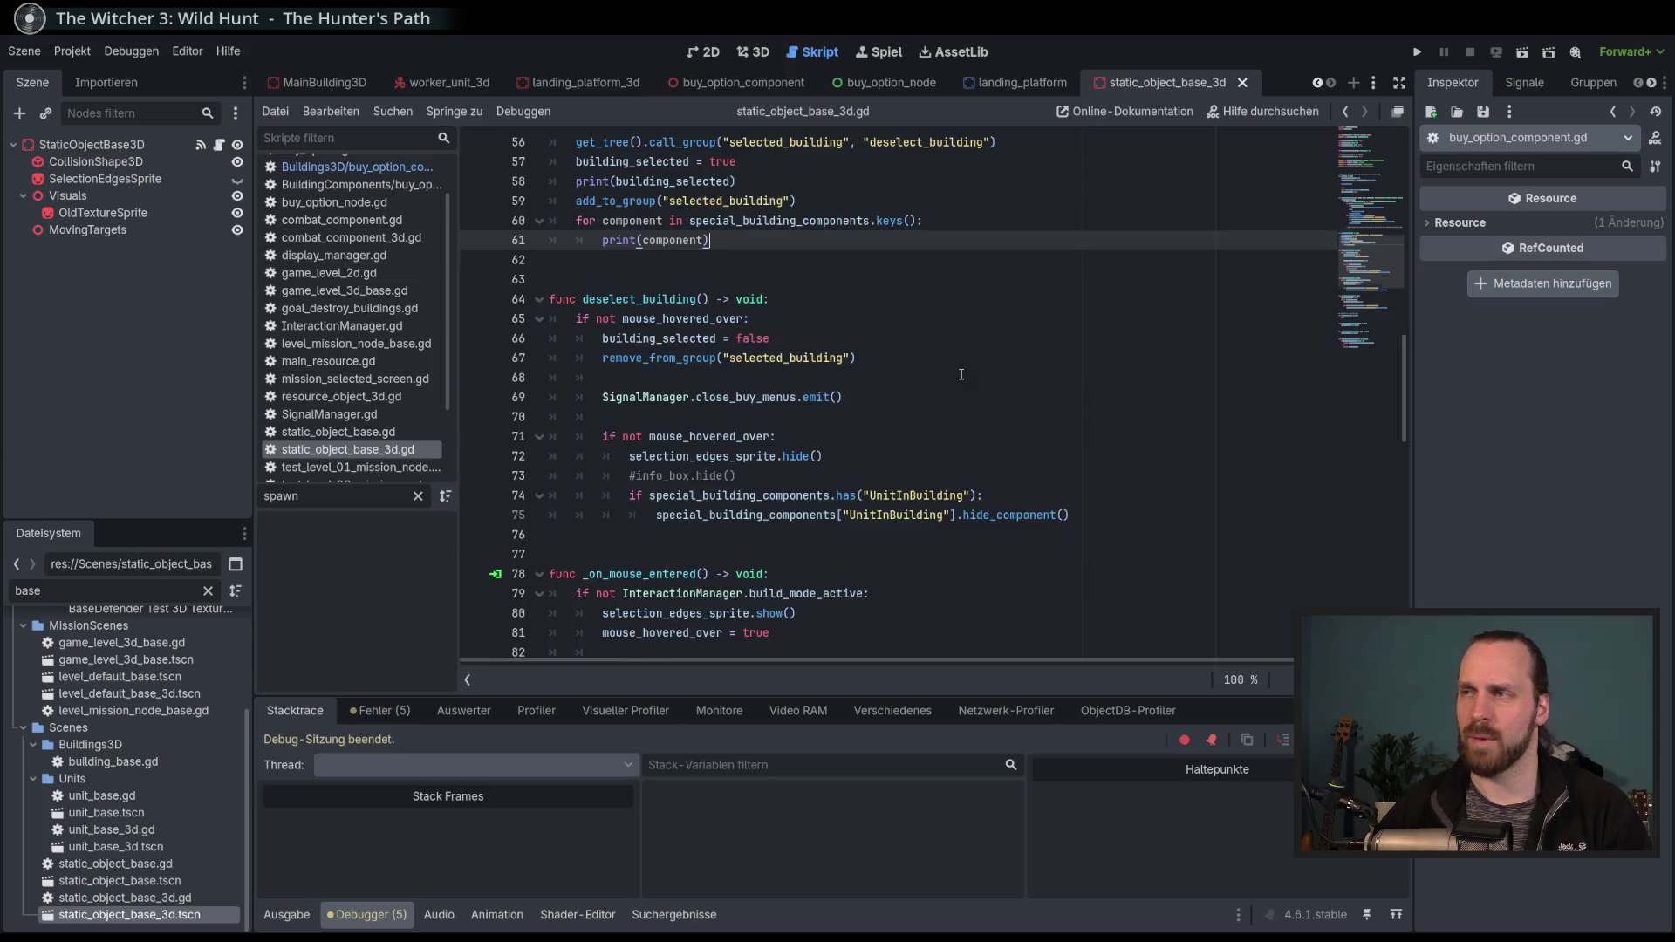
{"action": "left_click", "coordinate": [961, 374]}
{"action": "key", "text": "F5"}
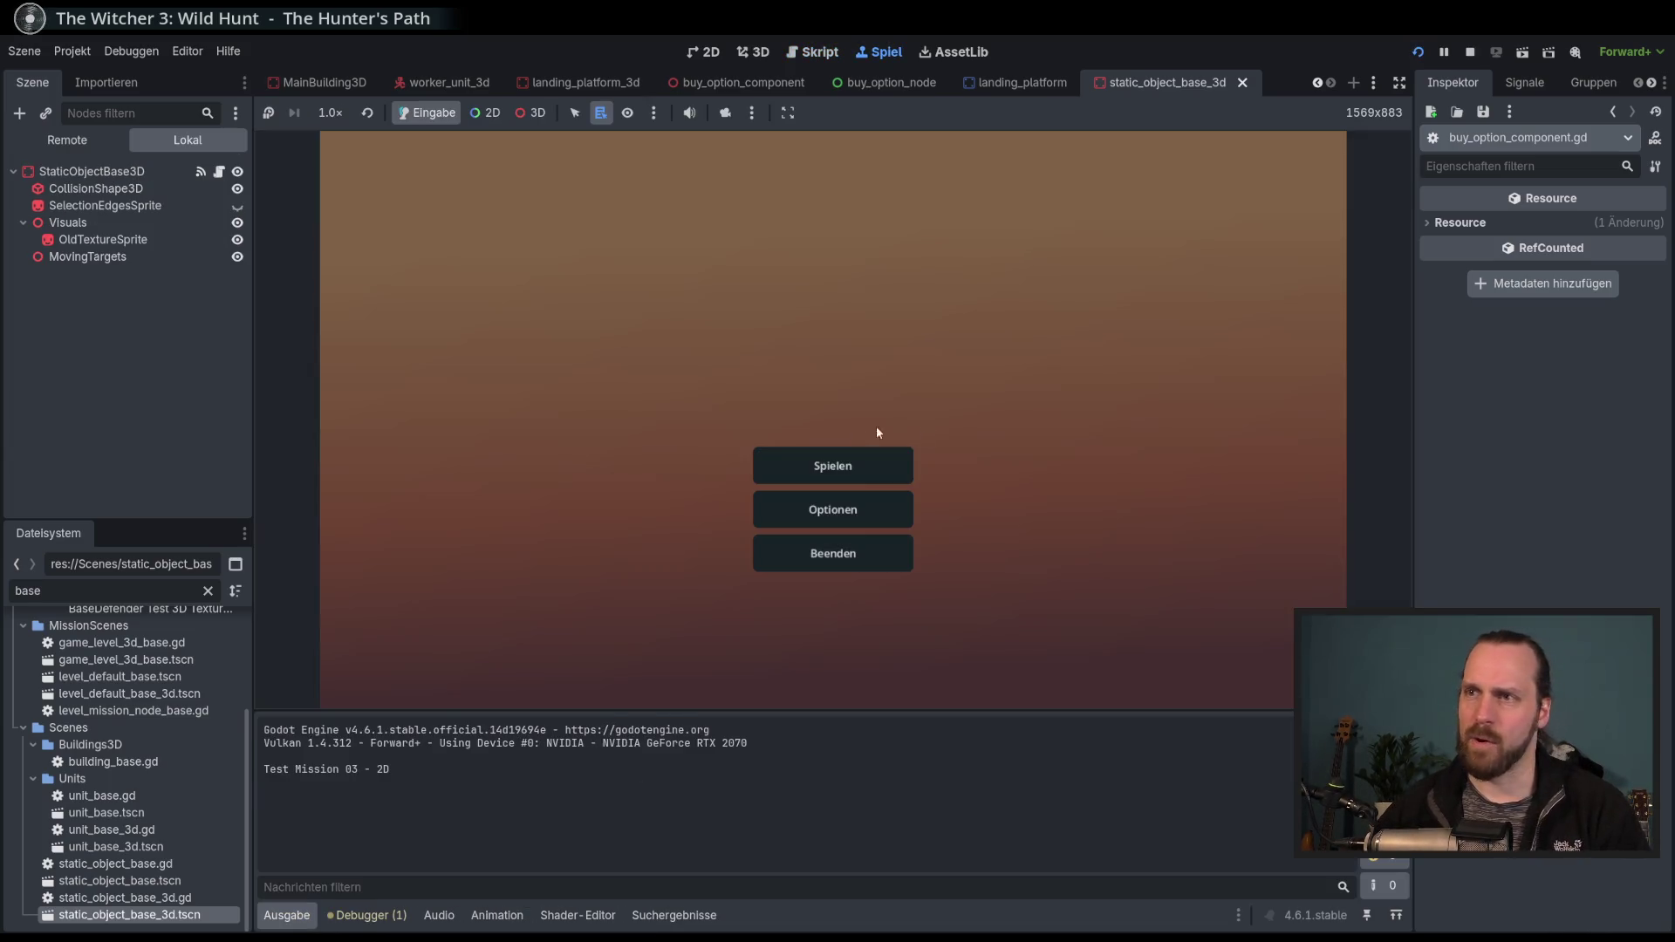
Start Test Mission - 3D from the game's mission selection.
{"action": "left_click", "coordinate": [836, 467]}
{"action": "left_click", "coordinate": [523, 361]}
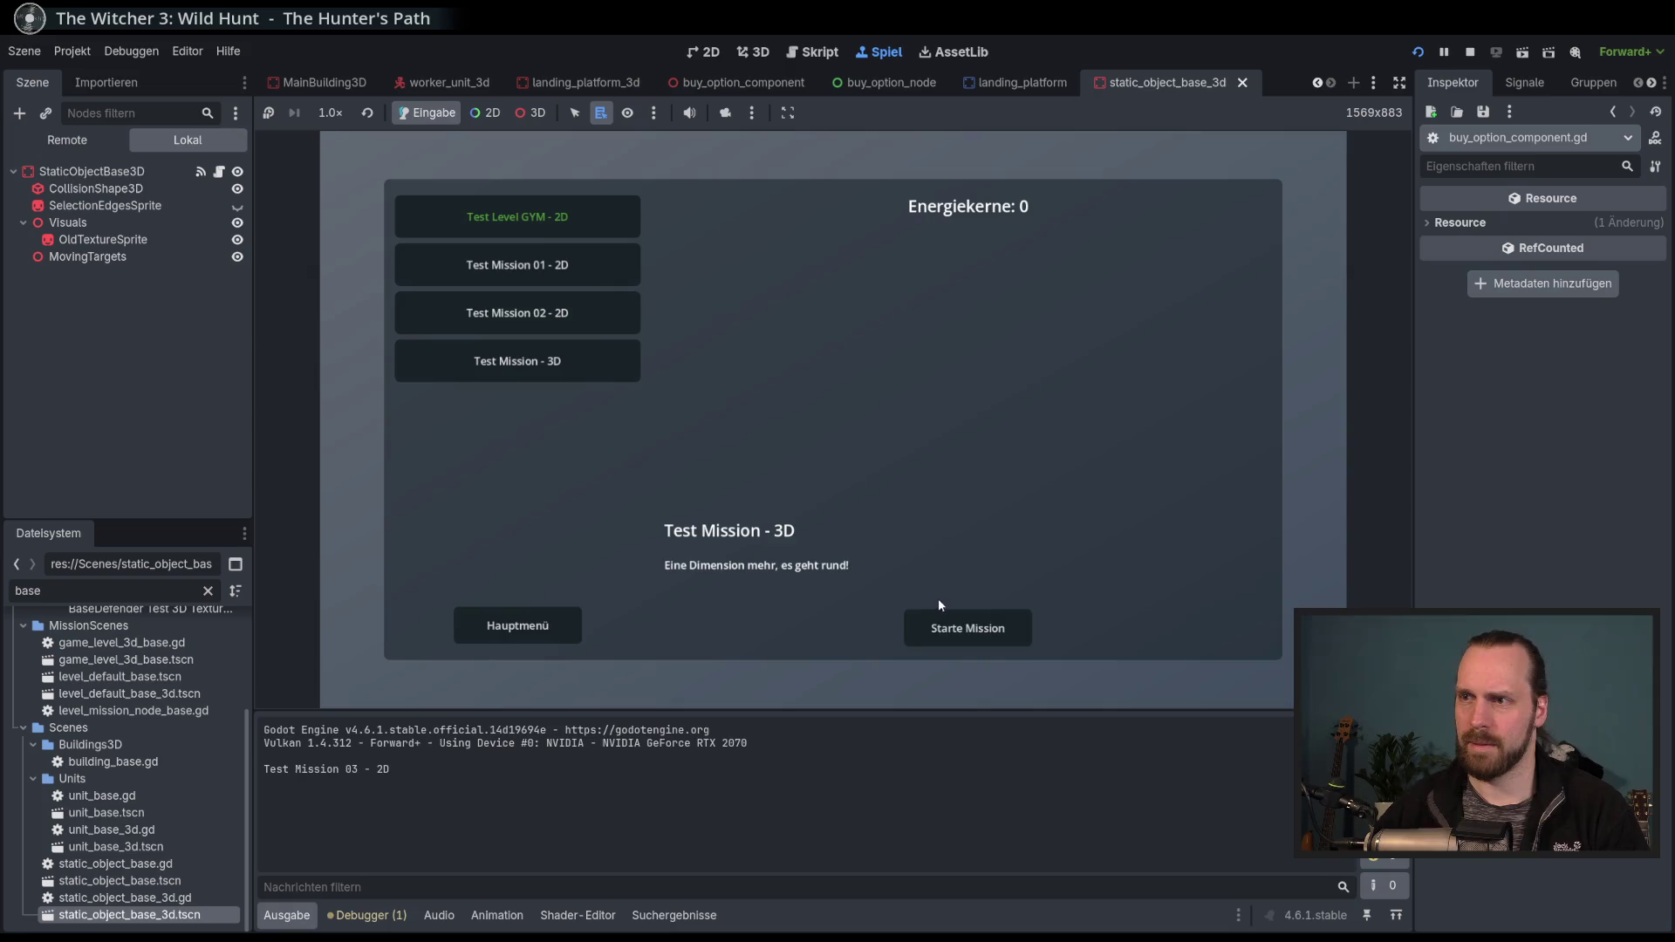
{"action": "left_click", "coordinate": [944, 621]}
Select the house, platform, worker and bushes to check the BuyOptionComponent print, then stop the game.
{"action": "left_click", "coordinate": [851, 393]}
{"action": "left_click", "coordinate": [703, 484]}
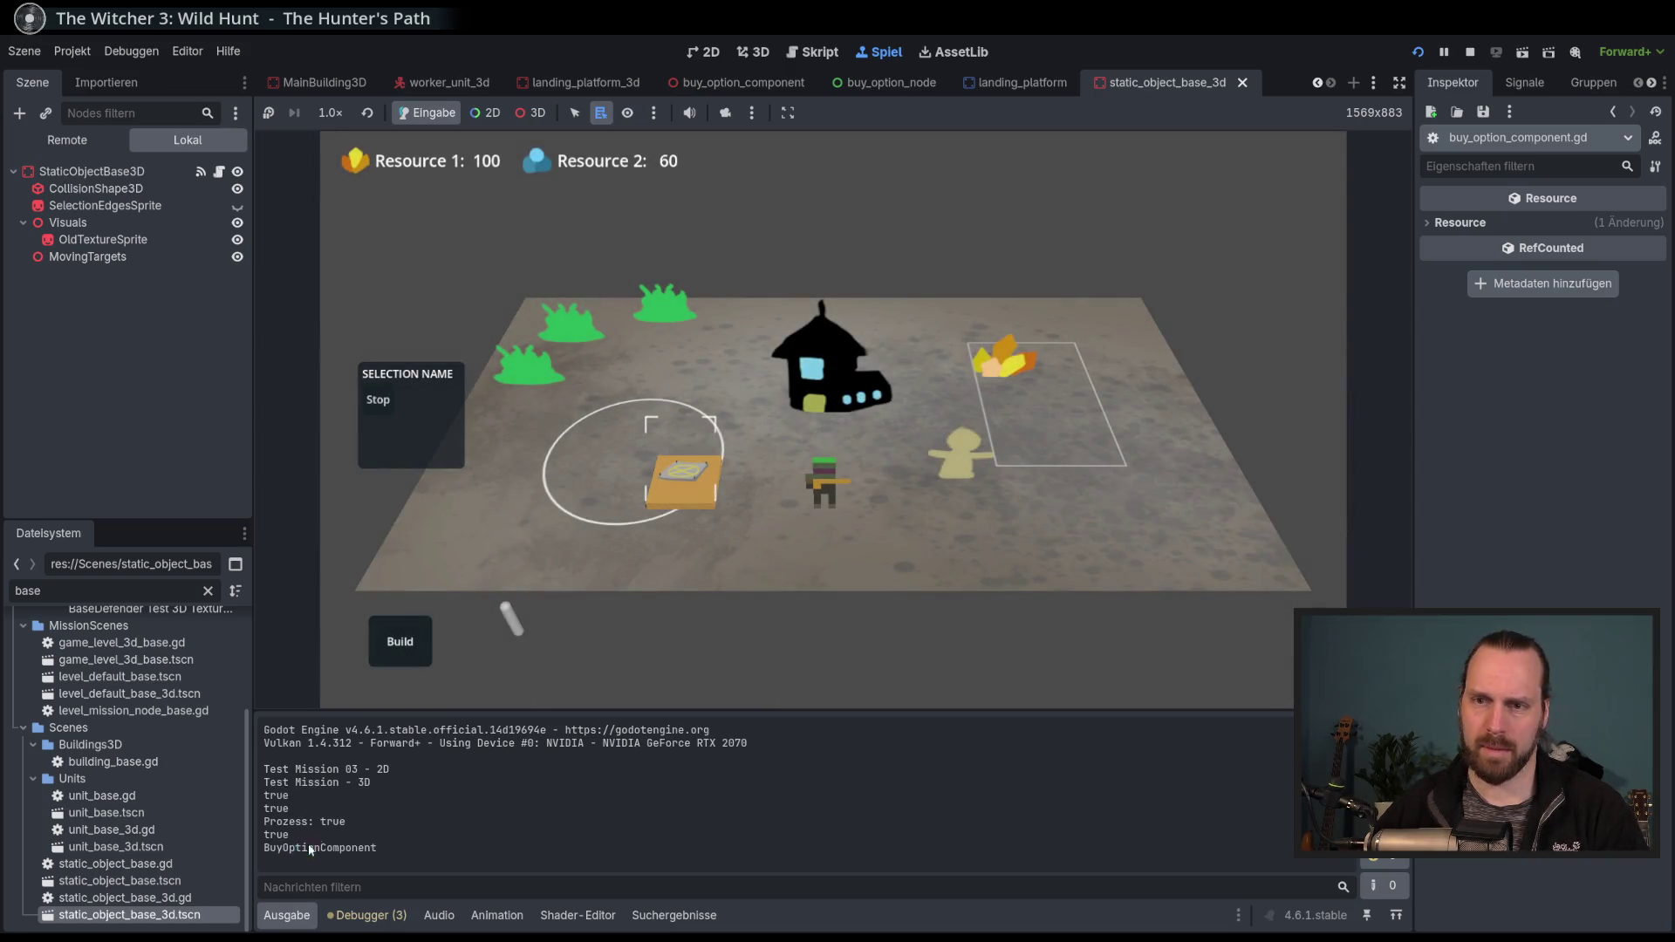
{"action": "left_click", "coordinate": [818, 487]}
{"action": "left_click", "coordinate": [571, 321]}
{"action": "left_click", "coordinate": [652, 321]}
{"action": "left_click", "coordinate": [827, 569]}
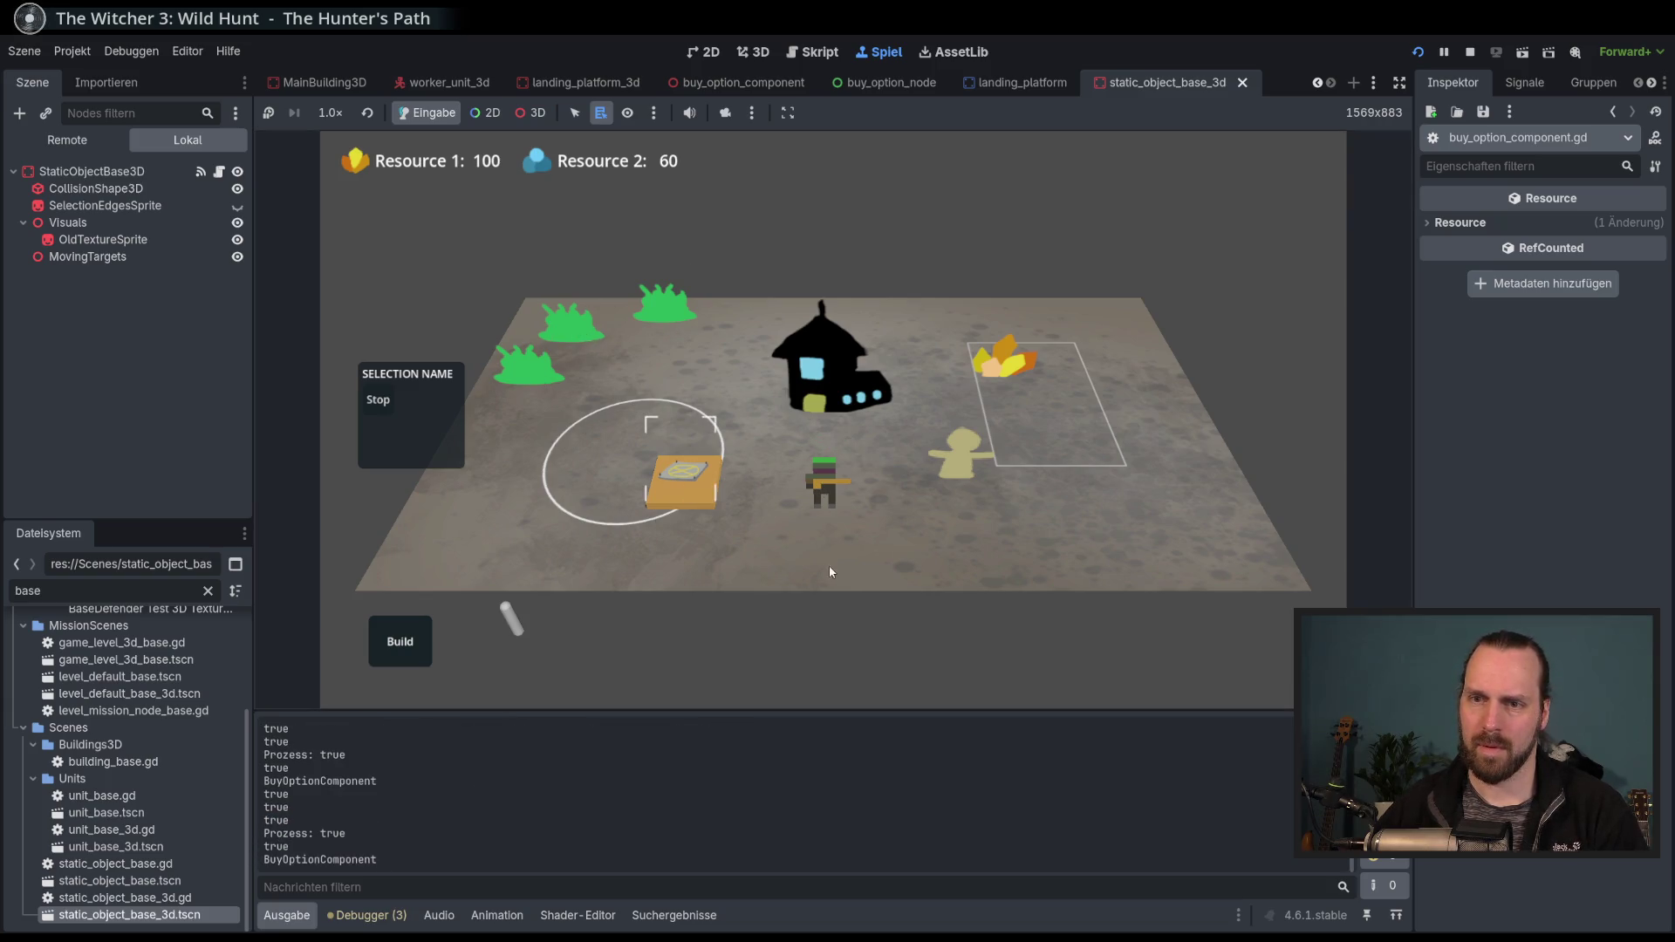
{"action": "key", "text": "F8"}
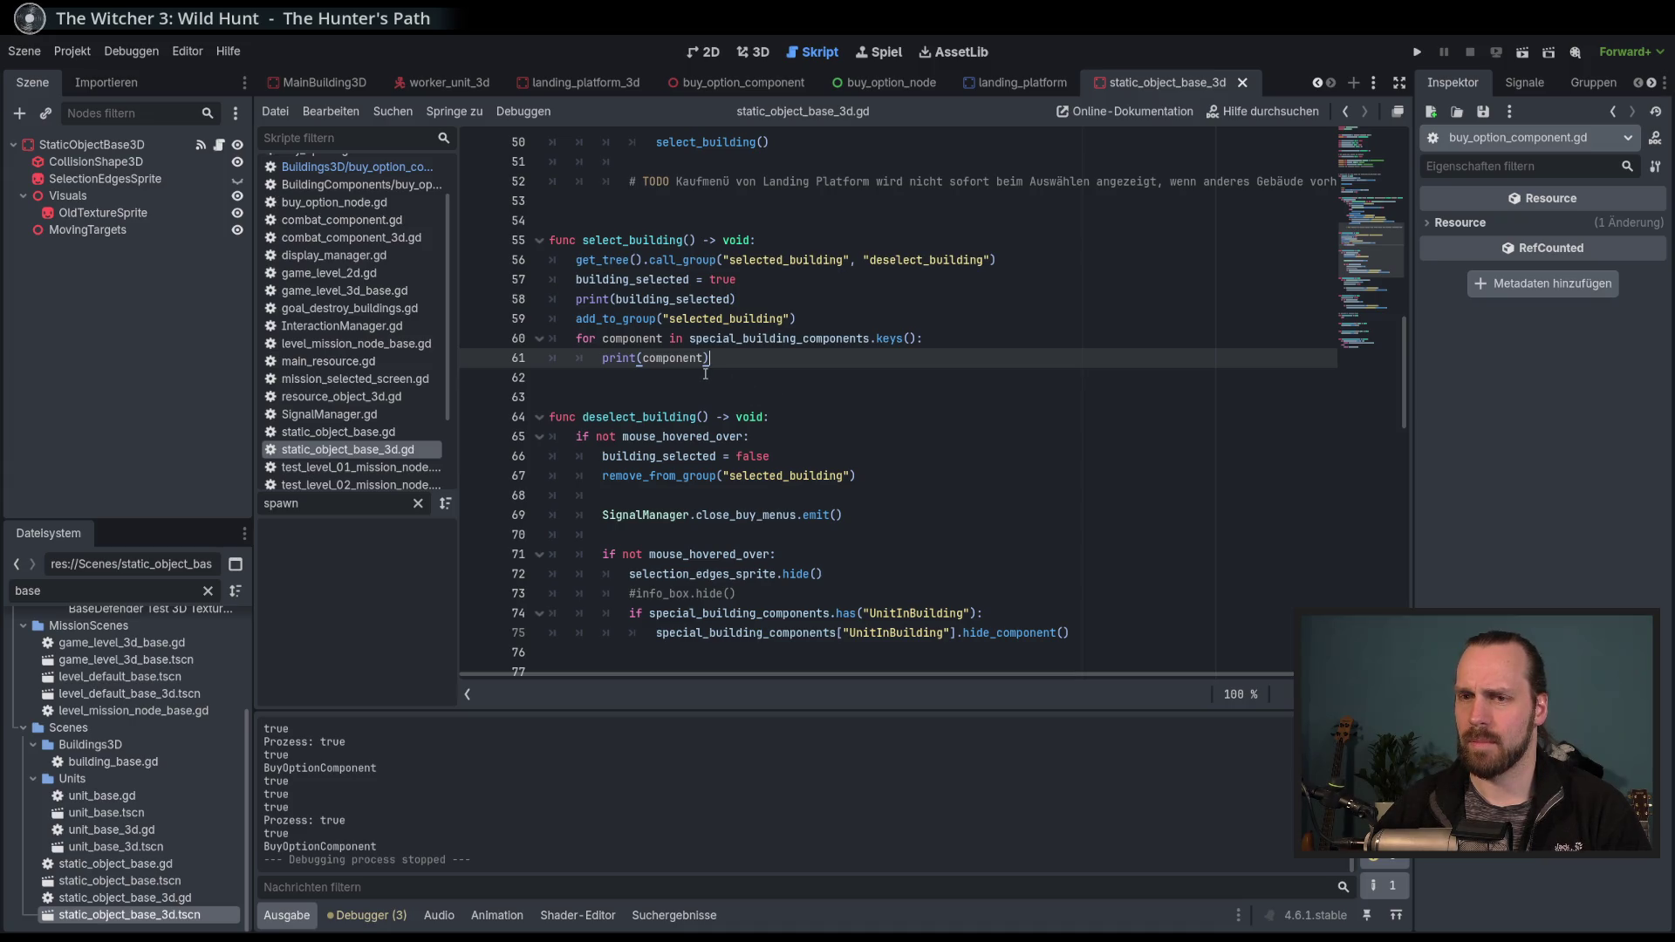
Switch from the print(component) line to the buy_option_component scene and its script.
{"action": "key", "text": "shift+Home"}
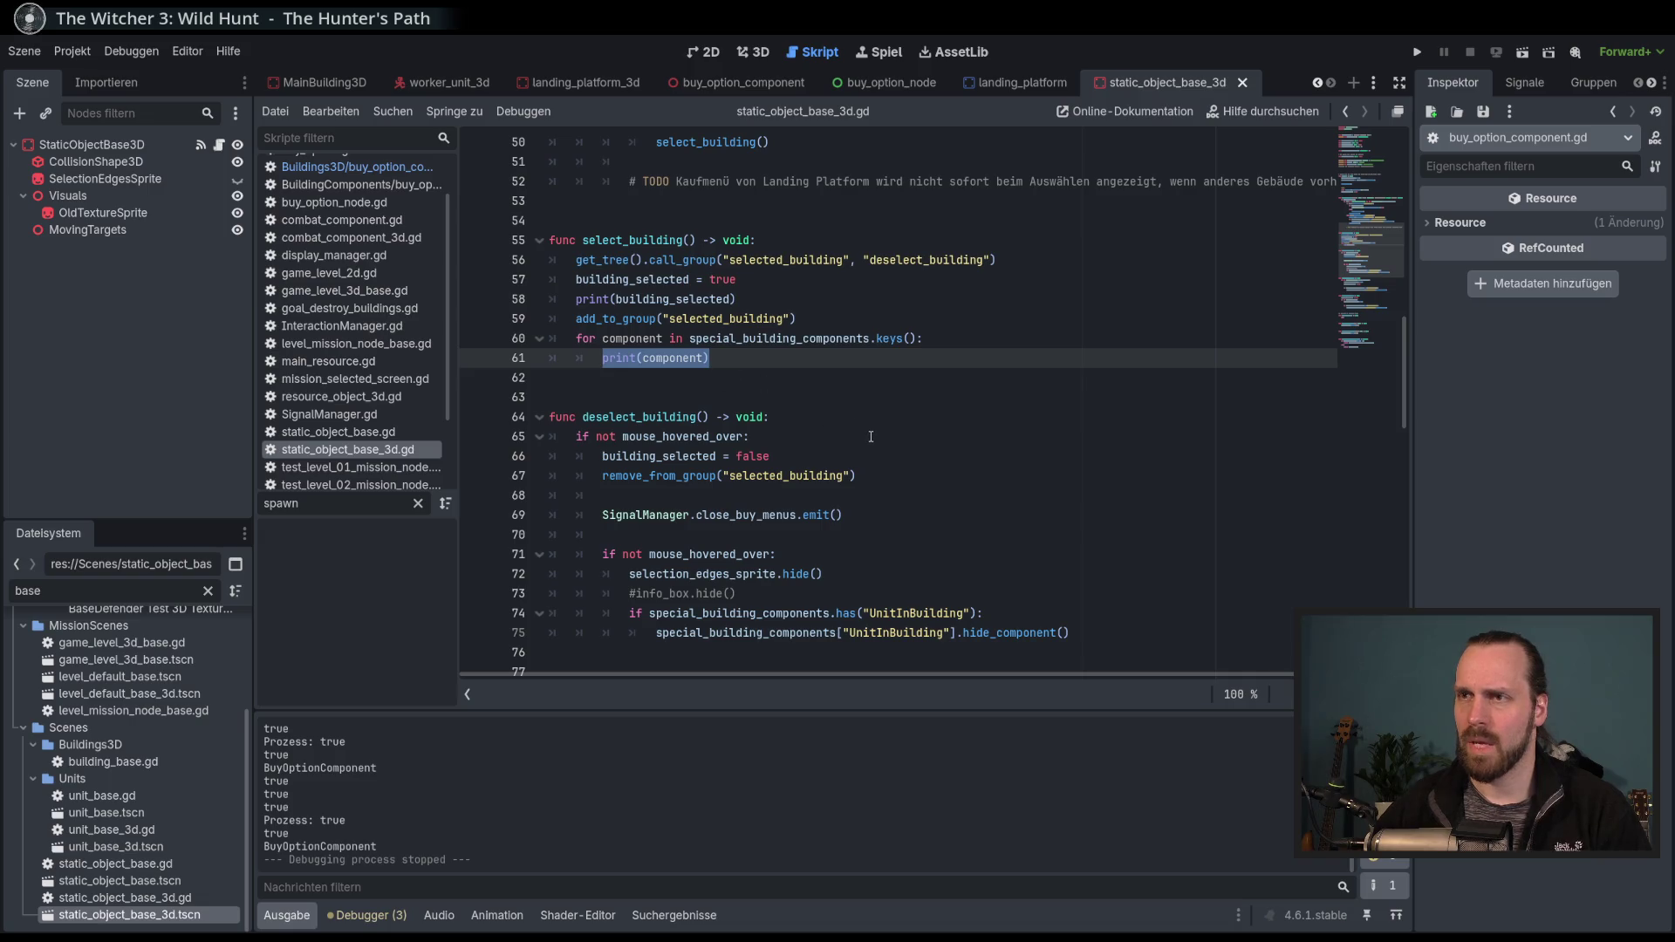
{"action": "left_click", "coordinate": [718, 361]}
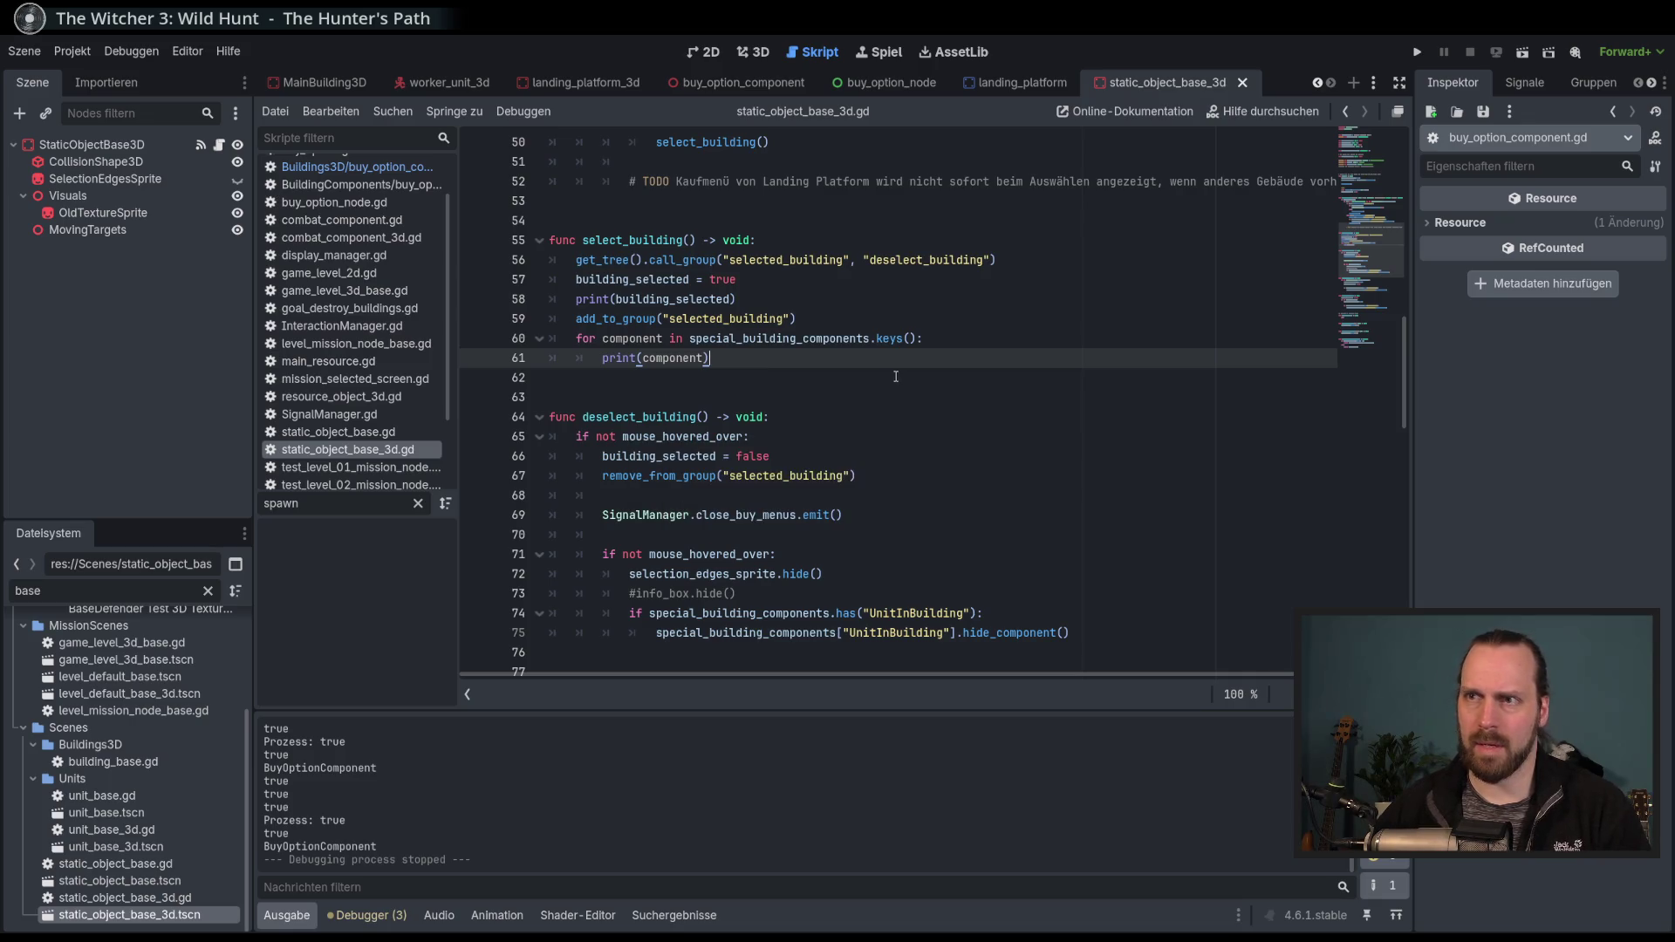
{"action": "left_click", "coordinate": [731, 86]}
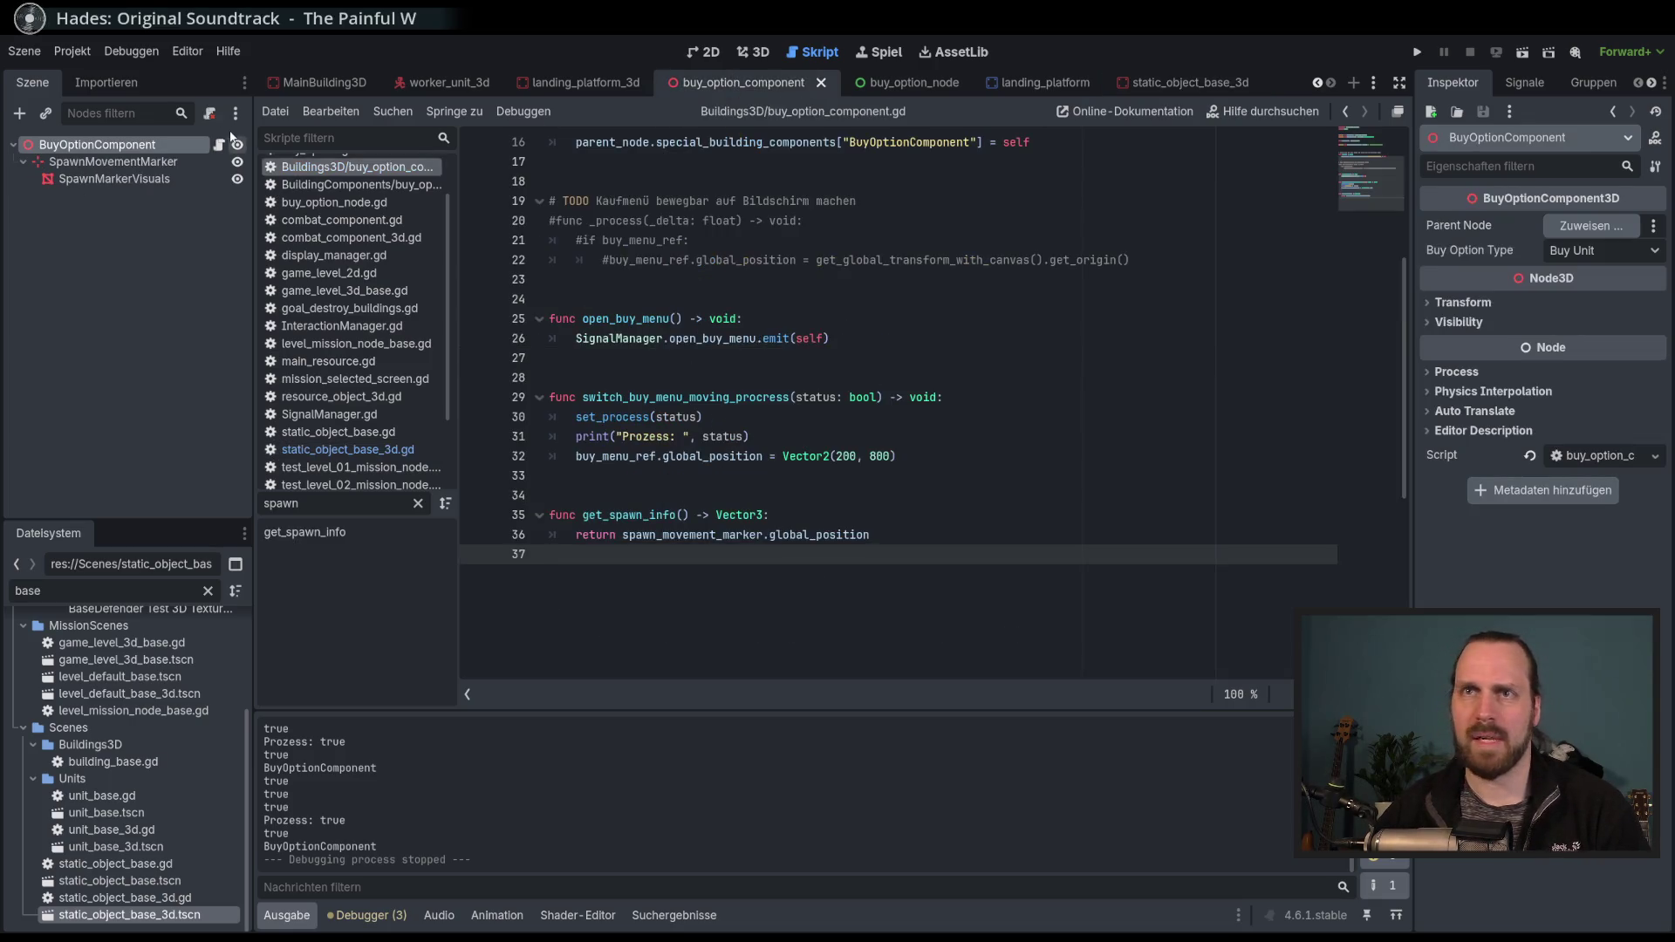
At the end of buy_option_component.gd, add the header func show_info() -> void:.
{"action": "scroll", "coordinate": [855, 431], "scroll_direction": "up", "scroll_amount": 4}
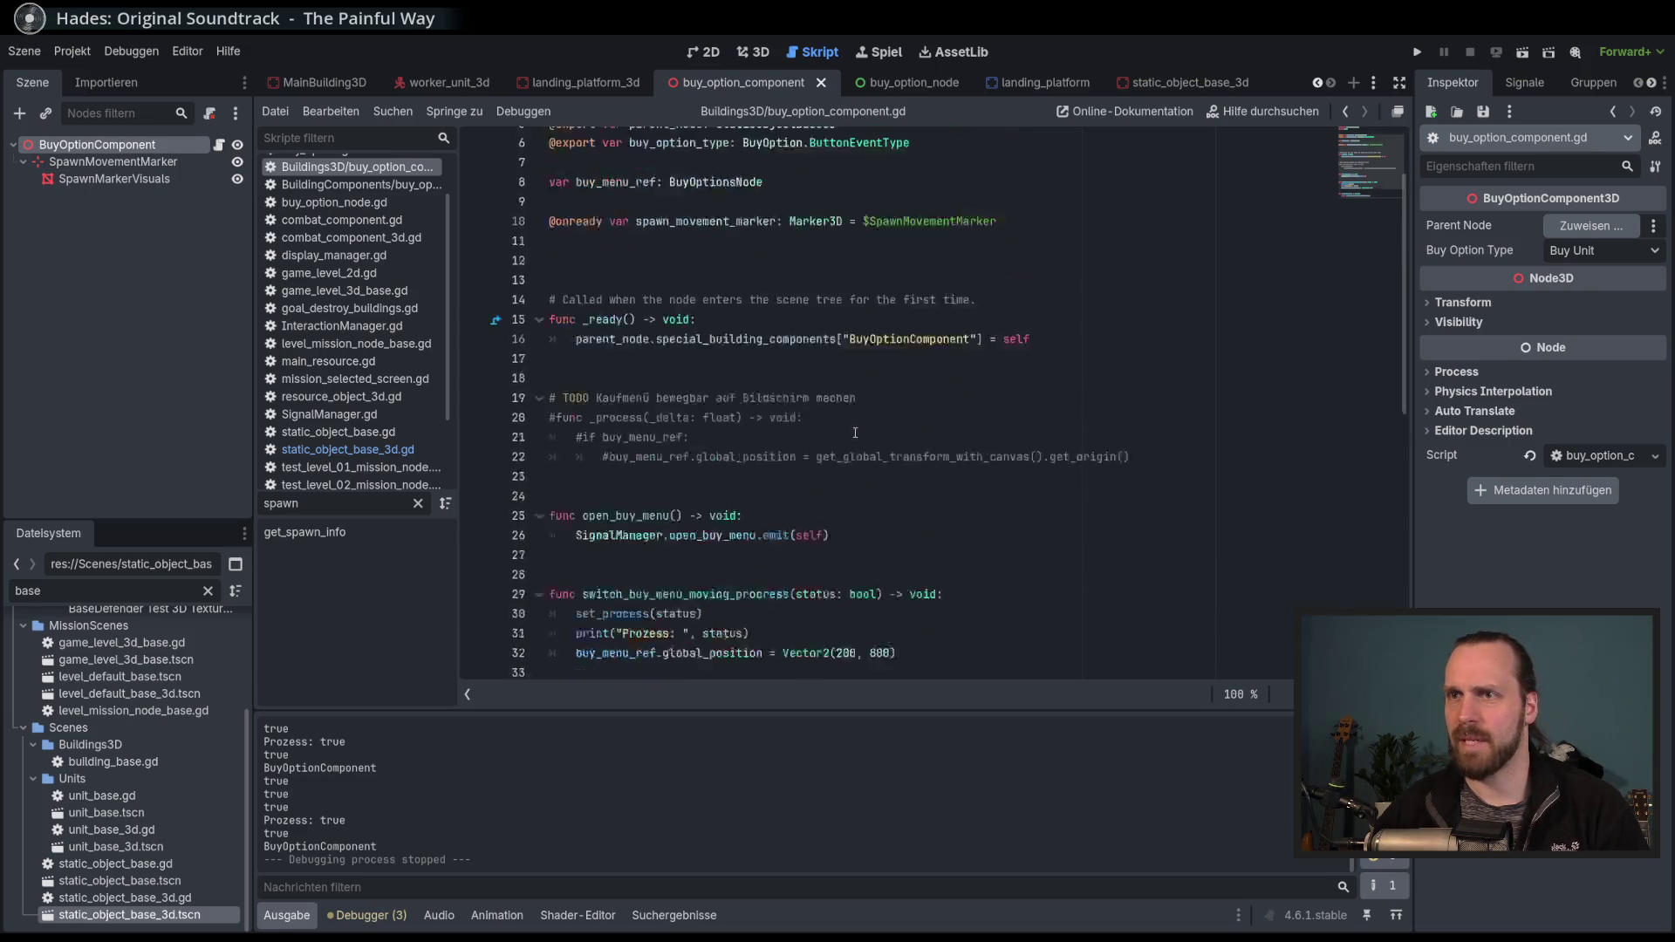
{"action": "scroll", "coordinate": [855, 431], "scroll_direction": "down", "scroll_amount": 7}
{"action": "left_click", "coordinate": [841, 526]}
{"action": "key", "text": "Return"}
{"action": "type", "text": "func show_"}
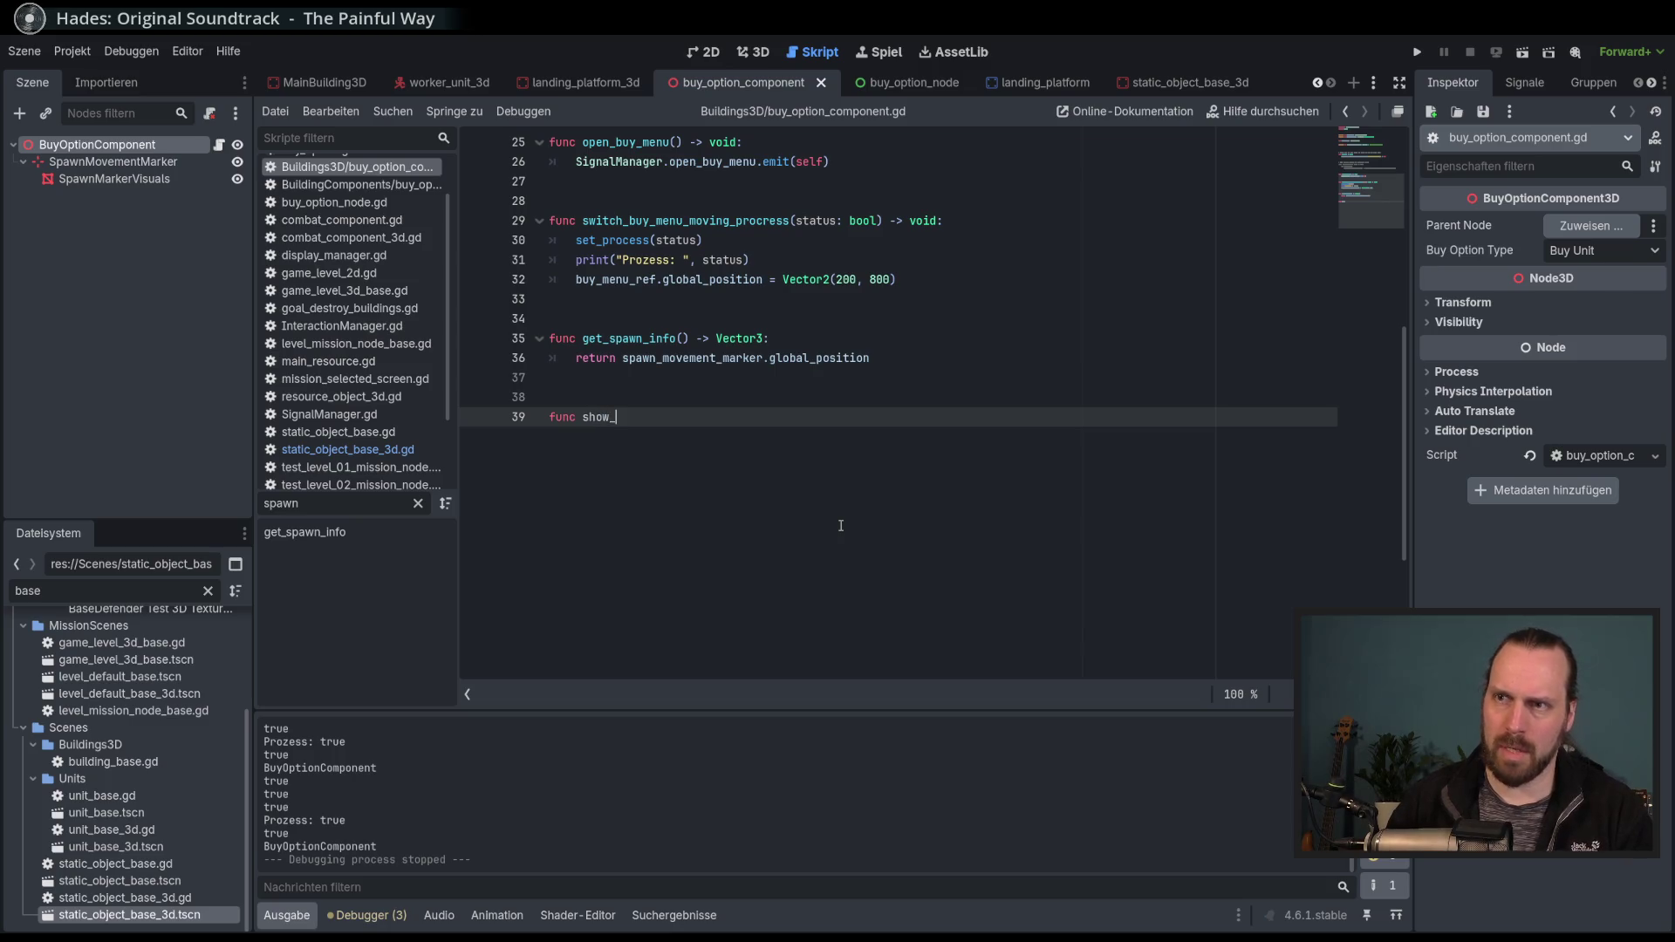
{"action": "type", "text": "info"}
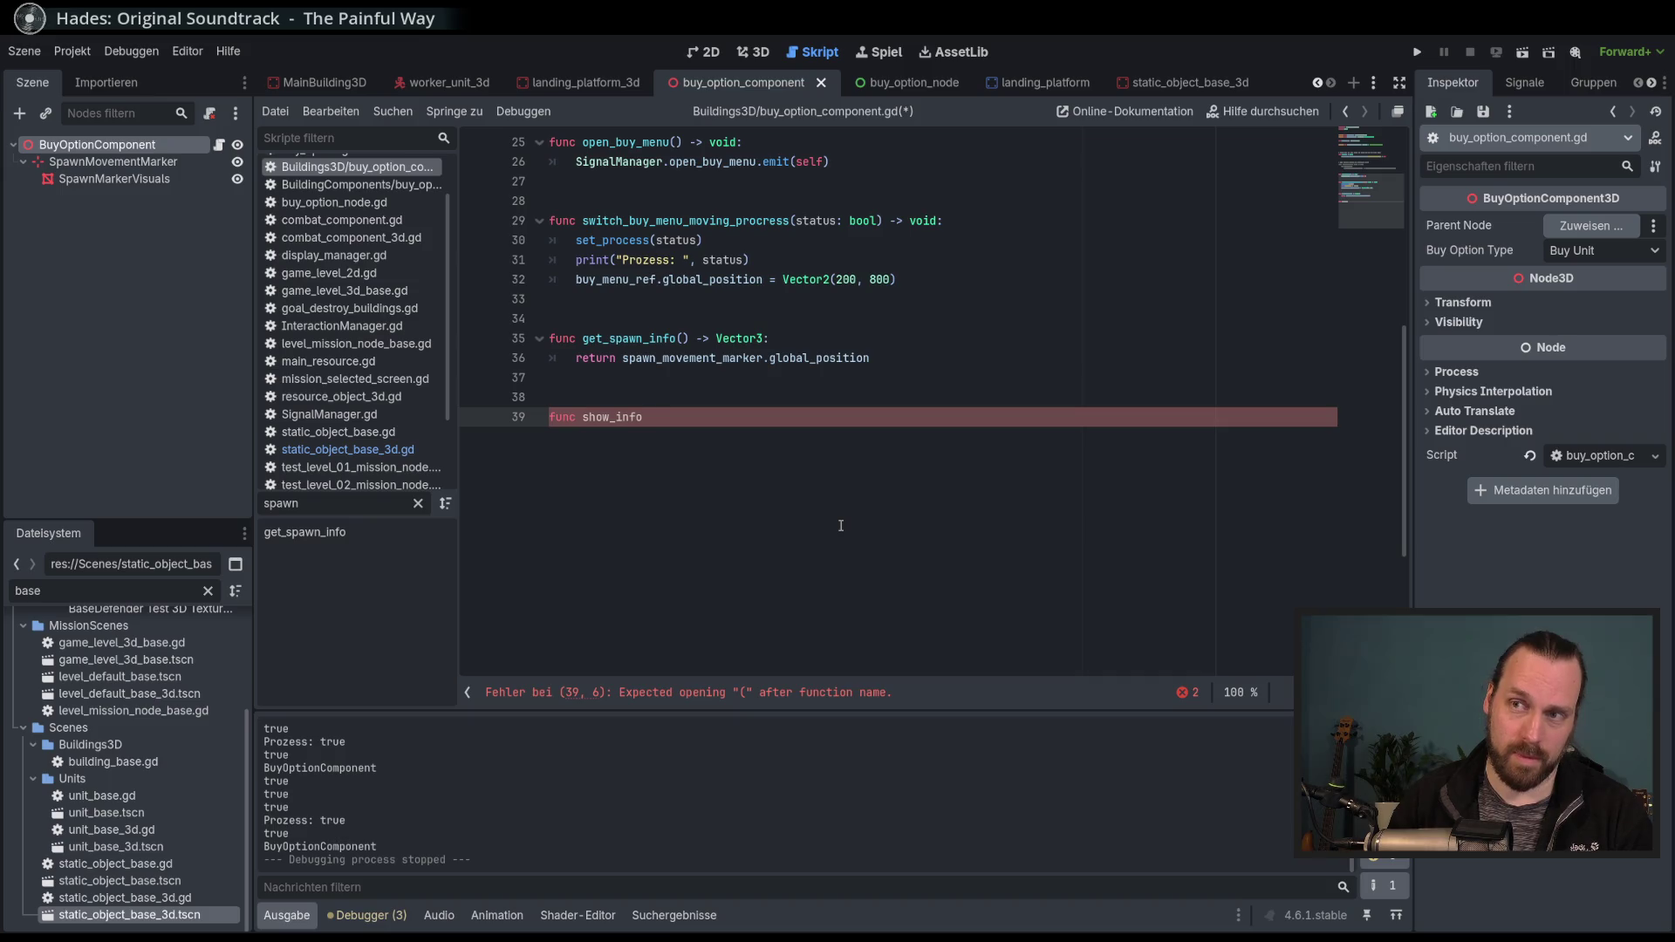
{"action": "type", "text": "() -> void"}
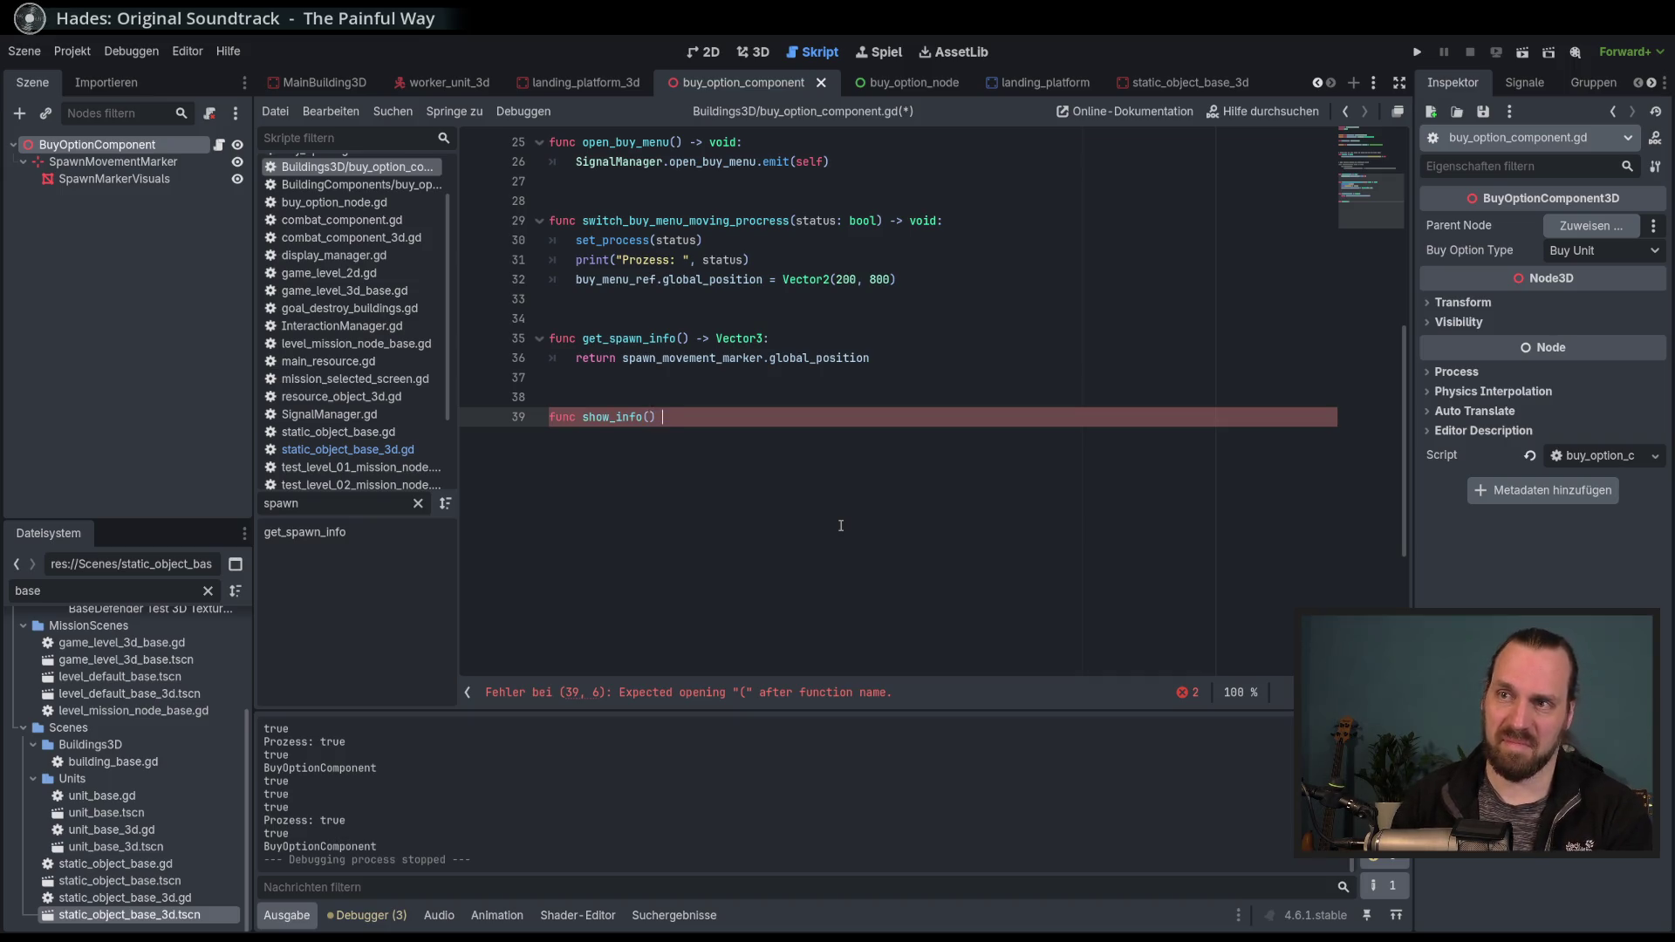
{"action": "type", "text": ":"}
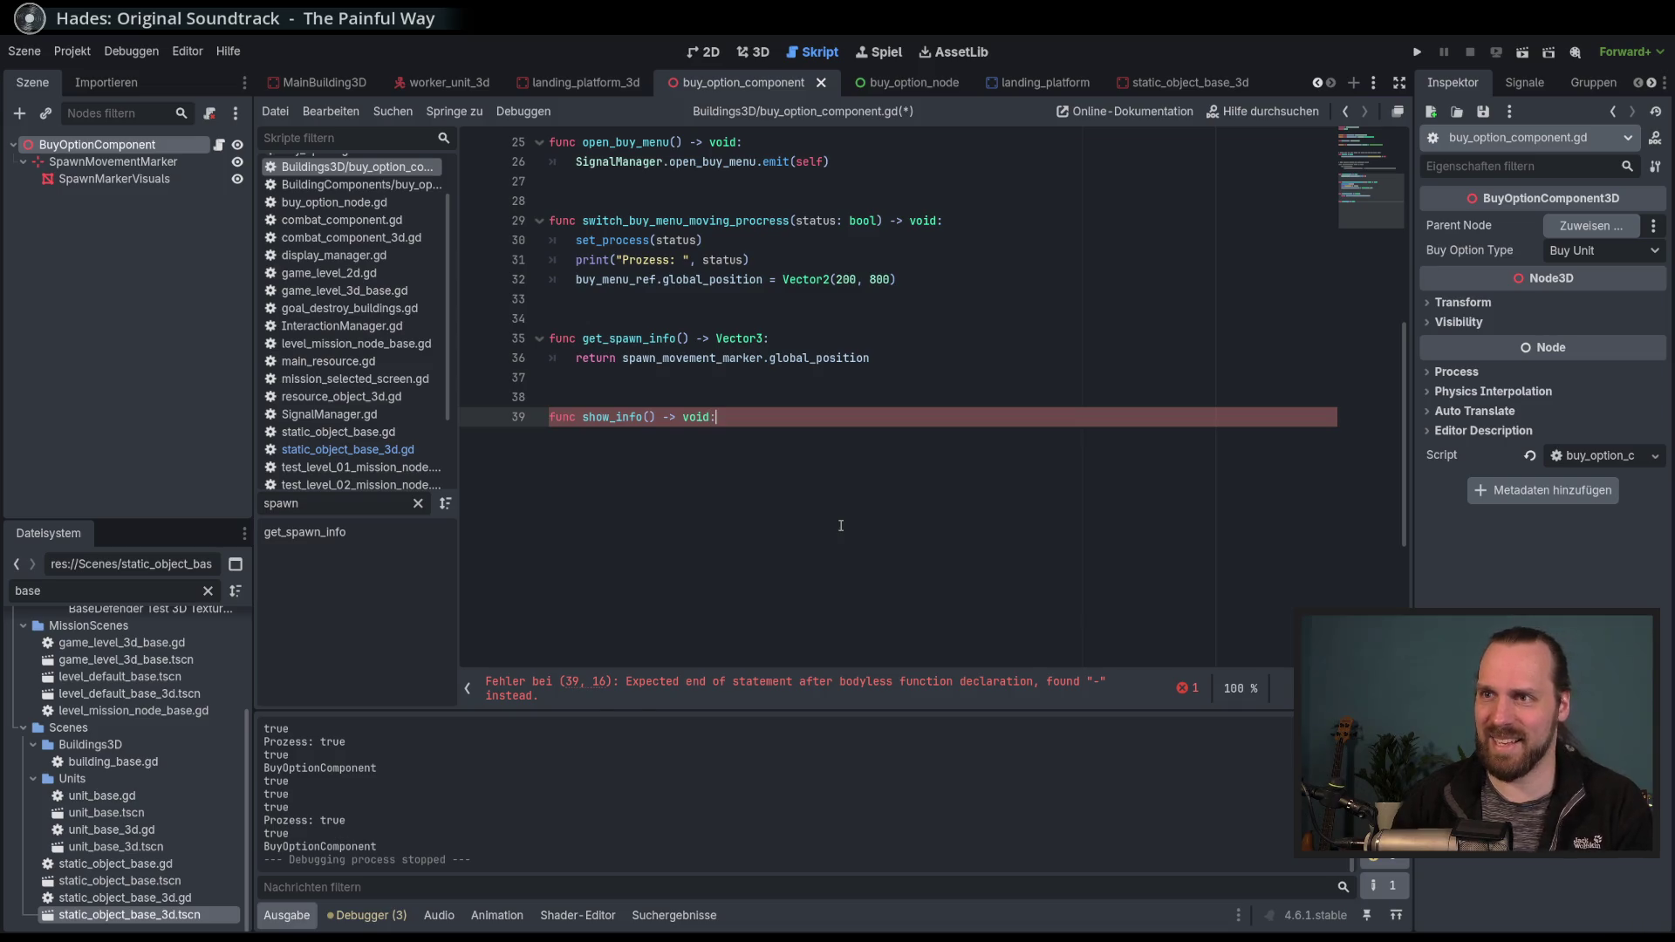
{"action": "key", "text": "Return"}
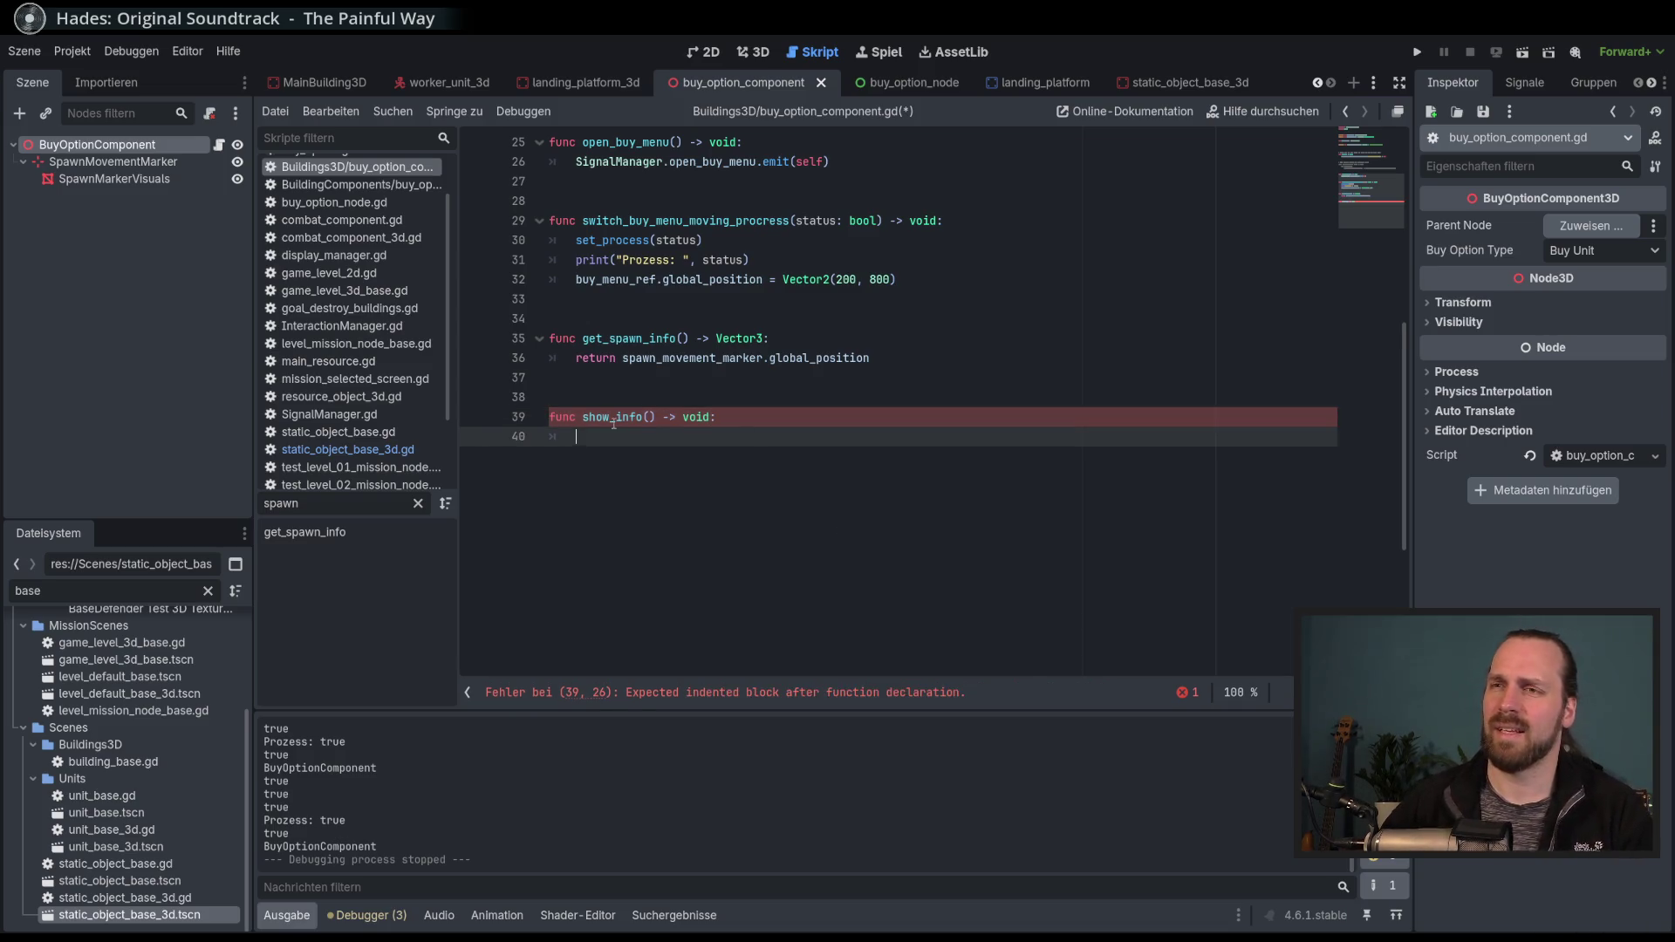
Try renaming it to info_visible(vis: bool), then revert the signature to show_info().
{"action": "left_click", "coordinate": [611, 418]}
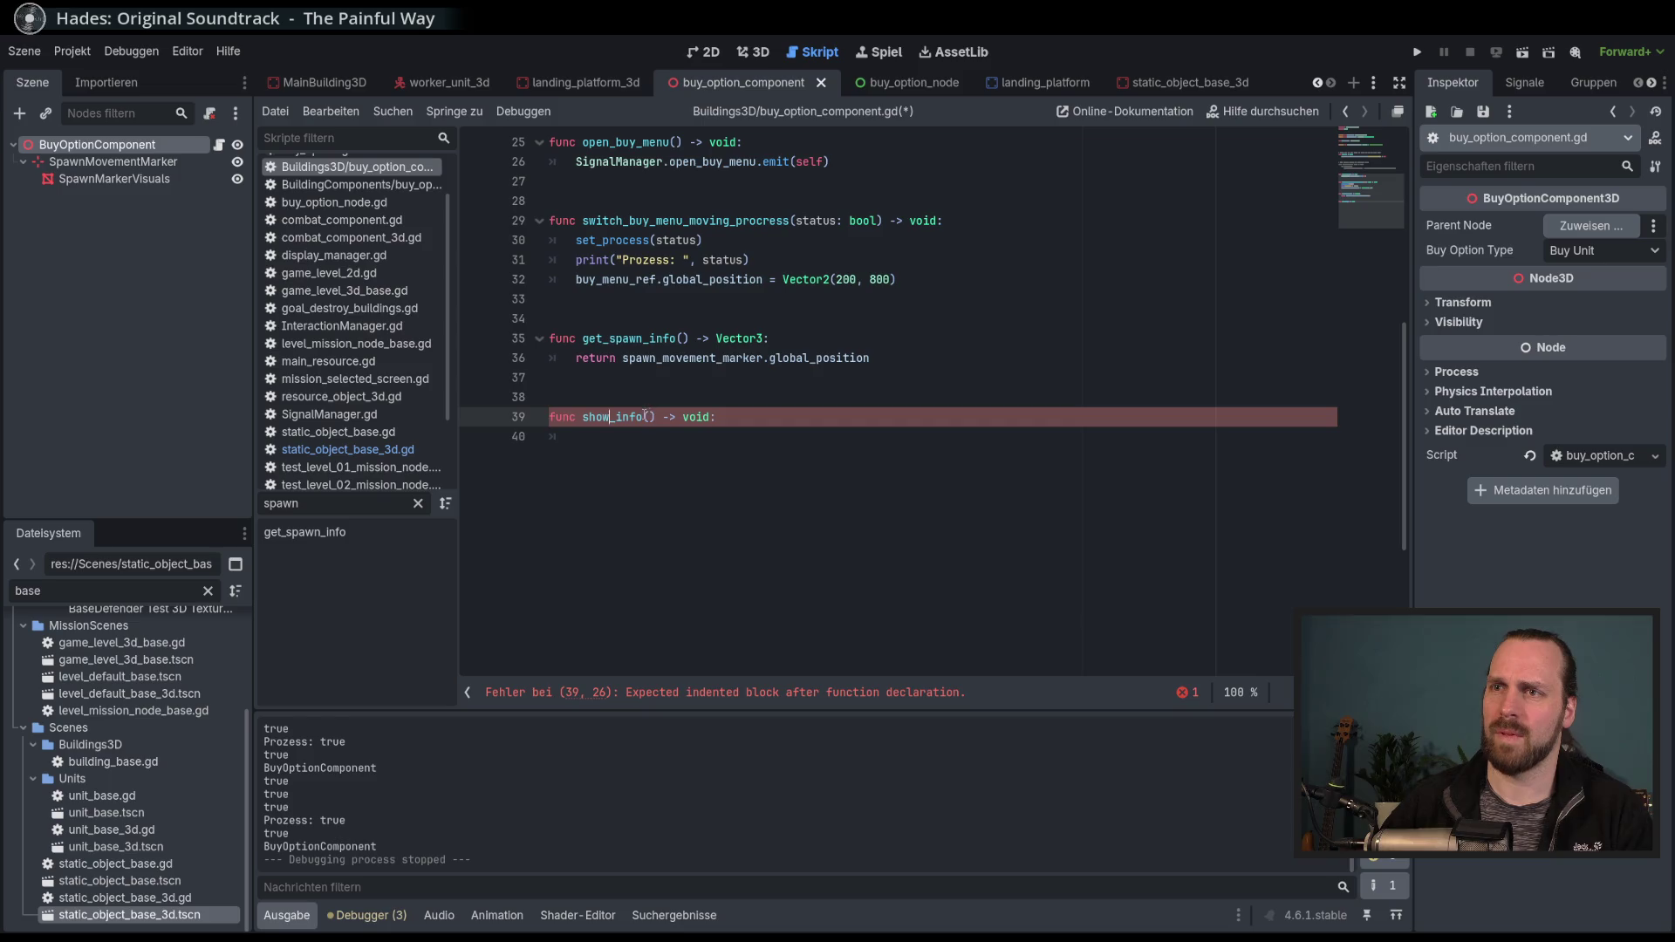
{"action": "double_click", "coordinate": [633, 417]}
{"action": "type", "text": "info_"}
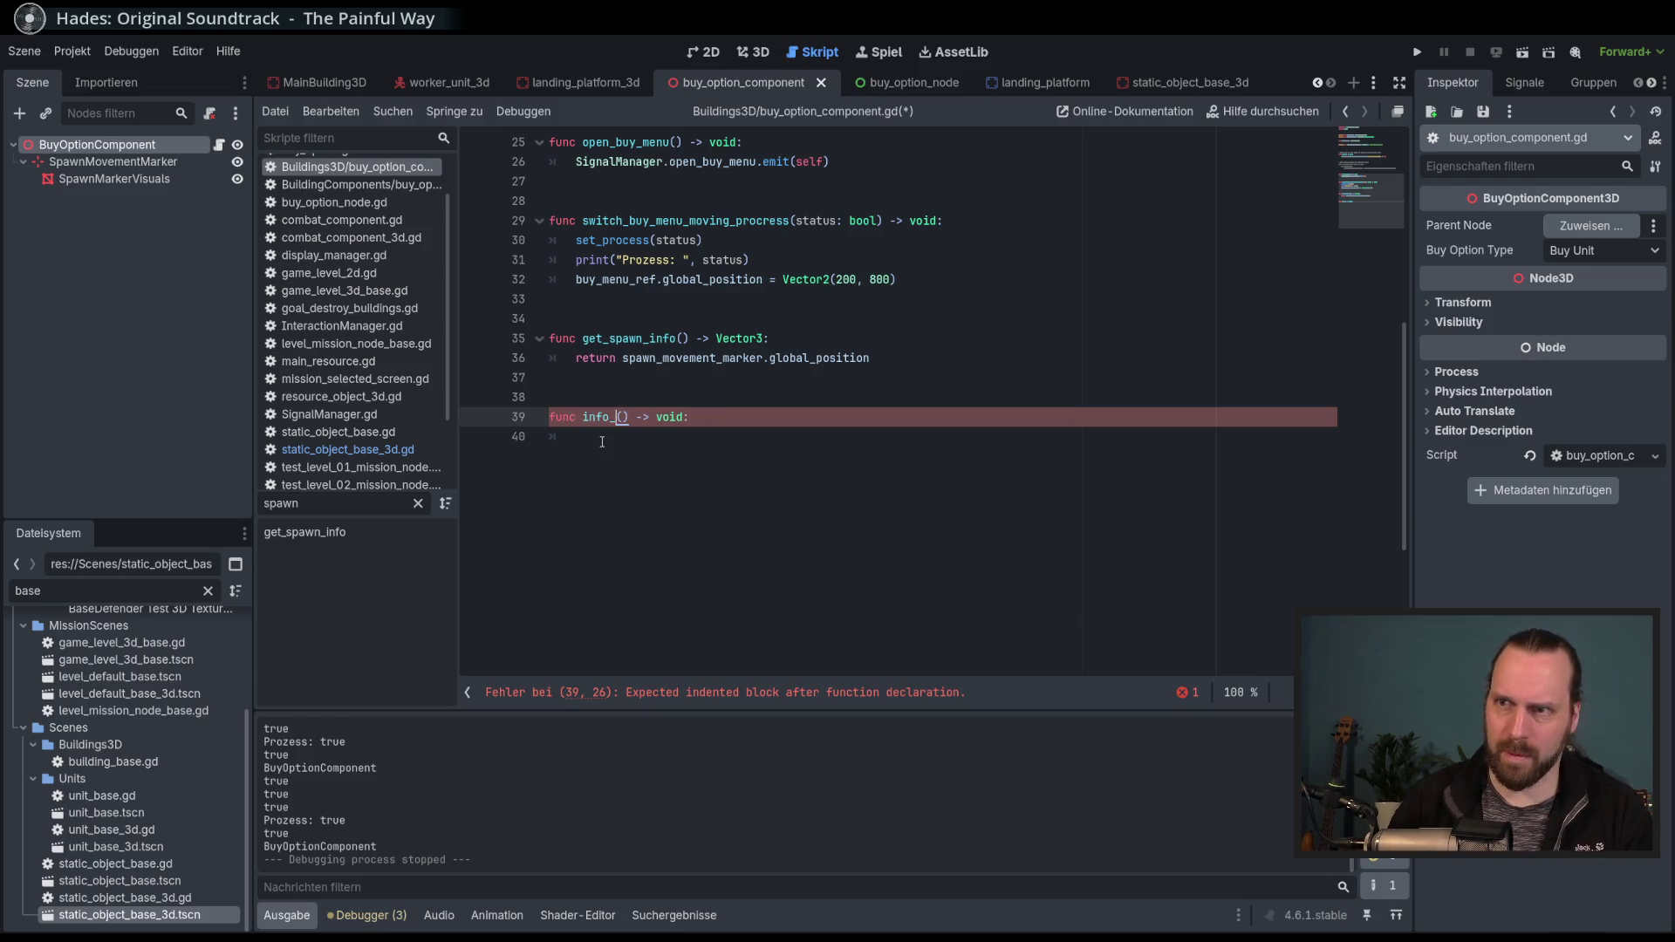
{"action": "type", "text": "visible("}
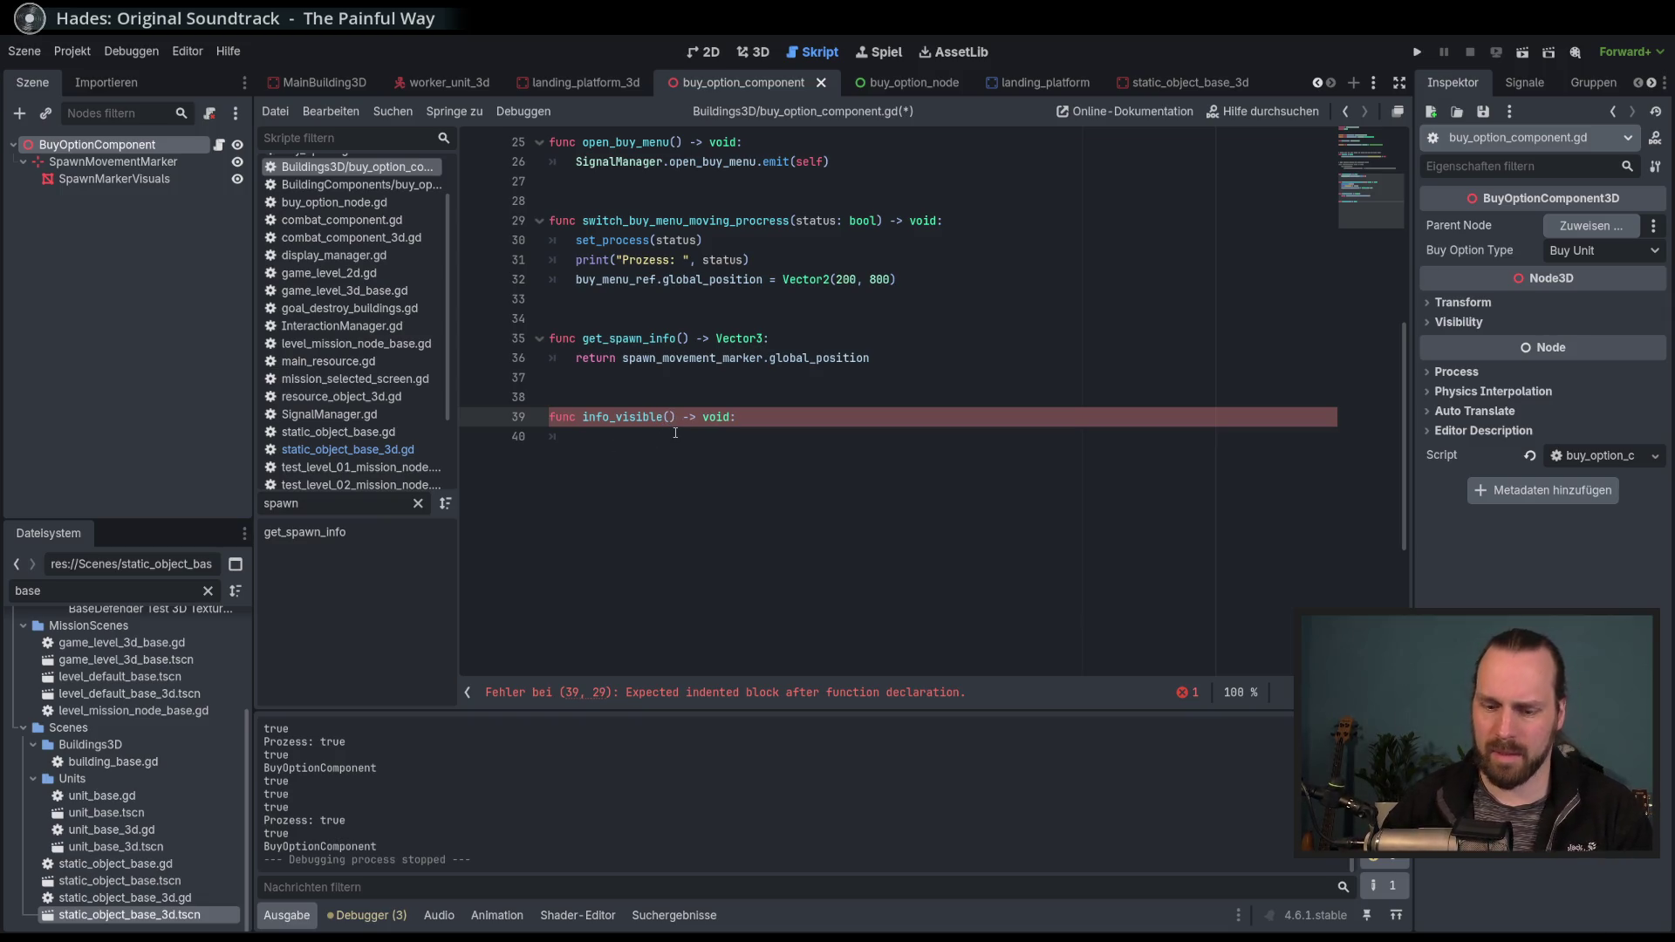
{"action": "type", "text": "visible:"}
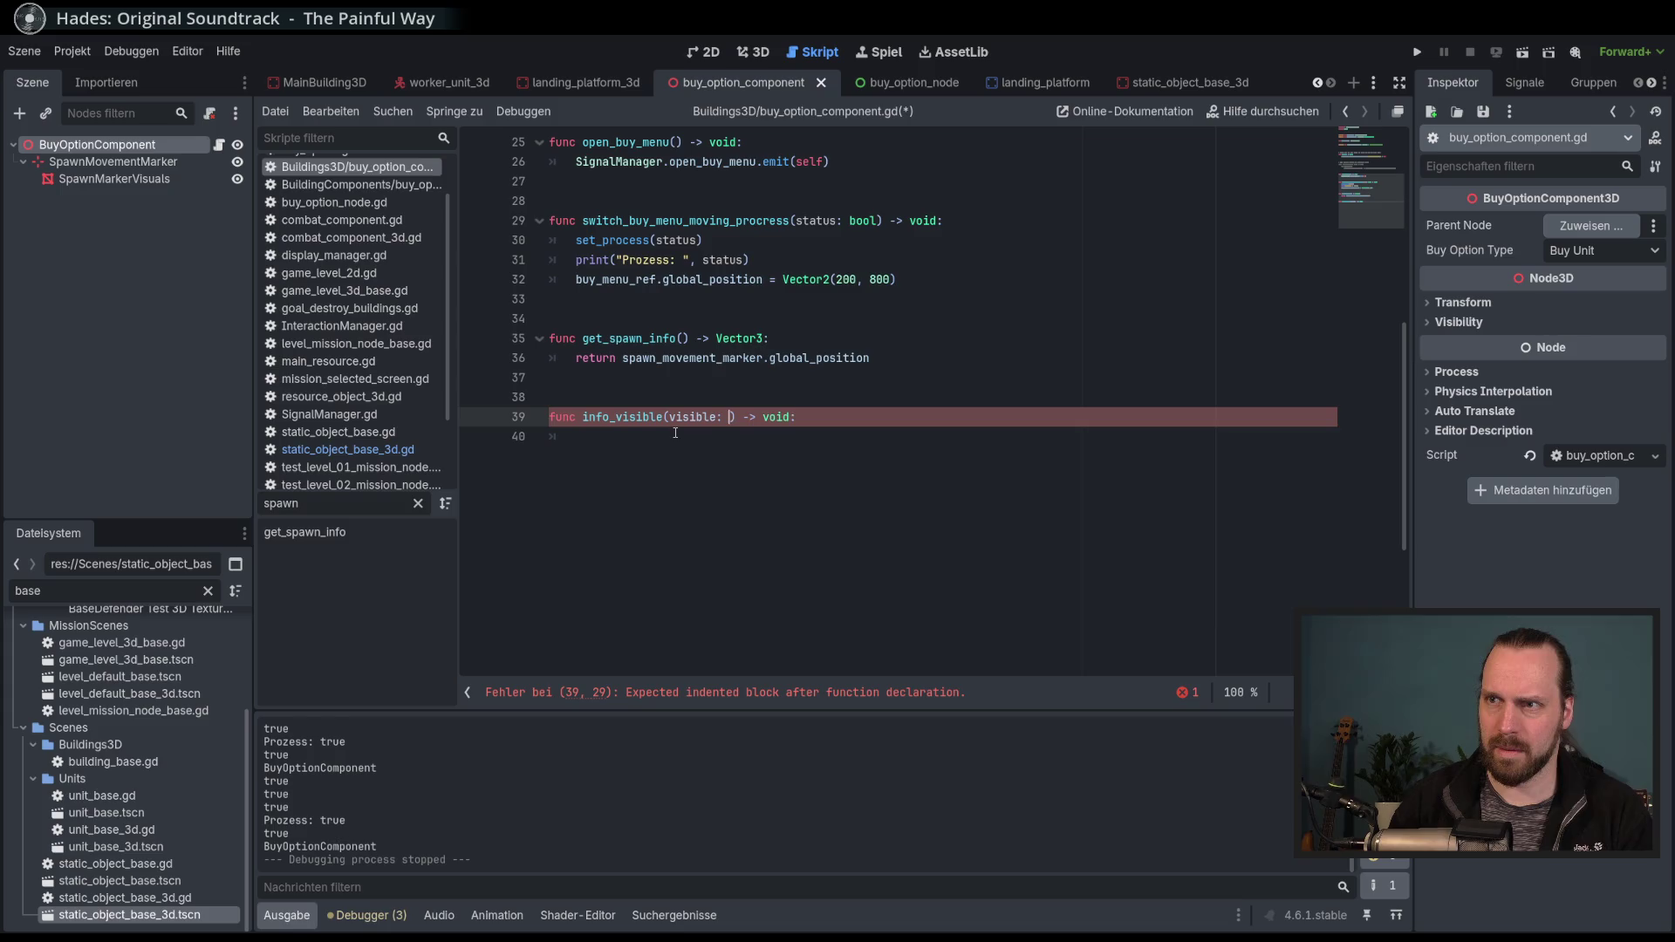
{"action": "key", "text": "BackSpace"}
{"action": "key", "text": "BackSpace"}
{"action": "key", "text": "BackSpace"}
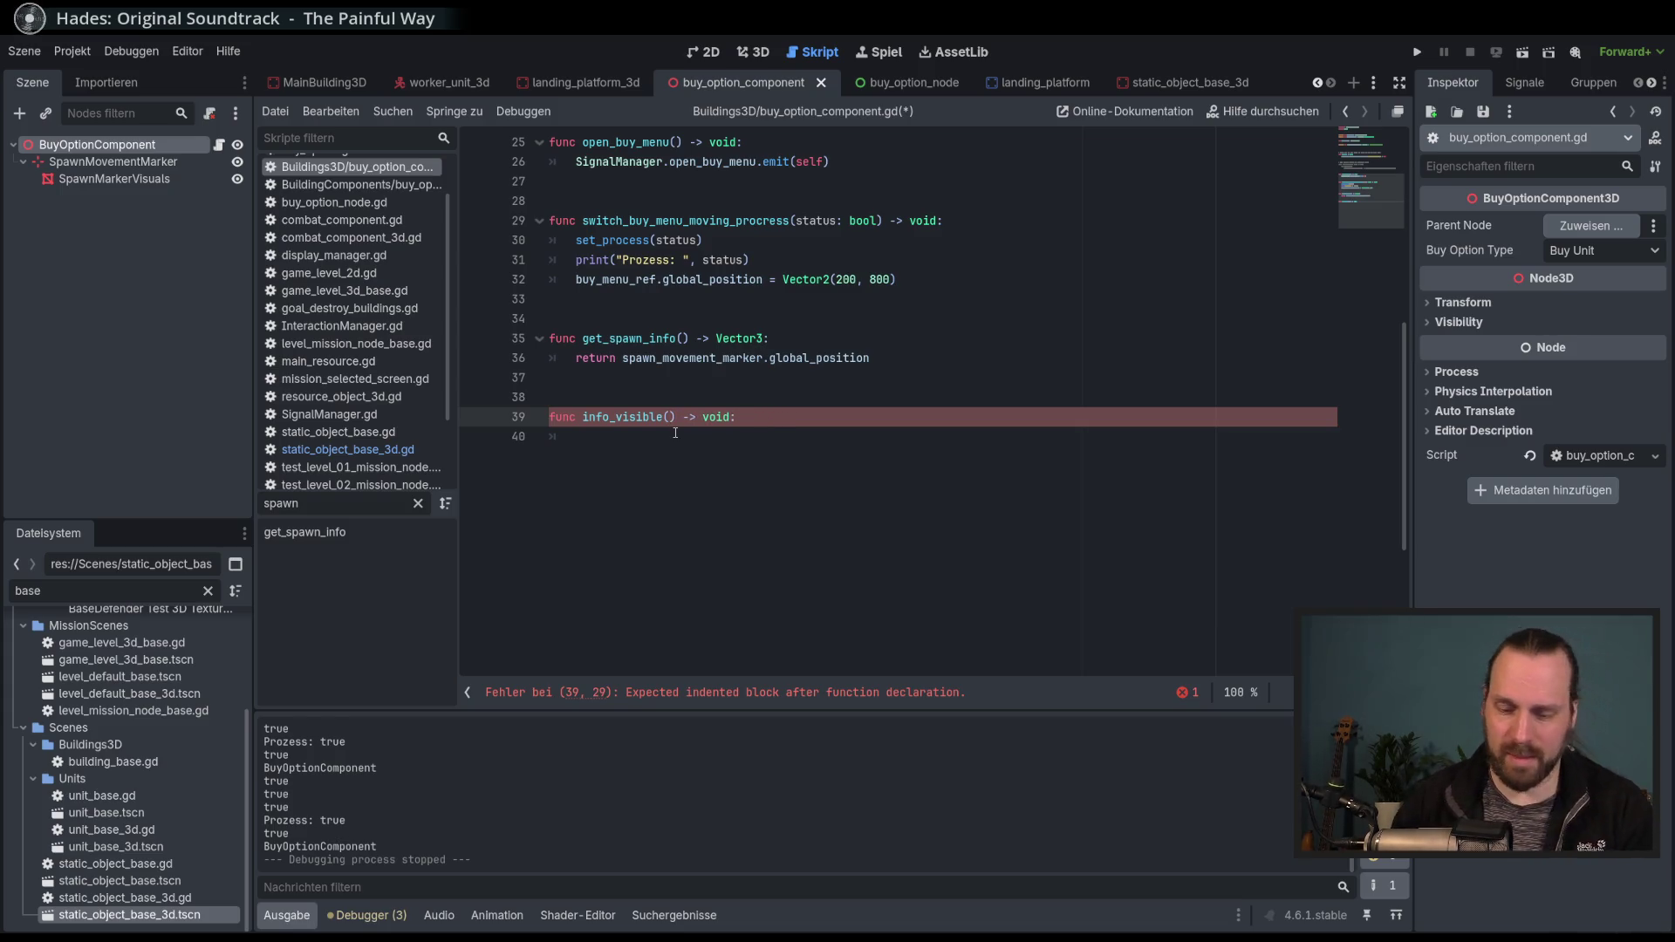
{"action": "type", "text": "vis"}
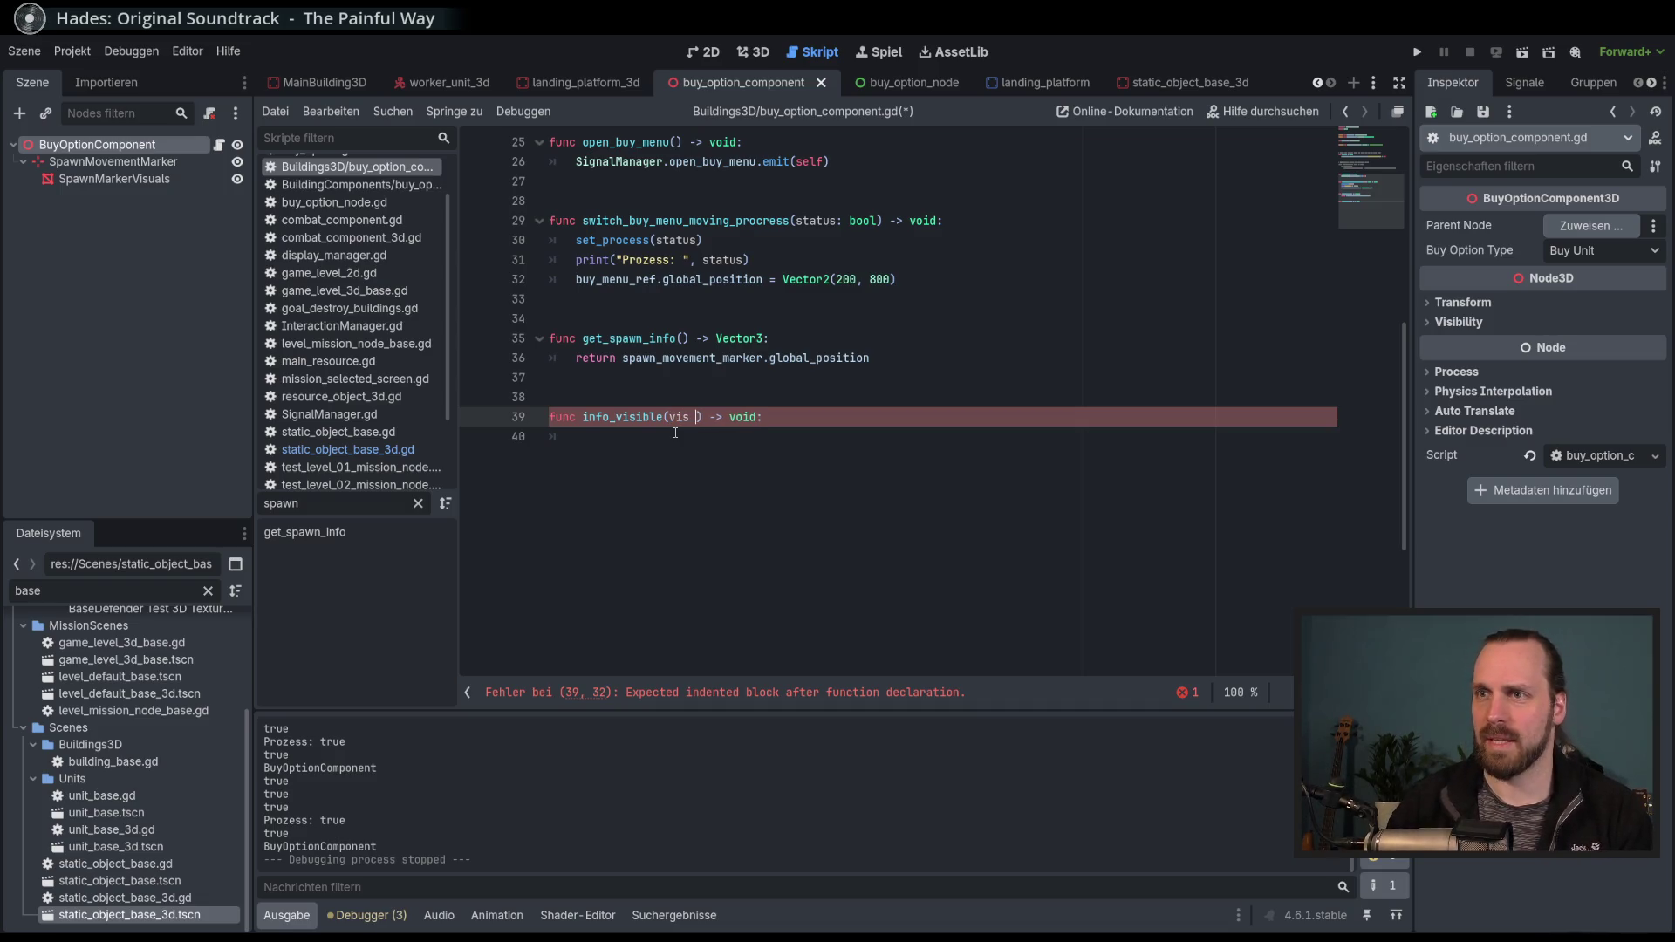
{"action": "key", "text": "BackSpace"}
{"action": "type", "text": ": bool"}
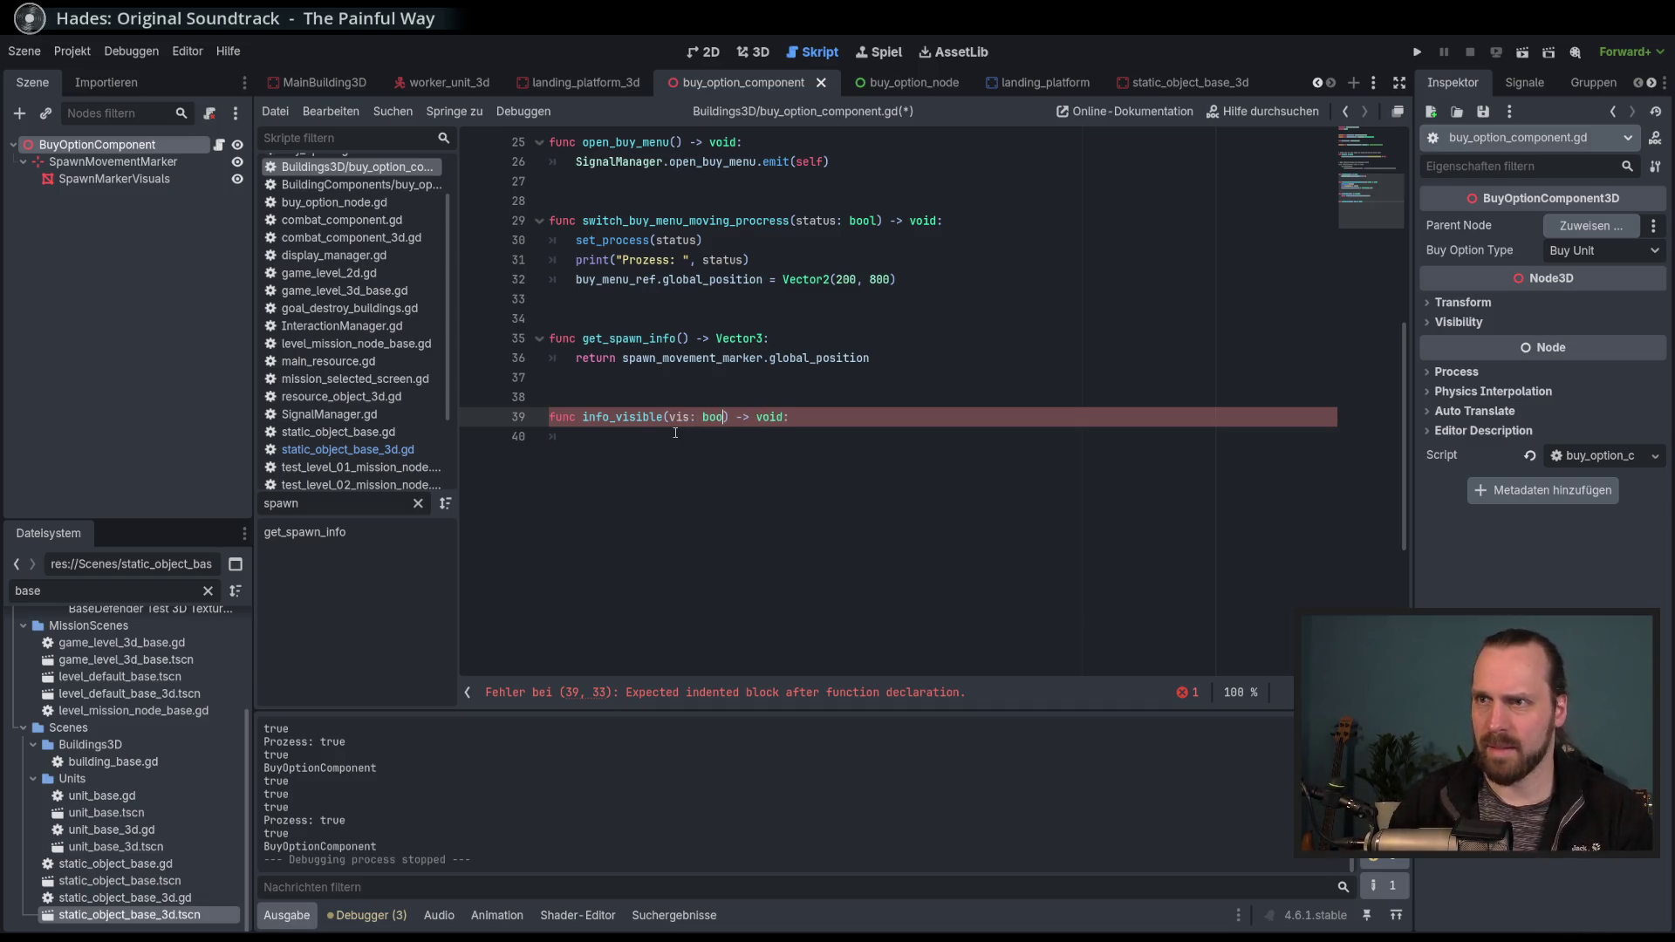
{"action": "key", "text": "End"}
{"action": "left_click", "coordinate": [681, 444]}
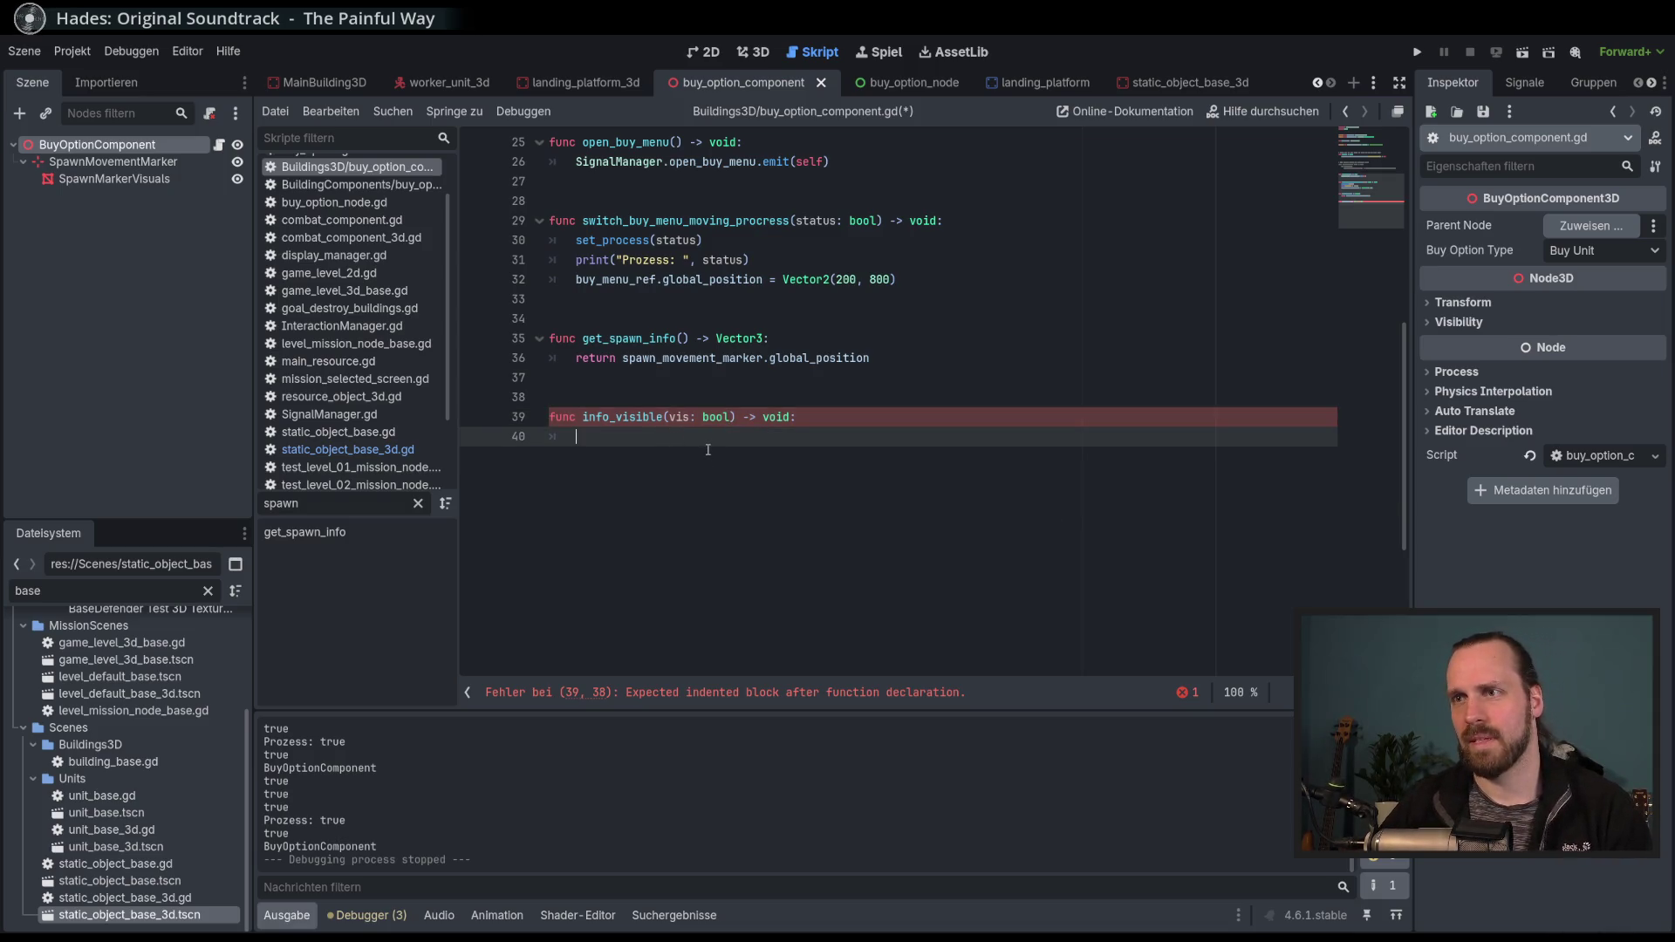
{"action": "left_click_drag", "start_coordinate": [735, 416], "coordinate": [583, 416]}
{"action": "type", "text": "show_info"}
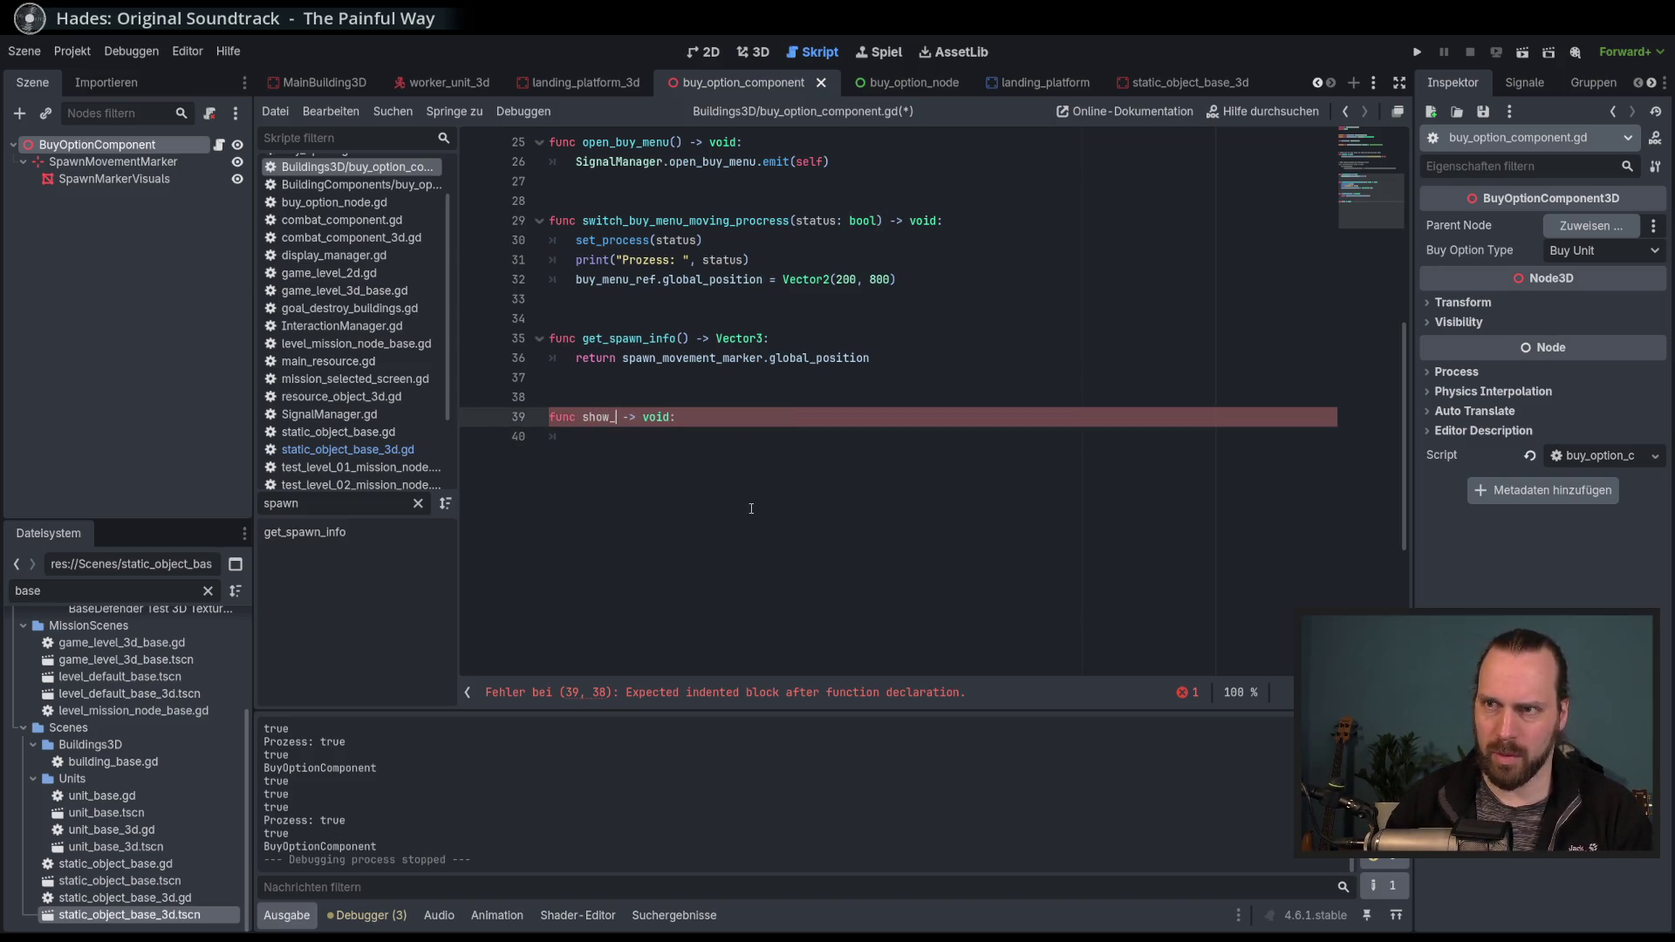
{"action": "type", "text": "("}
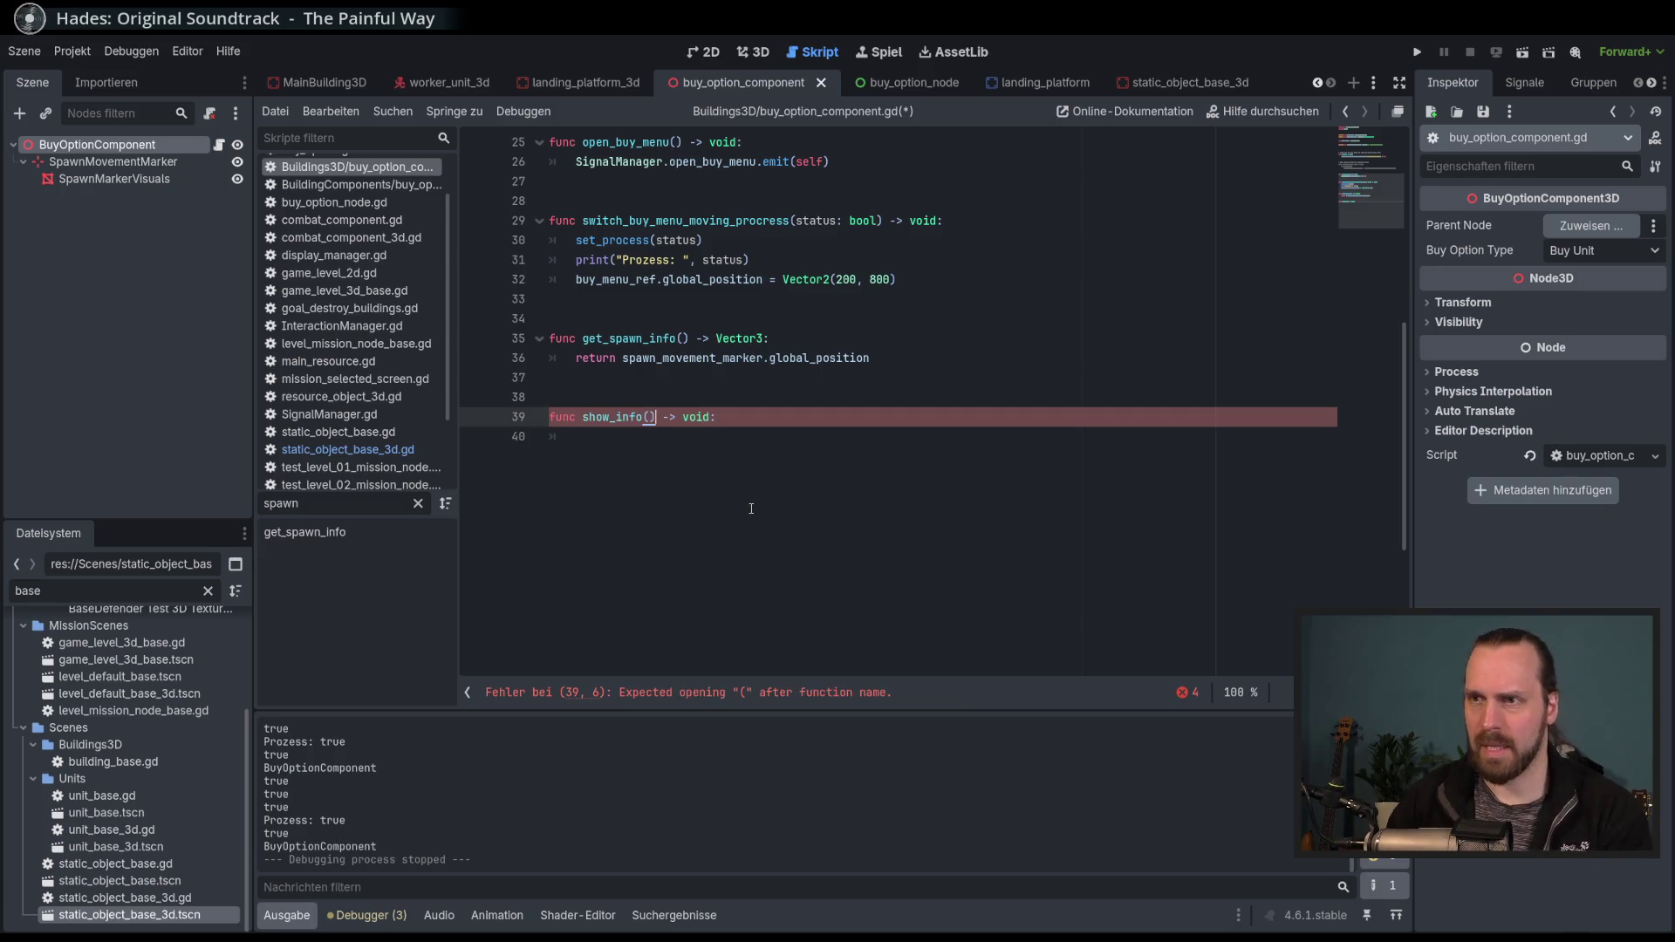
{"action": "left_click", "coordinate": [726, 459]}
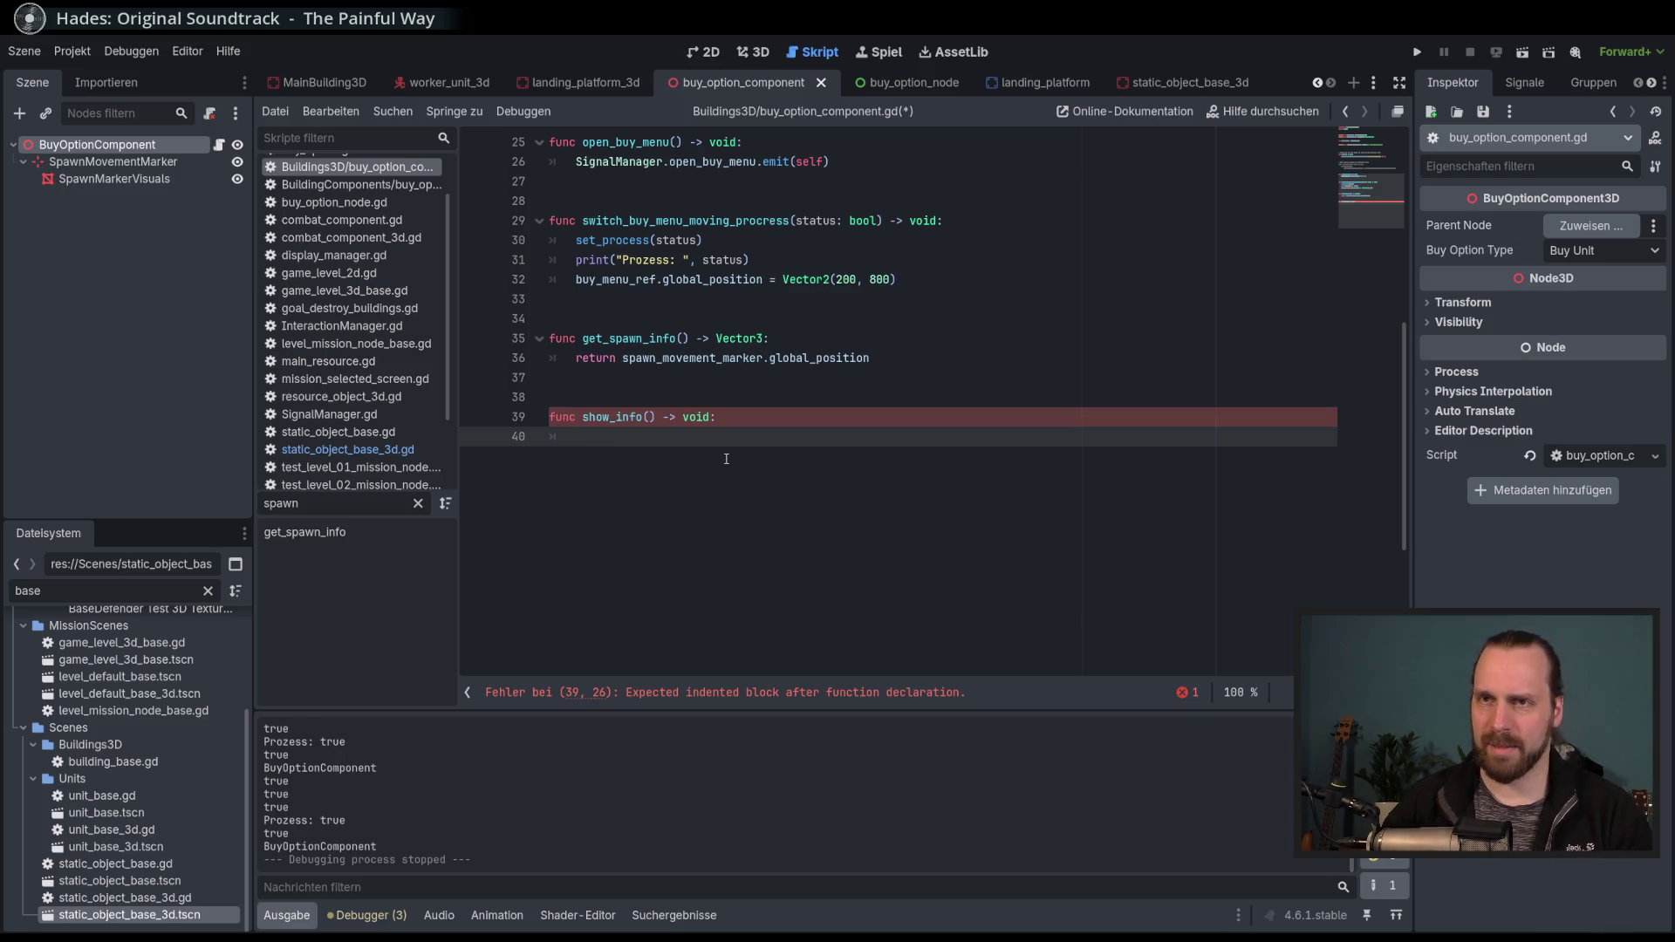
Make the show_info body call spawn_movement_marker.show().
{"action": "type", "text": "spaw"}
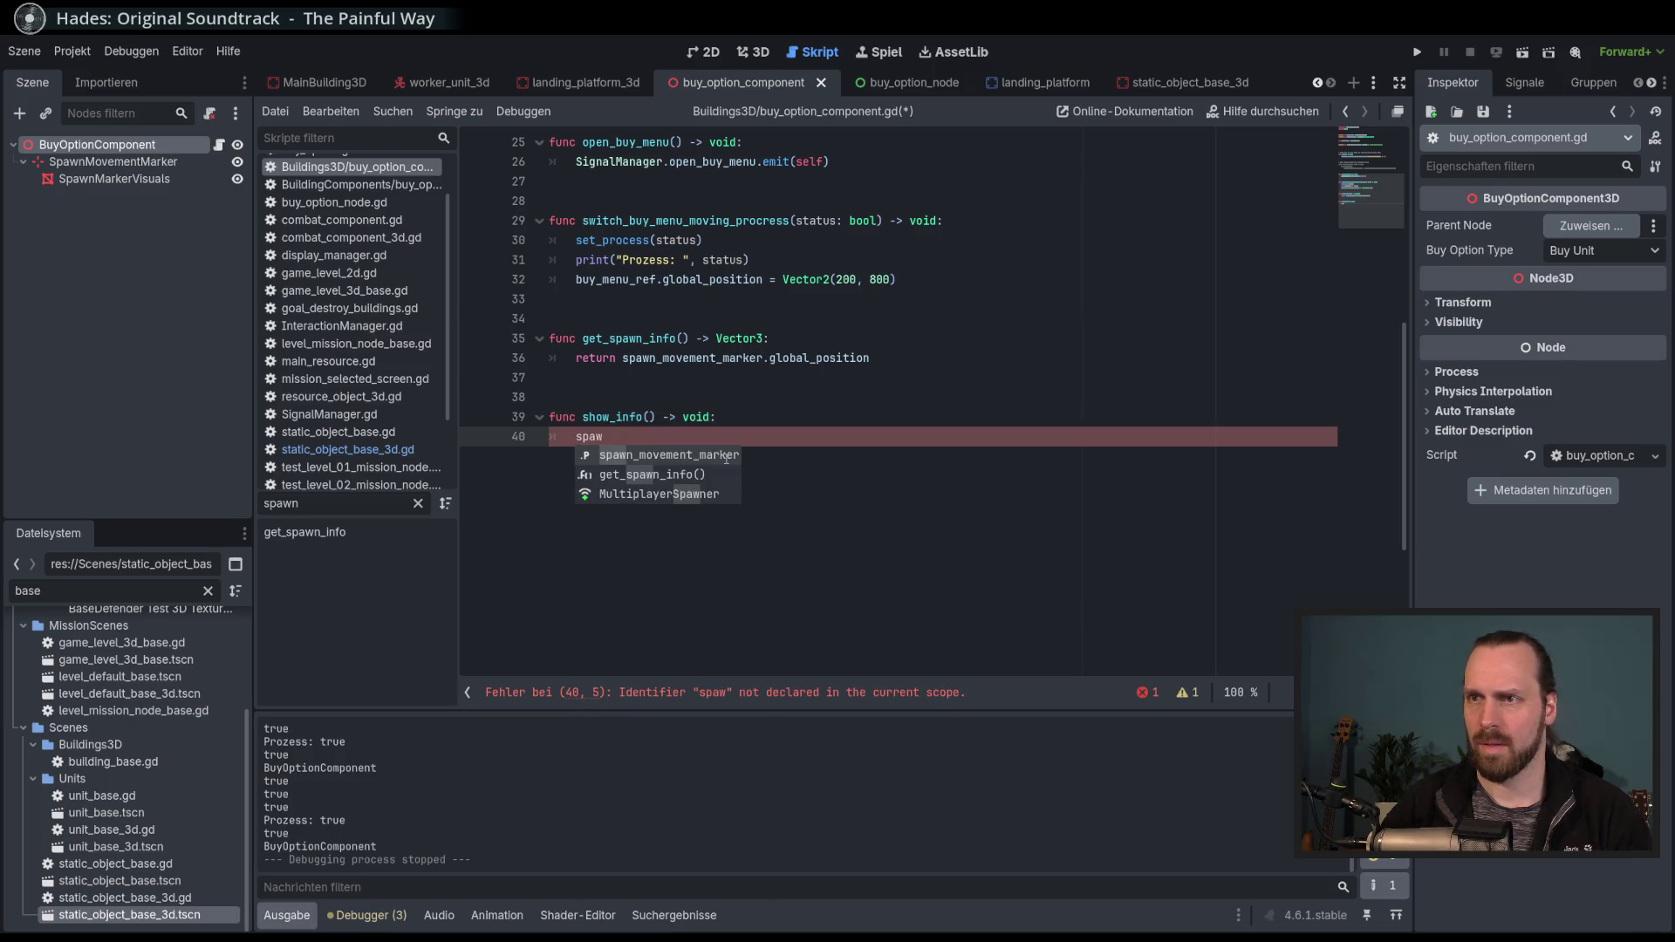
{"action": "key", "text": "Return"}
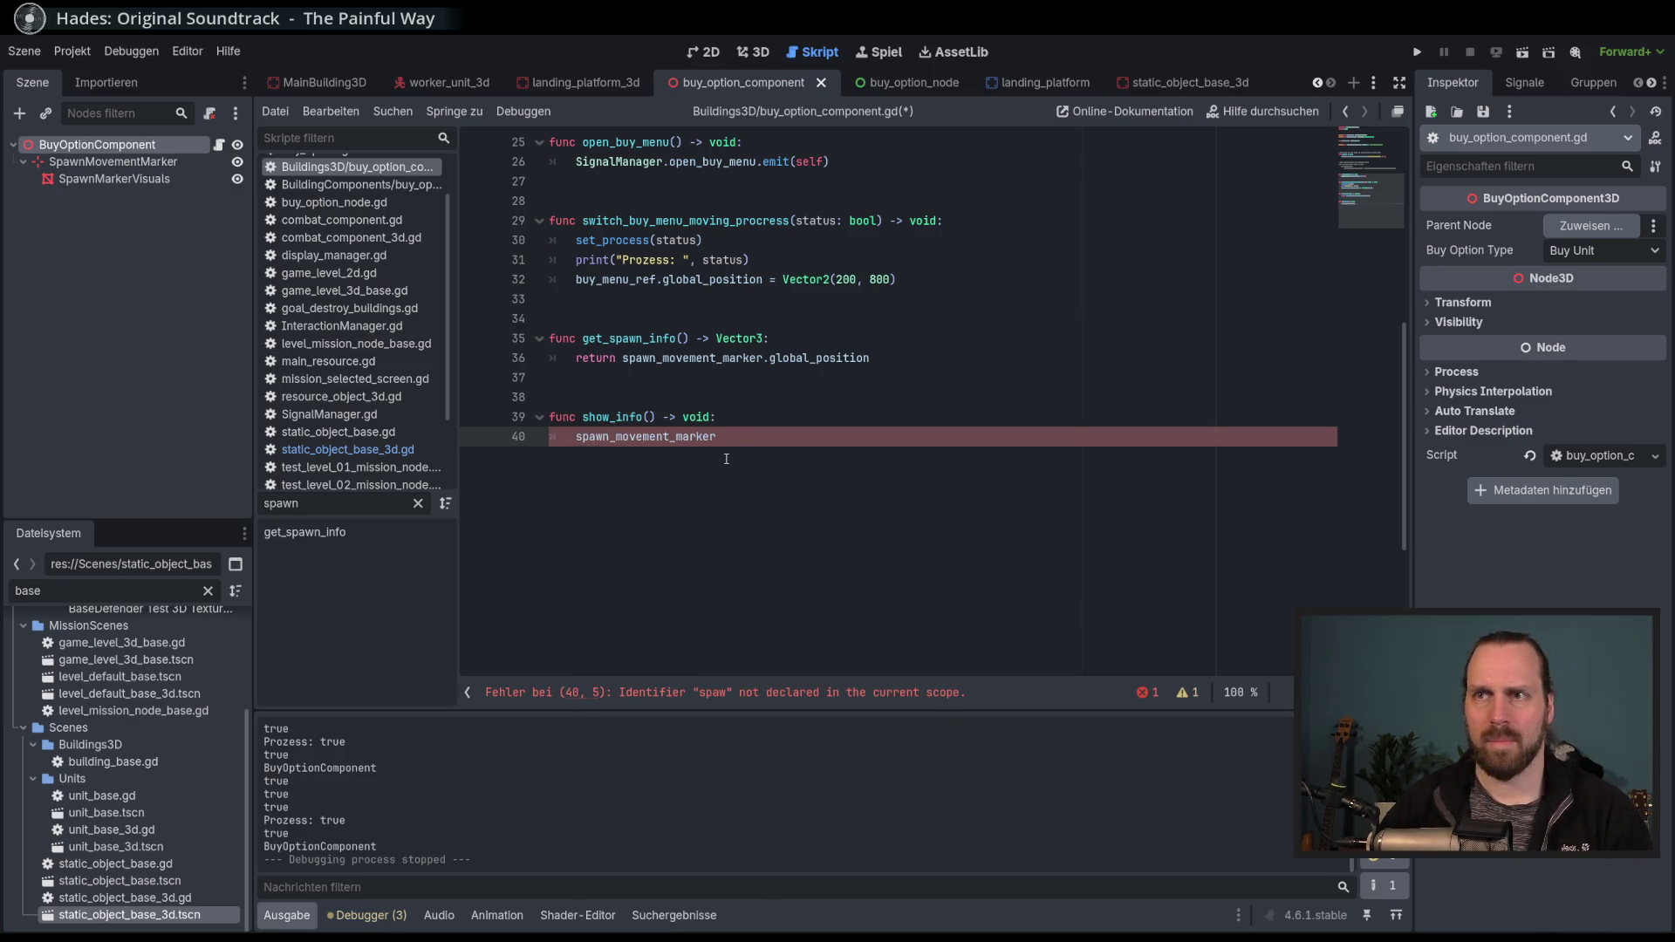
{"action": "type", "text": ".show()"}
{"action": "key", "text": "Return"}
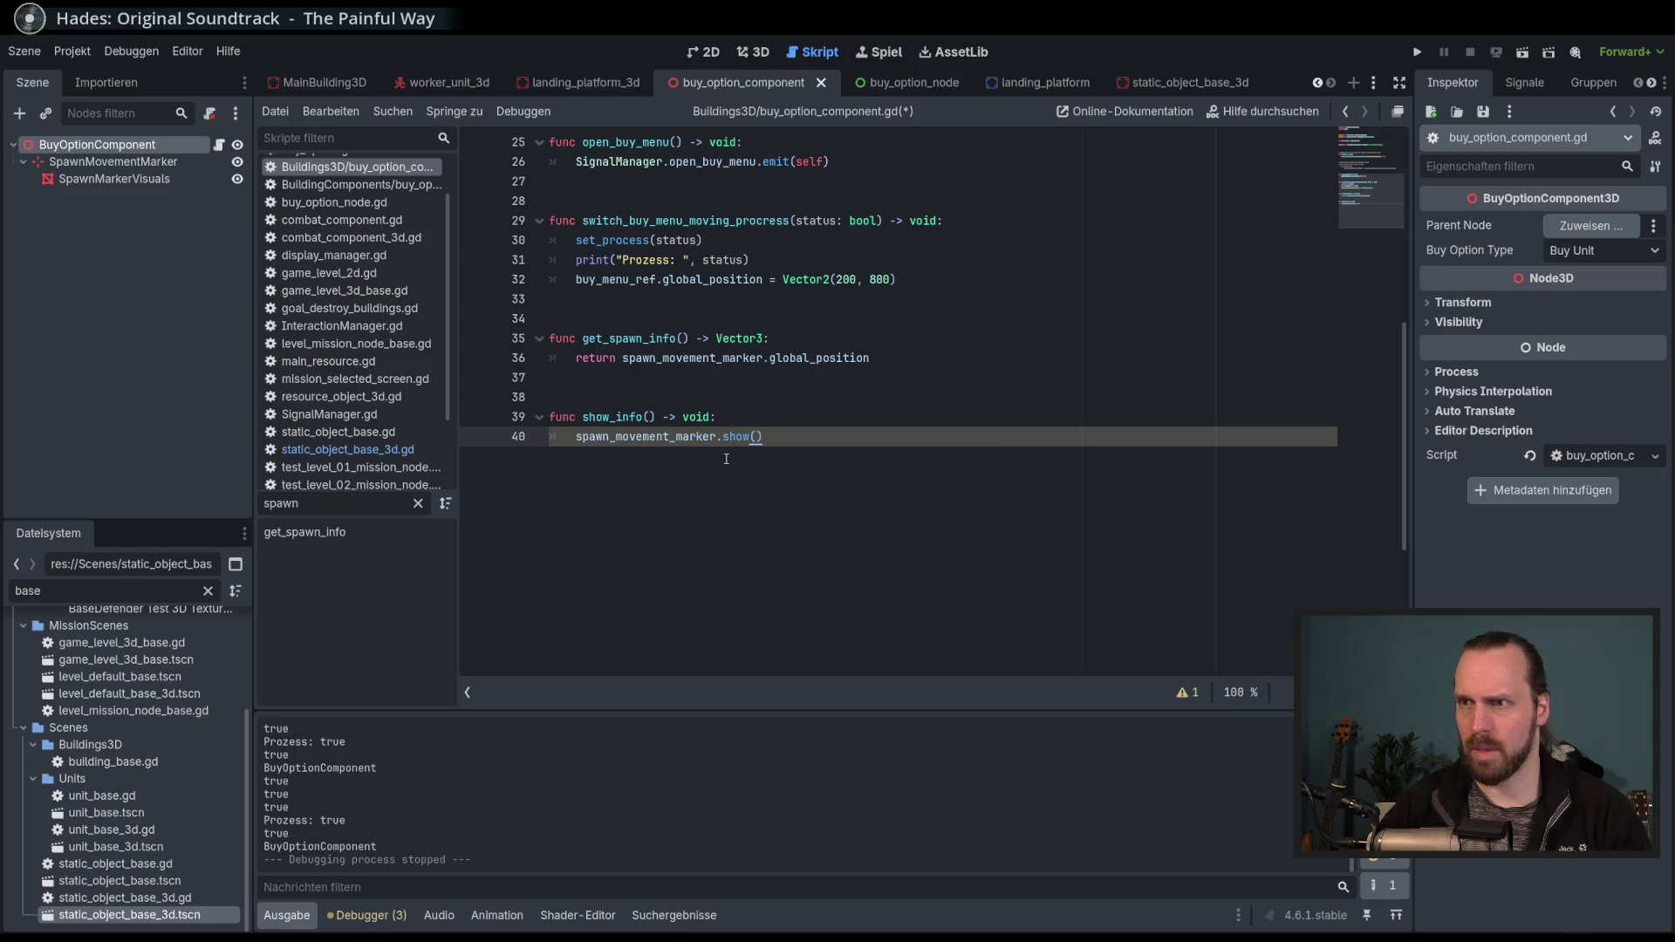
Below show_info, begin a new function func hide_info() -> void:.
{"action": "key", "text": "Return"}
{"action": "key", "text": "Return"}
{"action": "key", "text": "Return"}
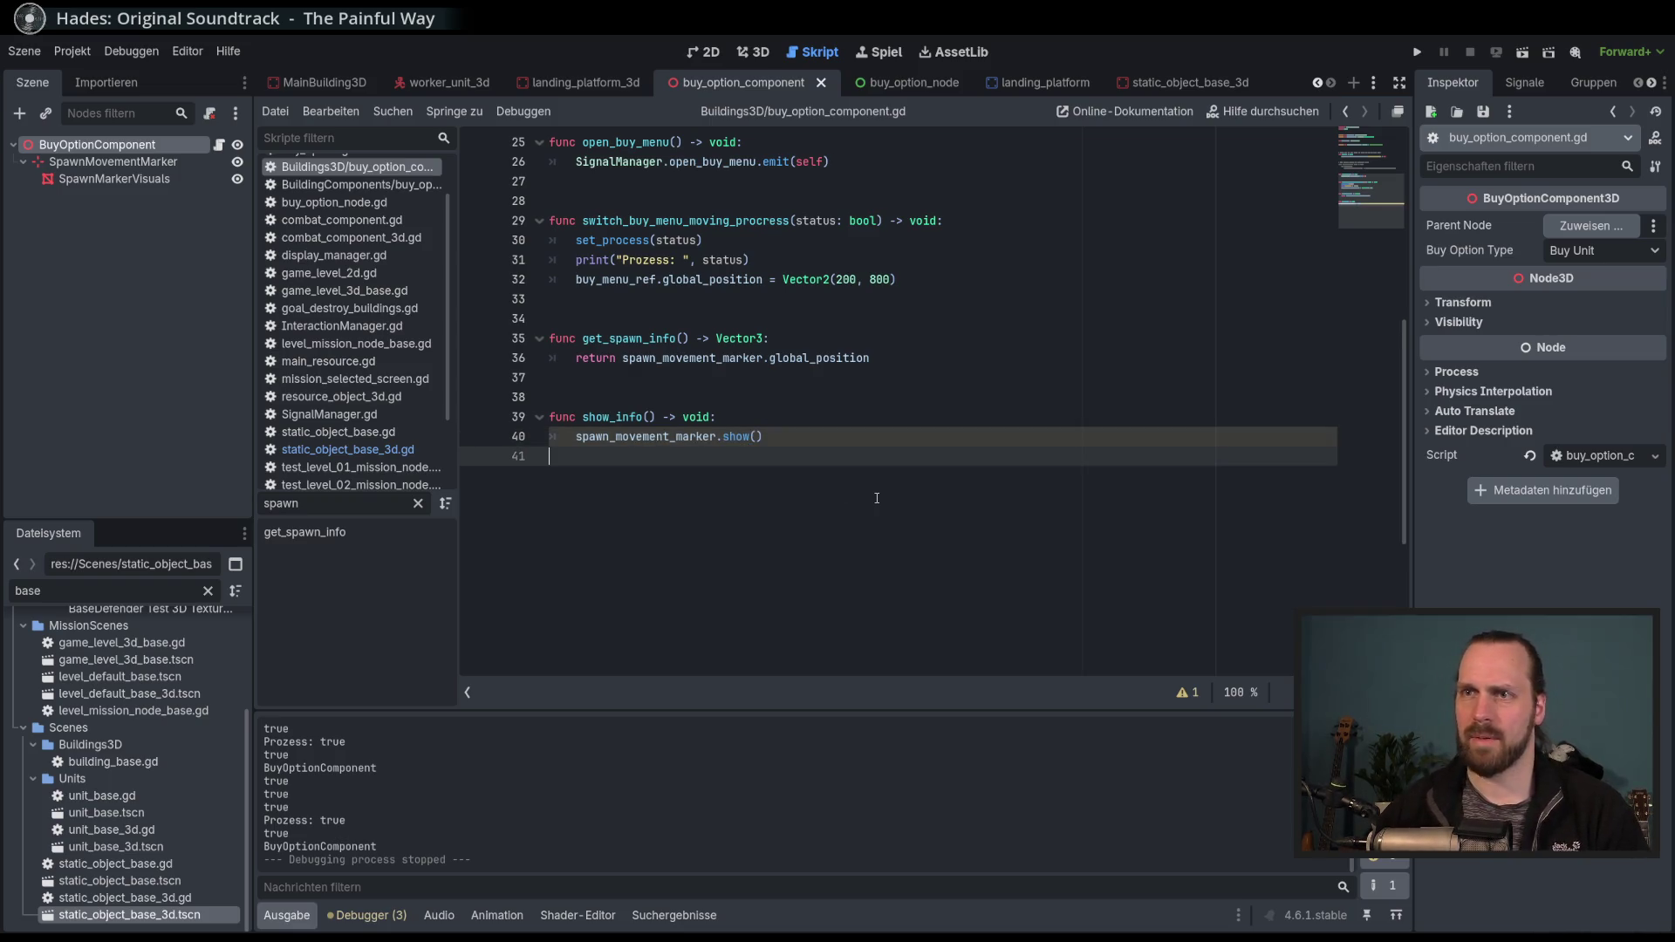
{"action": "key", "text": "BackSpace"}
{"action": "type", "text": "func h"}
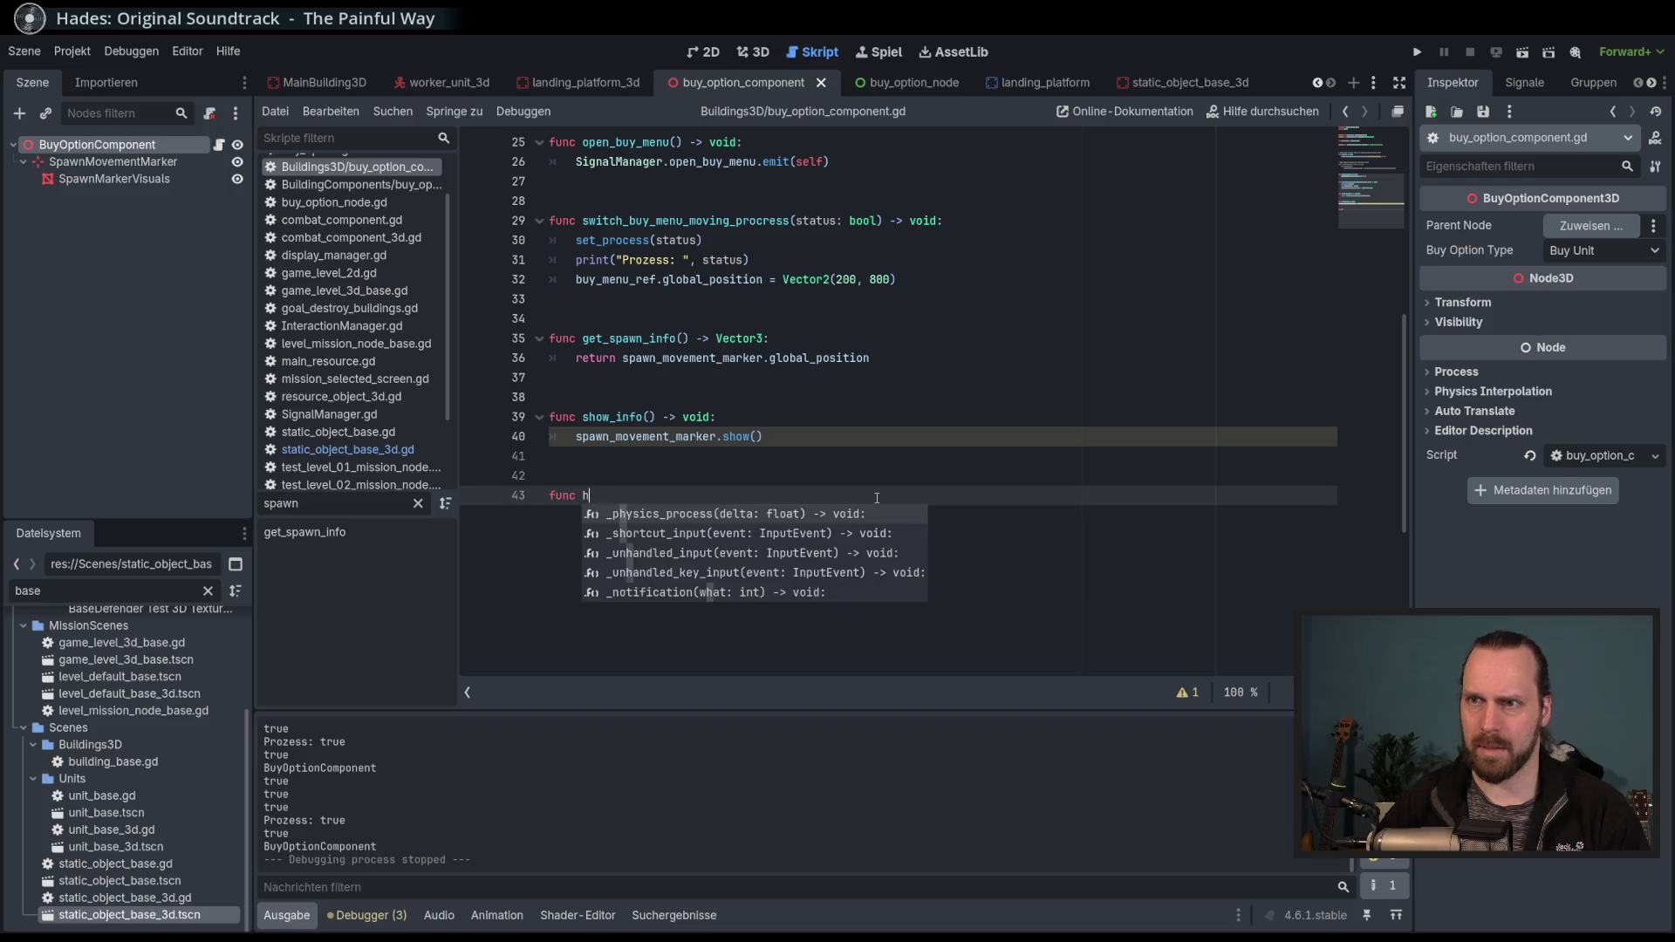
{"action": "type", "text": "ide_in"}
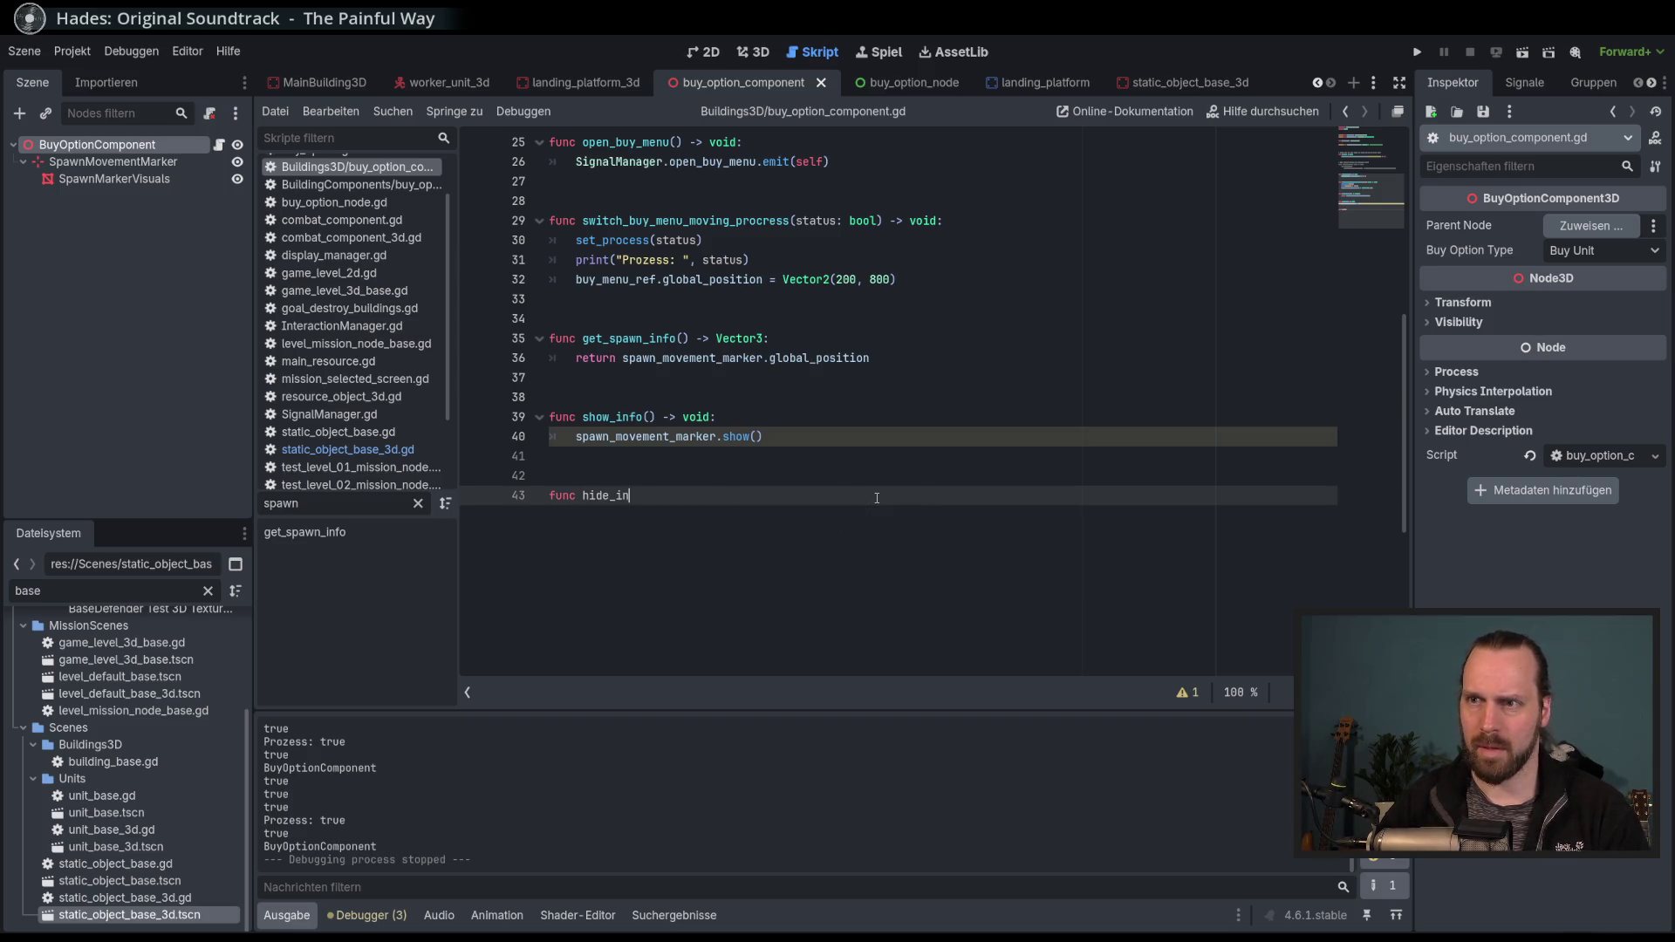
{"action": "type", "text": "fo("}
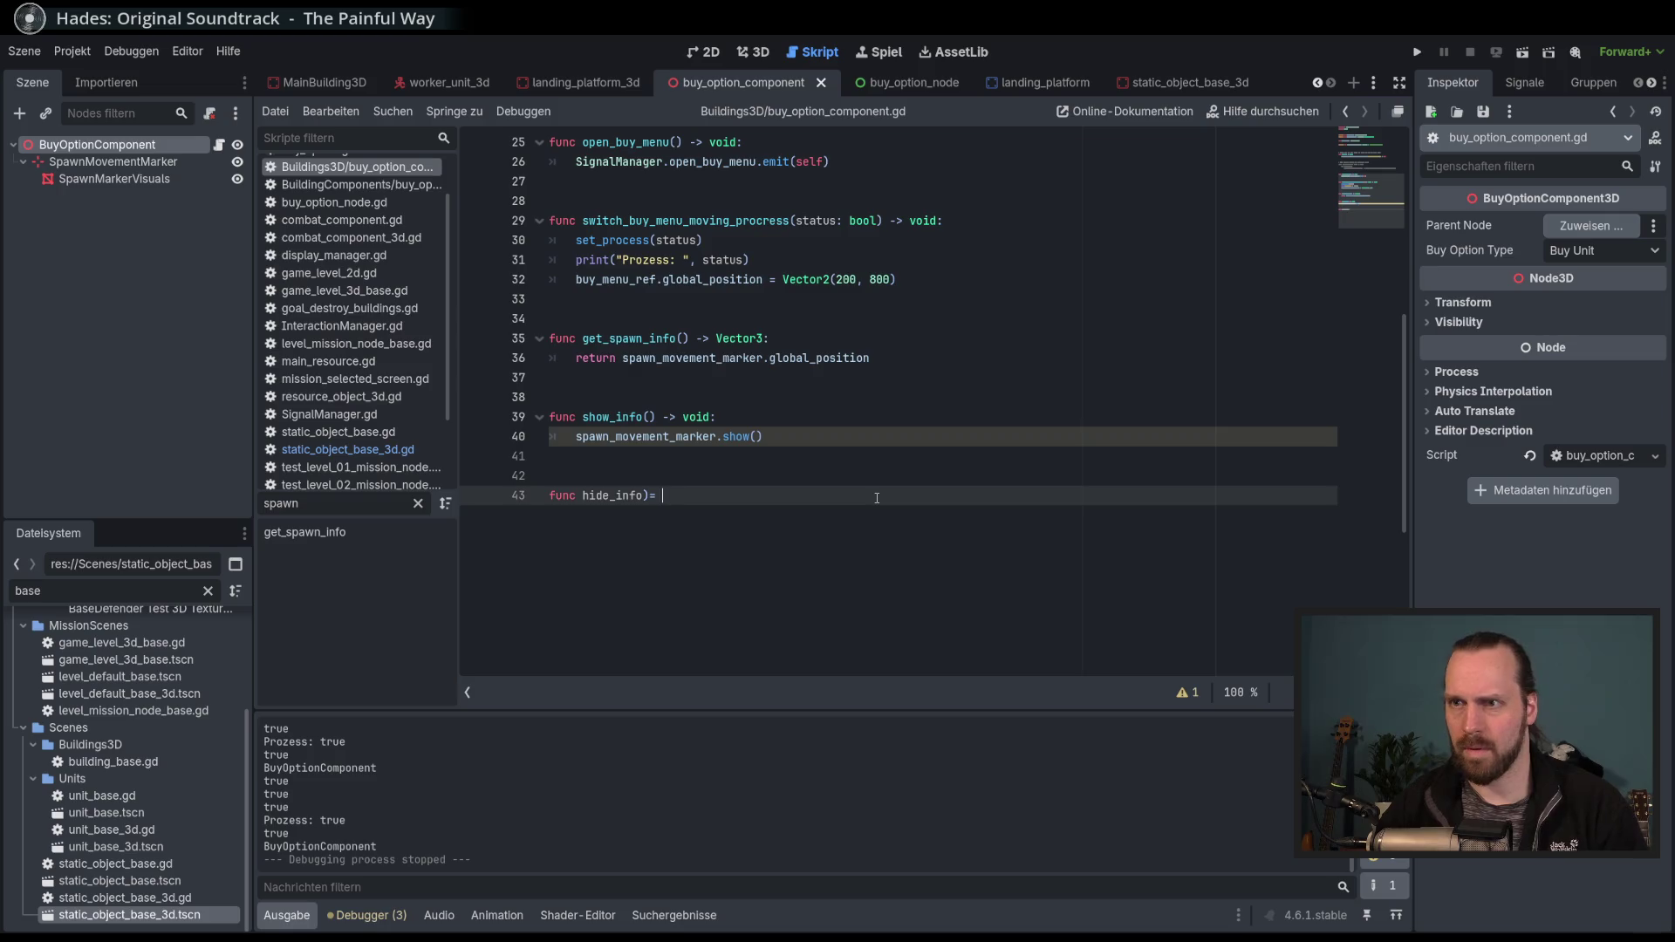
{"action": "type", "text": ") -> "}
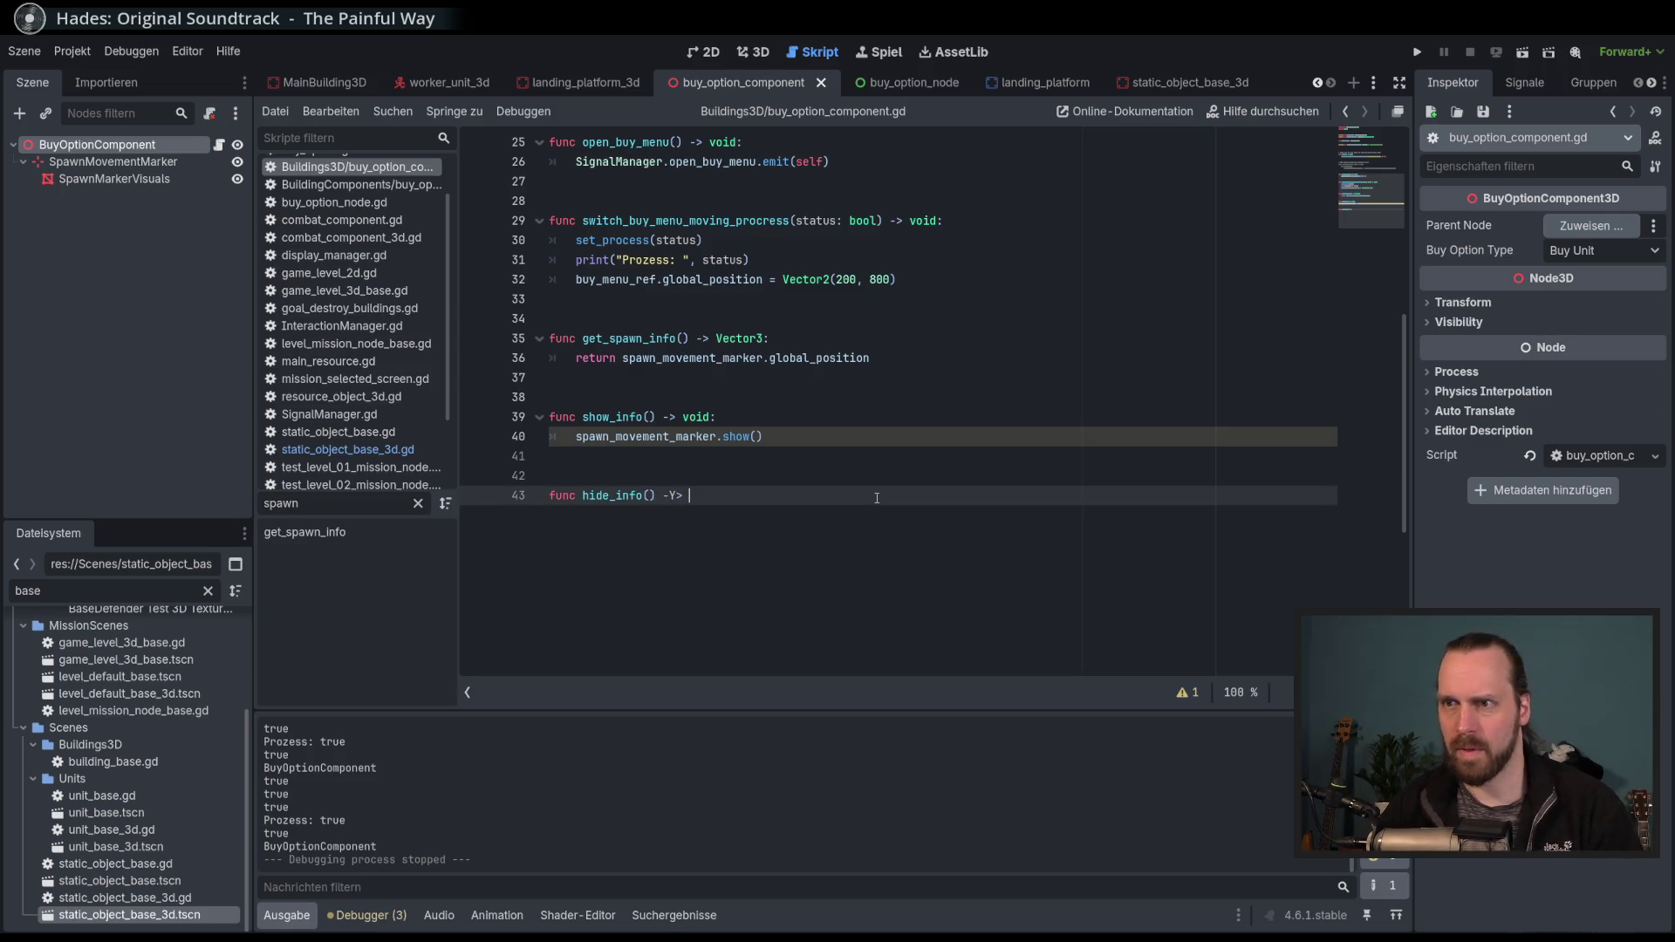
{"action": "type", "text": "void:"}
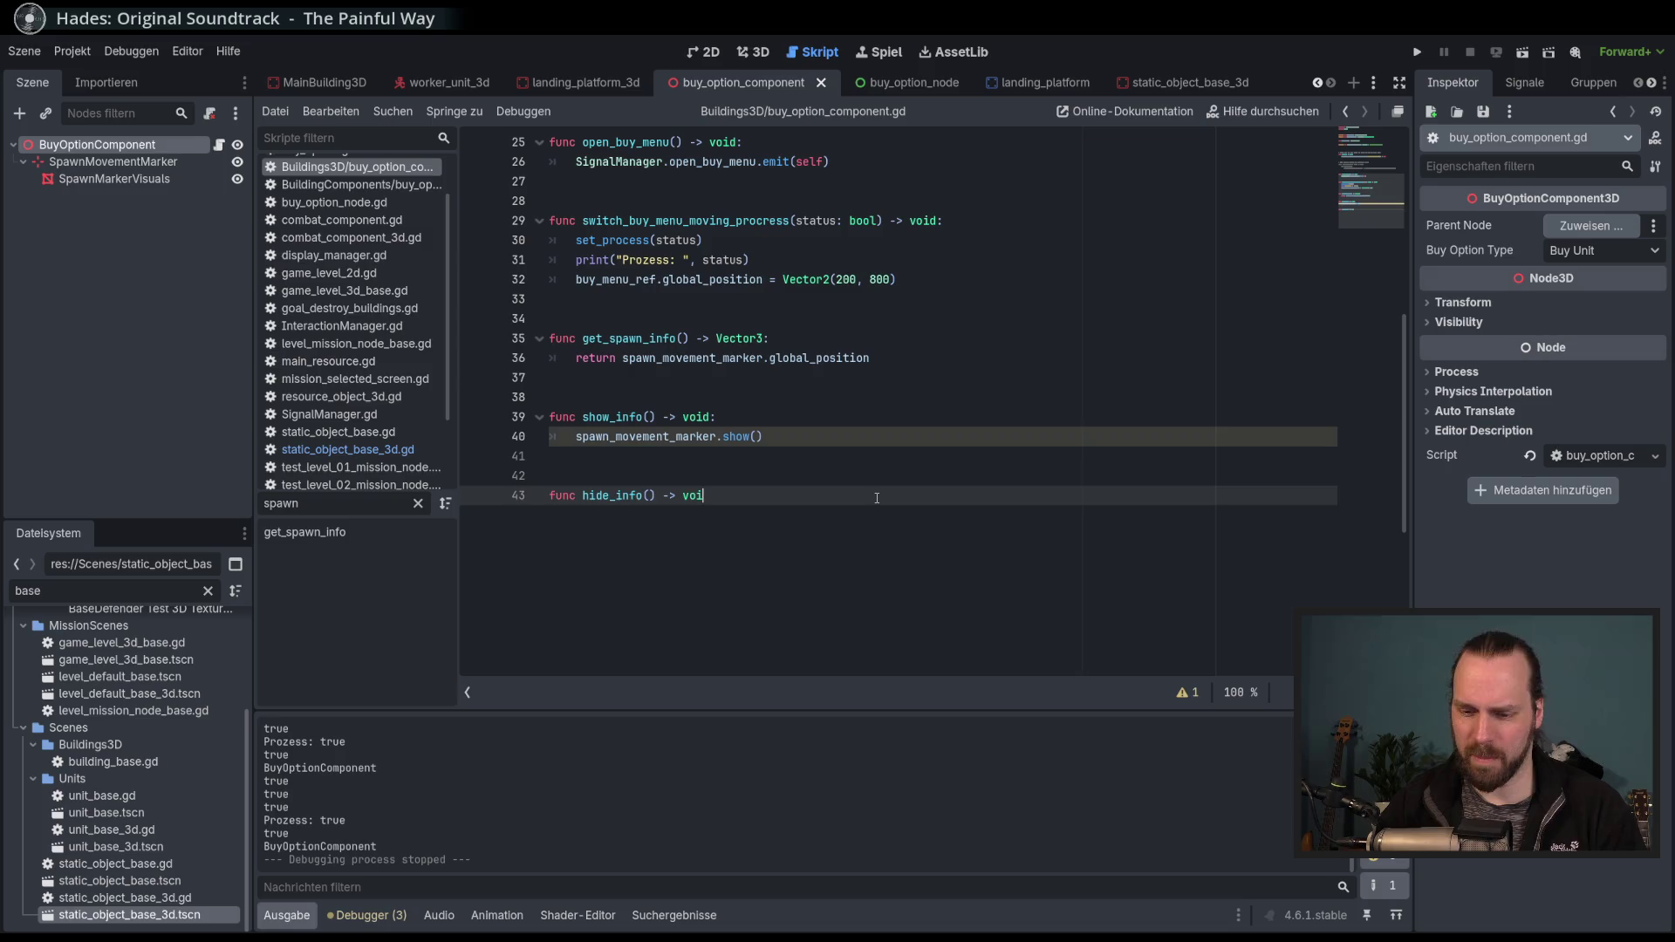
Make the hide_info body call spawn_movement_marker.hide().
{"action": "key", "text": "Return"}
{"action": "type", "text": "spaw"}
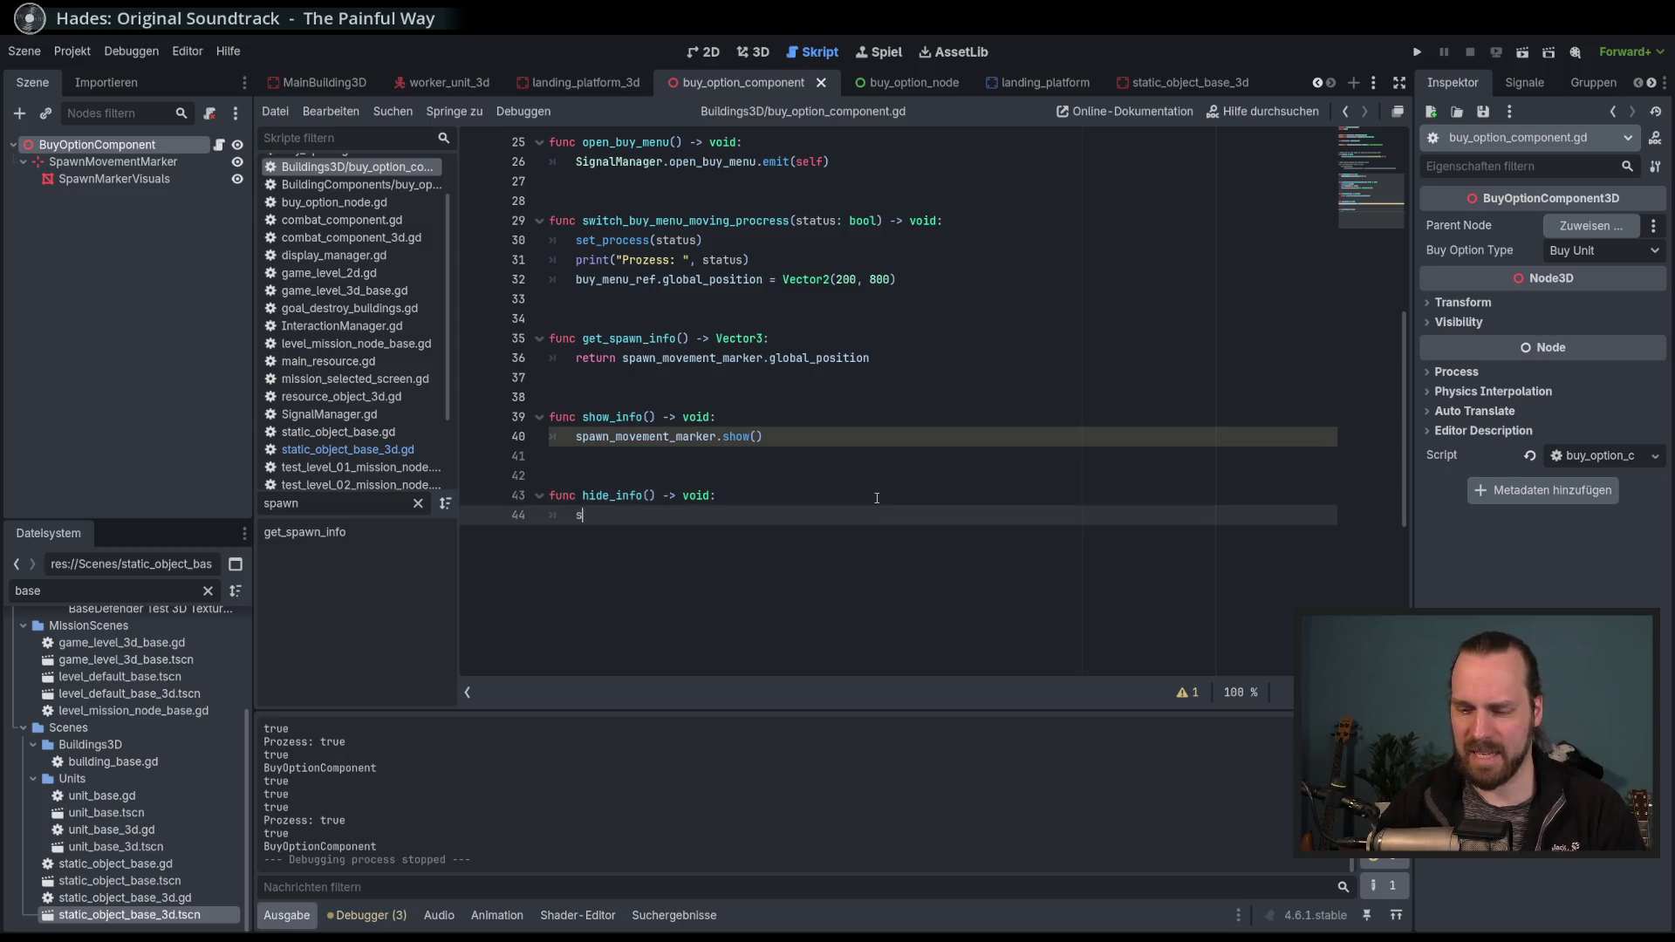
{"action": "key", "text": "Return"}
{"action": "type", "text": ".hide"}
{"action": "key", "text": "Return"}
Add spawn_movement_marker.hide() to _ready() and save the script.
{"action": "scroll", "coordinate": [877, 498], "scroll_direction": "up", "scroll_amount": 4}
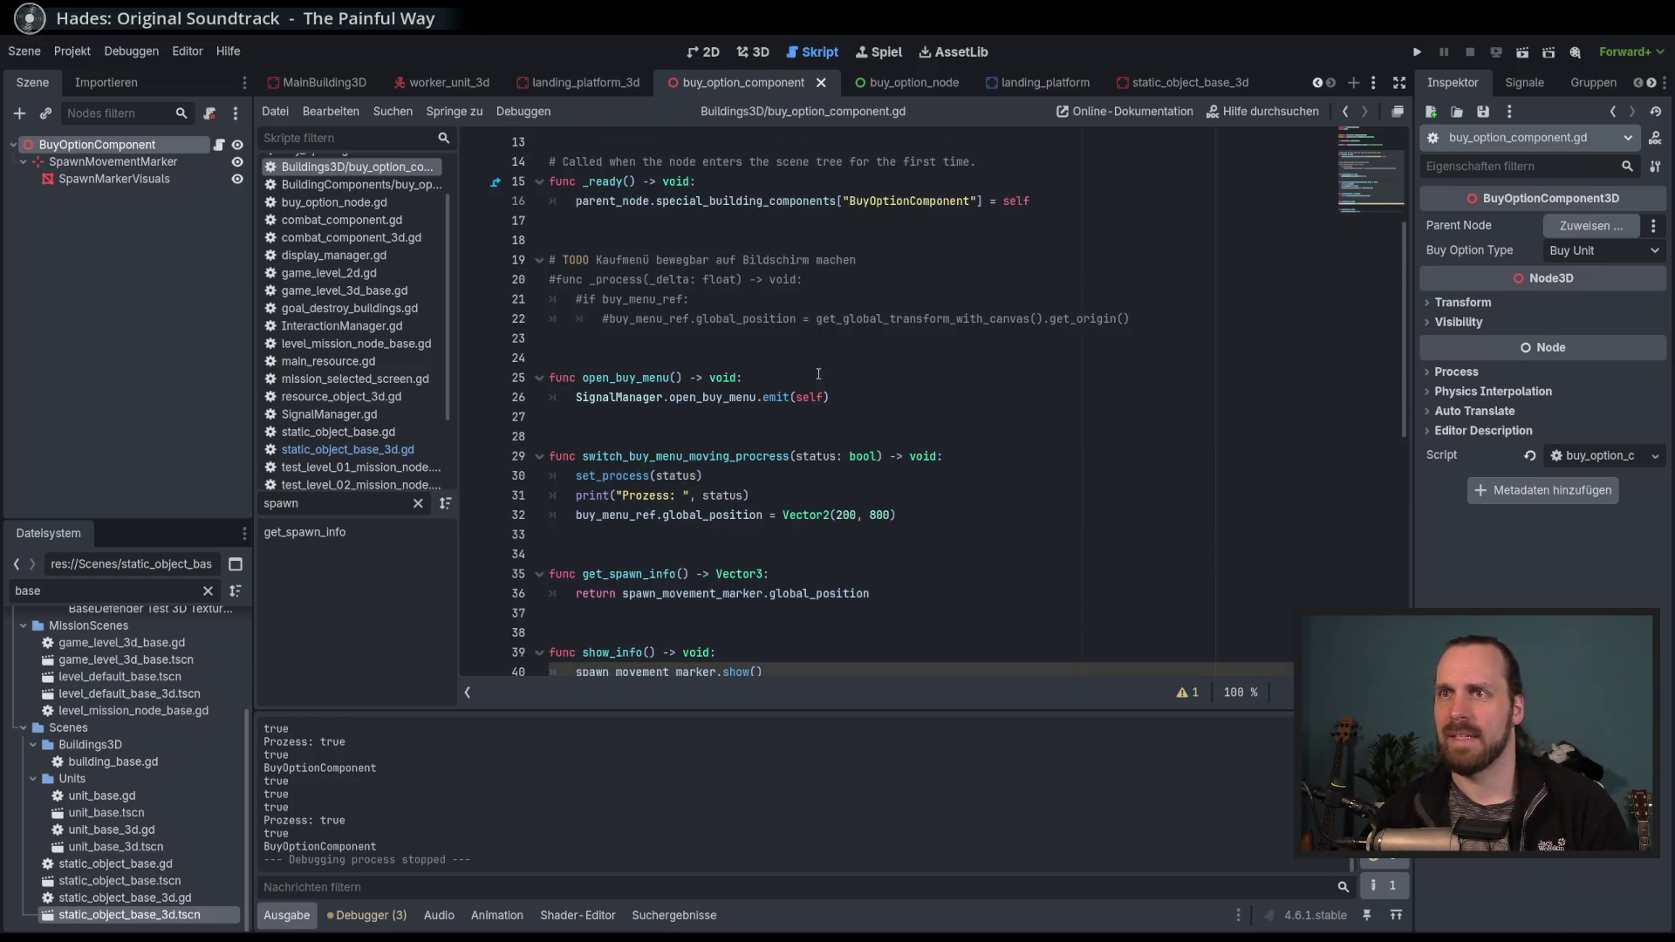
{"action": "left_click", "coordinate": [1070, 206]}
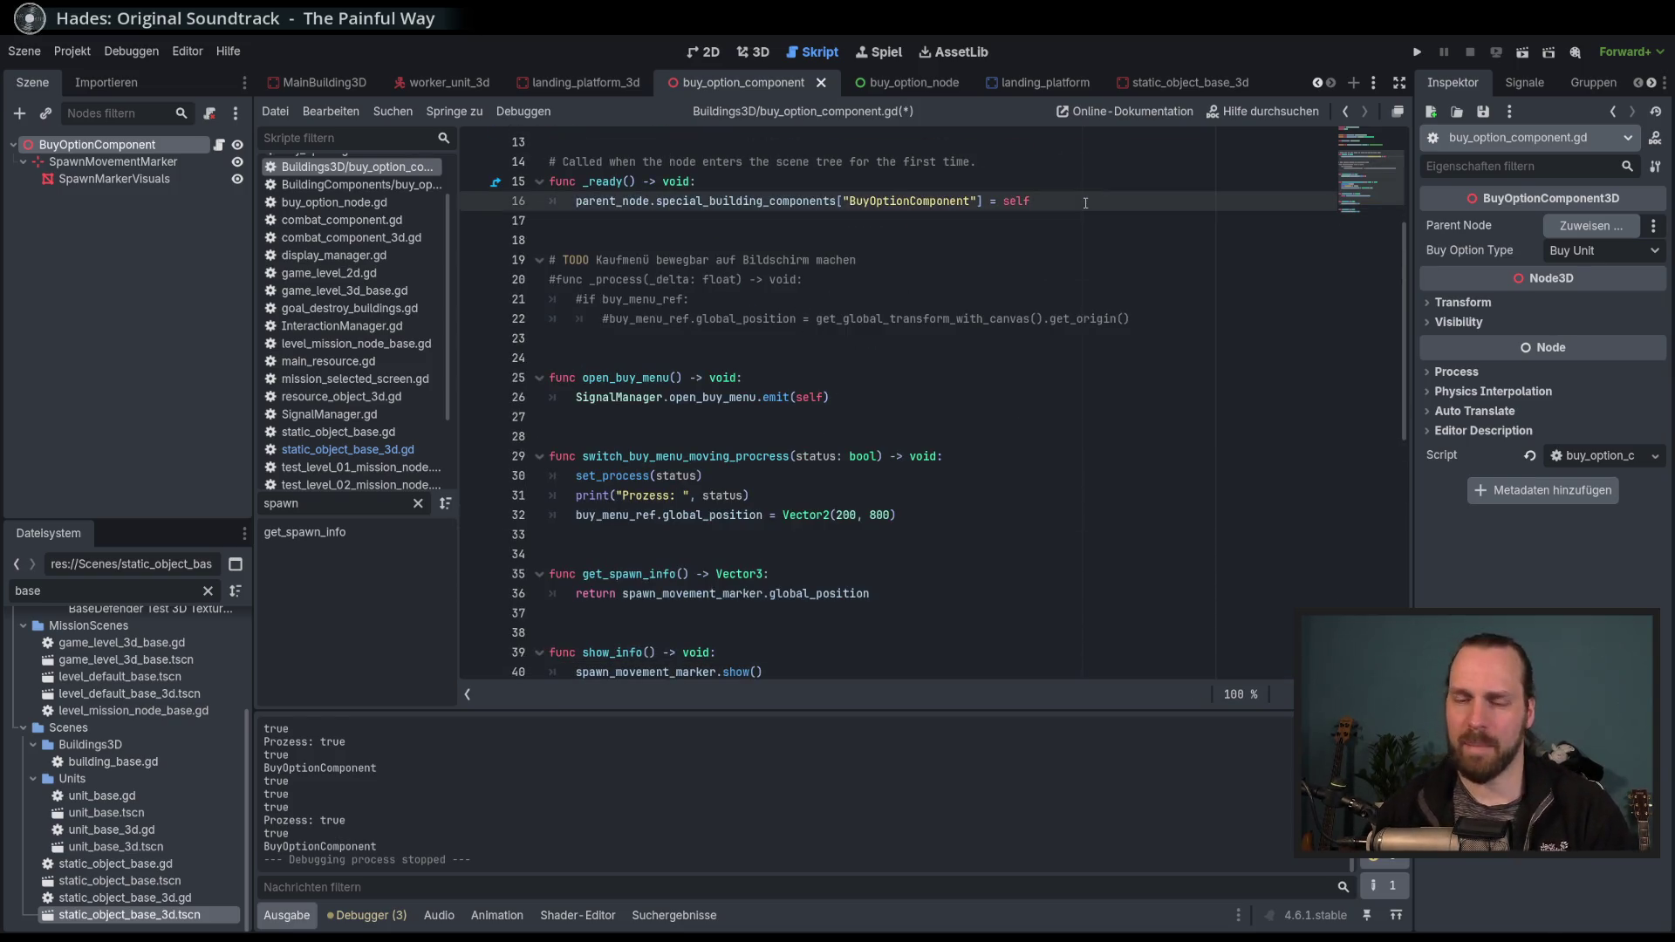
{"action": "key", "text": "Return"}
{"action": "type", "text": "hide"}
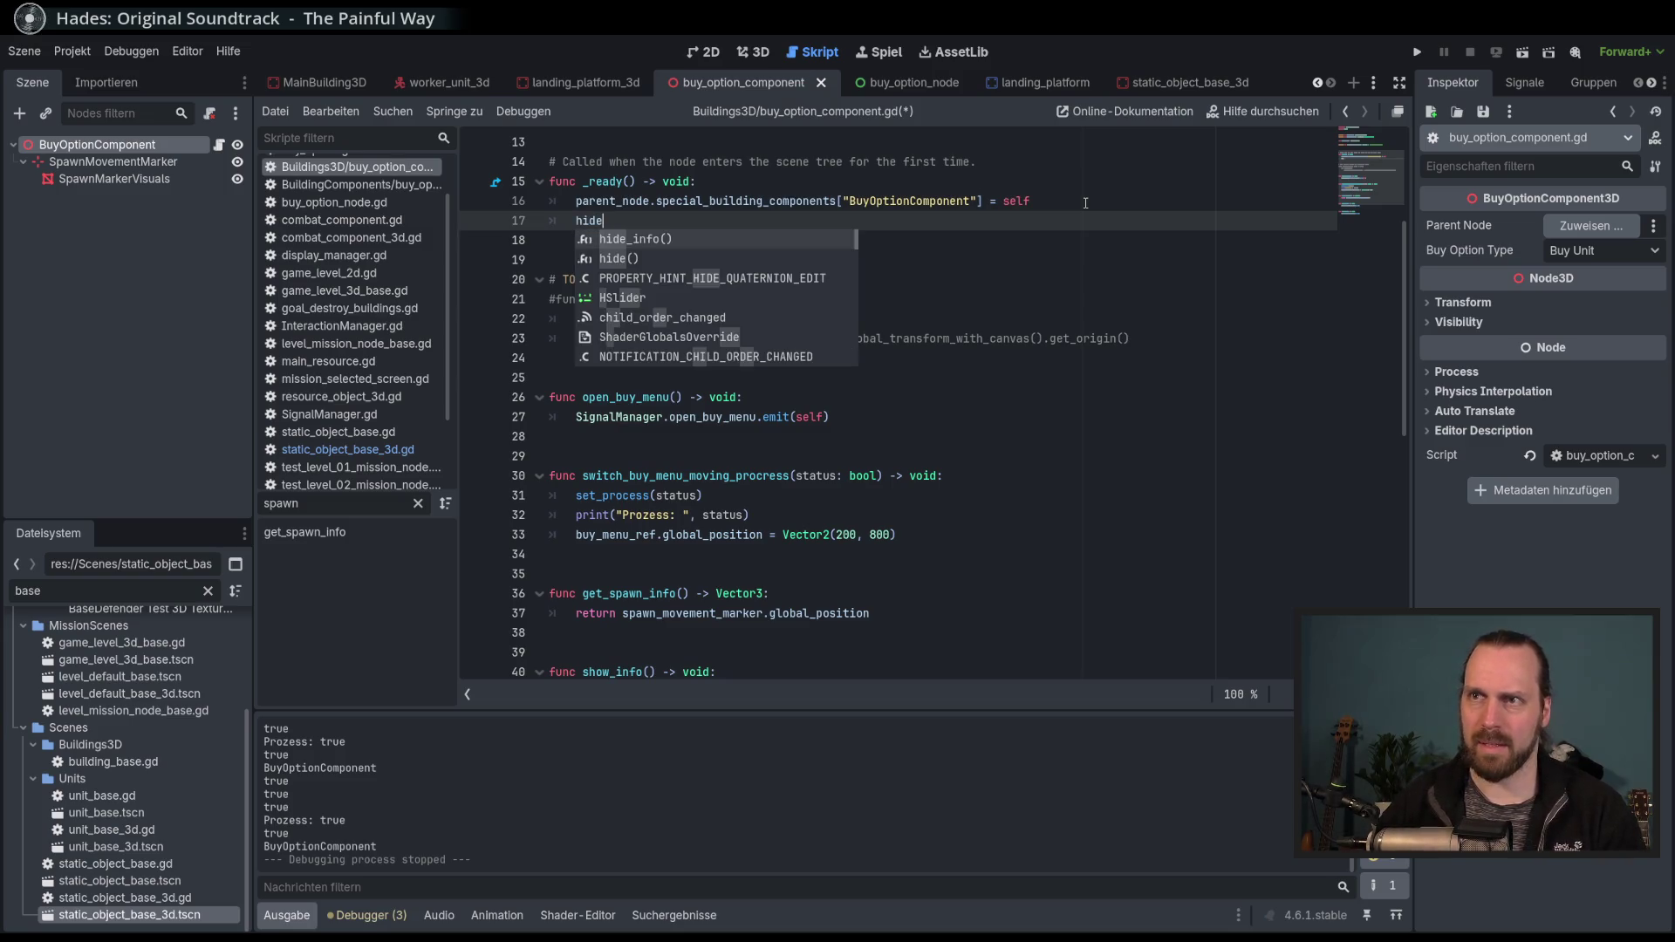
{"action": "key", "text": "BackSpace"}
{"action": "key", "text": "BackSpace"}
{"action": "key", "text": "BackSpace"}
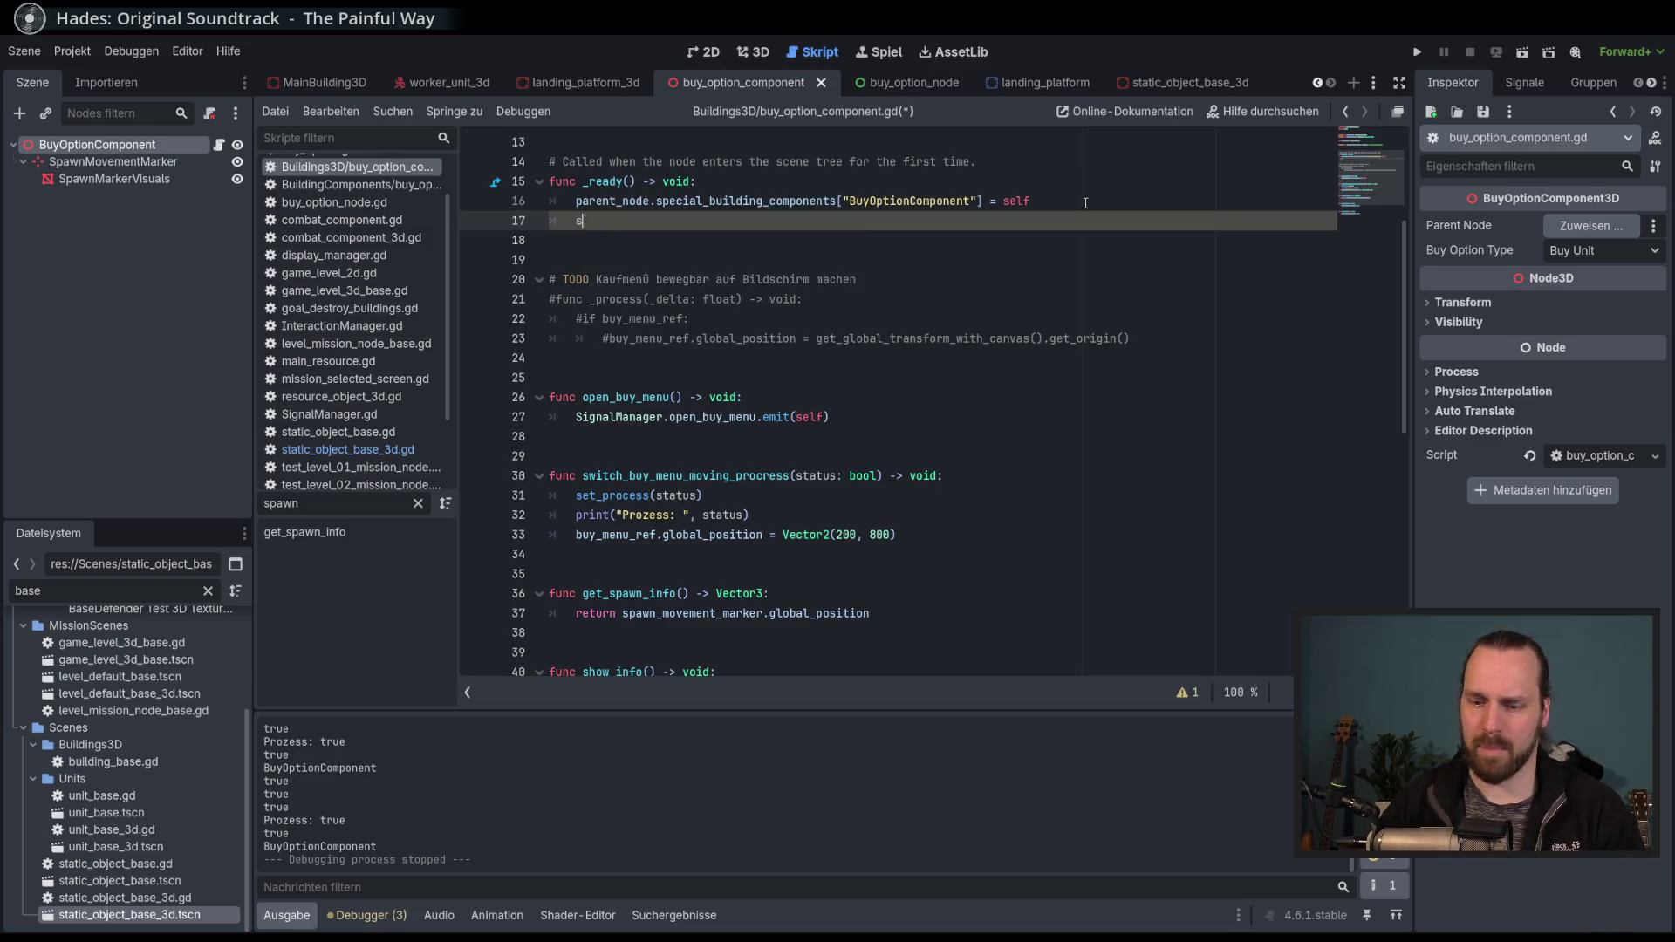
{"action": "type", "text": "spaw"}
{"action": "key", "text": "Return"}
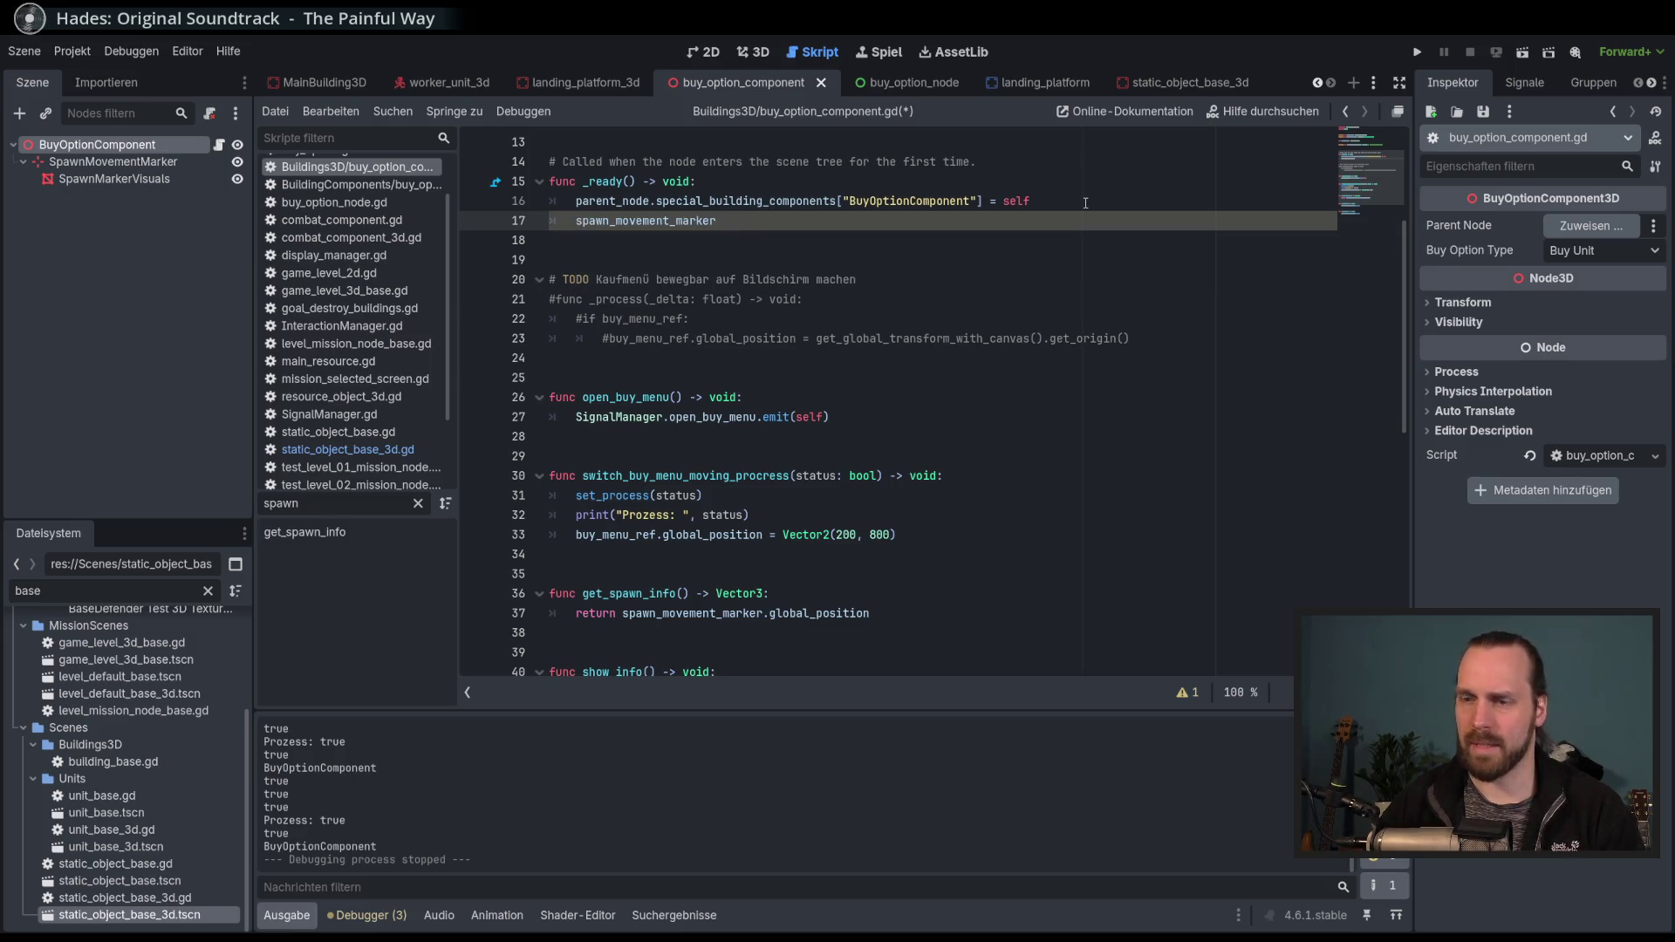
{"action": "type", "text": ".hide"}
{"action": "key", "text": "Return"}
{"action": "key", "text": "ctrl+s"}
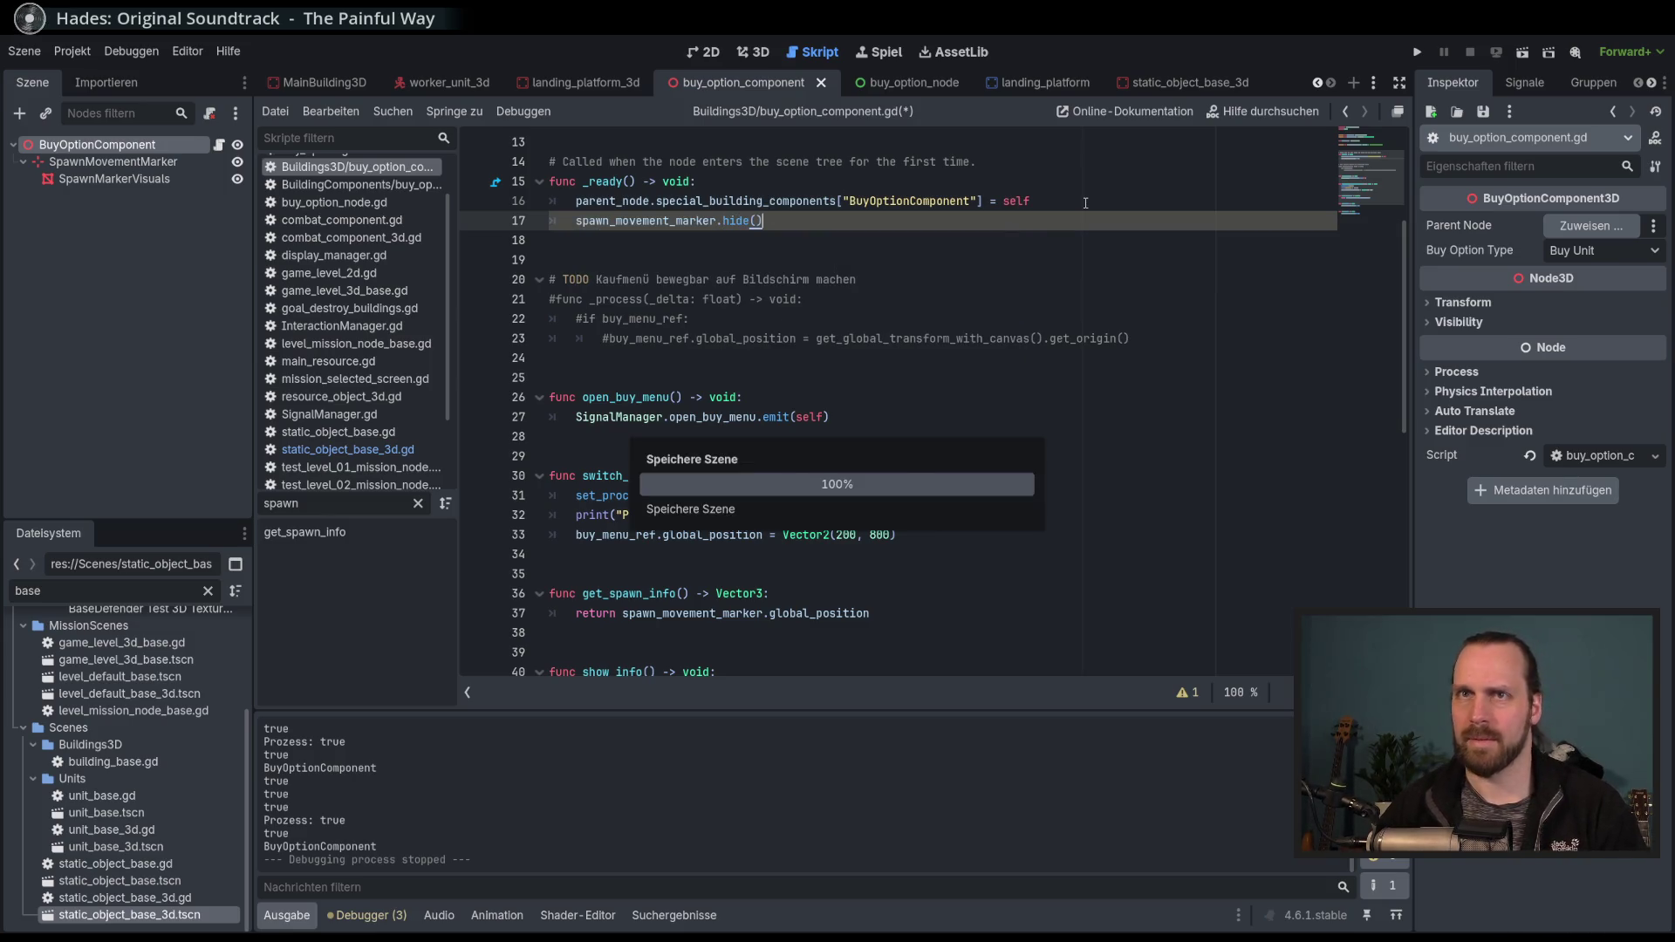
{"action": "scroll", "coordinate": [1052, 212], "scroll_direction": "down", "scroll_amount": 3}
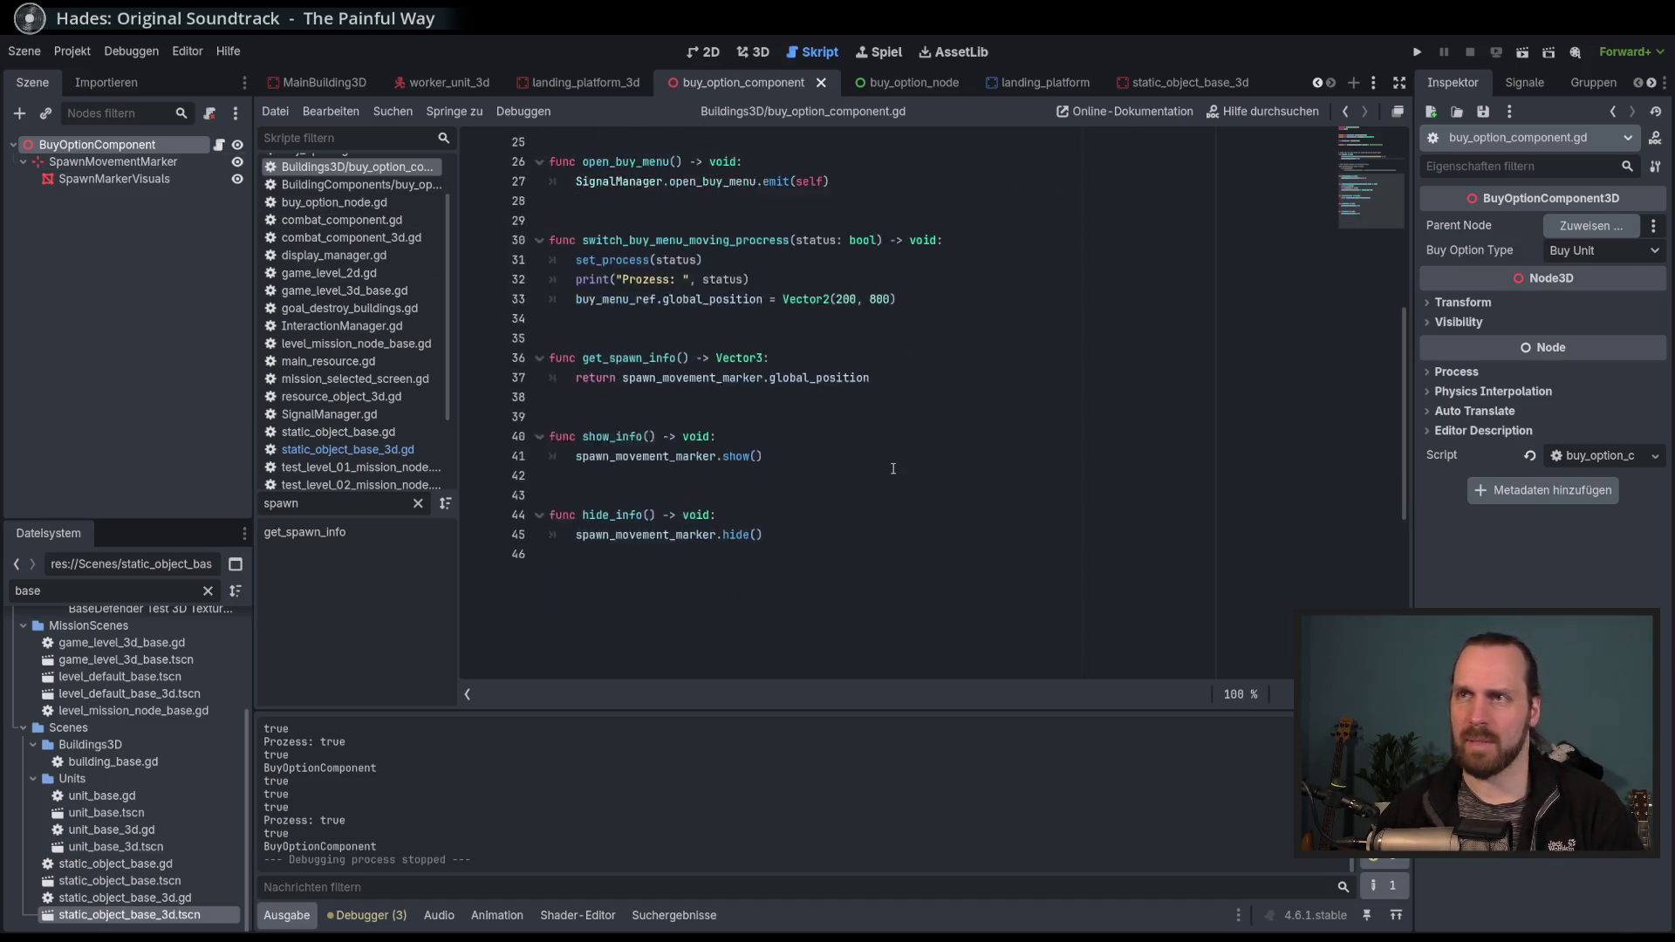
Rename show_info and hide_info to show_component_info and hide_component_info.
{"action": "scroll", "coordinate": [894, 459], "scroll_direction": "up", "scroll_amount": 8}
{"action": "scroll", "coordinate": [692, 443], "scroll_direction": "down", "scroll_amount": 7}
{"action": "scroll", "coordinate": [875, 489], "scroll_direction": "up", "scroll_amount": 4}
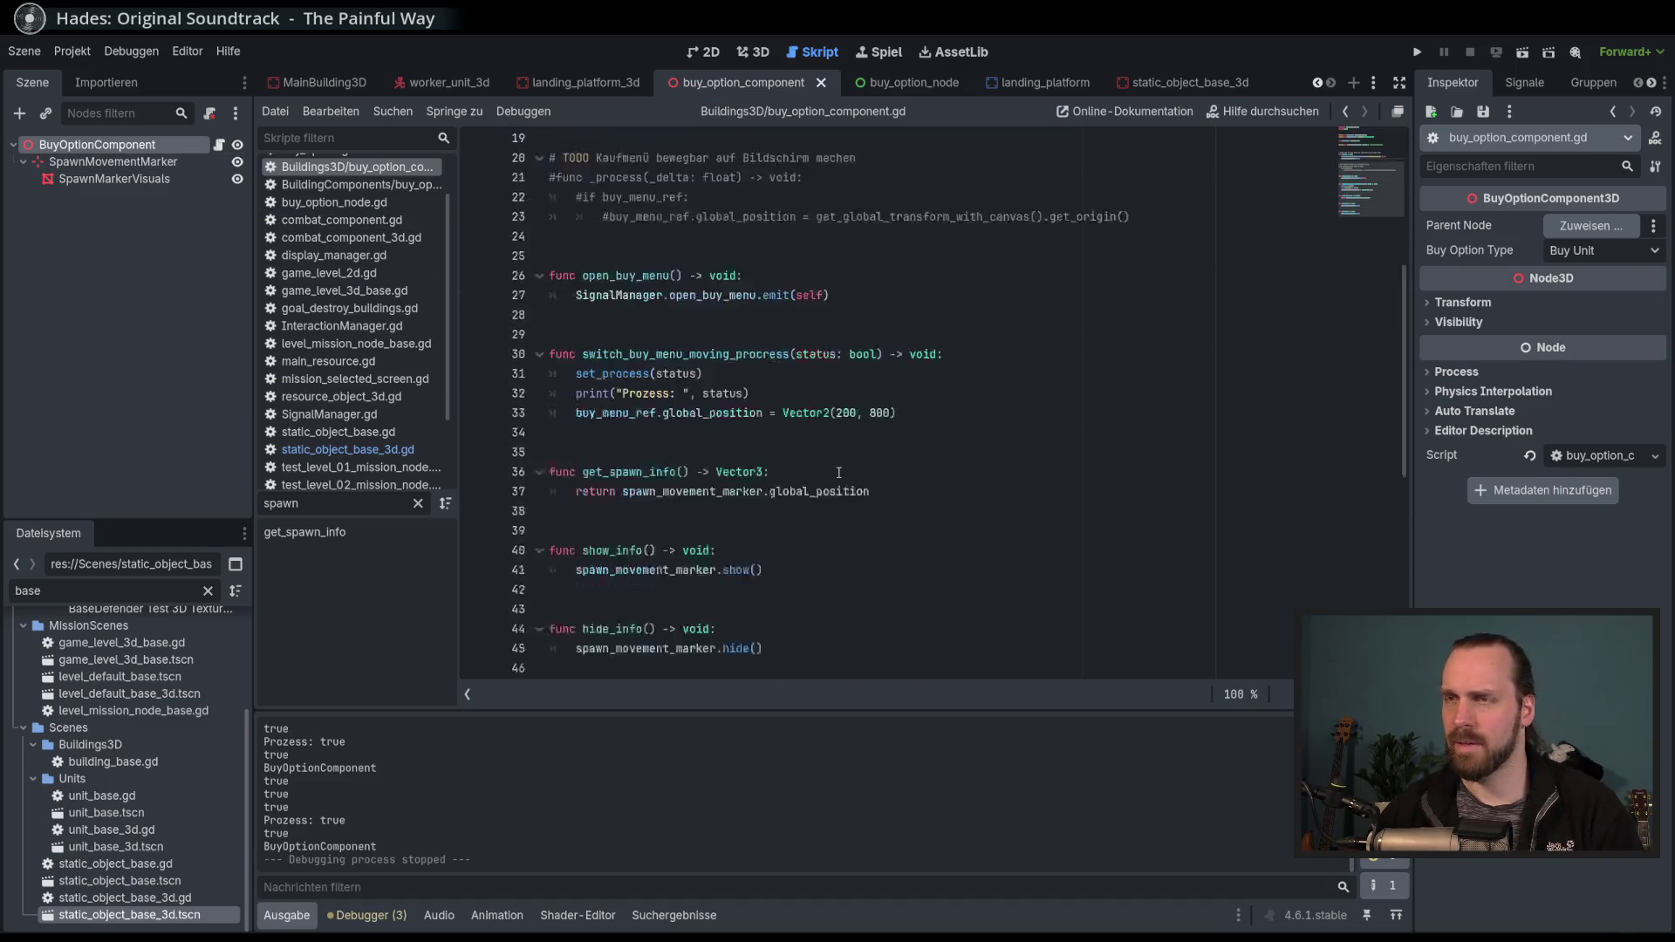
{"action": "scroll", "coordinate": [873, 481], "scroll_direction": "down", "scroll_amount": 4}
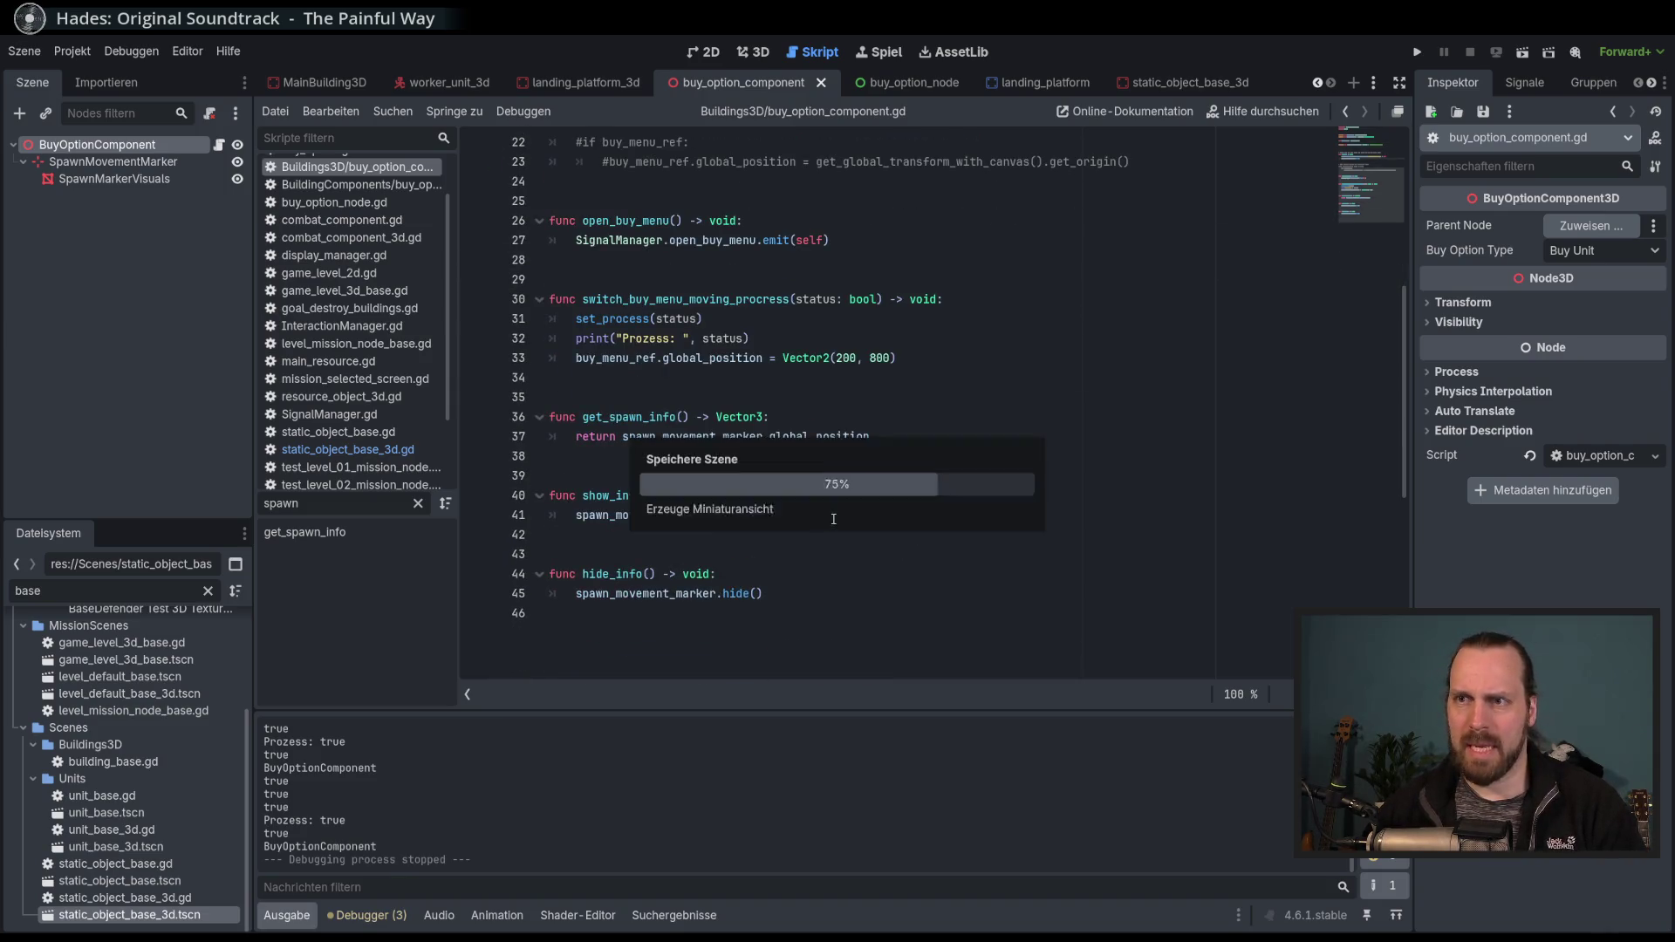
{"action": "left_click", "coordinate": [619, 496]}
{"action": "type", "text": "component"}
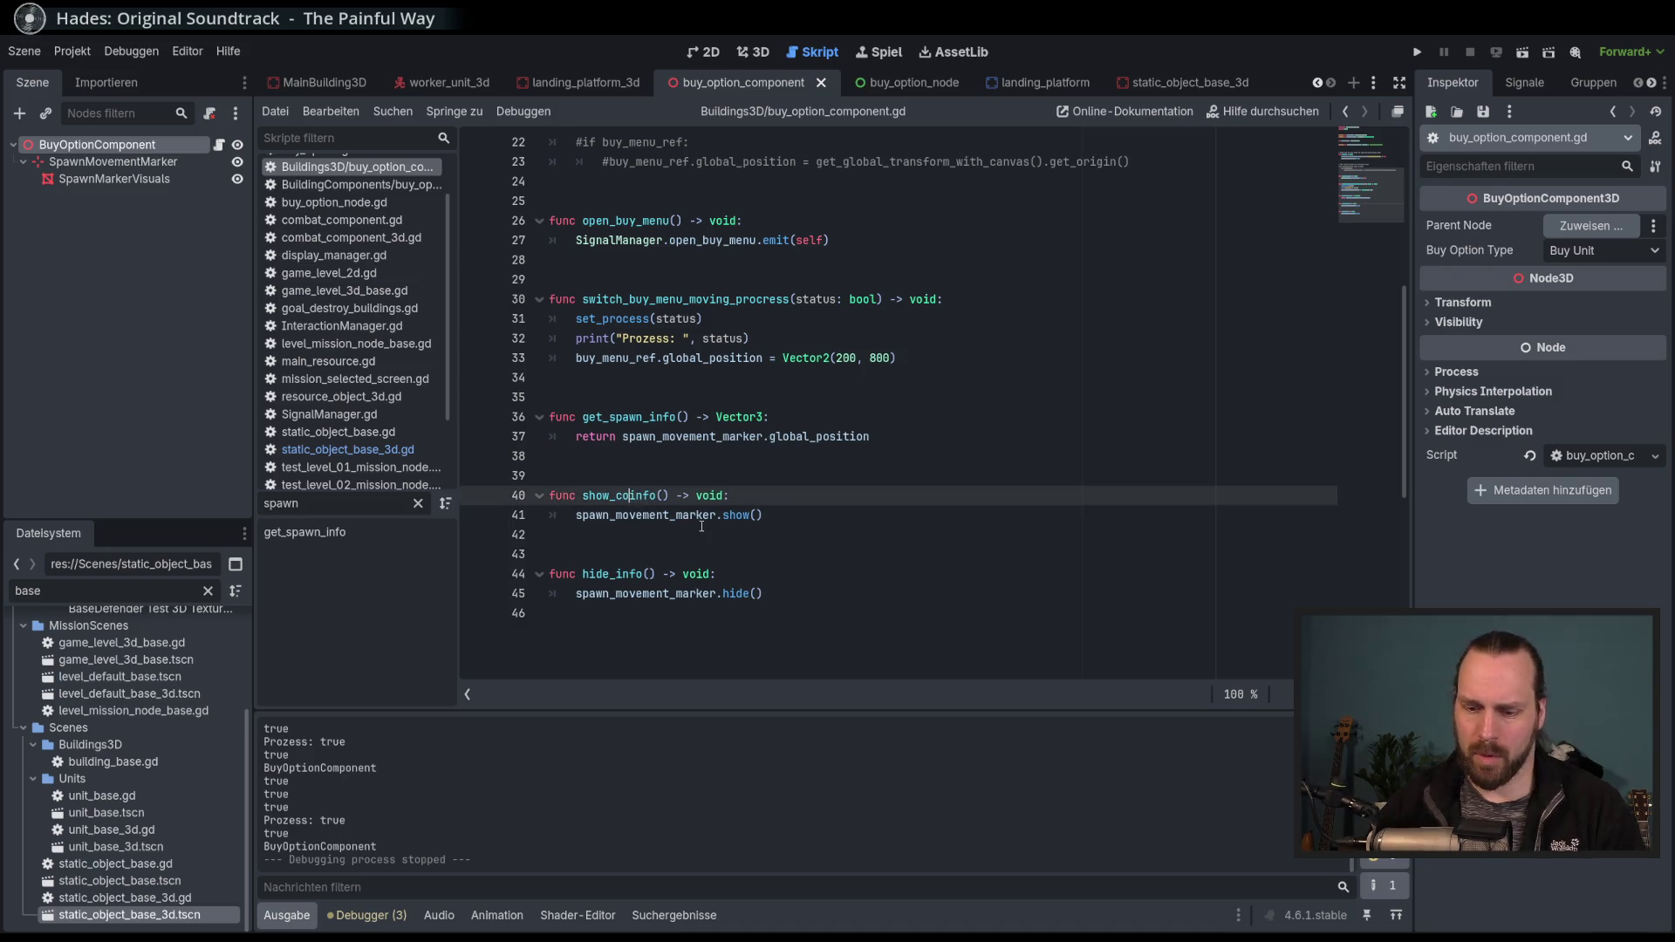
{"action": "type", "text": "_"}
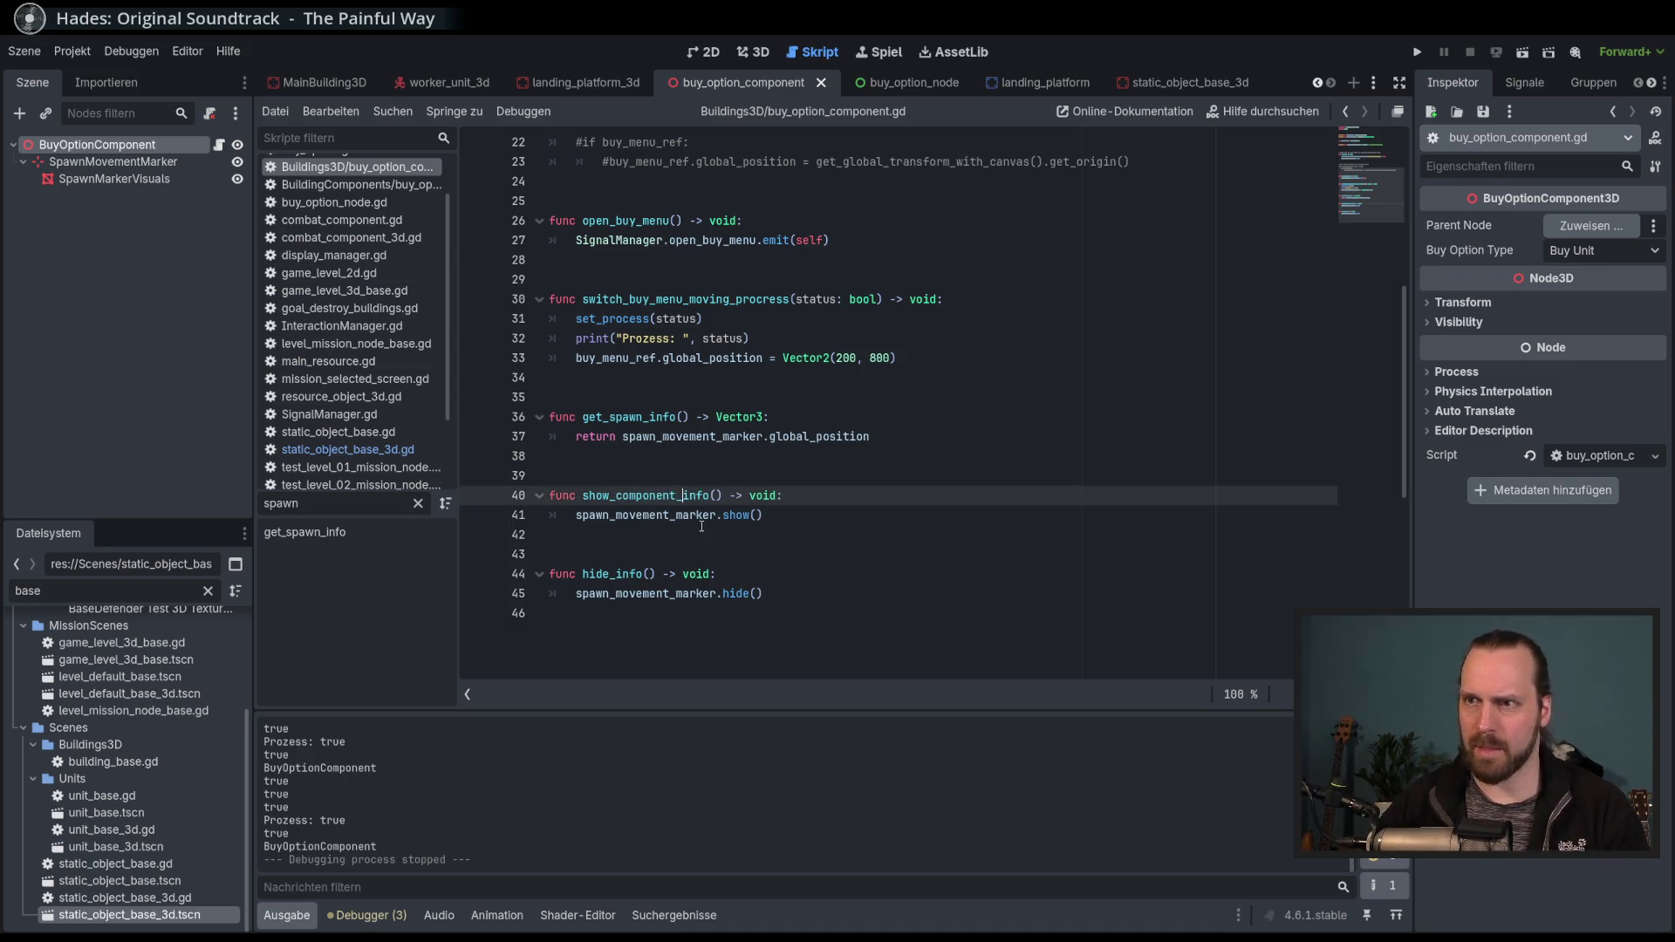
{"action": "left_click", "coordinate": [617, 574]}
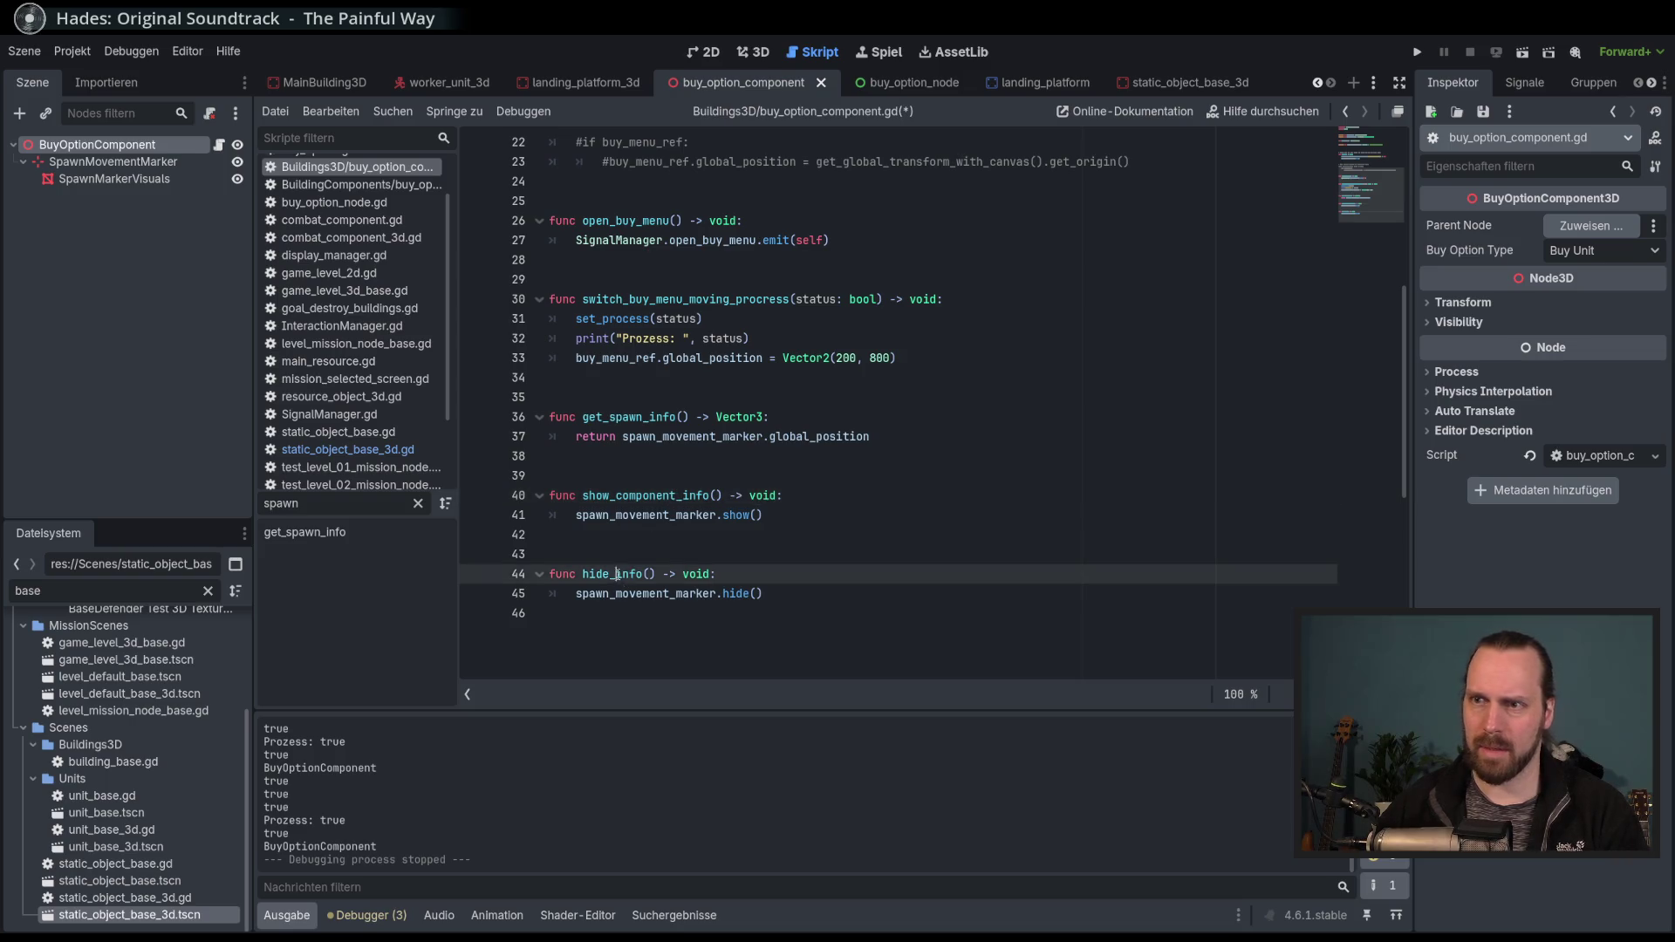
{"action": "type", "text": "component_"}
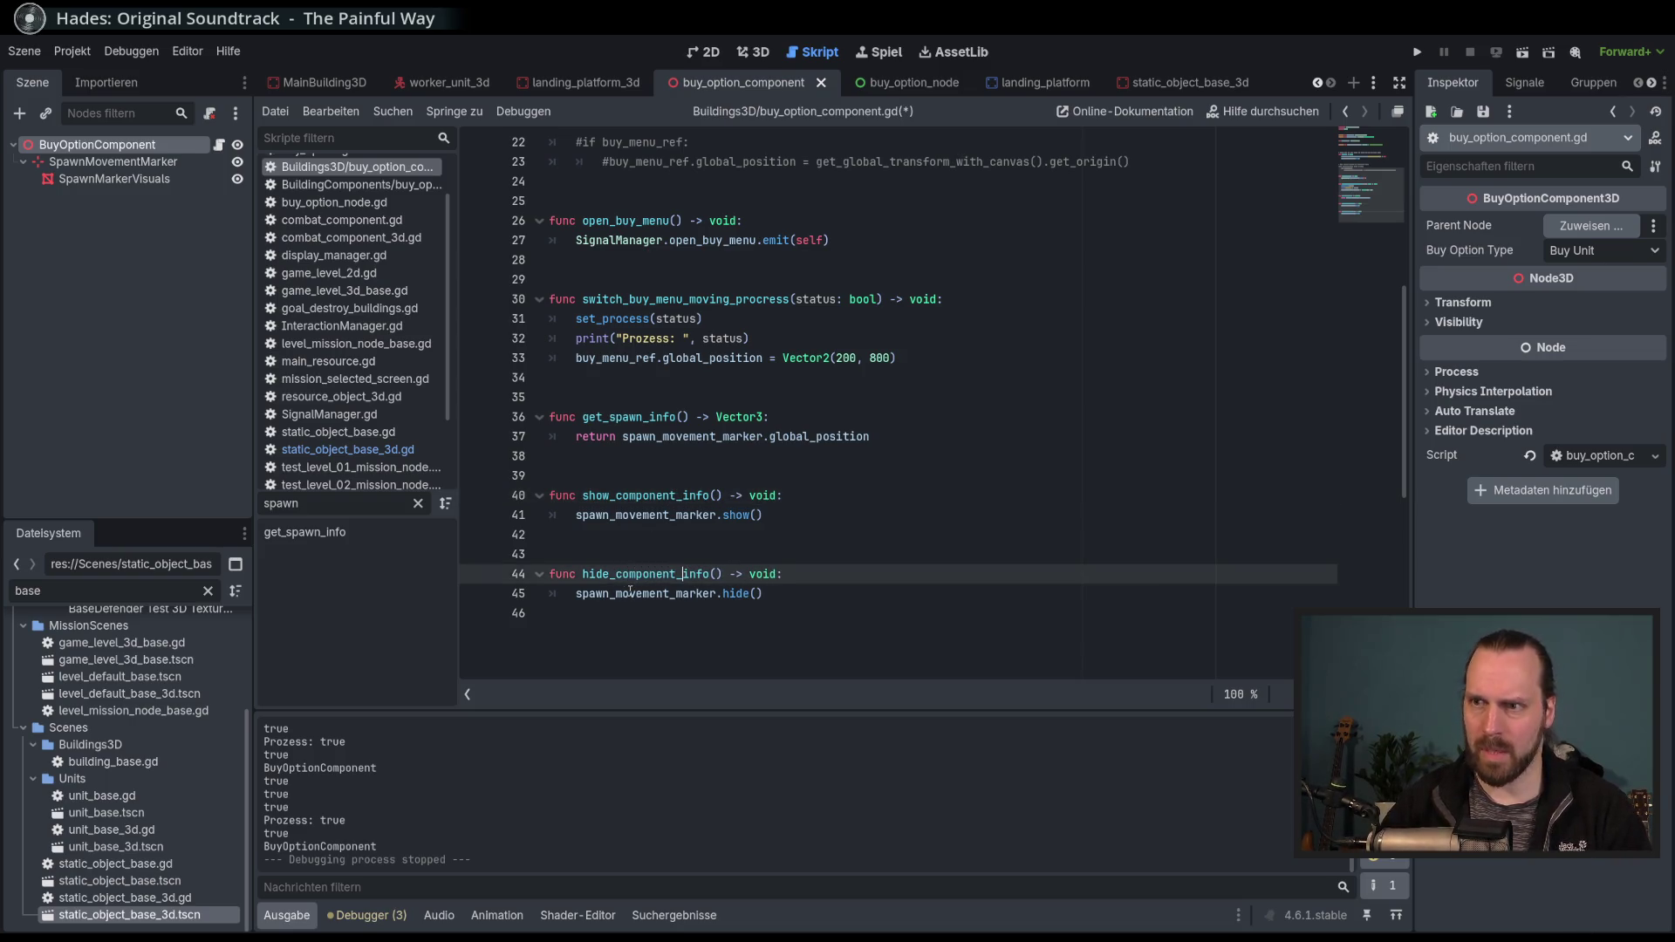
Save buy_option_component.gd and switch to static_object_base_3d.gd.
{"action": "key", "text": "ctrl+s"}
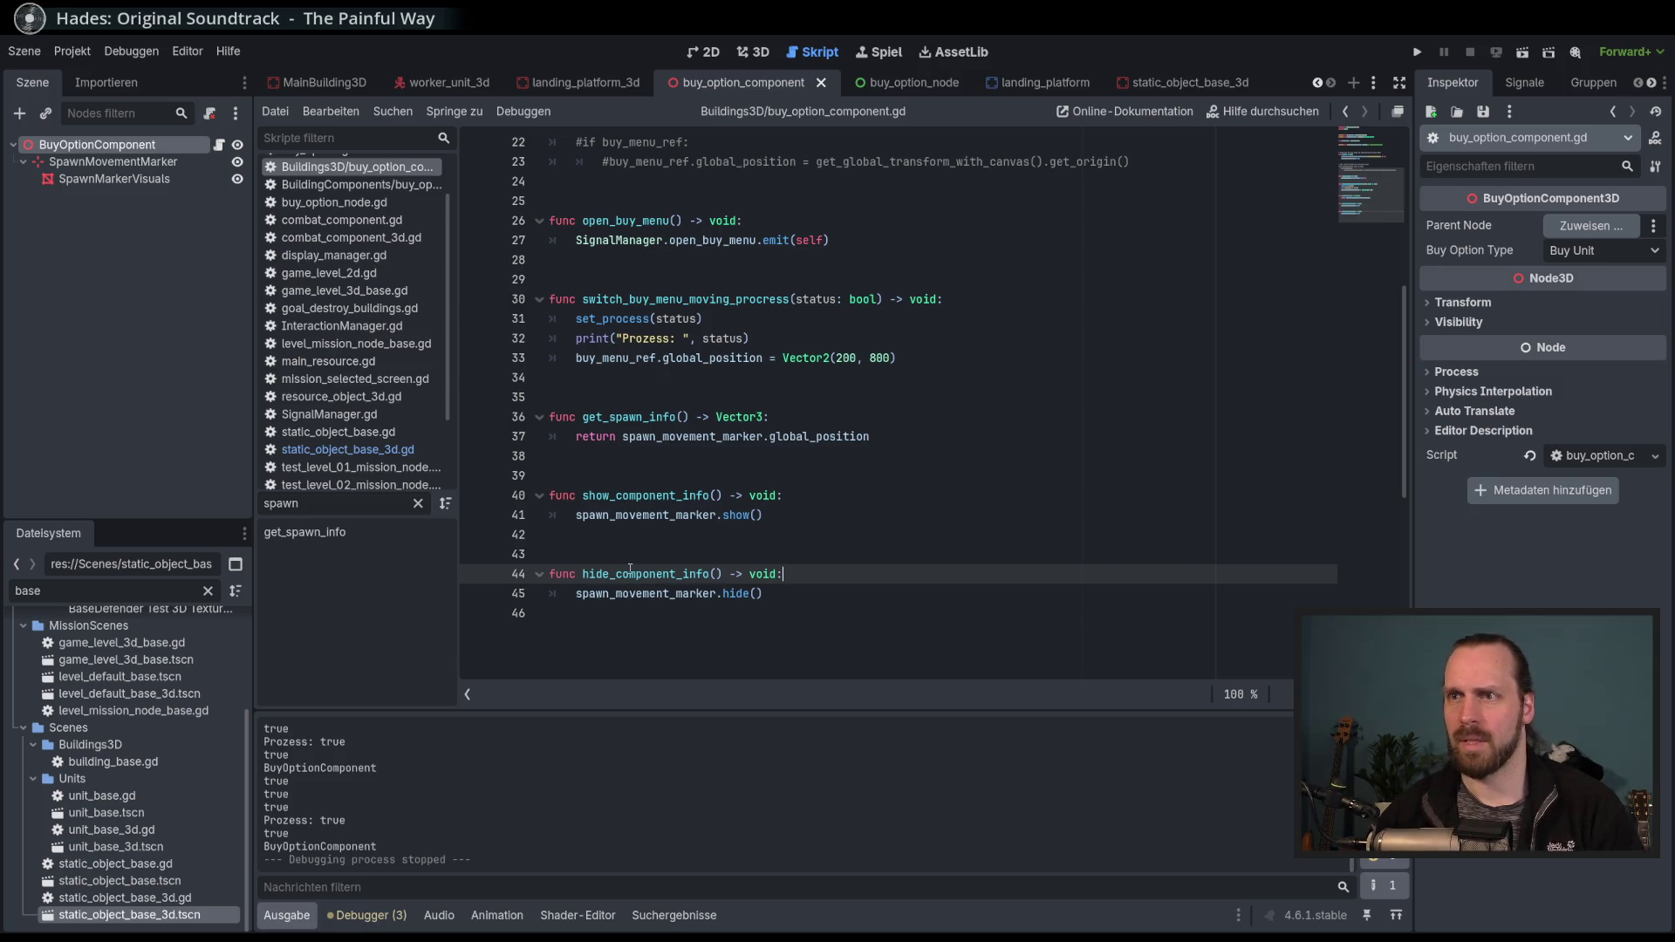
{"action": "double_click", "coordinate": [646, 496]}
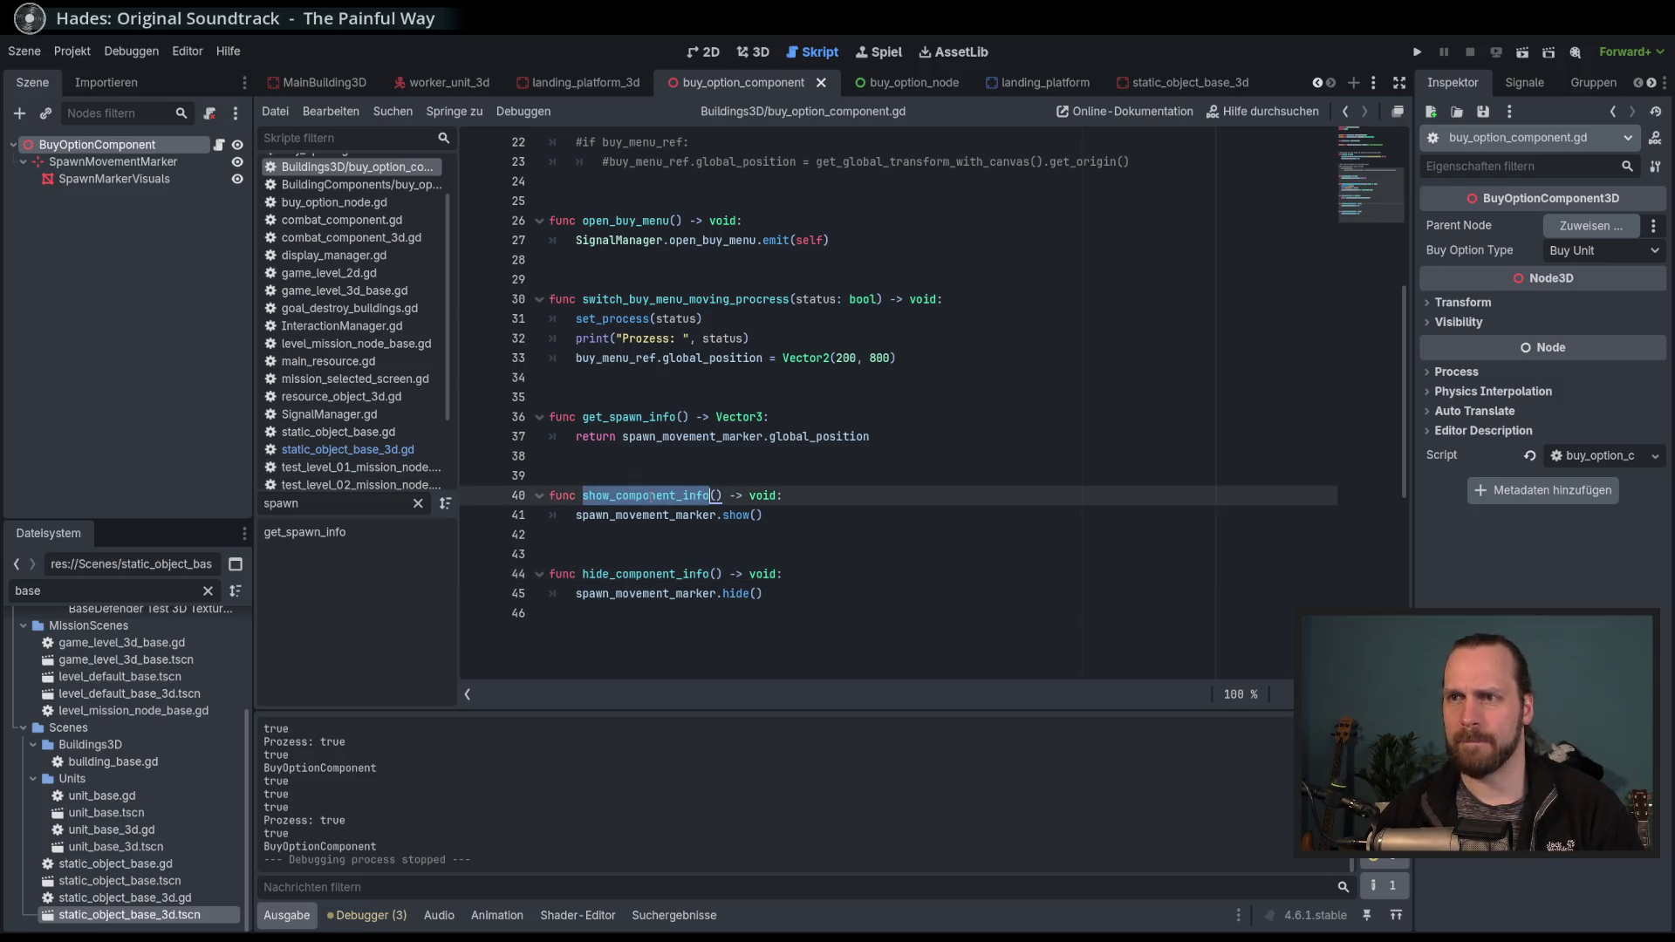
{"action": "left_click", "coordinate": [348, 449]}
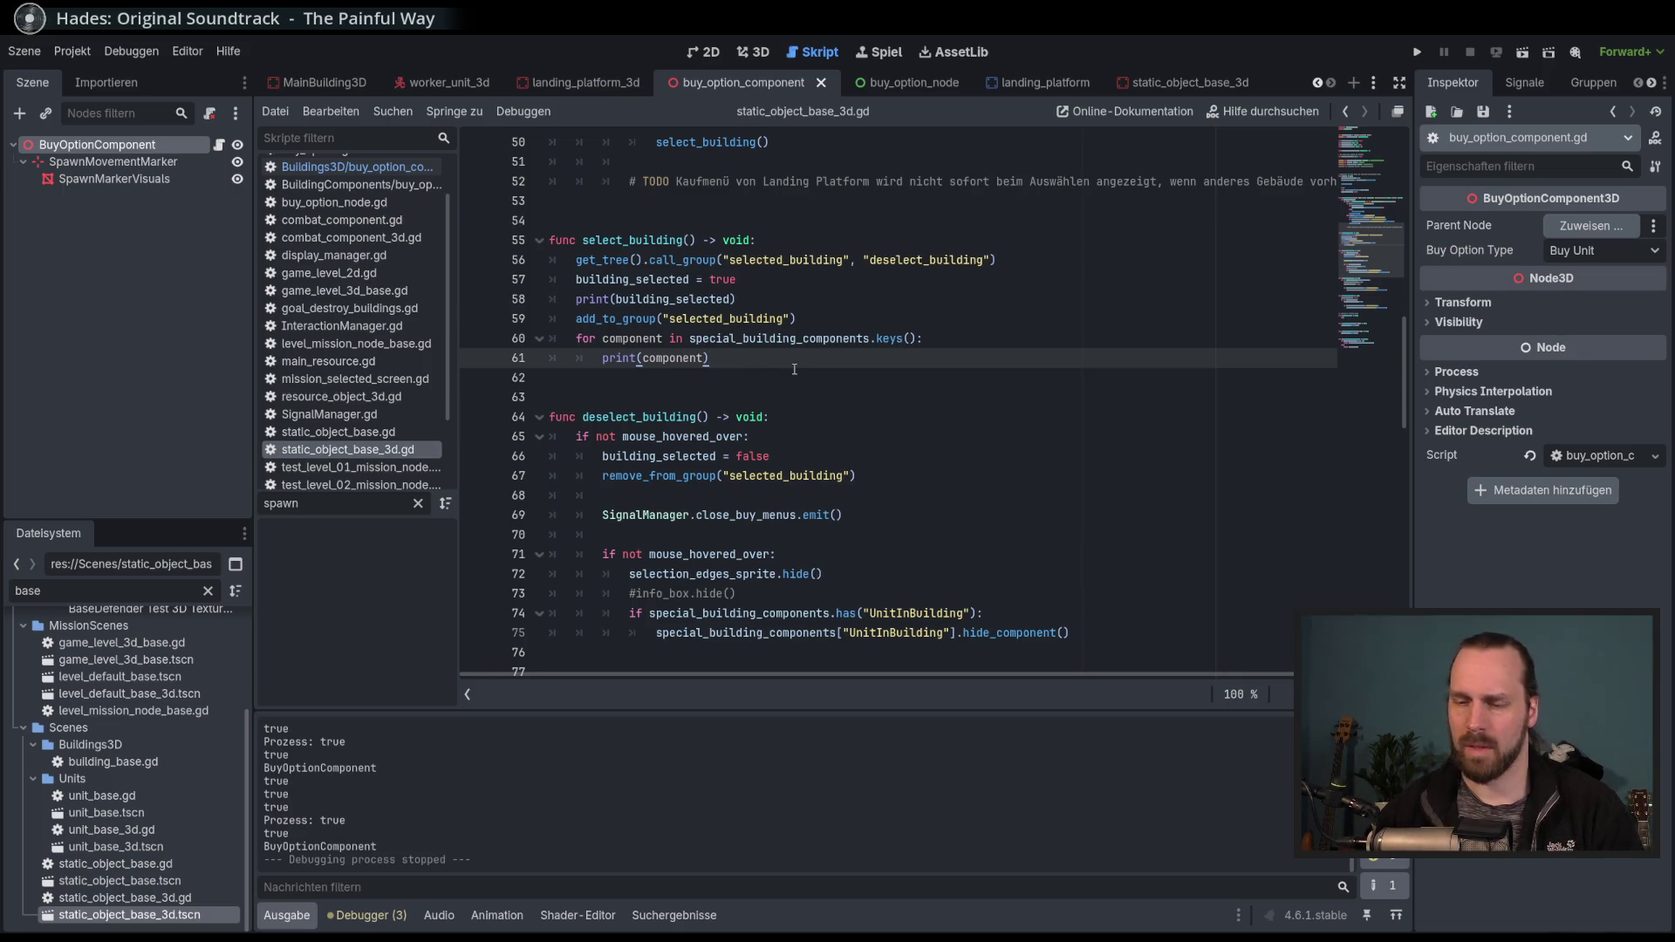
In the select_building loop add special_building_components[component].show_component_info(), then save and run.
{"action": "key", "text": "Return"}
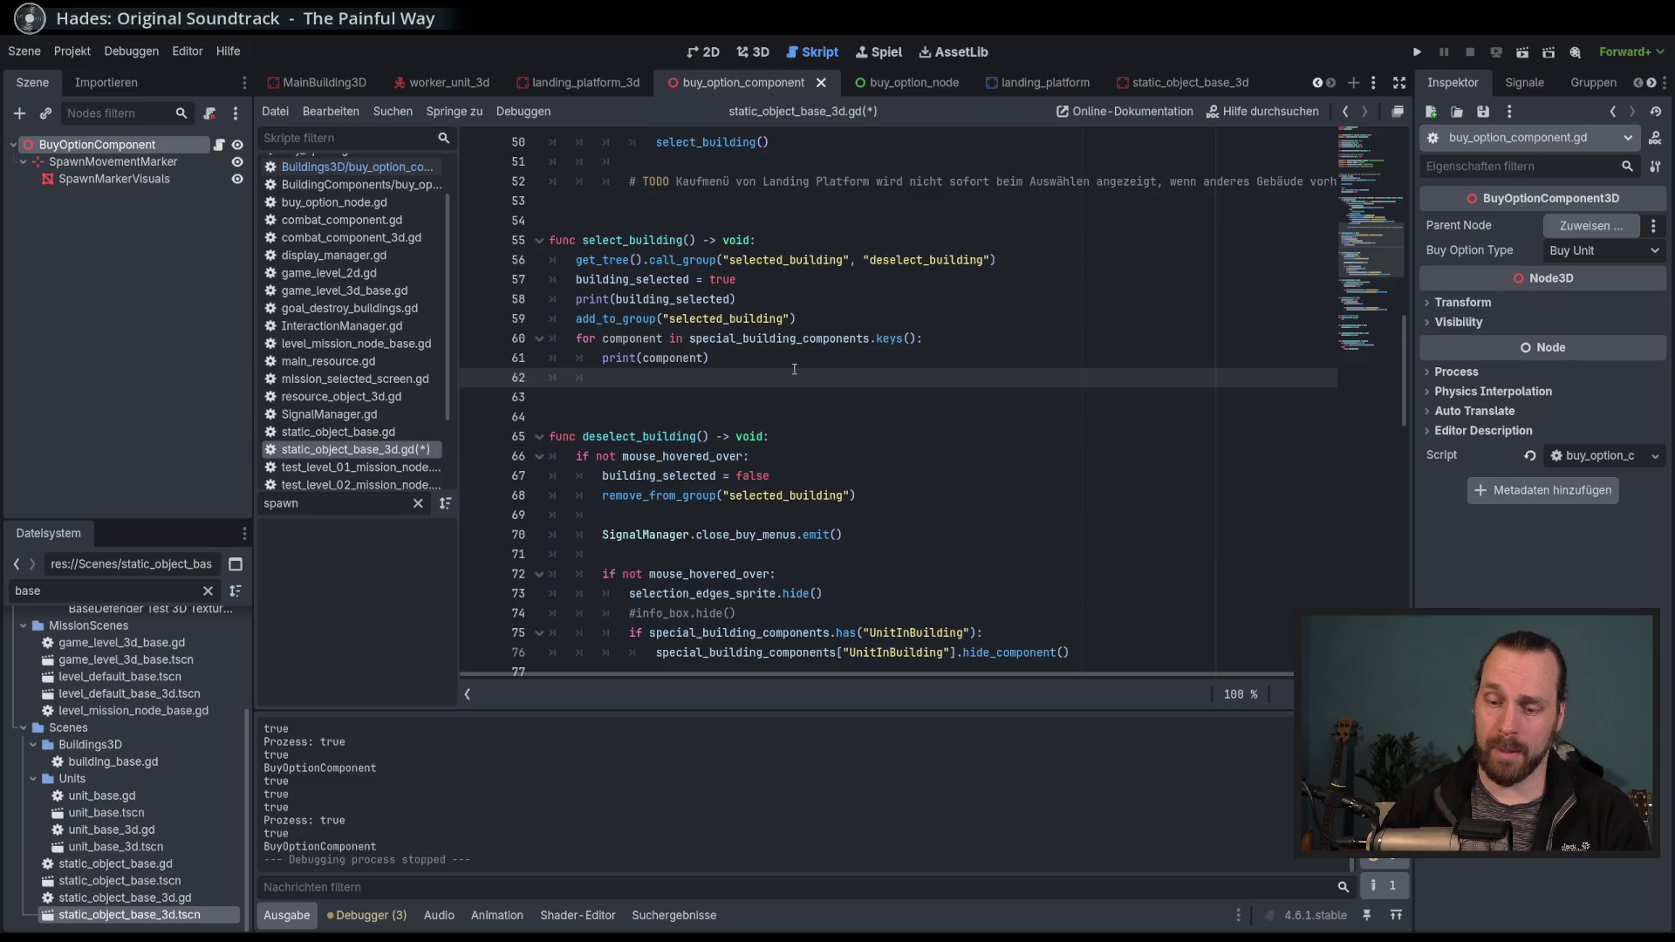
{"action": "key", "text": "BackSpace"}
{"action": "key", "text": "BackSpace"}
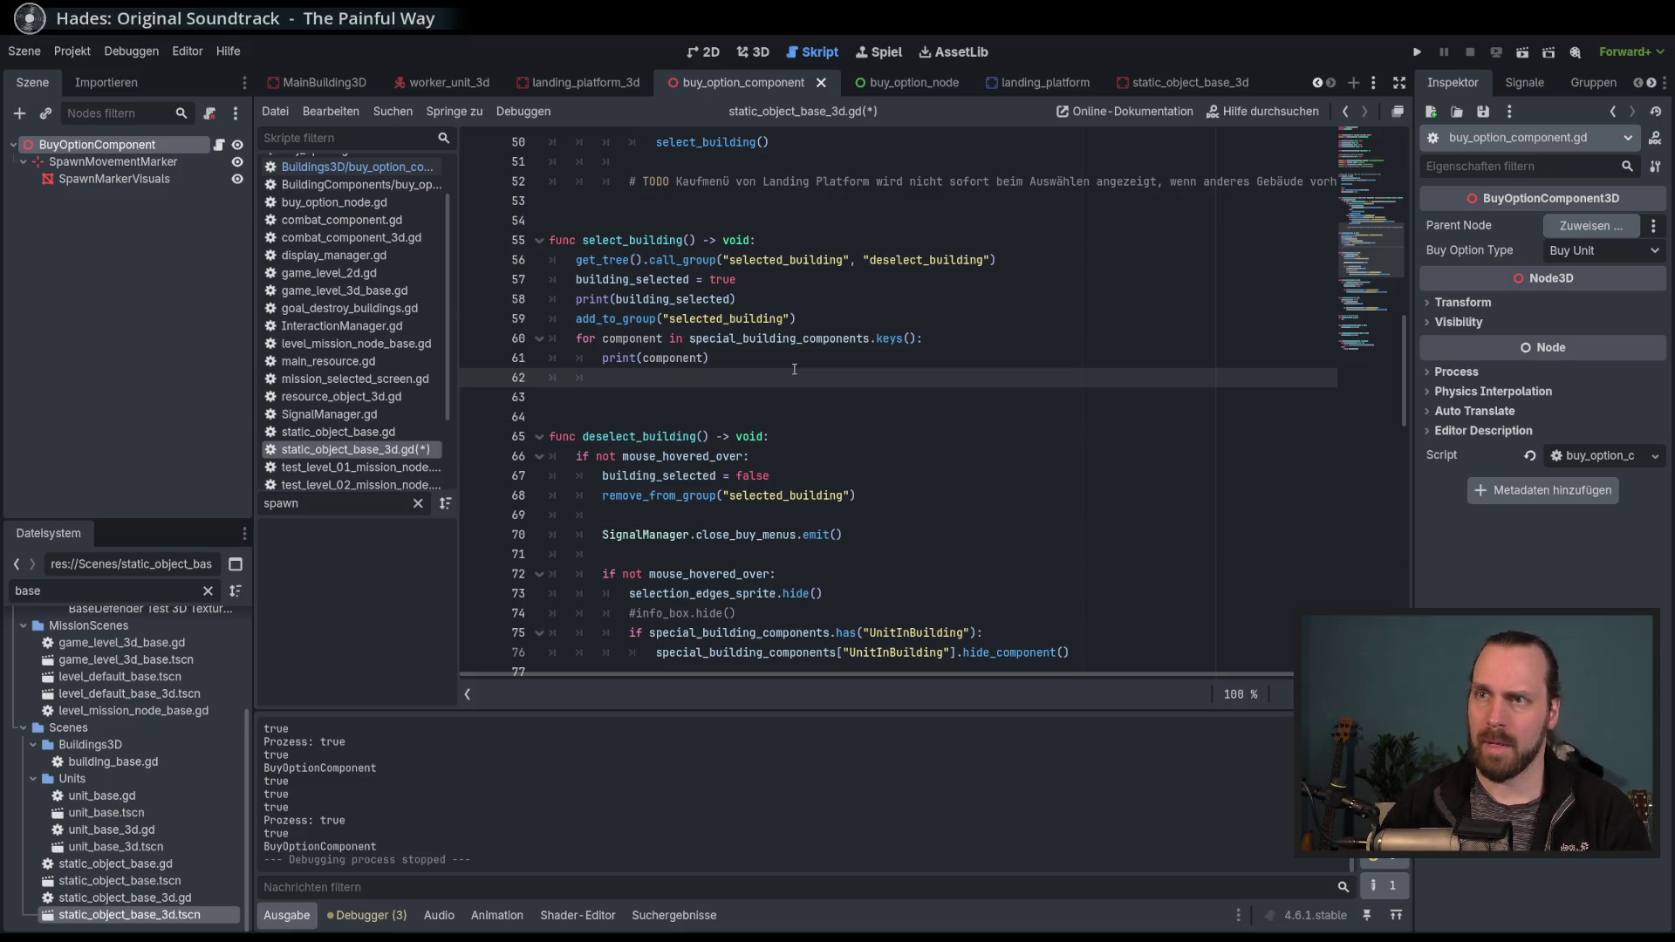
{"action": "type", "text": "spe"}
{"action": "key", "text": "Return"}
{"action": "type", "text": "[component"}
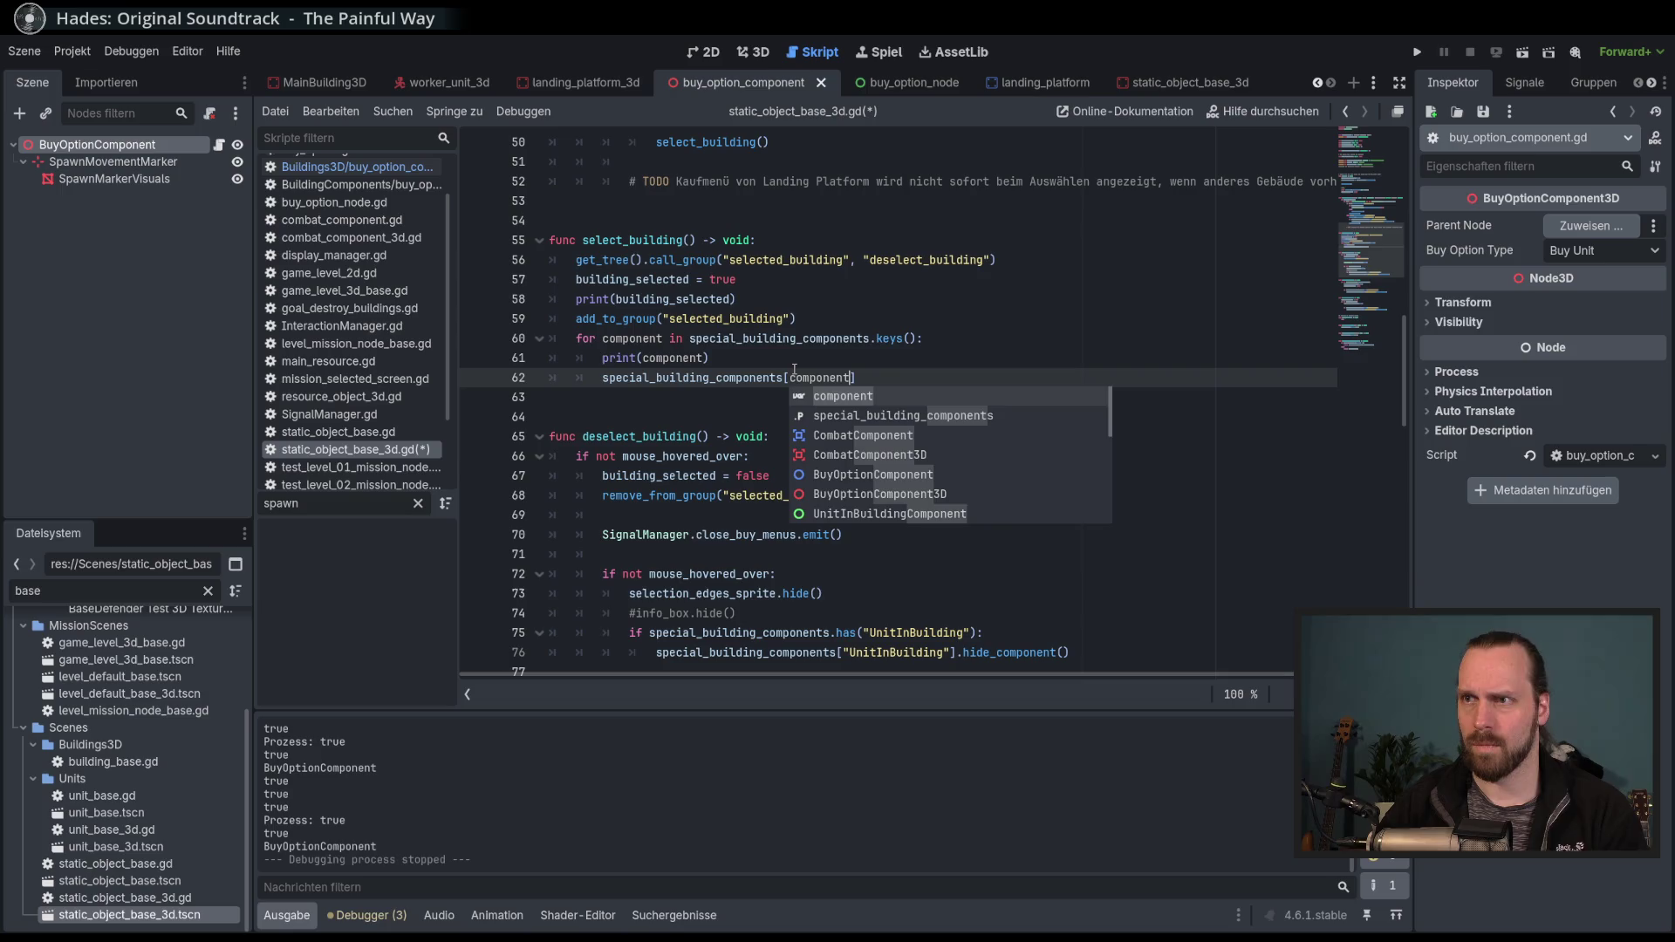
{"action": "key", "text": "Return"}
{"action": "type", "text": "."}
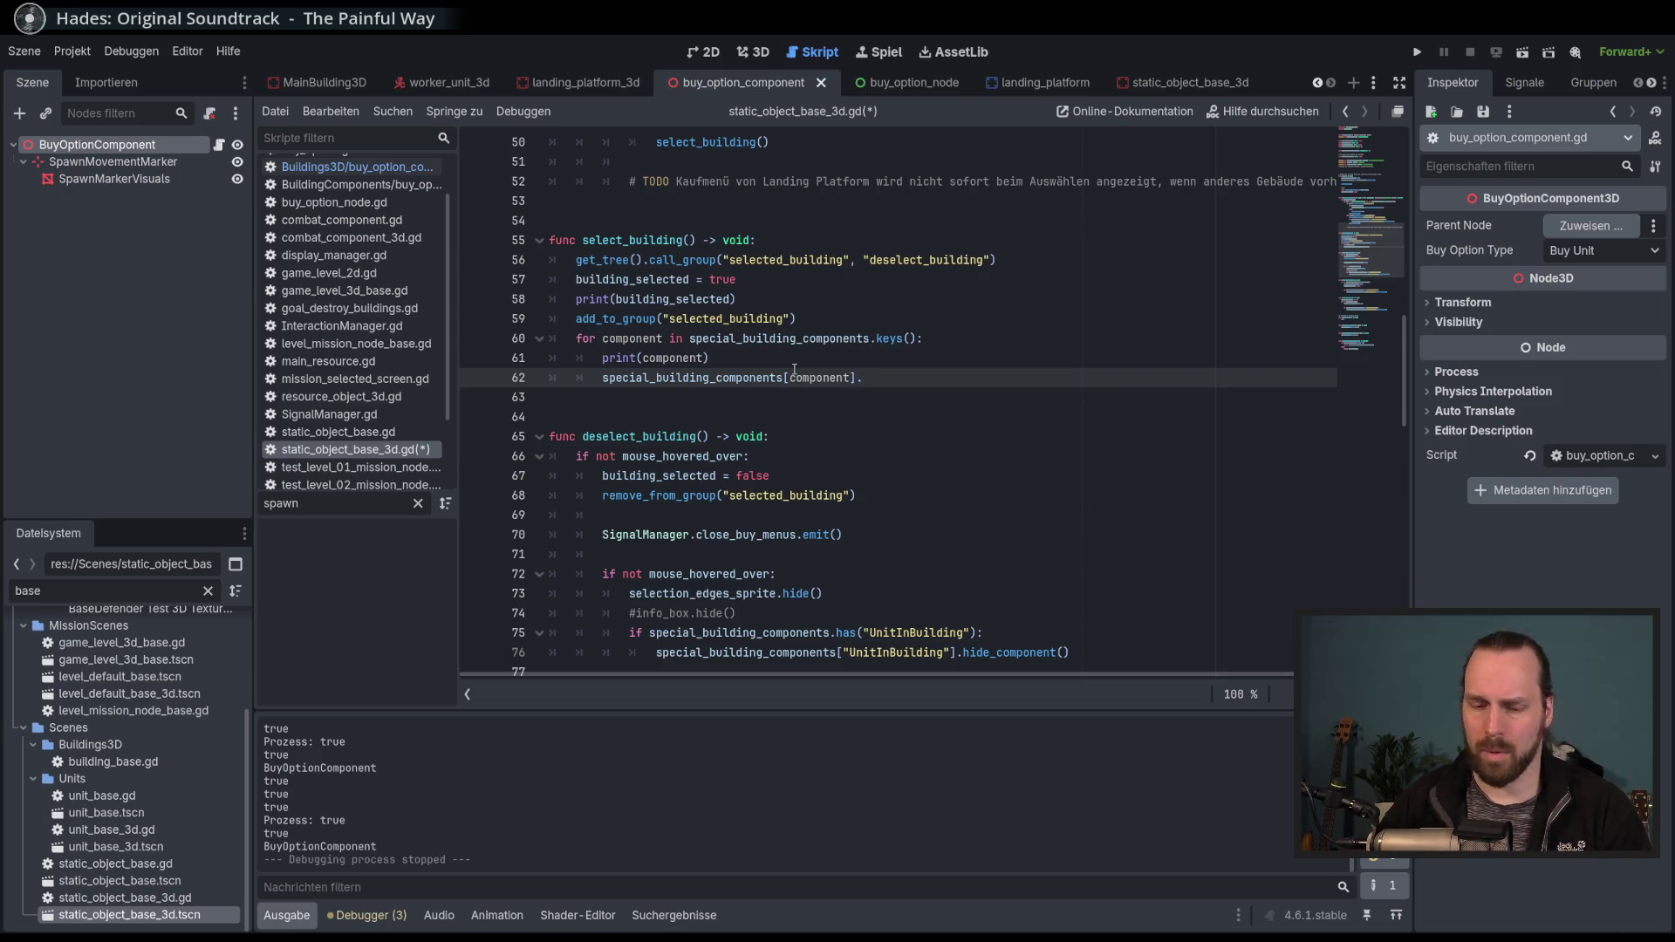
{"action": "type", "text": "show_component_info()"}
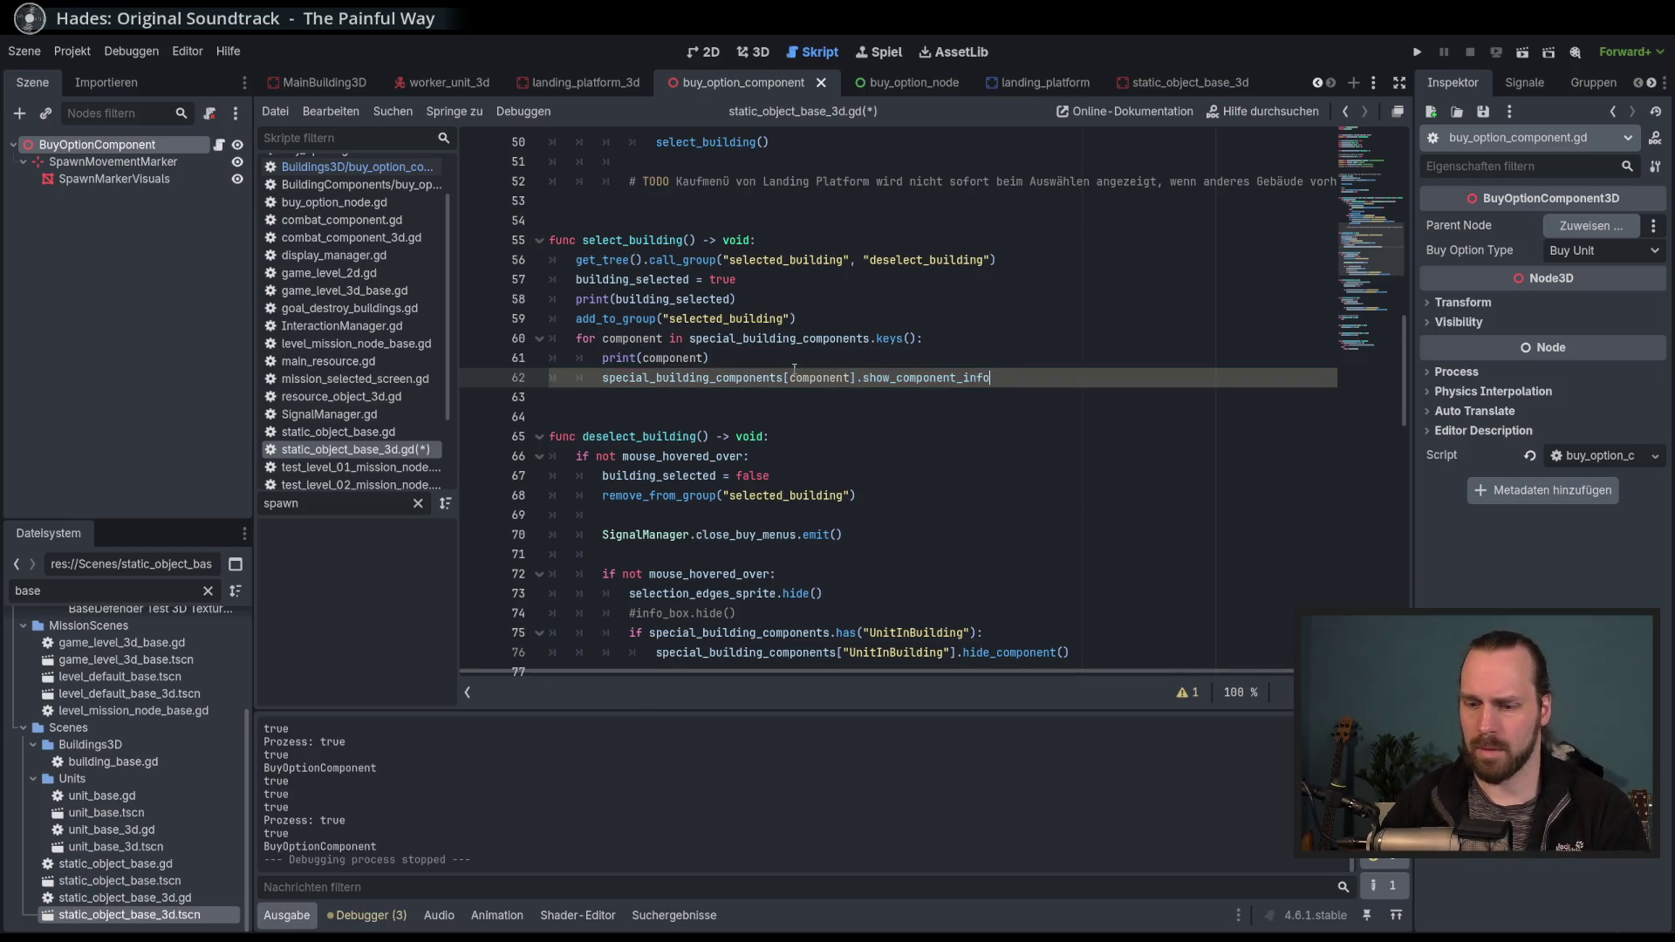
{"action": "key", "text": "ctrl+s"}
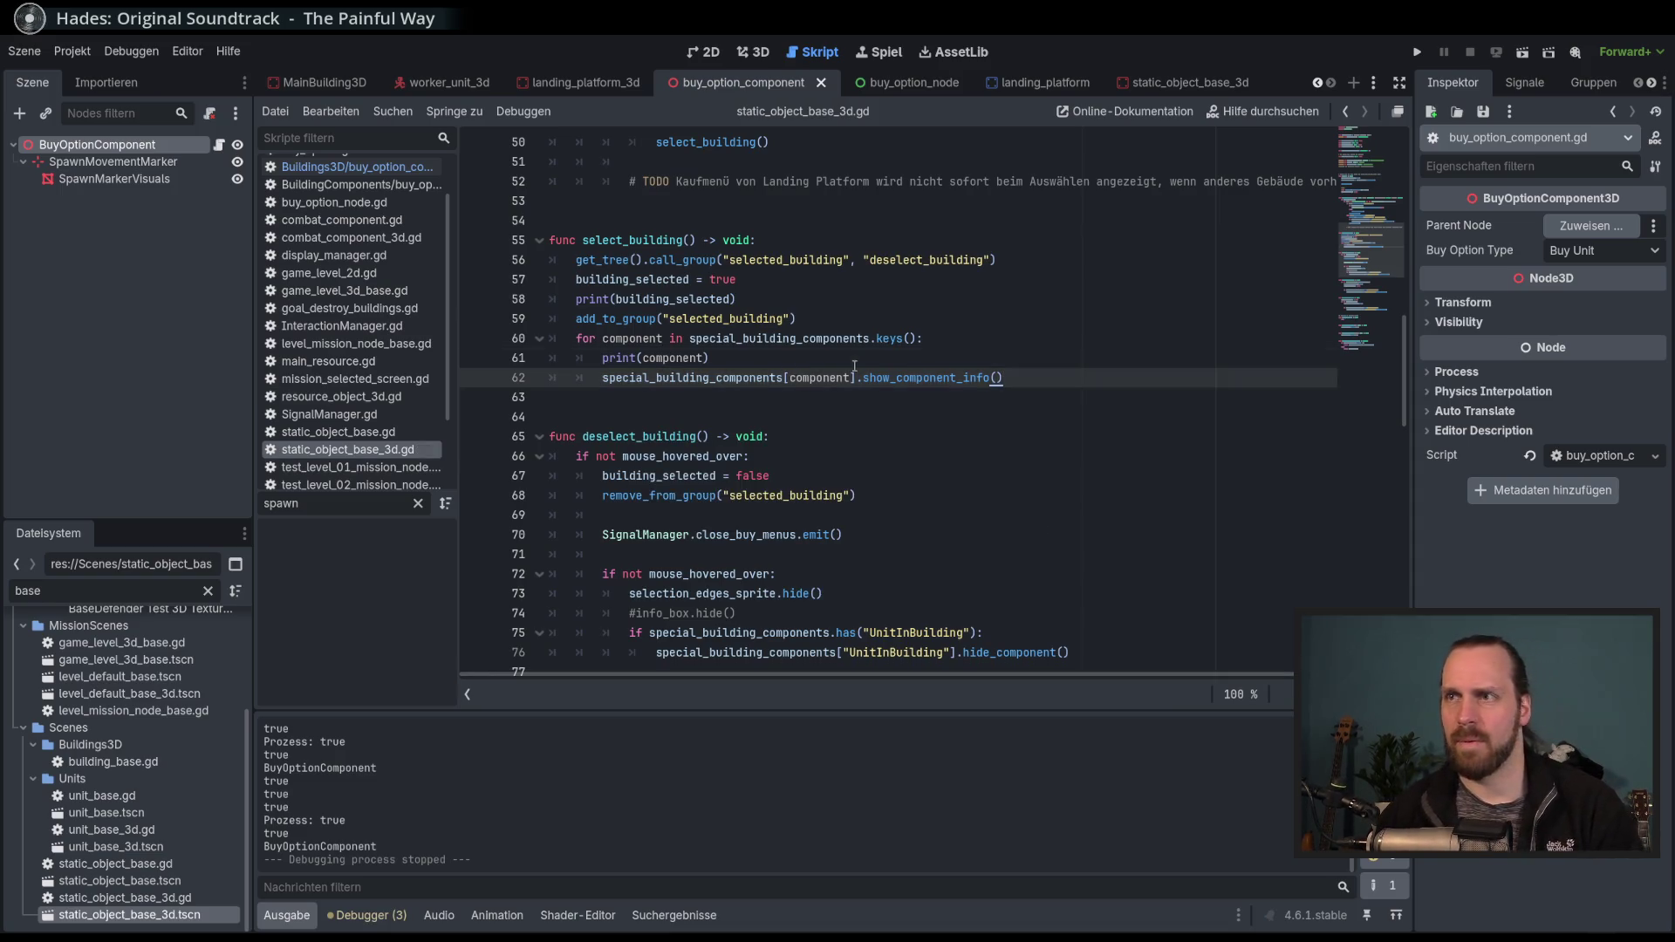
{"action": "key", "text": "F5"}
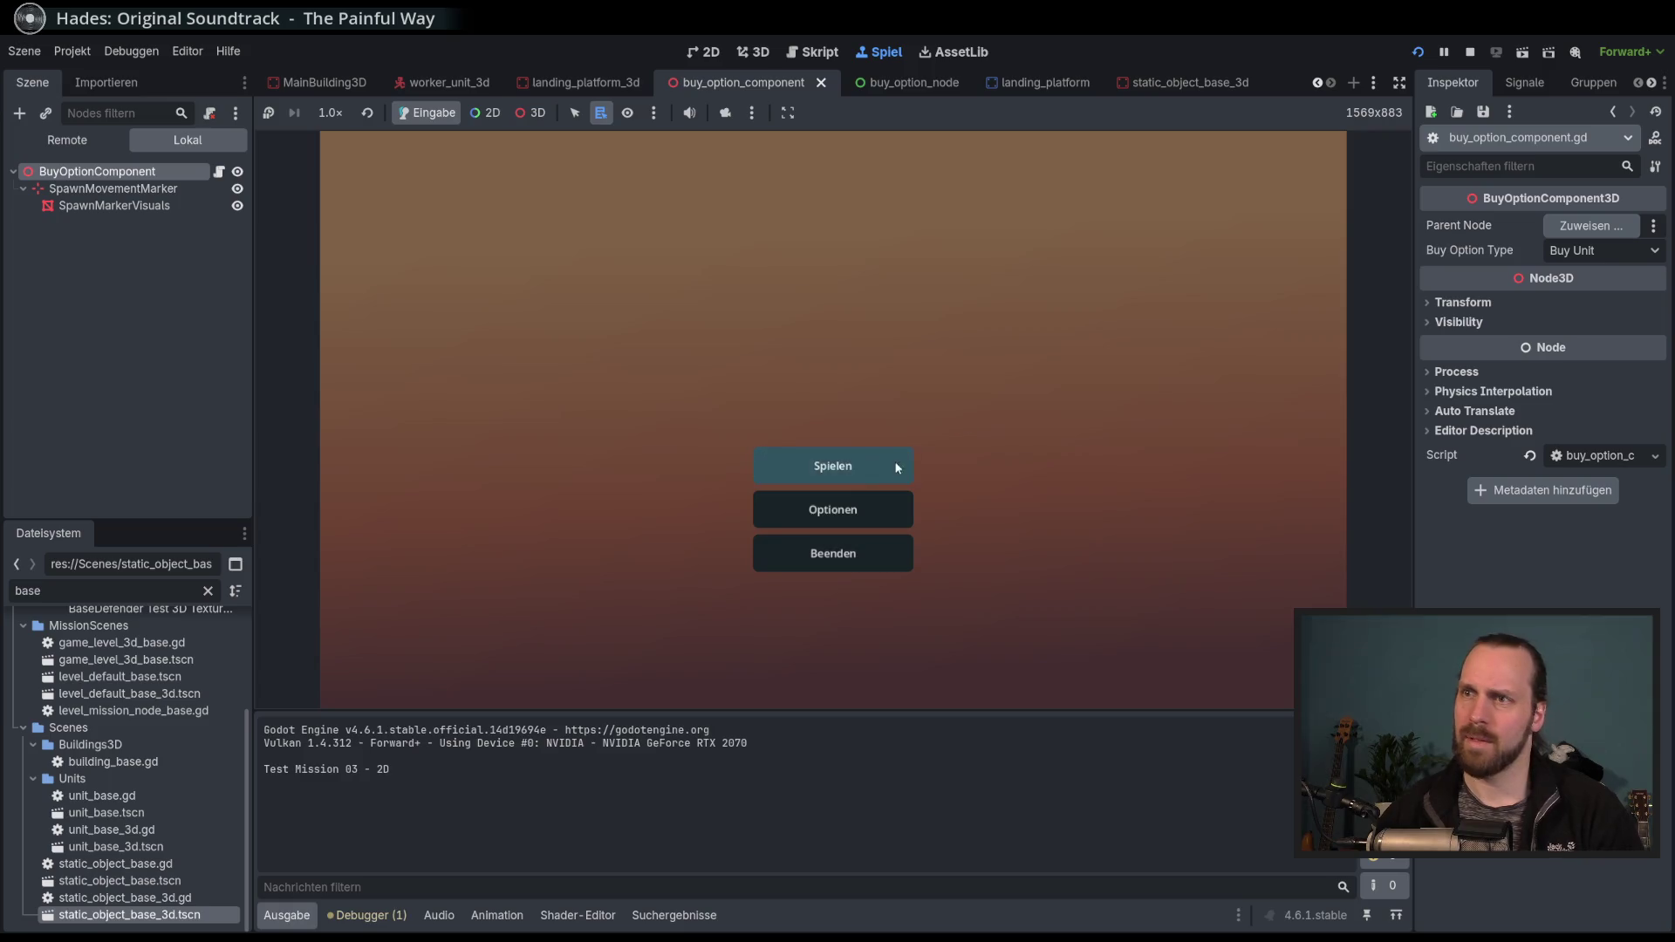
In Test Mission - 3D, select the landing platform and the house, then stop the game.
{"action": "left_click", "coordinate": [896, 468]}
{"action": "left_click", "coordinate": [524, 360]}
{"action": "left_click", "coordinate": [962, 621]}
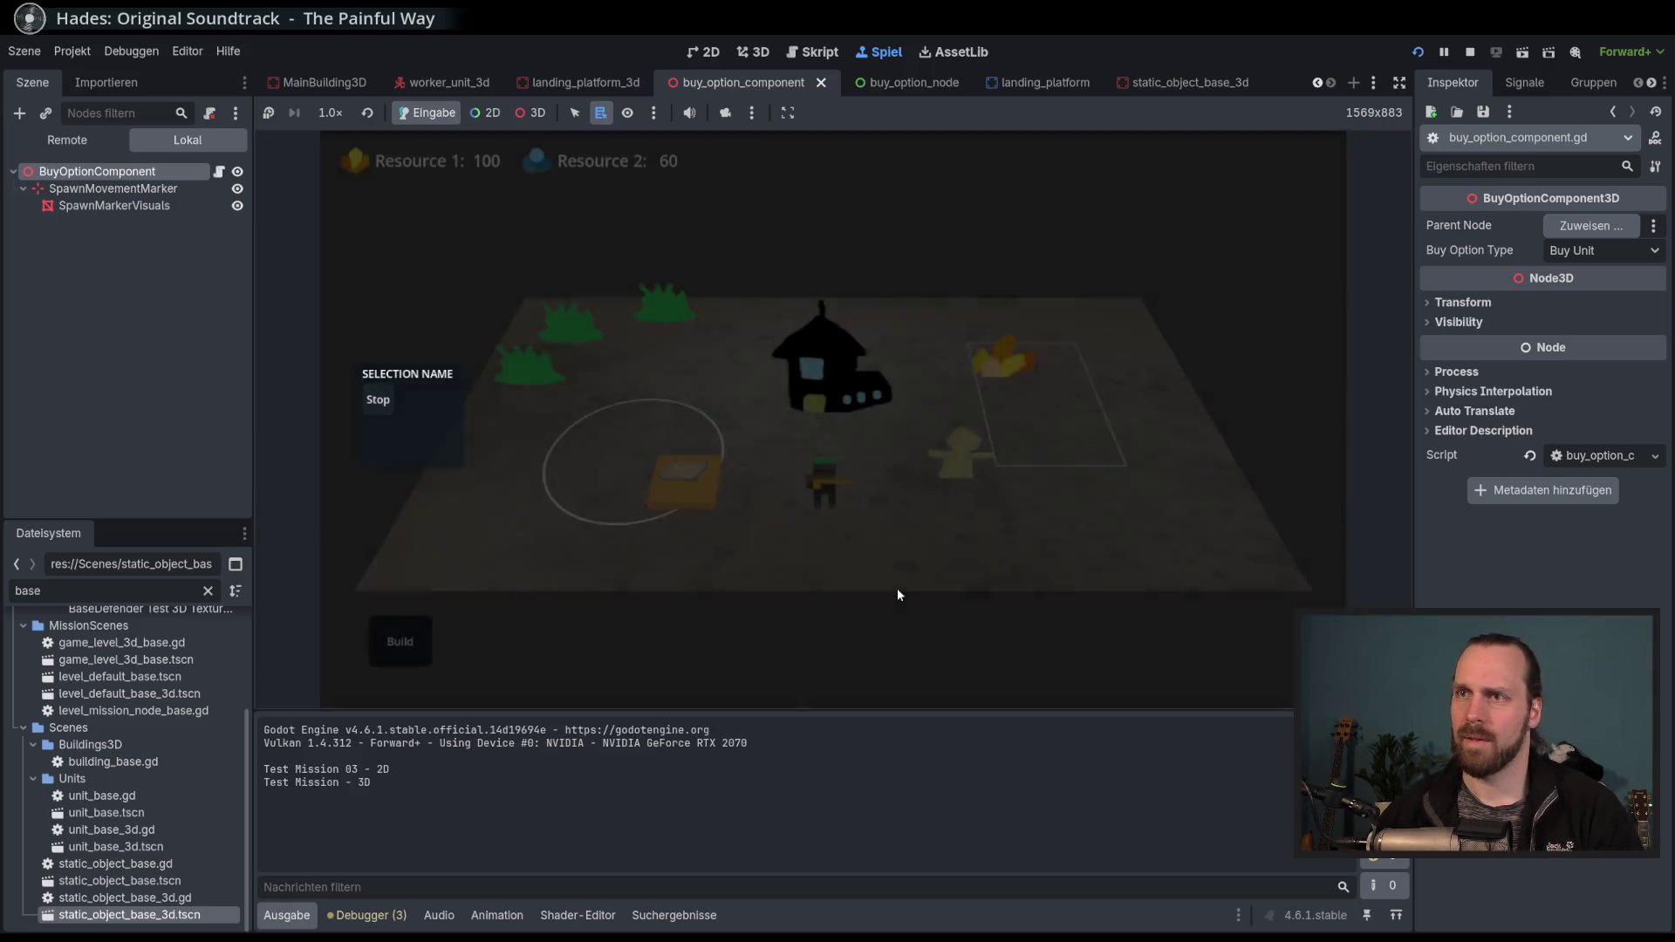
{"action": "left_click", "coordinate": [701, 488]}
{"action": "left_click", "coordinate": [737, 554]}
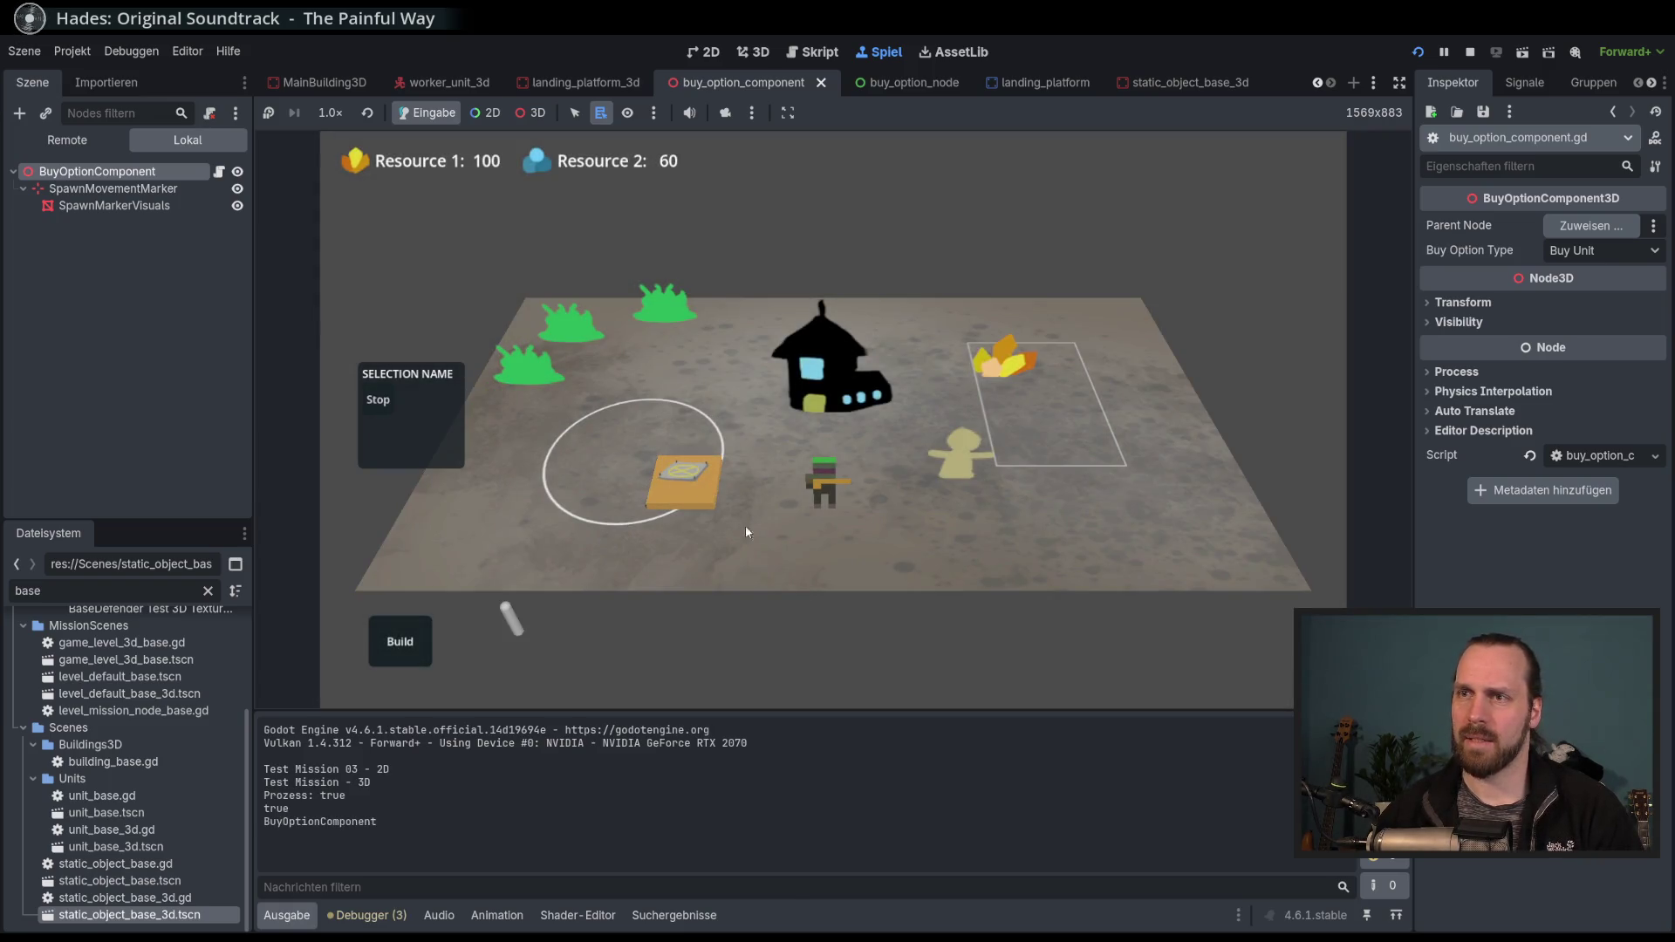
{"action": "left_click", "coordinate": [831, 362]}
{"action": "key", "text": "F8"}
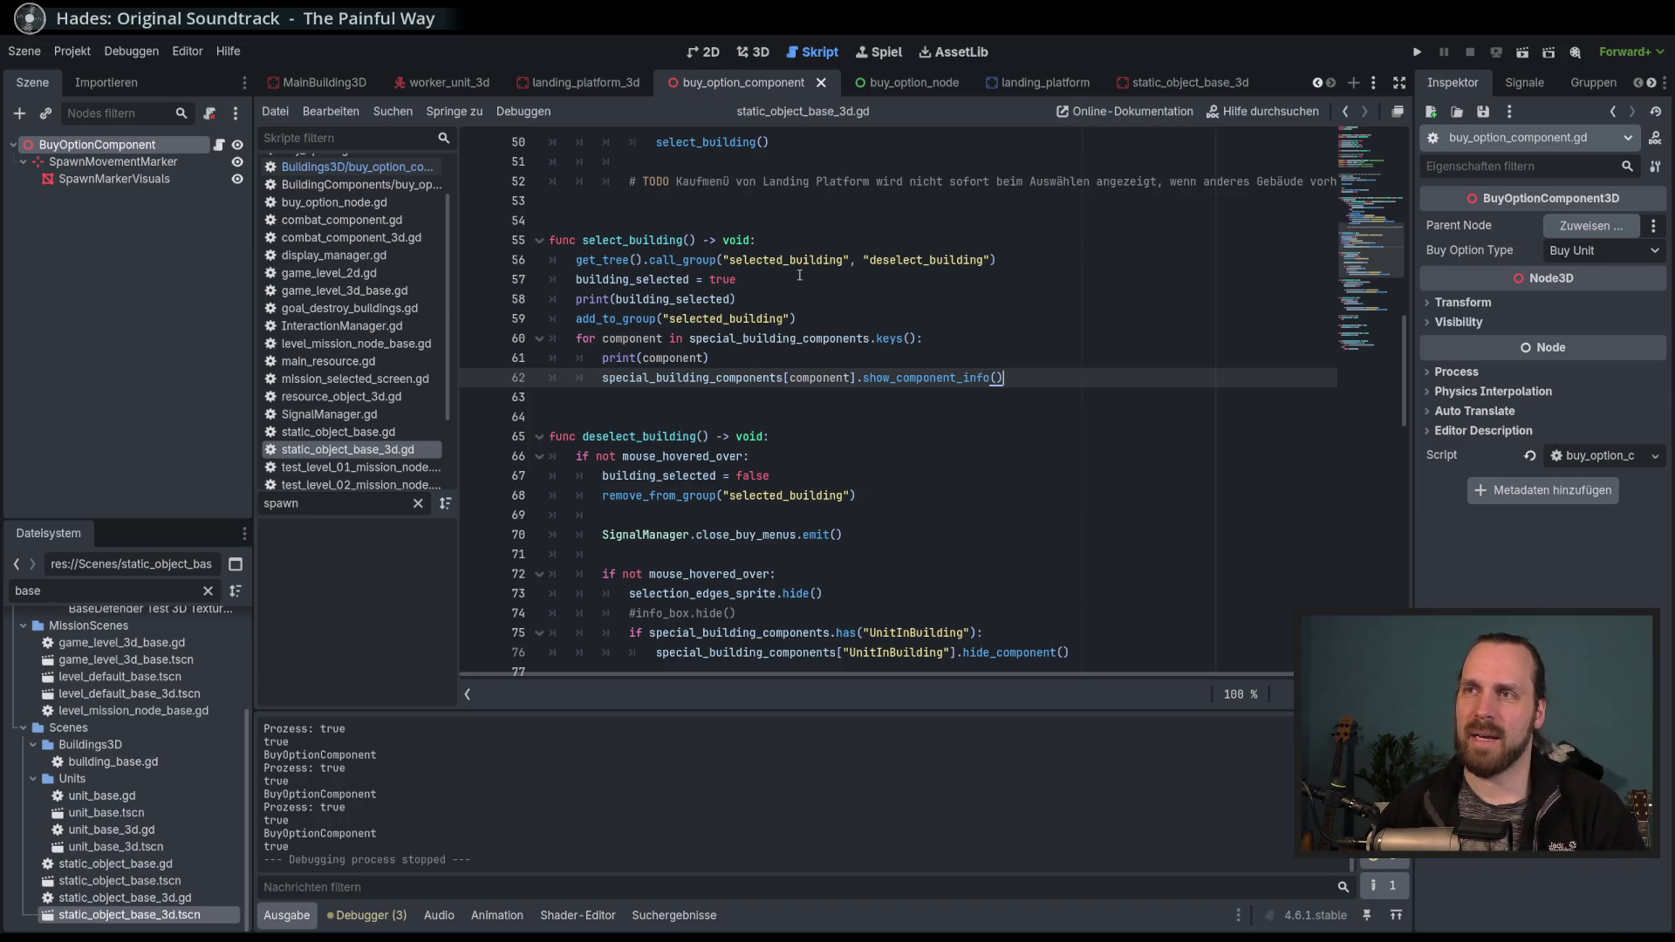
Look over the selected_building, UnitInBuilding and component references in static_object_base_3d.gd.
{"action": "double_click", "coordinate": [750, 260]}
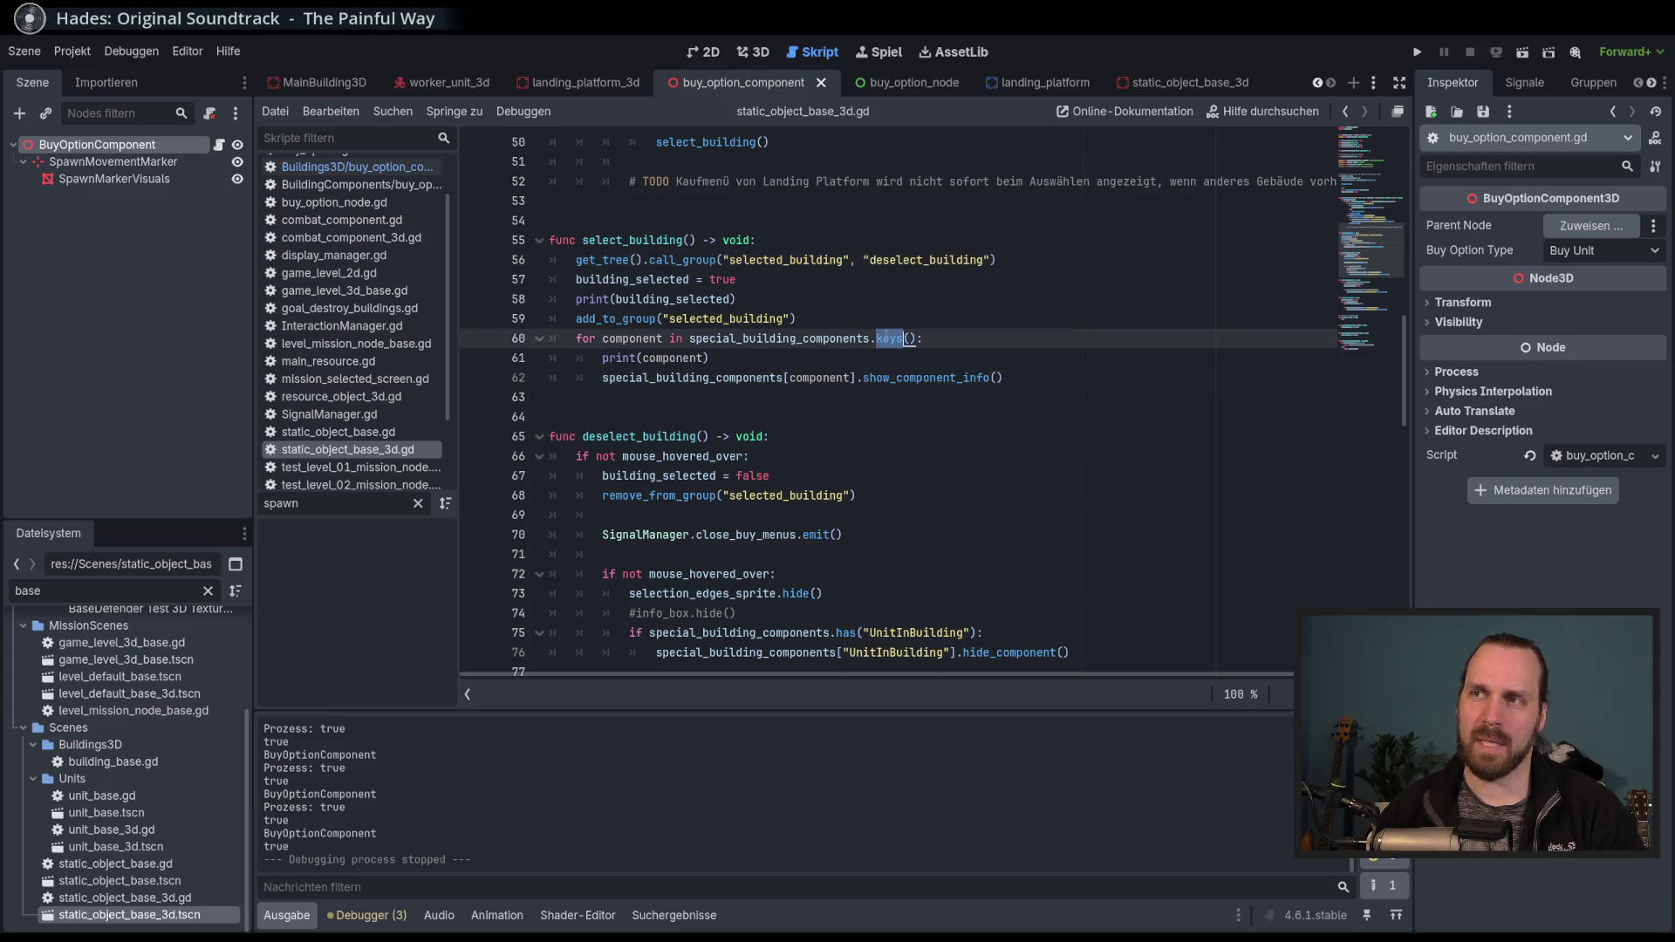
{"action": "left_click_drag", "start_coordinate": [729, 260], "coordinate": [841, 260]}
{"action": "left_click", "coordinate": [840, 260]}
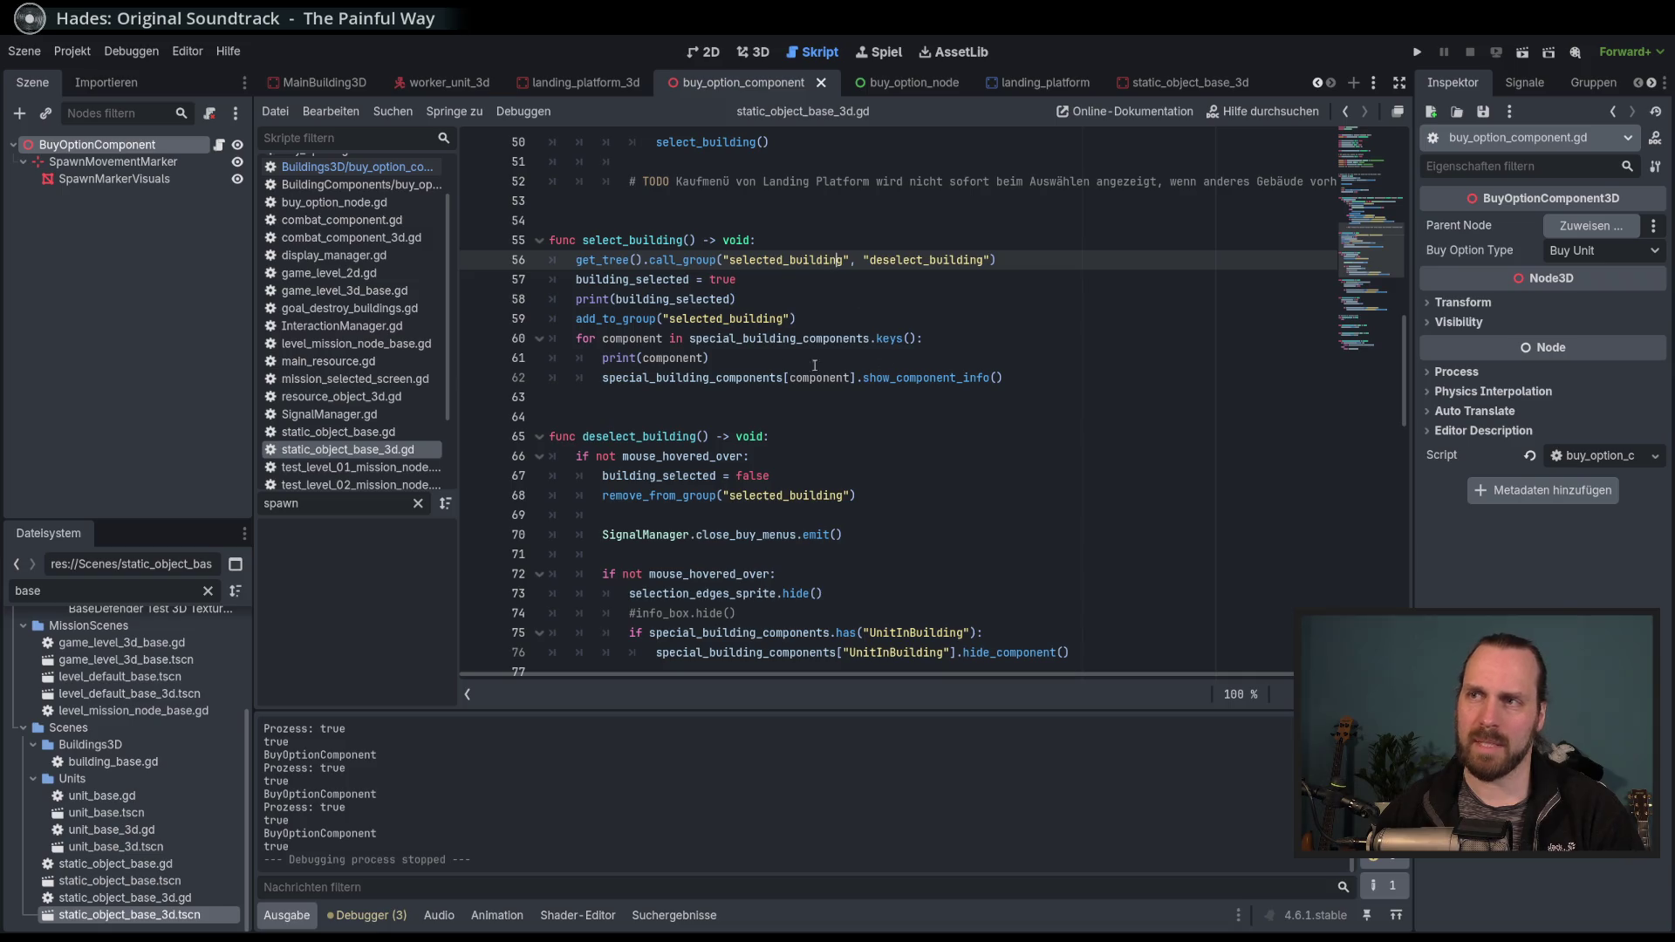
{"action": "left_click", "coordinate": [683, 377]}
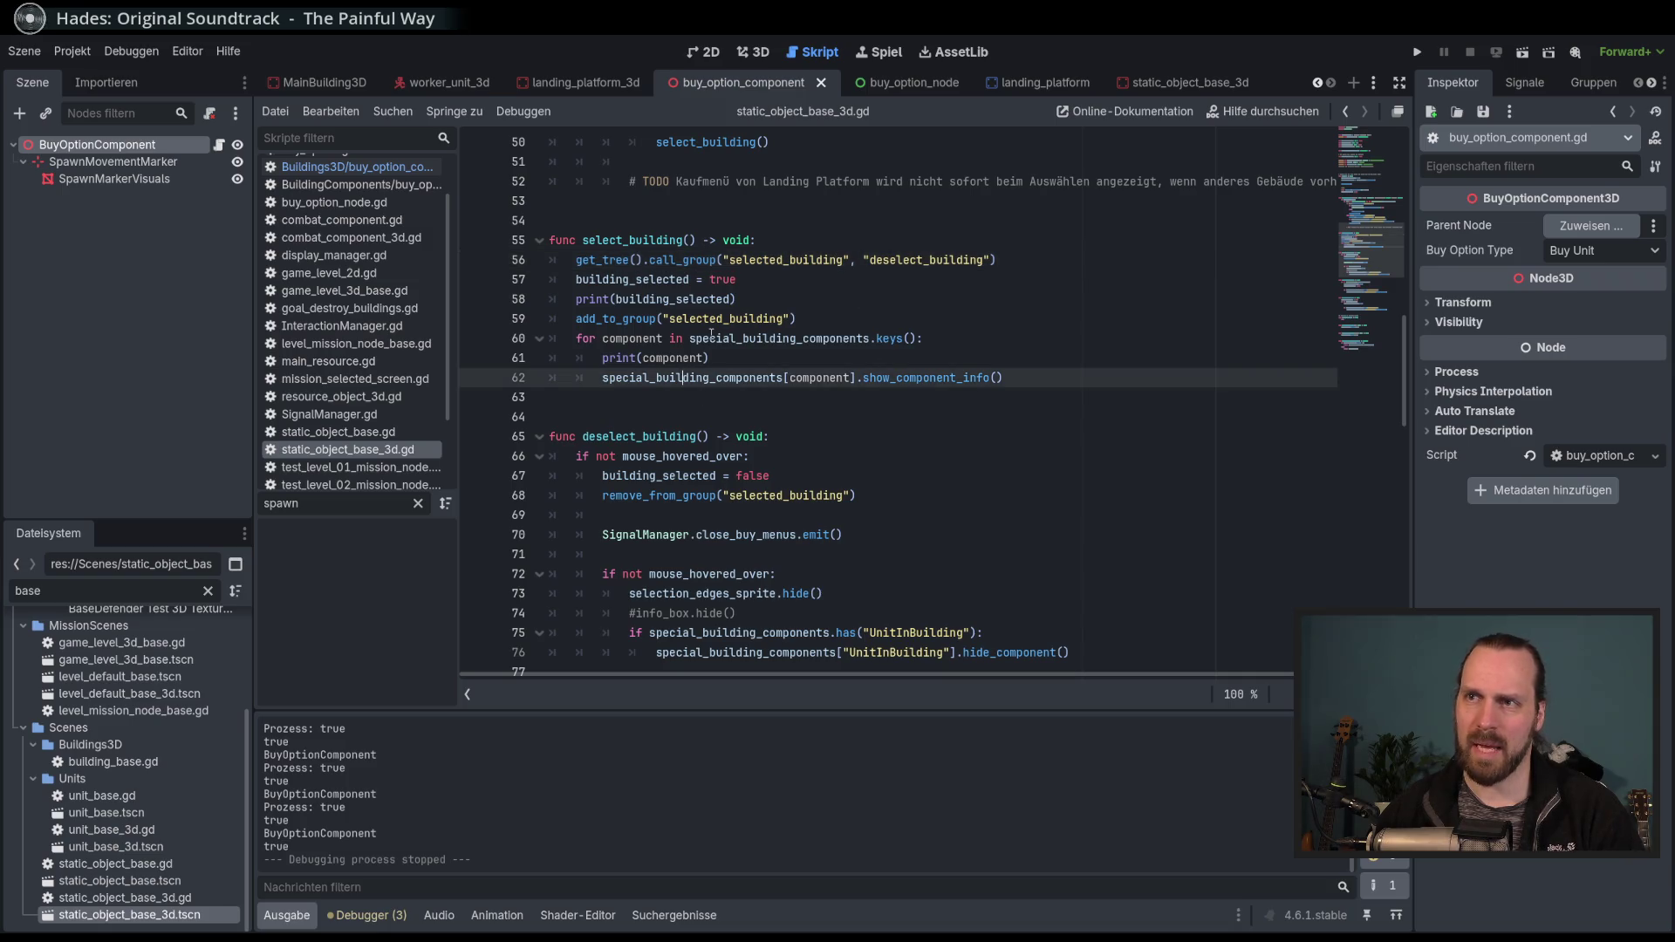
{"action": "double_click", "coordinate": [902, 632]}
{"action": "left_click", "coordinate": [923, 631]}
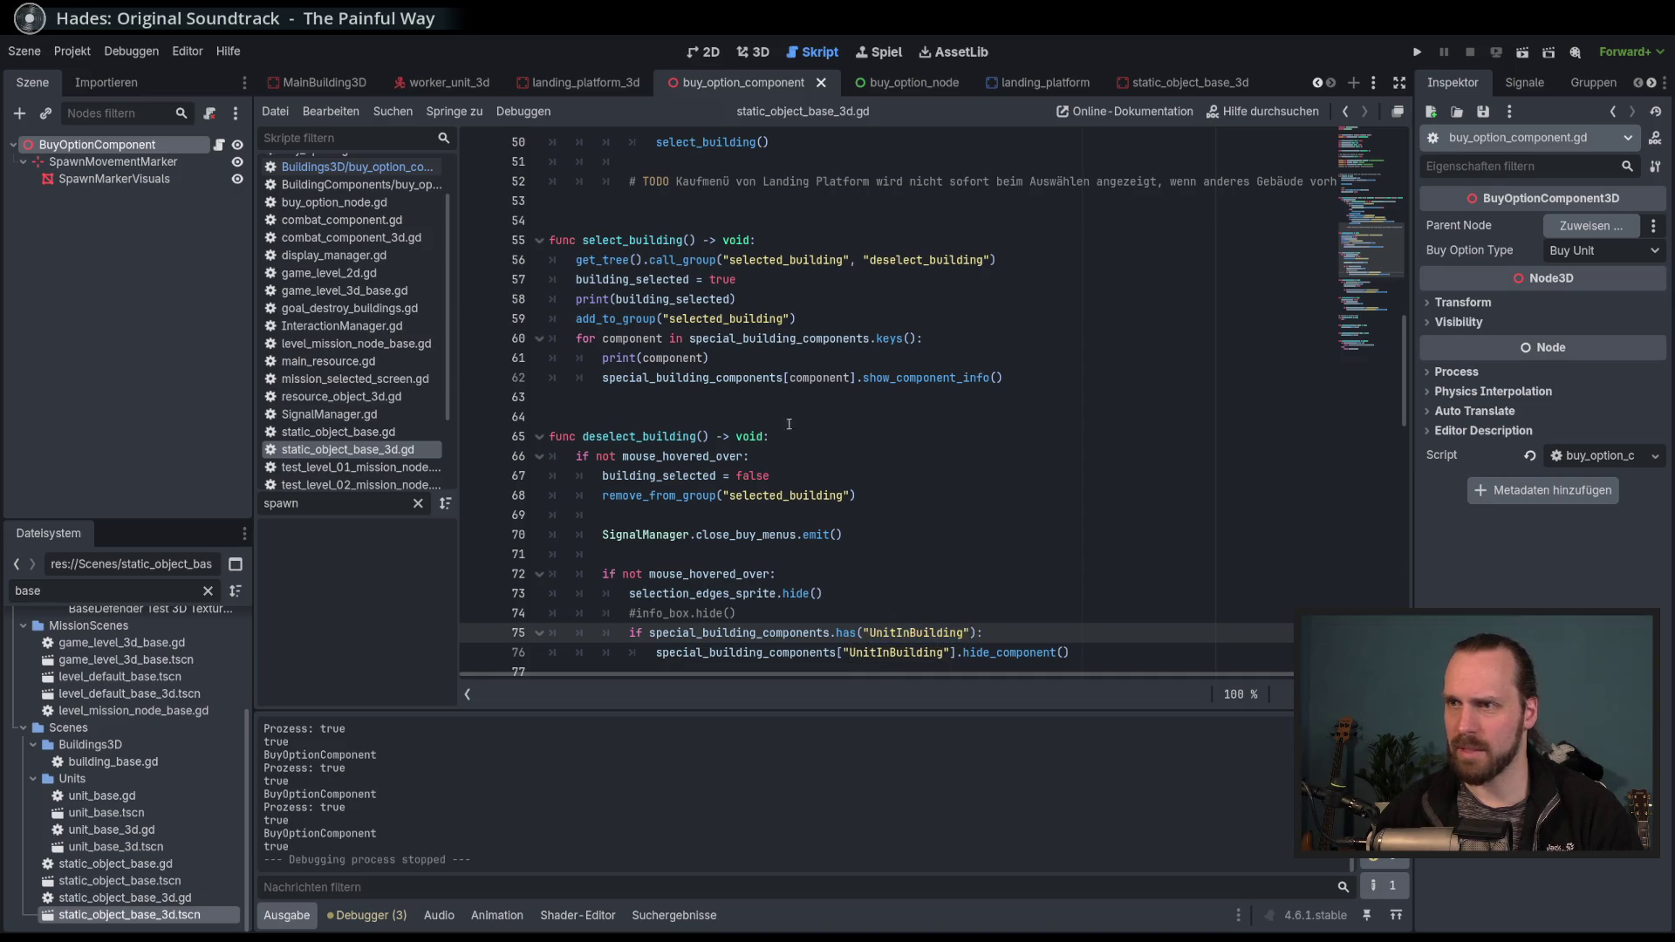
{"action": "double_click", "coordinate": [672, 357]}
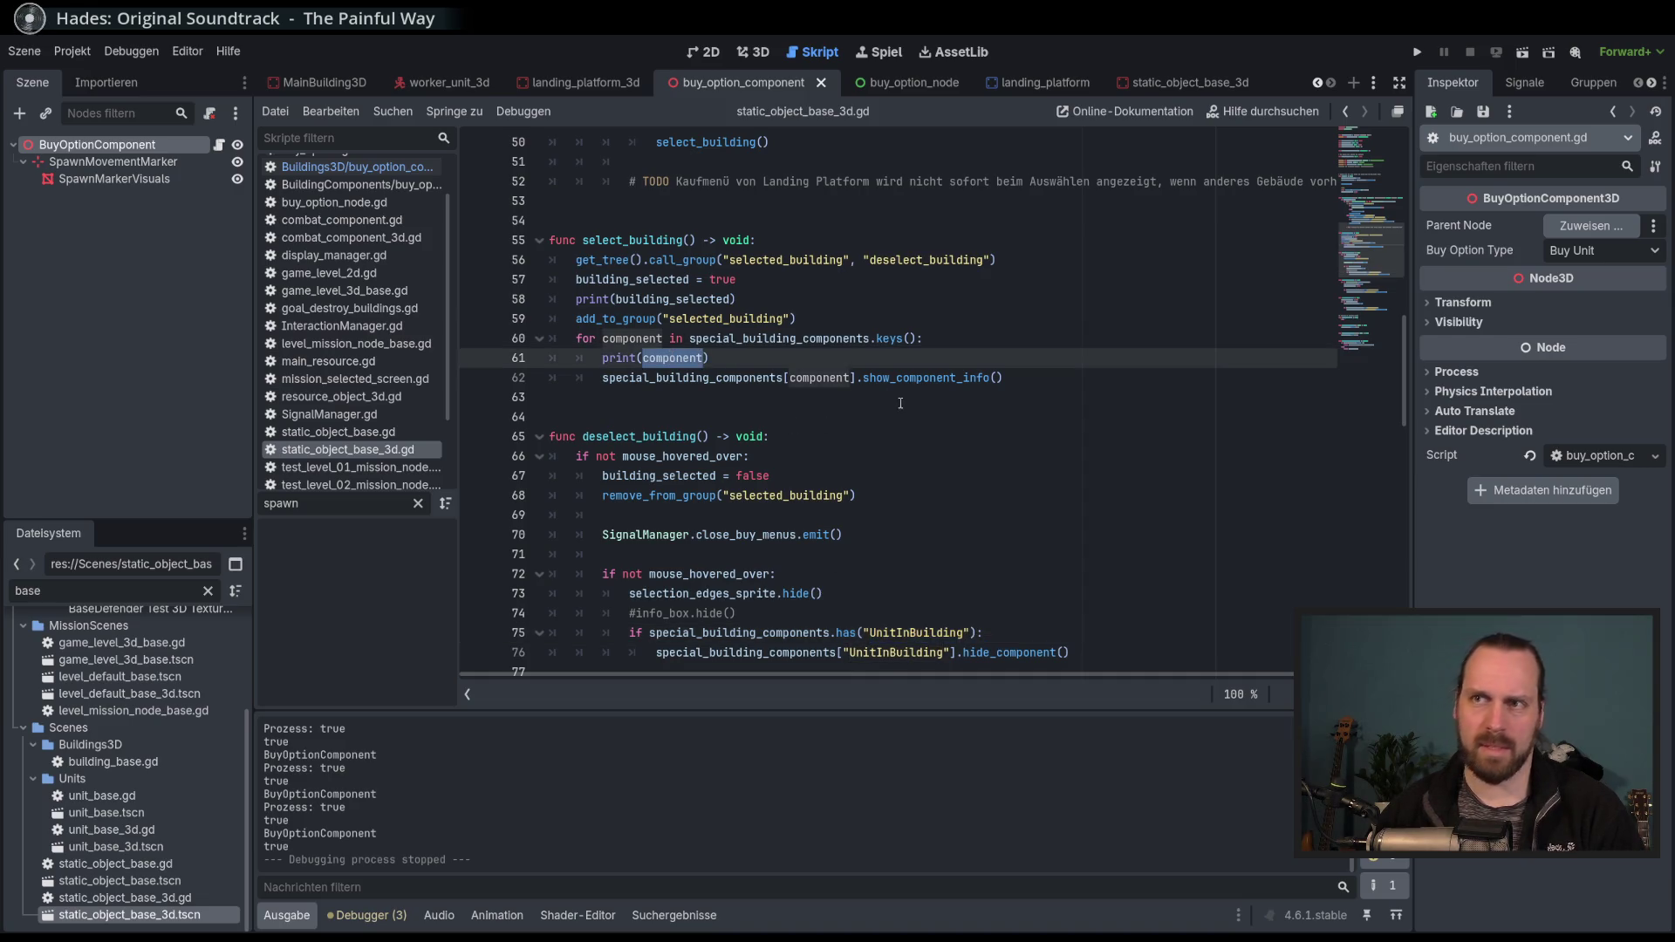
Delete the print(component) debug line from the select_building loop.
{"action": "left_click", "coordinate": [1030, 332]}
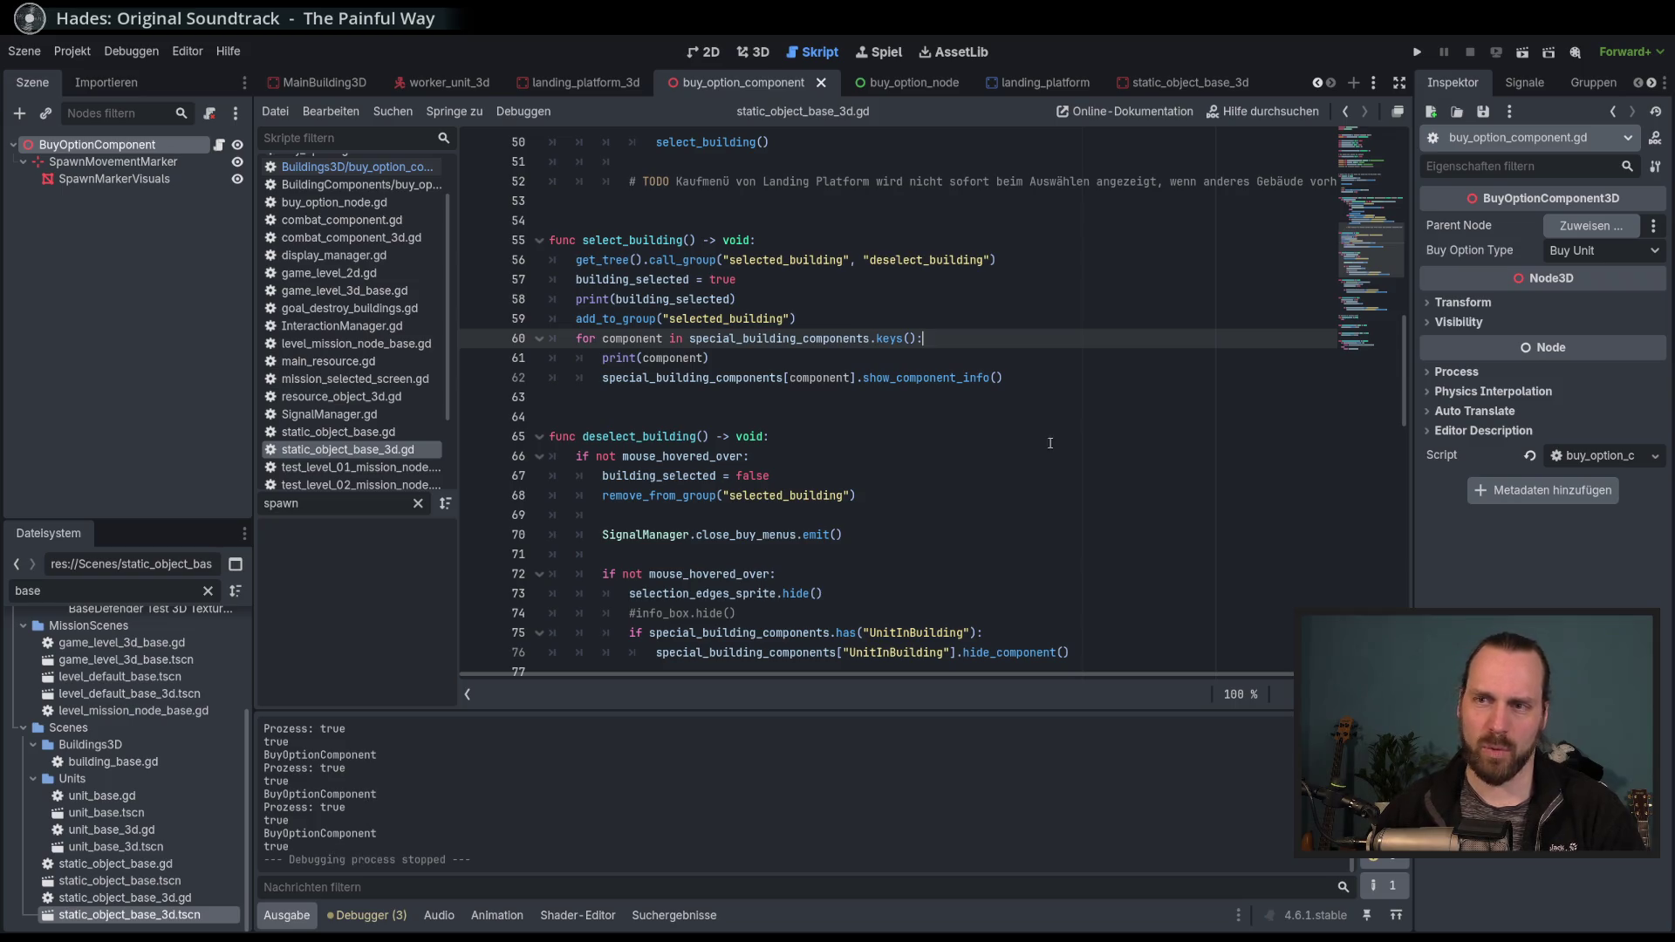
{"action": "key", "text": "Down"}
{"action": "key", "text": "Down"}
{"action": "key", "text": "Up"}
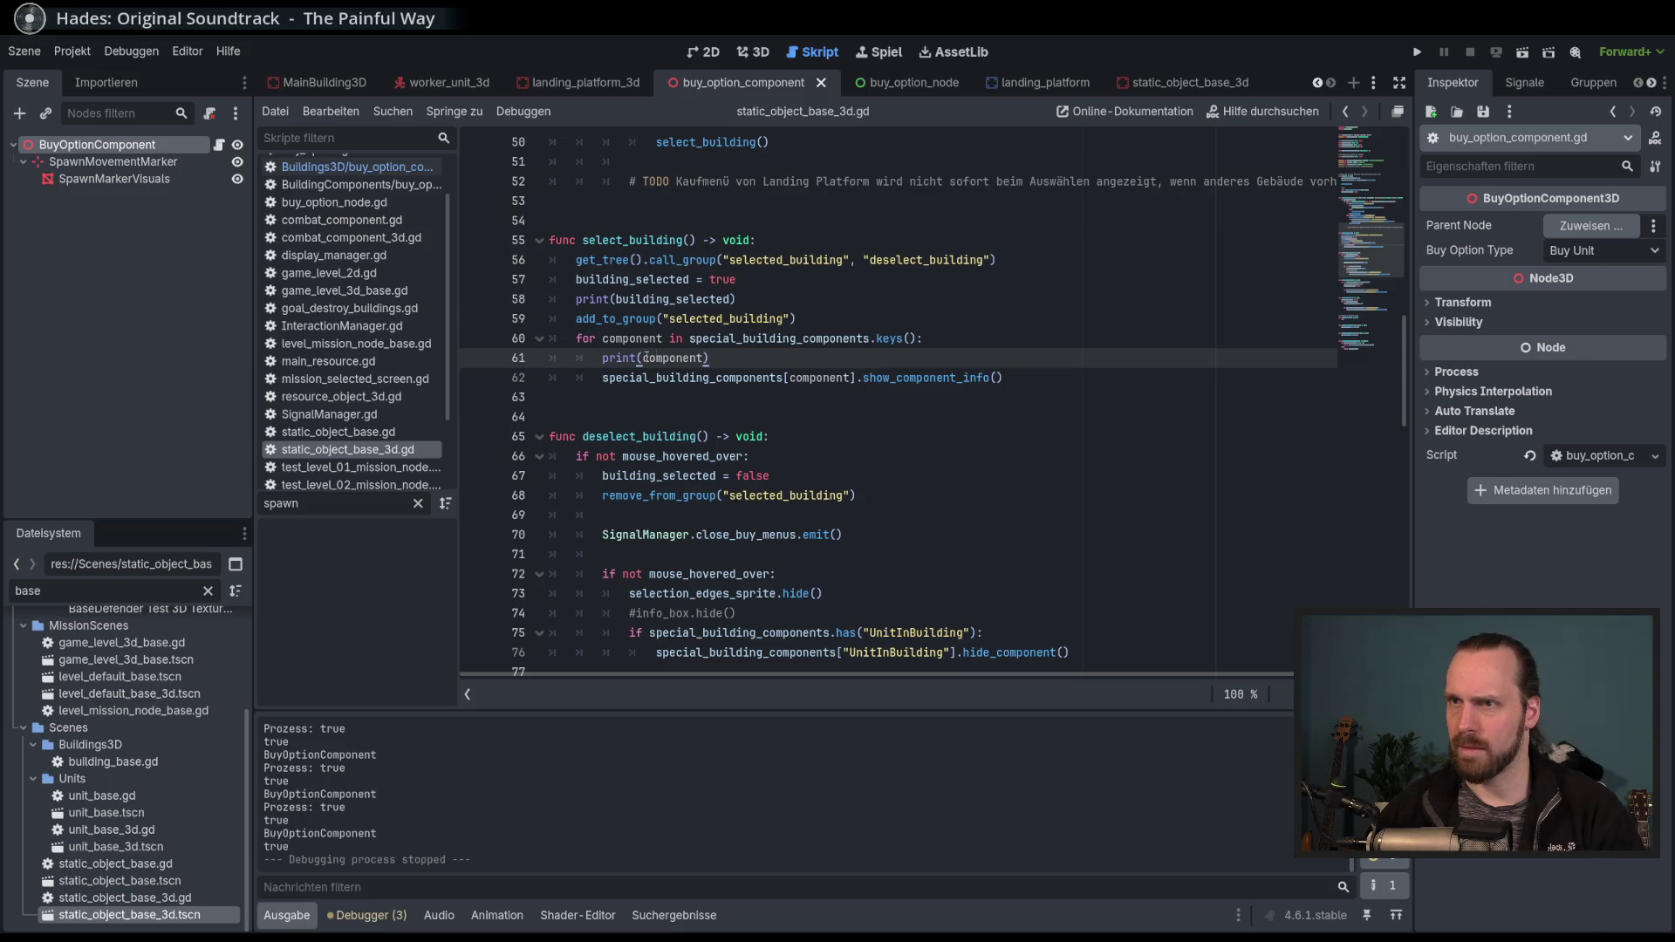
{"action": "double_click", "coordinate": [633, 338]}
{"action": "key", "text": "Down"}
{"action": "key", "text": "Down"}
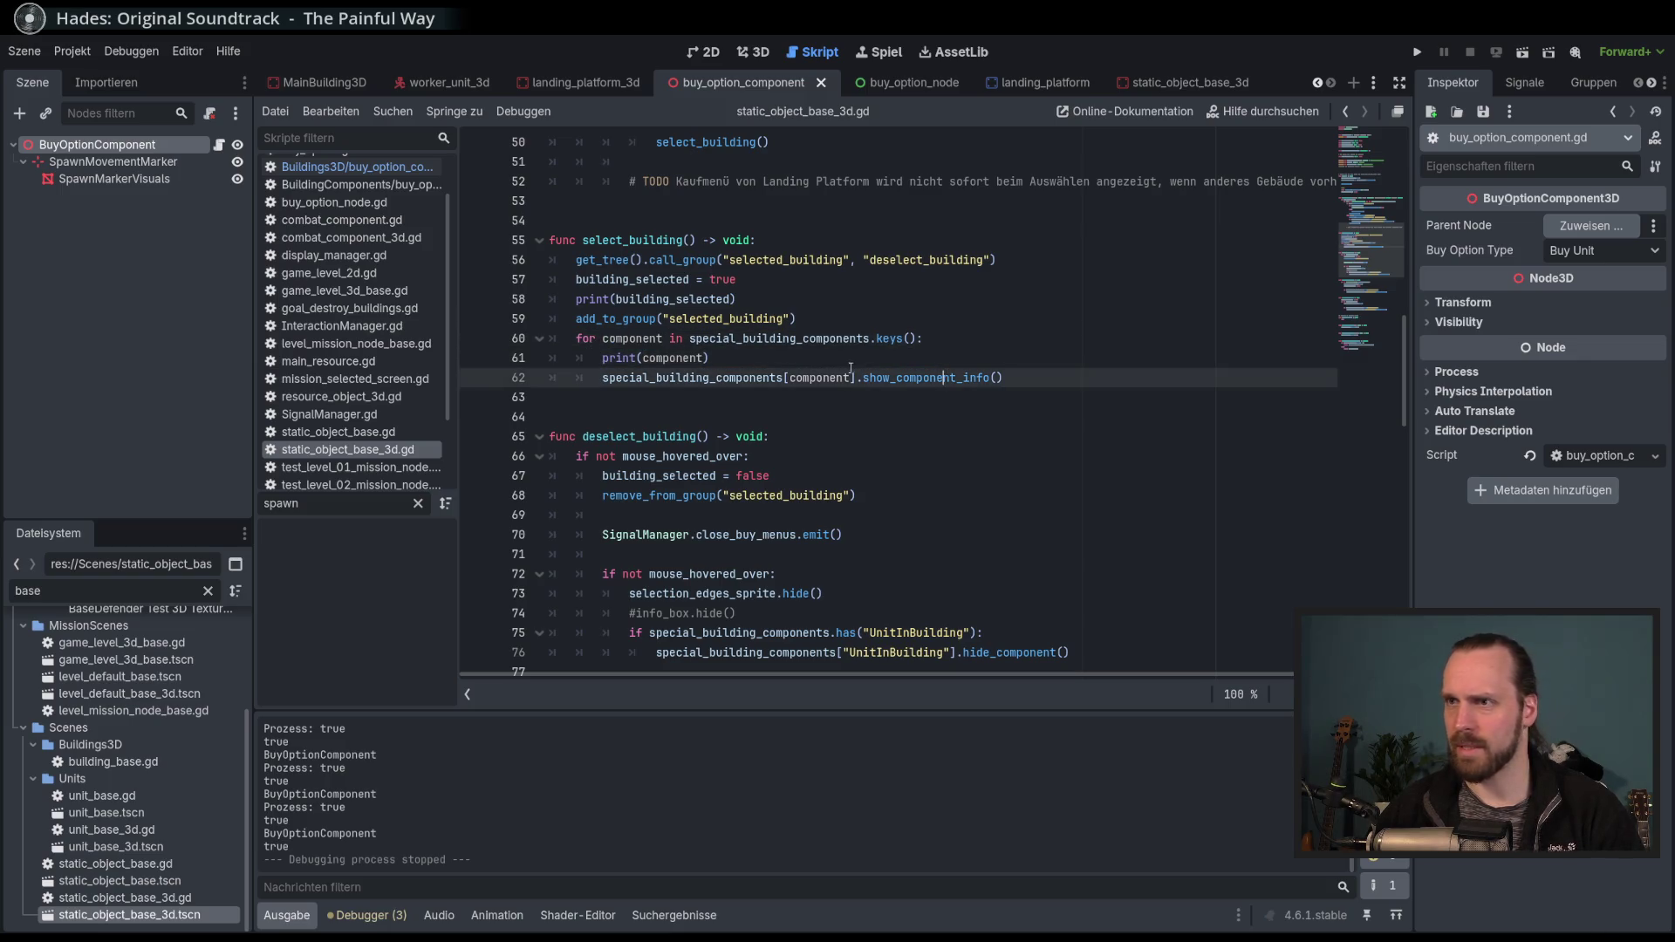
{"action": "key", "text": "Up"}
{"action": "key", "text": "ctrl+shift+k"}
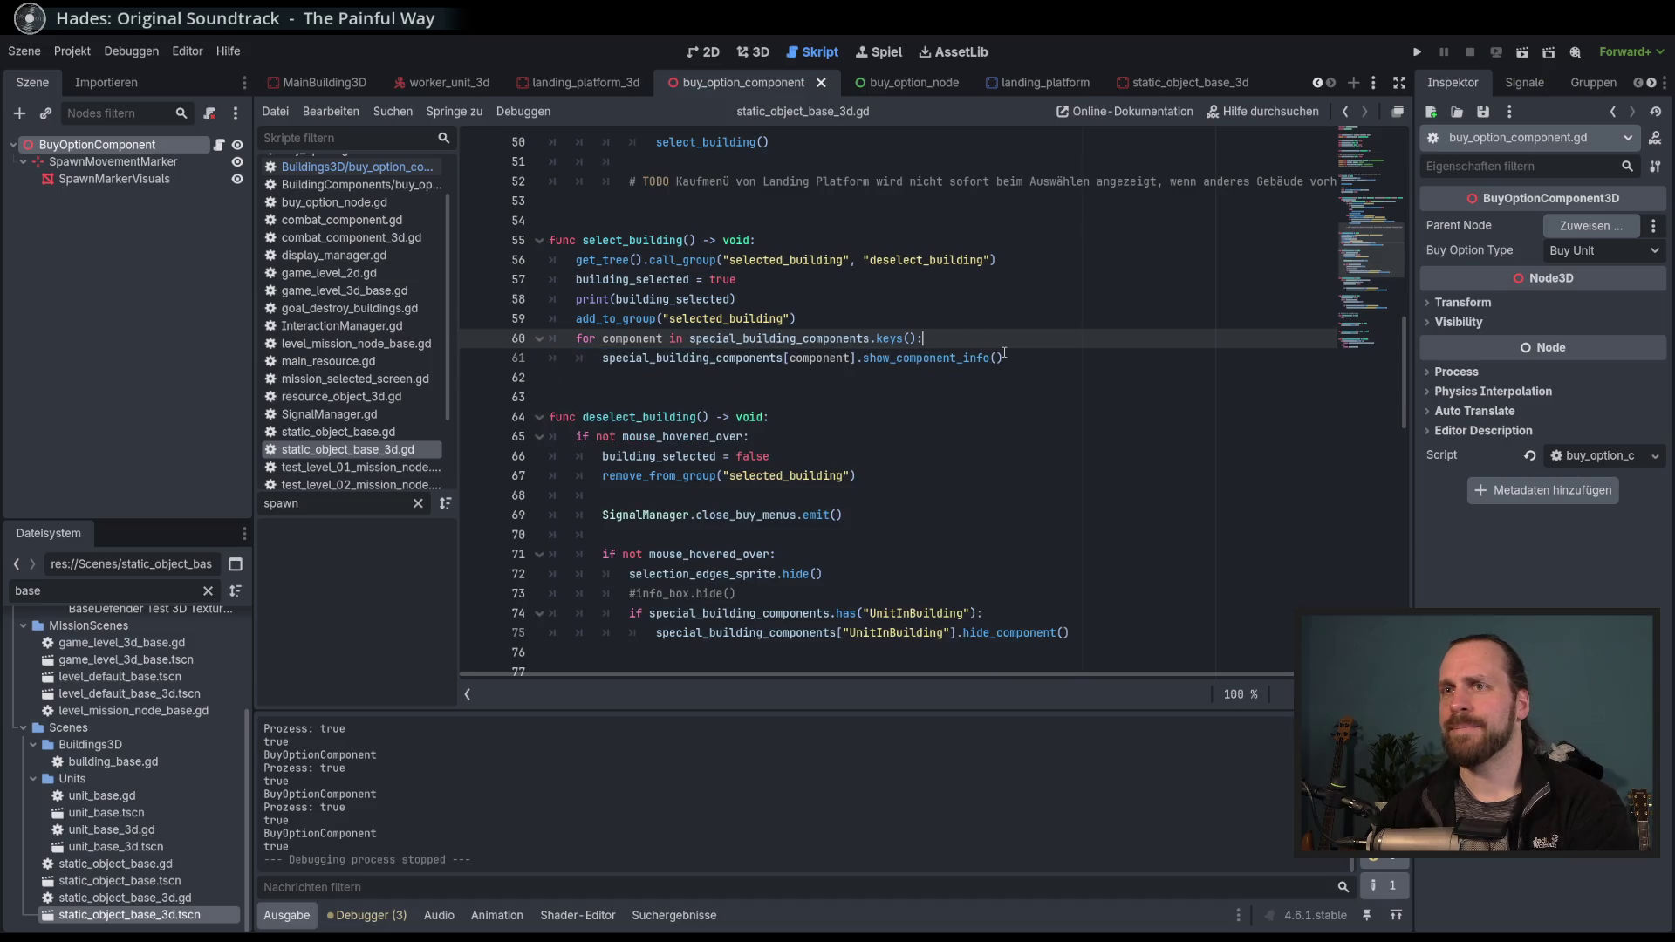
{"action": "key", "text": "shift+Up"}
{"action": "key", "text": "shift+Up"}
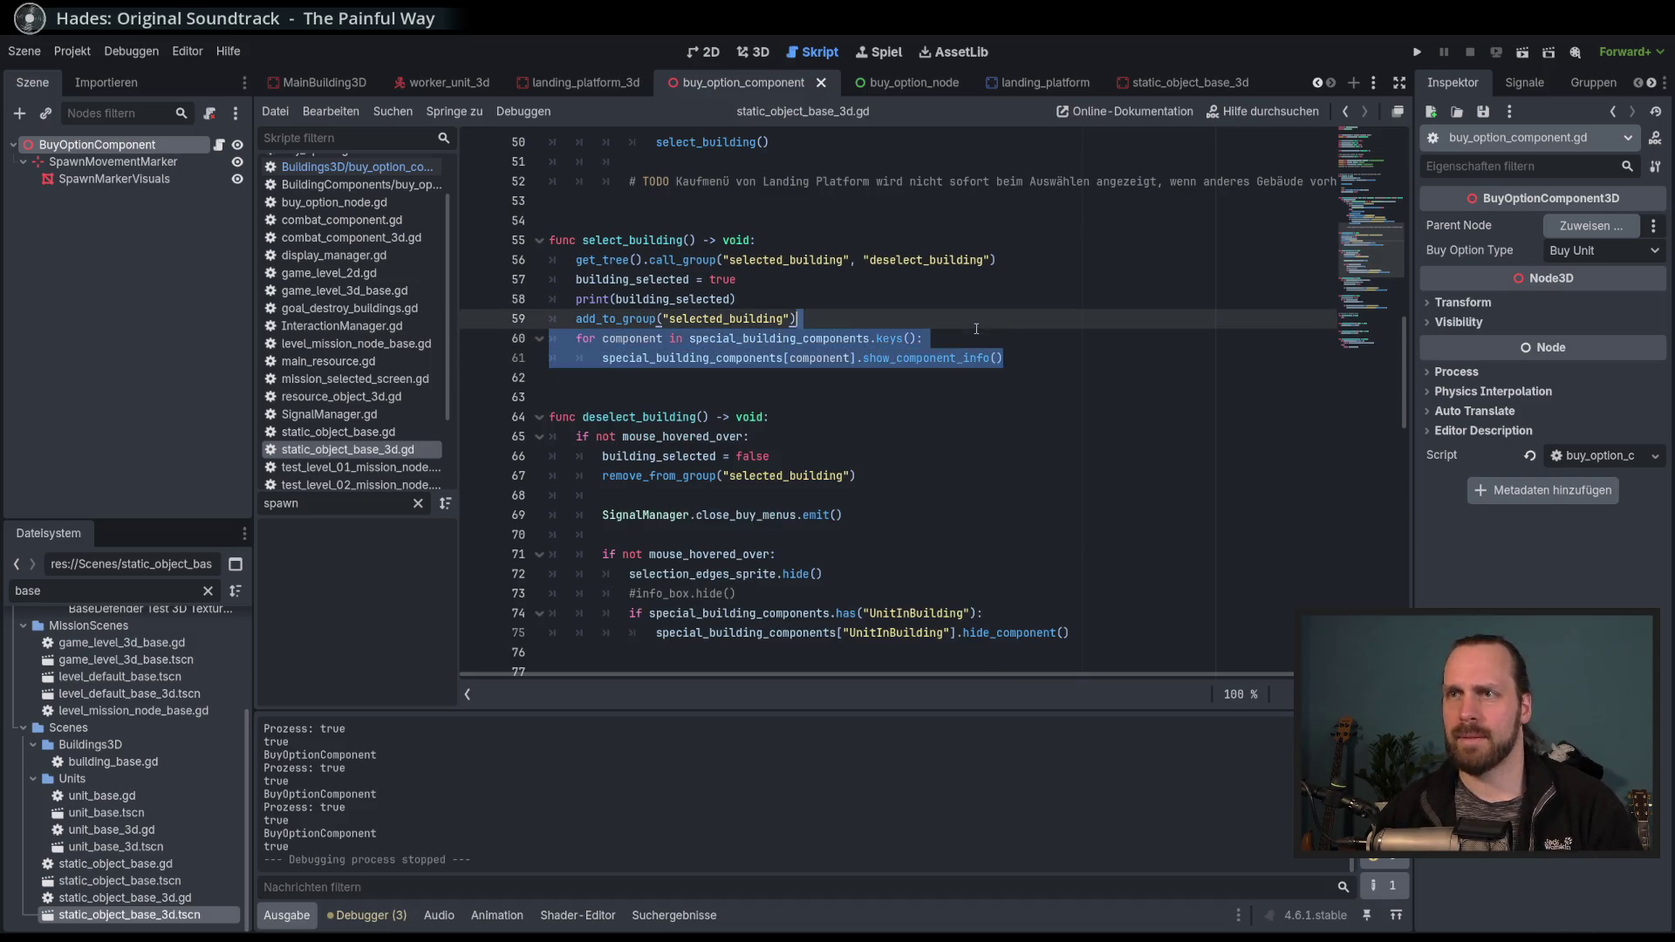
{"action": "scroll", "coordinate": [1011, 431], "scroll_direction": "down", "scroll_amount": 2}
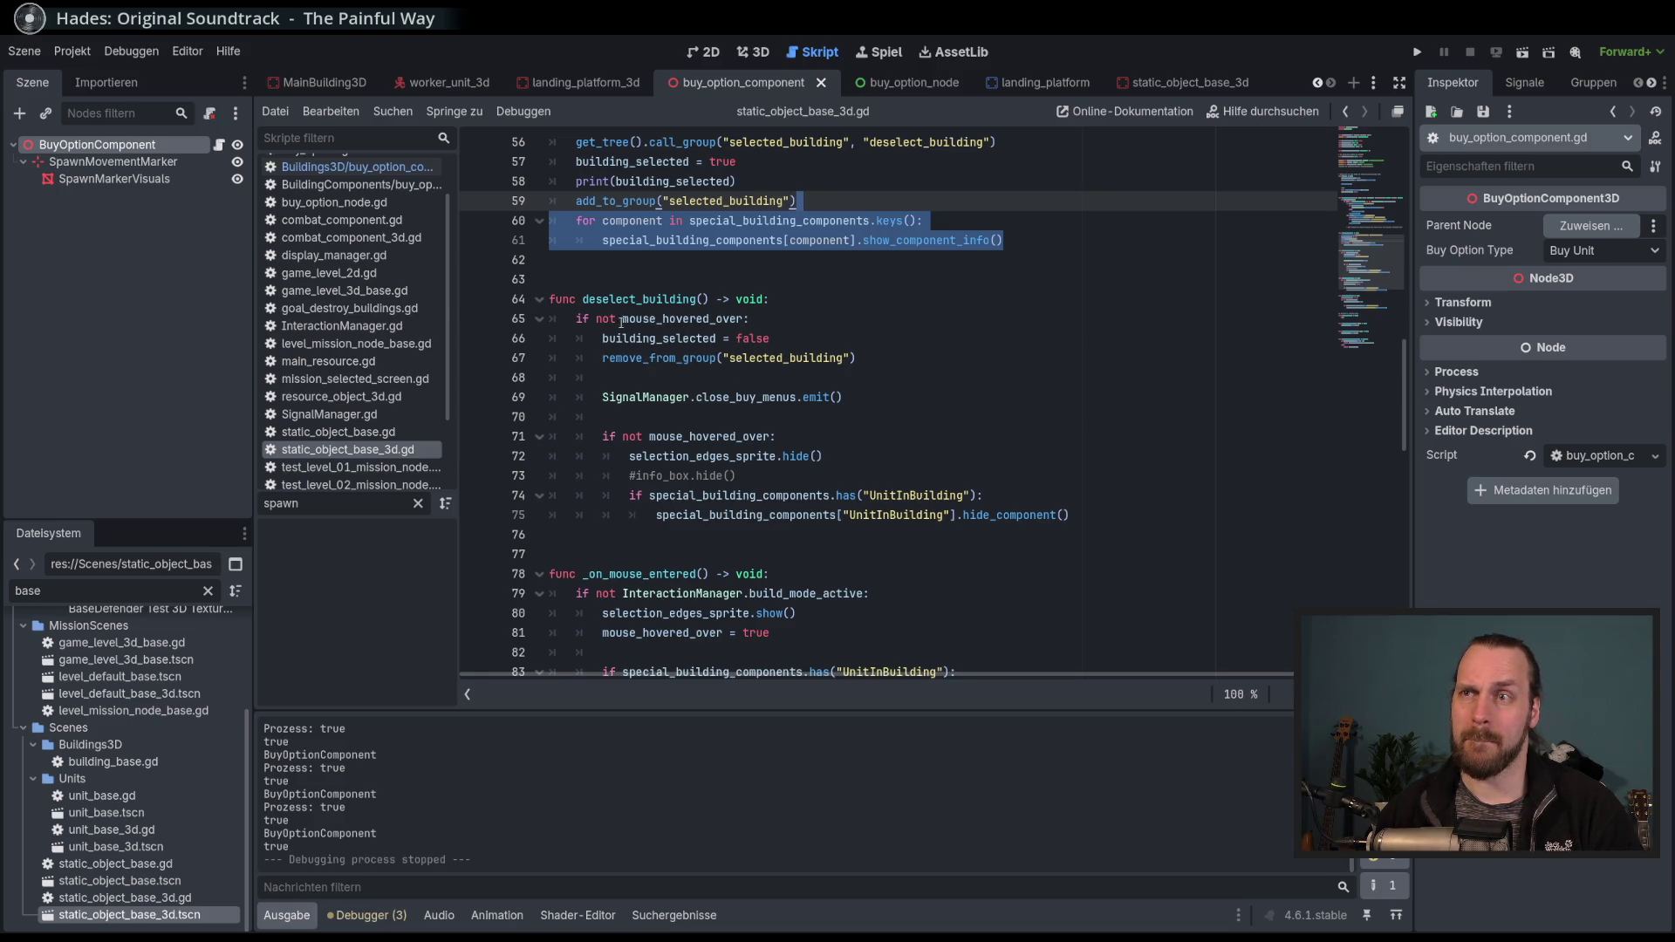
{"action": "mouse_move", "coordinate": [655, 312]}
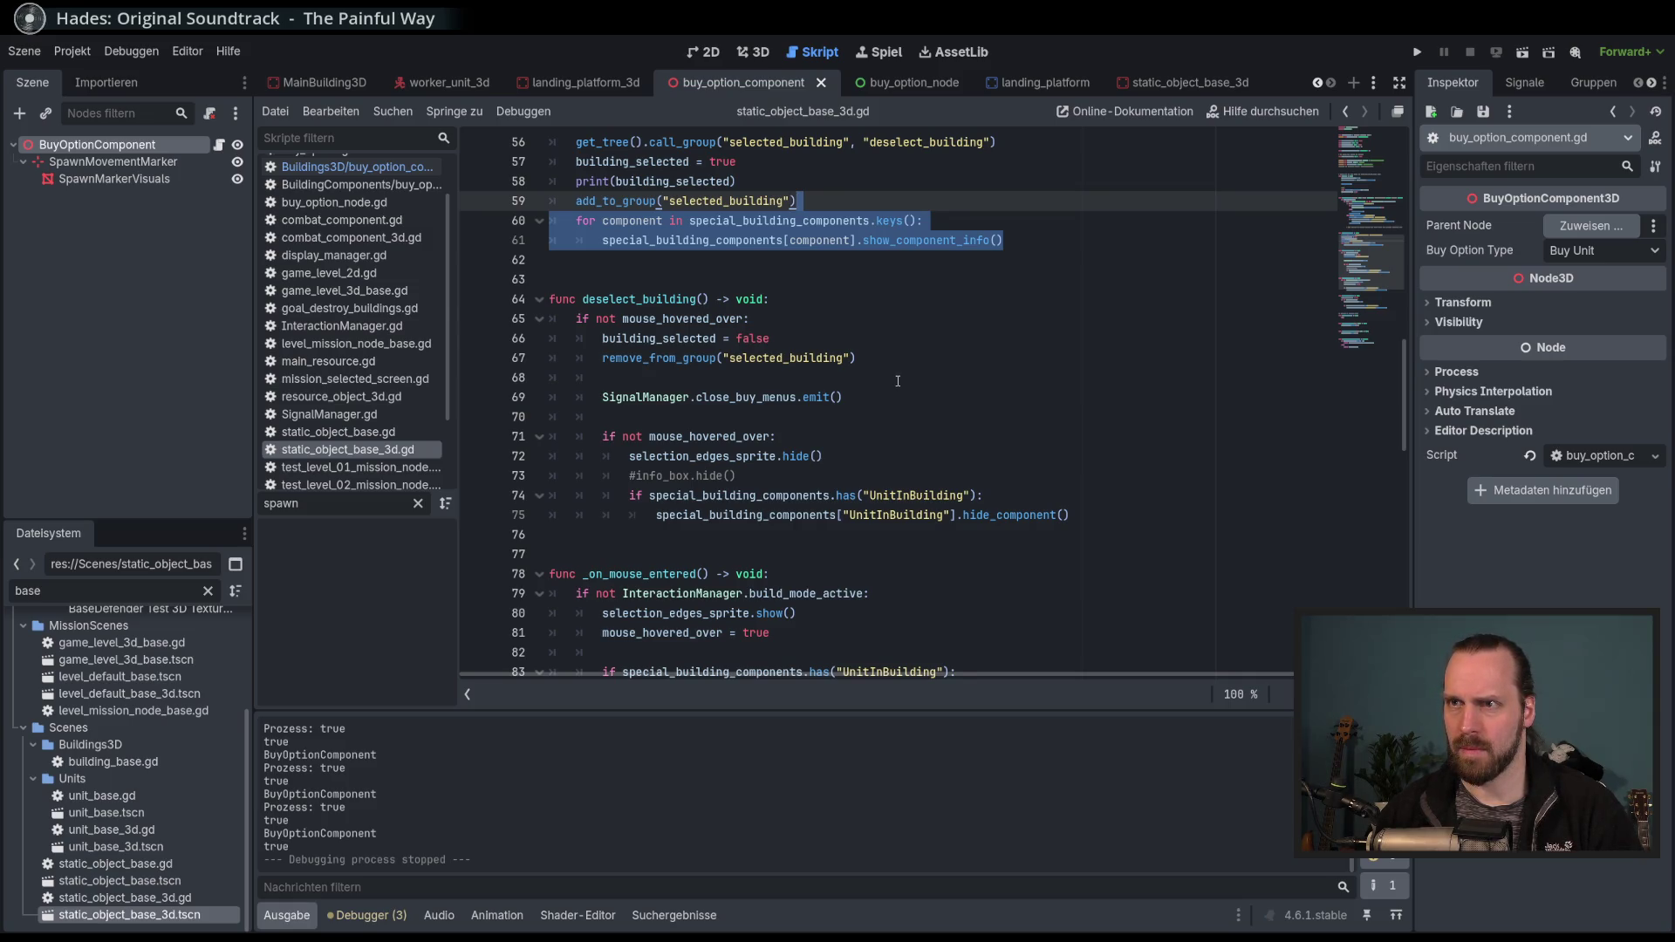
{"action": "double_click", "coordinate": [694, 319]}
{"action": "mouse_move", "coordinate": [708, 432]}
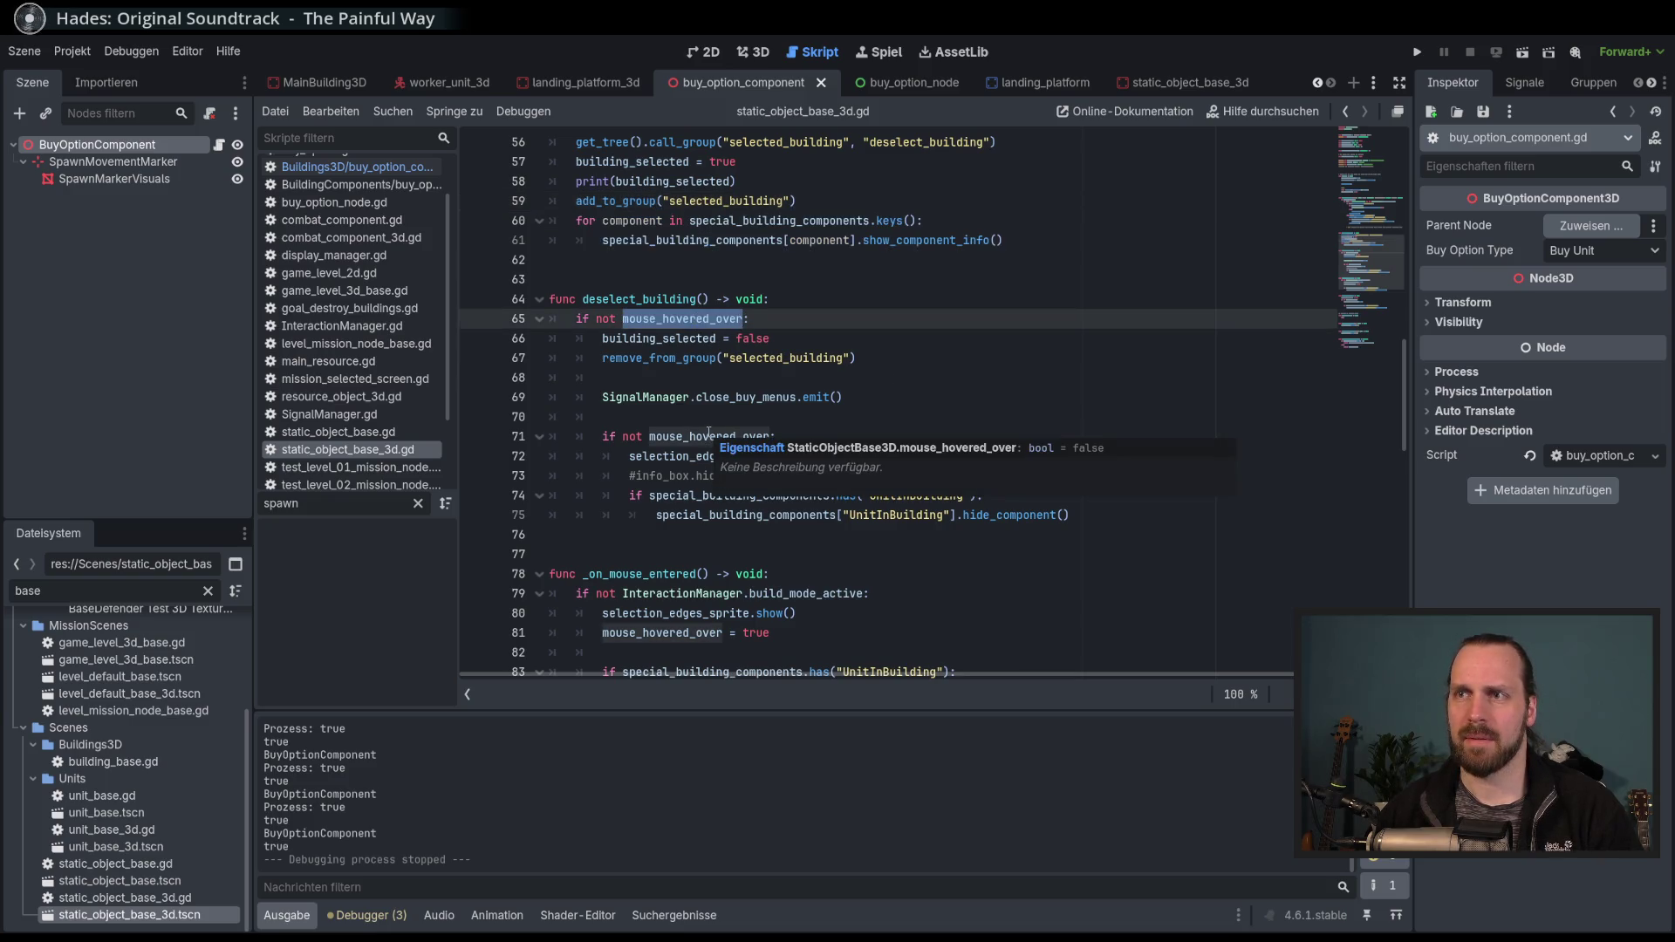
{"action": "left_click", "coordinate": [803, 398]}
{"action": "double_click", "coordinate": [731, 436]}
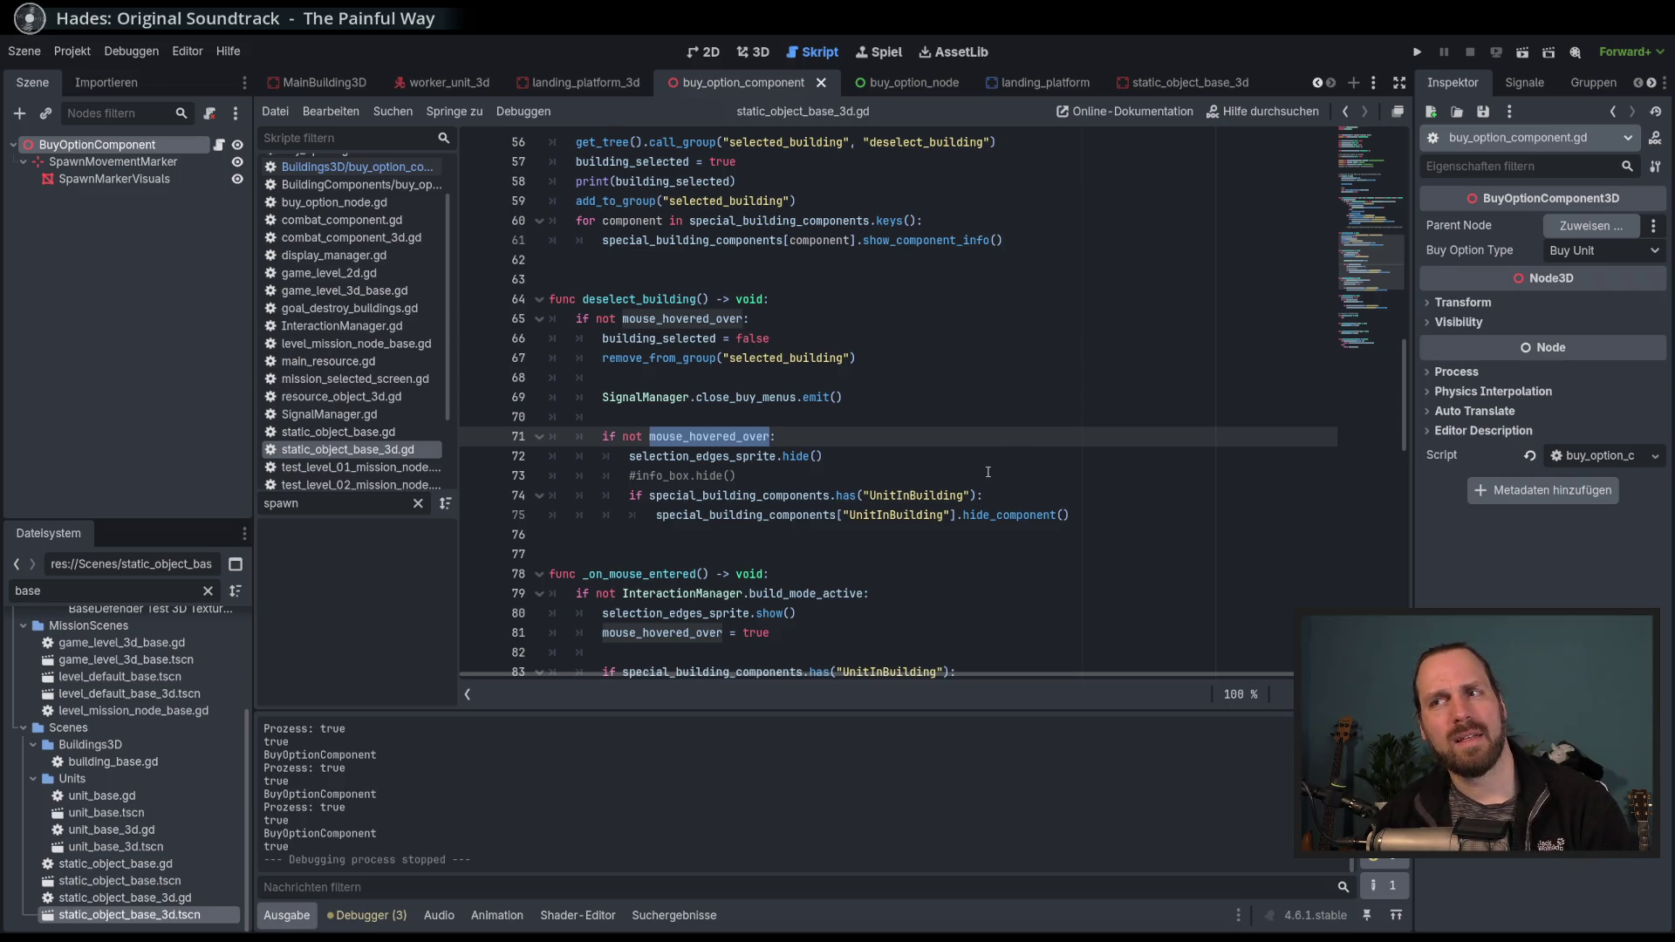
{"action": "left_click", "coordinate": [988, 471]}
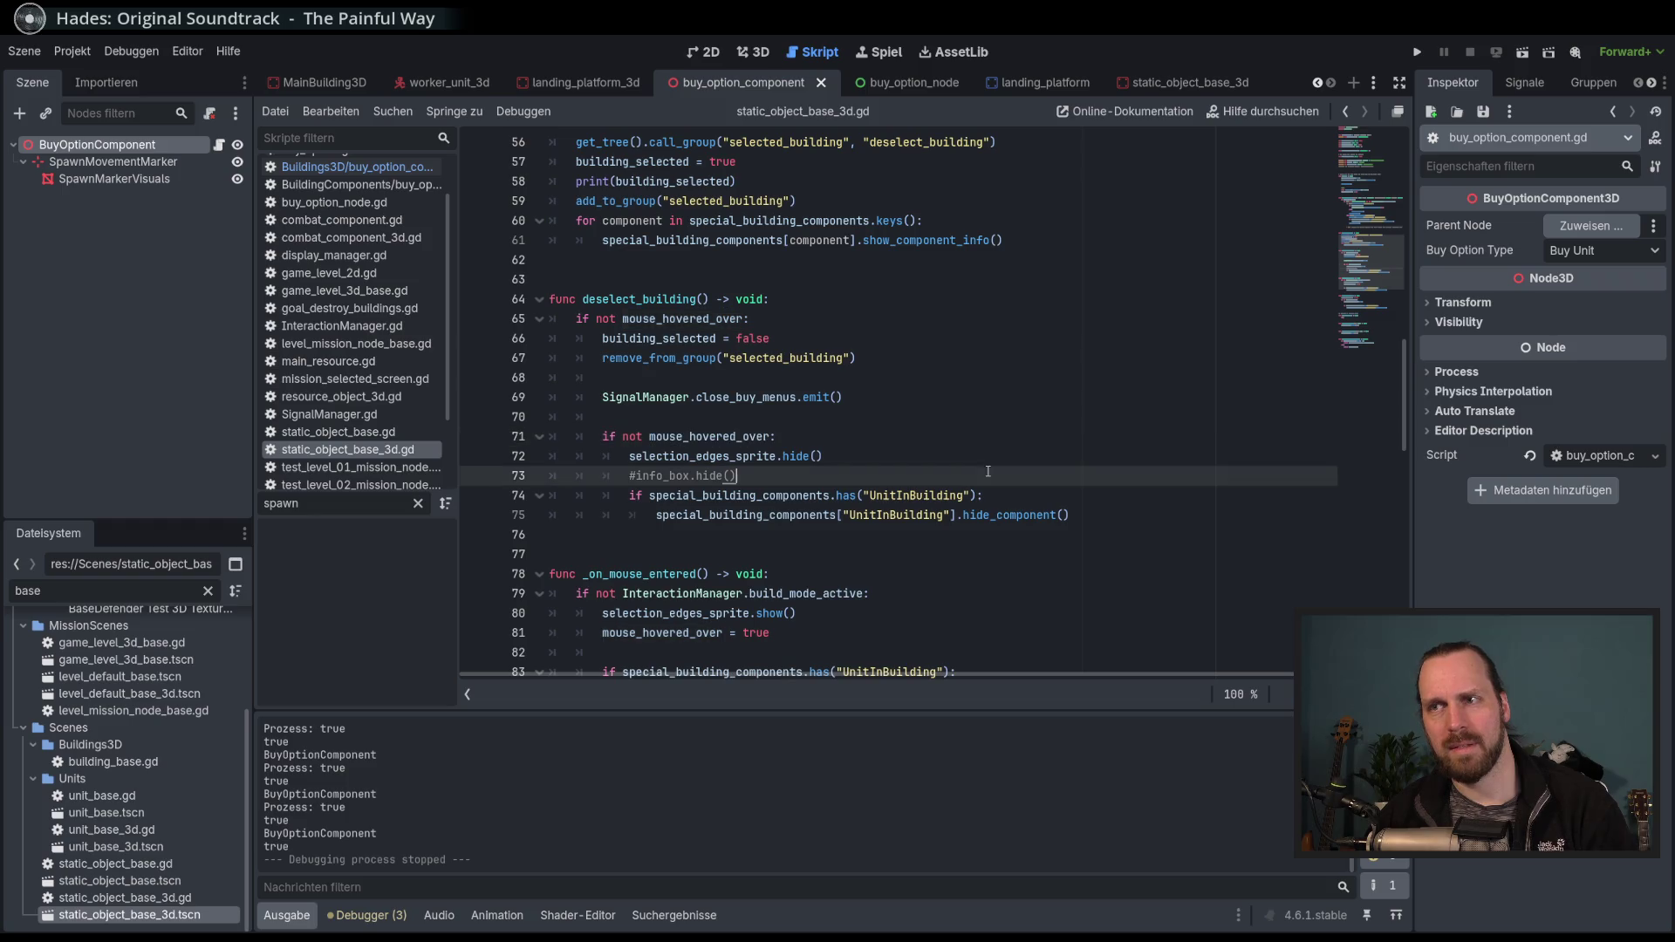
{"action": "double_click", "coordinate": [719, 434]}
{"action": "double_click", "coordinate": [695, 316]}
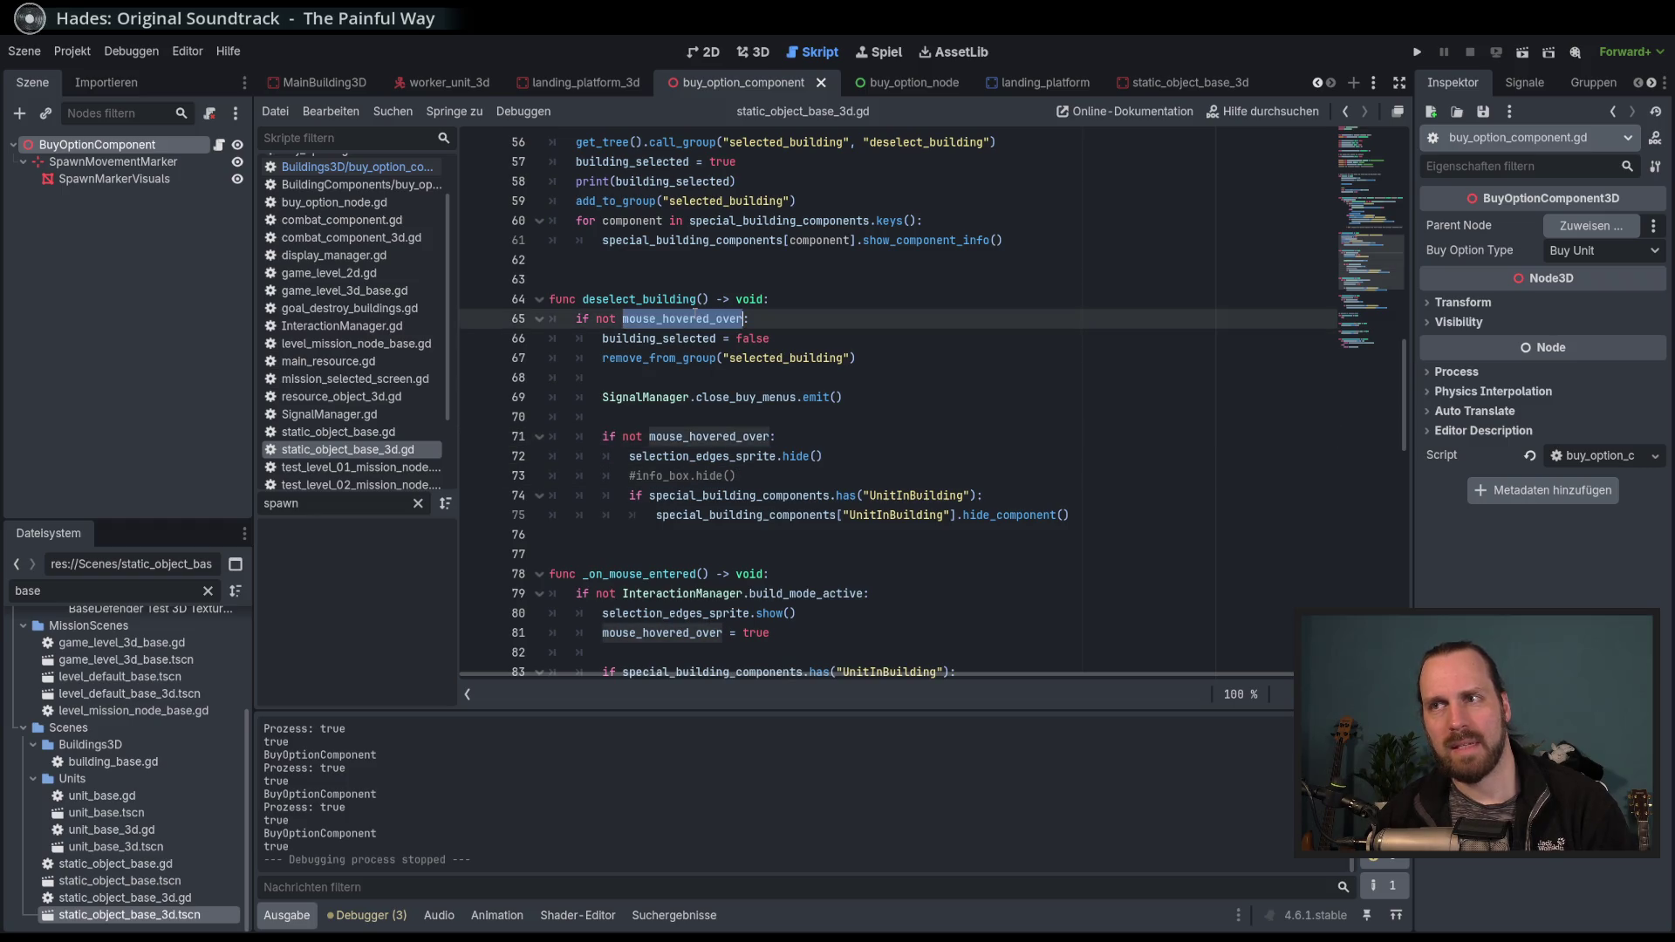
{"action": "double_click", "coordinate": [724, 436]}
{"action": "left_click", "coordinate": [678, 436]}
{"action": "double_click", "coordinate": [691, 436]}
{"action": "left_click", "coordinate": [698, 319]}
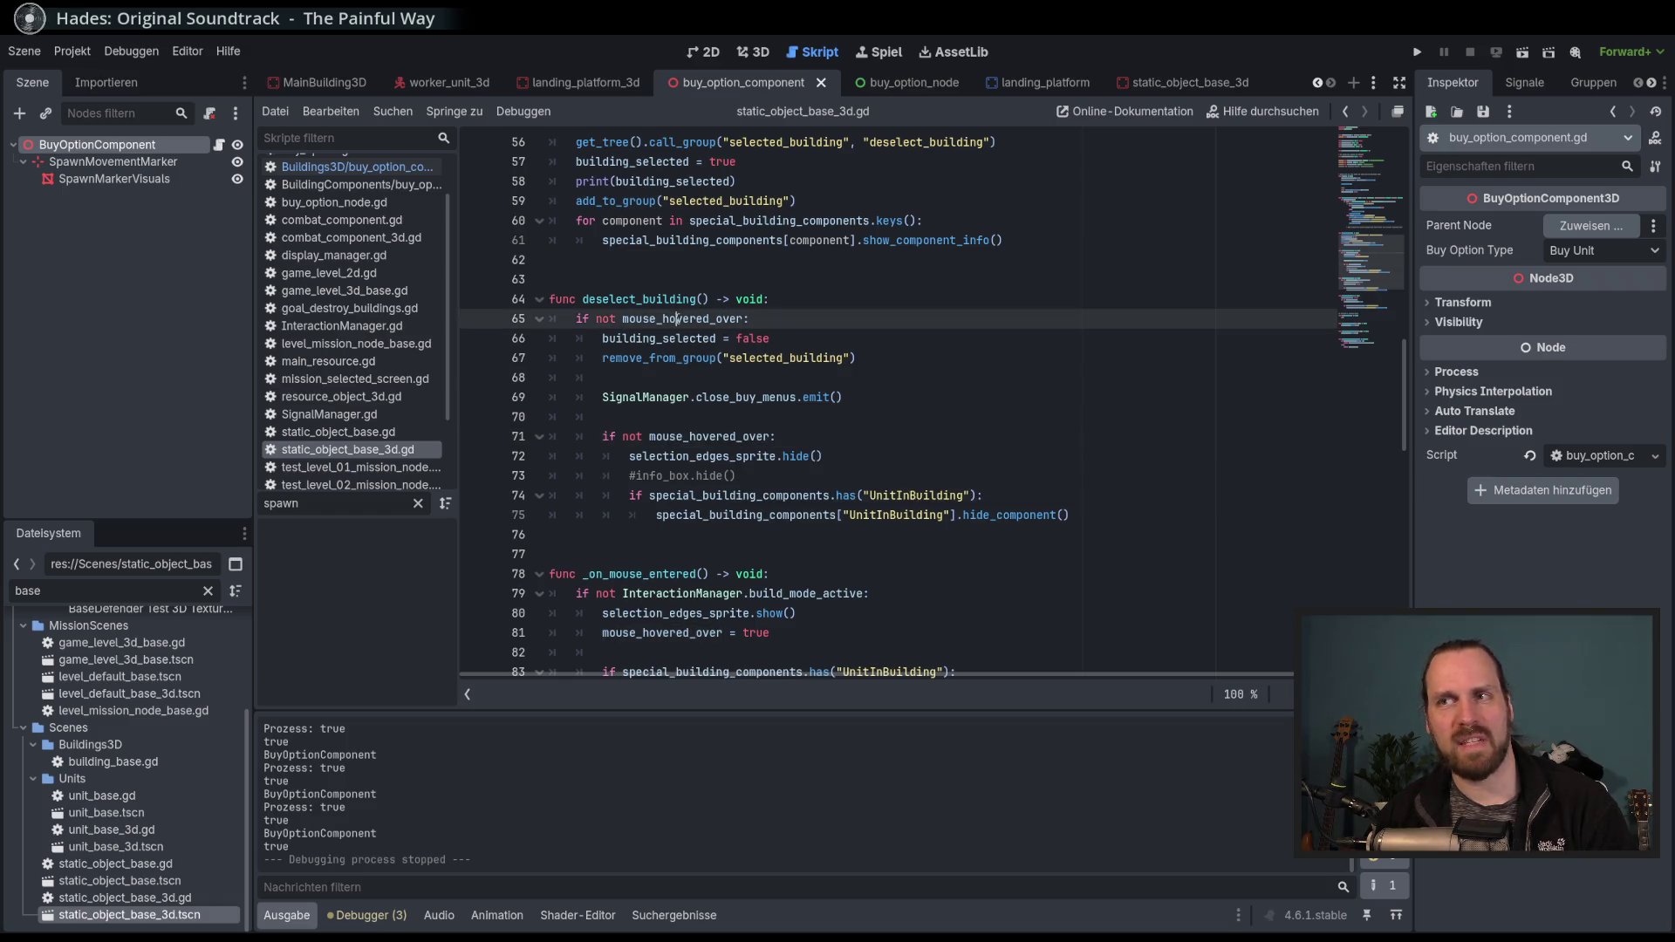
{"action": "left_click", "coordinate": [741, 397]}
{"action": "left_click", "coordinate": [825, 441]}
{"action": "left_click_drag", "start_coordinate": [825, 440], "coordinate": [888, 404]}
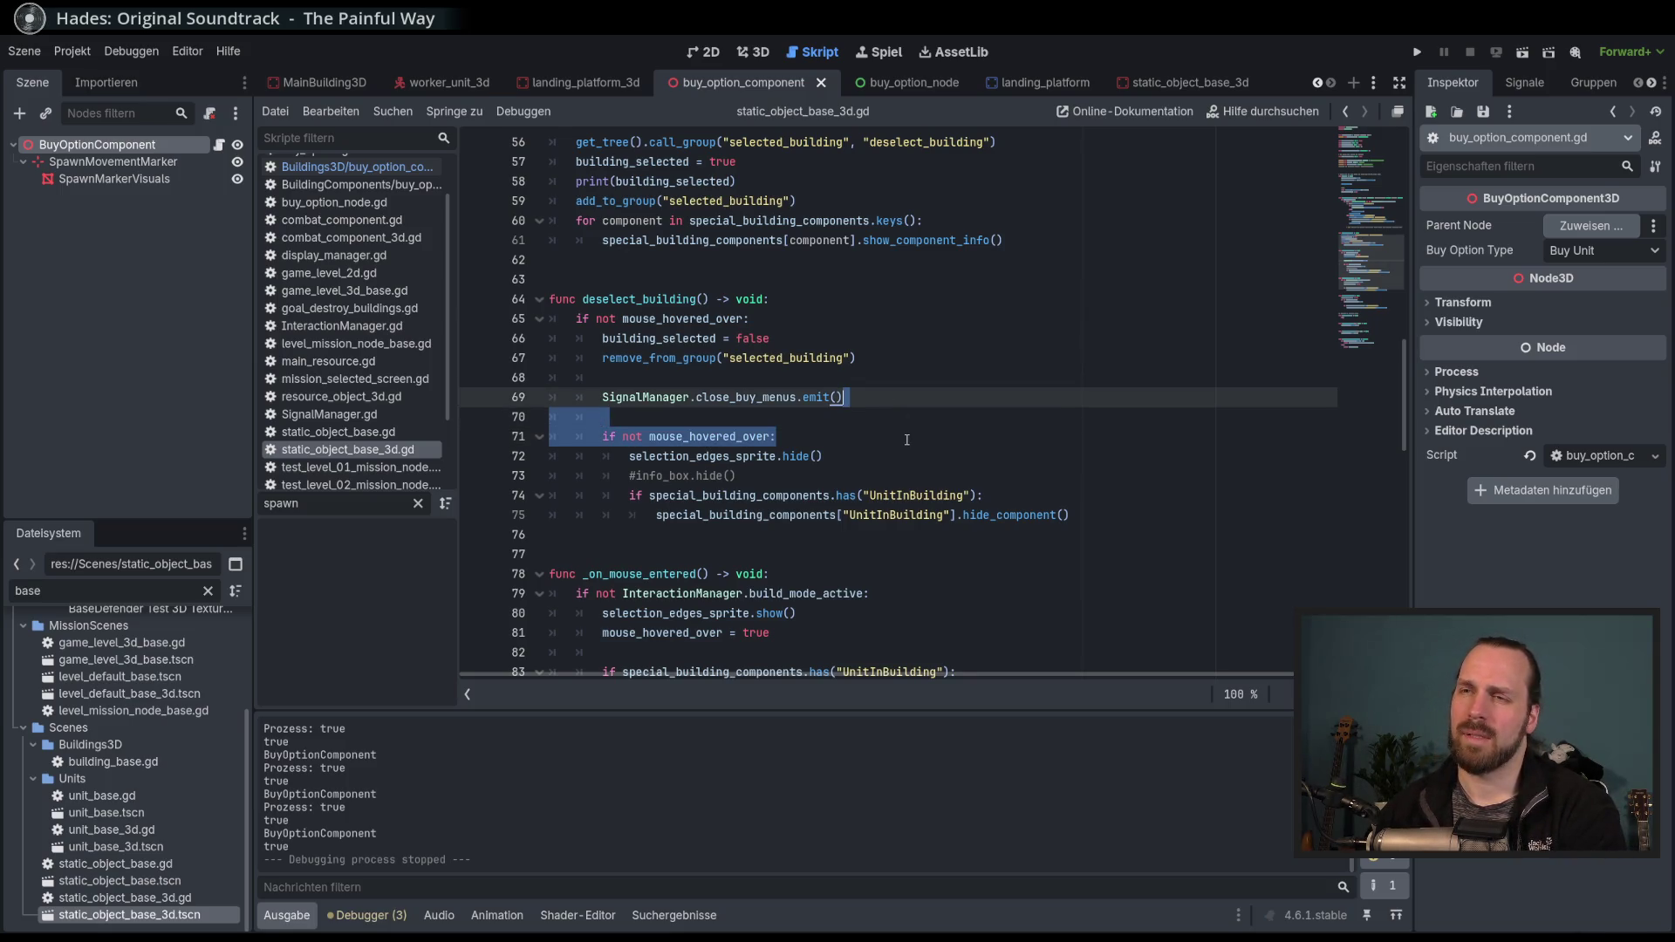
Remove the inner 'if not mouse_hovered_over:' check and the '#info_box.hide()' line, unindenting the body.
{"action": "key", "text": "Delete"}
{"action": "key", "text": "shift+Down"}
{"action": "key", "text": "shift+Down"}
{"action": "key", "text": "shift+Down"}
{"action": "key", "text": "shift+Tab"}
{"action": "left_click", "coordinate": [908, 403]}
{"action": "key", "text": "Return"}
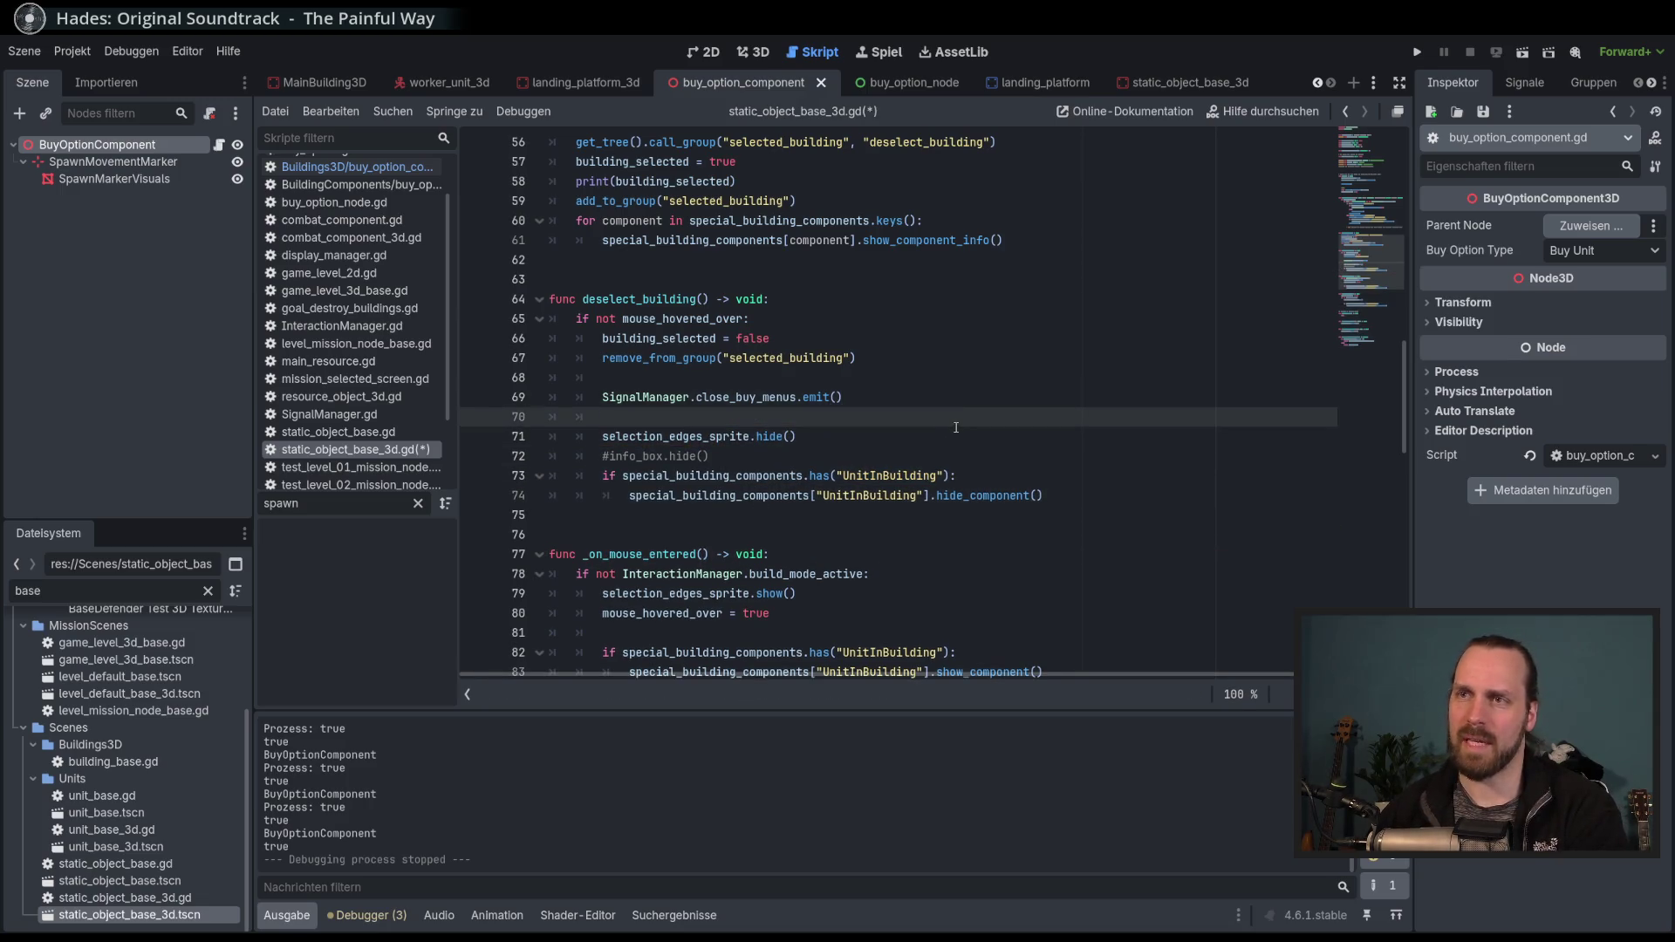
{"action": "key", "text": "ctrl+s"}
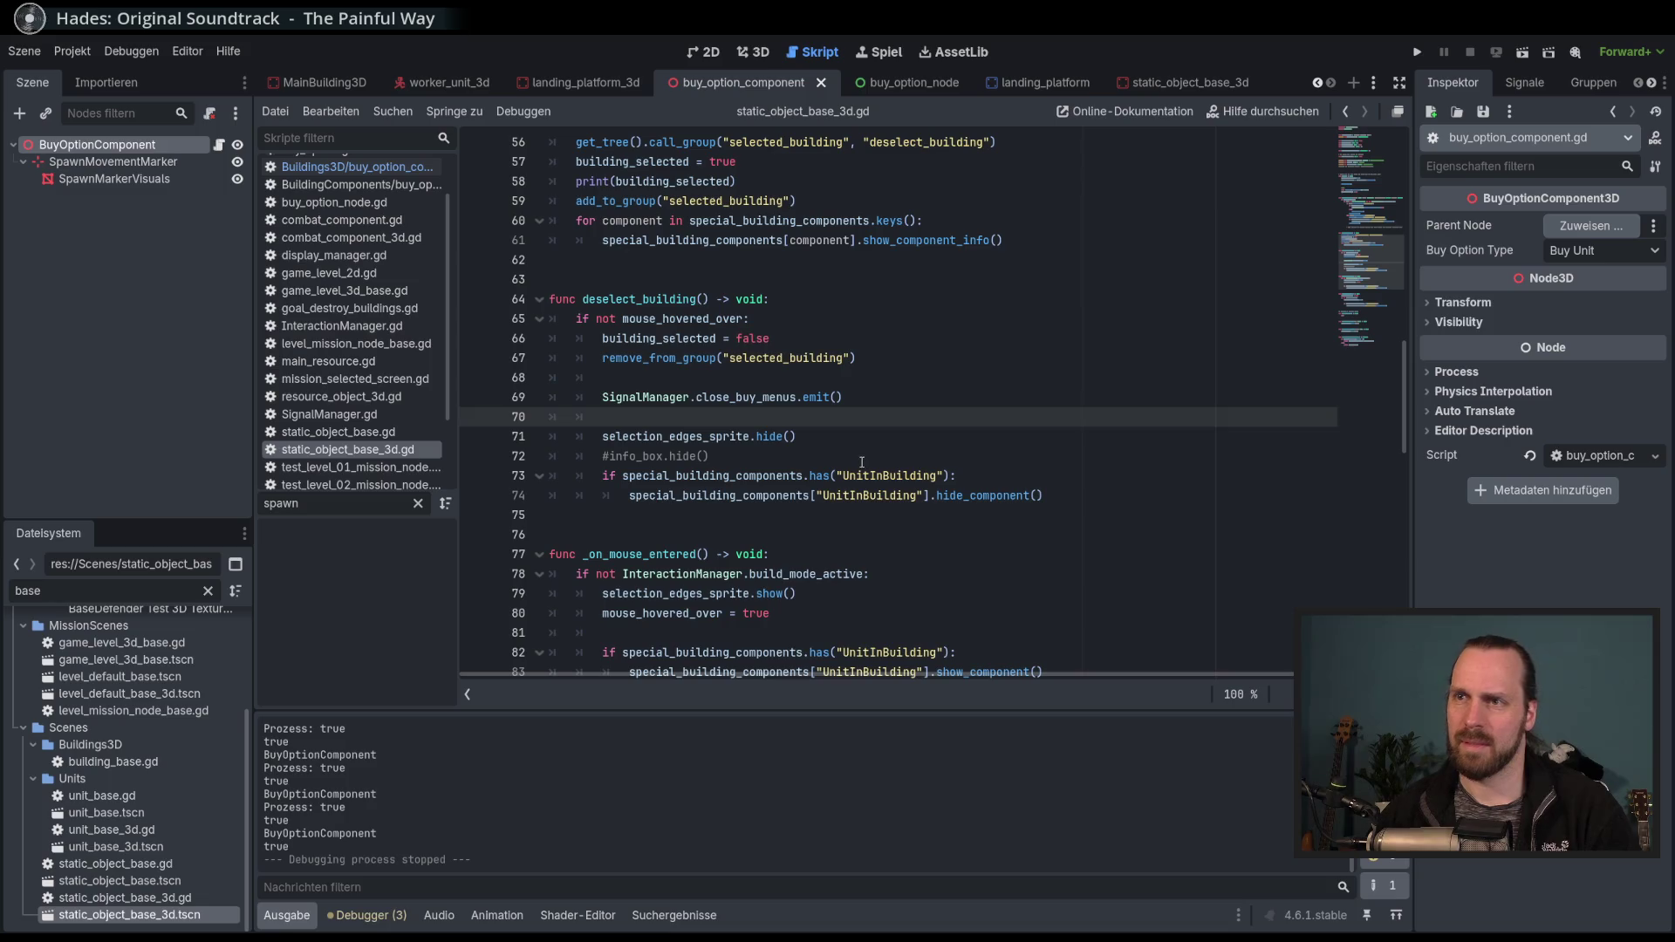
{"action": "left_click", "coordinate": [864, 460]}
{"action": "key", "text": "shift+Up"}
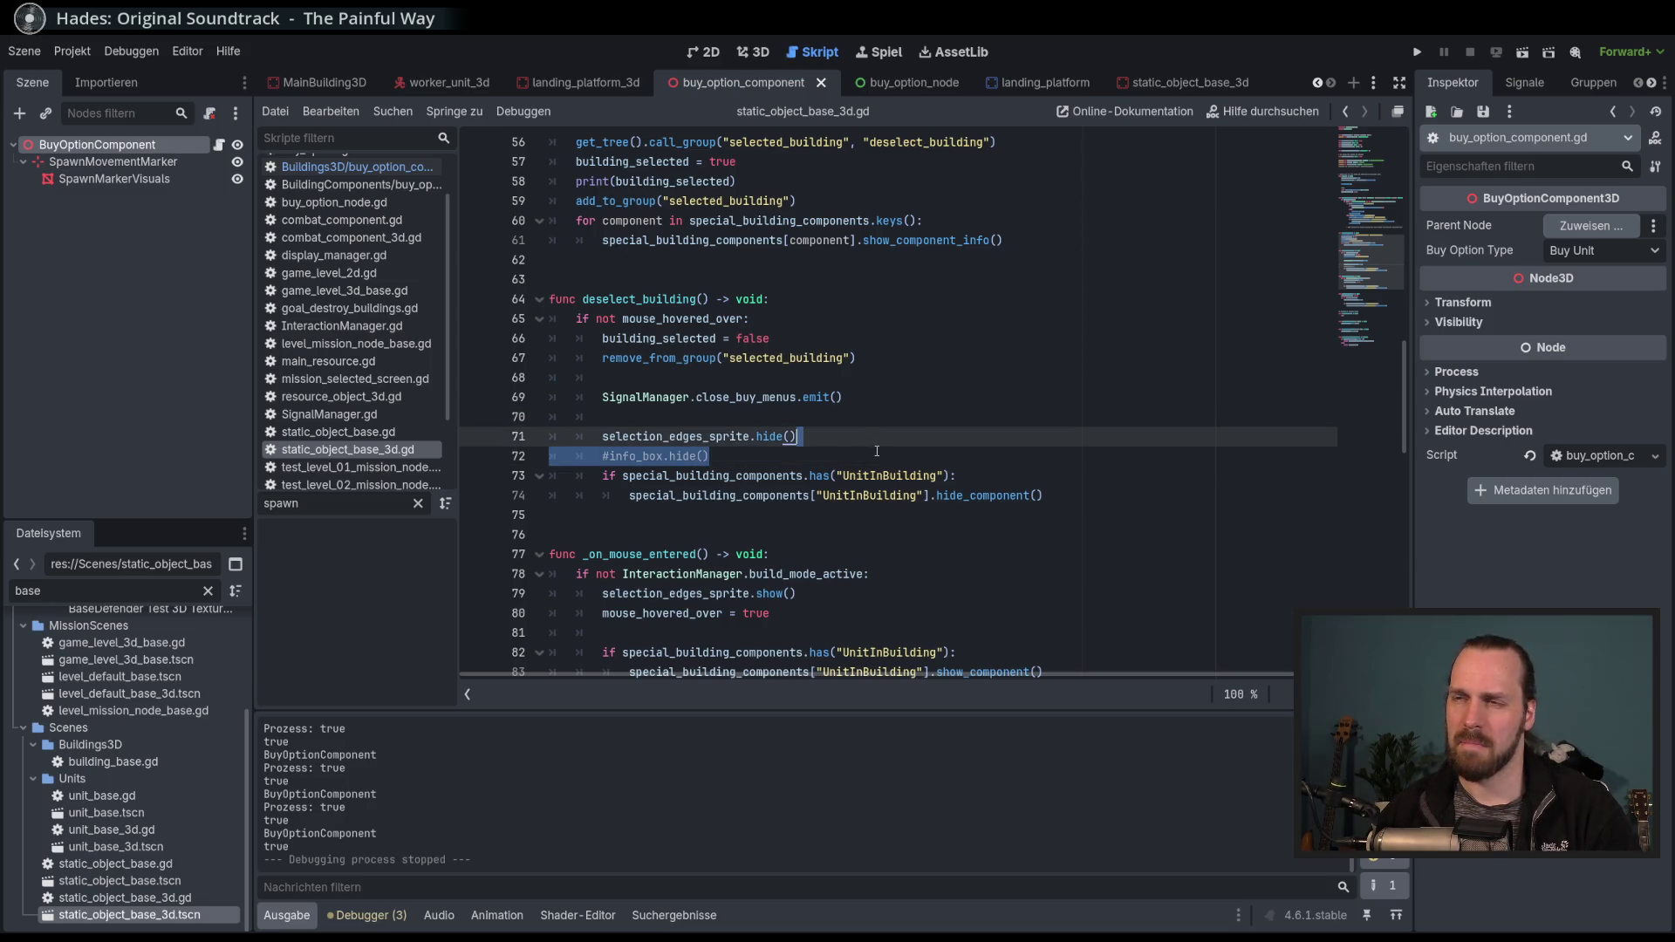
{"action": "key", "text": "BackSpace"}
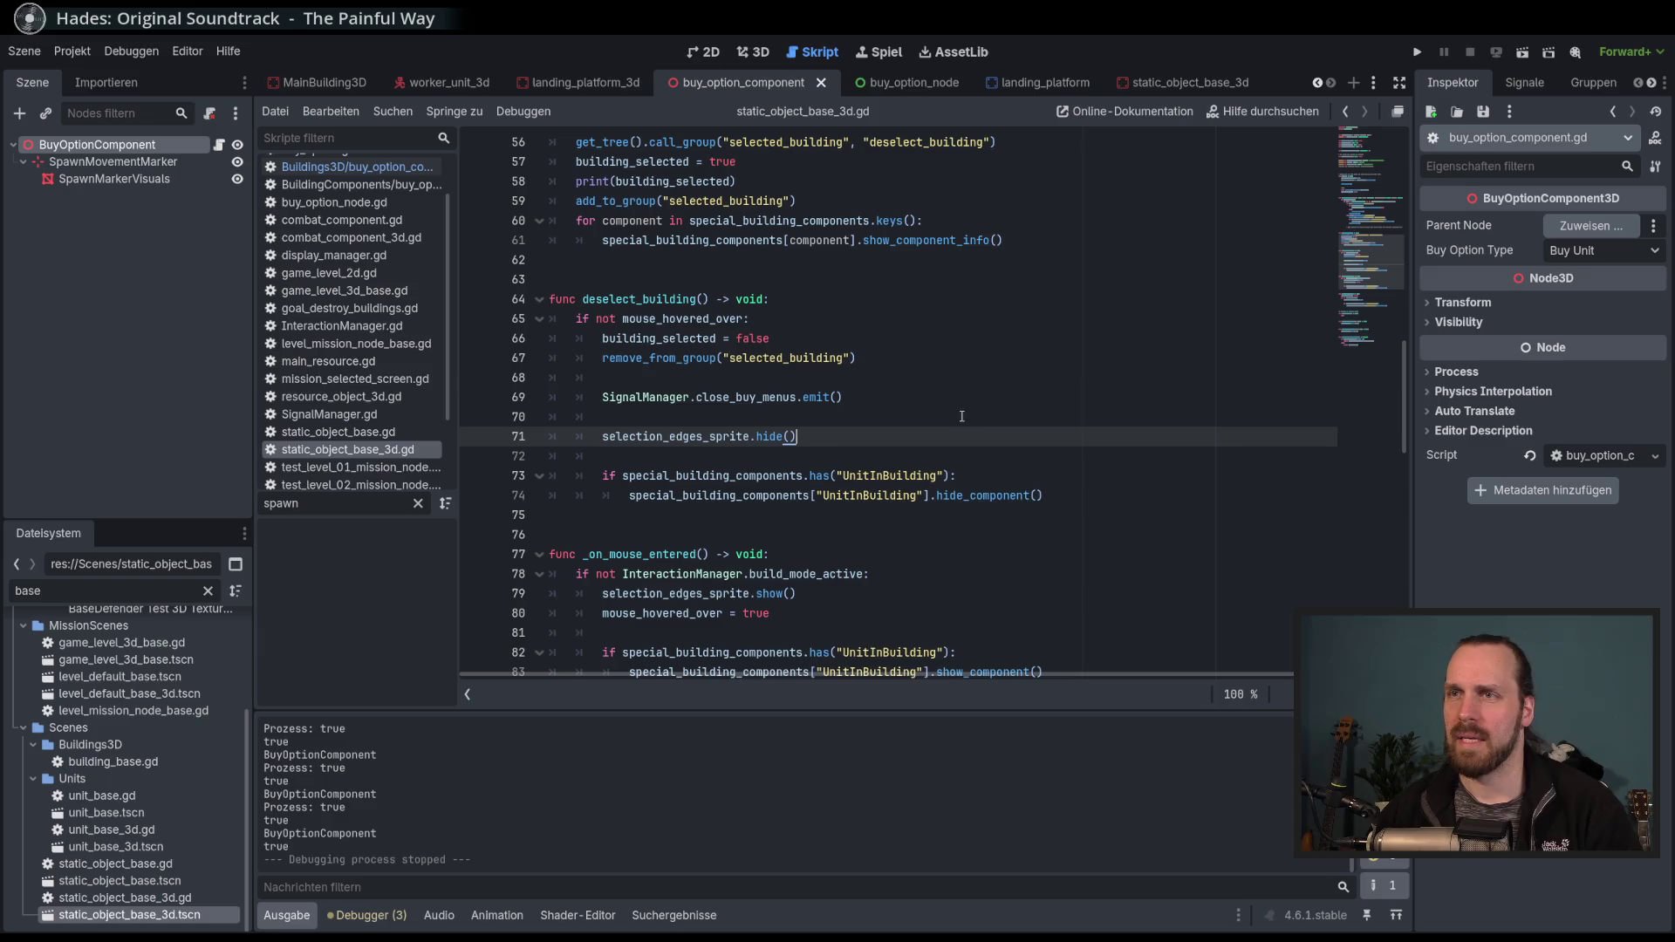
Copy the show_component_info for-loop from select_building and paste it below hide_component in deselect_building.
{"action": "mouse_move", "coordinate": [1003, 240]}
{"action": "left_mouse_down"}
{"action": "mouse_move", "coordinate": [611, 240]}
{"action": "mouse_move", "coordinate": [549, 201]}
{"action": "mouse_move", "coordinate": [516, 221]}
{"action": "left_mouse_up"}
{"action": "key", "text": "ctrl+c"}
{"action": "left_click", "coordinate": [660, 353]}
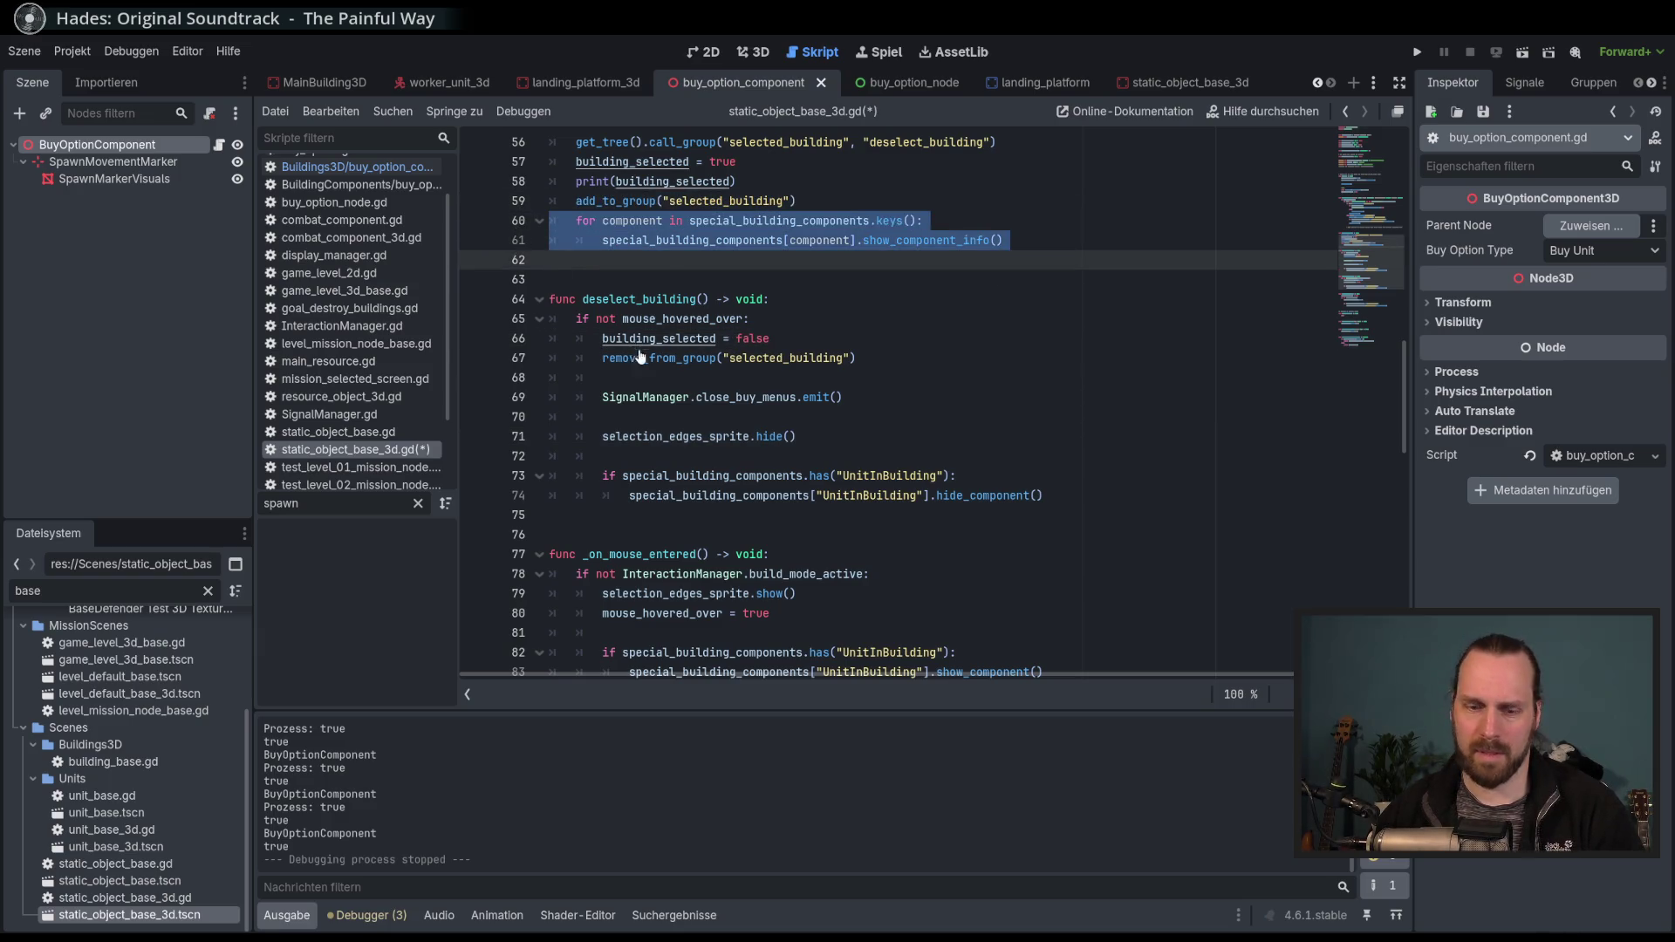
{"action": "left_click", "coordinate": [1111, 504]}
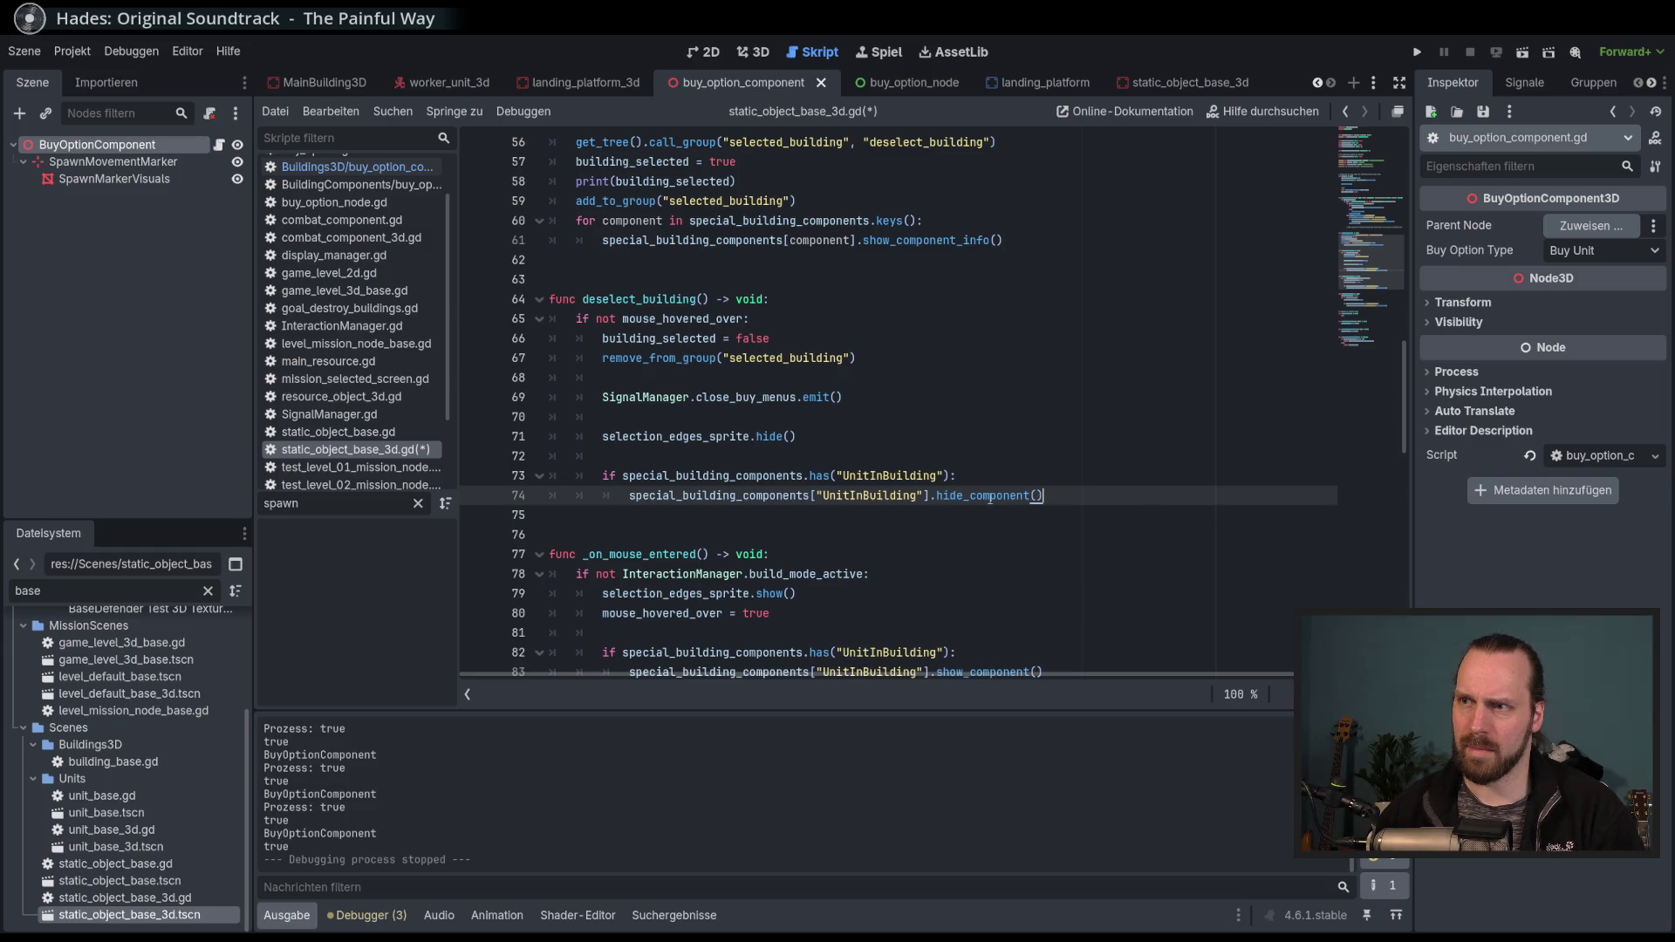
{"action": "double_click", "coordinate": [959, 498]}
{"action": "left_click", "coordinate": [1077, 505]}
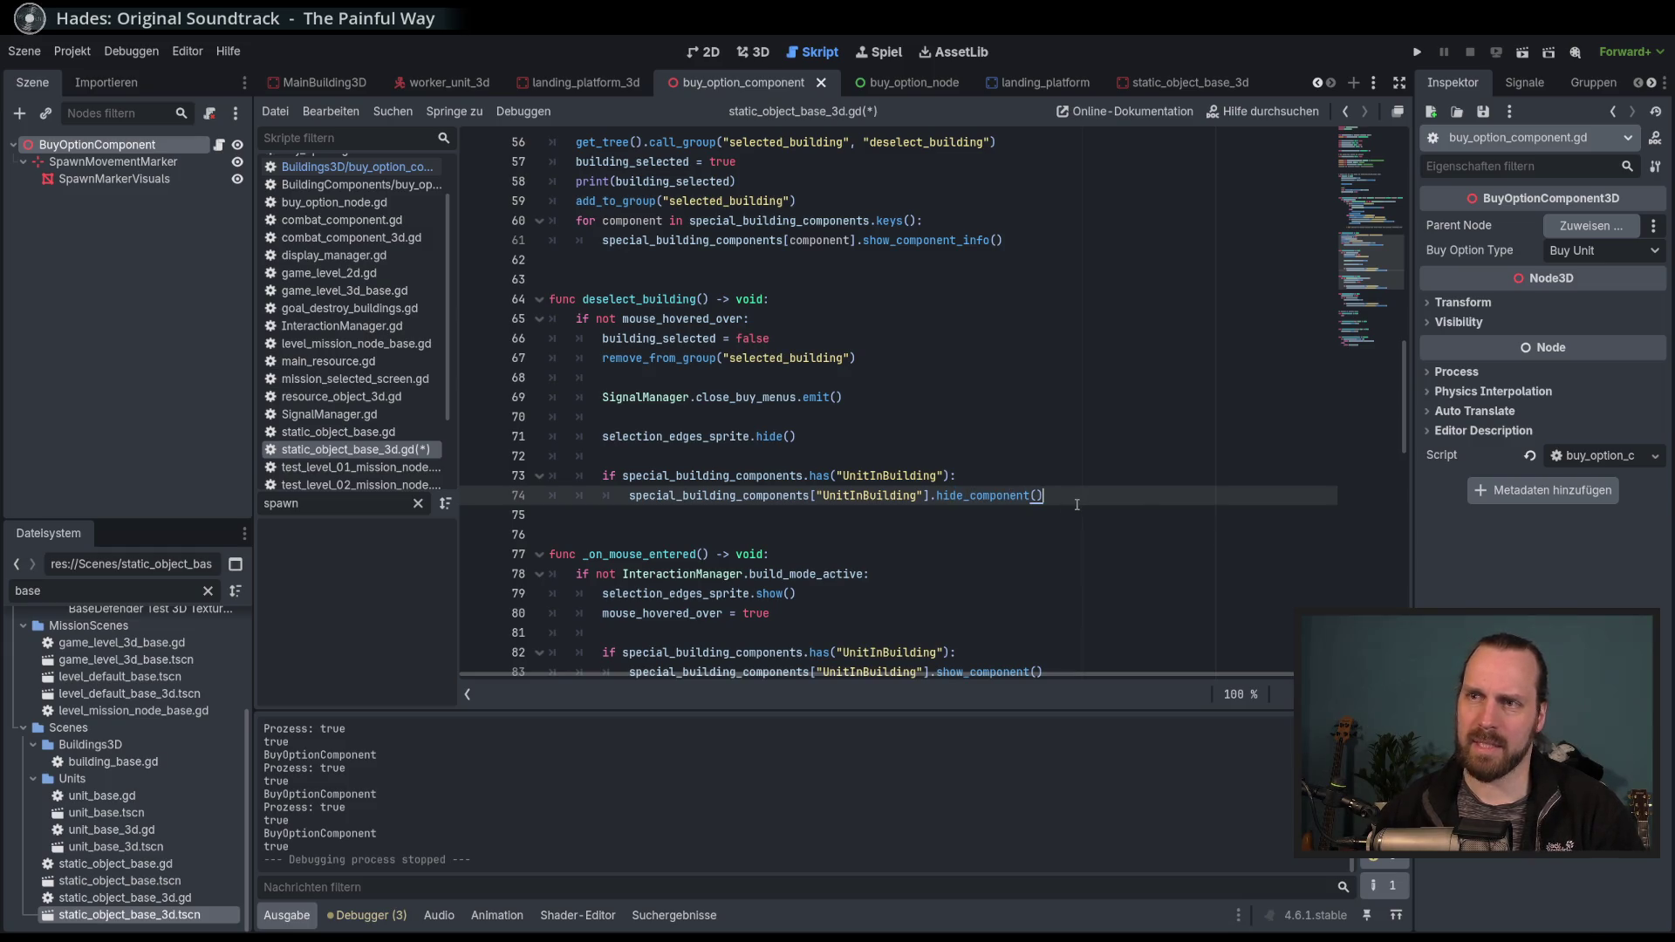
{"action": "key", "text": "Return"}
{"action": "key", "text": "ctrl+v"}
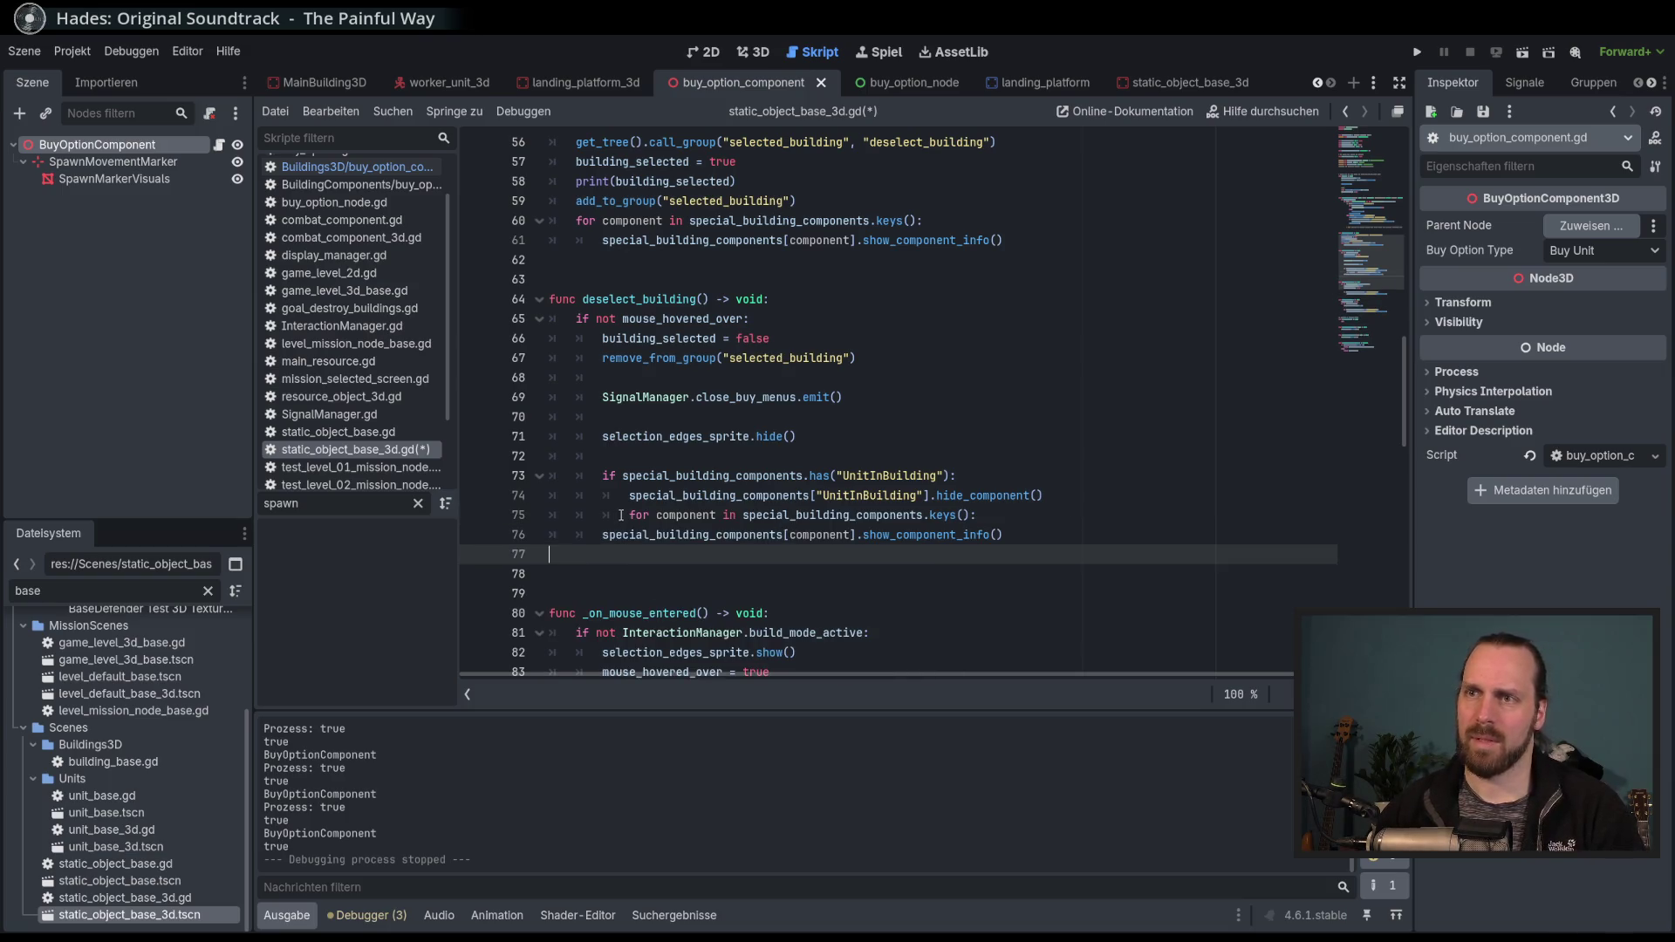
{"action": "left_click", "coordinate": [619, 515]}
{"action": "key", "text": "BackSpace"}
{"action": "key", "text": "Down"}
{"action": "key", "text": "Tab"}
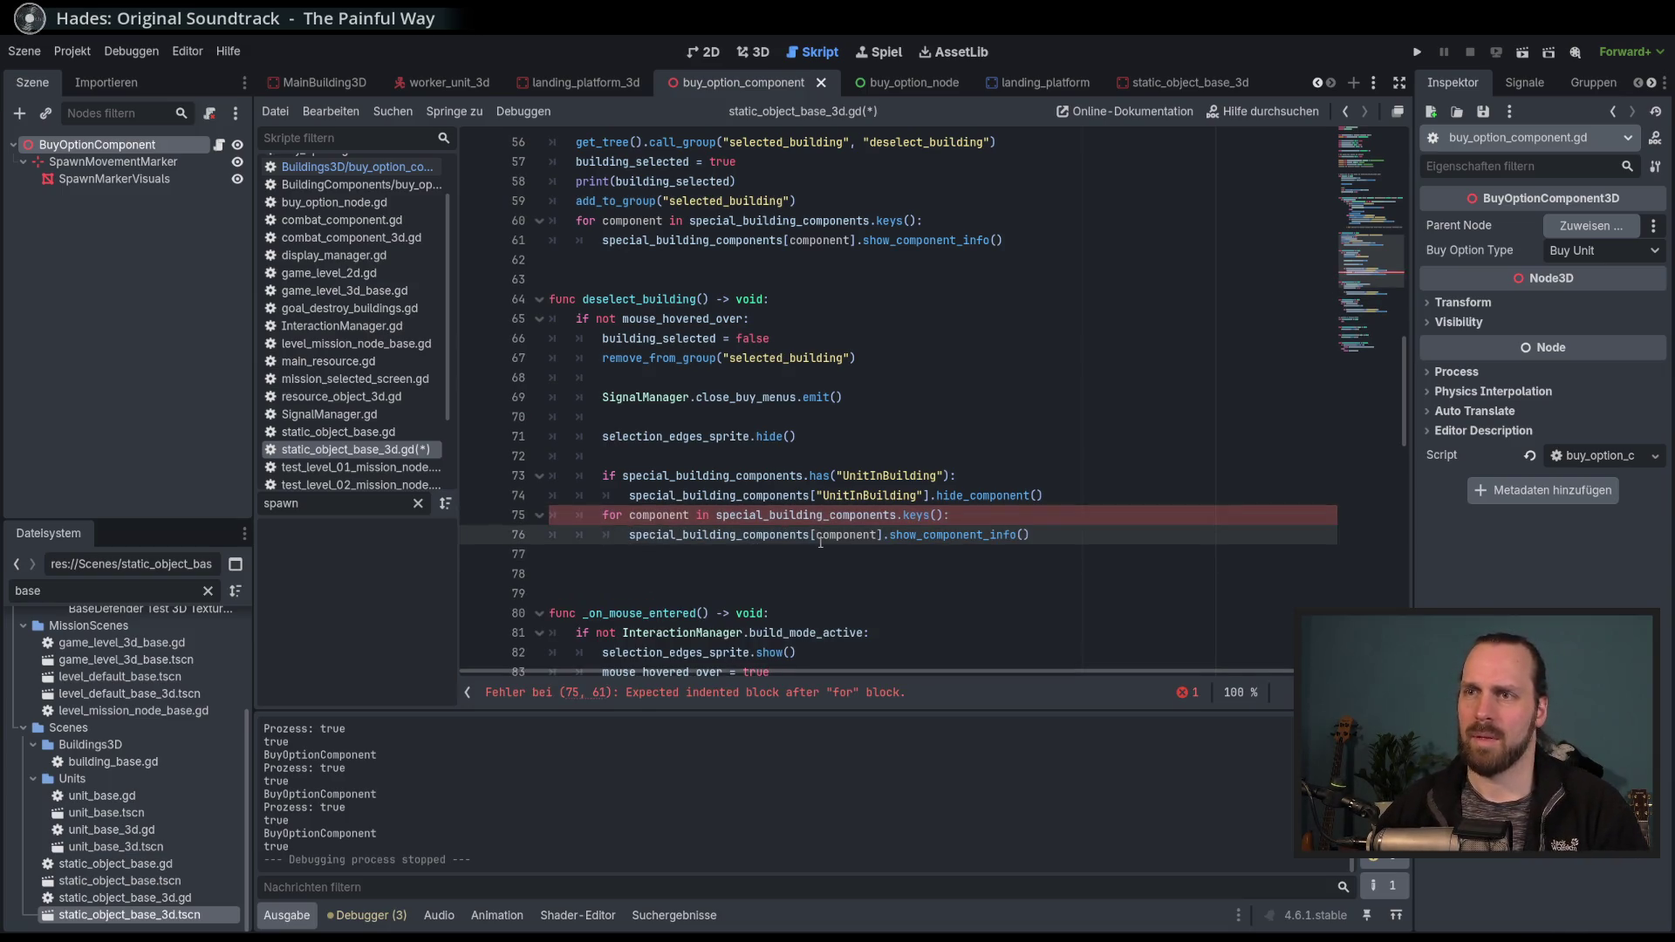
Comment out the UnitInBuilding hide check in deselect_building with Ctrl+K and save the script.
{"action": "left_click", "coordinate": [797, 495]}
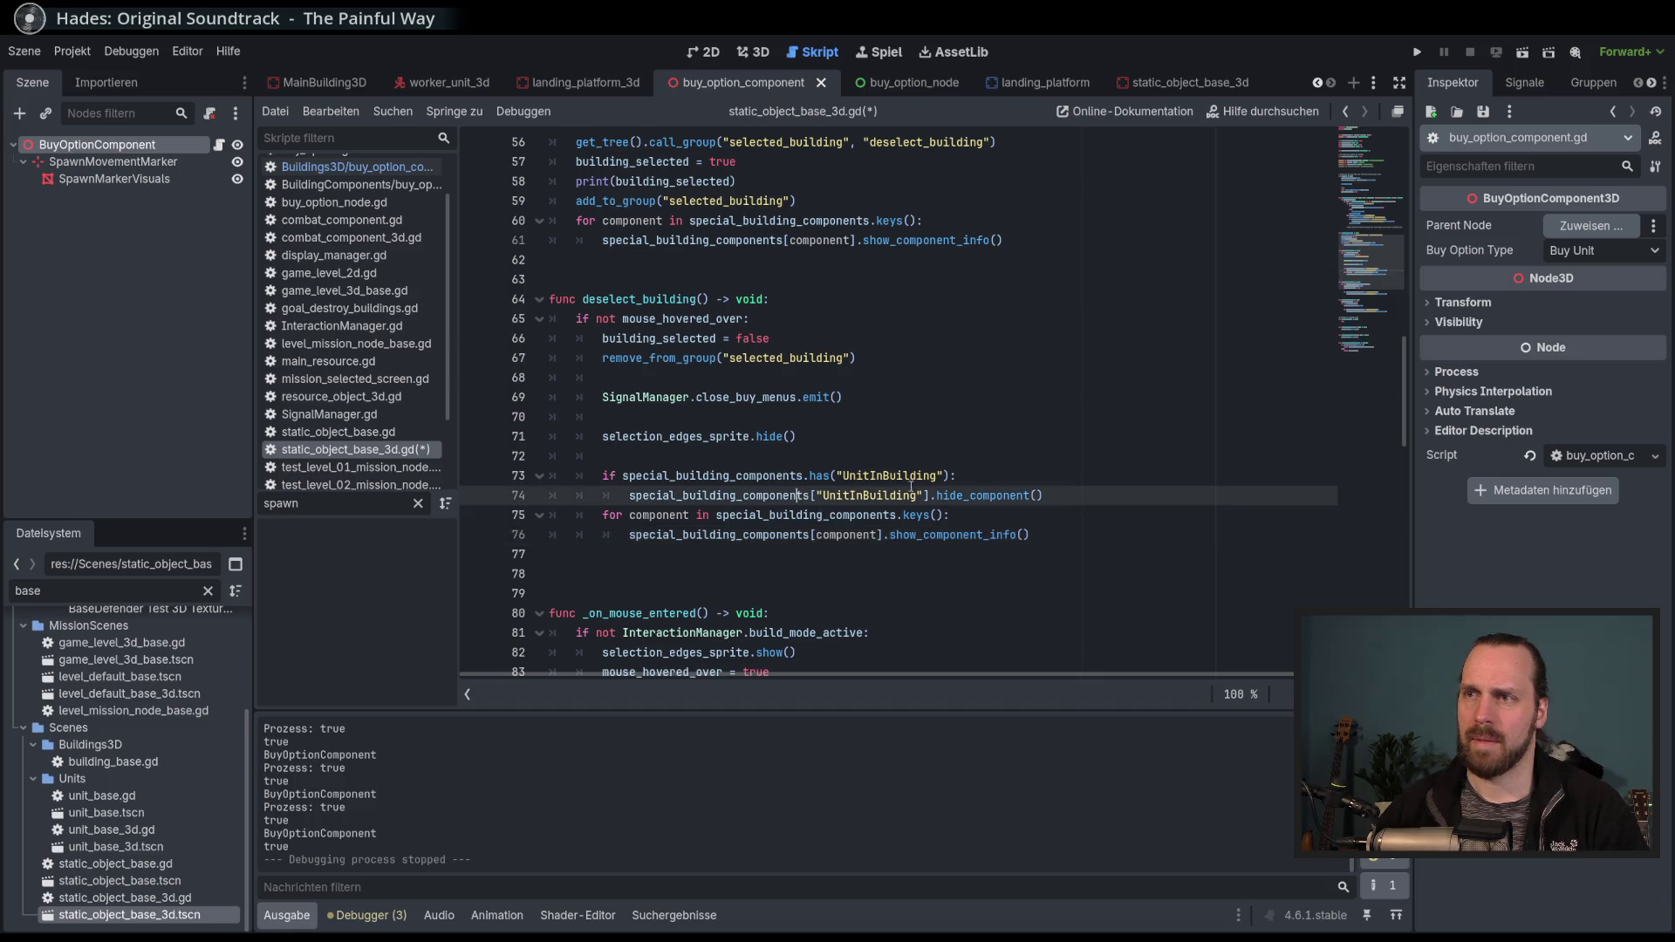
{"action": "double_click", "coordinate": [977, 495]}
{"action": "double_click", "coordinate": [865, 475]}
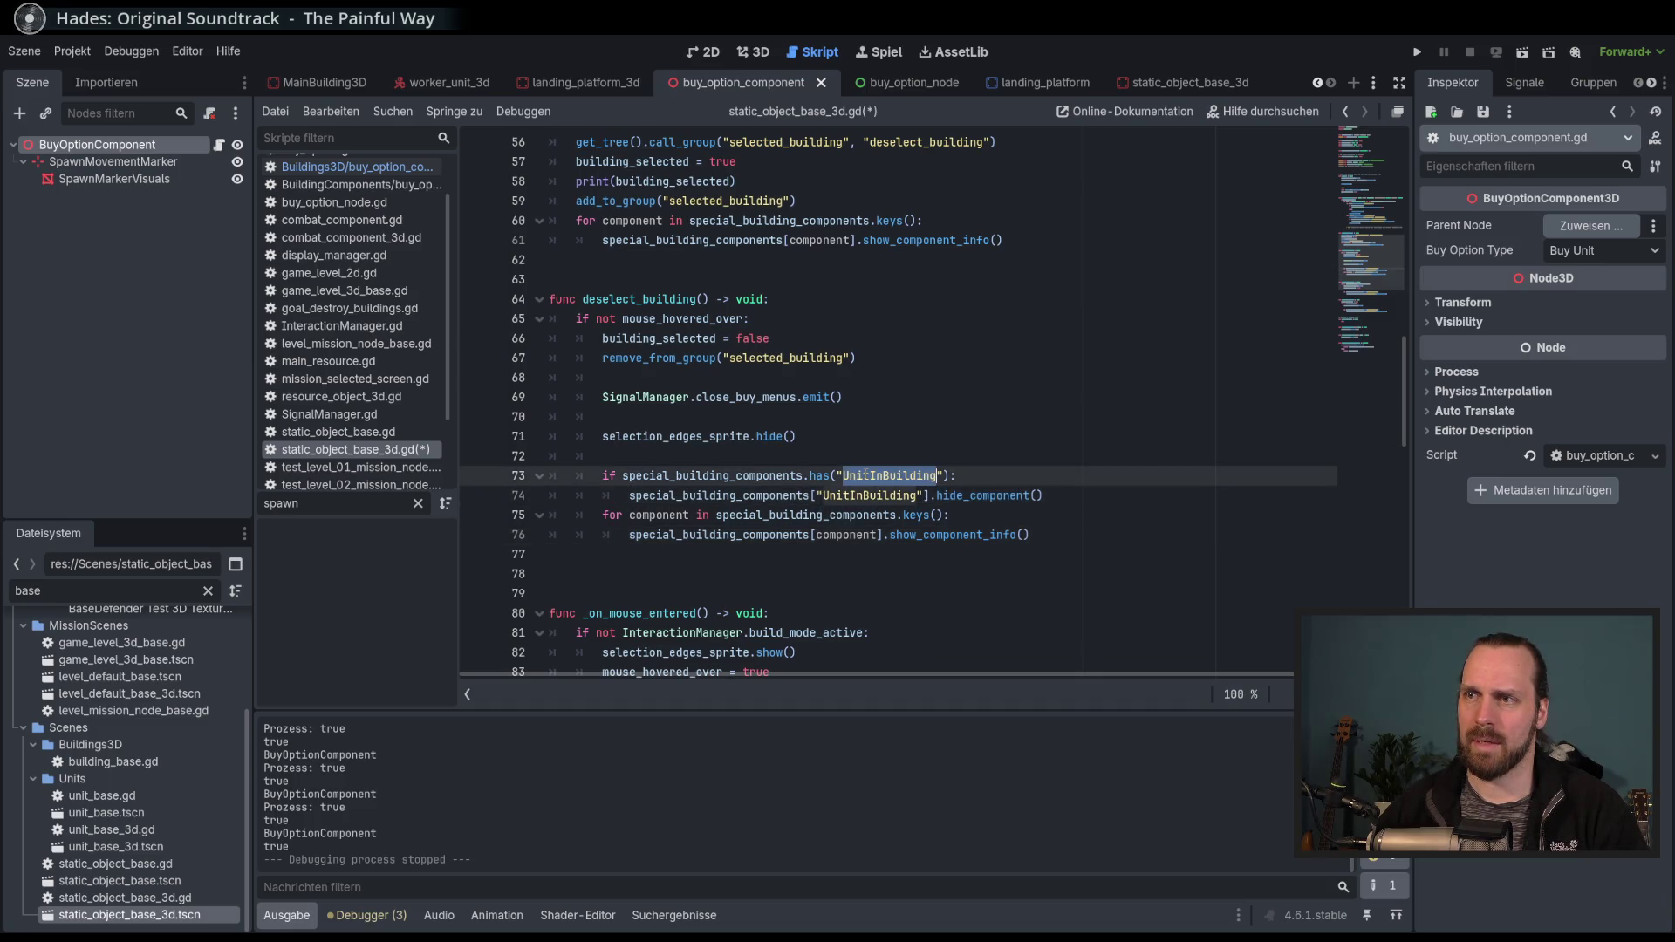
{"action": "left_click_drag", "start_coordinate": [873, 478], "coordinate": [884, 489]}
{"action": "double_click", "coordinate": [974, 496]}
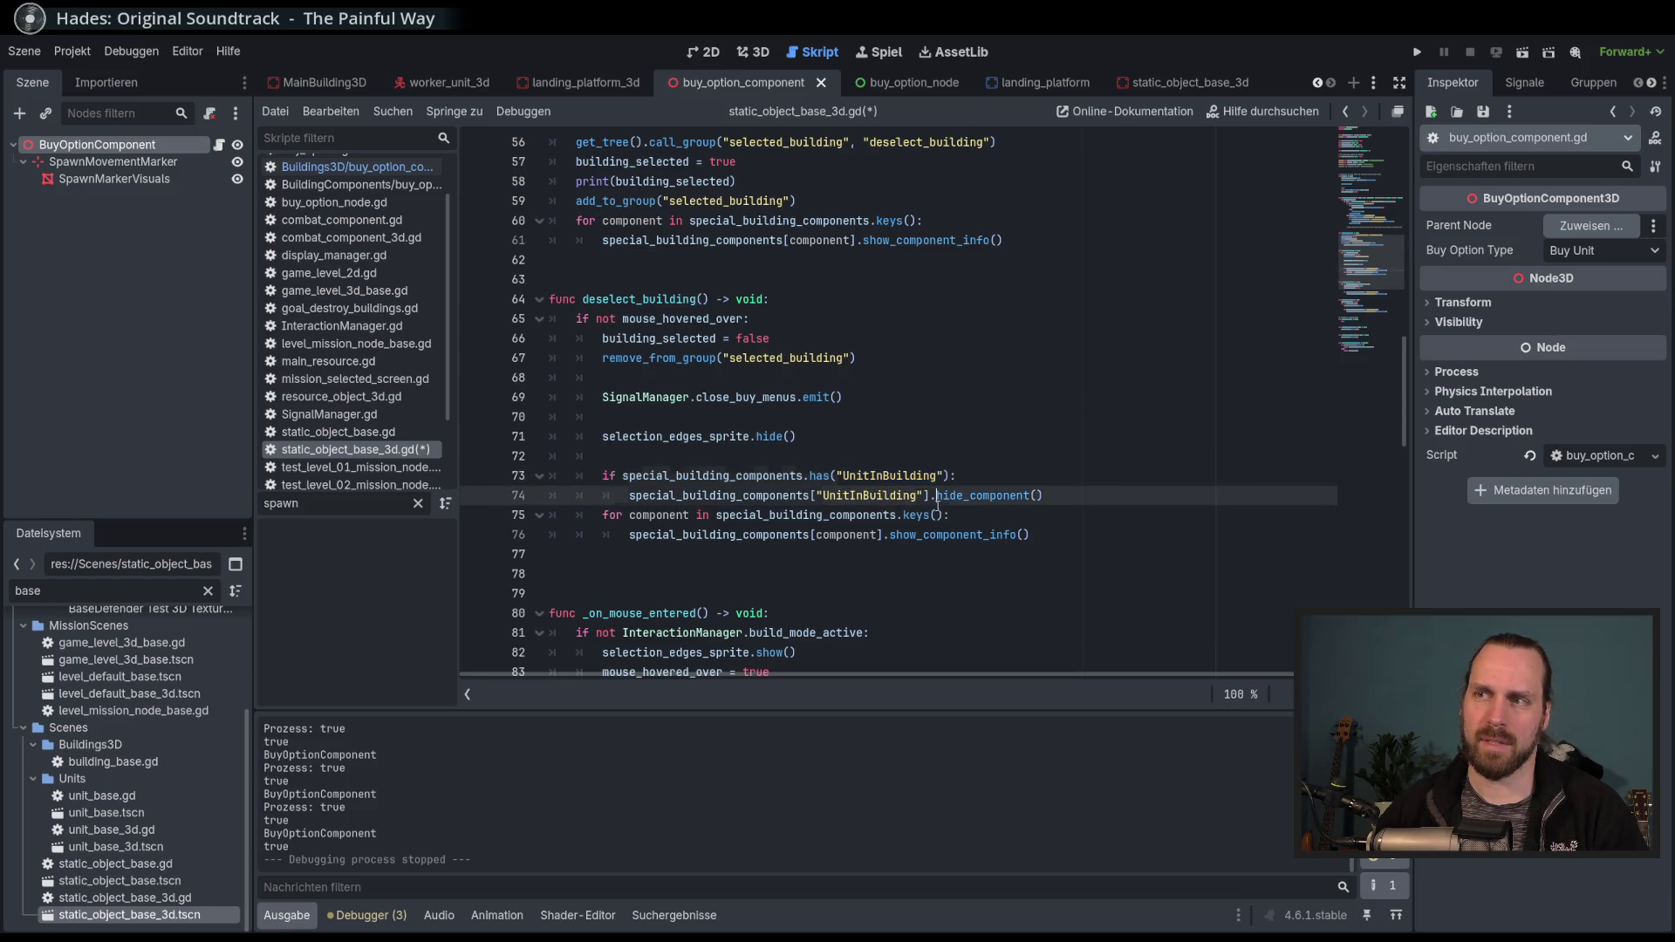
{"action": "left_click", "coordinate": [1009, 495]}
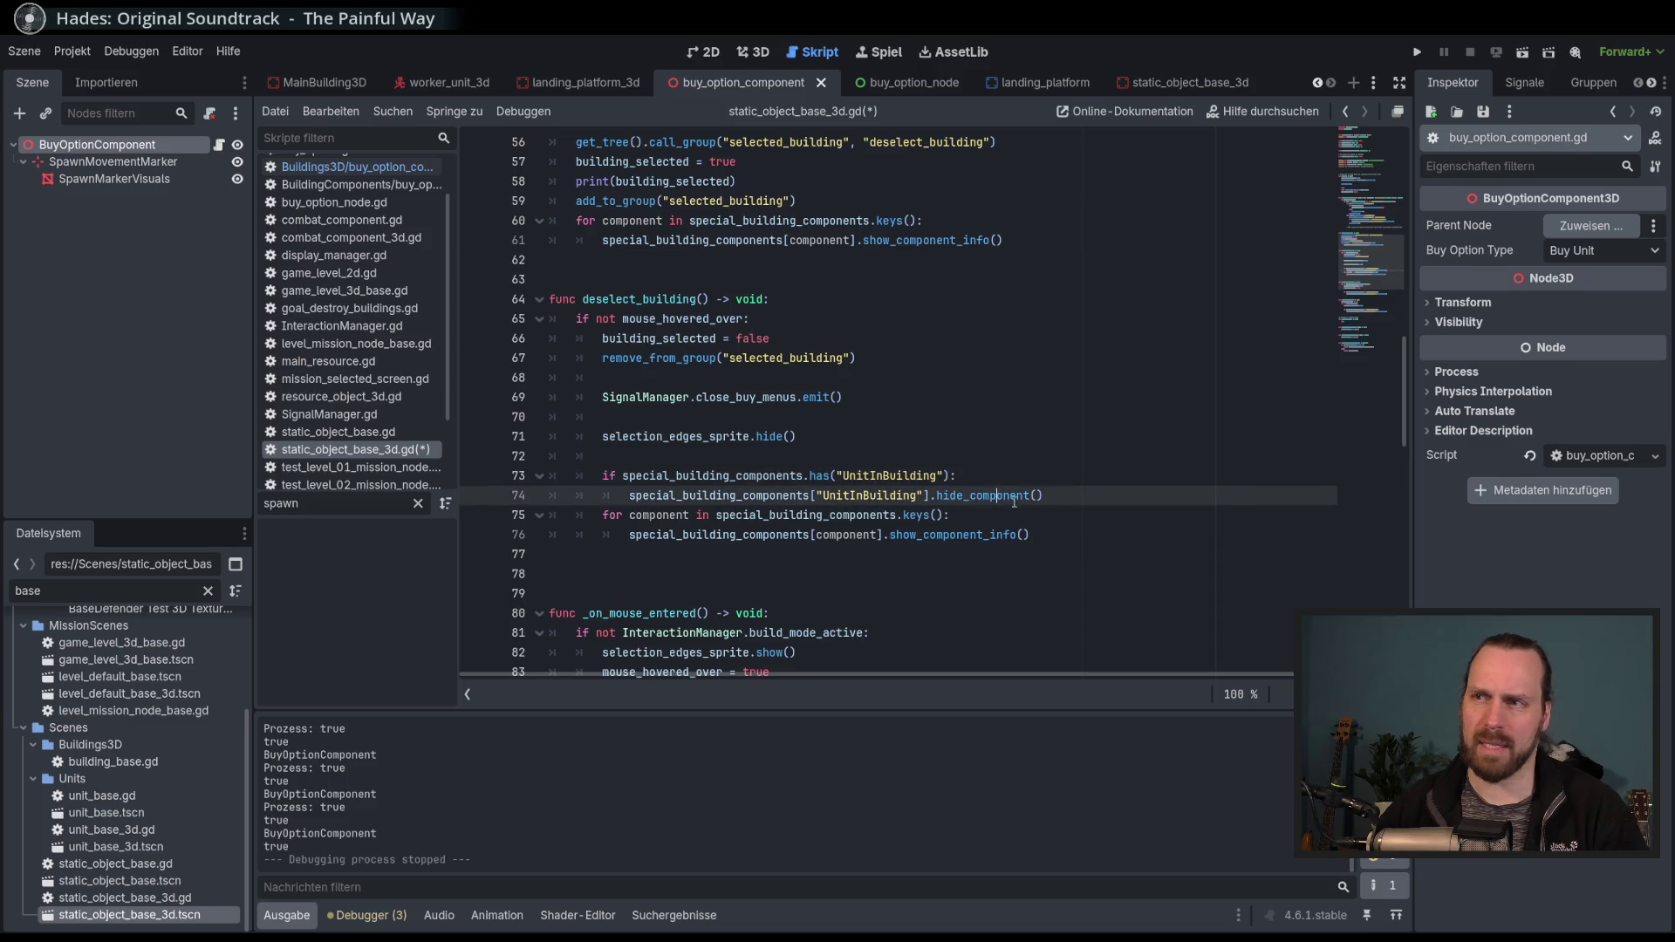
{"action": "key", "text": "ctrl+Left"}
{"action": "key", "text": "ctrl+Left"}
{"action": "key", "text": "shift+Up"}
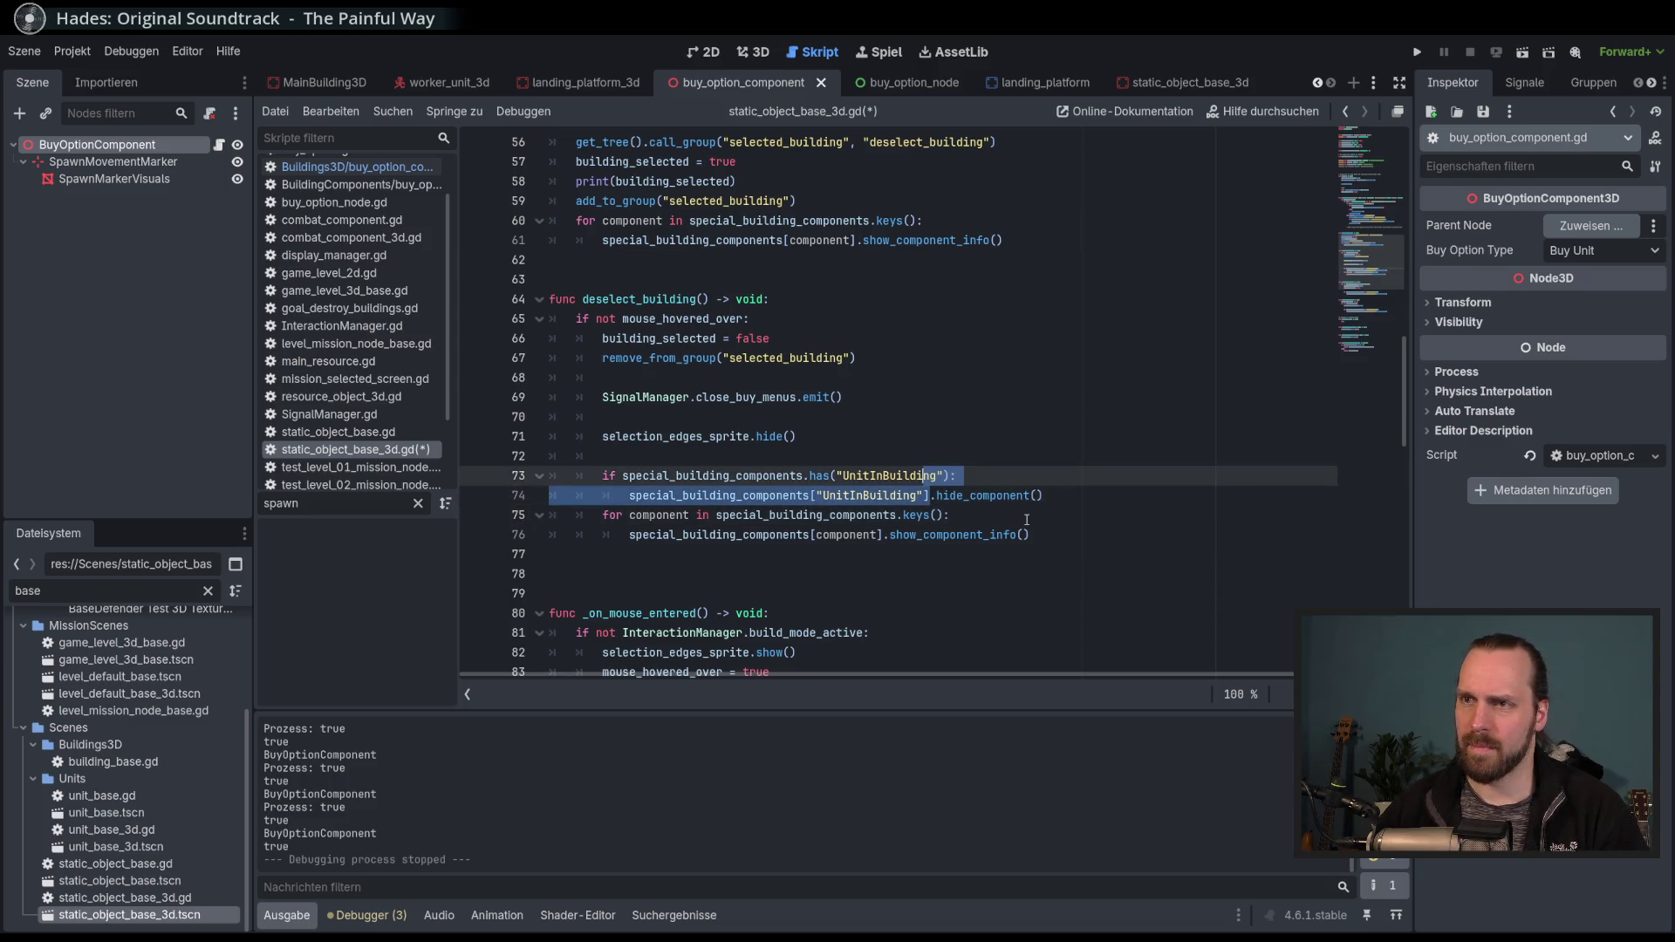
{"action": "key", "text": "ctrl+k"}
{"action": "left_click", "coordinate": [1030, 534]}
{"action": "key", "text": "ctrl+s"}
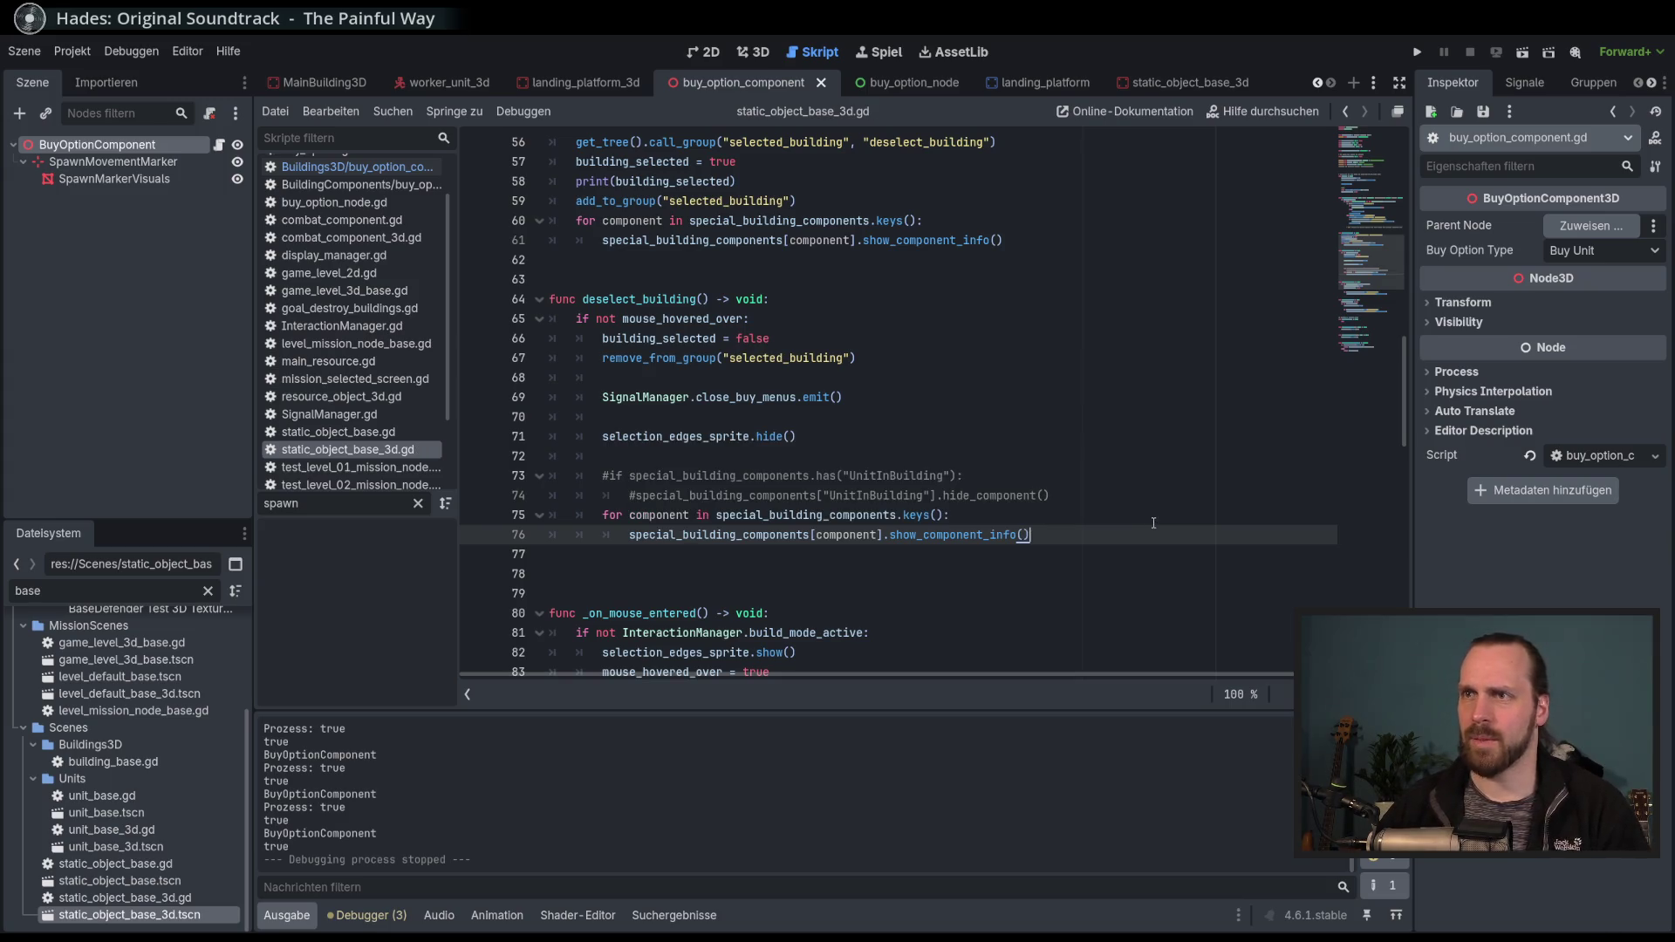
Comment out the UnitInBuilding show lines in _on_mouse_entered.
{"action": "scroll", "coordinate": [1146, 519], "scroll_direction": "up", "scroll_amount": 1}
{"action": "scroll", "coordinate": [1146, 520], "scroll_direction": "down", "scroll_amount": 4}
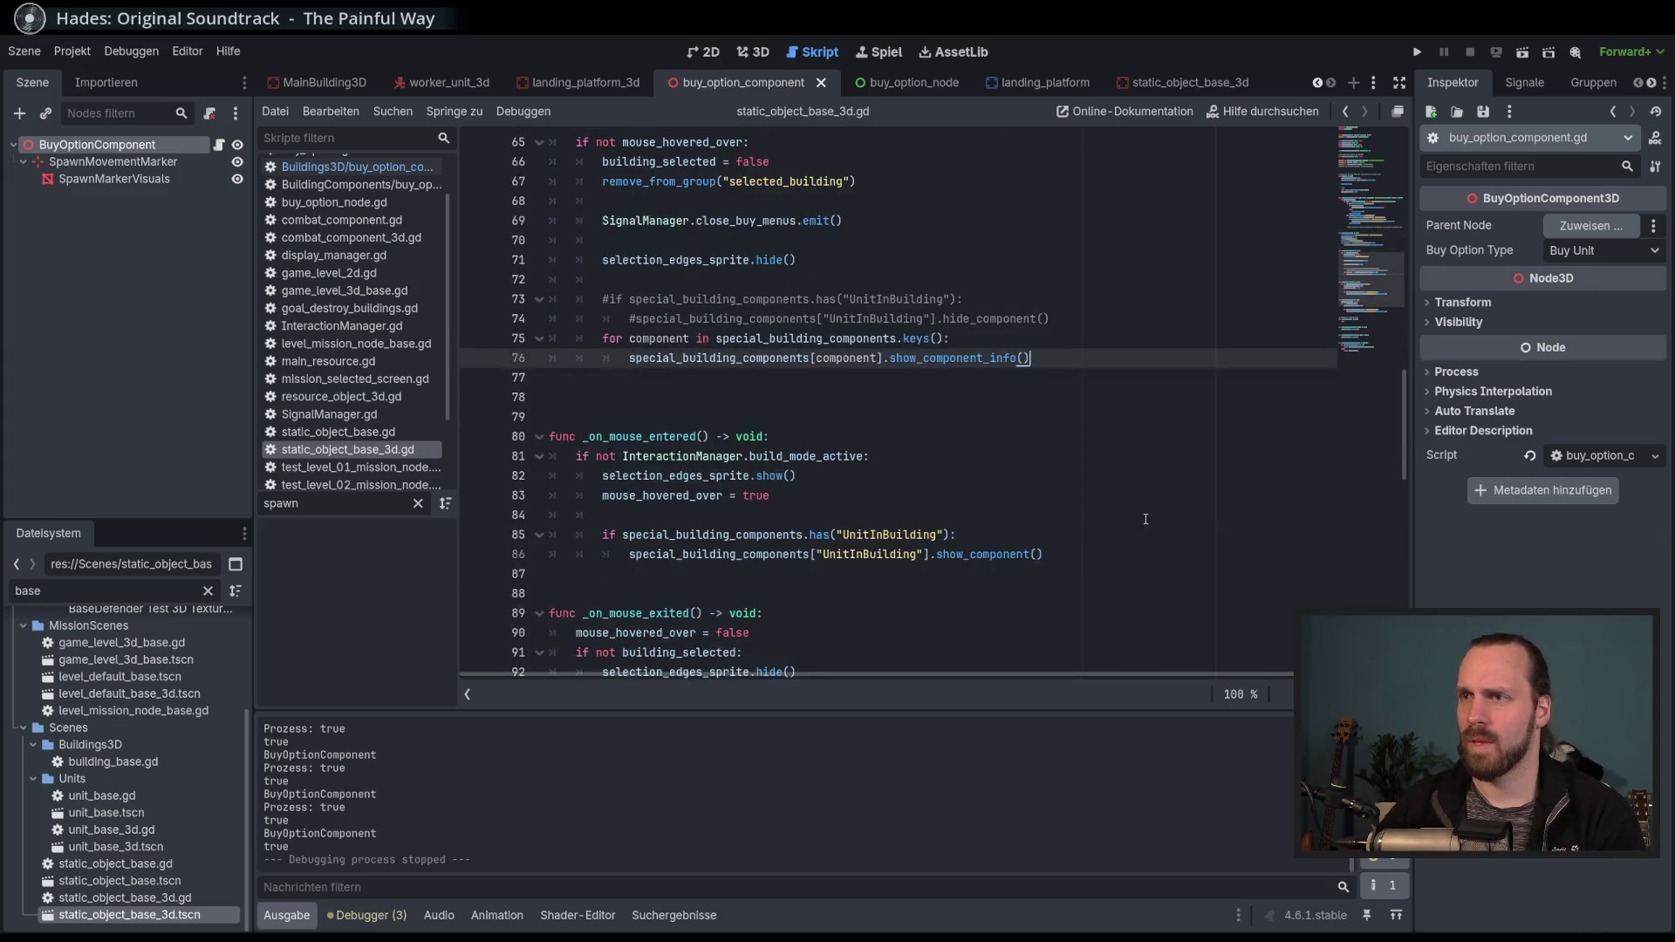
{"action": "left_click", "coordinate": [845, 554]}
{"action": "key", "text": "ctrl+k"}
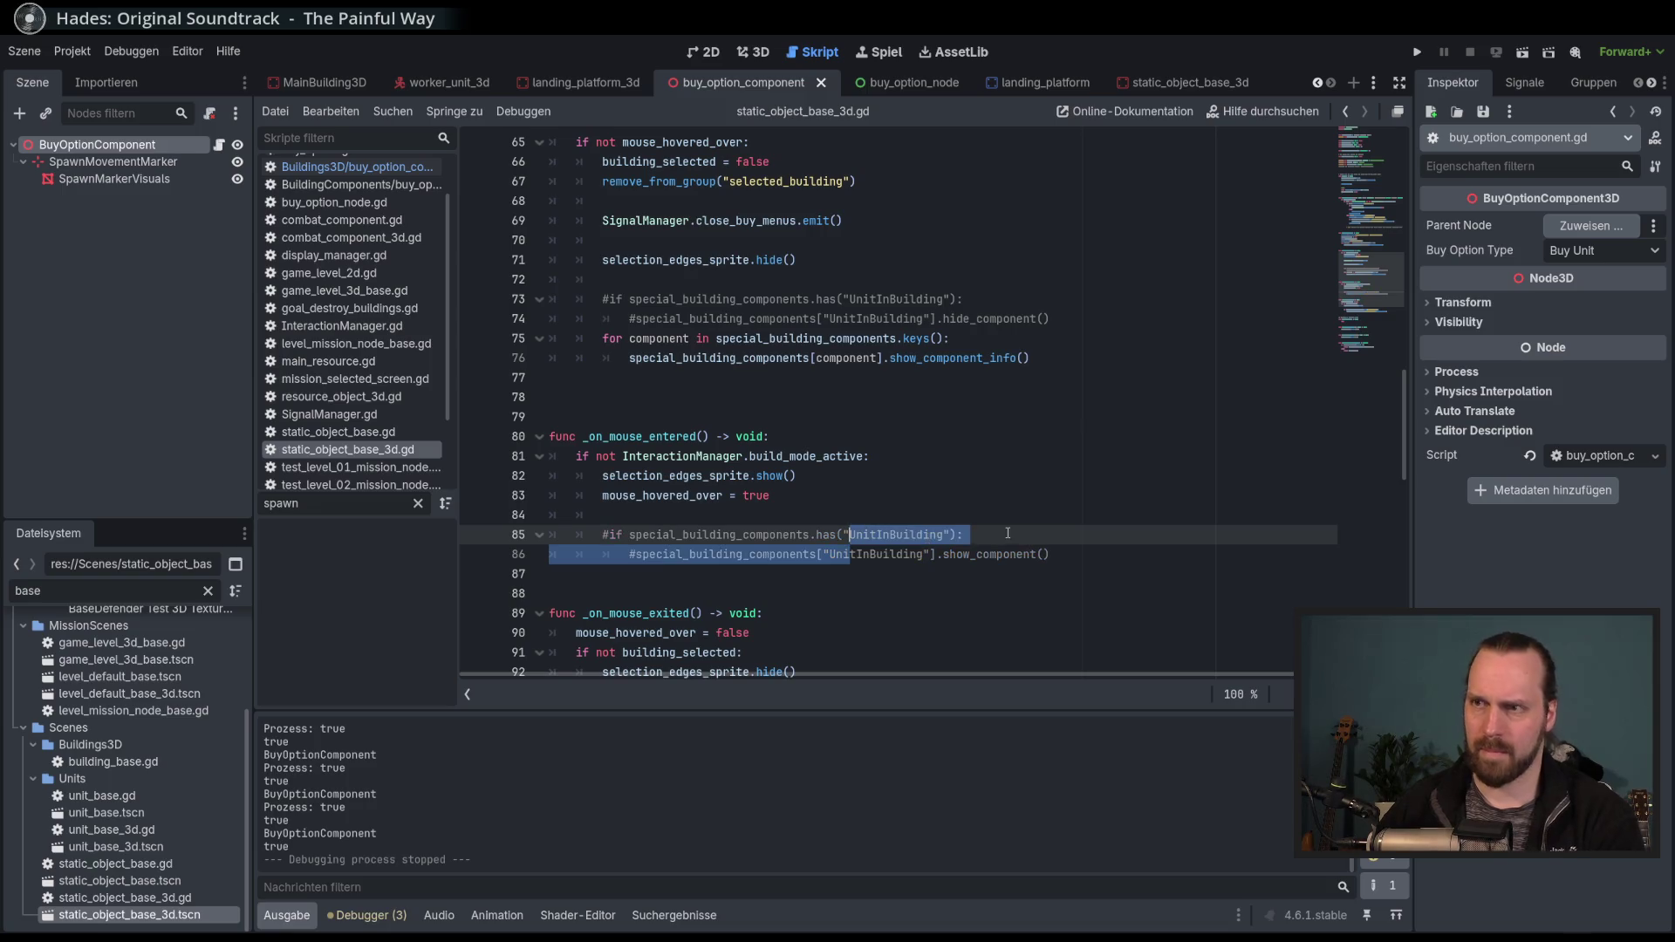
{"action": "left_click", "coordinate": [946, 481]}
{"action": "key", "text": "F5"}
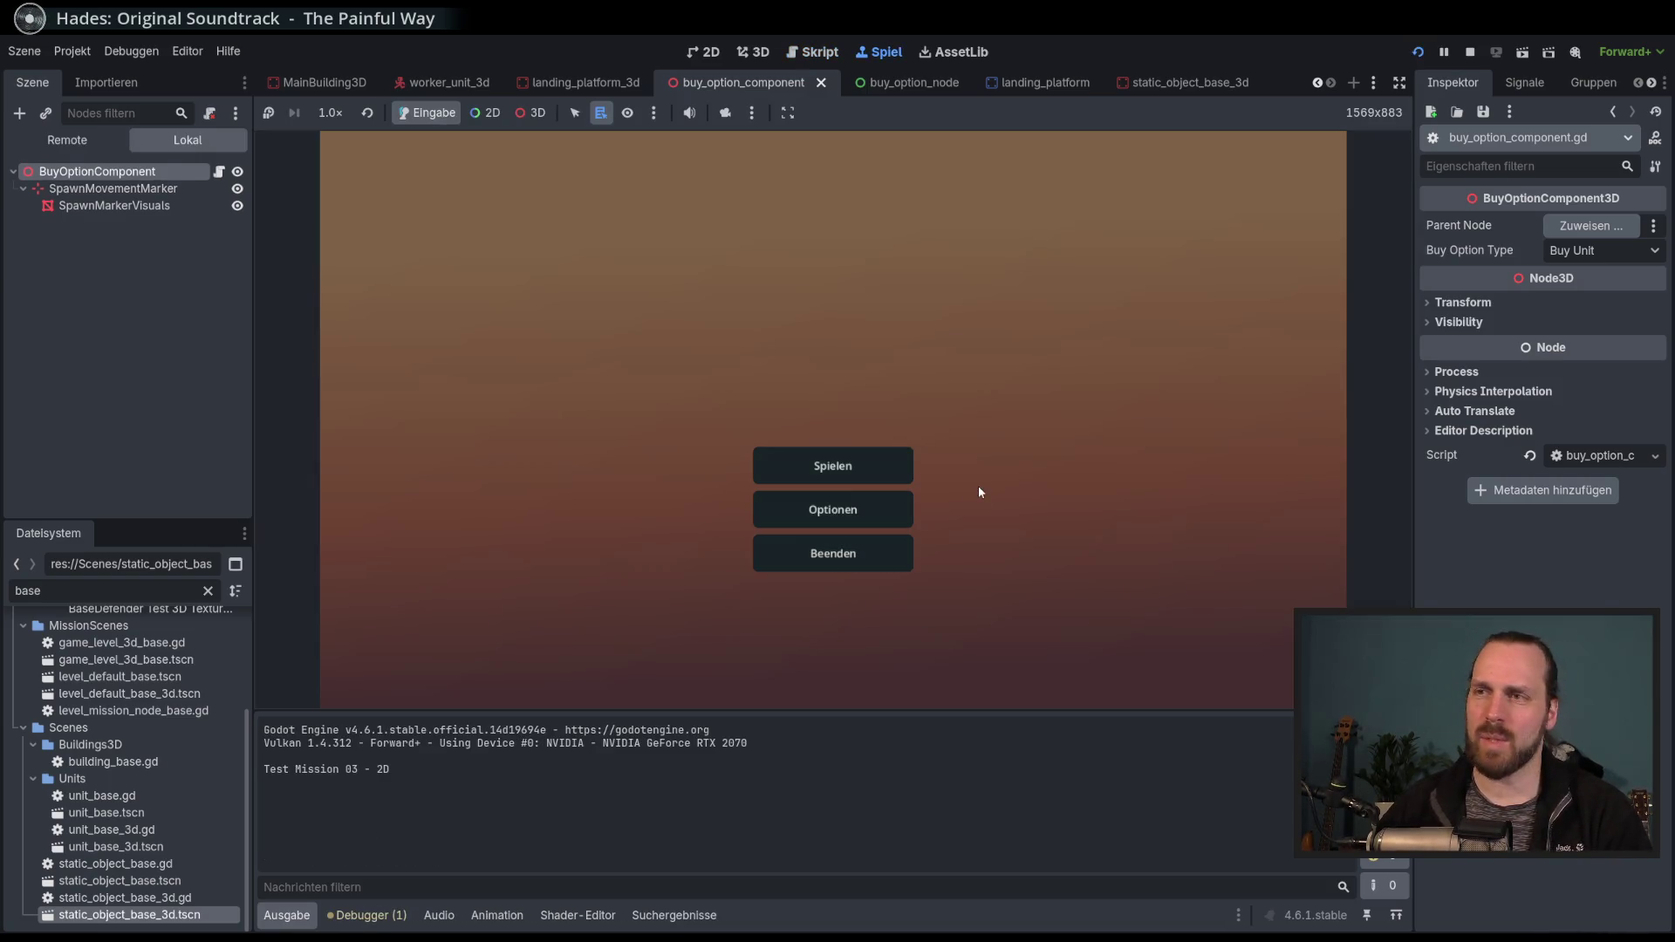
{"action": "left_click", "coordinate": [790, 466]}
{"action": "left_click", "coordinate": [463, 359]}
{"action": "left_click", "coordinate": [967, 627]}
{"action": "left_click", "coordinate": [678, 490]}
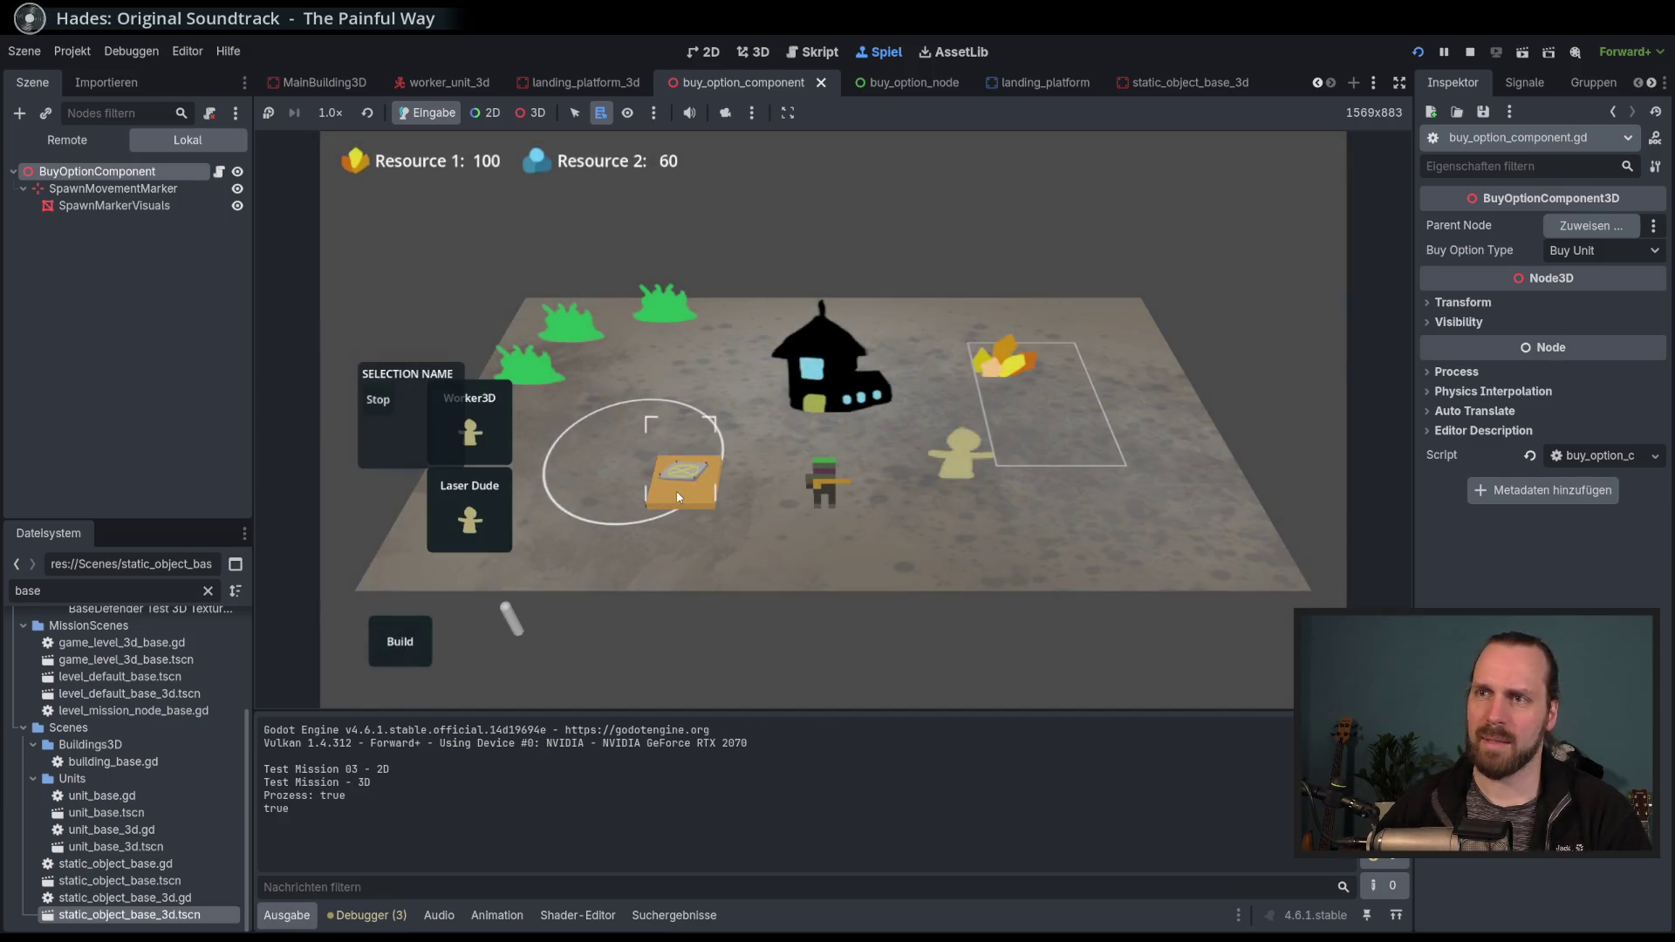
{"action": "left_click", "coordinate": [684, 480]}
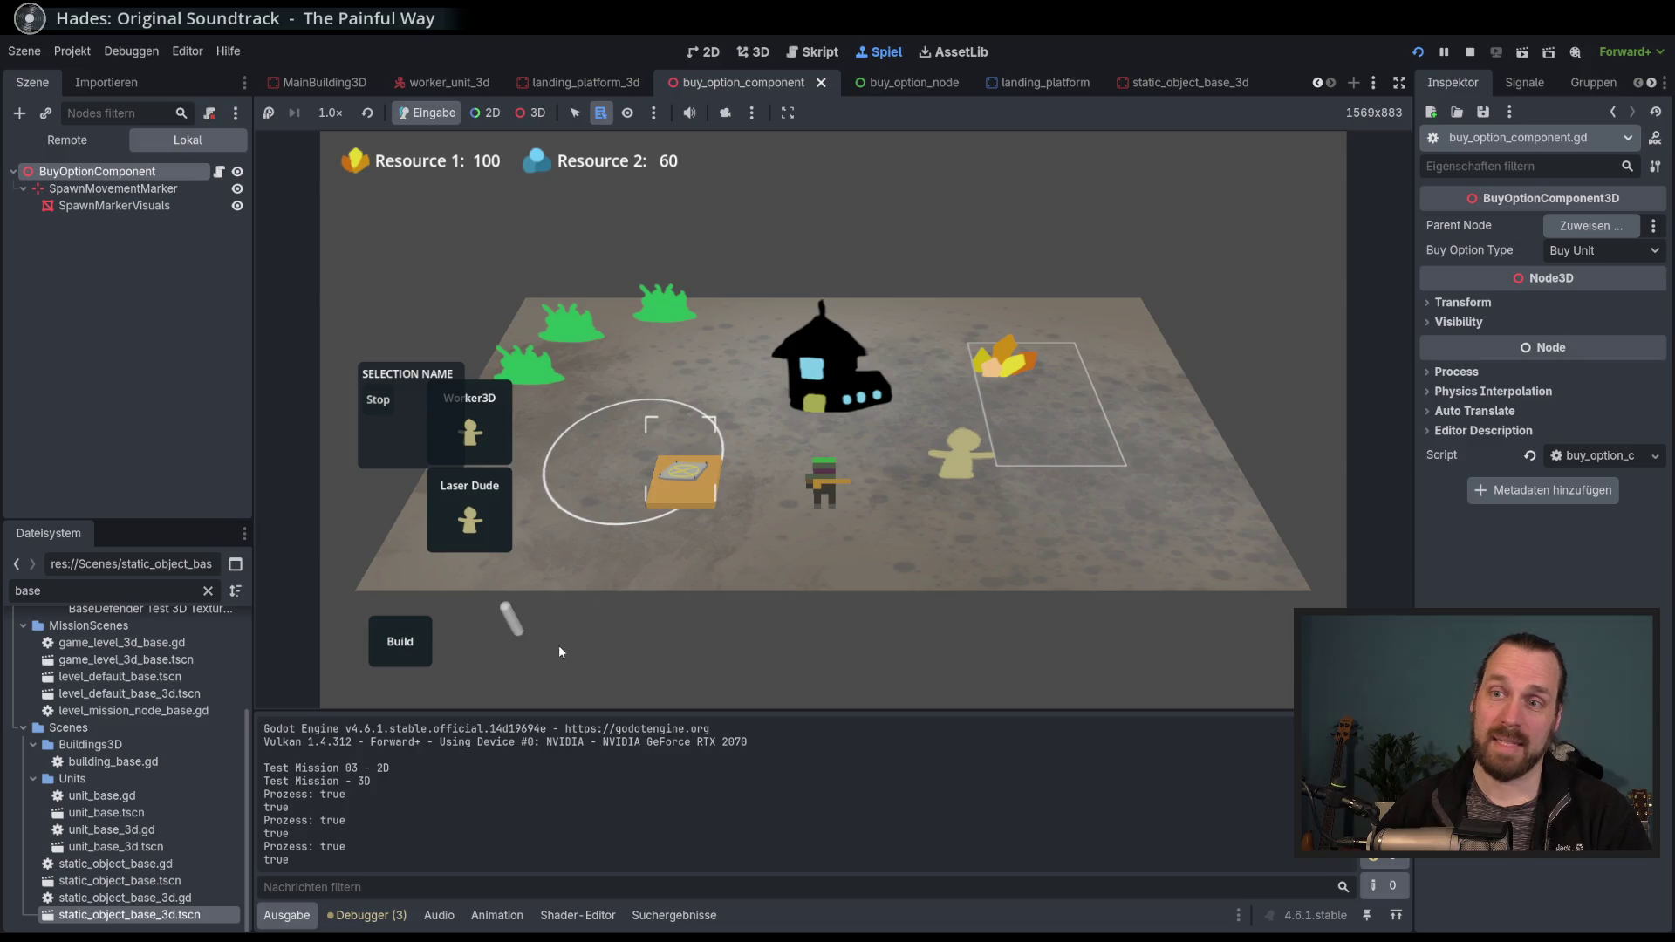
{"action": "left_click", "coordinate": [724, 506]}
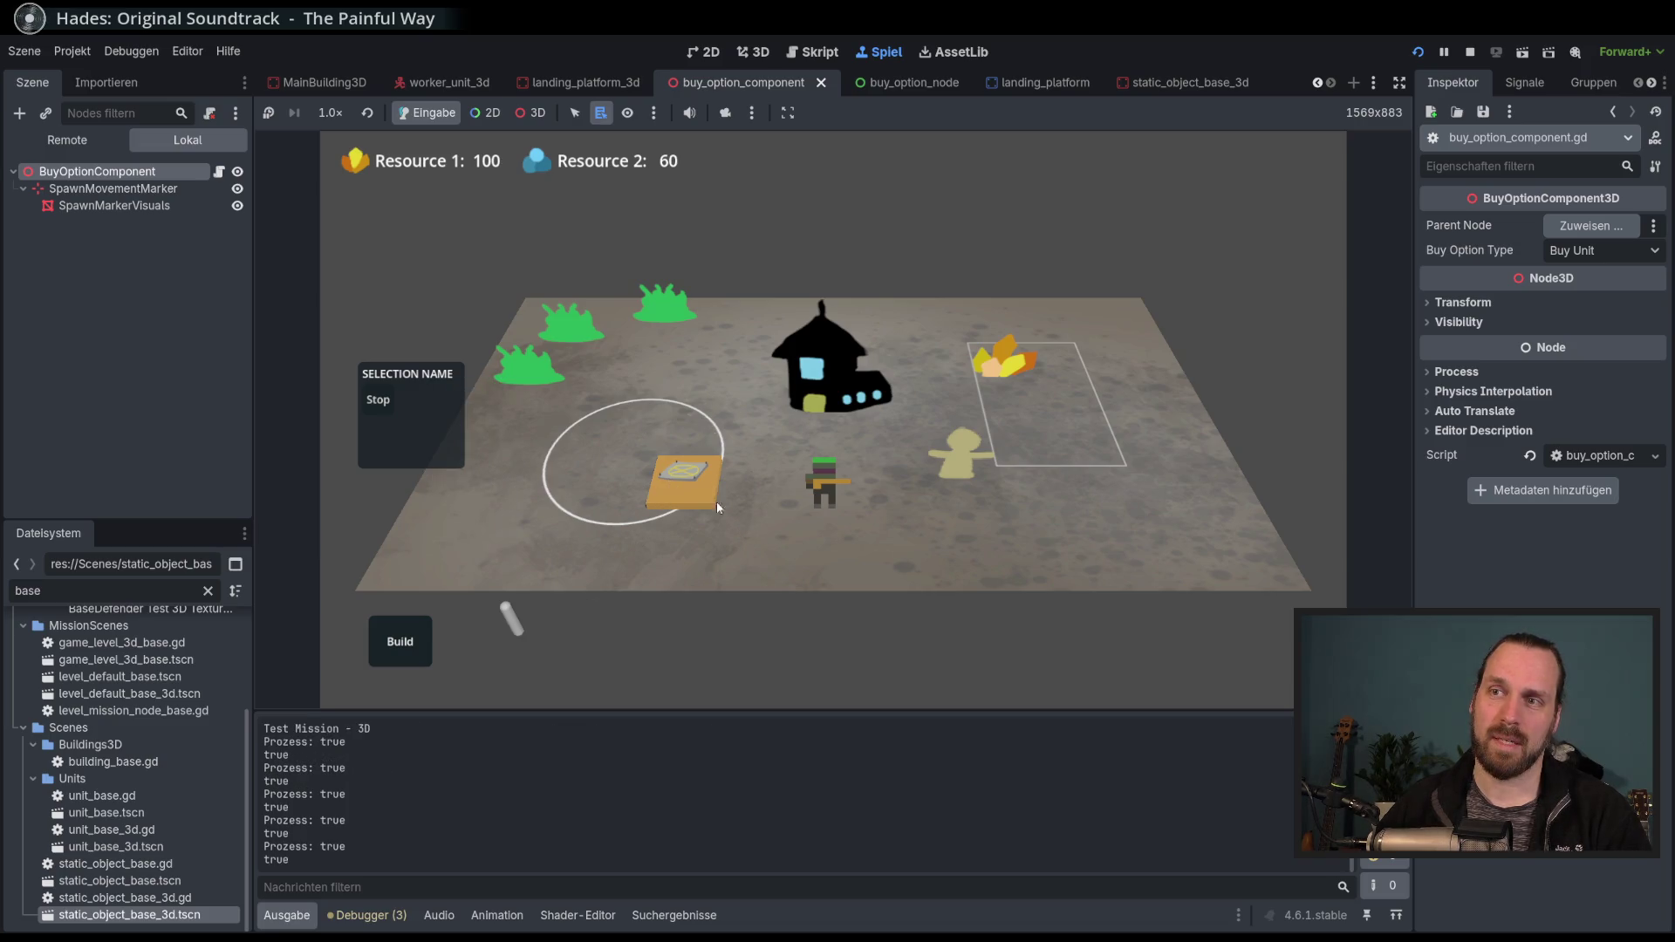
{"action": "key", "text": "F8"}
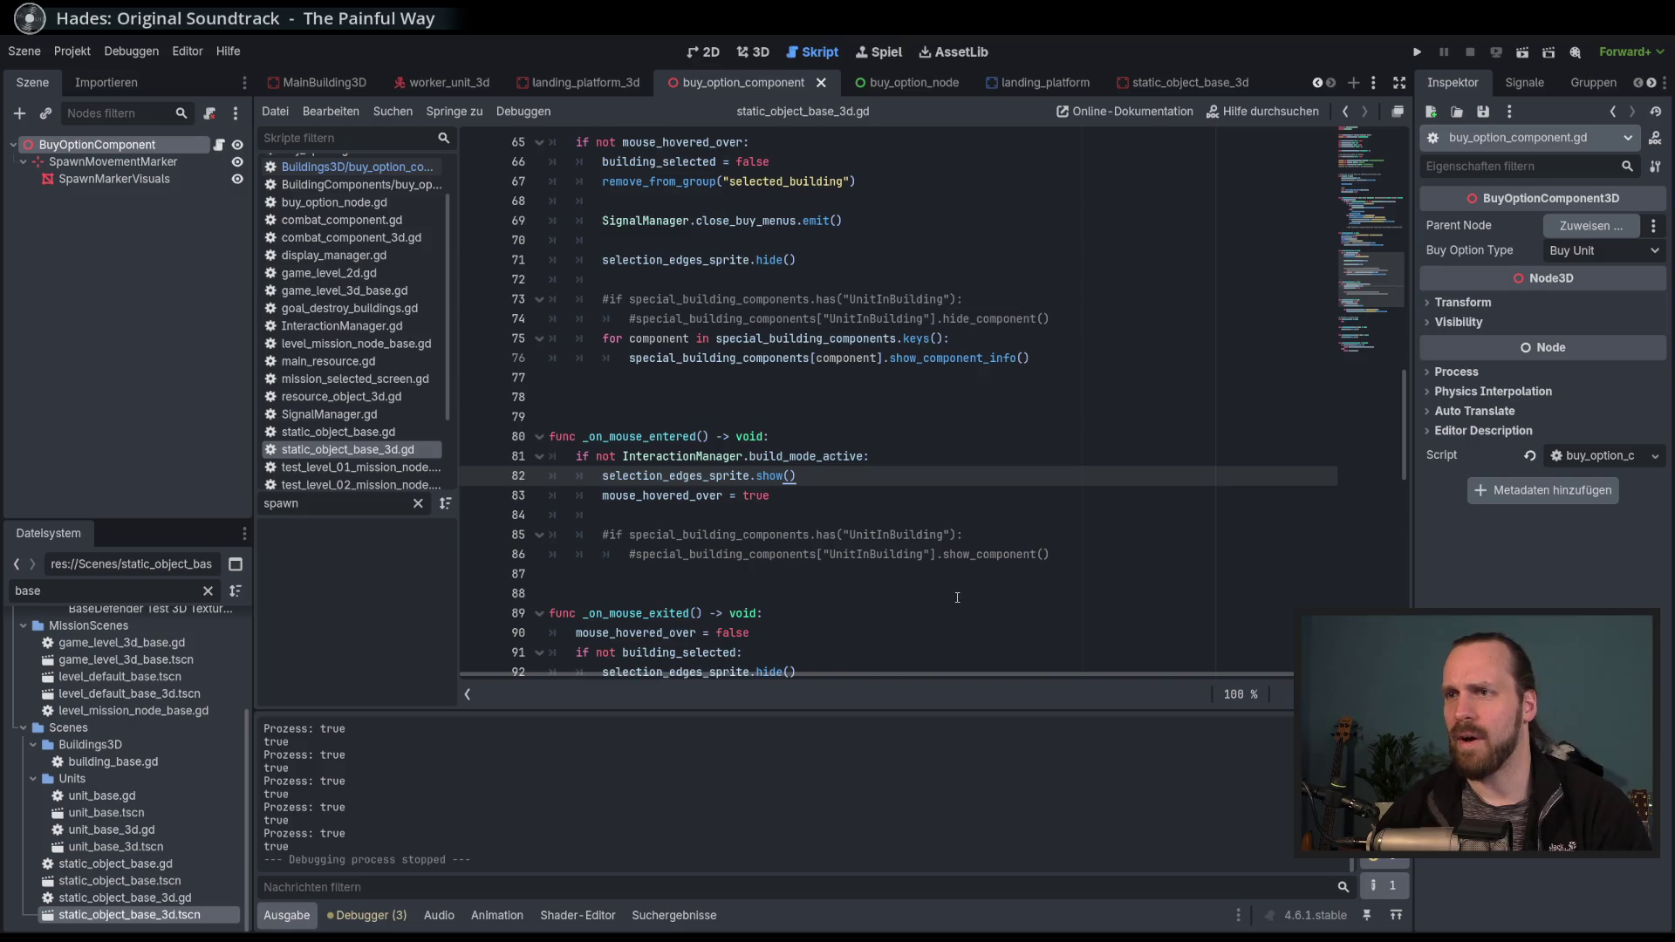
Change the loop's show_component_info call on line 76 to hide_component_info, then run the game.
{"action": "scroll", "coordinate": [965, 499], "scroll_direction": "up", "scroll_amount": 1}
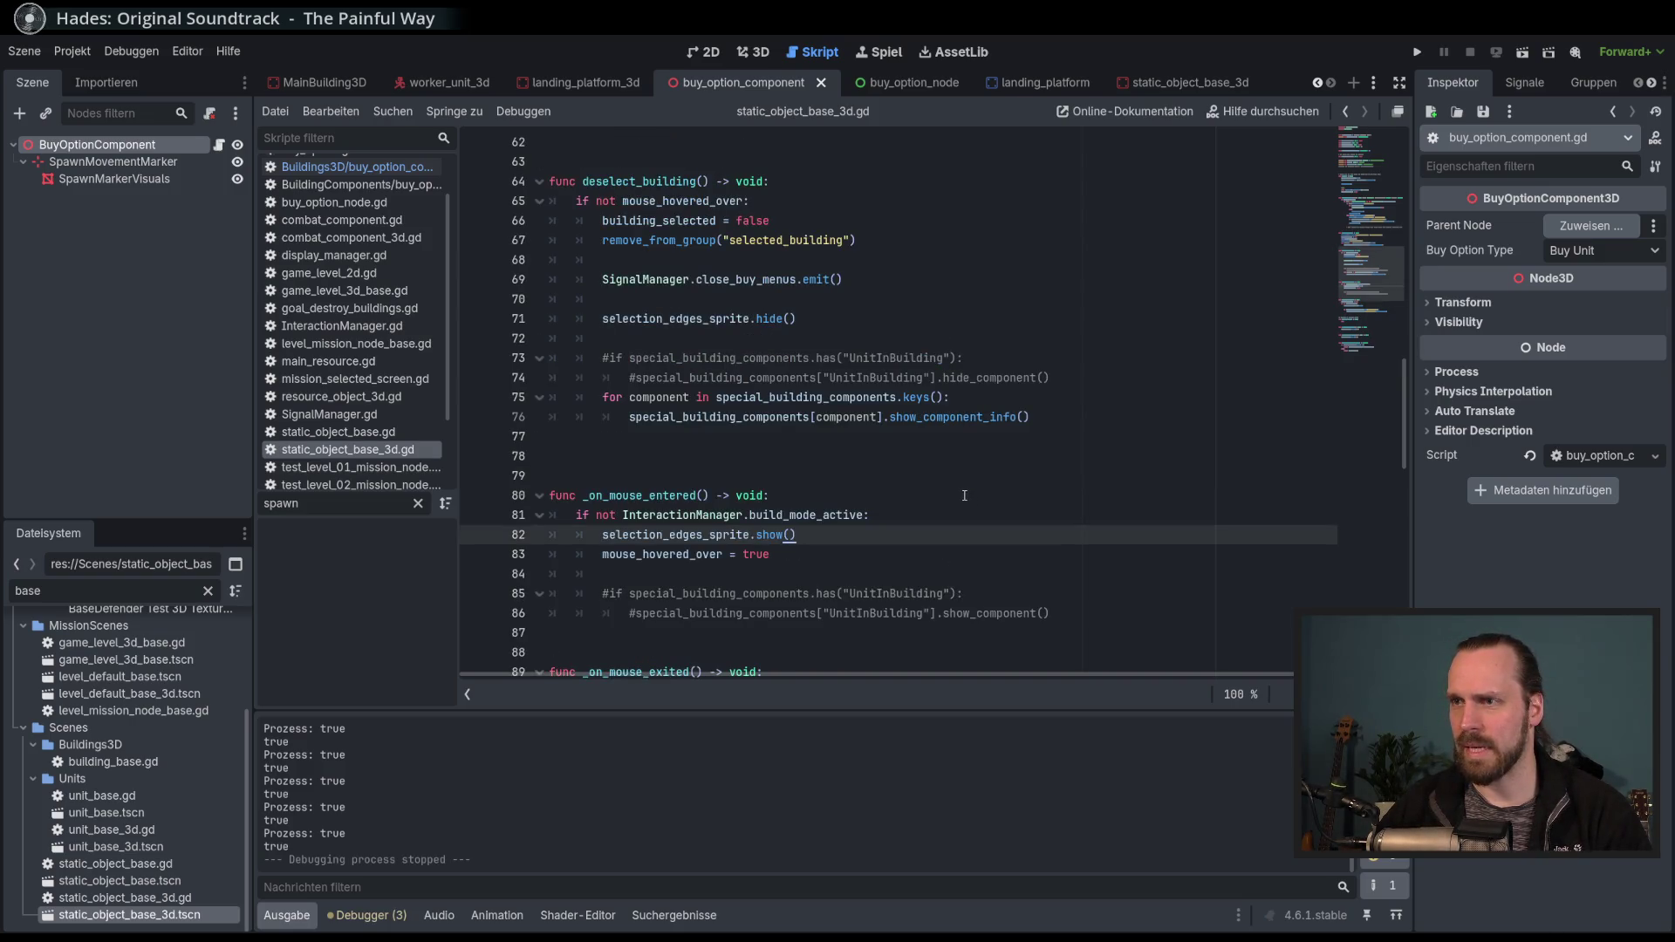
{"action": "scroll", "coordinate": [965, 496], "scroll_direction": "up", "scroll_amount": 1}
{"action": "left_click", "coordinate": [919, 476]}
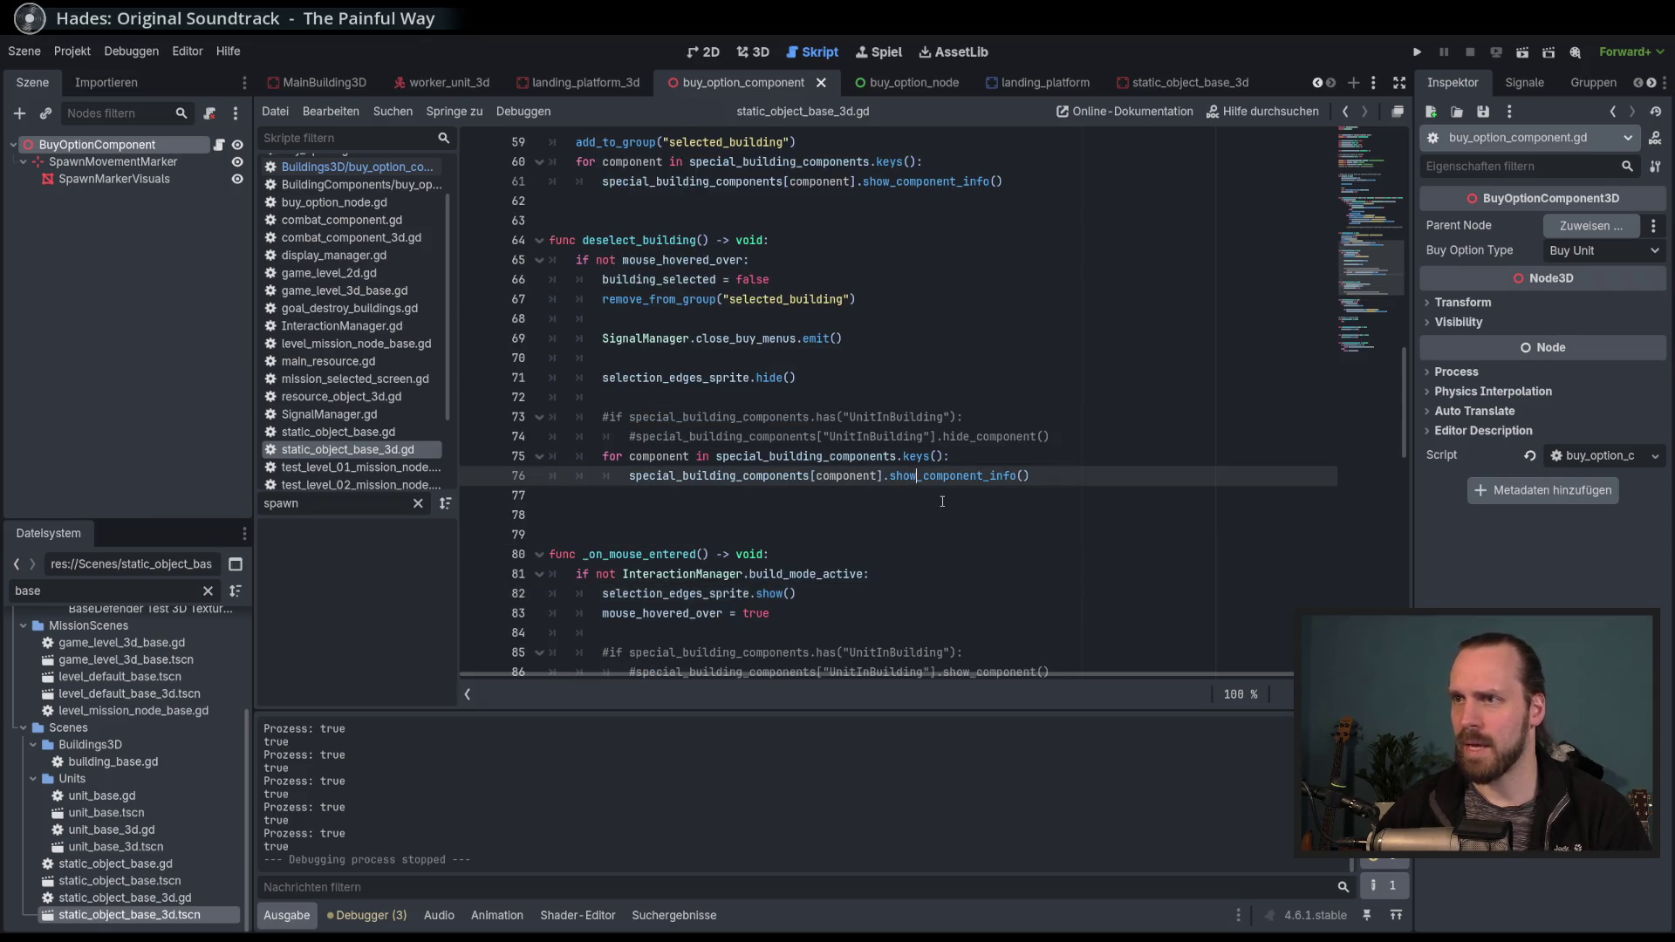
{"action": "key", "text": "BackSpace"}
{"action": "key", "text": "BackSpace"}
{"action": "key", "text": "BackSpace"}
{"action": "type", "text": "hide"}
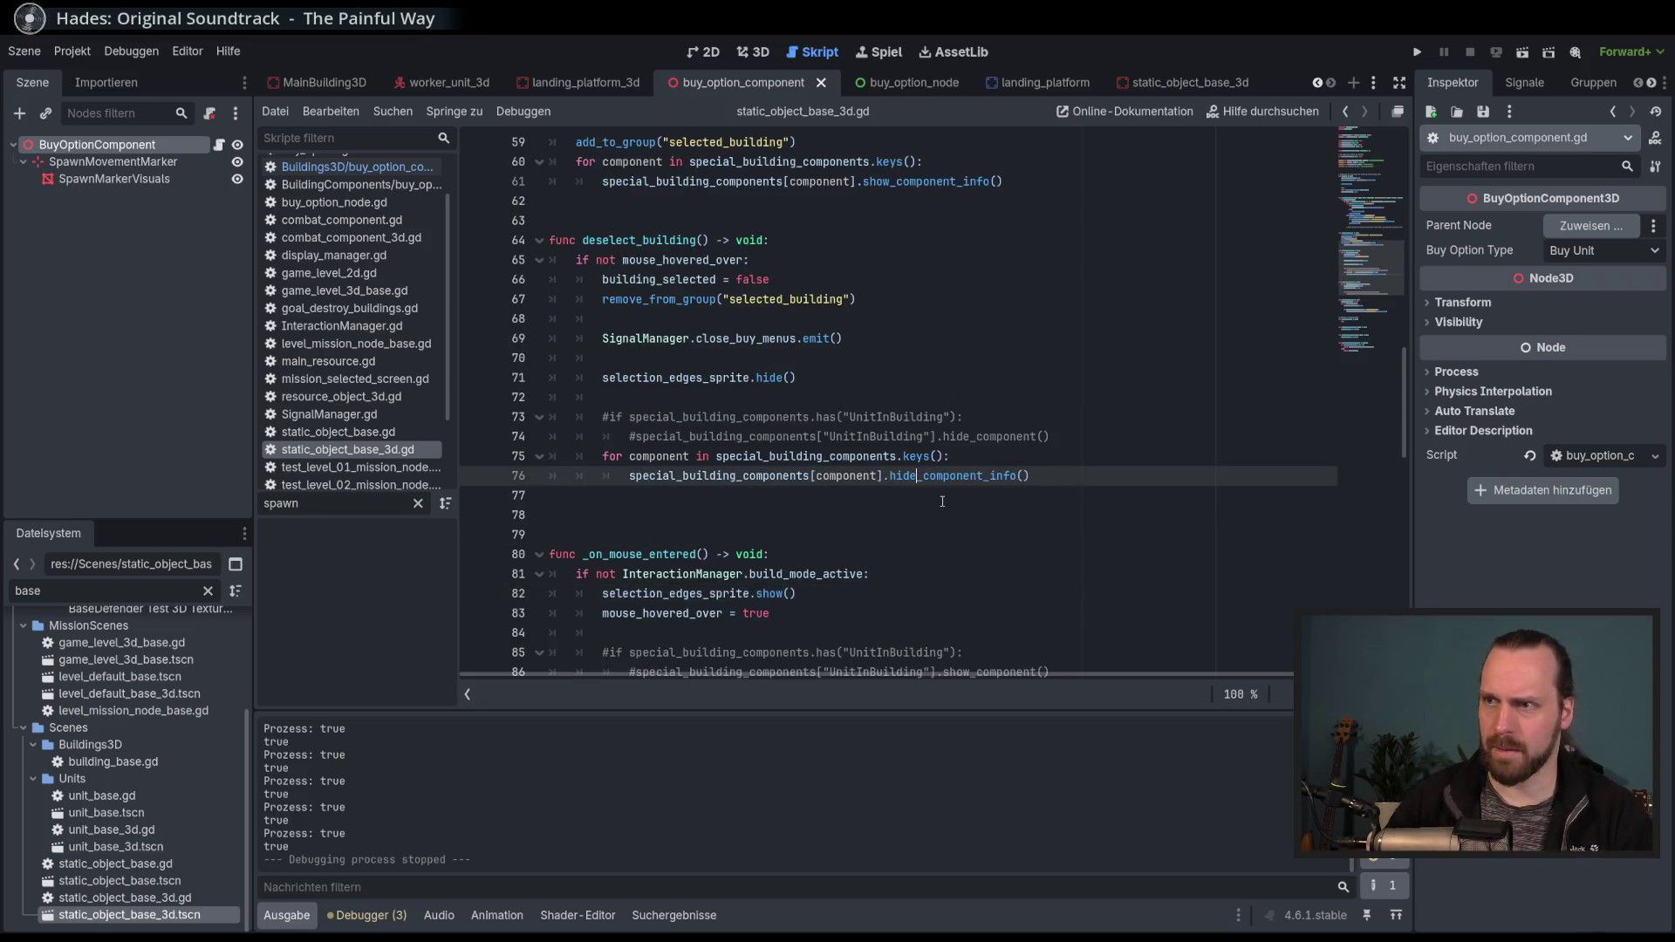
{"action": "key", "text": "F5"}
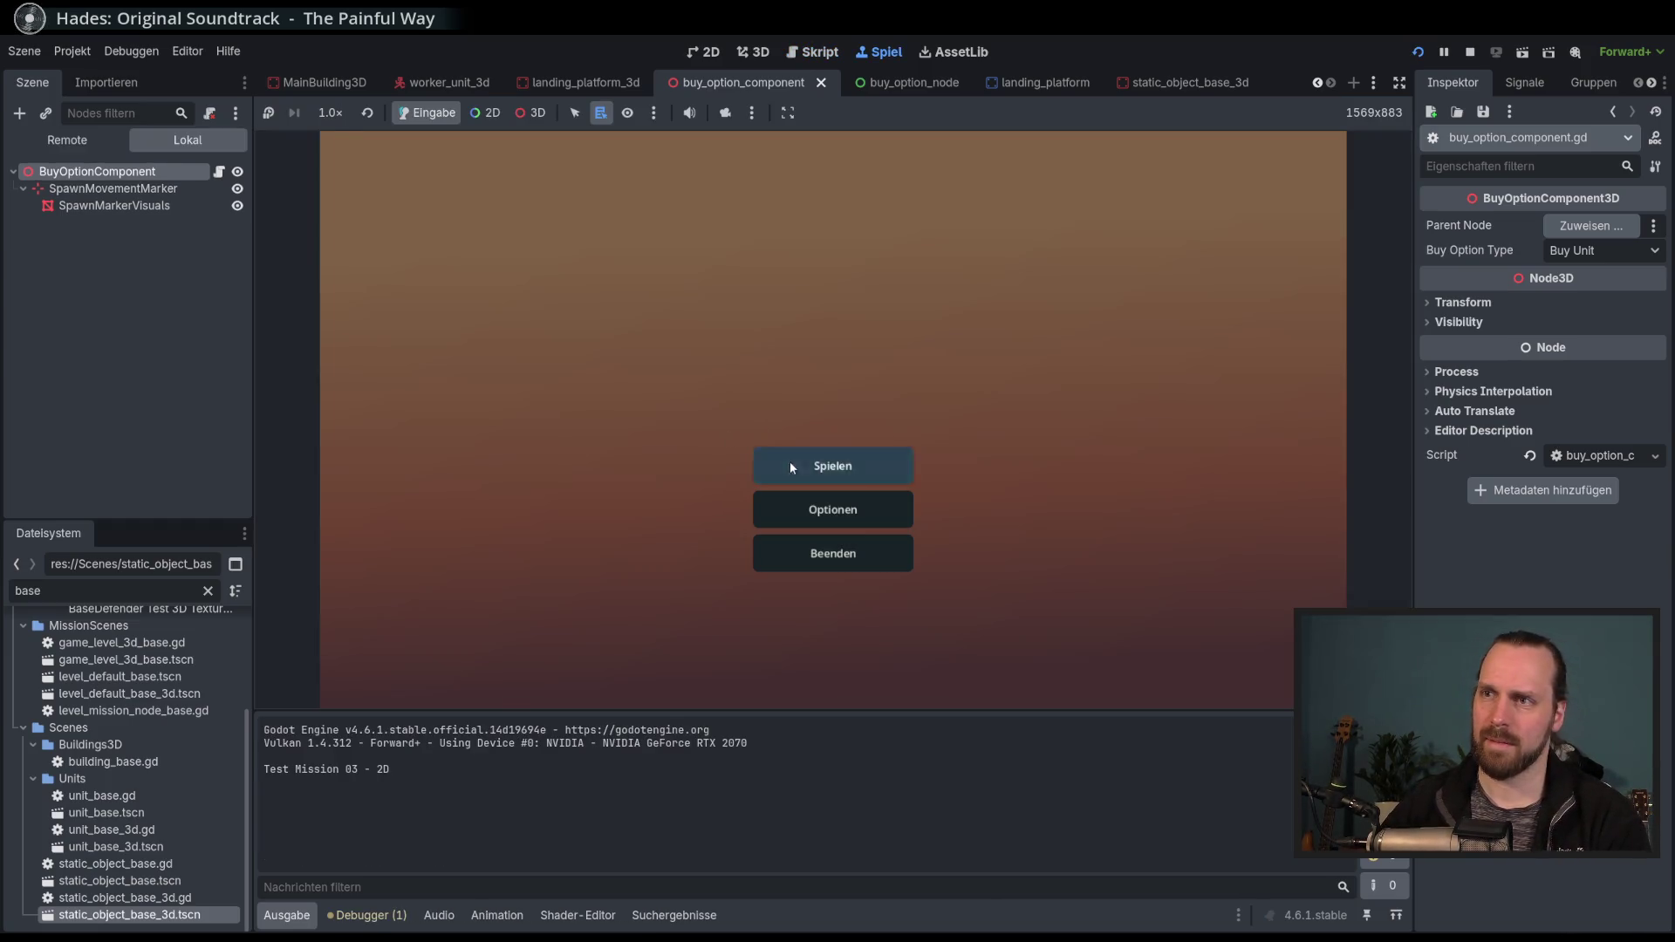
Start Test Mission - 3D, select the orange building, buy a worker, then stop the game with F8.
{"action": "left_click", "coordinate": [789, 459]}
{"action": "left_click", "coordinate": [550, 381]}
{"action": "left_click", "coordinate": [992, 631]}
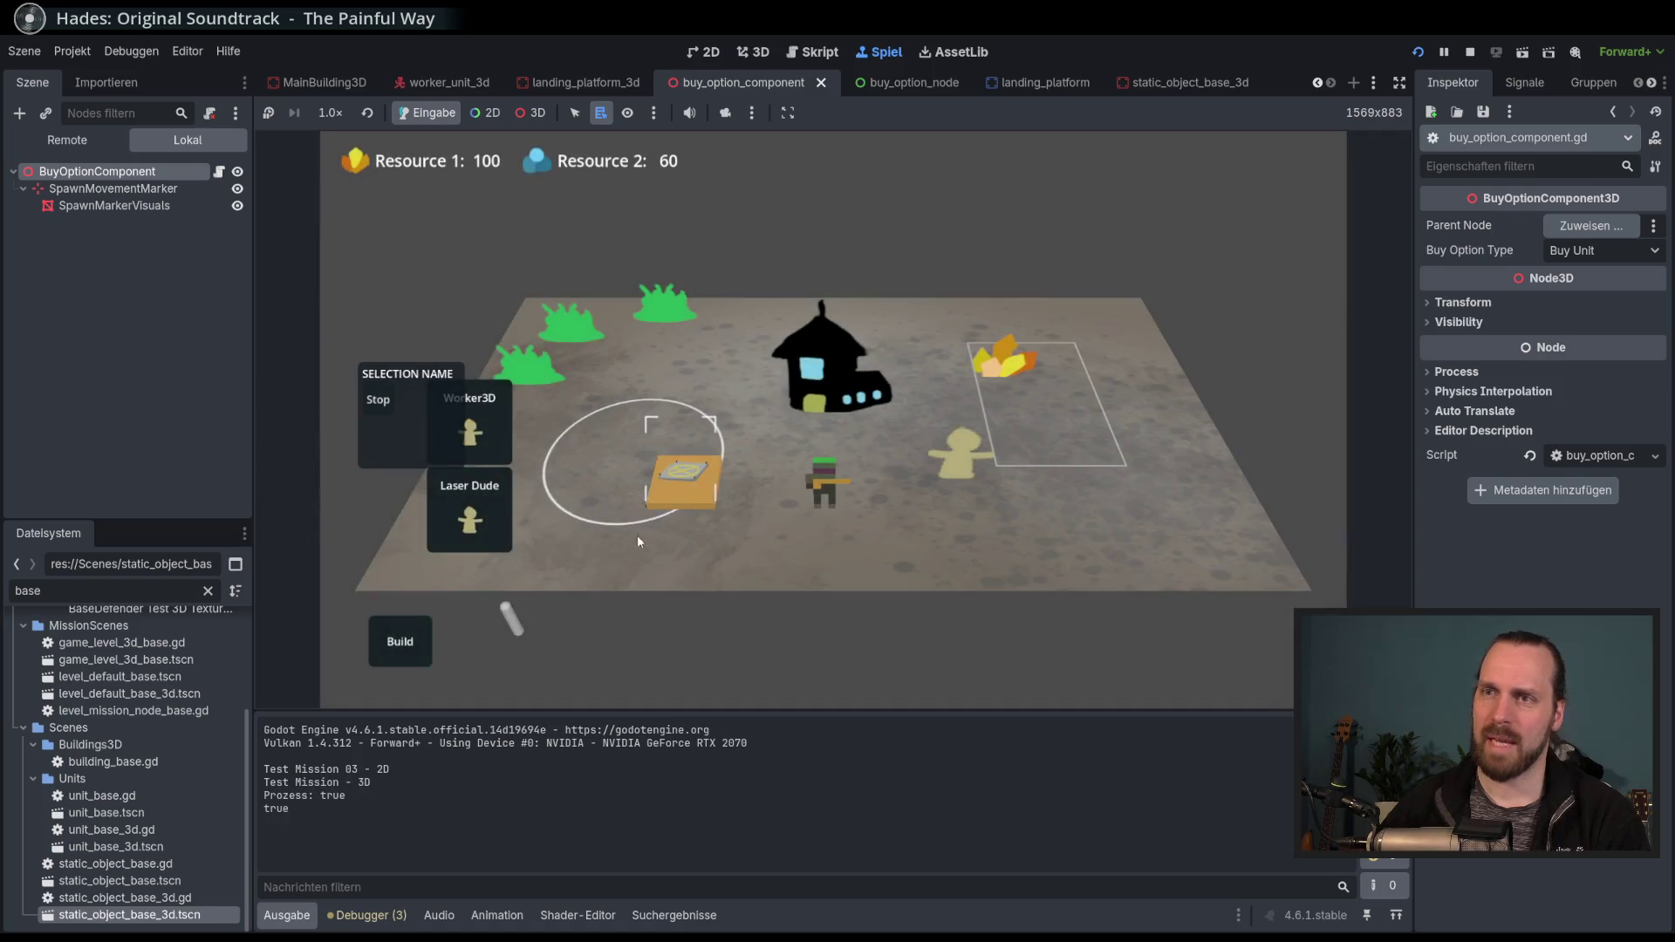
{"action": "left_click", "coordinate": [700, 536]}
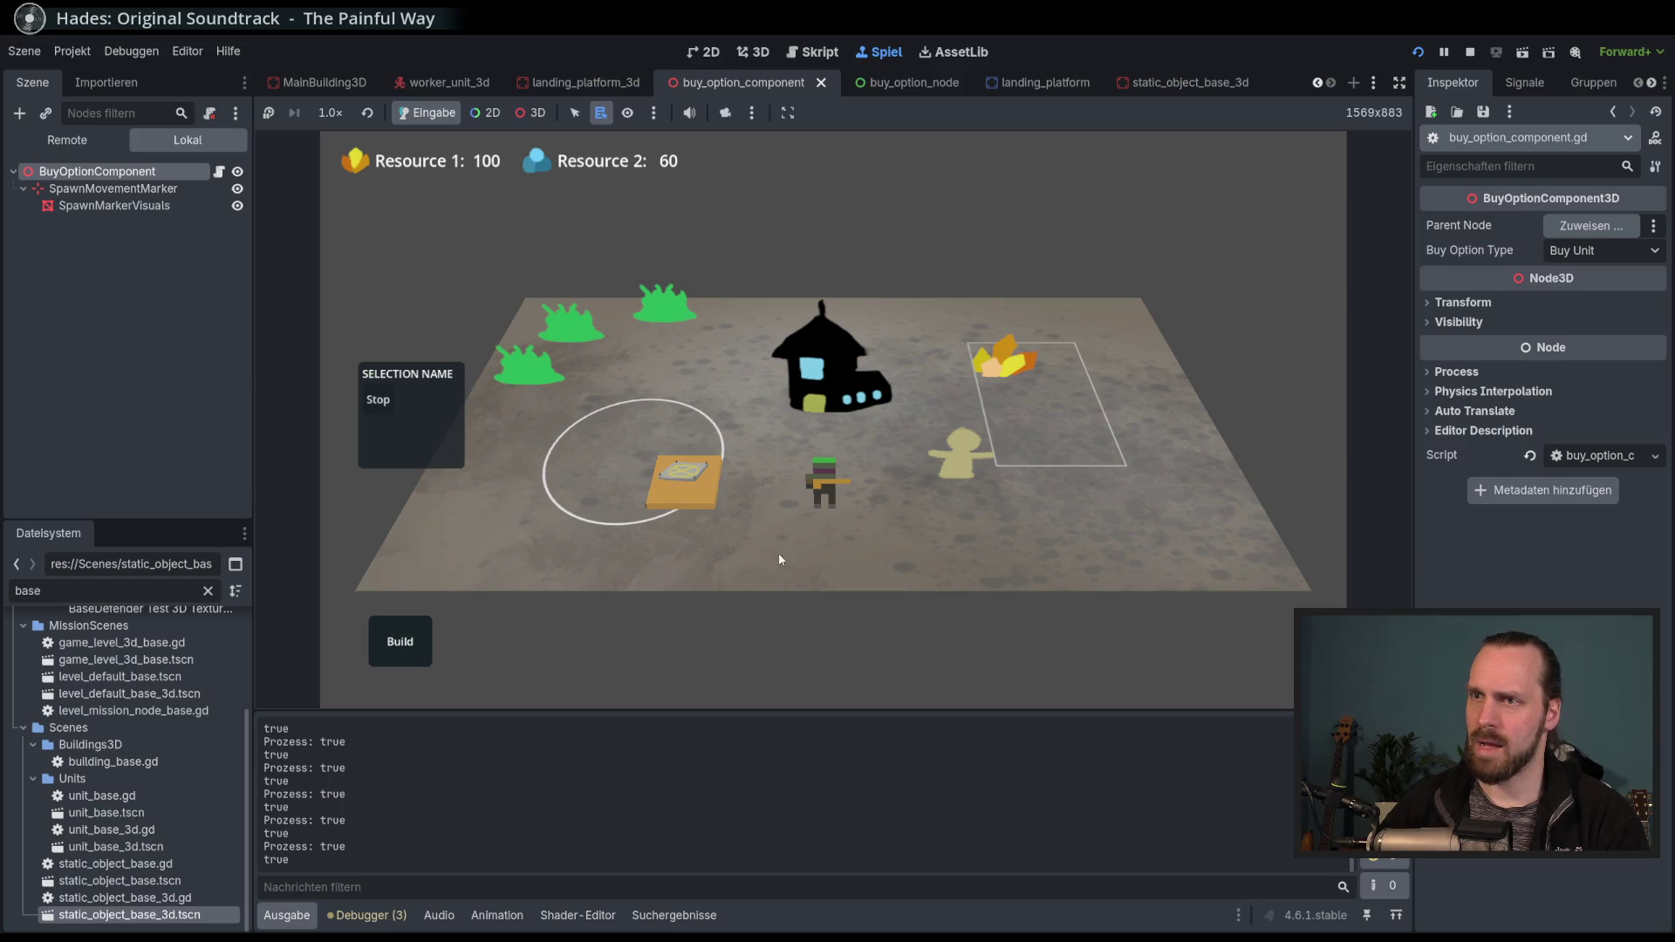
{"action": "left_click", "coordinate": [523, 502]}
{"action": "key", "text": "F8"}
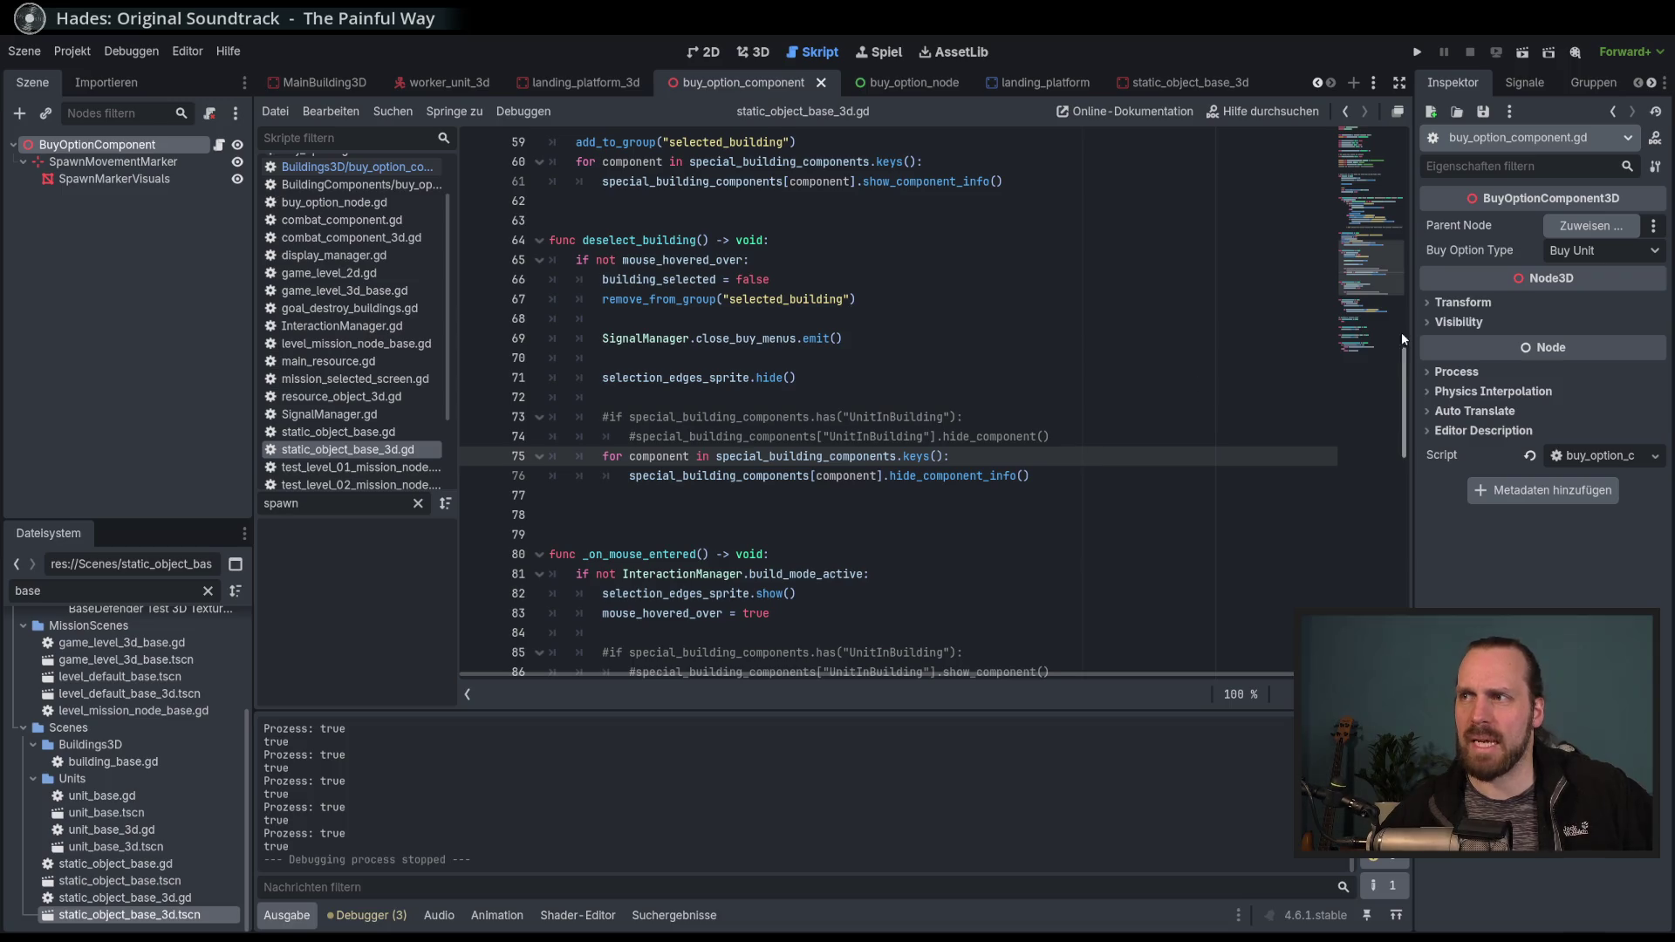
Delete the extra blank line after deselect_building, then jump back to the top of the script.
{"action": "left_click_drag", "start_coordinate": [1407, 367], "coordinate": [1402, 379]}
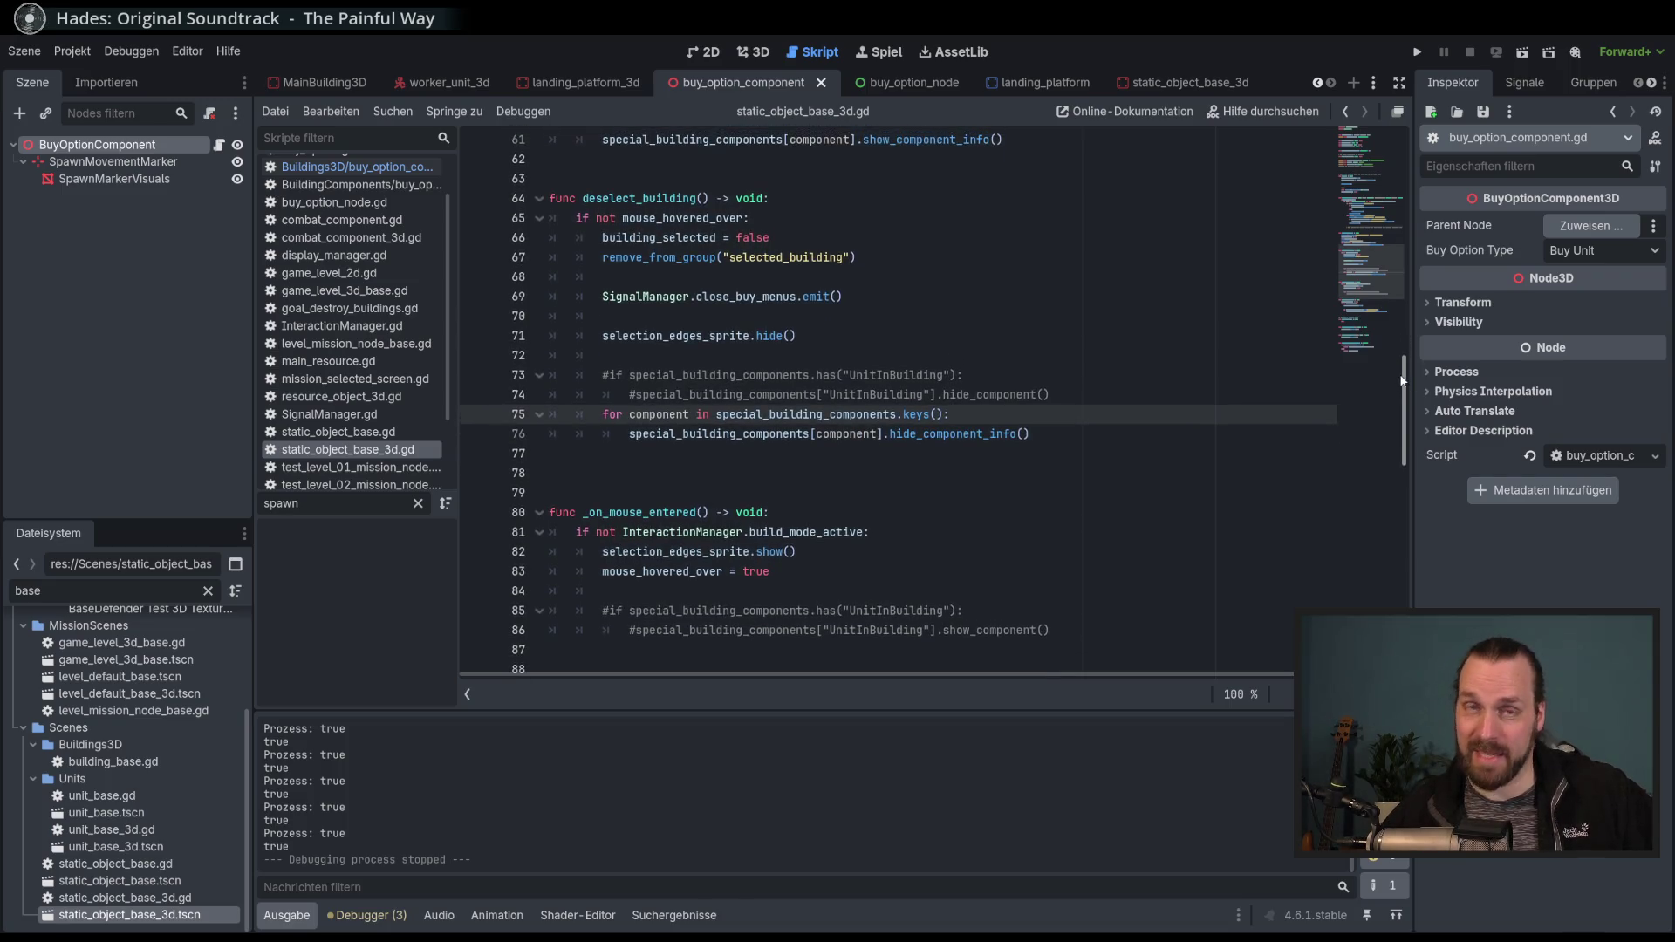
{"action": "left_click", "coordinate": [1162, 443]}
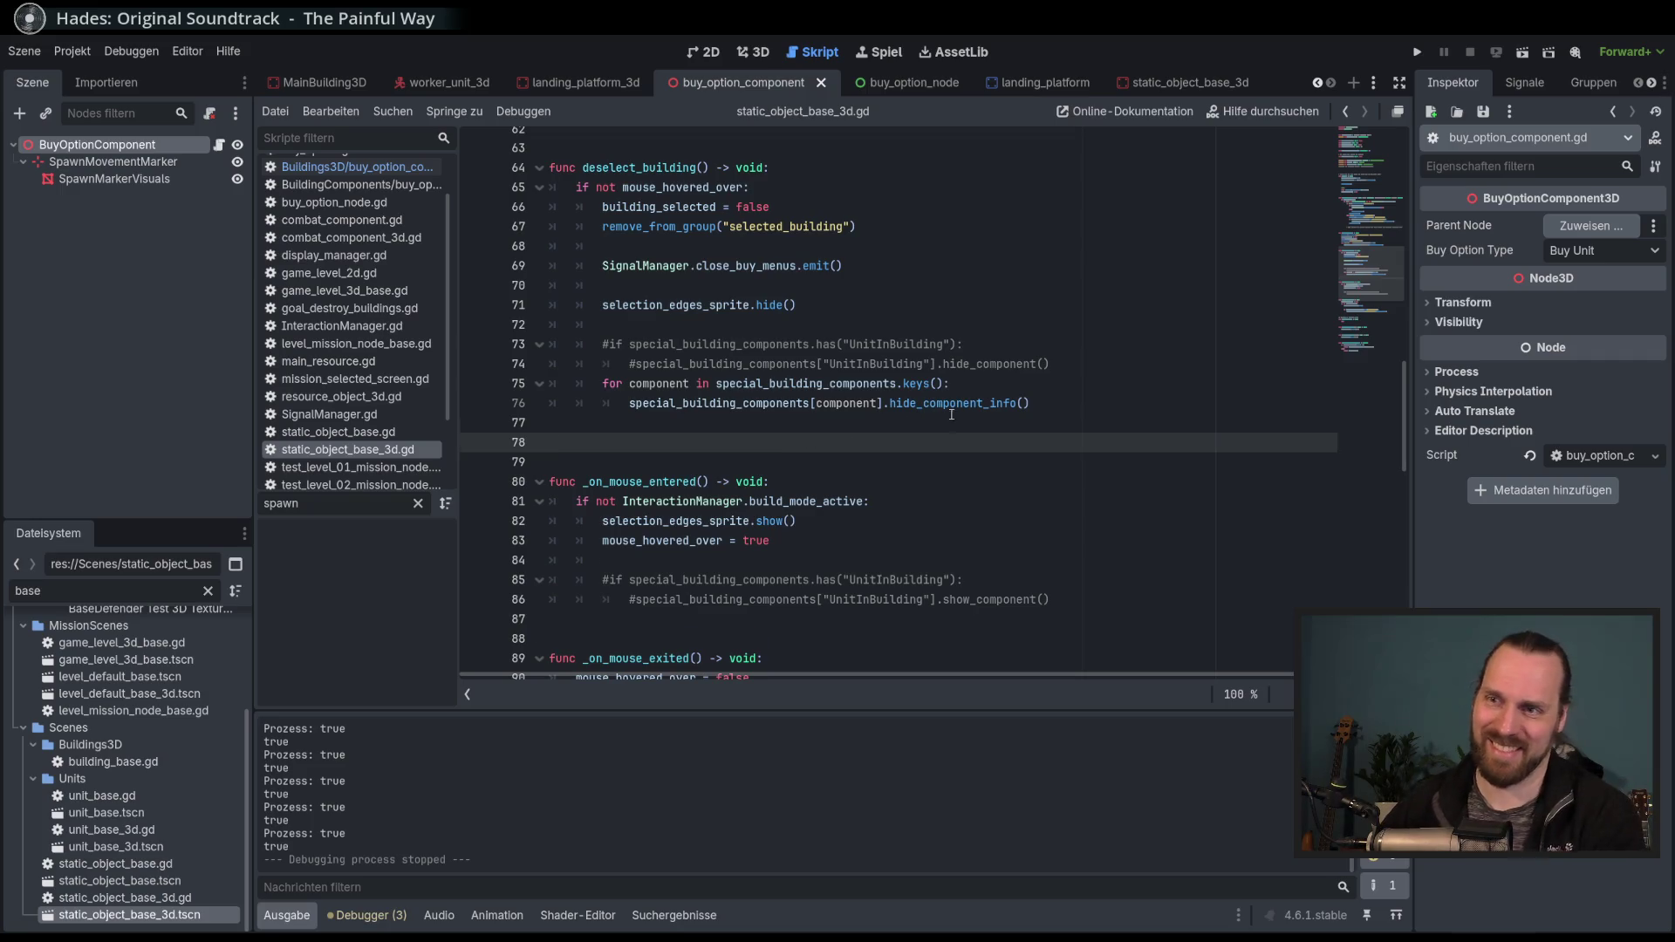
{"action": "key", "text": "BackSpace"}
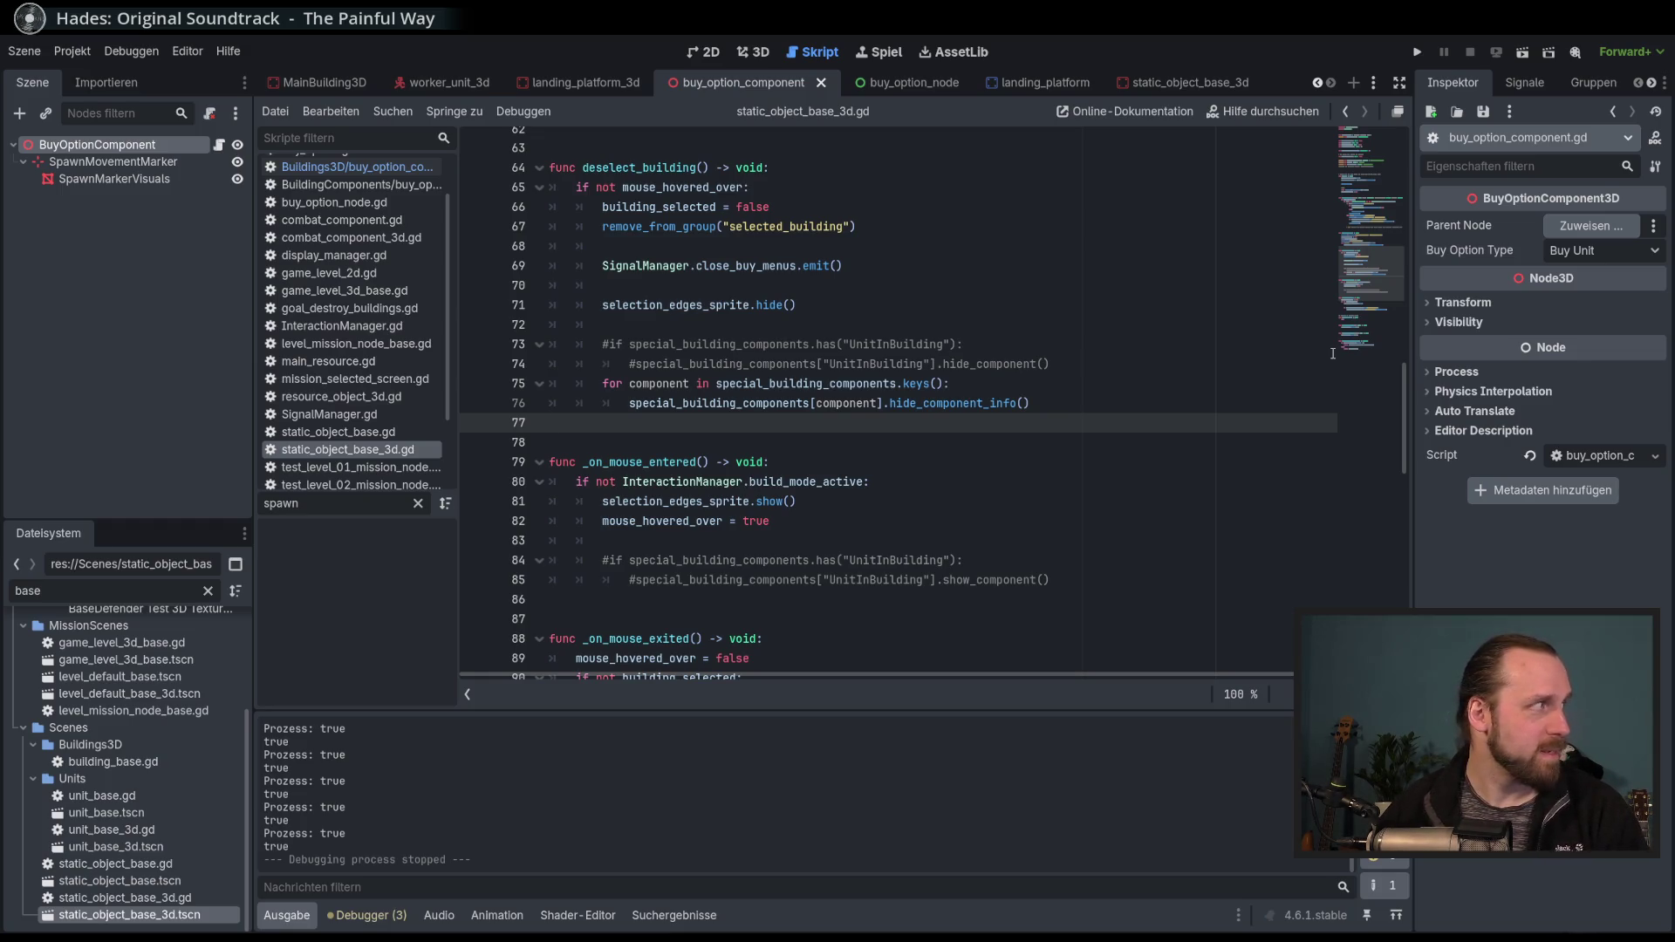
{"action": "left_click", "coordinate": [1369, 141]}
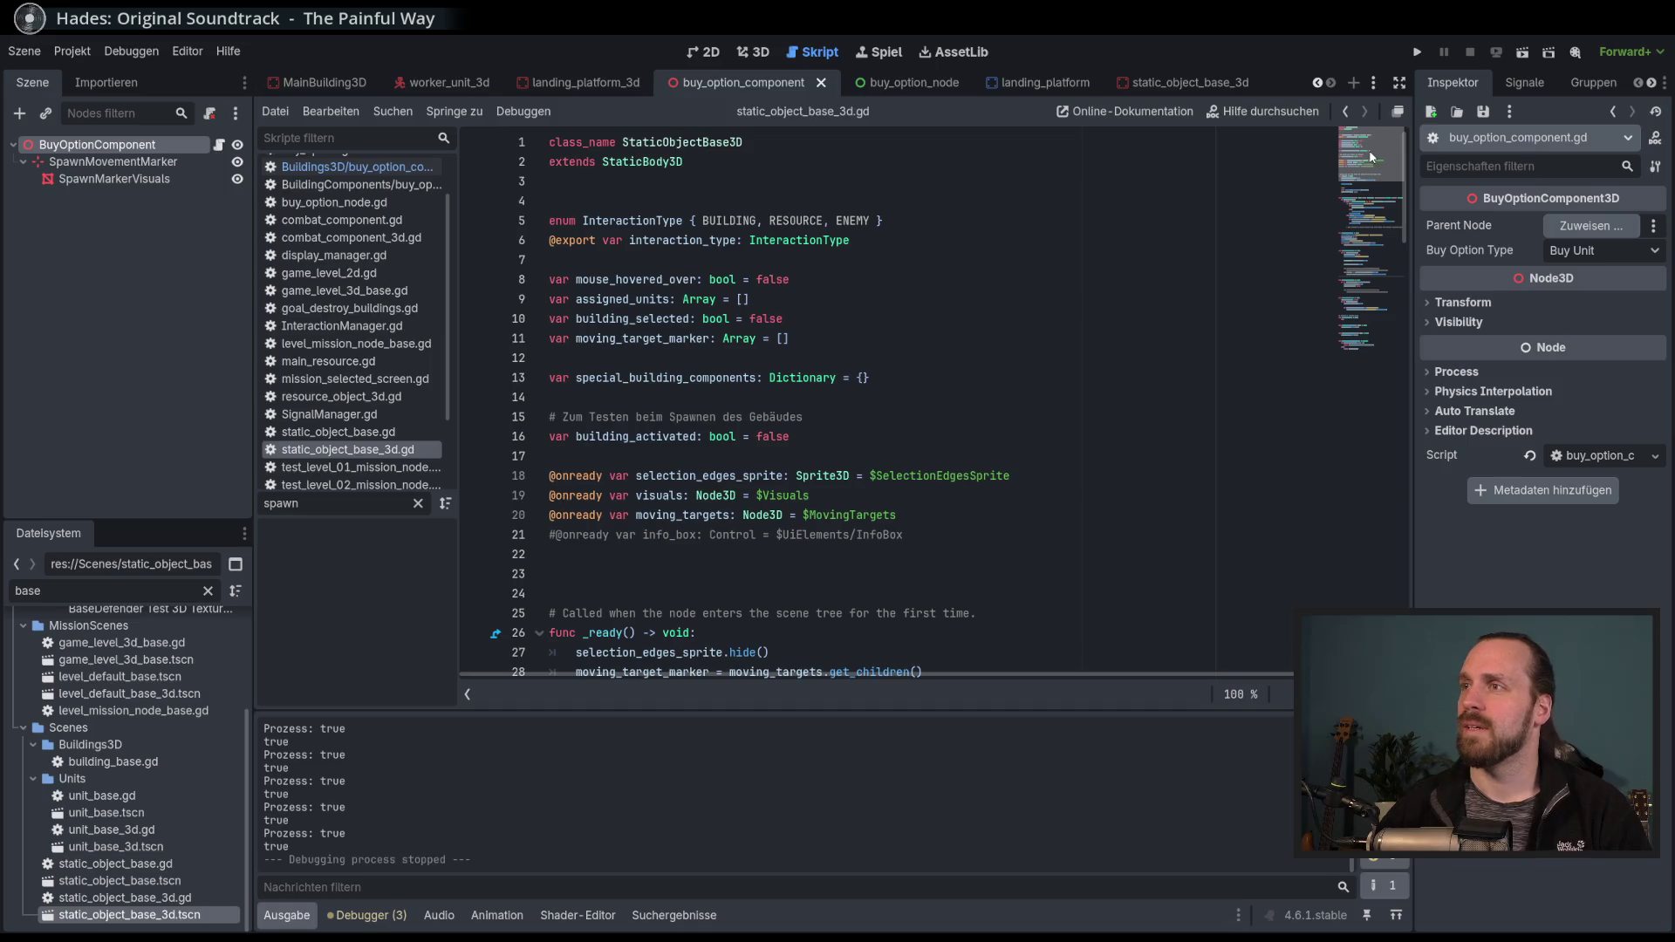
{"action": "scroll", "coordinate": [1145, 356], "scroll_direction": "down", "scroll_amount": 20}
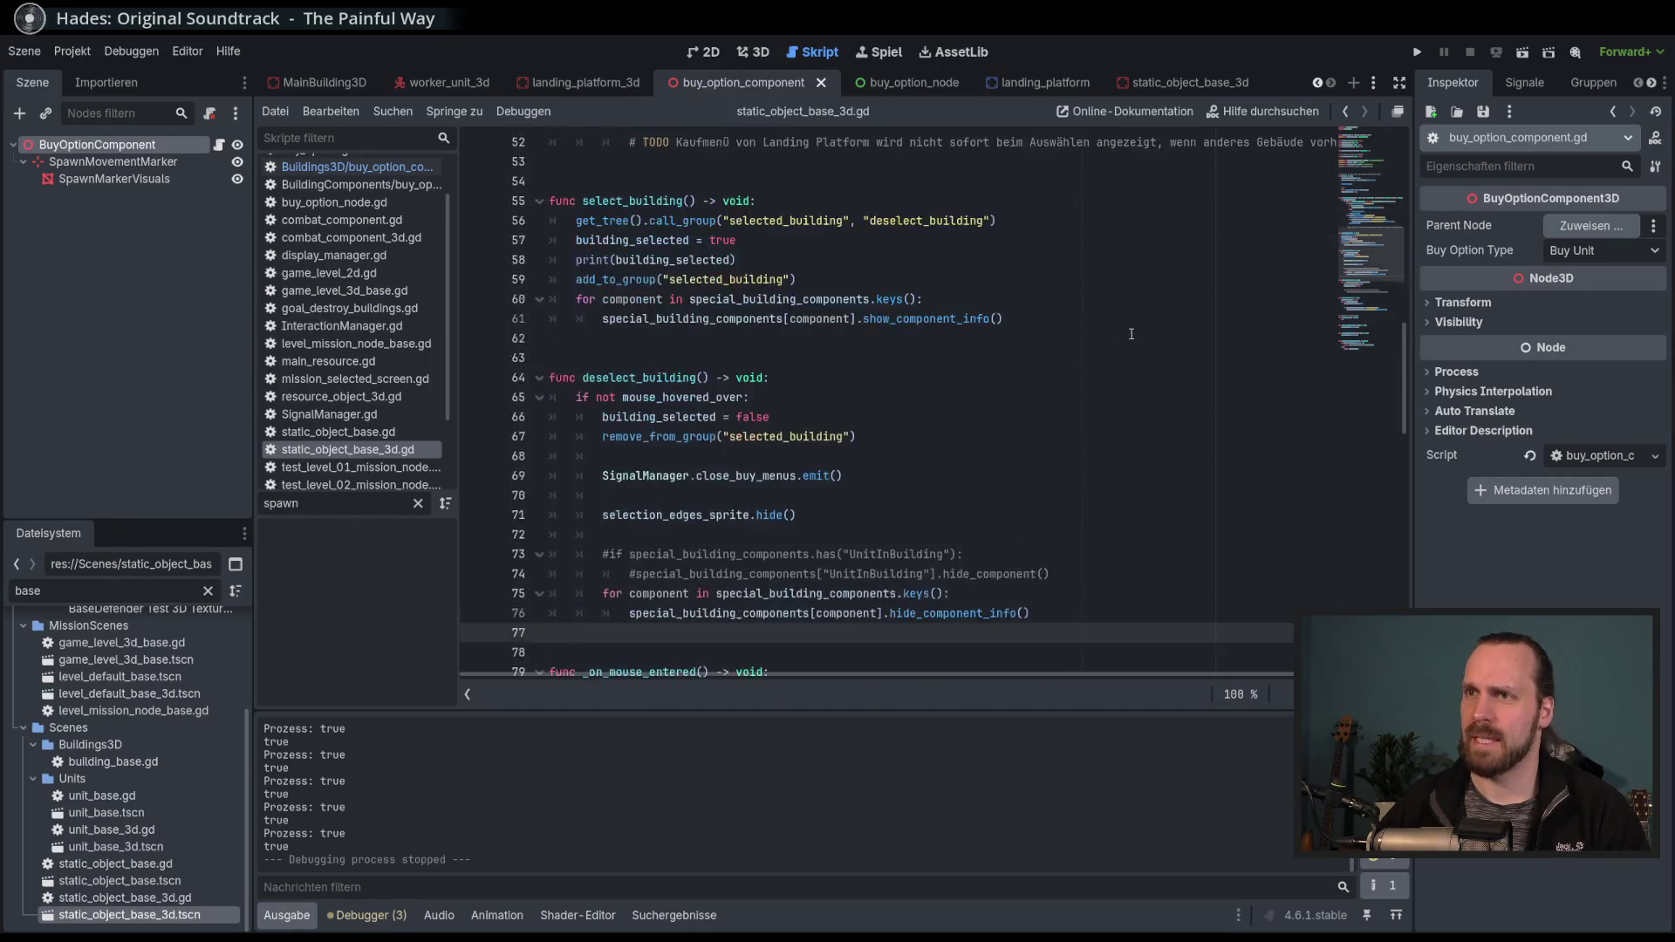
{"action": "scroll", "coordinate": [1145, 356], "scroll_direction": "up", "scroll_amount": 11}
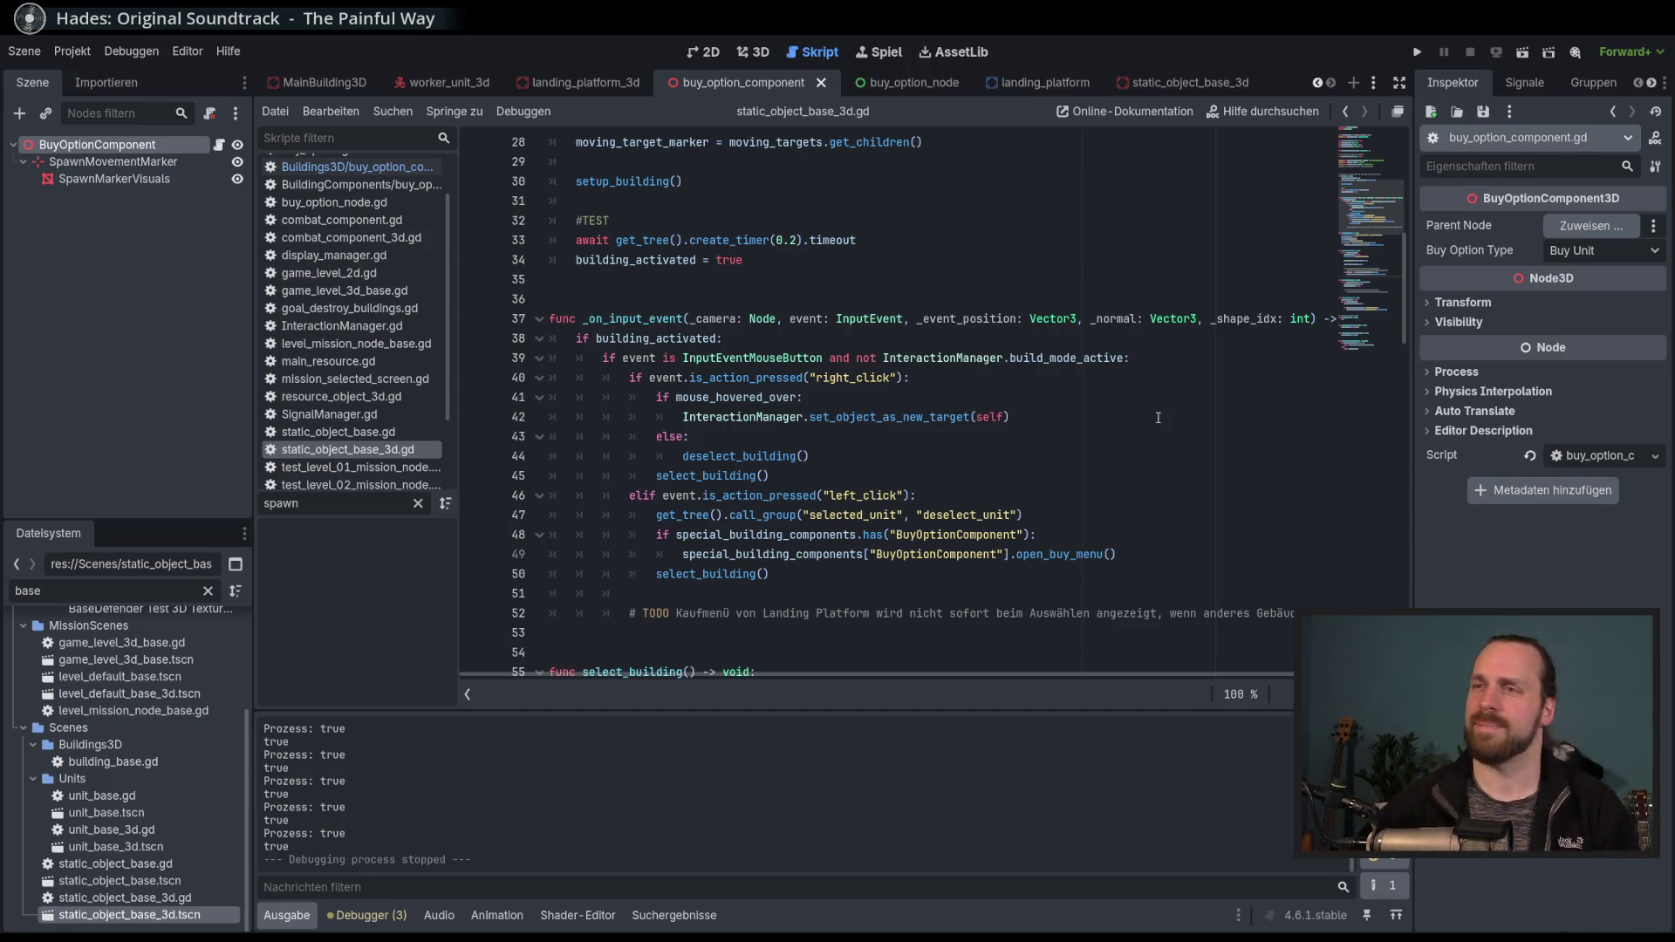
Inspect right_click, building_activated and set_object_as_new_target in _on_input_event, then run the project.
{"action": "scroll", "coordinate": [1159, 416], "scroll_direction": "down", "scroll_amount": 12}
{"action": "left_click", "coordinate": [1107, 475]}
{"action": "left_click", "coordinate": [1104, 436]}
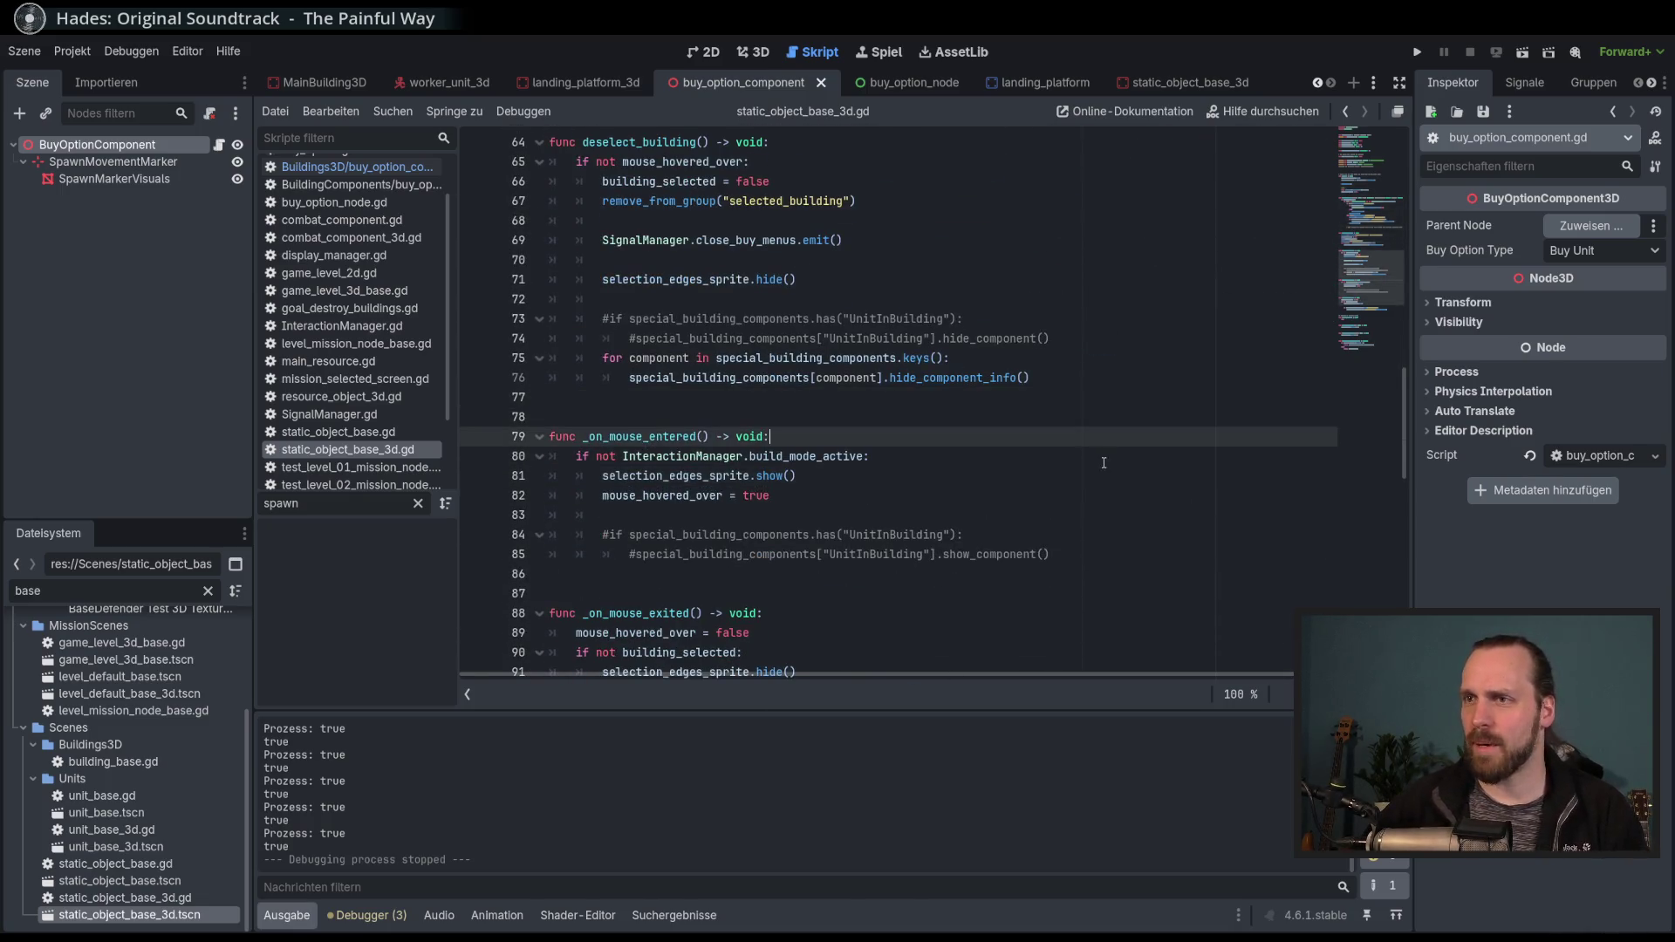
{"action": "left_click", "coordinate": [1104, 462]}
{"action": "scroll", "coordinate": [1101, 436], "scroll_direction": "up", "scroll_amount": 14}
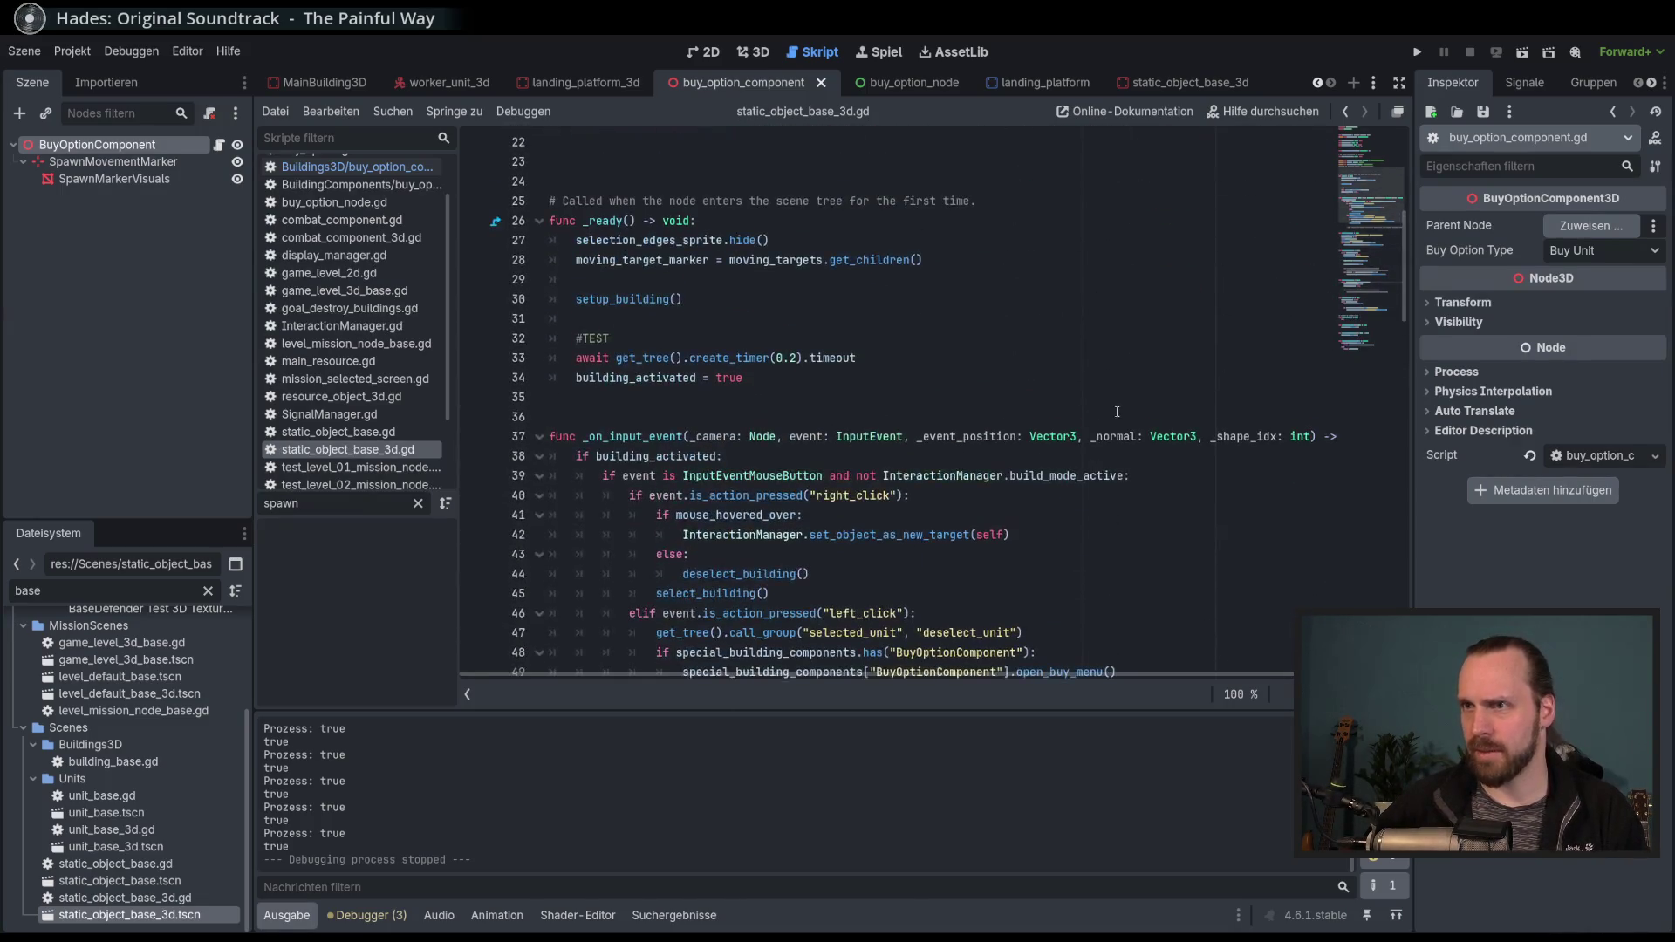
{"action": "scroll", "coordinate": [747, 489], "scroll_direction": "down", "scroll_amount": 2}
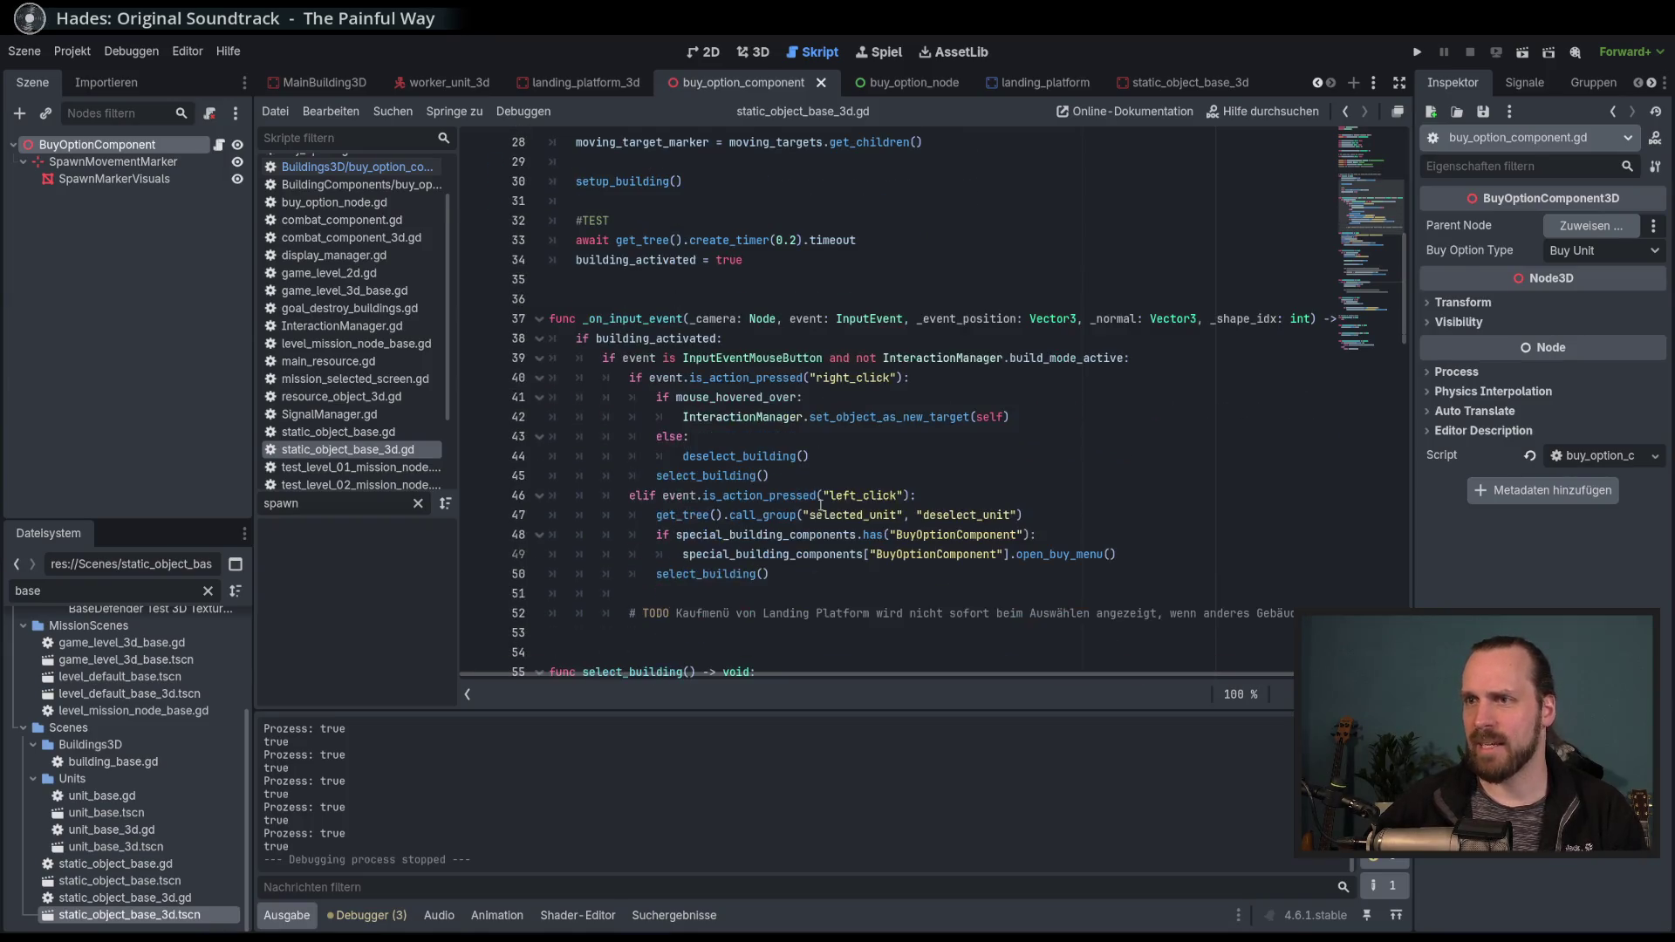
{"action": "double_click", "coordinate": [862, 378]}
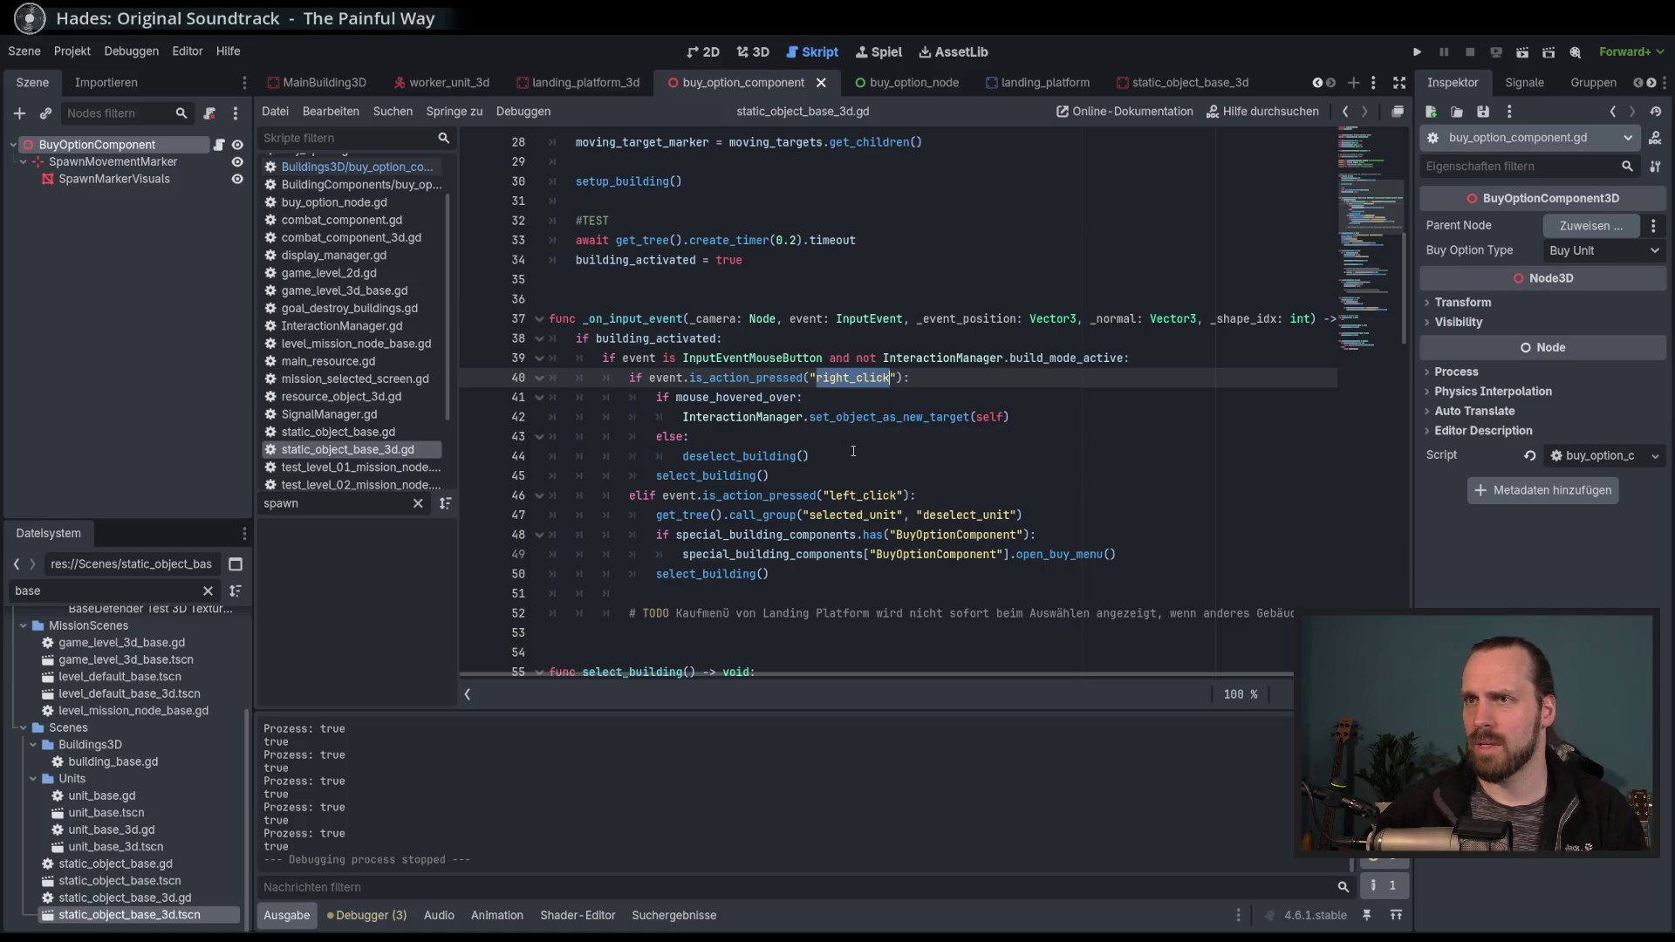
{"action": "double_click", "coordinate": [660, 339]}
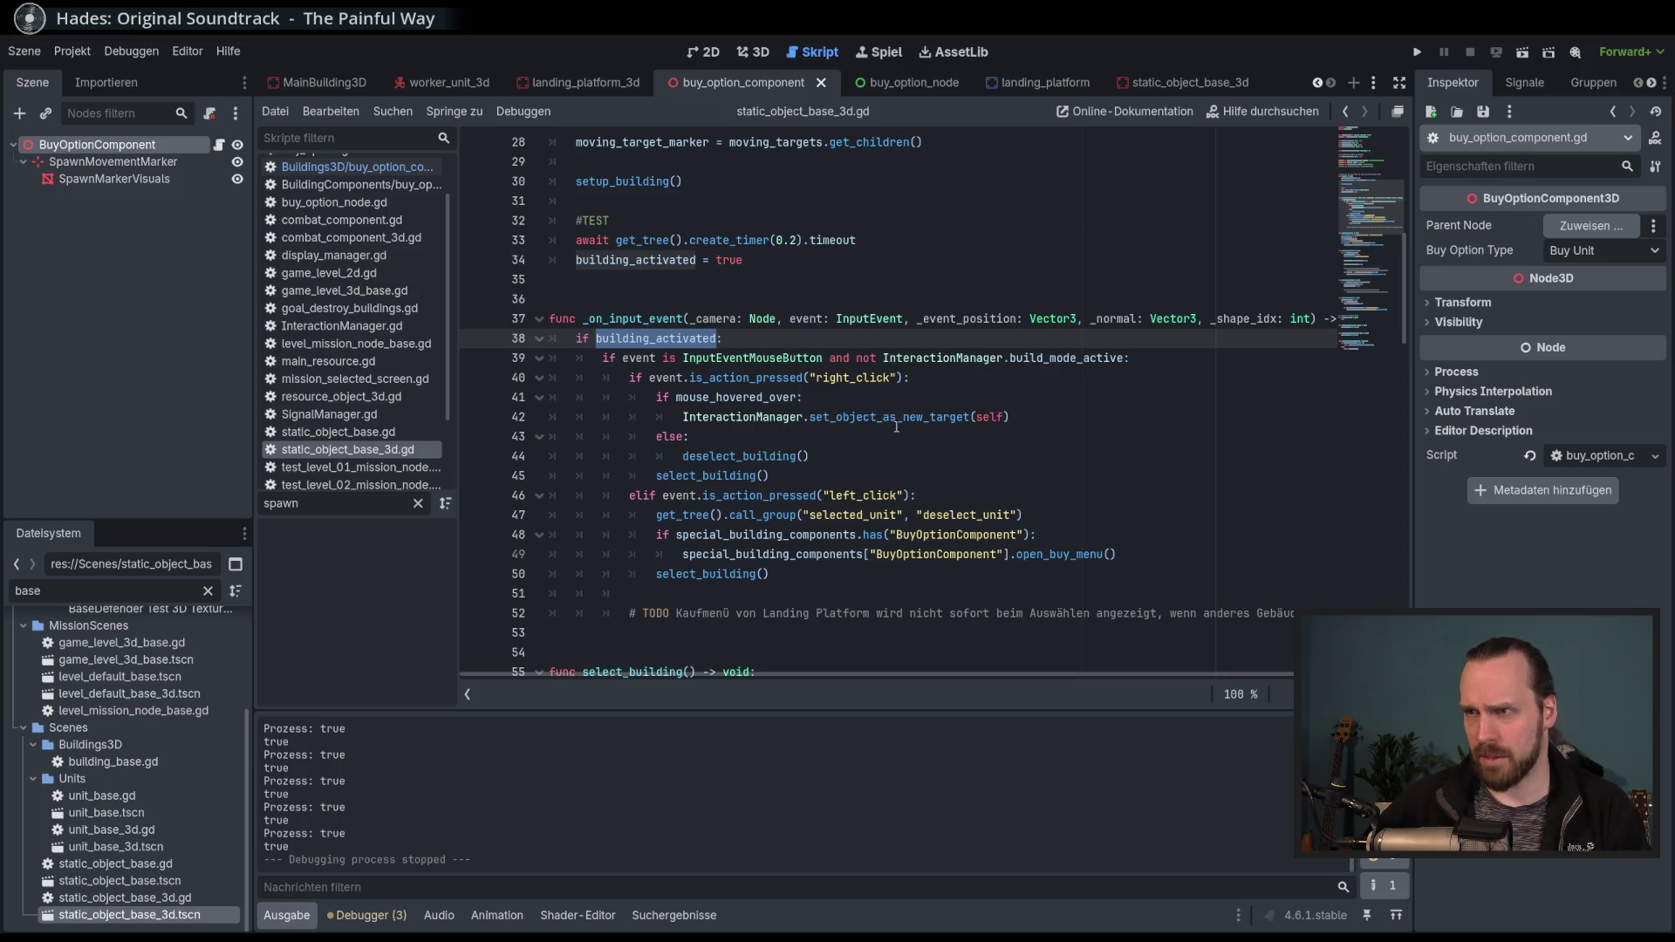
{"action": "mouse_move", "coordinate": [896, 427]}
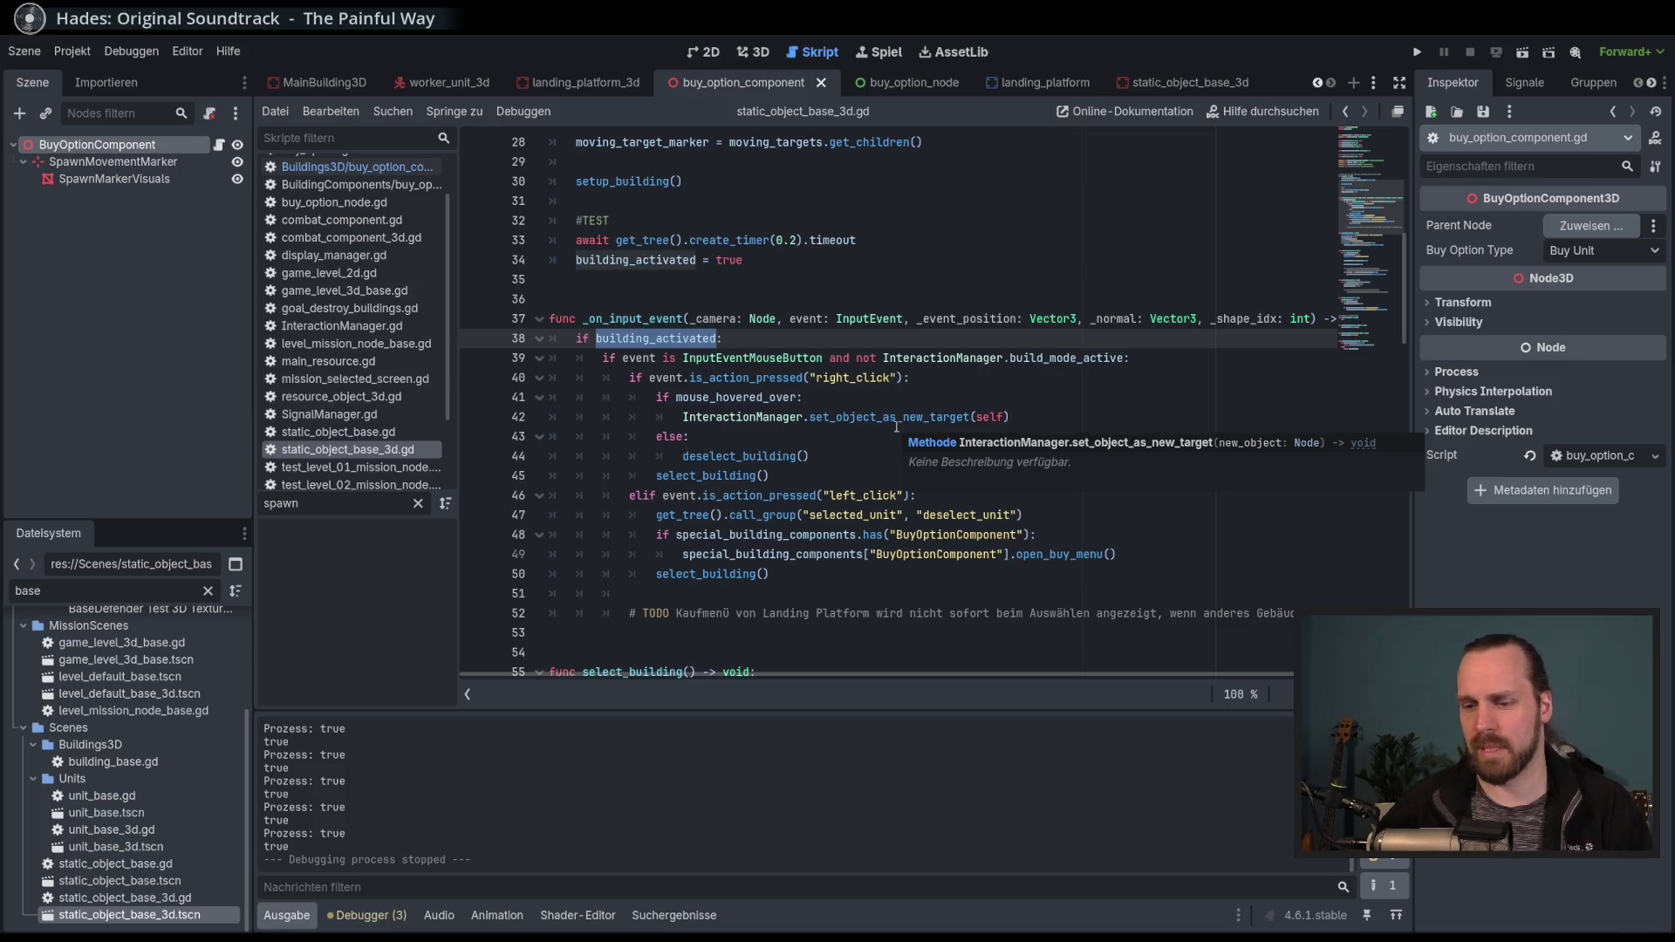
{"action": "key", "text": "F5"}
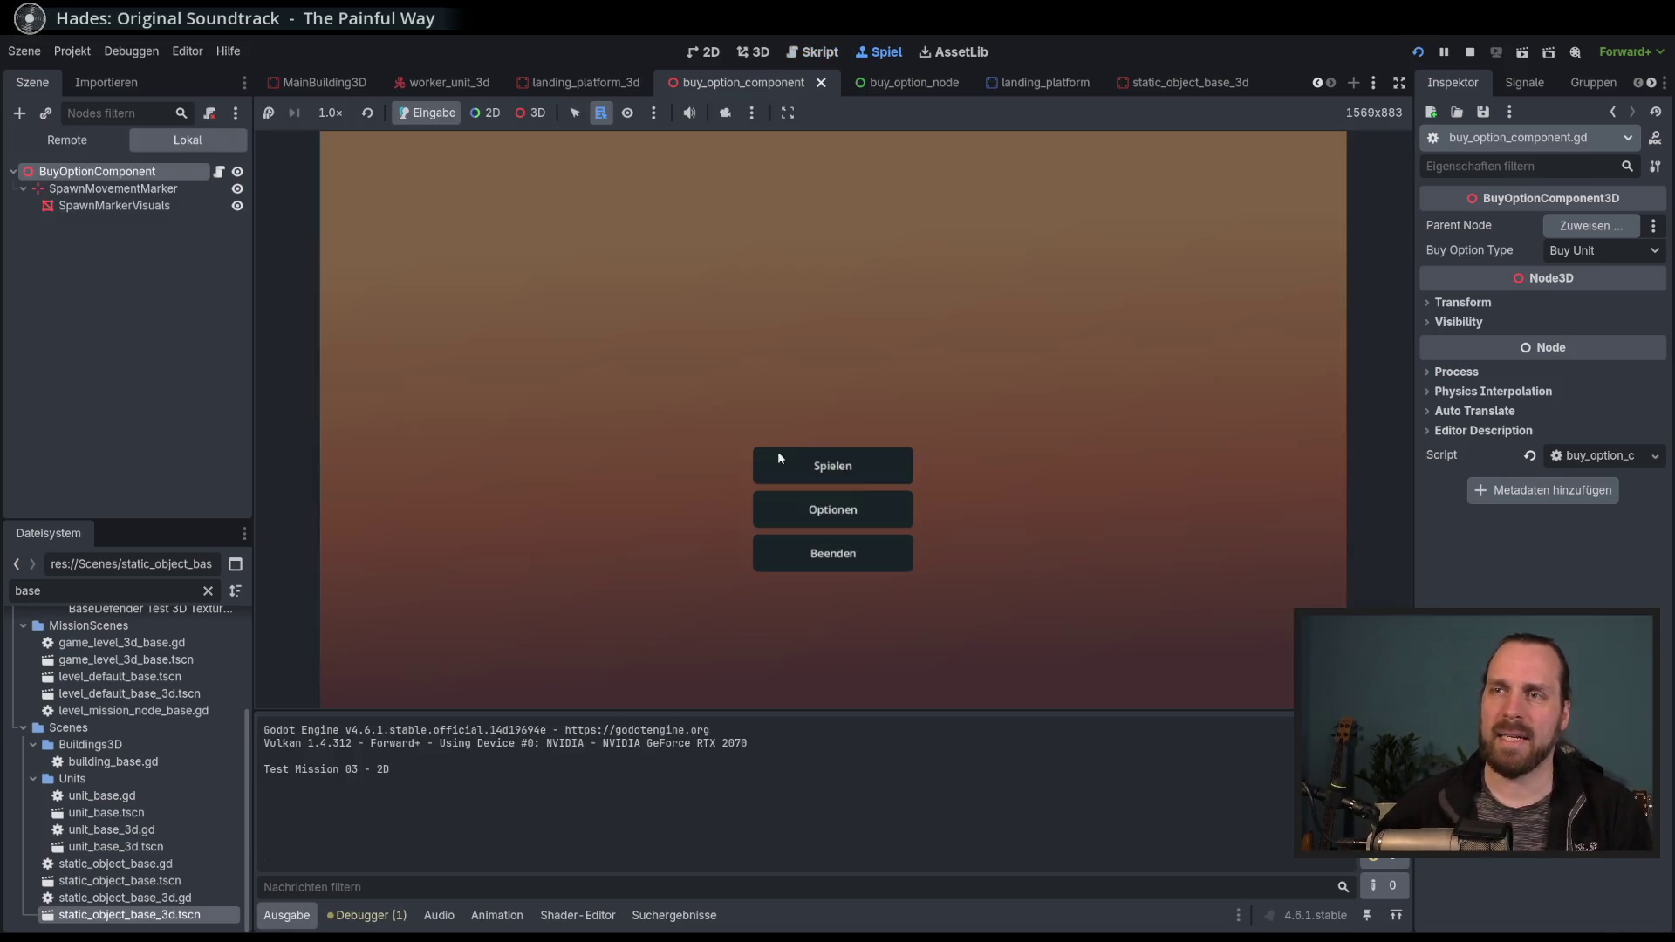
Launch Test Mission - 3D, deselect the worker, and select the crate building.
{"action": "left_click", "coordinate": [784, 449]}
{"action": "left_click", "coordinate": [588, 369]}
{"action": "left_click", "coordinate": [999, 623]}
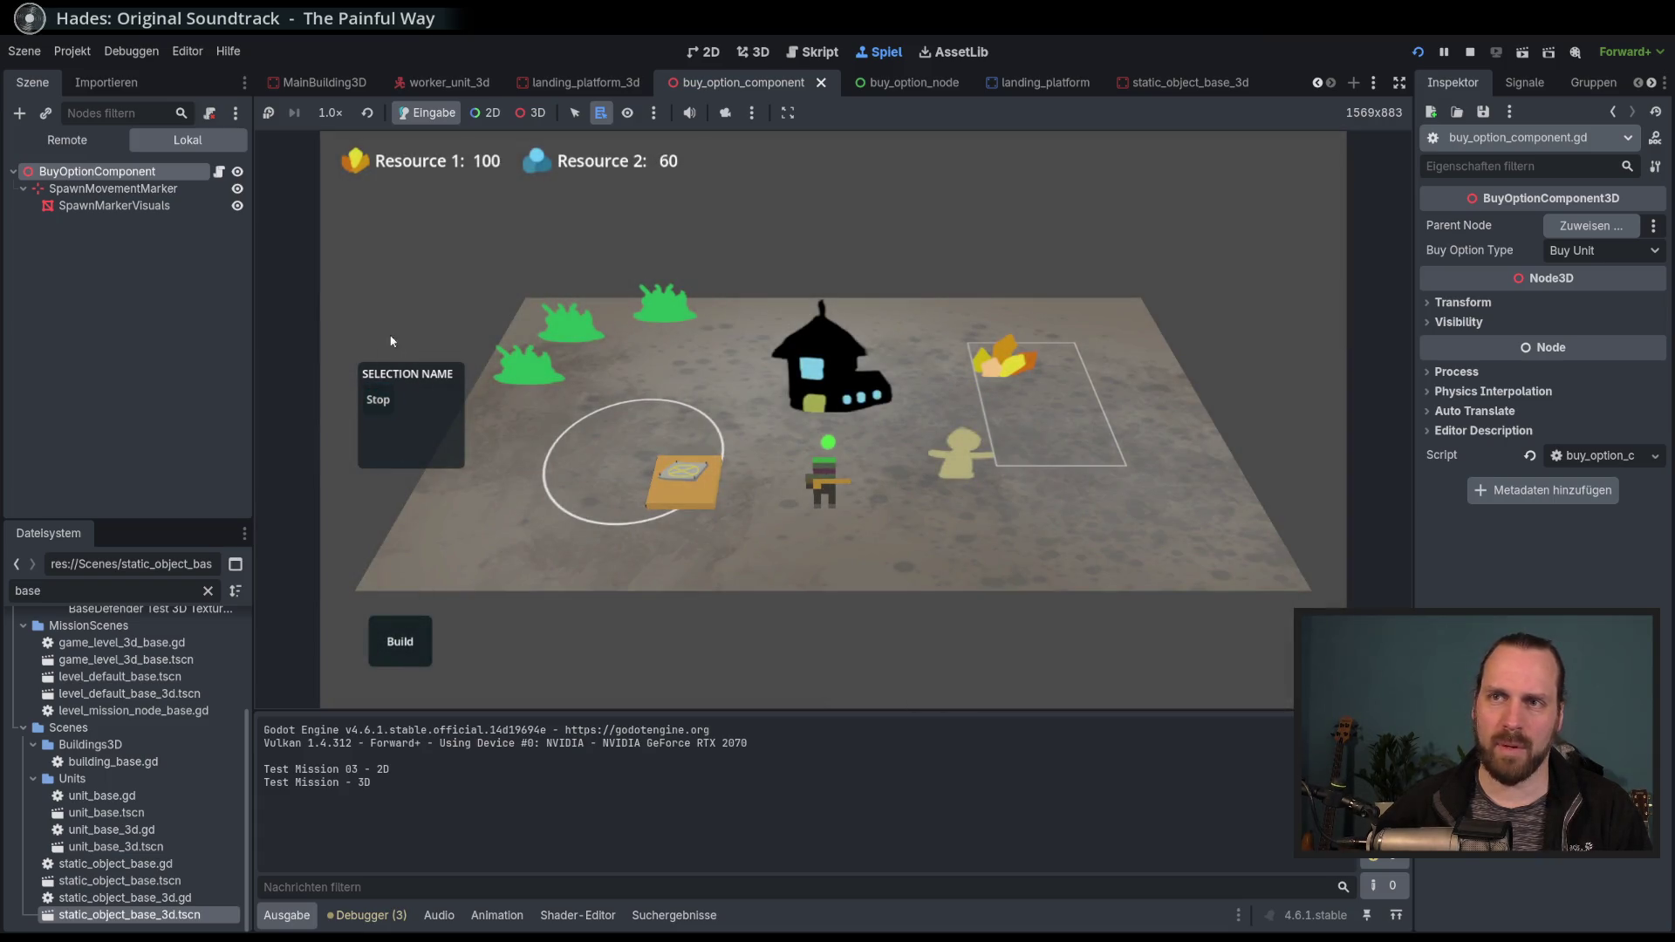
{"action": "left_click", "coordinate": [834, 484]}
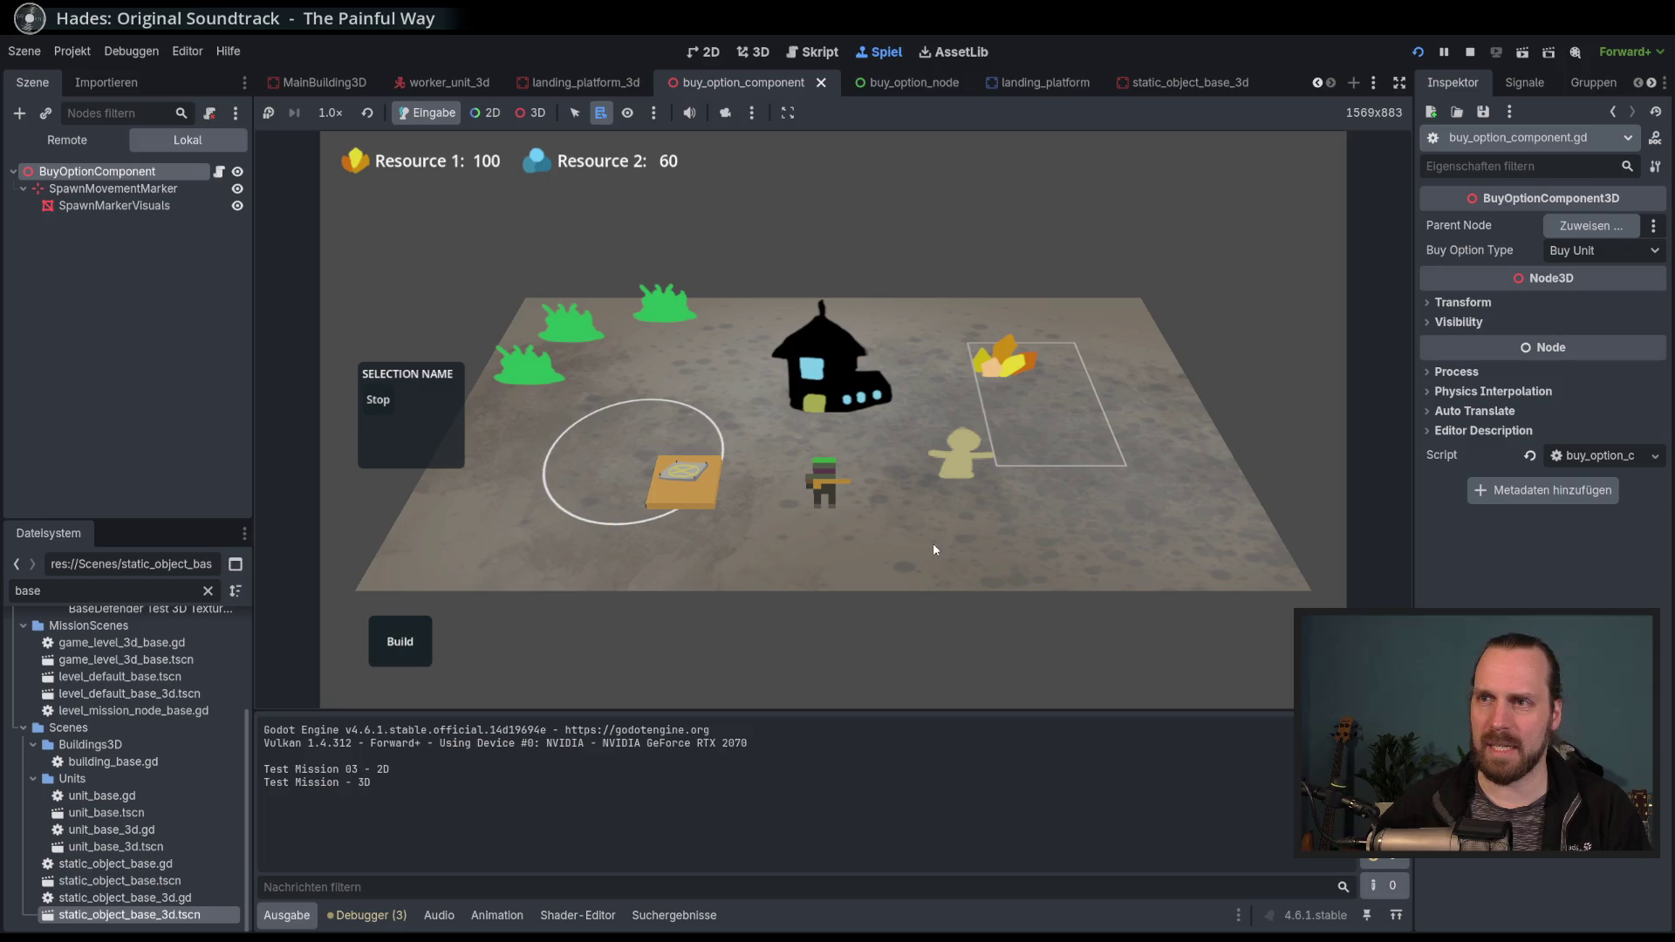
{"action": "left_click", "coordinate": [694, 500]}
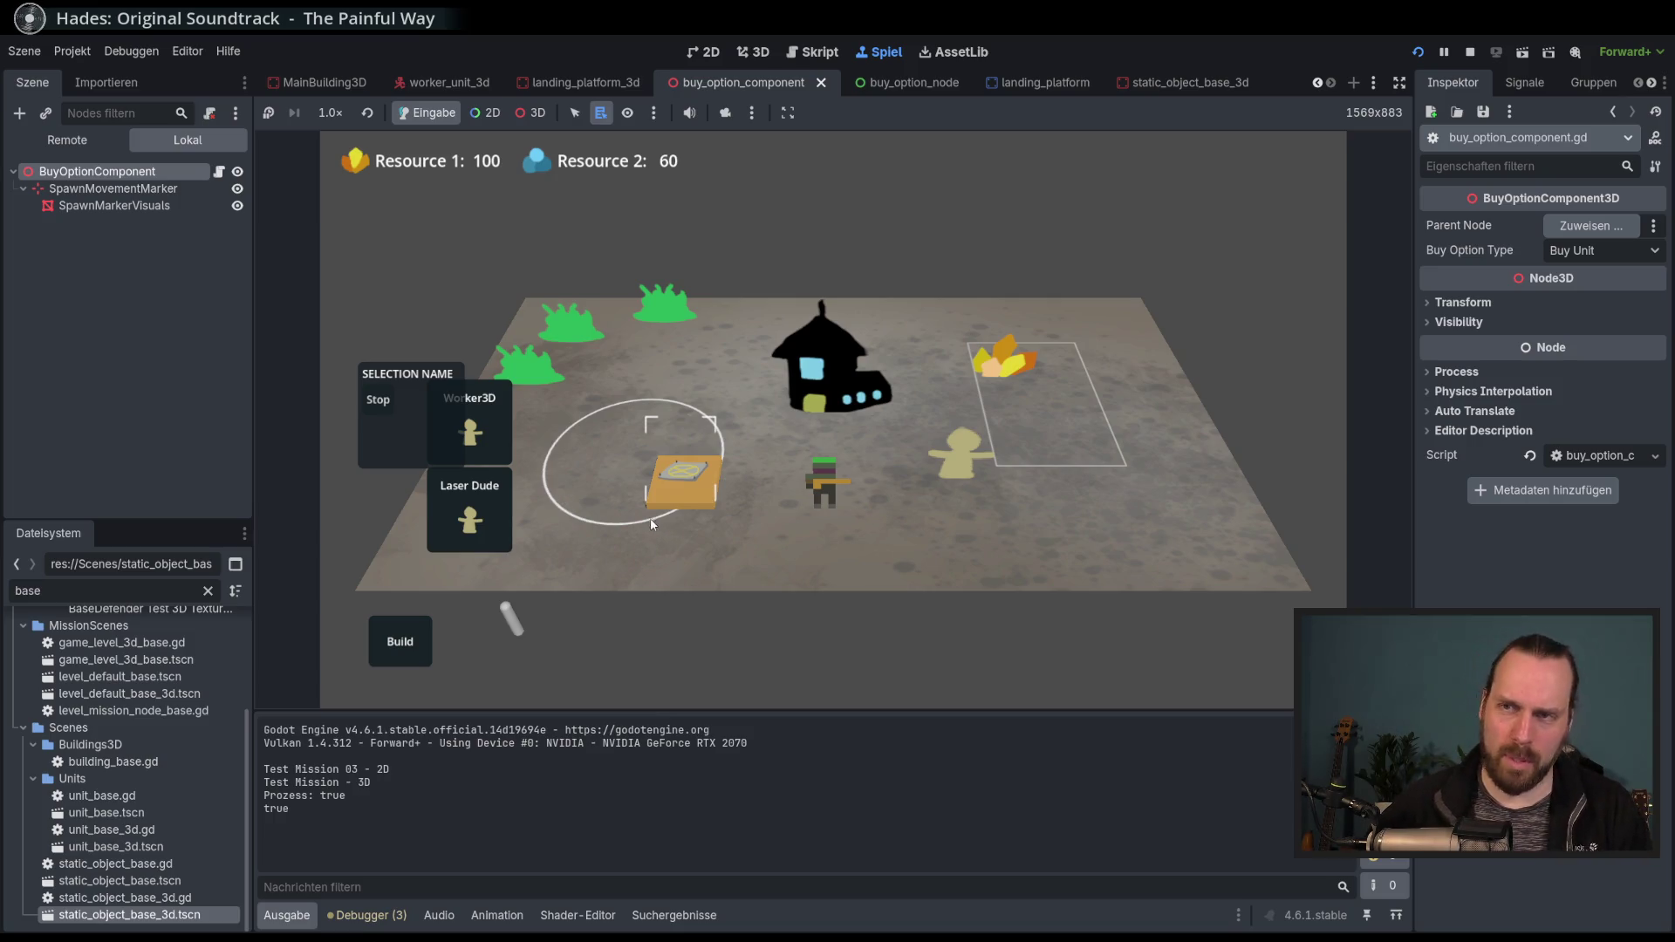
Pan and zoom the game camera, then select the crate building again.
{"action": "key", "text": "a"}
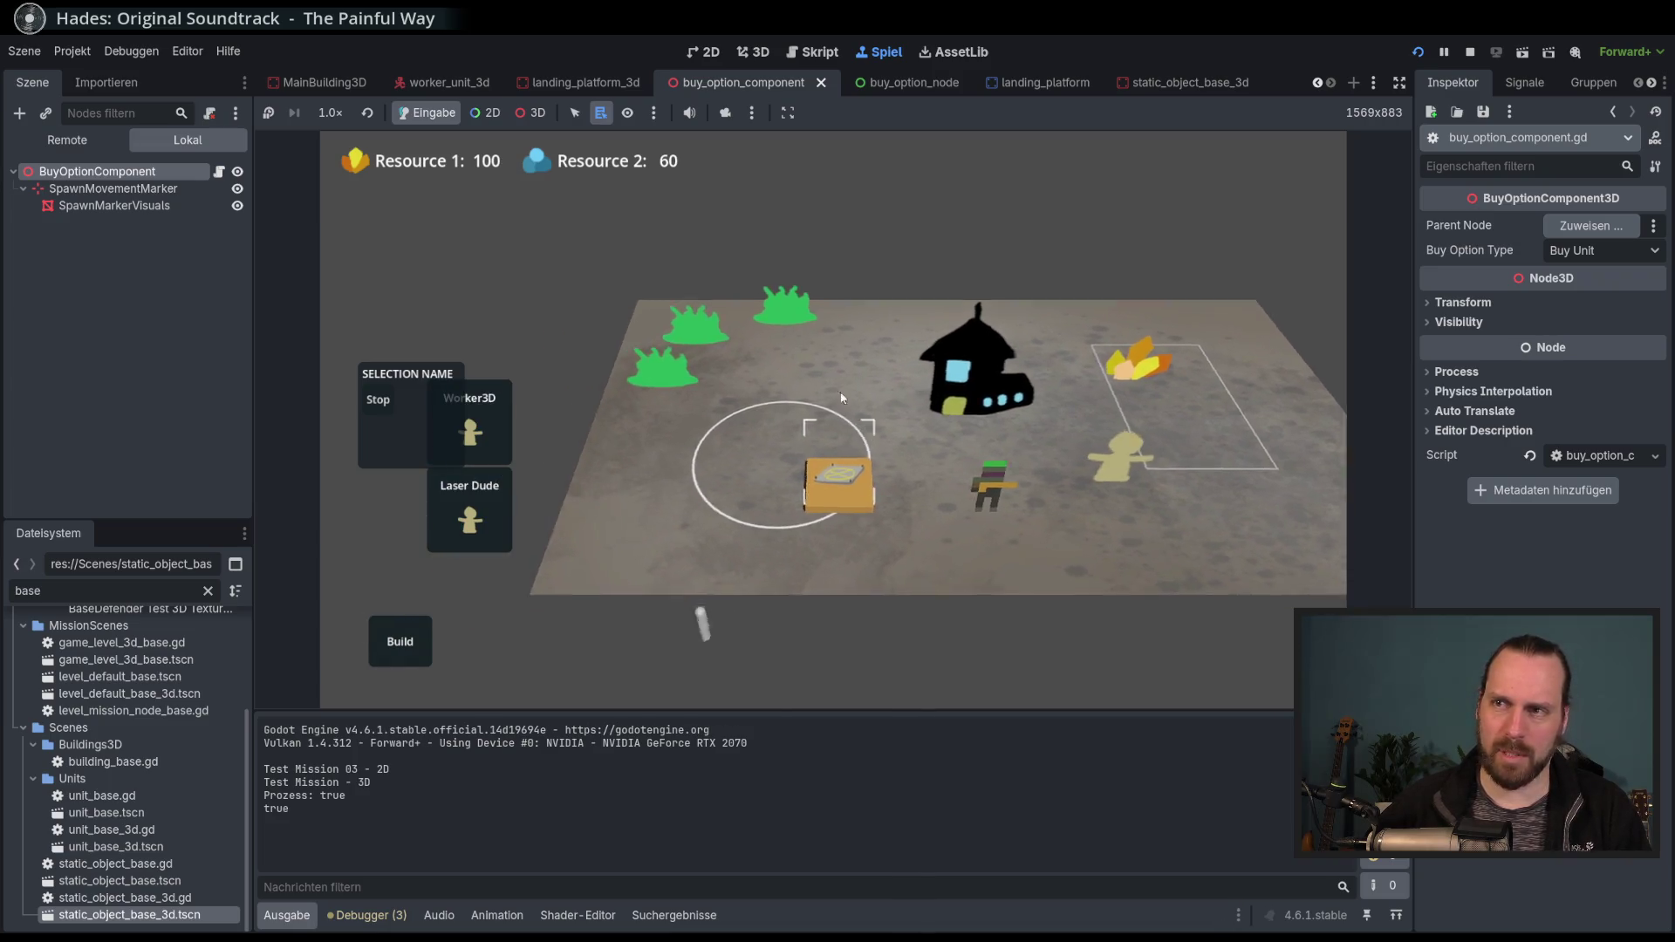
{"action": "scroll", "coordinate": [768, 471], "scroll_direction": "up", "scroll_amount": 2}
{"action": "scroll", "coordinate": [873, 392], "scroll_direction": "up", "scroll_amount": 2}
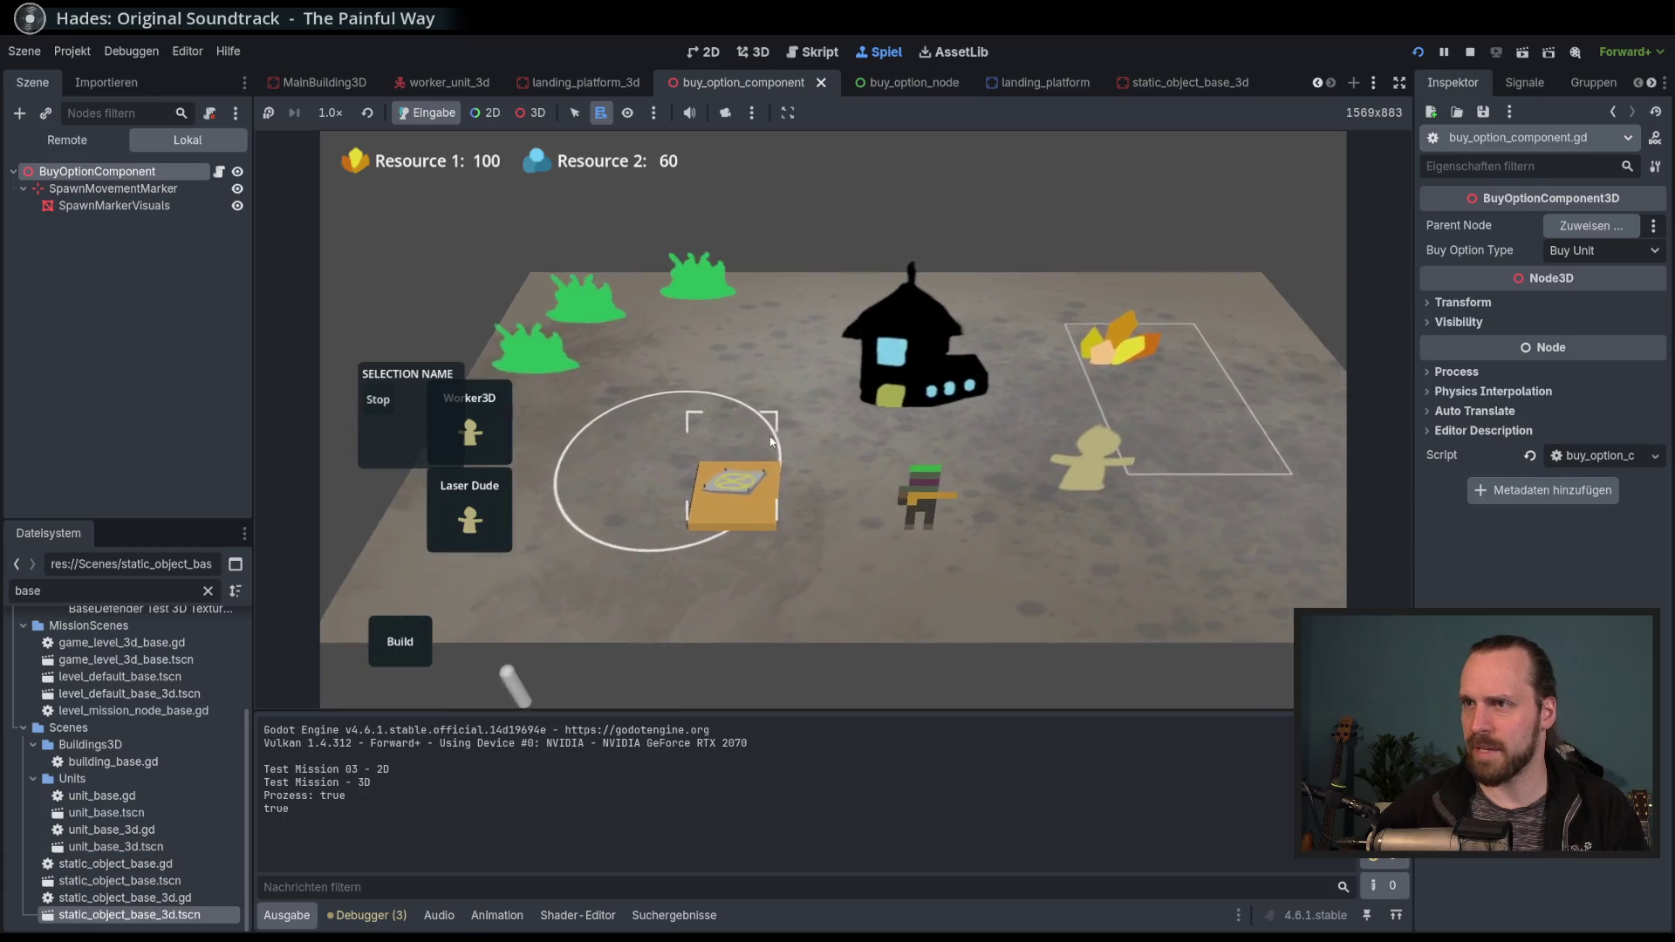
{"action": "scroll", "coordinate": [759, 449], "scroll_direction": "down", "scroll_amount": 2}
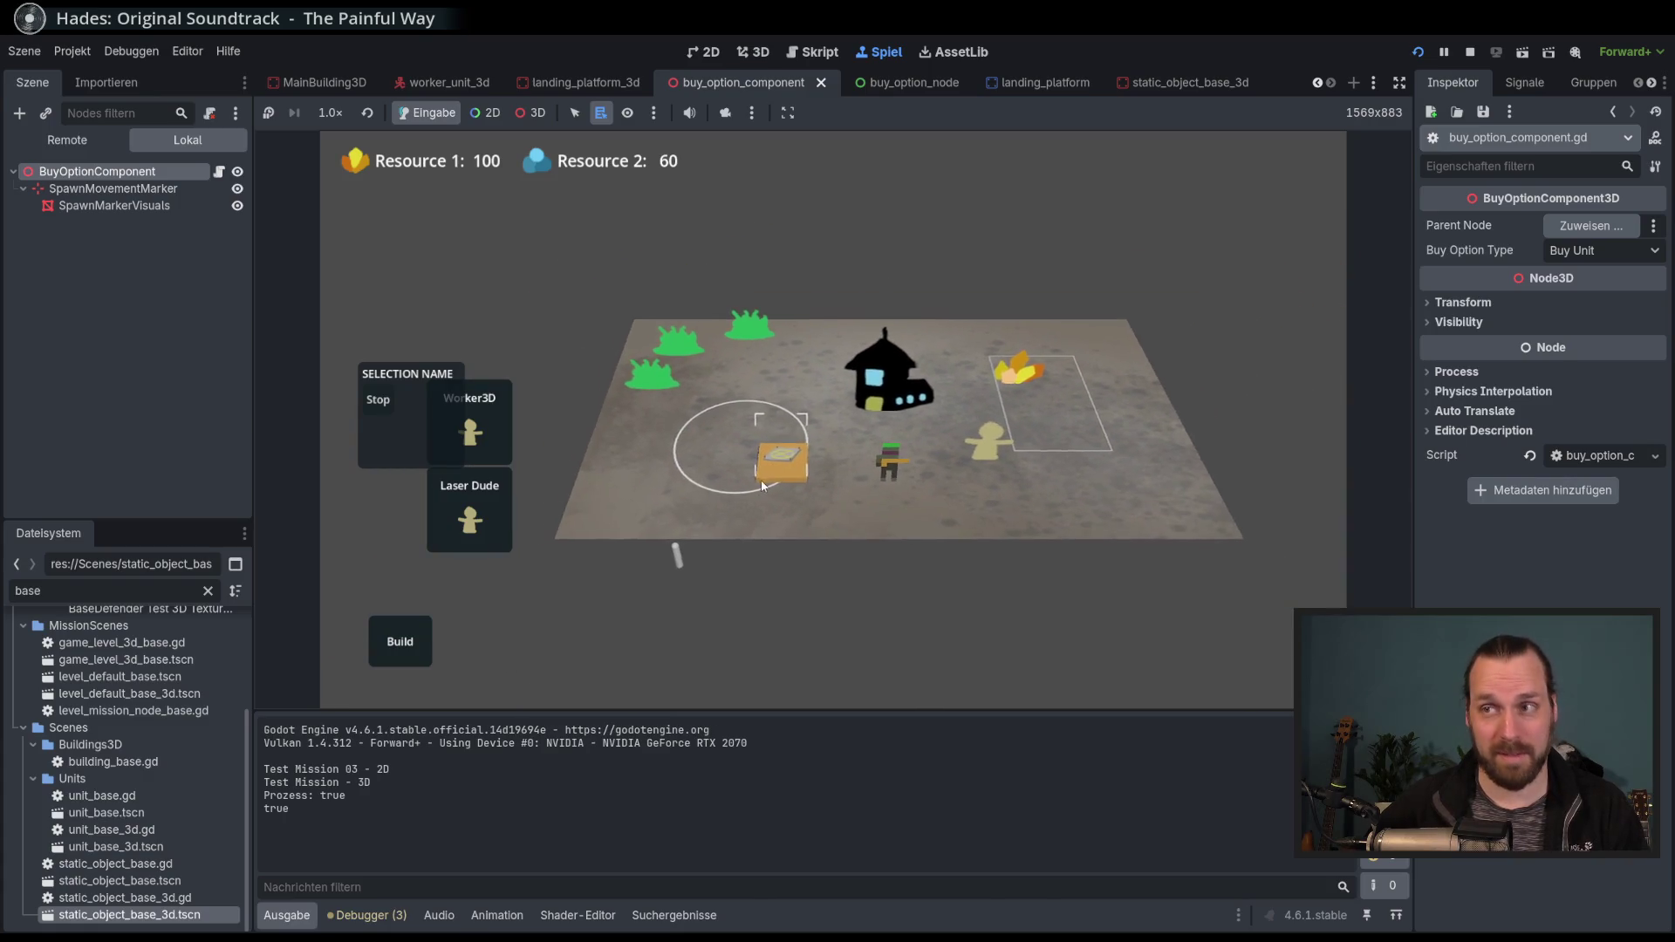
{"action": "scroll", "coordinate": [719, 489], "scroll_direction": "up", "scroll_amount": 2}
{"action": "scroll", "coordinate": [722, 465], "scroll_direction": "down", "scroll_amount": 2}
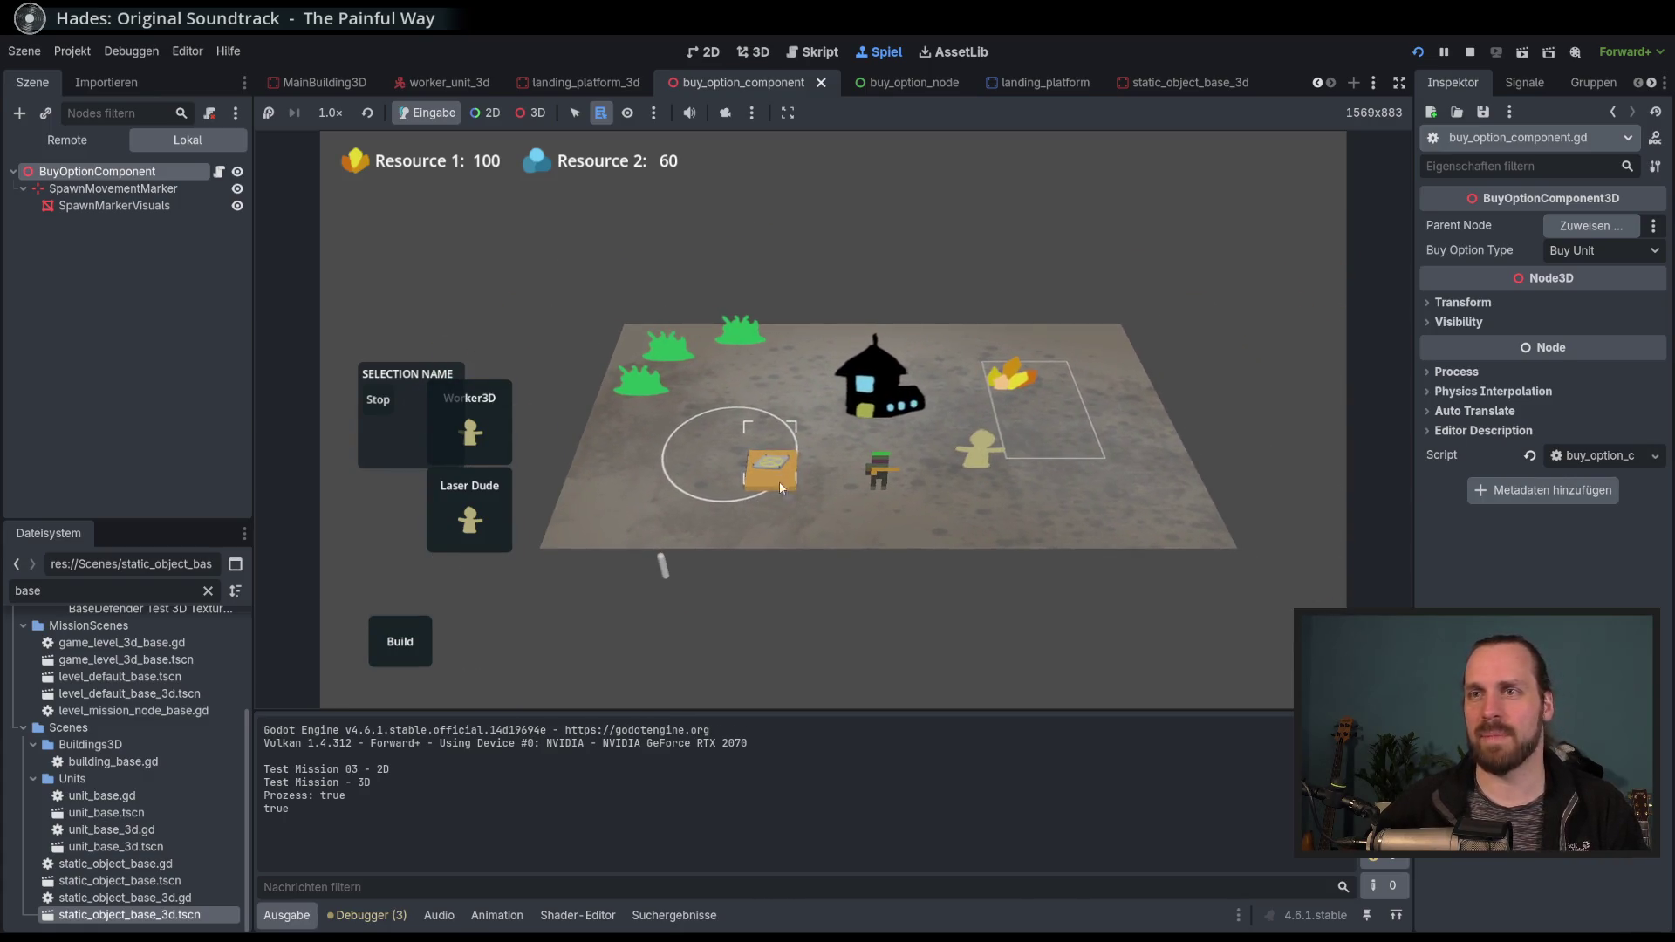
{"action": "scroll", "coordinate": [772, 476], "scroll_direction": "up", "scroll_amount": 2}
{"action": "scroll", "coordinate": [765, 452], "scroll_direction": "down", "scroll_amount": 1}
{"action": "scroll", "coordinate": [746, 488], "scroll_direction": "up", "scroll_amount": 2}
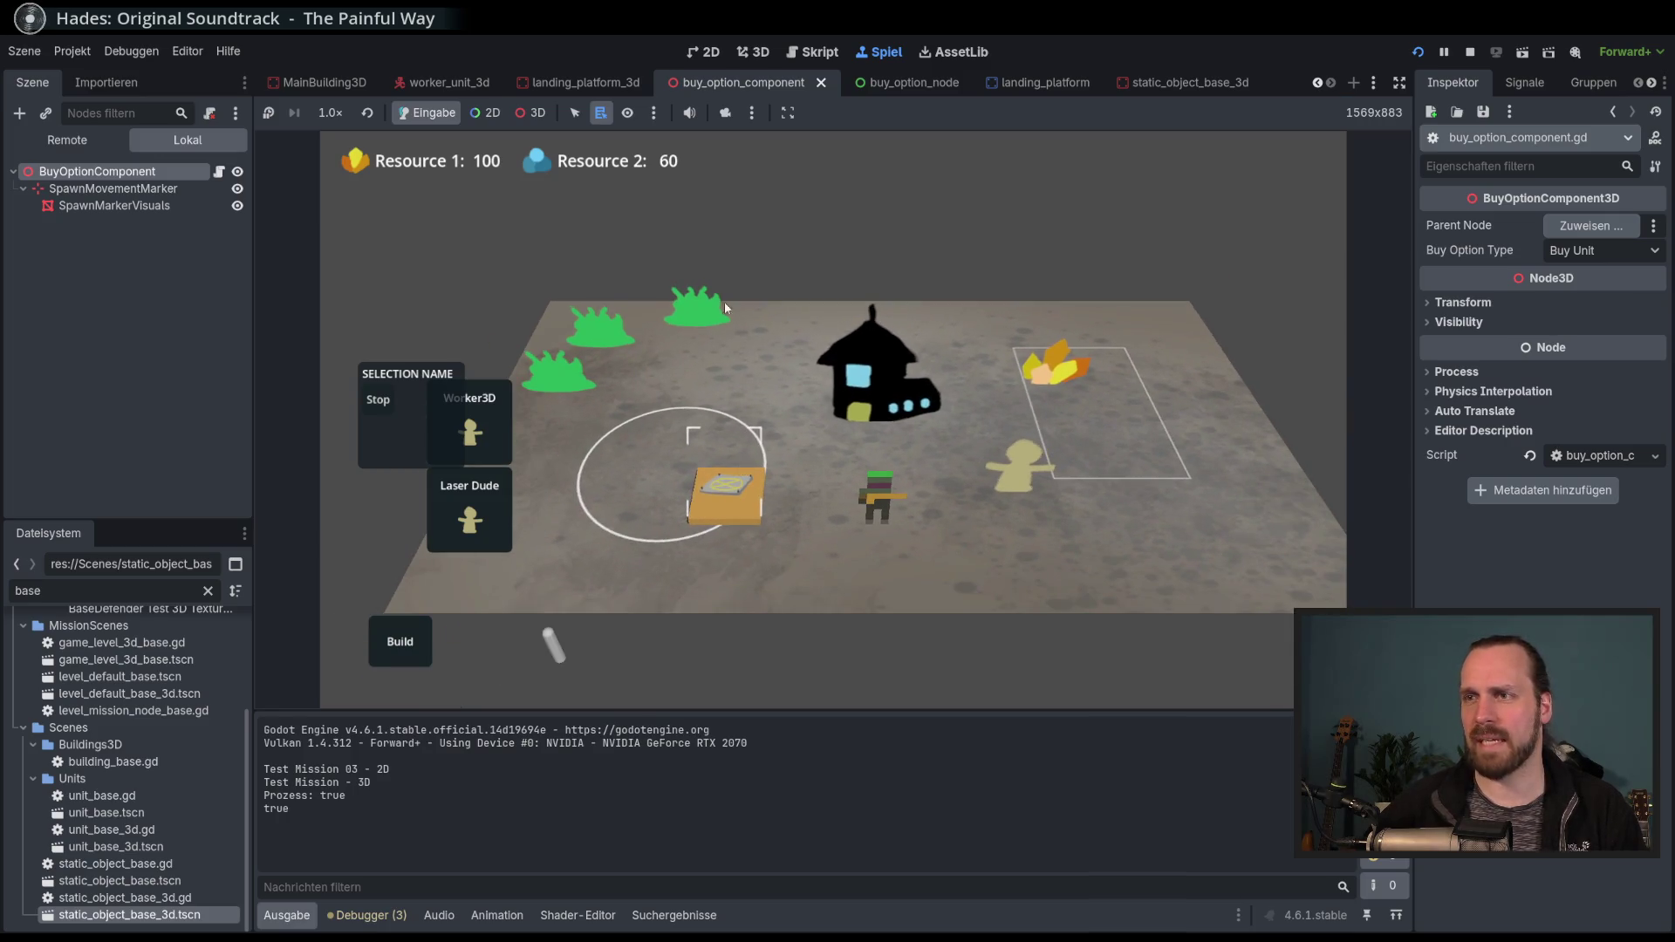
{"action": "scroll", "coordinate": [852, 432], "scroll_direction": "down", "scroll_amount": 2}
{"action": "scroll", "coordinate": [868, 379], "scroll_direction": "up", "scroll_amount": 1}
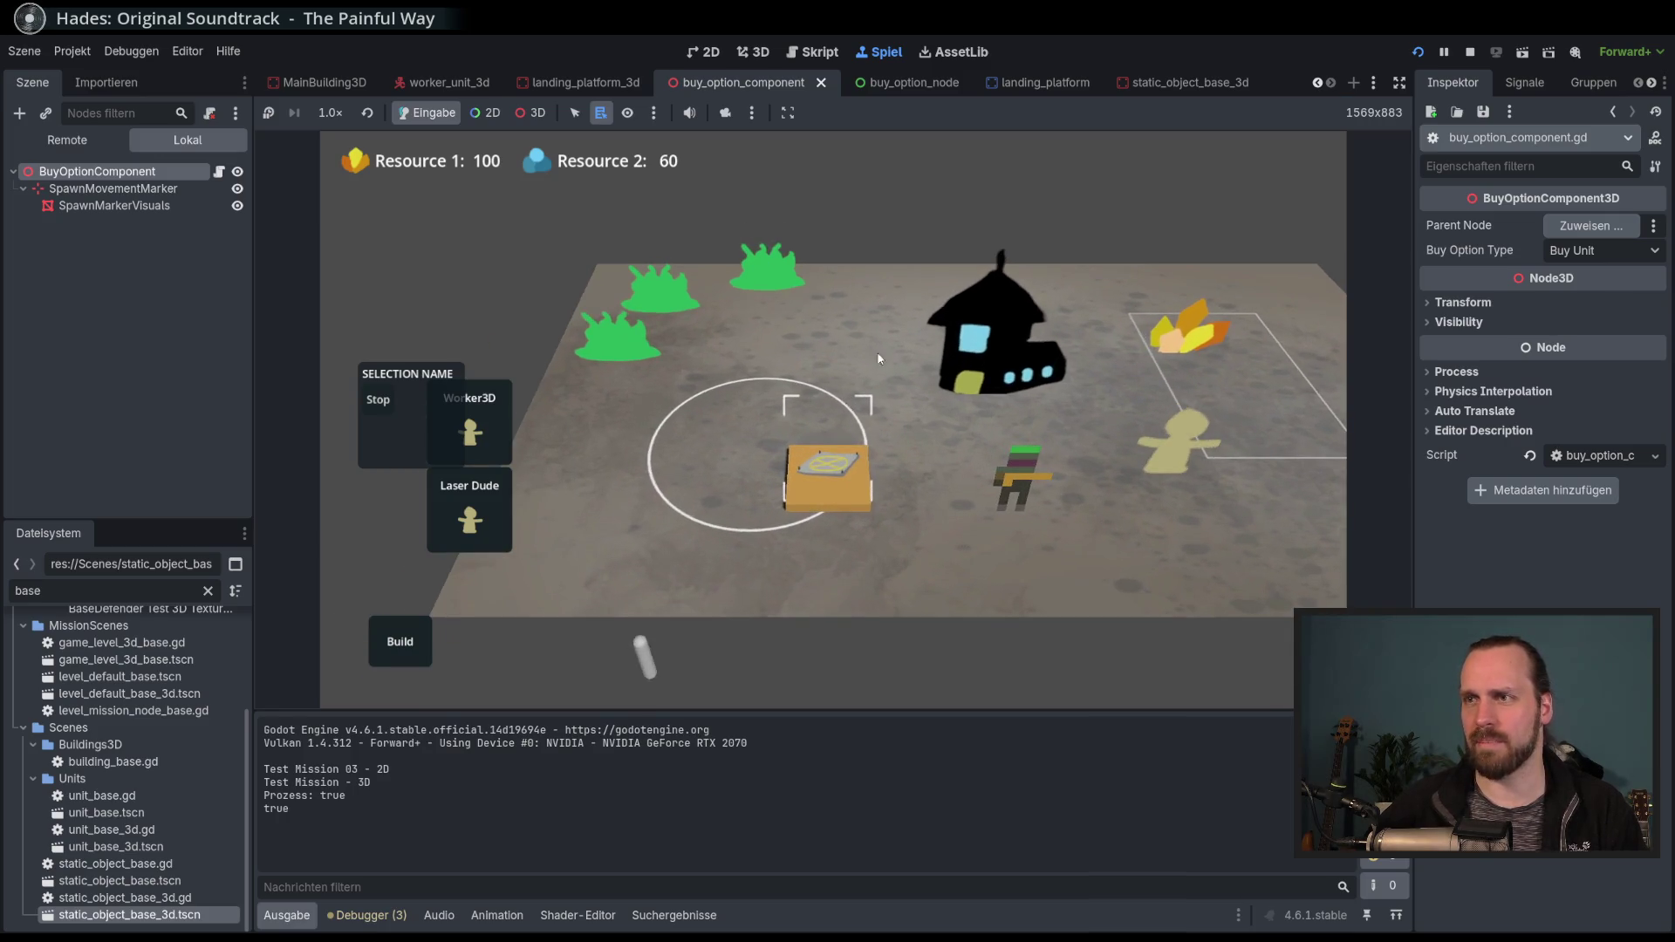
{"action": "scroll", "coordinate": [868, 349], "scroll_direction": "down", "scroll_amount": 2}
{"action": "scroll", "coordinate": [714, 548], "scroll_direction": "up", "scroll_amount": 2}
{"action": "scroll", "coordinate": [763, 550], "scroll_direction": "down", "scroll_amount": 1}
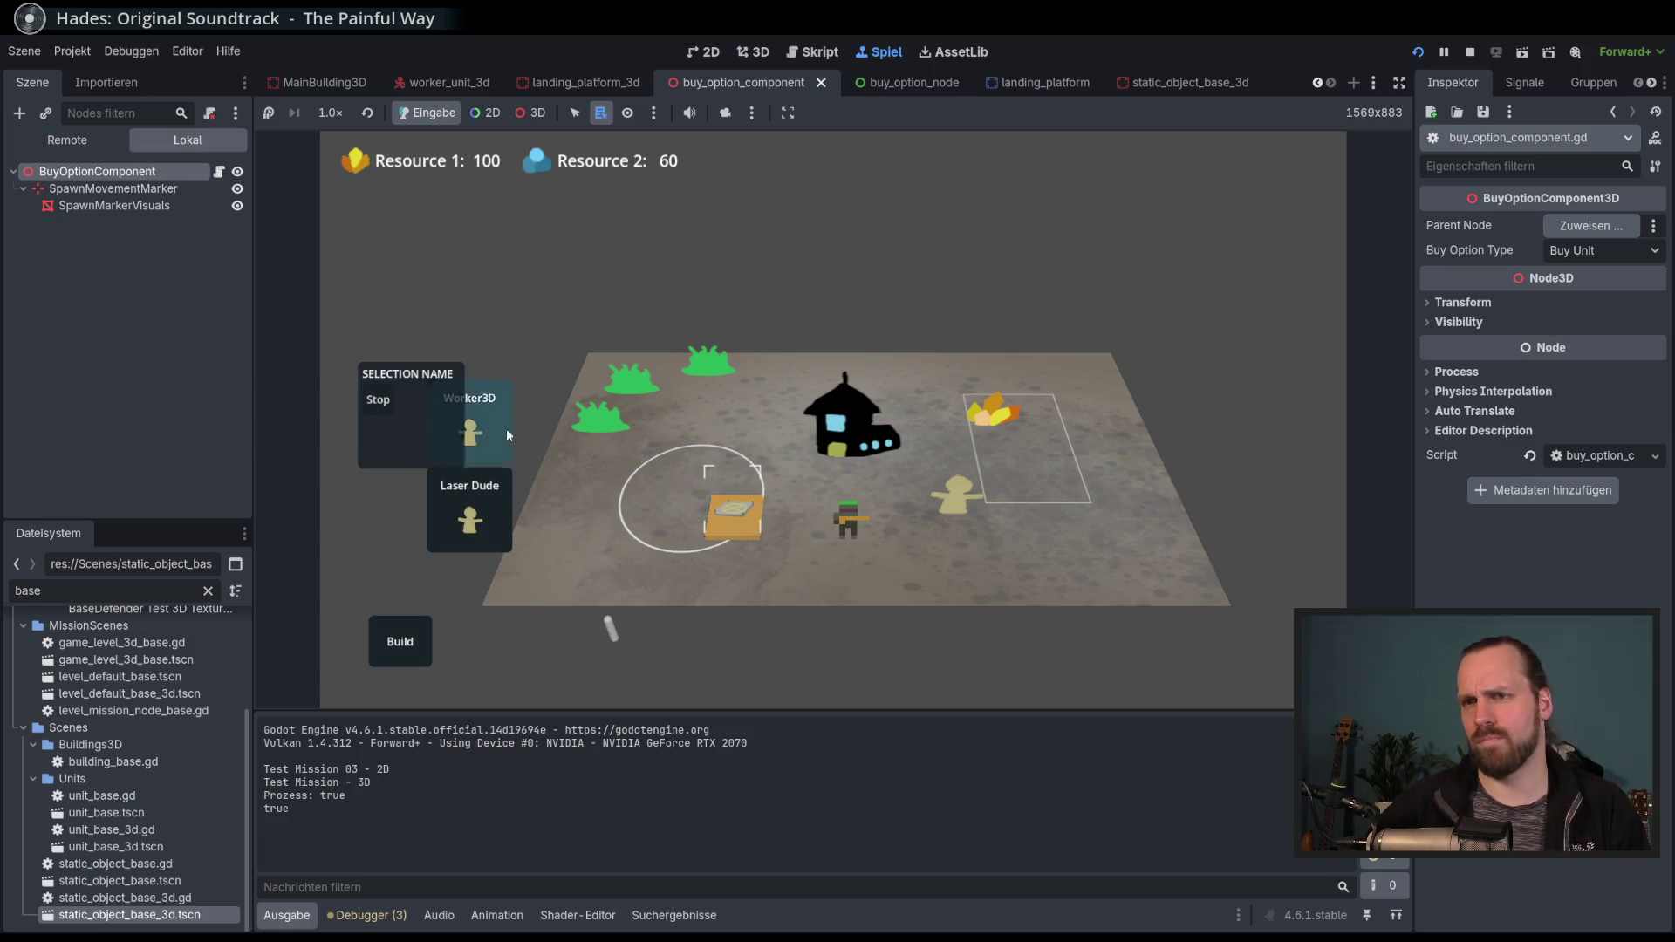
{"action": "left_click", "coordinate": [379, 410]}
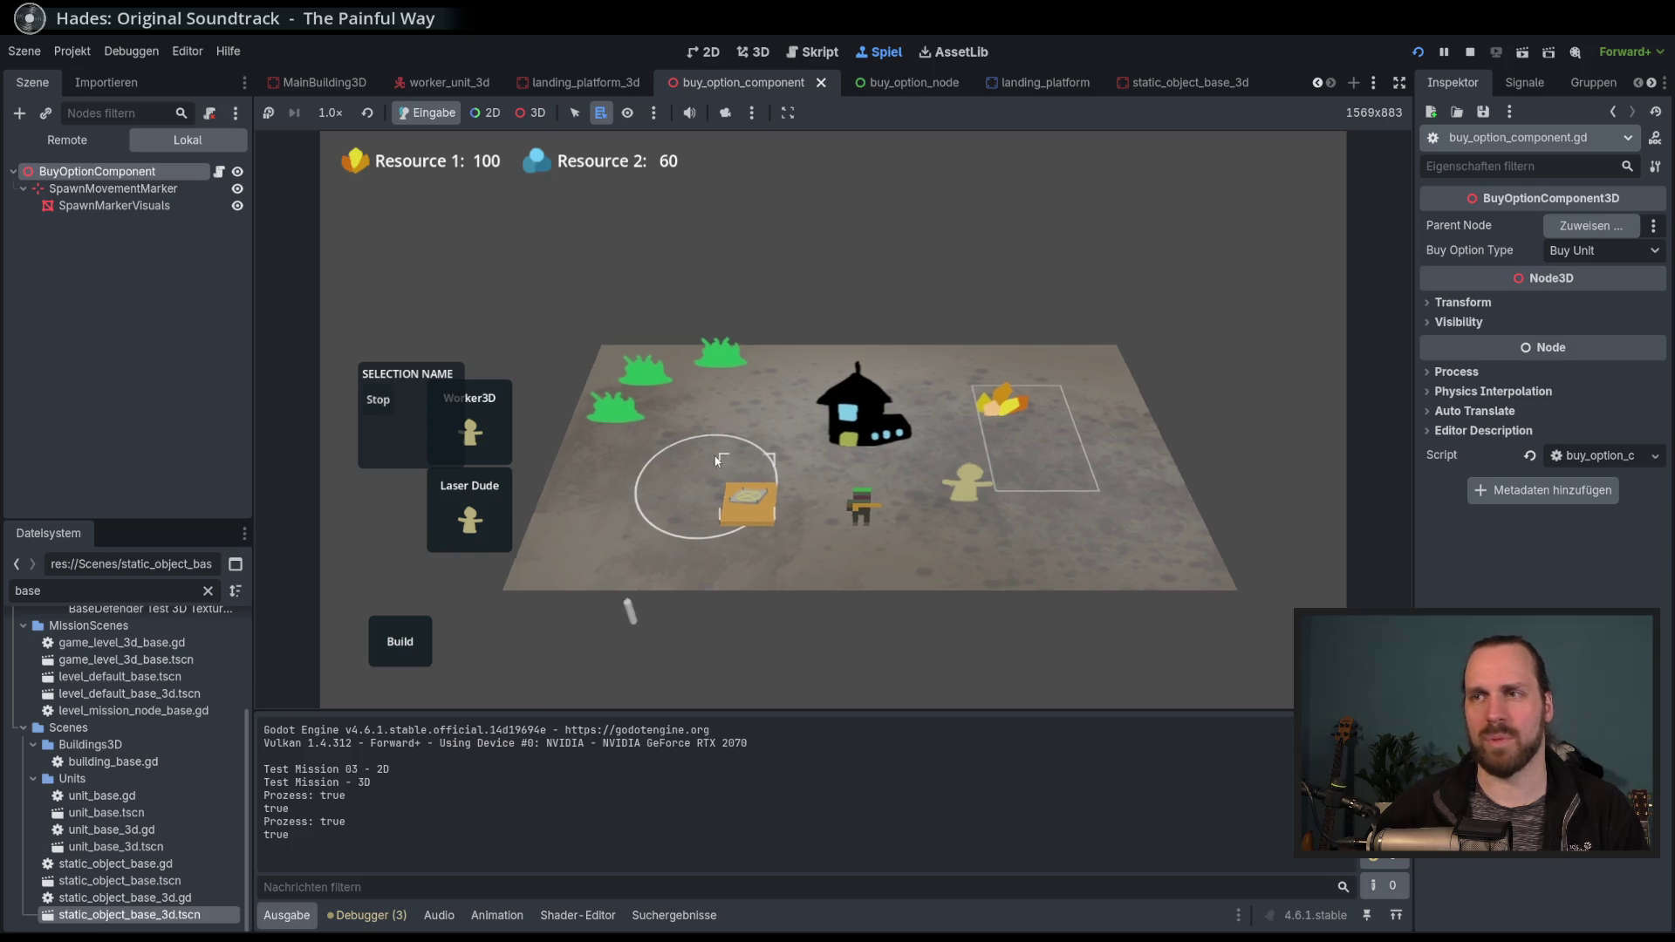
{"action": "scroll", "coordinate": [696, 428], "scroll_direction": "up", "scroll_amount": 2}
{"action": "scroll", "coordinate": [696, 428], "scroll_direction": "down", "scroll_amount": 2}
{"action": "scroll", "coordinate": [746, 432], "scroll_direction": "down", "scroll_amount": 2}
{"action": "scroll", "coordinate": [682, 432], "scroll_direction": "up", "scroll_amount": 2}
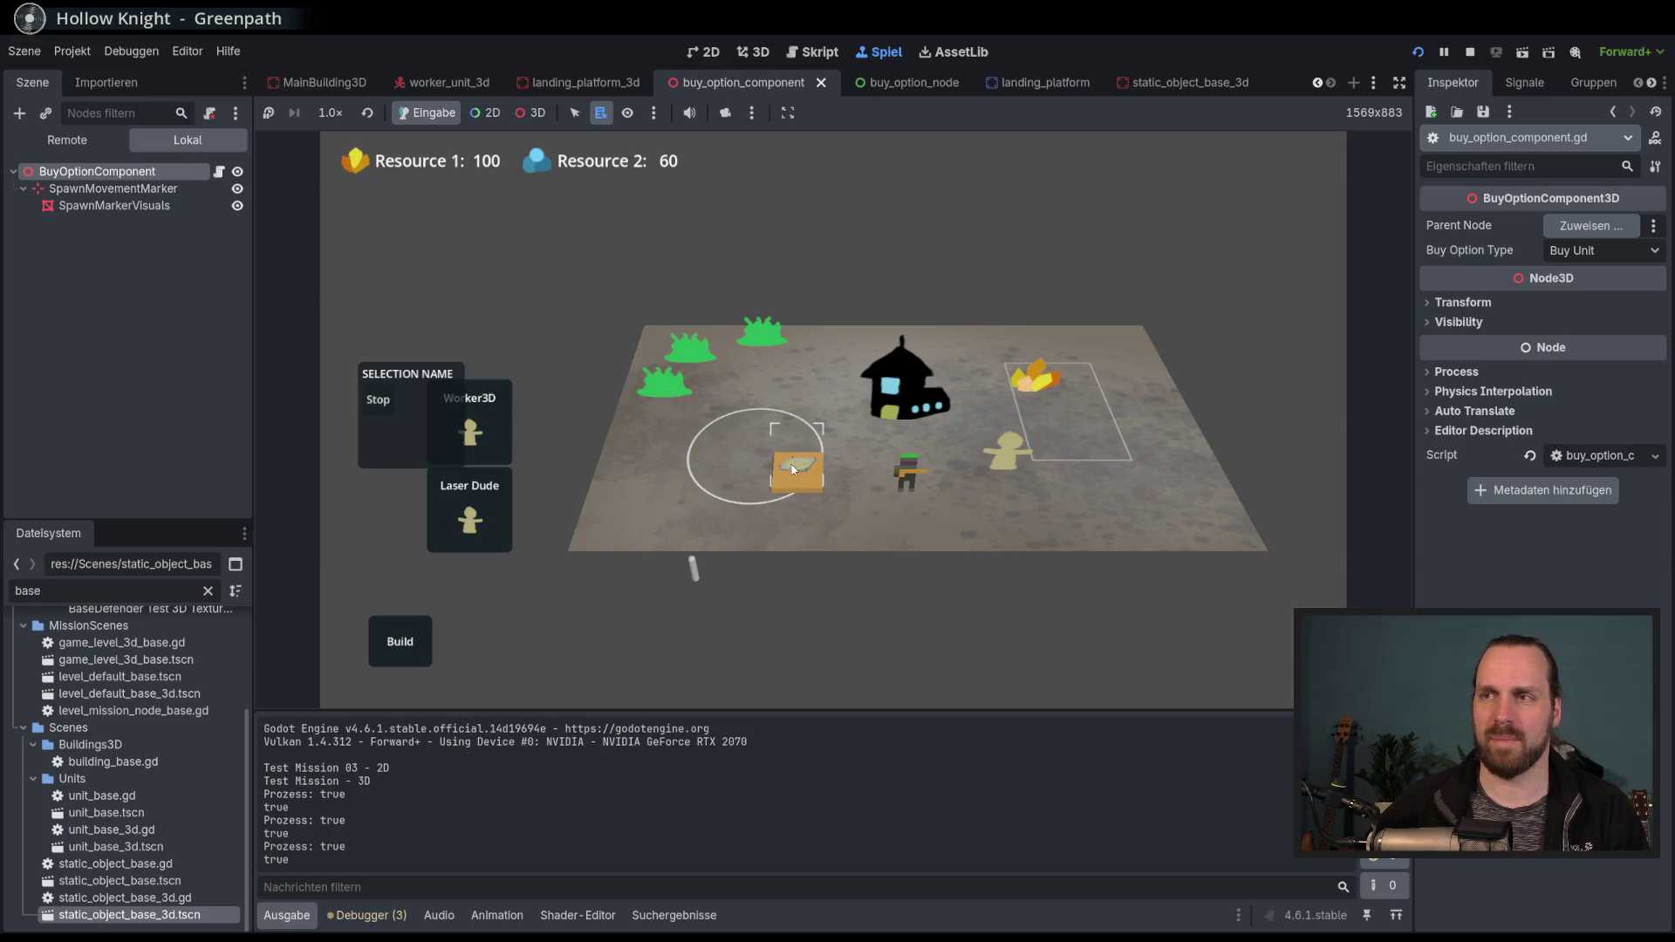
Toggle the crate's selection by clicking it and empty ground several times, then stop the game.
{"action": "scroll", "coordinate": [816, 501], "scroll_direction": "down", "scroll_amount": 2}
{"action": "scroll", "coordinate": [804, 505], "scroll_direction": "up", "scroll_amount": 2}
{"action": "left_click", "coordinate": [854, 557]}
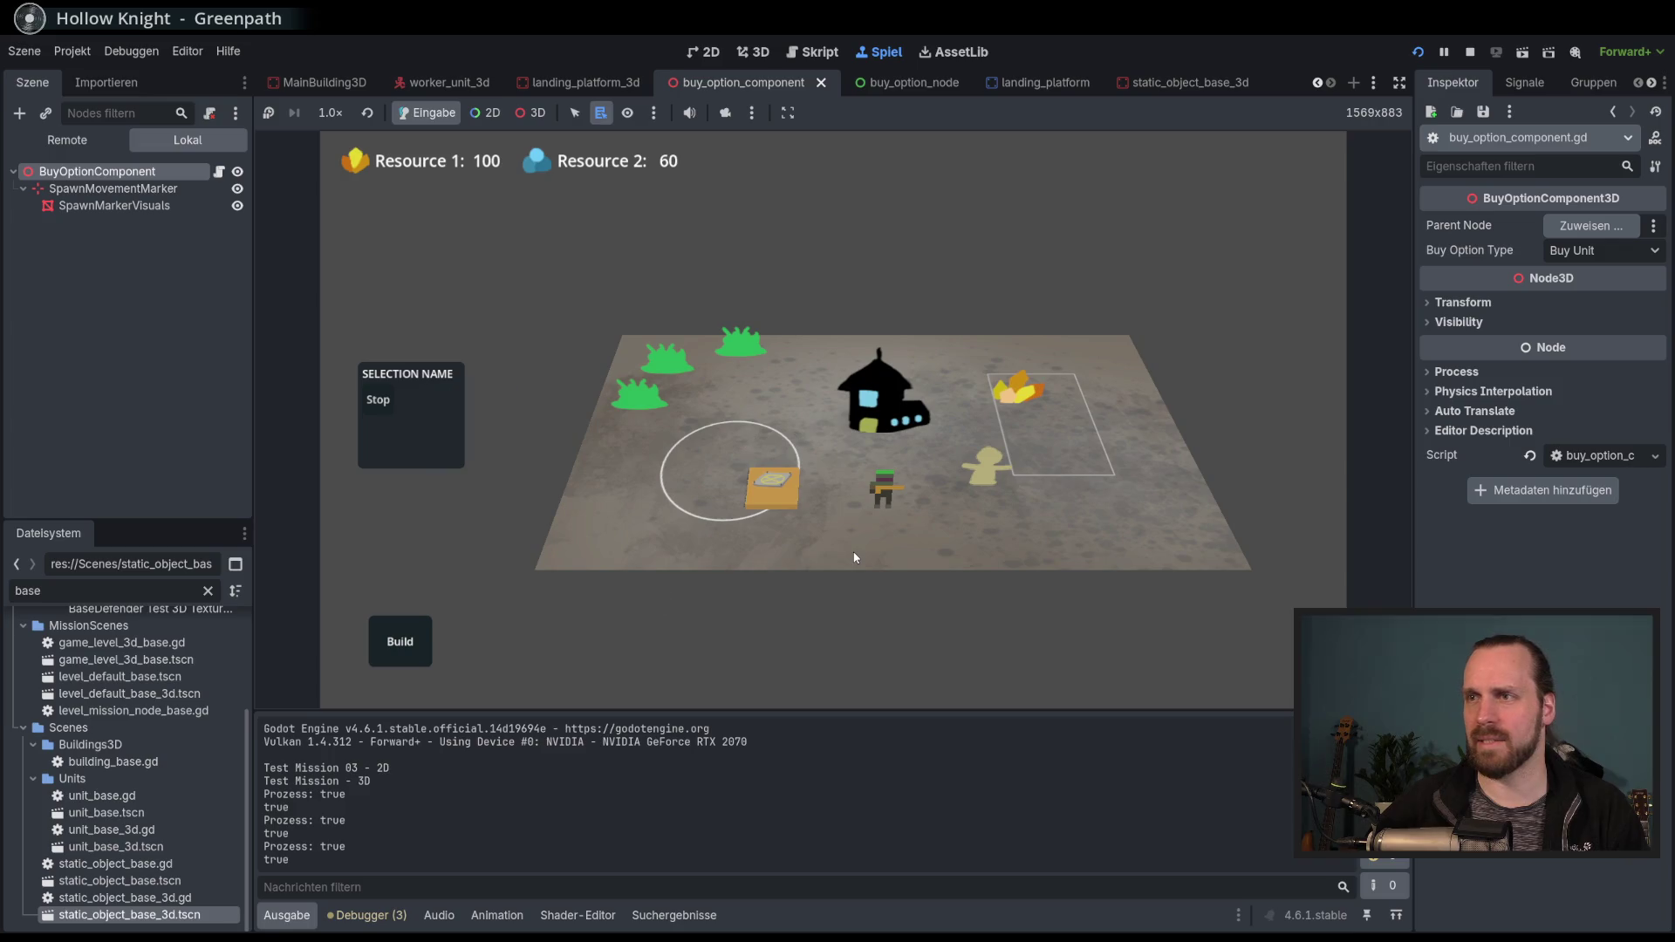
{"action": "left_click", "coordinate": [794, 506]}
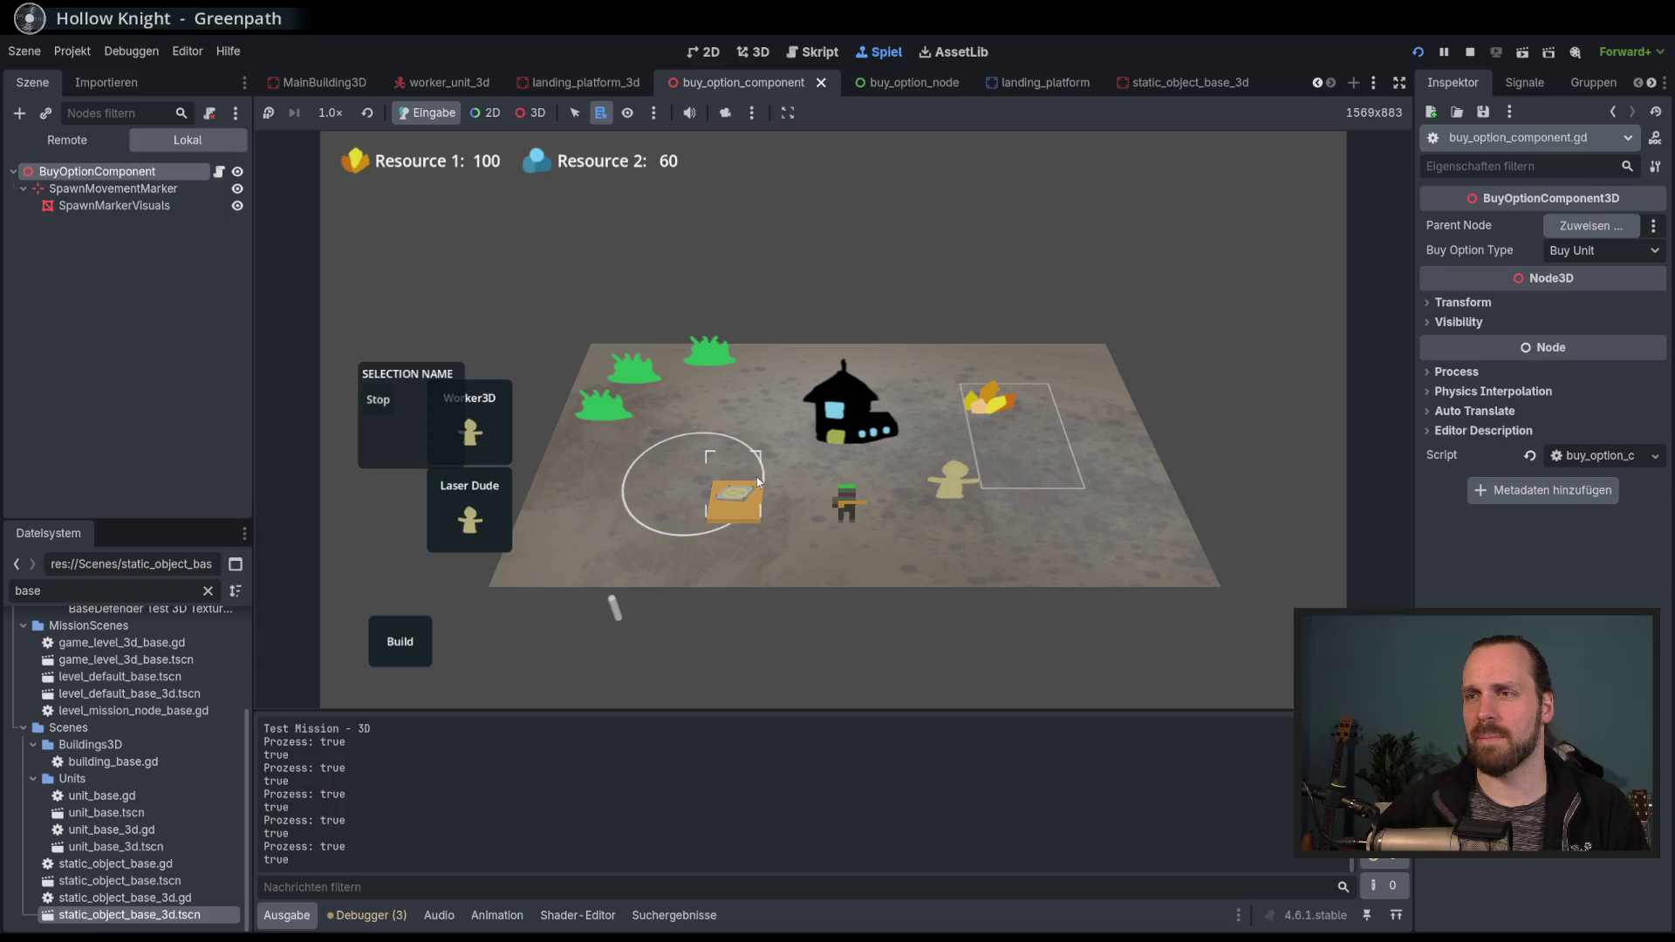
{"action": "left_click", "coordinate": [832, 554]}
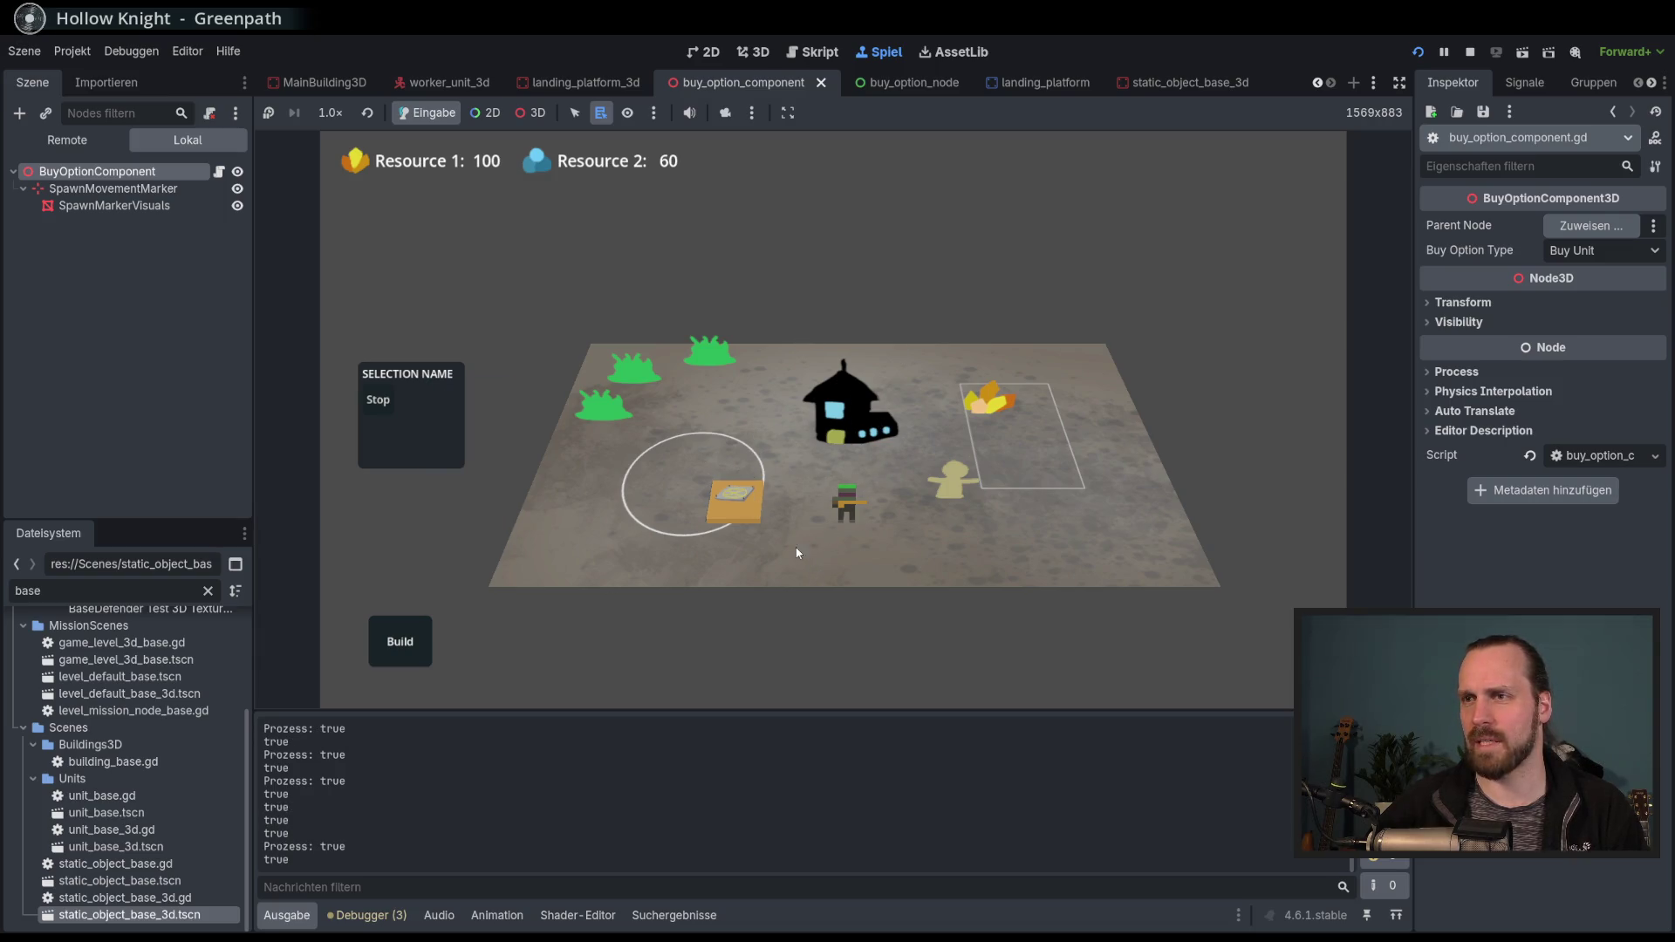
{"action": "left_click", "coordinate": [757, 467]}
{"action": "left_click", "coordinate": [762, 500]}
{"action": "scroll", "coordinate": [746, 521], "scroll_direction": "up", "scroll_amount": 2}
{"action": "scroll", "coordinate": [746, 521], "scroll_direction": "down", "scroll_amount": 2}
{"action": "left_click", "coordinate": [734, 501]}
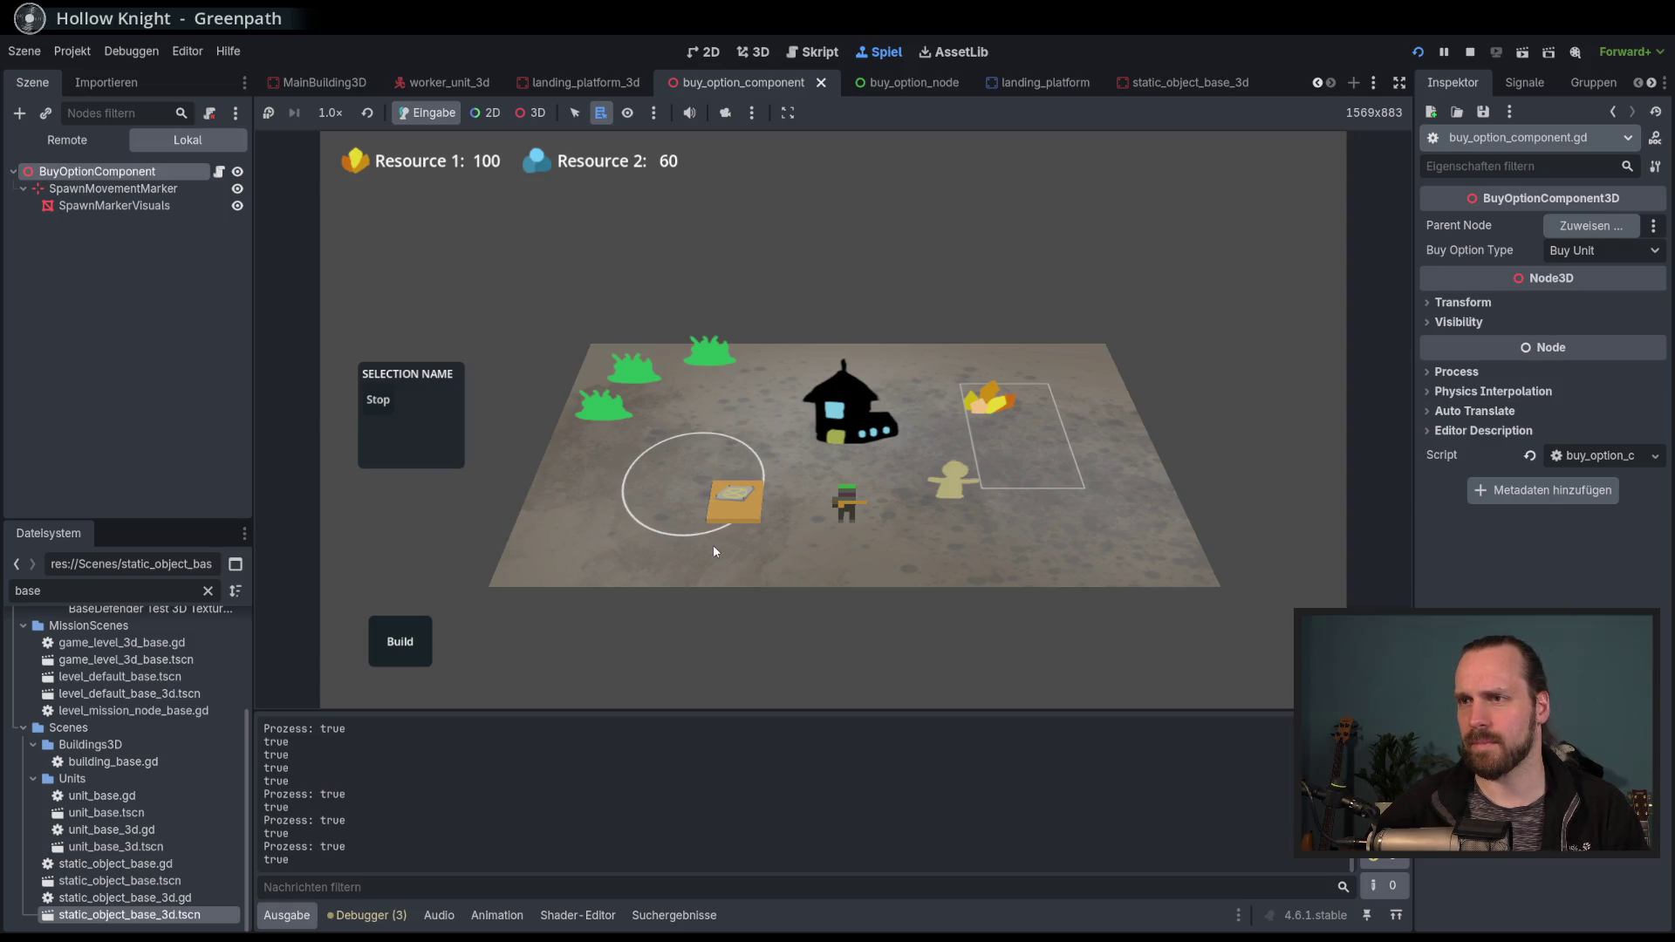
{"action": "key", "text": "F8"}
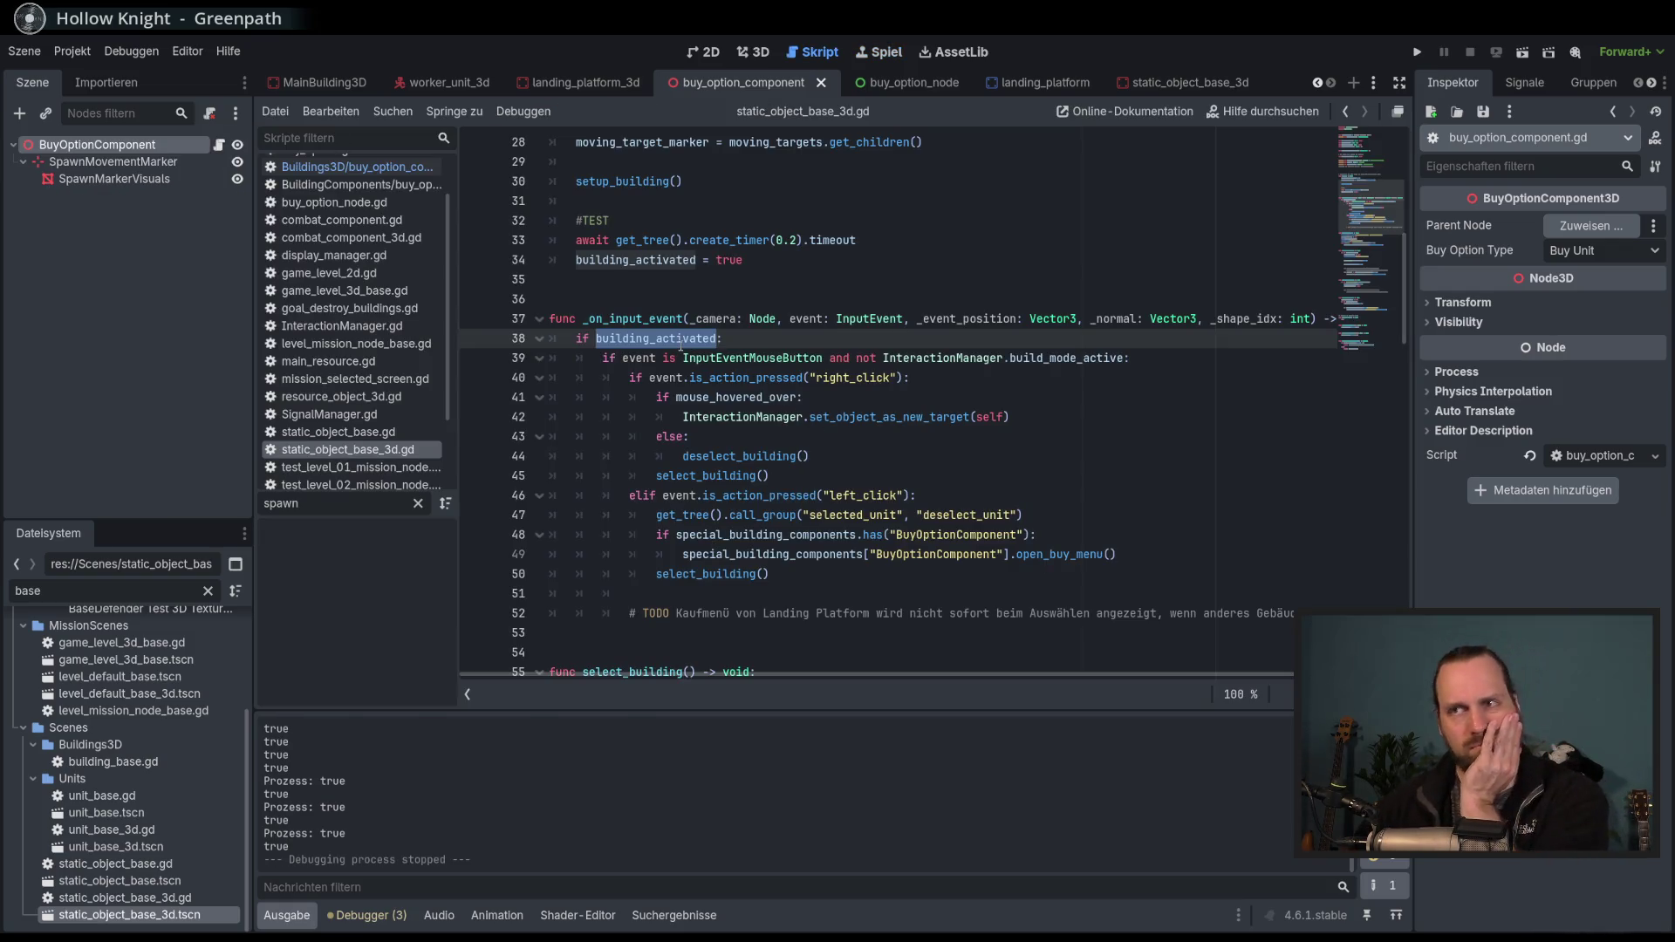
Inspect right_click, mouse_hovered_over and set_object_as_new_target in the right-click handling on lines 40–42.
{"action": "left_click", "coordinate": [765, 258]}
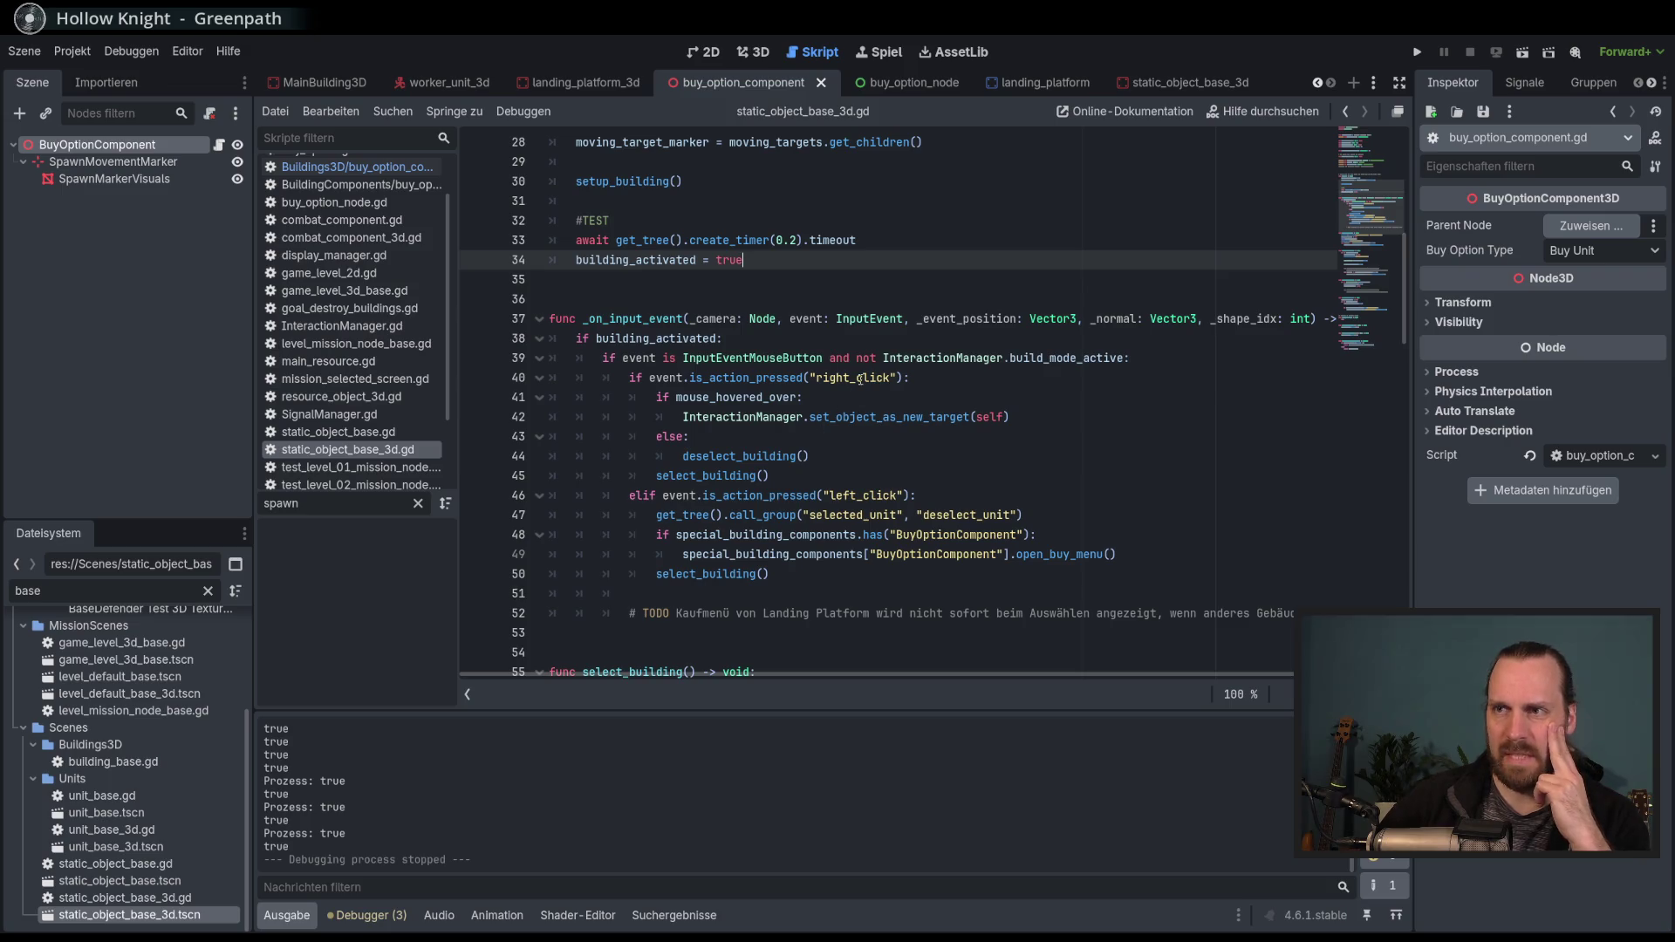
{"action": "double_click", "coordinate": [861, 378]}
{"action": "double_click", "coordinate": [740, 398]}
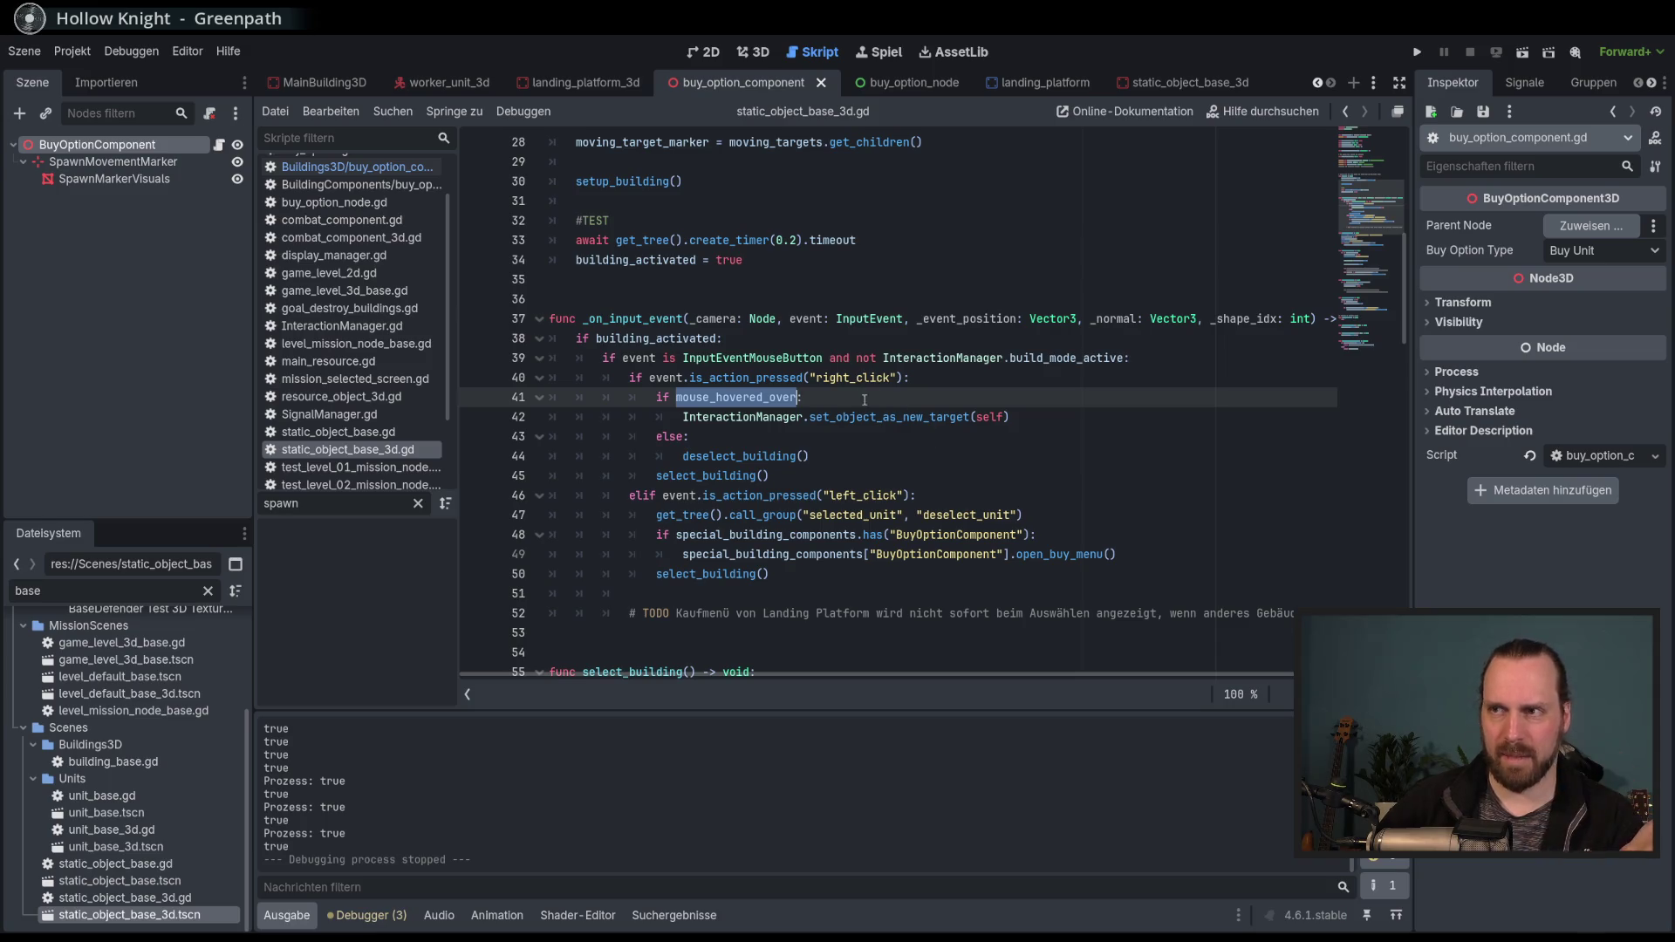
{"action": "double_click", "coordinate": [886, 416]}
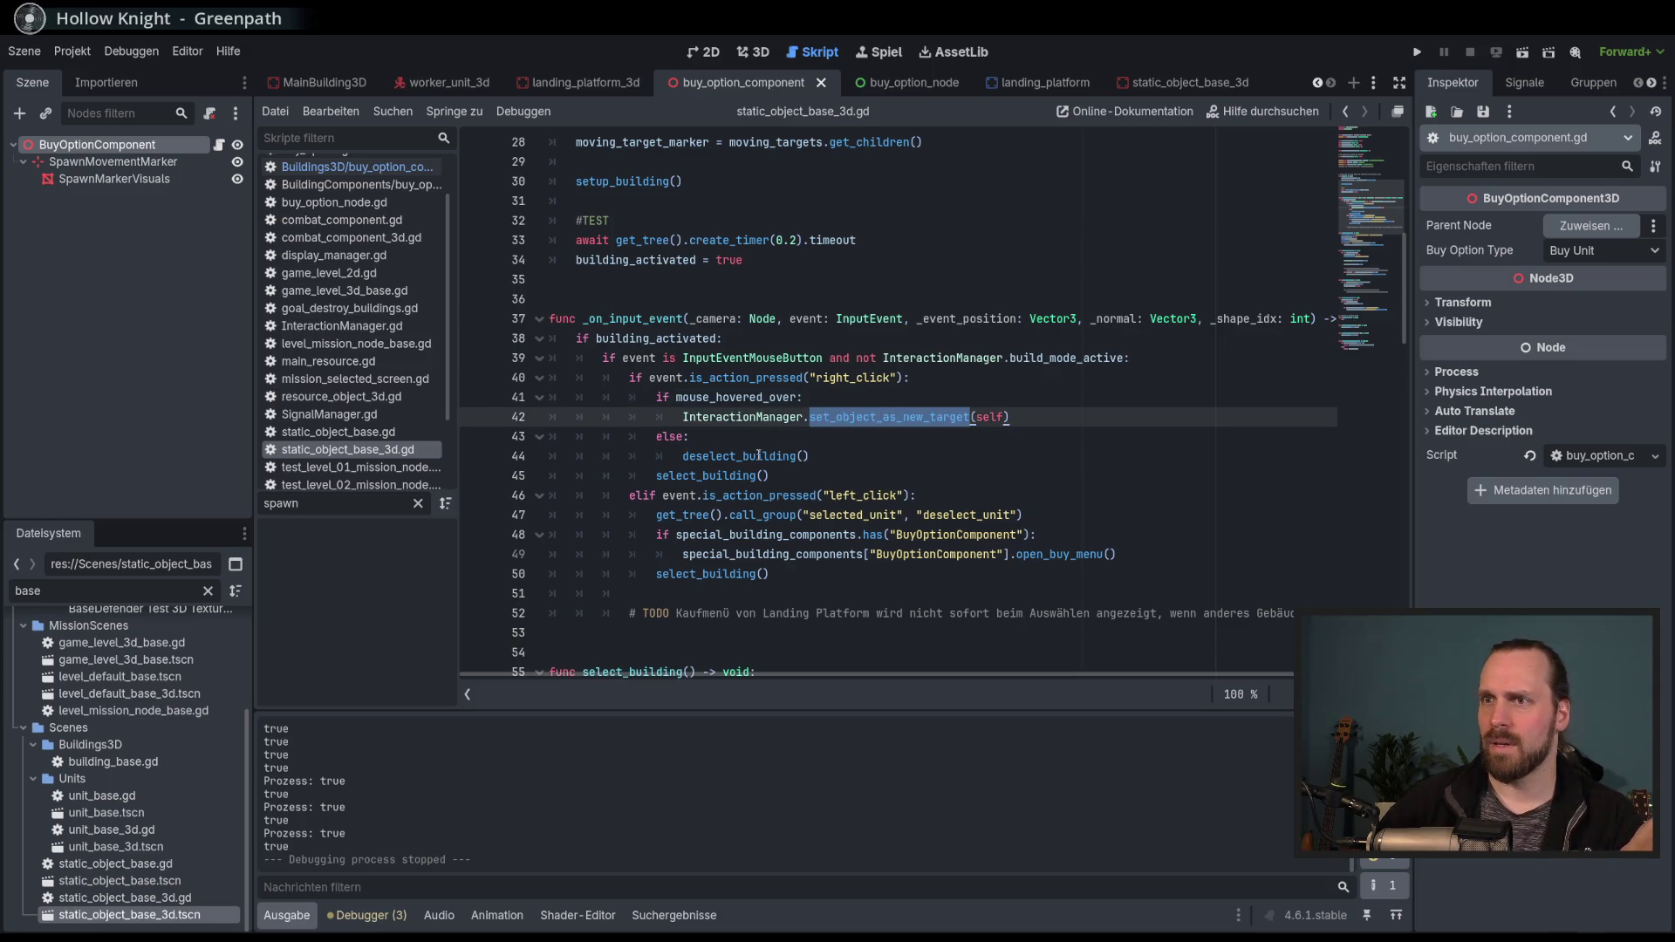
{"action": "mouse_move", "coordinate": [758, 454]}
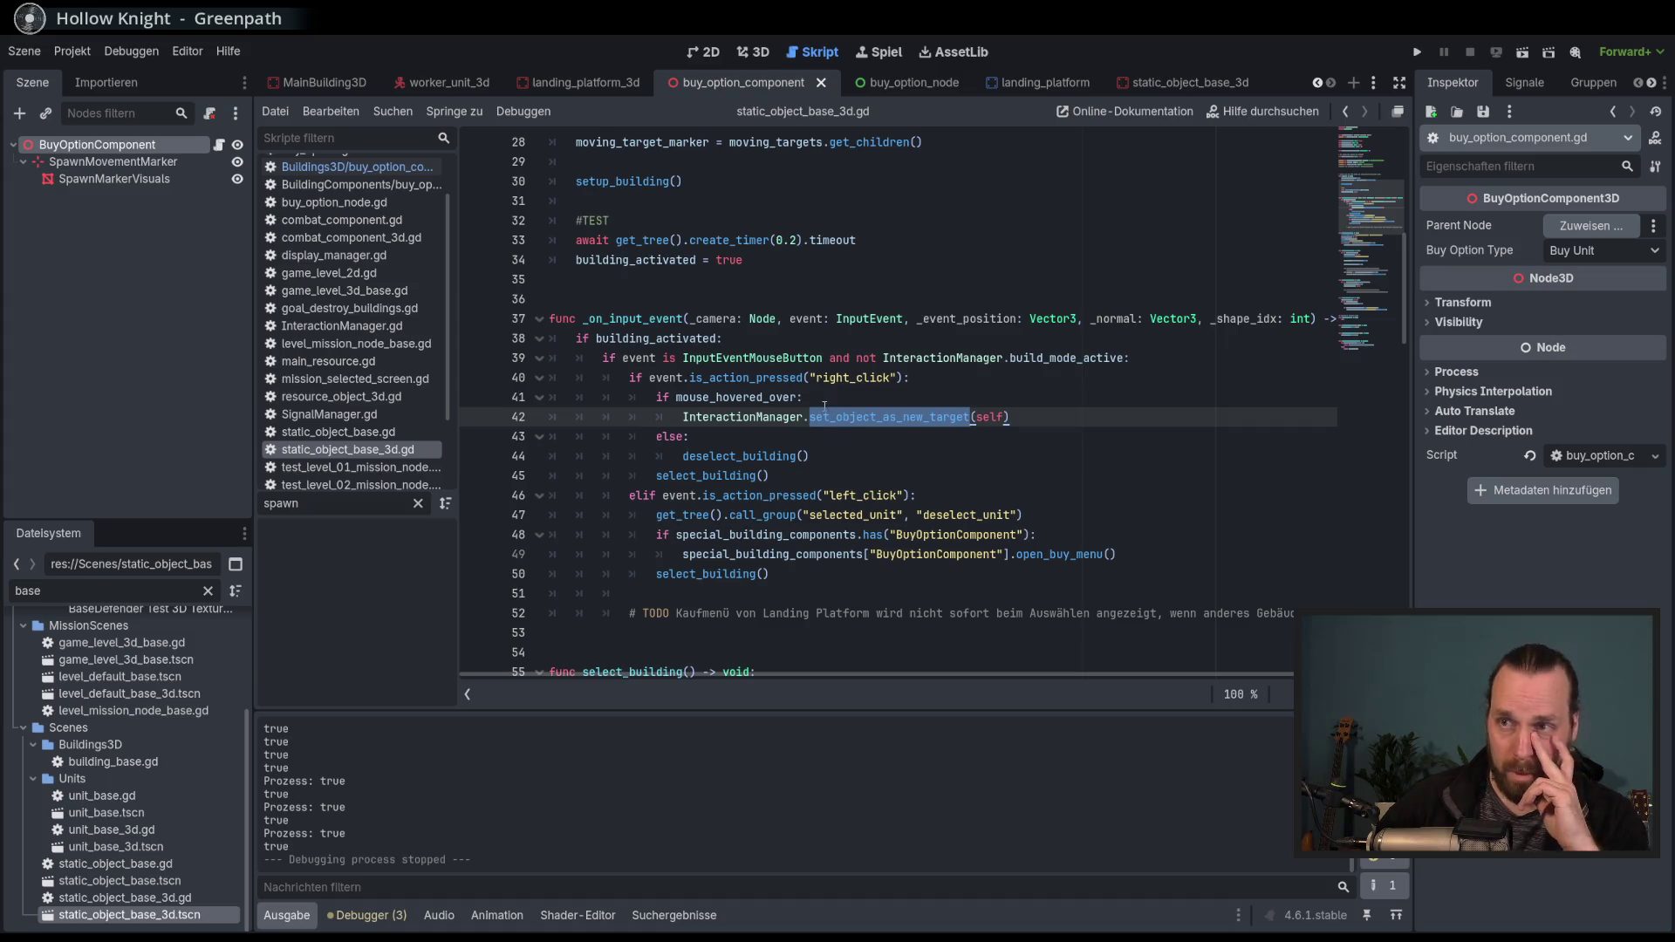
Comment out the else: deselect_building() lines 43–44 with Ctrl+K and run the project.
{"action": "left_click", "coordinate": [772, 456]}
{"action": "left_click", "coordinate": [748, 476]}
{"action": "double_click", "coordinate": [751, 455]}
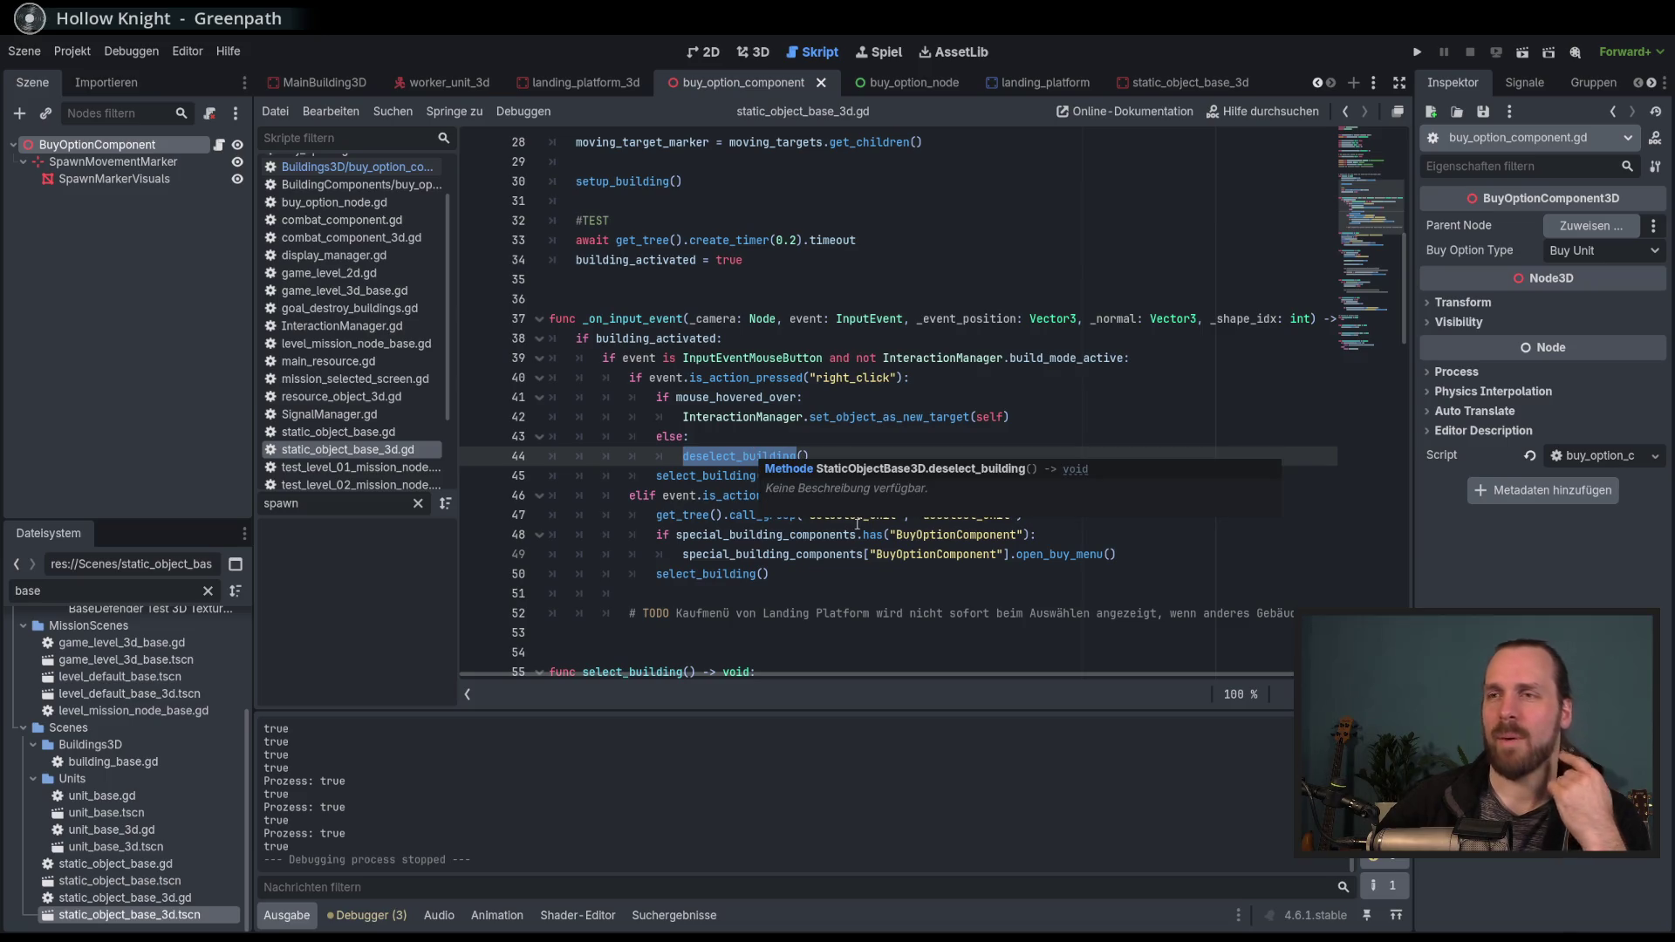
{"action": "left_click", "coordinate": [817, 439]}
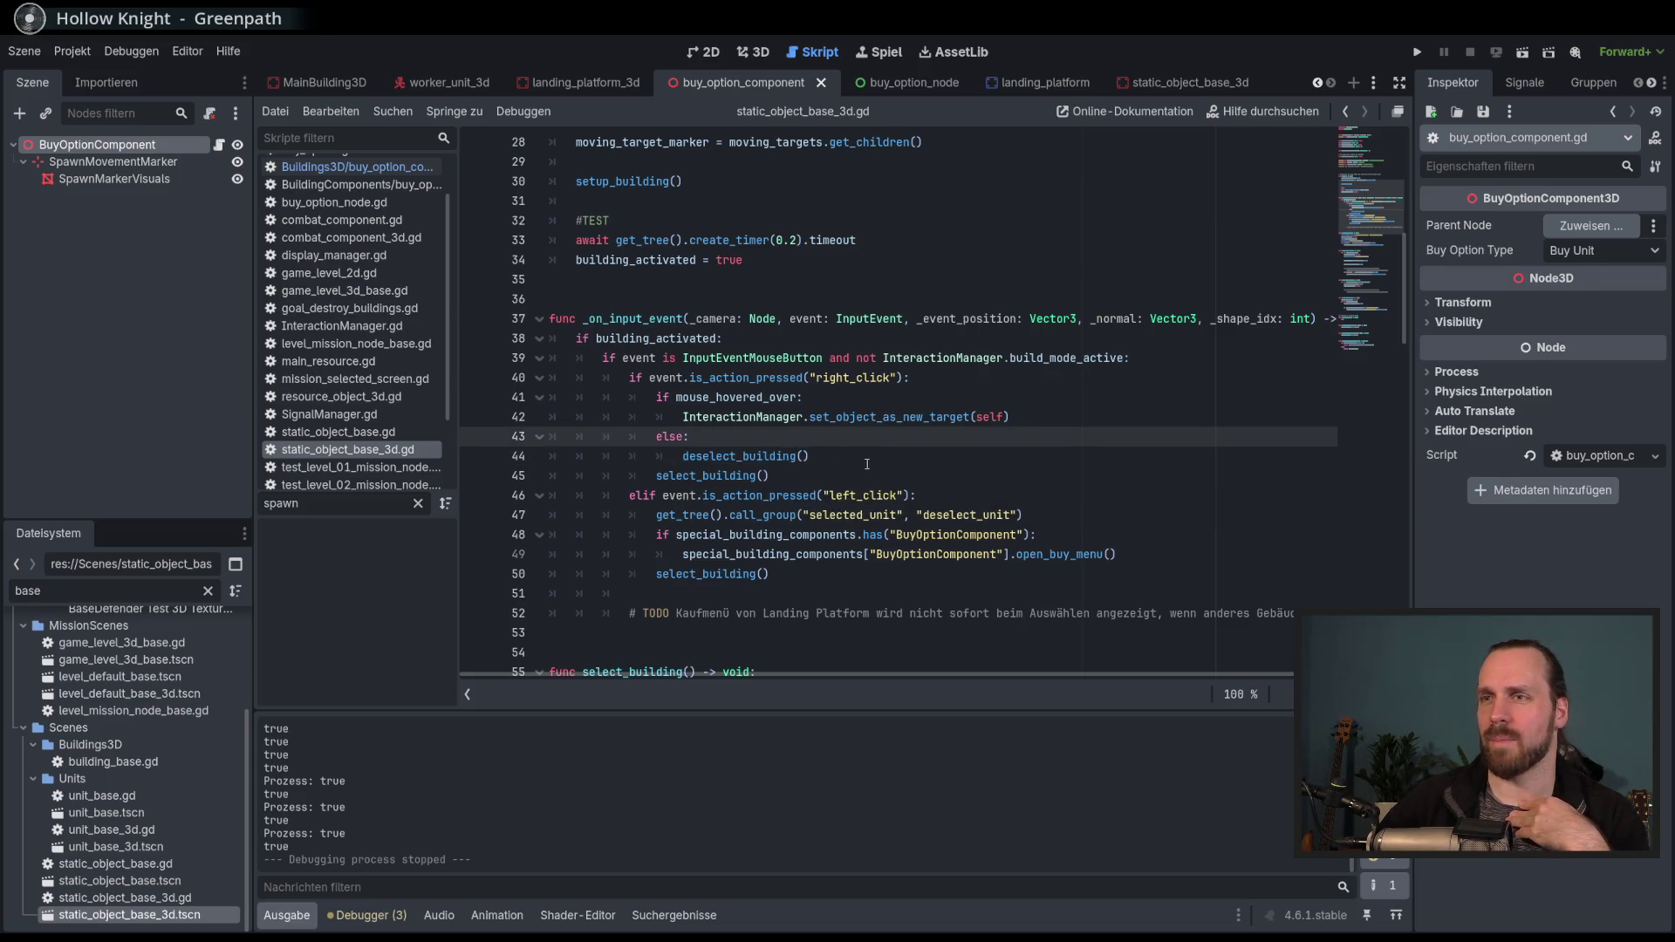
{"action": "left_click", "coordinate": [906, 458], "text": "shift"}
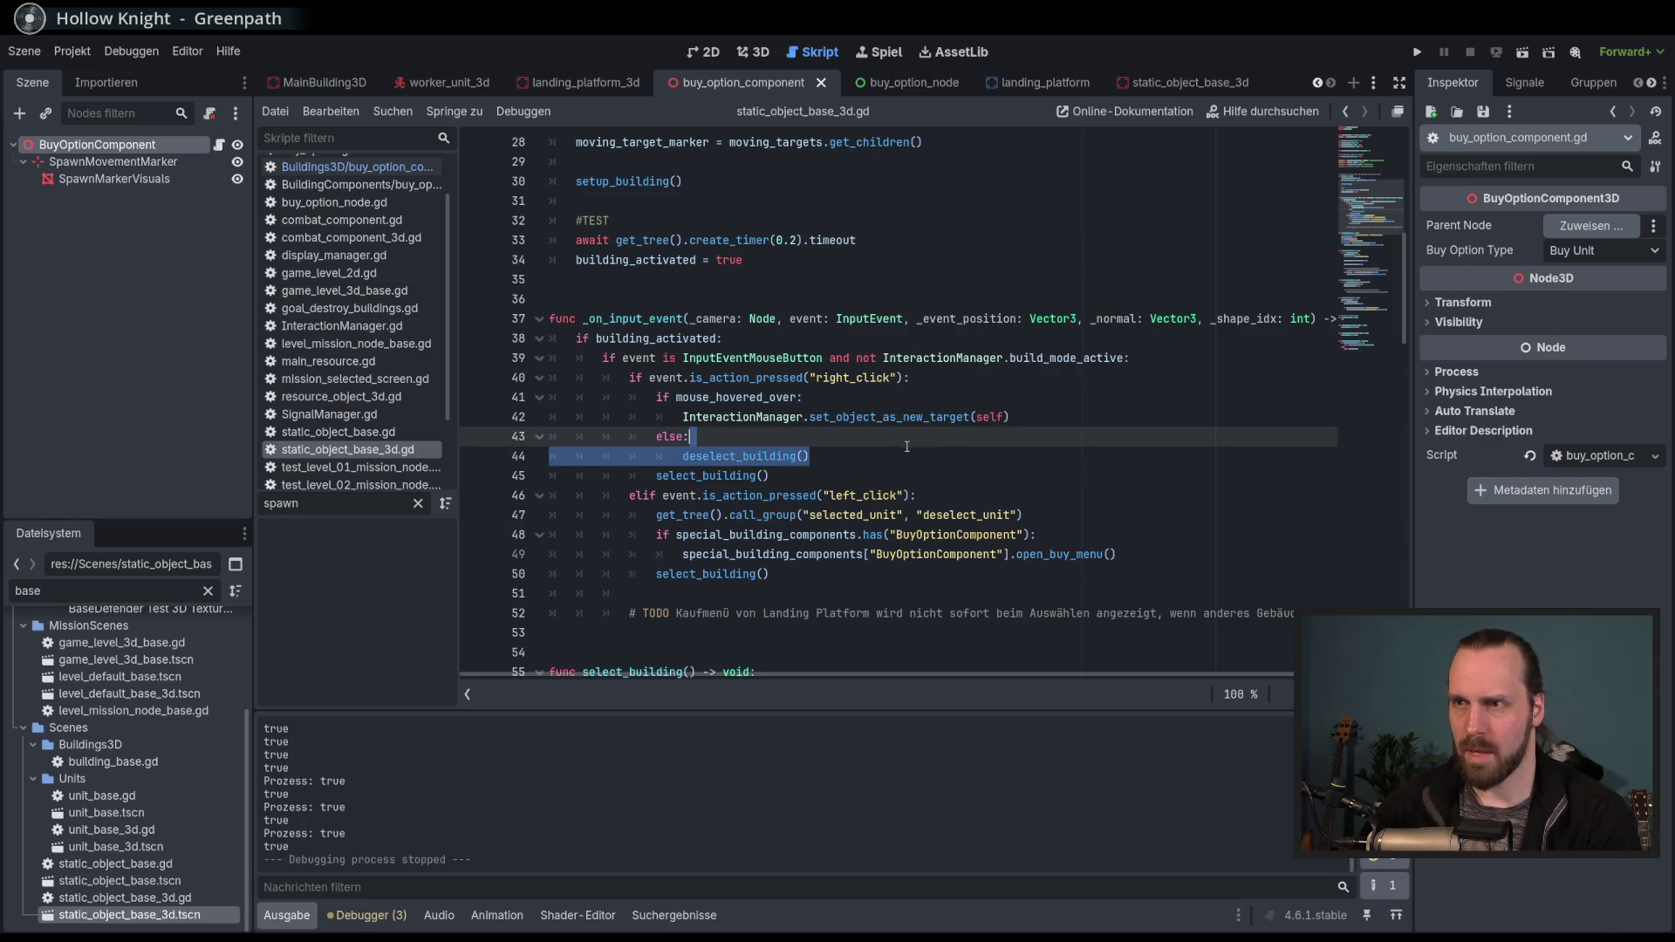
{"action": "key", "text": "ctrl+k"}
{"action": "key", "text": "F5"}
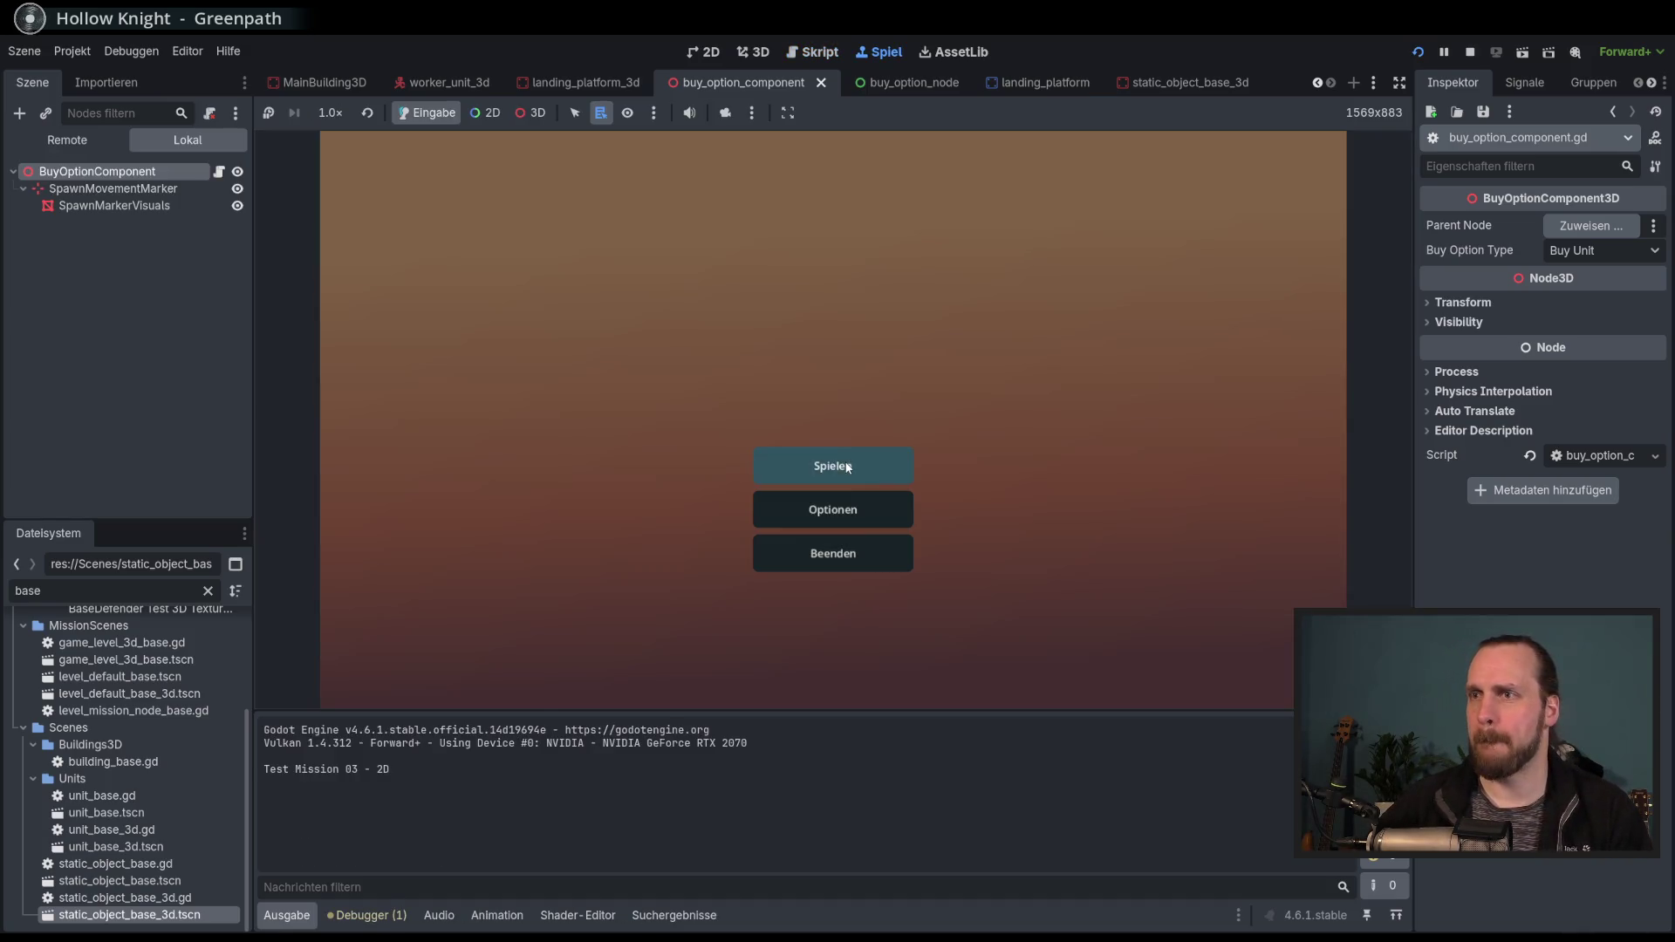
{"action": "left_click", "coordinate": [831, 463]}
{"action": "left_click", "coordinate": [562, 371]}
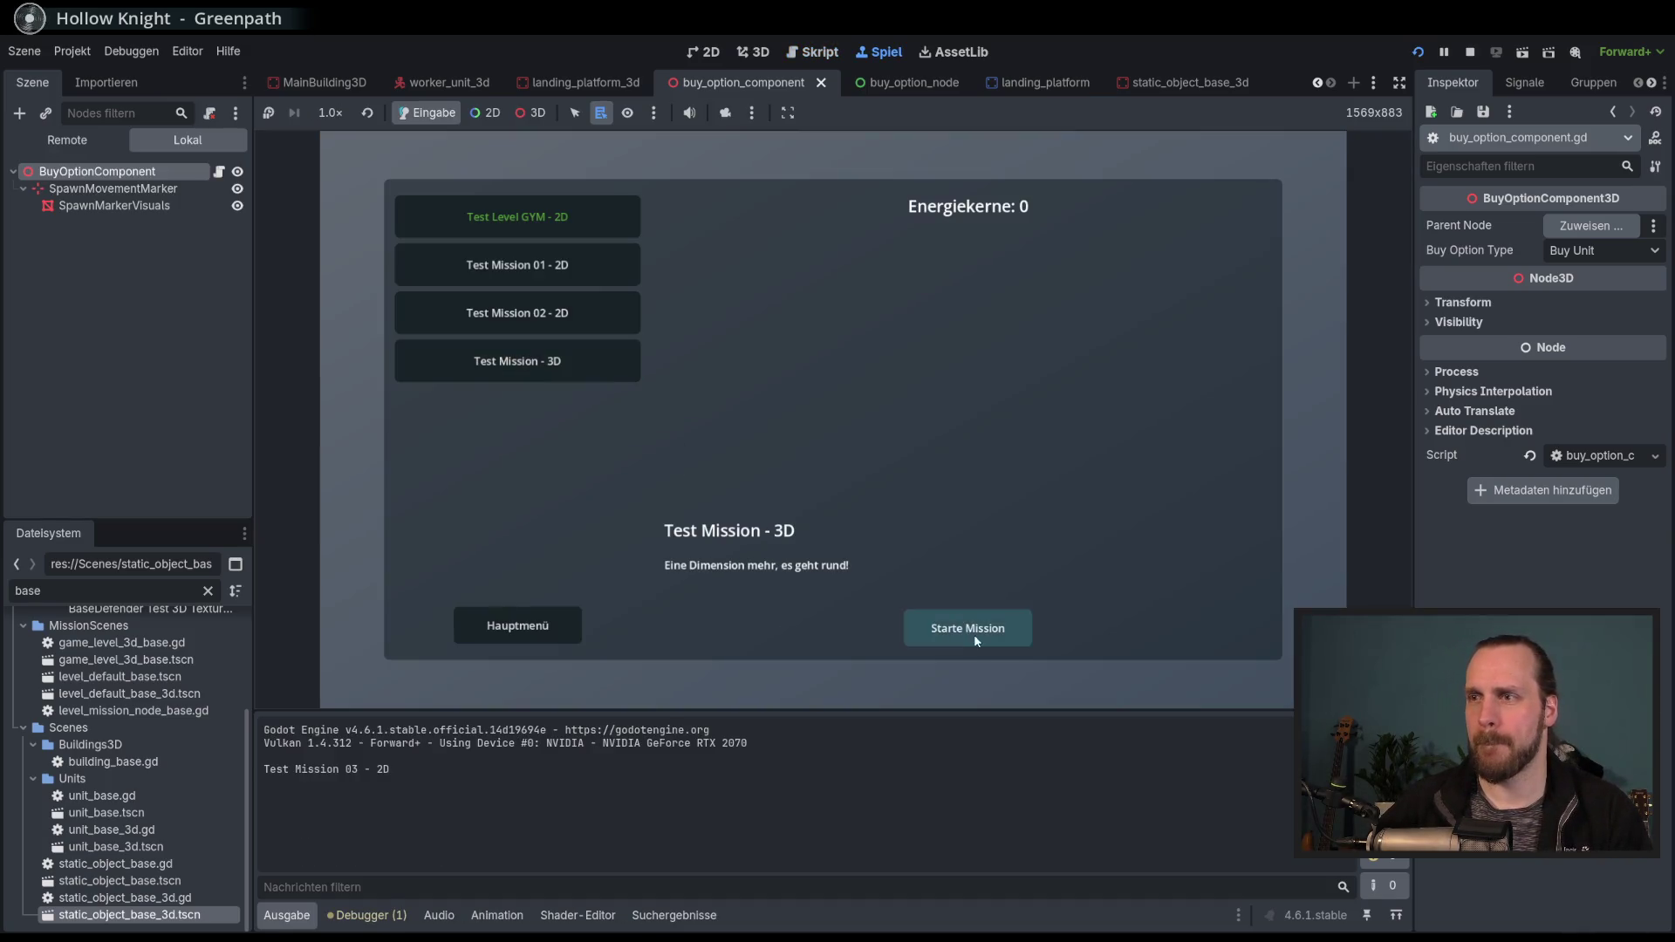
{"action": "left_click", "coordinate": [972, 634]}
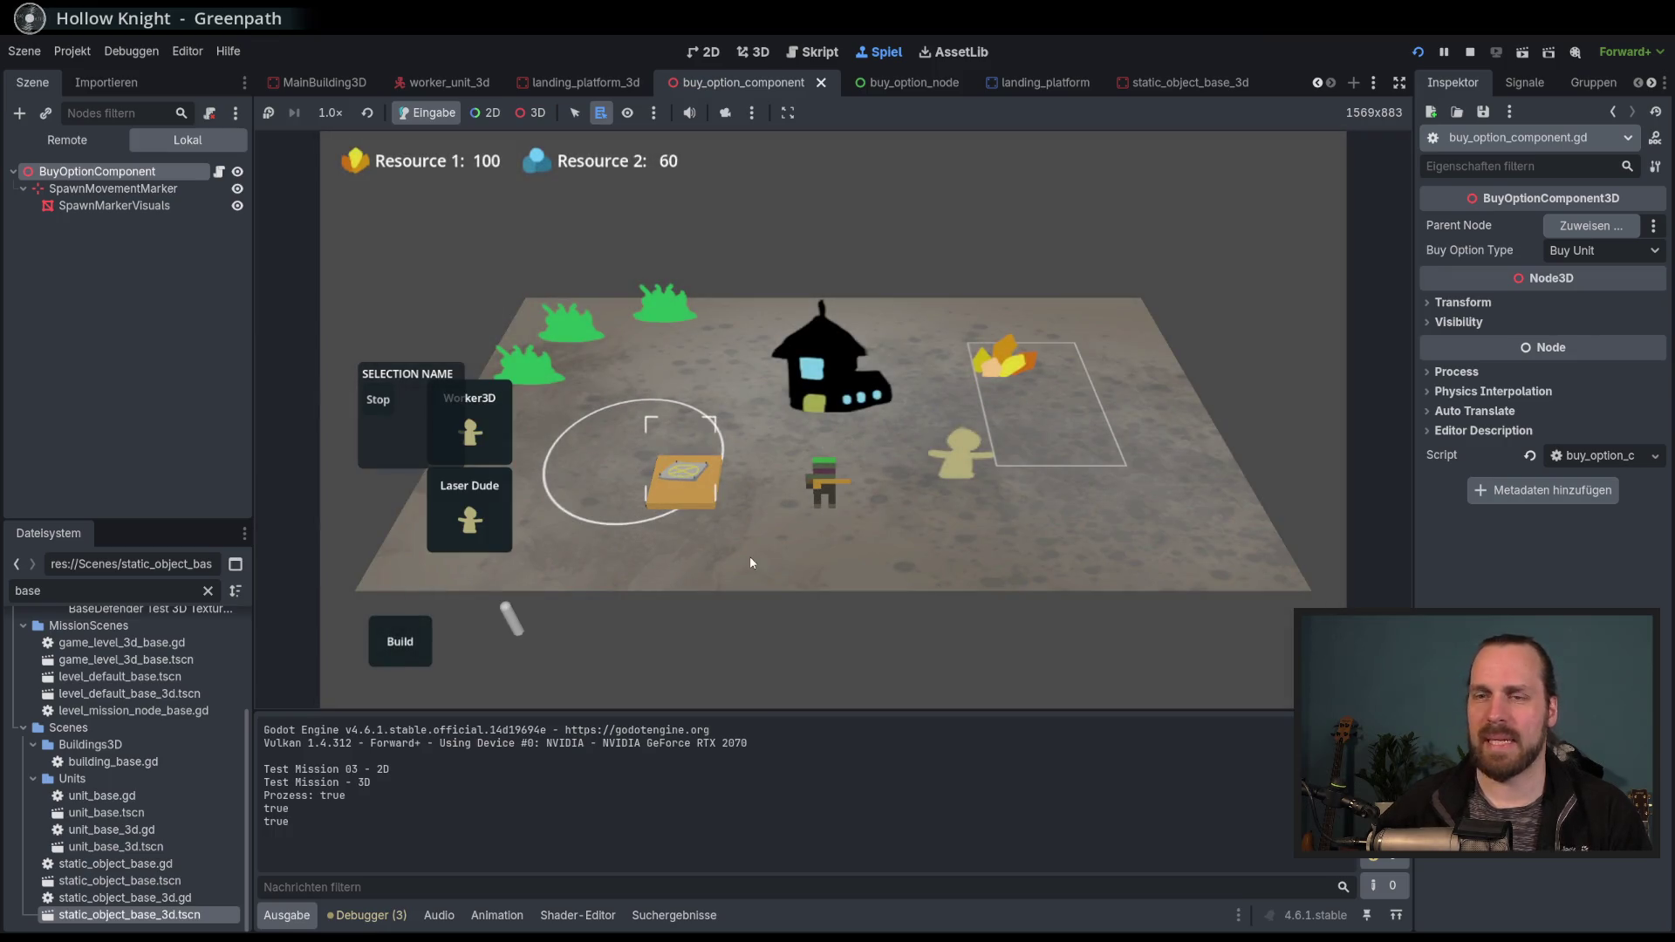
{"action": "key", "text": "F8"}
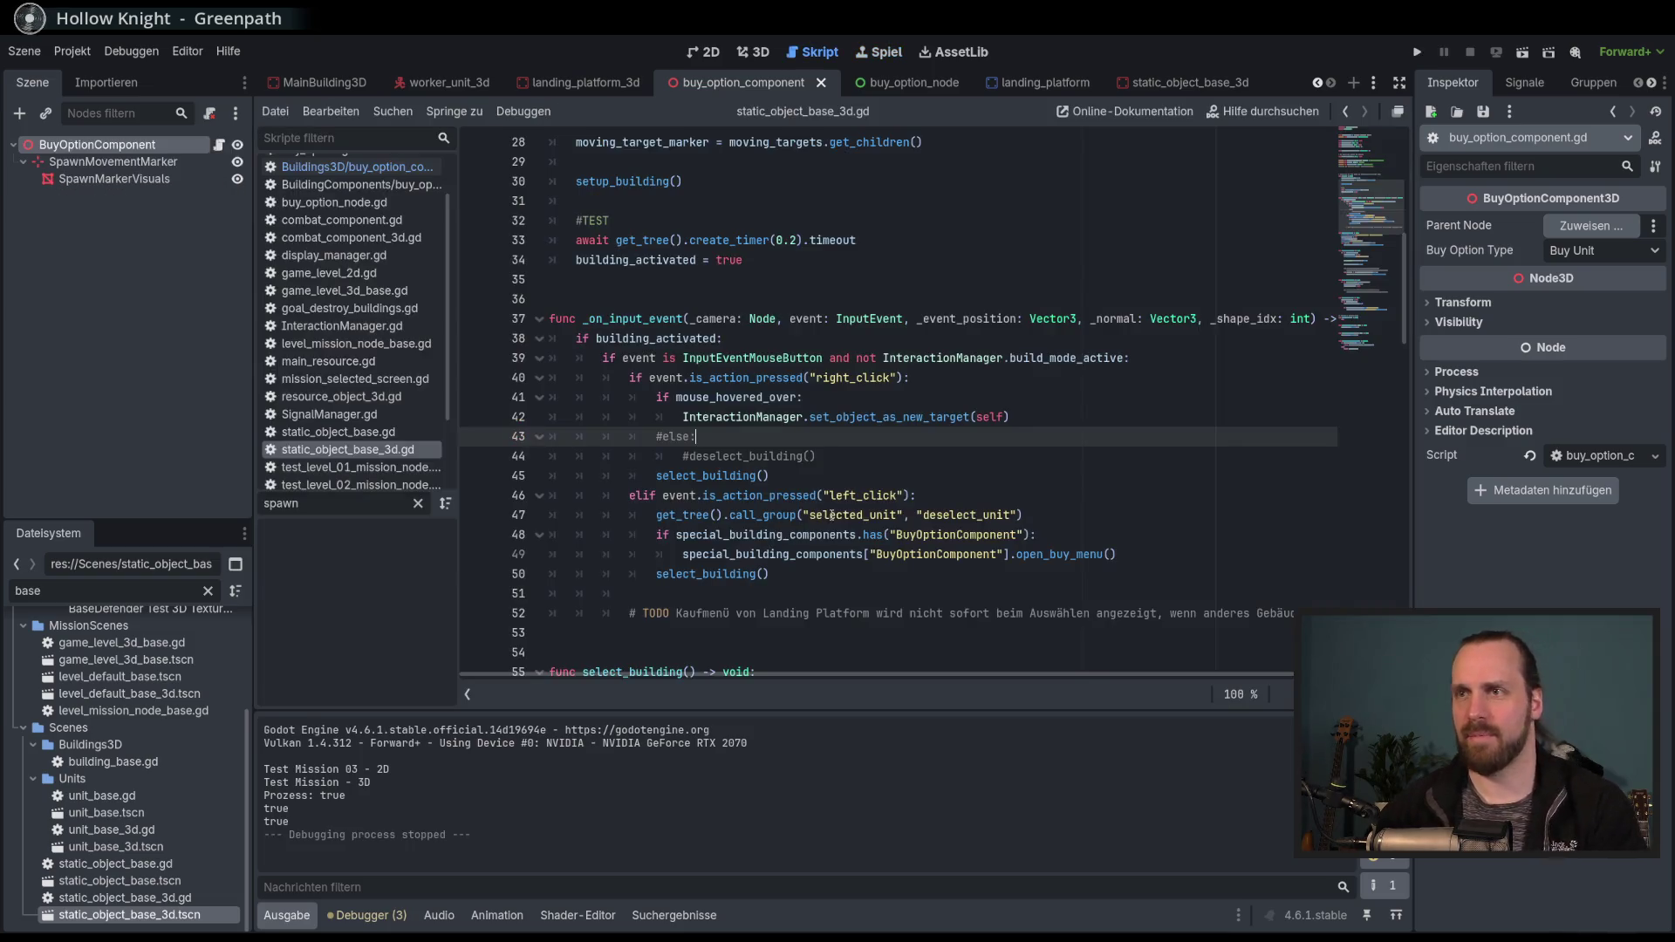
Uncomment the else: deselect_building() lines 43–44, add a breakpoint on line 44, and run the game.
{"action": "left_click_drag", "start_coordinate": [696, 437], "coordinate": [702, 455]}
{"action": "double_click", "coordinate": [707, 475]}
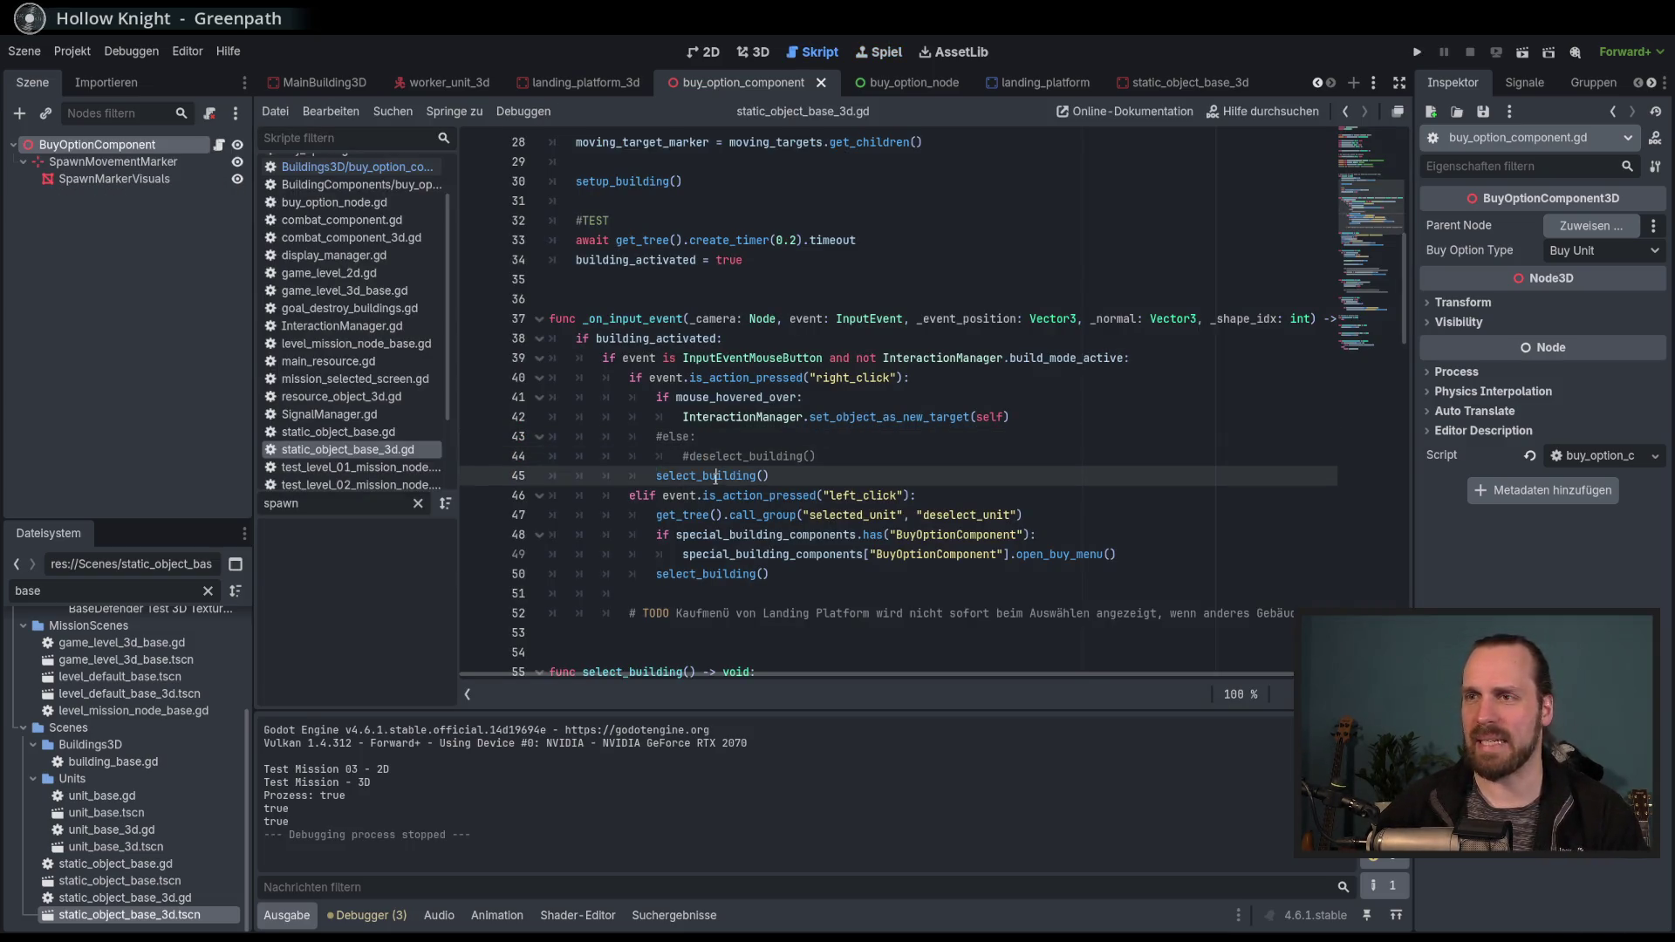
{"action": "scroll", "coordinate": [769, 491], "scroll_direction": "down", "scroll_amount": 2}
{"action": "scroll", "coordinate": [769, 490], "scroll_direction": "down", "scroll_amount": 2}
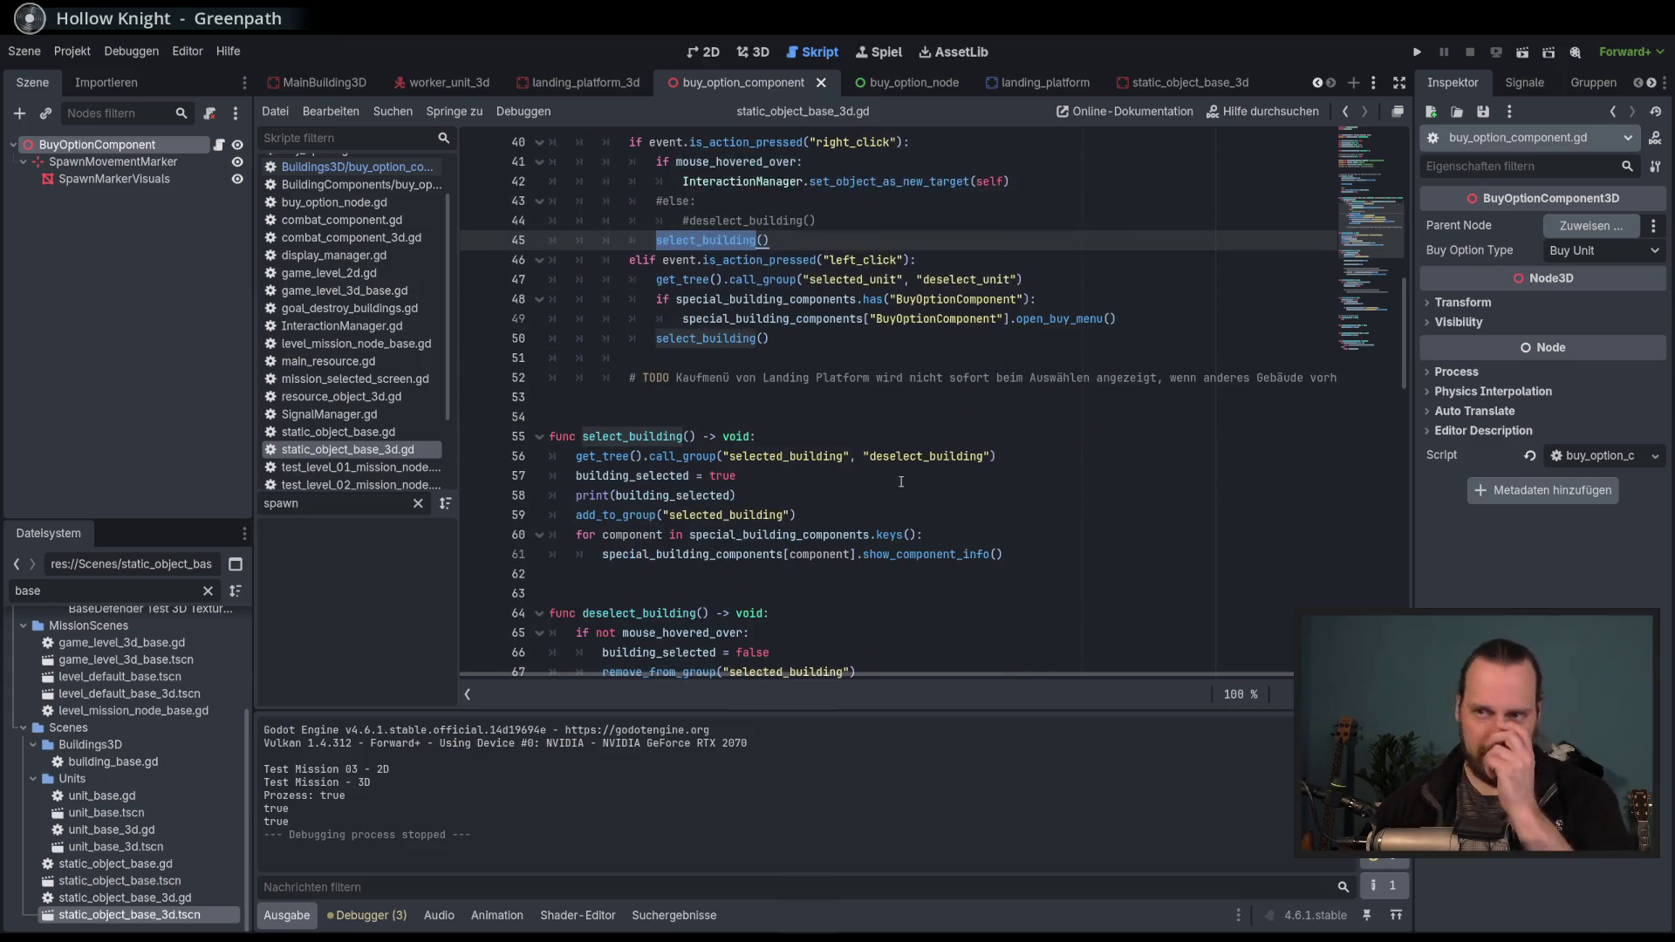
{"action": "scroll", "coordinate": [901, 482], "scroll_direction": "up", "scroll_amount": 2}
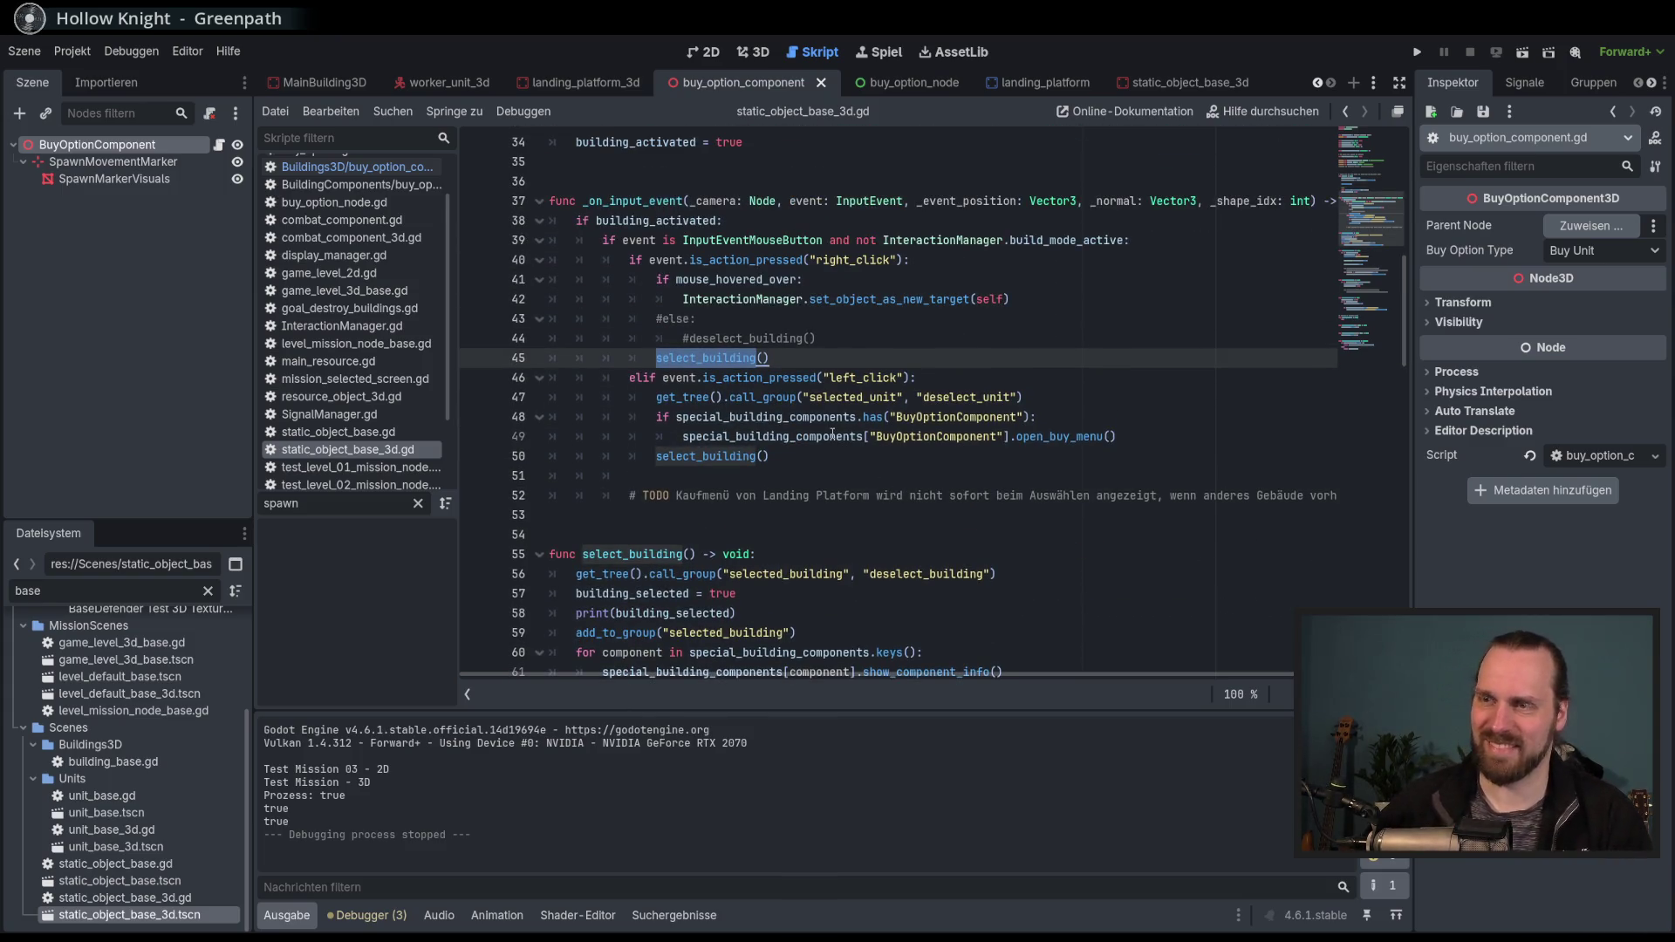
{"action": "left_click_drag", "start_coordinate": [704, 320], "coordinate": [708, 338]}
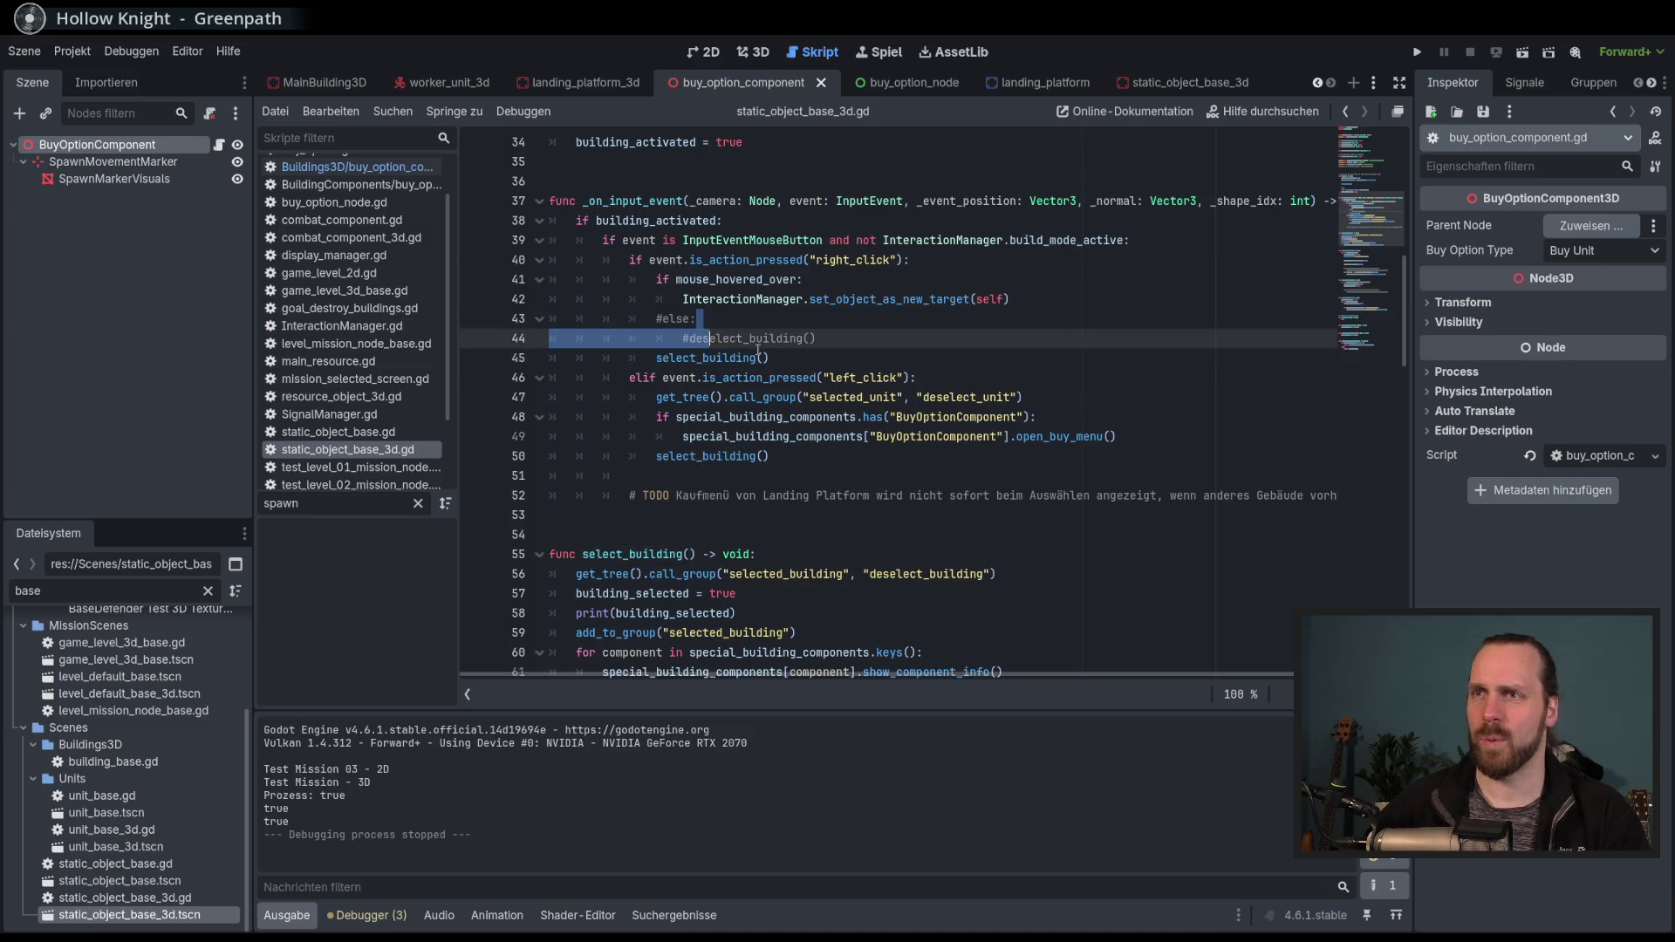
{"action": "key", "text": "ctrl+k"}
{"action": "key", "text": "F9"}
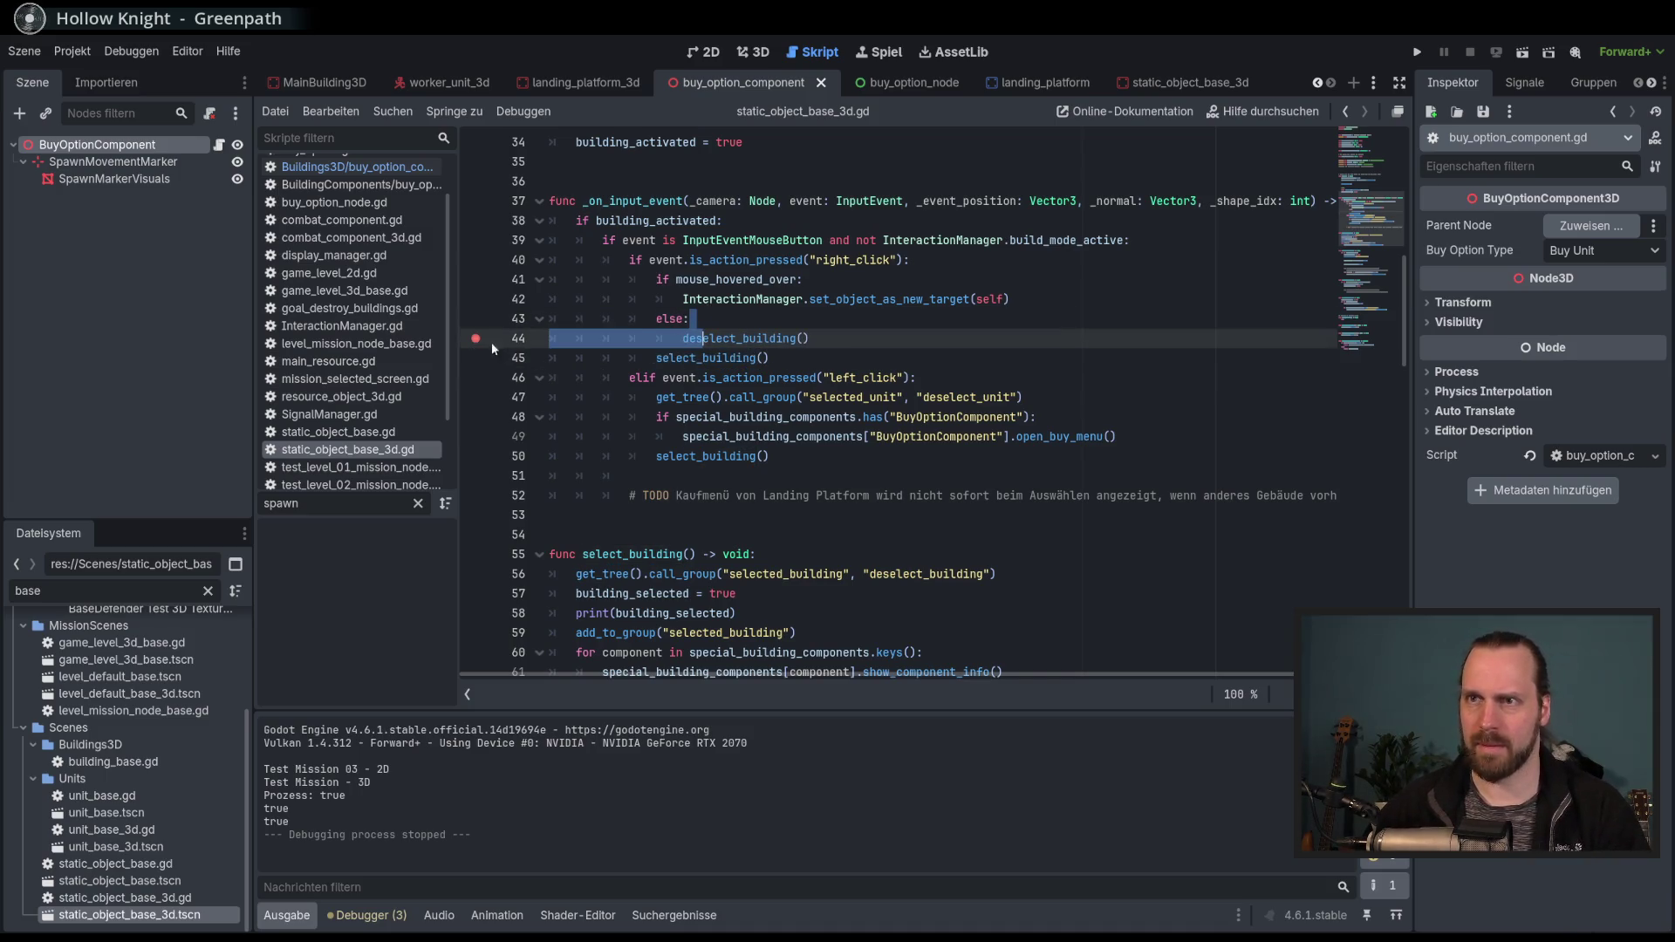
{"action": "key", "text": "F5"}
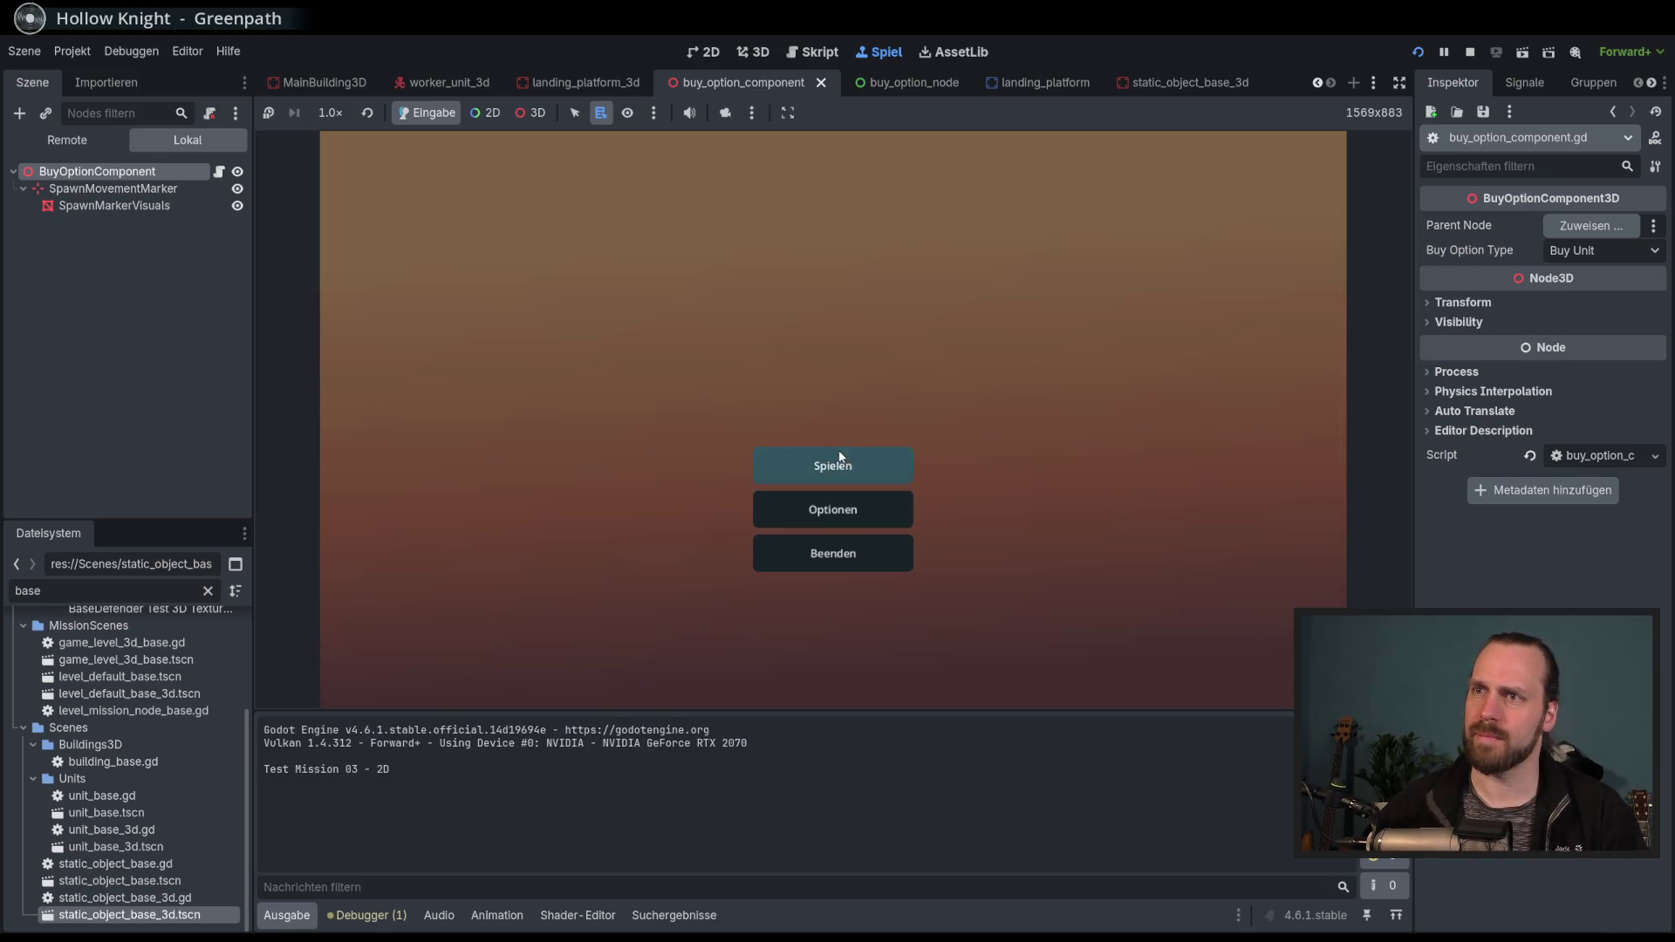
Start Test Mission - 3D, click the crate building to show its buy options, then stop the game.
{"action": "left_click", "coordinate": [841, 455]}
{"action": "left_click", "coordinate": [515, 368]}
{"action": "left_click", "coordinate": [965, 624]}
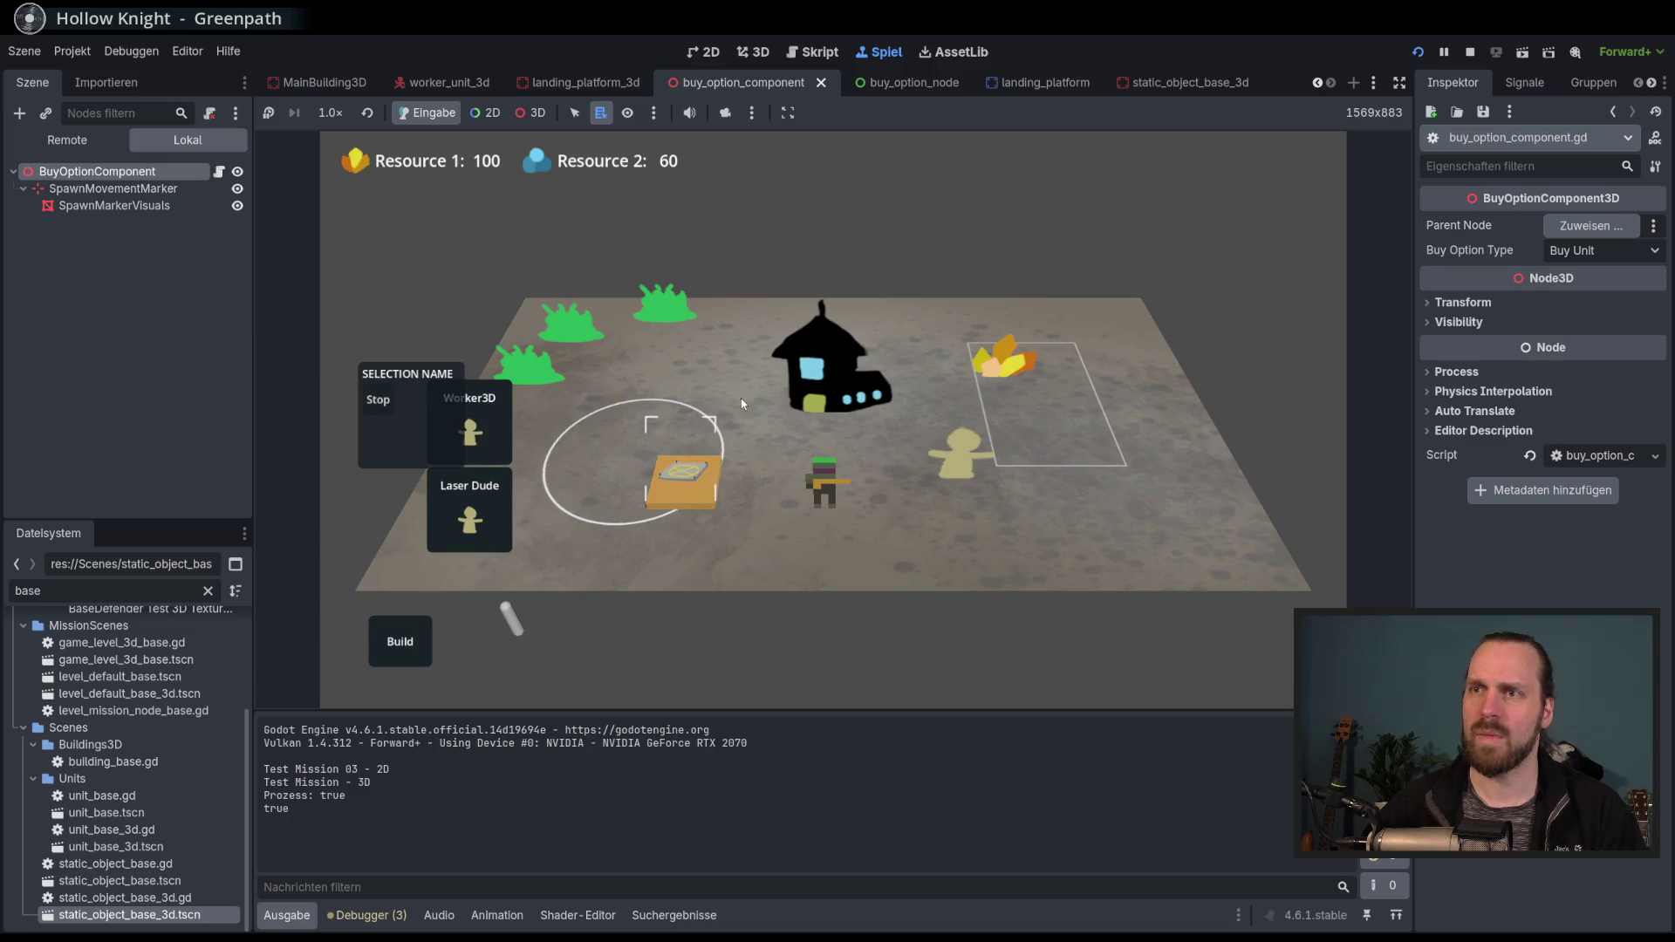
{"action": "left_click", "coordinate": [696, 498]}
{"action": "key", "text": "F8"}
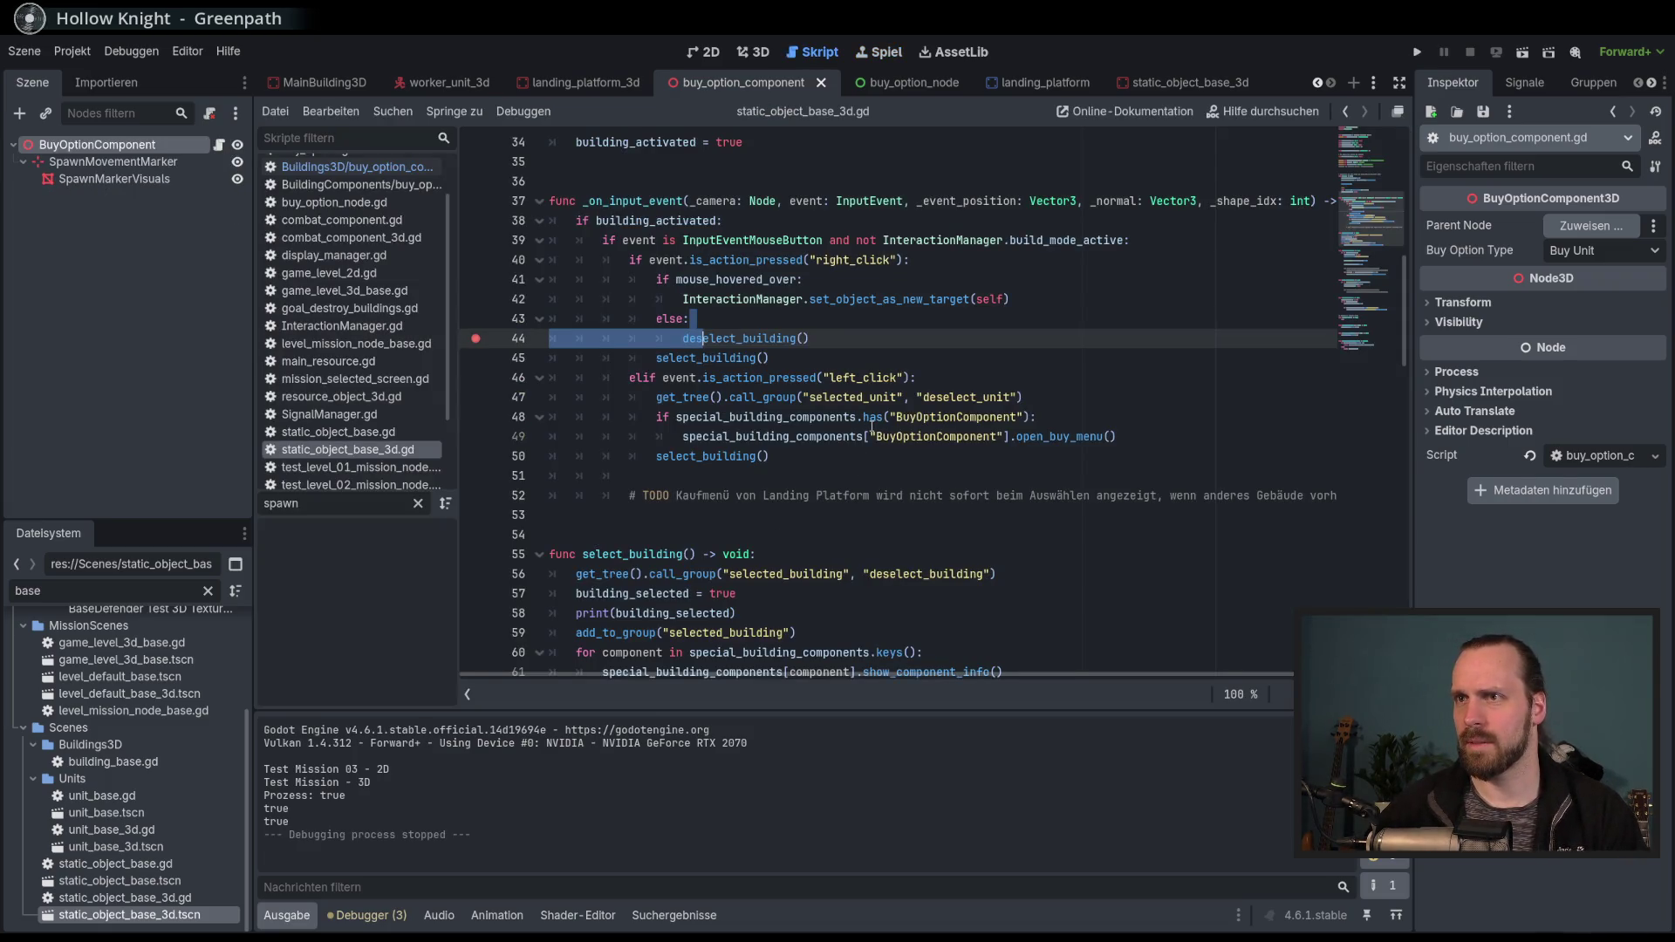
Remove the breakpoint from line 44's deselect_building() call and run the project again.
{"action": "mouse_move", "coordinate": [872, 427]}
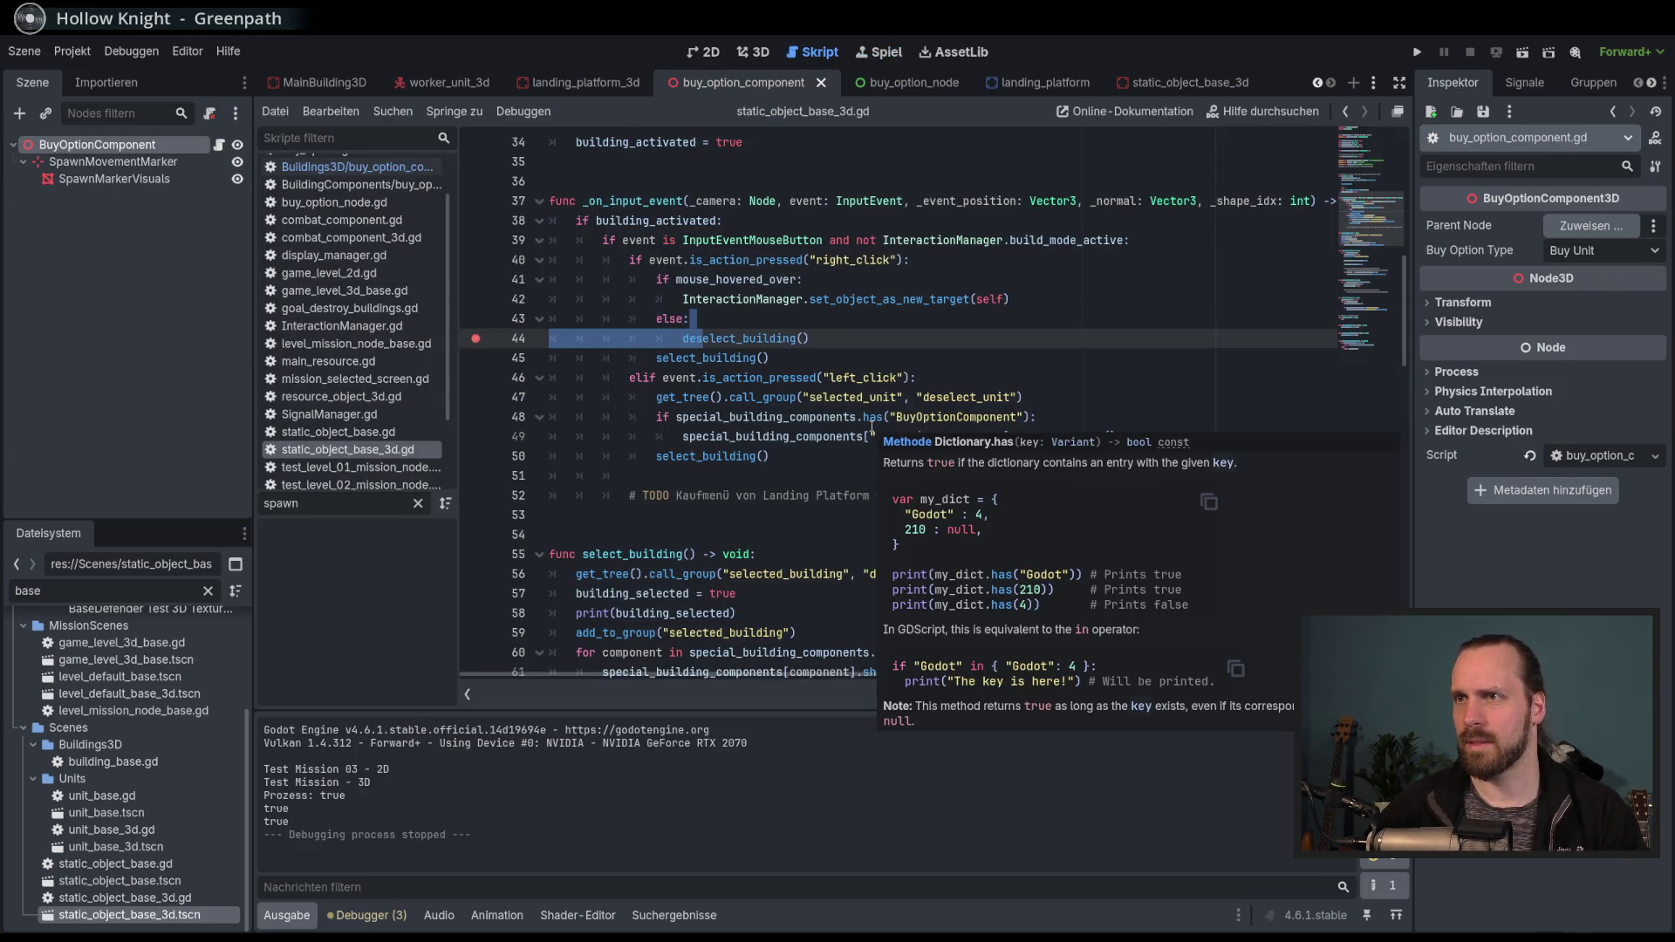
{"action": "double_click", "coordinate": [746, 340]}
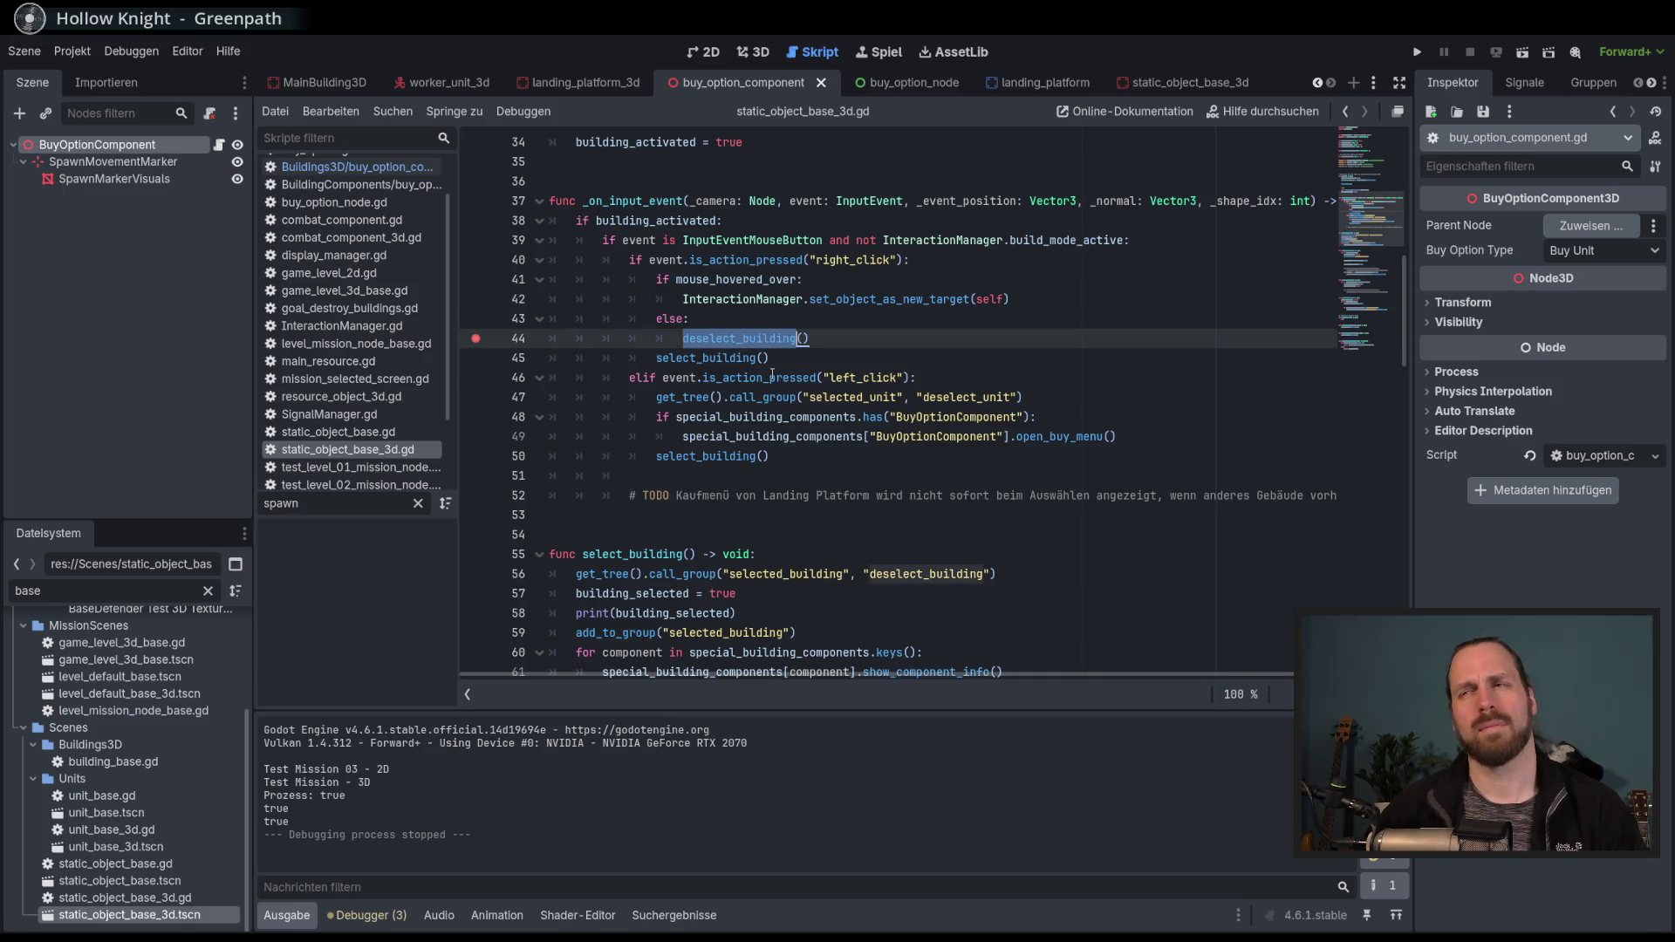
{"action": "left_click", "coordinate": [476, 338]}
{"action": "mouse_move", "coordinate": [715, 270]}
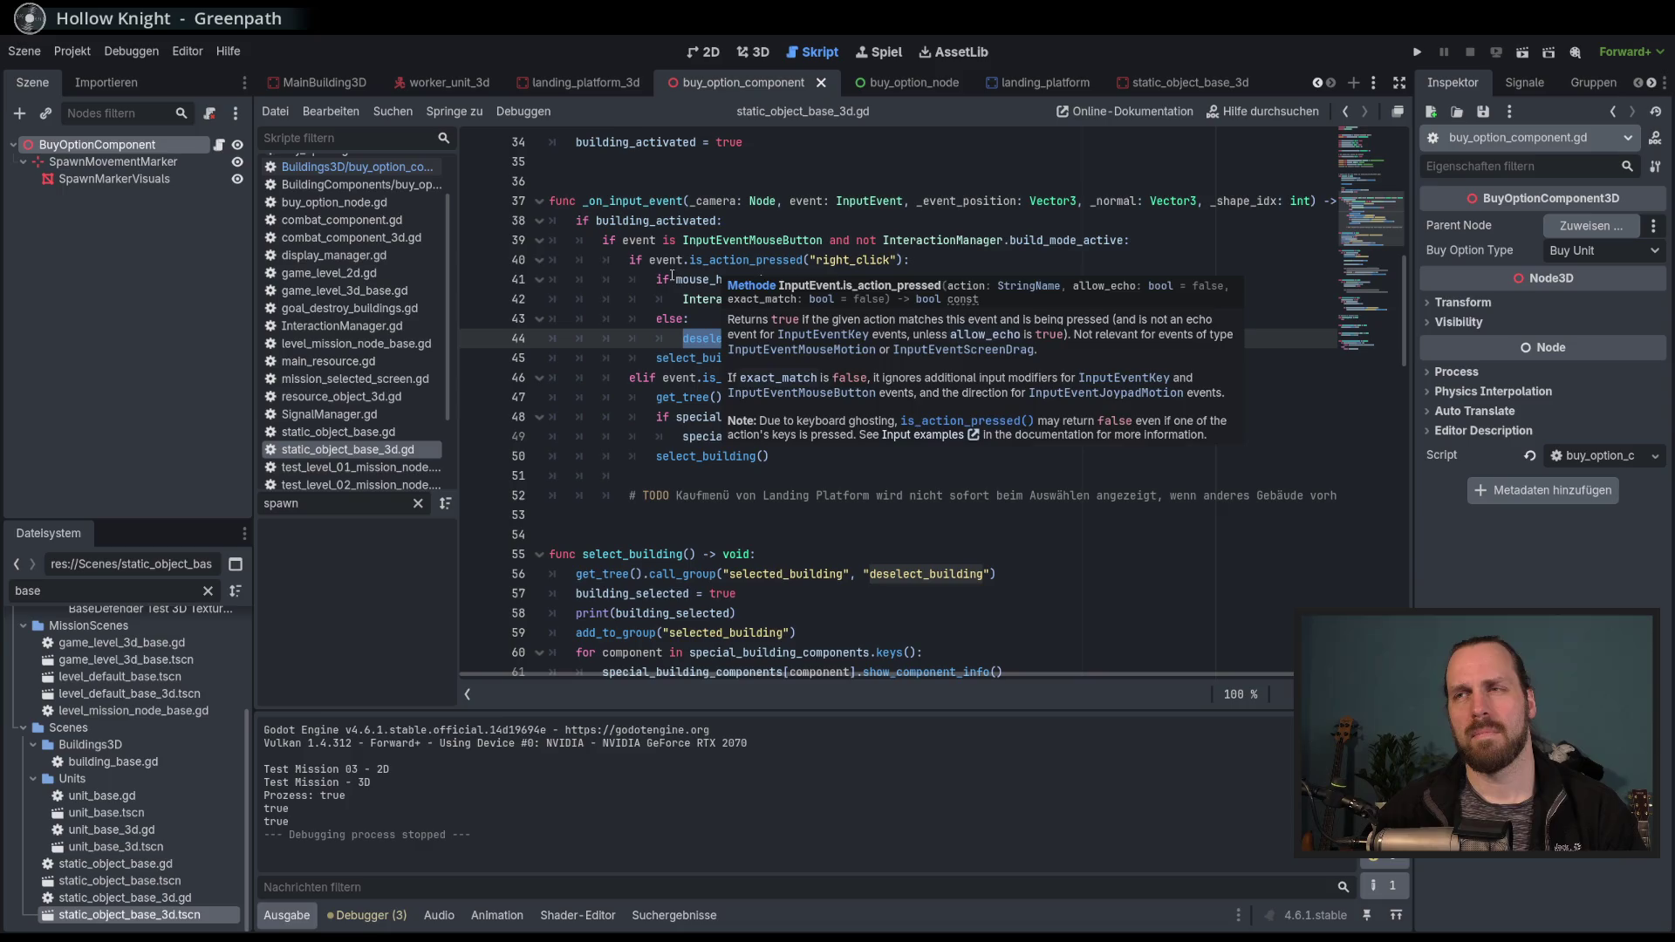
{"action": "key", "text": "F5"}
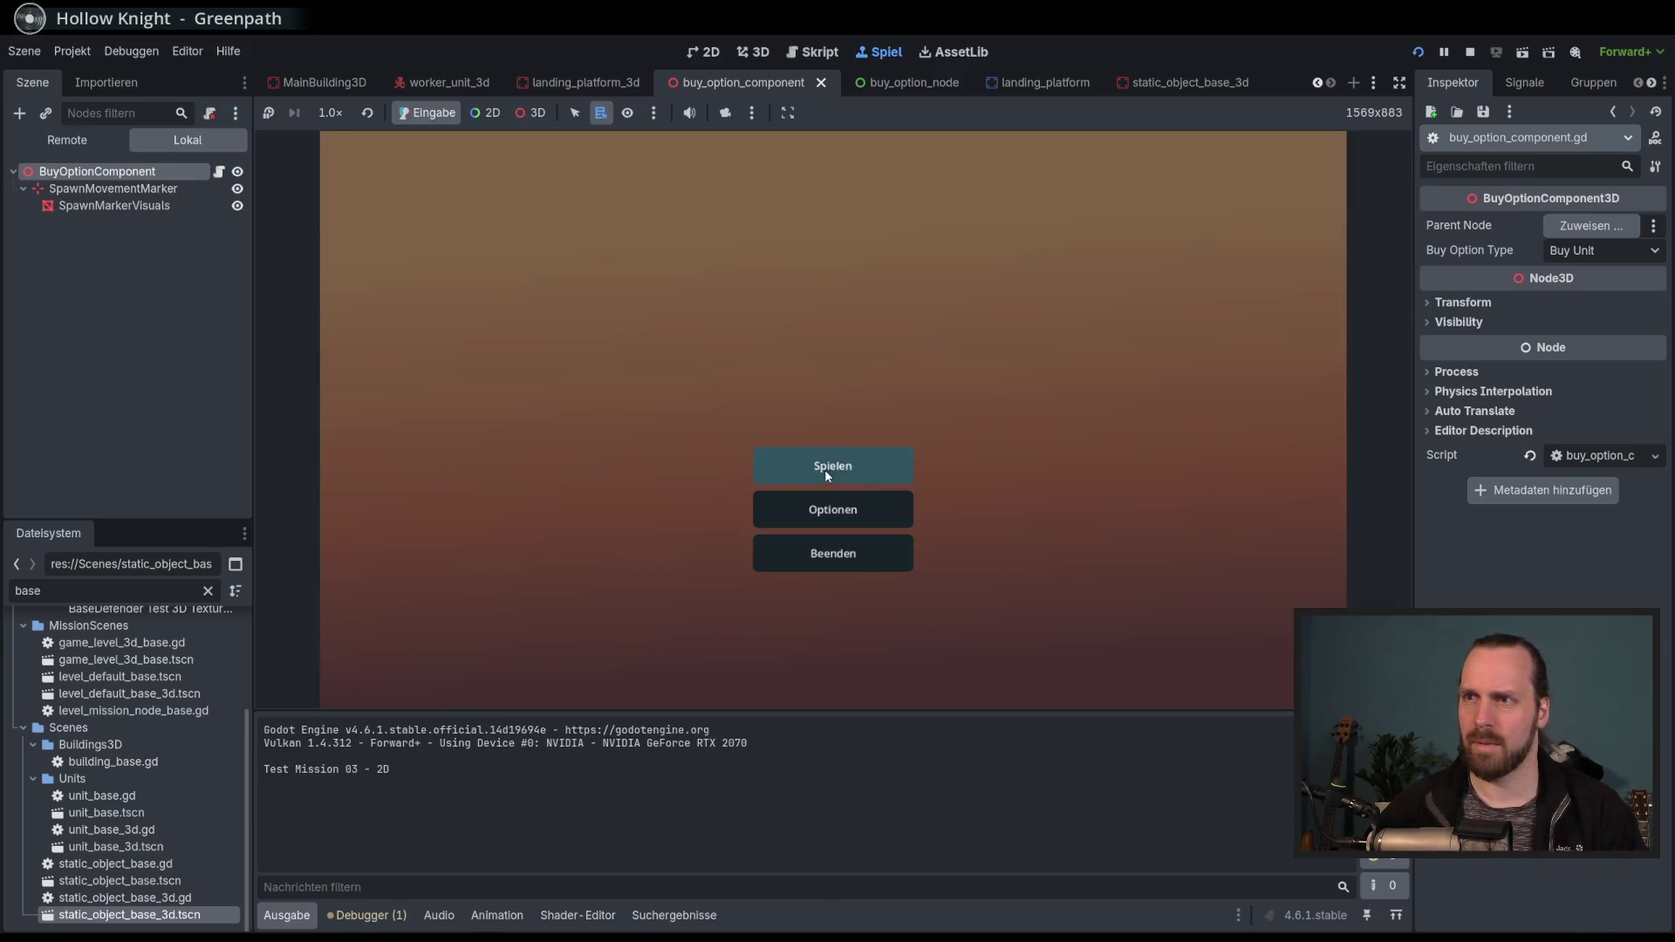
Start Test Mission - 3D, click the building, resume past the line 40 breakpoint, then end debugging.
{"action": "left_click", "coordinate": [825, 470]}
{"action": "left_click", "coordinate": [564, 374]}
{"action": "left_click", "coordinate": [934, 628]}
{"action": "left_click", "coordinate": [717, 457]}
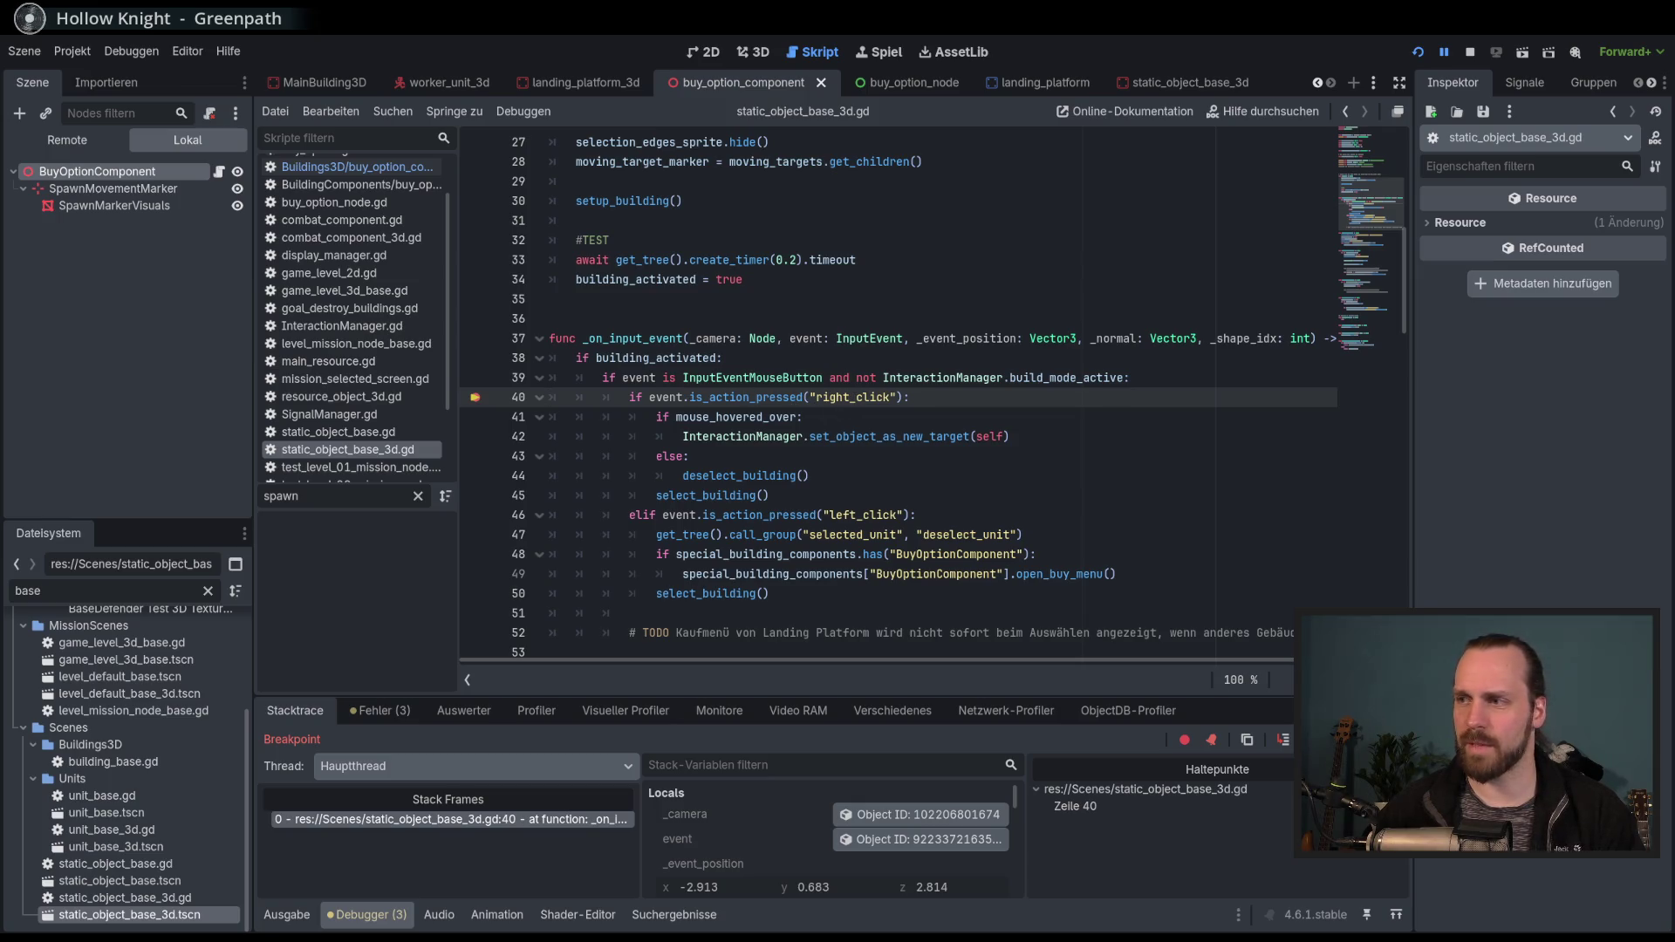
{"action": "key", "text": "F12"}
{"action": "left_click", "coordinate": [733, 454]}
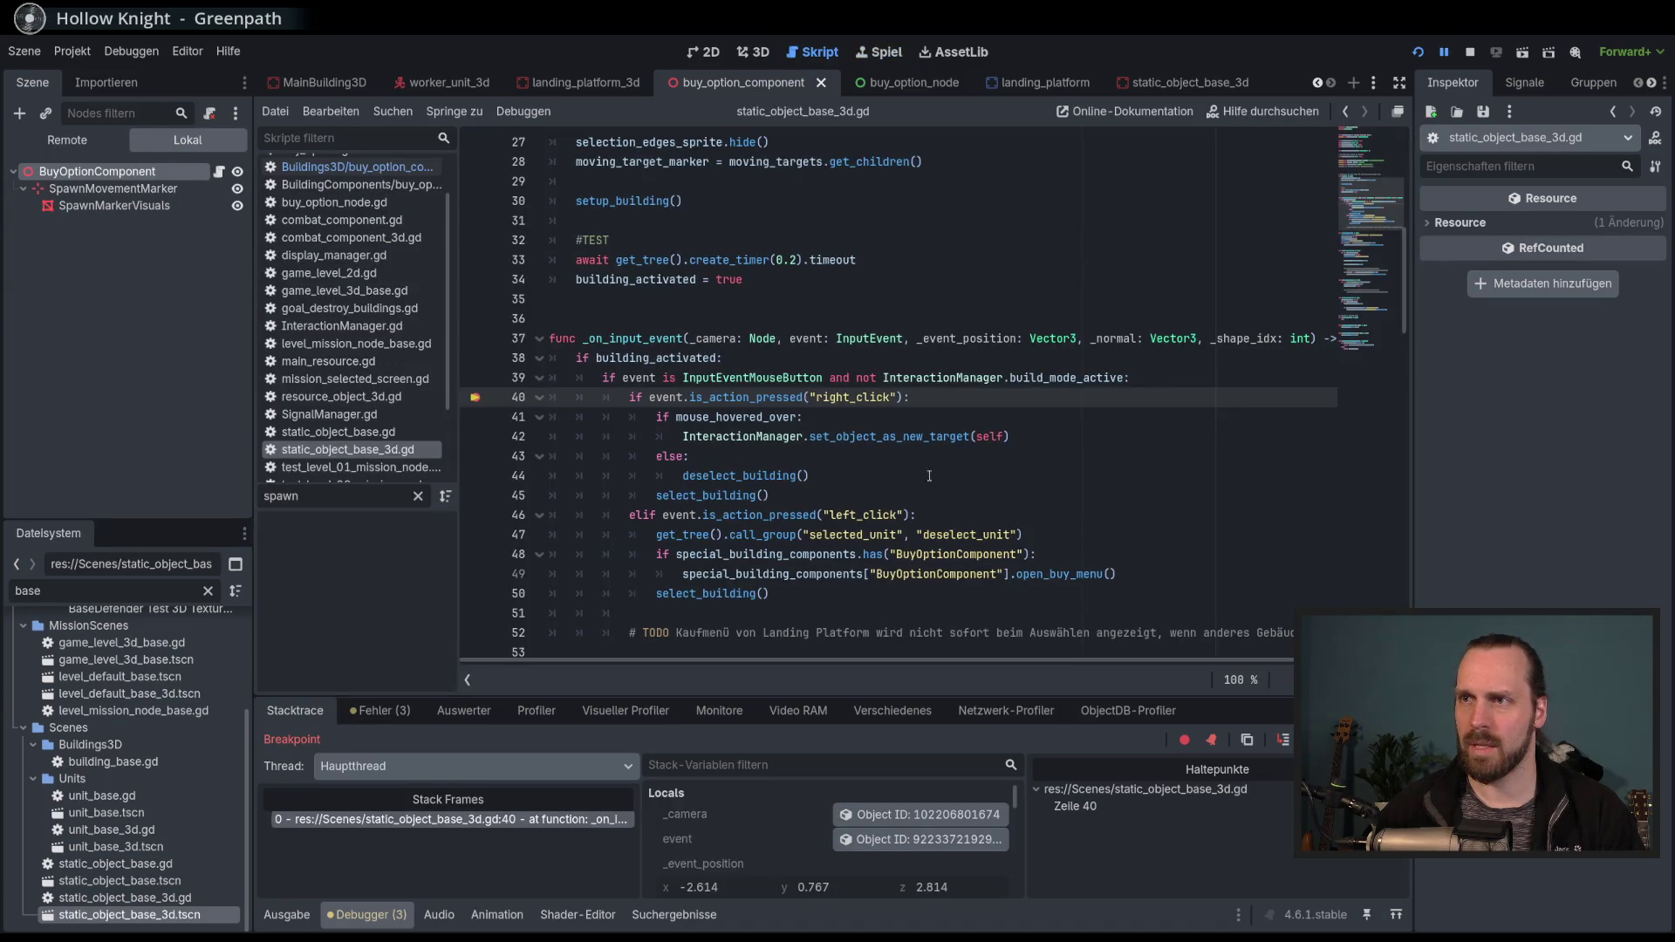
{"action": "key", "text": "F8"}
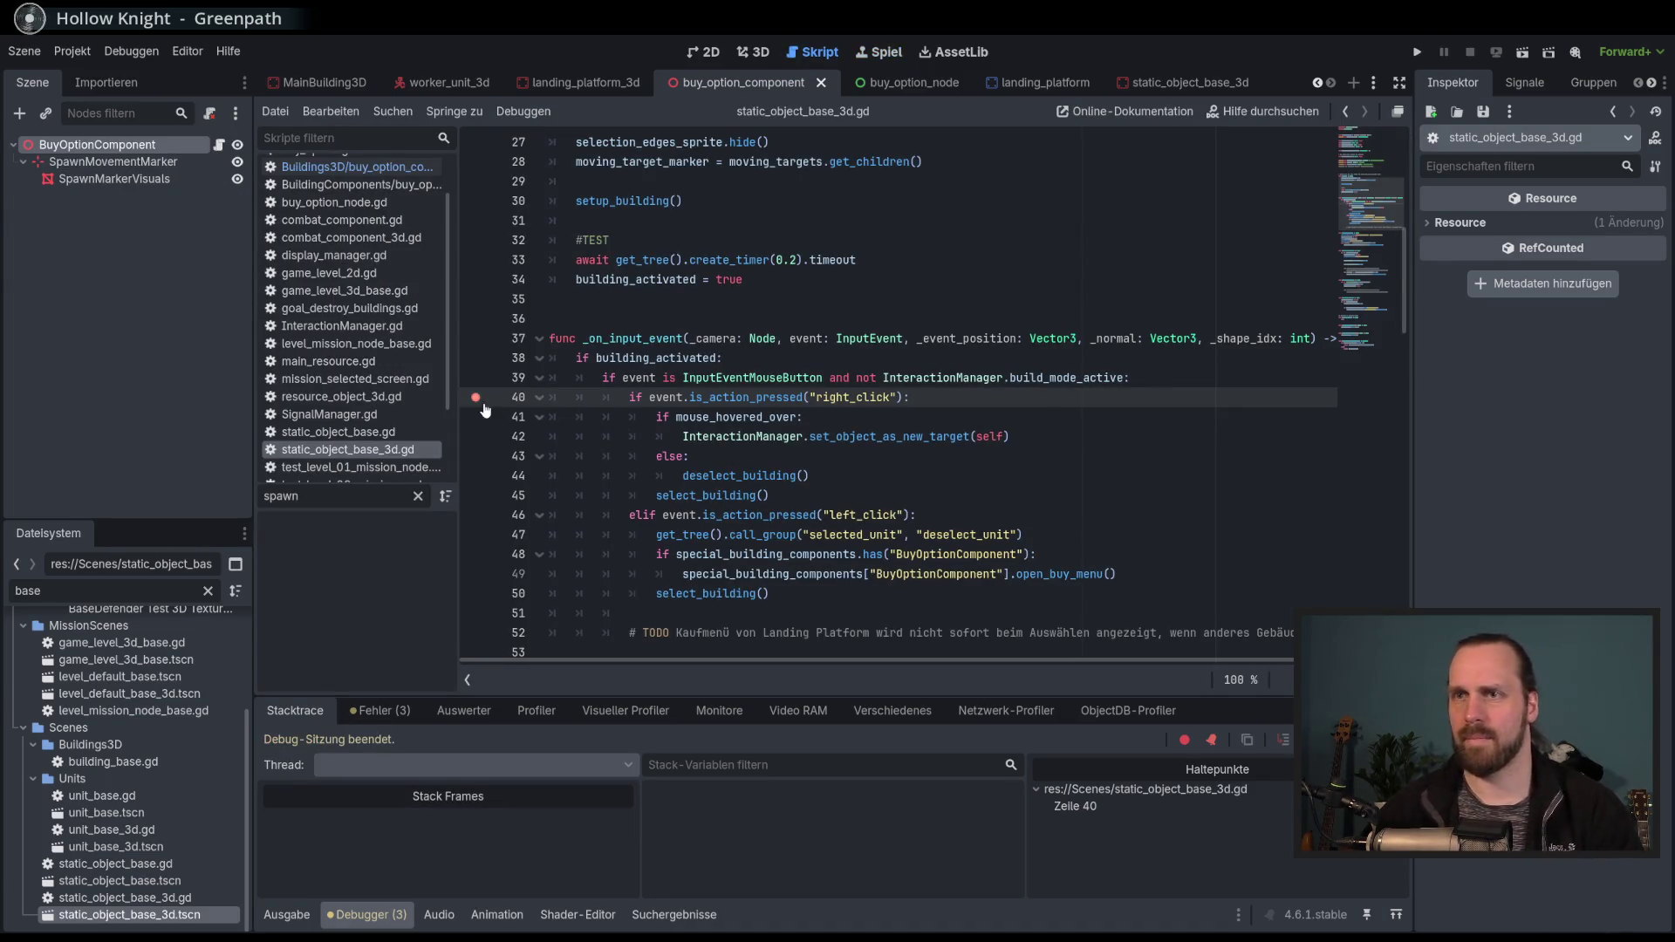
Rerun the 3D mission, select the building and right-click it to pause at line 41.
{"action": "key", "text": "F5"}
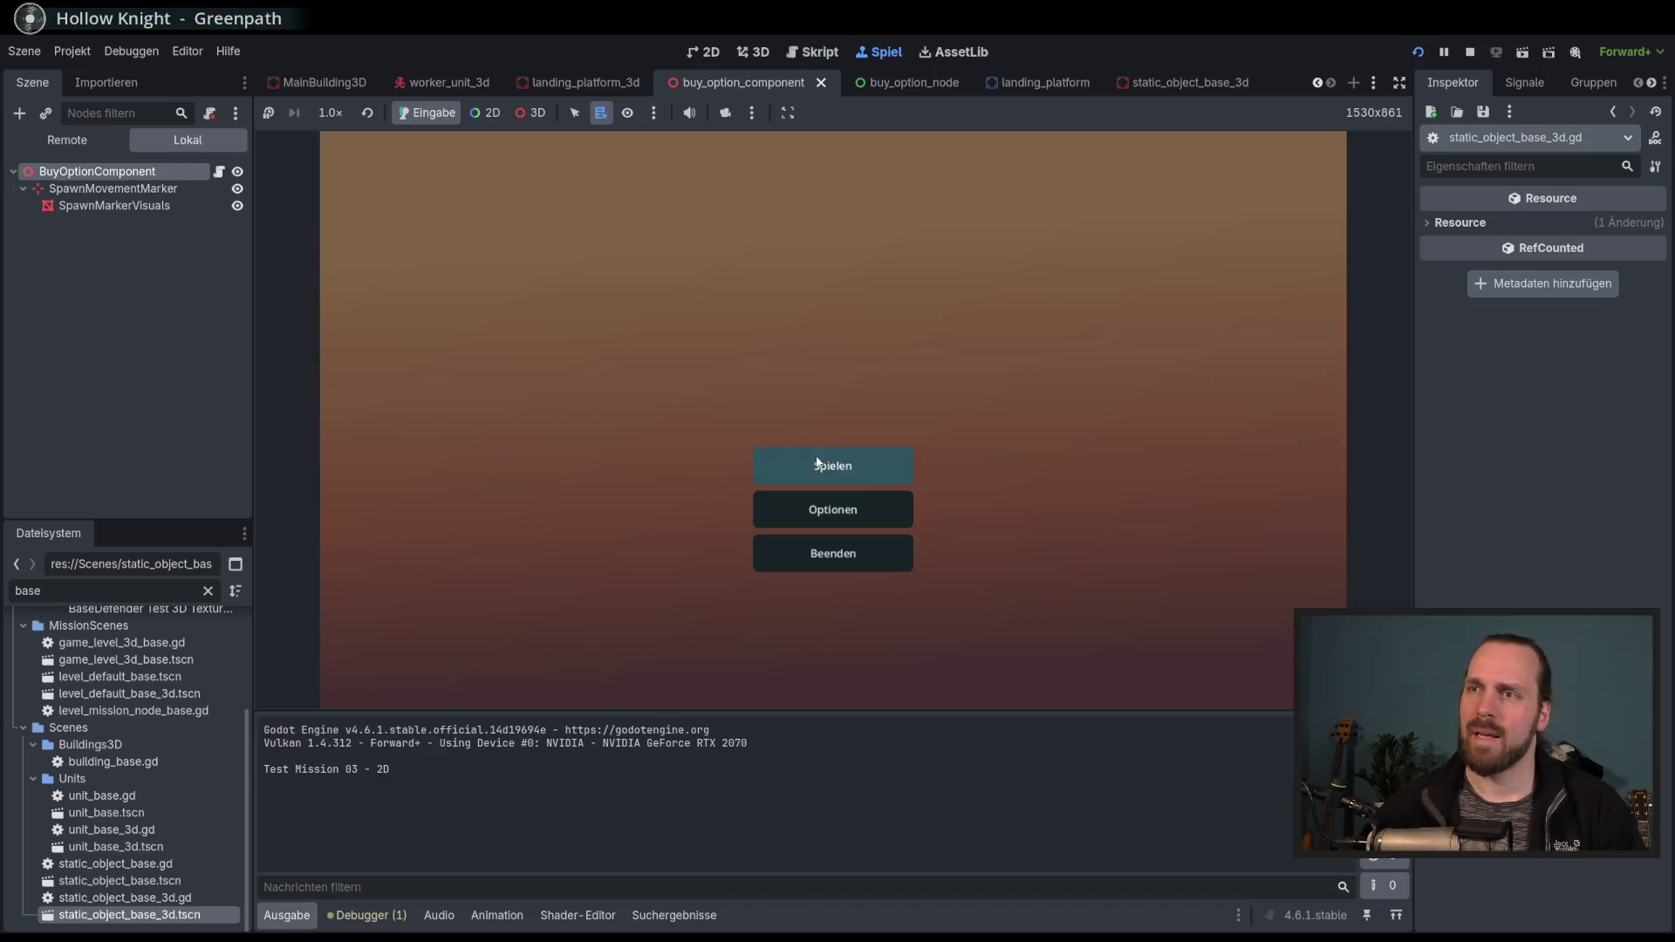
{"action": "left_click", "coordinate": [833, 463]}
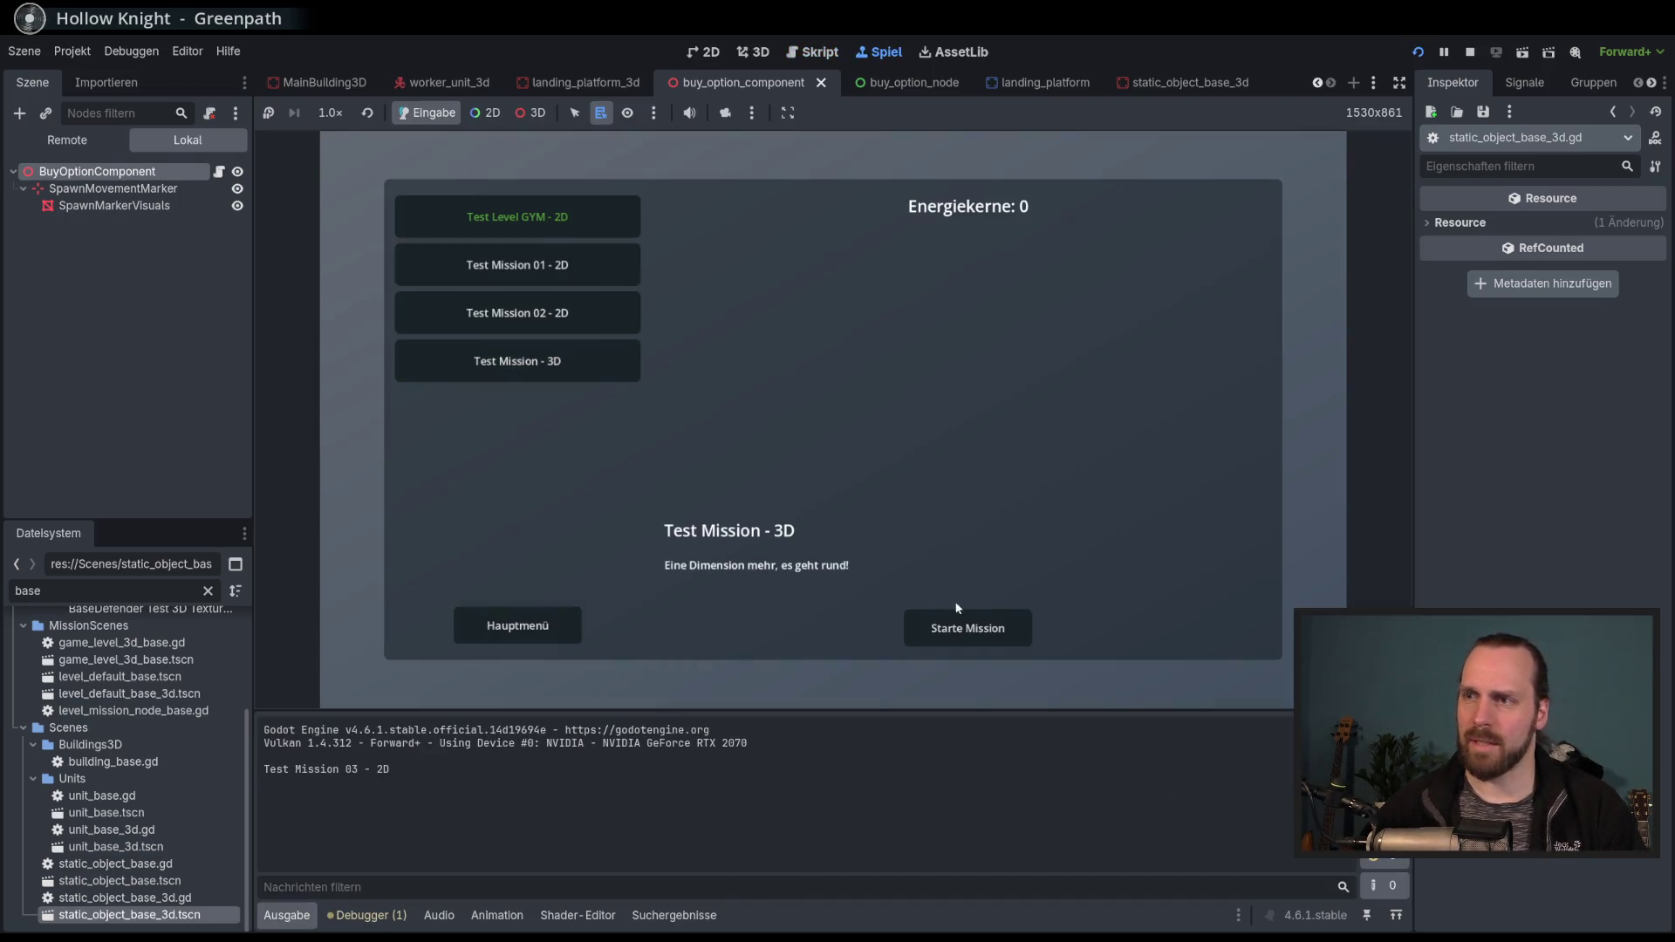
{"action": "left_click", "coordinate": [960, 624]}
{"action": "left_click", "coordinate": [681, 478]}
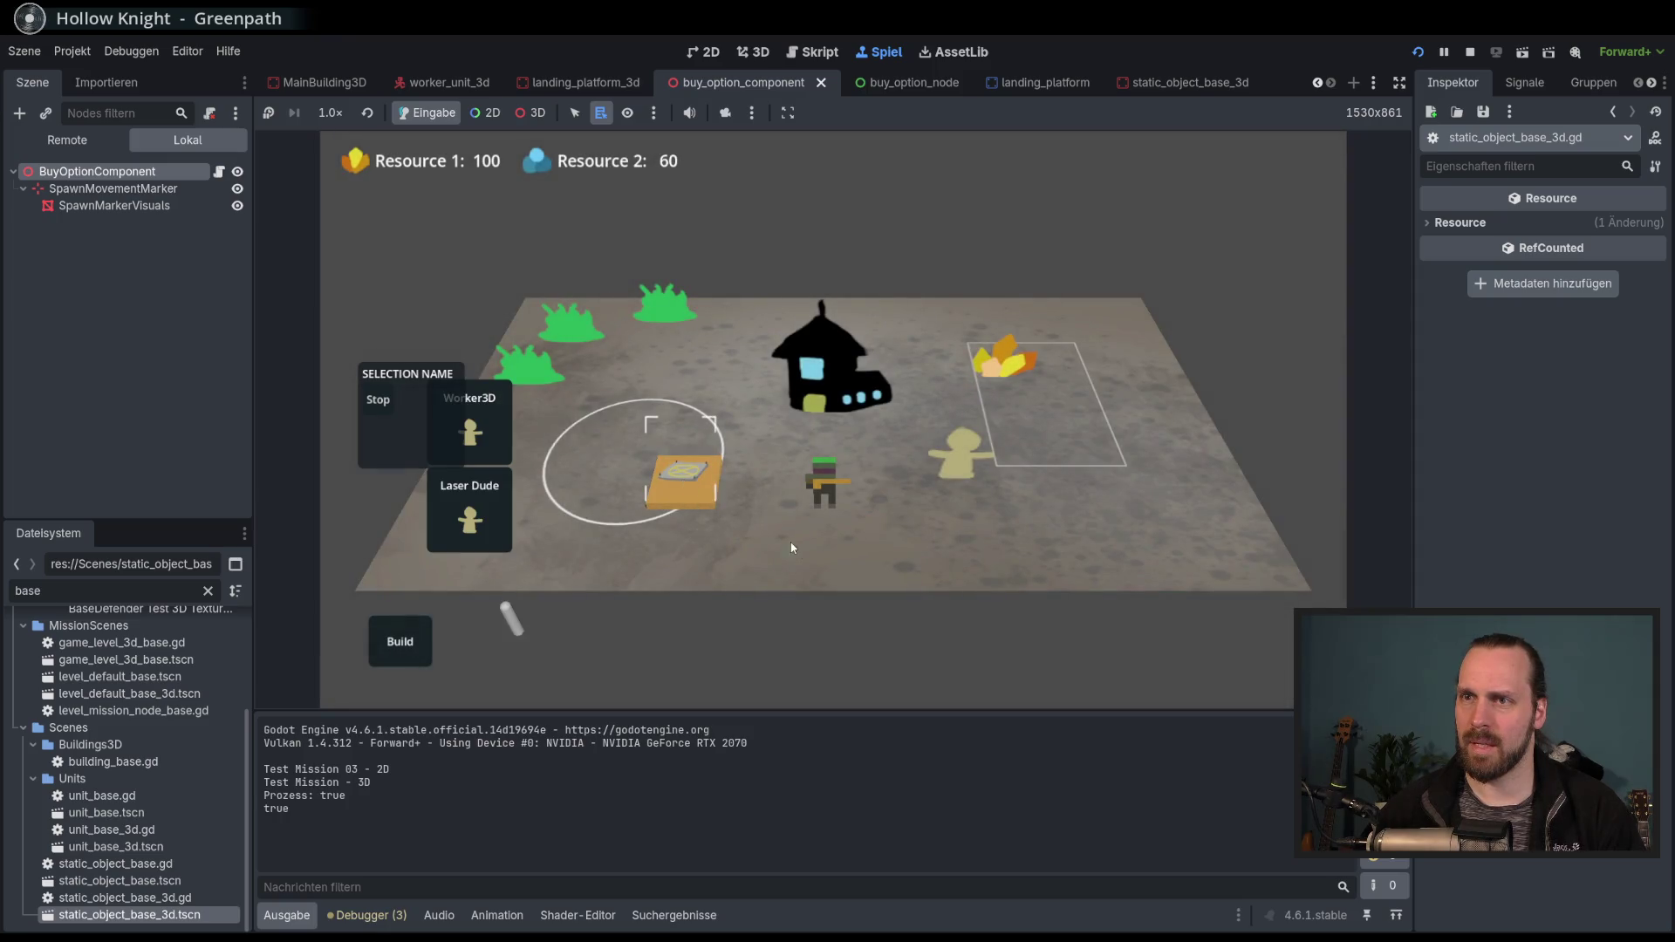
{"action": "right_click", "coordinate": [668, 480]}
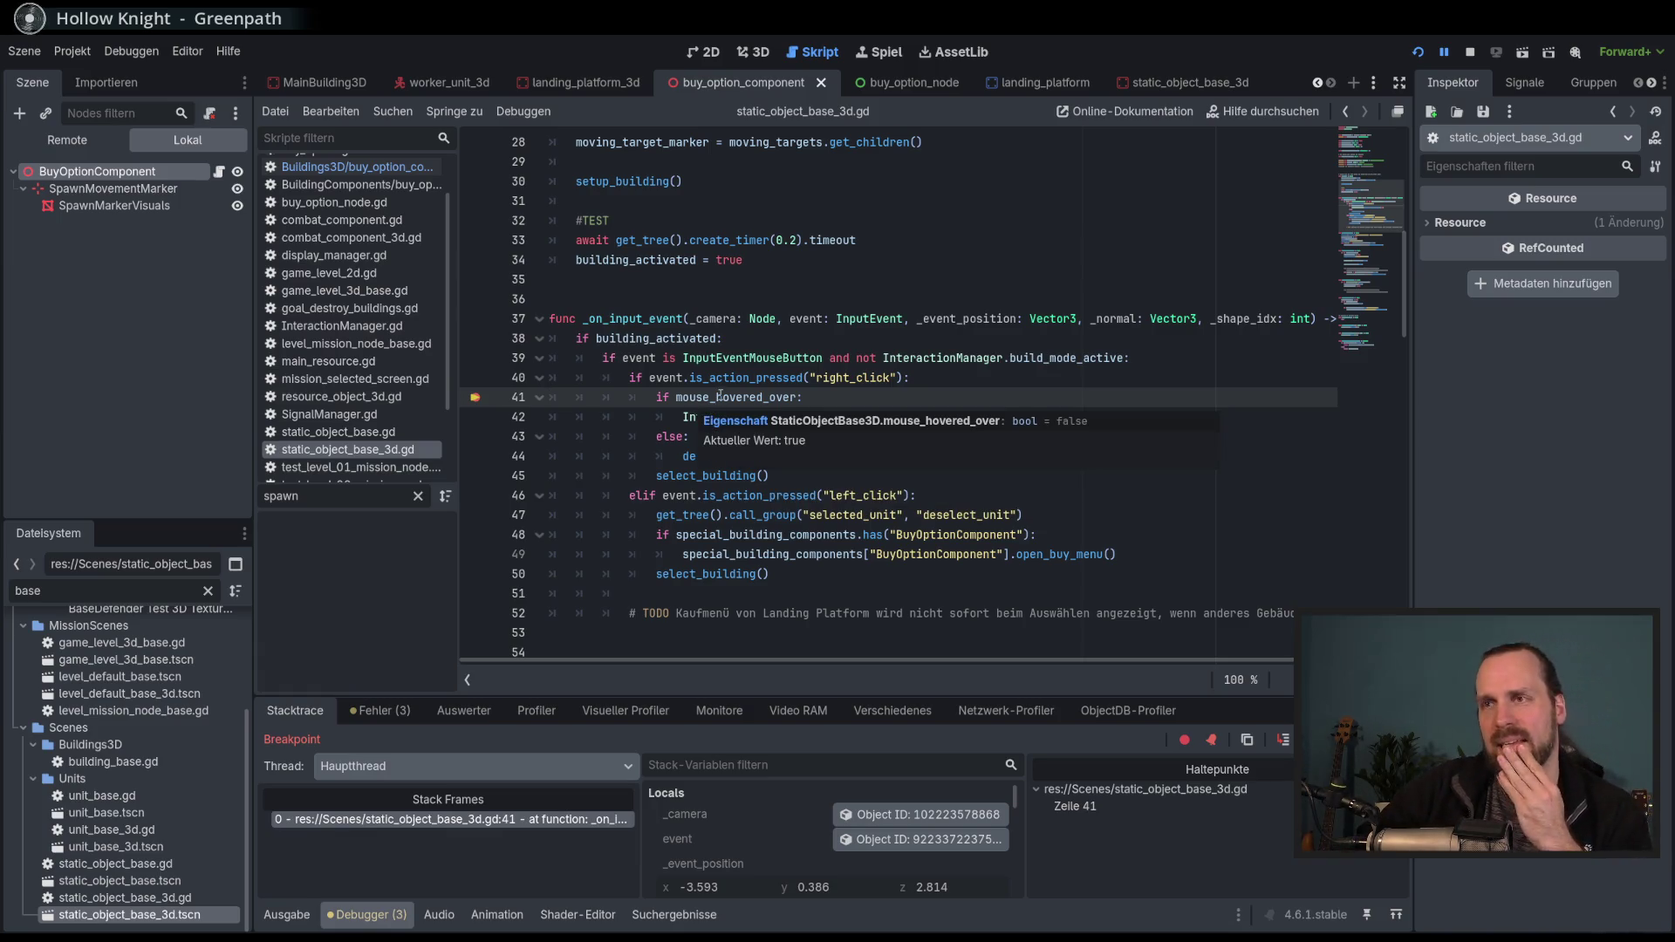
{"action": "mouse_move", "coordinate": [723, 393]}
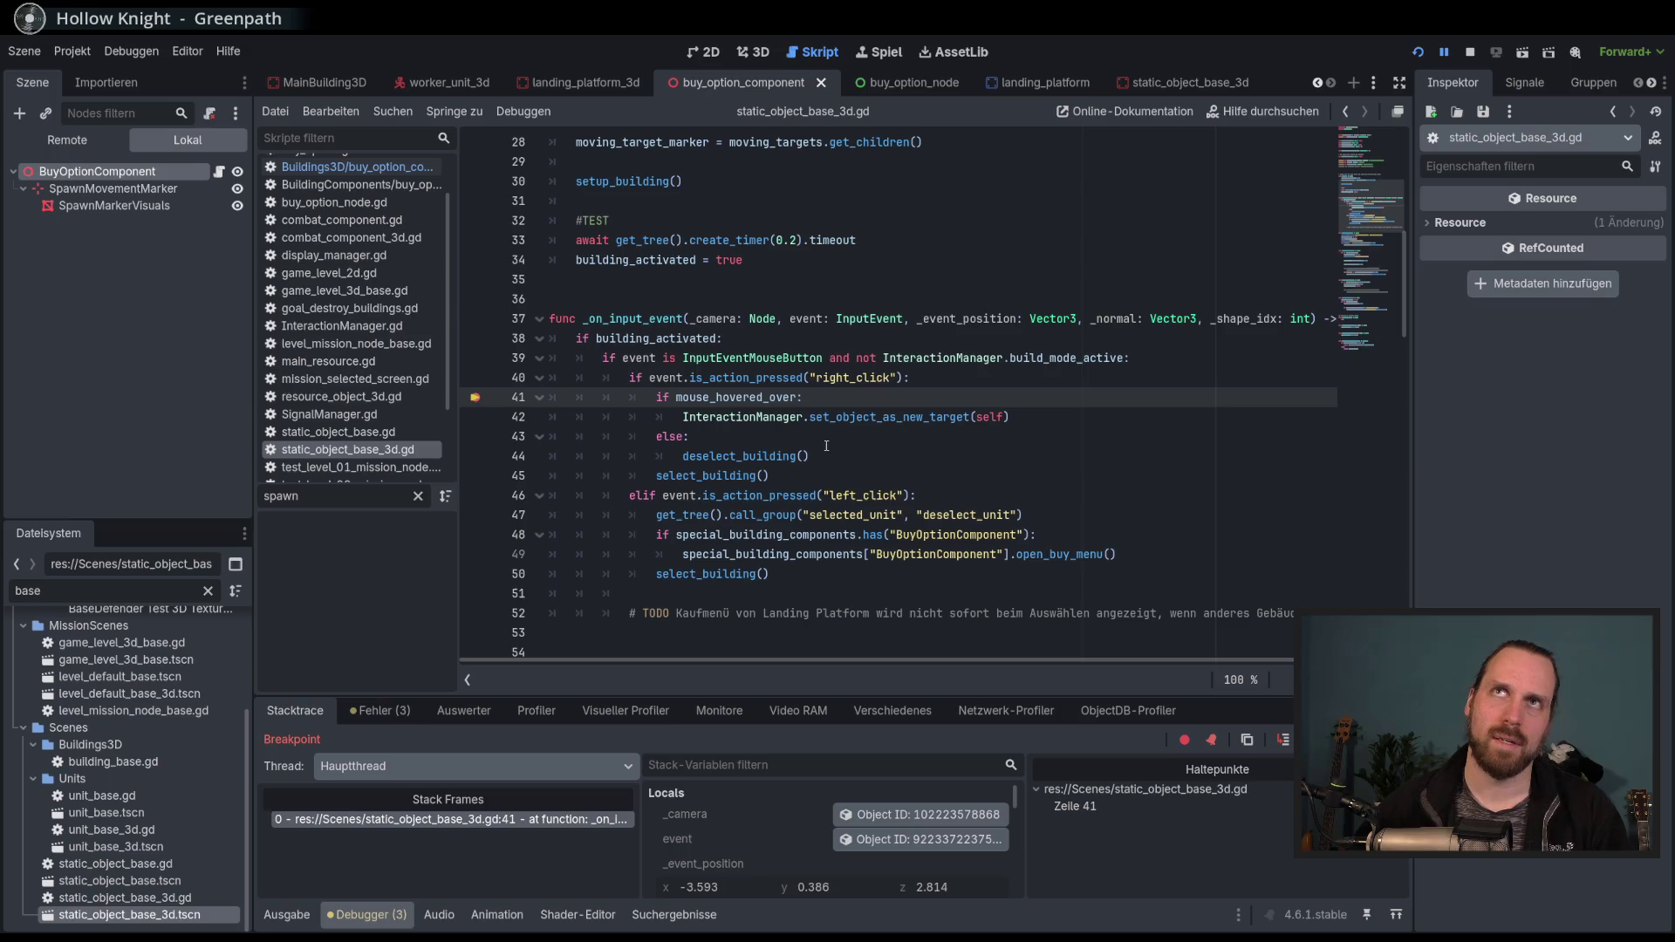
{"action": "left_click_drag", "start_coordinate": [663, 319], "coordinate": [821, 496]}
{"action": "left_click", "coordinate": [820, 496]}
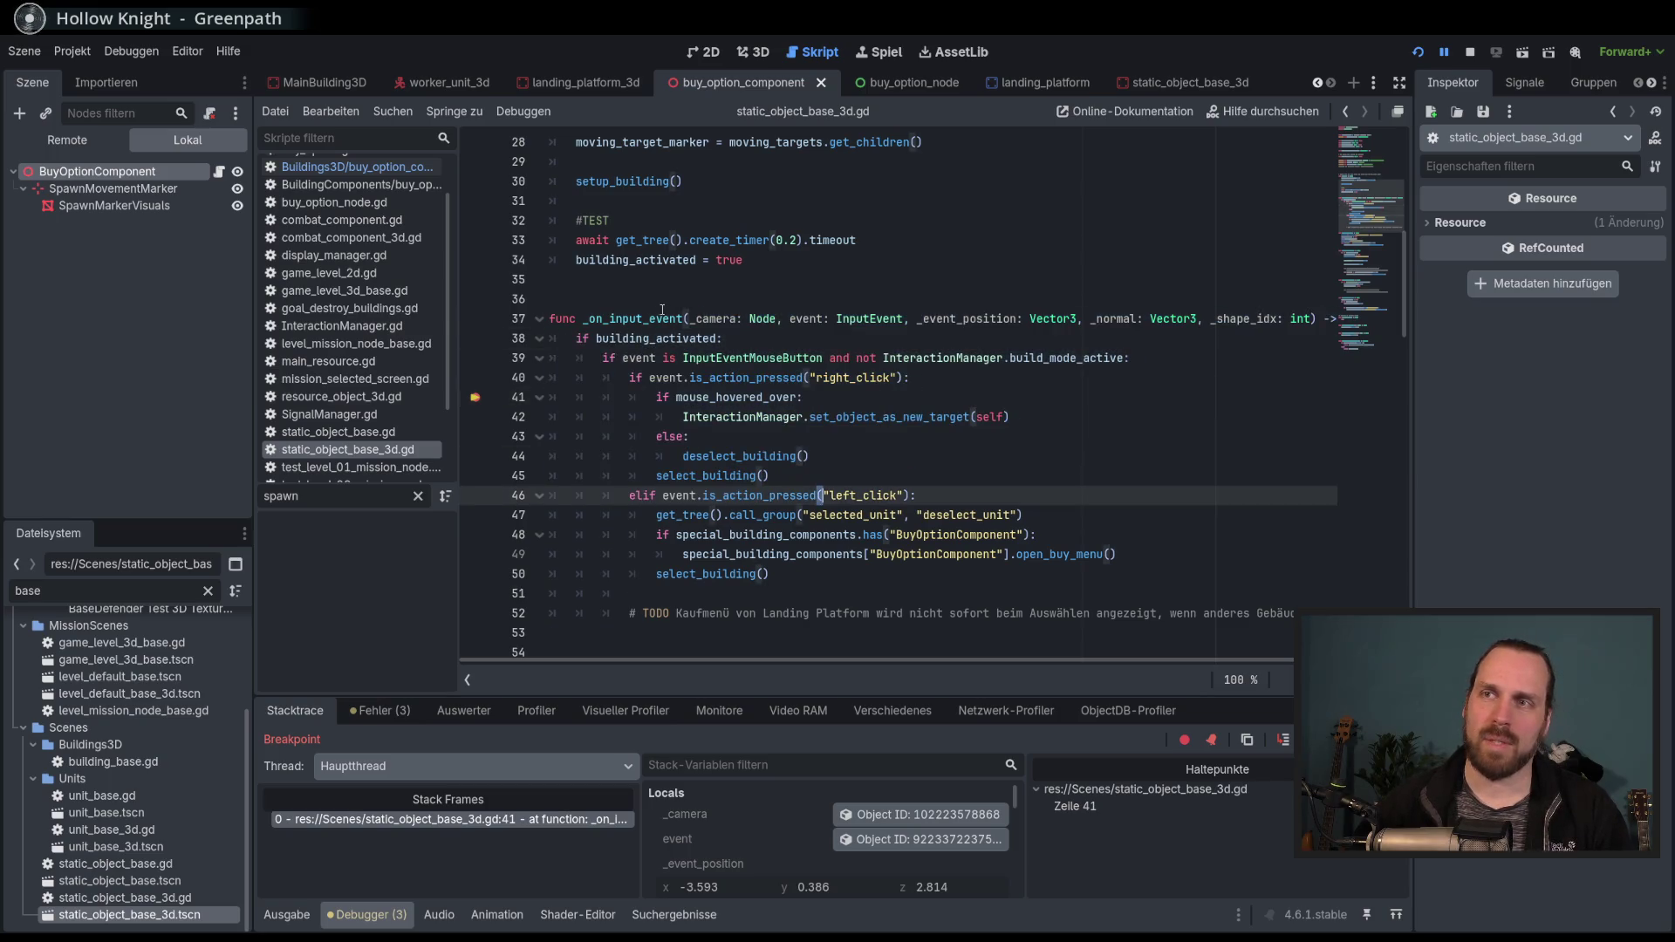
{"action": "double_click", "coordinate": [642, 318]}
{"action": "mouse_move", "coordinate": [793, 378]}
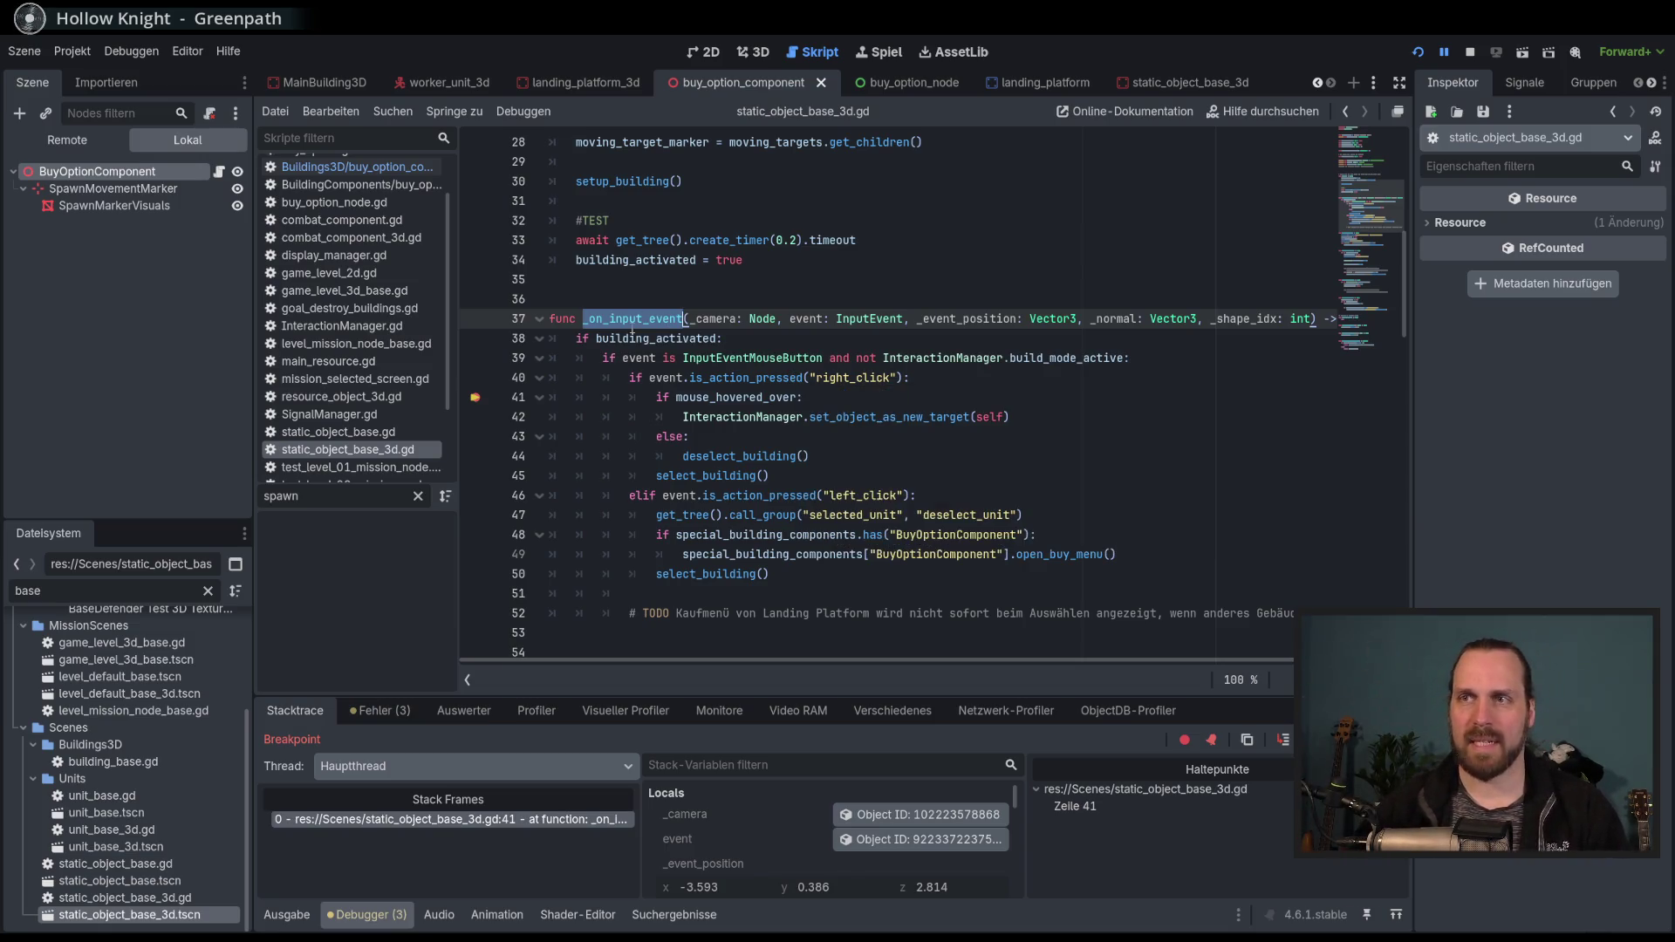
{"action": "double_click", "coordinate": [777, 398]}
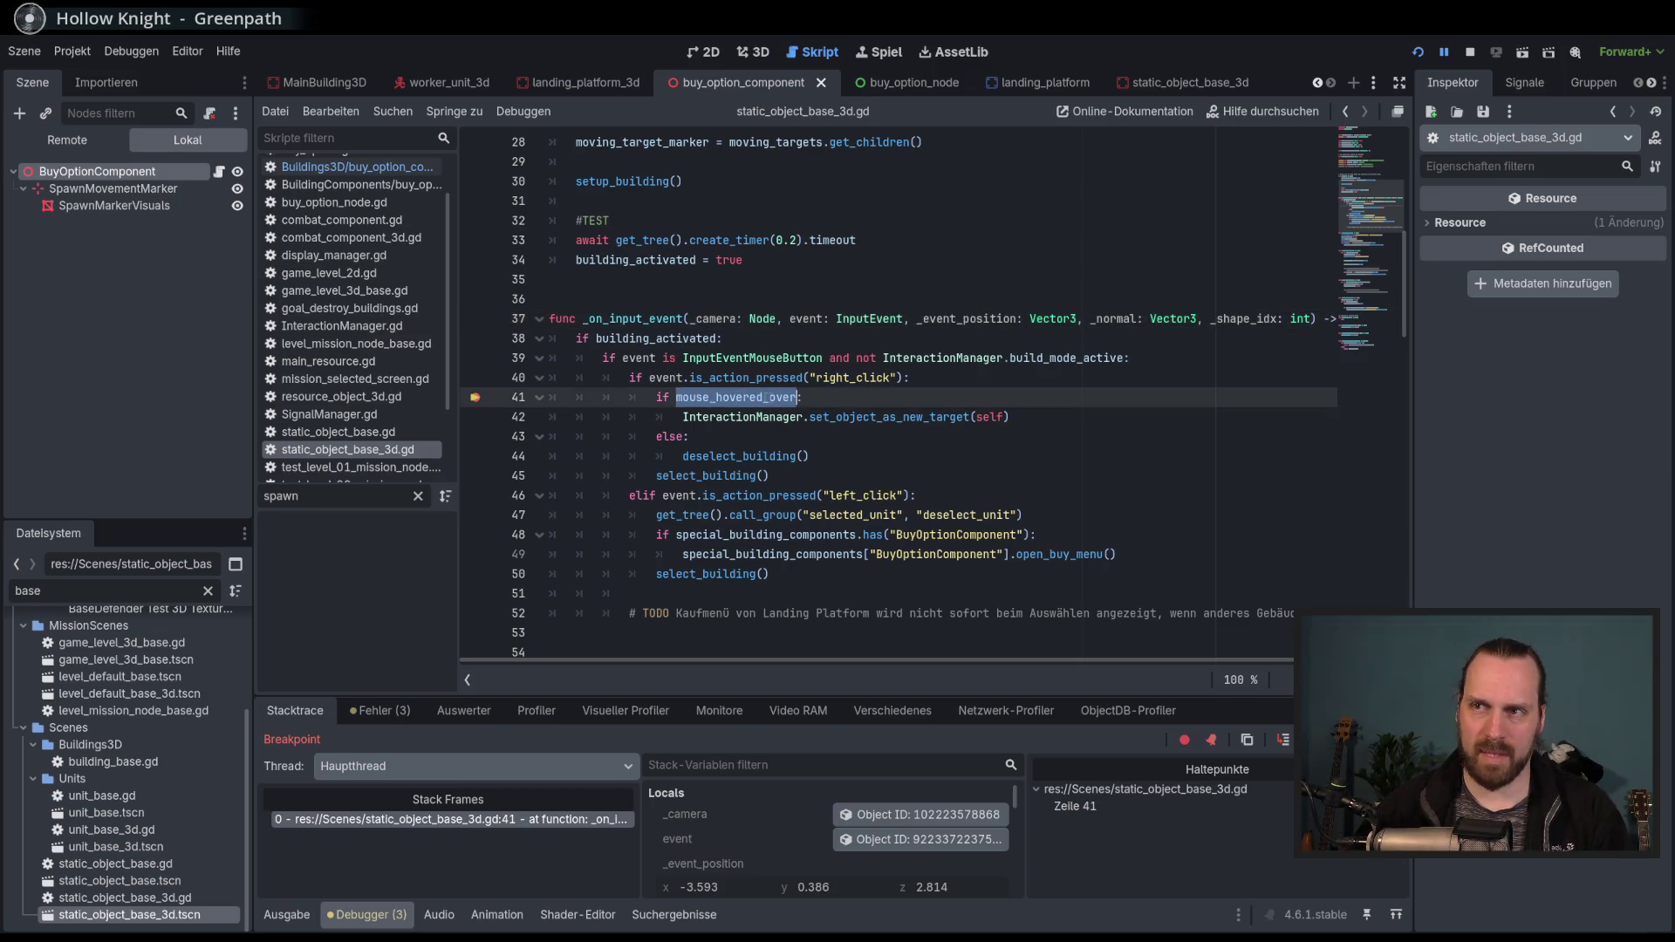
{"action": "mouse_move", "coordinate": [776, 398]}
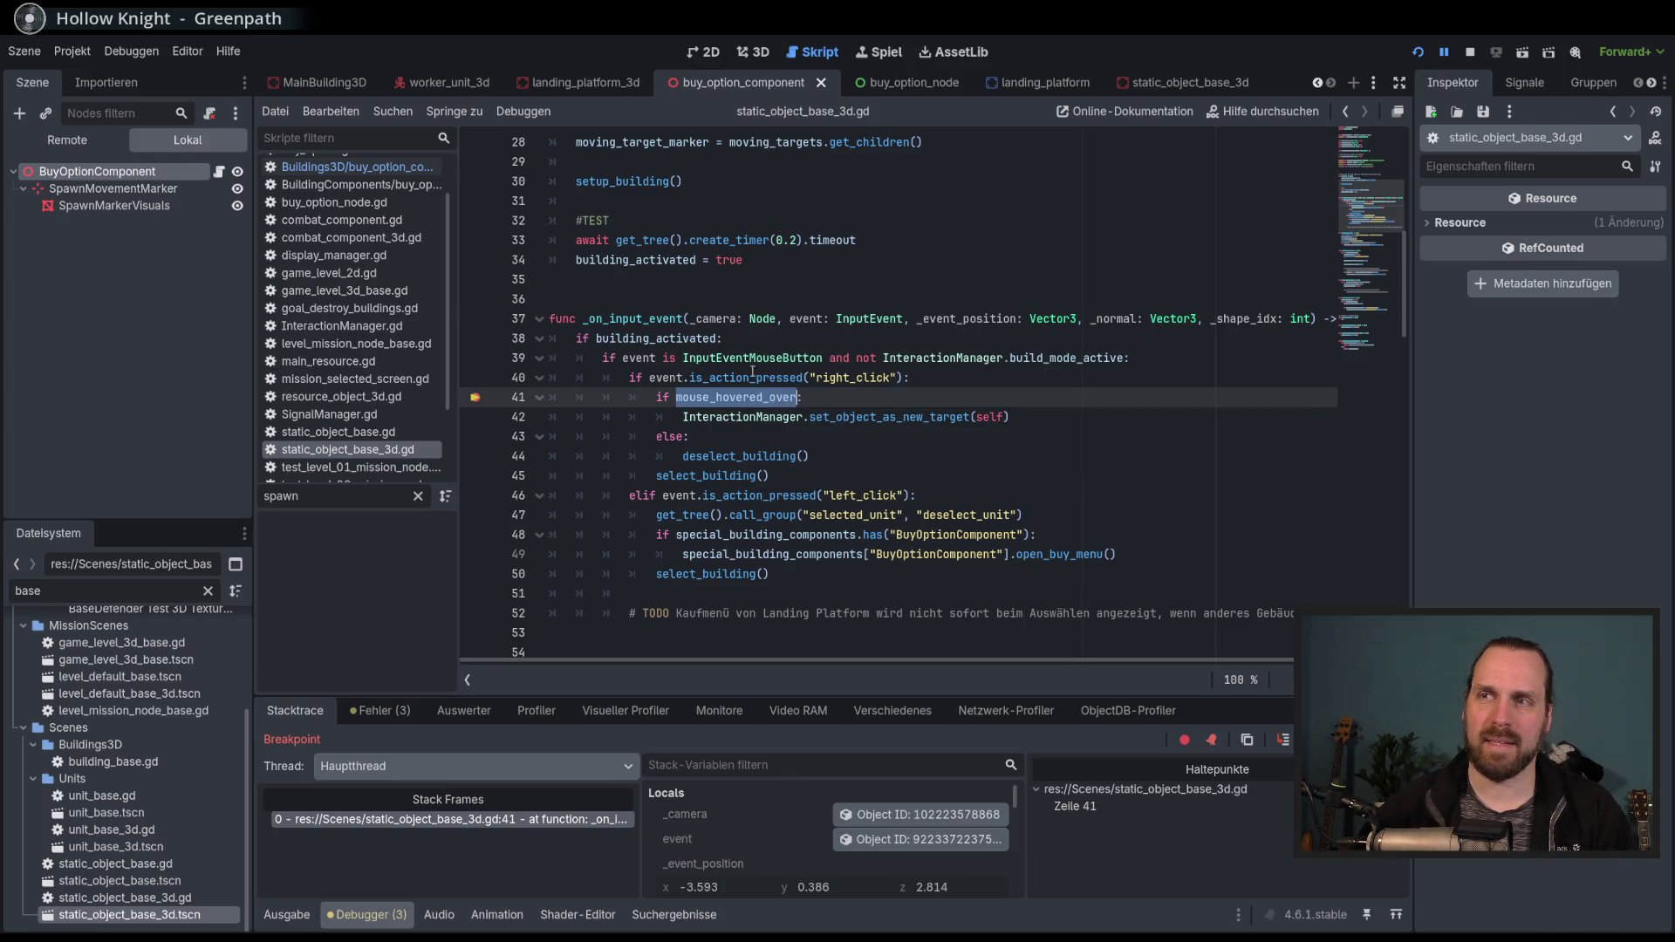
{"action": "double_click", "coordinate": [611, 318]}
{"action": "left_click_drag", "start_coordinate": [589, 318], "coordinate": [692, 318]}
{"action": "double_click", "coordinate": [630, 319]}
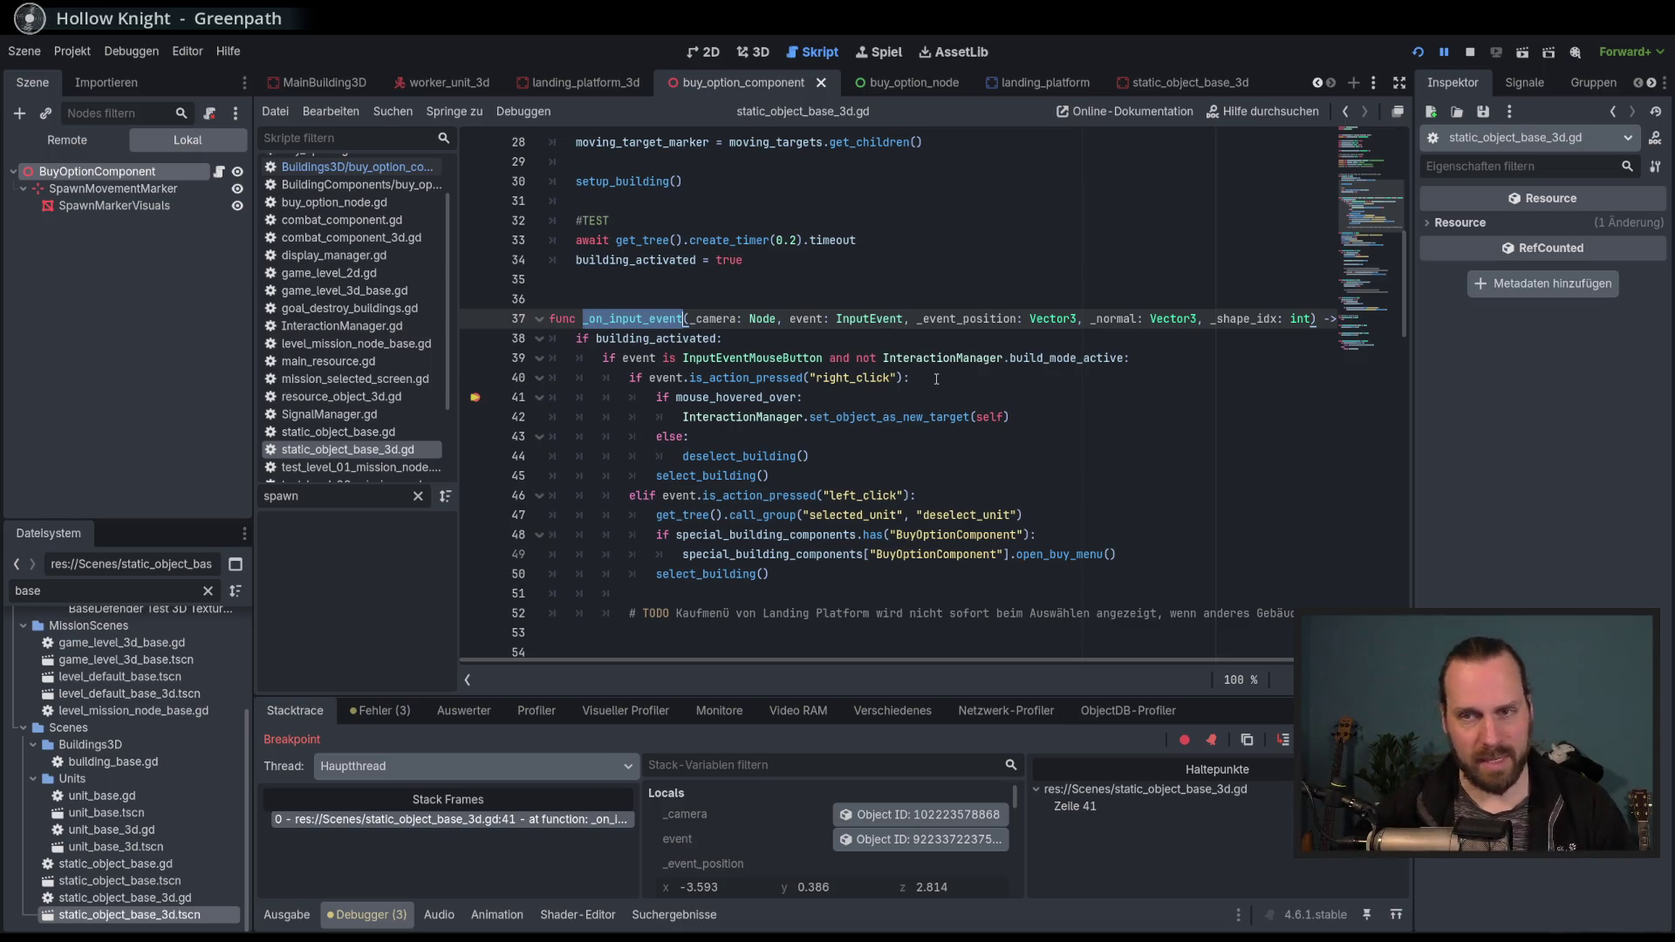
{"action": "left_click", "coordinate": [704, 455]}
Delete the 'else: deselect_building()' branch after select_building and save the script.
{"action": "left_click", "coordinate": [758, 476]}
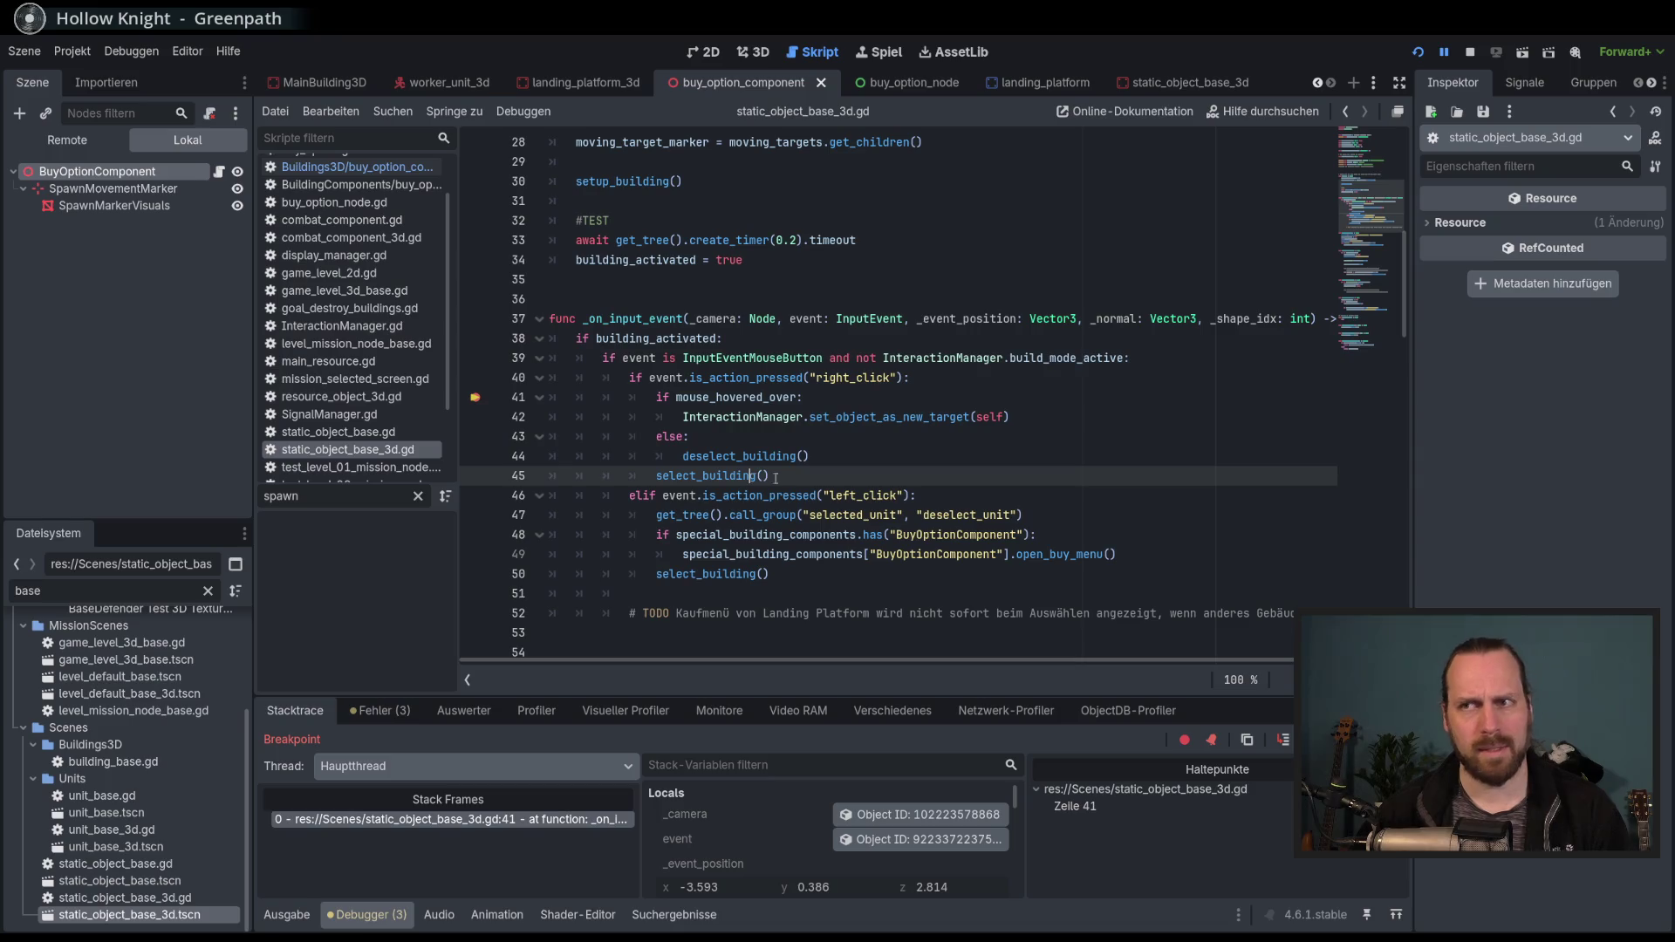
{"action": "left_click_drag", "start_coordinate": [835, 453], "coordinate": [1076, 420]}
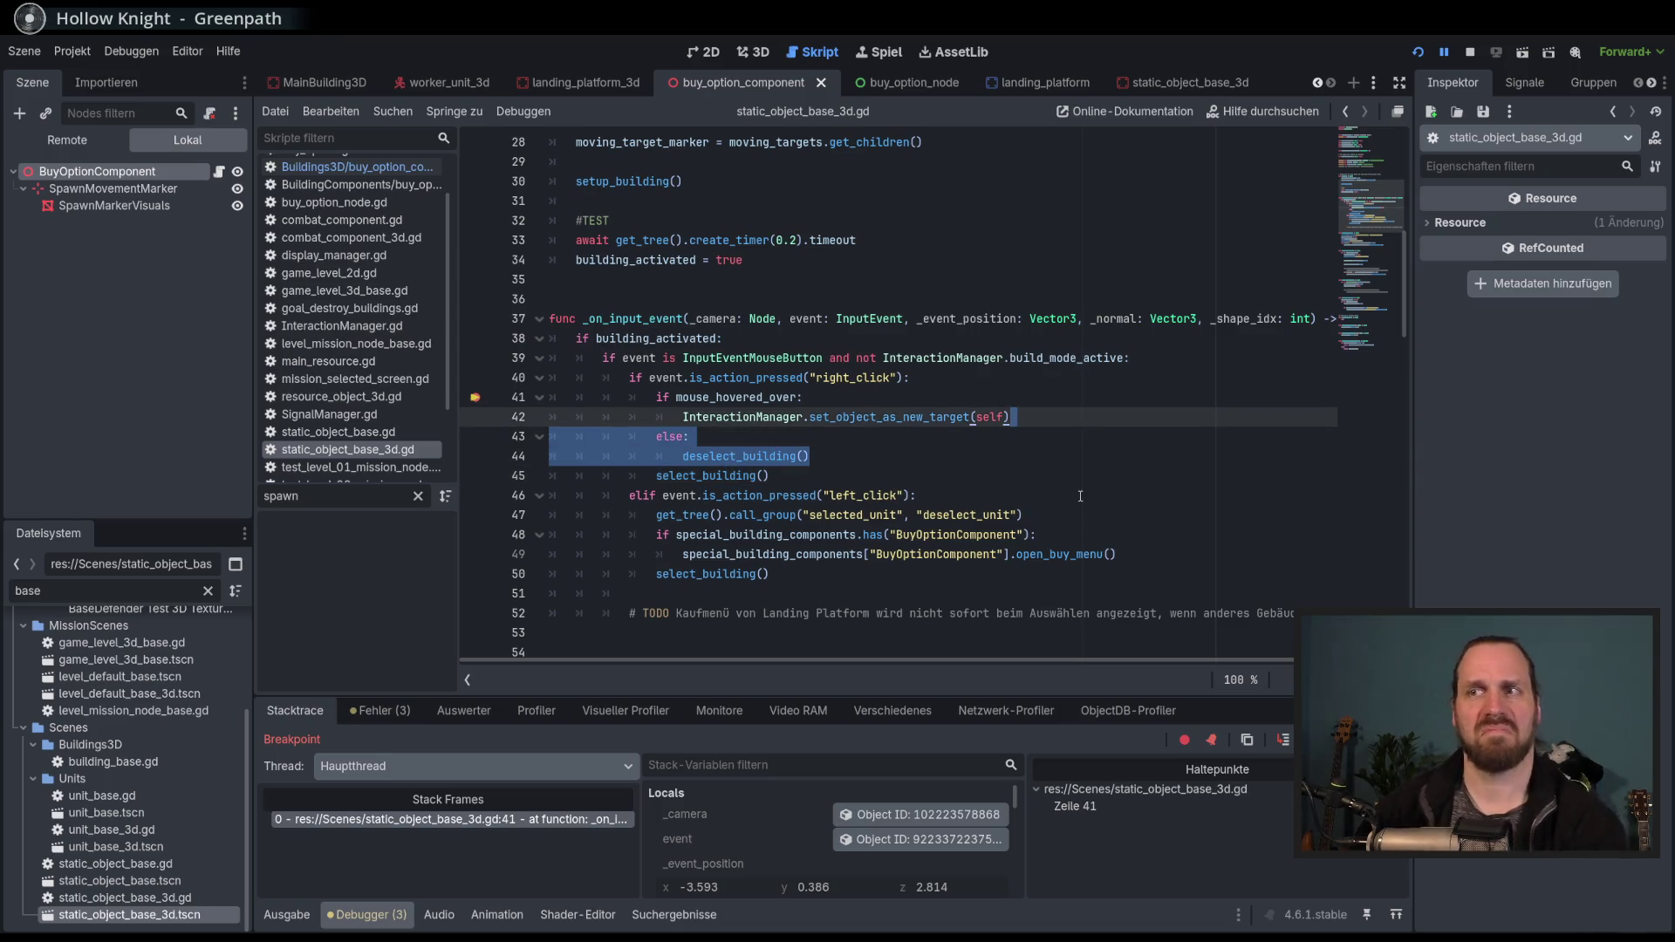
{"action": "key", "text": "BackSpace"}
{"action": "key", "text": "ctrl+s"}
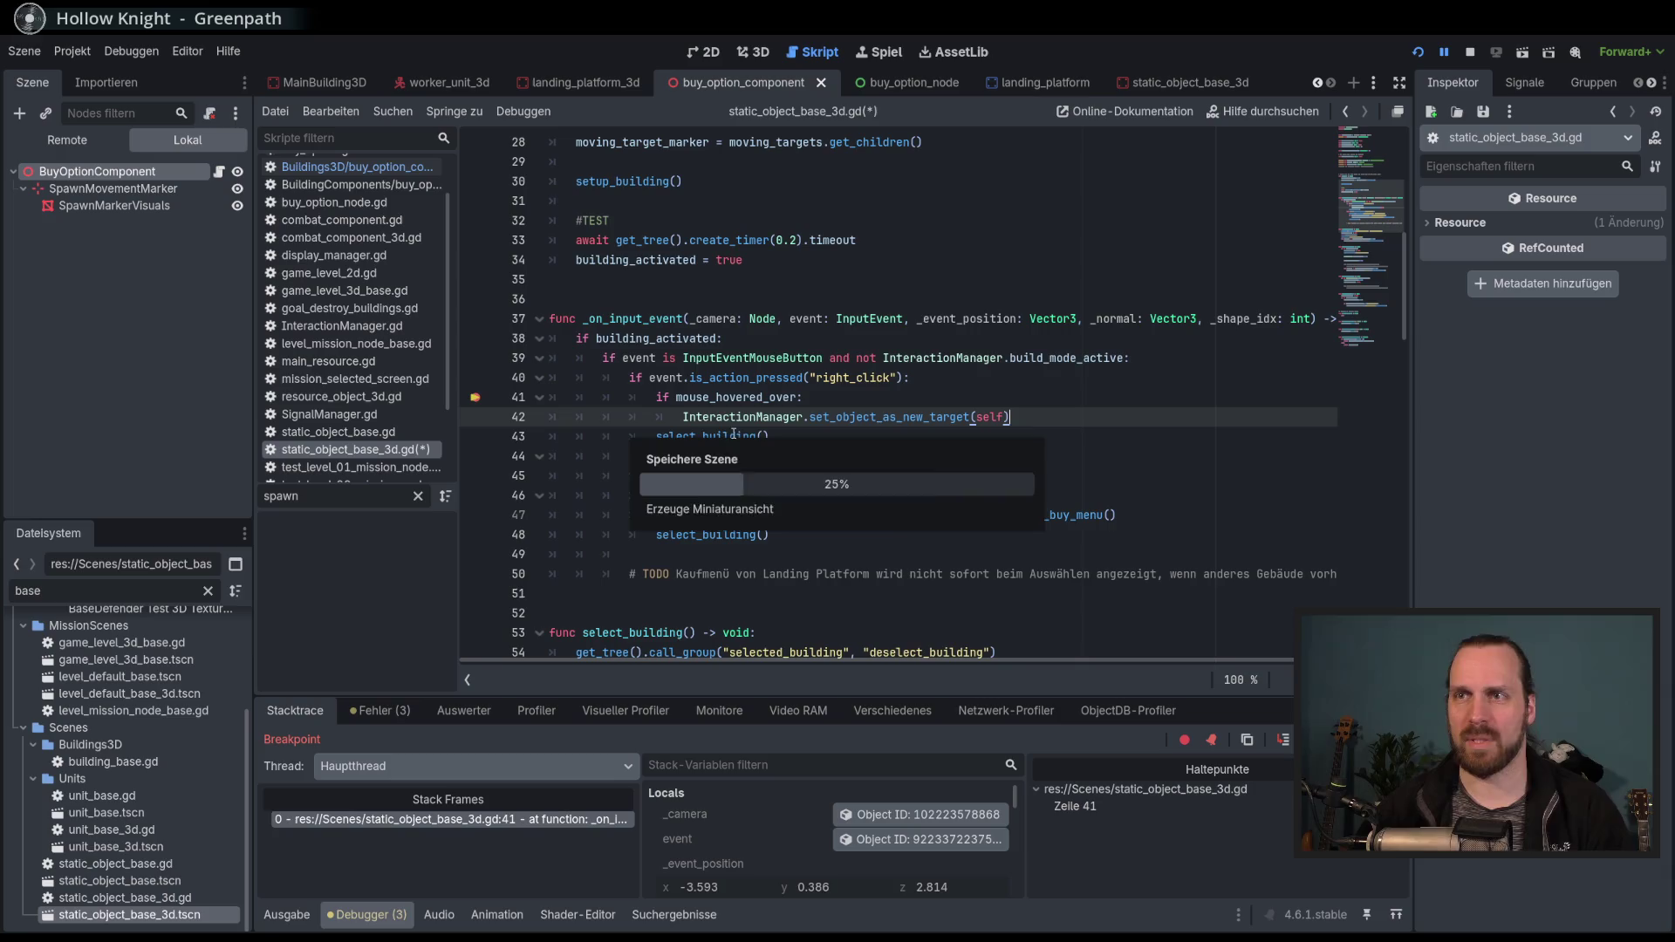
Inspect the right-click branch and select mouse_hovered_over in line 41's condition.
{"action": "left_click", "coordinate": [475, 398]}
{"action": "left_click", "coordinate": [1054, 394]}
{"action": "left_click", "coordinate": [1085, 422]}
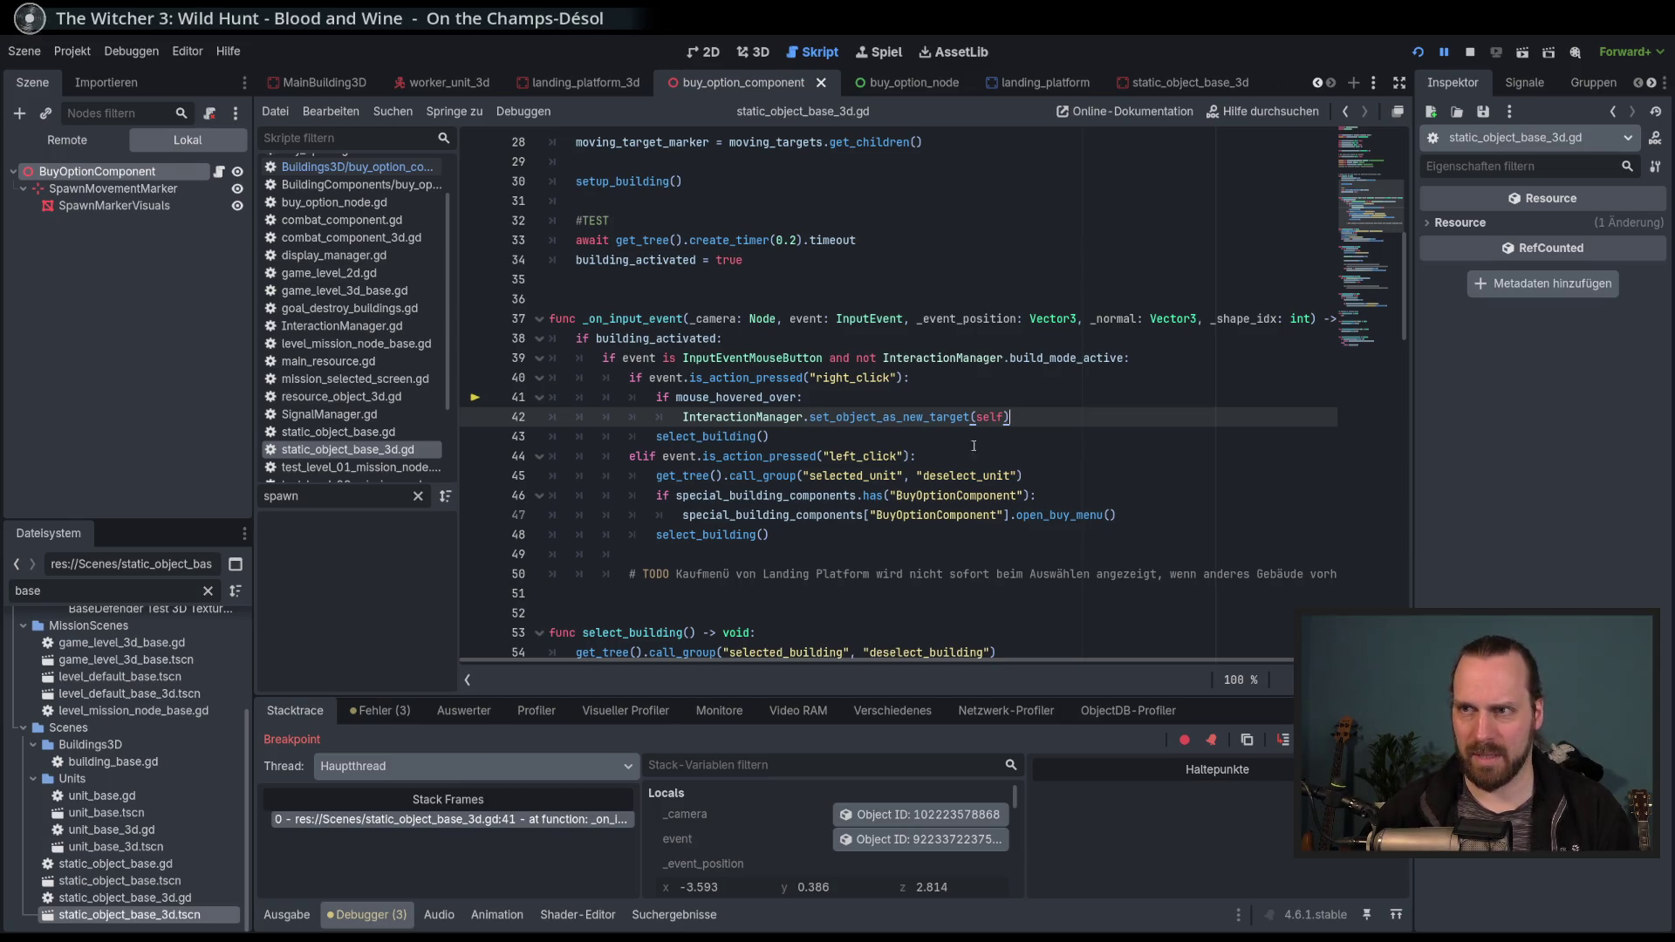
{"action": "double_click", "coordinate": [744, 397]}
{"action": "double_click", "coordinate": [664, 397]}
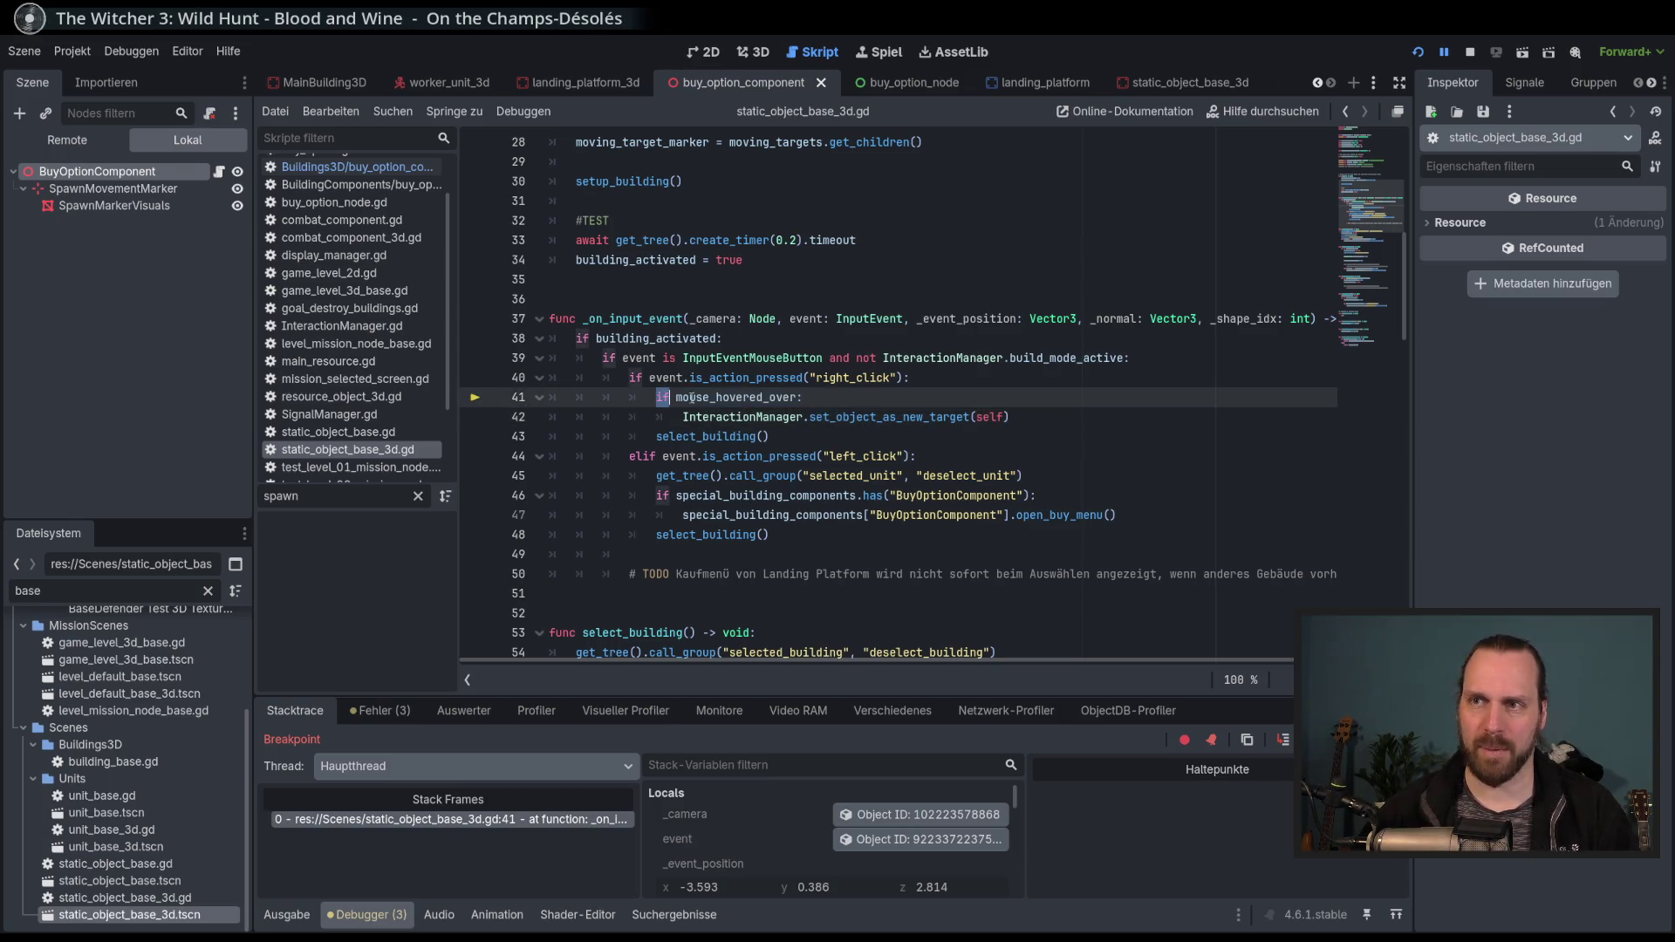
{"action": "double_click", "coordinate": [716, 398]}
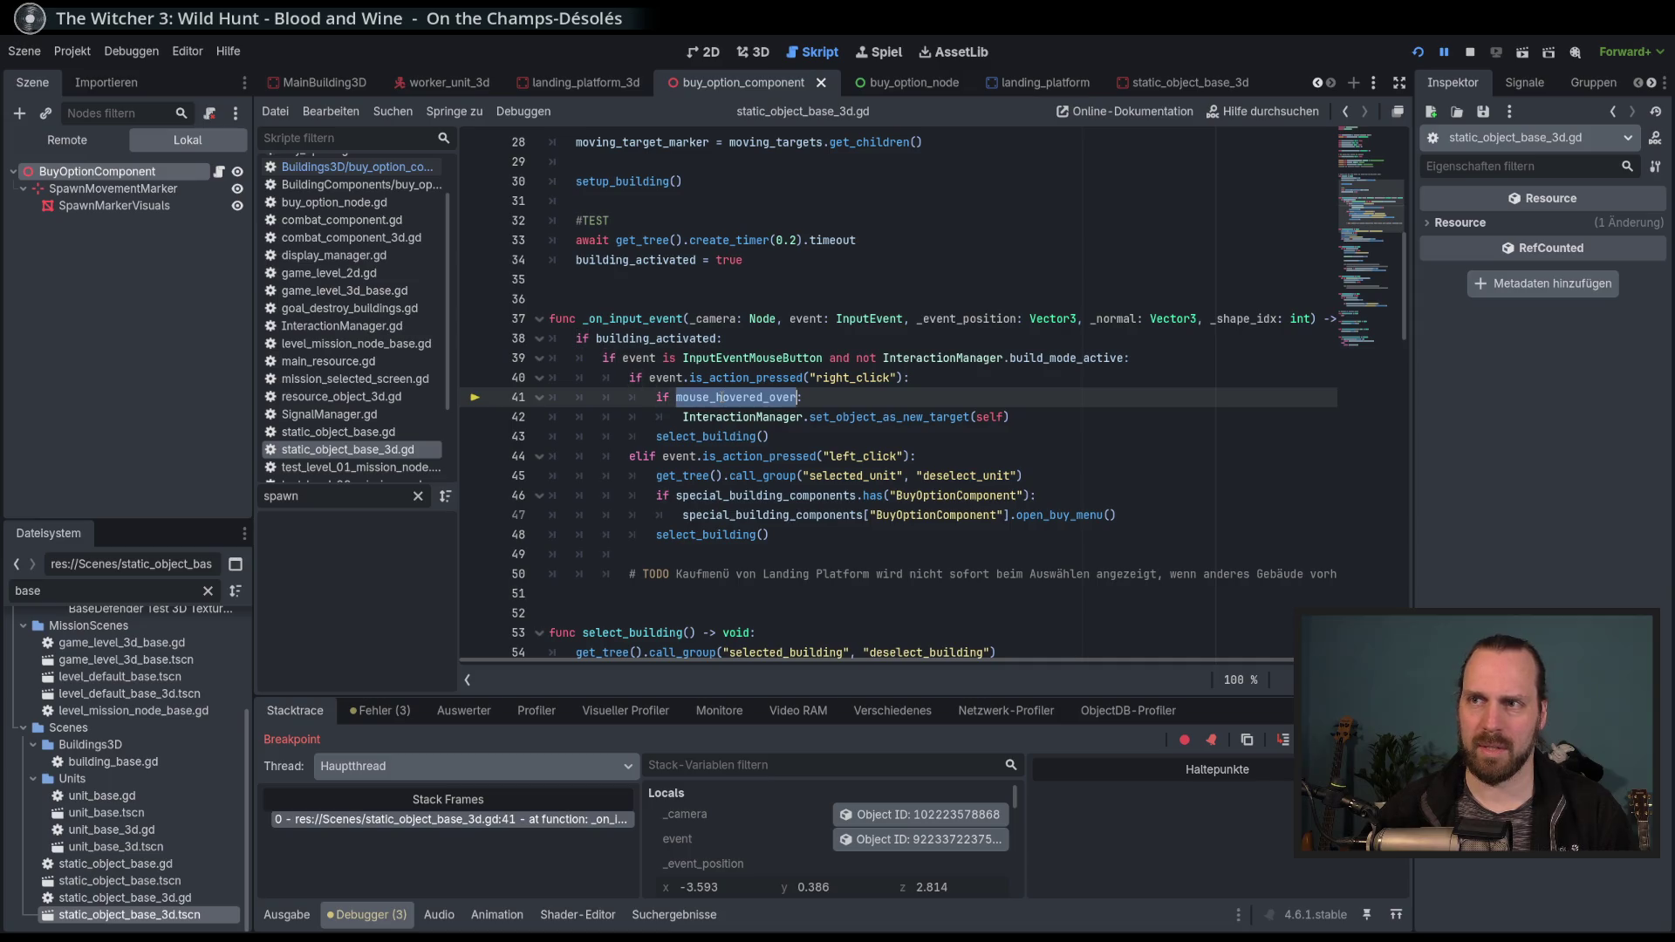
{"action": "left_click", "coordinate": [853, 439]}
{"action": "left_click_drag", "start_coordinate": [934, 397], "coordinate": [936, 385]}
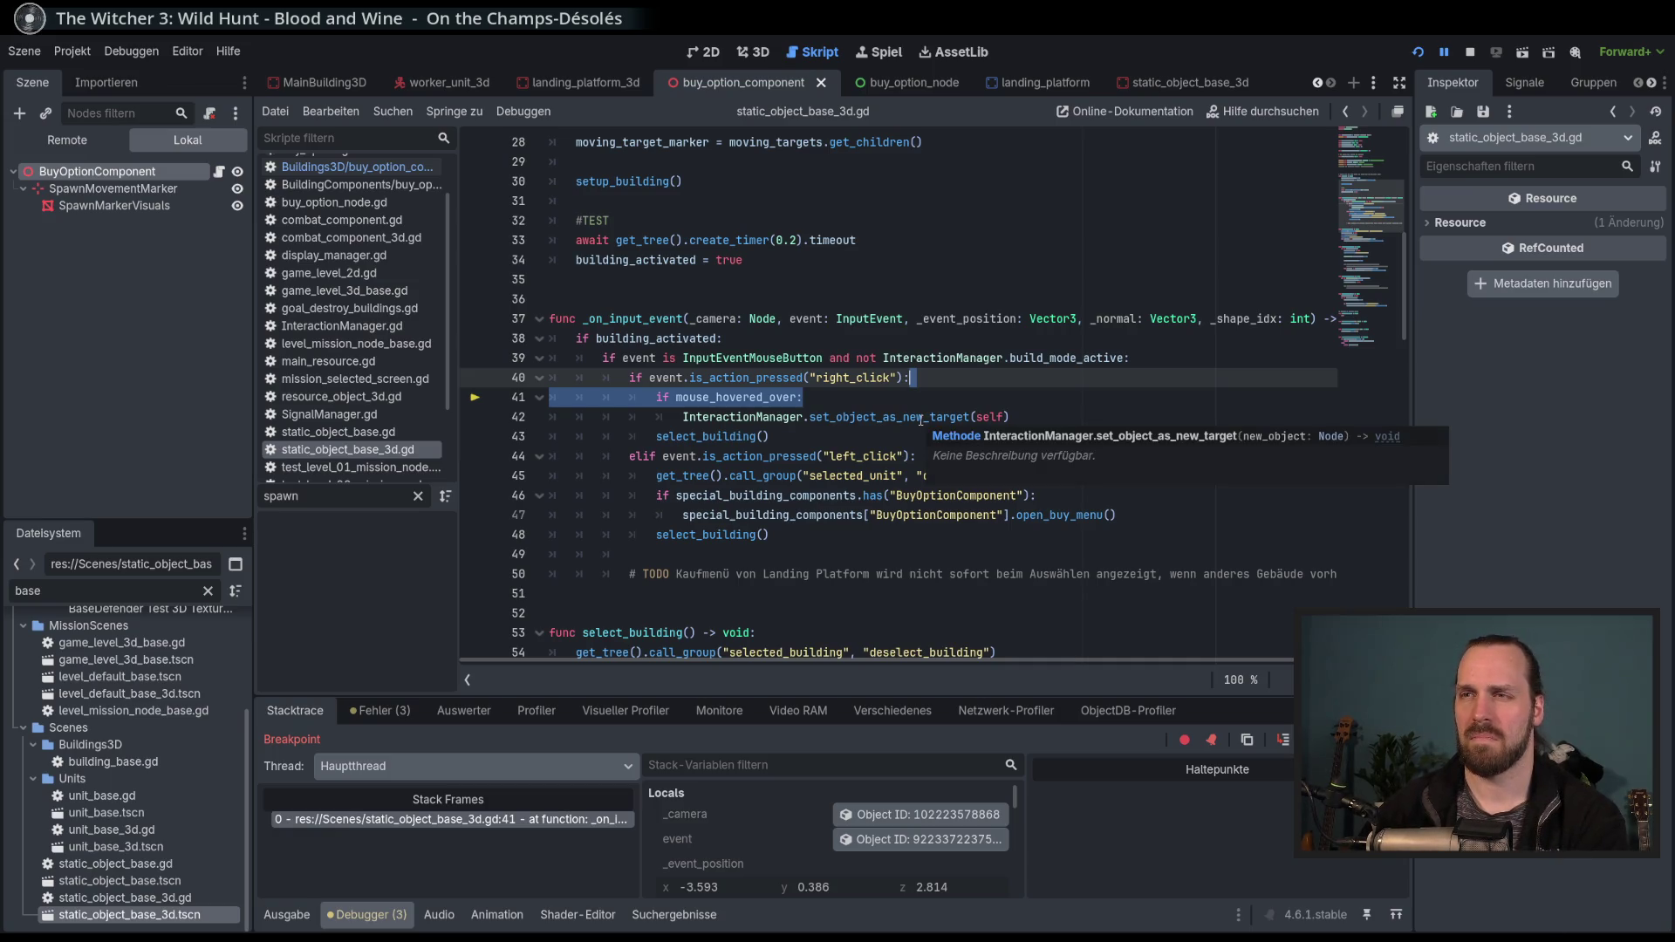
{"action": "double_click", "coordinate": [735, 397]}
Search the script for mouse_hovered_over and cycle through the matches back to line 41.
{"action": "key", "text": "ctrl+f"}
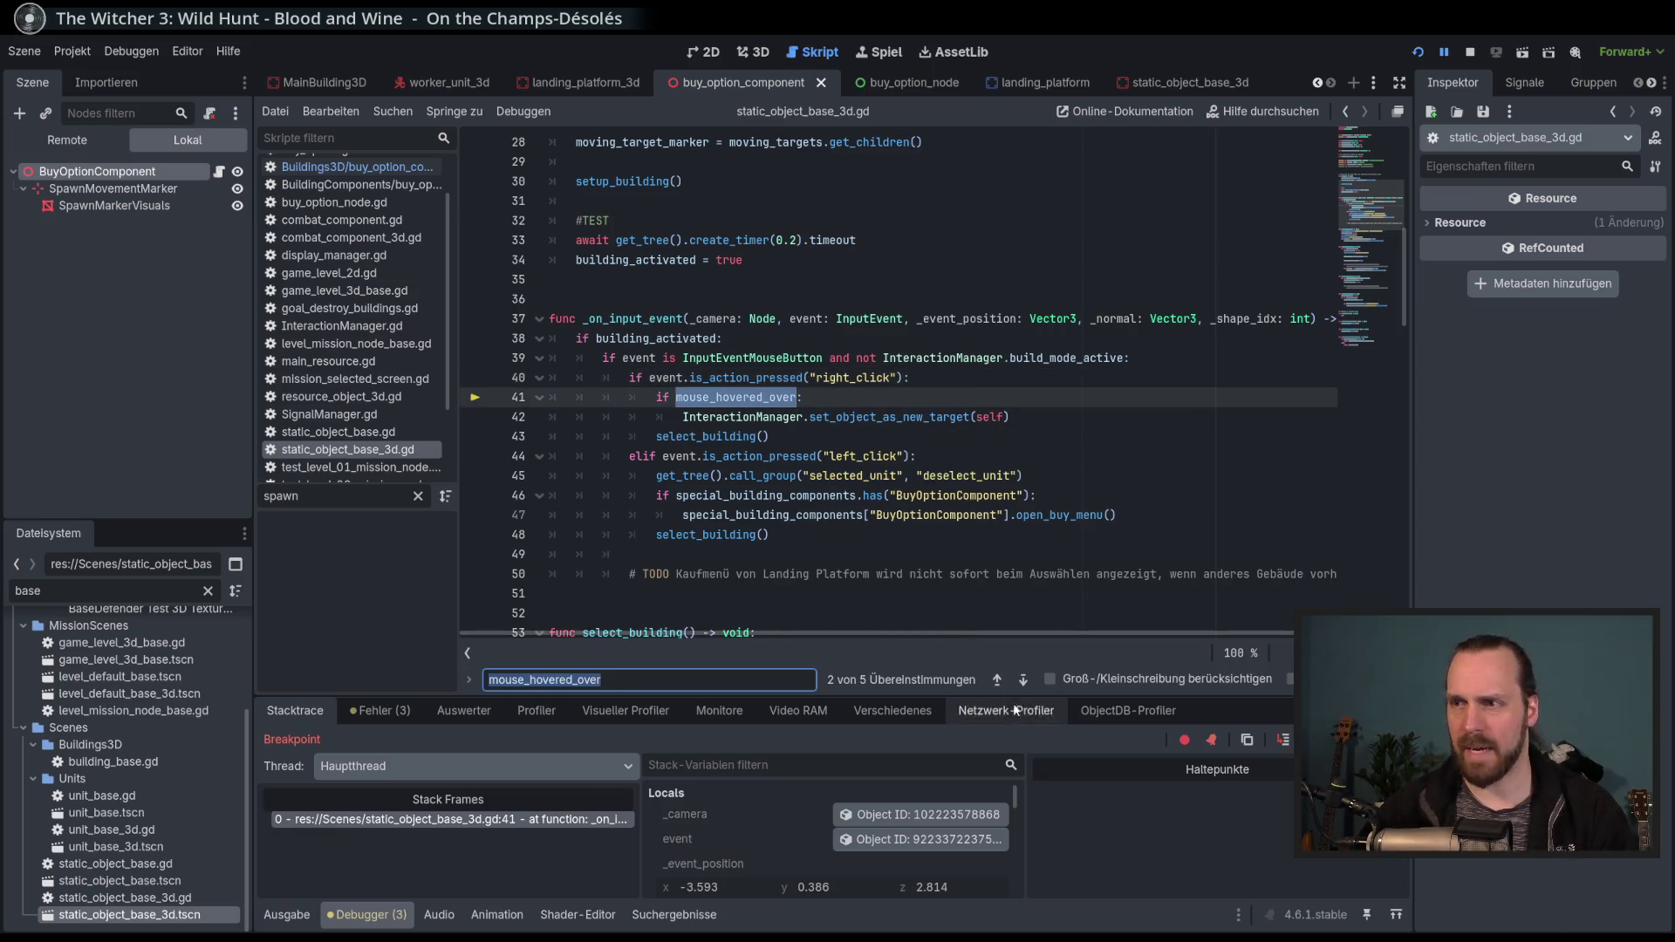
{"action": "left_click", "coordinate": [1023, 680]}
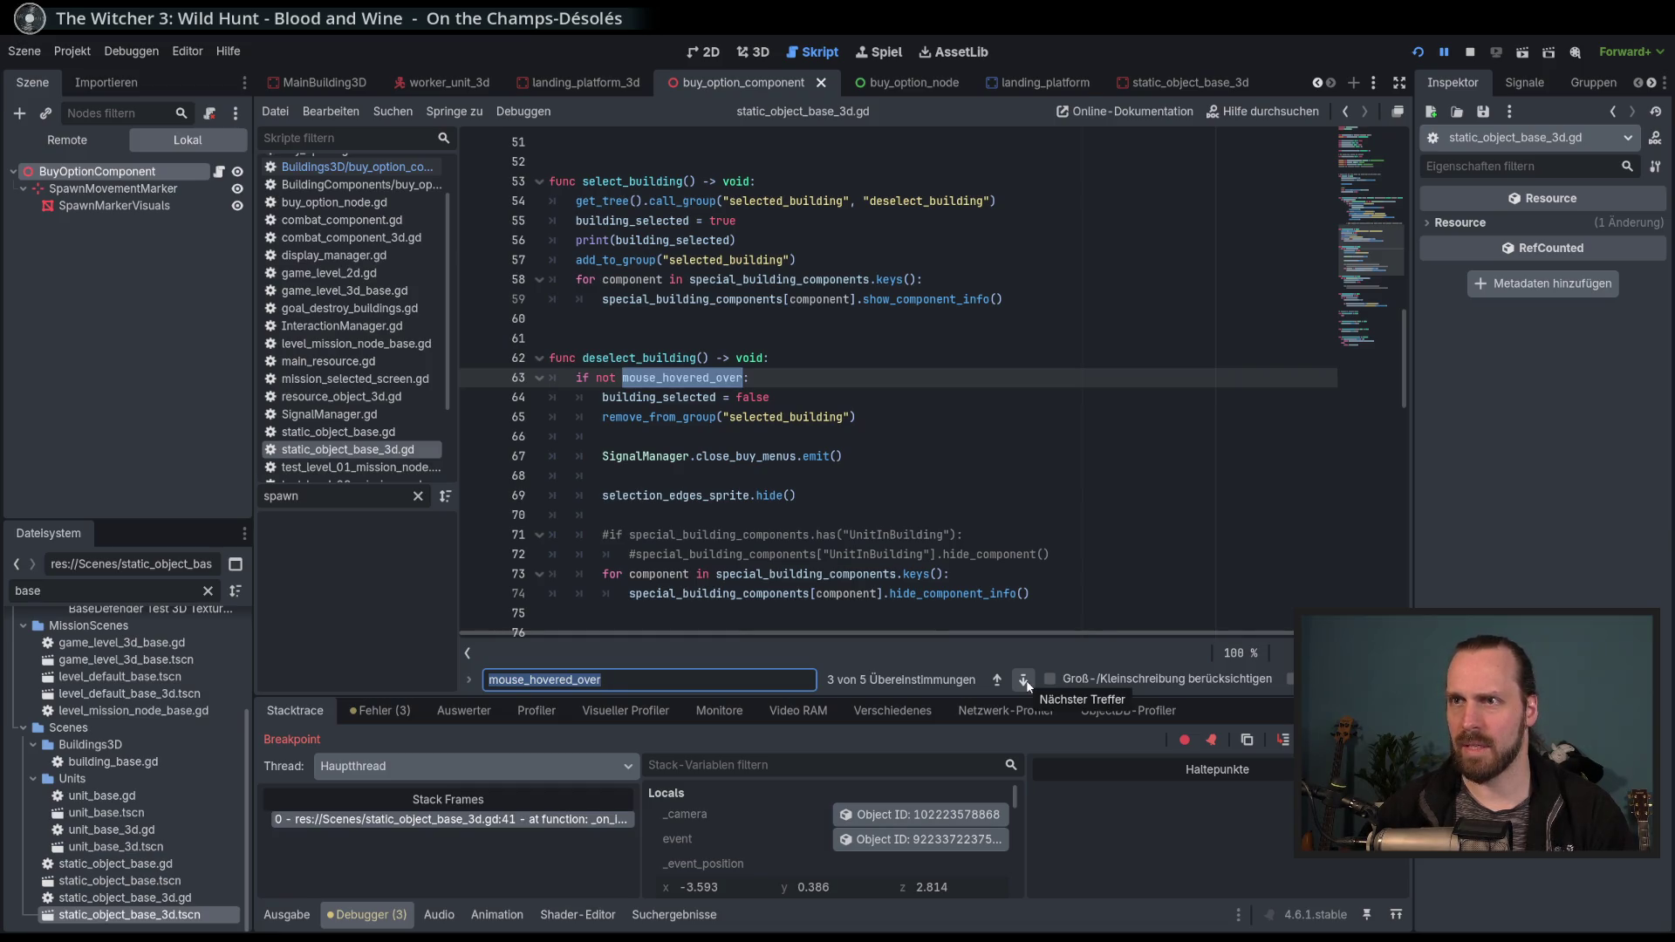
{"action": "left_click", "coordinate": [1023, 680]}
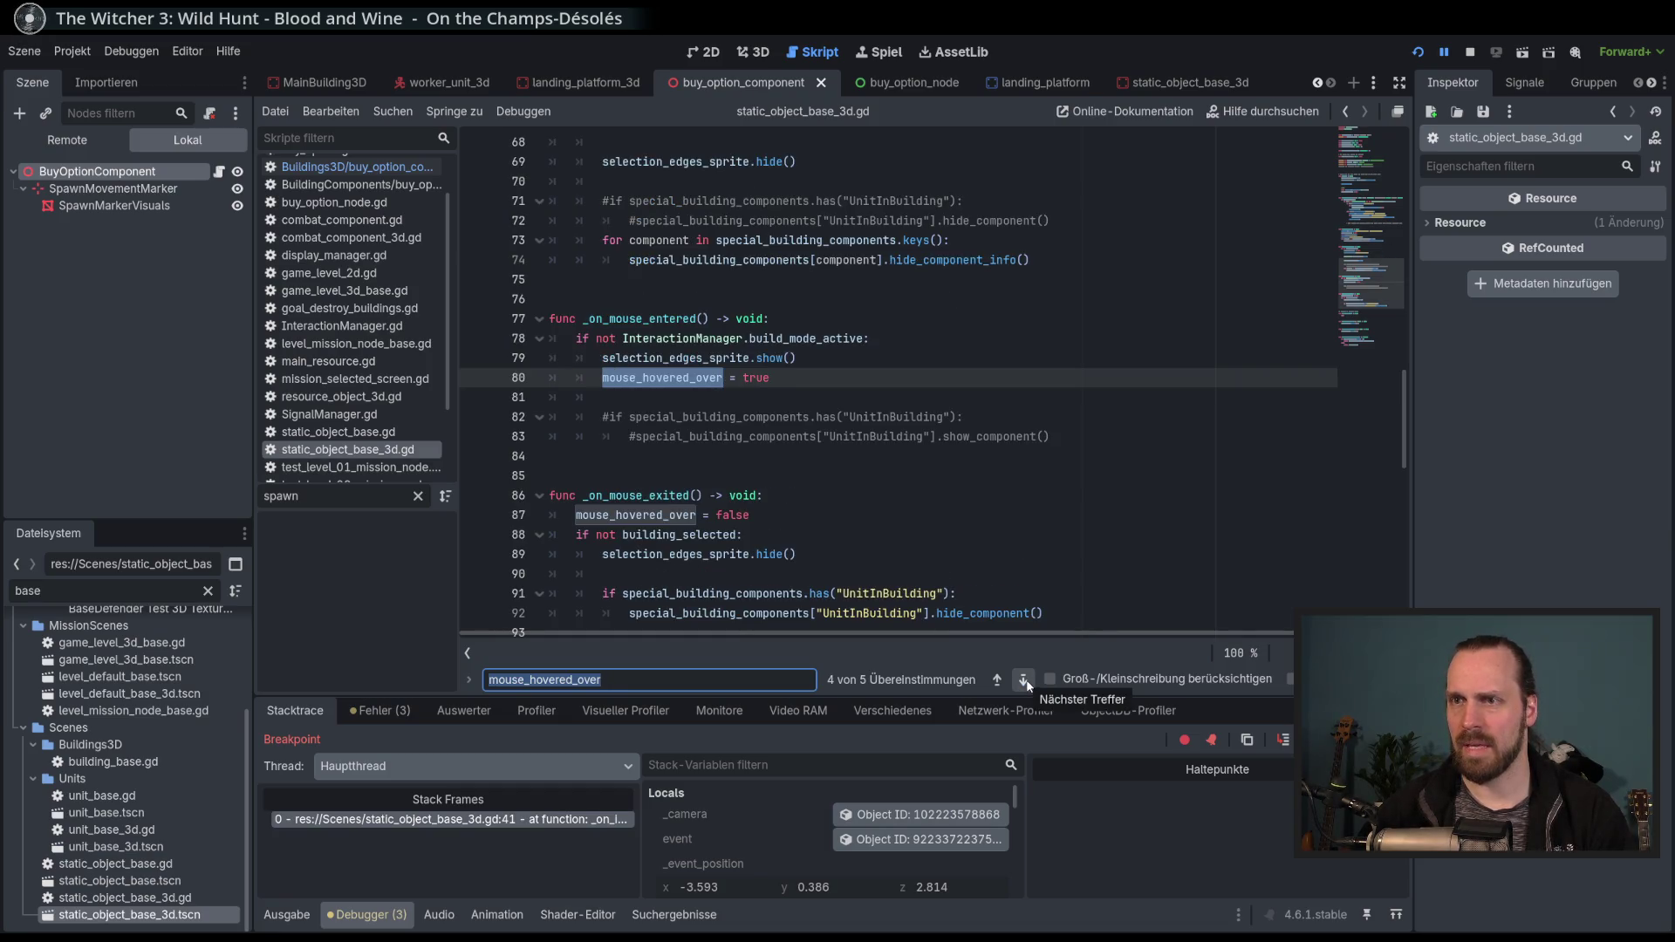
{"action": "left_click", "coordinate": [1025, 681]}
{"action": "left_click", "coordinate": [1025, 681]}
{"action": "left_click", "coordinate": [1025, 681]}
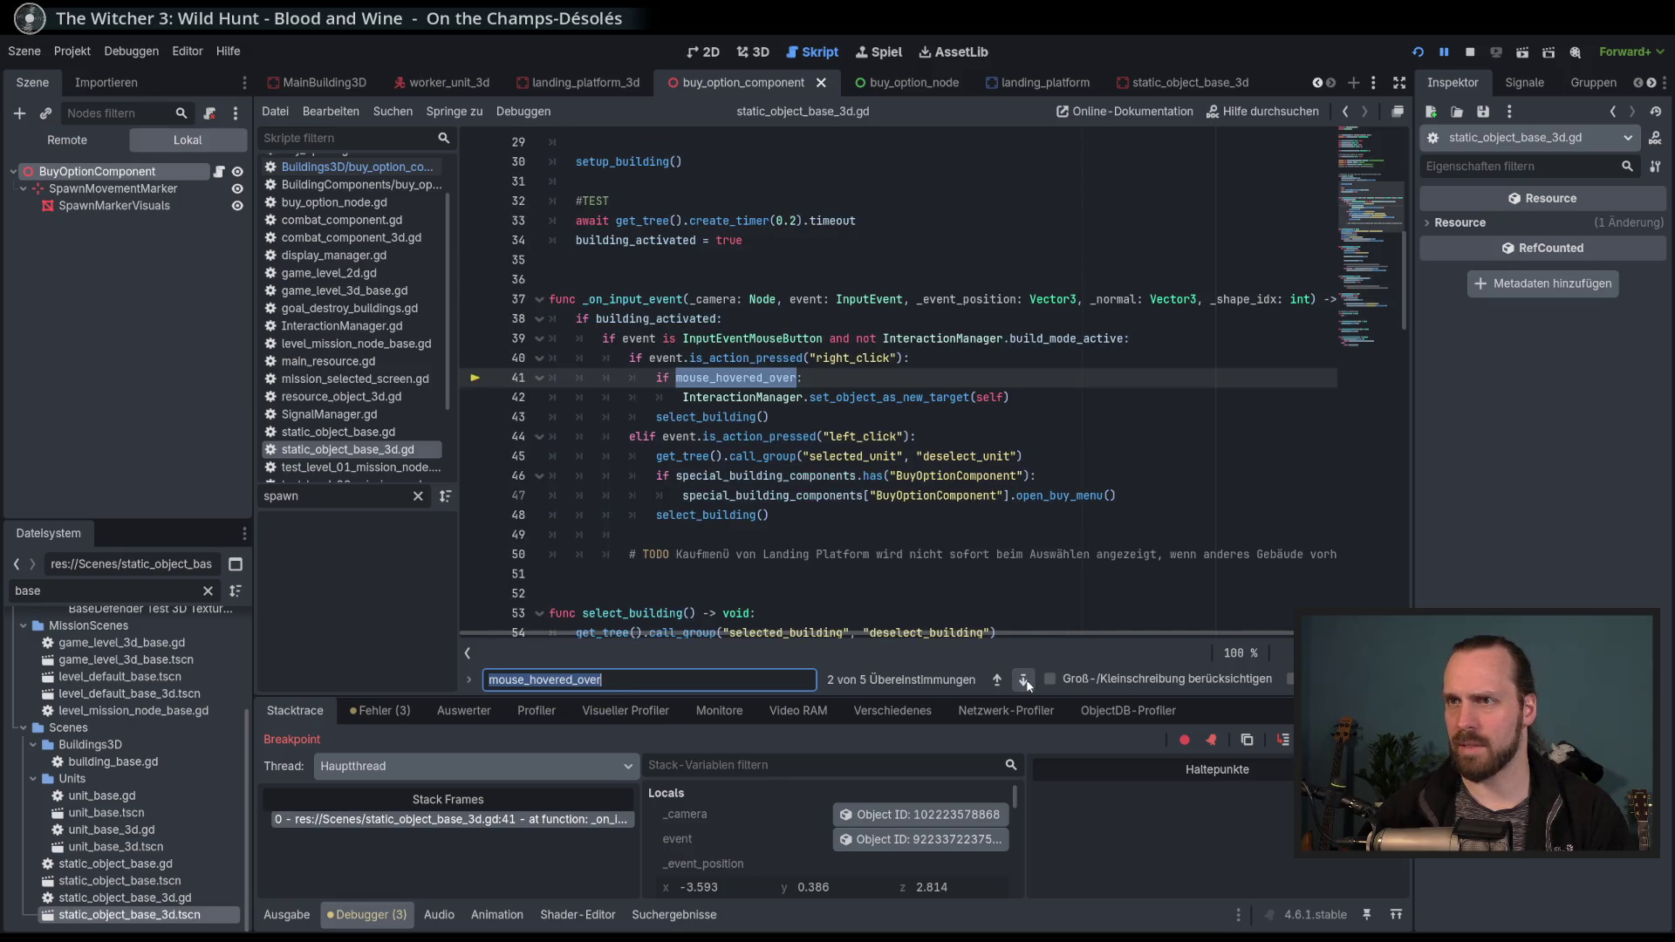
Delete the 'if mouse_hovered_over:' line and dedent the set_object_as_new_target(self) call.
{"action": "left_click", "coordinate": [769, 377]}
{"action": "left_click_drag", "start_coordinate": [884, 377], "coordinate": [925, 358]}
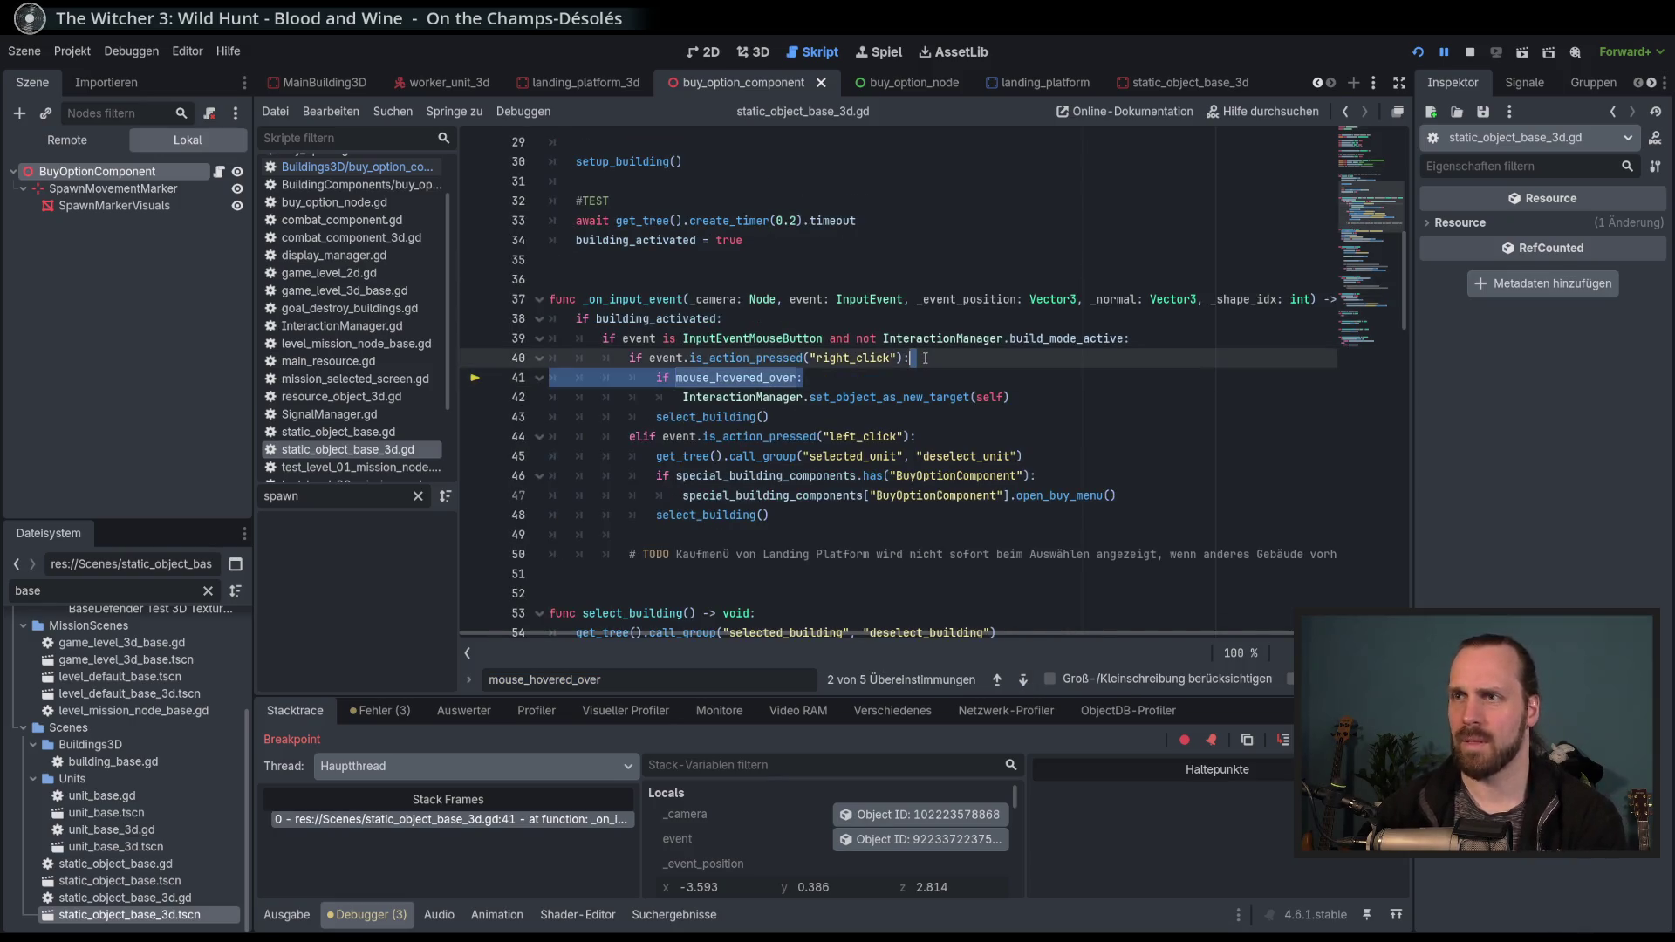
{"action": "key", "text": "BackSpace"}
{"action": "key", "text": "Down"}
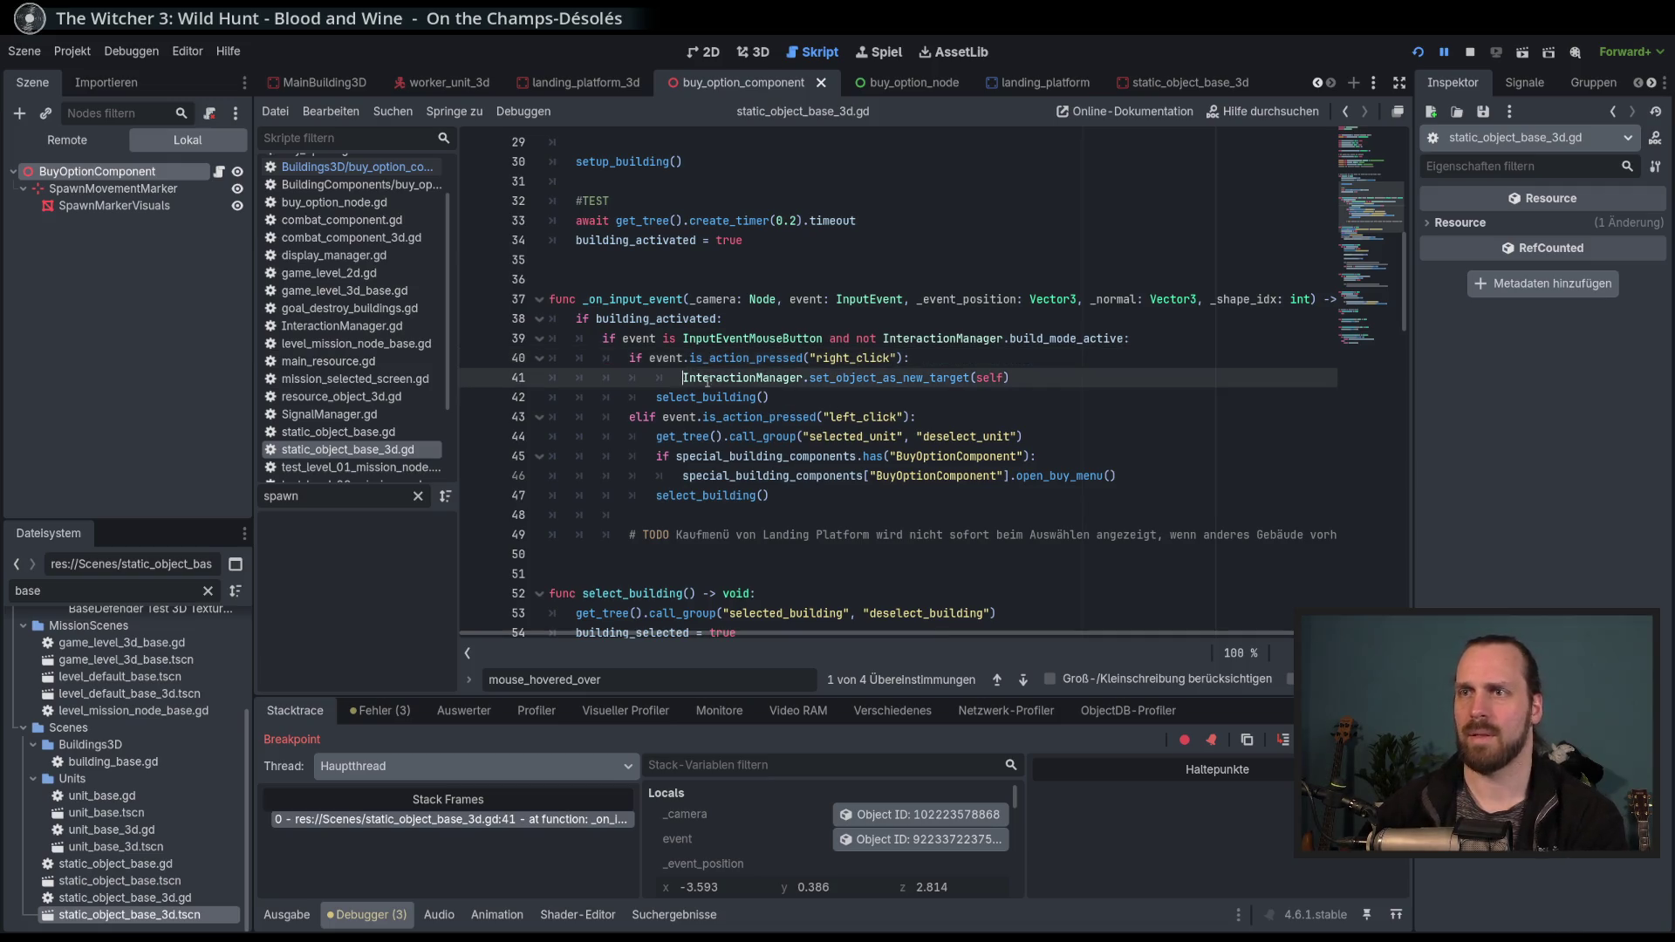
Dedent the select_building() call below set_object_as_new_target and save the script.
{"action": "key", "text": "shift+Tab"}
{"action": "key", "text": "Down"}
{"action": "key", "text": "shift+Tab"}
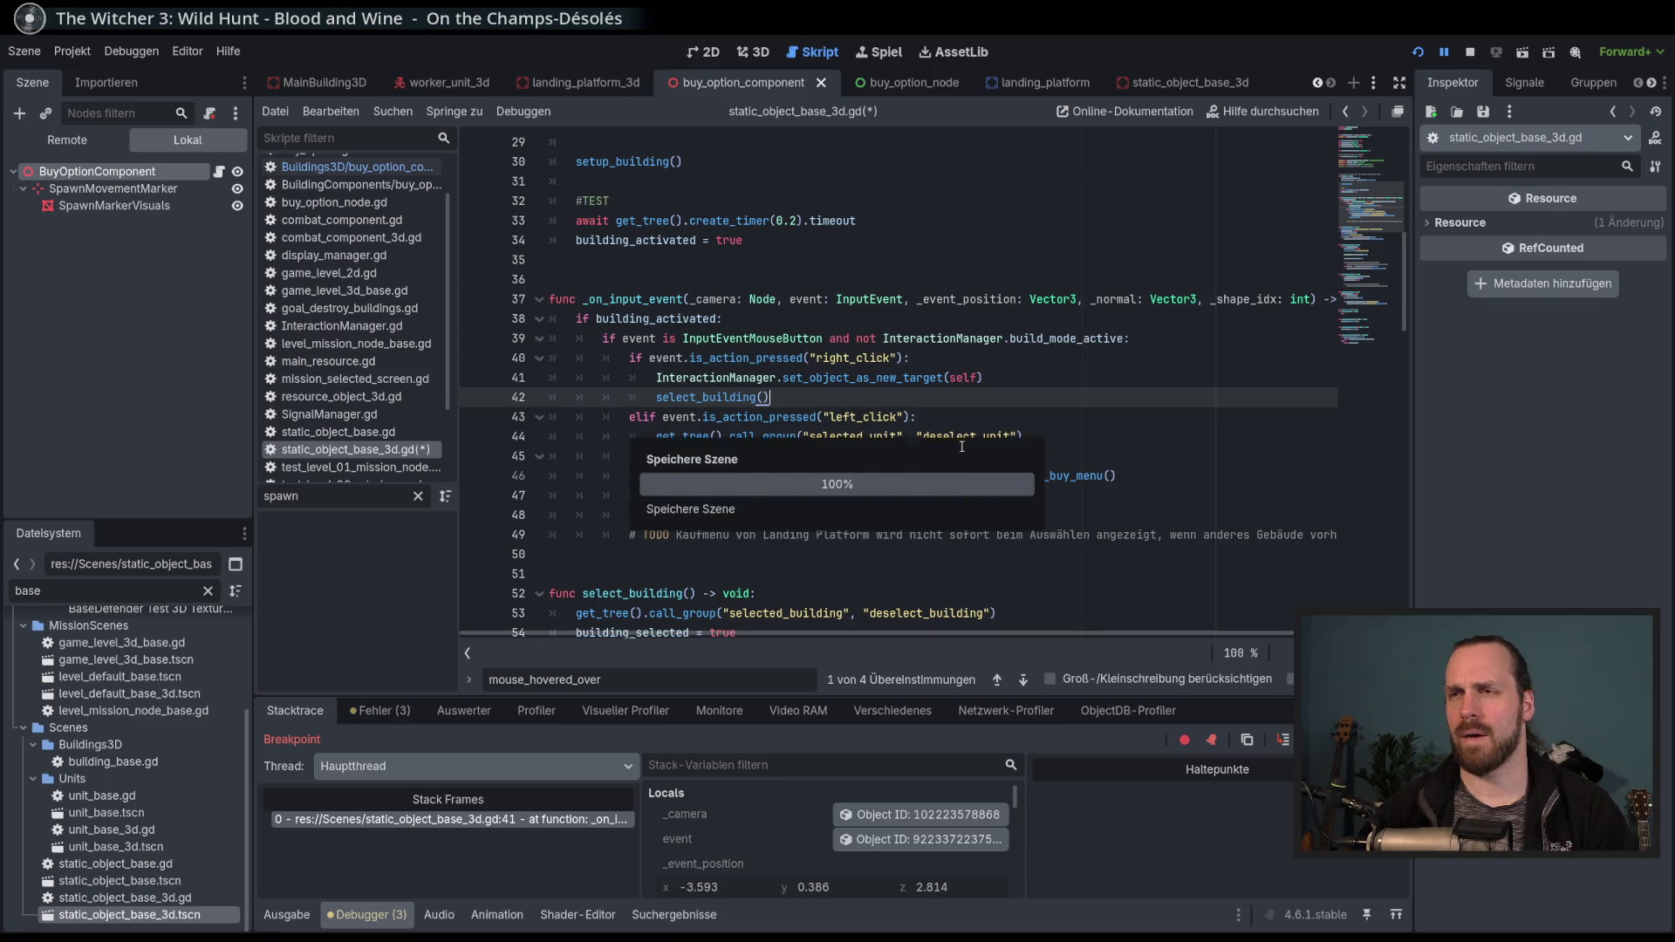
{"action": "key", "text": "ctrl+s"}
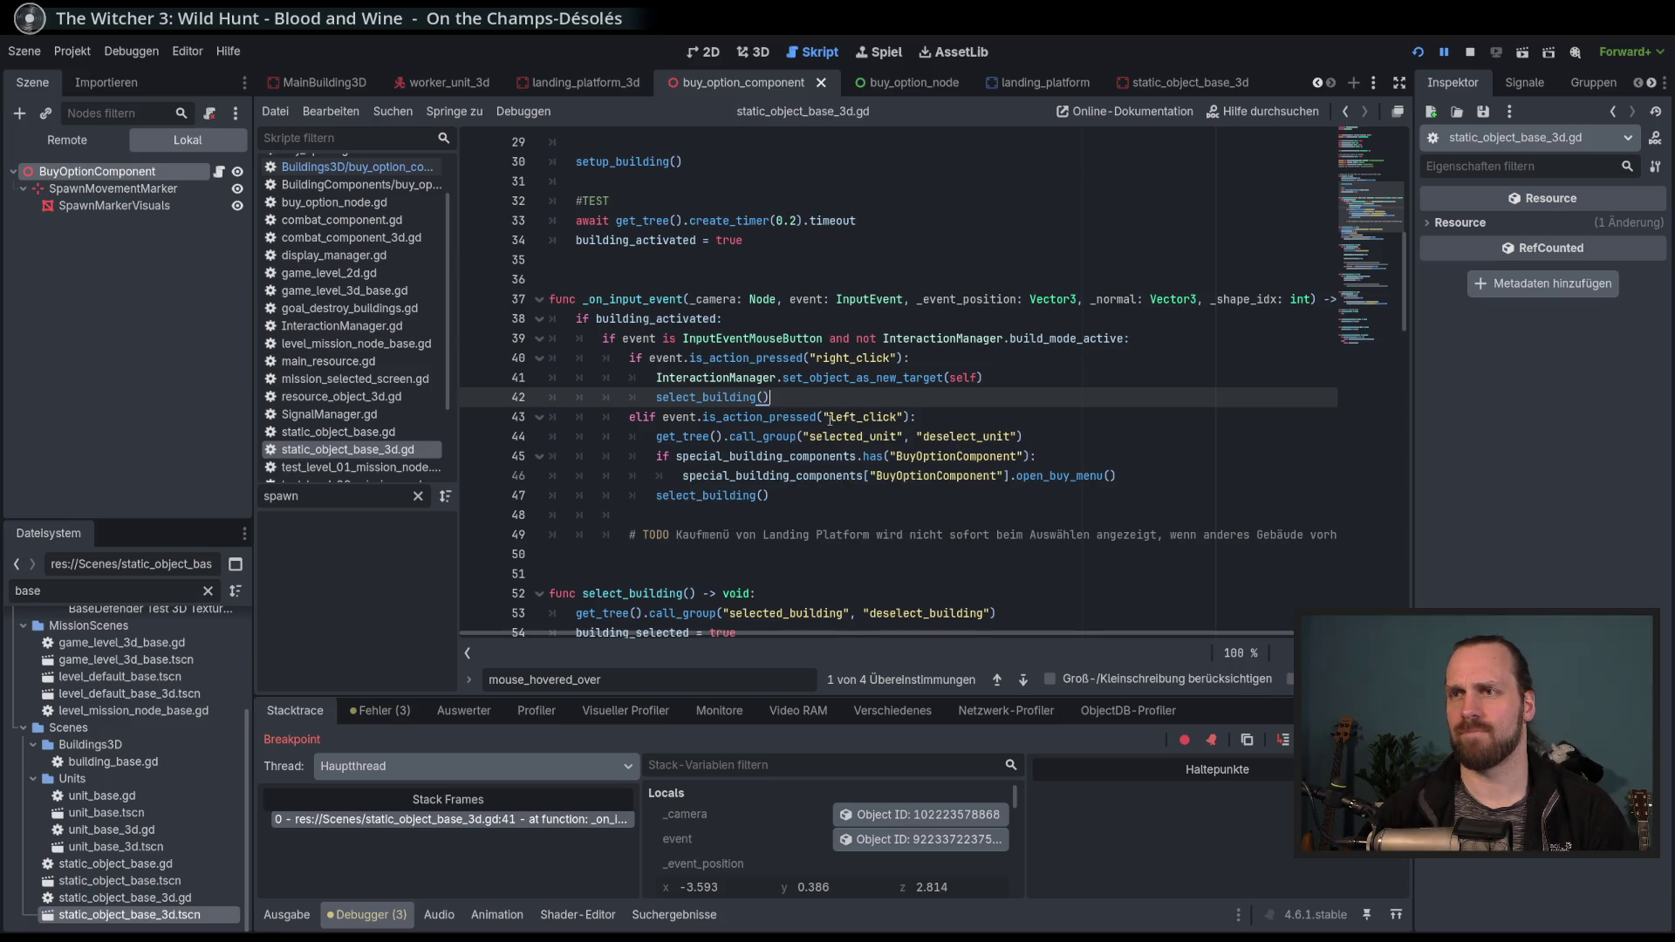
Comment out the select_building() call on line 42 with Ctrl+K and relaunch the game.
{"action": "double_click", "coordinate": [751, 398]}
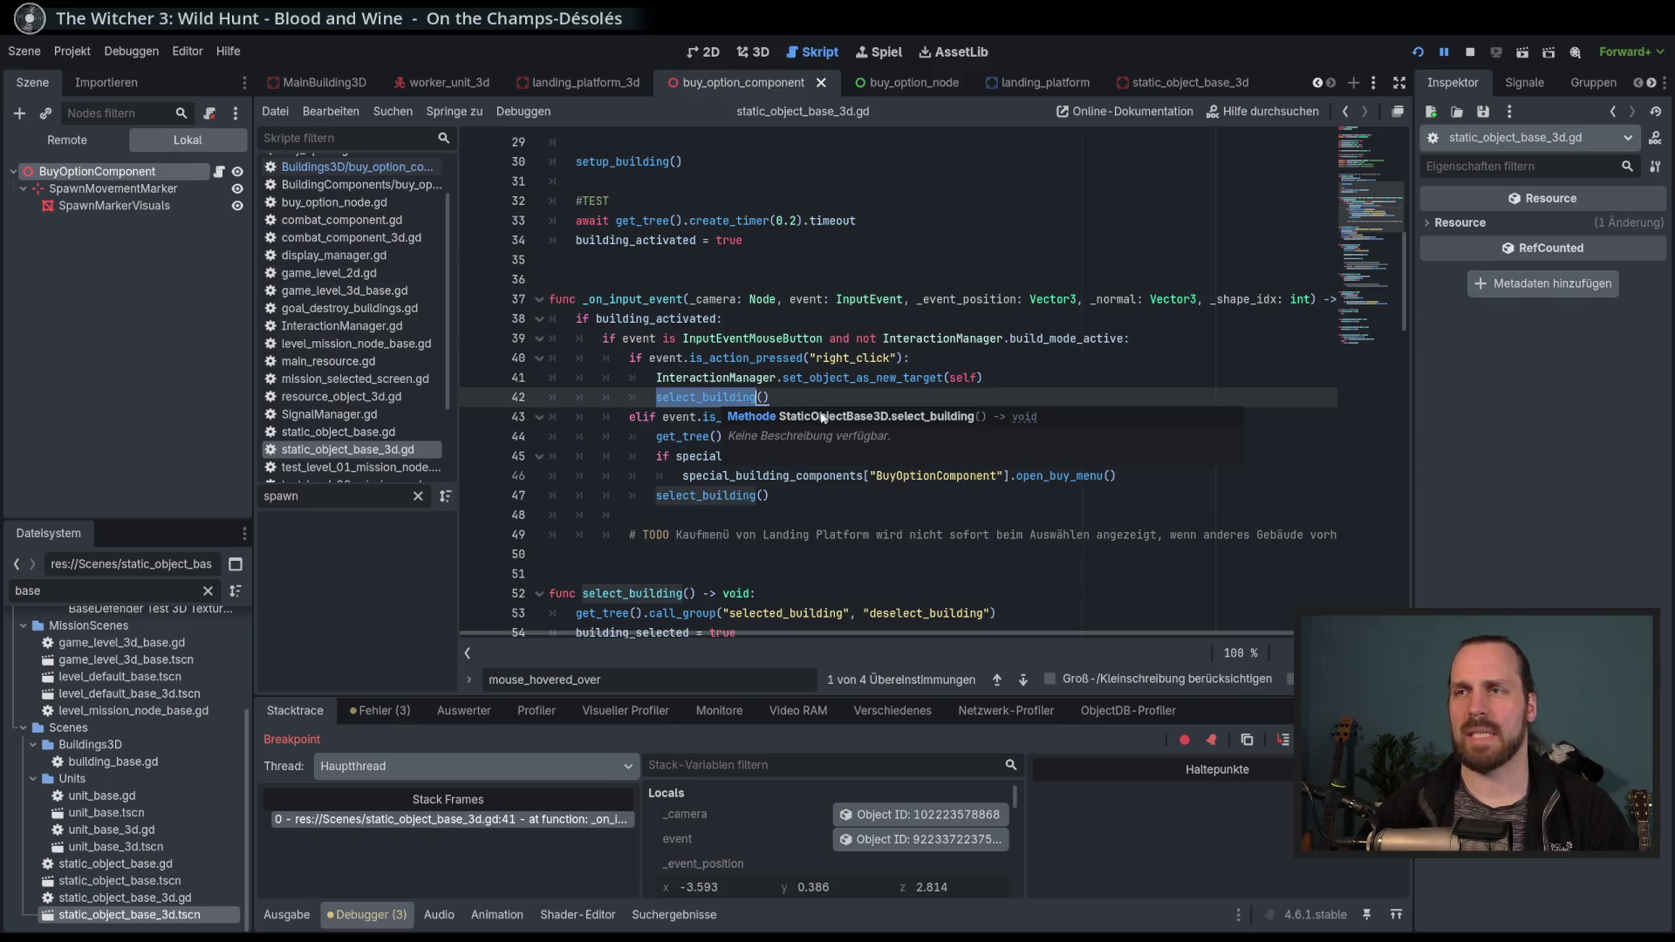
{"action": "scroll", "coordinate": [954, 495], "scroll_direction": "down", "scroll_amount": 2}
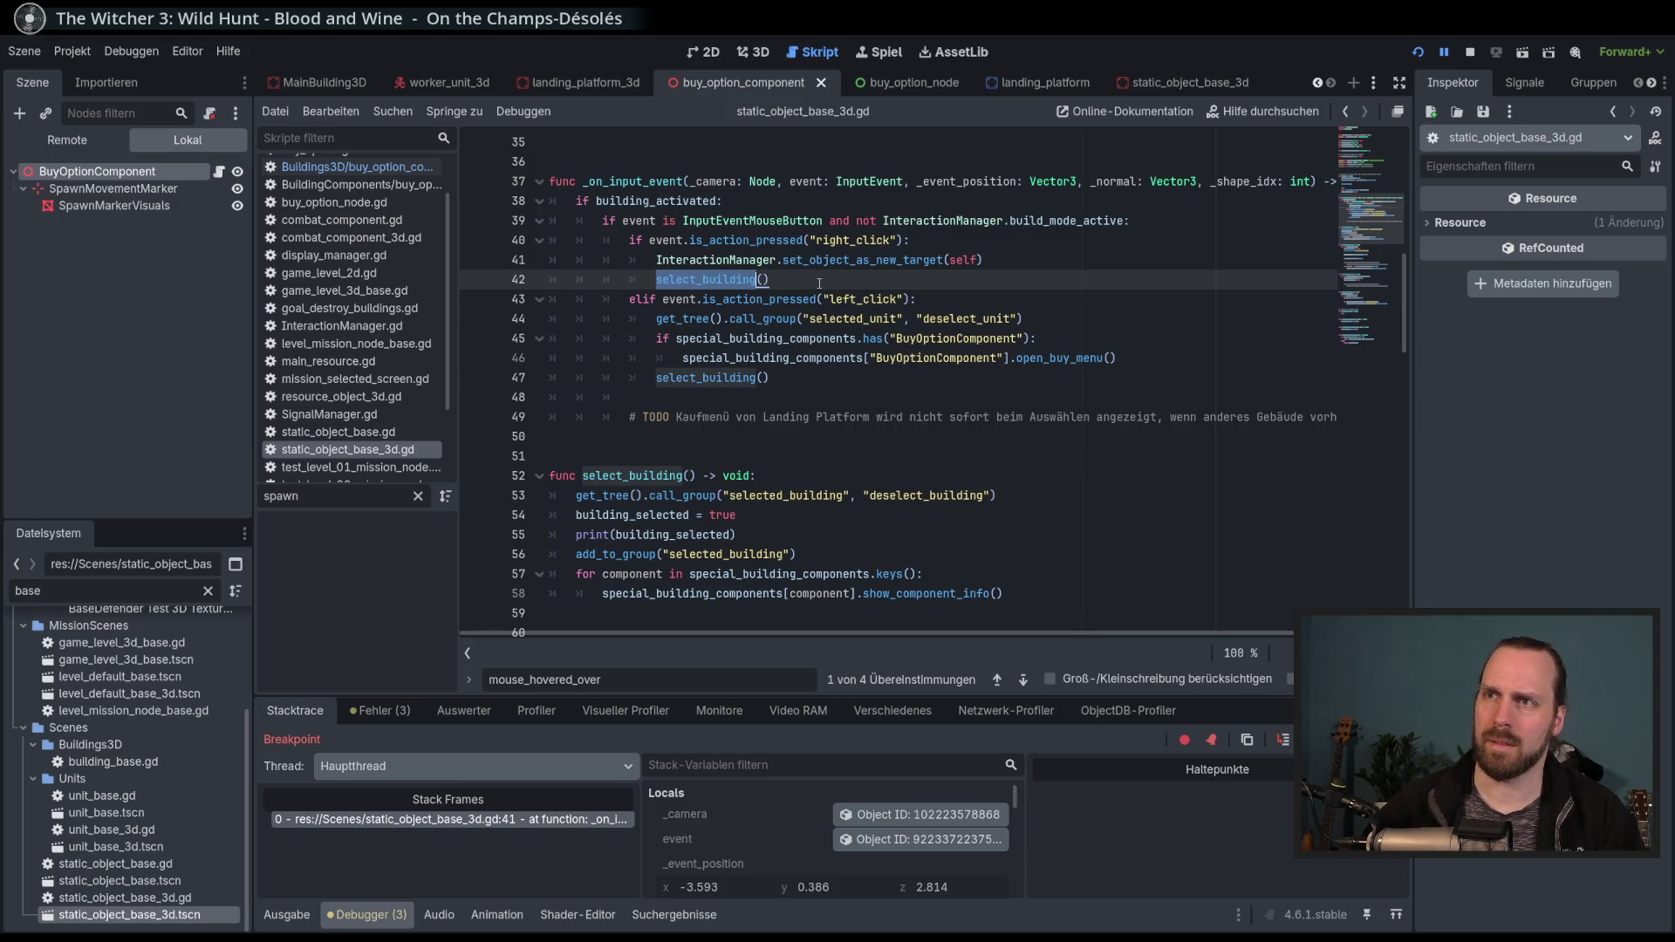
{"action": "left_click", "coordinate": [802, 281]}
{"action": "key", "text": "ctrl+k"}
{"action": "left_click", "coordinate": [884, 297]}
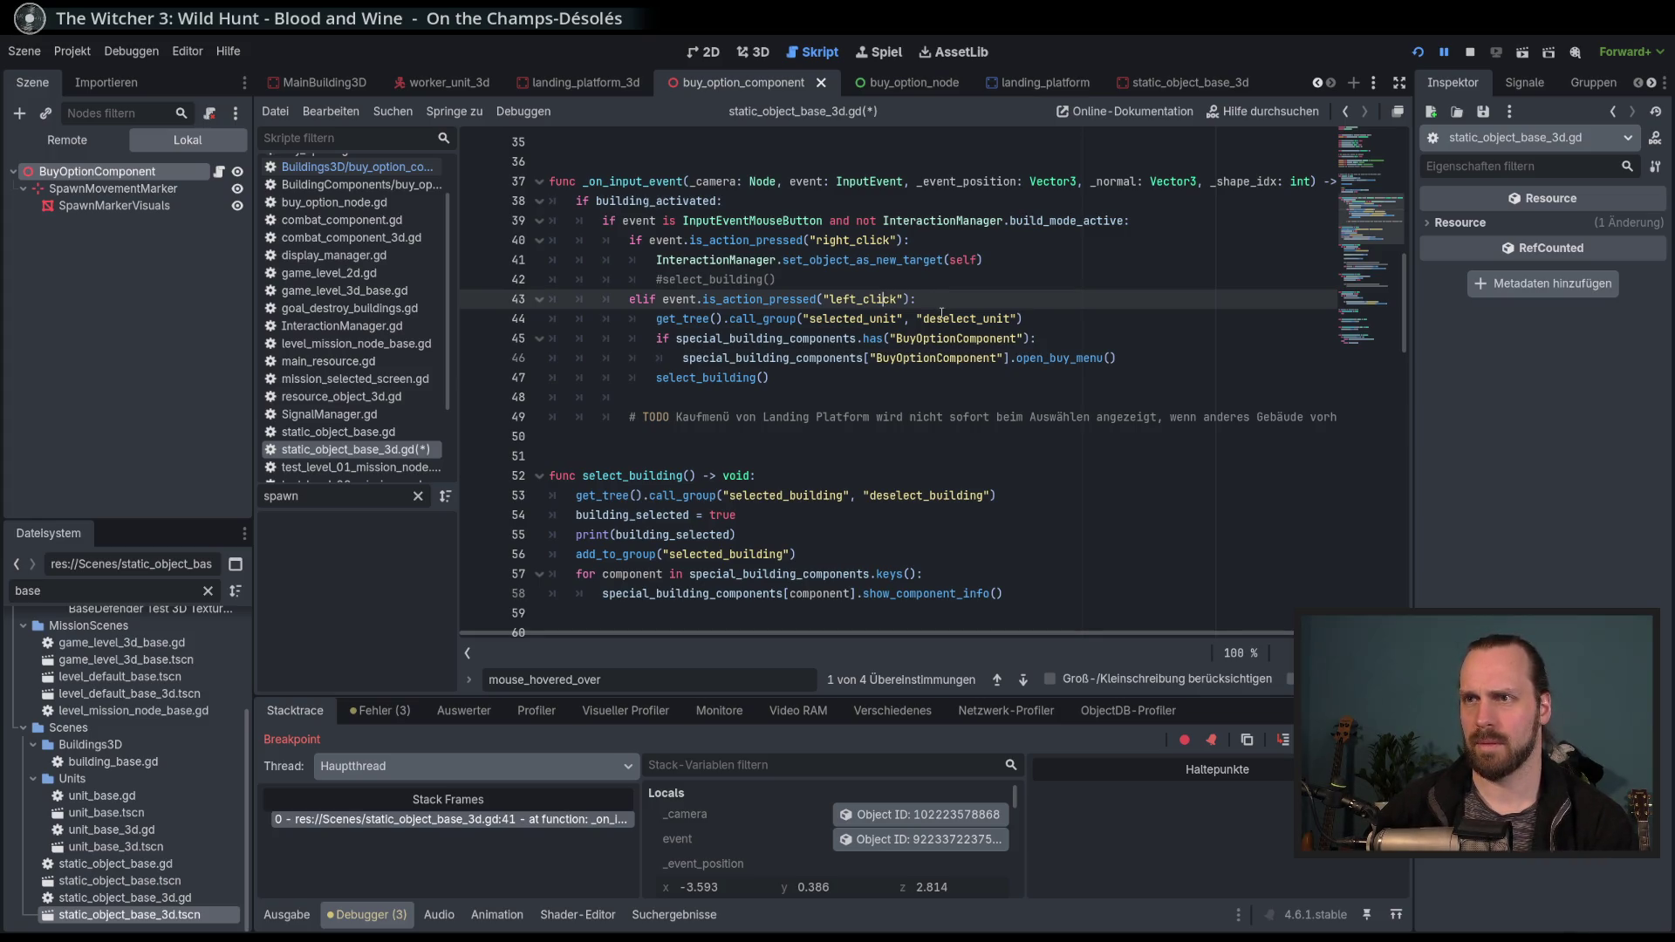
{"action": "key", "text": "F5"}
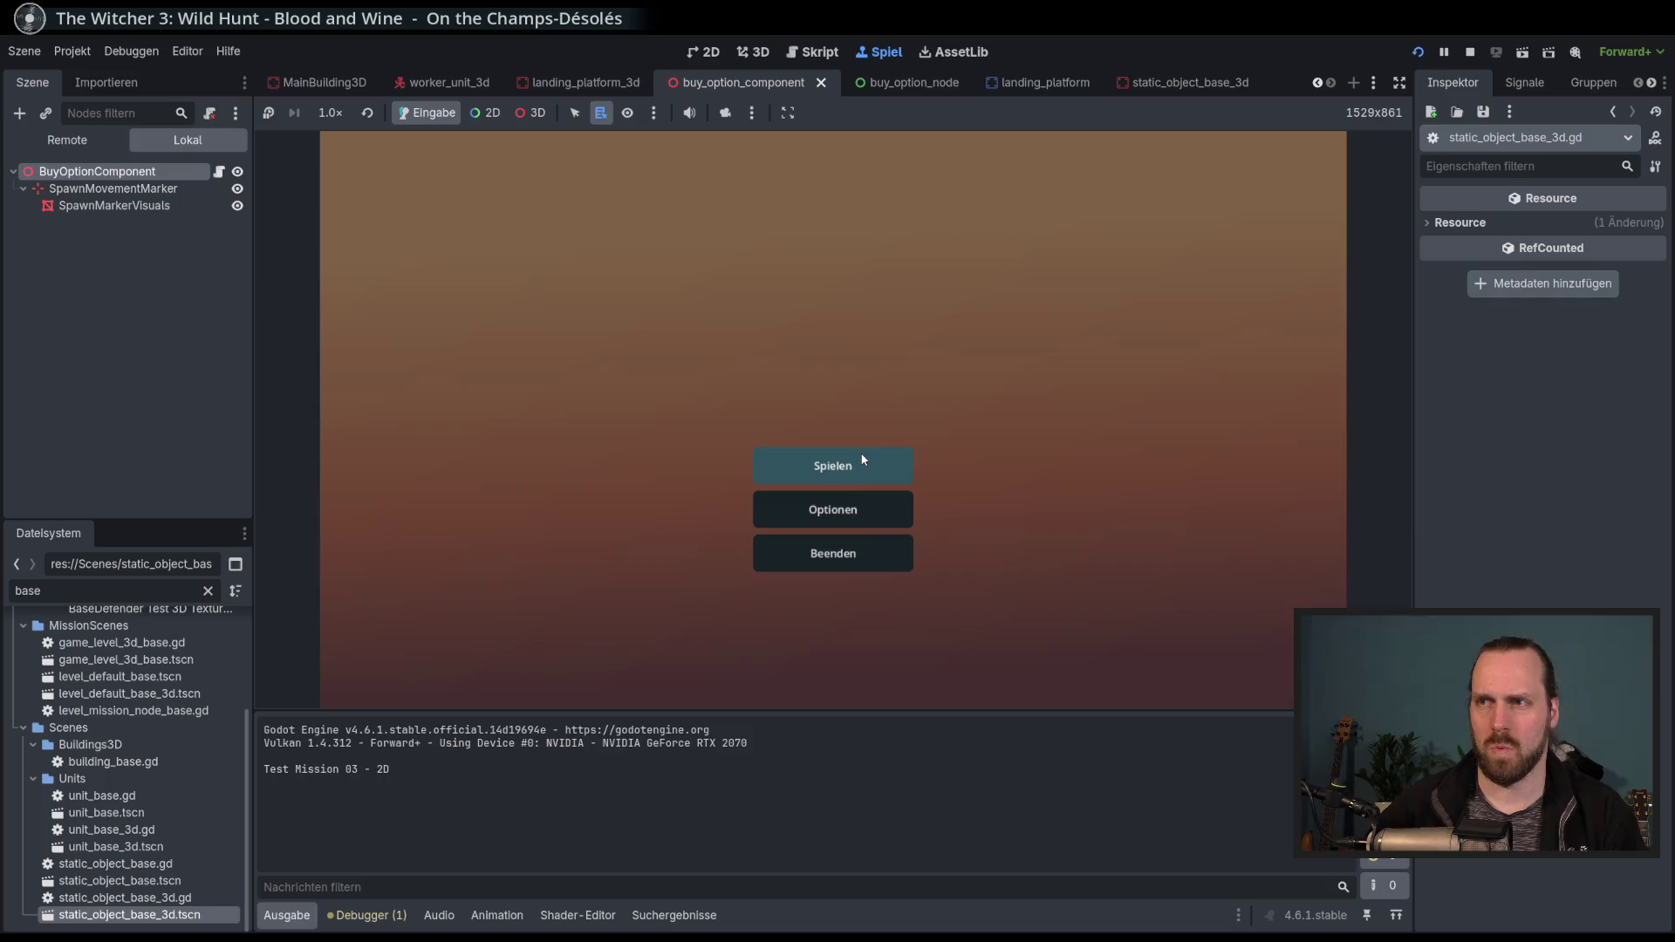
Launch Test Mission - 3D, toggle the building's selection by clicking it and the ground, then stop the game.
{"action": "left_click", "coordinate": [866, 459]}
{"action": "left_click", "coordinate": [558, 366]}
{"action": "left_click", "coordinate": [965, 637]}
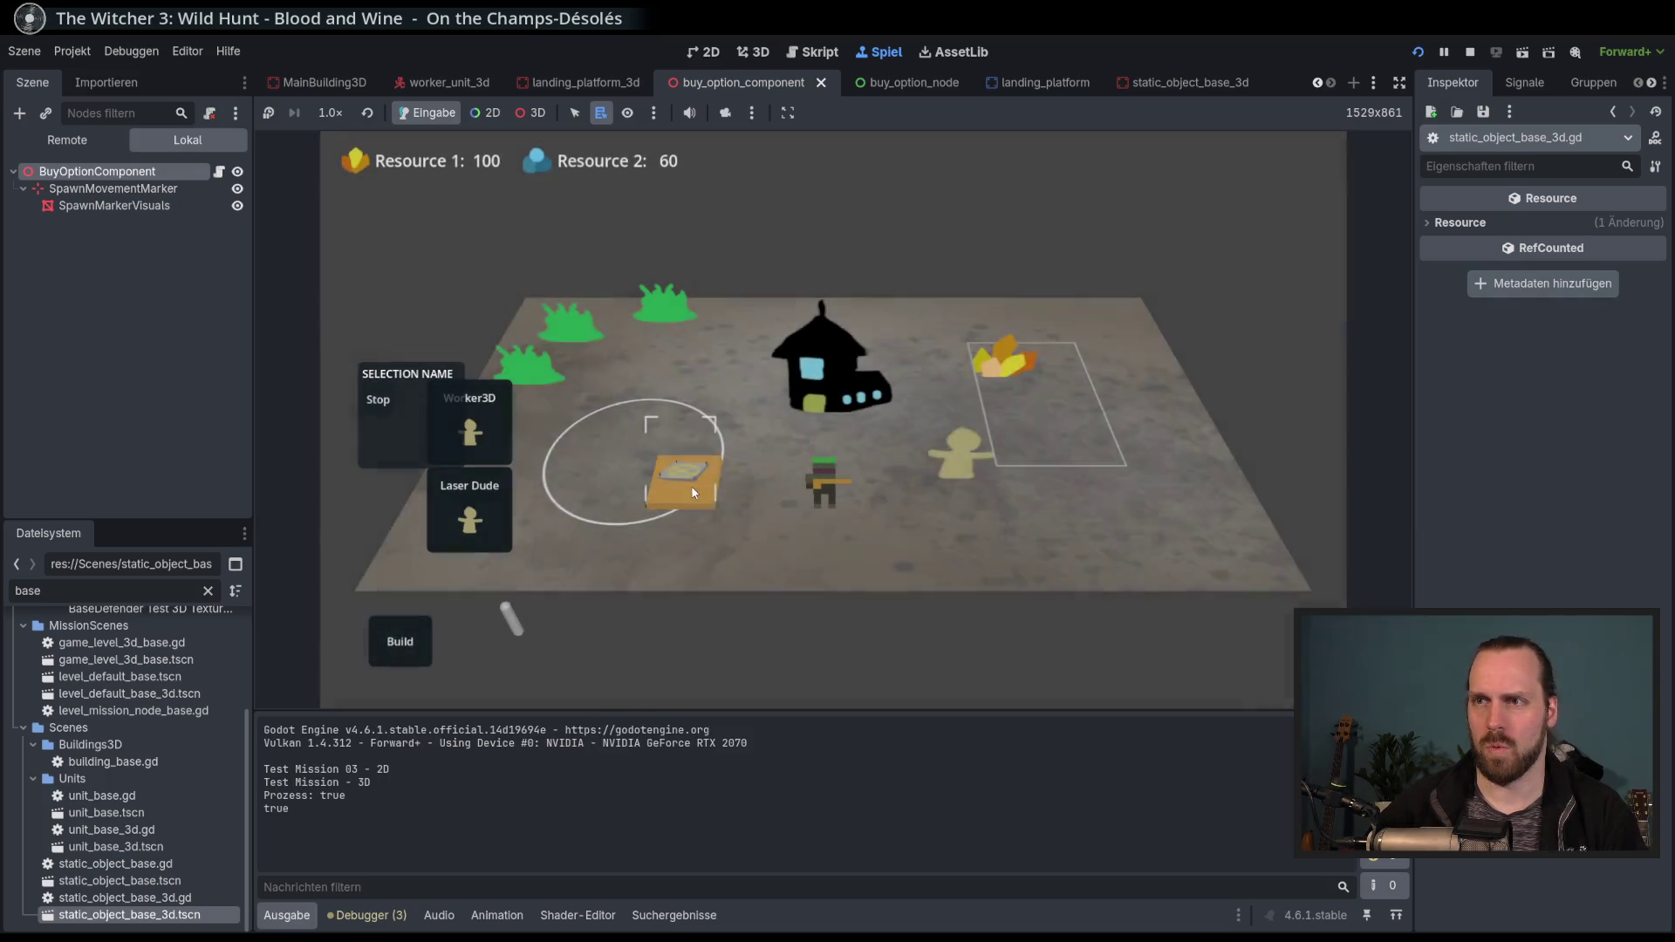
{"action": "left_click", "coordinate": [693, 480]}
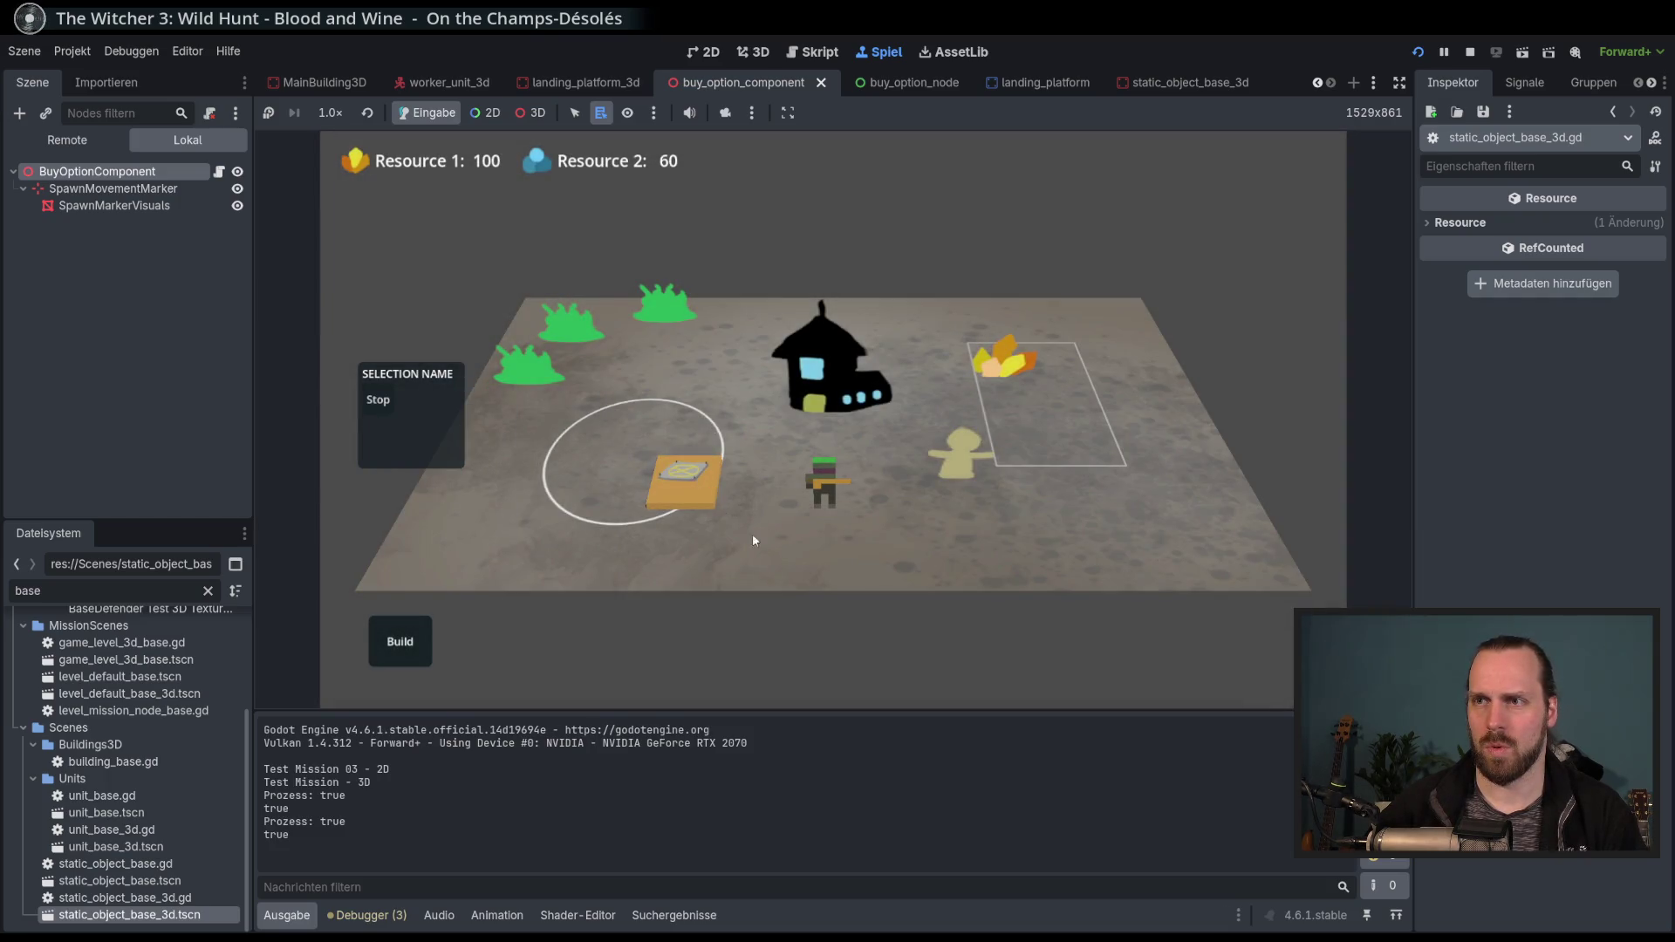
{"action": "left_click", "coordinate": [696, 483]}
{"action": "left_click", "coordinate": [771, 543]}
{"action": "left_click", "coordinate": [695, 480]}
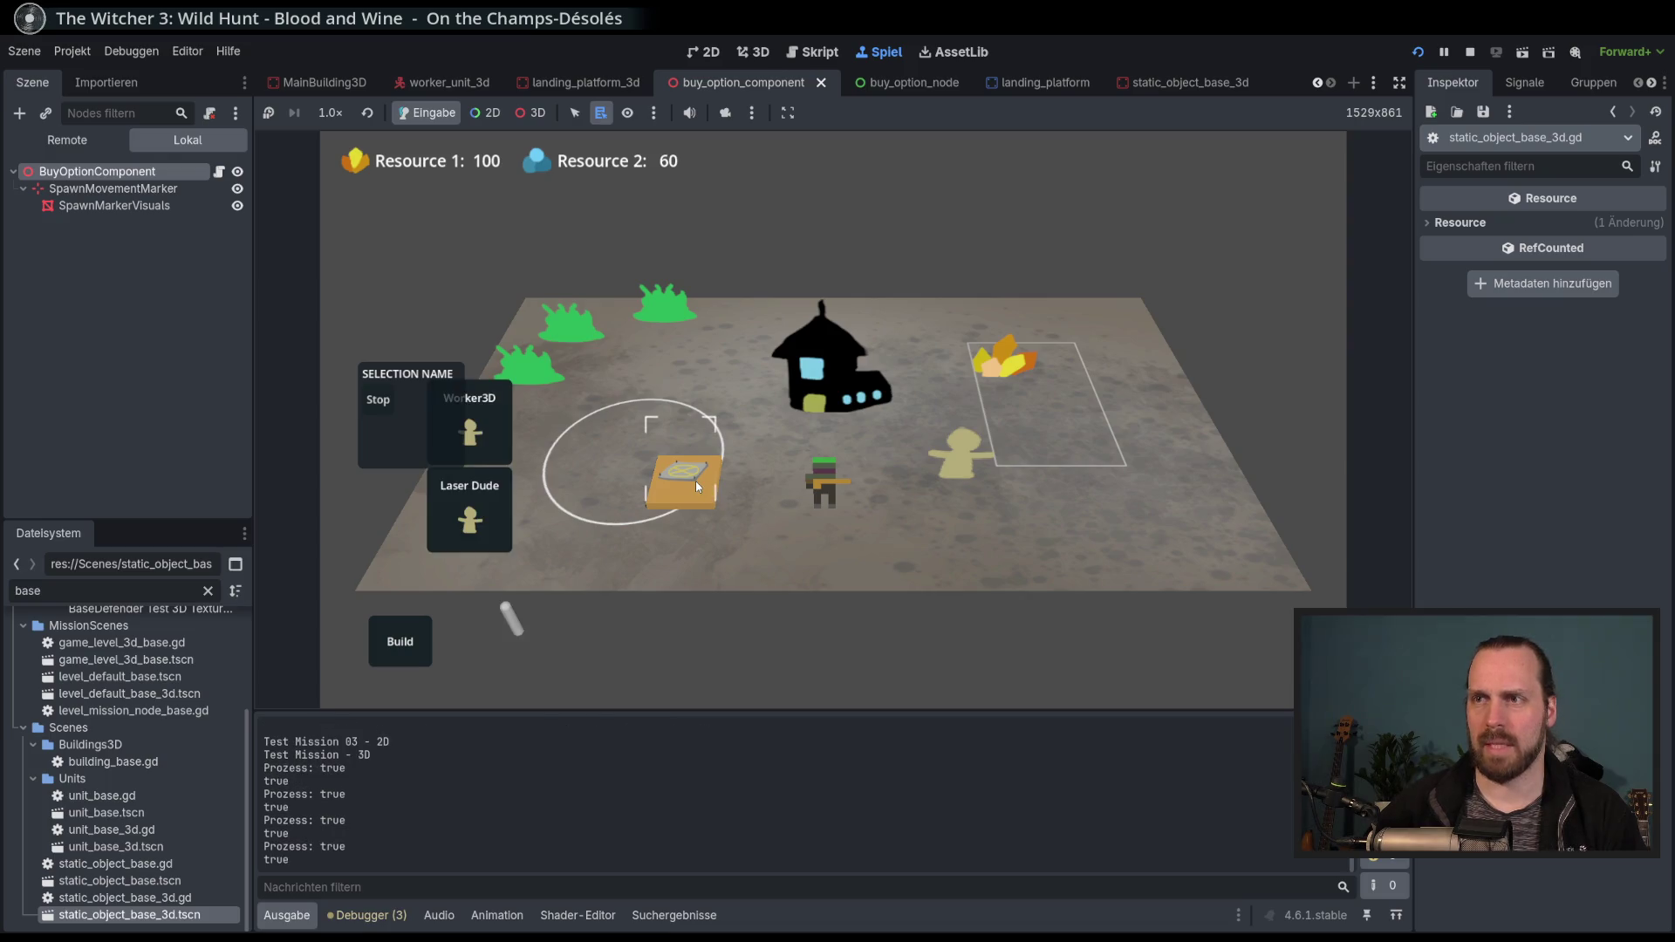
{"action": "left_click", "coordinate": [761, 527]}
{"action": "left_click", "coordinate": [786, 524]}
{"action": "key", "text": "F8"}
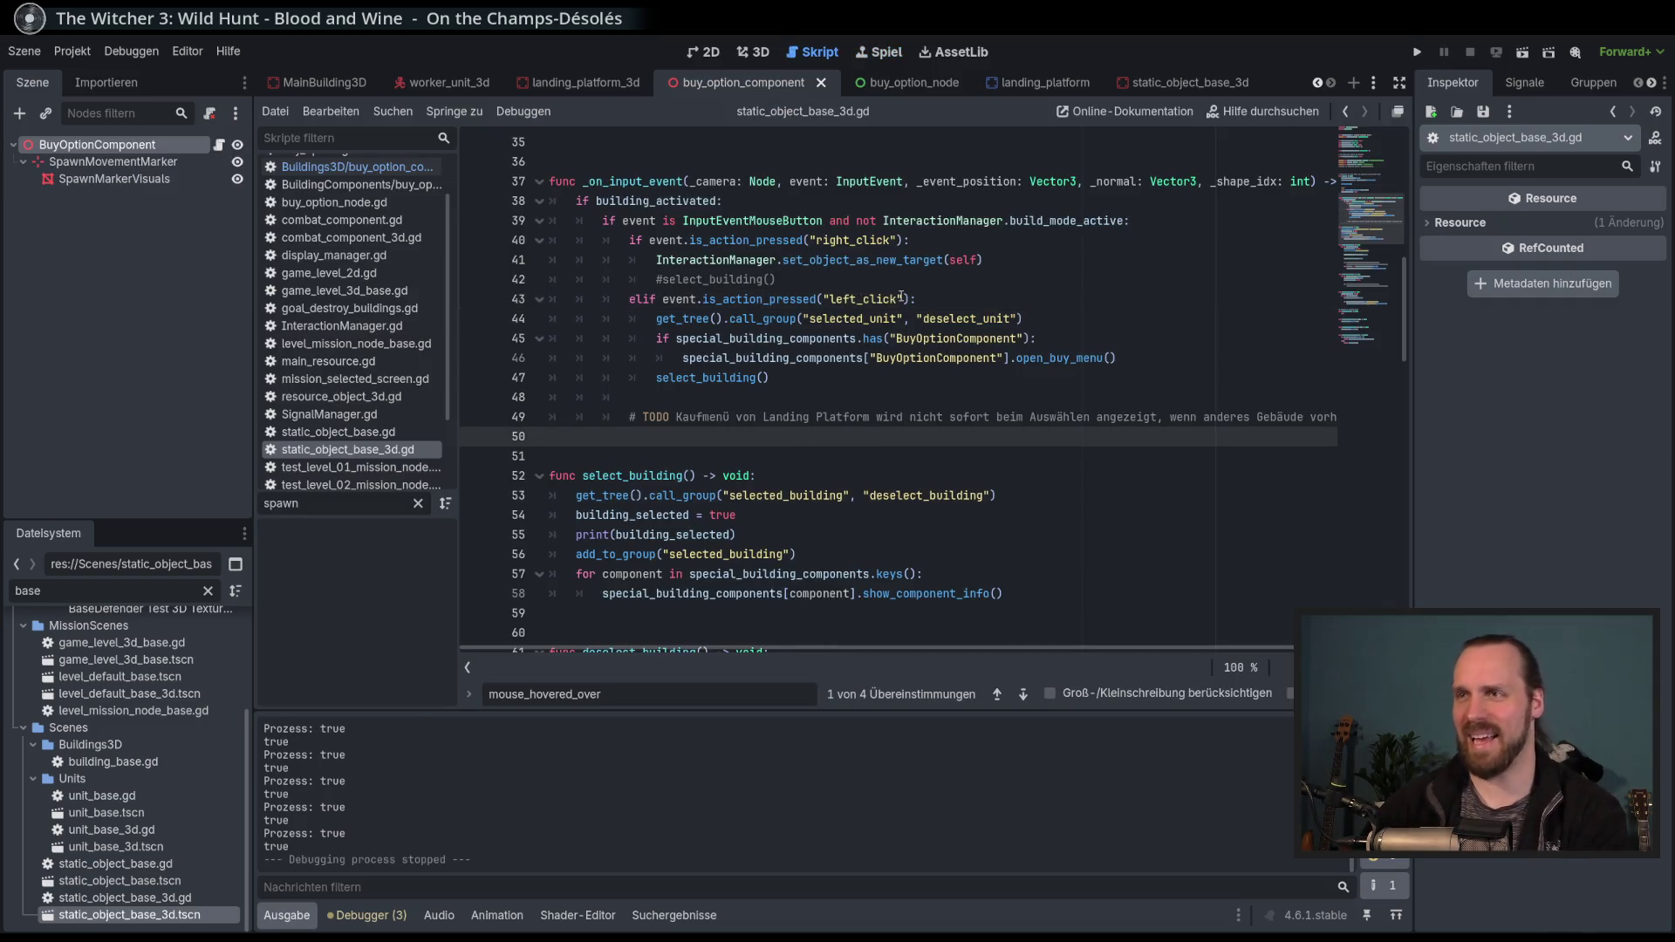
Cut the commented-out #select_building() line and save the script.
{"action": "left_click", "coordinate": [988, 278]}
{"action": "key", "text": "ctrl+x"}
{"action": "key", "text": "ctrl+s"}
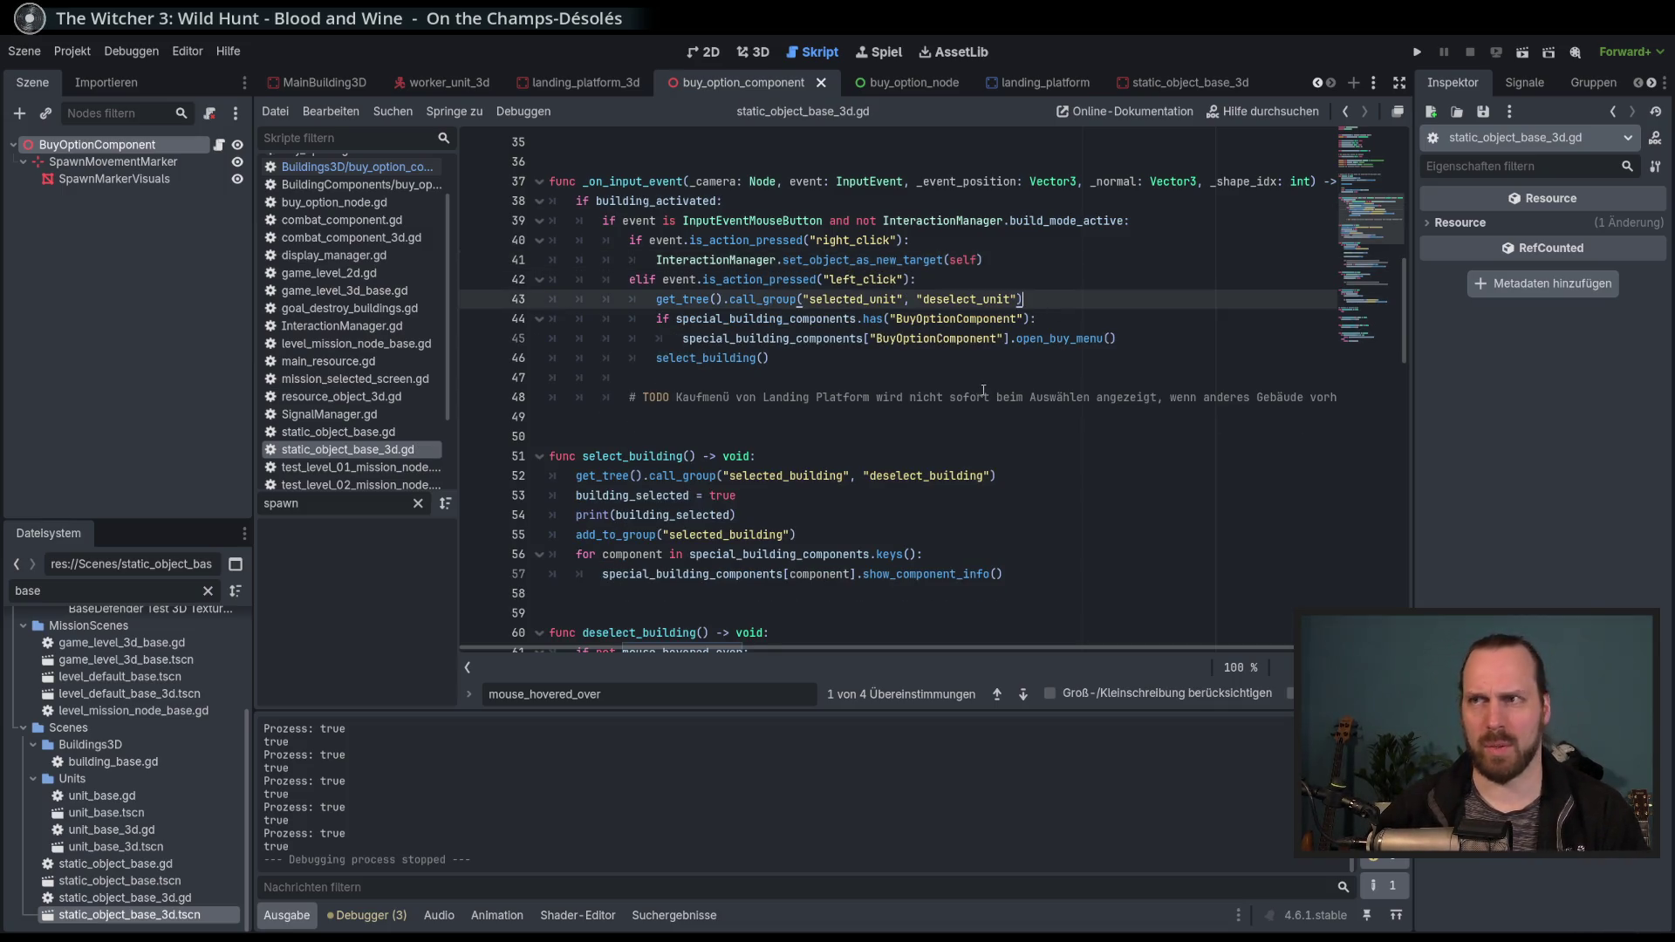
Below the input handler, add a new func _input(event: InputEvent) -> void: header via autocomplete.
{"action": "left_click", "coordinate": [602, 422]}
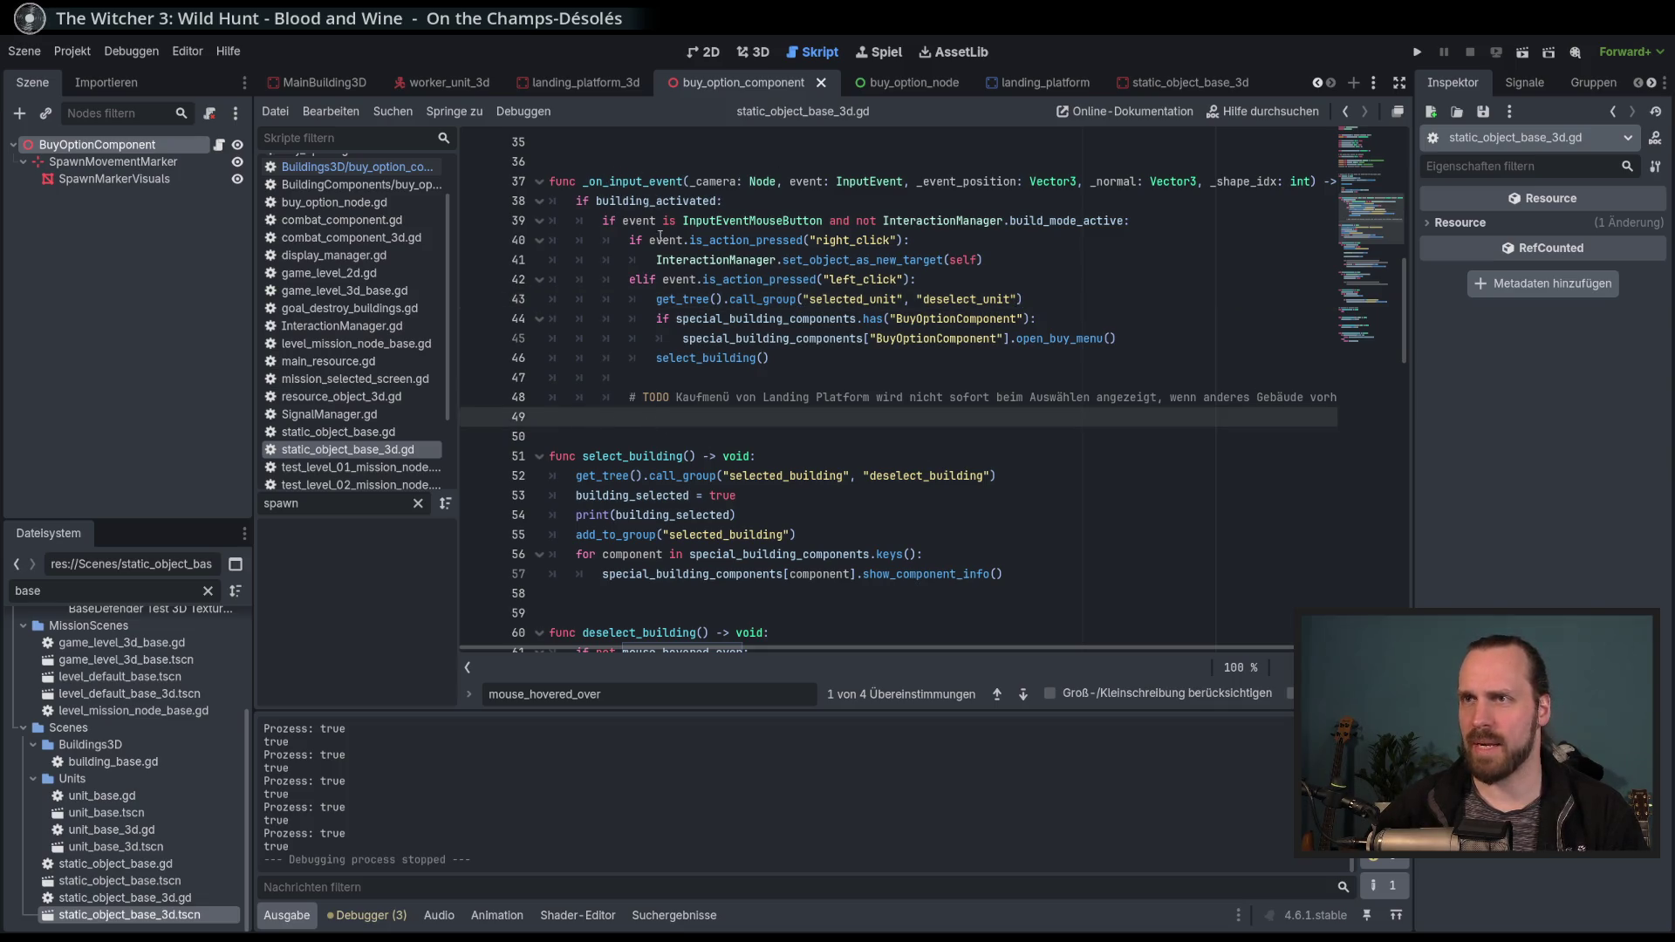
{"action": "key", "text": "Return"}
{"action": "key", "text": "Return"}
{"action": "key", "text": "Return"}
{"action": "key", "text": "Up"}
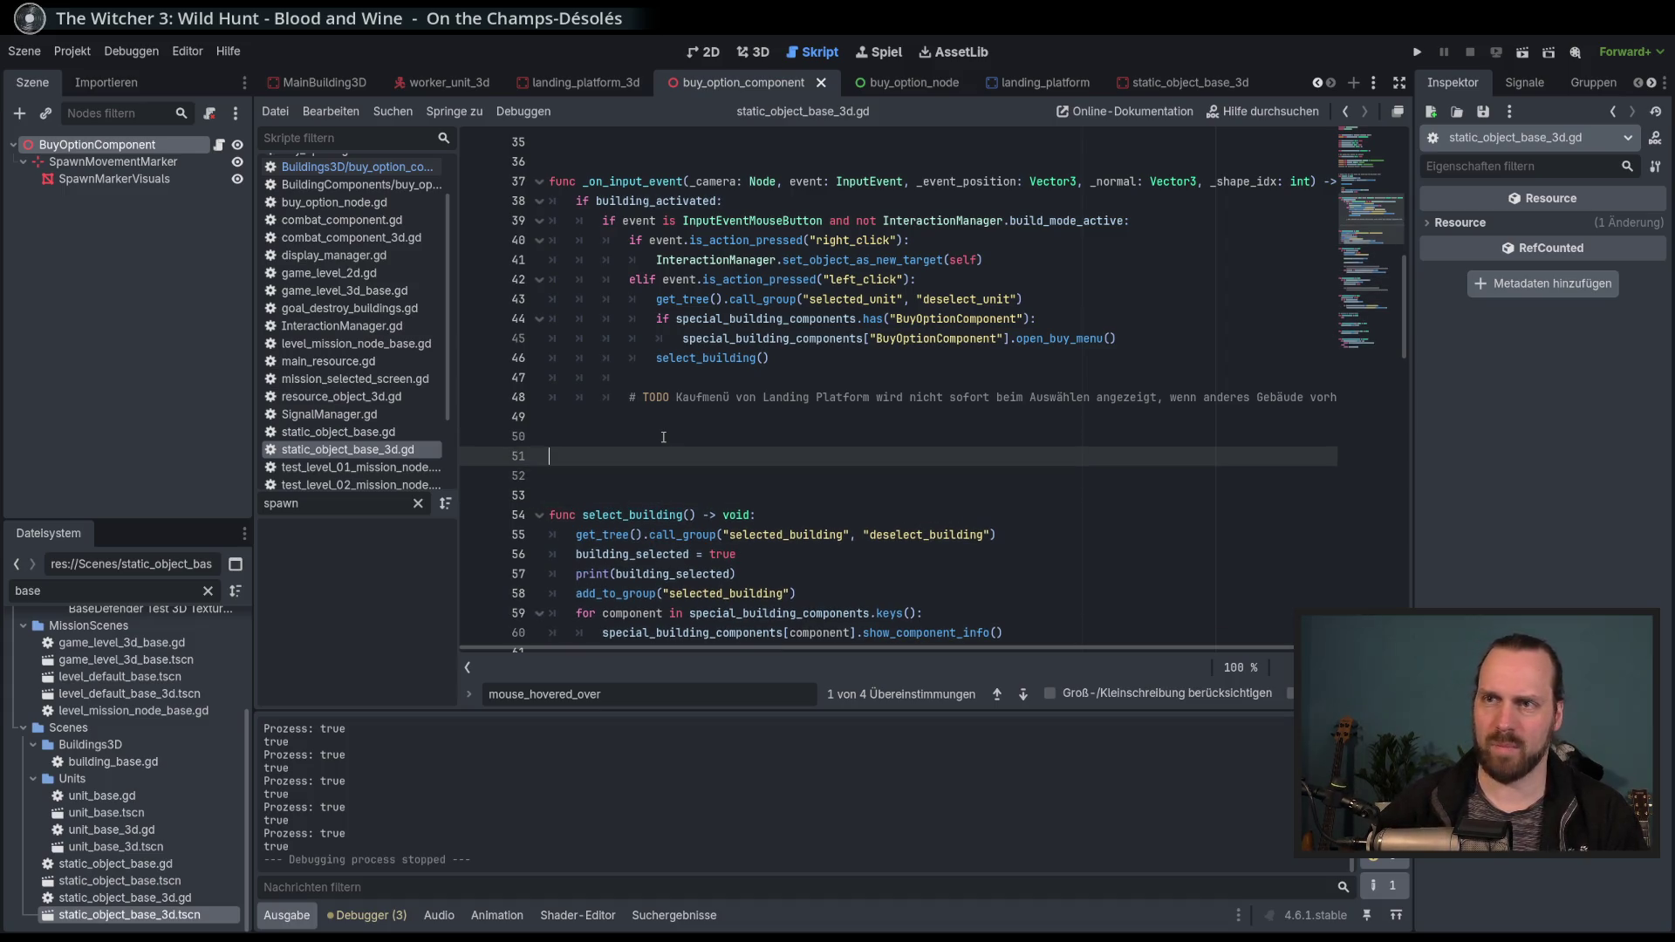
{"action": "type", "text": "func "}
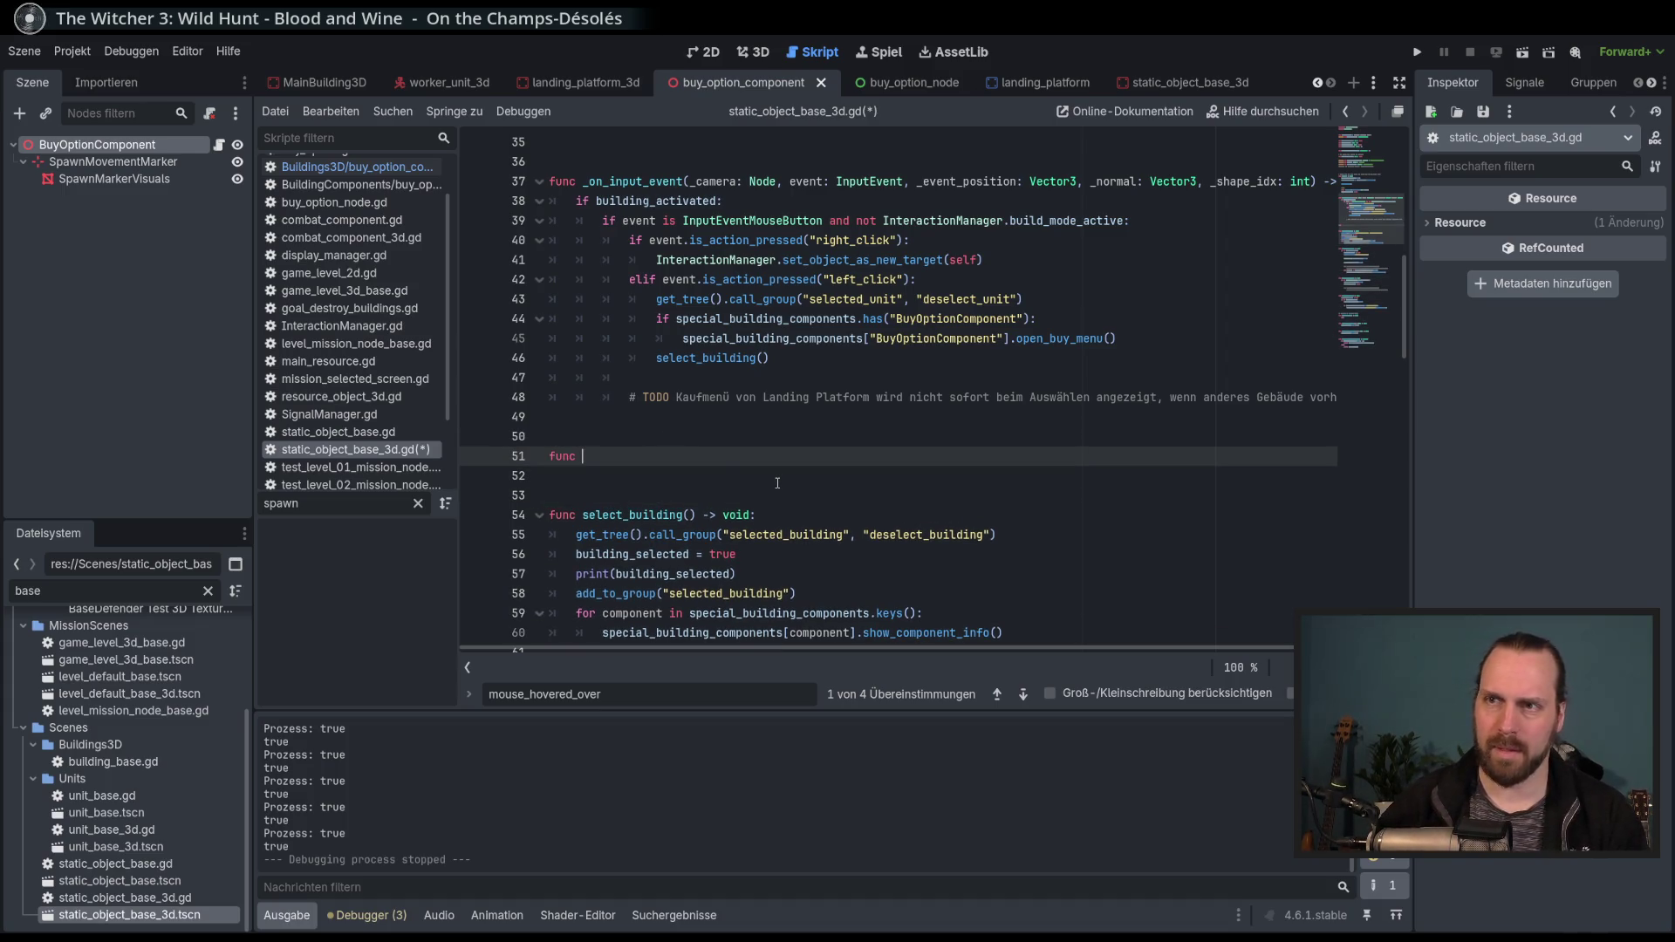
{"action": "type", "text": "_in"}
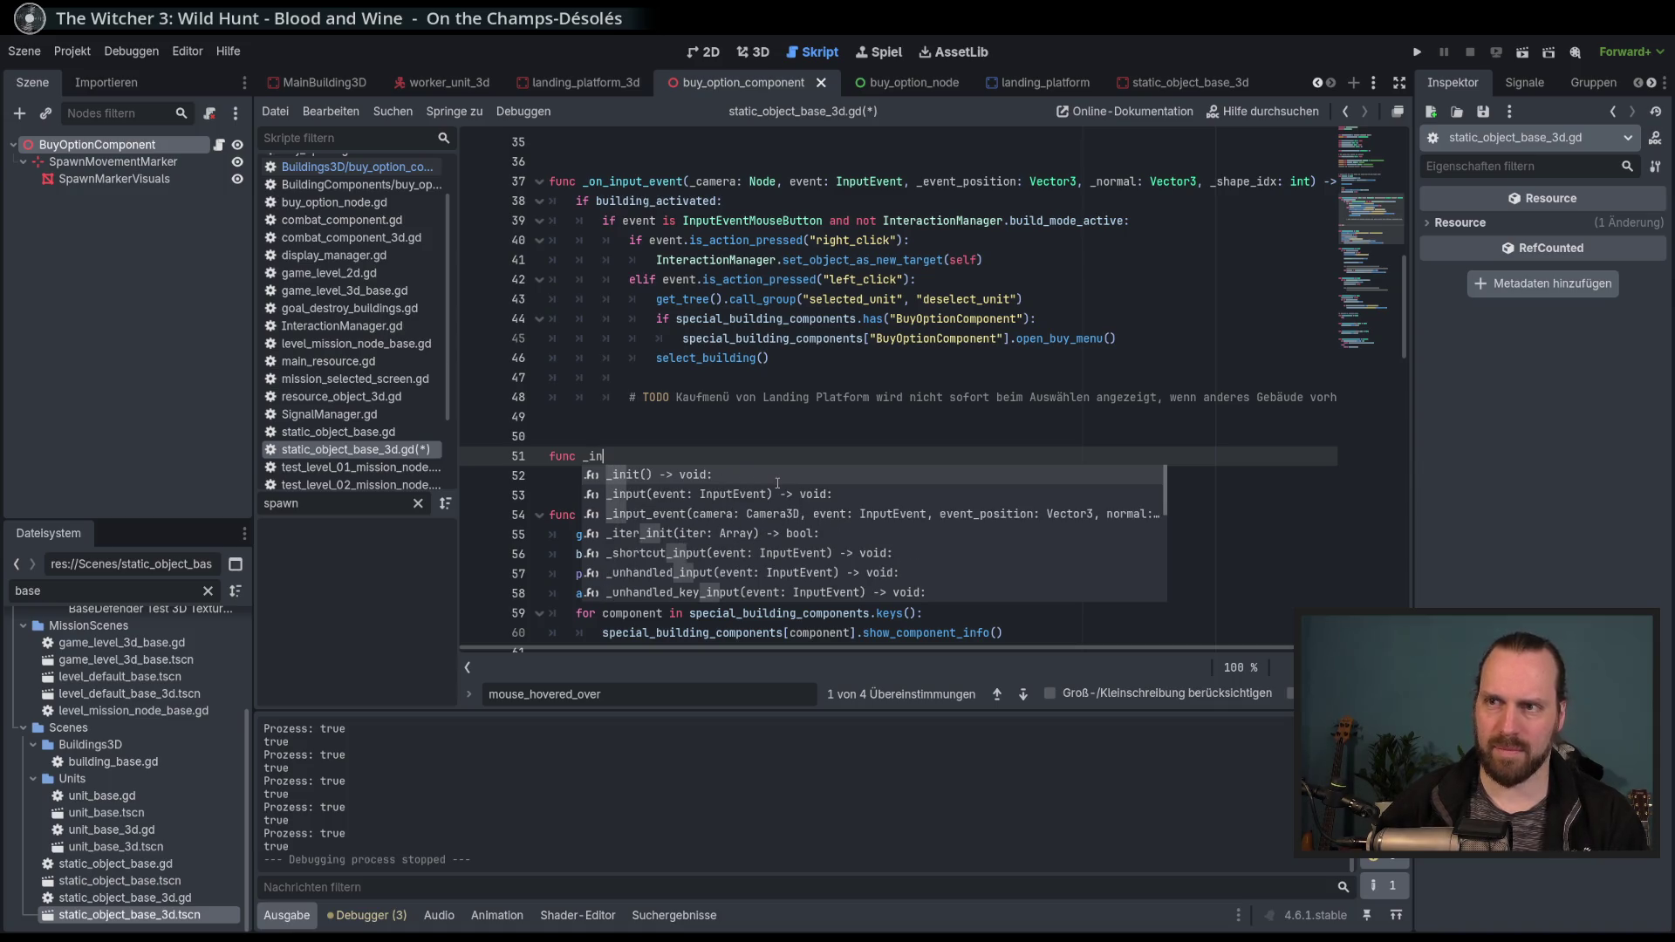
{"action": "key", "text": "Down"}
{"action": "key", "text": "Return"}
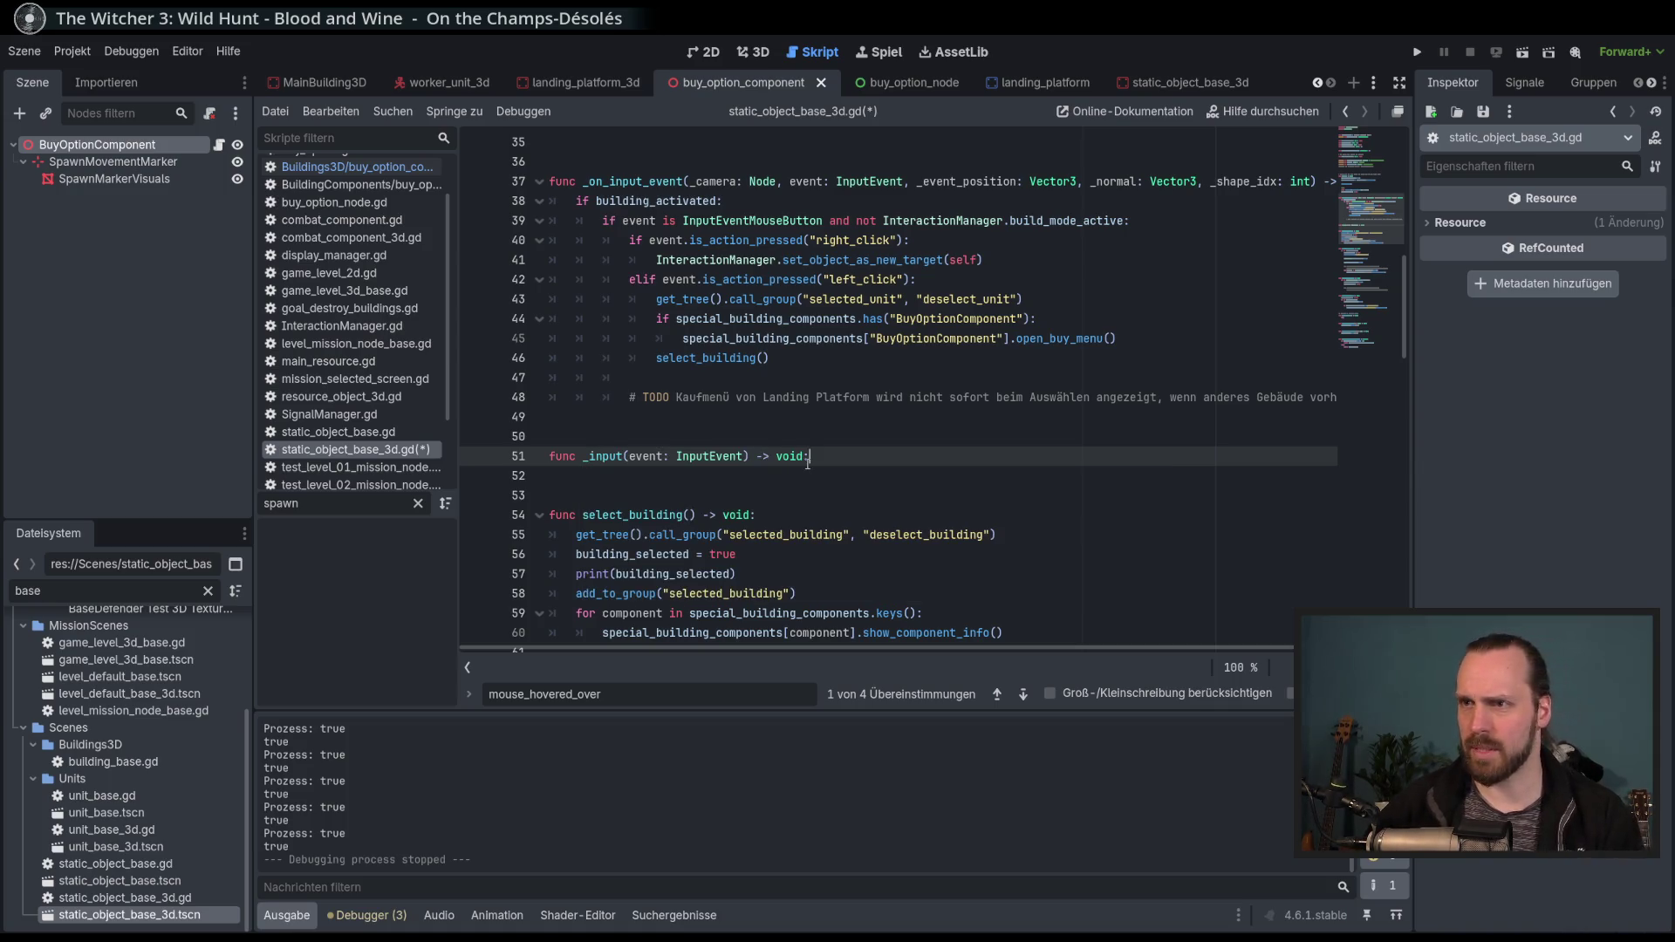
{"action": "key", "text": "Return"}
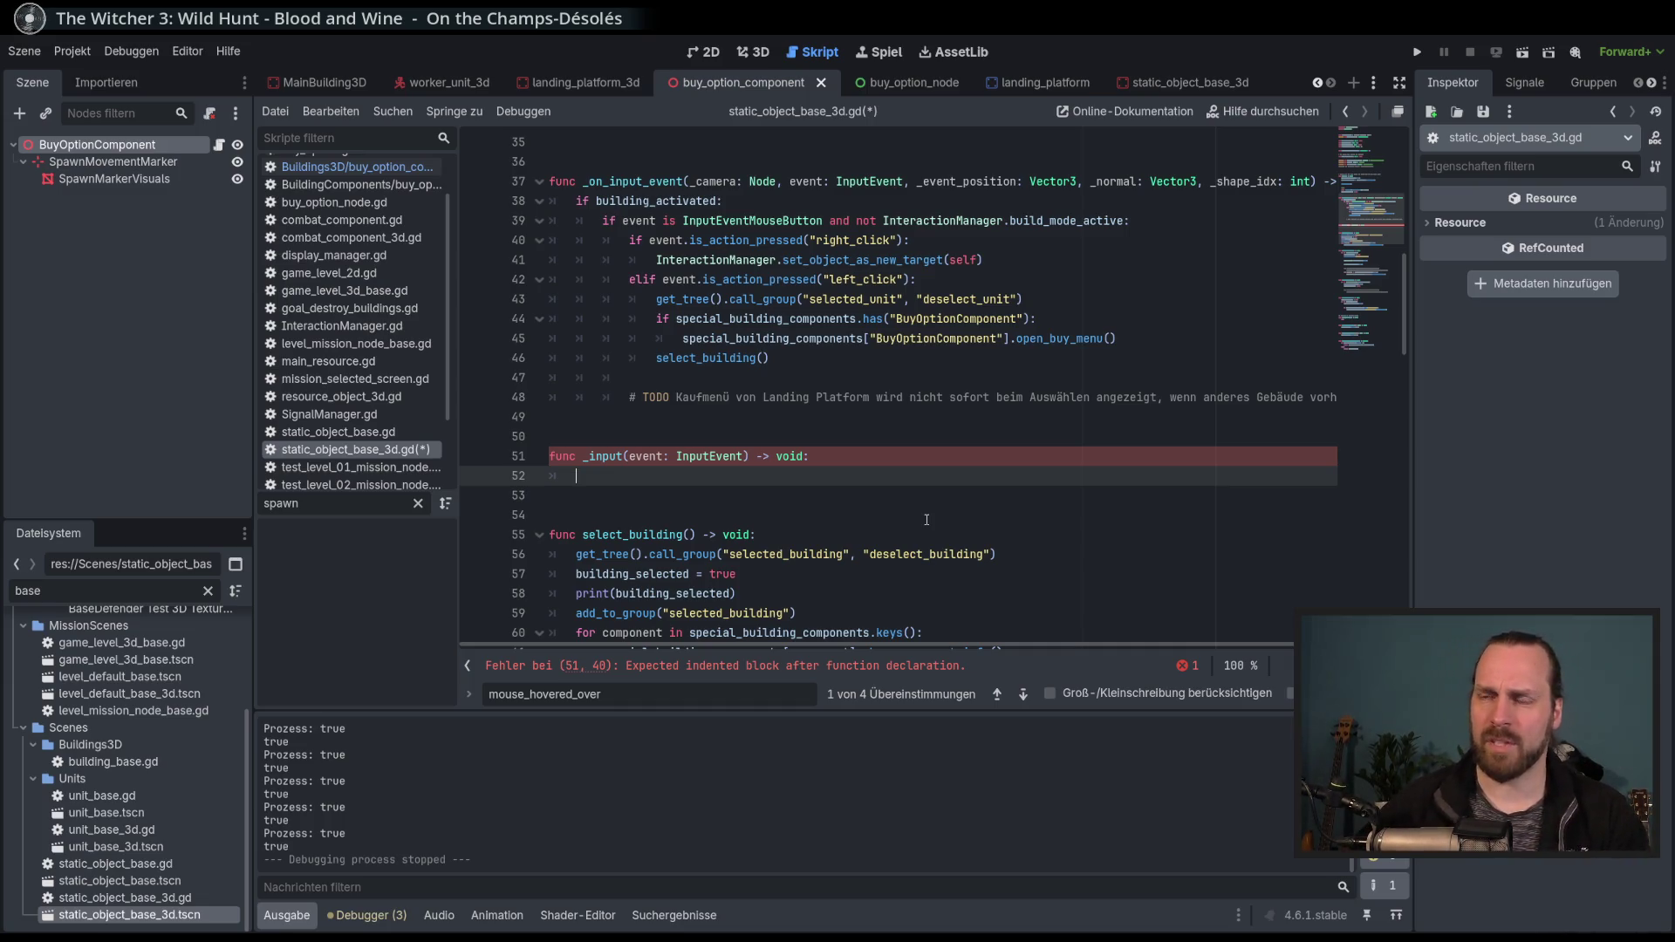
Rename the line 51 function to _unhandled_input(event: InputEvent) -> void:.
{"action": "left_click", "coordinate": [847, 453]}
{"action": "key", "text": "Left"}
{"action": "left_click", "coordinate": [584, 457], "text": "shift"}
{"action": "key", "text": "BackSpace"}
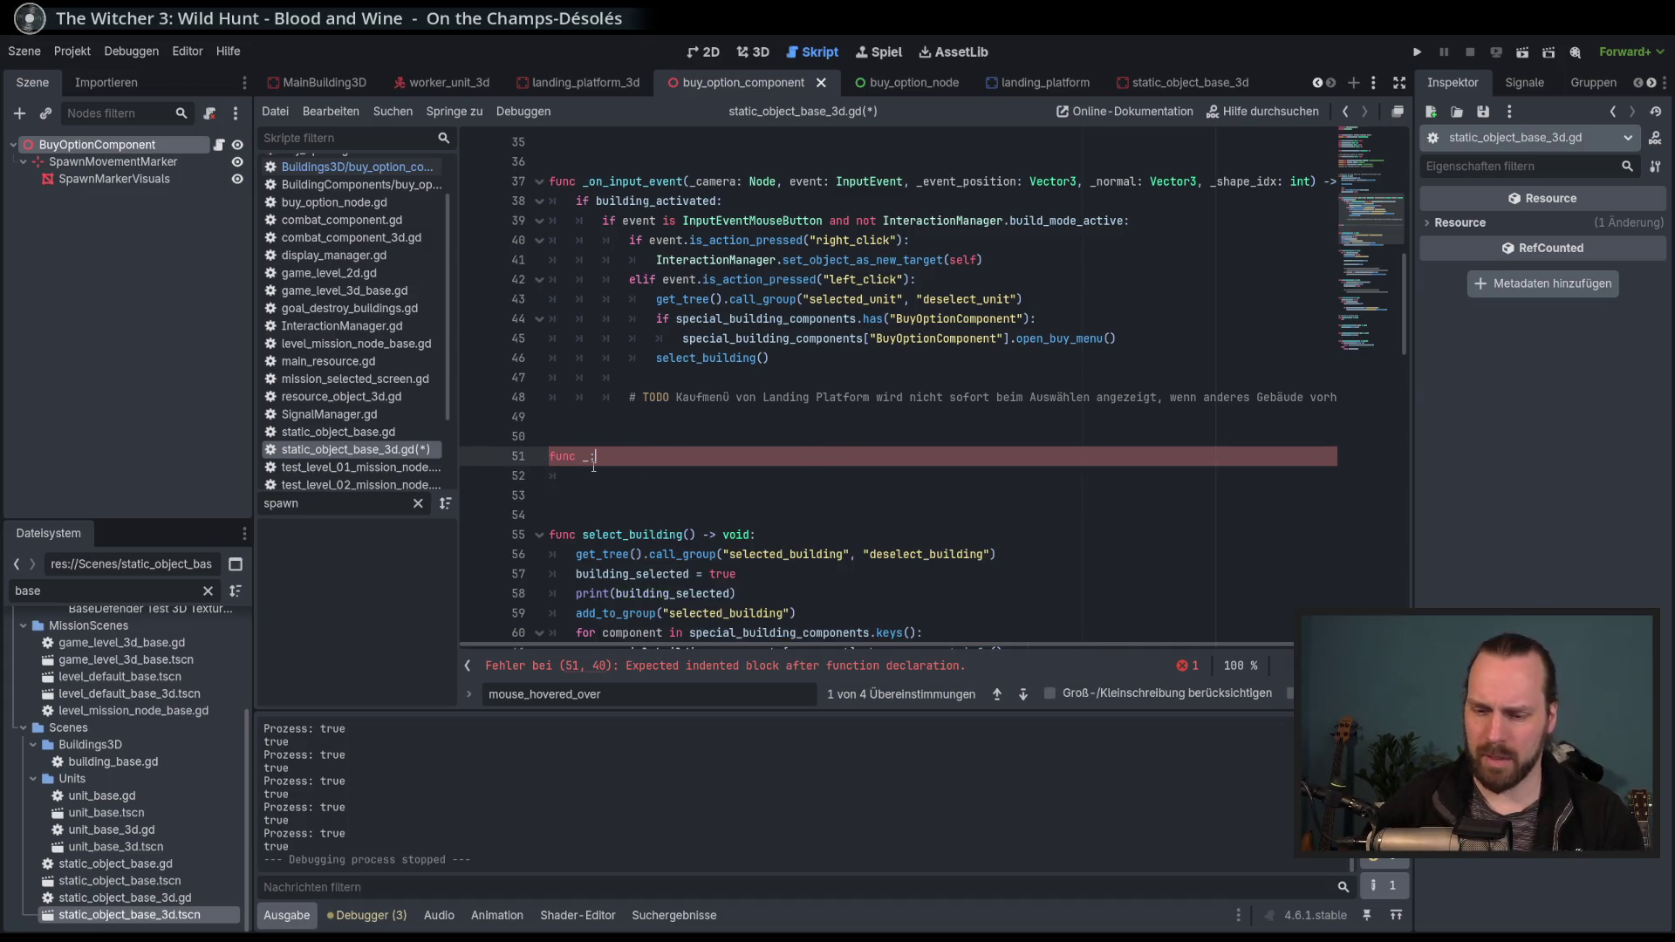
{"action": "key", "text": "BackSpace"}
{"action": "key", "text": "BackSpace"}
{"action": "type", "text": "_unha"}
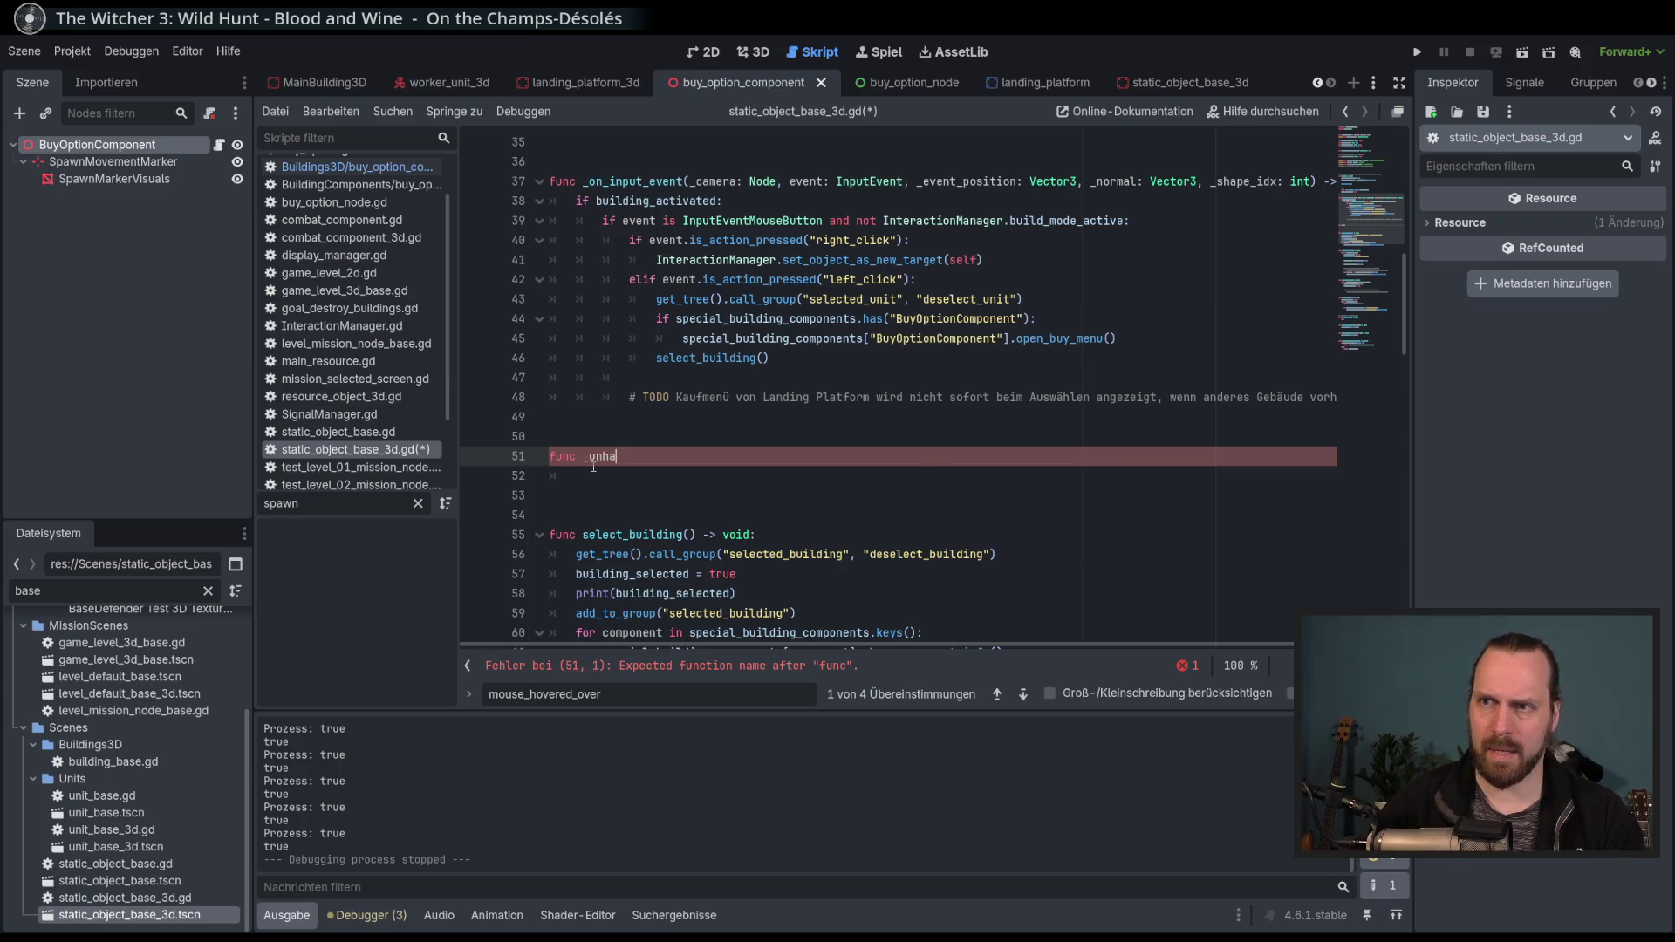
{"action": "key", "text": "Return"}
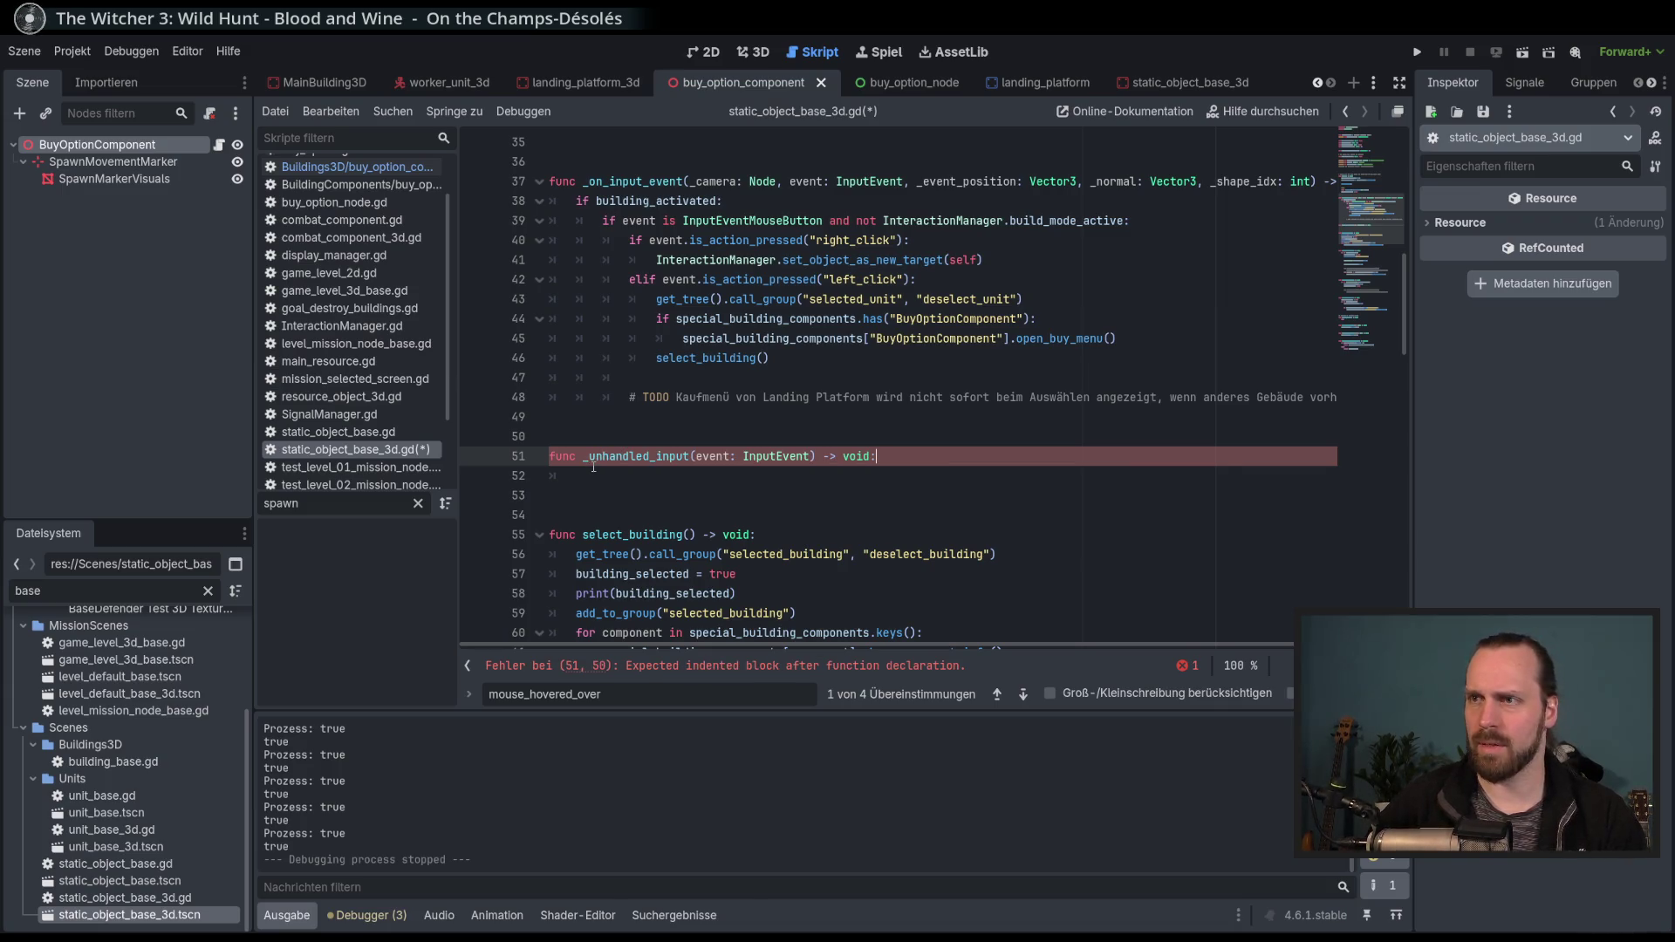
{"action": "key", "text": "Return"}
{"action": "key", "text": "BackSpace"}
{"action": "key", "text": "BackSpace"}
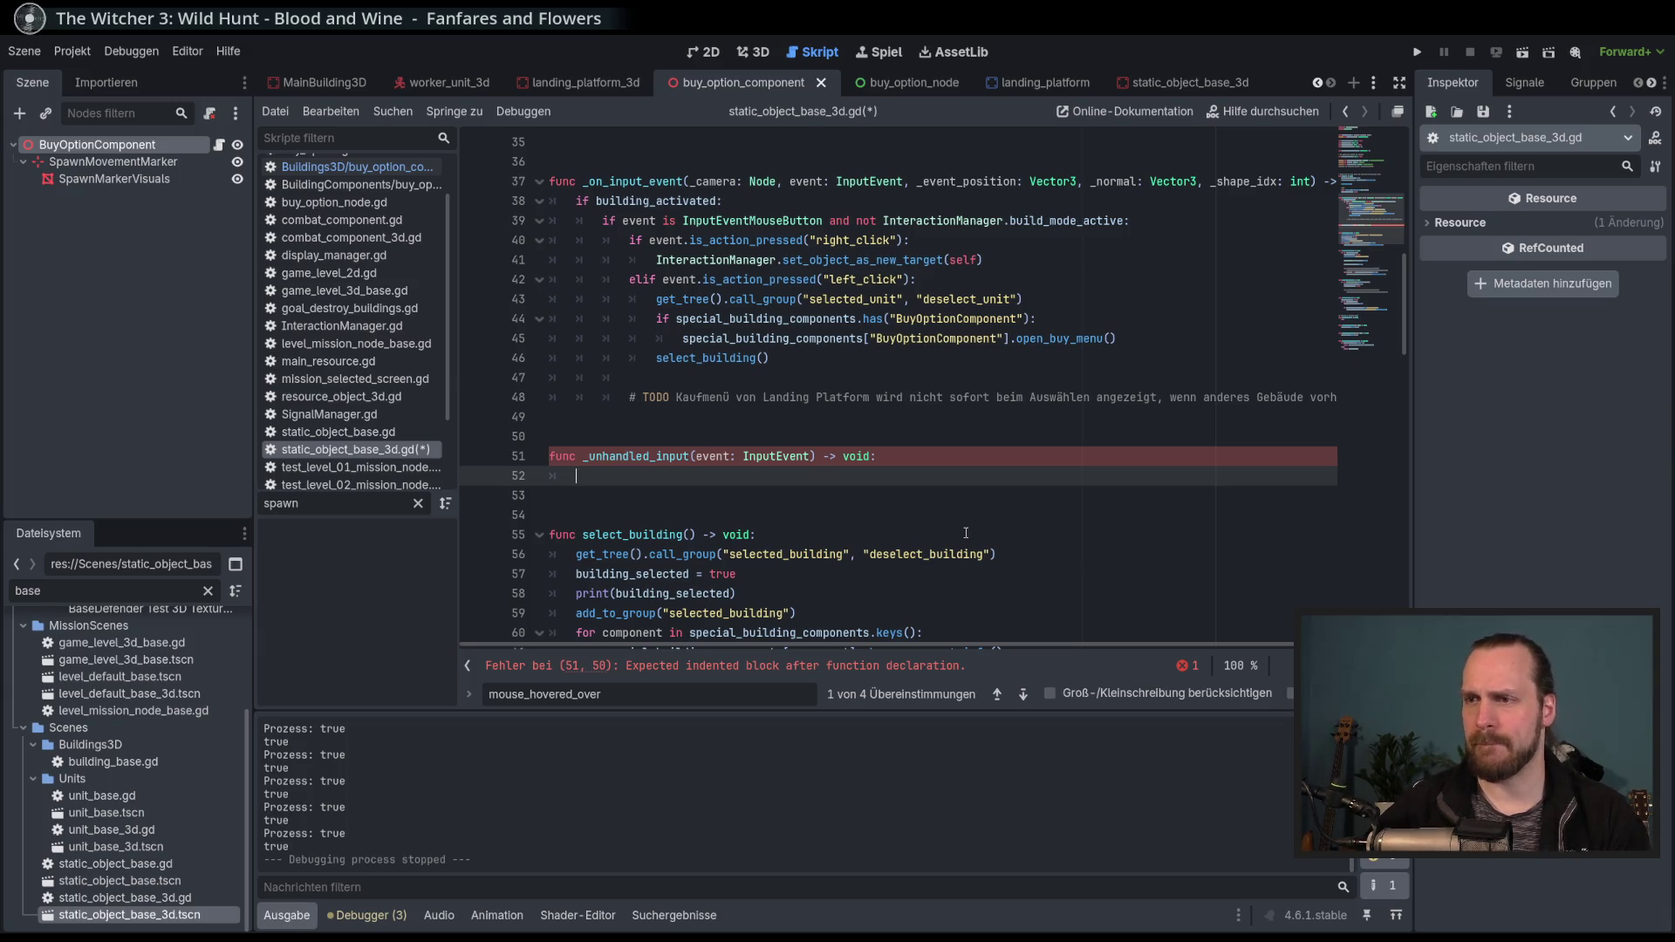
Add 'if event.is_action_pressed("right_click") and not mouse_hovered_over:' inside the handler.
{"action": "key", "text": "Escape"}
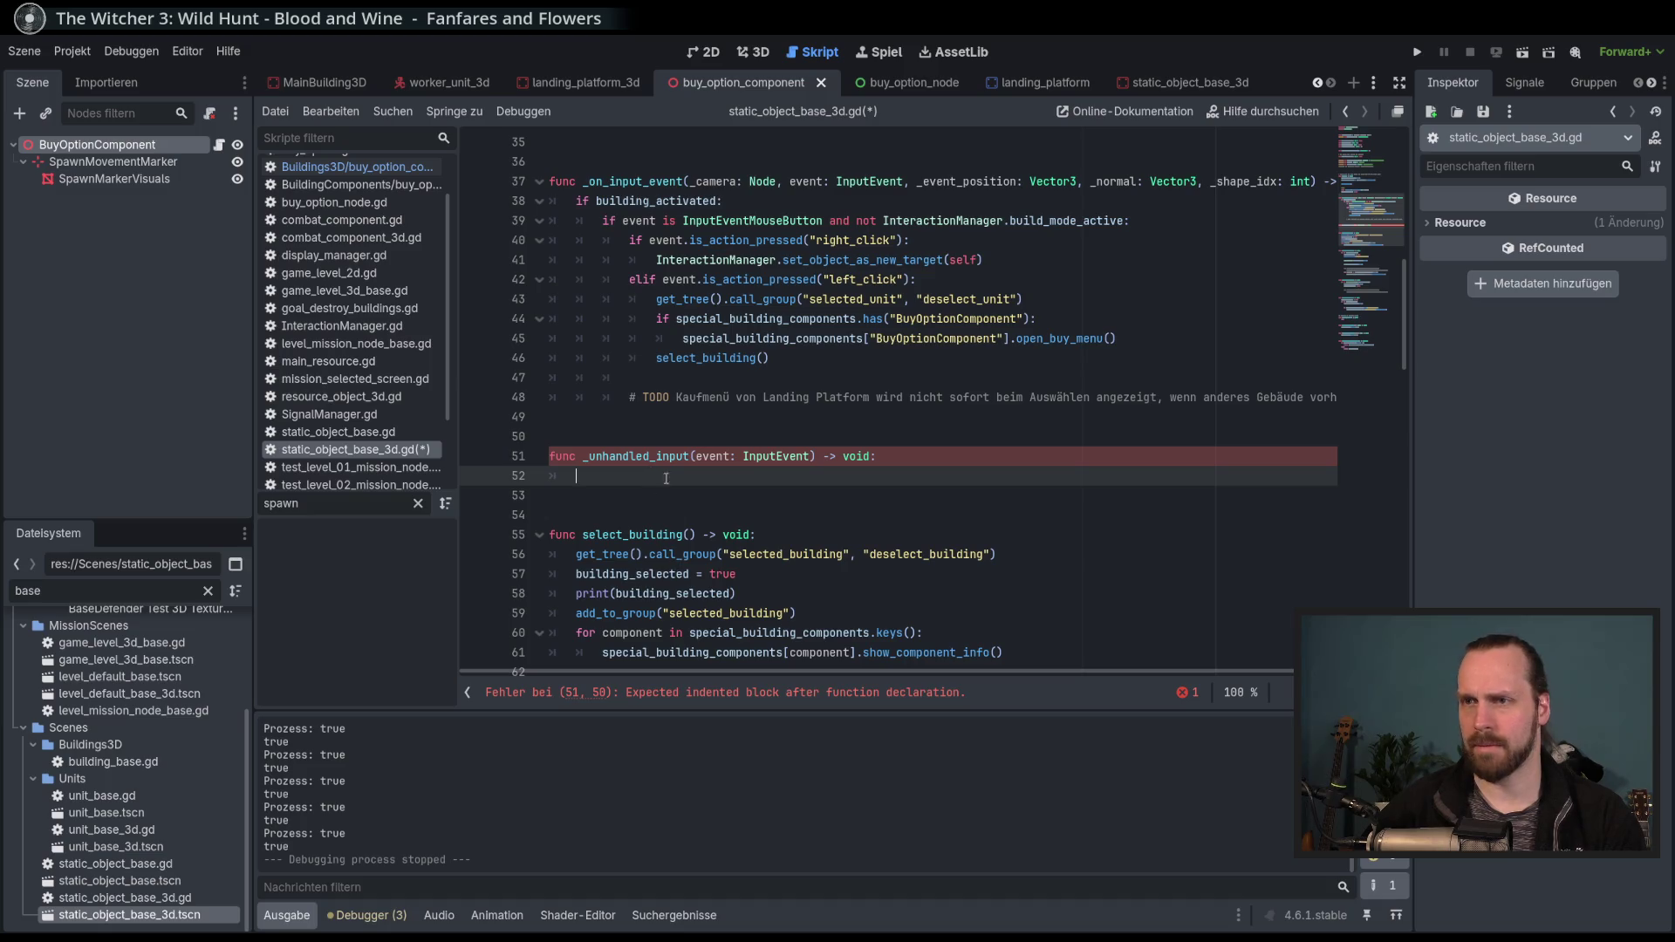
{"action": "type", "text": "if "}
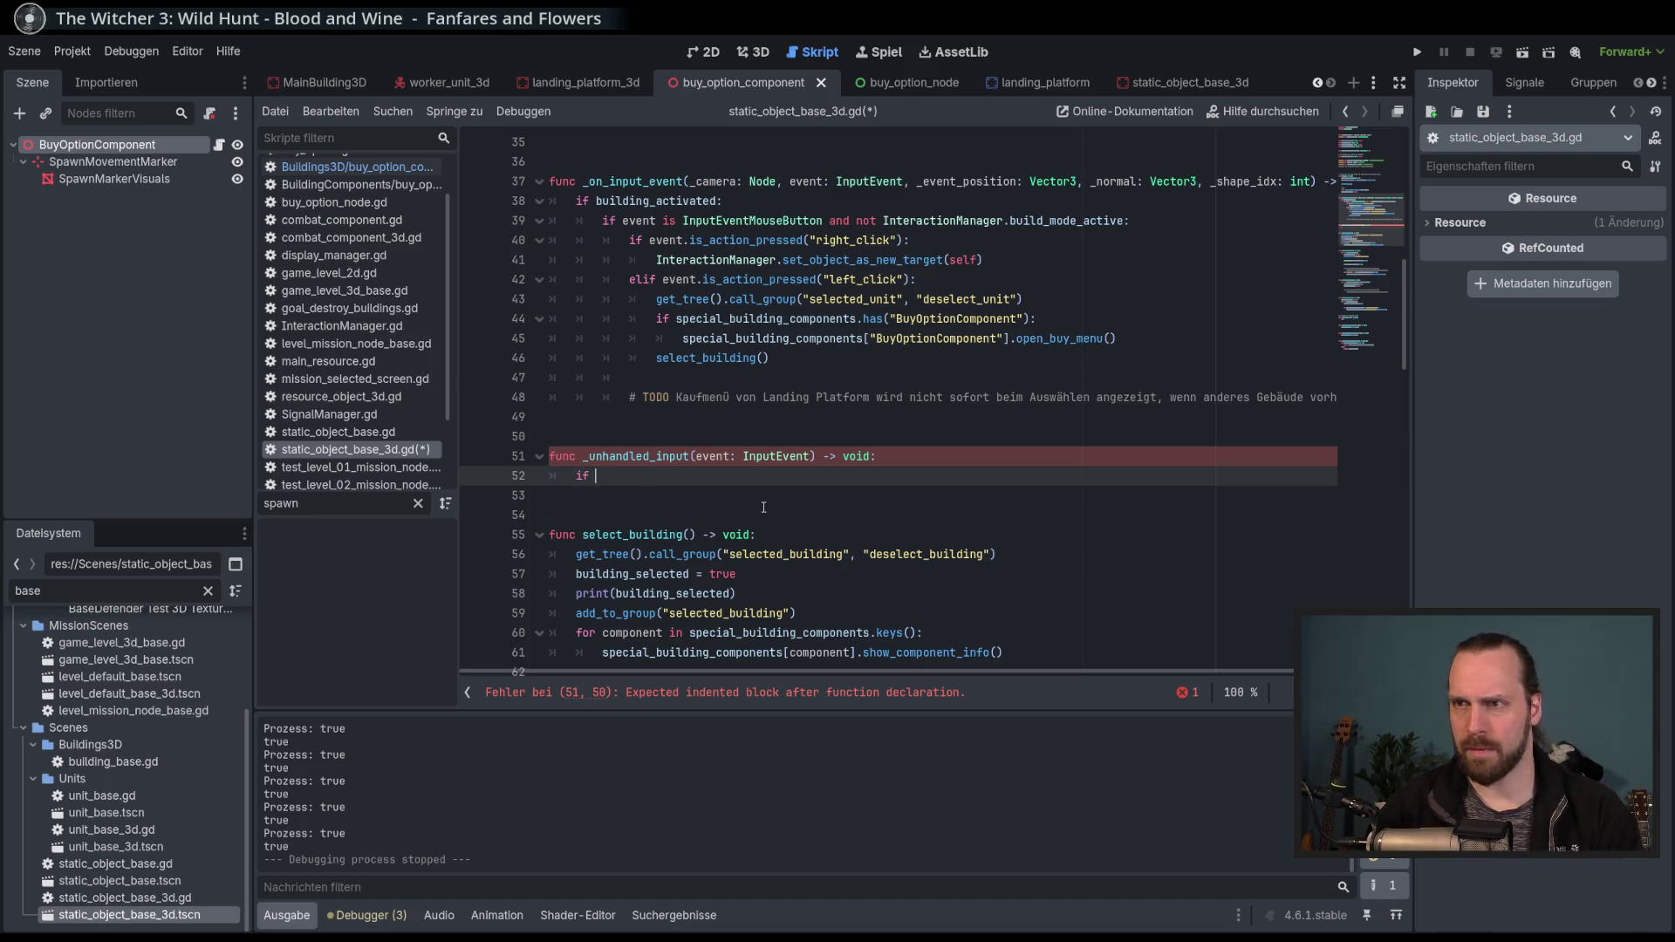
{"action": "type", "text": "event.is_ac"}
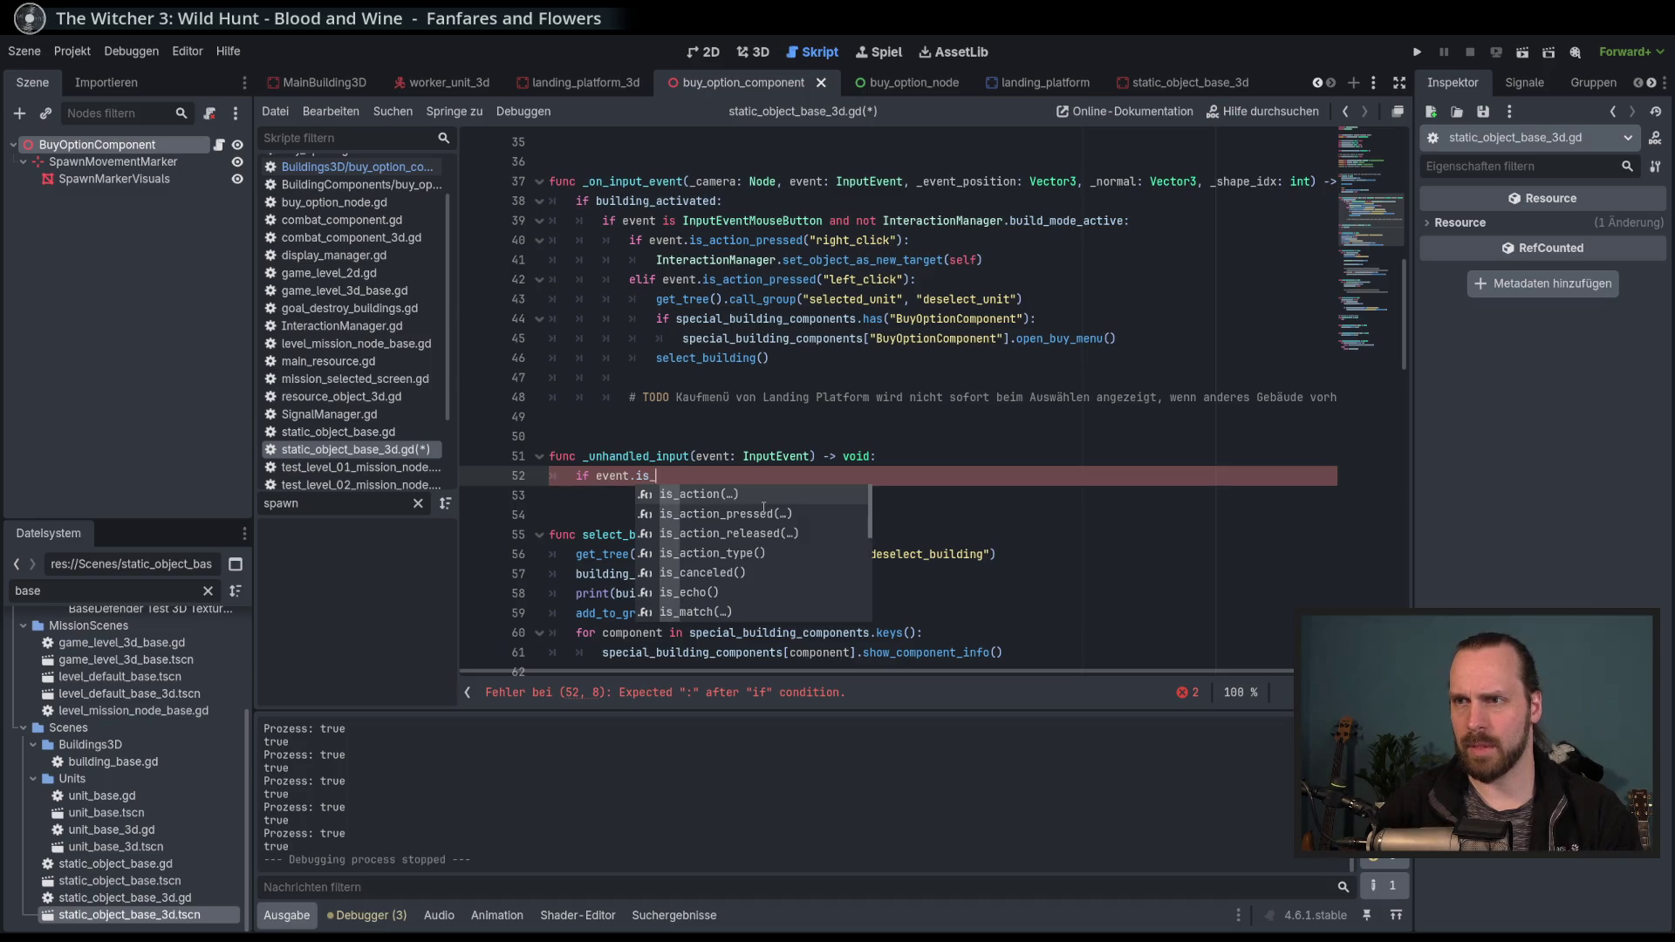
{"action": "left_click", "coordinate": [763, 507]}
{"action": "type", "text": "ri"}
{"action": "key", "text": "Return"}
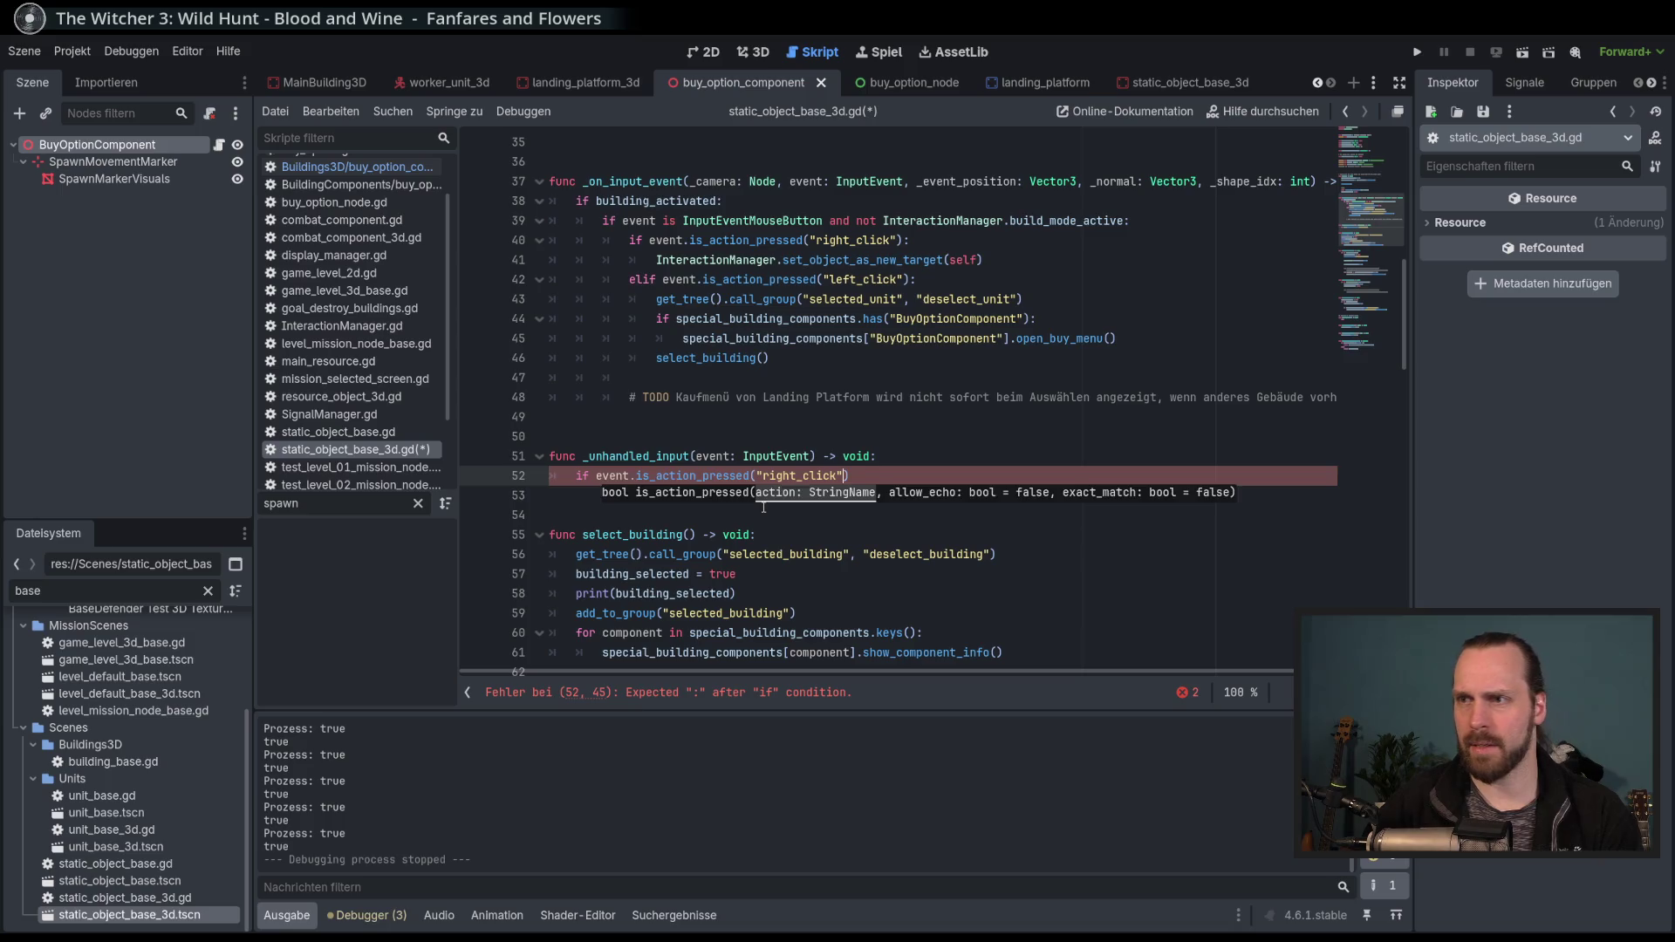
{"action": "key", "text": "Right"}
{"action": "type", "text": "and not"}
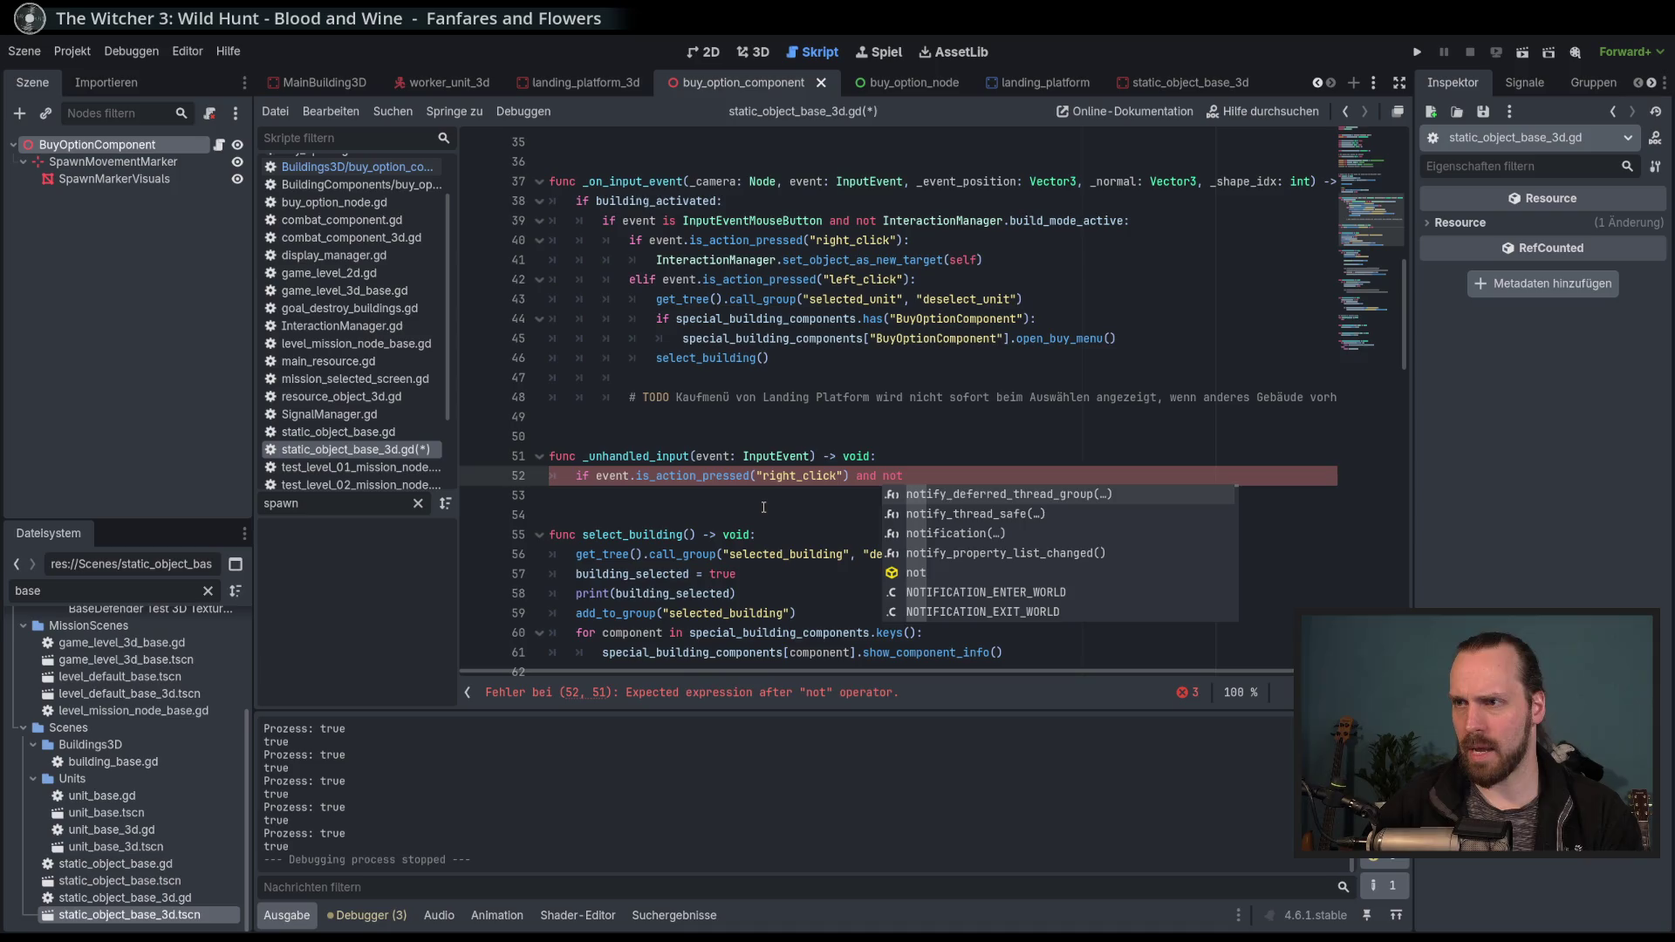
{"action": "type", "text": " hov"}
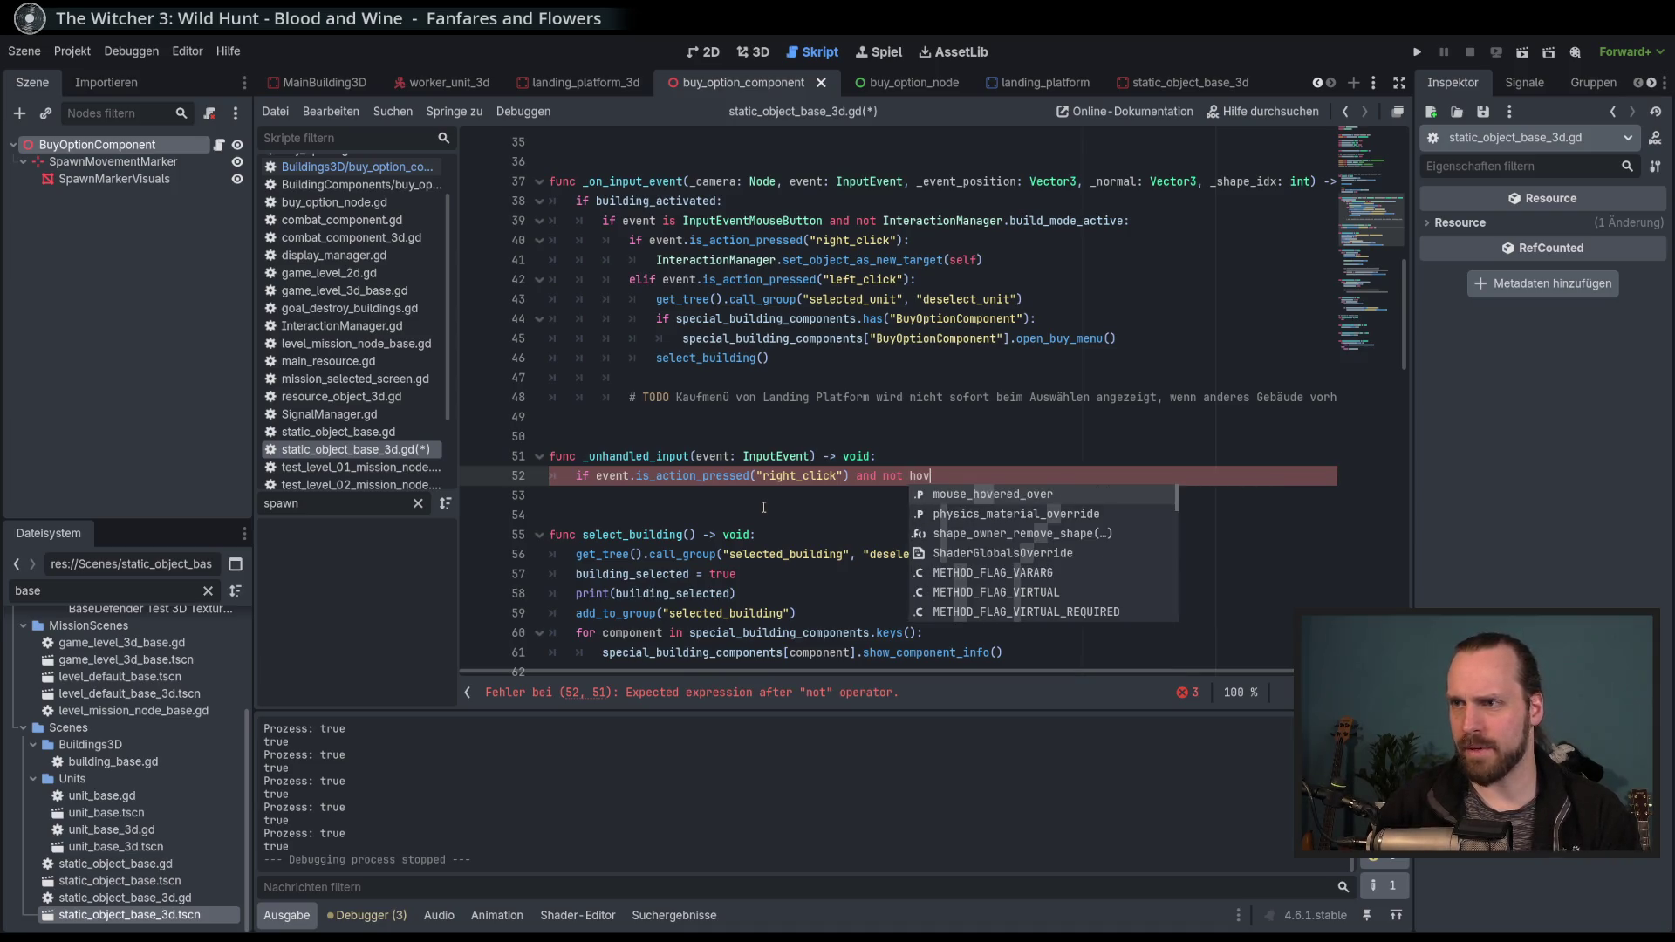
{"action": "key", "text": "Return"}
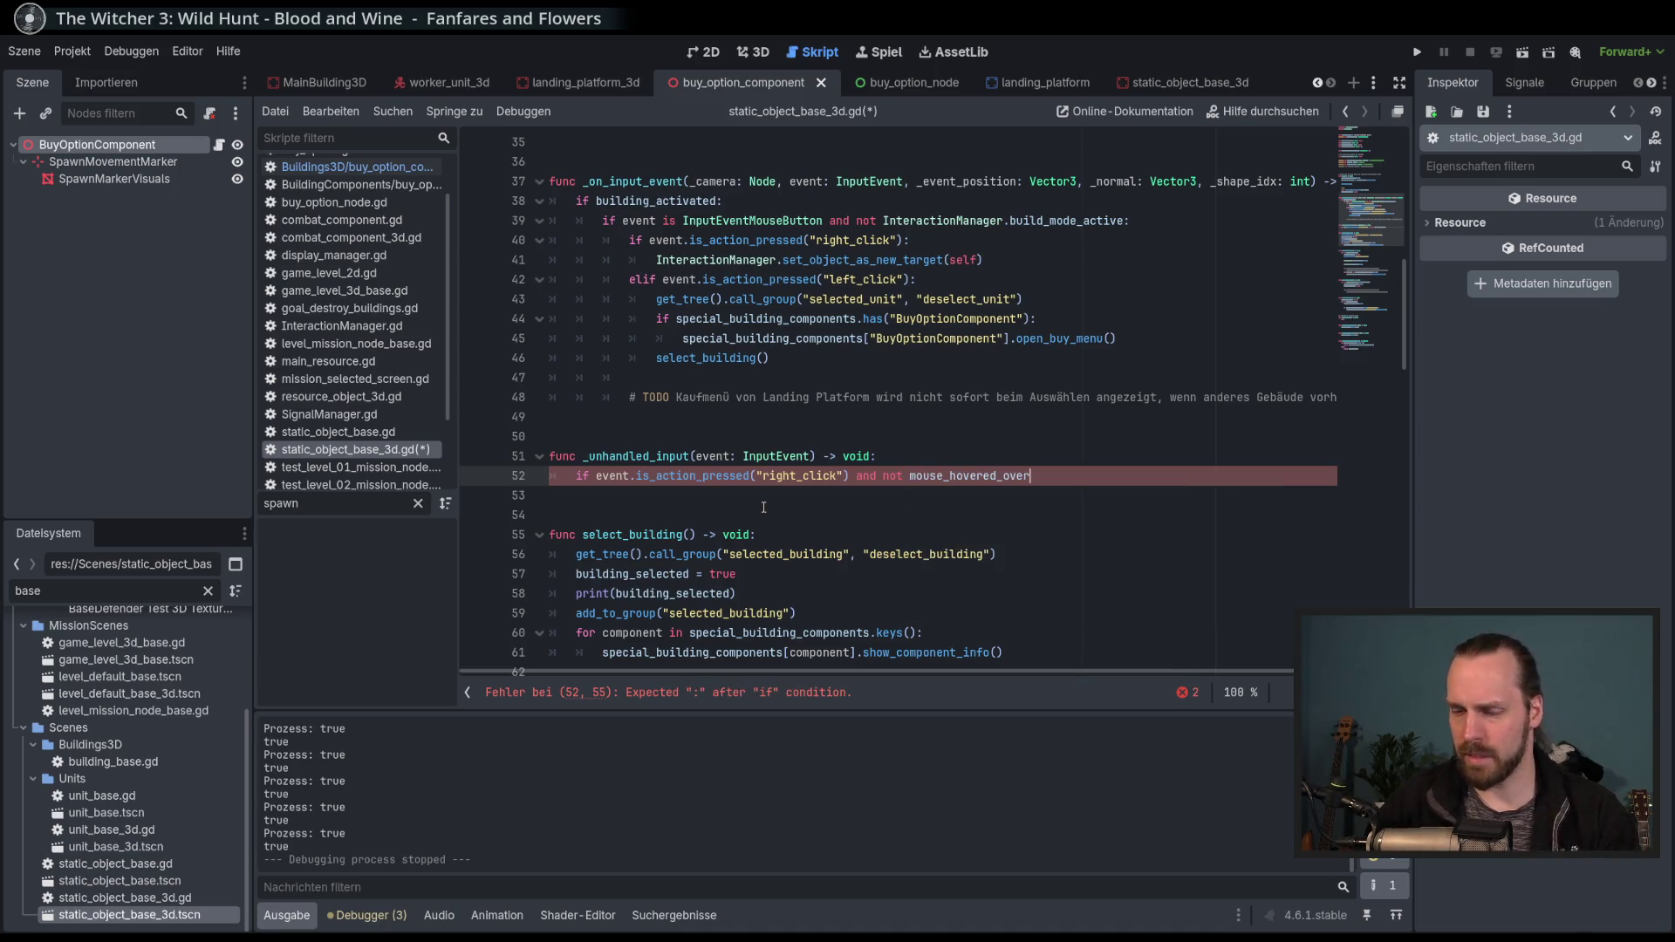
{"action": "type", "text": ":"}
{"action": "key", "text": "Return"}
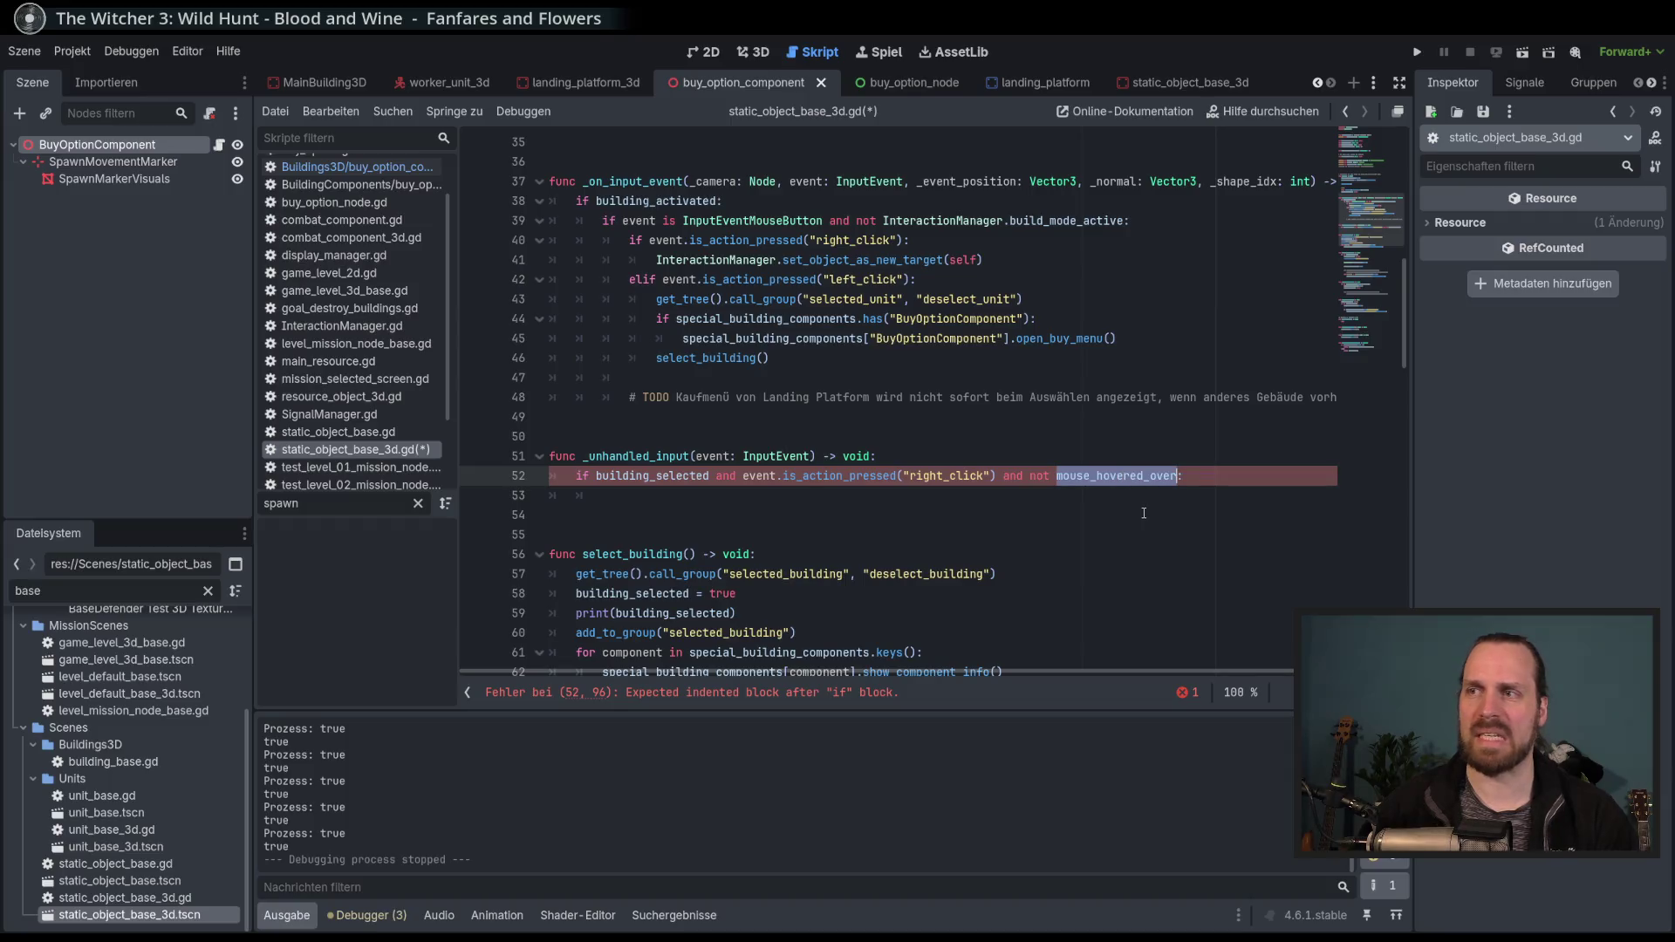
{"action": "left_click", "coordinate": [776, 507]}
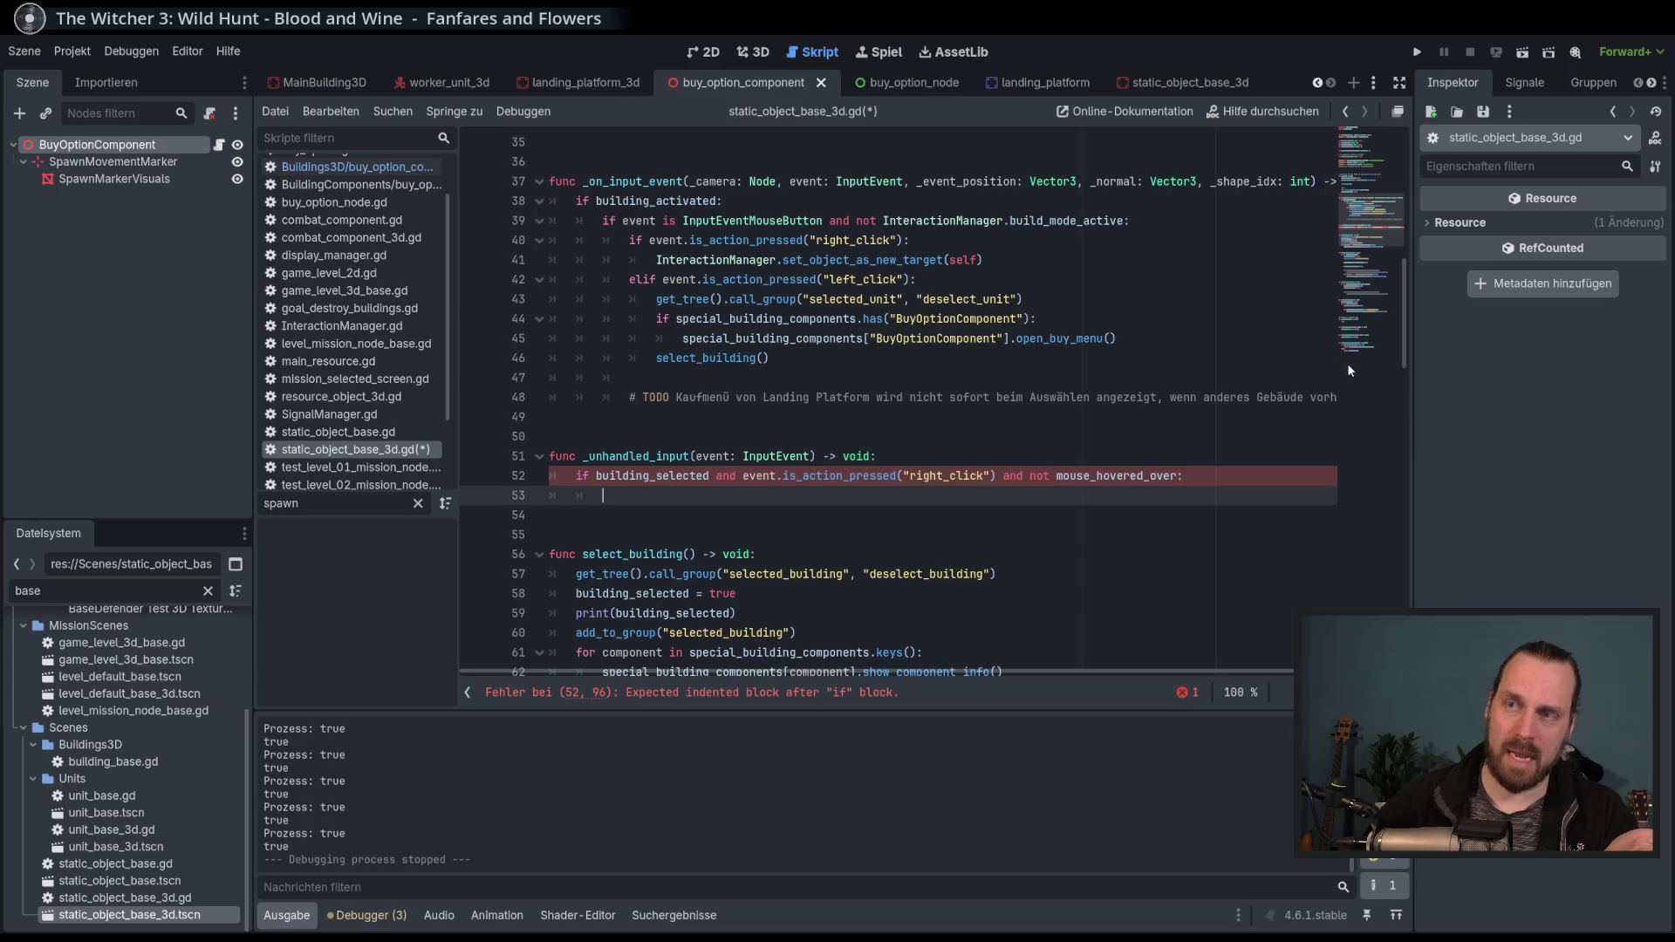
Below the if block, begin a new function header with 'func set_ne' and shrink the code font slightly.
{"action": "left_click", "coordinate": [679, 515]}
{"action": "key", "text": "Return"}
{"action": "key", "text": "Return"}
{"action": "key", "text": "Return"}
{"action": "key", "text": "Up"}
{"action": "type", "text": "func set_ne"}
{"action": "key", "text": "ctrl+minus"}
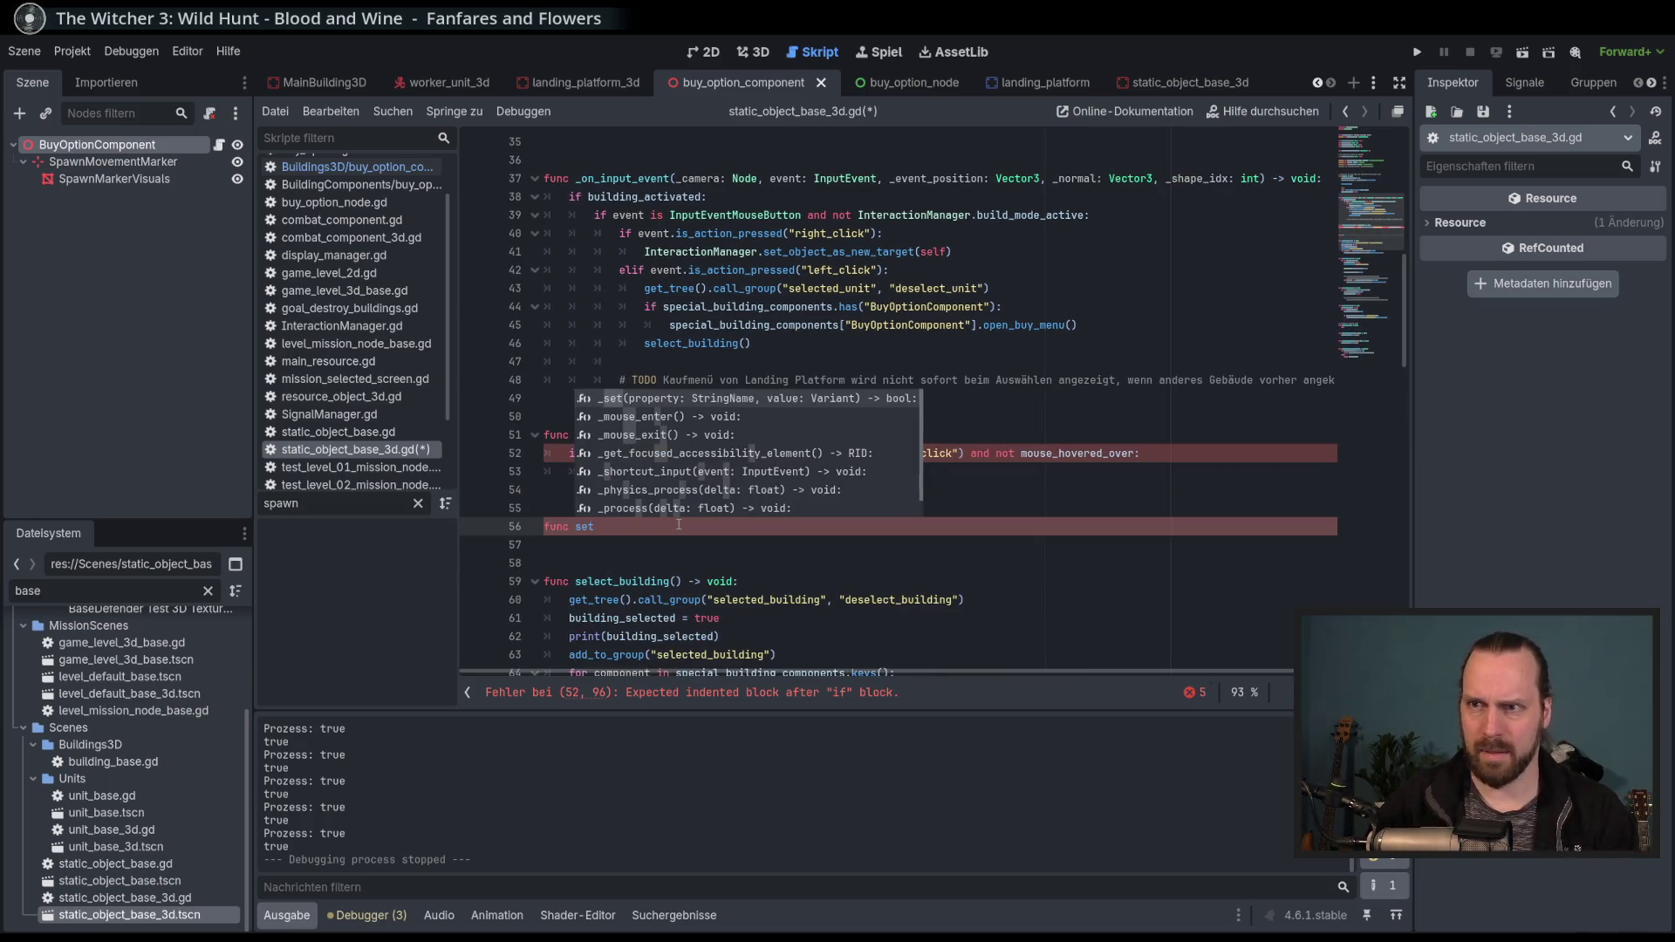
Finish the set_new_spawn_marker_position() -> void: stub with pass and call it in the if block.
{"action": "type", "text": "w_spawn_"}
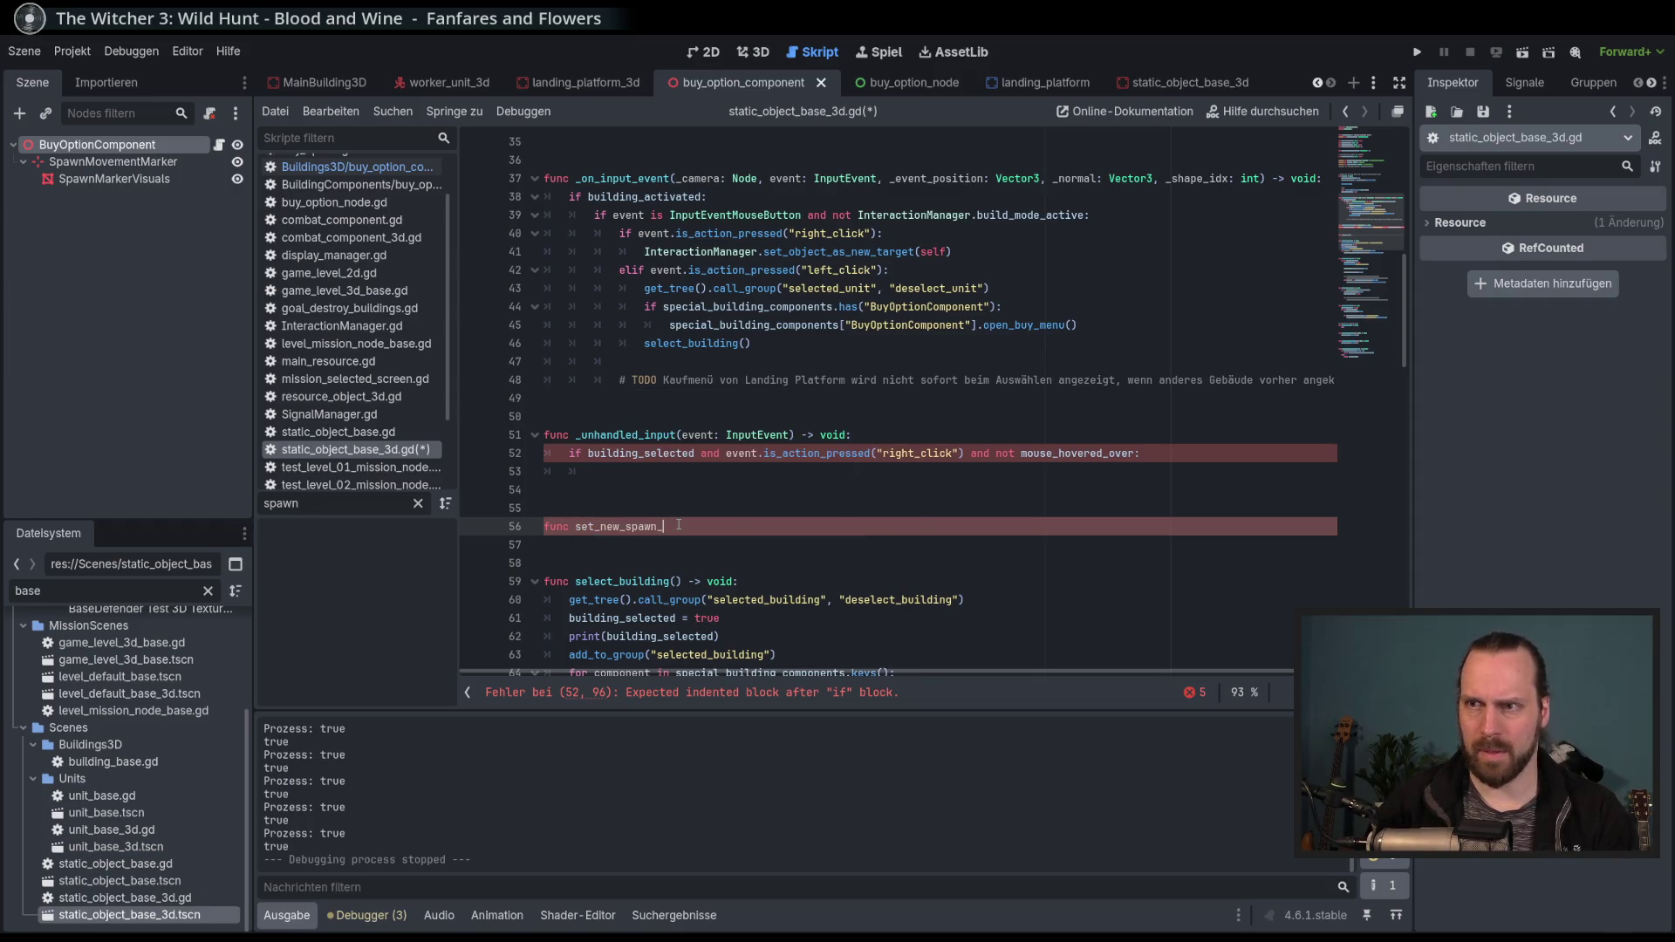
{"action": "type", "text": "mar"}
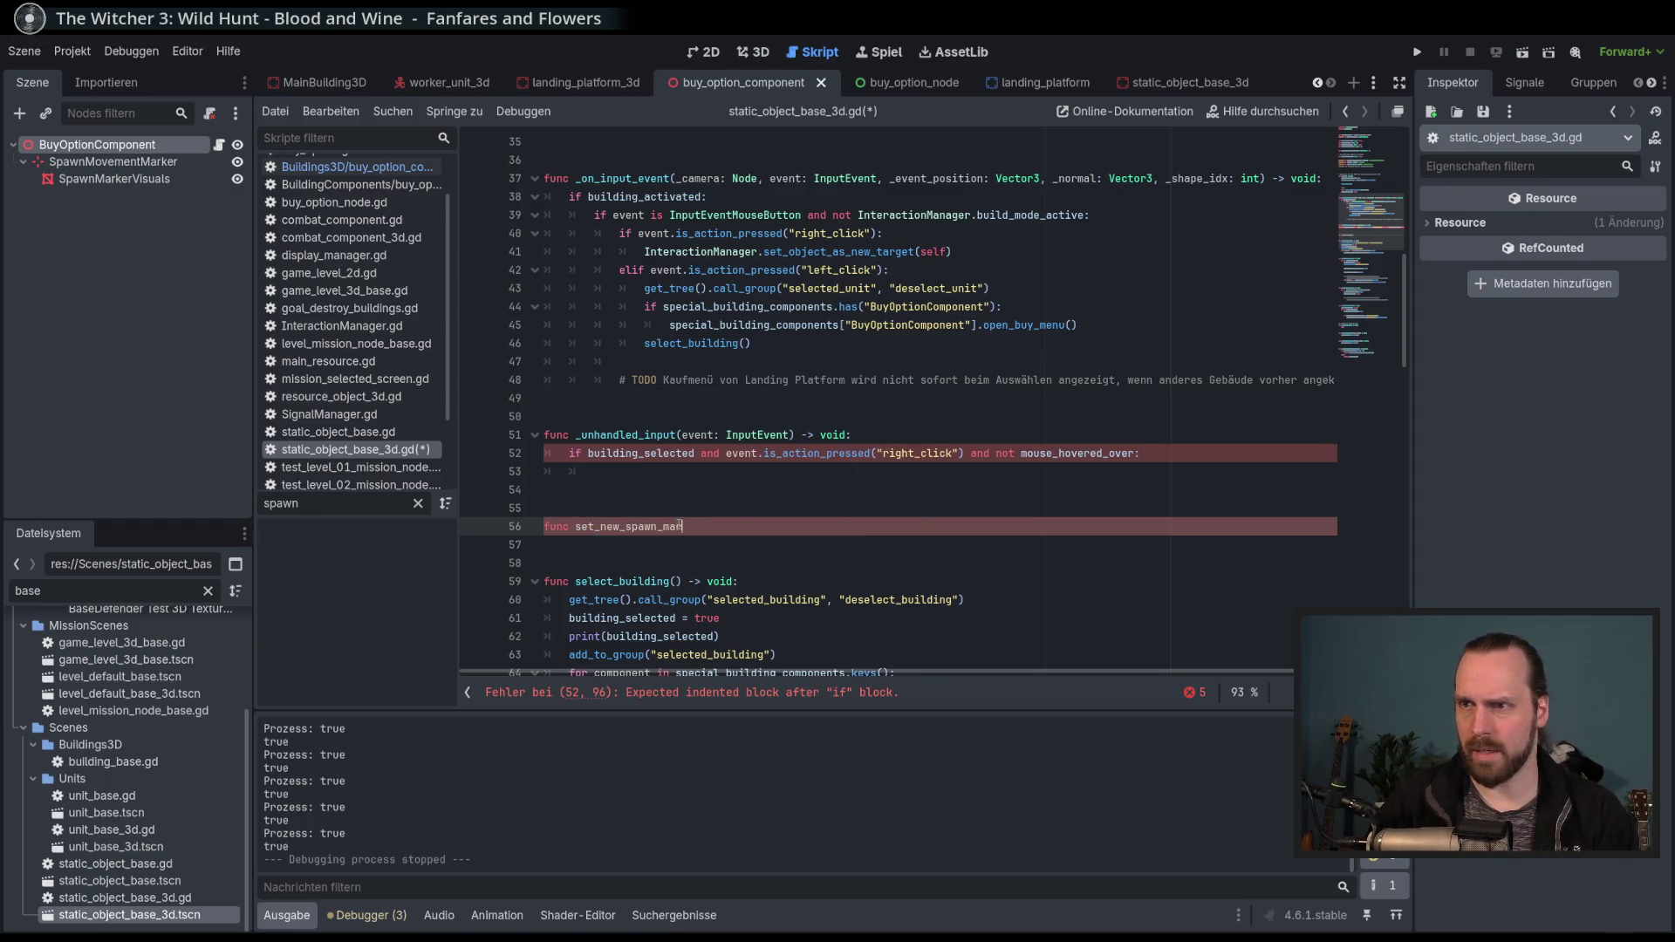
{"action": "type", "text": "ker_position() -> void:"}
{"action": "key", "text": "Return"}
{"action": "type", "text": "pass"}
{"action": "double_click", "coordinate": [679, 526]}
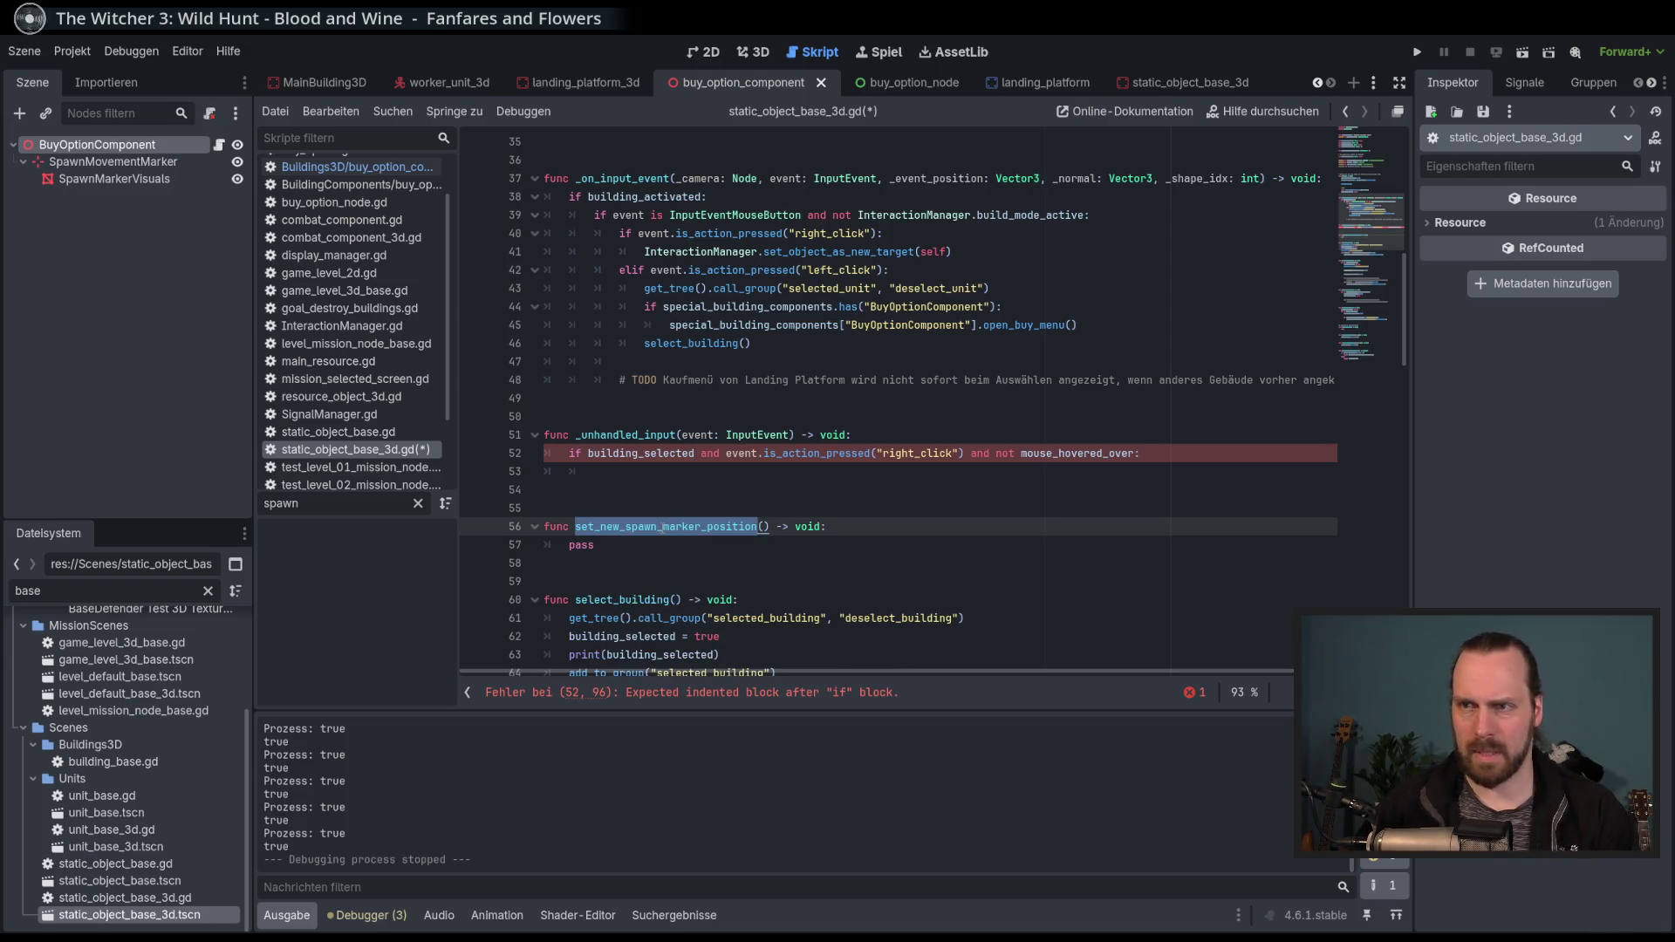
{"action": "key", "text": "ctrl+c"}
{"action": "left_click", "coordinate": [633, 476]}
{"action": "key", "text": "ctrl+v"}
{"action": "type", "text": "()"}
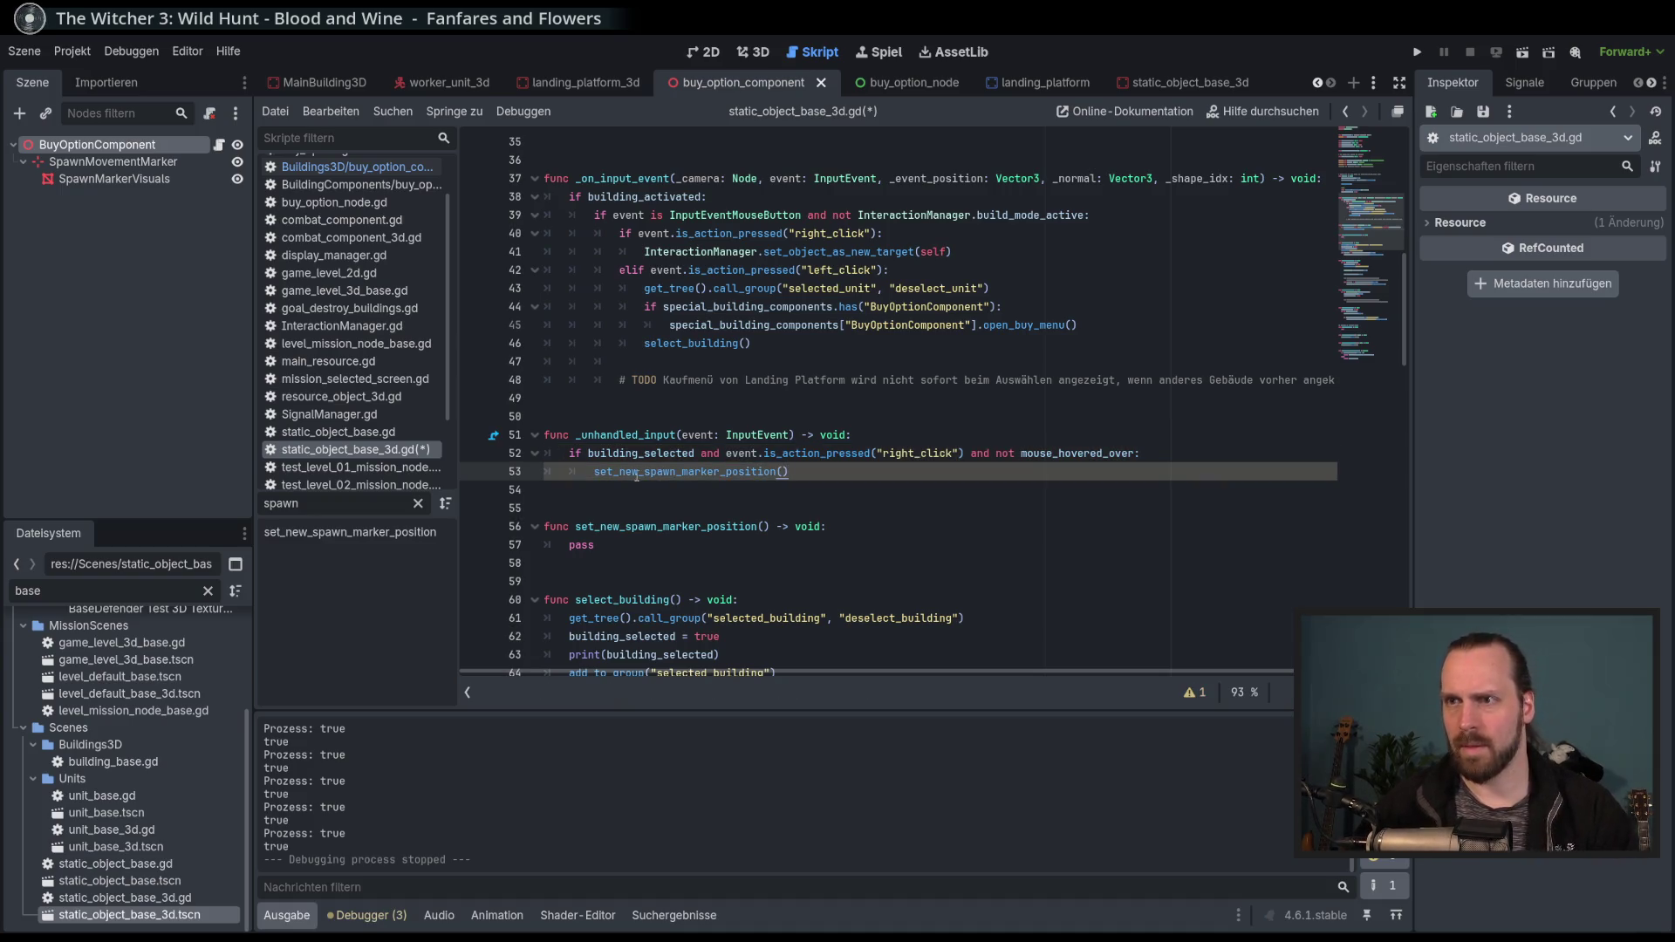
Rename the call and definition to set_spawn_marker_position, then save the script.
{"action": "left_click_drag", "start_coordinate": [638, 471], "coordinate": [619, 471]}
{"action": "key", "text": "BackSpace"}
{"action": "key", "text": "BackSpace"}
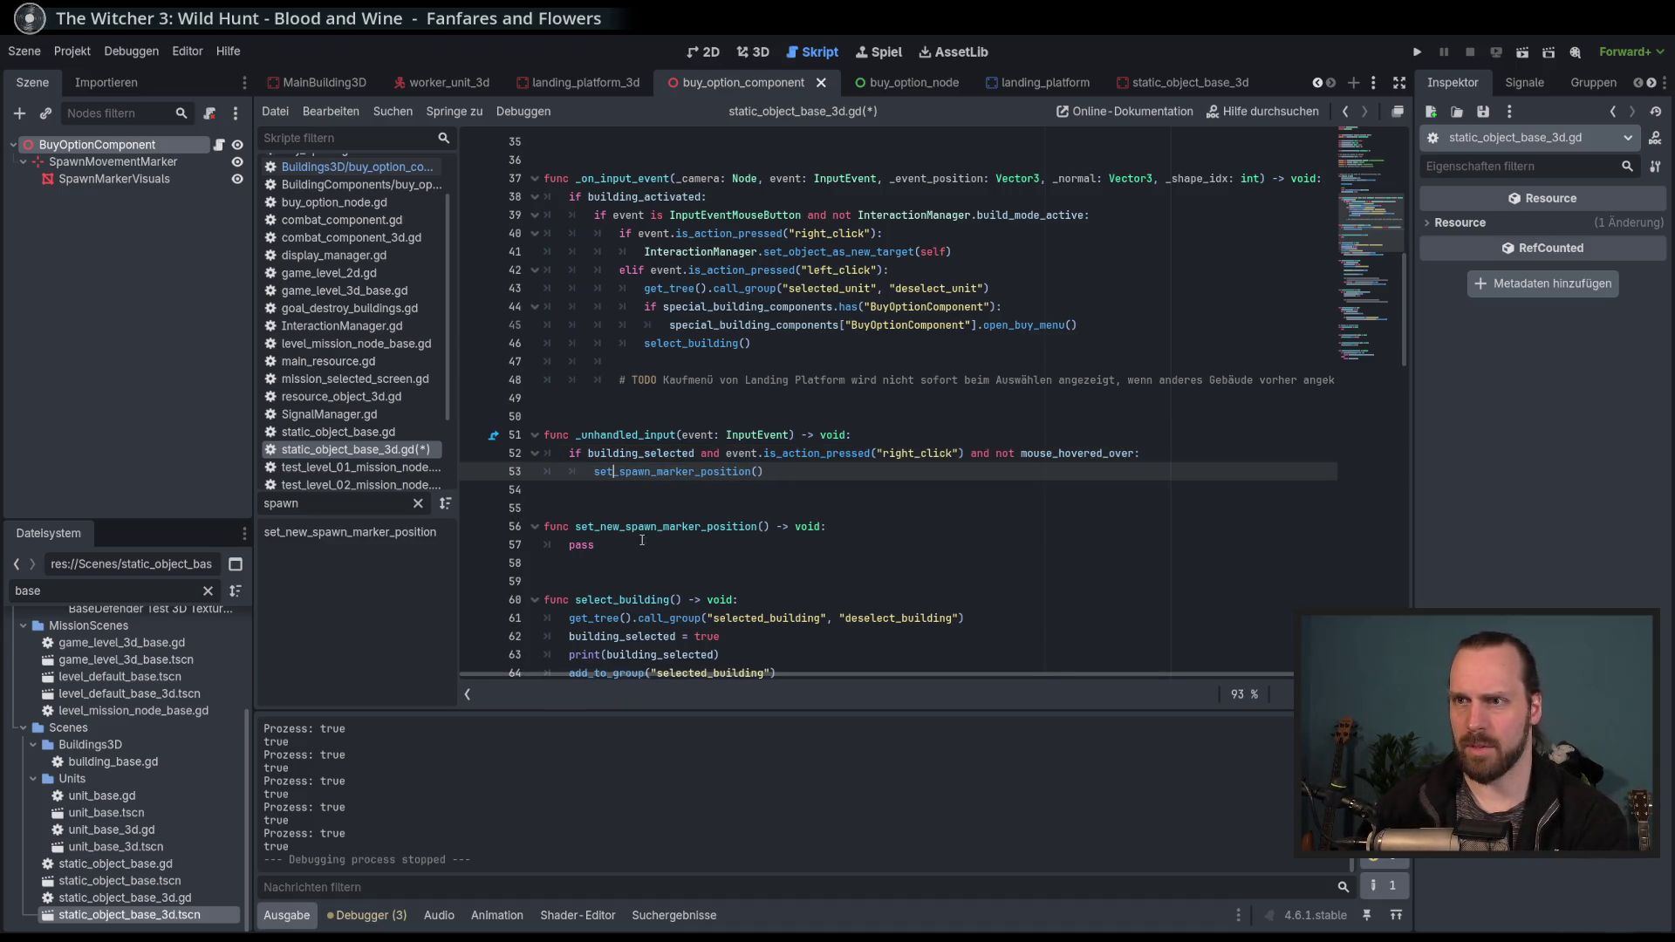
{"action": "key", "text": "Down"}
{"action": "key", "text": "Down"}
{"action": "key", "text": "Down"}
{"action": "key", "text": "shift+Left"}
{"action": "key", "text": "shift+Left"}
{"action": "key", "text": "shift+Left"}
{"action": "key", "text": "BackSpace"}
{"action": "key", "text": "Down"}
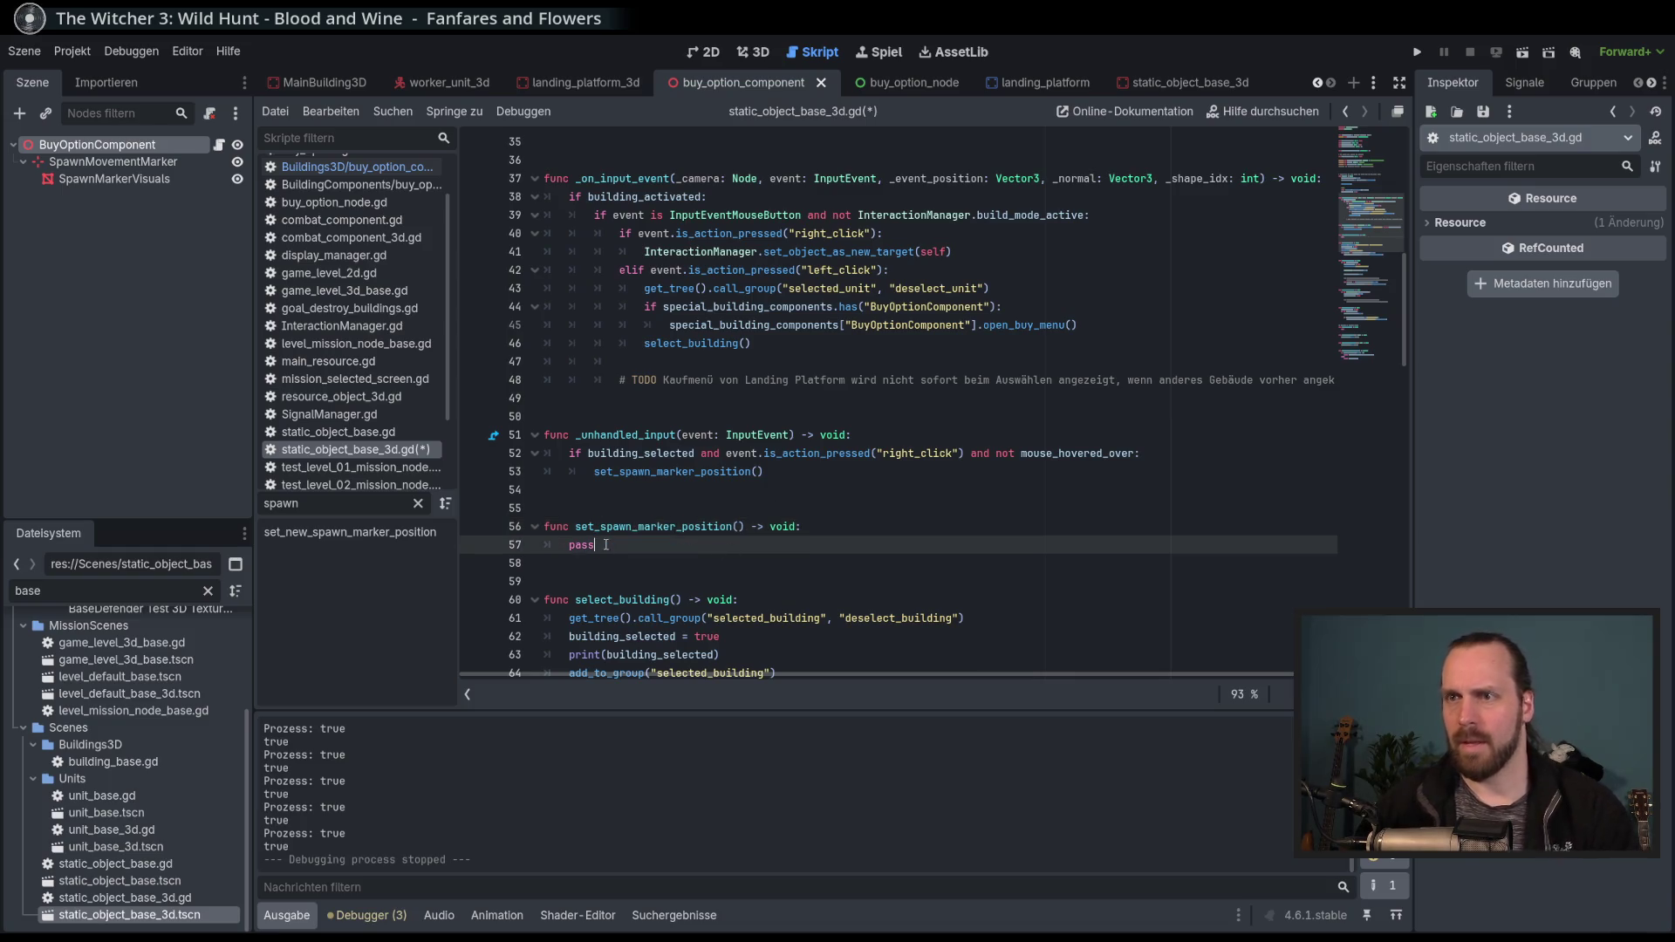
{"action": "key", "text": "shift+Left"}
{"action": "key", "text": "shift+Left"}
{"action": "key", "text": "shift+Left"}
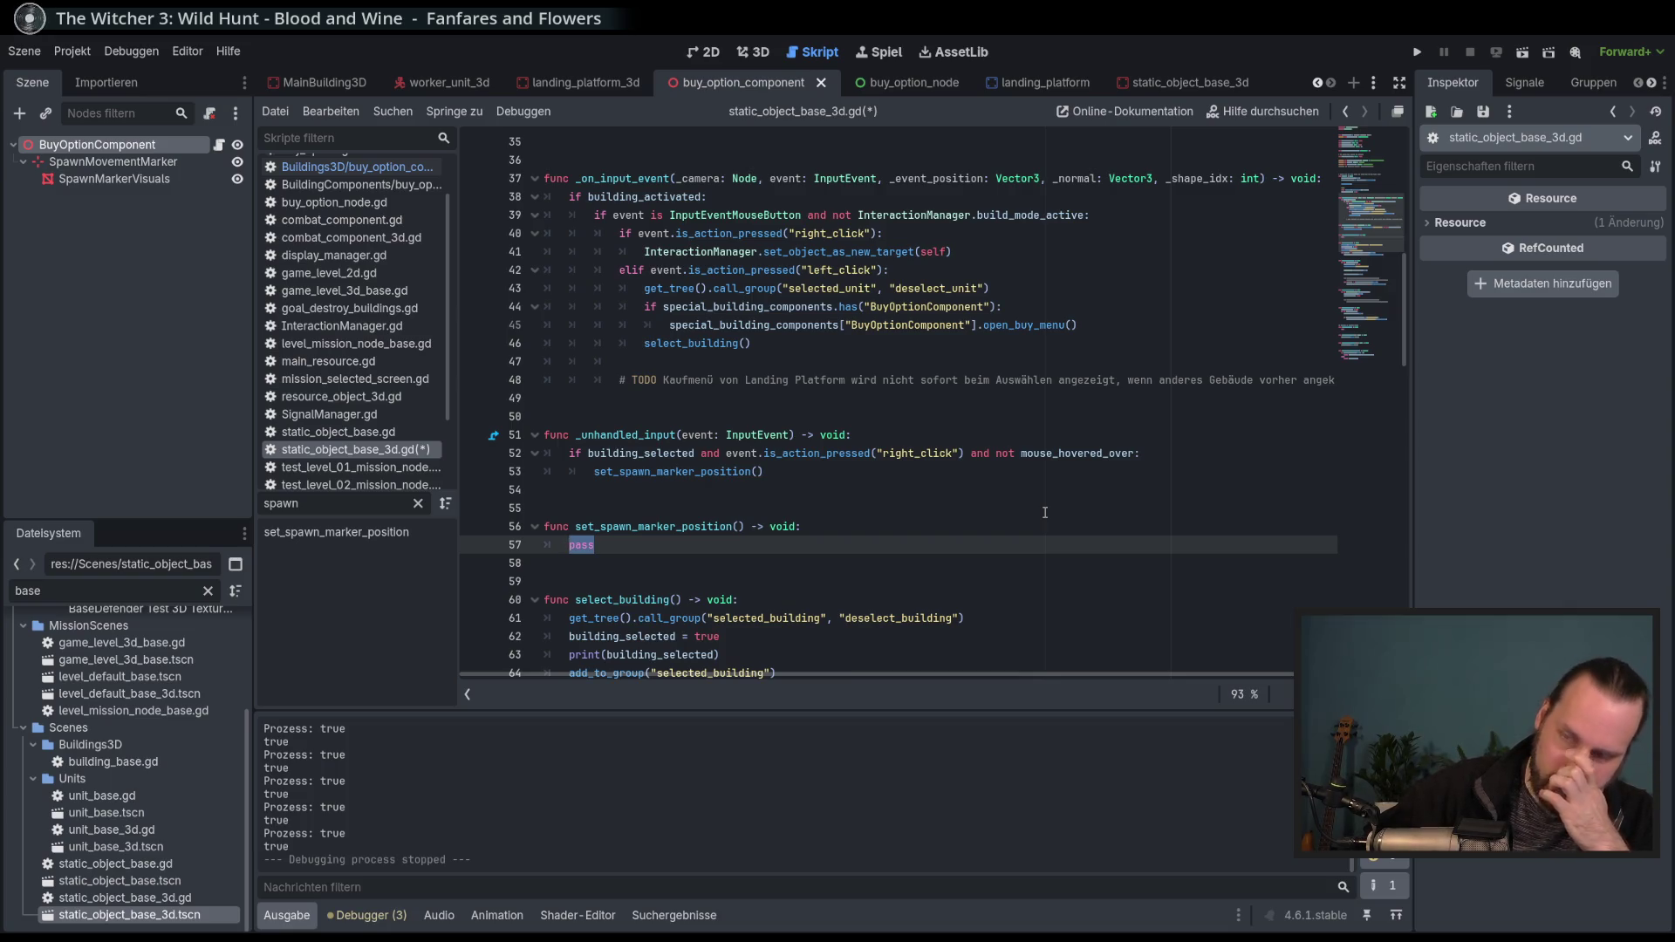
{"action": "key", "text": "ctrl+s"}
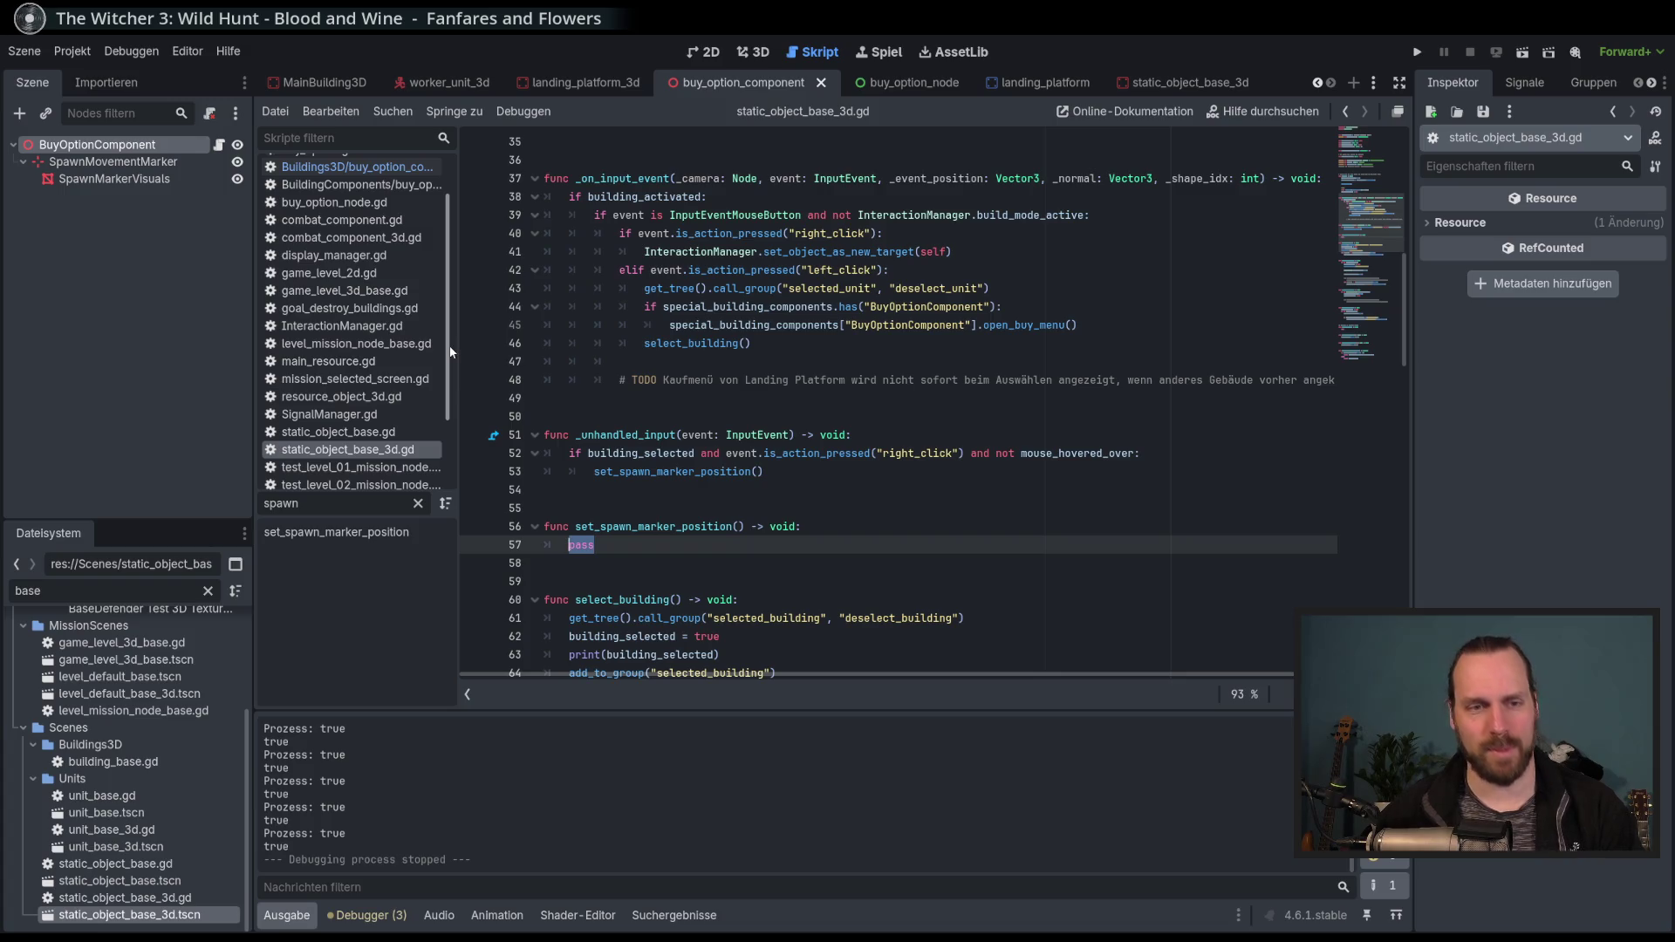
Open game_level_3d_base.gd from the script list and highlight mouse_position_in_level on line 6.
{"action": "mouse_move", "coordinate": [450, 352]}
{"action": "left_mouse_down"}
{"action": "mouse_move", "coordinate": [447, 400]}
{"action": "mouse_move", "coordinate": [450, 293]}
{"action": "mouse_move", "coordinate": [457, 448]}
{"action": "left_mouse_up"}
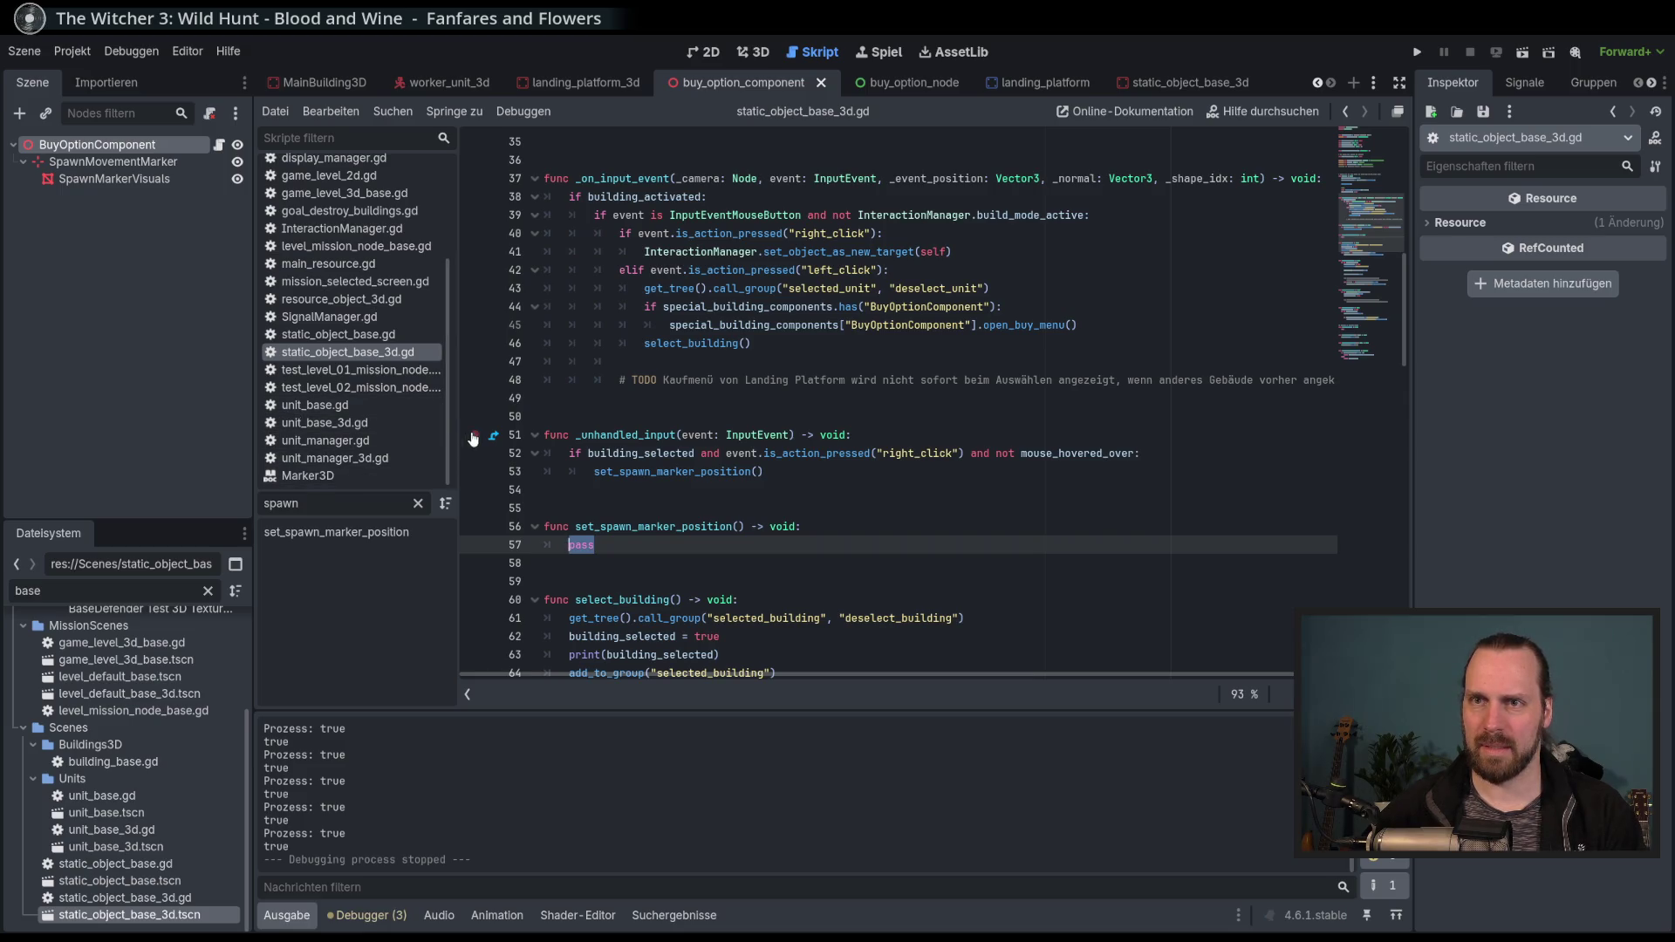
{"action": "left_click_drag", "start_coordinate": [449, 434], "coordinate": [449, 356]}
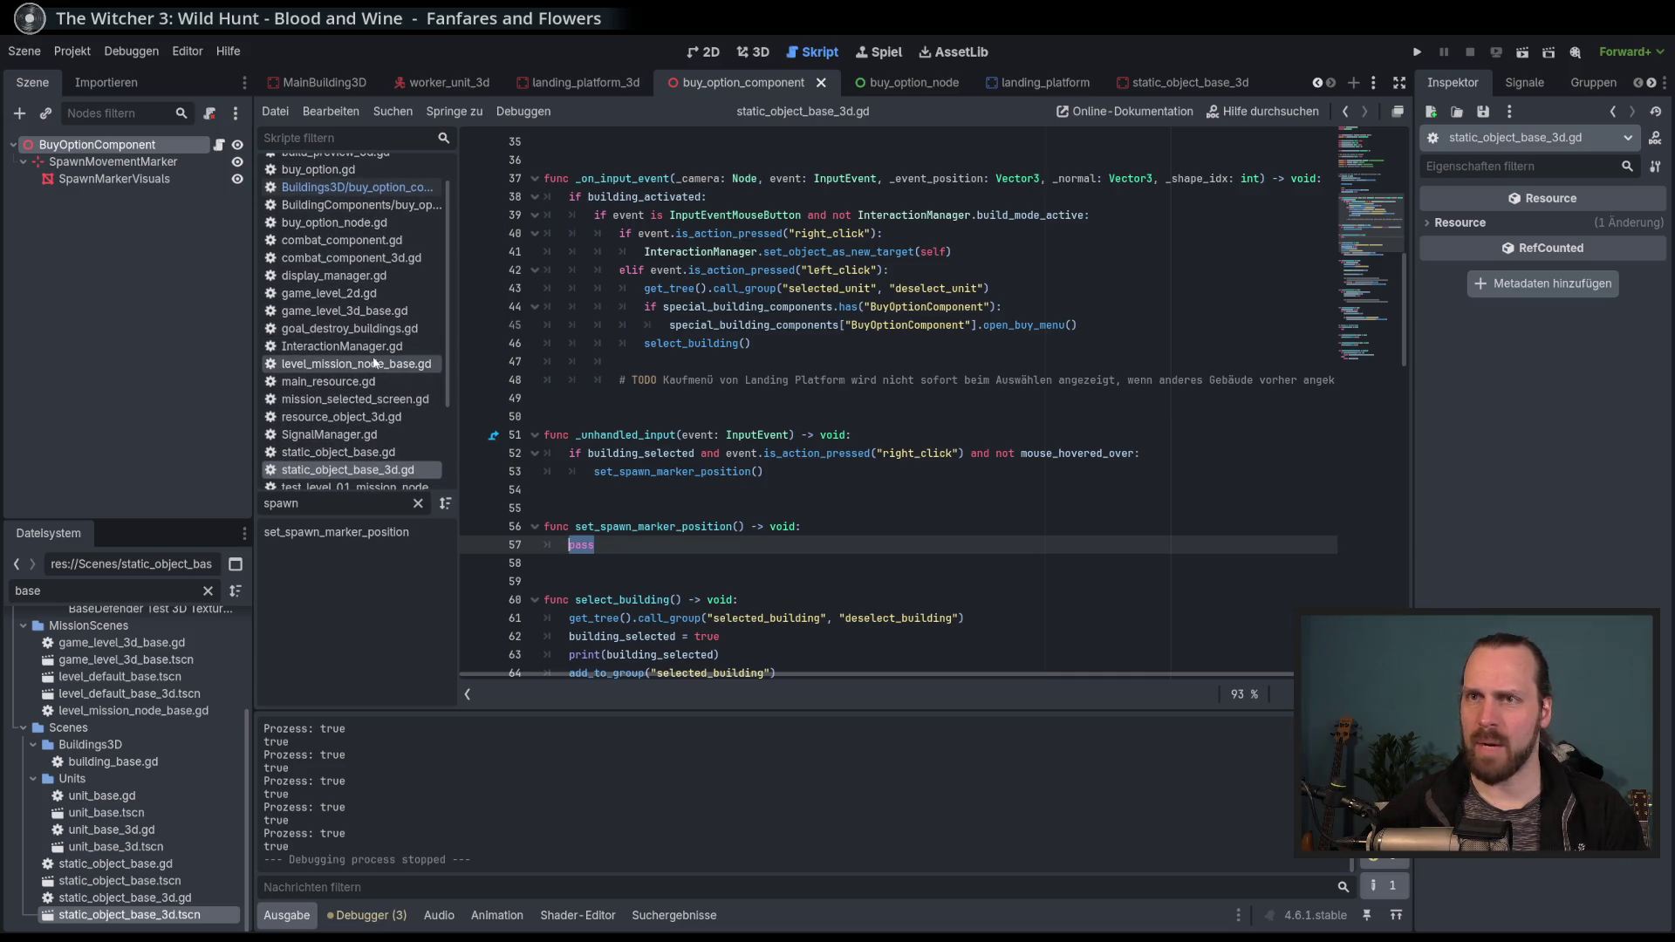
{"action": "scroll", "coordinate": [451, 340], "scroll_direction": "up", "scroll_amount": 2}
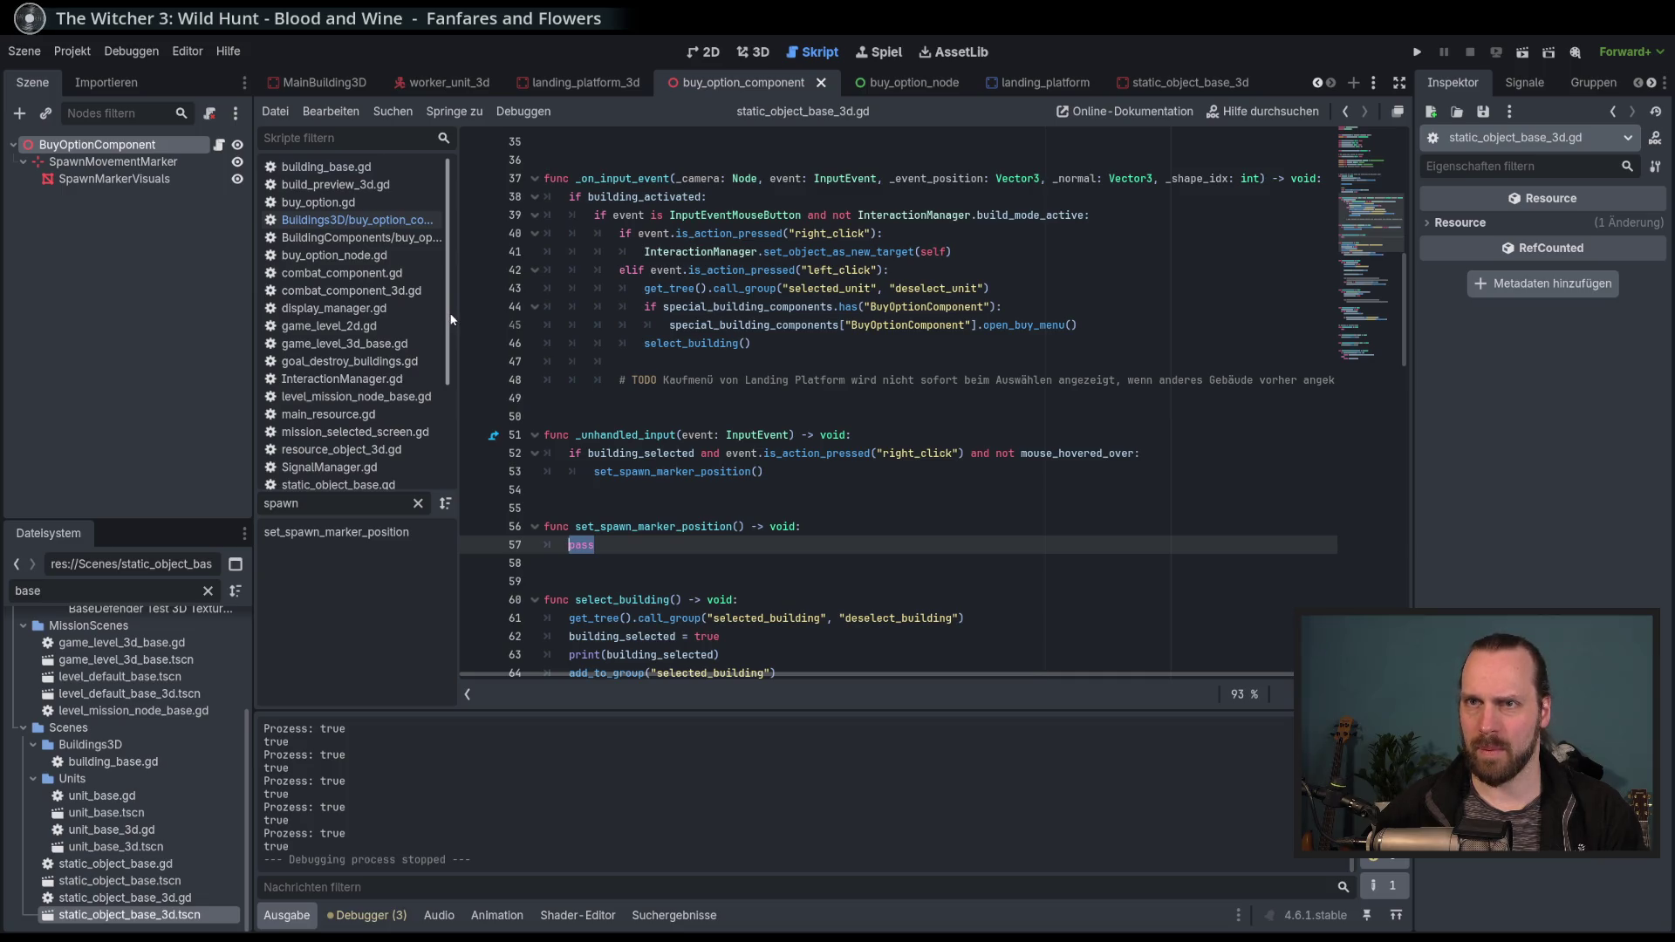
{"action": "left_click", "coordinate": [367, 344]}
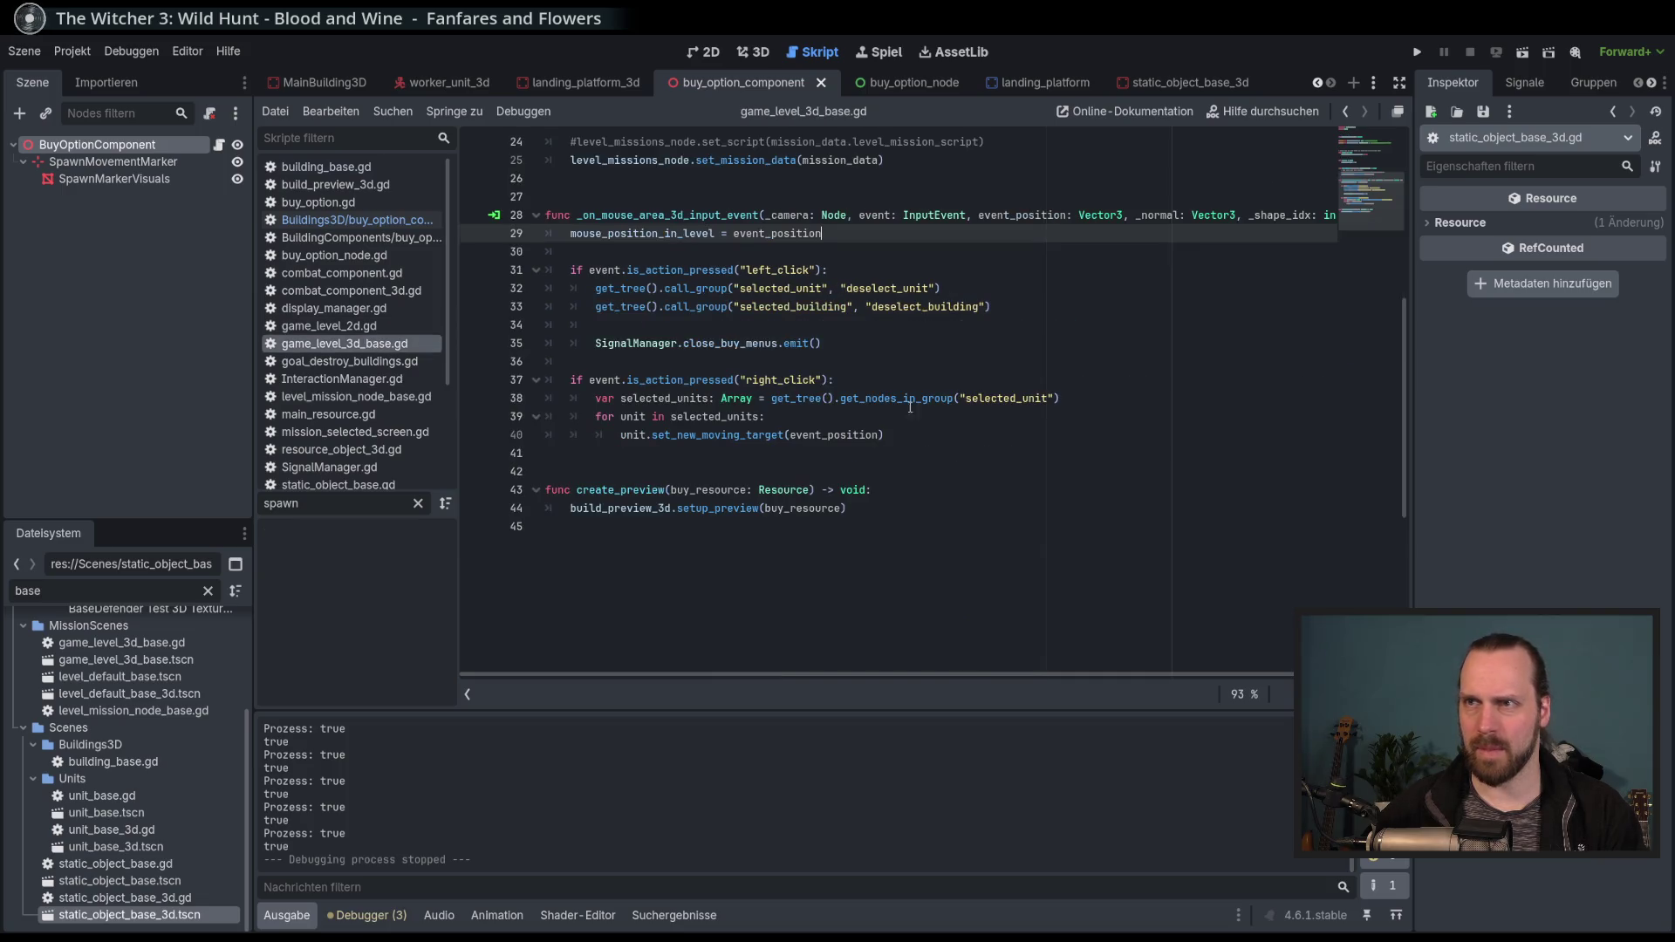
{"action": "scroll", "coordinate": [1029, 402], "scroll_direction": "up", "scroll_amount": 8}
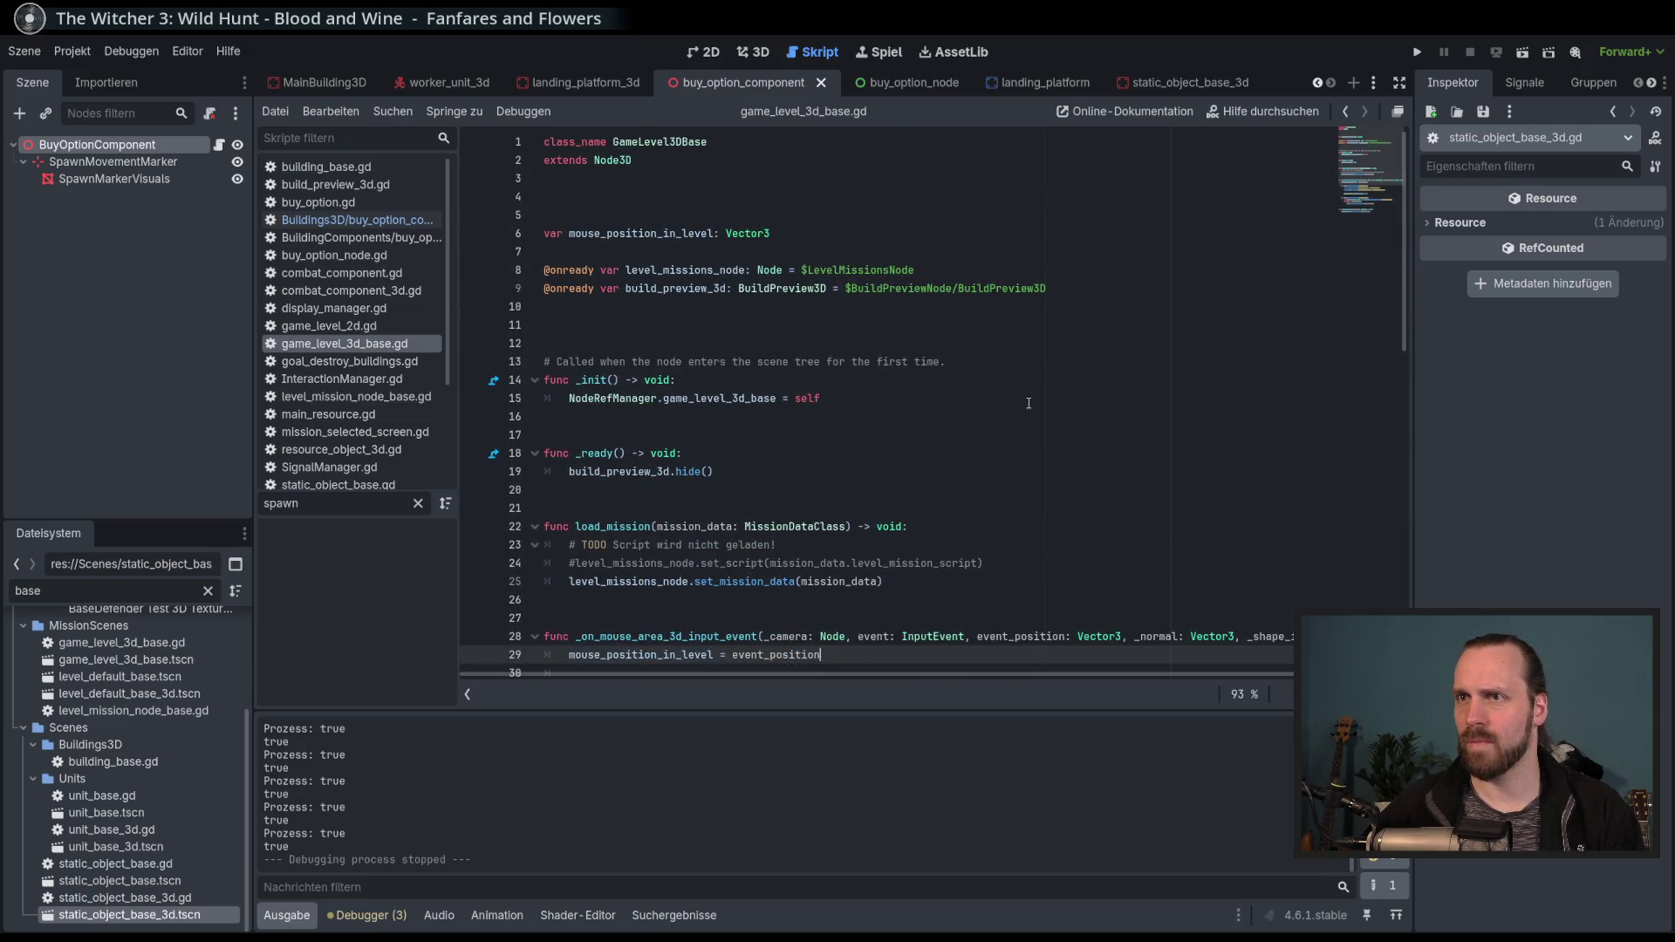
{"action": "double_click", "coordinate": [641, 233]}
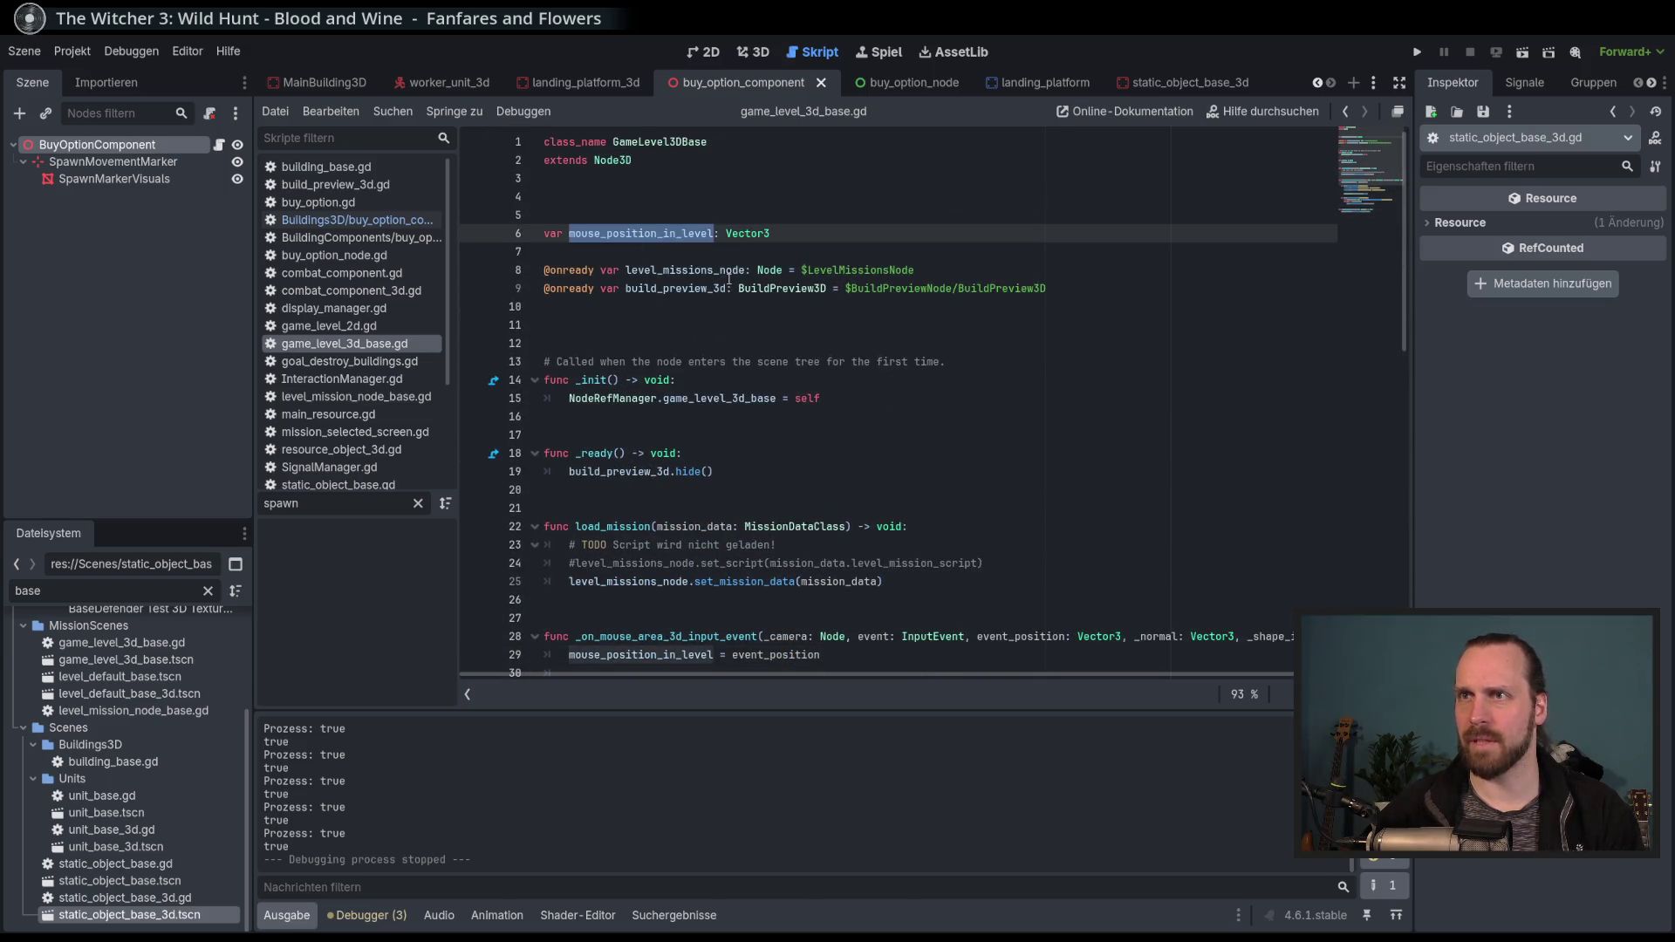
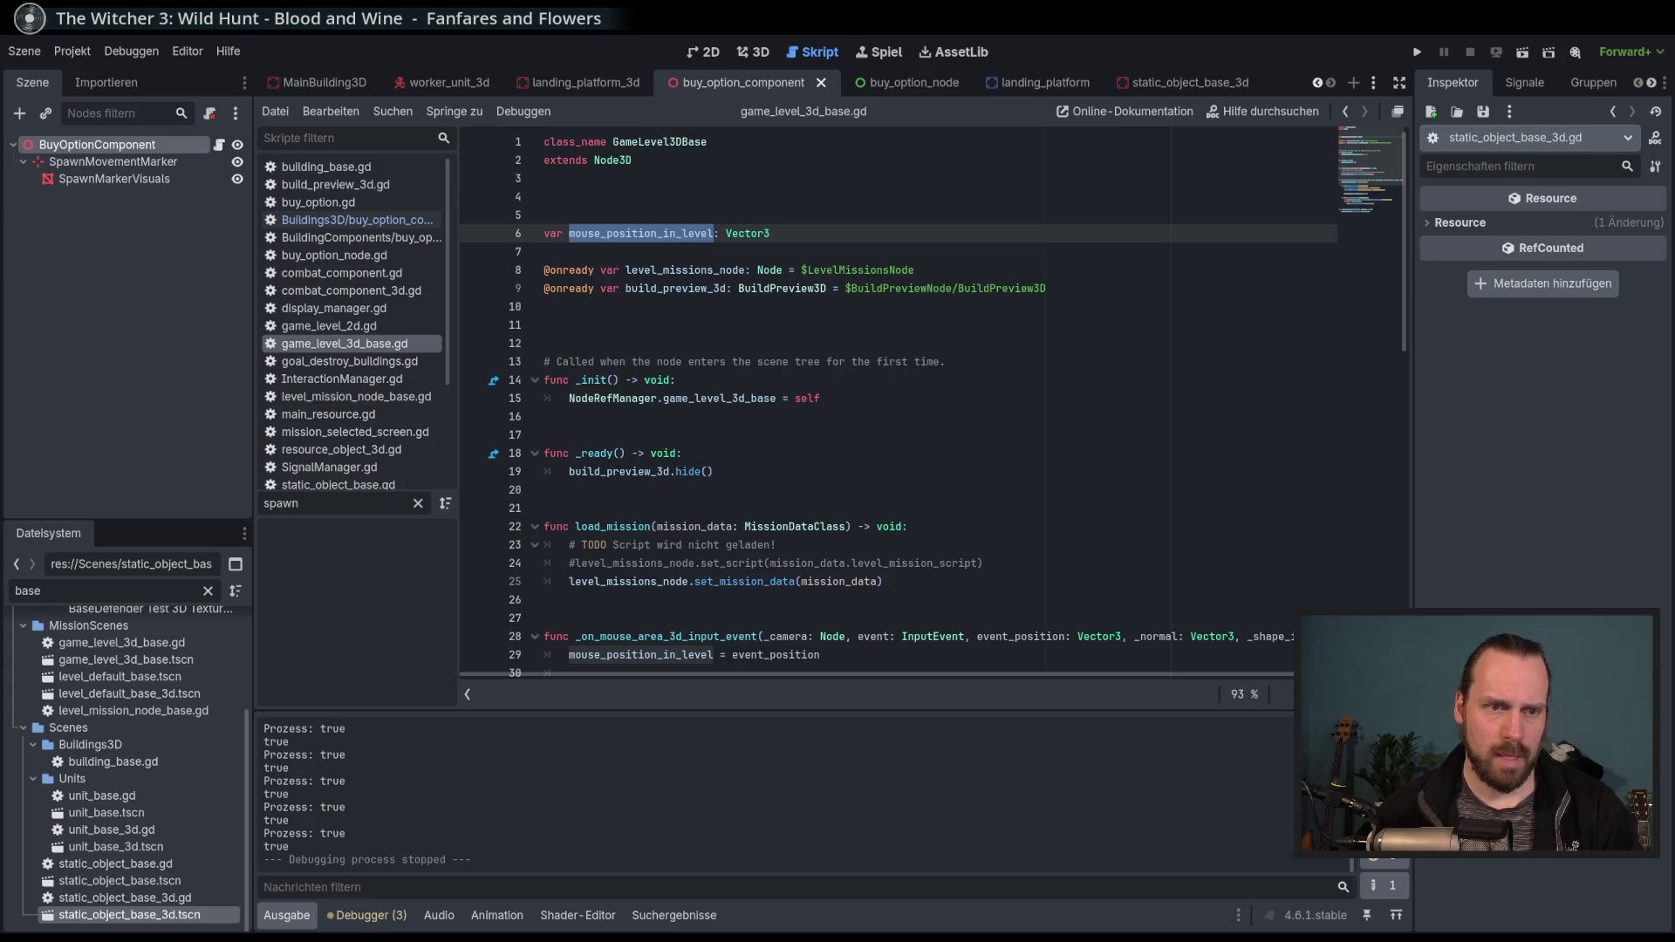
Review the mouse_position_in_level variable and its NodeRefManager.game_level_3d_base reference on line 15.
{"action": "left_click", "coordinate": [930, 506]}
{"action": "left_click", "coordinate": [843, 238]}
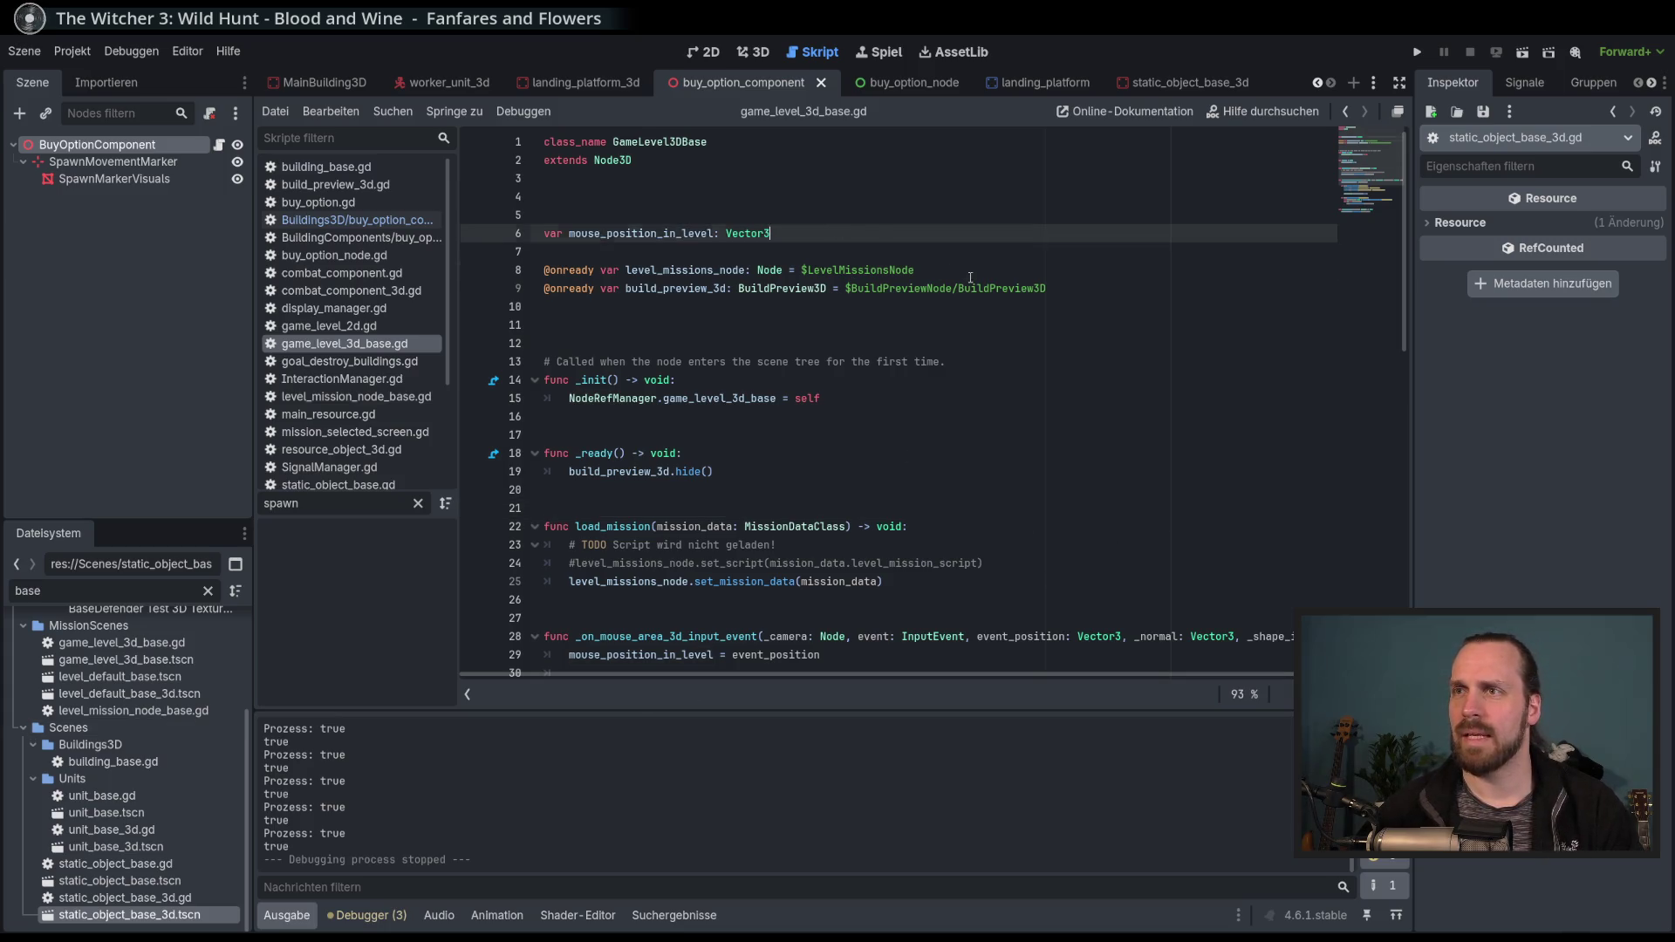
{"action": "double_click", "coordinate": [642, 233]}
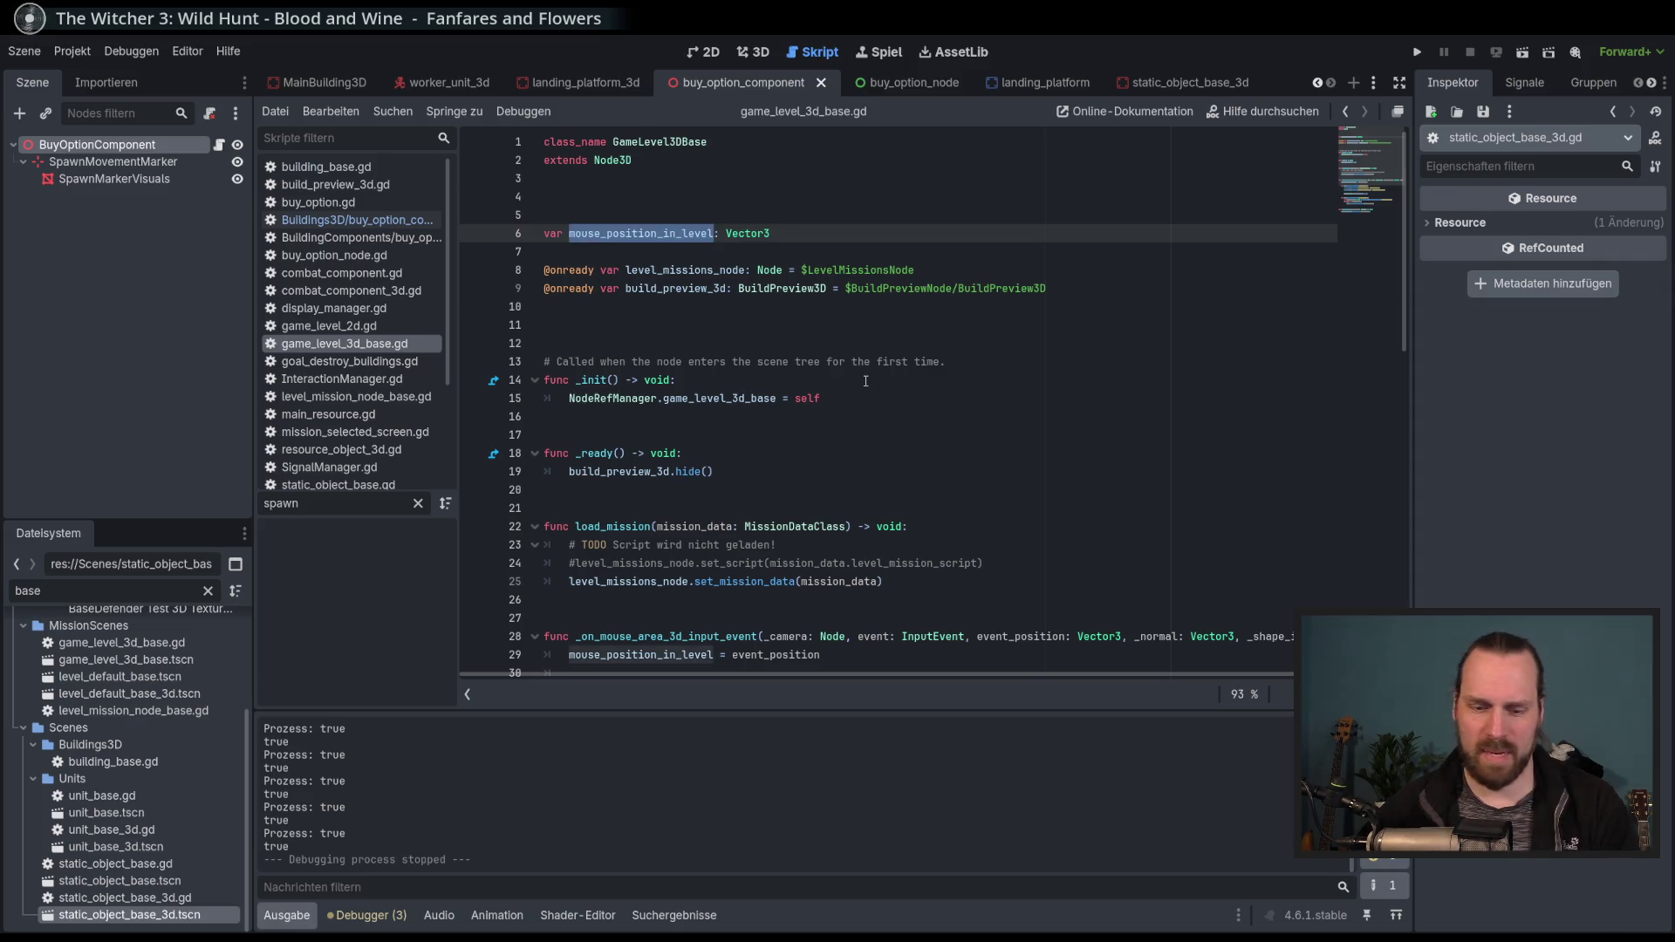
{"action": "scroll", "coordinate": [939, 514], "scroll_direction": "down", "scroll_amount": 5}
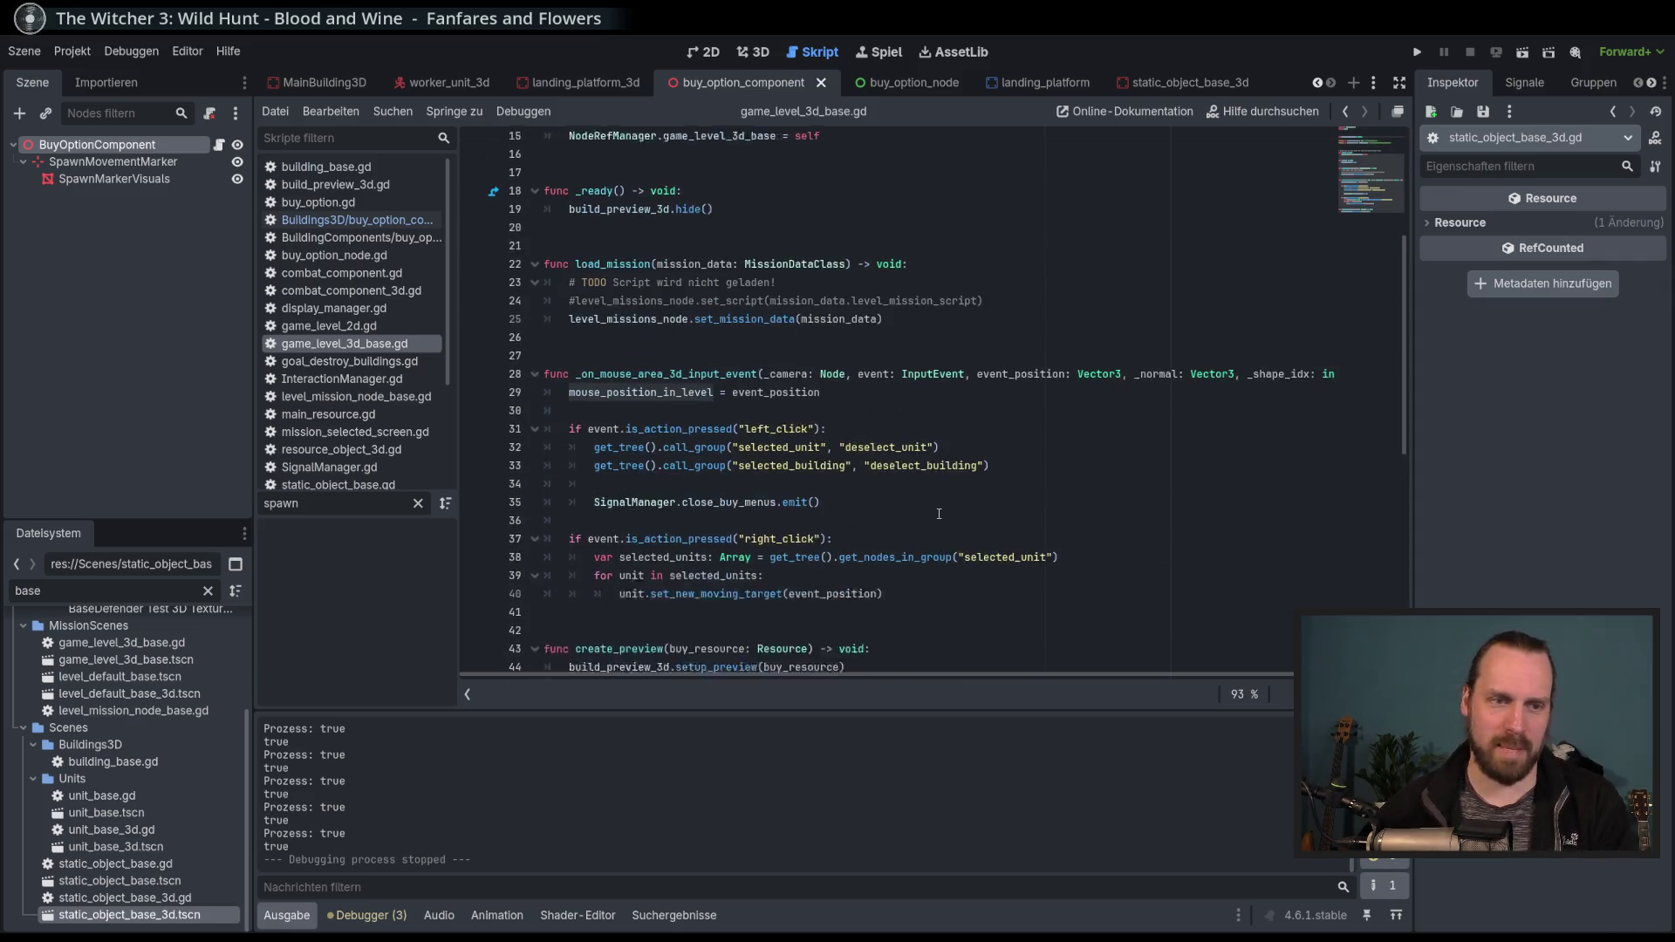
{"action": "double_click", "coordinate": [641, 381]}
{"action": "scroll", "coordinate": [694, 392], "scroll_direction": "up", "scroll_amount": 5}
{"action": "double_click", "coordinate": [697, 398]}
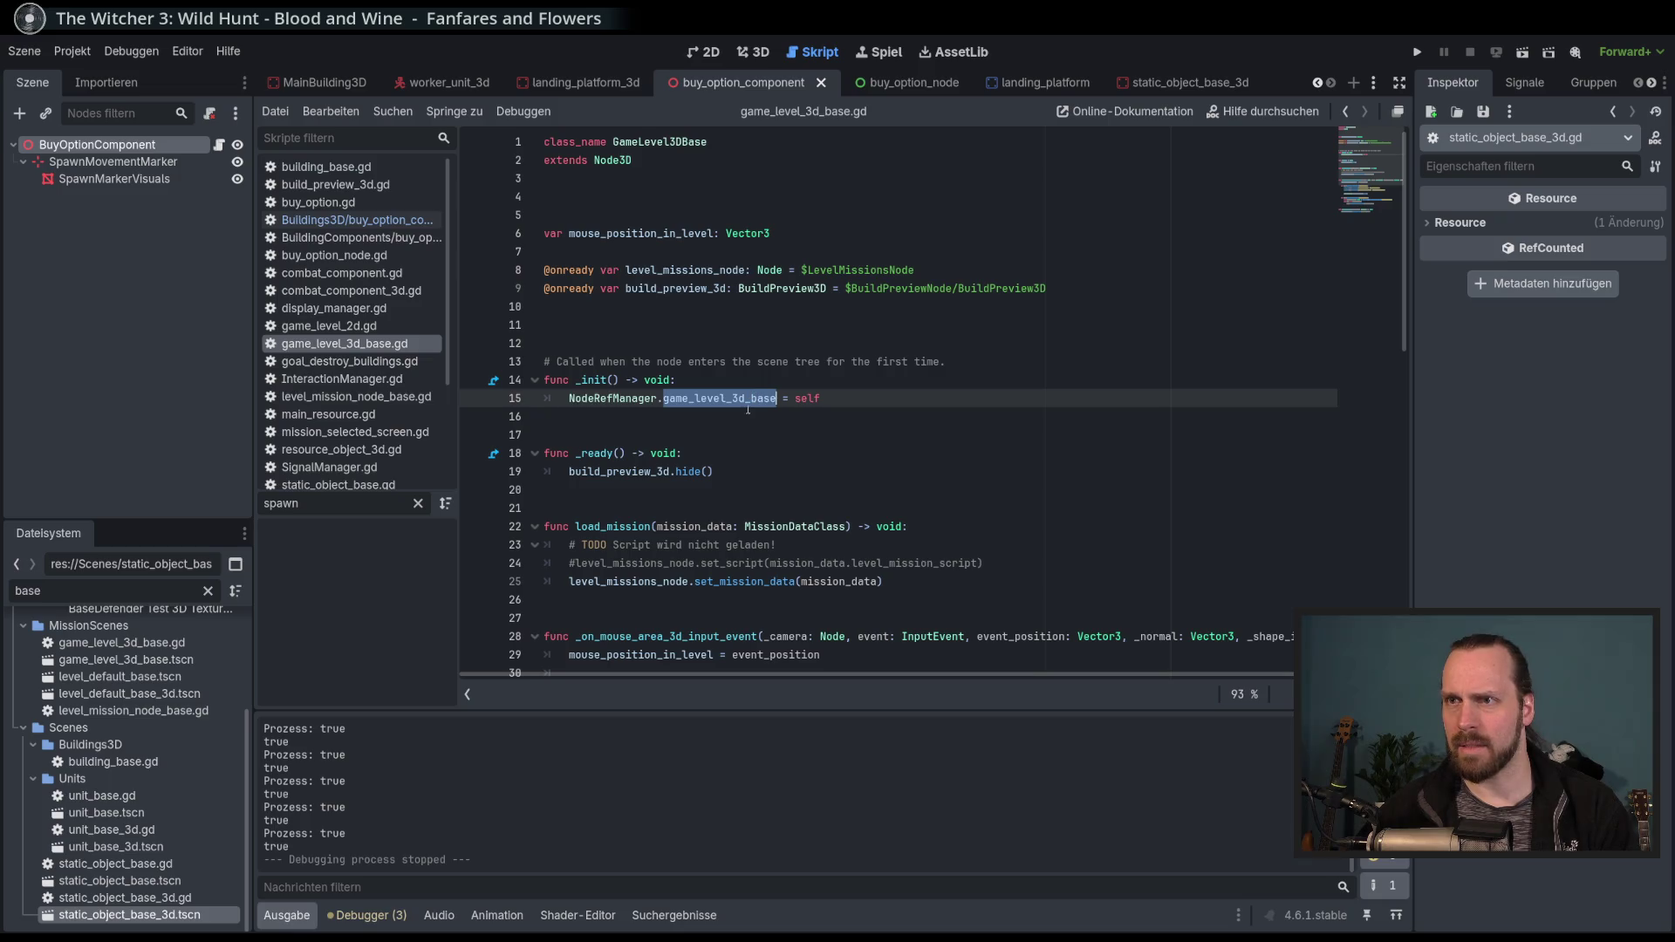
{"action": "key", "text": "Right"}
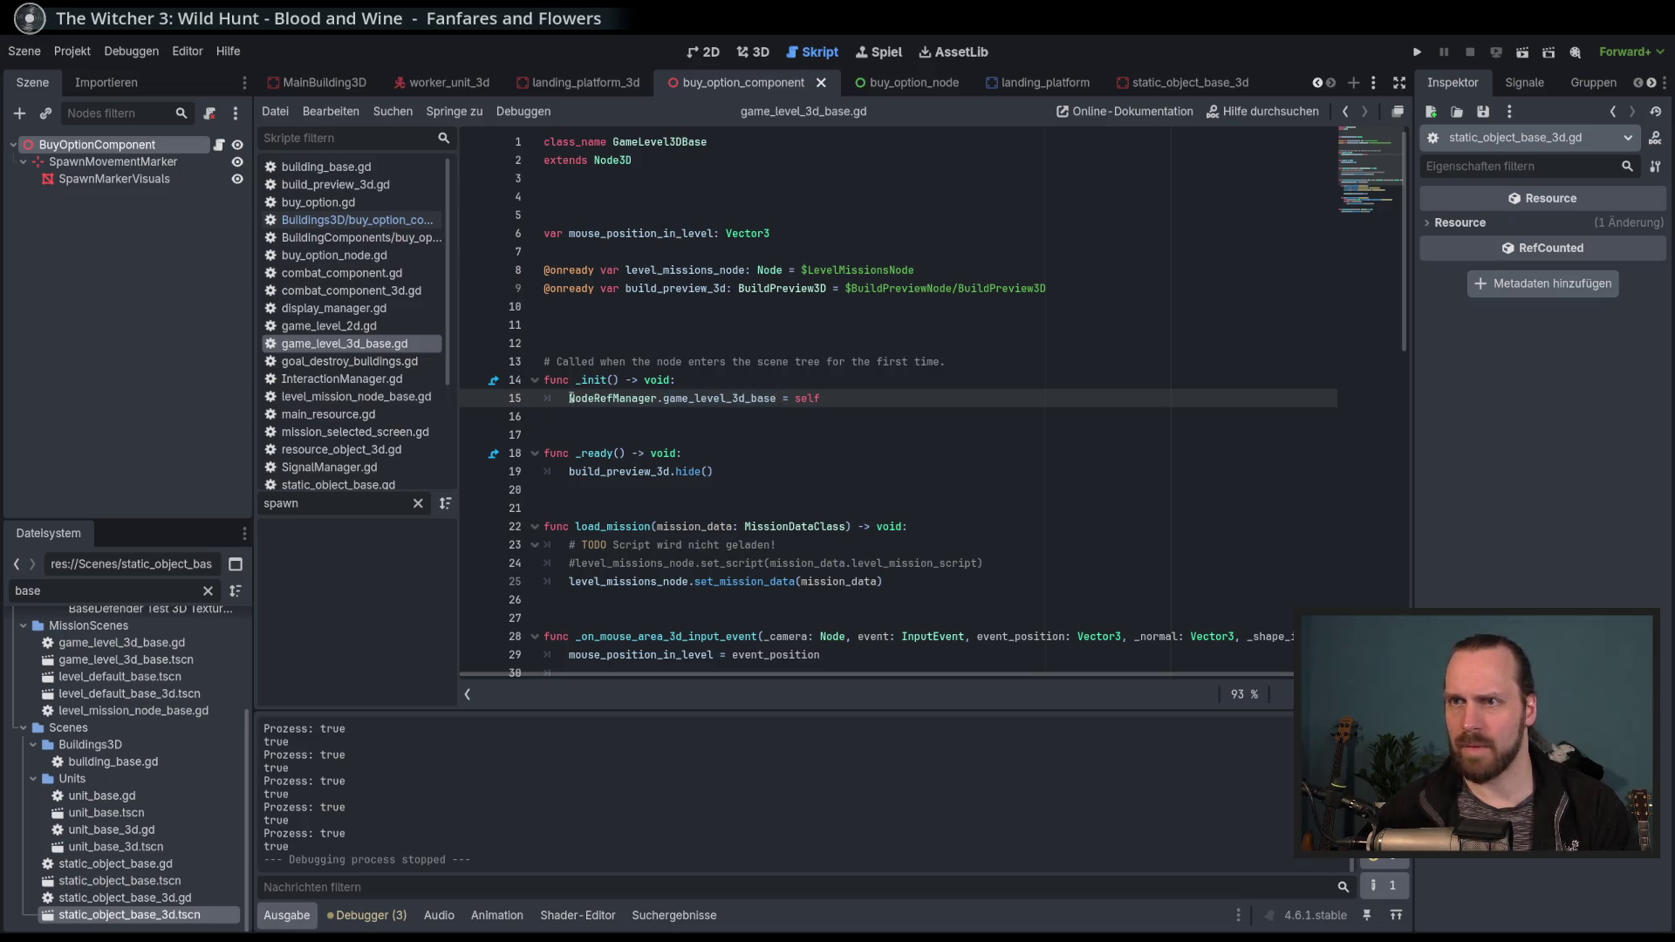
{"action": "left_click_drag", "start_coordinate": [569, 398], "coordinate": [776, 398]}
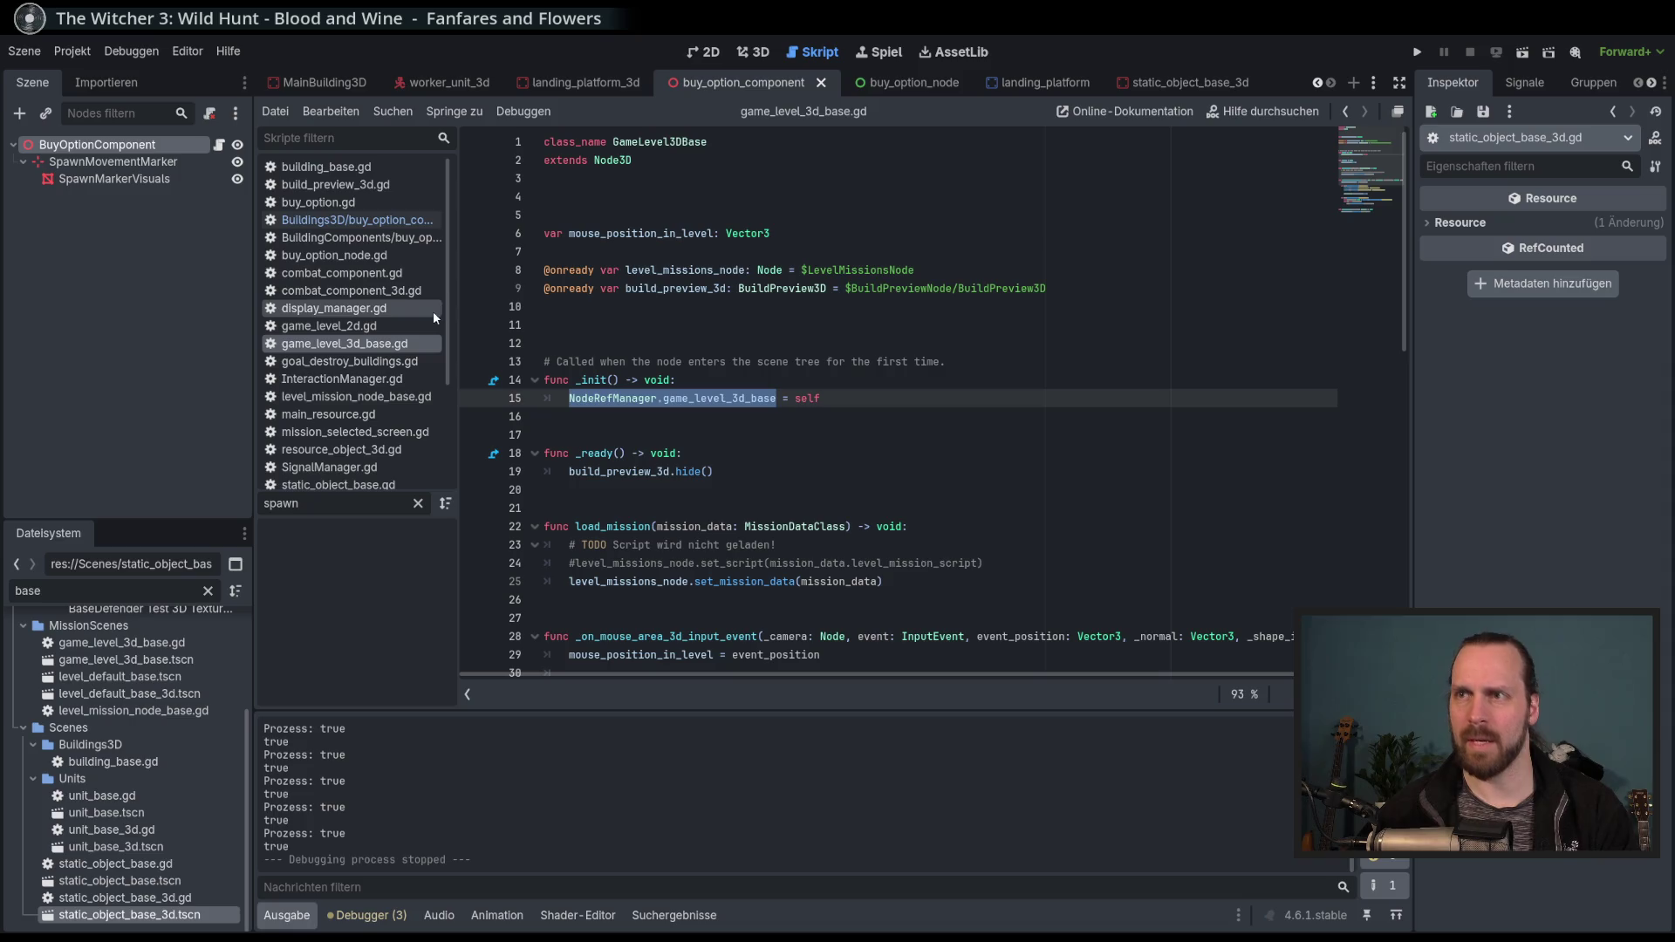
{"action": "scroll", "coordinate": [448, 299], "scroll_direction": "down", "scroll_amount": 5}
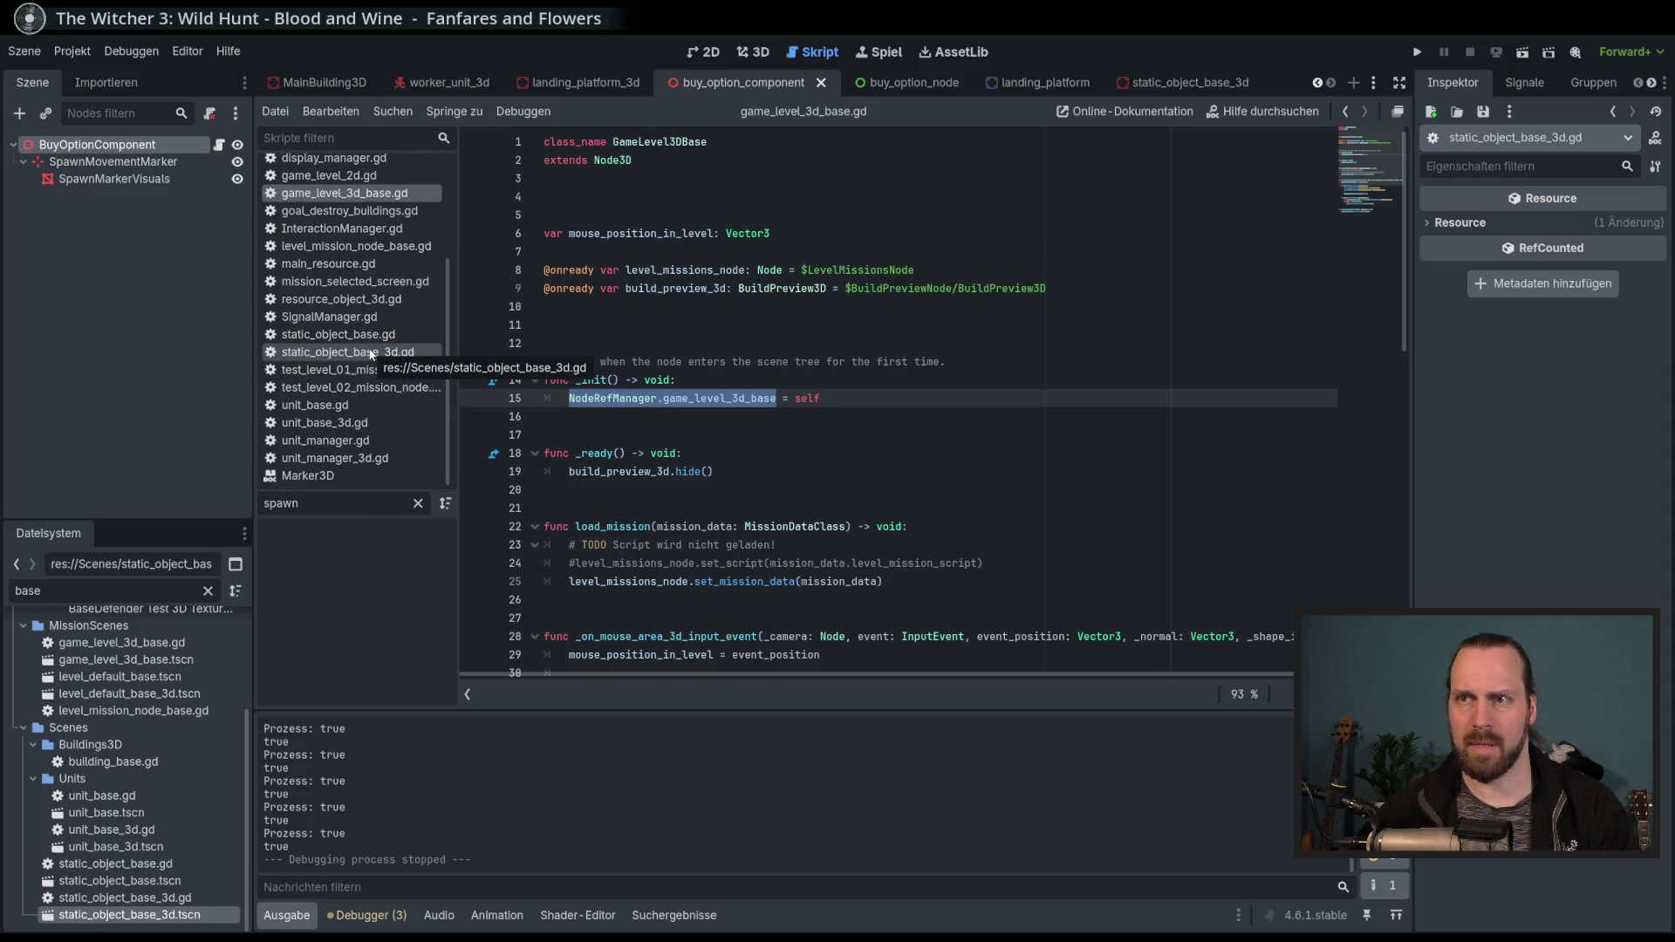
Open static_object_base_3d.gd and look over its StaticObjectBase3D class header.
{"action": "left_click", "coordinate": [371, 354]}
{"action": "scroll", "coordinate": [708, 457], "scroll_direction": "down", "scroll_amount": 1}
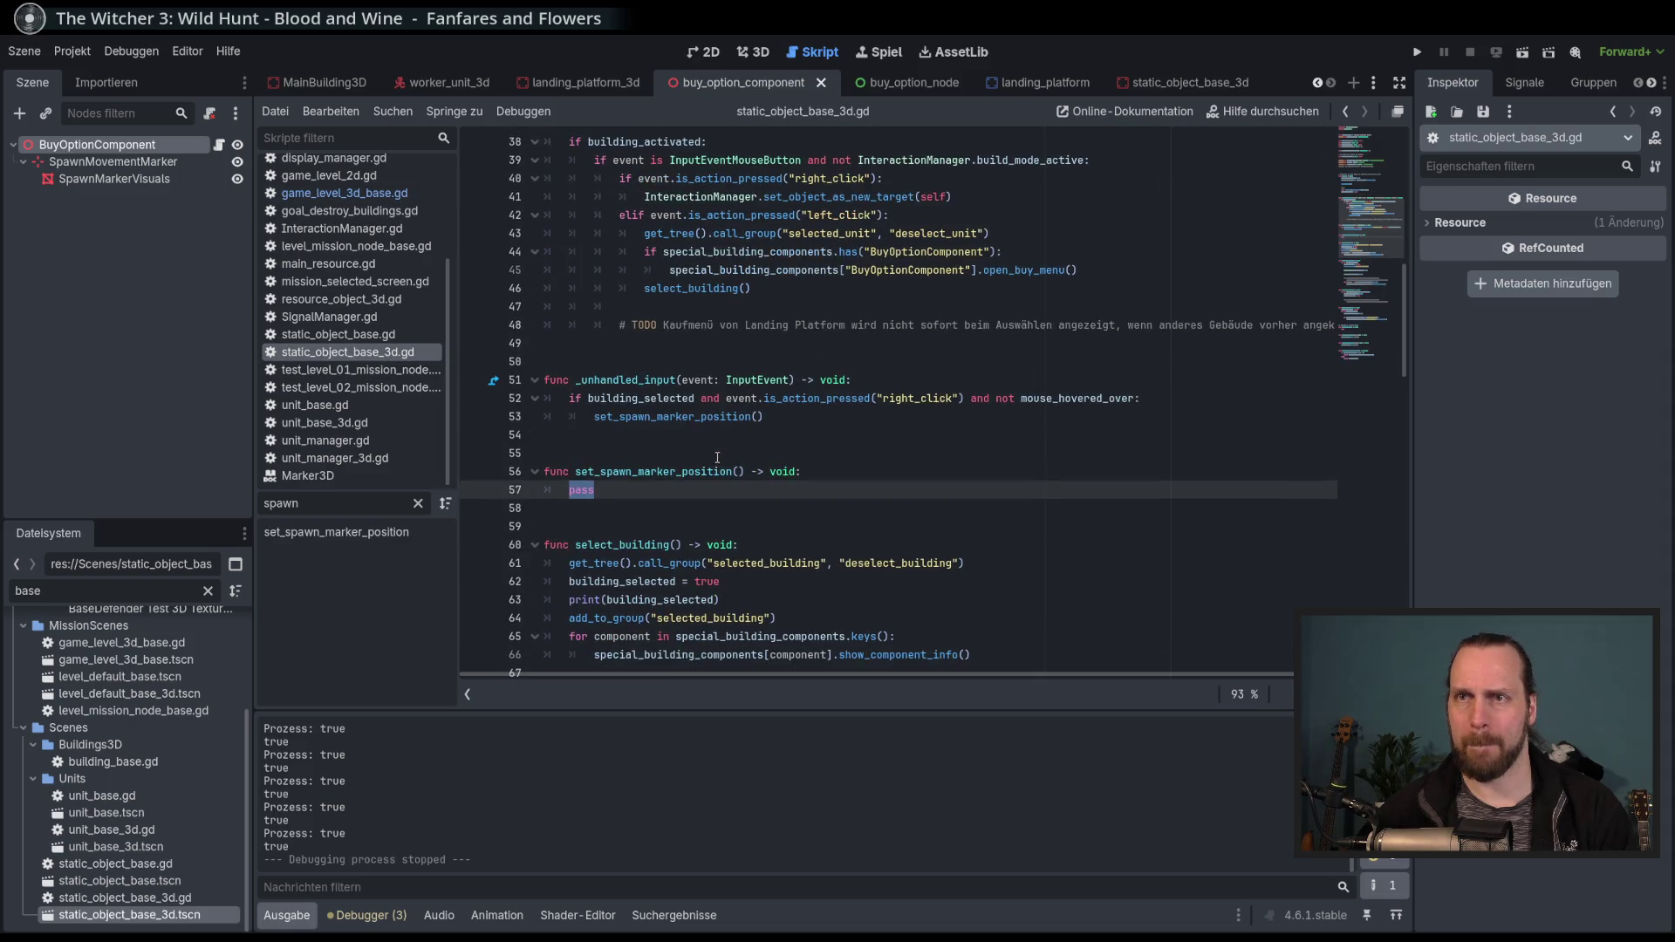
{"action": "scroll", "coordinate": [922, 419], "scroll_direction": "up", "scroll_amount": 12}
{"action": "scroll", "coordinate": [922, 419], "scroll_direction": "up", "scroll_amount": 1}
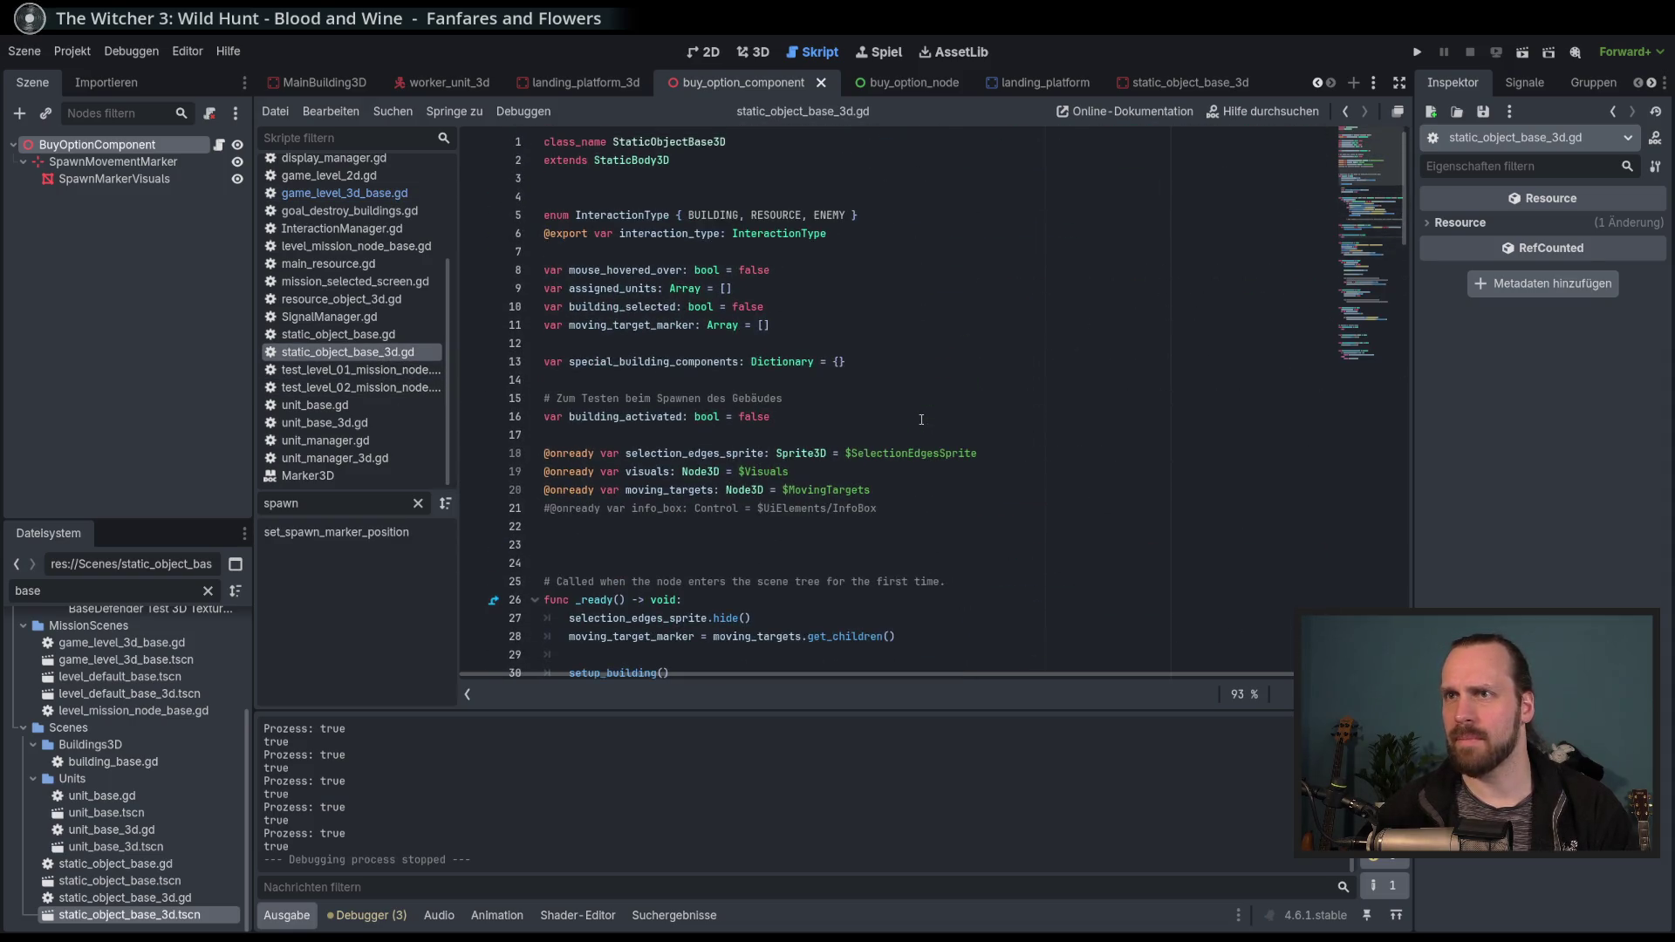
{"action": "scroll", "coordinate": [921, 420], "scroll_direction": "down", "scroll_amount": 11}
{"action": "scroll", "coordinate": [922, 420], "scroll_direction": "up", "scroll_amount": 11}
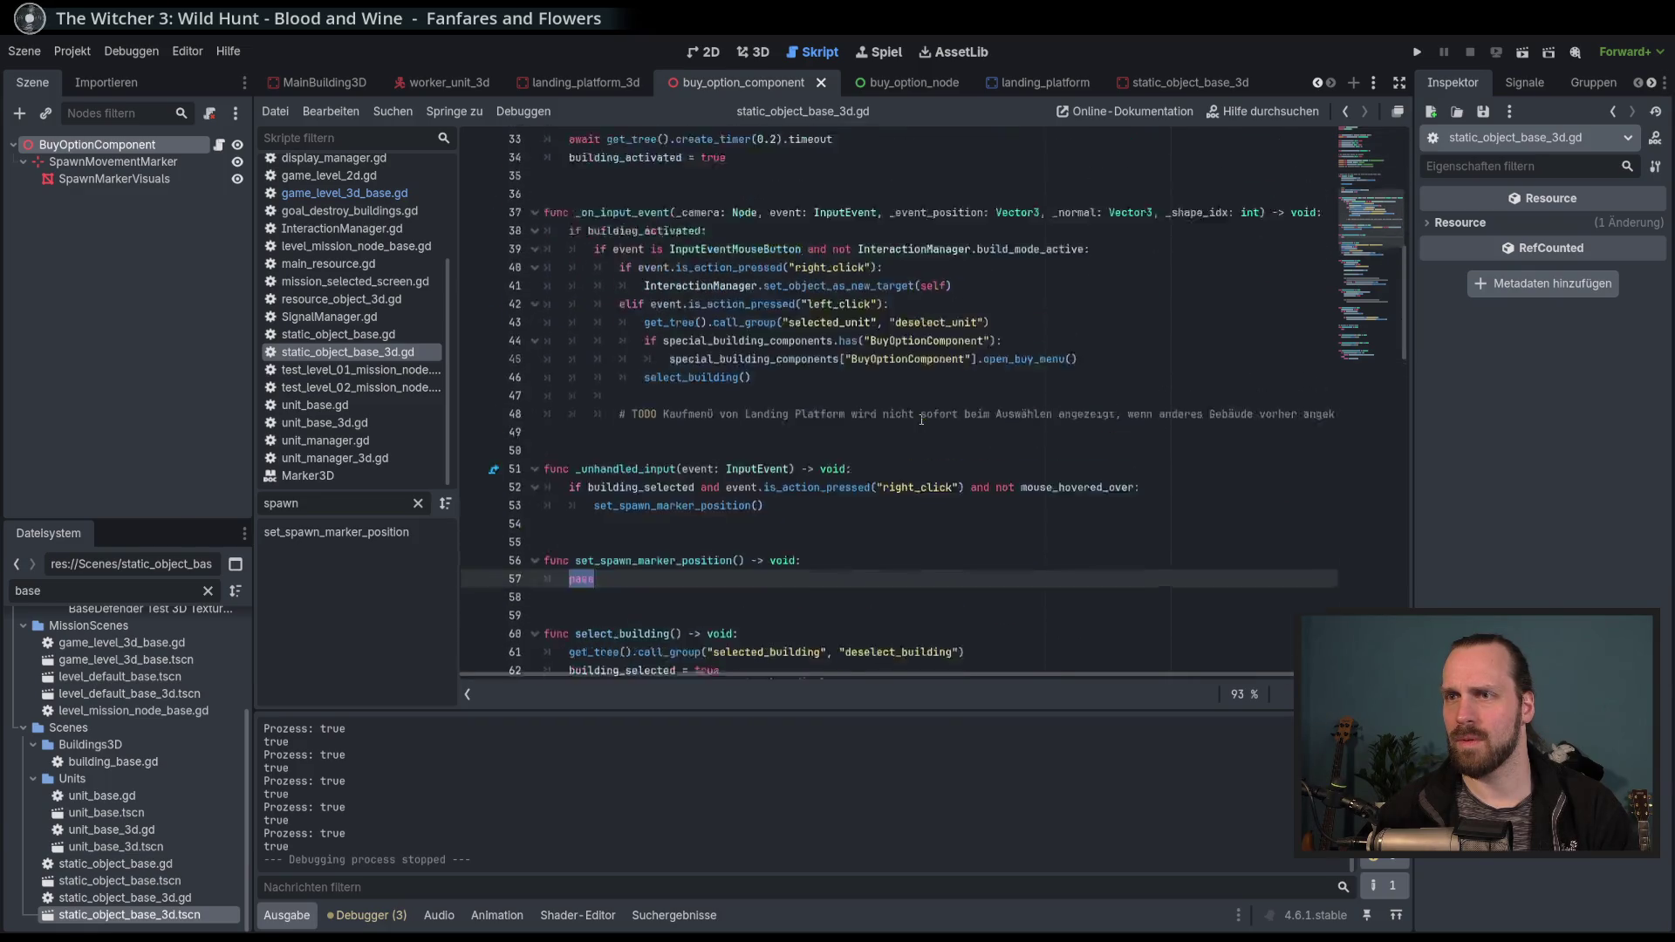
{"action": "left_click_drag", "start_coordinate": [614, 143], "coordinate": [727, 150]}
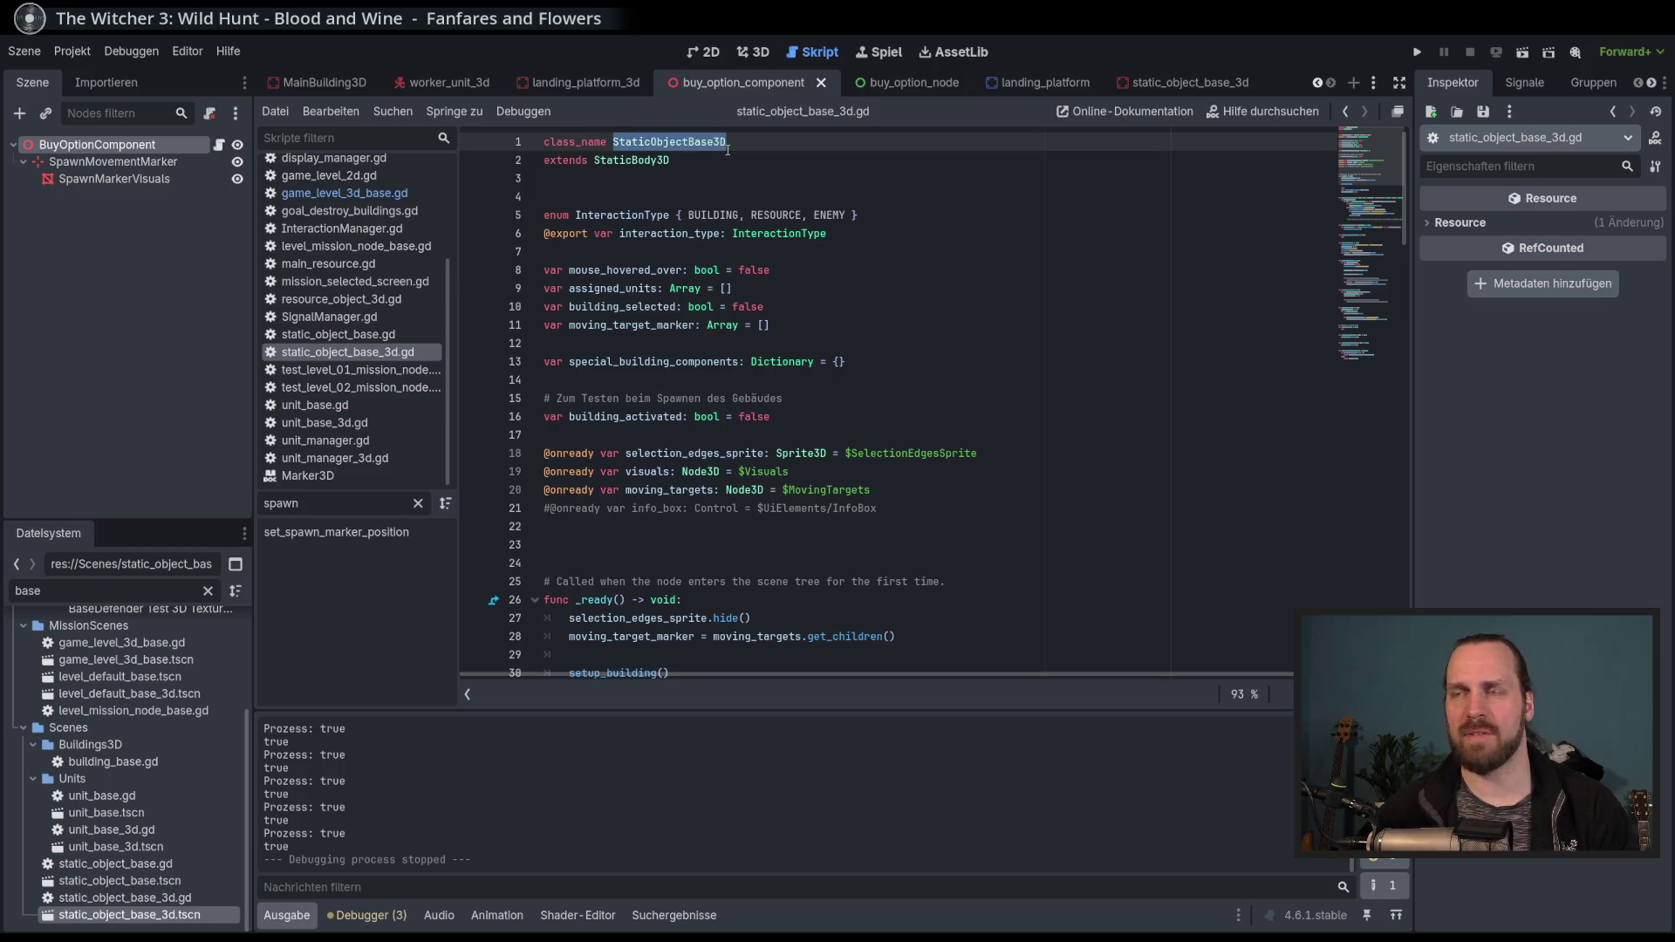
{"action": "scroll", "coordinate": [759, 288], "scroll_direction": "down", "scroll_amount": 14}
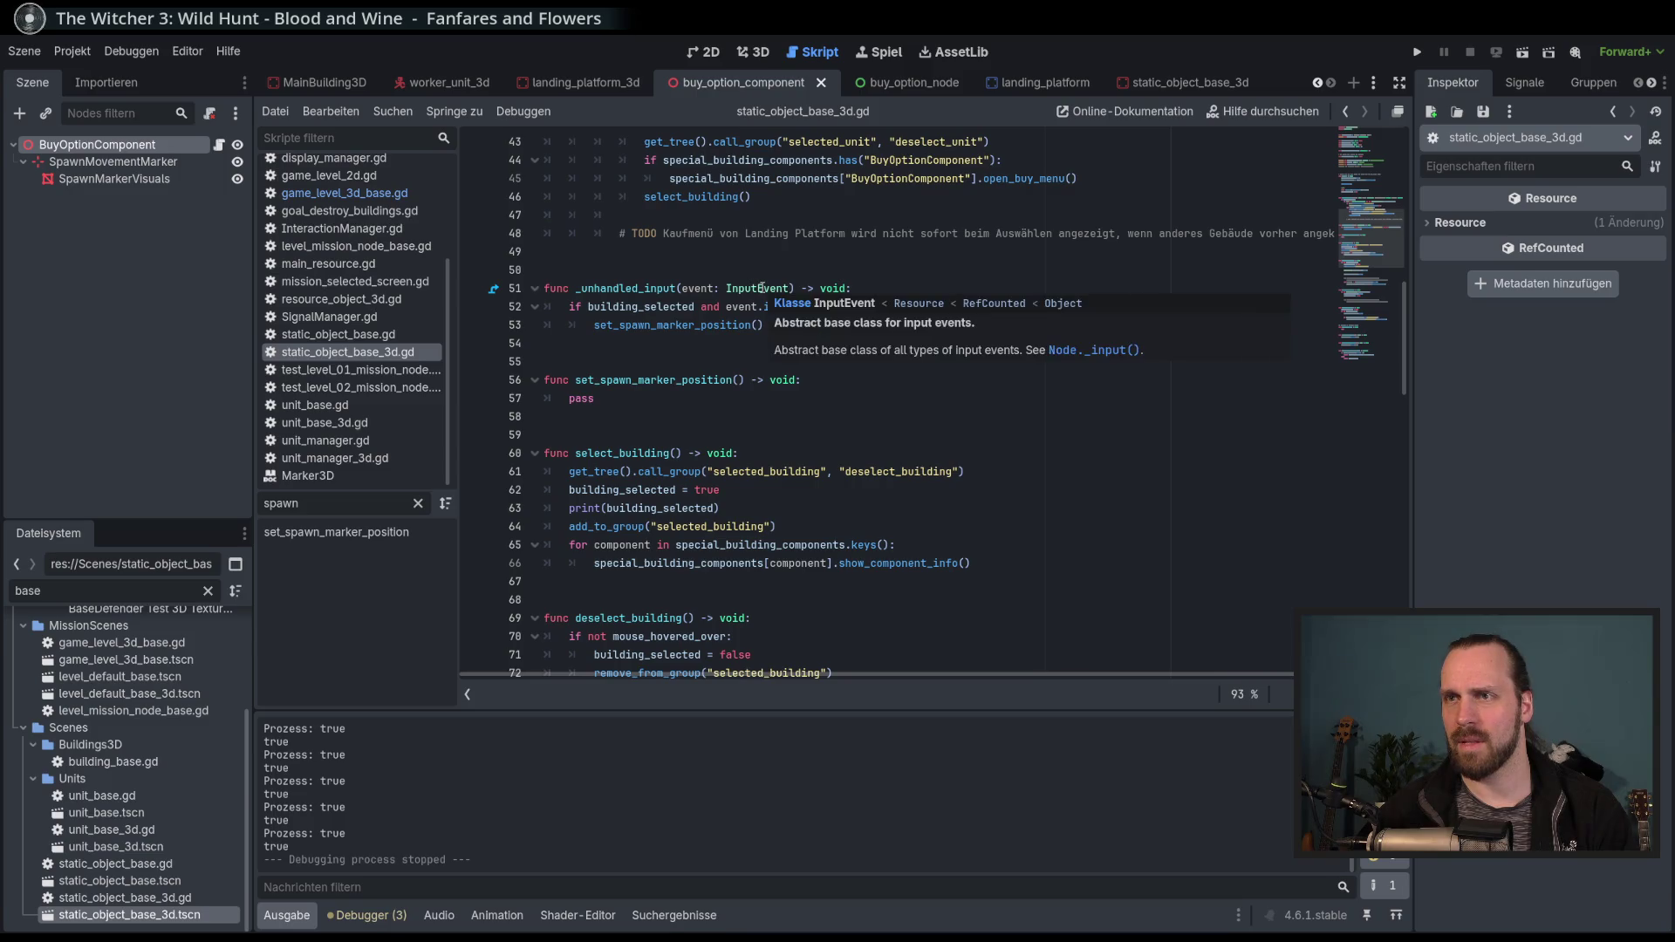
{"action": "scroll", "coordinate": [837, 331], "scroll_direction": "up", "scroll_amount": 5}
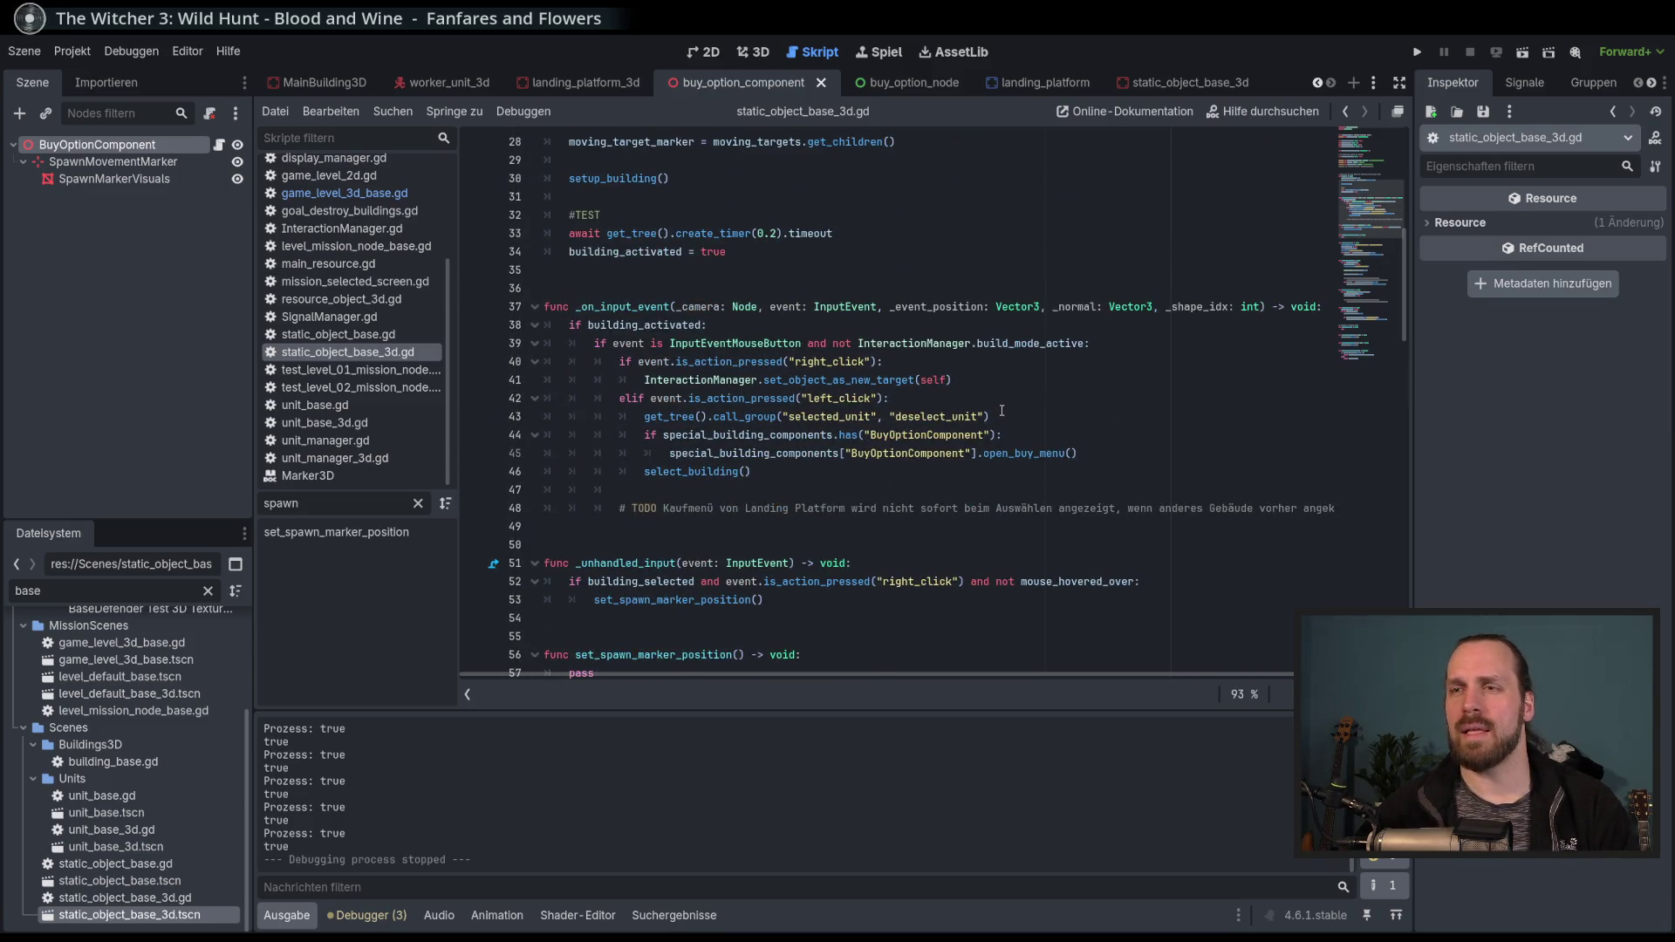
{"action": "scroll", "coordinate": [1002, 410], "scroll_direction": "down", "scroll_amount": 3}
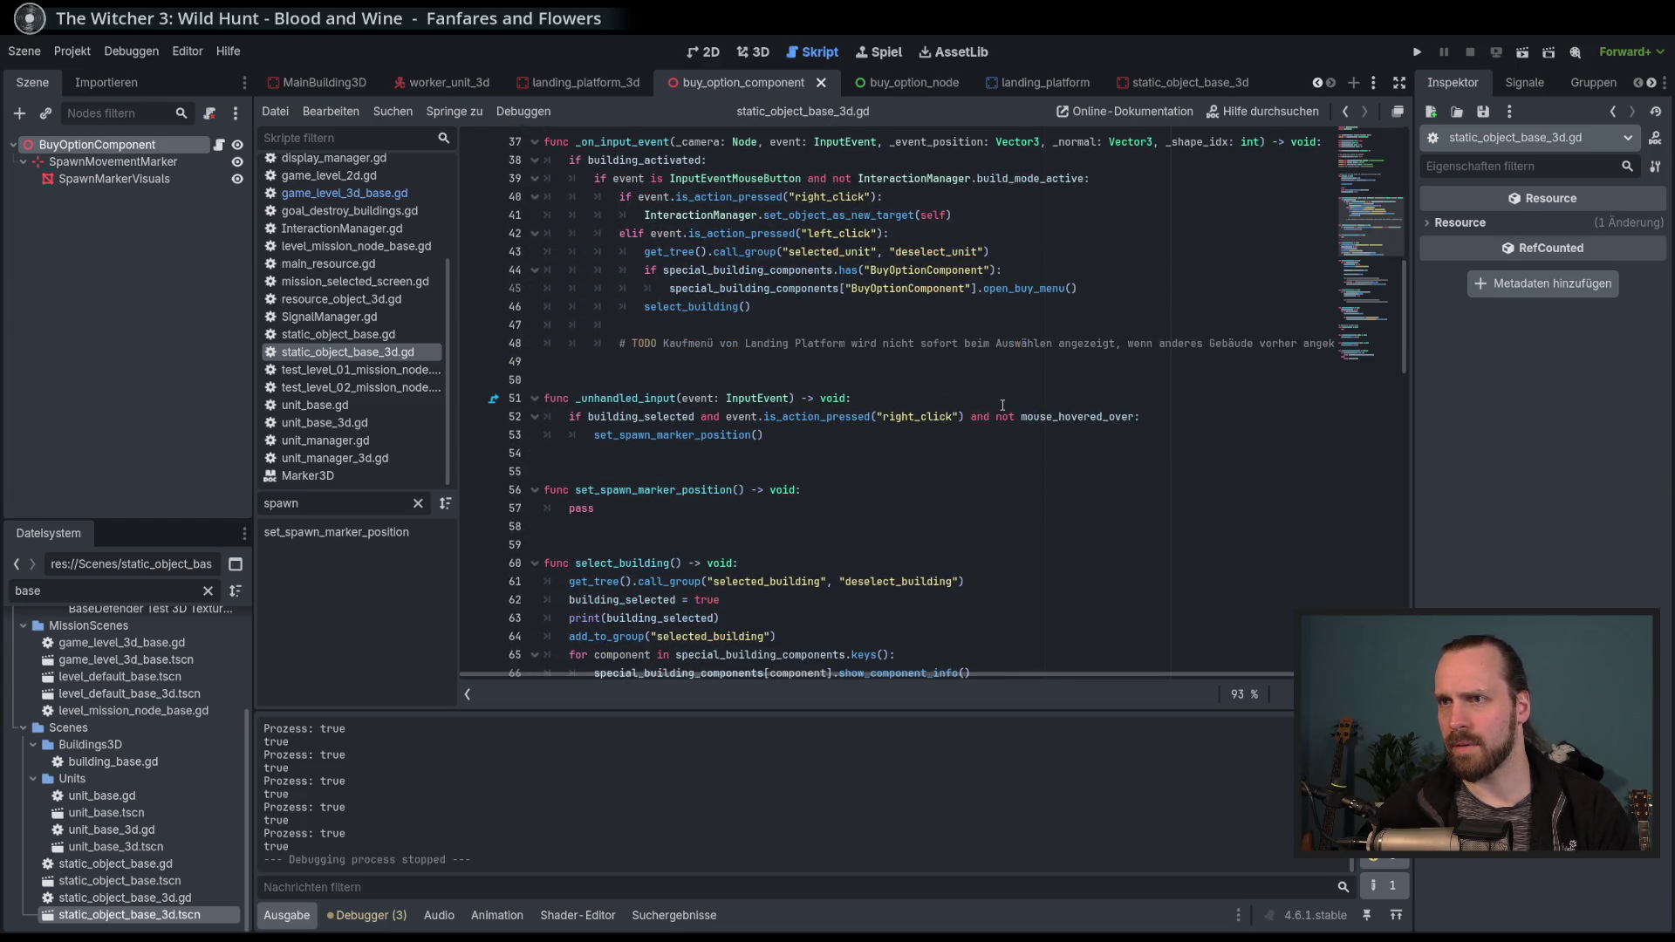
Select the _unhandled_input block and read through the set_spawn_marker_position stub.
{"action": "left_click_drag", "start_coordinate": [959, 380], "coordinate": [657, 450]}
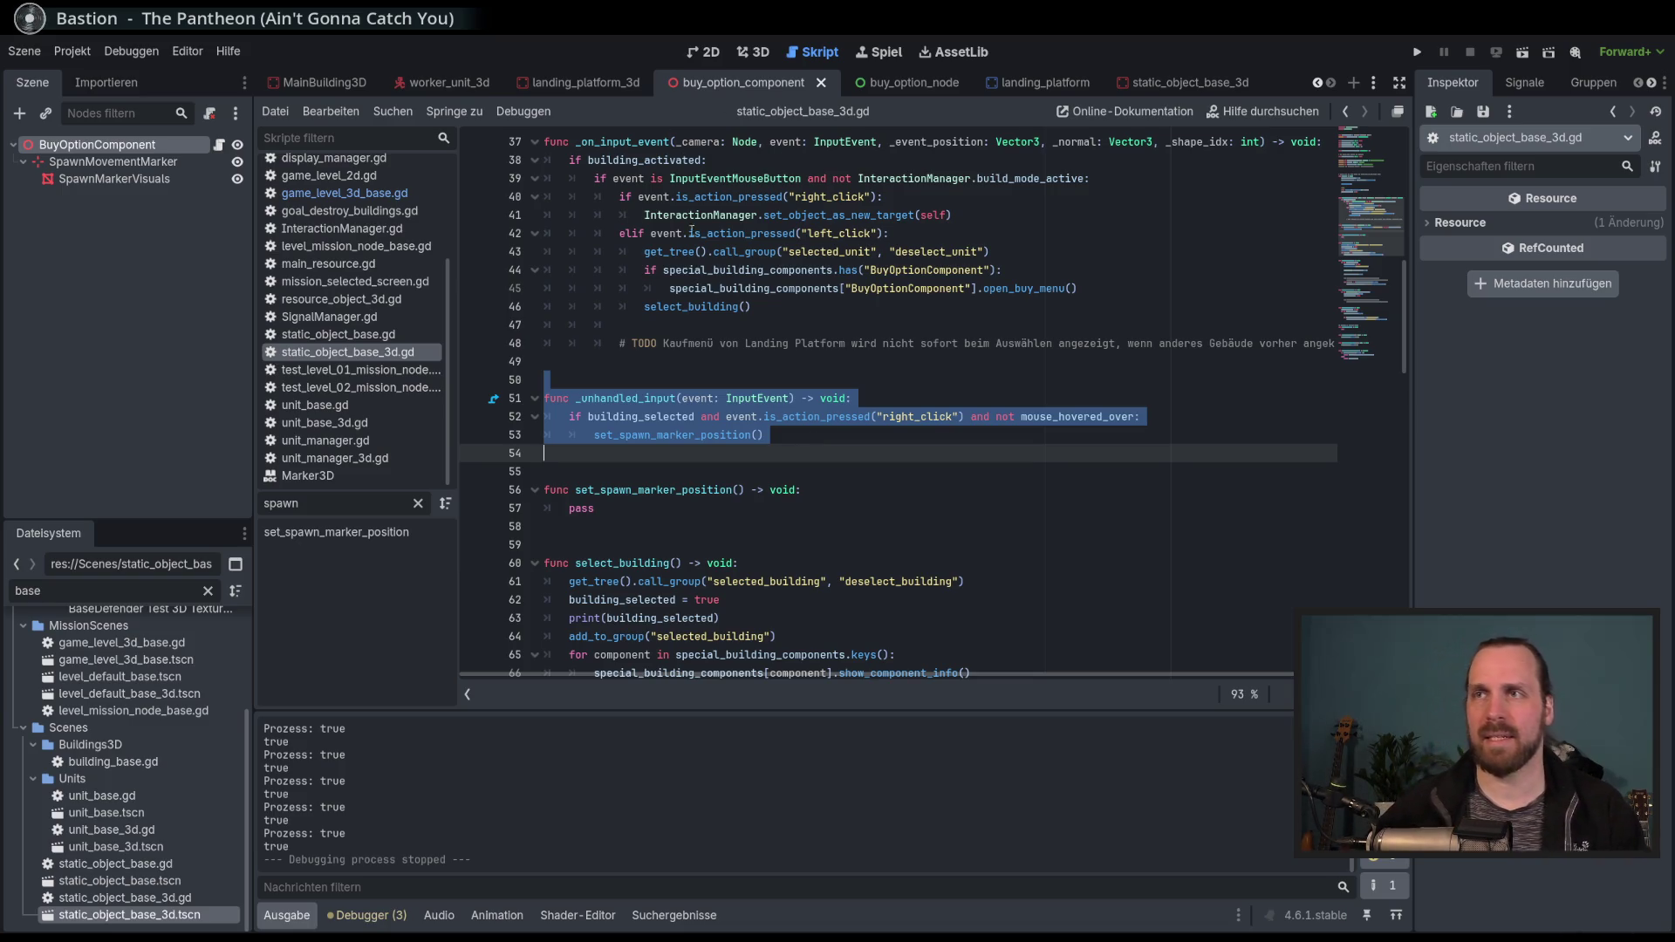
{"action": "scroll", "coordinate": [744, 169], "scroll_direction": "up", "scroll_amount": 12}
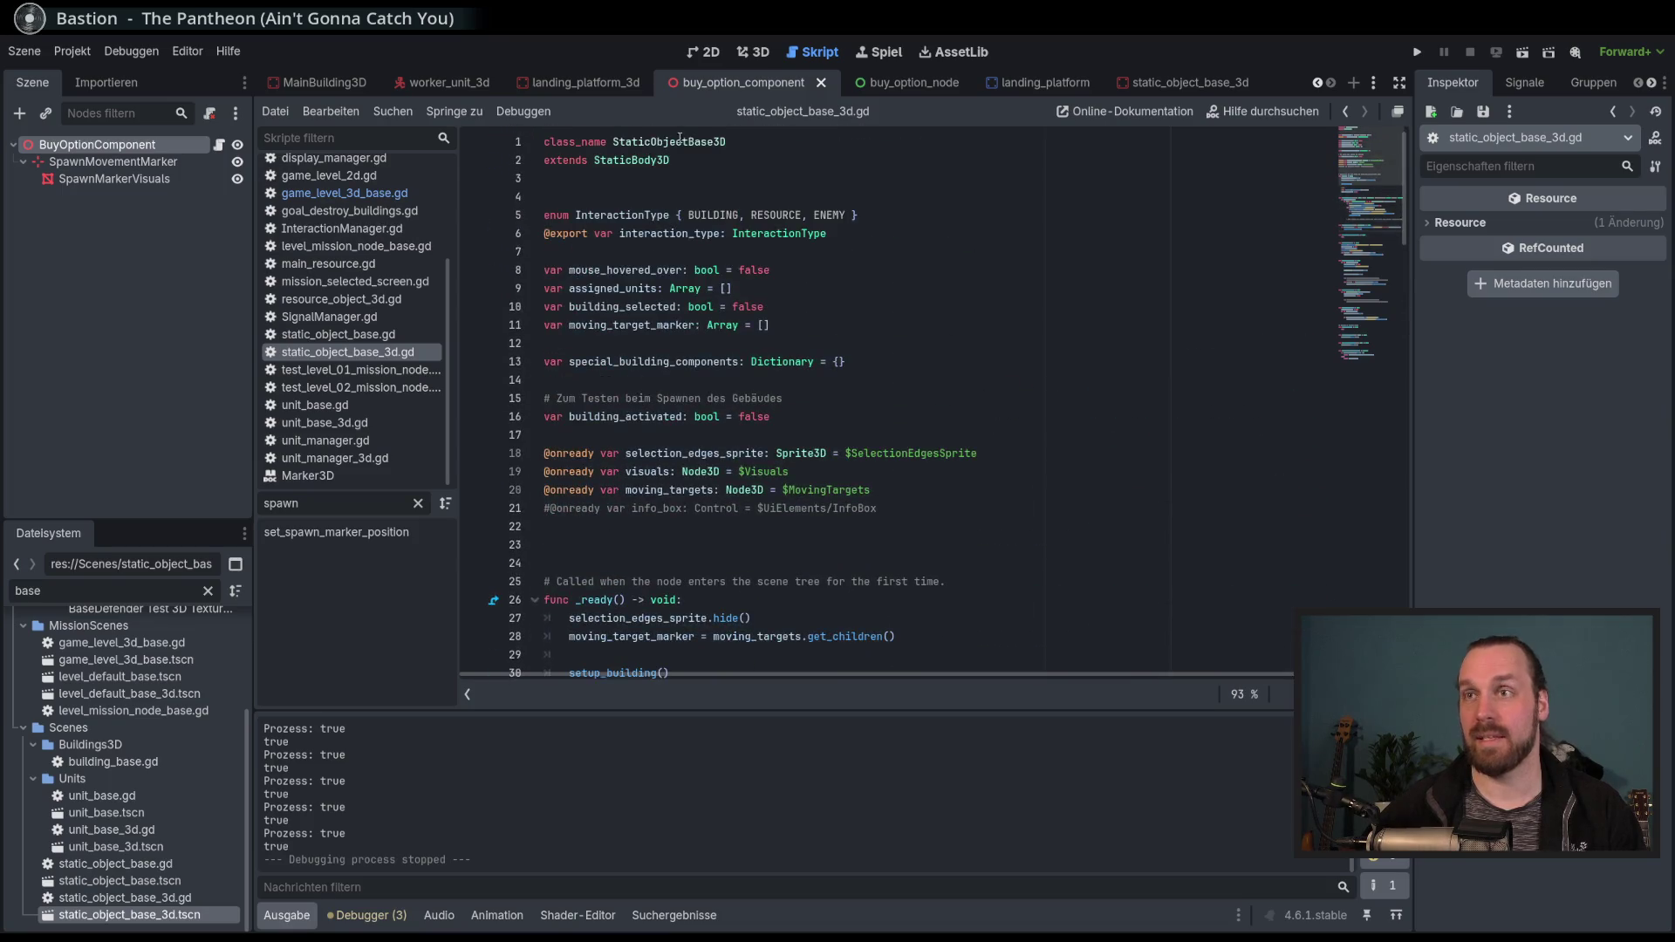
{"action": "left_click", "coordinate": [750, 143]}
{"action": "scroll", "coordinate": [781, 317], "scroll_direction": "down", "scroll_amount": 20}
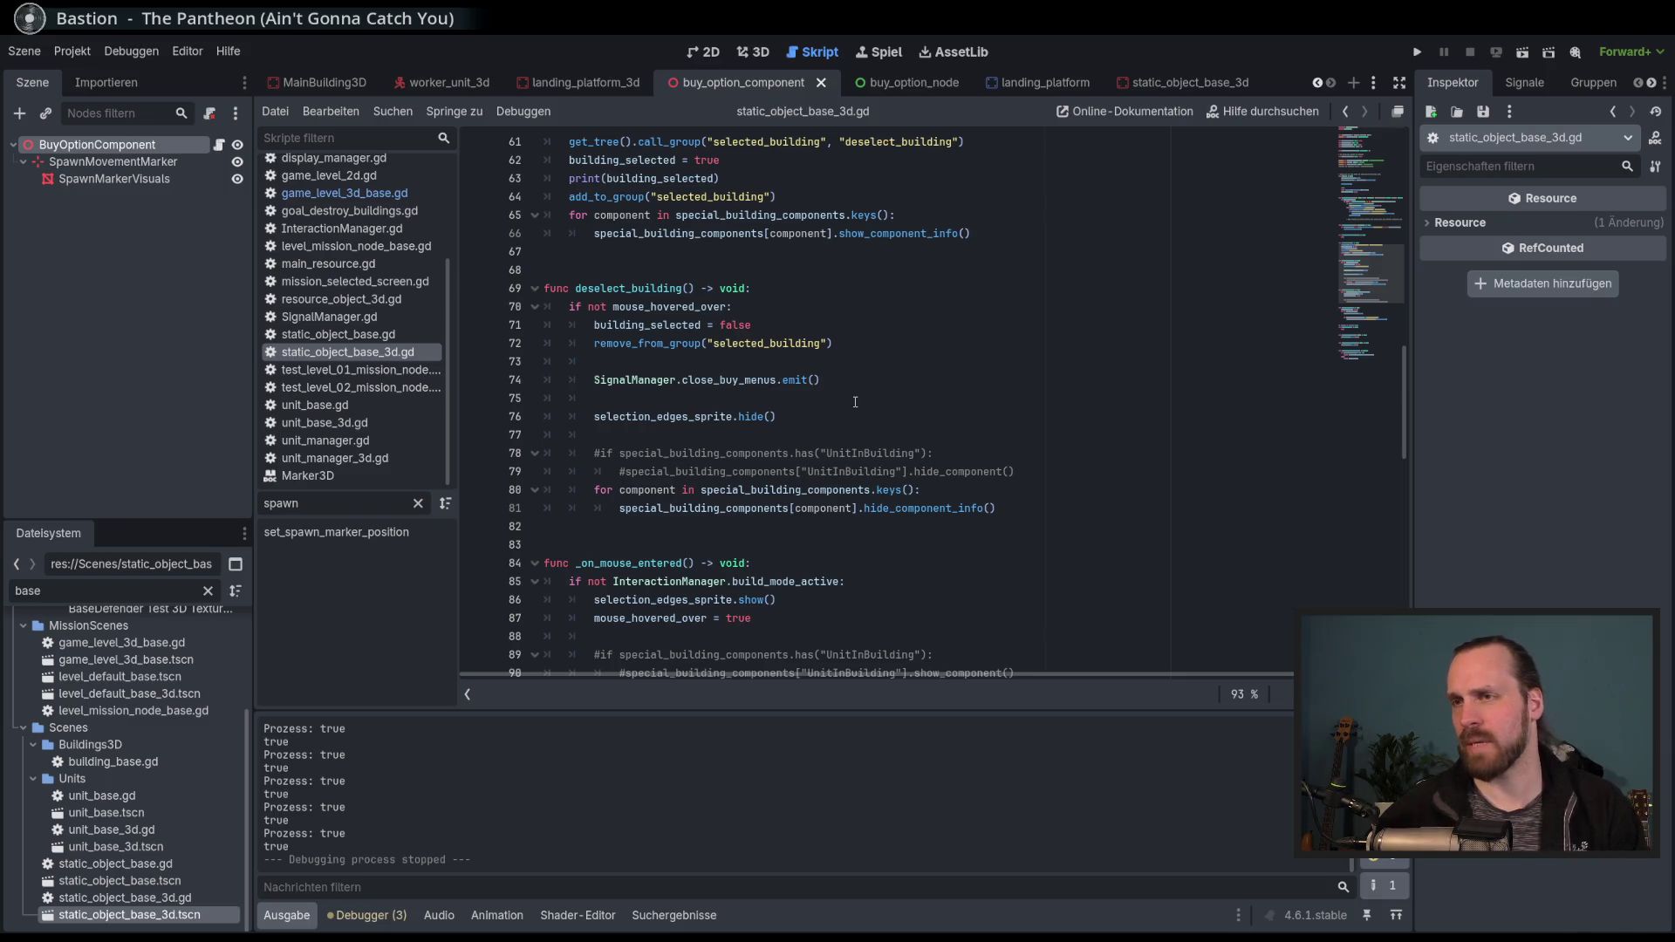
{"action": "scroll", "coordinate": [855, 403], "scroll_direction": "down", "scroll_amount": 6}
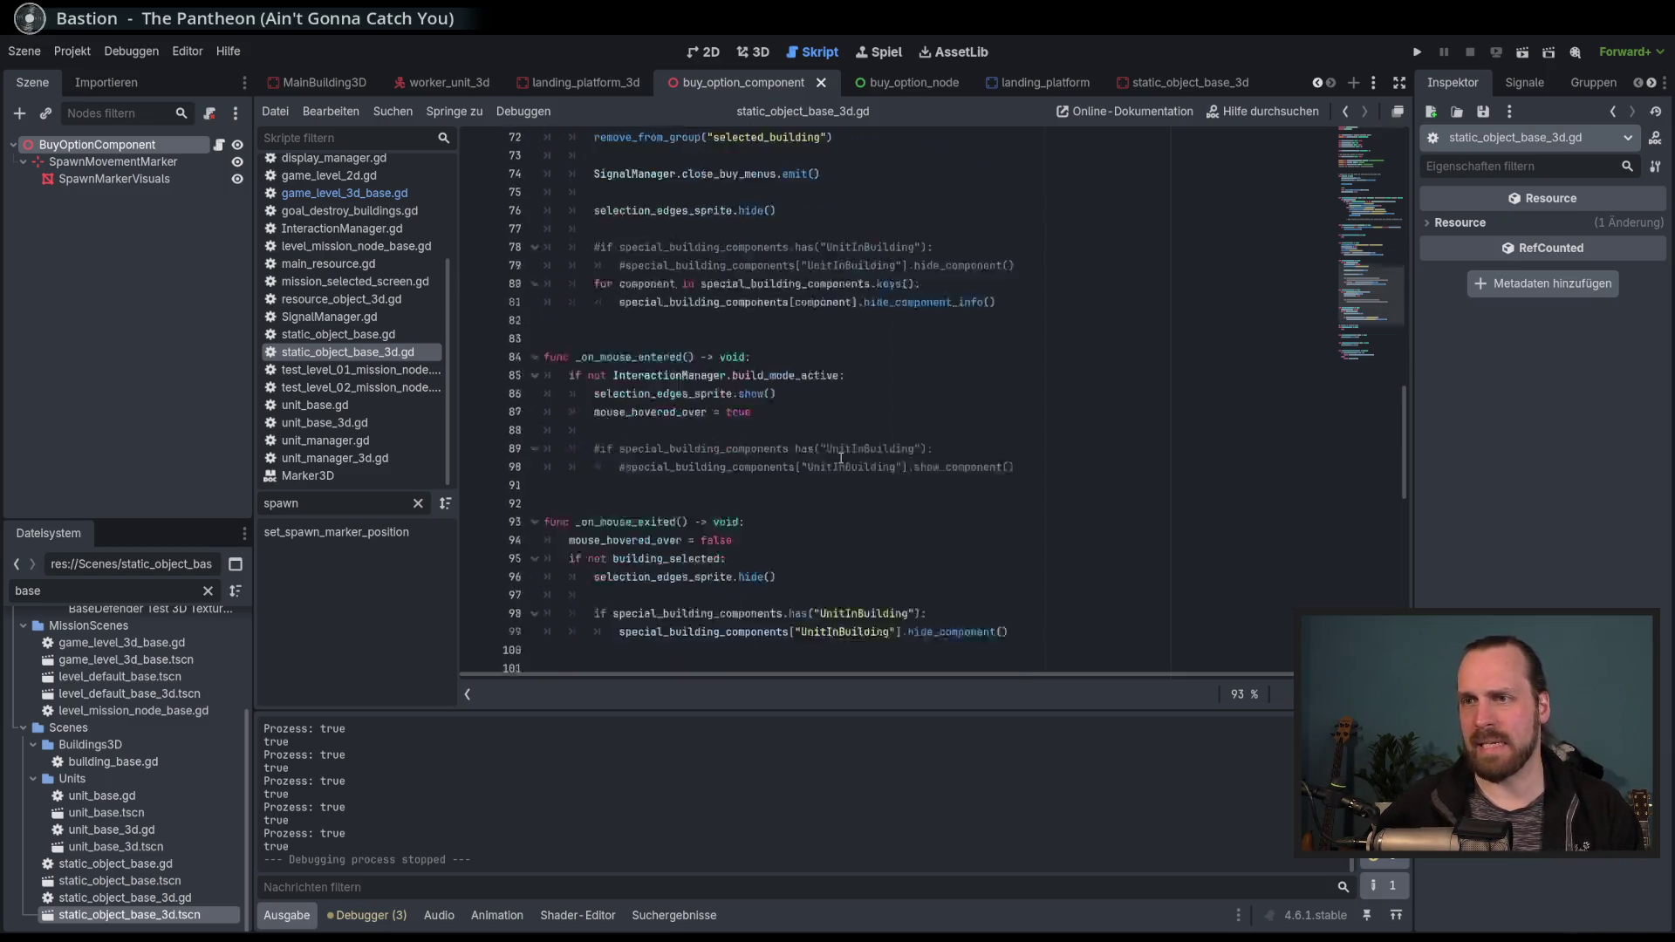
{"action": "scroll", "coordinate": [842, 456], "scroll_direction": "down", "scroll_amount": 3}
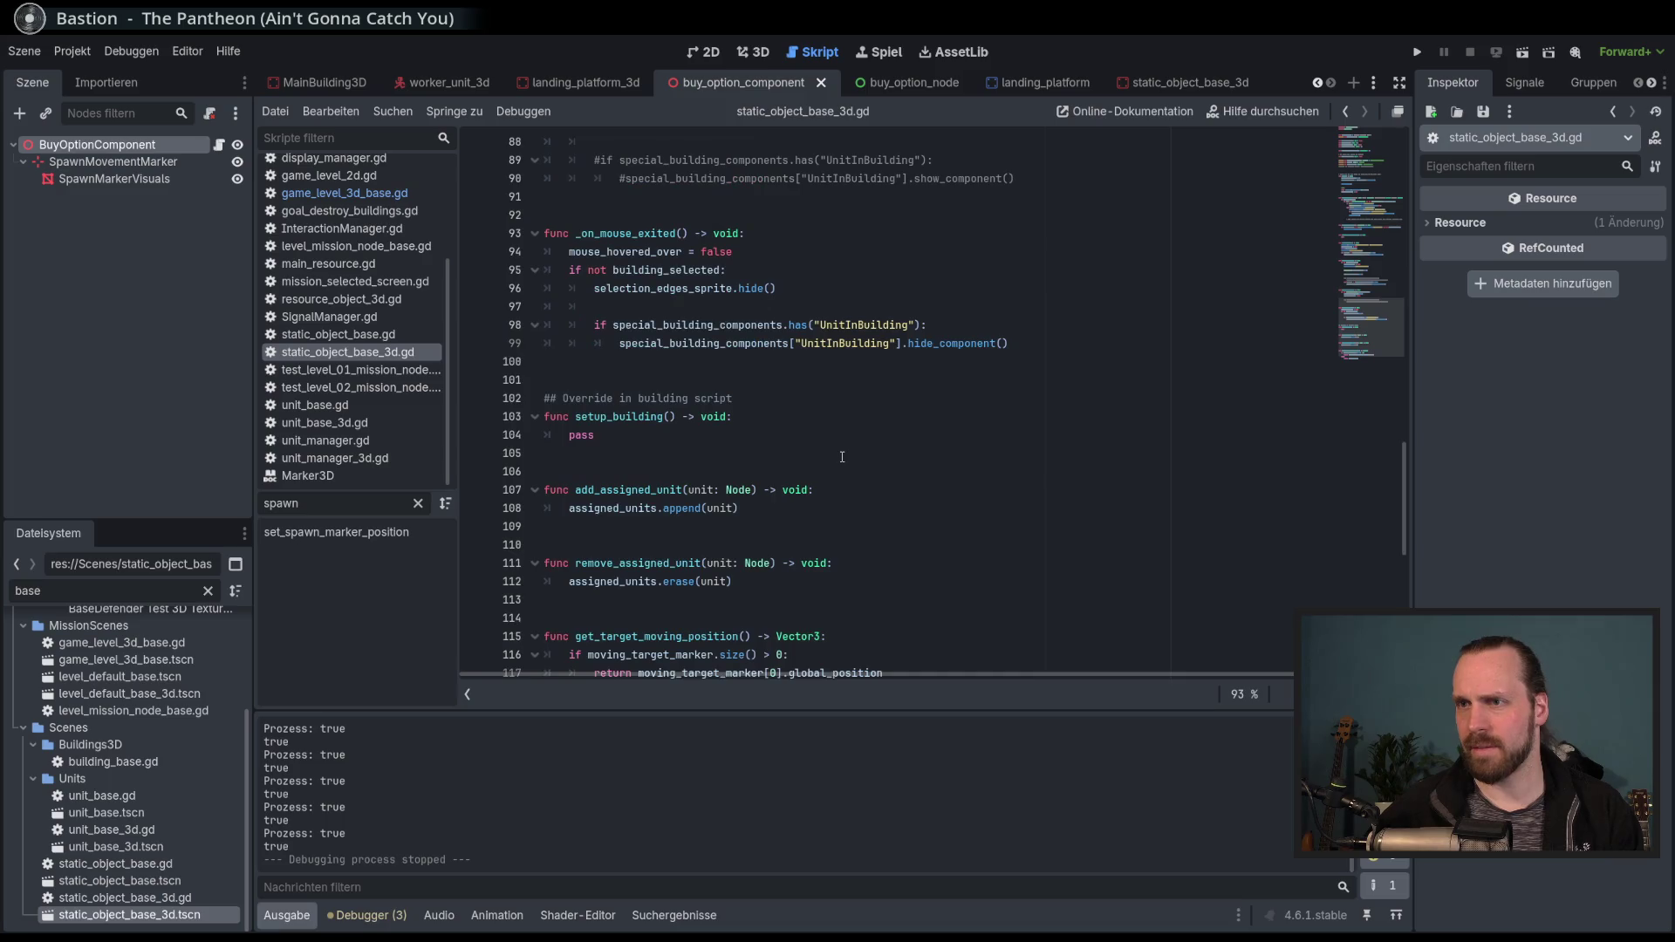
{"action": "scroll", "coordinate": [854, 464], "scroll_direction": "down", "scroll_amount": 4}
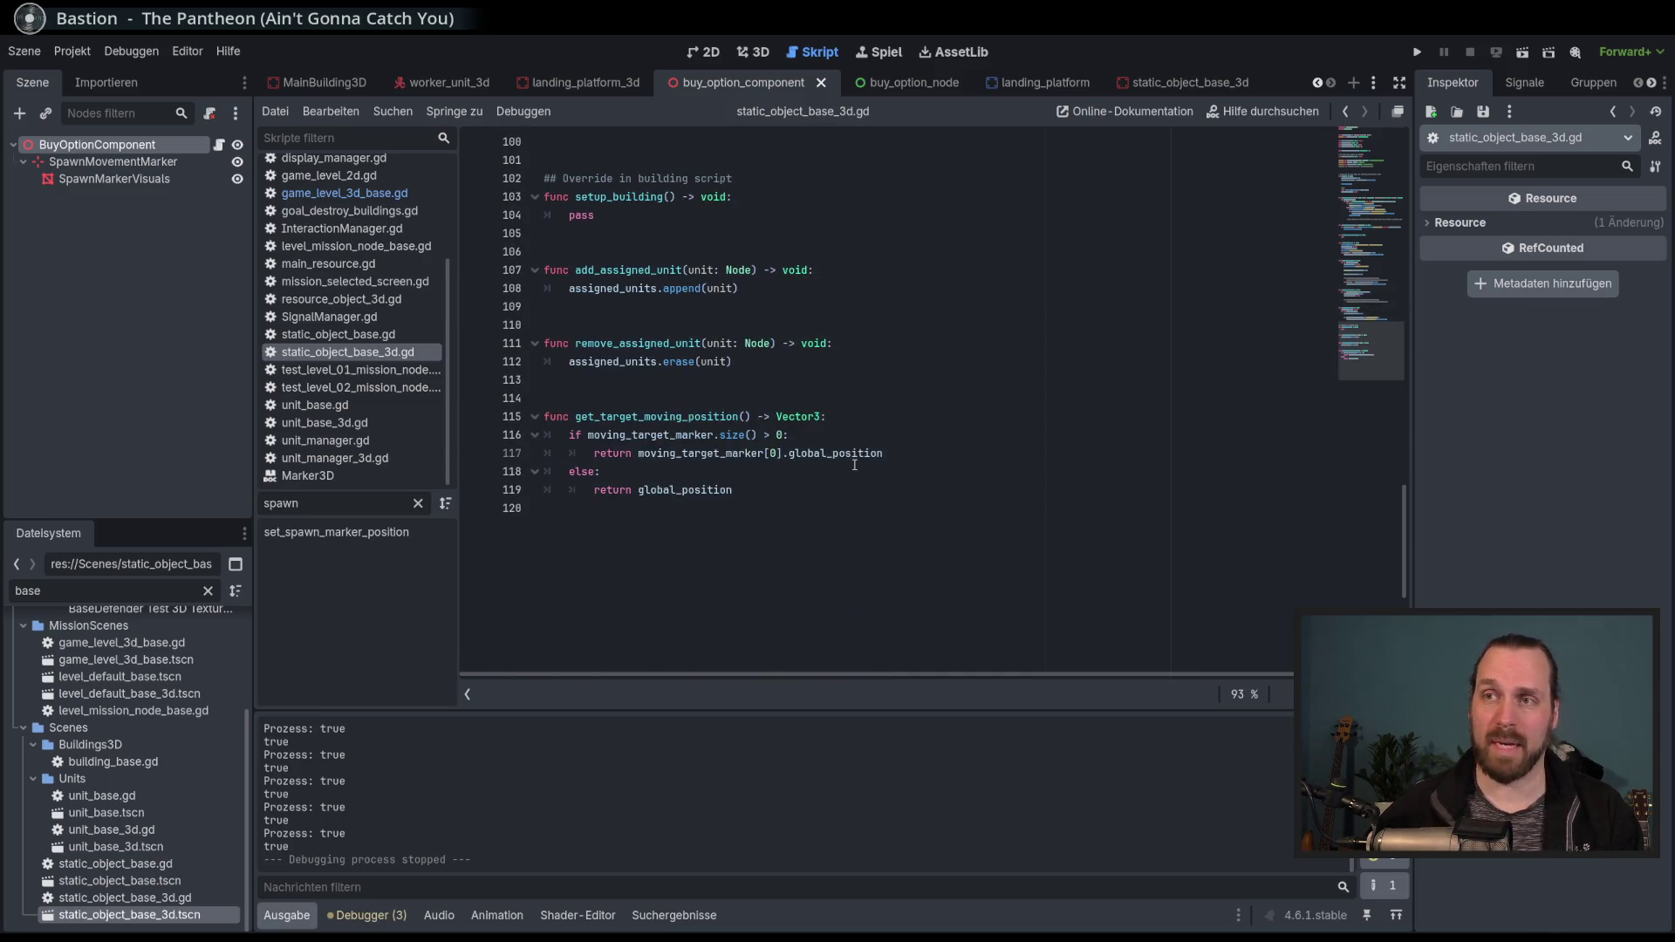
{"action": "scroll", "coordinate": [855, 463], "scroll_direction": "up", "scroll_amount": 13}
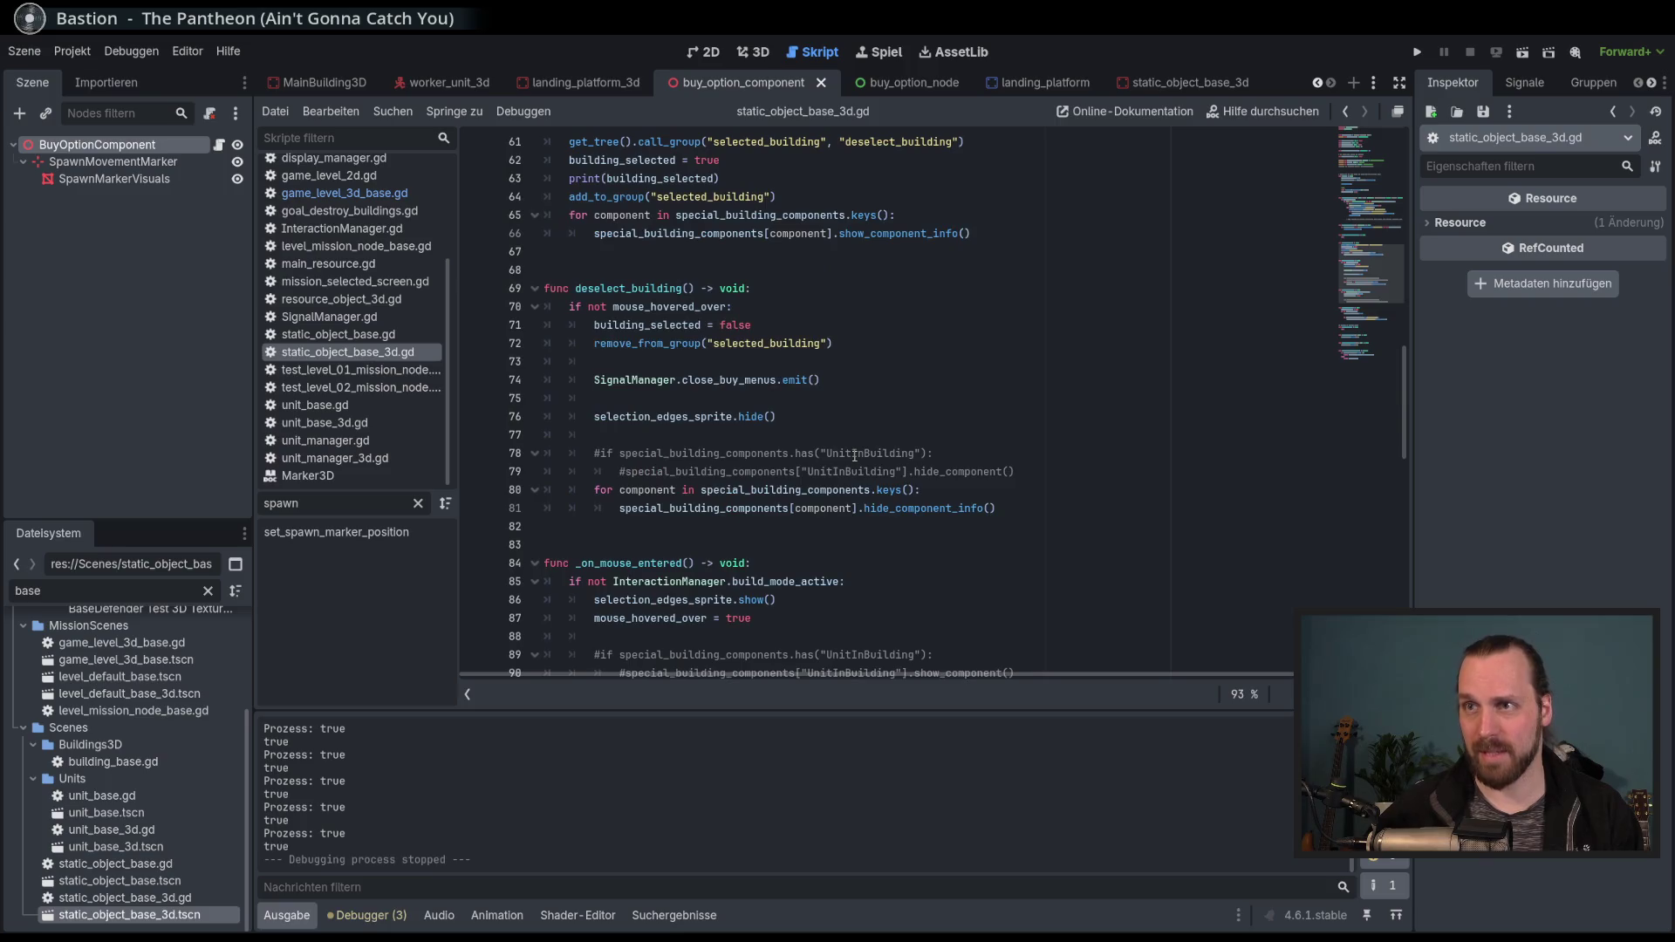
{"action": "scroll", "coordinate": [854, 455], "scroll_direction": "up", "scroll_amount": 5}
{"action": "scroll", "coordinate": [854, 455], "scroll_direction": "up", "scroll_amount": 2}
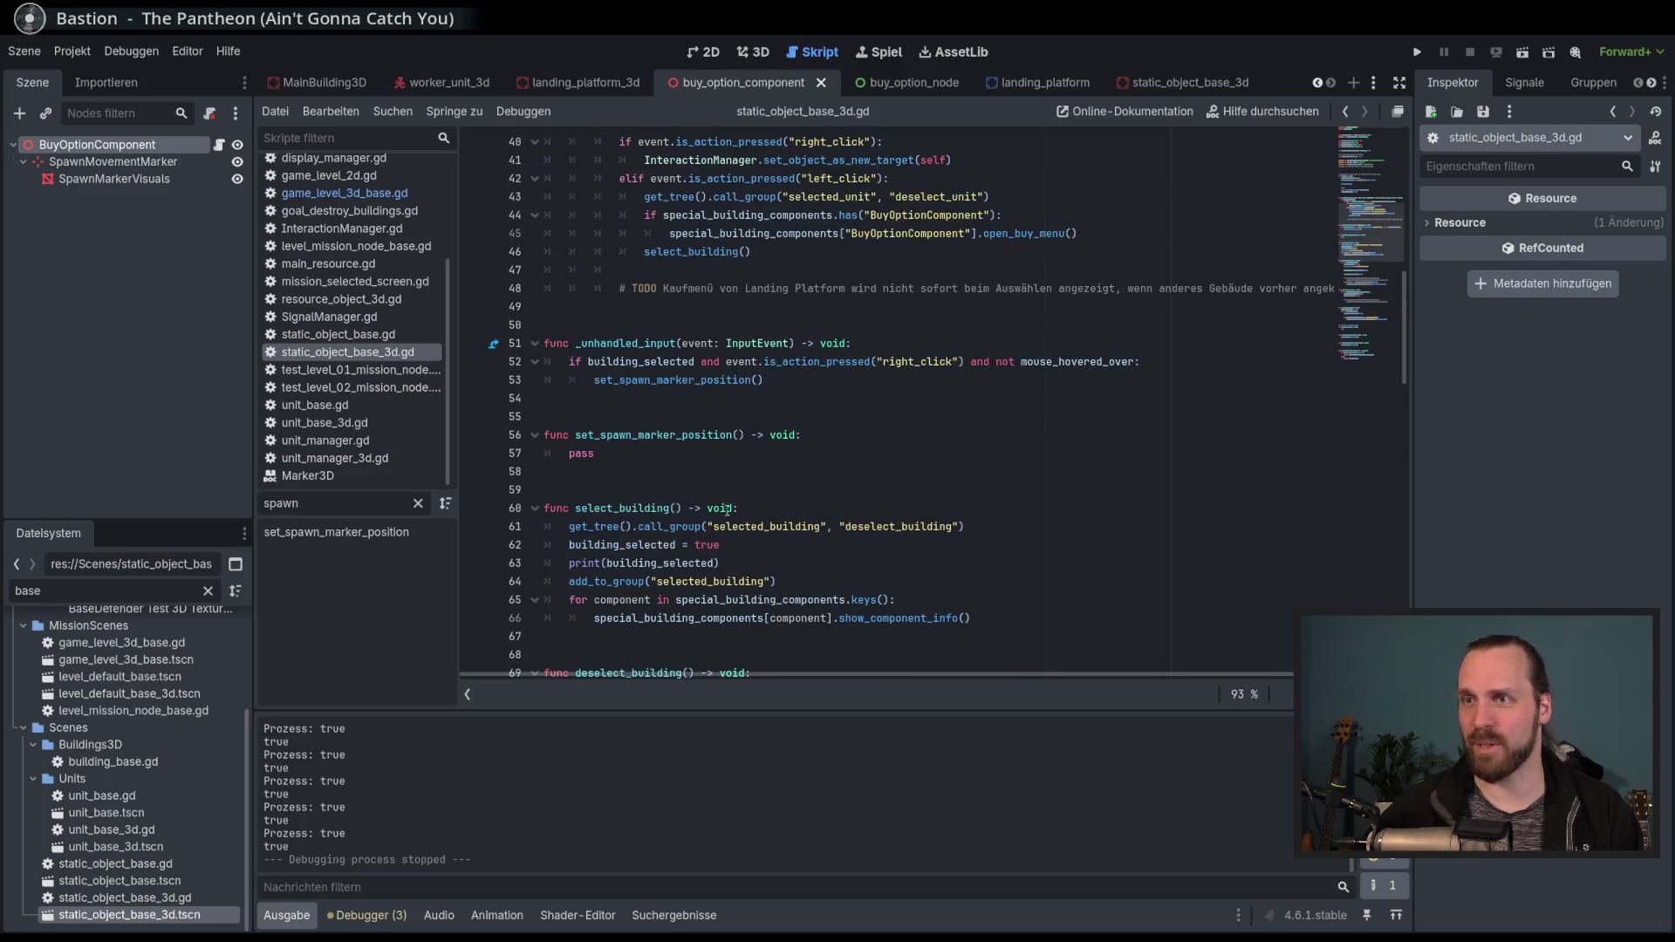
{"action": "scroll", "coordinate": [624, 455], "scroll_direction": "up", "scroll_amount": 2}
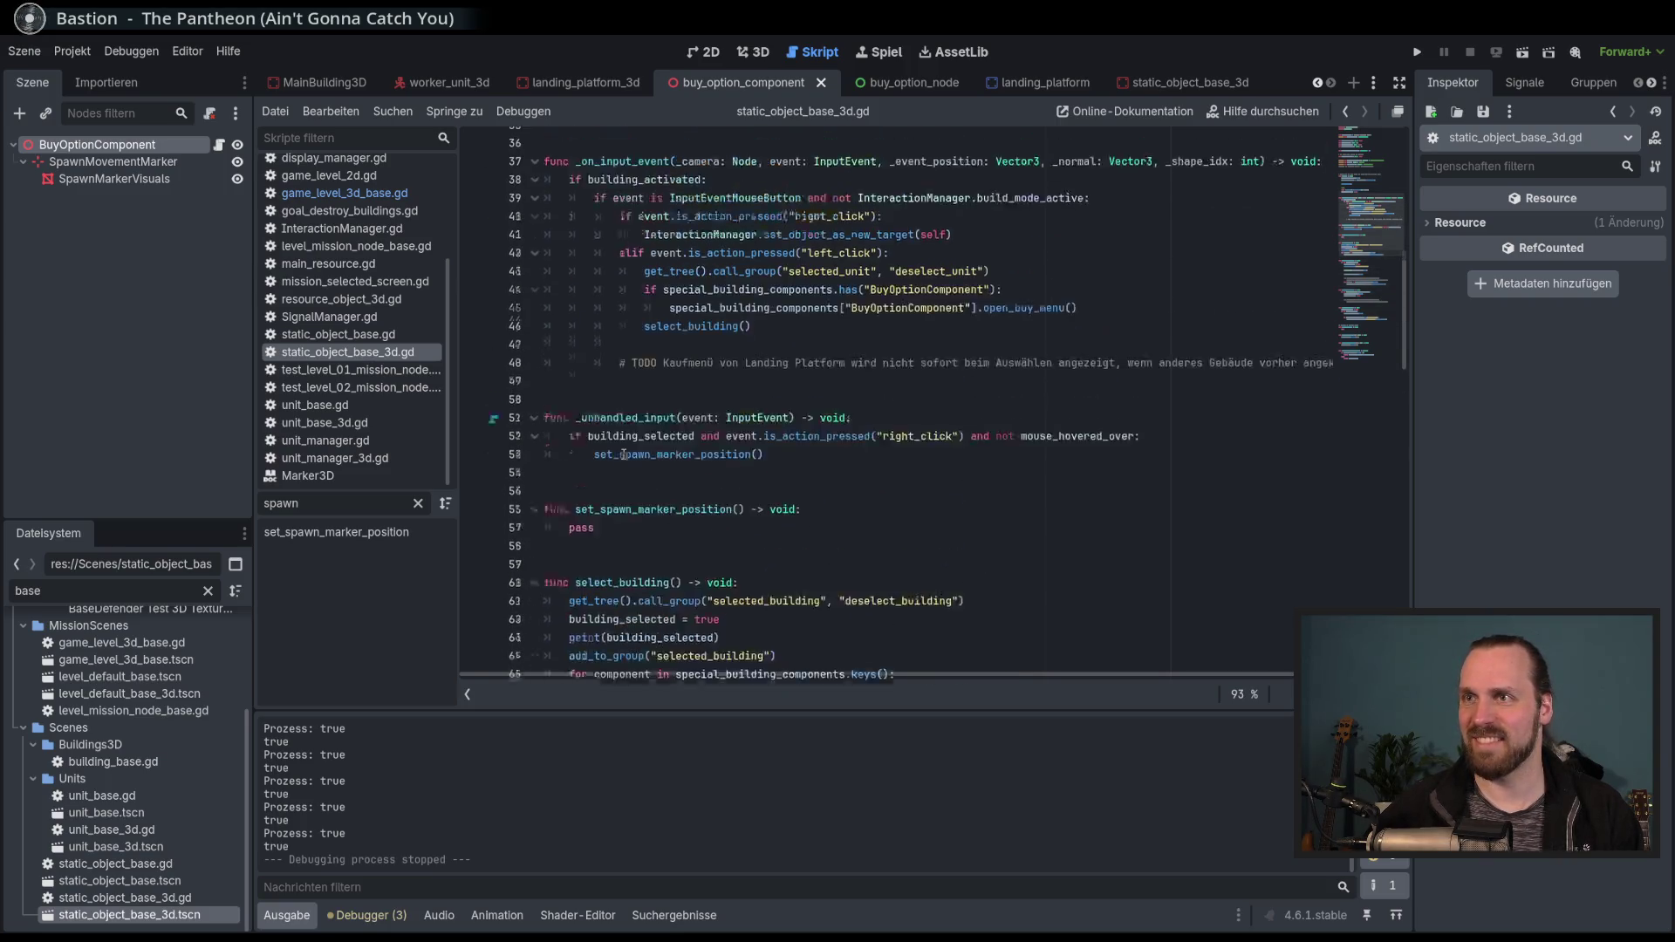
Cut the _unhandled_input and set_spawn_marker_position functions out of static_object_base_3d.gd.
{"action": "left_click_drag", "start_coordinate": [634, 561], "coordinate": [549, 418]}
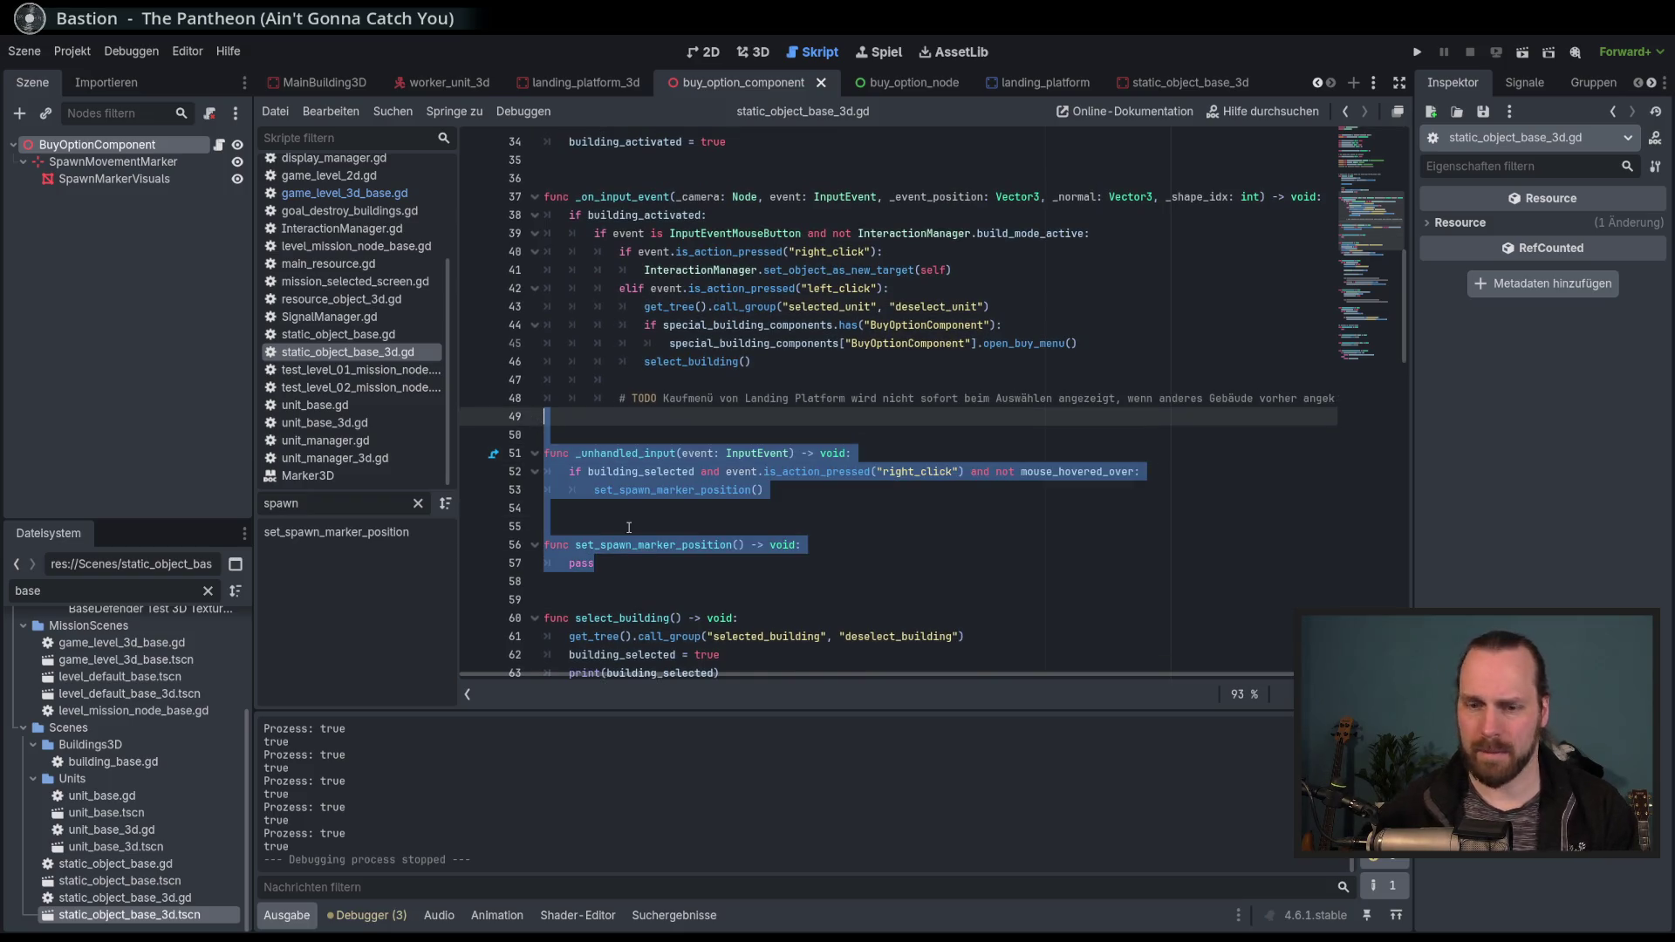
{"action": "key", "text": "BackSpace"}
{"action": "key", "text": "Delete"}
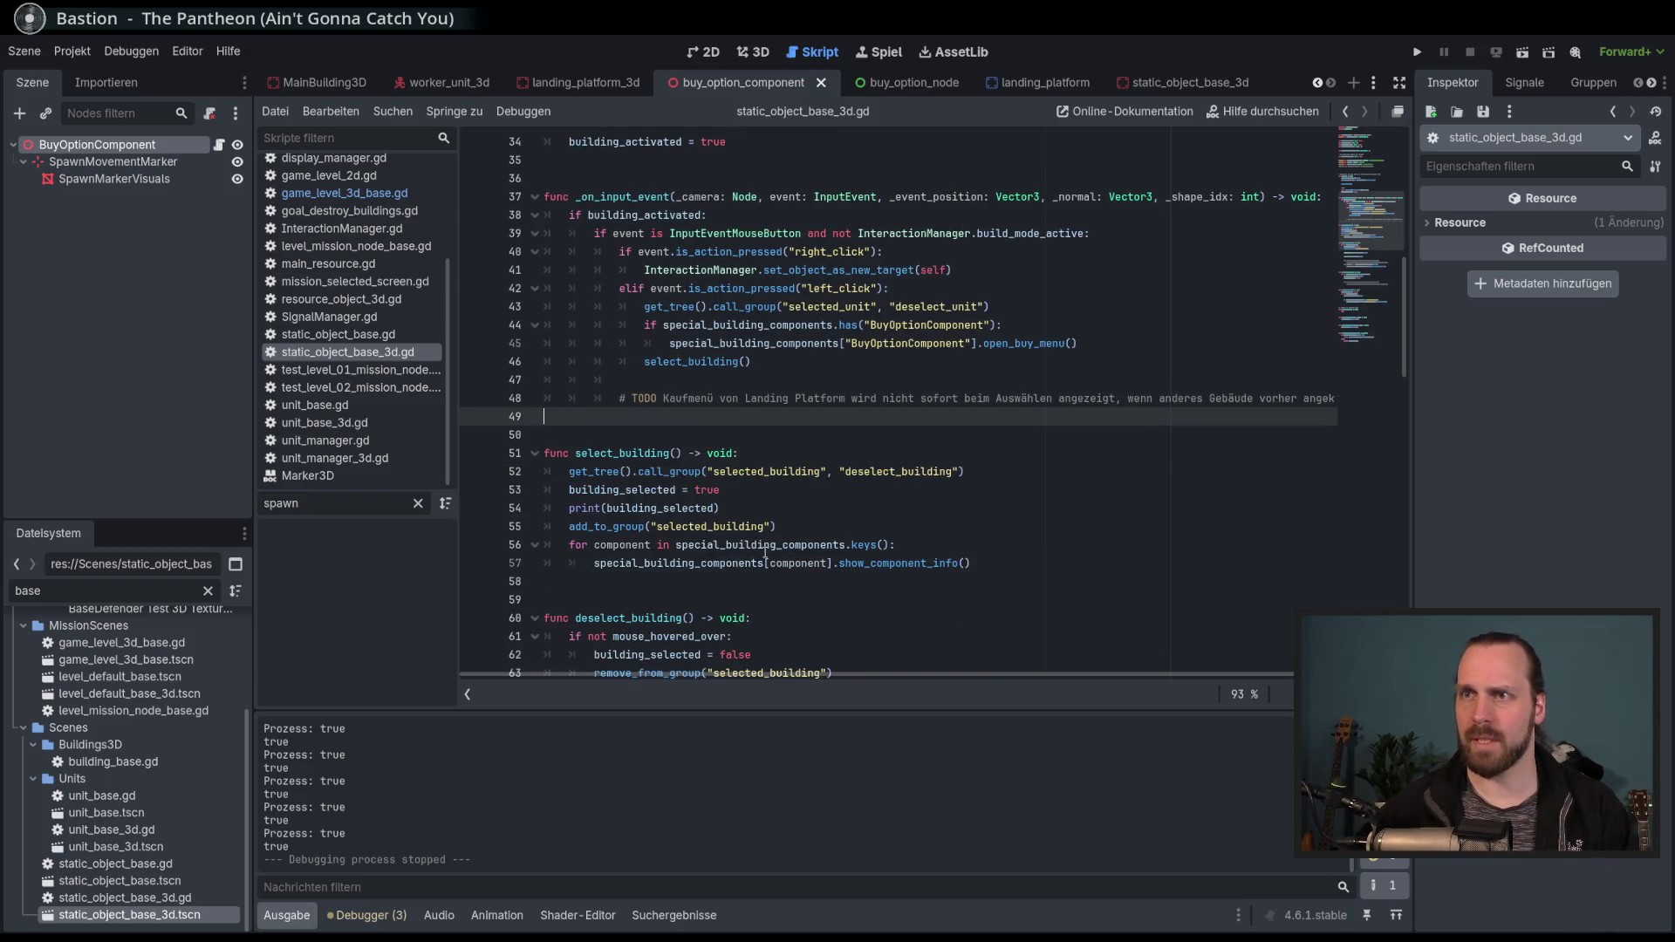
{"action": "scroll", "coordinate": [358, 349], "scroll_direction": "up", "scroll_amount": 3}
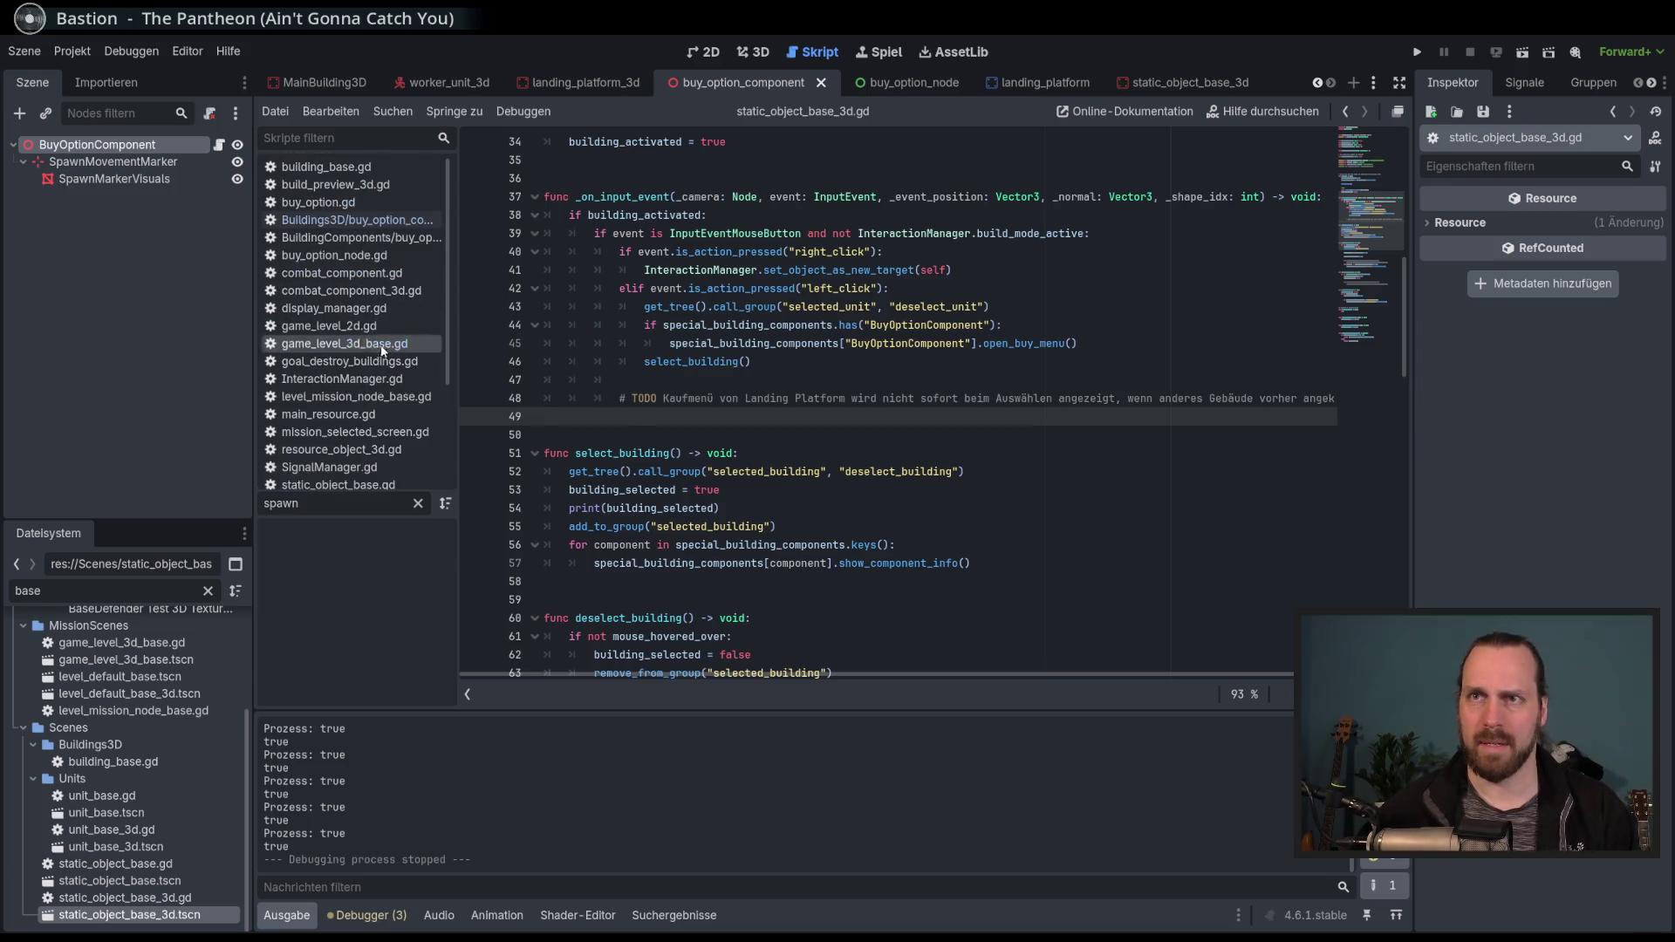
Paste both functions into buy_option_component.gd after line 25 and remove extra blank lines.
{"action": "left_click", "coordinate": [370, 225]}
{"action": "scroll", "coordinate": [898, 517], "scroll_direction": "up", "scroll_amount": 8}
{"action": "scroll", "coordinate": [898, 517], "scroll_direction": "down", "scroll_amount": 10}
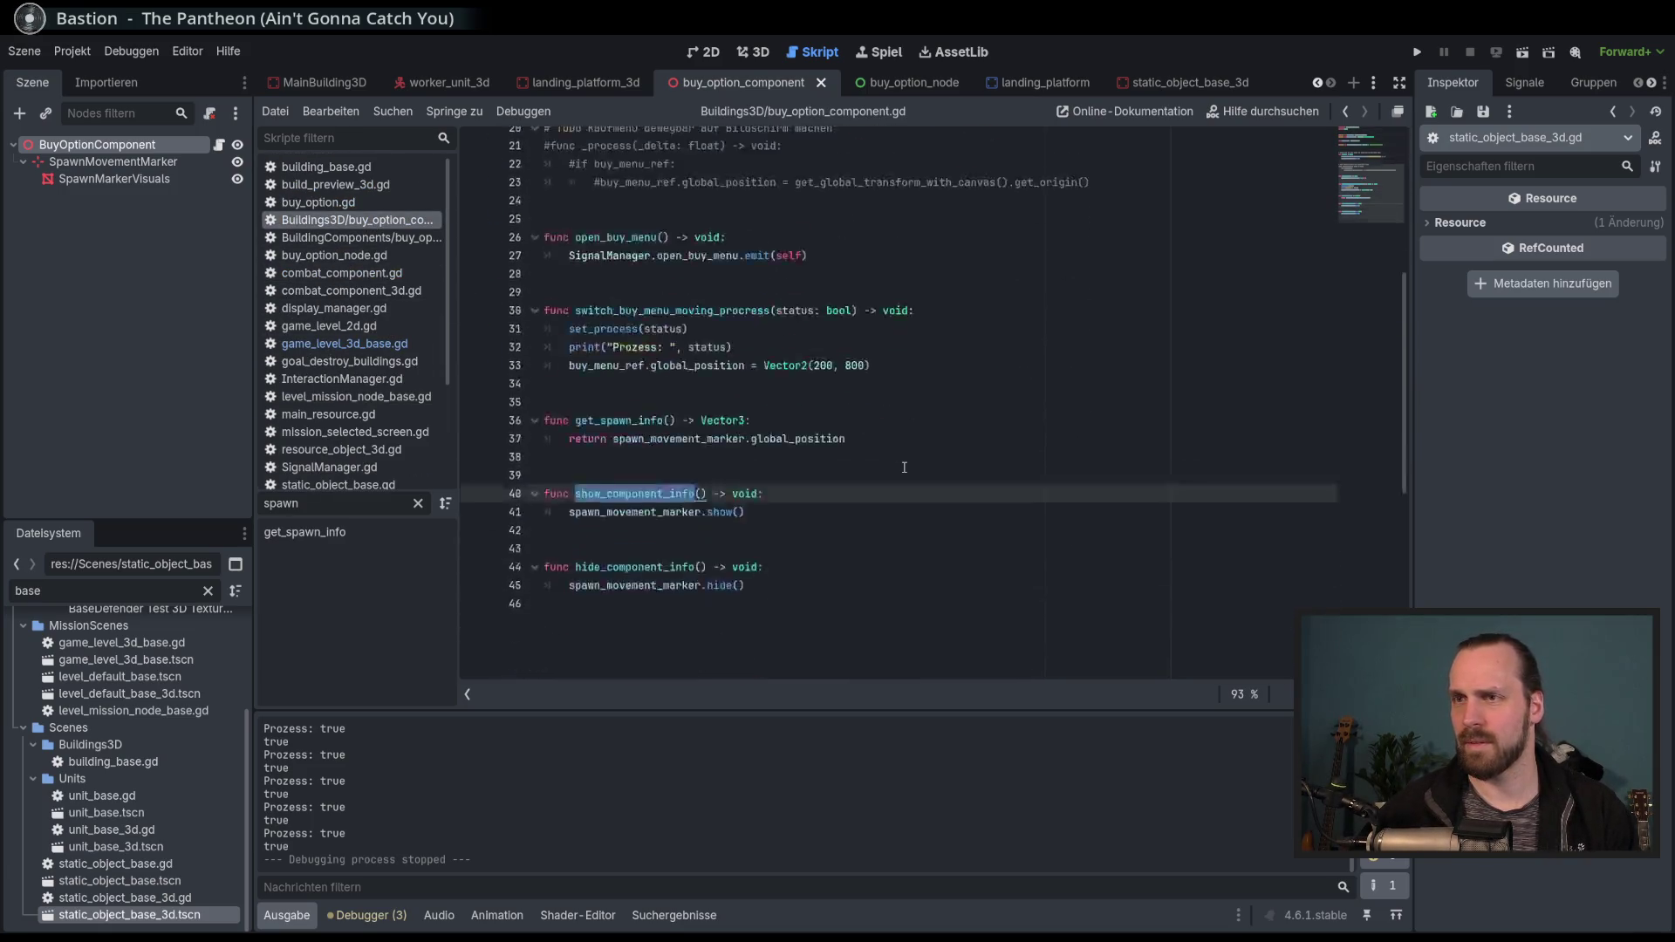
{"action": "left_click", "coordinate": [898, 517]}
{"action": "scroll", "coordinate": [776, 431], "scroll_direction": "up", "scroll_amount": 6}
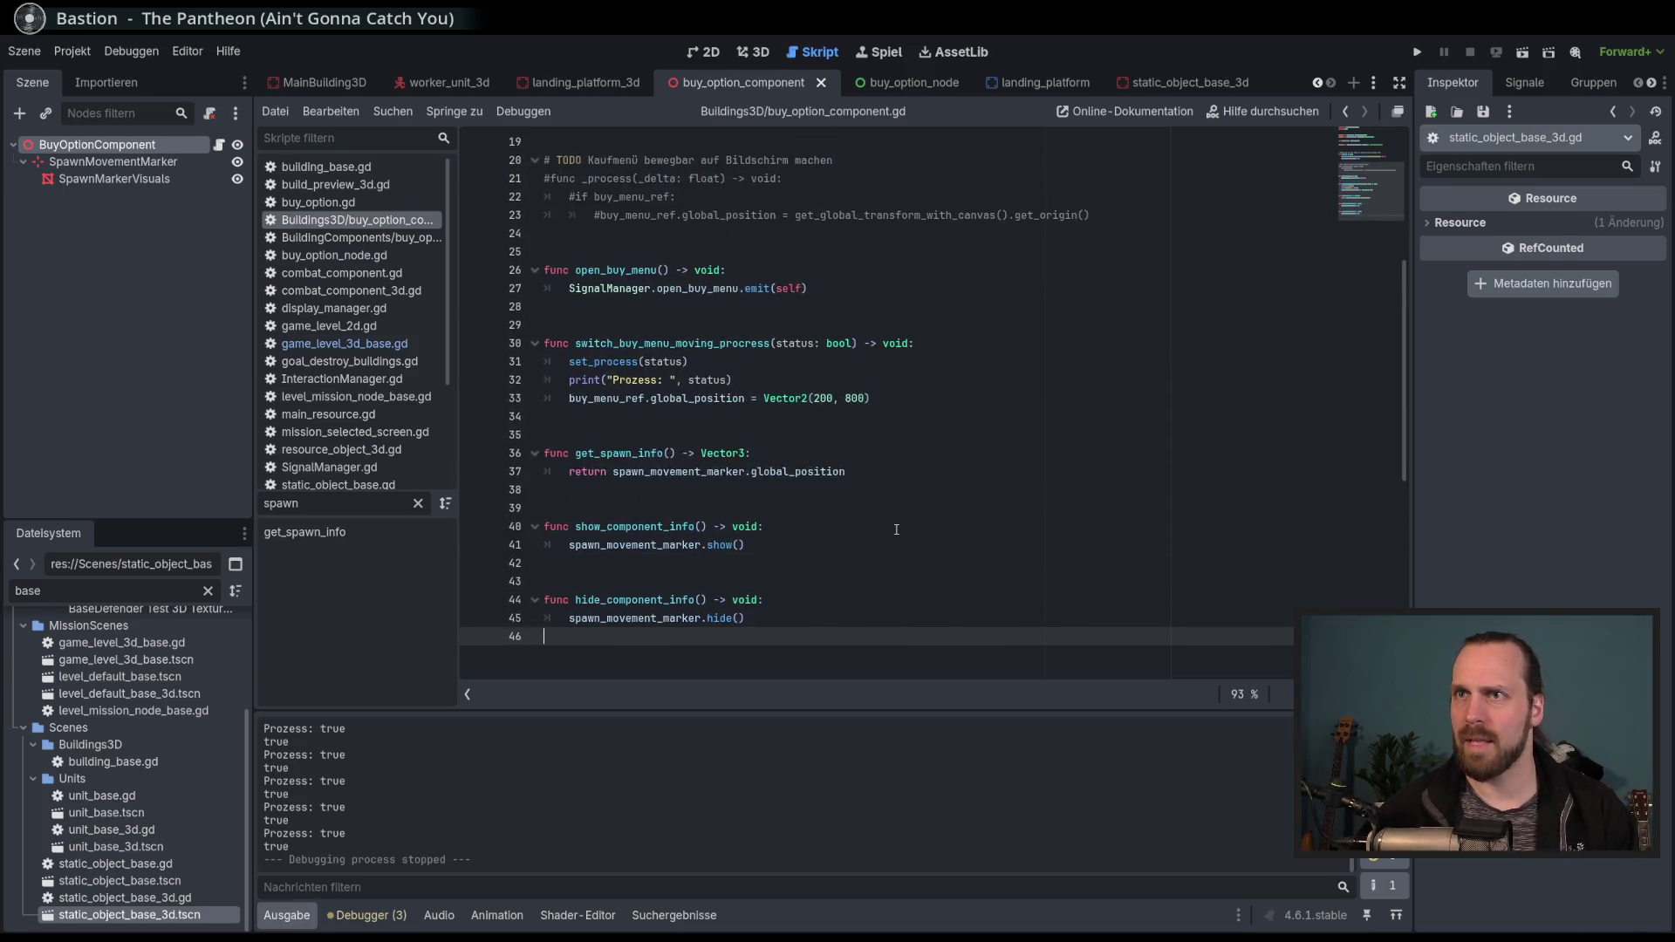
{"action": "left_click", "coordinate": [708, 404]}
{"action": "key", "text": "ctrl+v"}
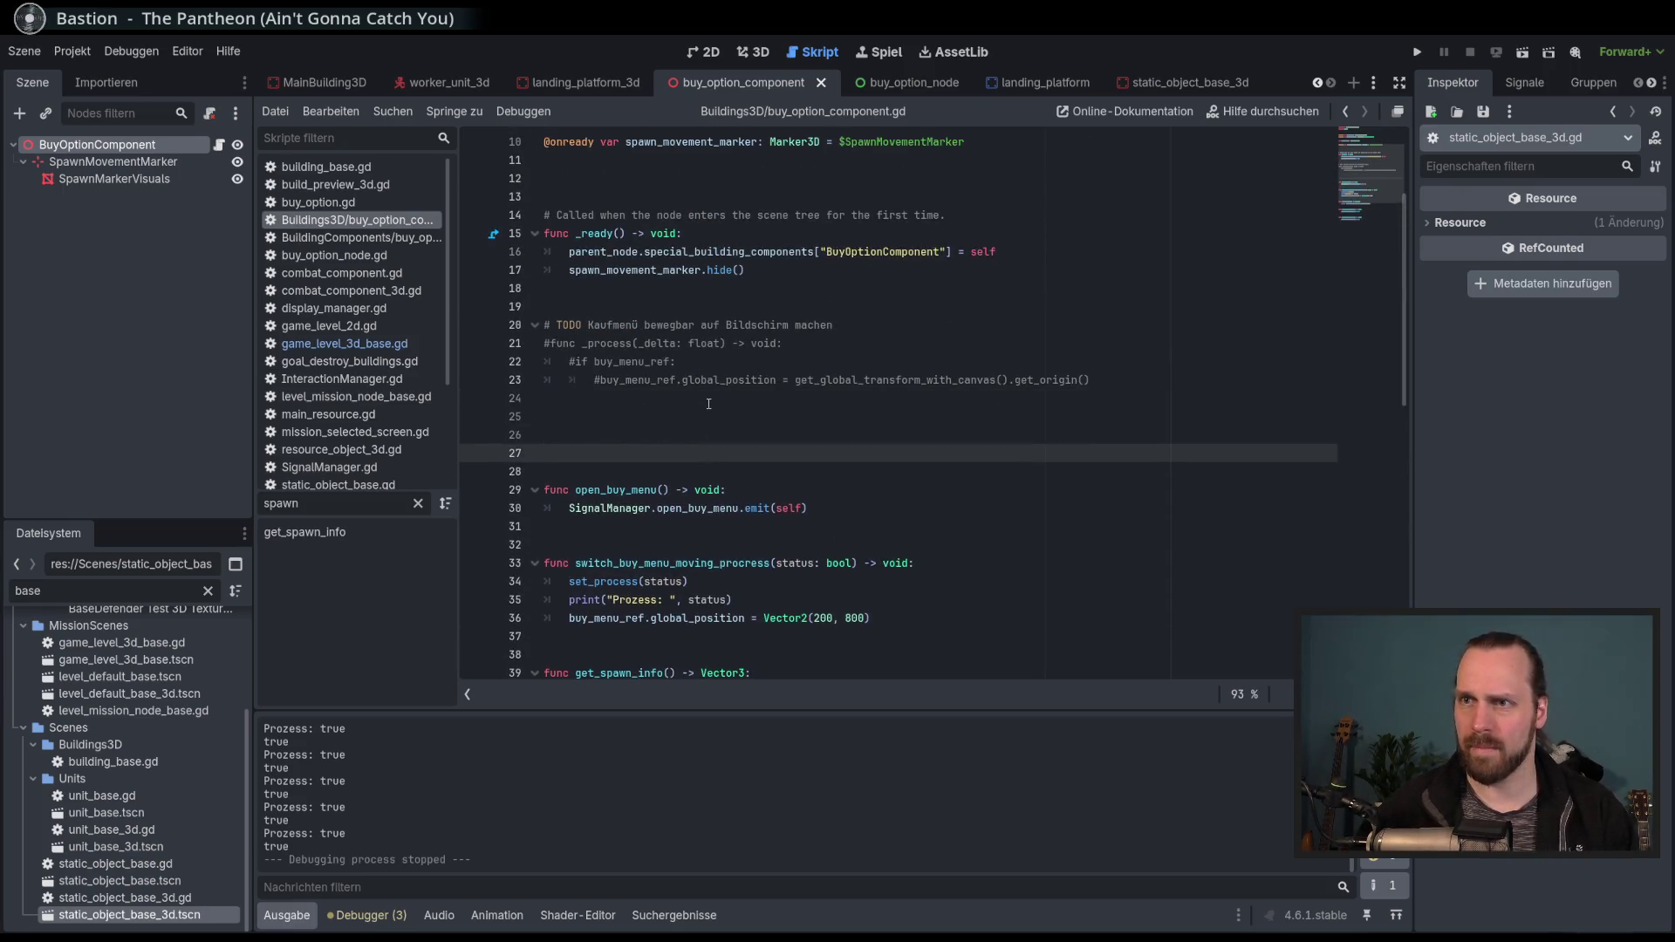
{"action": "left_click", "coordinate": [708, 435]}
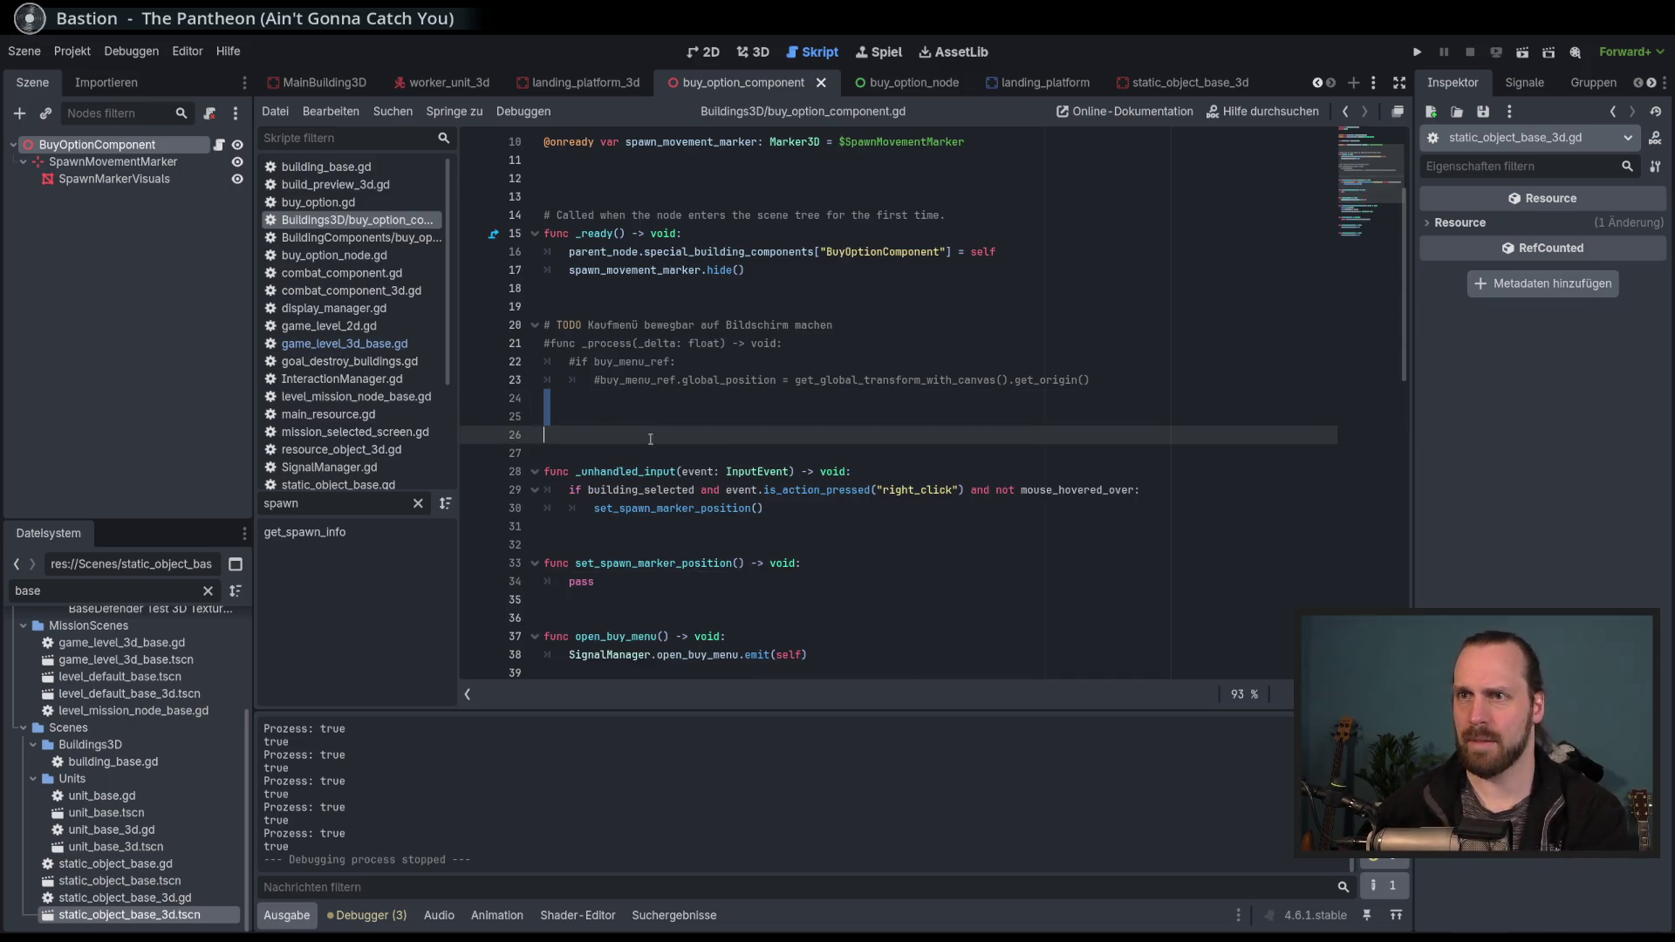
{"action": "key", "text": "BackSpace"}
{"action": "key", "text": "BackSpace"}
{"action": "left_click", "coordinate": [739, 509]}
{"action": "left_click", "coordinate": [672, 435]}
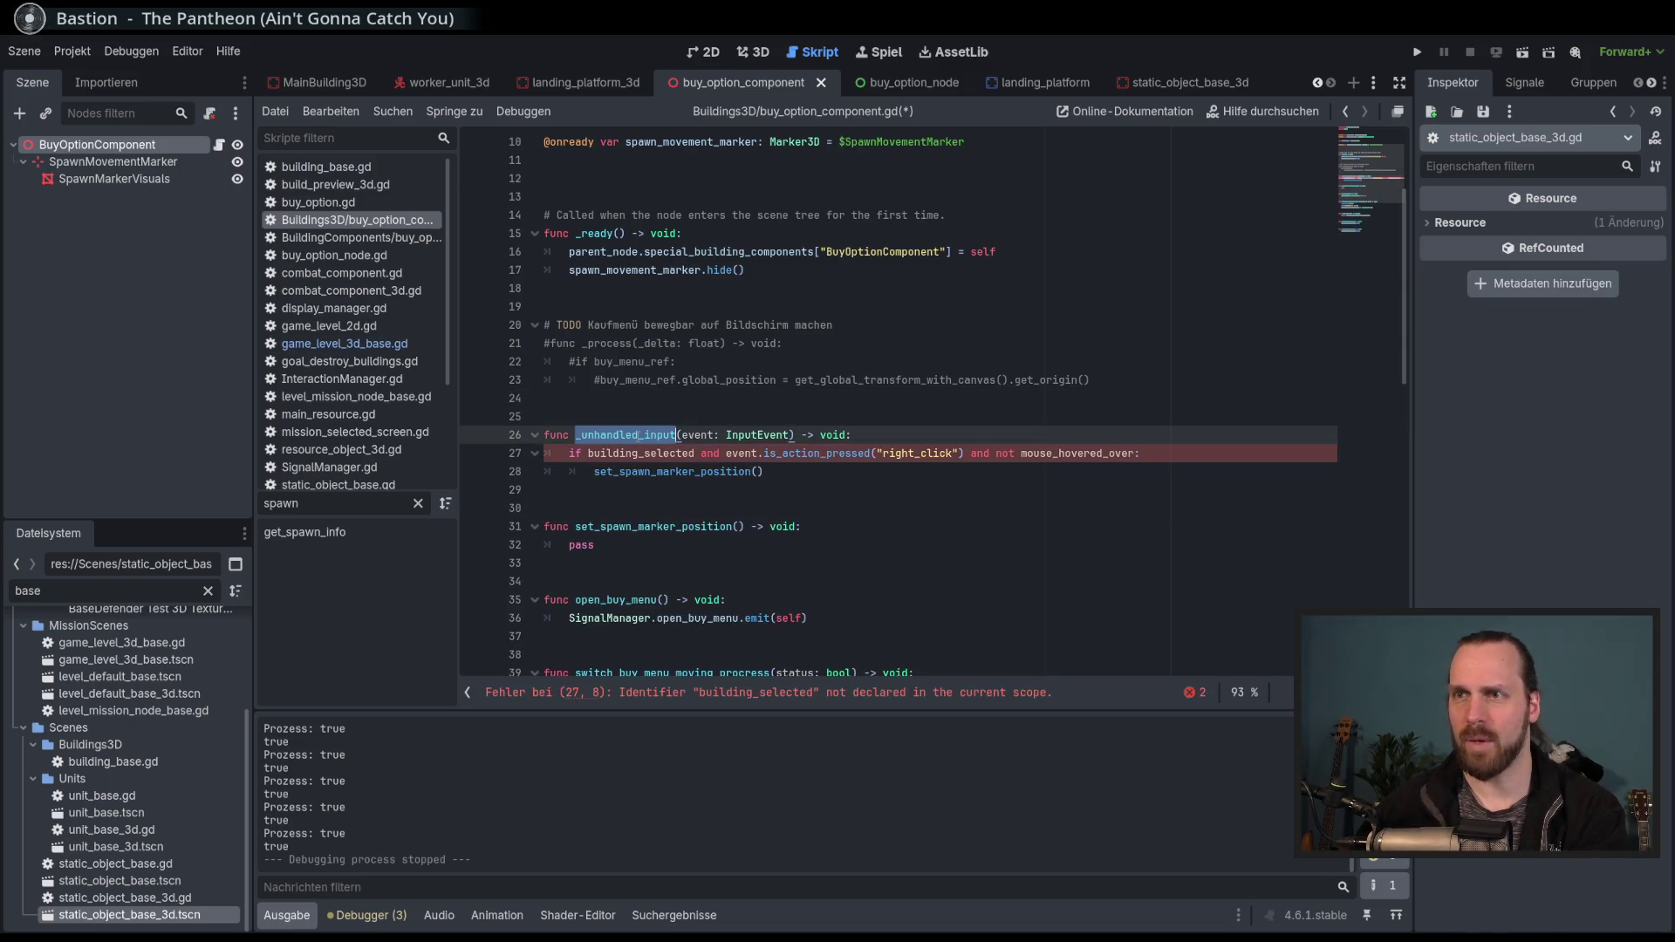
{"action": "left_click", "coordinate": [872, 504]}
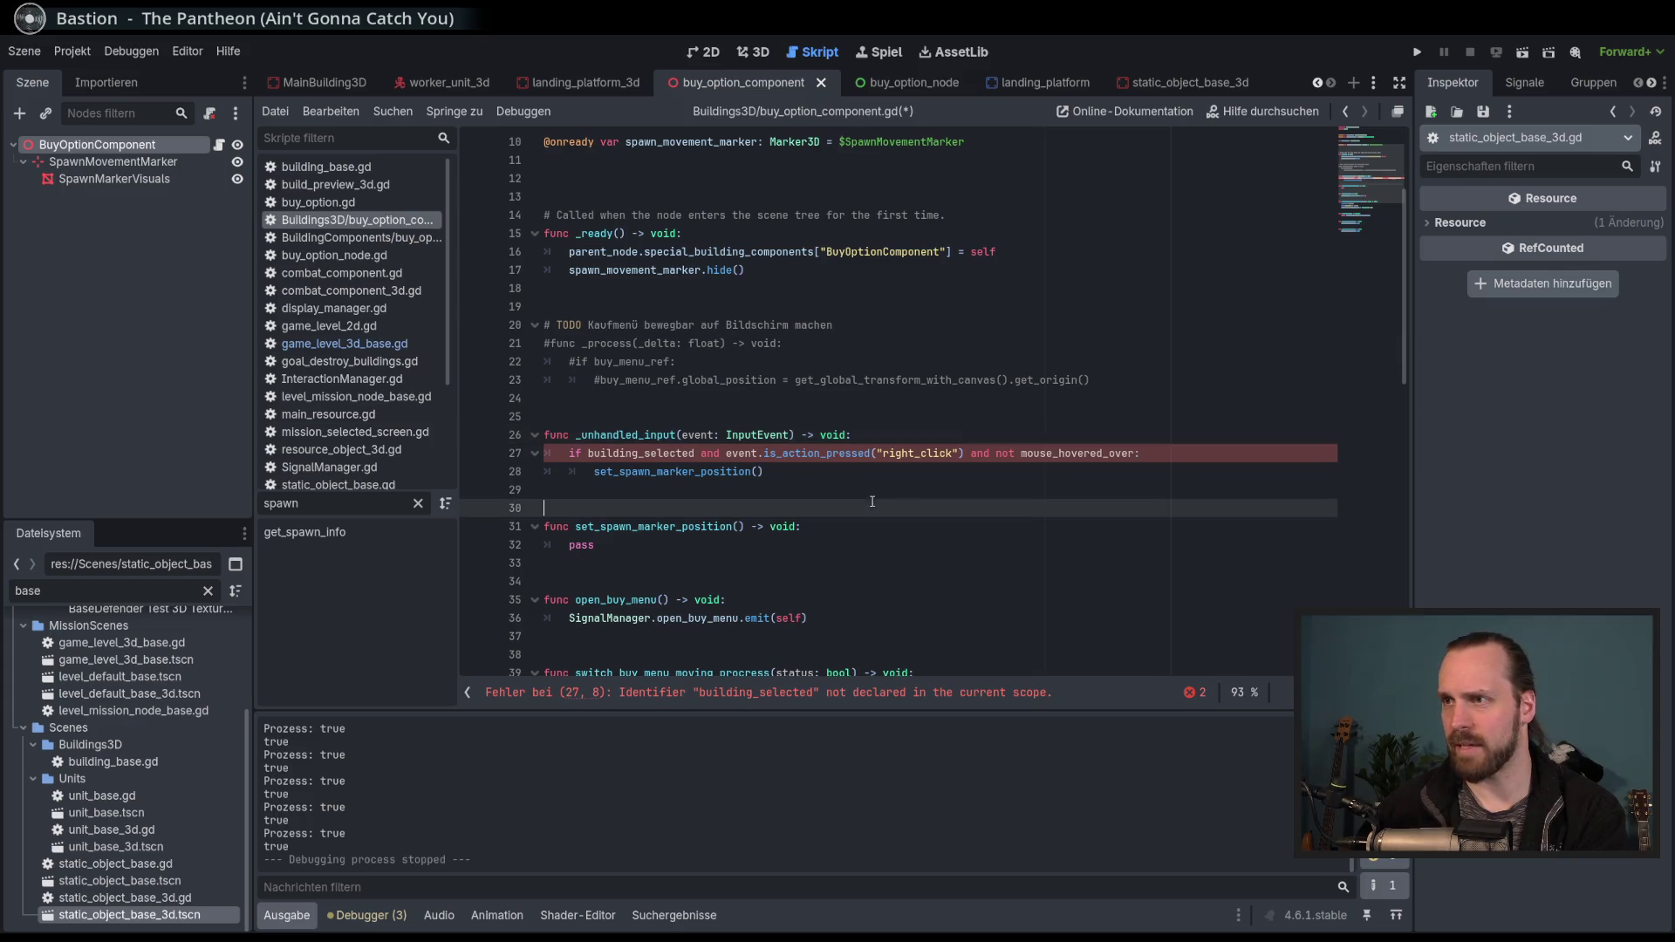
Examine the building_selected and mouse_hovered_over identifiers in the line 27 condition.
{"action": "double_click", "coordinate": [1076, 453]}
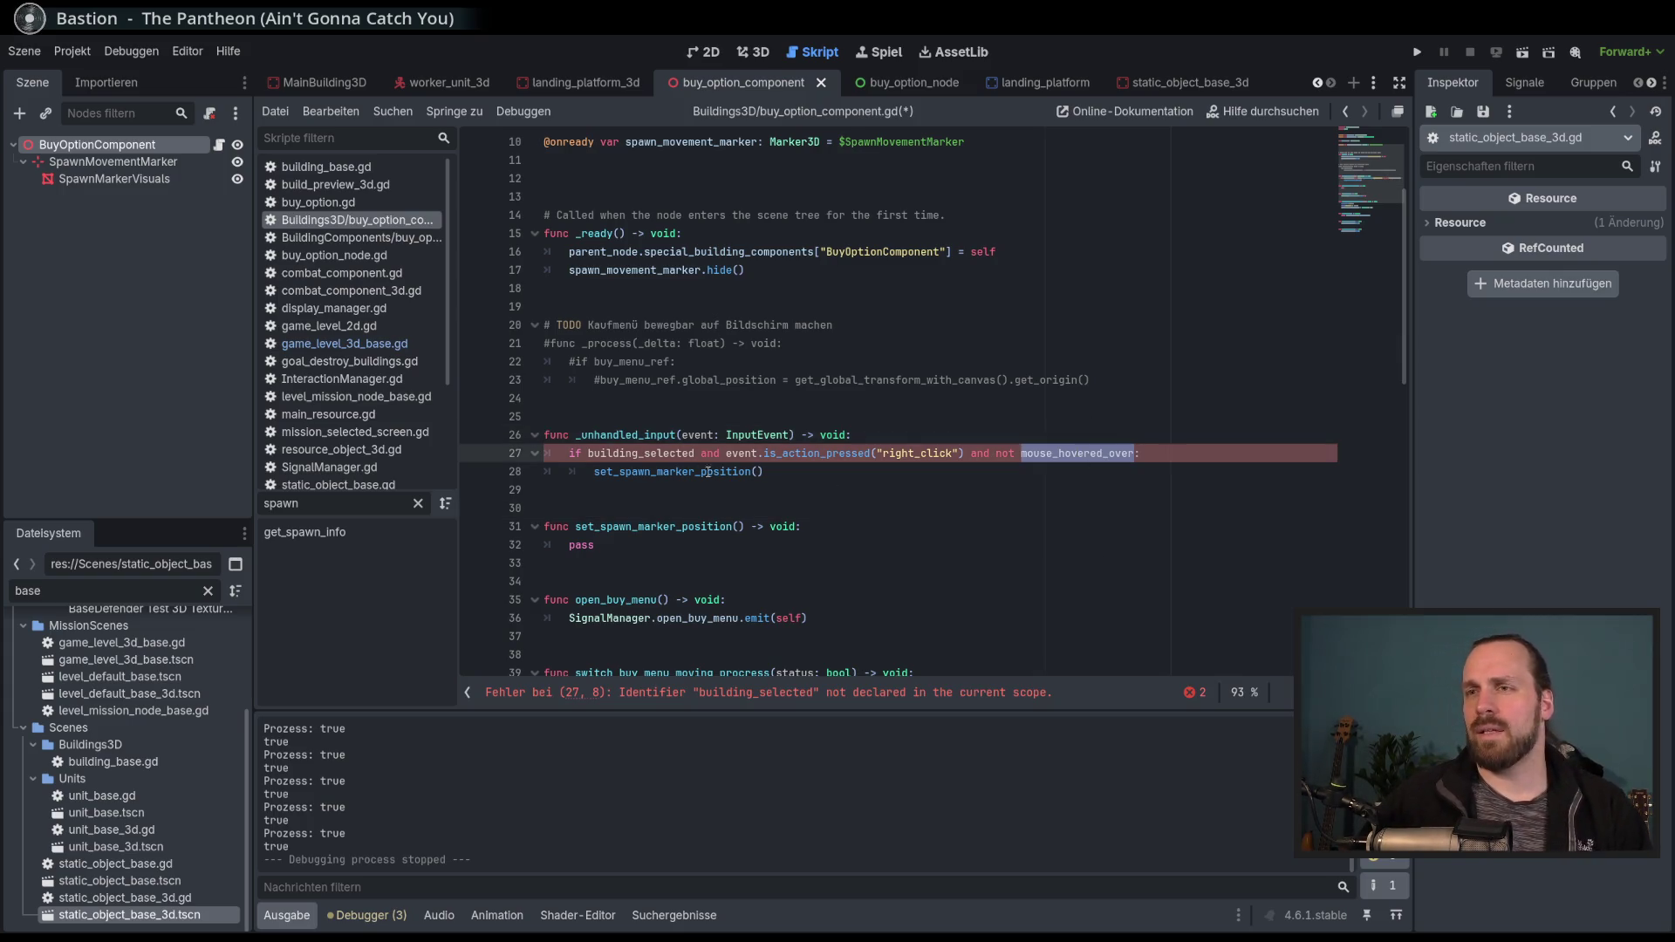
{"action": "double_click", "coordinate": [662, 453]}
{"action": "scroll", "coordinate": [874, 511], "scroll_direction": "up", "scroll_amount": 3}
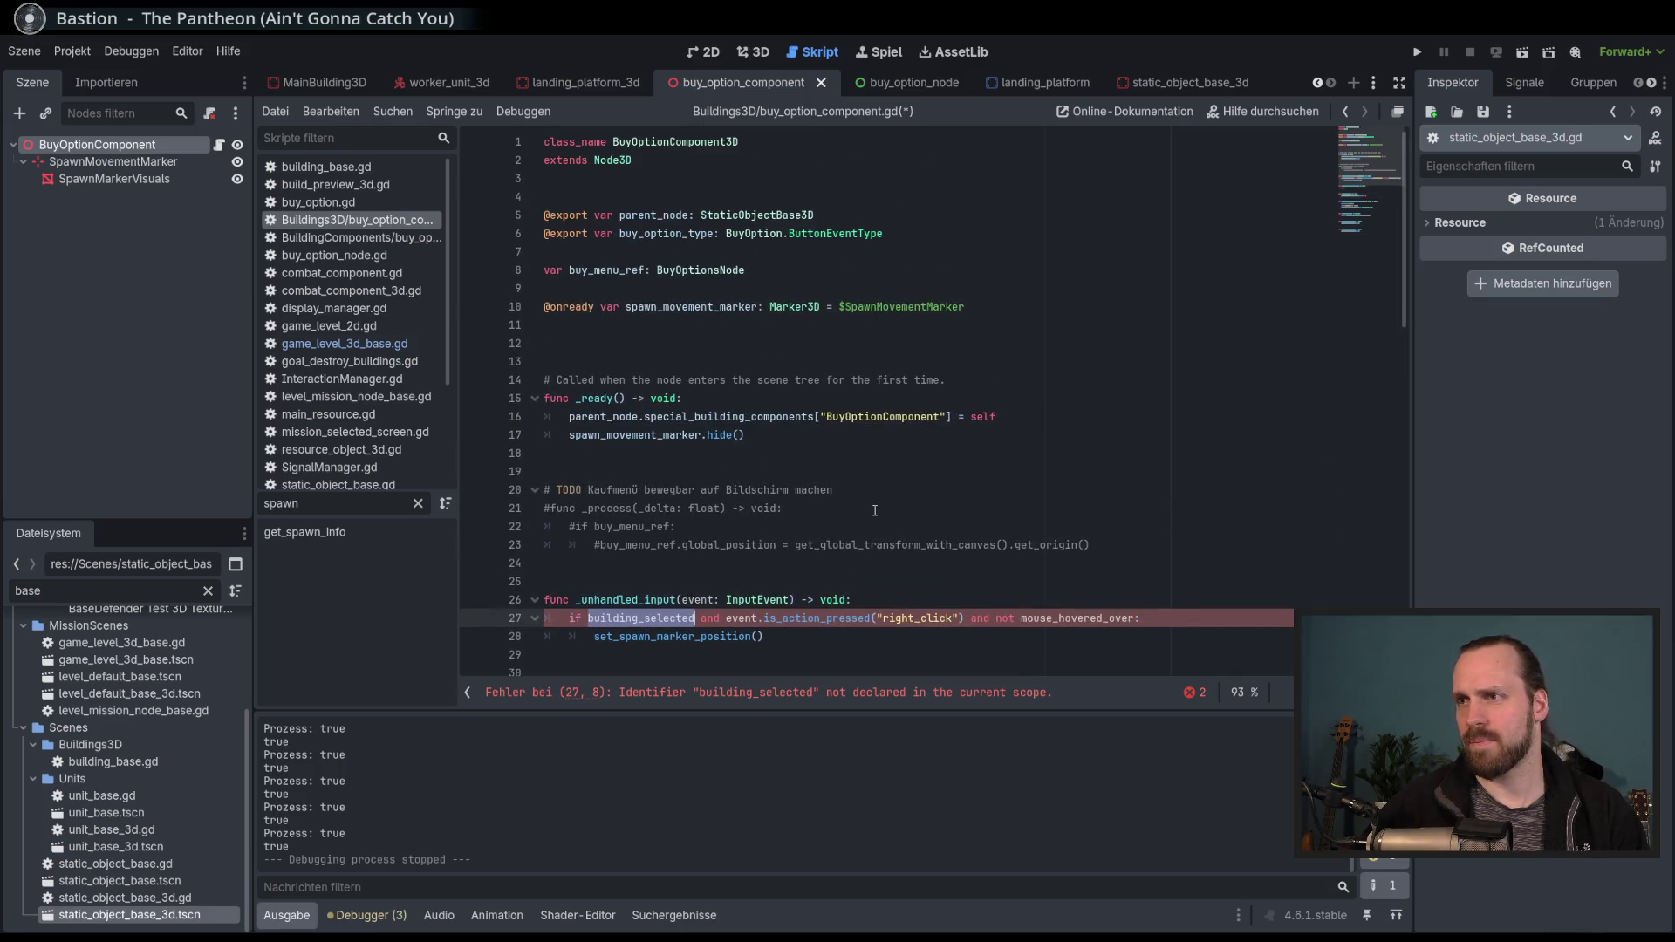
{"action": "scroll", "coordinate": [875, 510], "scroll_direction": "down", "scroll_amount": 3}
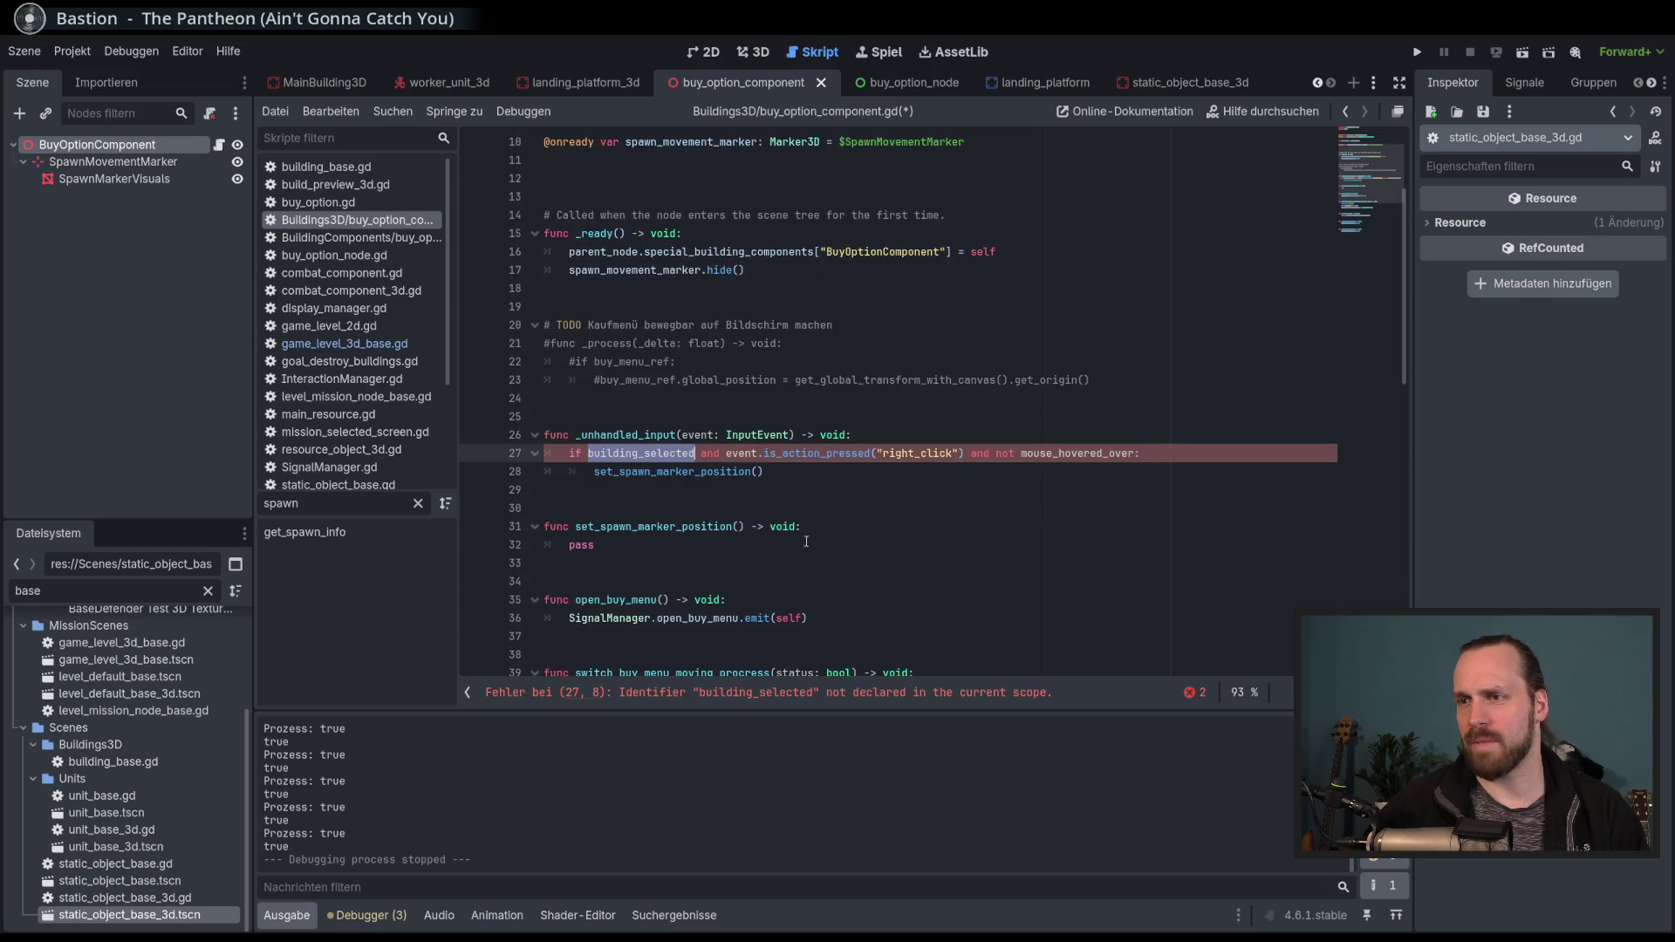
{"action": "scroll", "coordinate": [878, 568], "scroll_direction": "down", "scroll_amount": 2}
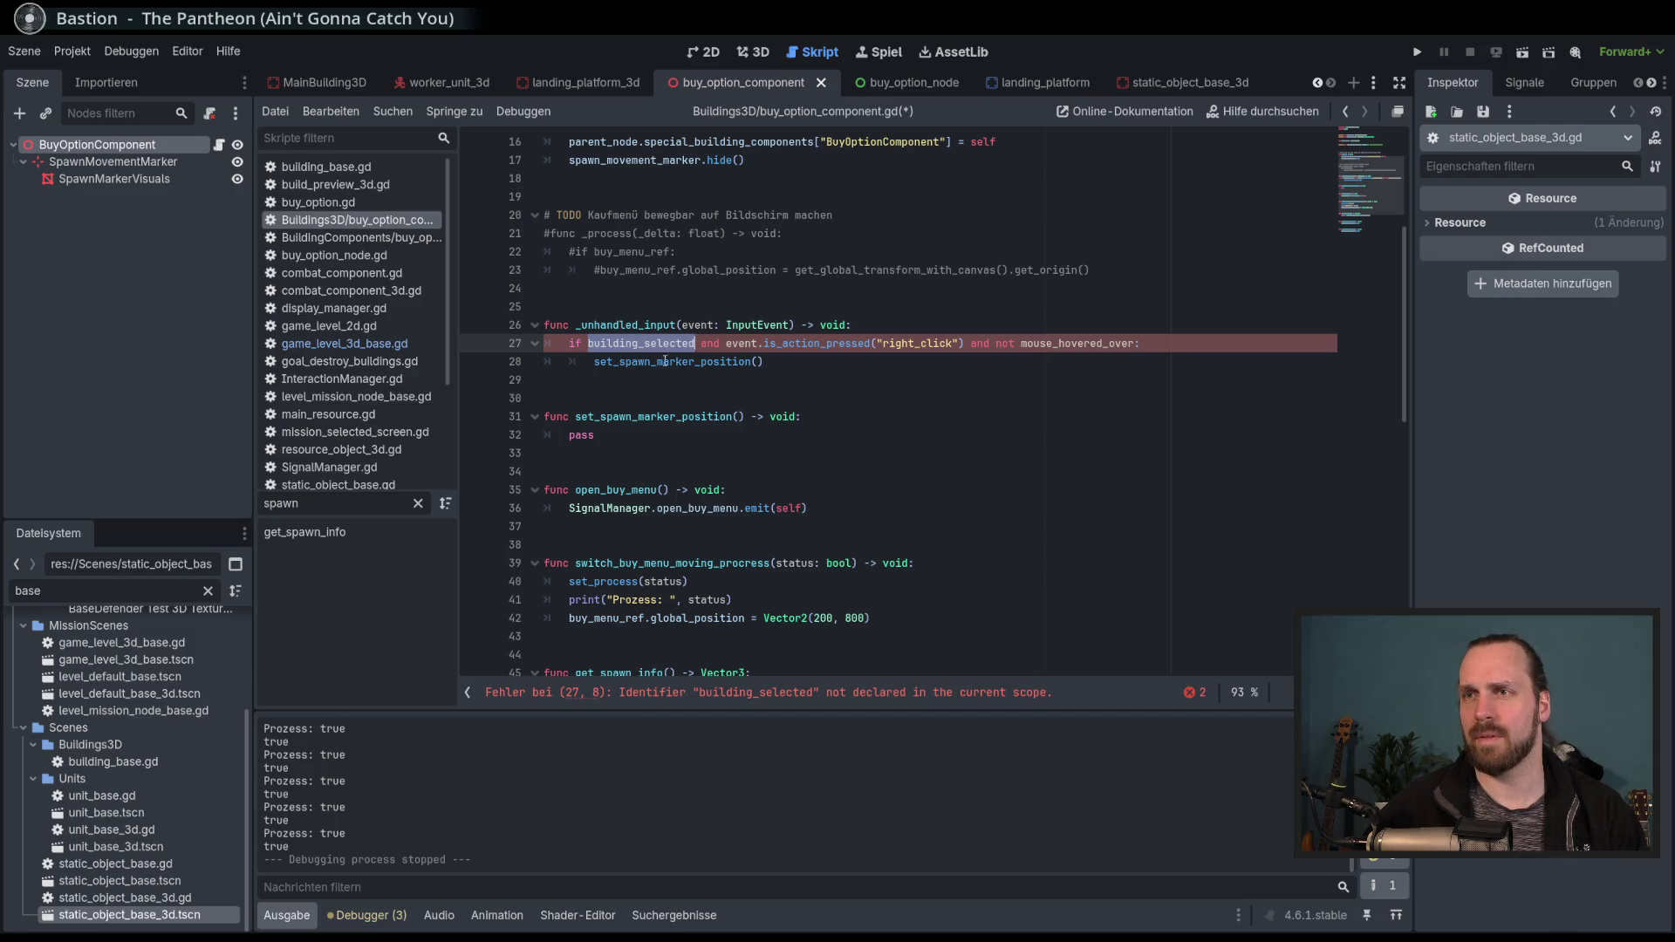
{"action": "scroll", "coordinate": [746, 384], "scroll_direction": "down", "scroll_amount": 2}
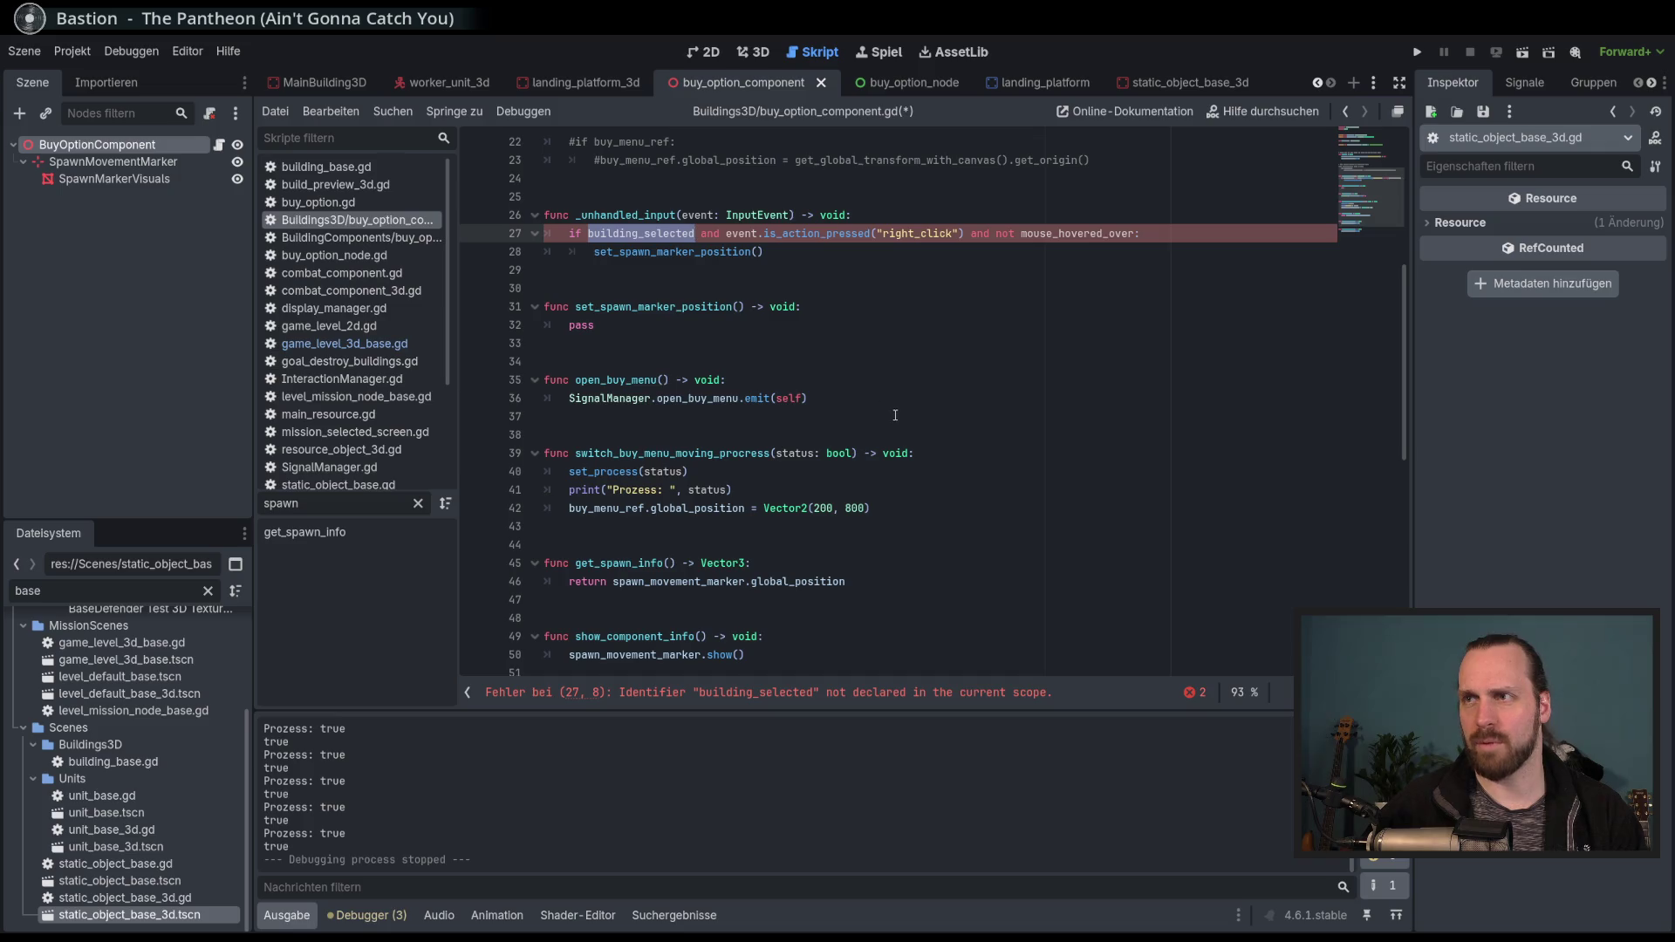
{"action": "scroll", "coordinate": [968, 398], "scroll_direction": "up", "scroll_amount": 7}
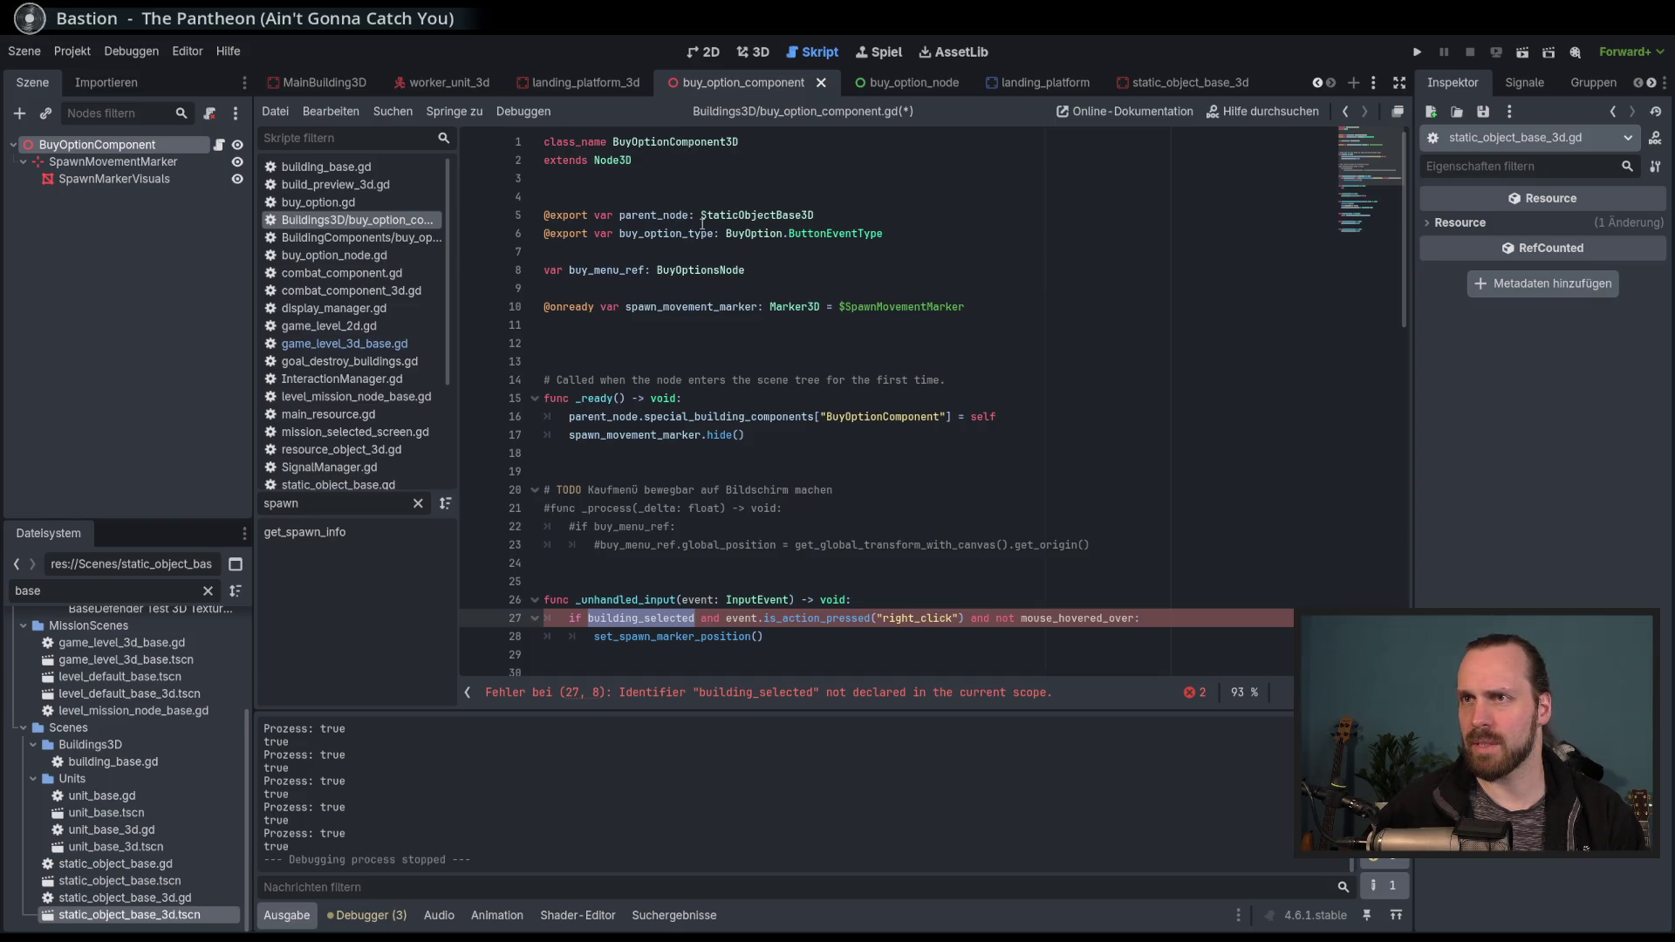
{"action": "scroll", "coordinate": [750, 358], "scroll_direction": "down", "scroll_amount": 2}
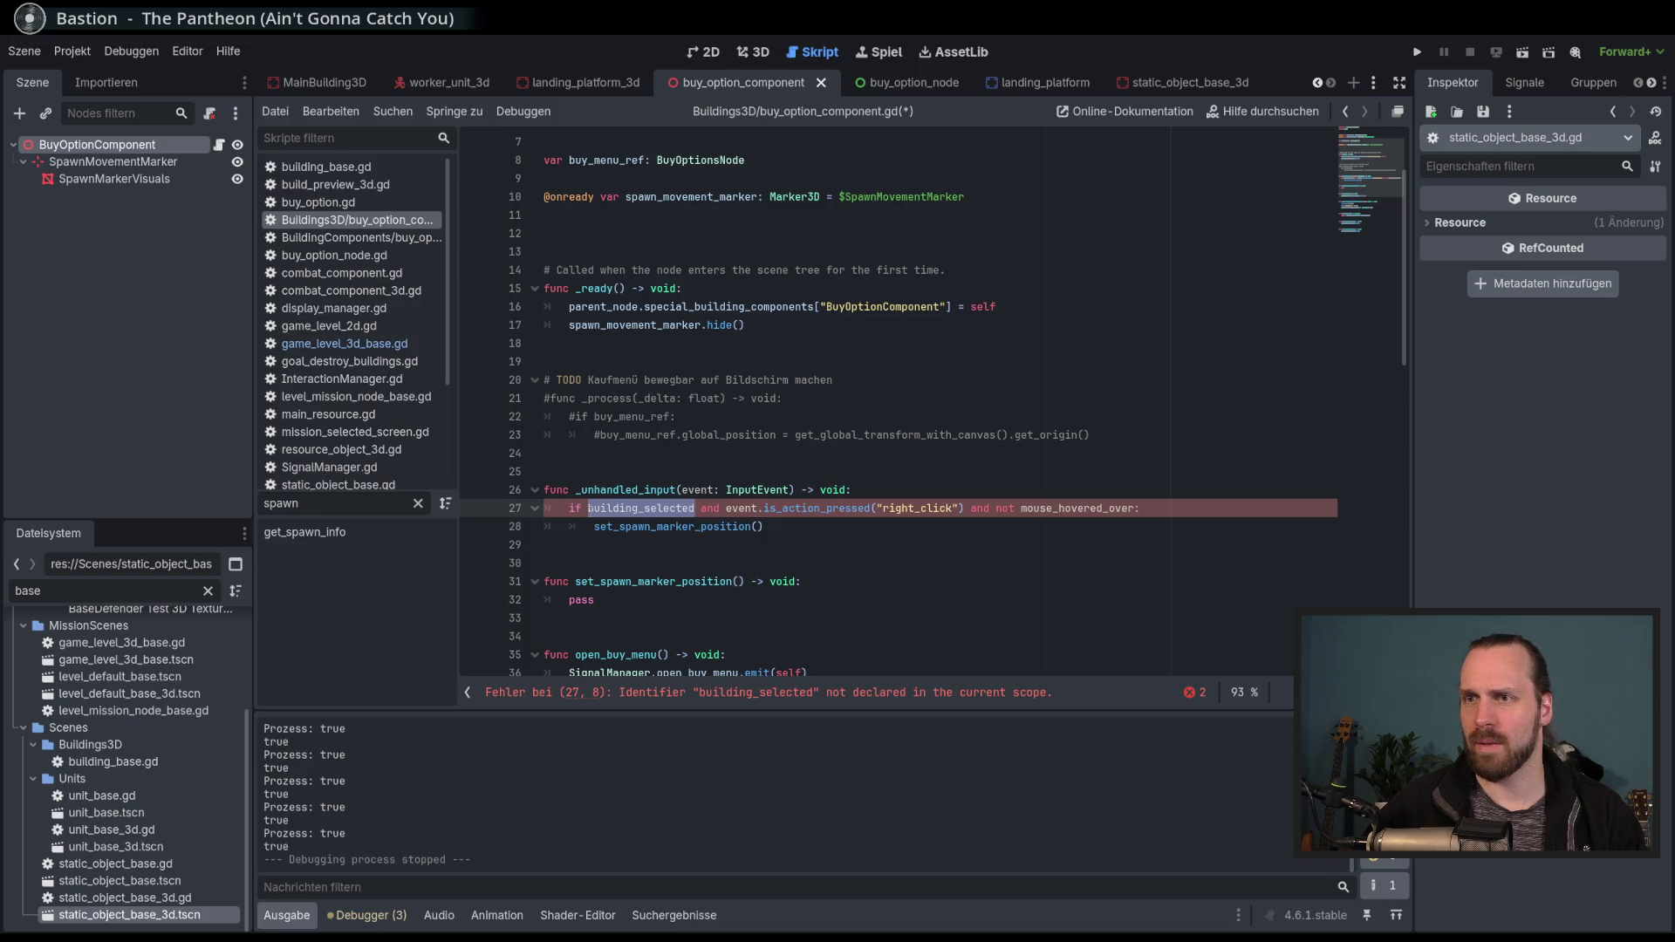
Prefix building_selected and mouse_hovered_over with parent_node. and save the script.
{"action": "key", "text": "Left"}
{"action": "scroll", "coordinate": [722, 558], "scroll_direction": "down", "scroll_amount": 4}
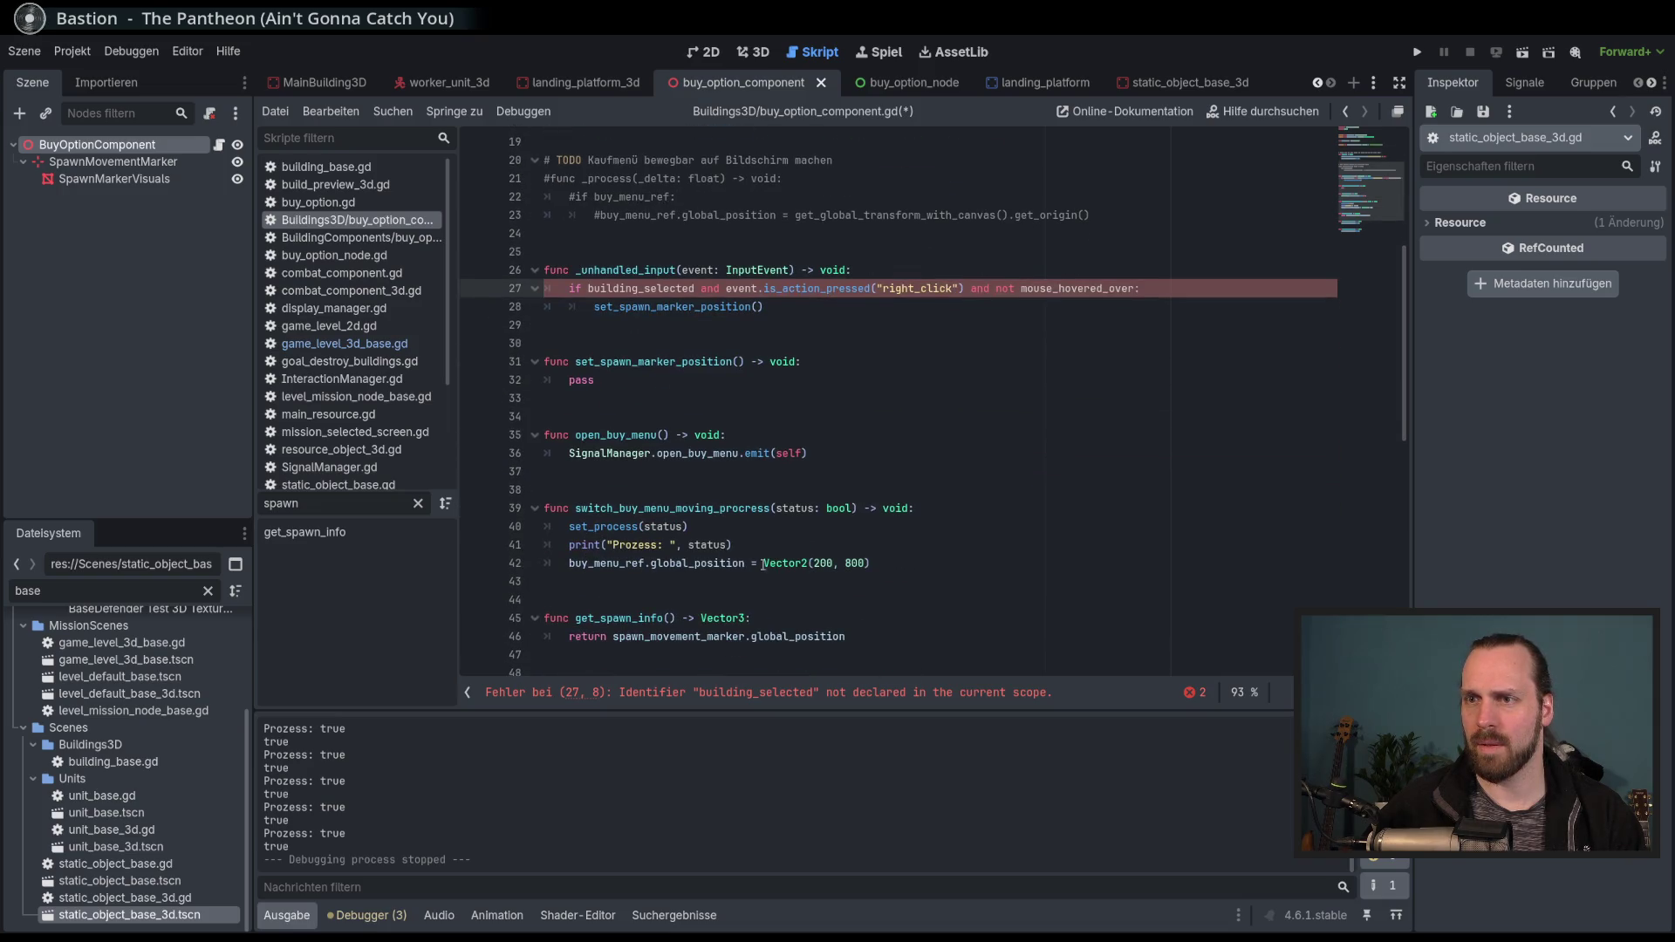
{"action": "scroll", "coordinate": [864, 569], "scroll_direction": "down", "scroll_amount": 3}
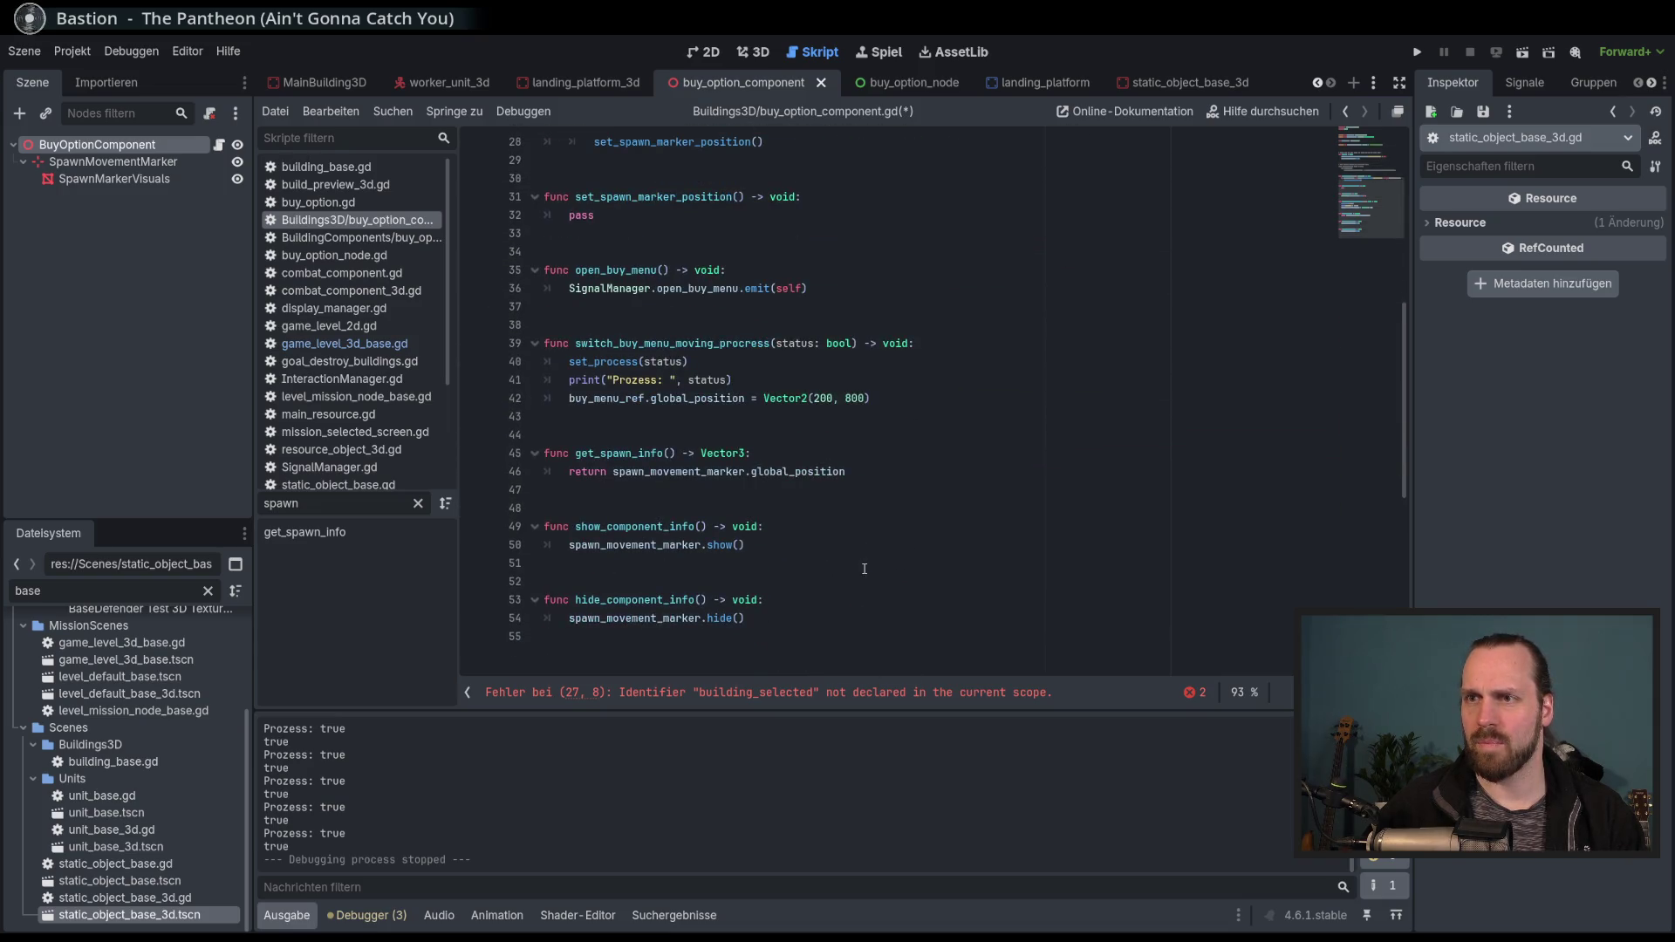
{"action": "scroll", "coordinate": [873, 559], "scroll_direction": "up", "scroll_amount": 3}
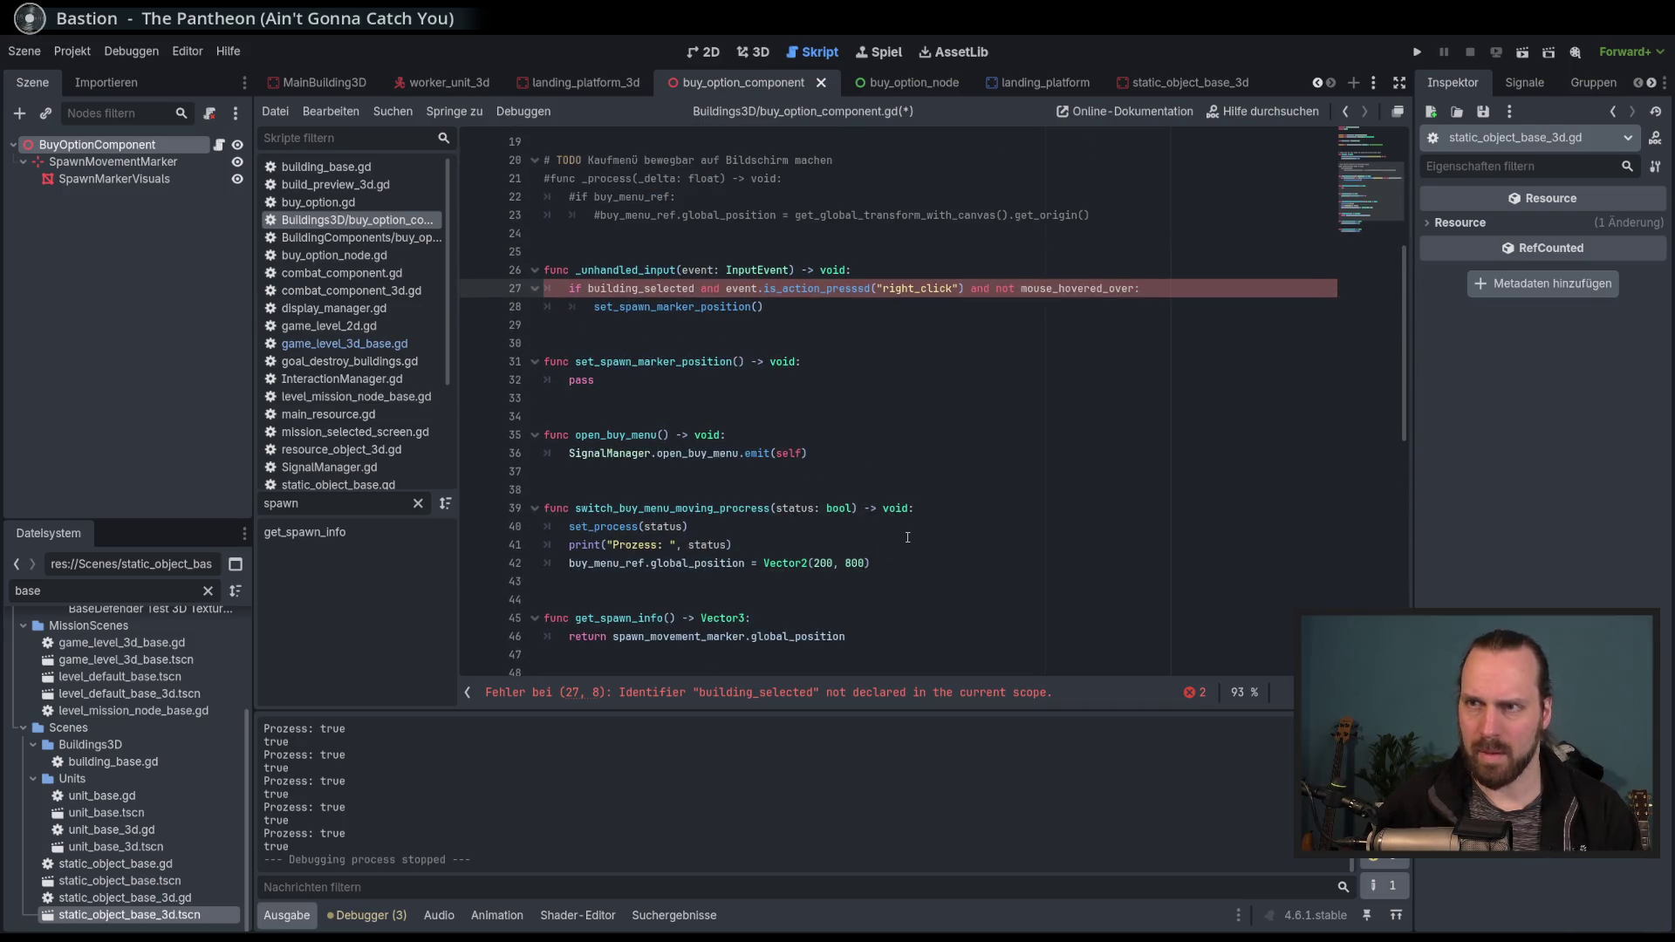
{"action": "type", "text": "parent_node."}
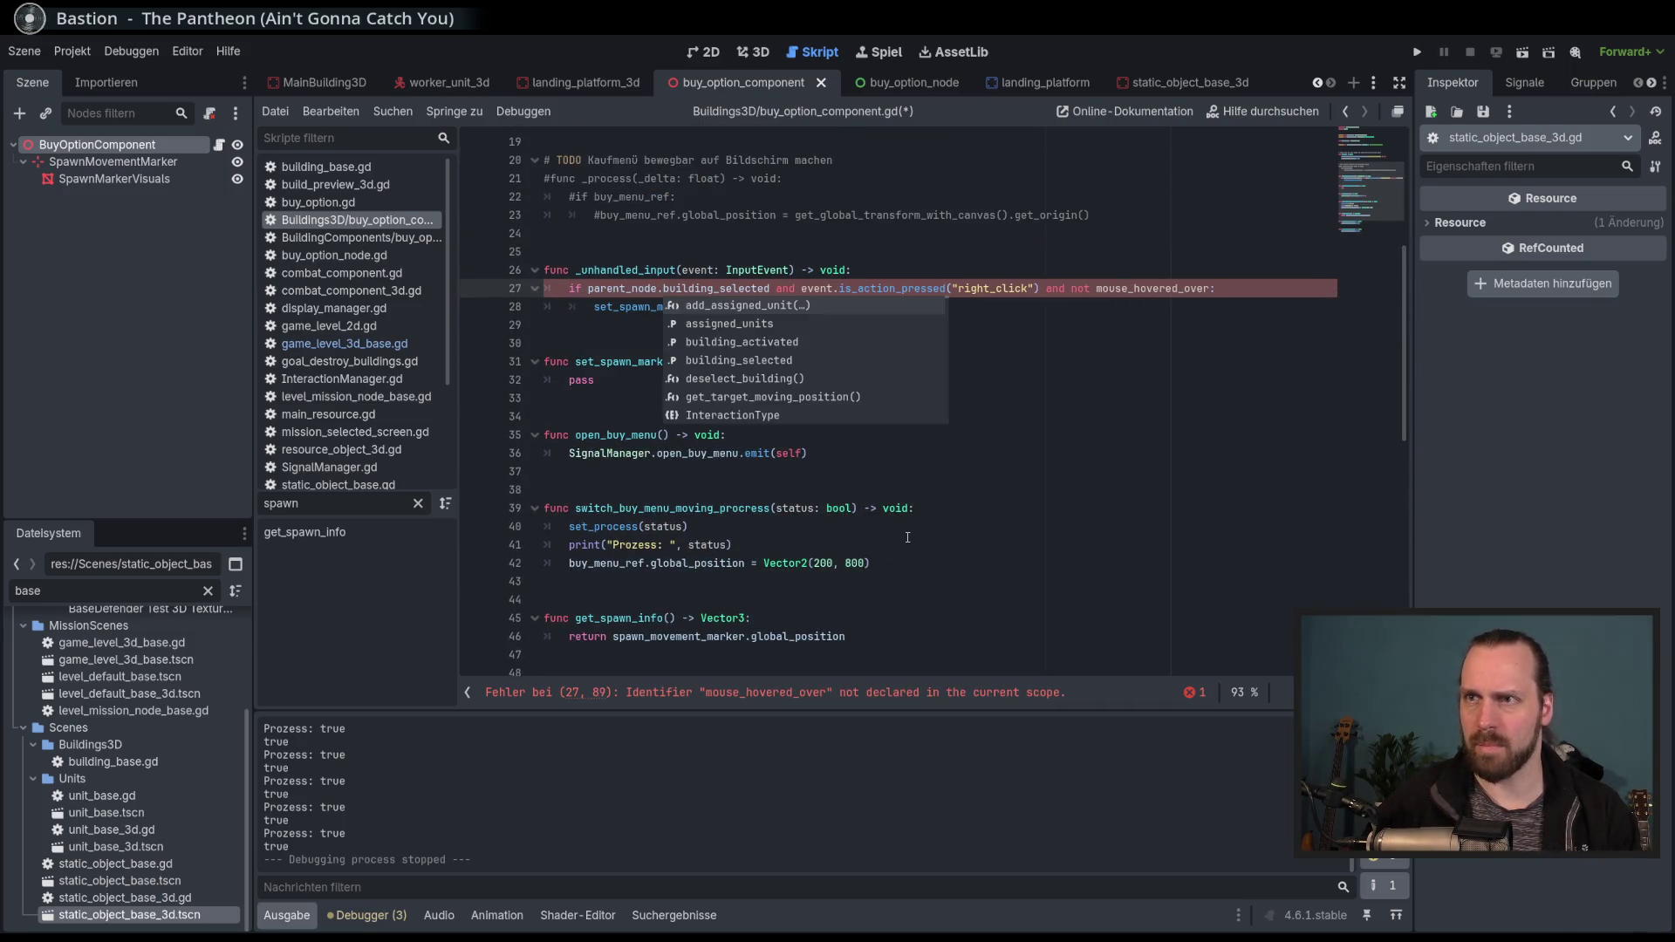
{"action": "key", "text": "Escape"}
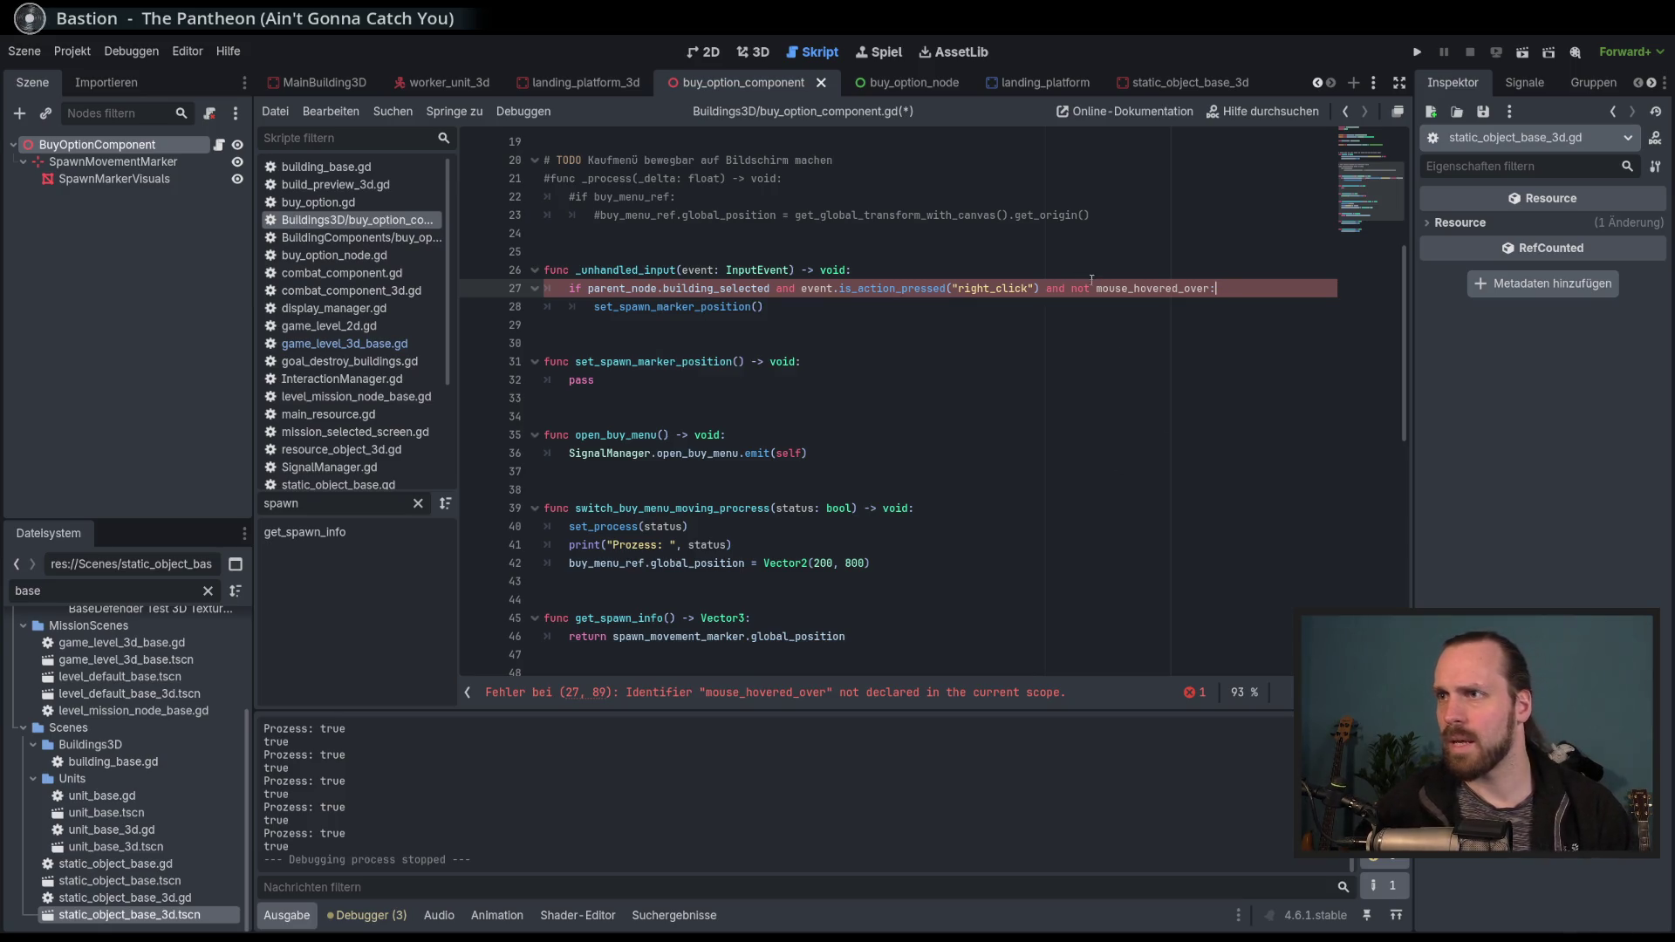
{"action": "type", "text": "parent_node."}
{"action": "key", "text": "Escape"}
{"action": "key", "text": "Escape"}
{"action": "key", "text": "ctrl+s"}
Move to the pass line inside set_spawn_marker_position.
{"action": "scroll", "coordinate": [895, 399], "scroll_direction": "up", "scroll_amount": 2}
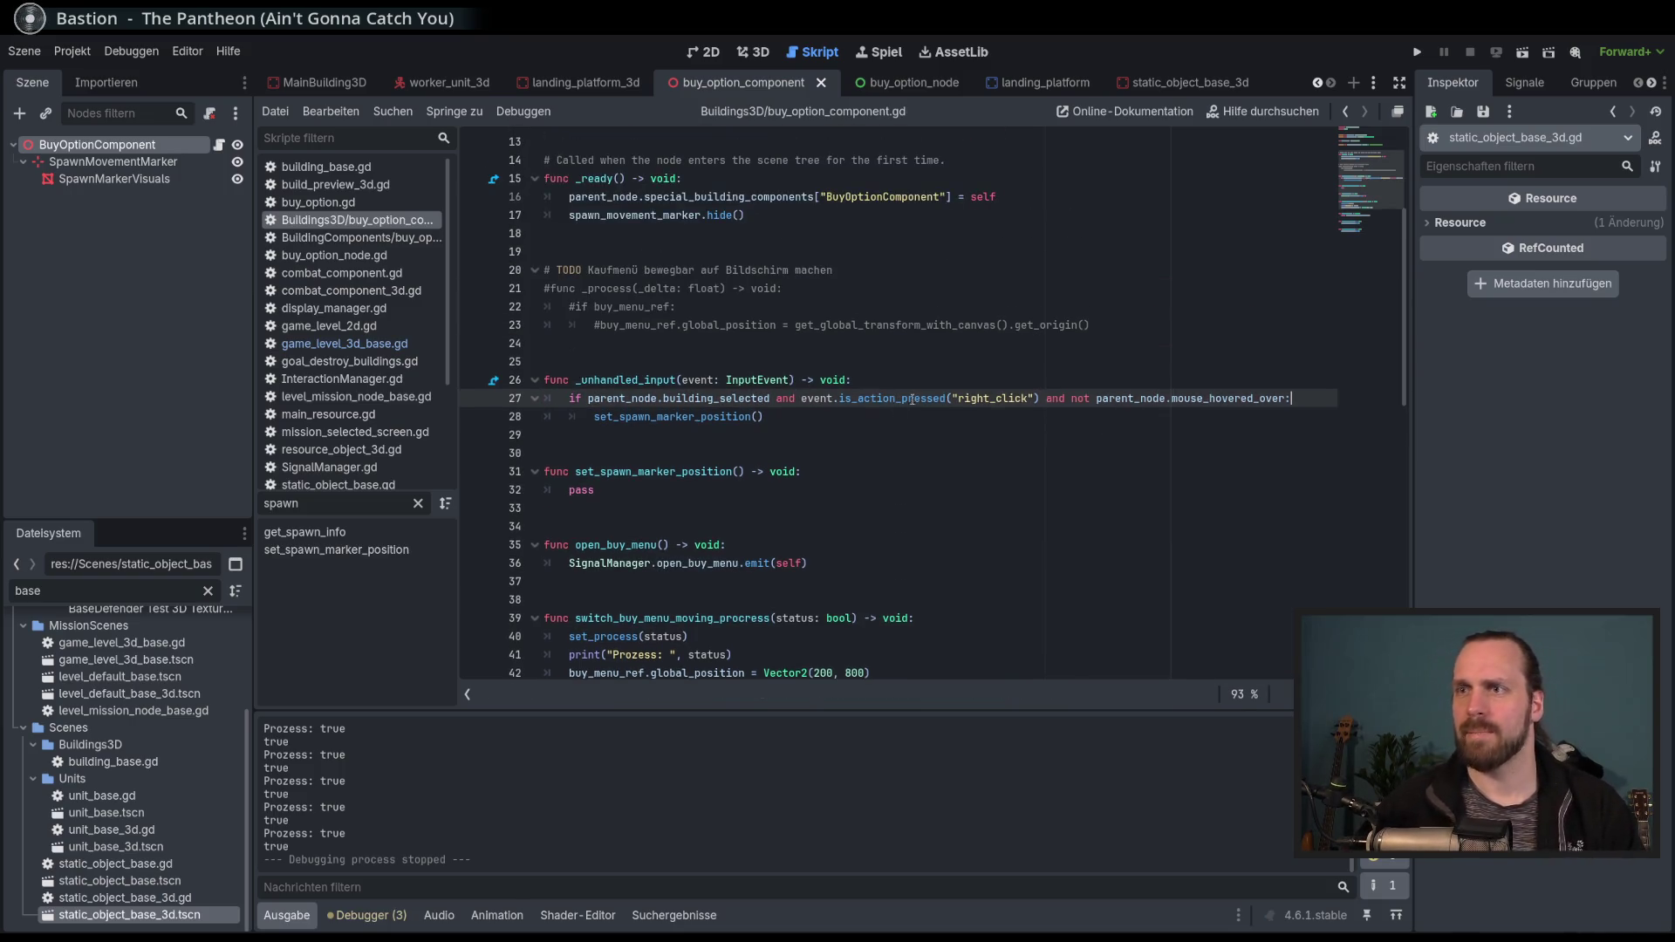
{"action": "left_click", "coordinate": [667, 509]}
{"action": "left_click", "coordinate": [663, 490]}
{"action": "left_click", "coordinate": [646, 545]}
{"action": "scroll", "coordinate": [643, 539], "scroll_direction": "down", "scroll_amount": 6}
{"action": "scroll", "coordinate": [643, 538], "scroll_direction": "up", "scroll_amount": 7}
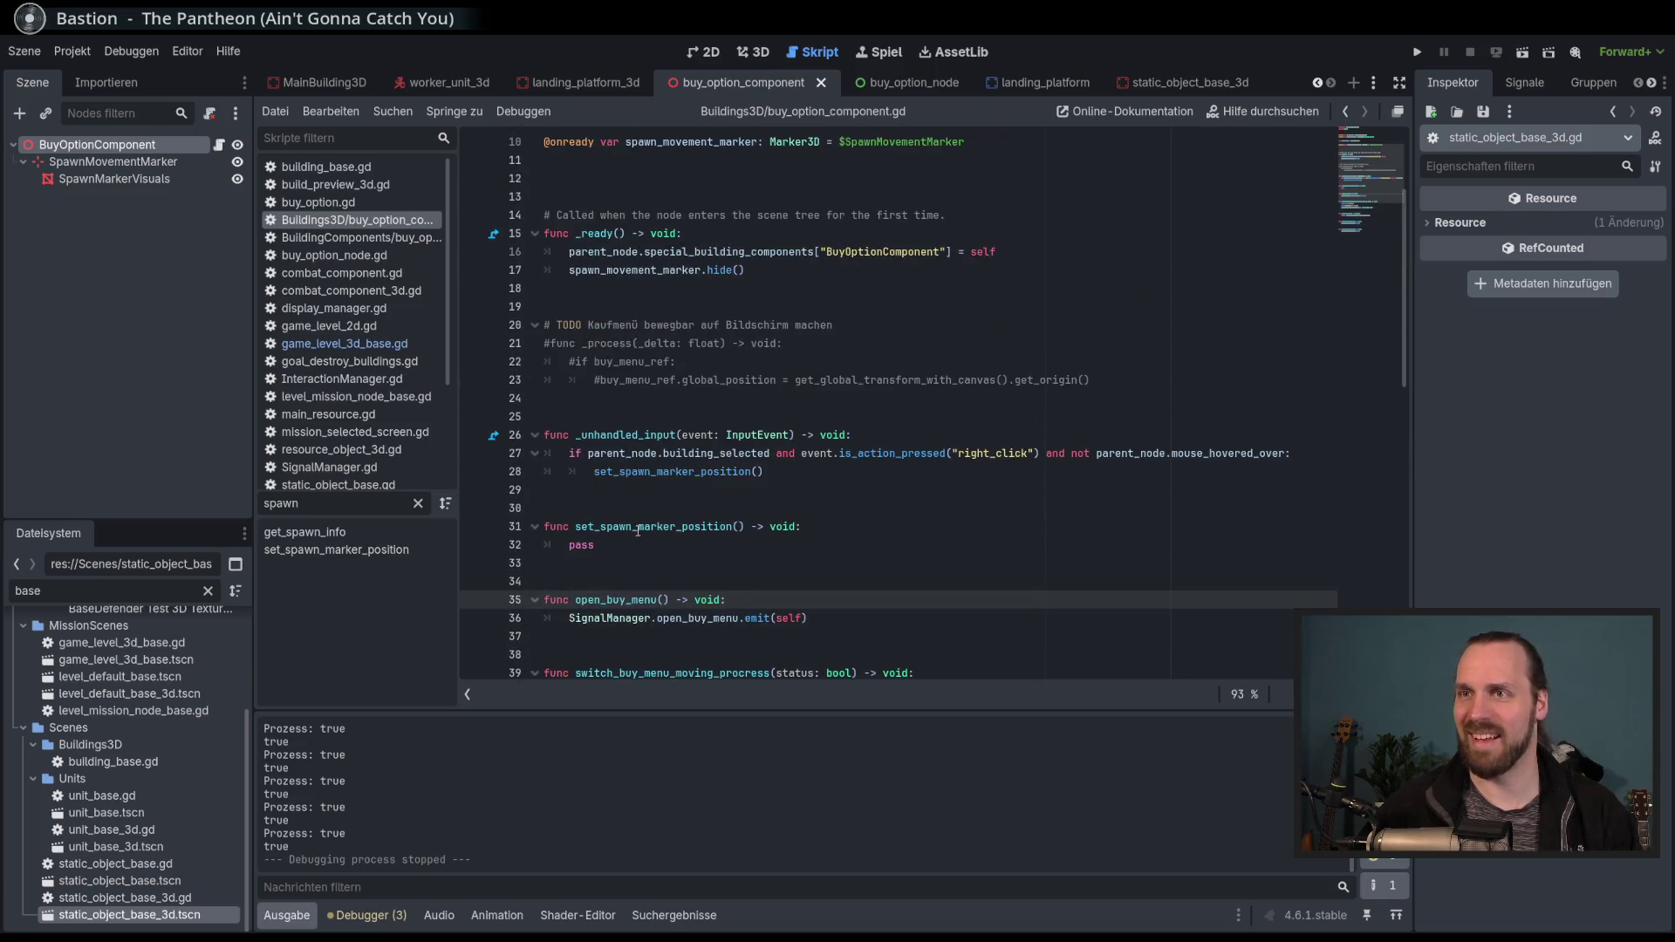
{"action": "scroll", "coordinate": [659, 527], "scroll_direction": "down", "scroll_amount": 3}
{"action": "left_click", "coordinate": [631, 376]}
Replace pass with spawn_movement_marker.global_position = NodeRefManager.game_level_3d_base.mouse_position_in_level, then run with F5.
{"action": "double_click", "coordinate": [580, 379]}
{"action": "scroll", "coordinate": [670, 466], "scroll_direction": "up", "scroll_amount": 4}
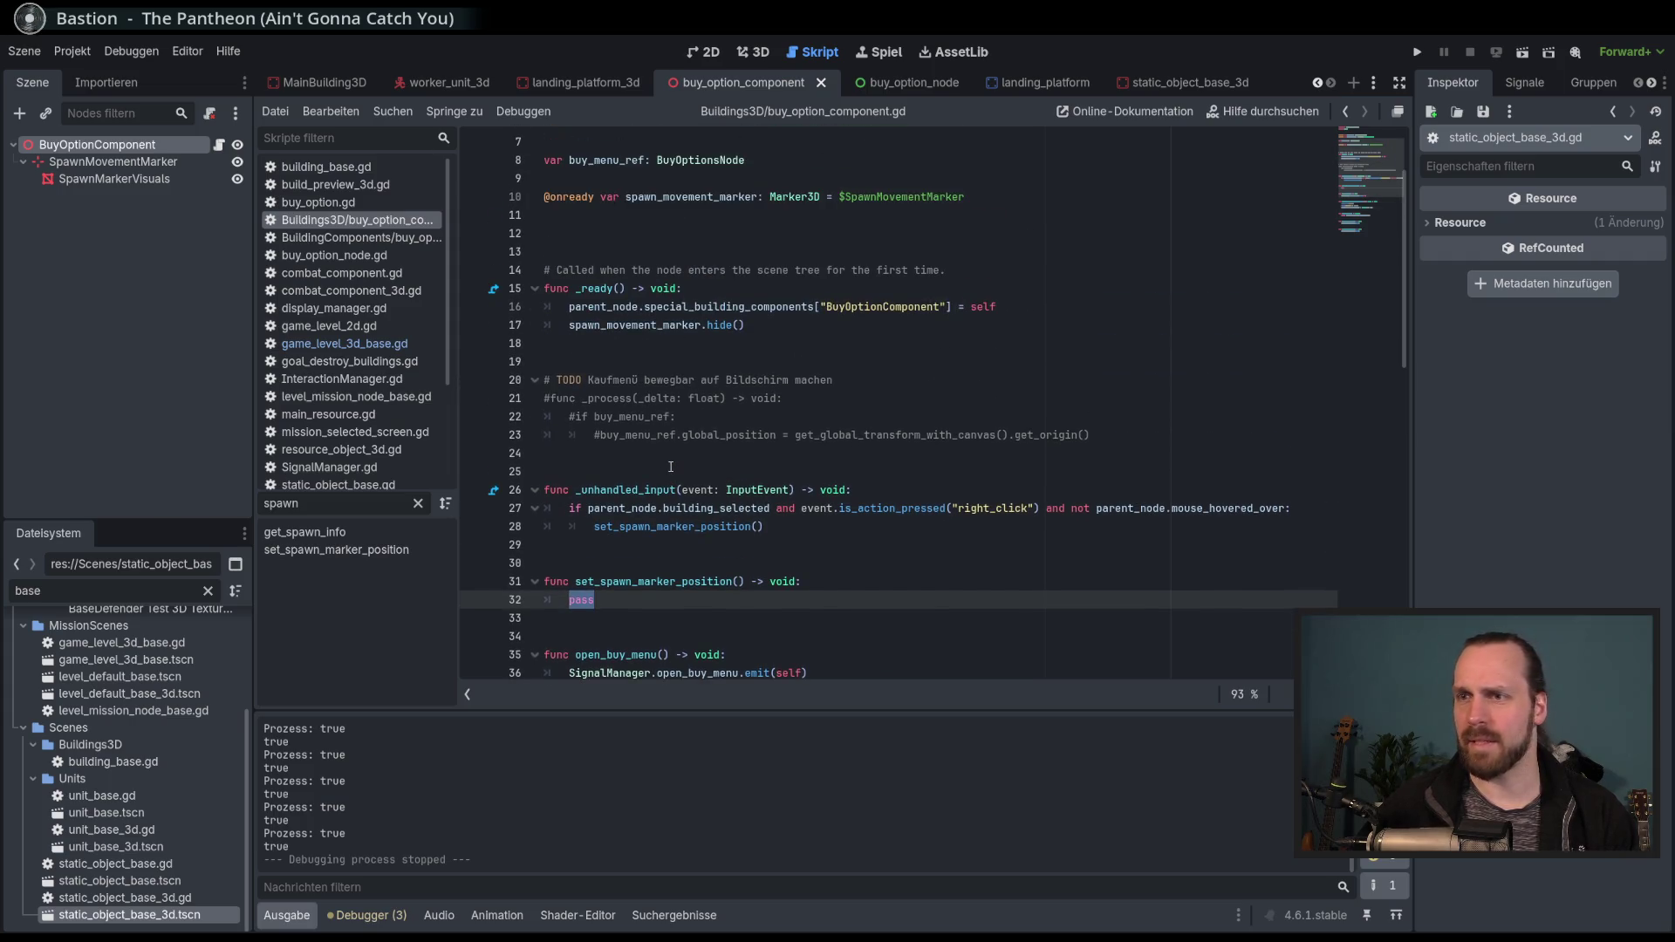
{"action": "type", "text": "spaw"}
{"action": "key", "text": "Return"}
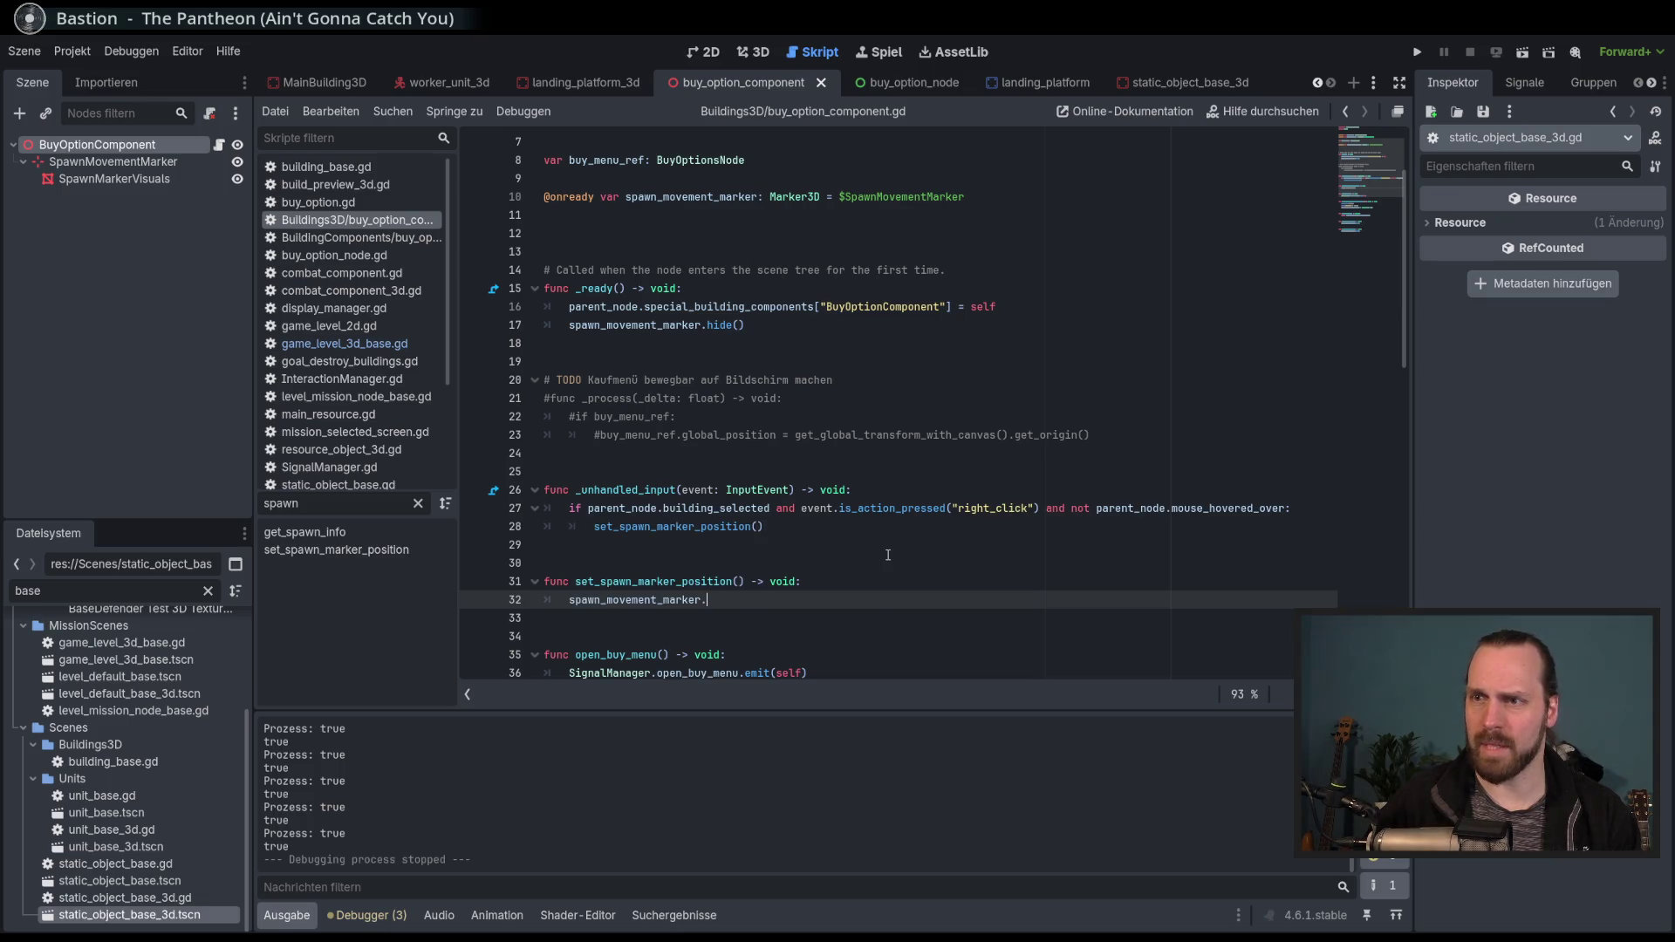
{"action": "type", "text": ".glo"}
{"action": "key", "text": "Down"}
{"action": "key", "text": "Return"}
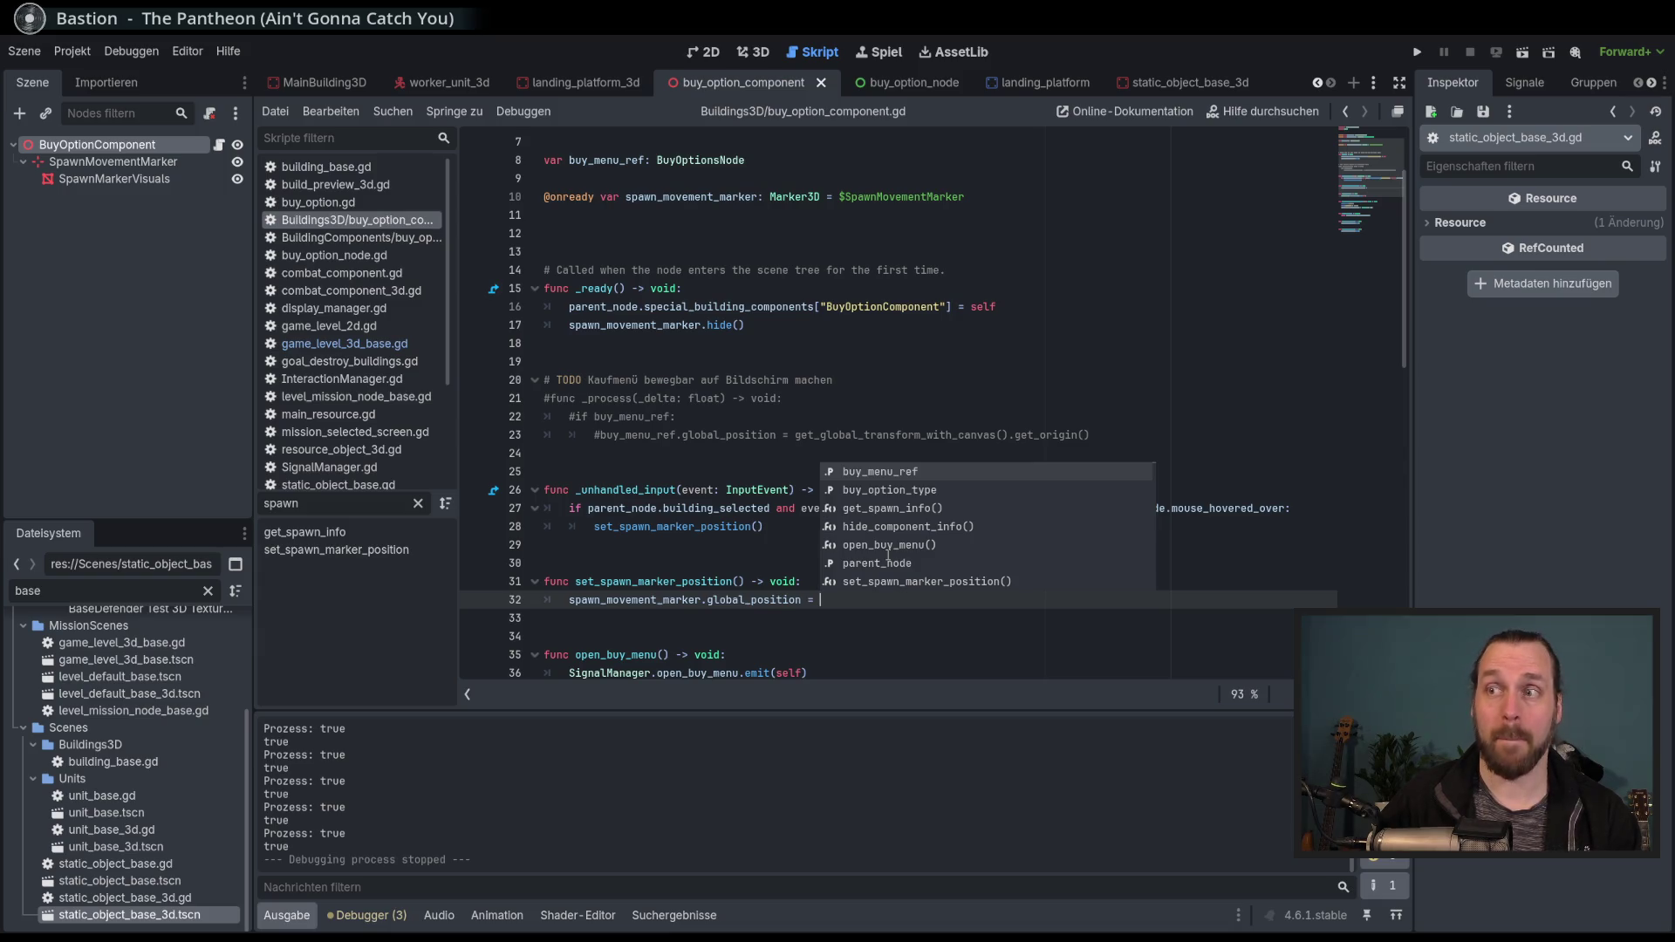
{"action": "type", "text": "NodeRefManager."}
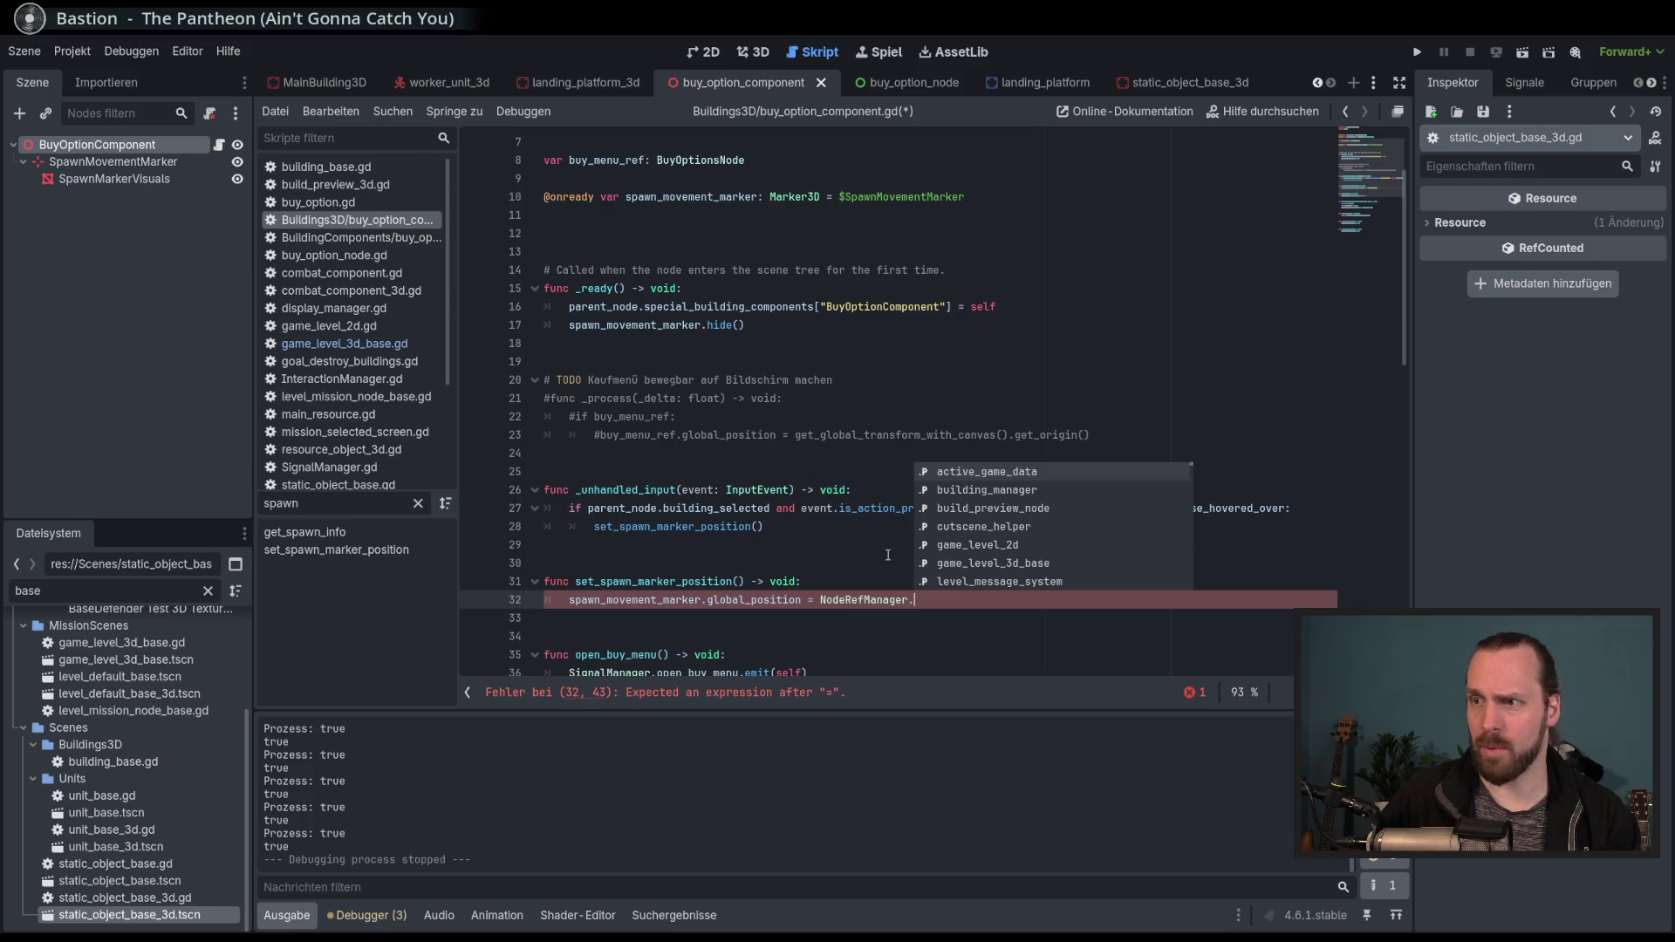
{"action": "type", "text": "level"}
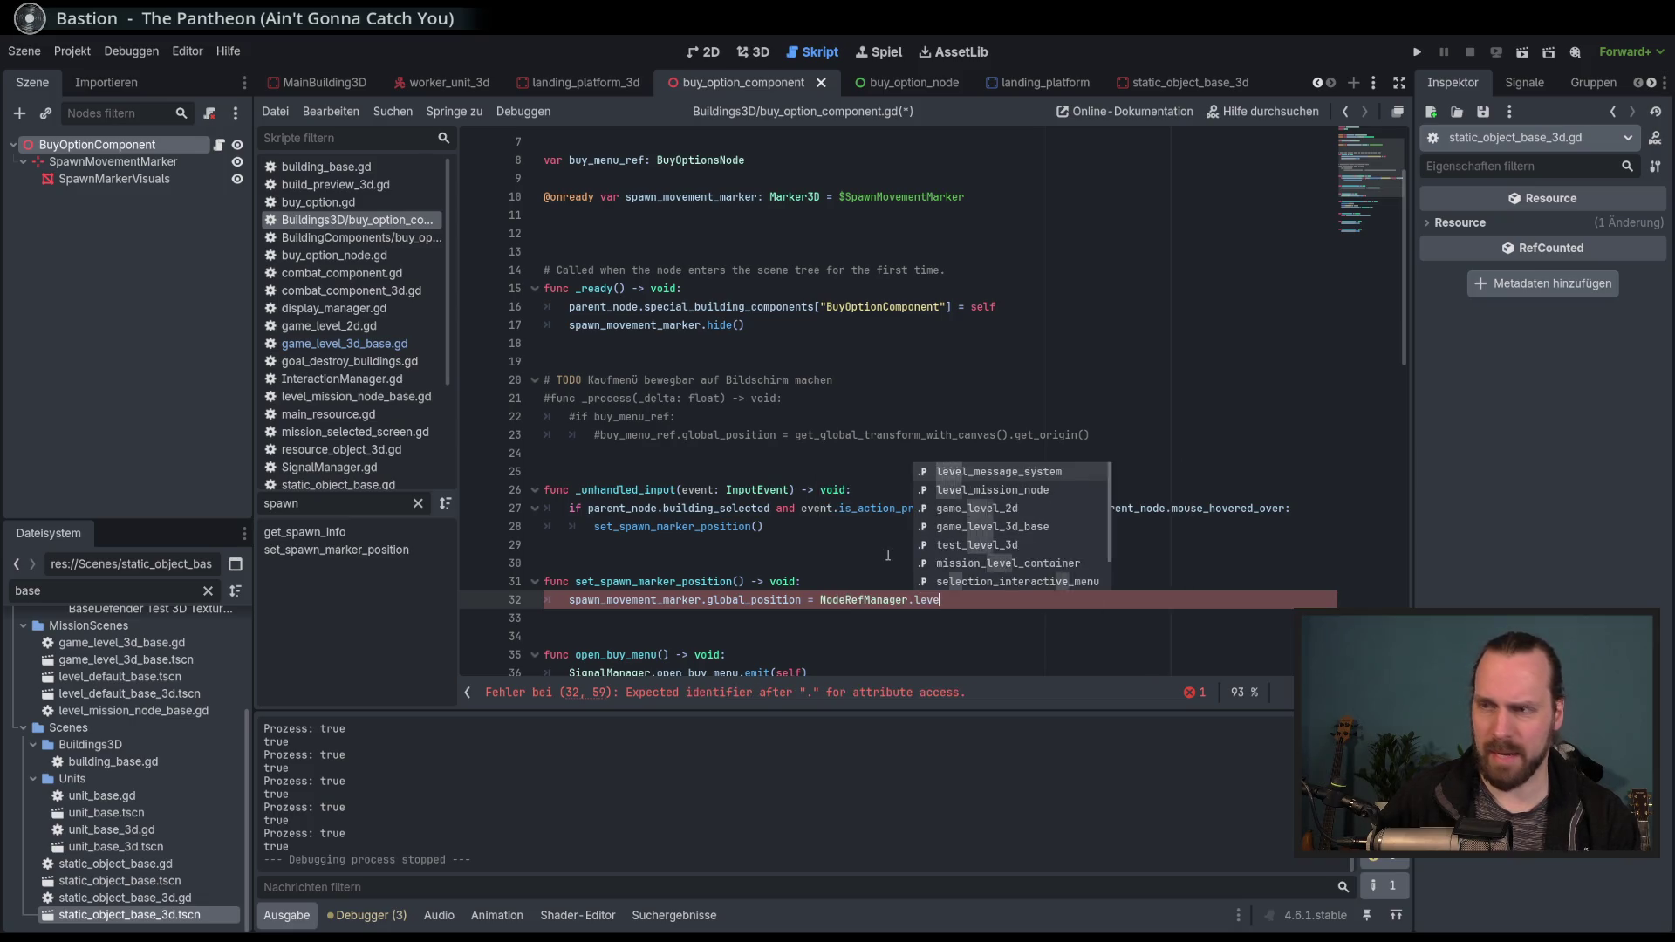
{"action": "key", "text": "Down"}
{"action": "key", "text": "Down"}
{"action": "key", "text": "Down"}
{"action": "key", "text": "Up"}
{"action": "key", "text": "Return"}
{"action": "type", "text": "."}
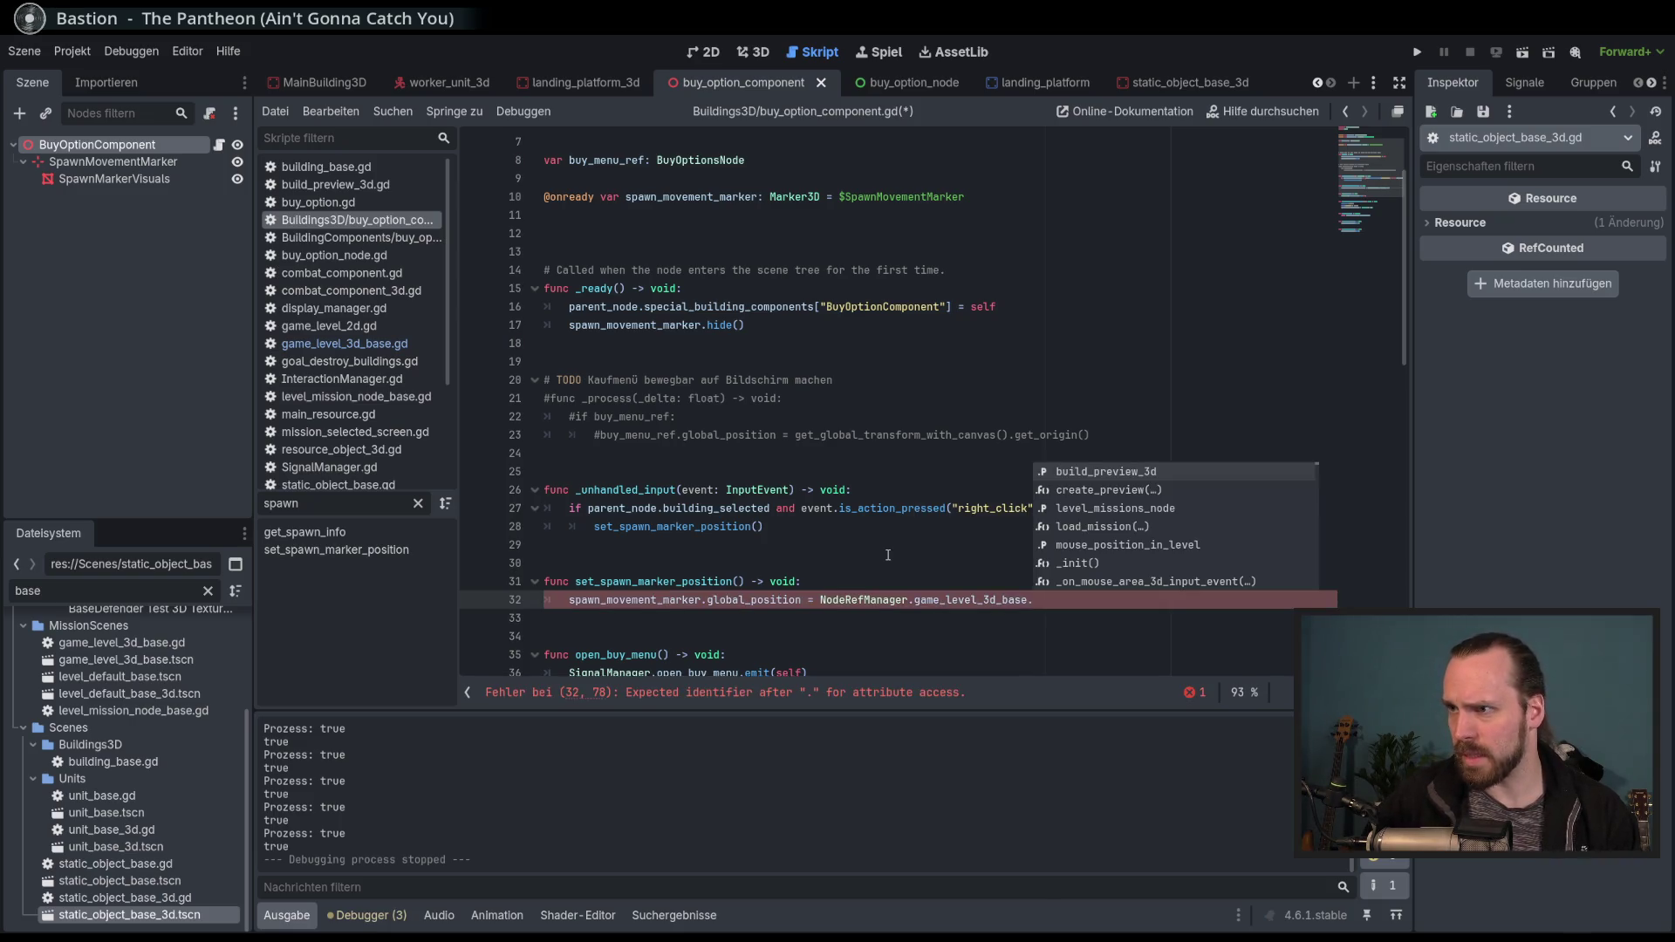
{"action": "key", "text": "Down"}
{"action": "key", "text": "Down"}
{"action": "key", "text": "Down"}
{"action": "key", "text": "Return"}
{"action": "key", "text": "F5"}
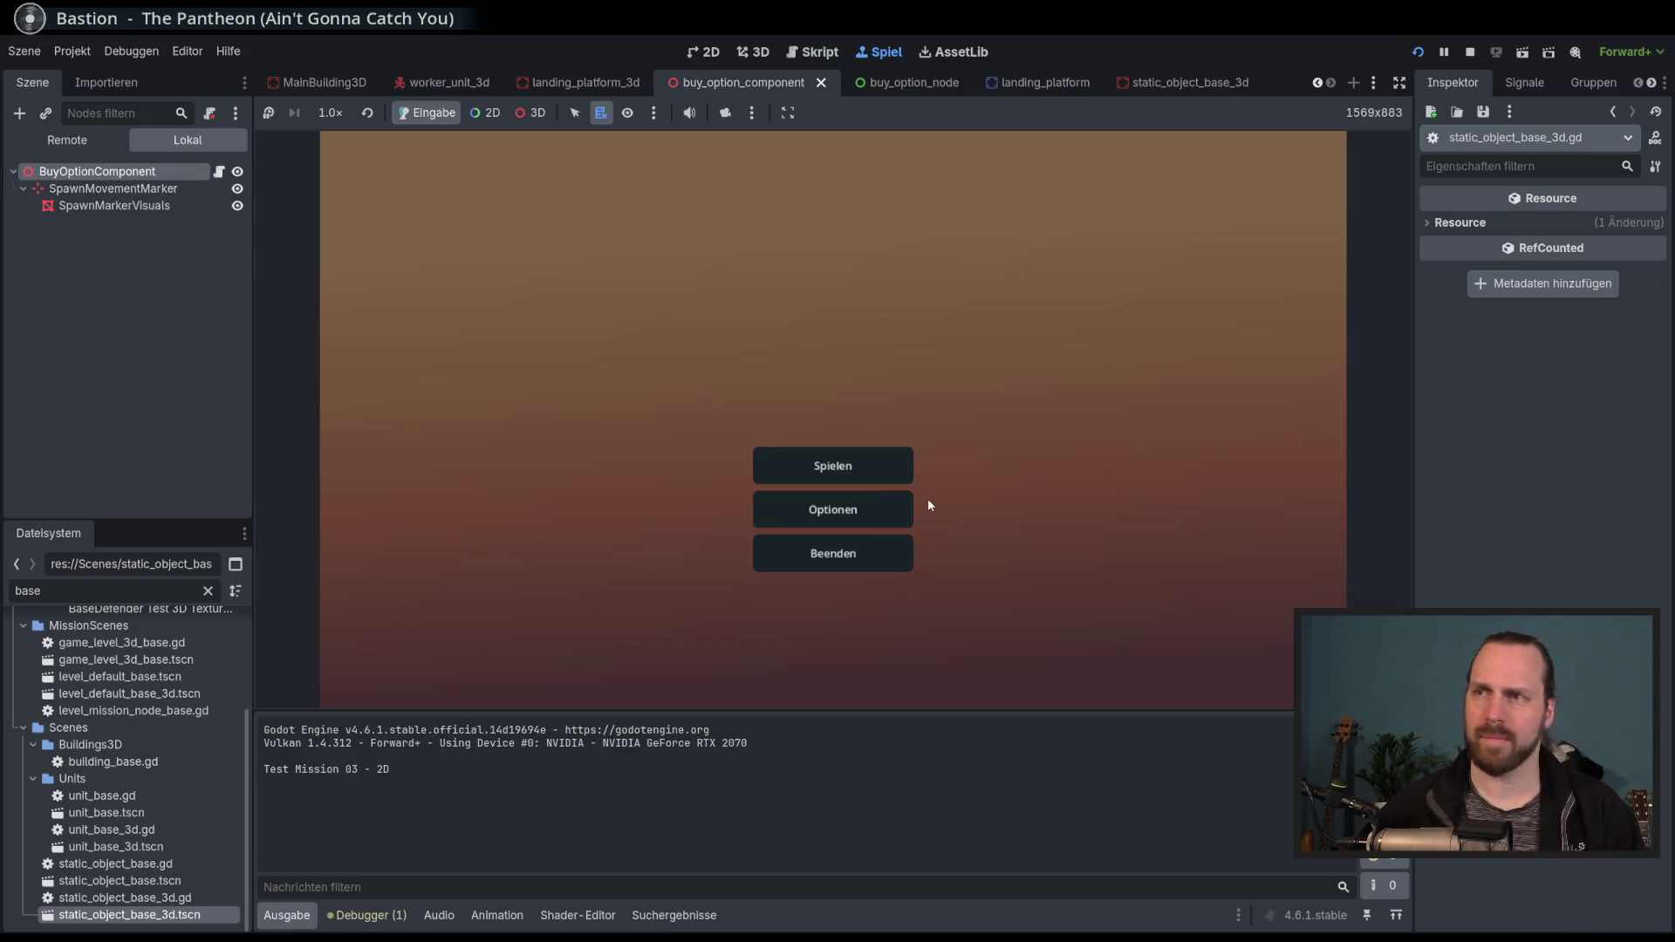
Start Test Mission - 3D, try the right-click spawn marker, then stop the game with F8.
{"action": "left_click", "coordinate": [782, 464]}
{"action": "left_click", "coordinate": [517, 361]}
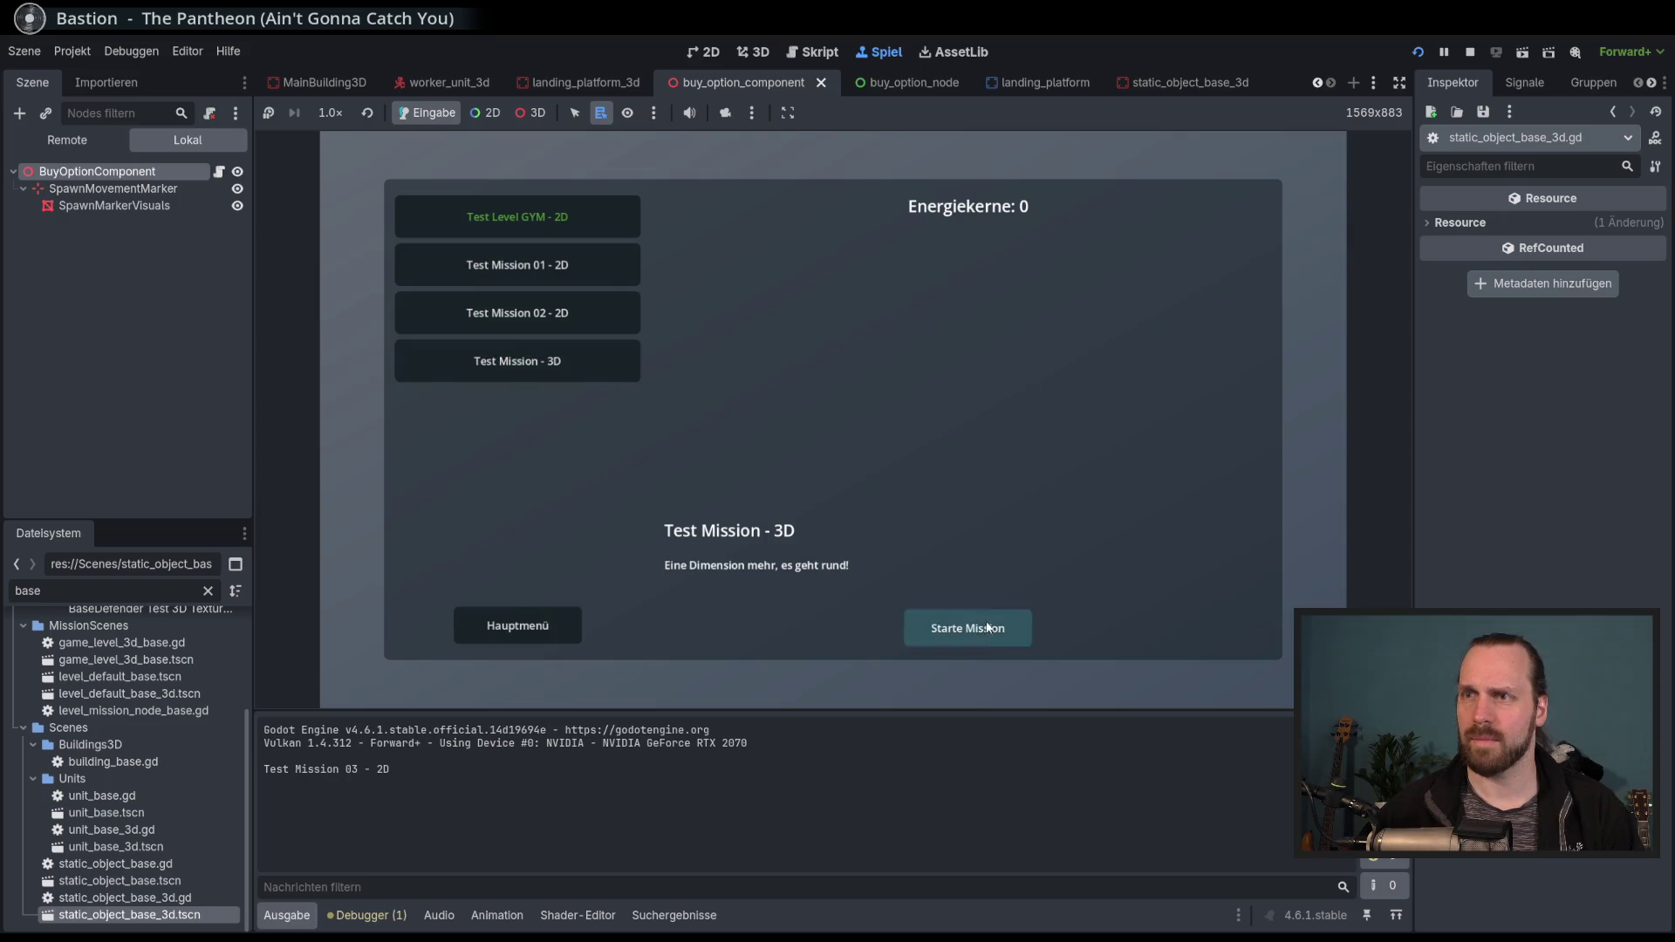
{"action": "left_click", "coordinate": [965, 627]}
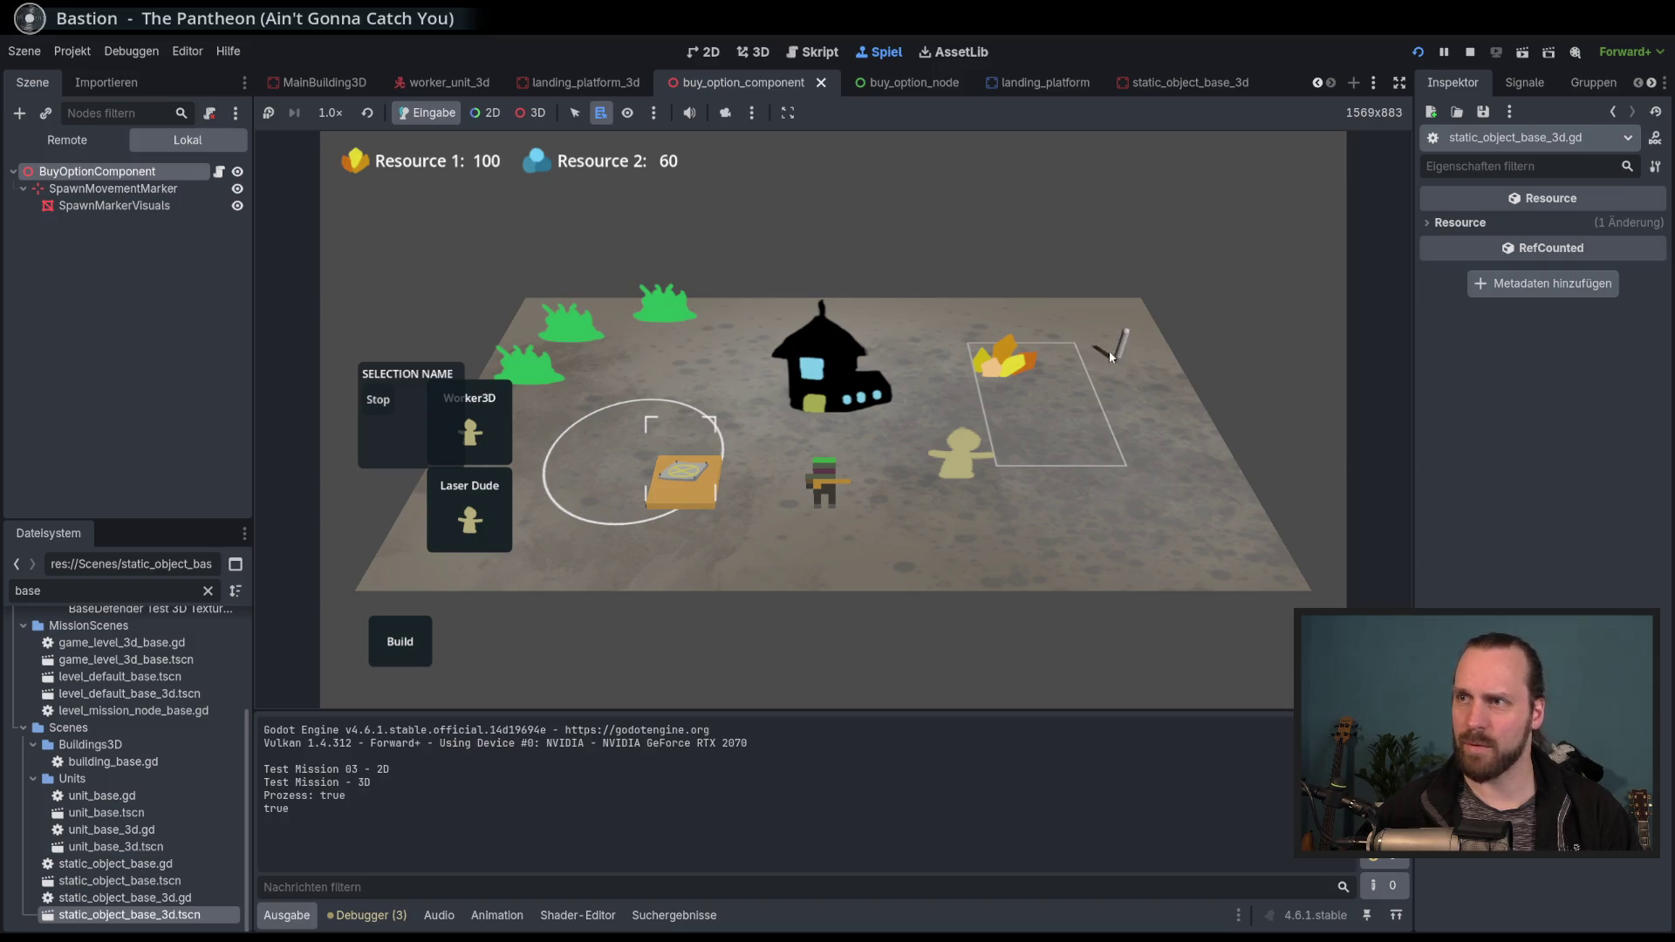
{"action": "key", "text": "F8"}
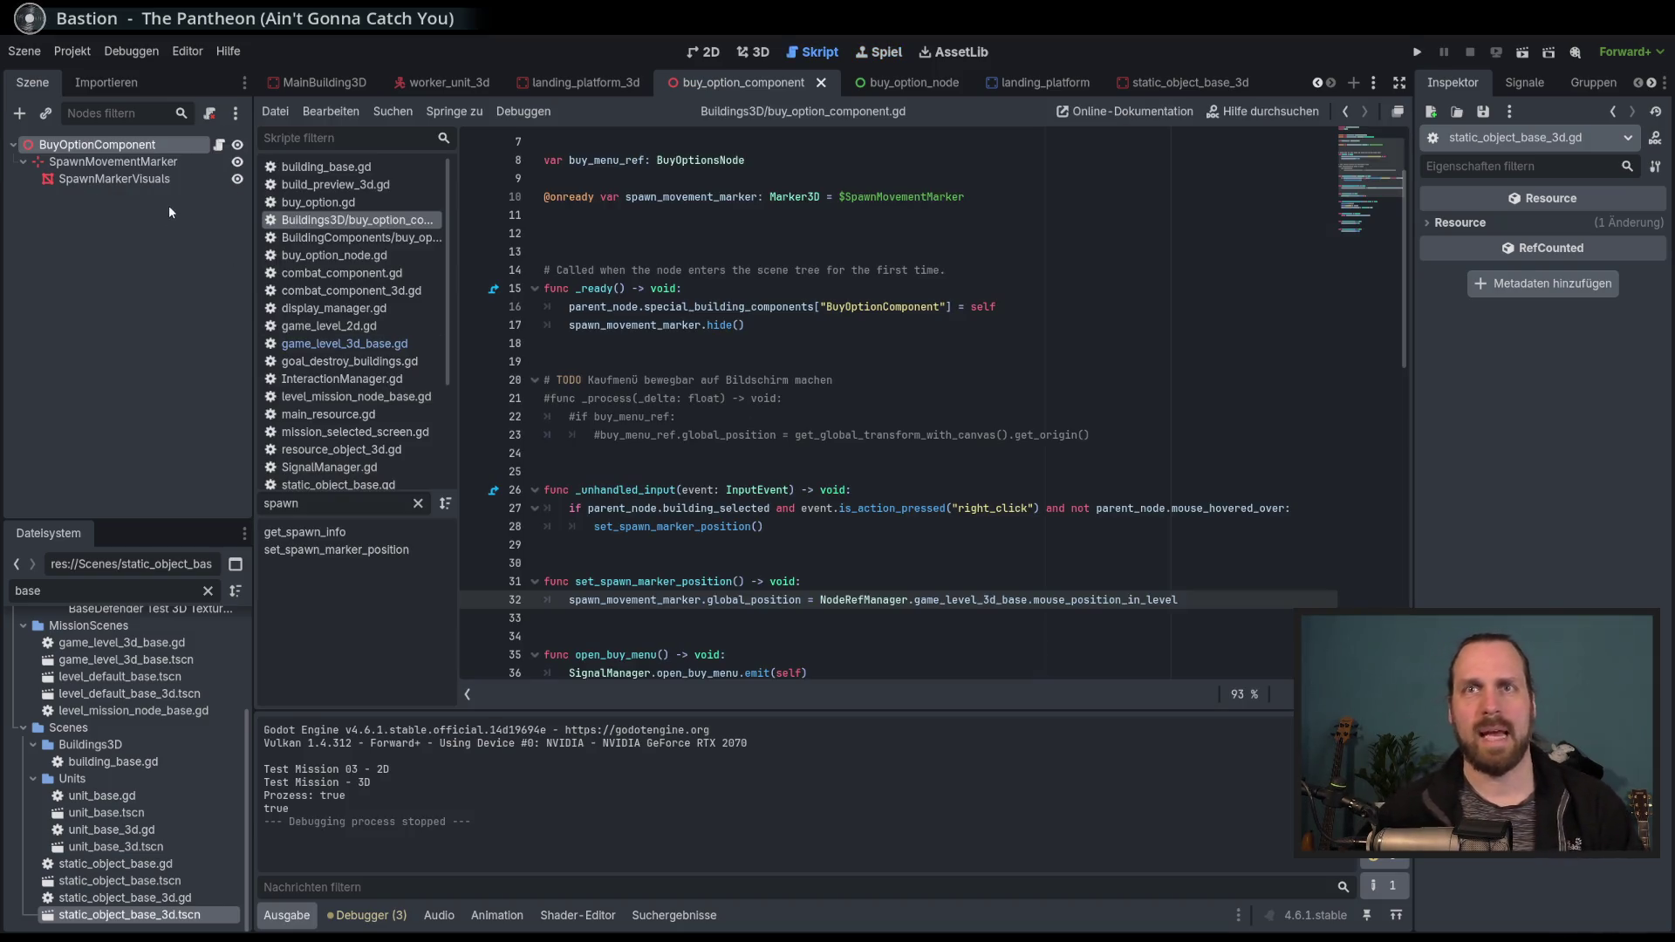
Inspect the SpawnMarkerVisuals node, then briefly rerun and stop the game.
{"action": "left_click", "coordinate": [136, 180]}
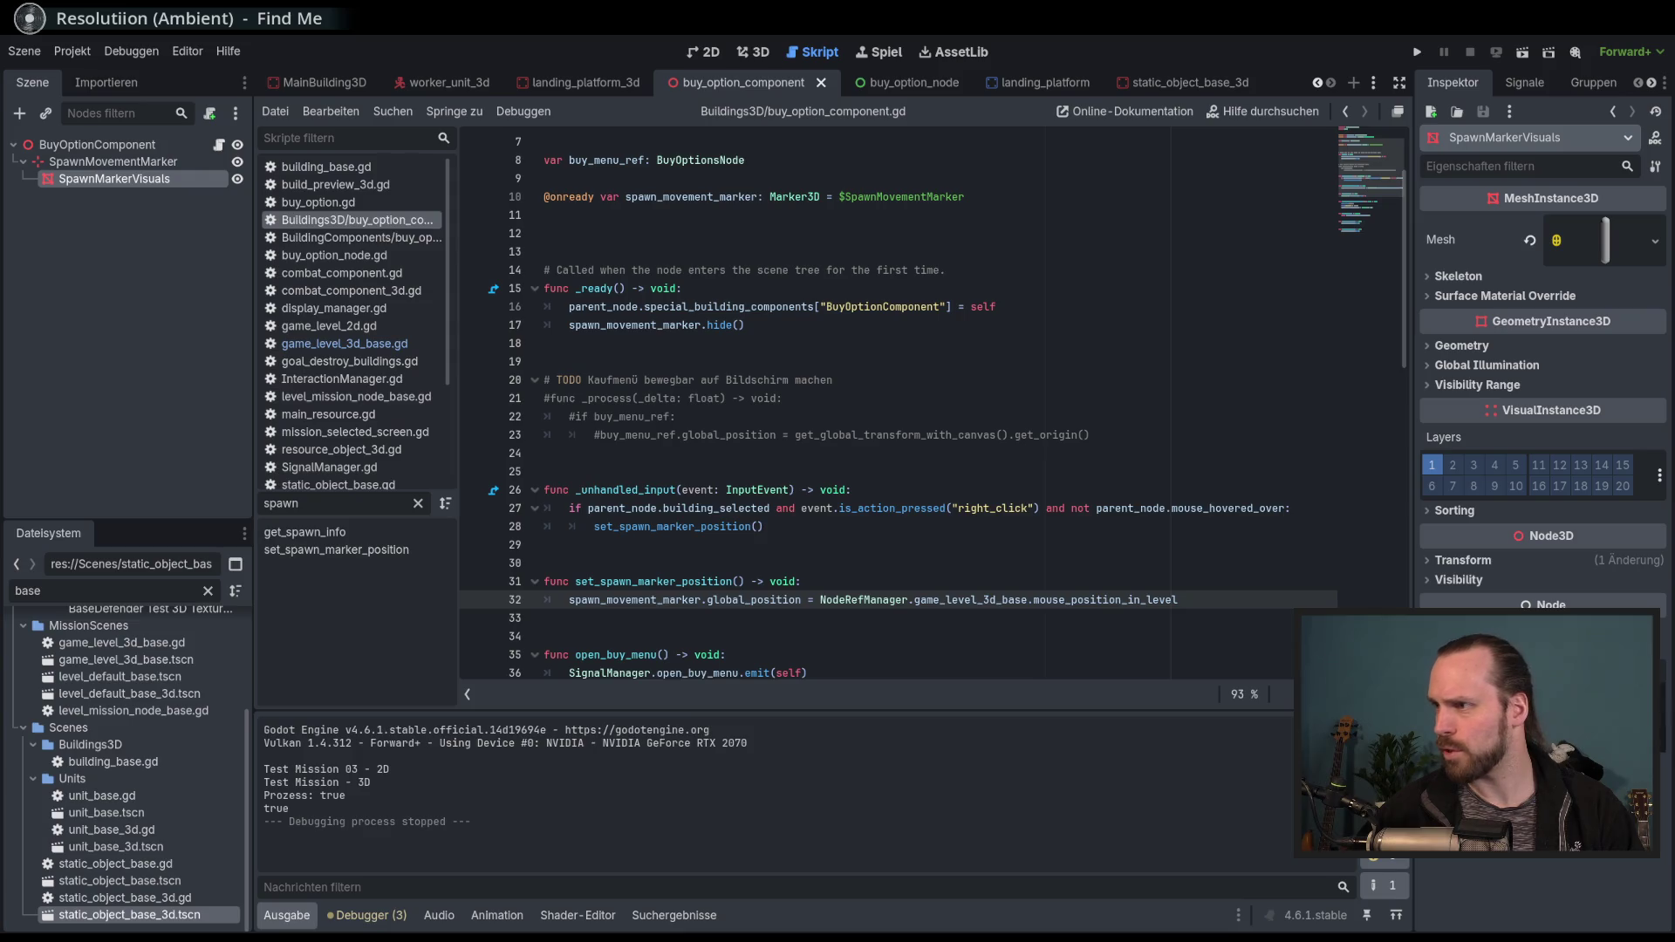
{"action": "key", "text": "F5"}
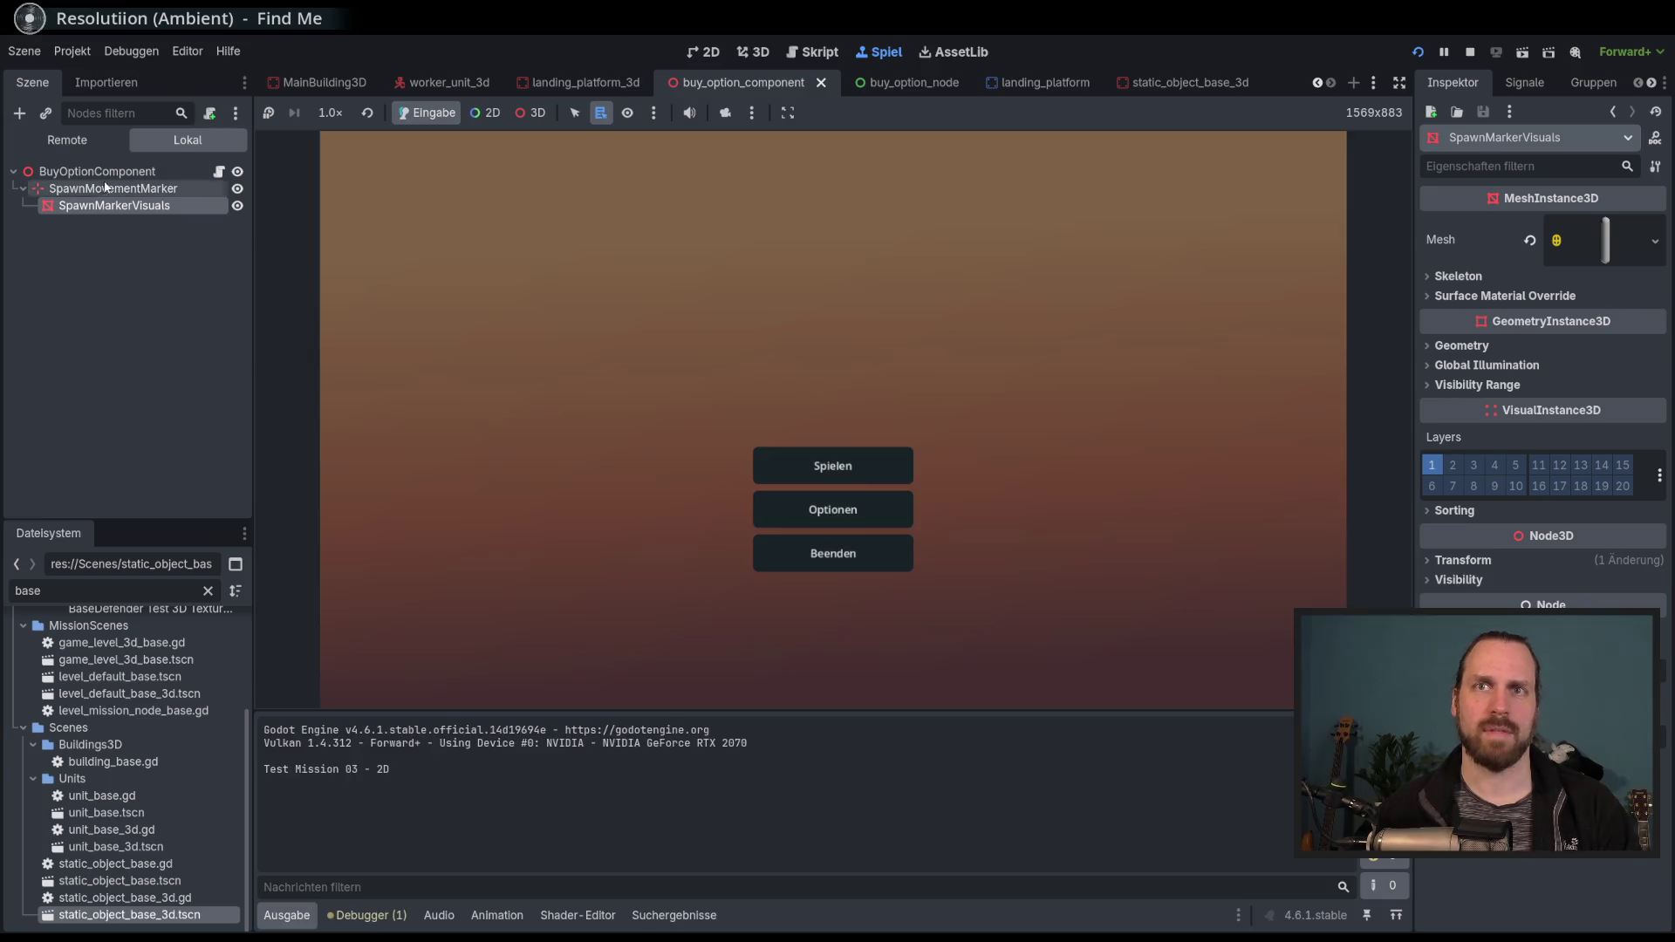
{"action": "key", "text": "F8"}
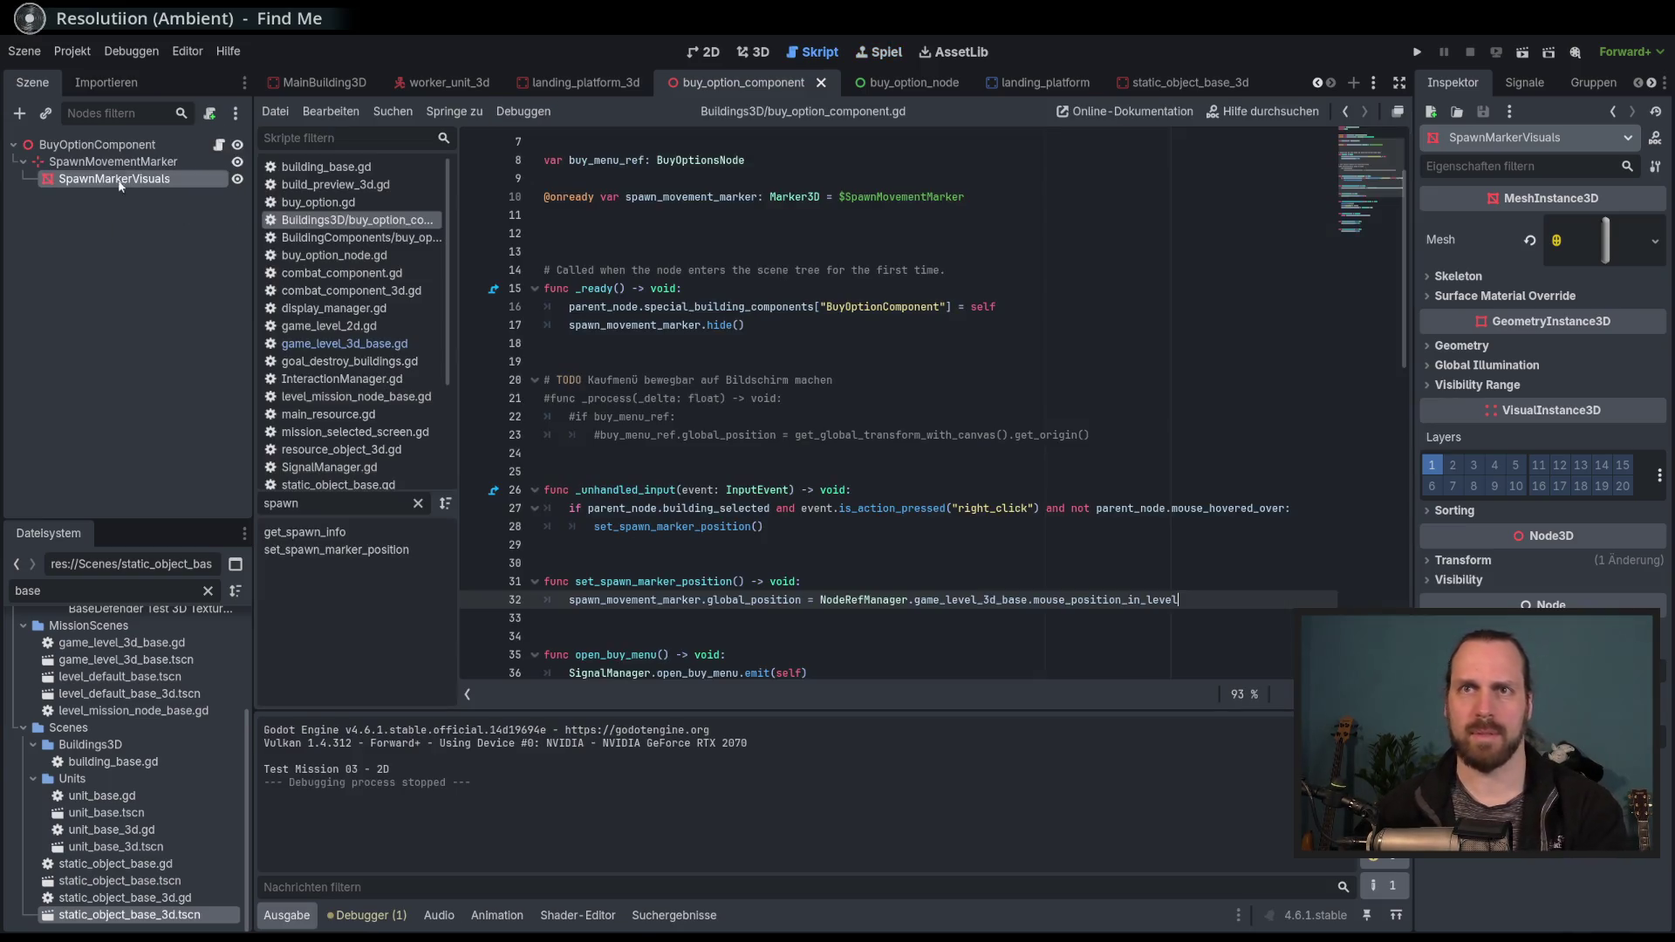
Change the SpawnMovementMarker's Physics Interpolation Mode from Inherit to Off.
{"action": "left_click", "coordinate": [114, 162]}
{"action": "left_click", "coordinate": [1493, 367]}
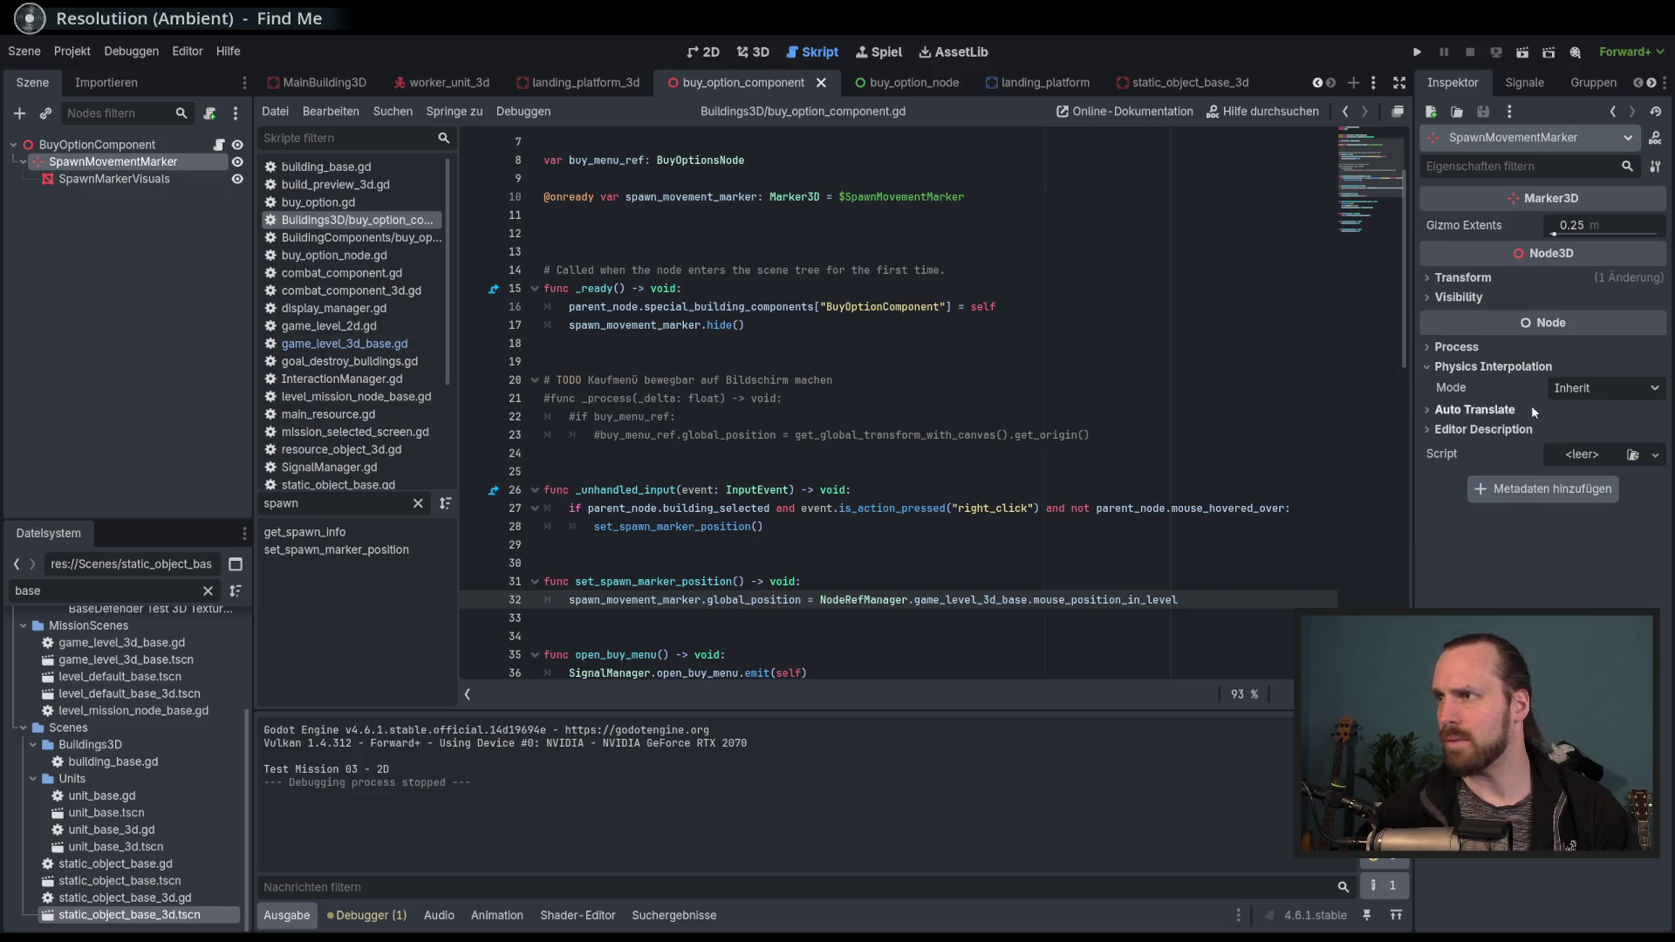
{"action": "left_click", "coordinate": [1602, 392]}
{"action": "left_click", "coordinate": [1612, 452]}
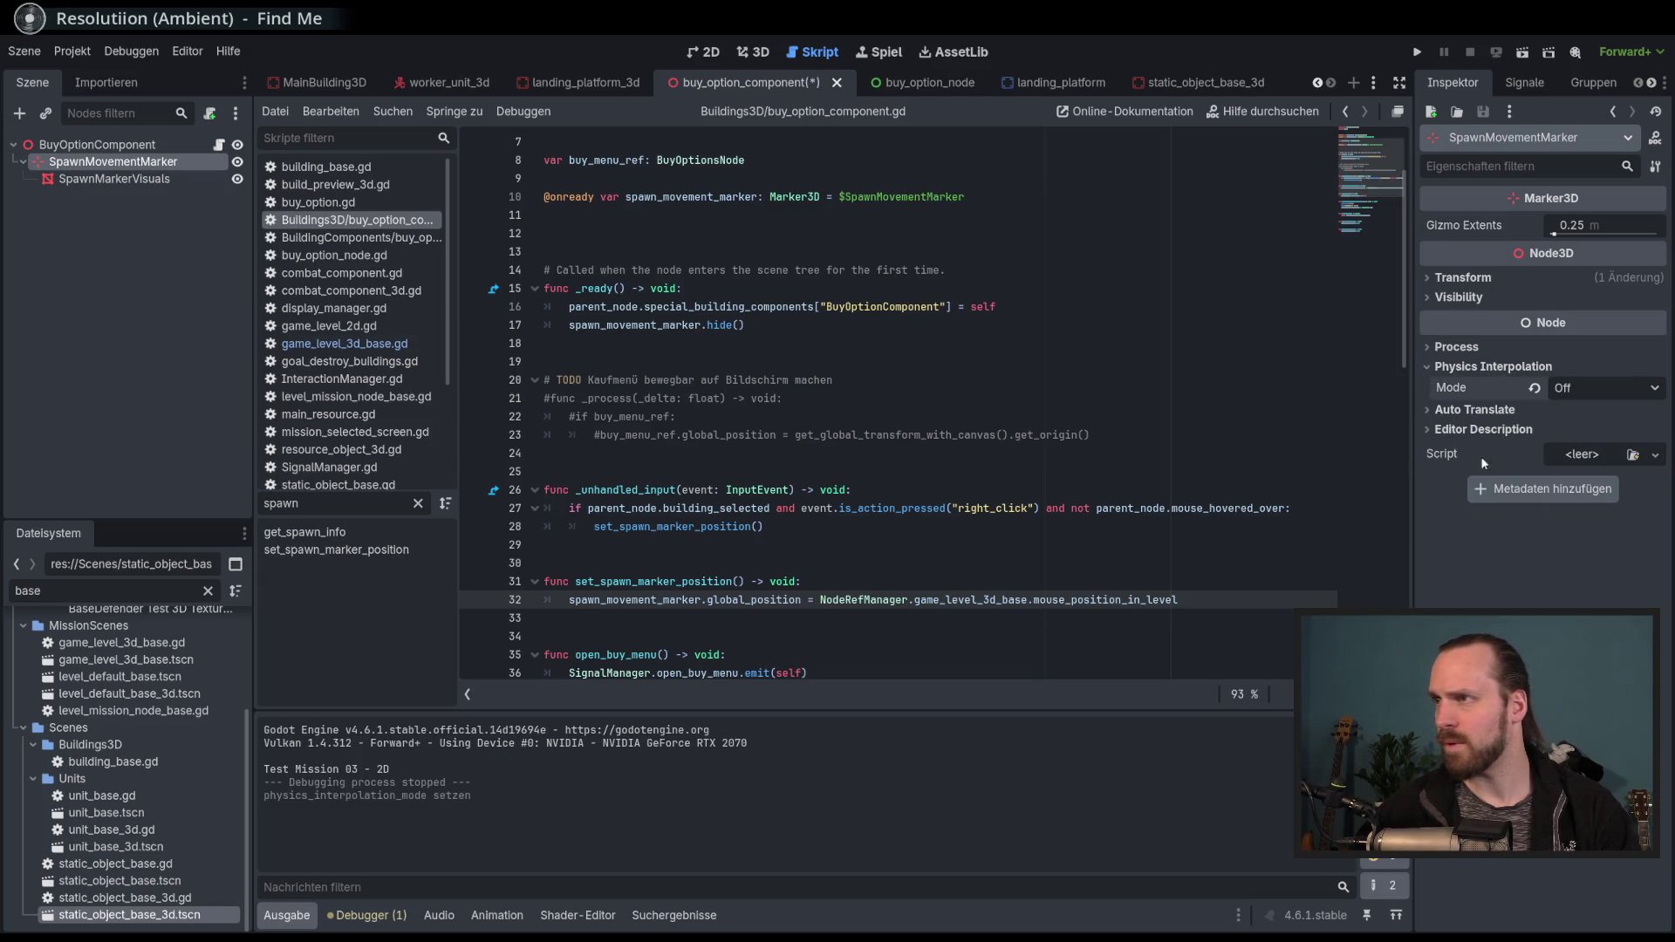
{"action": "left_click", "coordinate": [1087, 435]}
Run the project and start Test Mission - 3D.
{"action": "key", "text": "F5"}
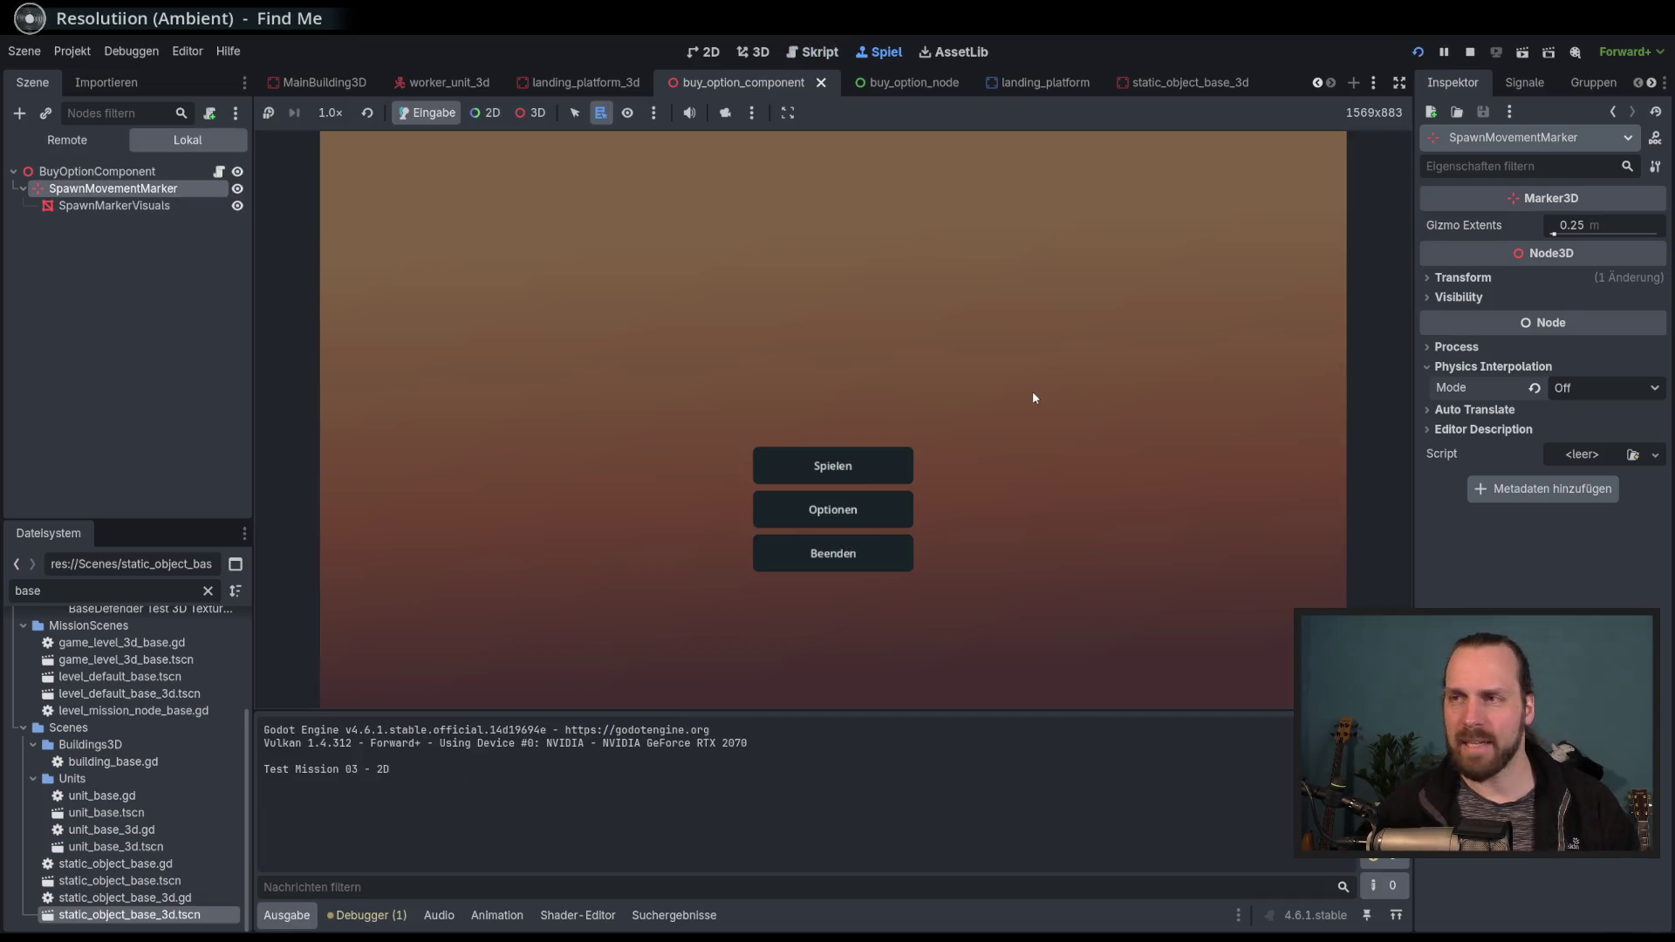
{"action": "left_click", "coordinate": [803, 463]}
{"action": "left_click", "coordinate": [518, 360]}
{"action": "left_click", "coordinate": [983, 629]}
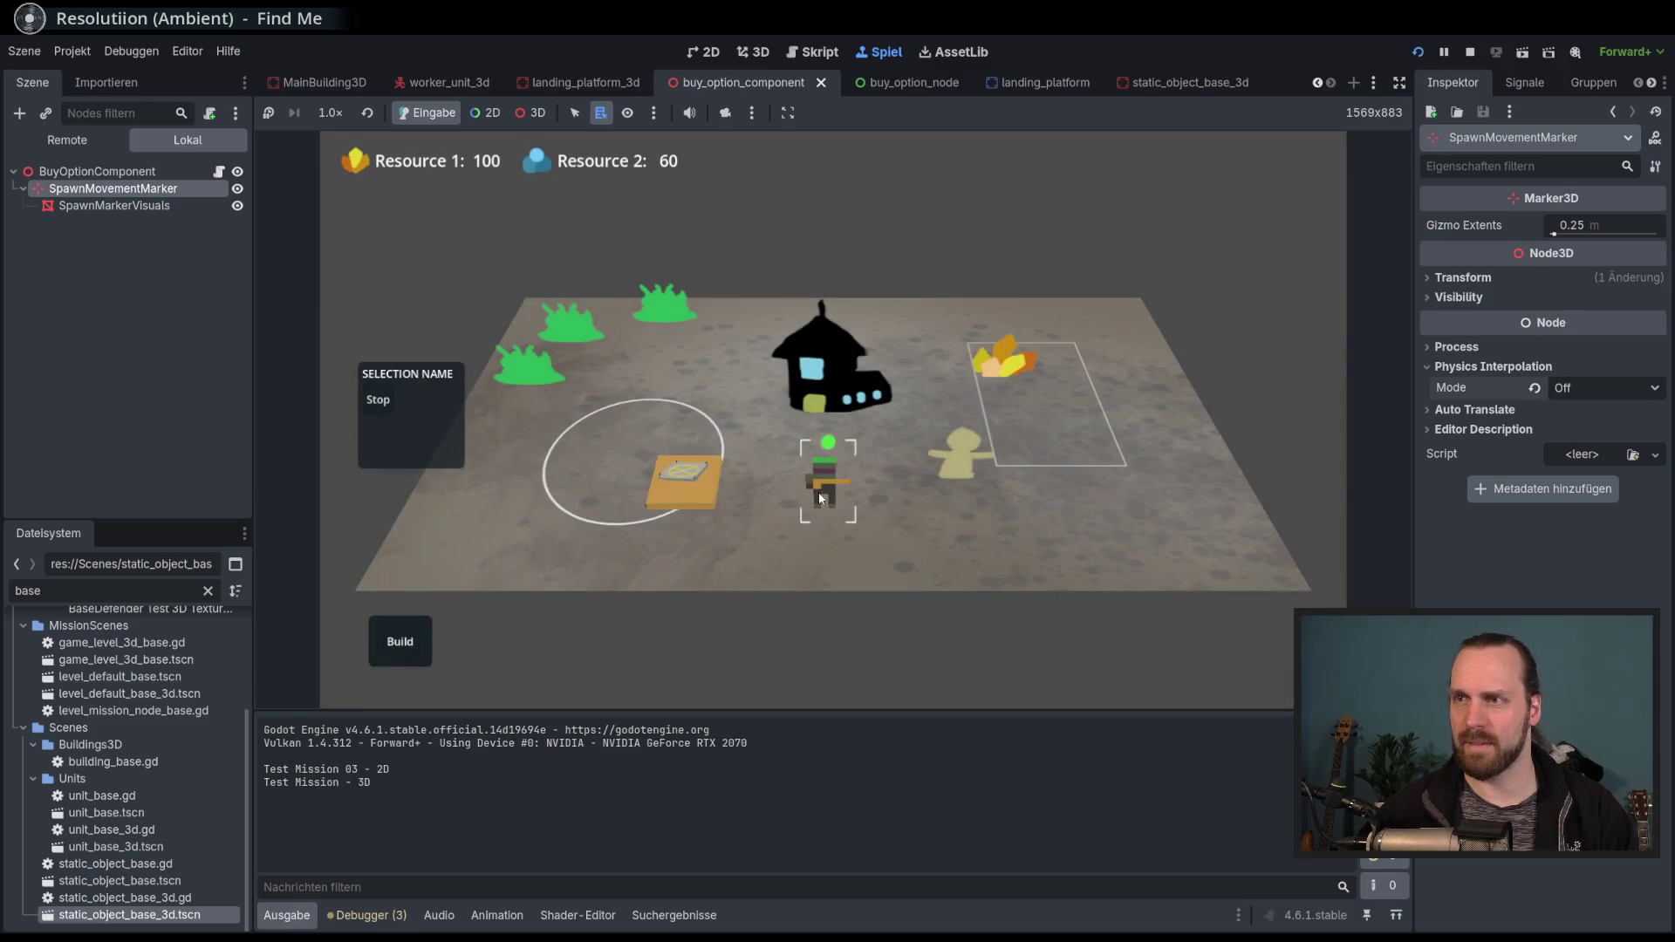
Buy a Worker3D and four Laser Dudes from the build platform and send them to the white circle.
{"action": "left_click", "coordinate": [685, 480]}
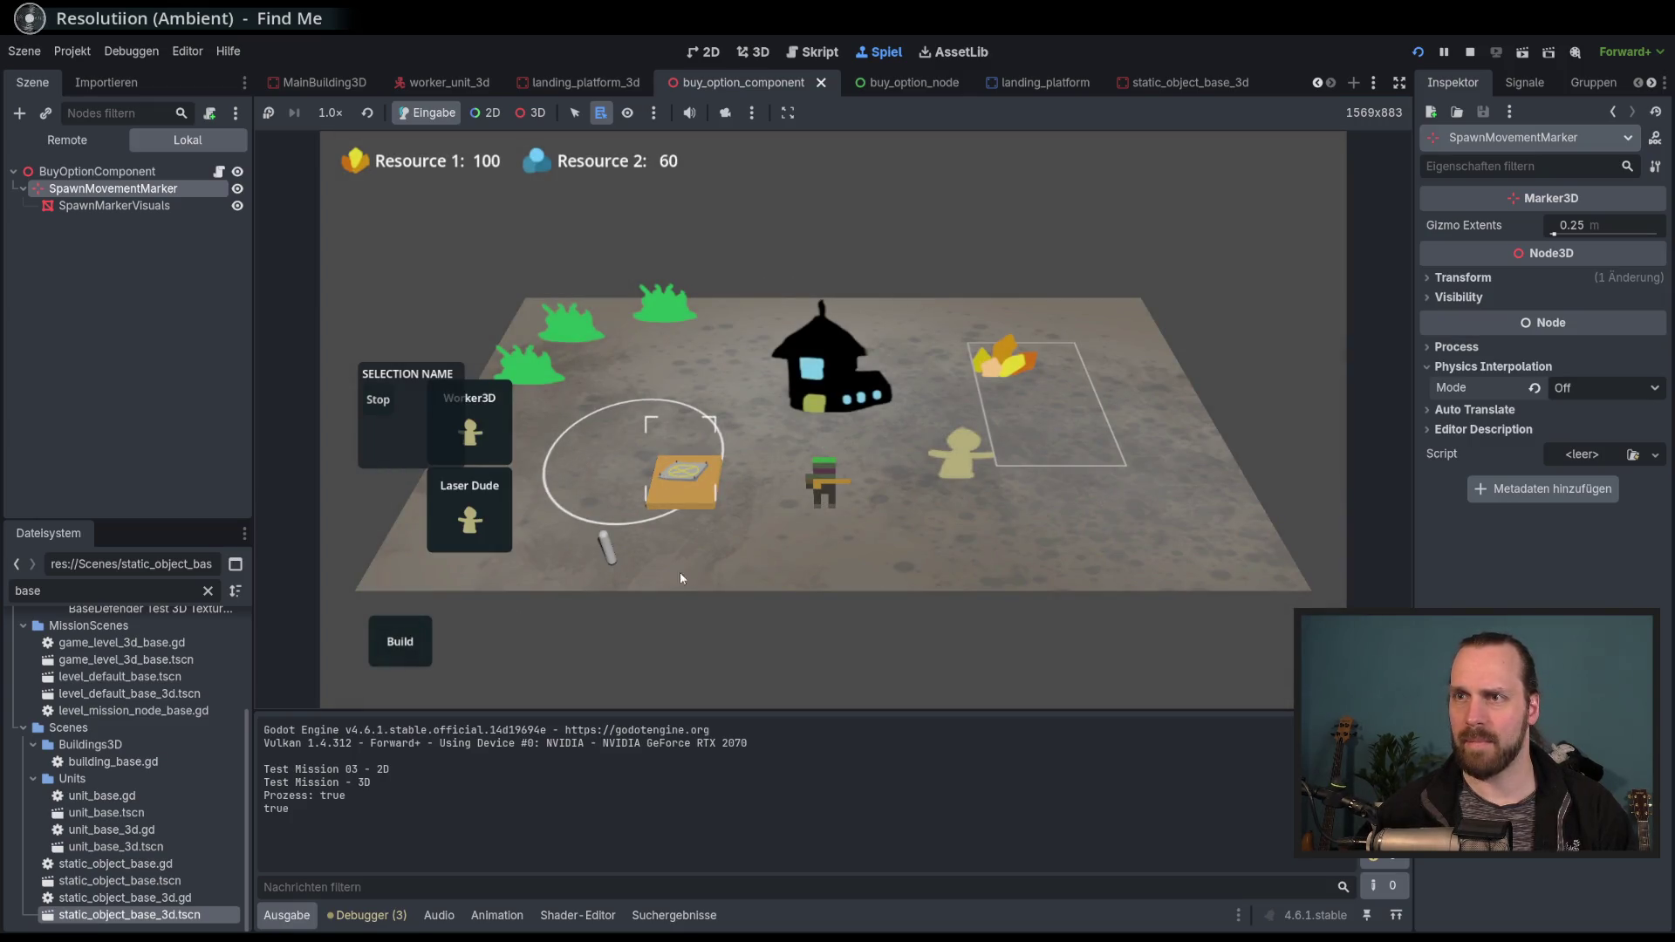
{"action": "left_click", "coordinate": [470, 428]}
{"action": "left_click", "coordinate": [485, 508]}
{"action": "left_click", "coordinate": [486, 513]}
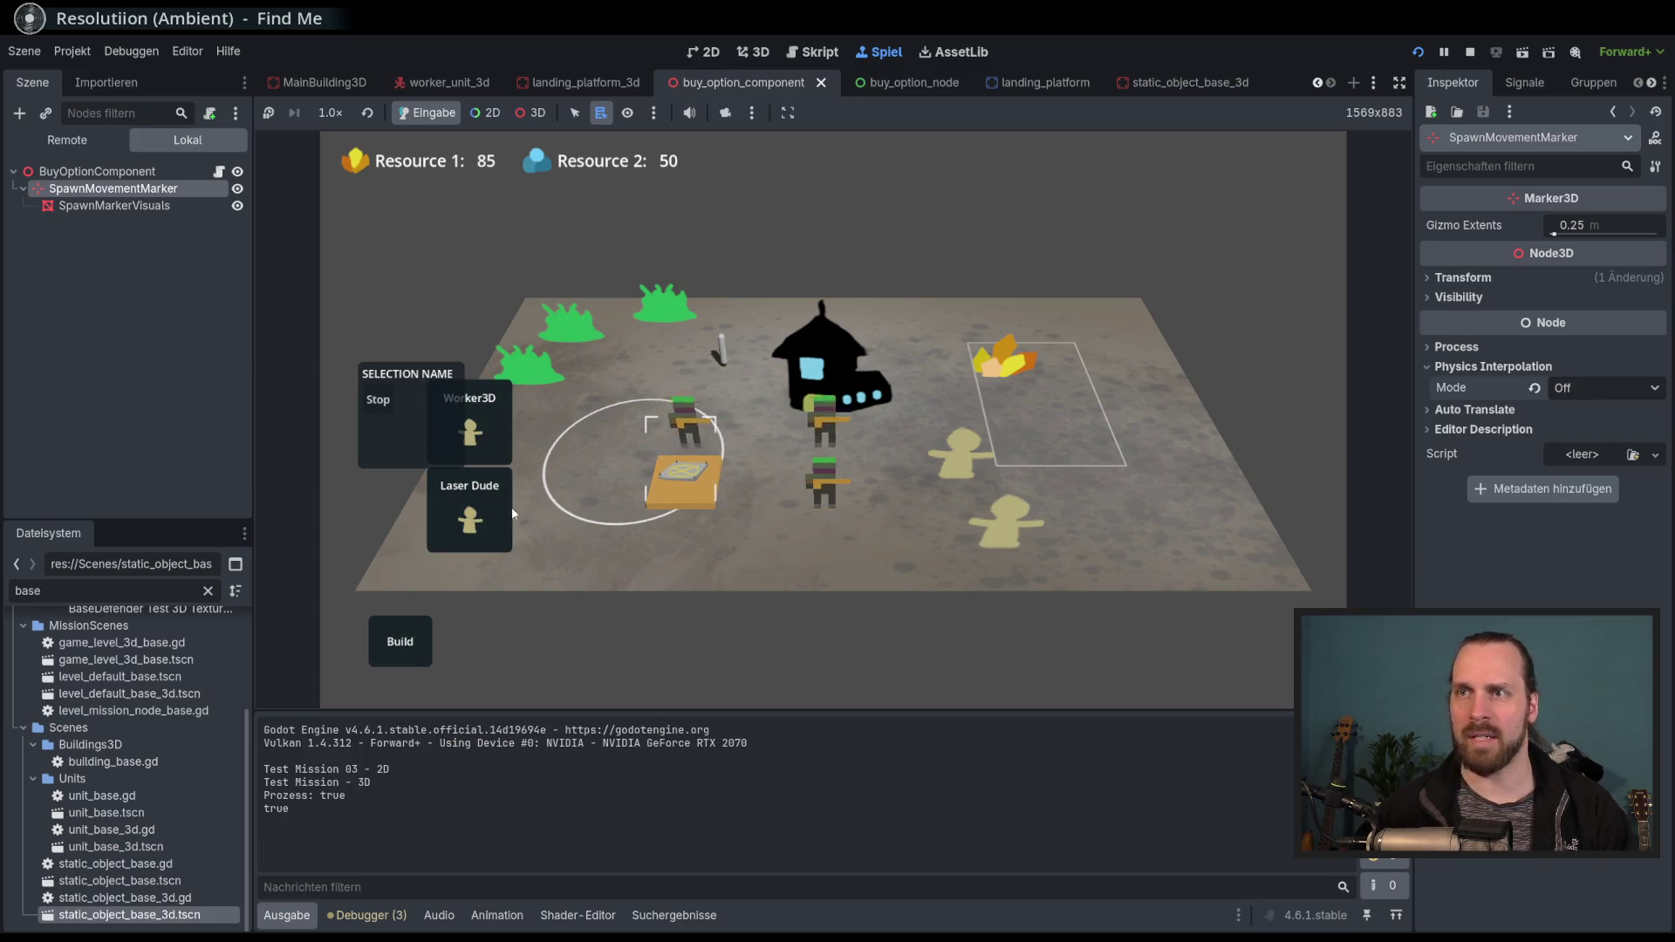
{"action": "left_click", "coordinate": [485, 519]}
{"action": "left_click", "coordinate": [486, 522]}
{"action": "left_click", "coordinate": [486, 522]}
{"action": "left_click", "coordinate": [486, 522]}
{"action": "left_click", "coordinate": [486, 522]}
{"action": "left_click", "coordinate": [486, 521]}
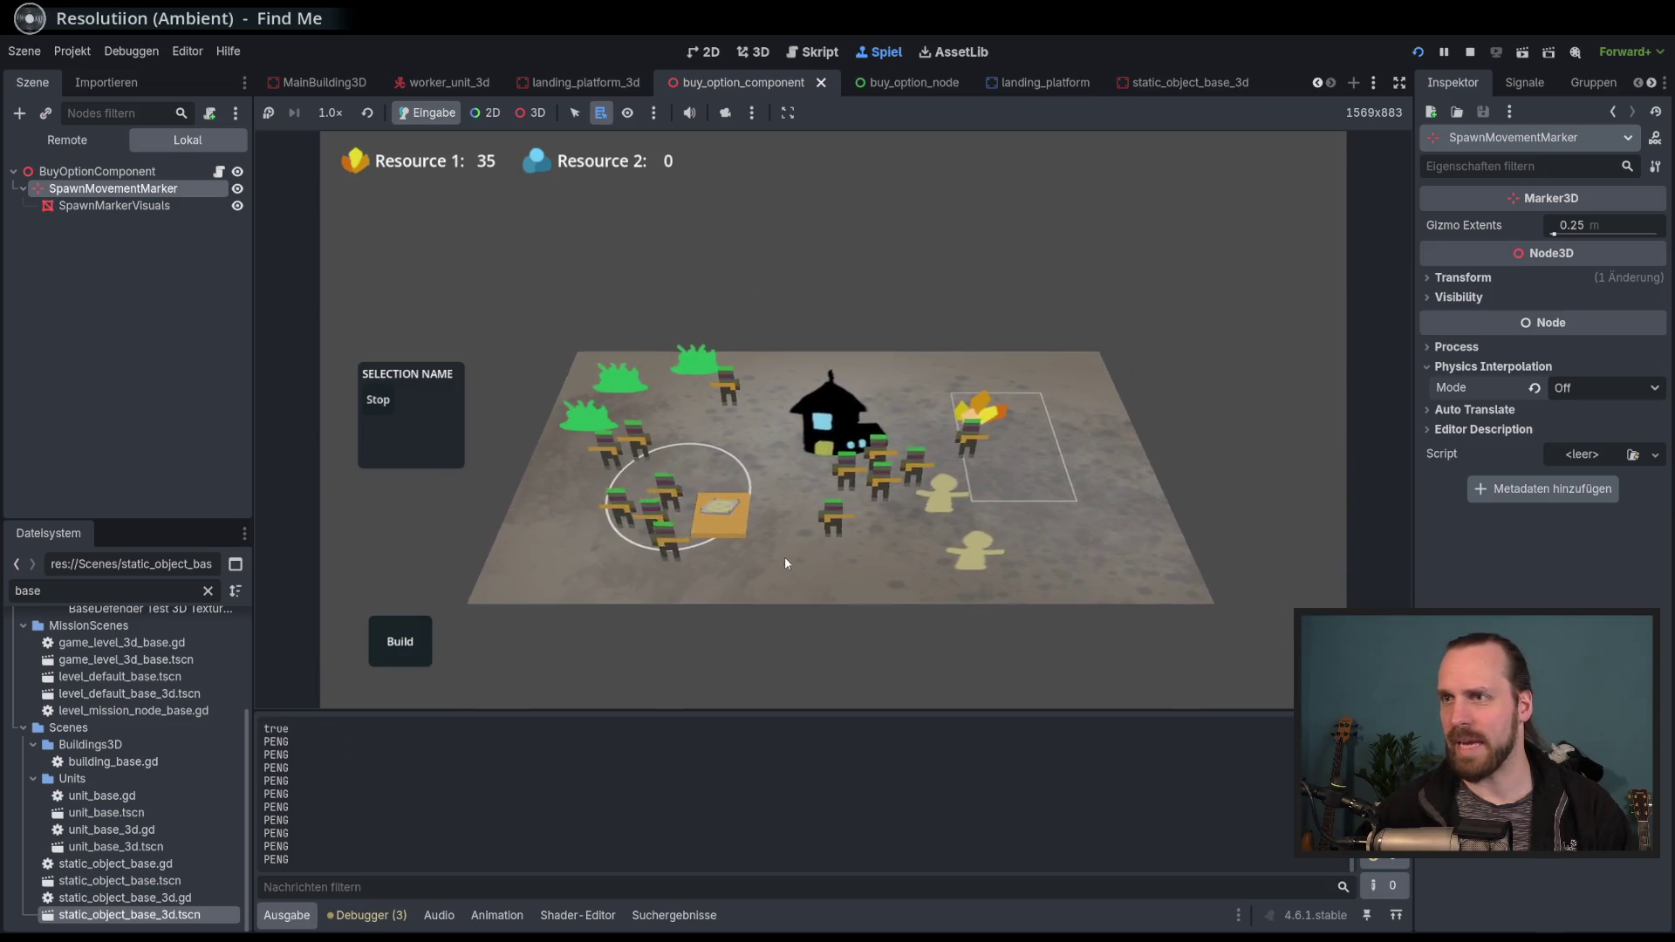
{"action": "scroll", "coordinate": [778, 559], "scroll_direction": "up", "scroll_amount": 2}
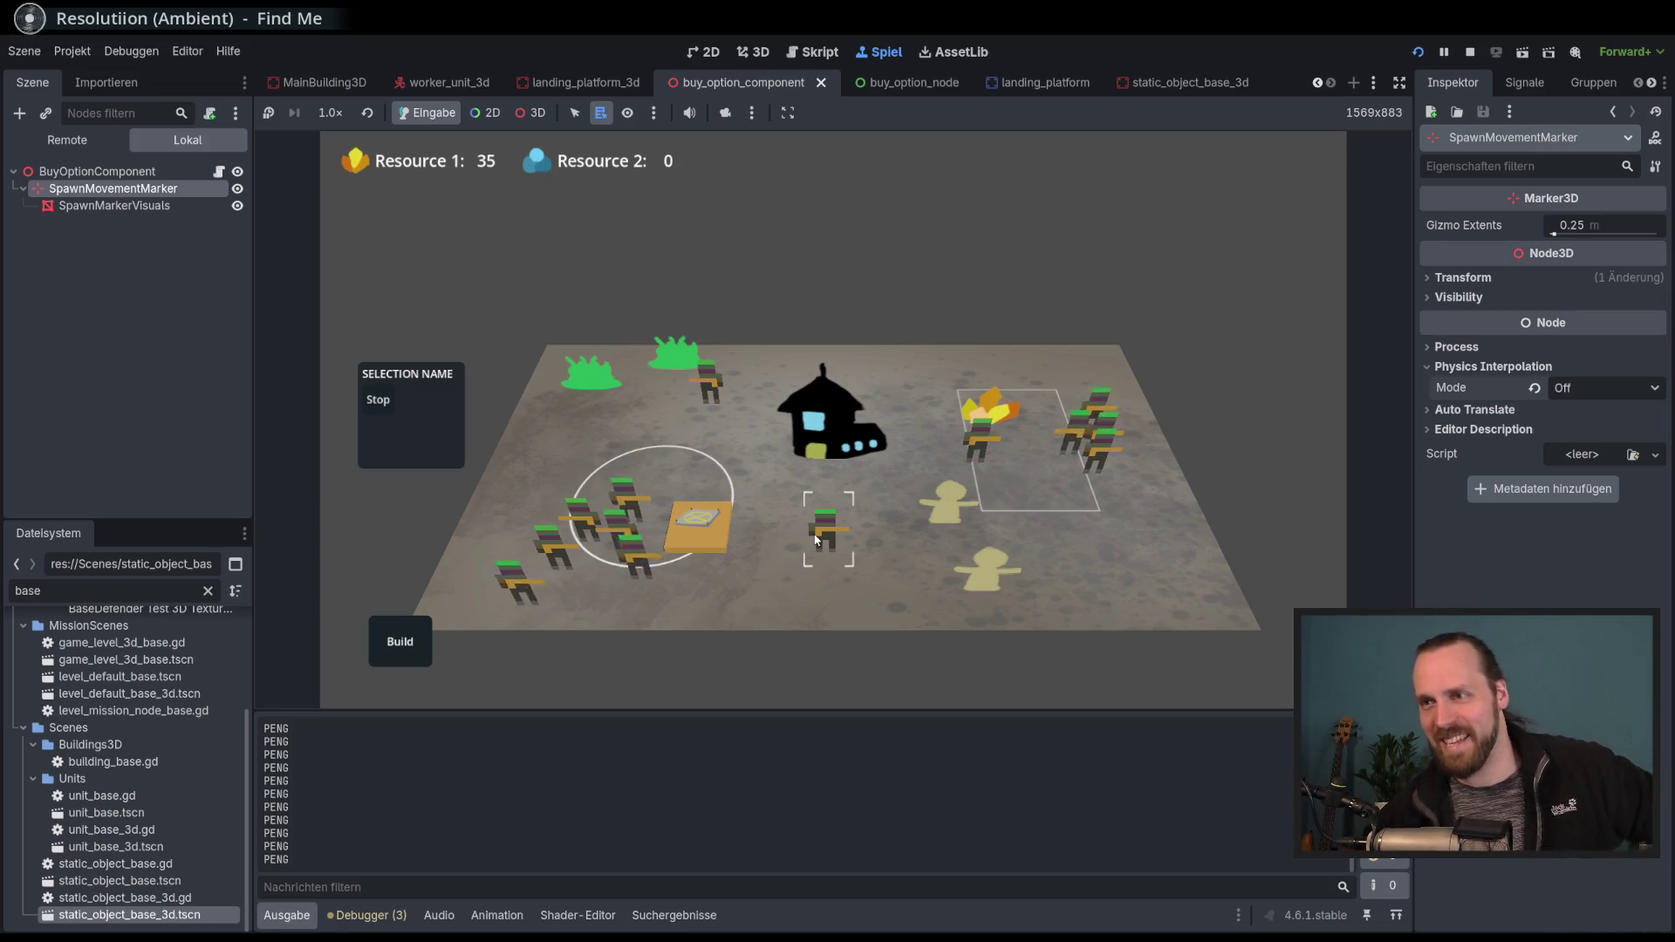
{"action": "left_click", "coordinate": [637, 488]}
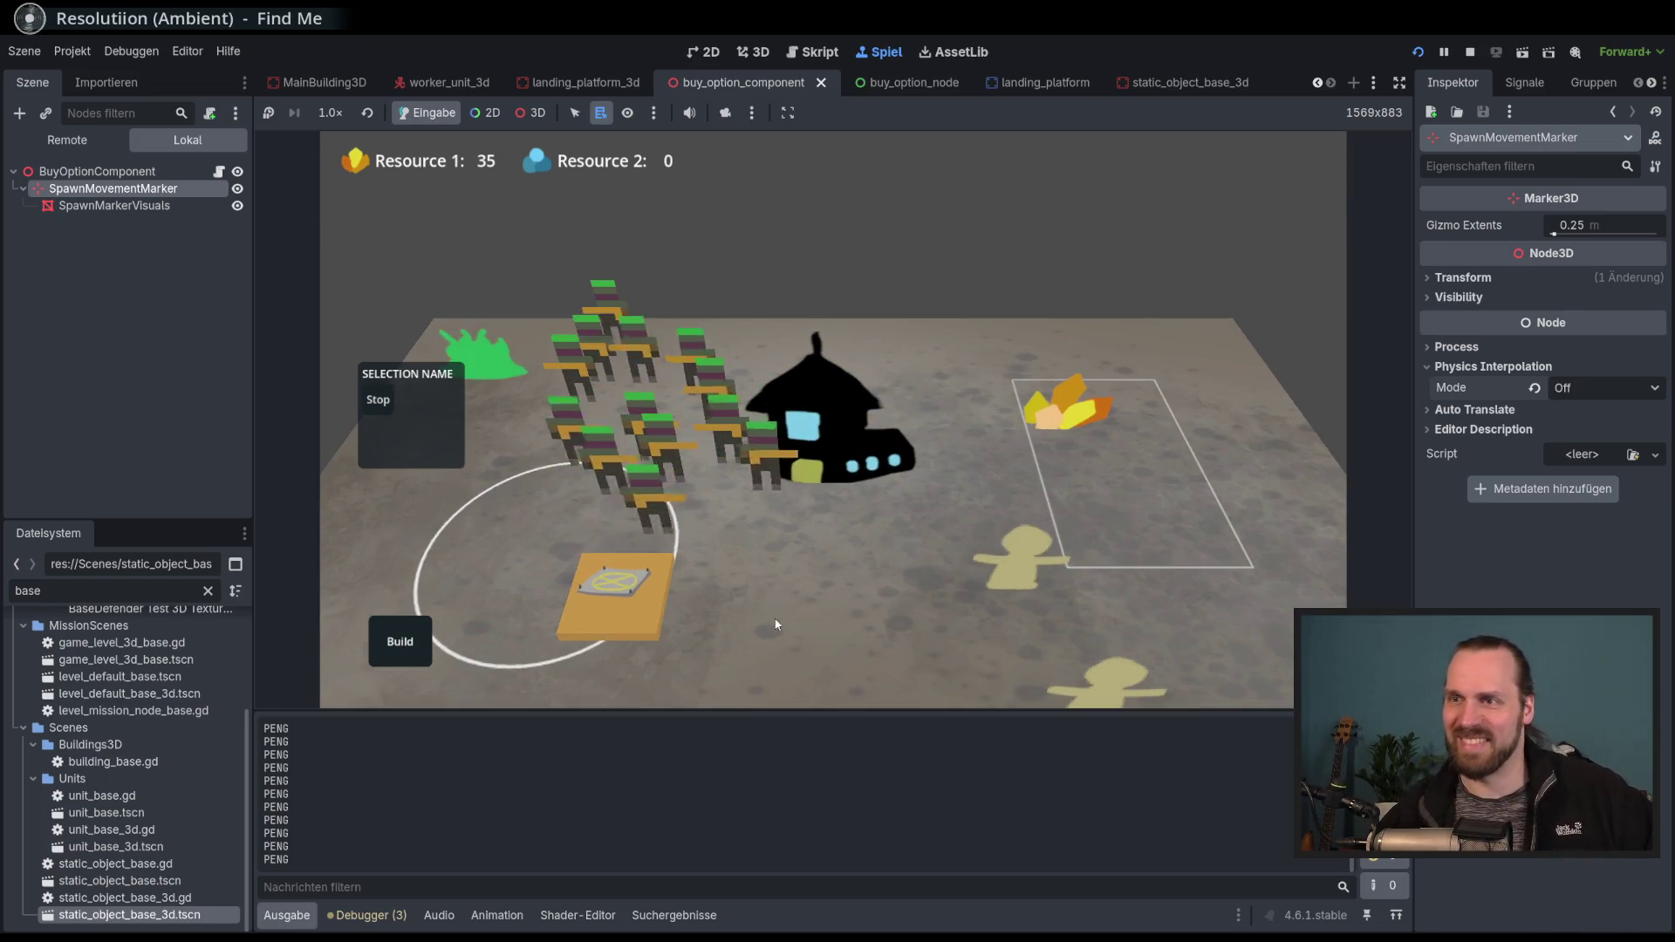
Buy one more Worker3D from the build plate.
{"action": "left_click", "coordinate": [615, 585]}
{"action": "scroll", "coordinate": [873, 524], "scroll_direction": "down", "scroll_amount": 3}
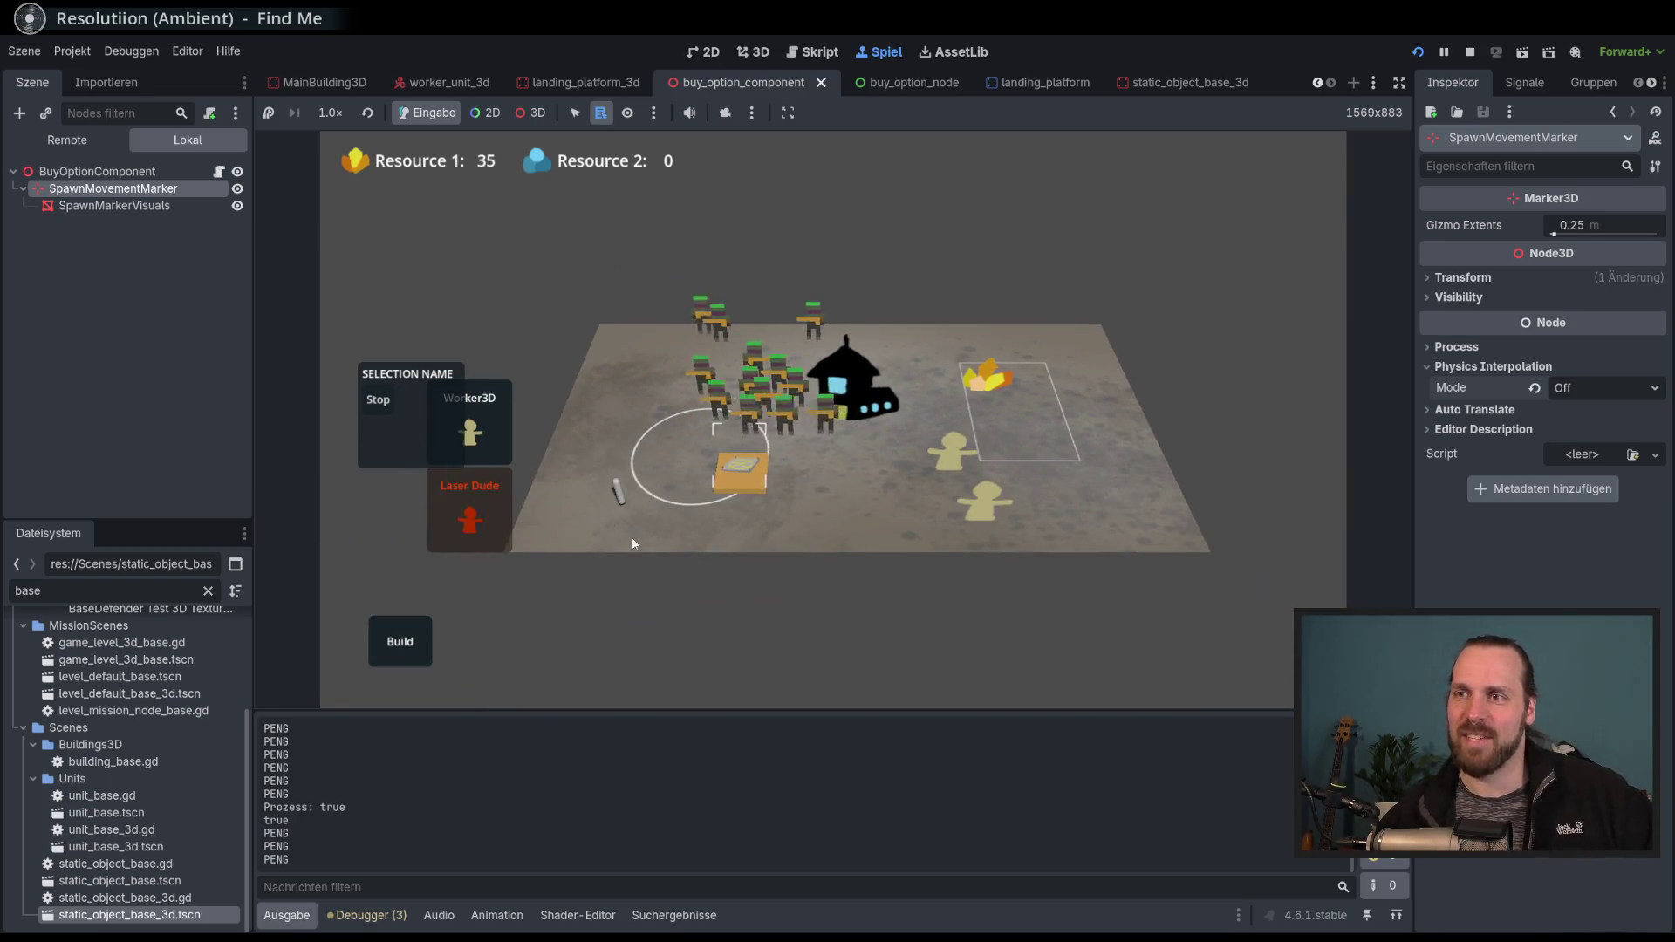
{"action": "scroll", "coordinate": [839, 525], "scroll_direction": "up", "scroll_amount": 3}
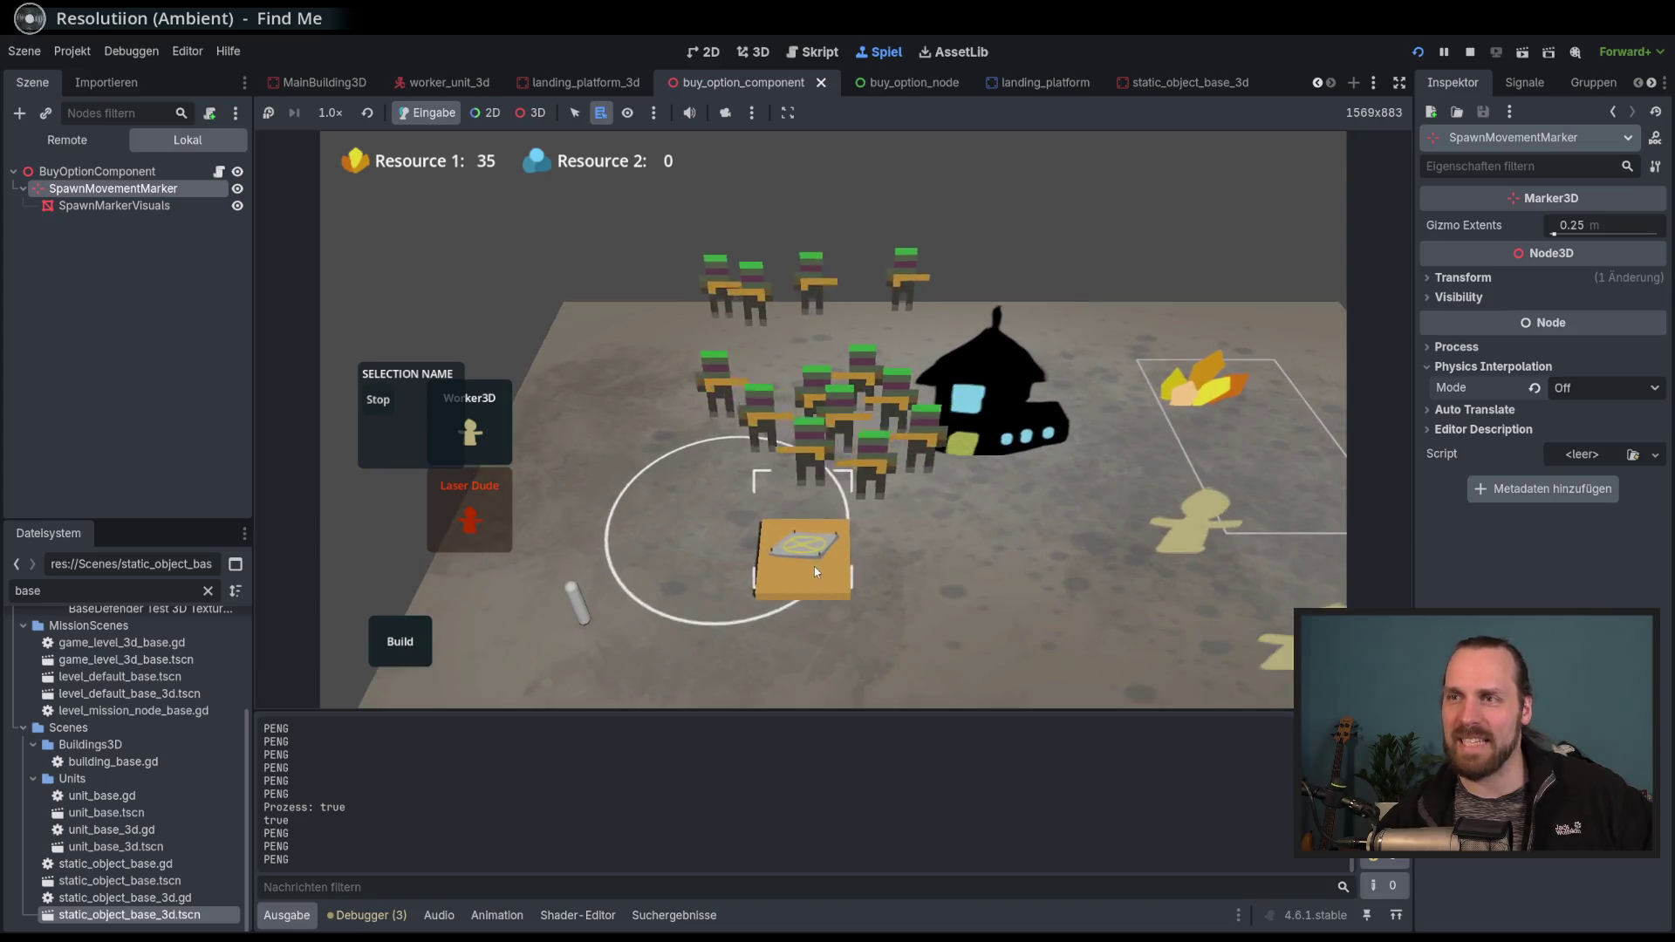
{"action": "scroll", "coordinate": [803, 559], "scroll_direction": "down", "scroll_amount": 3}
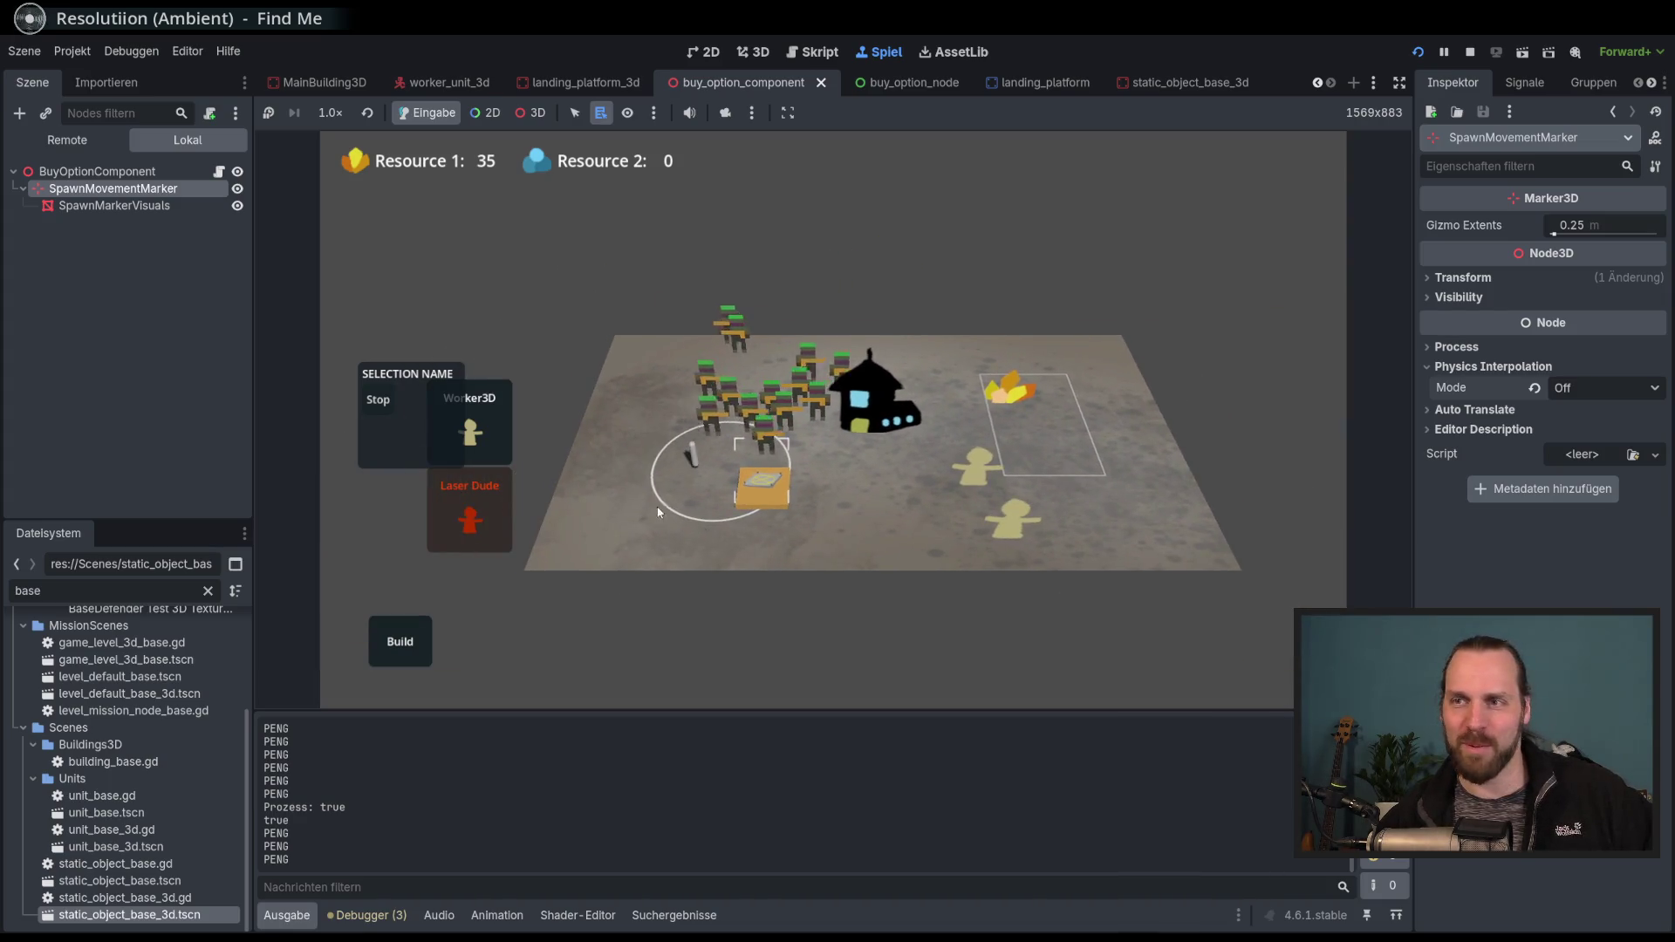
{"action": "left_click", "coordinate": [469, 427]}
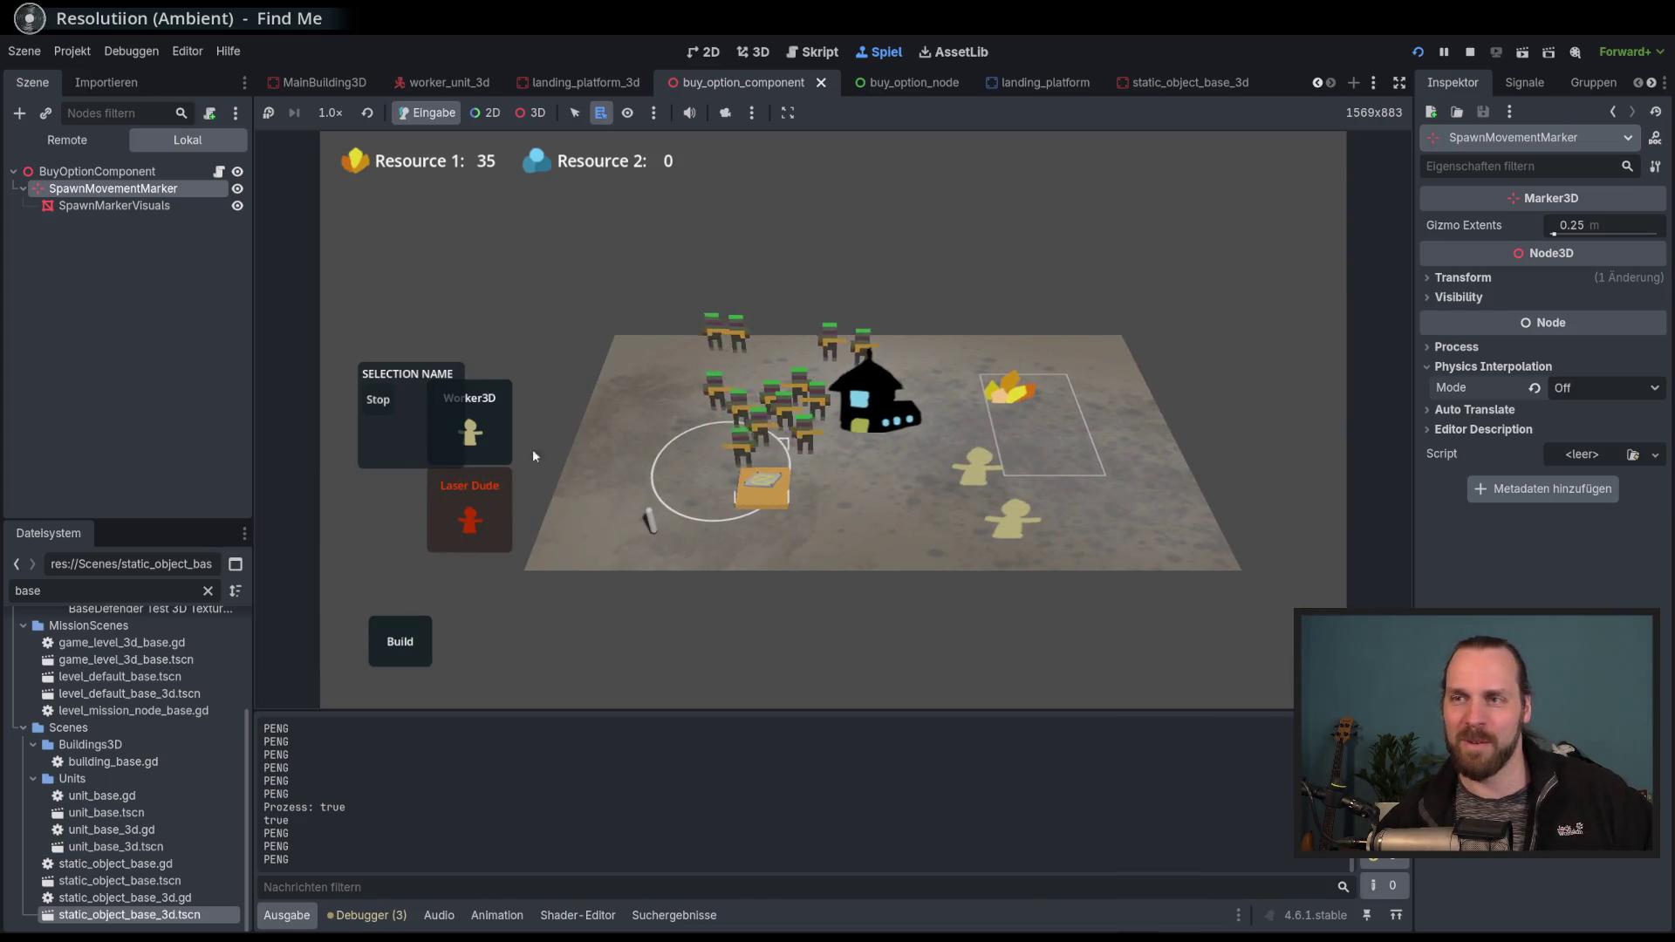
Check selecting the resource pile, yellow worker and build plate, then stop the game.
{"action": "left_click", "coordinate": [1023, 469]}
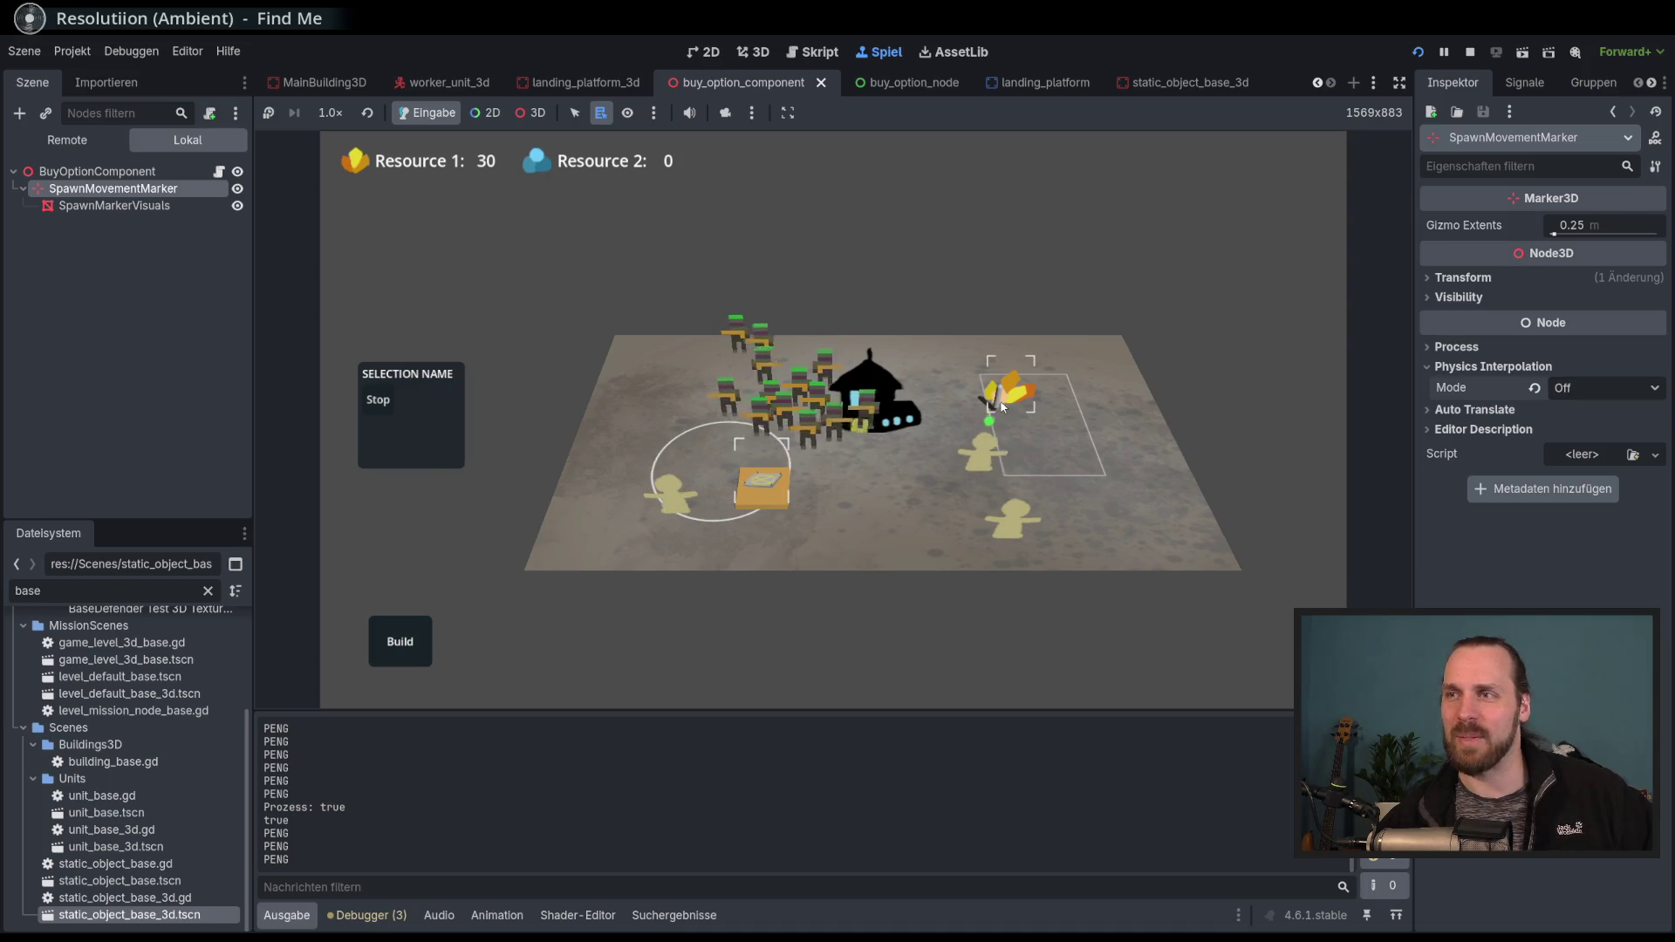
{"action": "scroll", "coordinate": [978, 473], "scroll_direction": "up", "scroll_amount": 3}
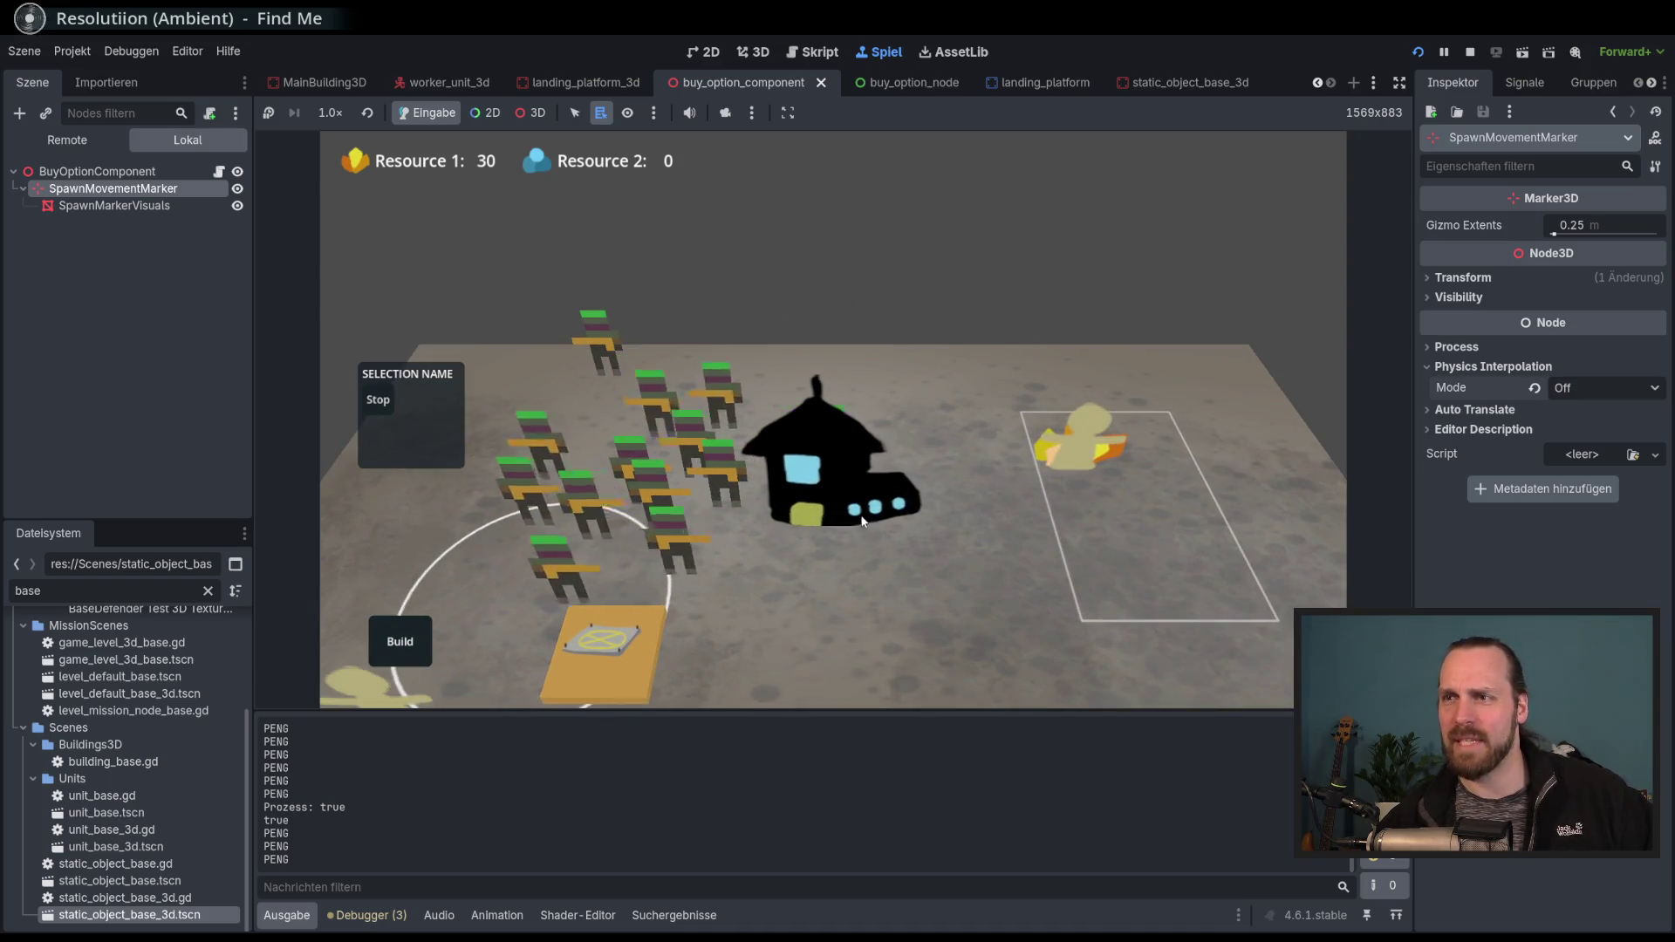
{"action": "scroll", "coordinate": [872, 510], "scroll_direction": "down", "scroll_amount": 2}
{"action": "scroll", "coordinate": [812, 502], "scroll_direction": "down", "scroll_amount": 3}
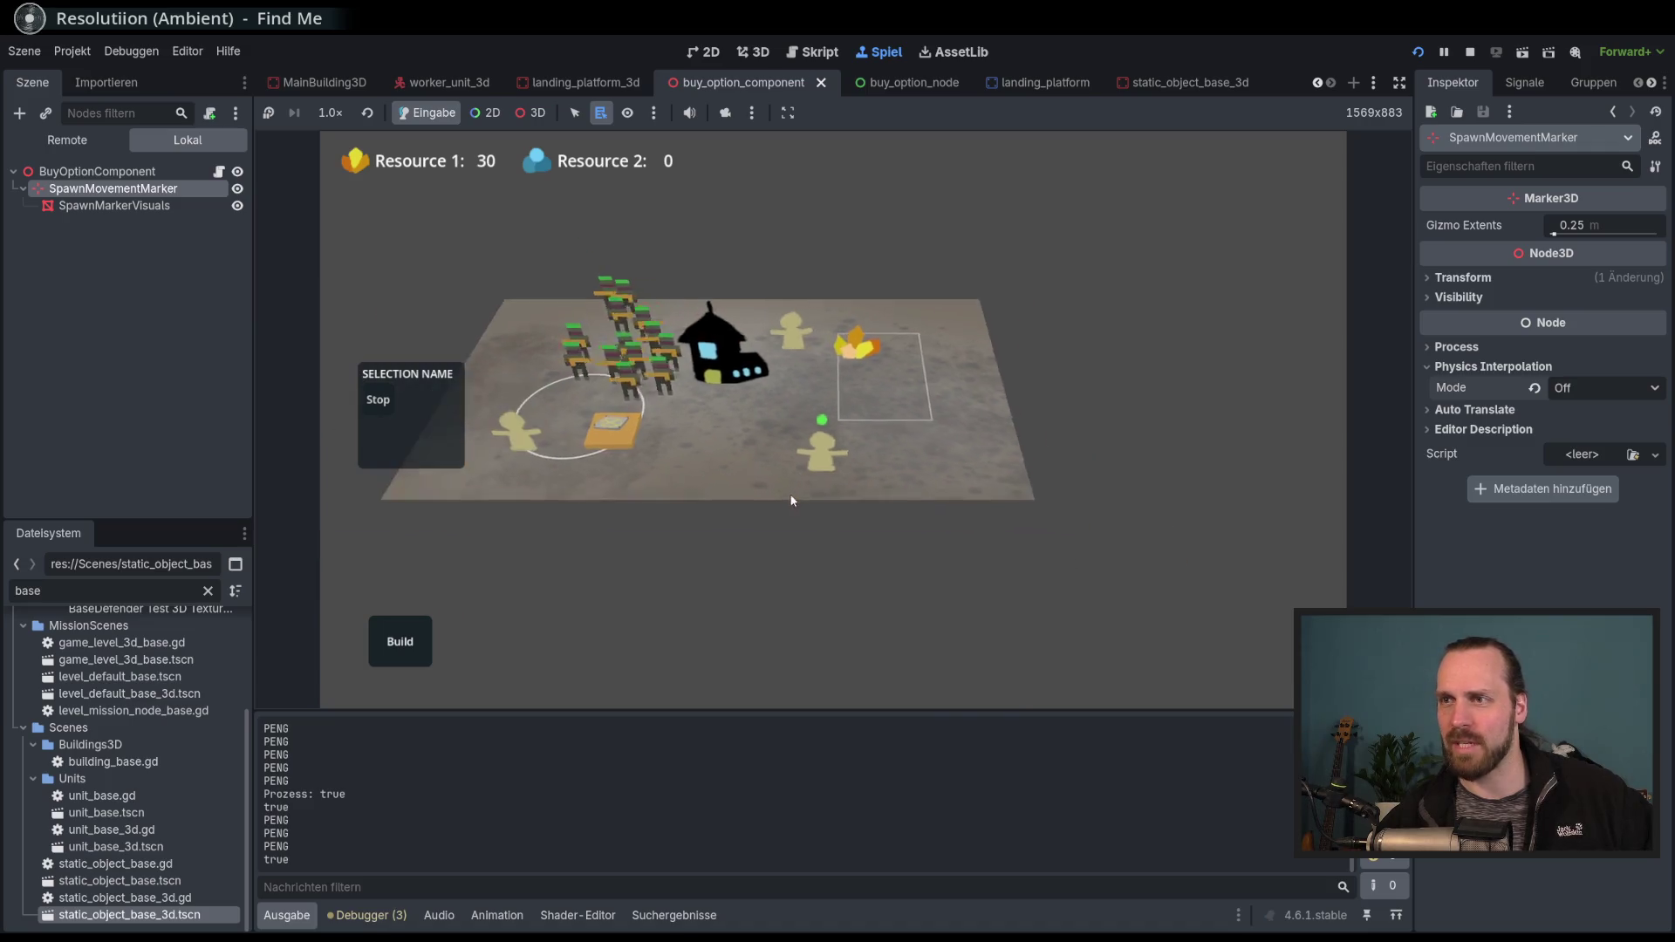
{"action": "left_click", "coordinate": [703, 445]}
{"action": "scroll", "coordinate": [907, 498], "scroll_direction": "up", "scroll_amount": 1}
{"action": "left_click", "coordinate": [918, 506]}
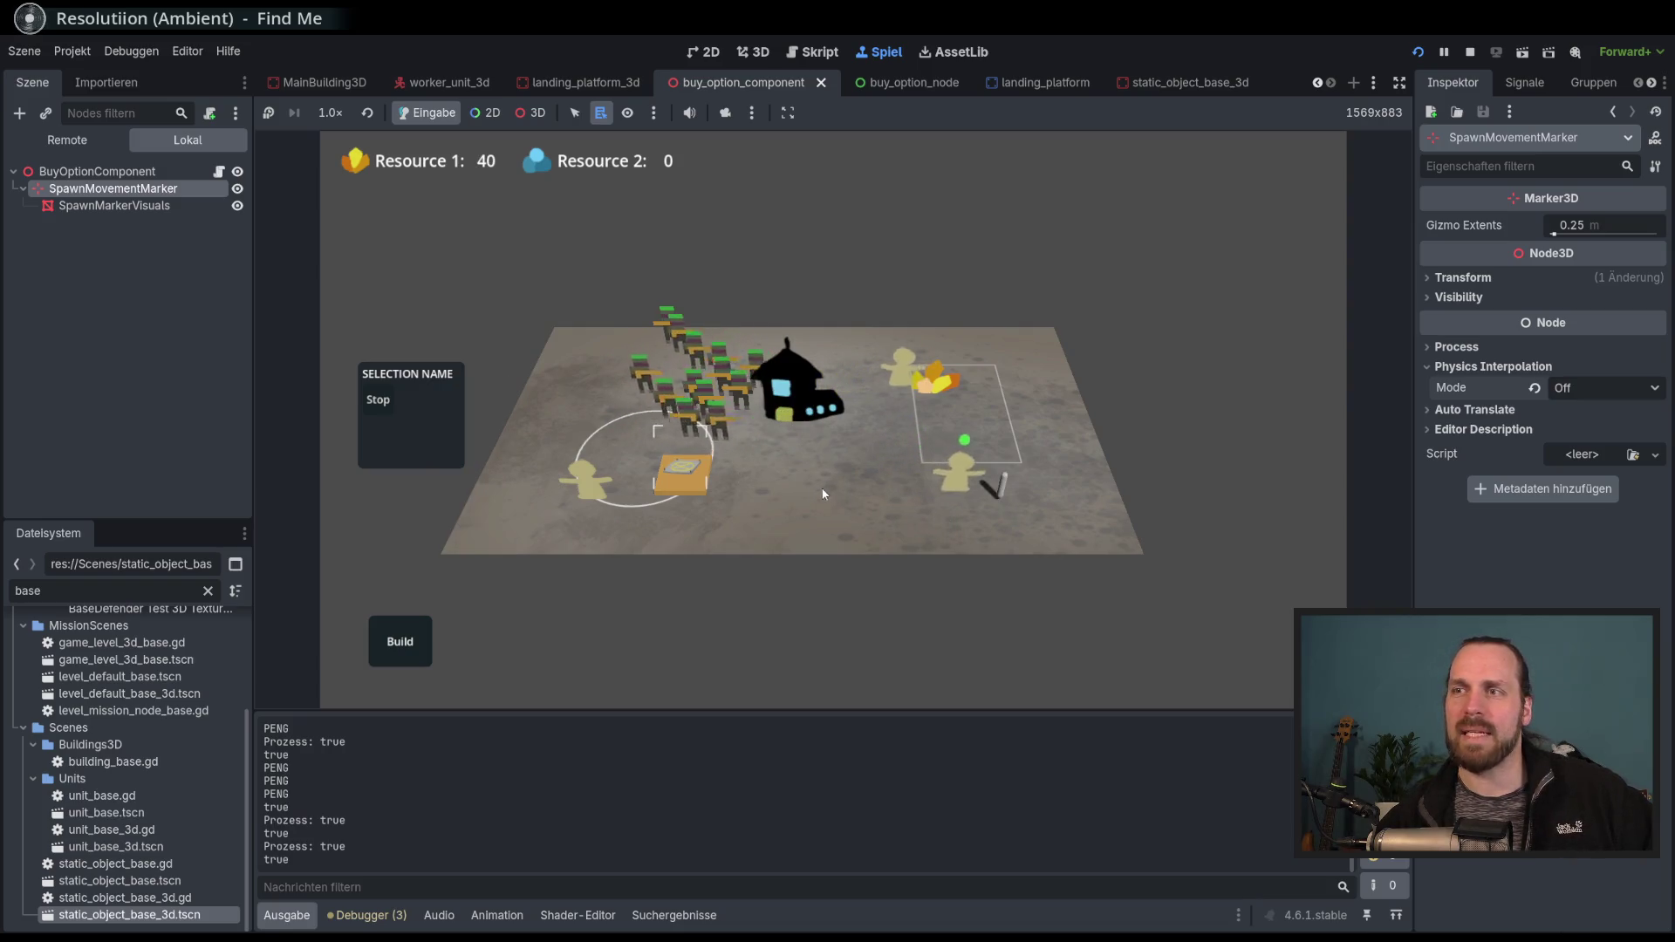
{"action": "left_click", "coordinate": [704, 483]}
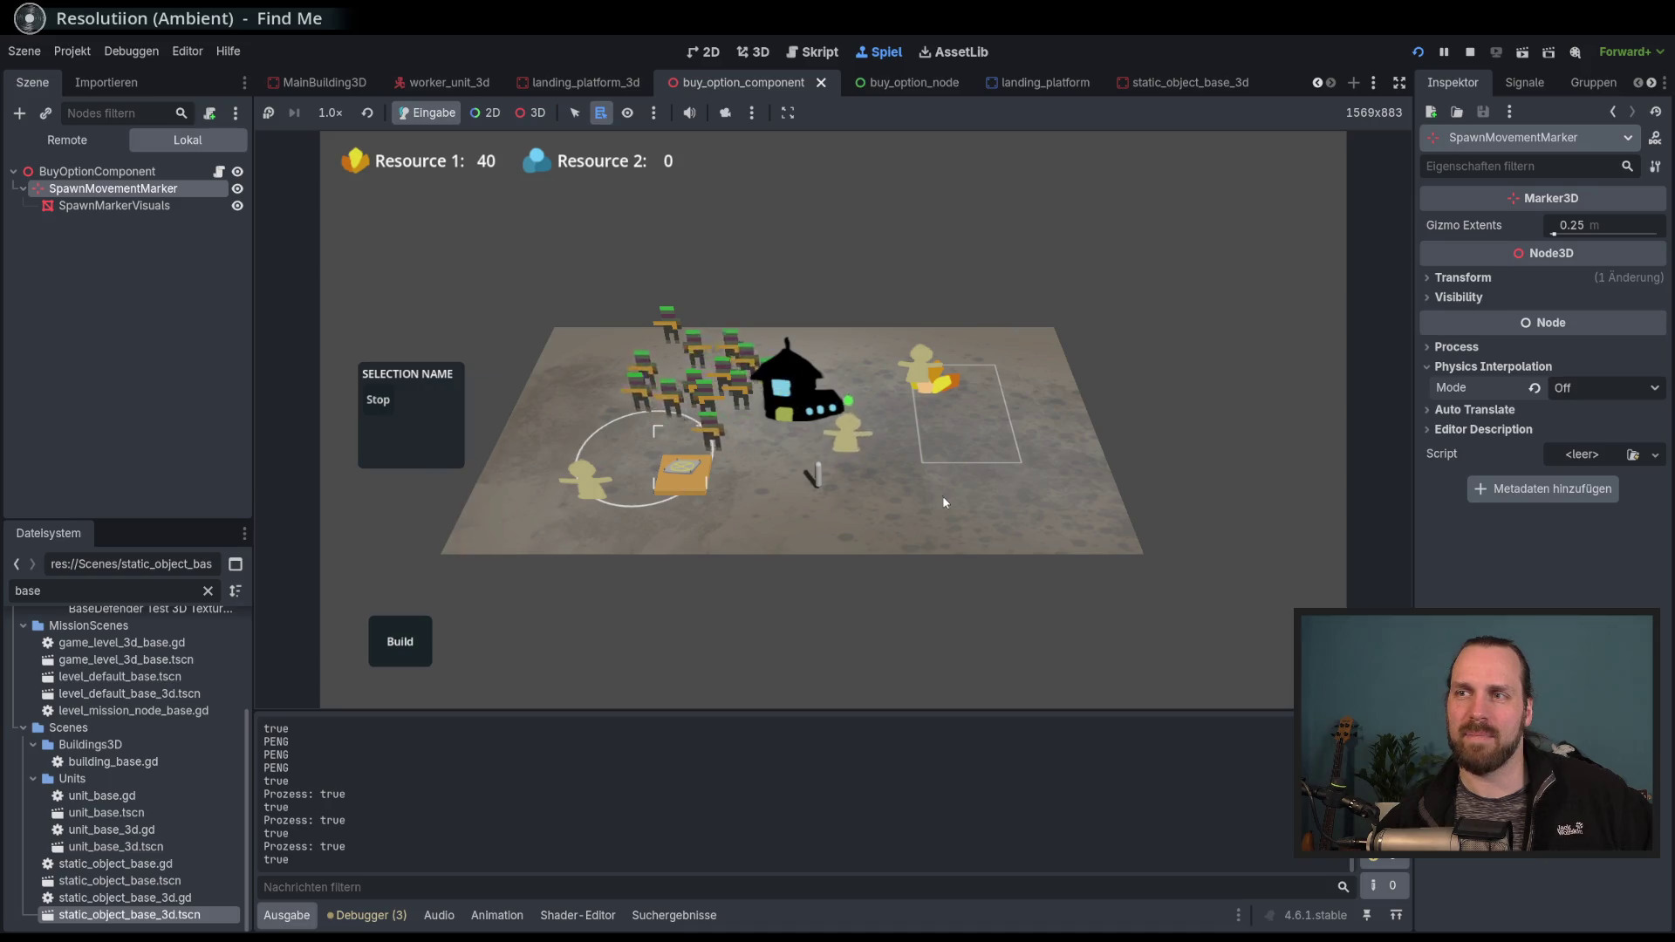
{"action": "left_click", "coordinate": [819, 525]}
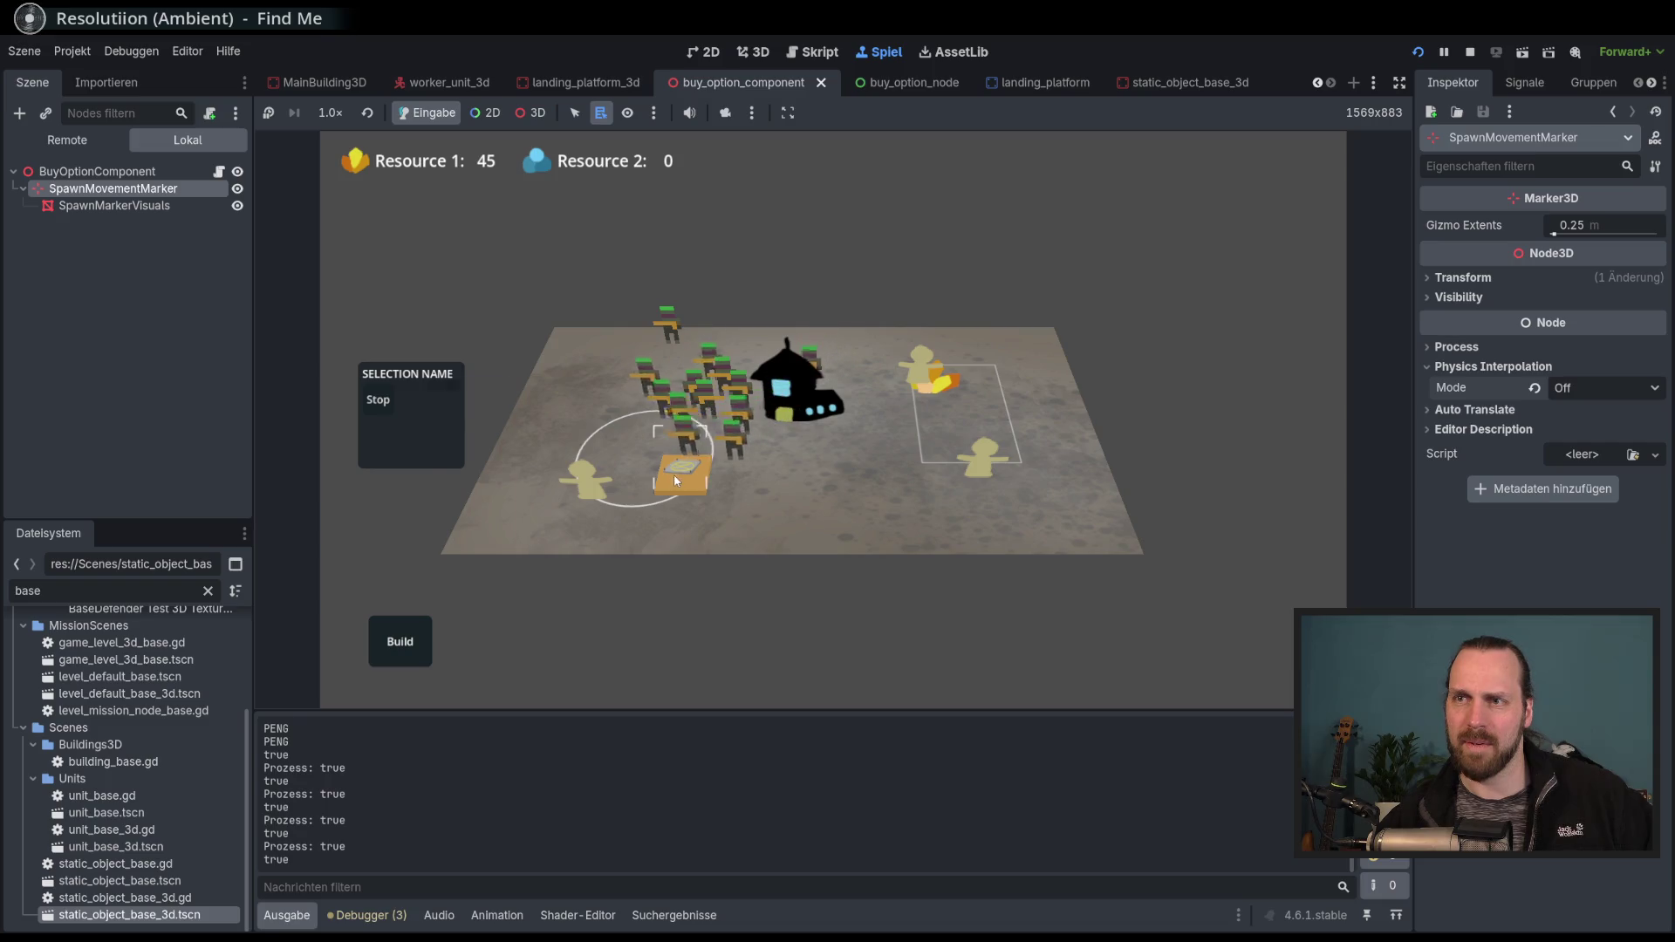
{"action": "scroll", "coordinate": [836, 505], "scroll_direction": "up", "scroll_amount": 3}
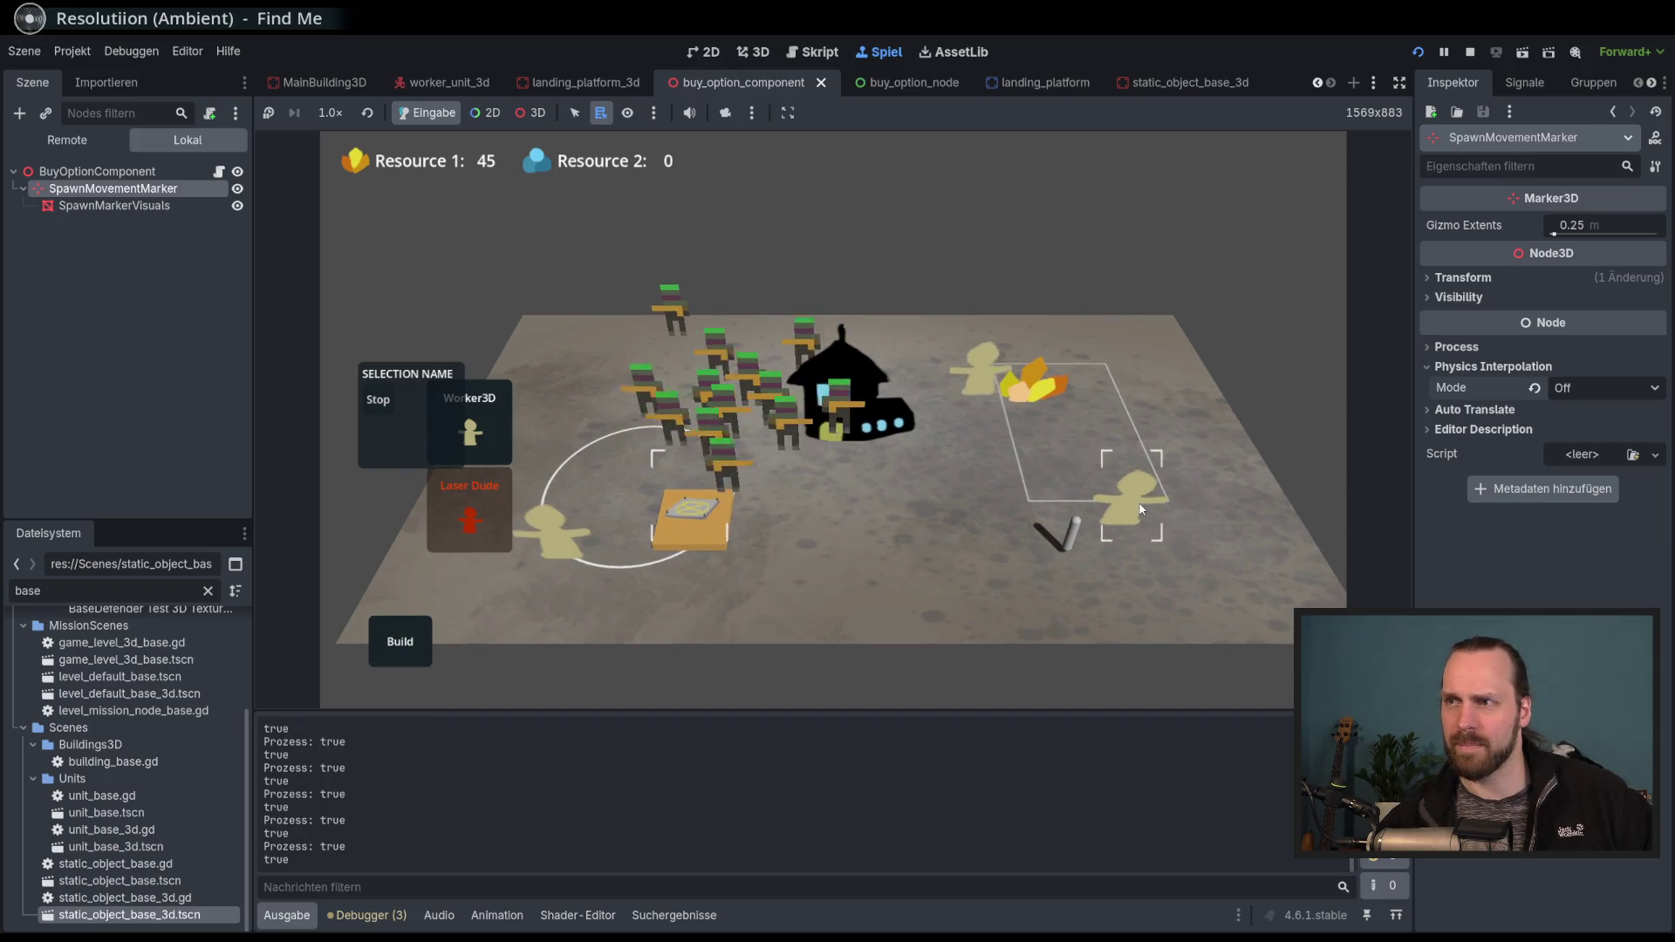
{"action": "left_click", "coordinate": [1141, 510]}
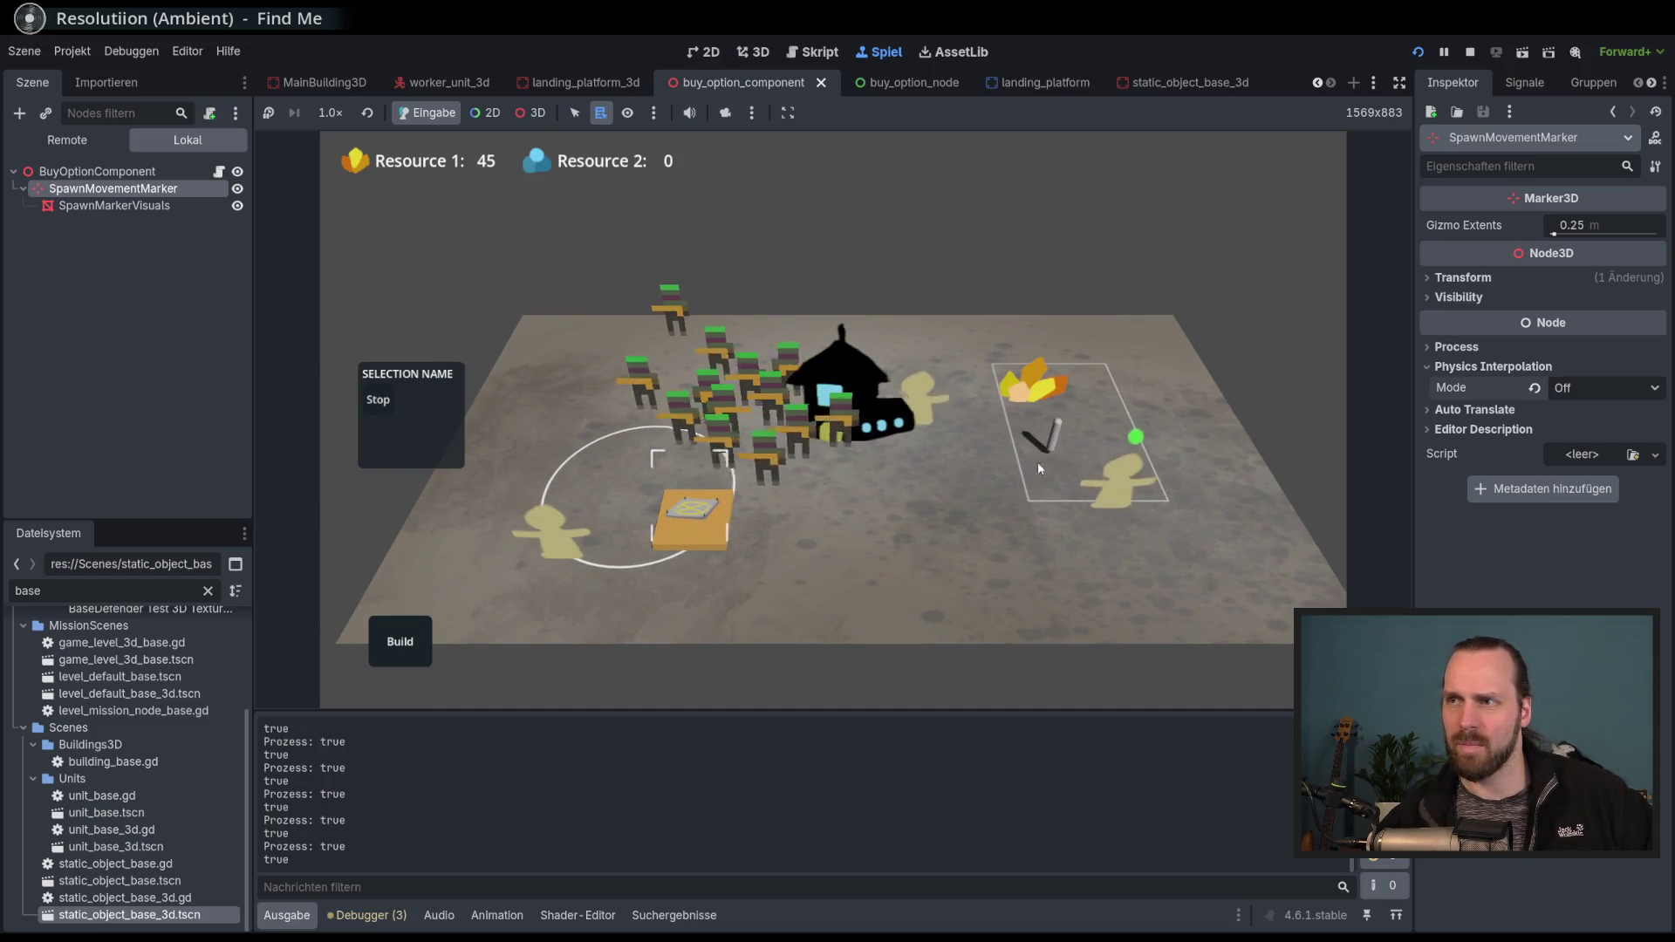
{"action": "key", "text": "F8"}
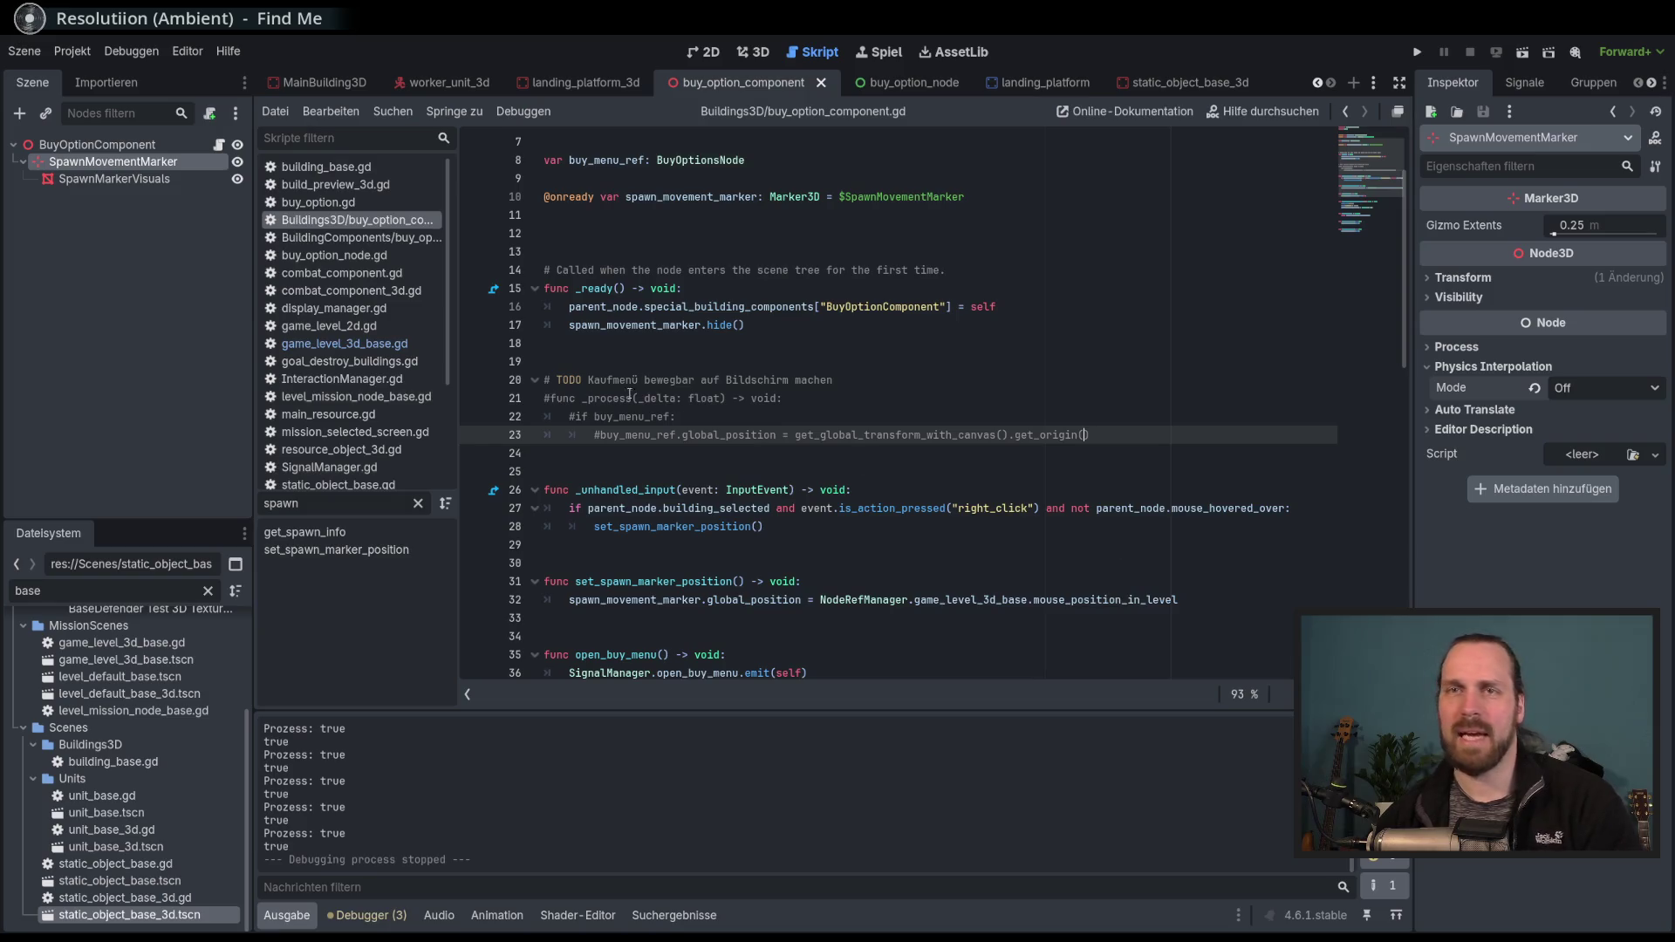
{"action": "left_click", "coordinate": [1372, 83]}
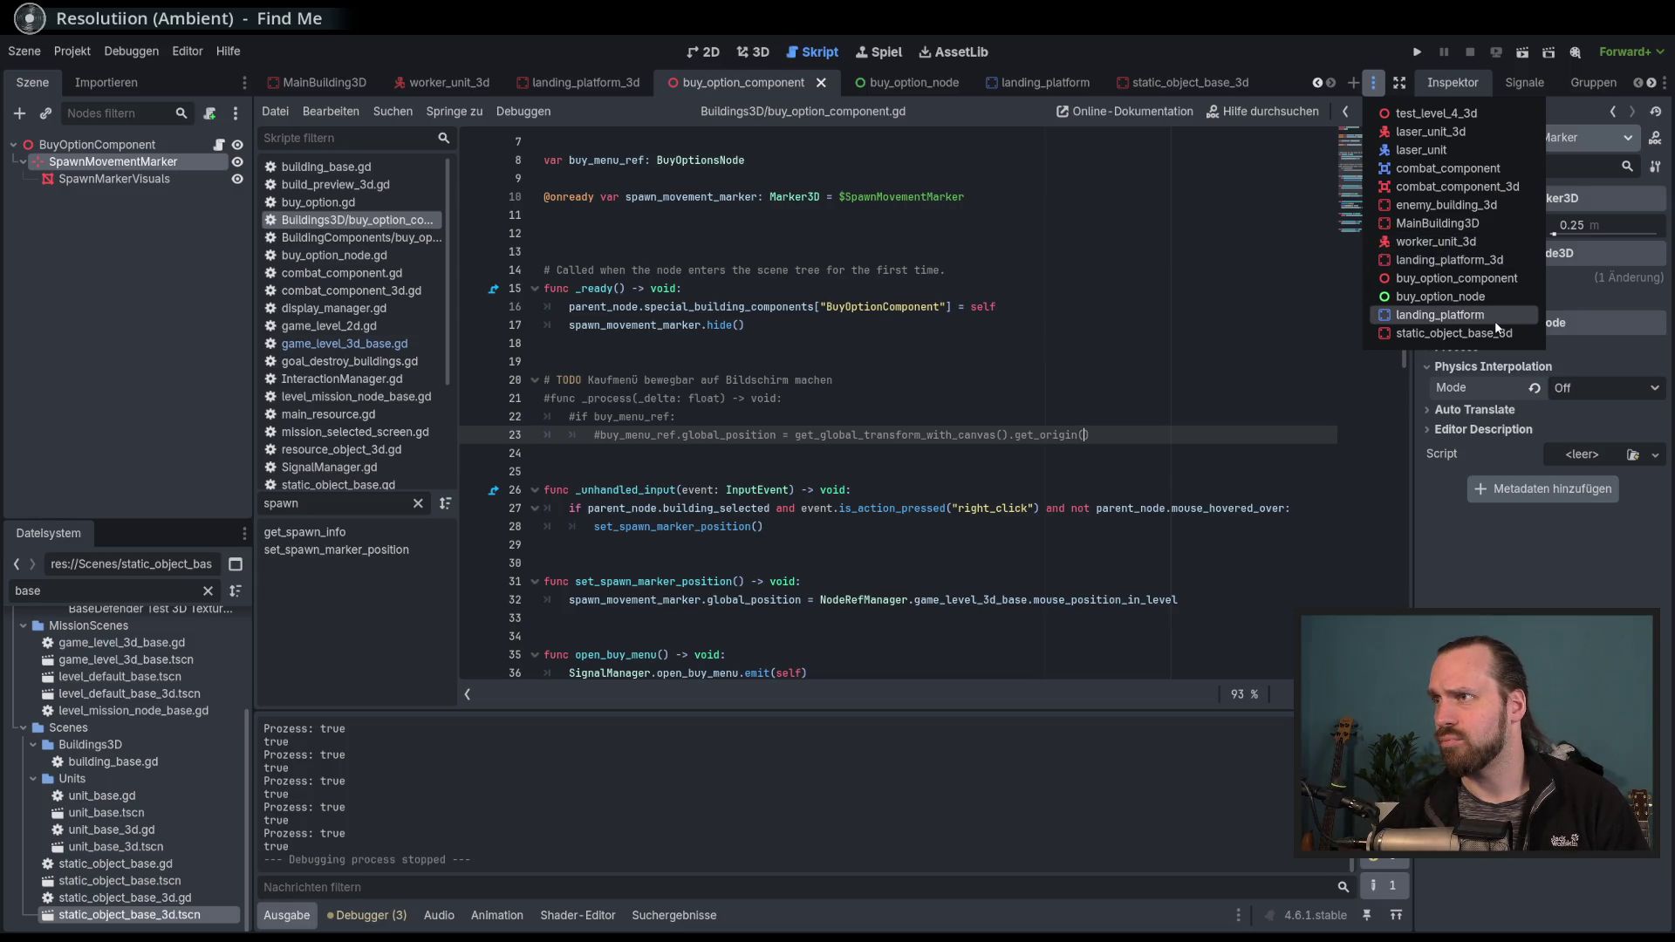
Jump to the select_unit function in unit_base_3d.gd by searching 'sele'.
{"action": "left_click", "coordinate": [1457, 240]}
{"action": "scroll", "coordinate": [1375, 127], "scroll_direction": "up", "scroll_amount": 10}
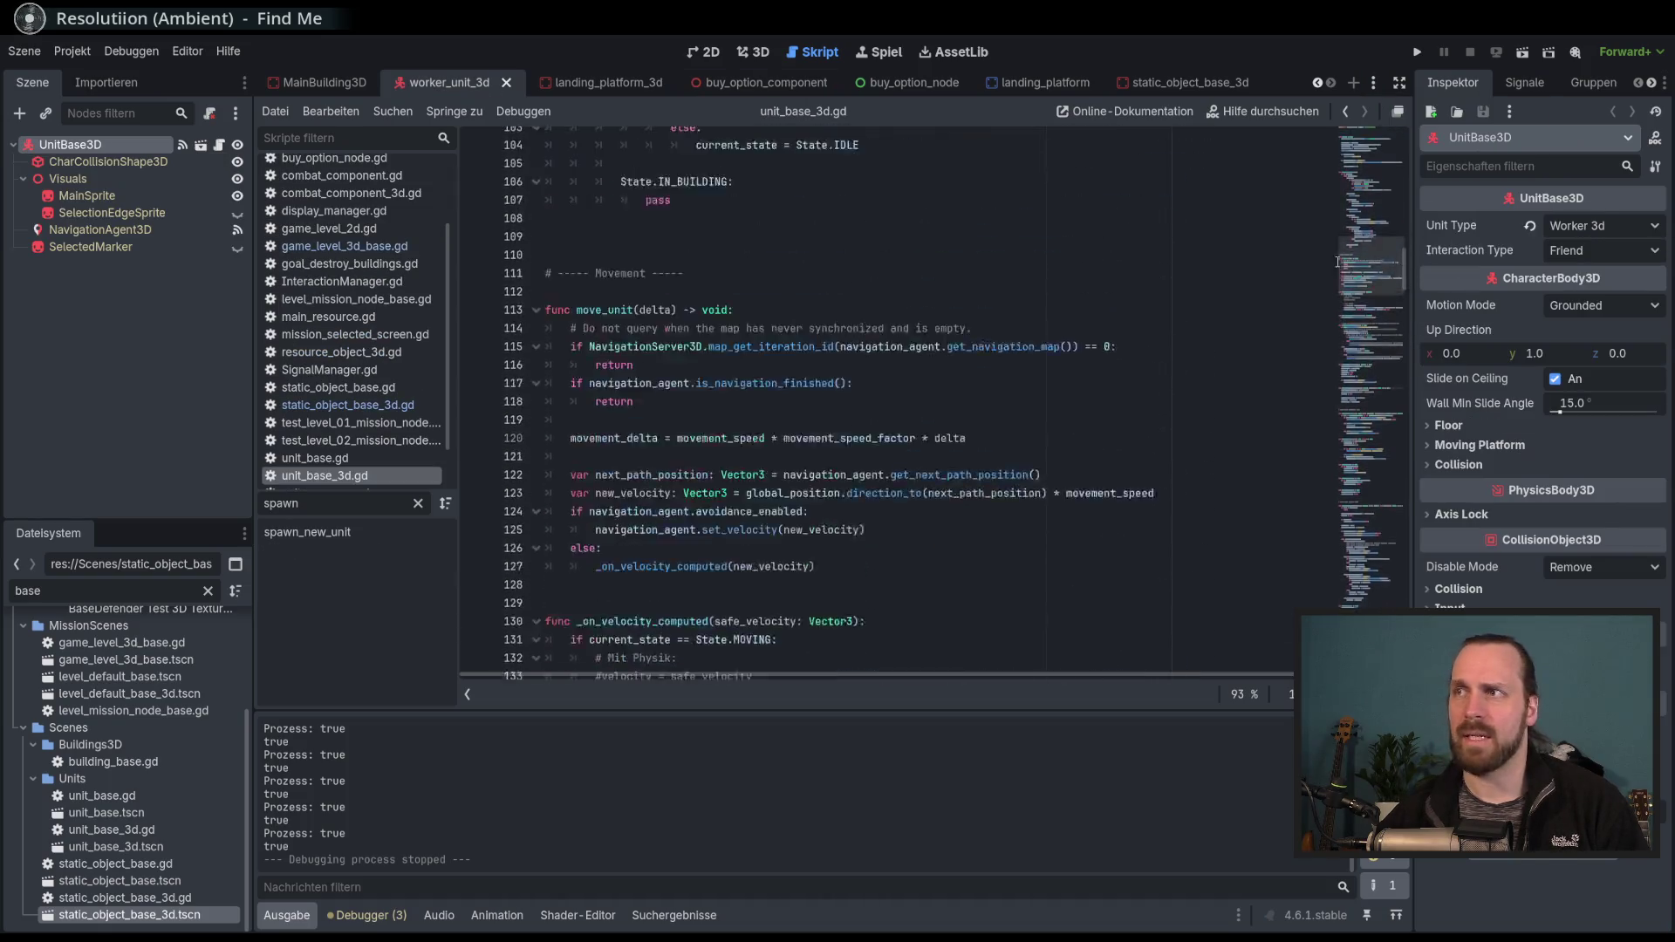
{"action": "left_click", "coordinate": [651, 144]}
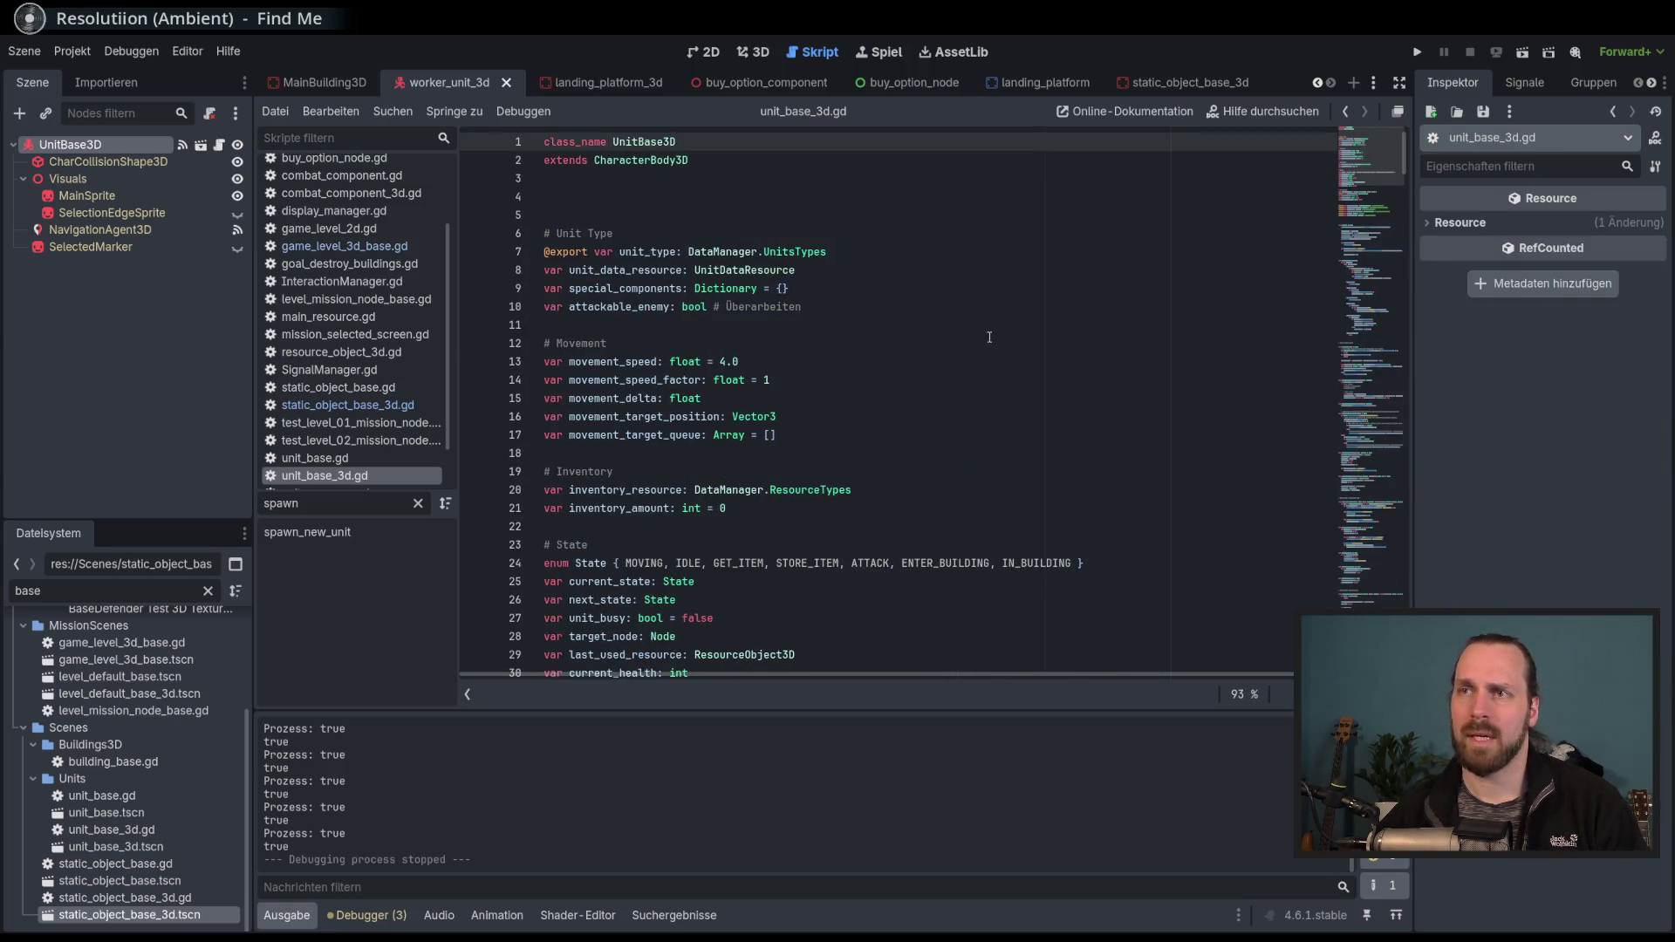
{"action": "scroll", "coordinate": [1374, 179], "scroll_direction": "down", "scroll_amount": 4}
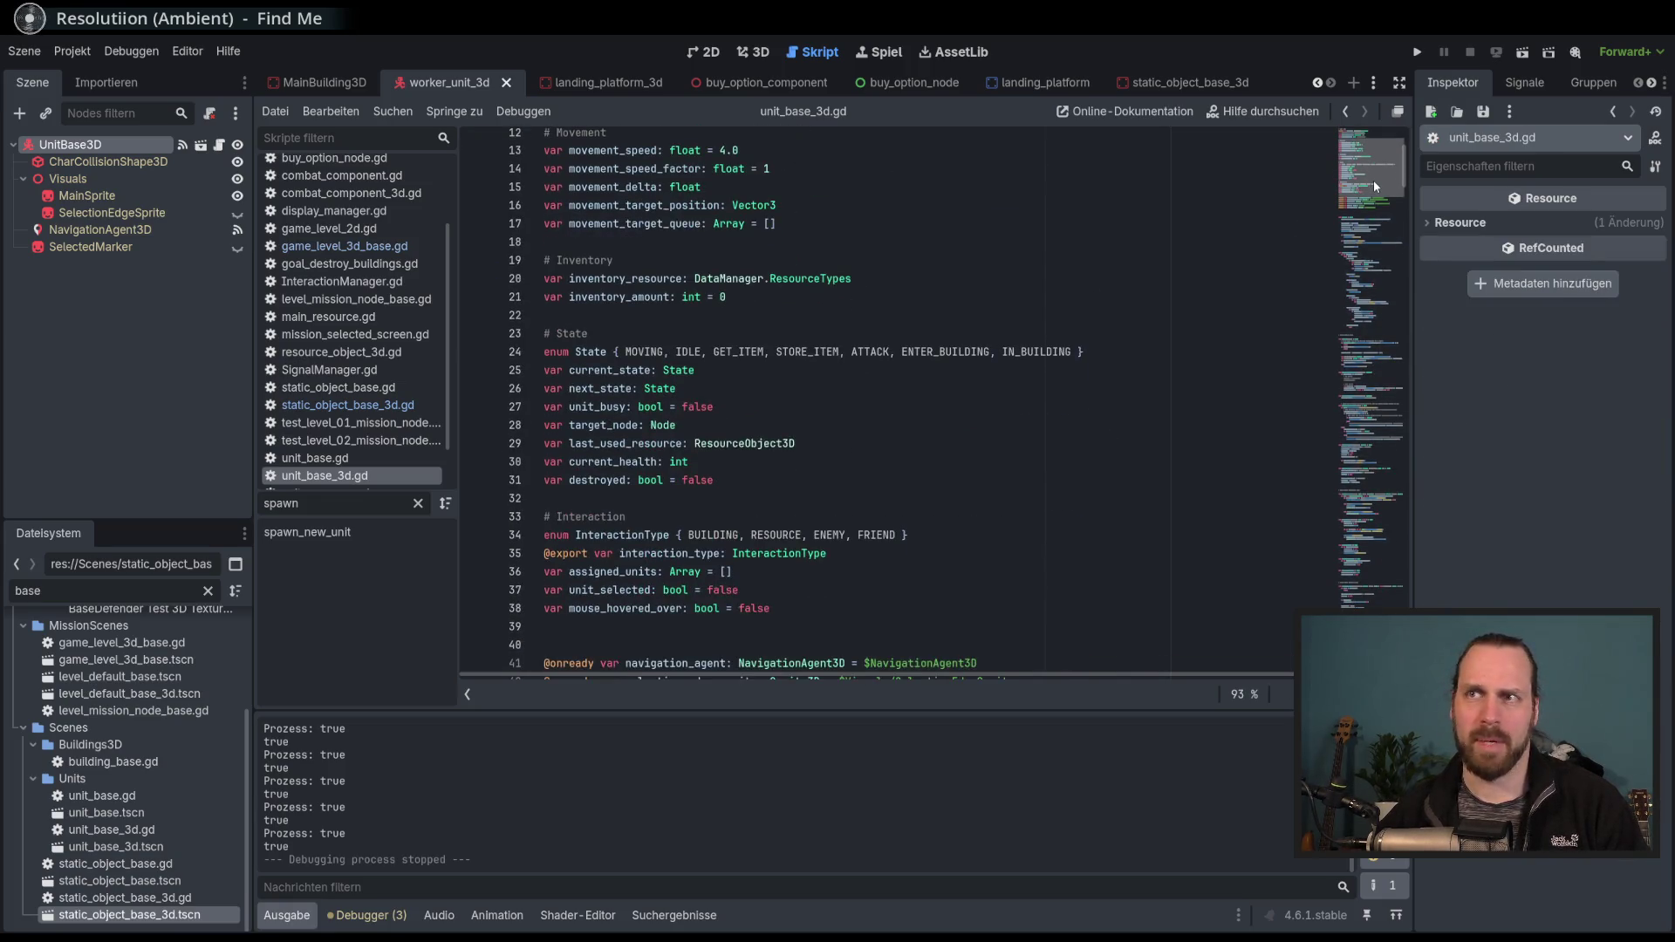
{"action": "mouse_move", "coordinate": [1374, 180]}
{"action": "left_mouse_down"}
{"action": "mouse_move", "coordinate": [1390, 294]}
{"action": "mouse_move", "coordinate": [1377, 216]}
{"action": "left_mouse_up"}
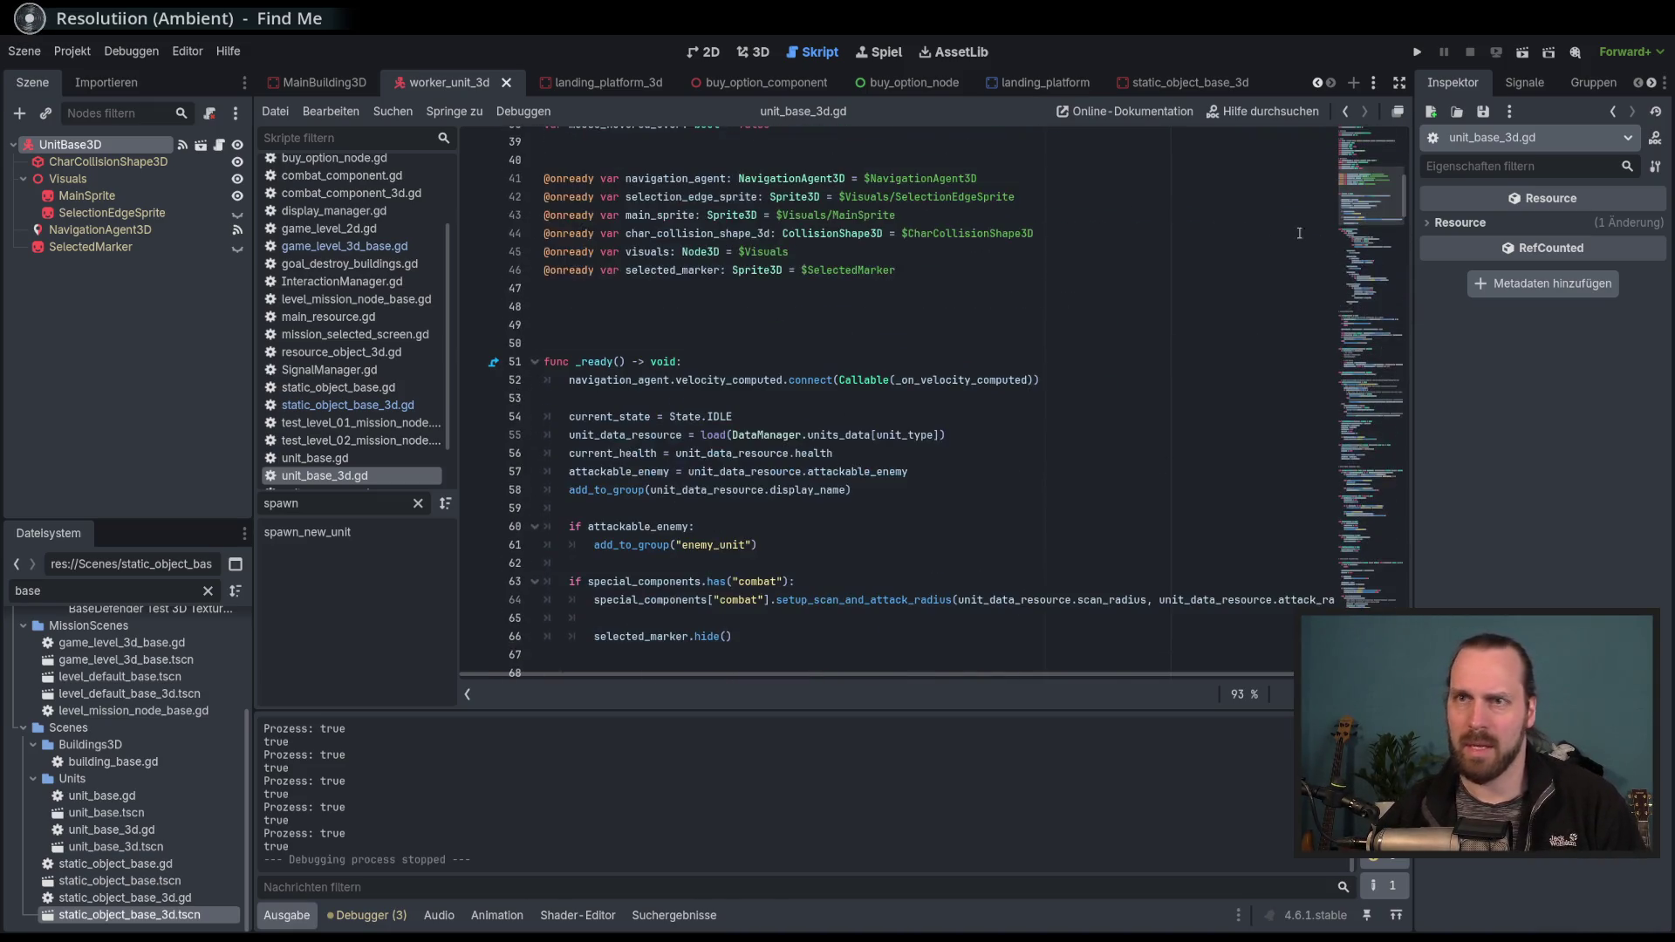
{"action": "type", "text": "sele"}
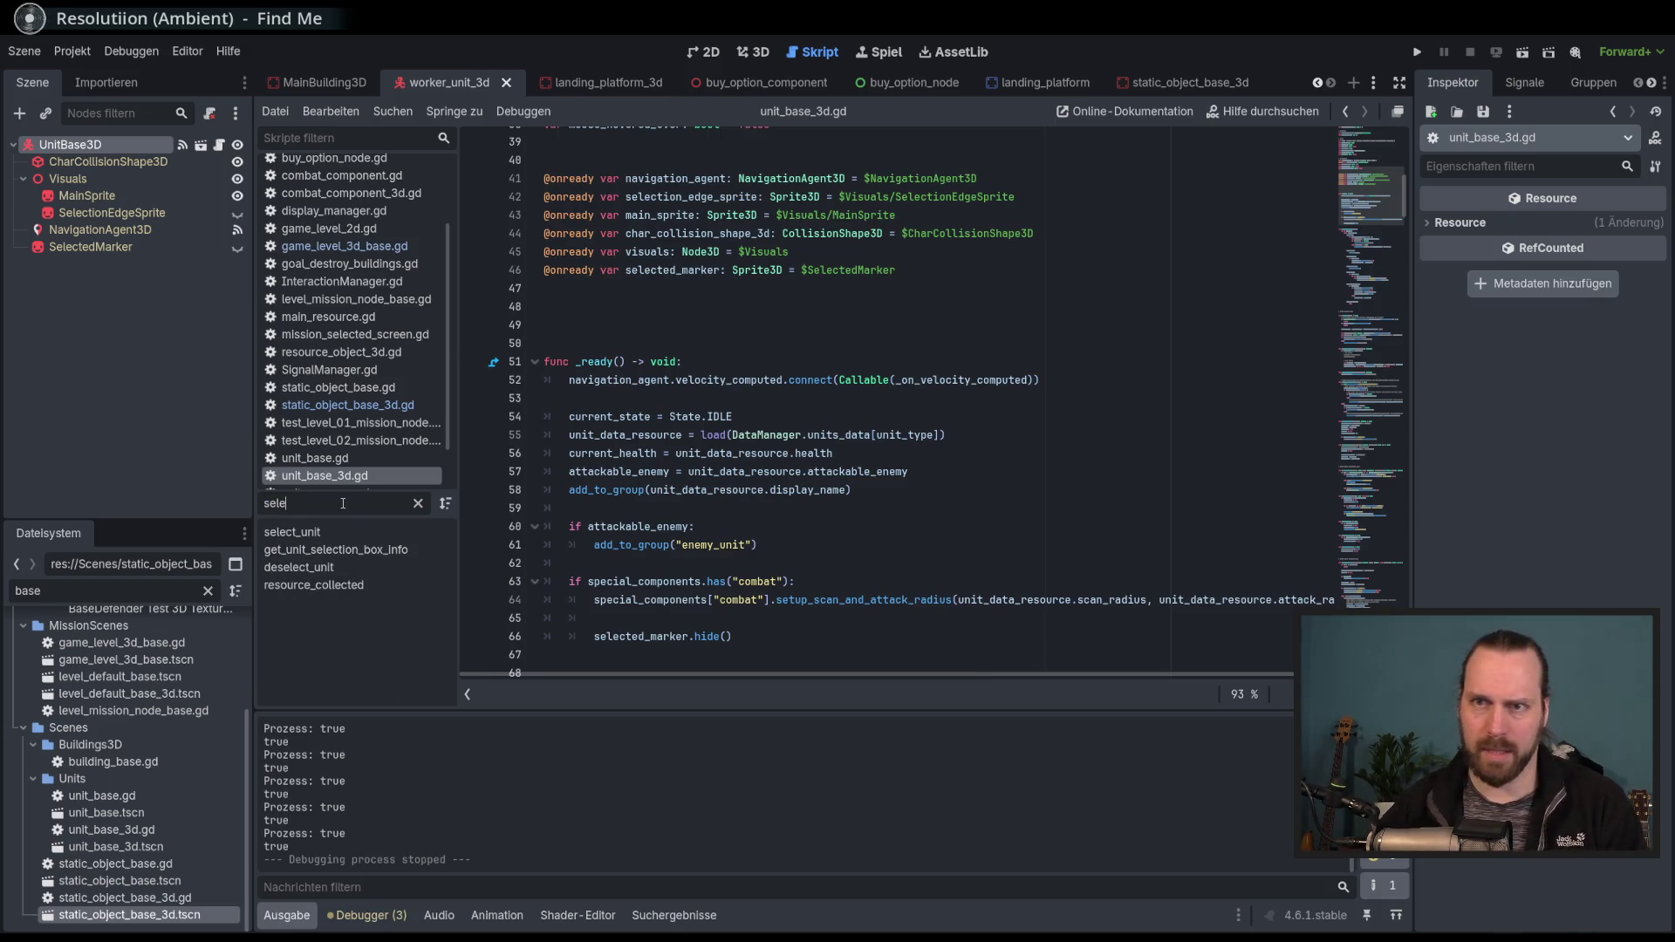
{"action": "key", "text": "Return"}
{"action": "scroll", "coordinate": [1026, 460], "scroll_direction": "down", "scroll_amount": 1}
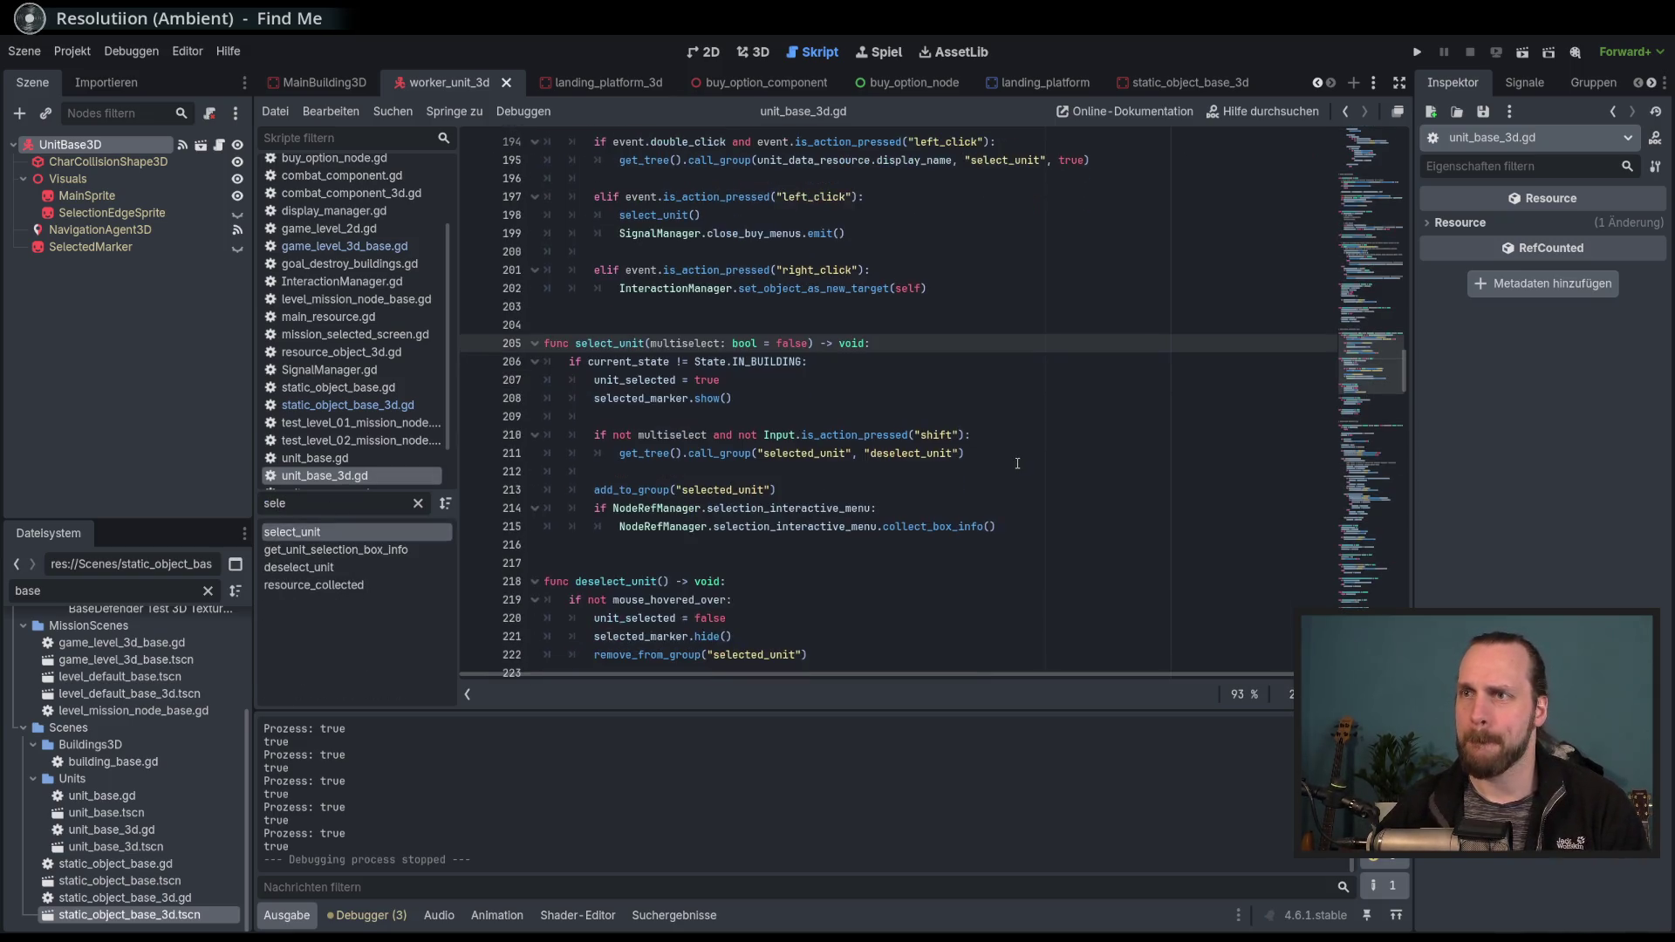
{"action": "scroll", "coordinate": [1002, 441], "scroll_direction": "down", "scroll_amount": 2}
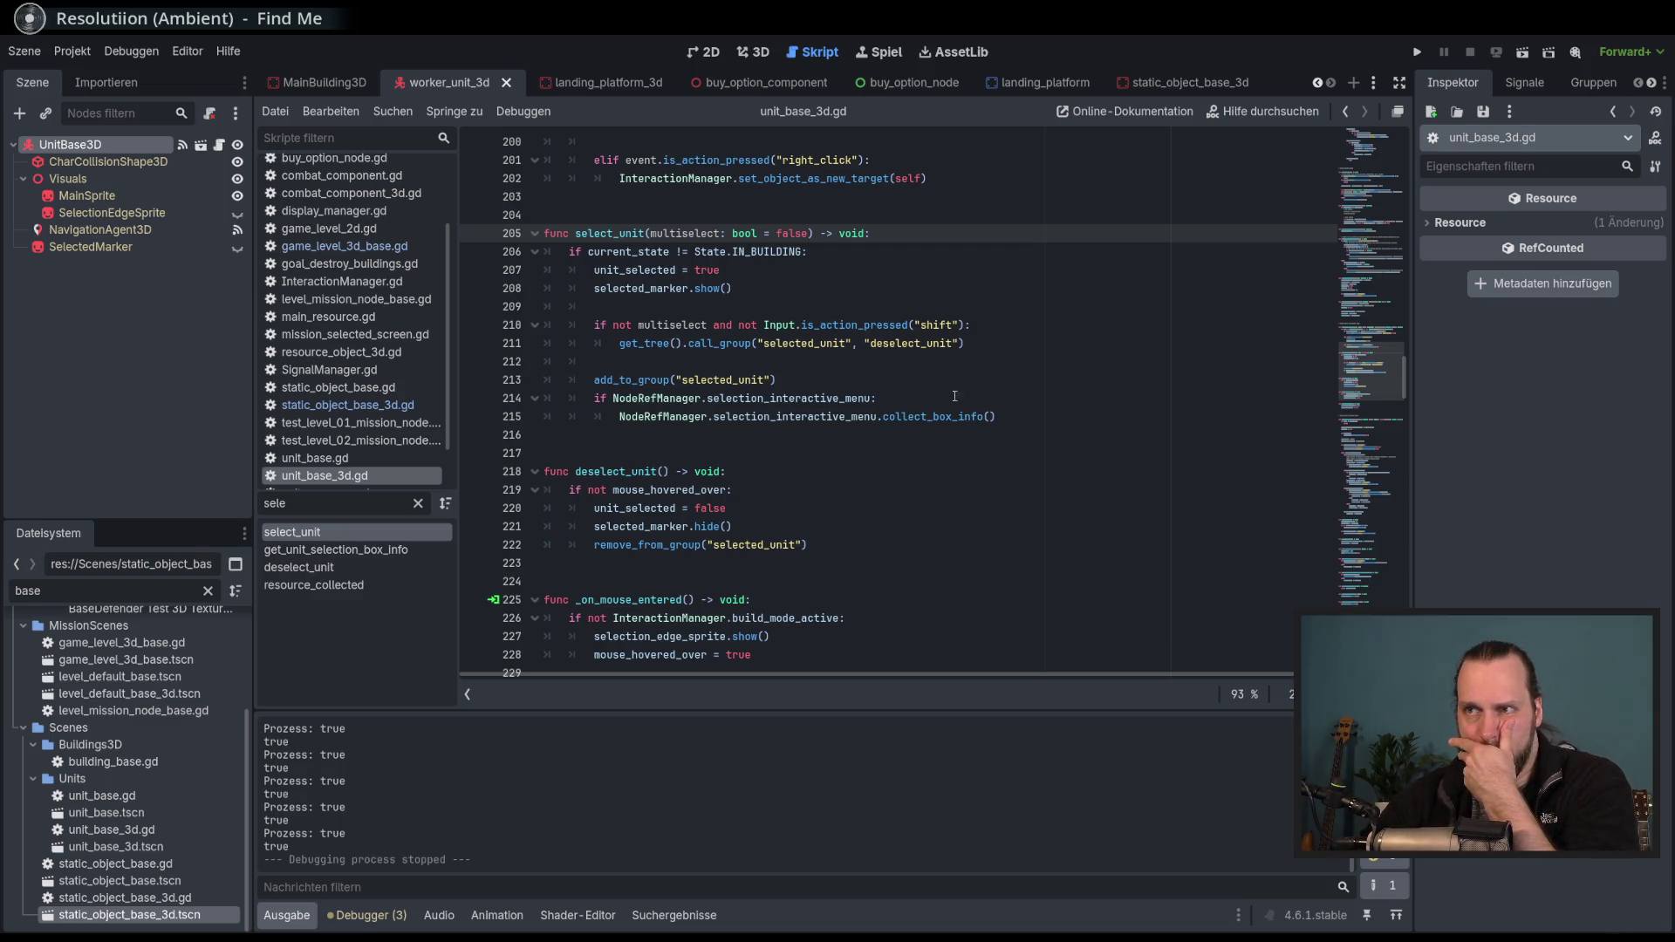
Inspect the selected_unit / deselect_unit call_group on line 211.
{"action": "double_click", "coordinate": [829, 342]}
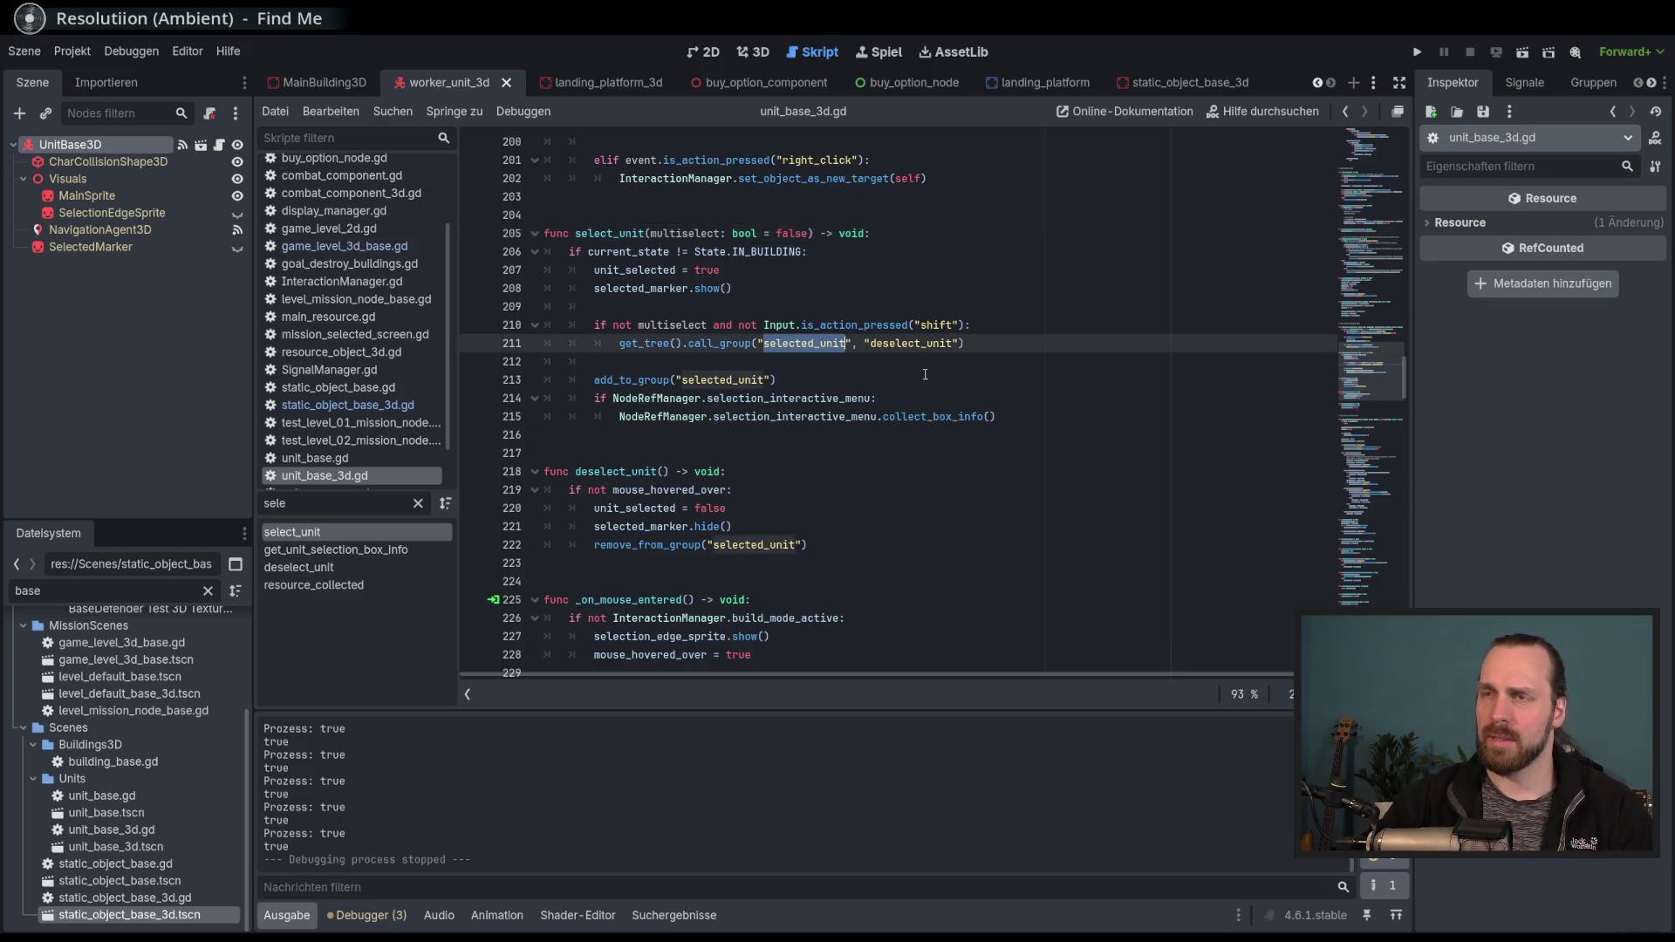
{"action": "left_click", "coordinate": [976, 344]}
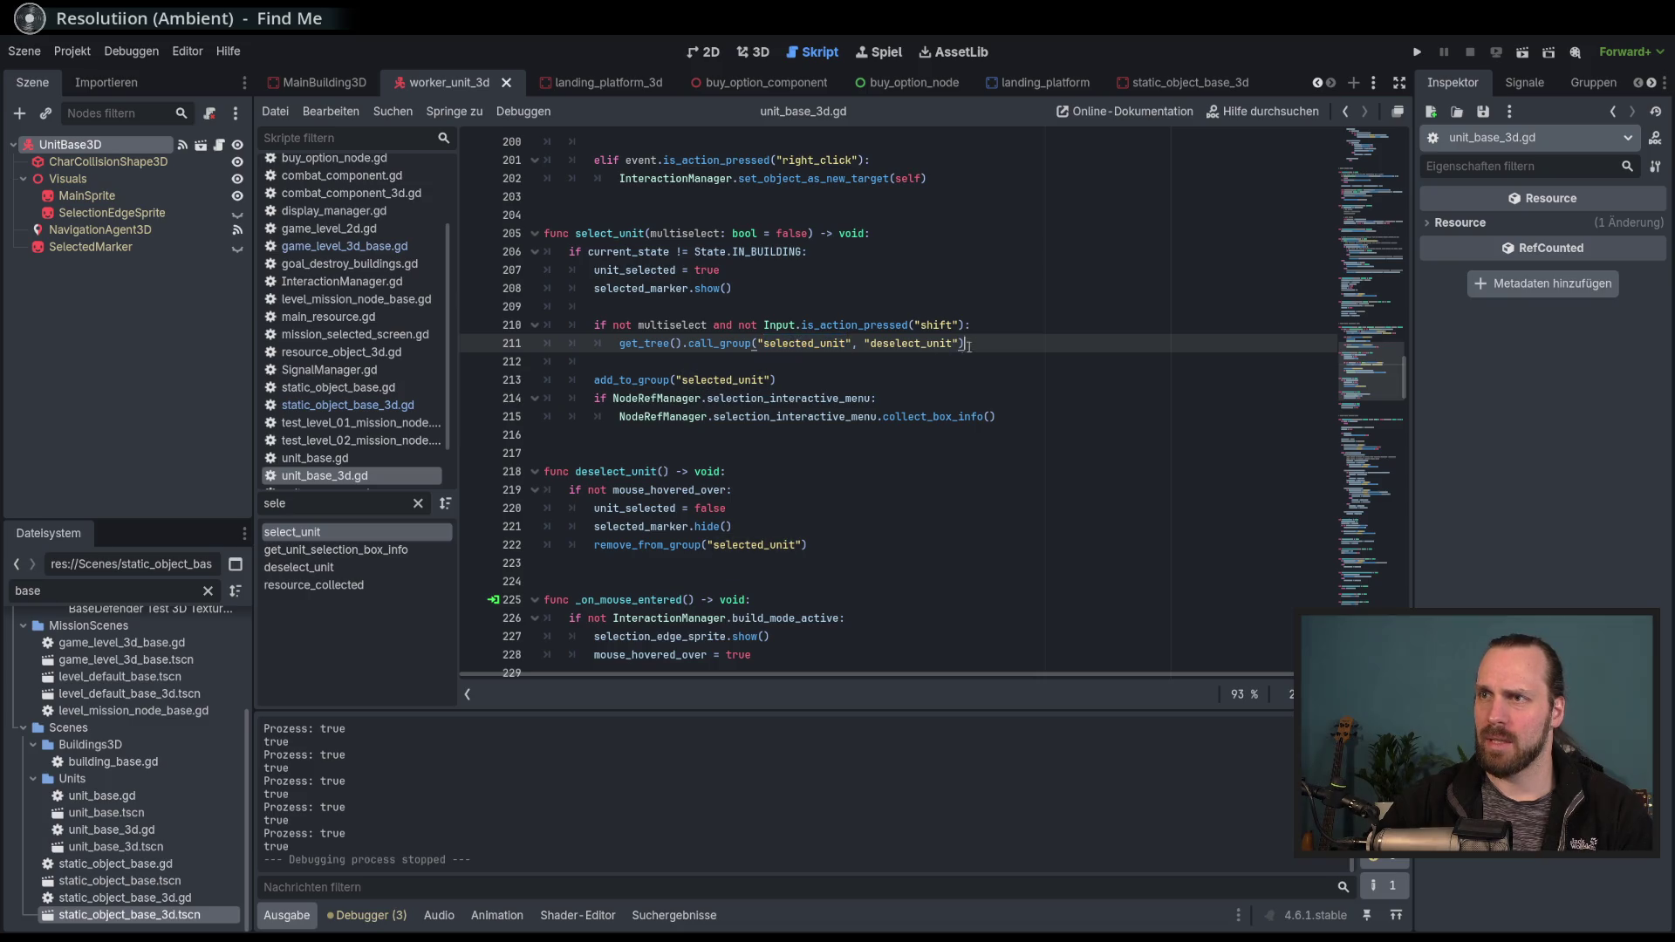
{"action": "double_click", "coordinate": [826, 343]}
{"action": "double_click", "coordinate": [912, 343]}
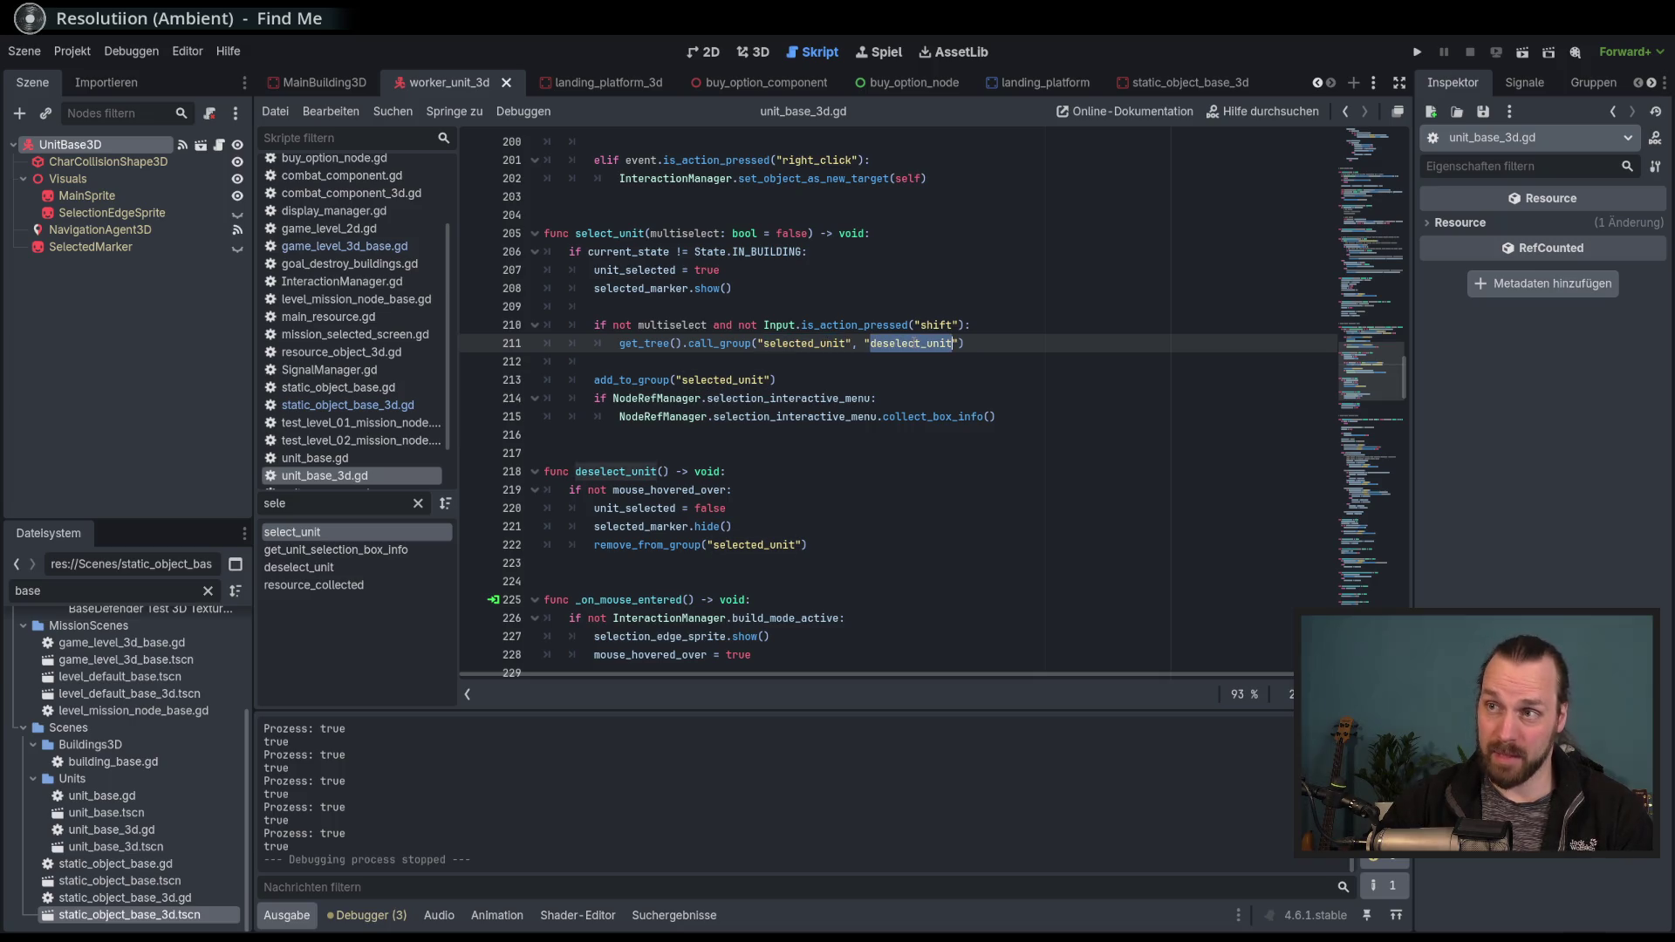
{"action": "left_click", "coordinate": [976, 345]}
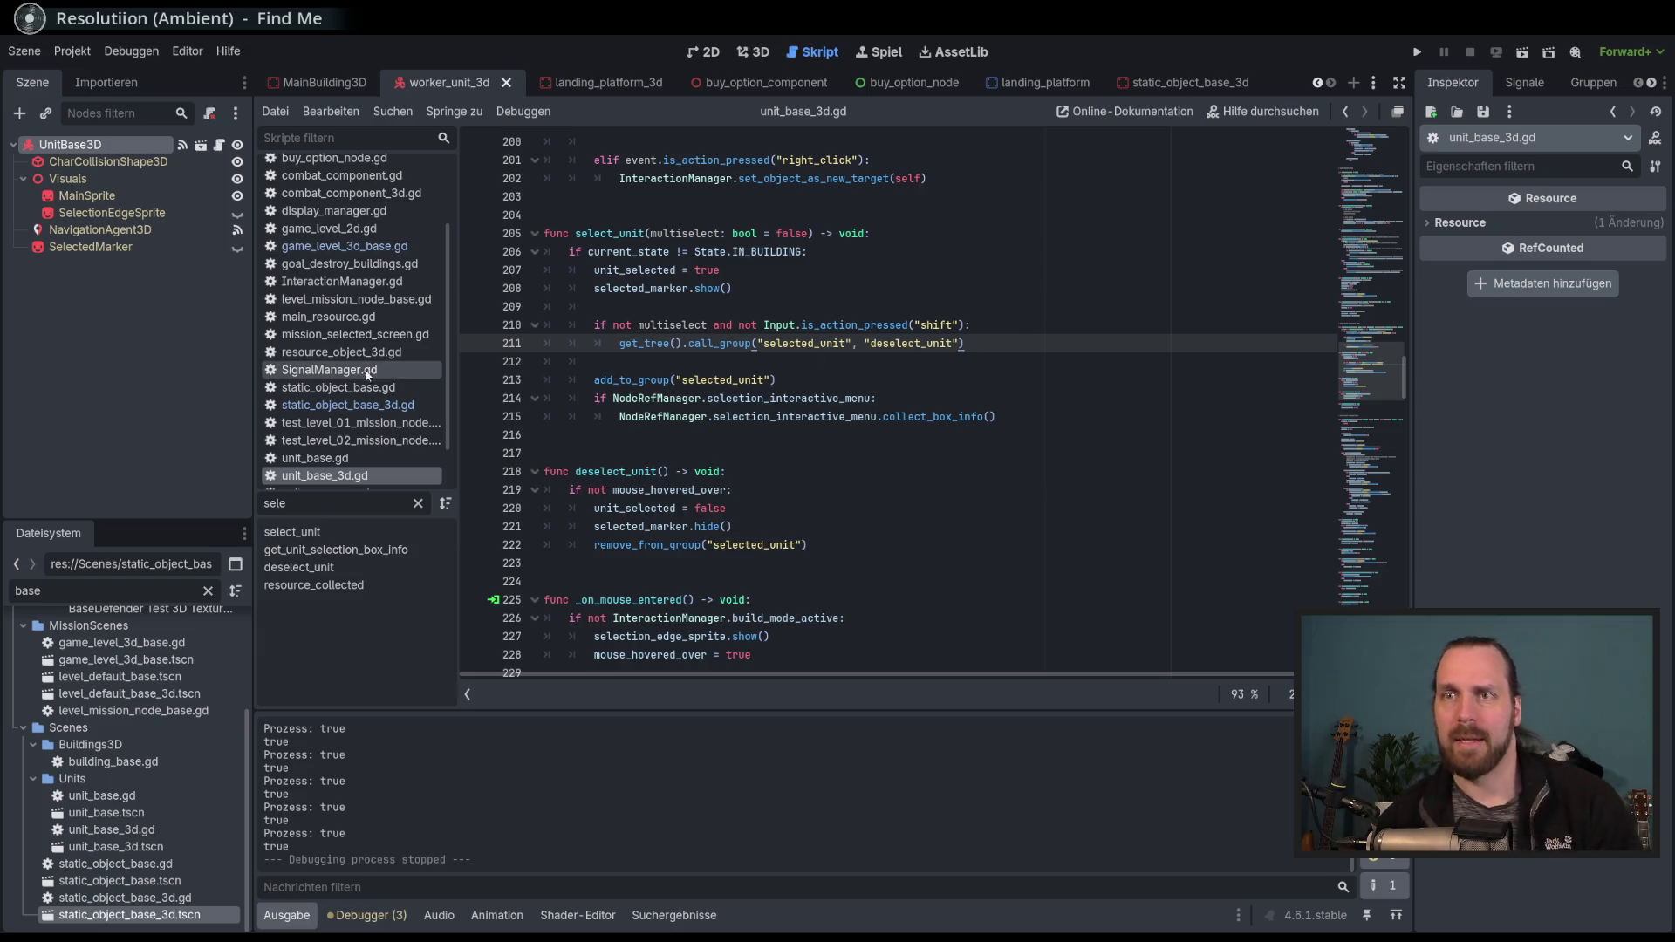
{"action": "scroll", "coordinate": [393, 376], "scroll_direction": "down", "scroll_amount": 2}
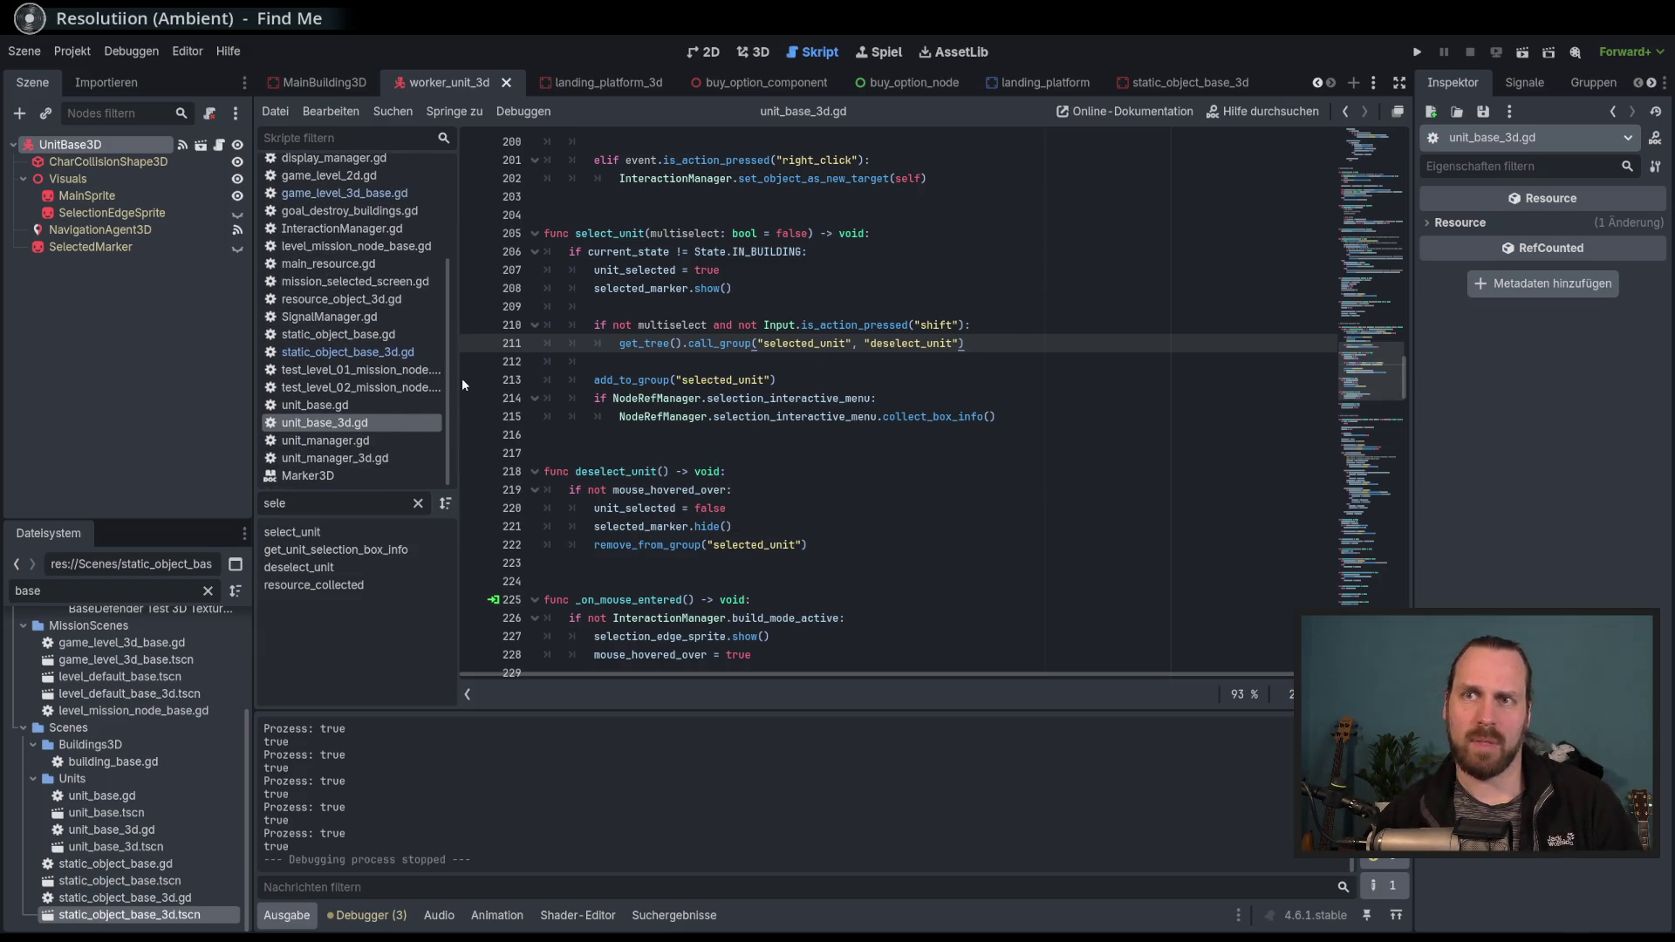
Check group names in static_object_base_3d.gd, then return to a new line below line 211.
{"action": "left_click", "coordinate": [349, 352]}
{"action": "scroll", "coordinate": [677, 449], "scroll_direction": "down", "scroll_amount": 5}
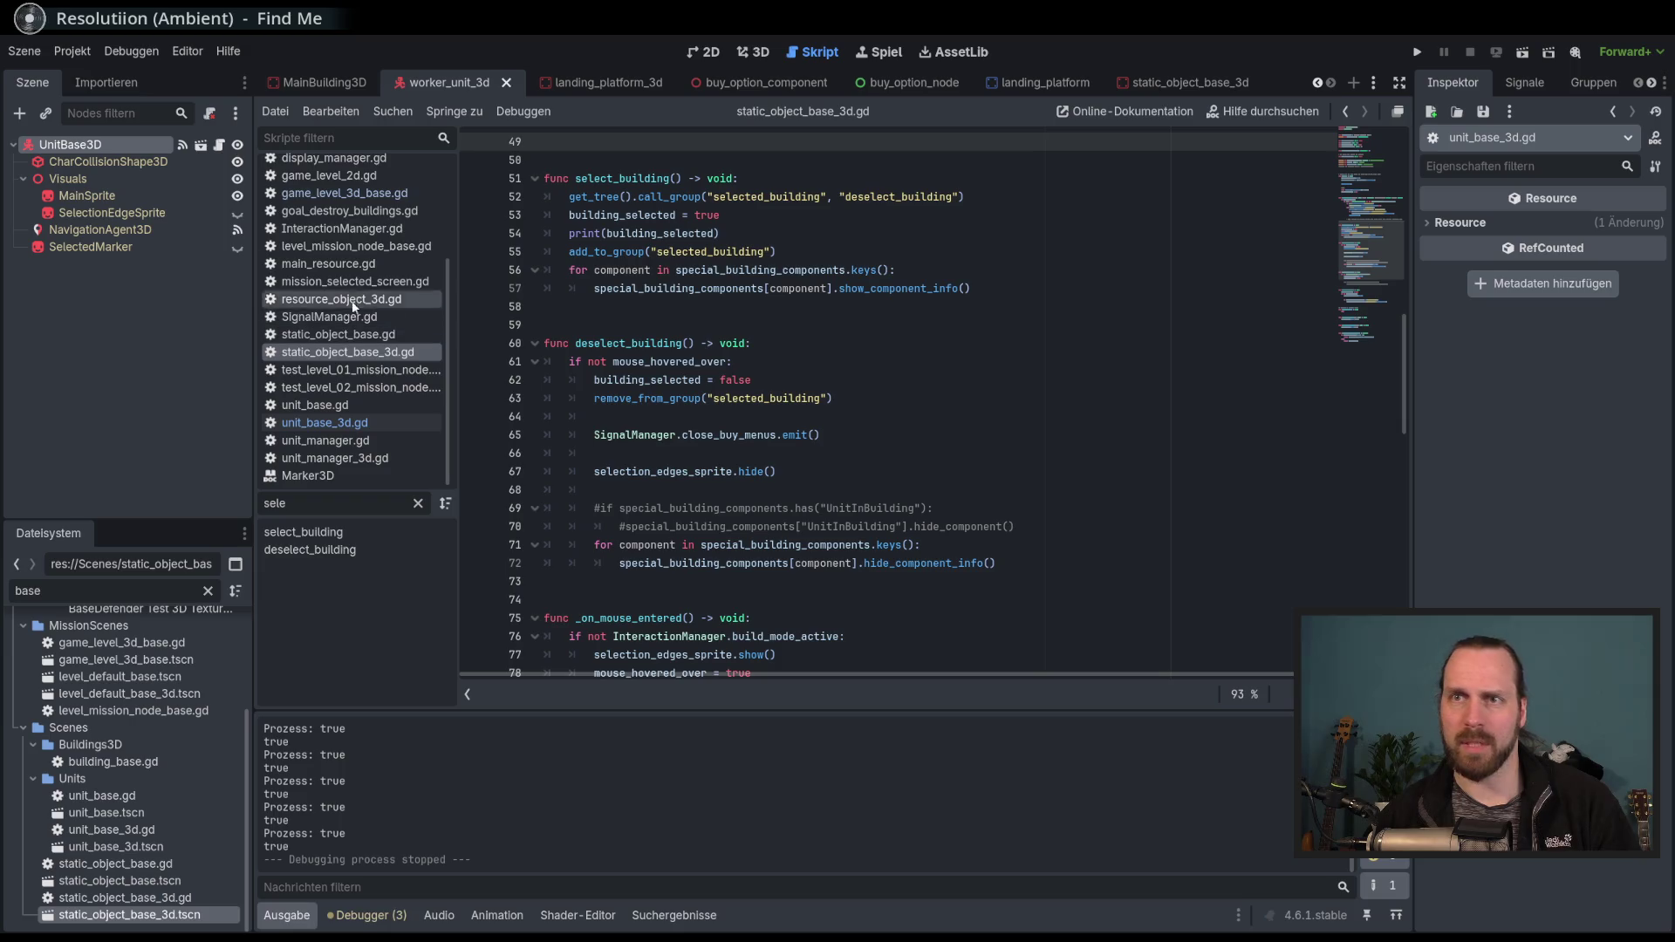
{"action": "key", "text": "alt+Left"}
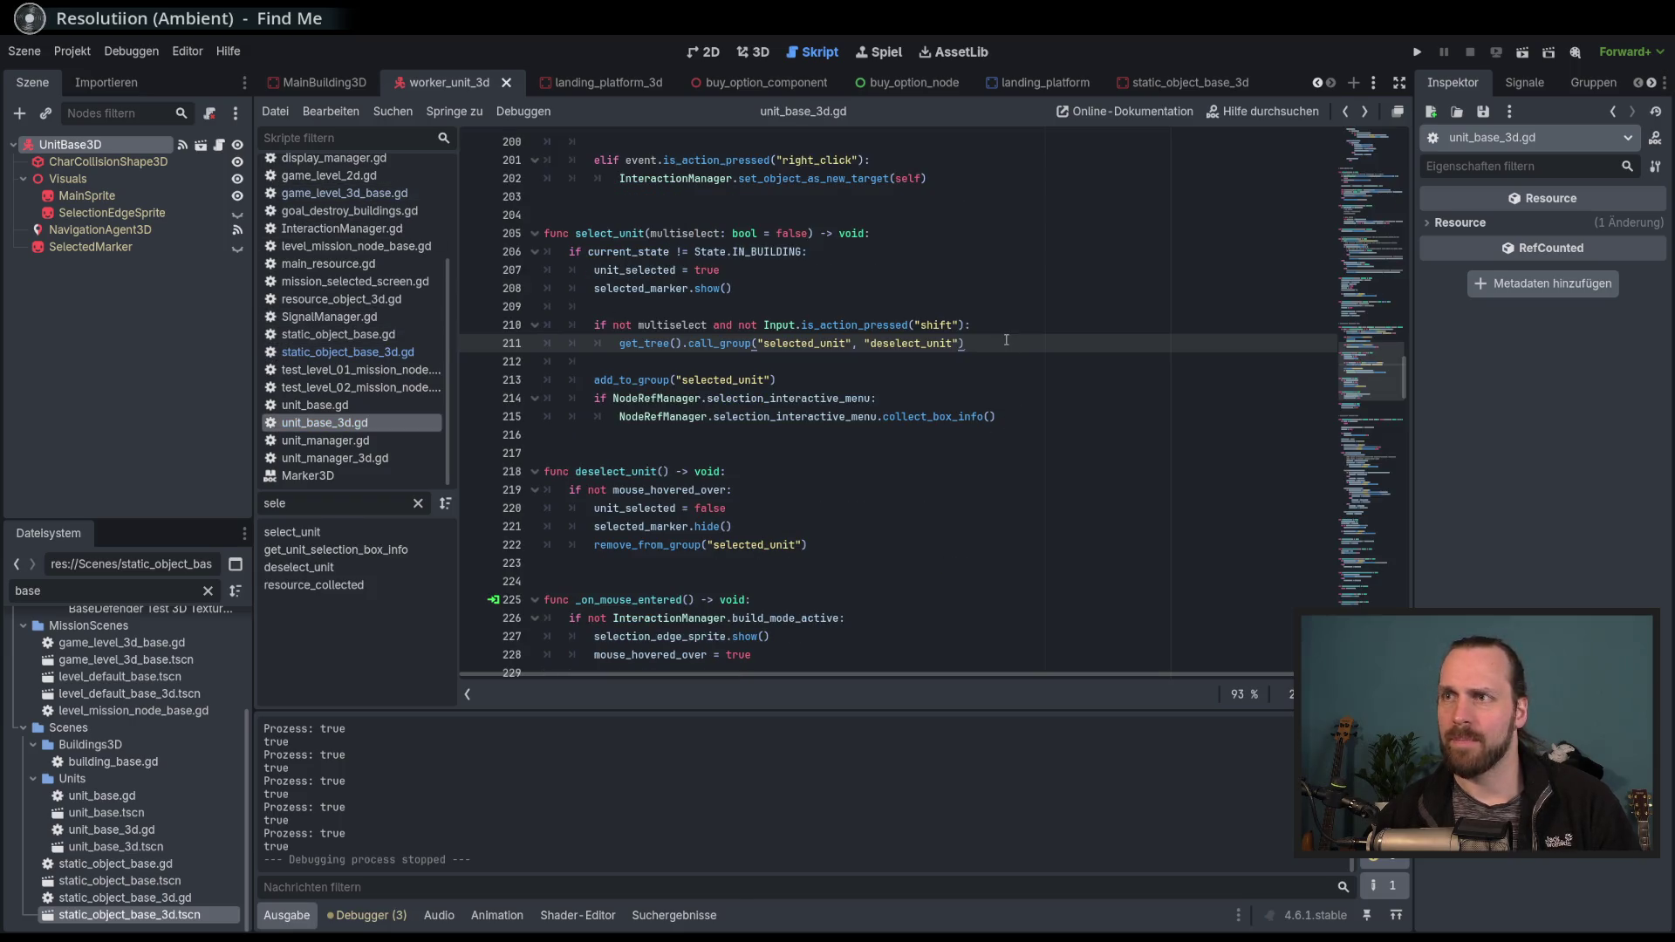
{"action": "key", "text": "Return"}
Add a get_tree() call_group line copied from line 211, renamed to 'building', and save.
{"action": "type", "text": "get_tre"}
{"action": "key", "text": "Return"}
{"action": "left_click", "coordinate": [1008, 348]}
{"action": "key", "text": "shift+Home"}
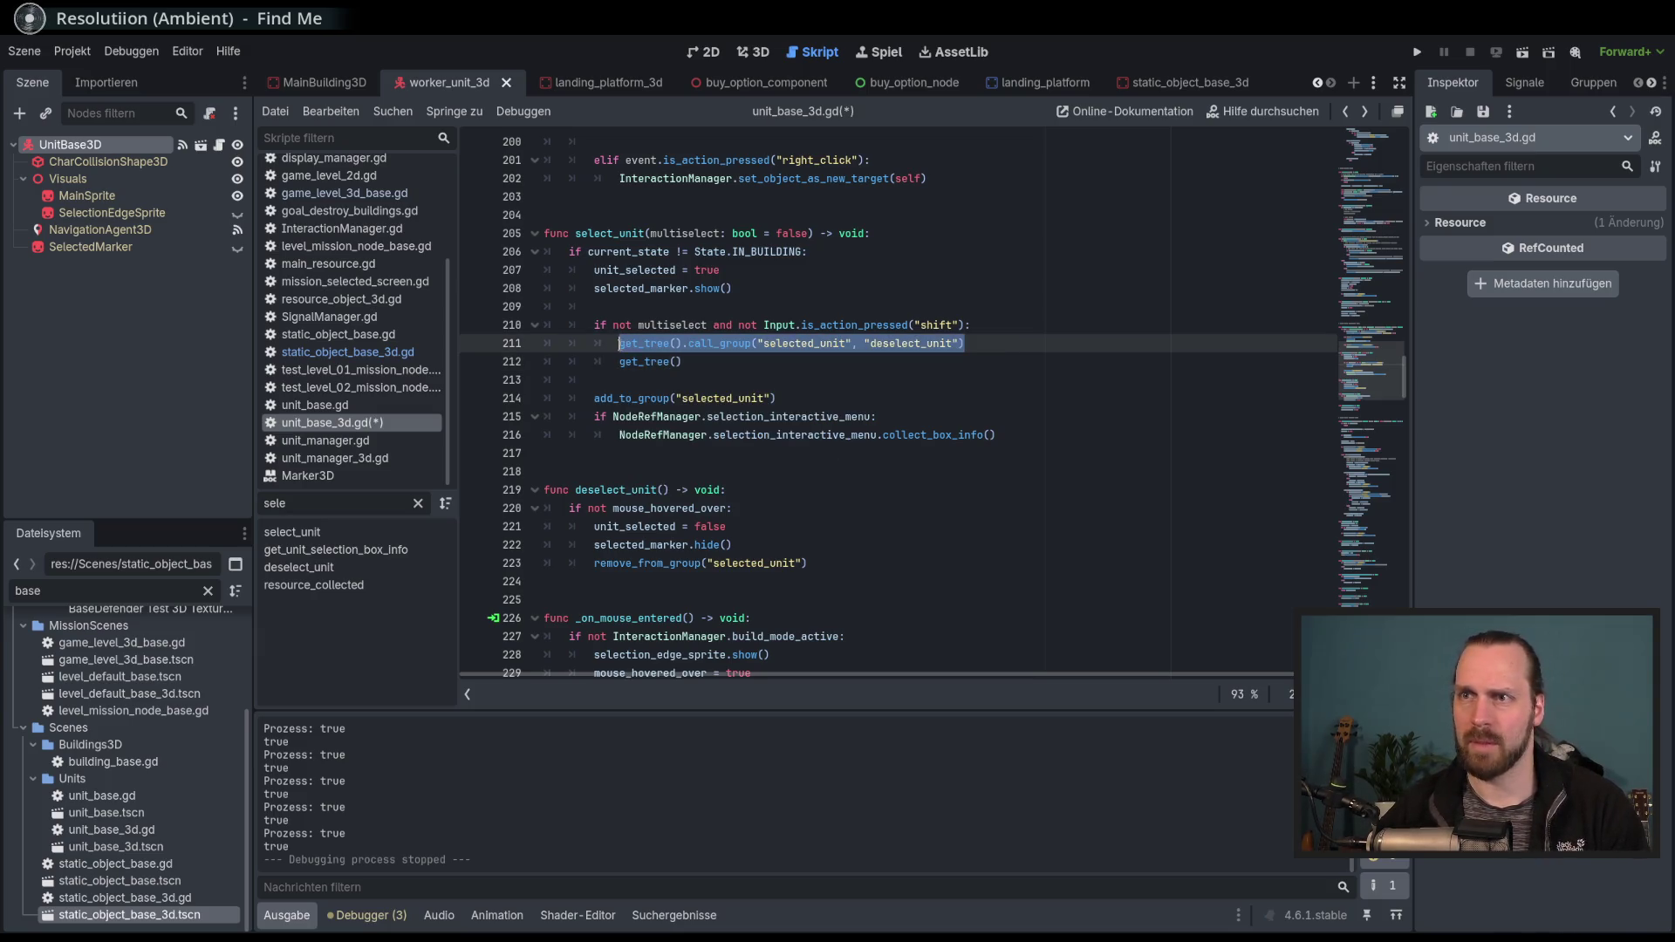
{"action": "key", "text": "ctrl+c"}
{"action": "left_click", "coordinate": [715, 360]}
{"action": "key", "text": "shift+Home"}
{"action": "key", "text": "ctrl+v"}
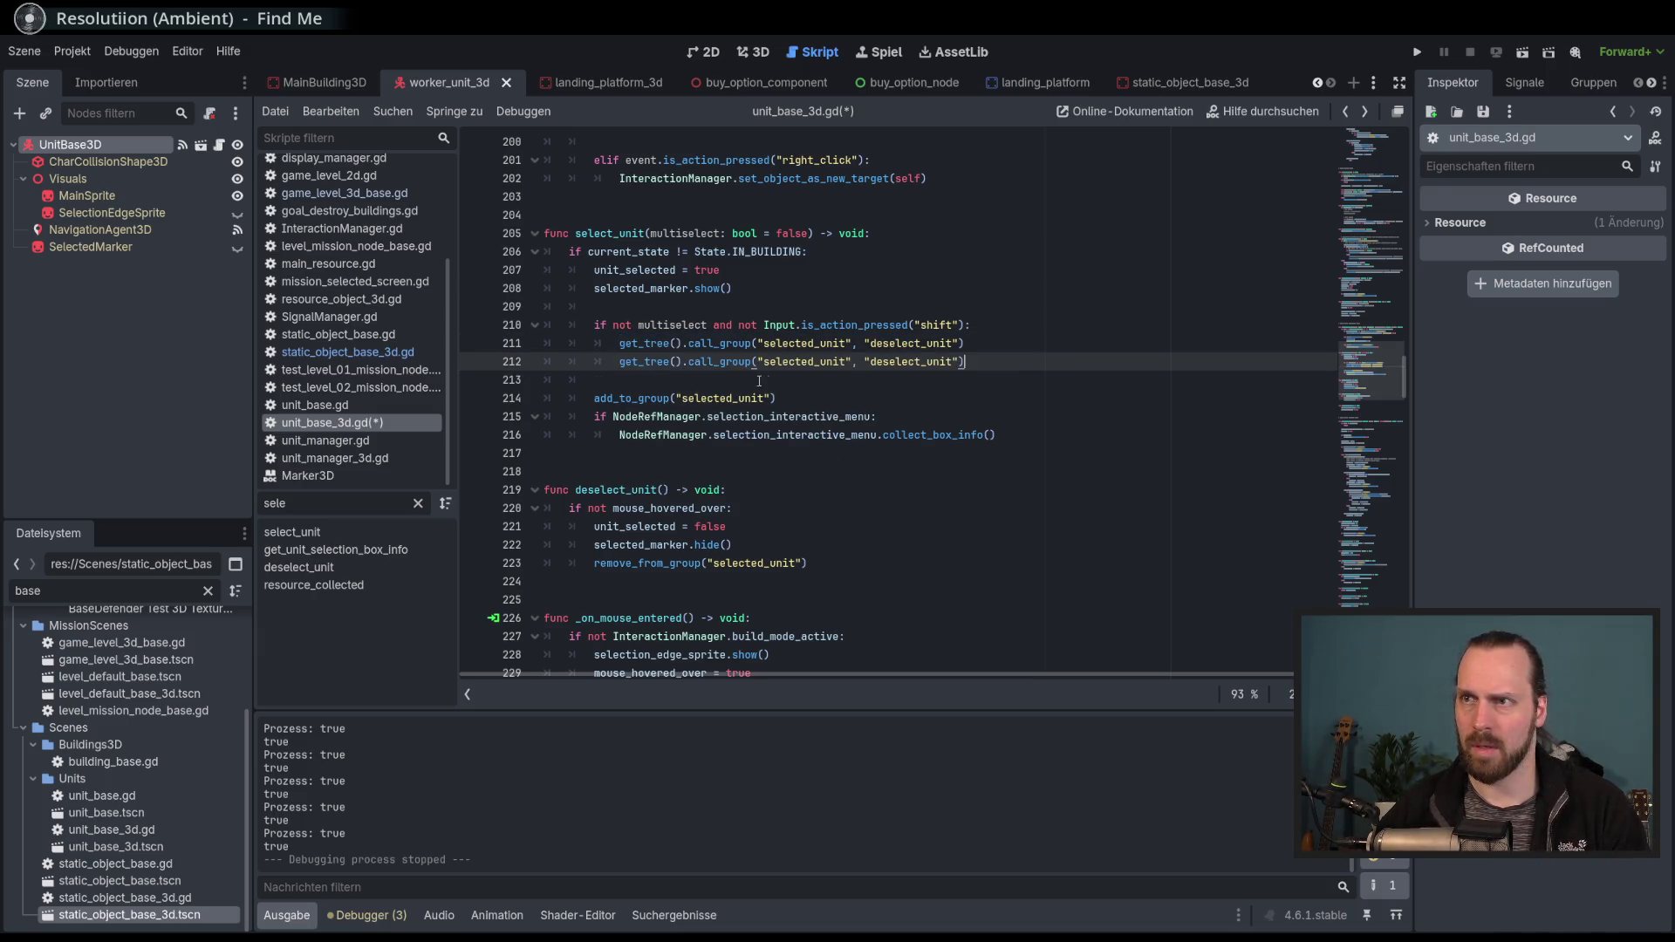
{"action": "key", "text": "BackSpace"}
{"action": "key", "text": "BackSpace"}
{"action": "key", "text": "BackSpace"}
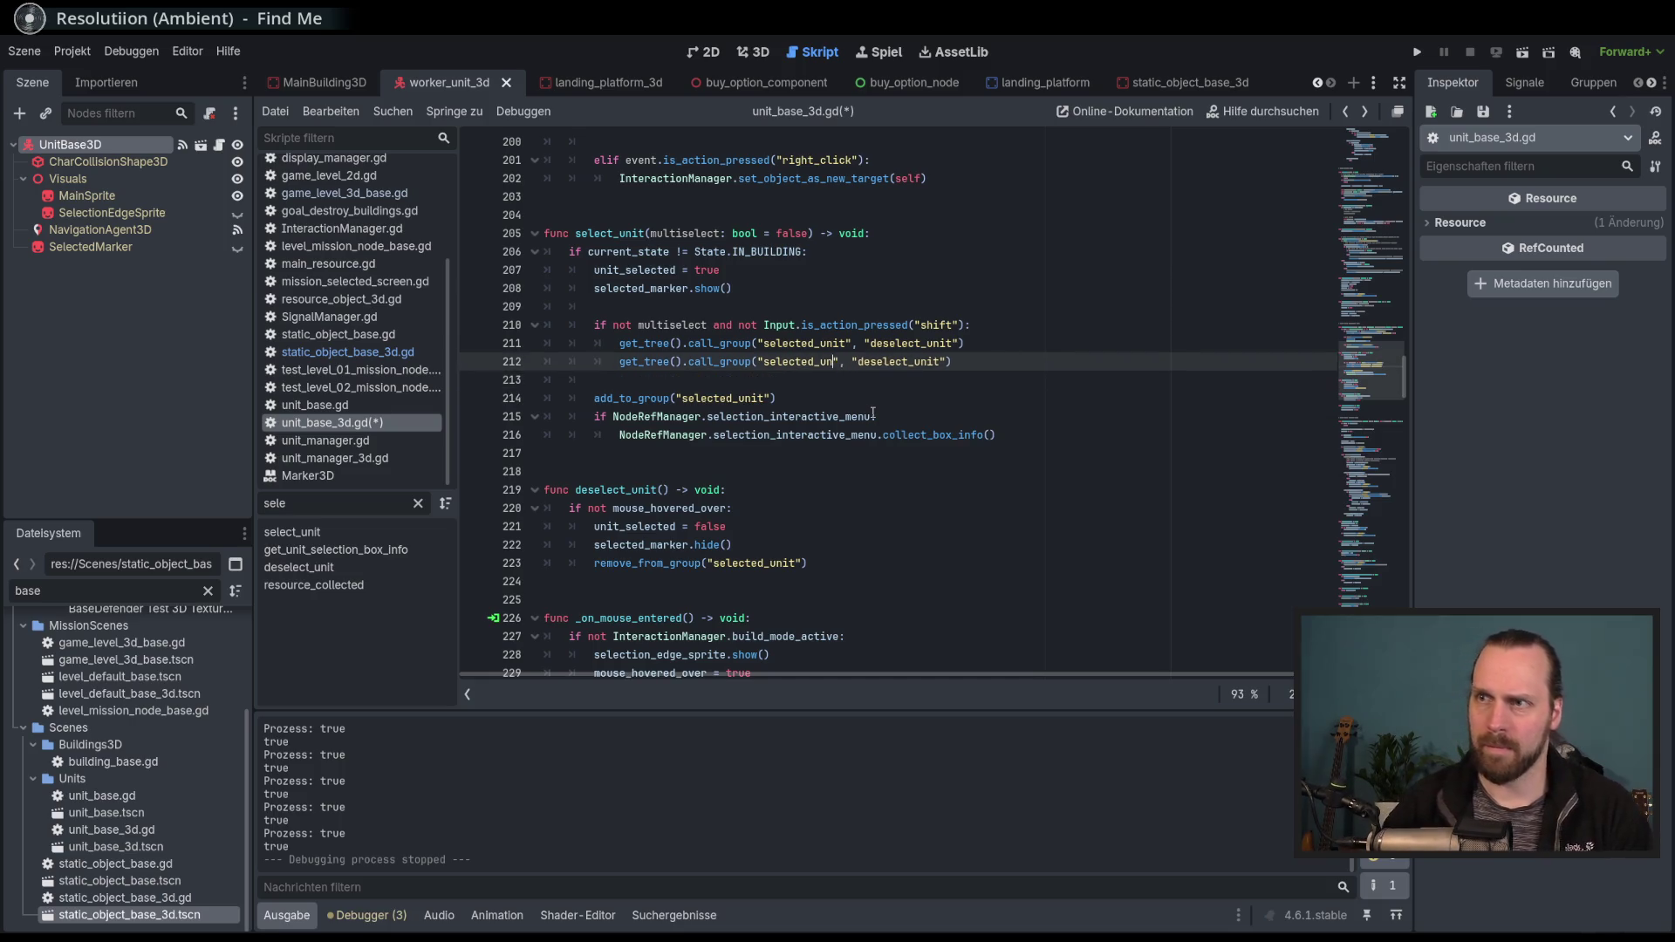
{"action": "type", "text": "building"}
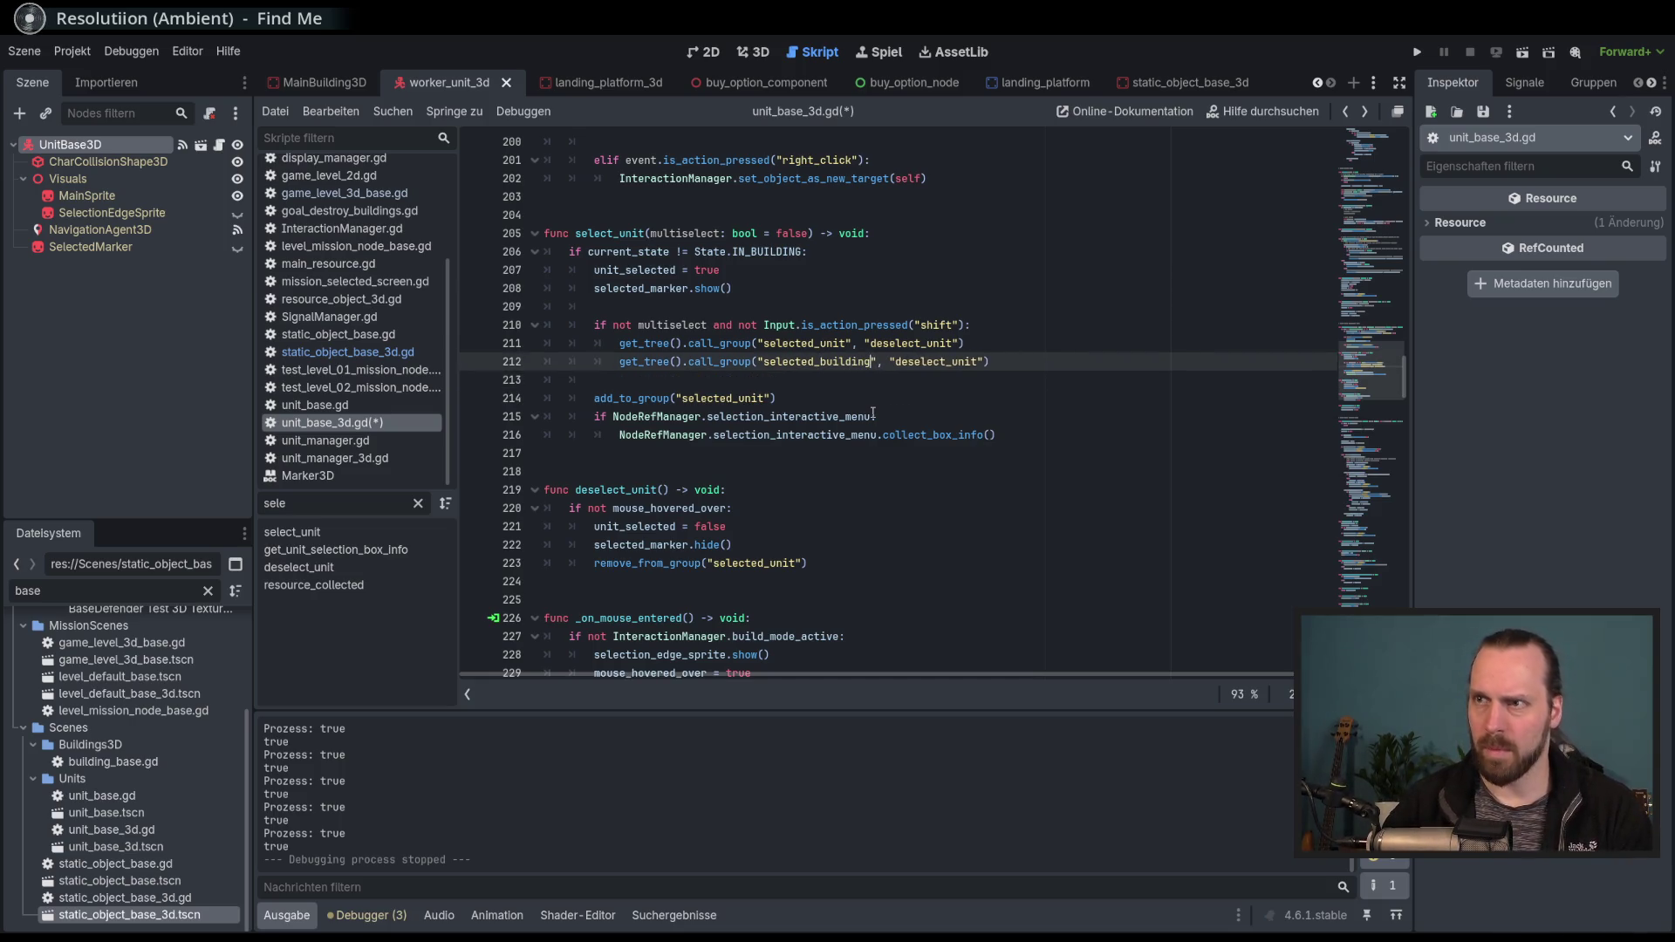
{"action": "key", "text": "ctrl+s"}
Fix the group name on line 212 to selected_building, copied from static_object_base_3d.gd.
{"action": "key", "text": "alt+Left"}
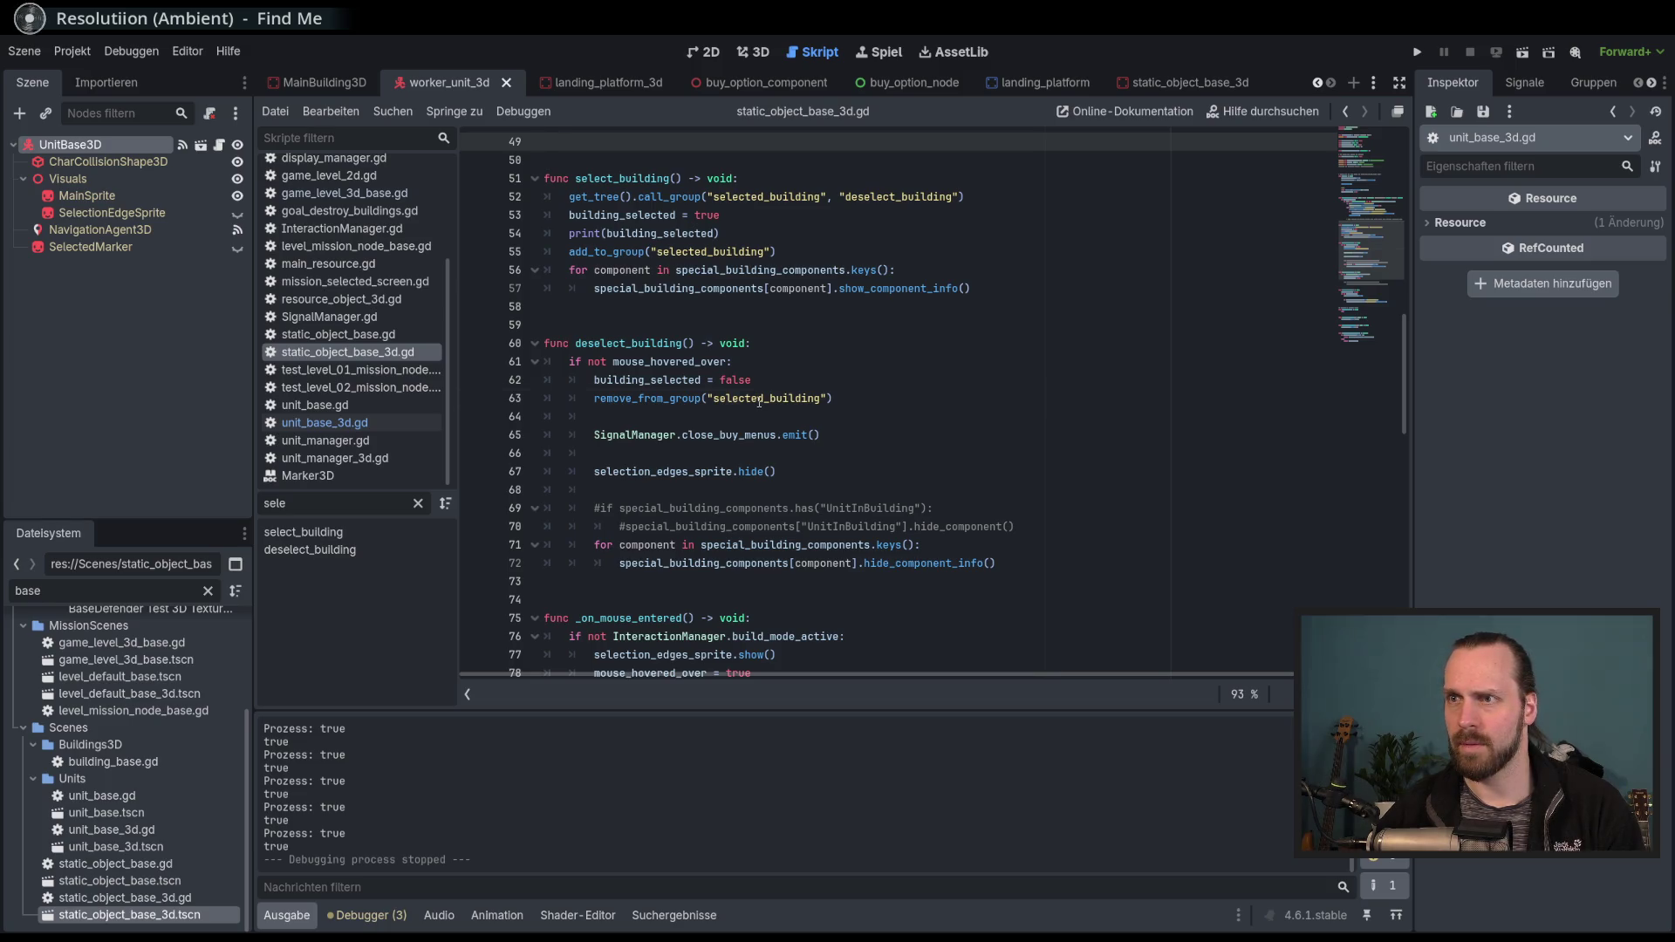
{"action": "double_click", "coordinate": [759, 399]}
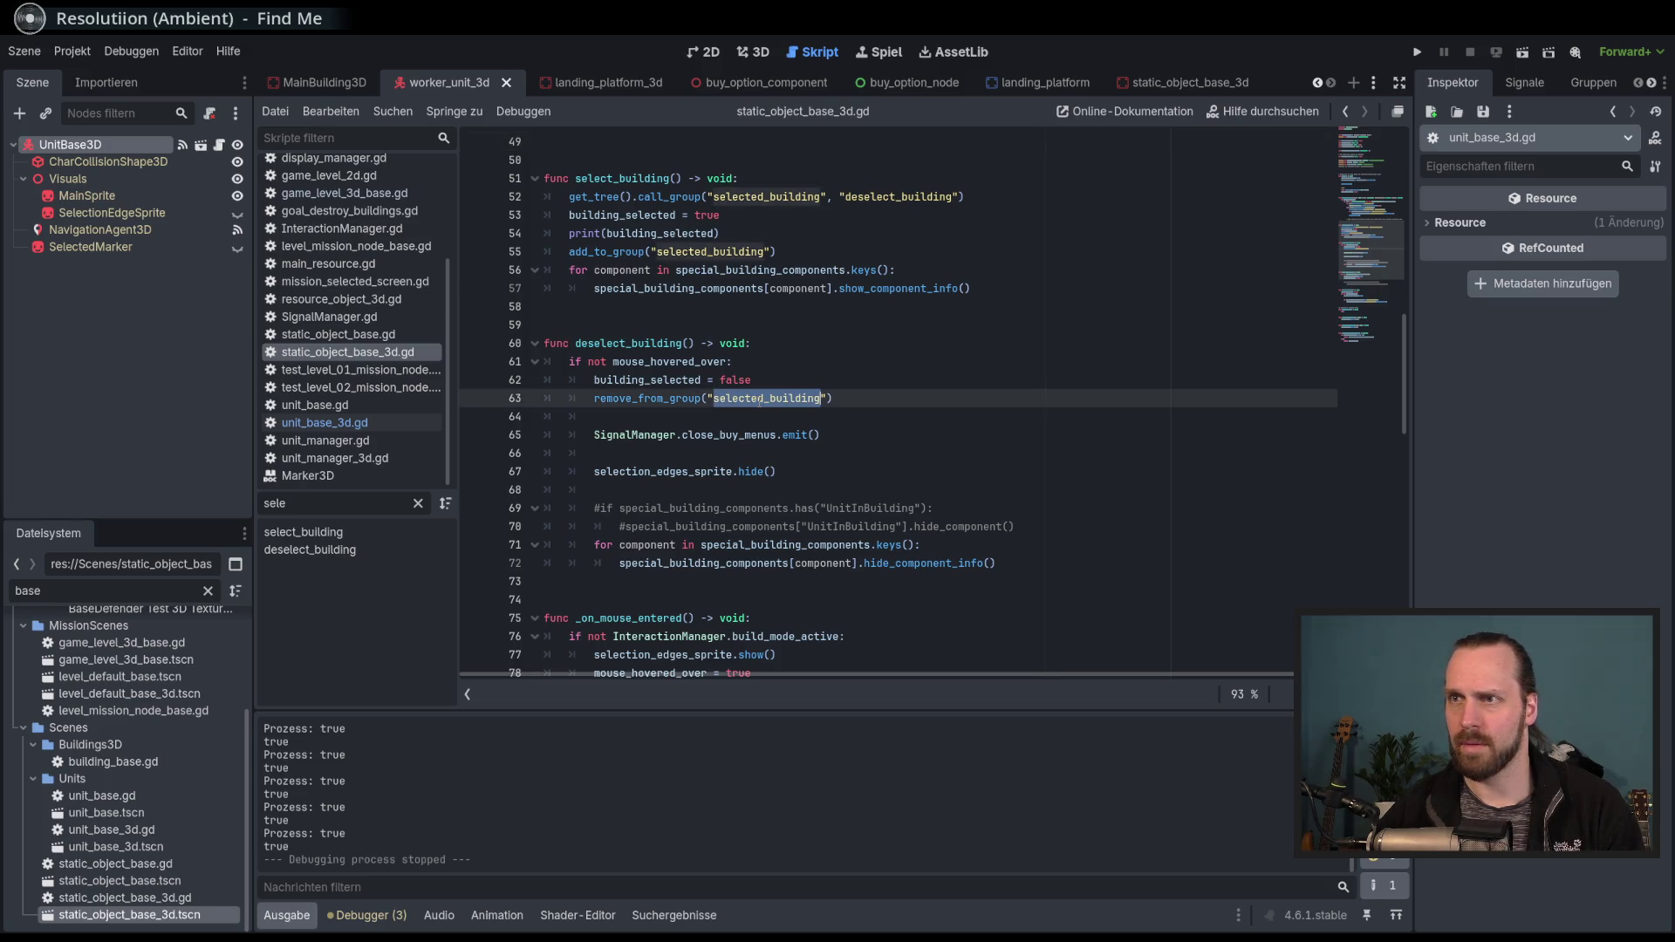
{"action": "double_click", "coordinate": [773, 197]}
{"action": "key", "text": "ctrl+c"}
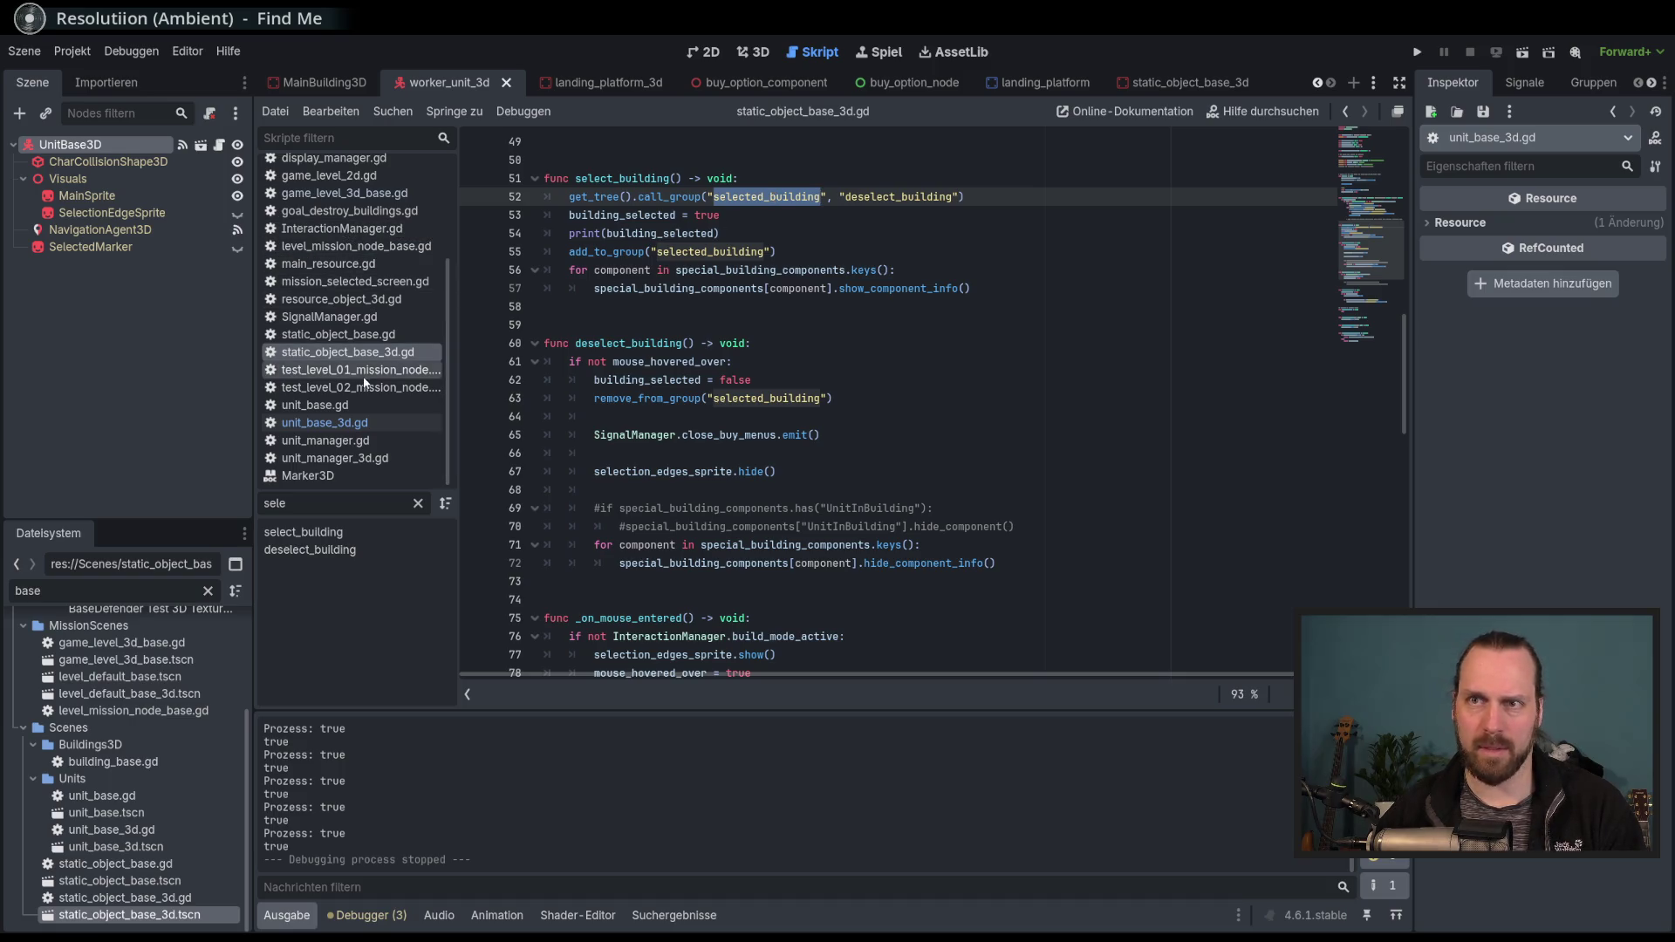
{"action": "left_click", "coordinate": [360, 423]}
{"action": "double_click", "coordinate": [827, 362]}
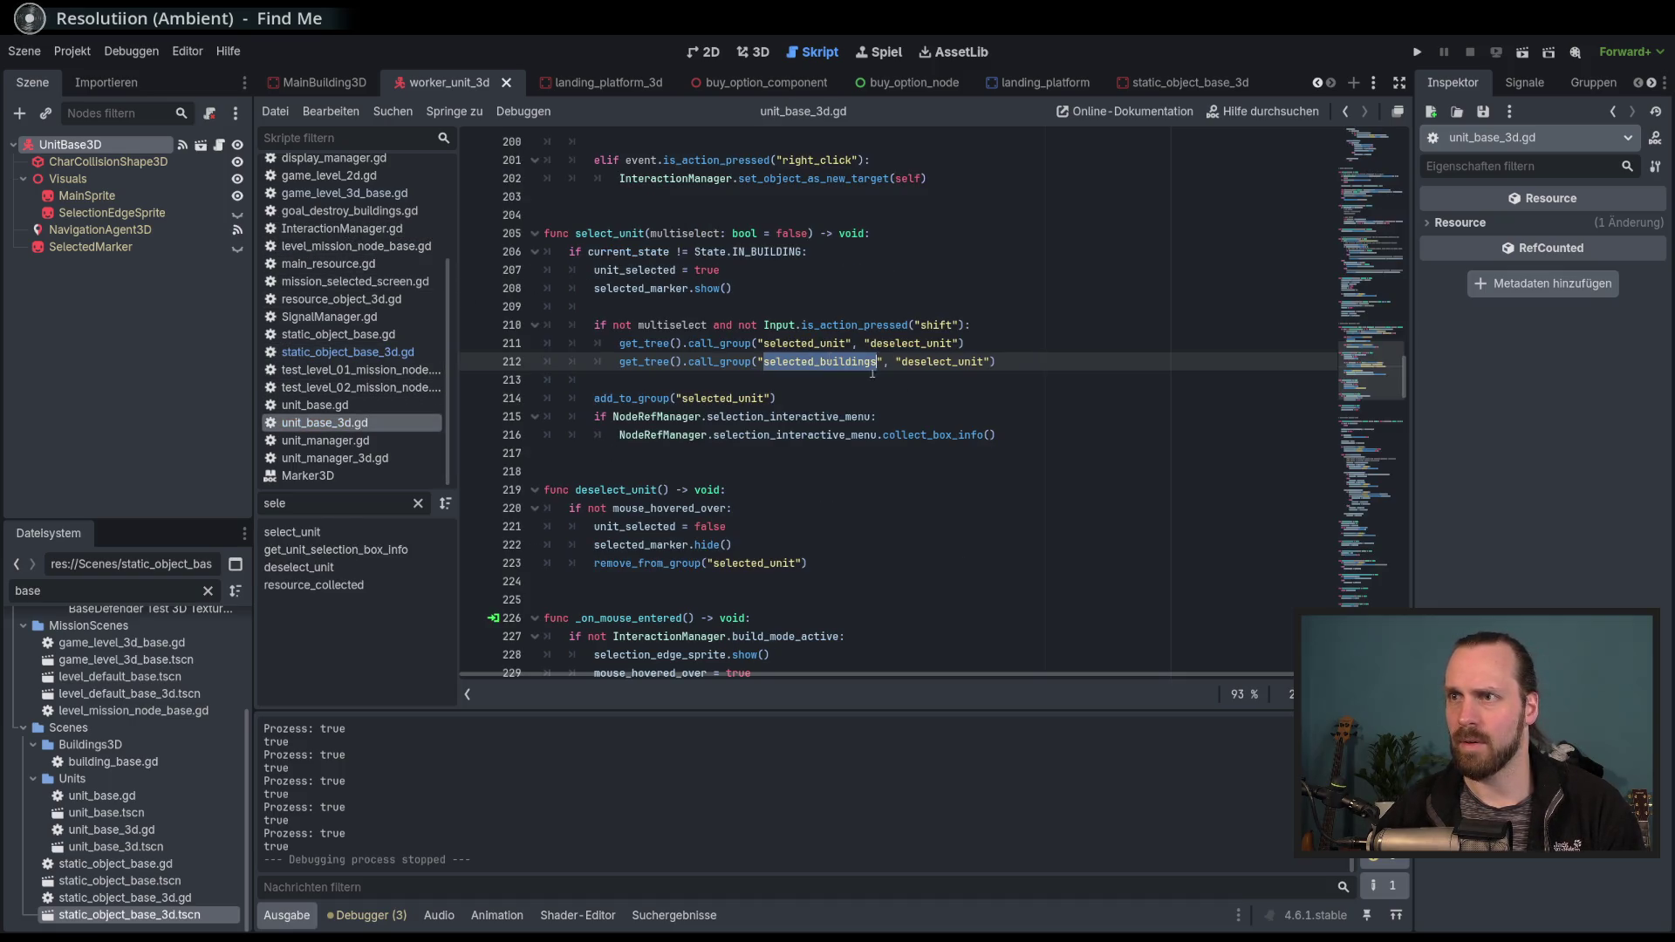
{"action": "key", "text": "ctrl+v"}
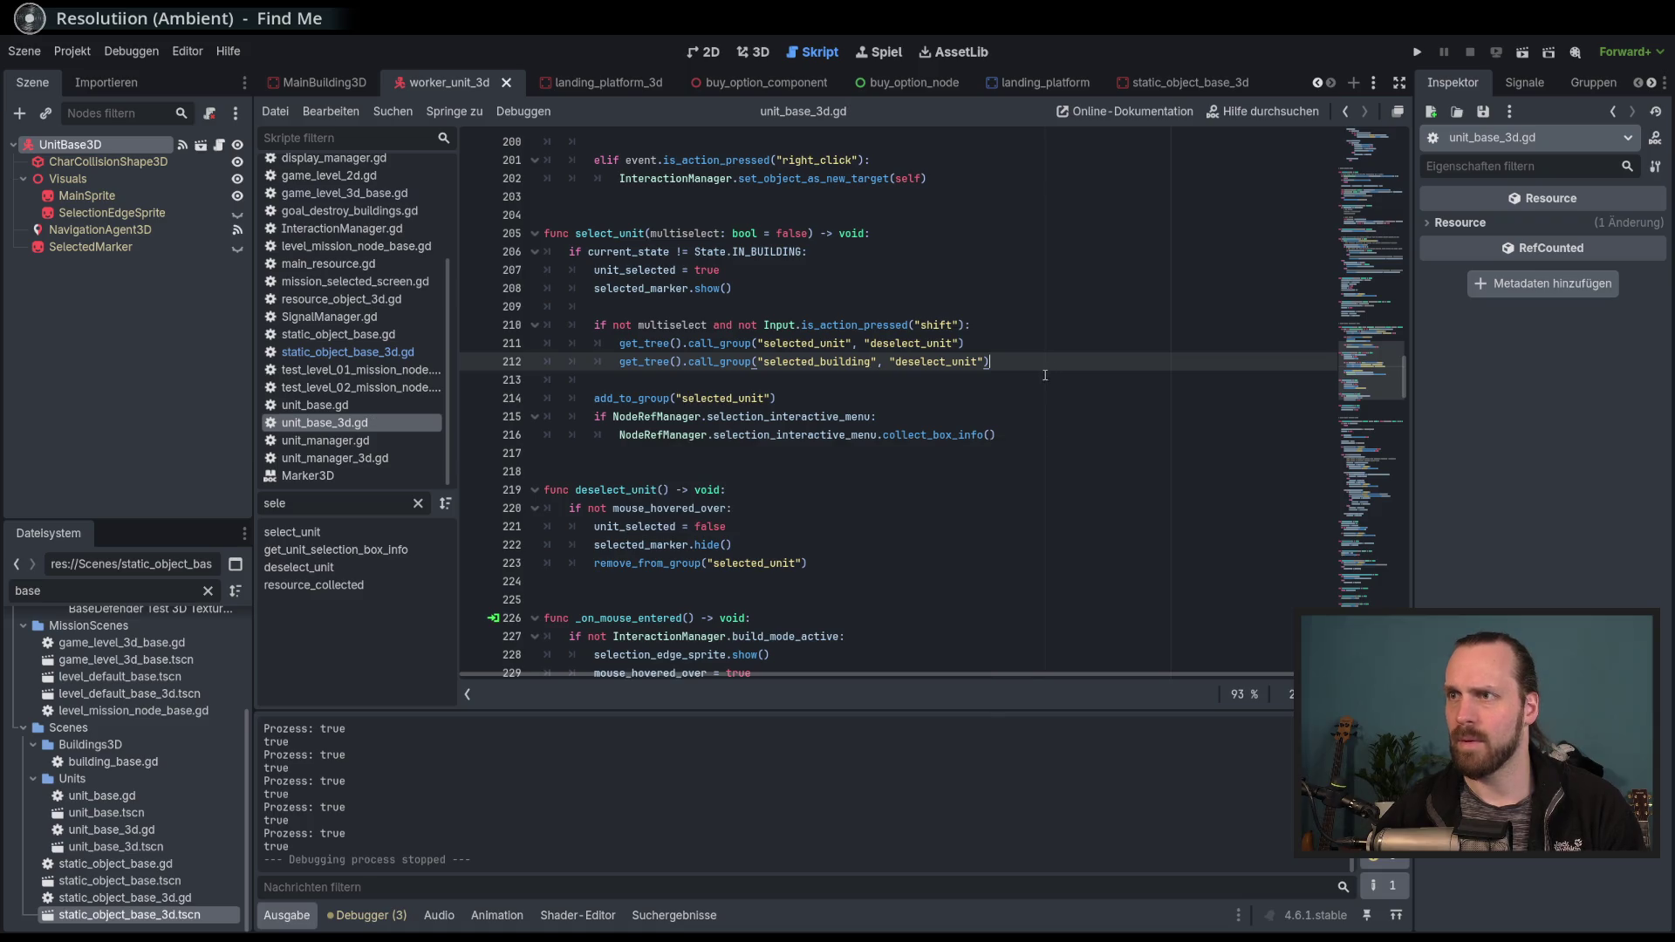
Replace deselect_unit with deselect_building on line 212, copied from static_object_base_3d.gd.
{"action": "left_click", "coordinate": [348, 352]}
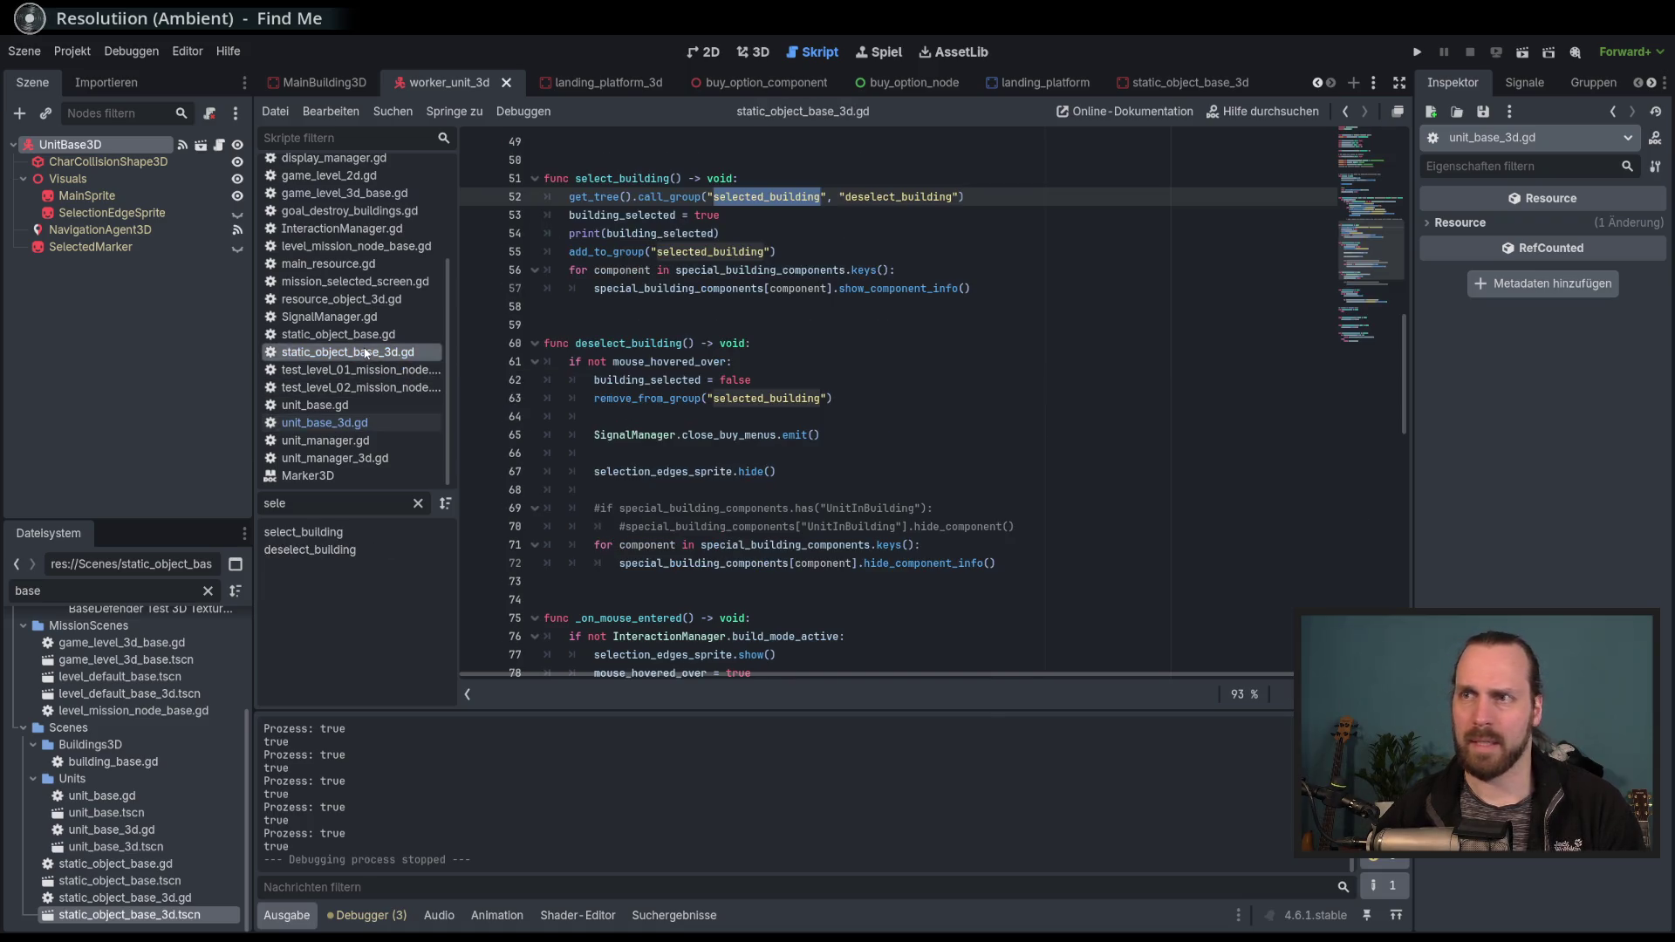
{"action": "double_click", "coordinate": [628, 343]}
{"action": "key", "text": "ctrl+c"}
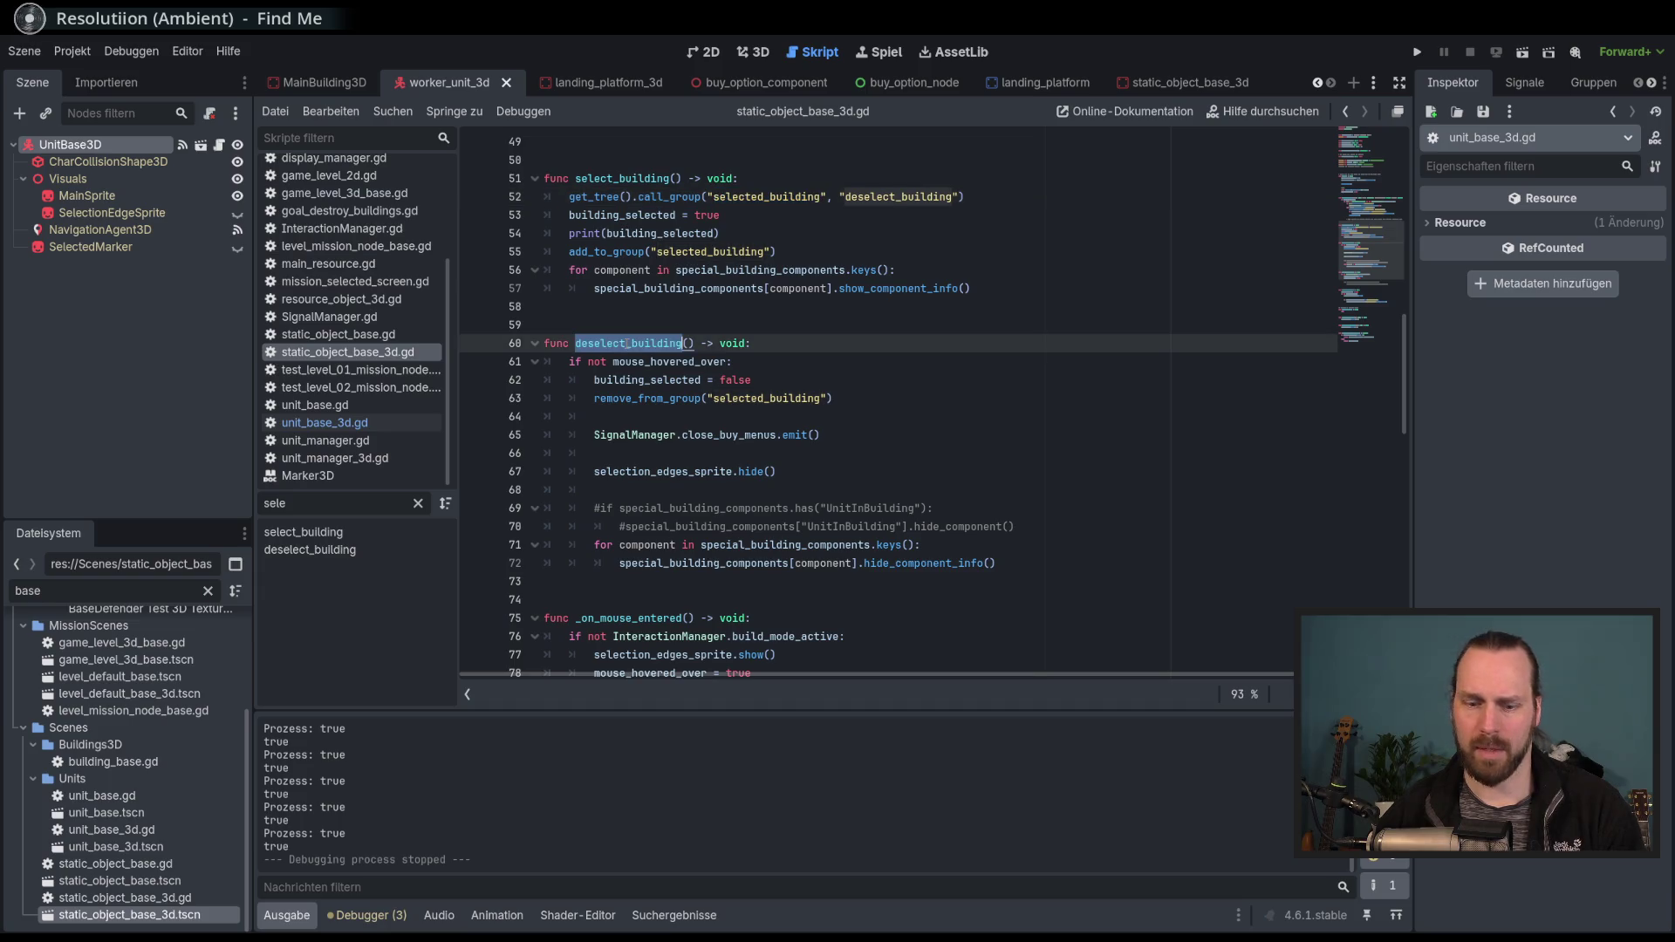
{"action": "left_click", "coordinate": [325, 422]}
{"action": "key", "text": "ctrl+v"}
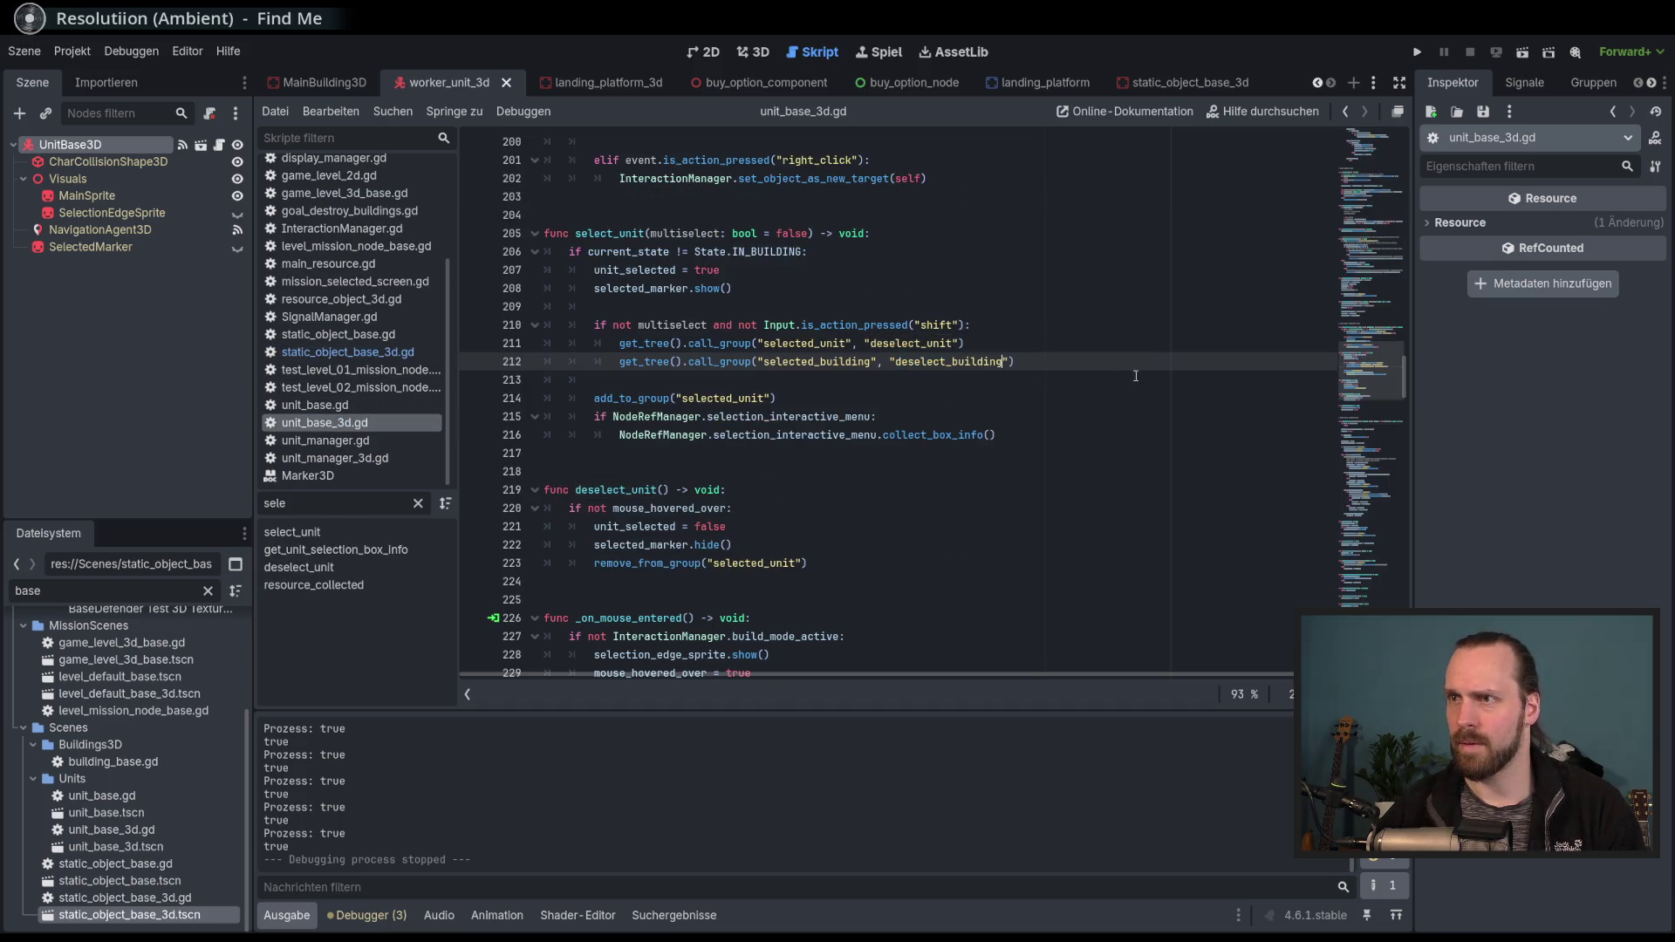
{"action": "key", "text": "Down"}
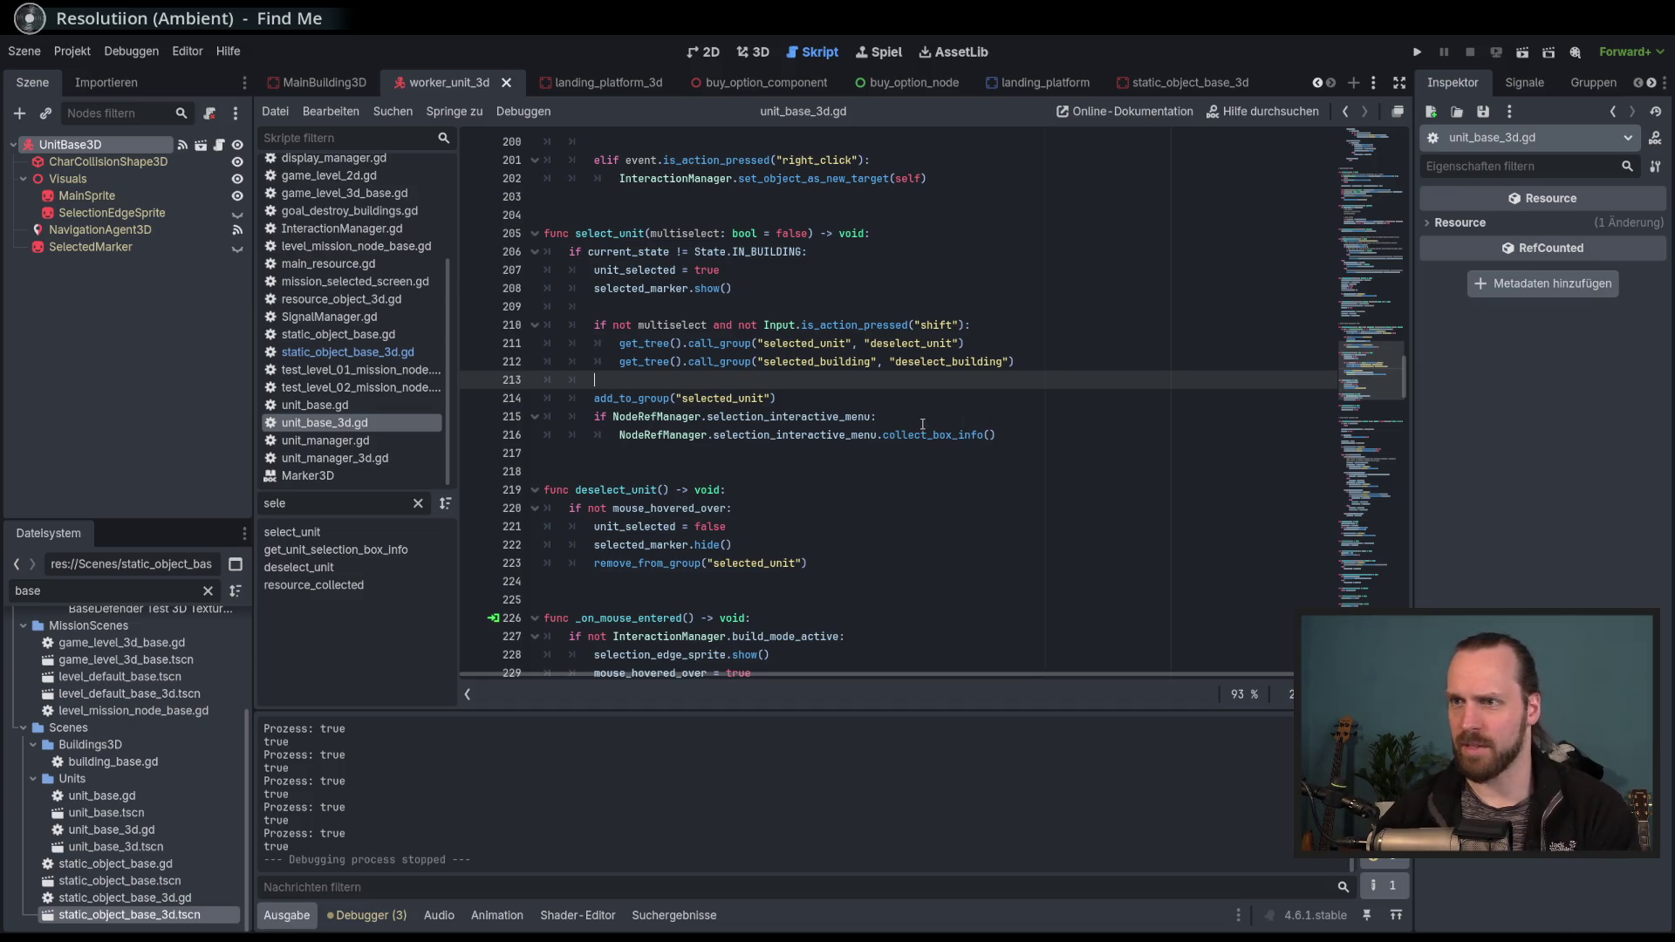
{"action": "scroll", "coordinate": [922, 424], "scroll_direction": "down", "scroll_amount": 1}
{"action": "scroll", "coordinate": [924, 434], "scroll_direction": "down", "scroll_amount": 3}
{"action": "scroll", "coordinate": [924, 435], "scroll_direction": "up", "scroll_amount": 8}
Run the game and start the 3D test mission.
{"action": "key", "text": "F5"}
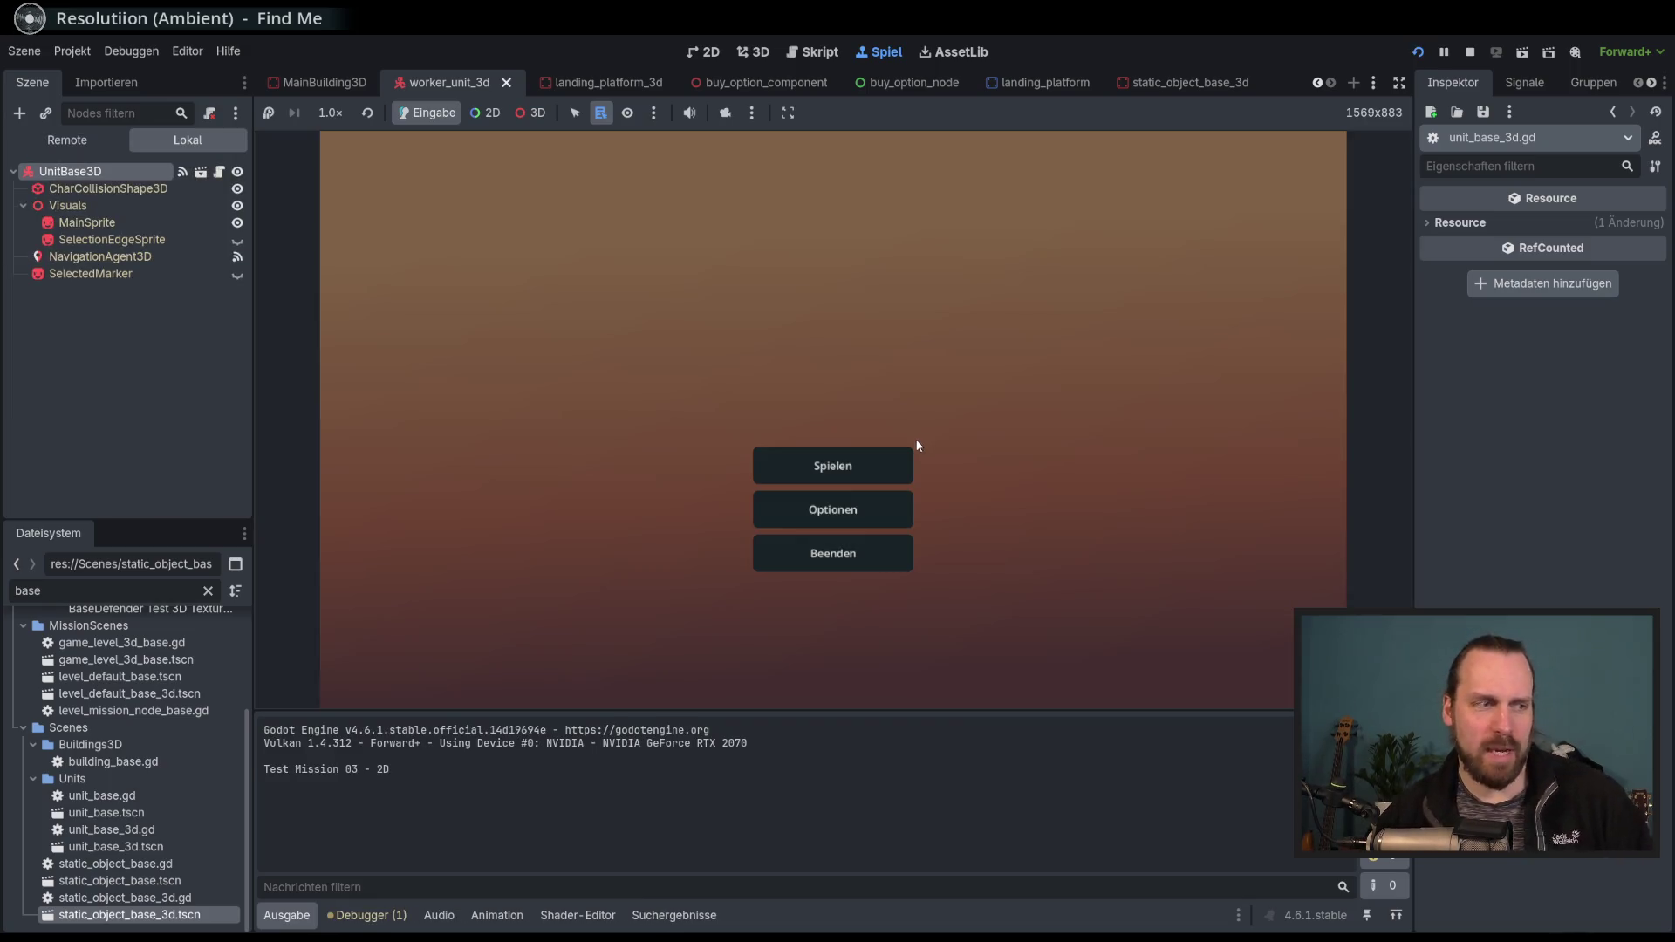
{"action": "left_click", "coordinate": [890, 462]}
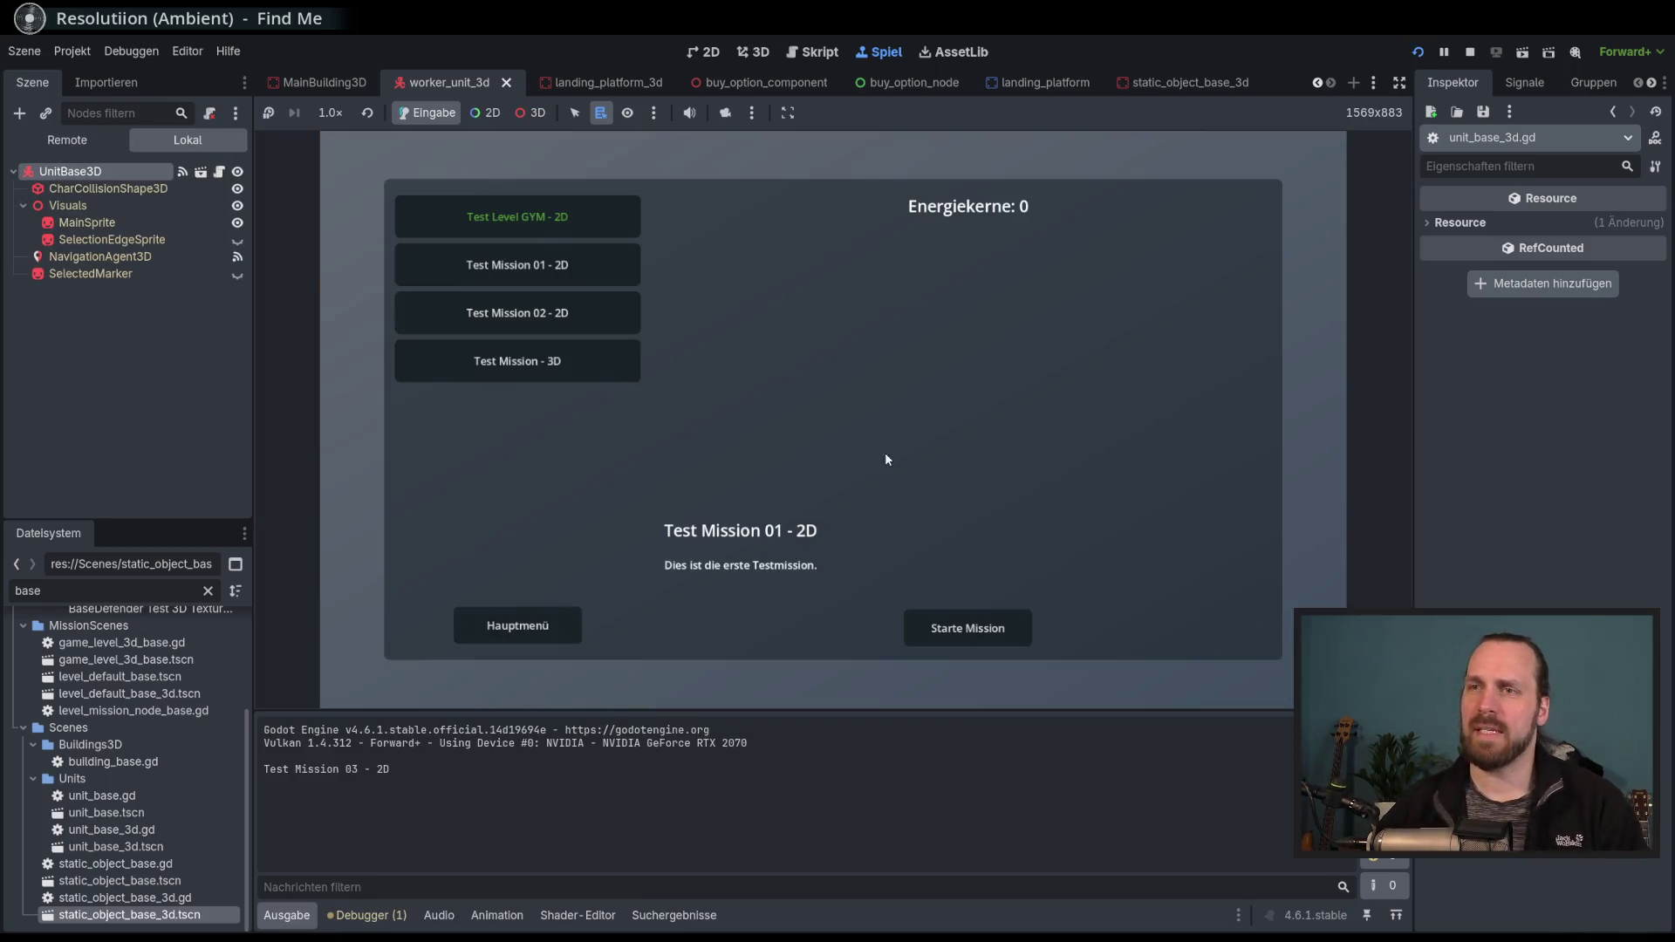
{"action": "left_click", "coordinate": [970, 642]}
Alternate selecting the orange building, the worker and the yellow unit.
{"action": "left_click", "coordinate": [683, 480]}
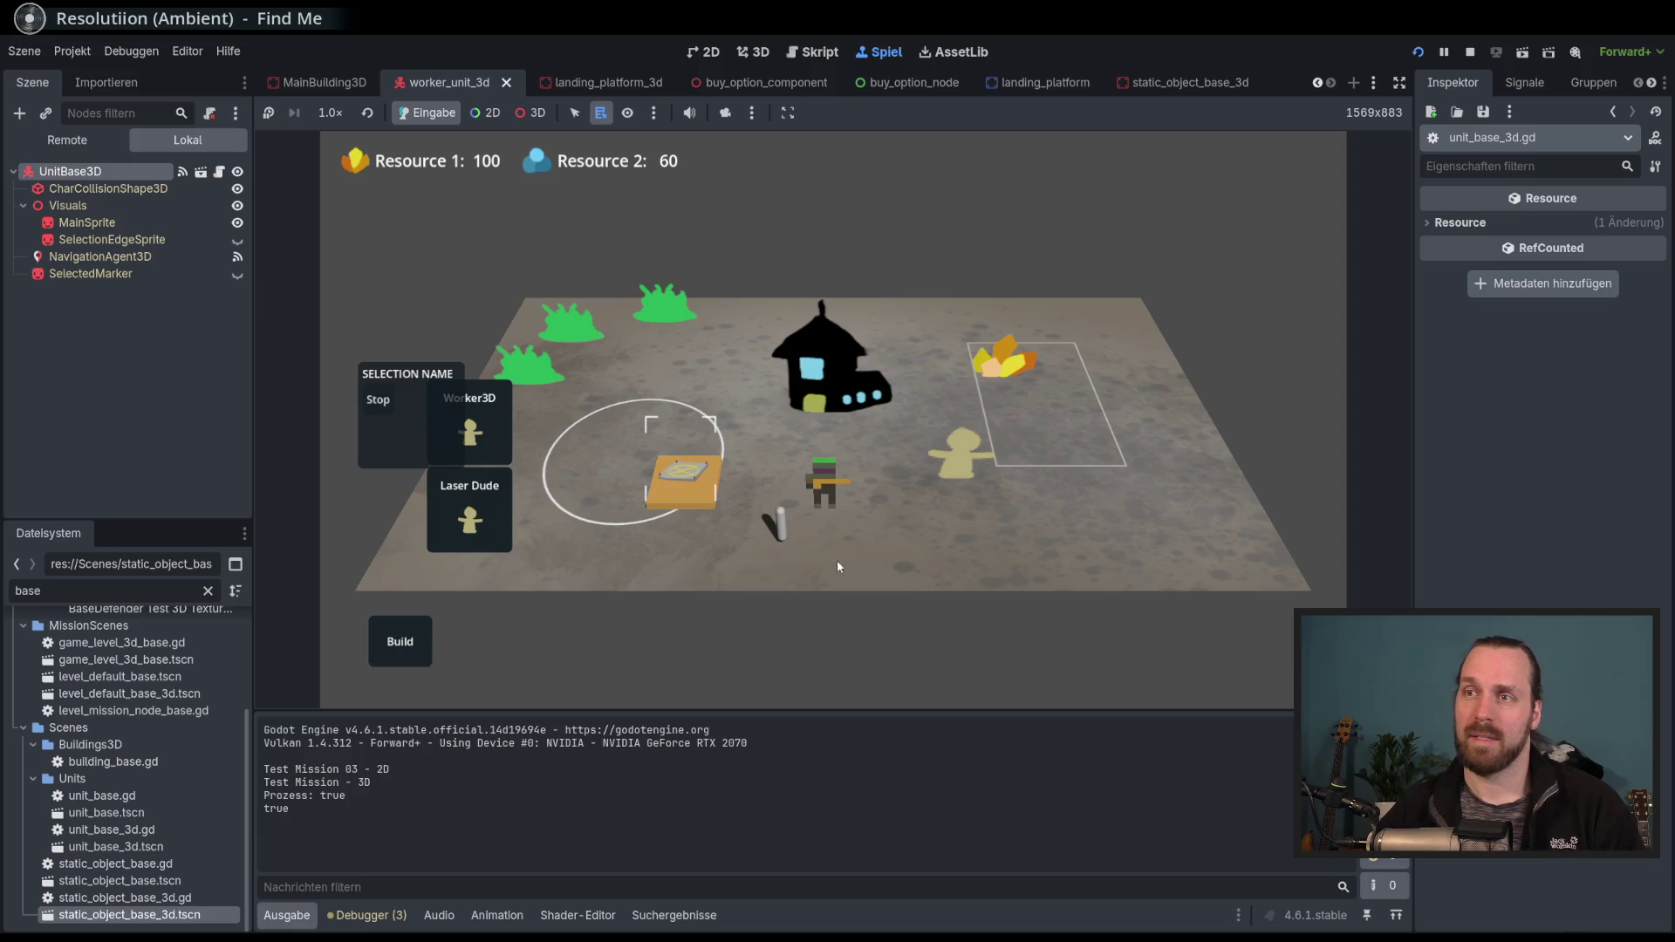
{"action": "left_click", "coordinate": [717, 485]}
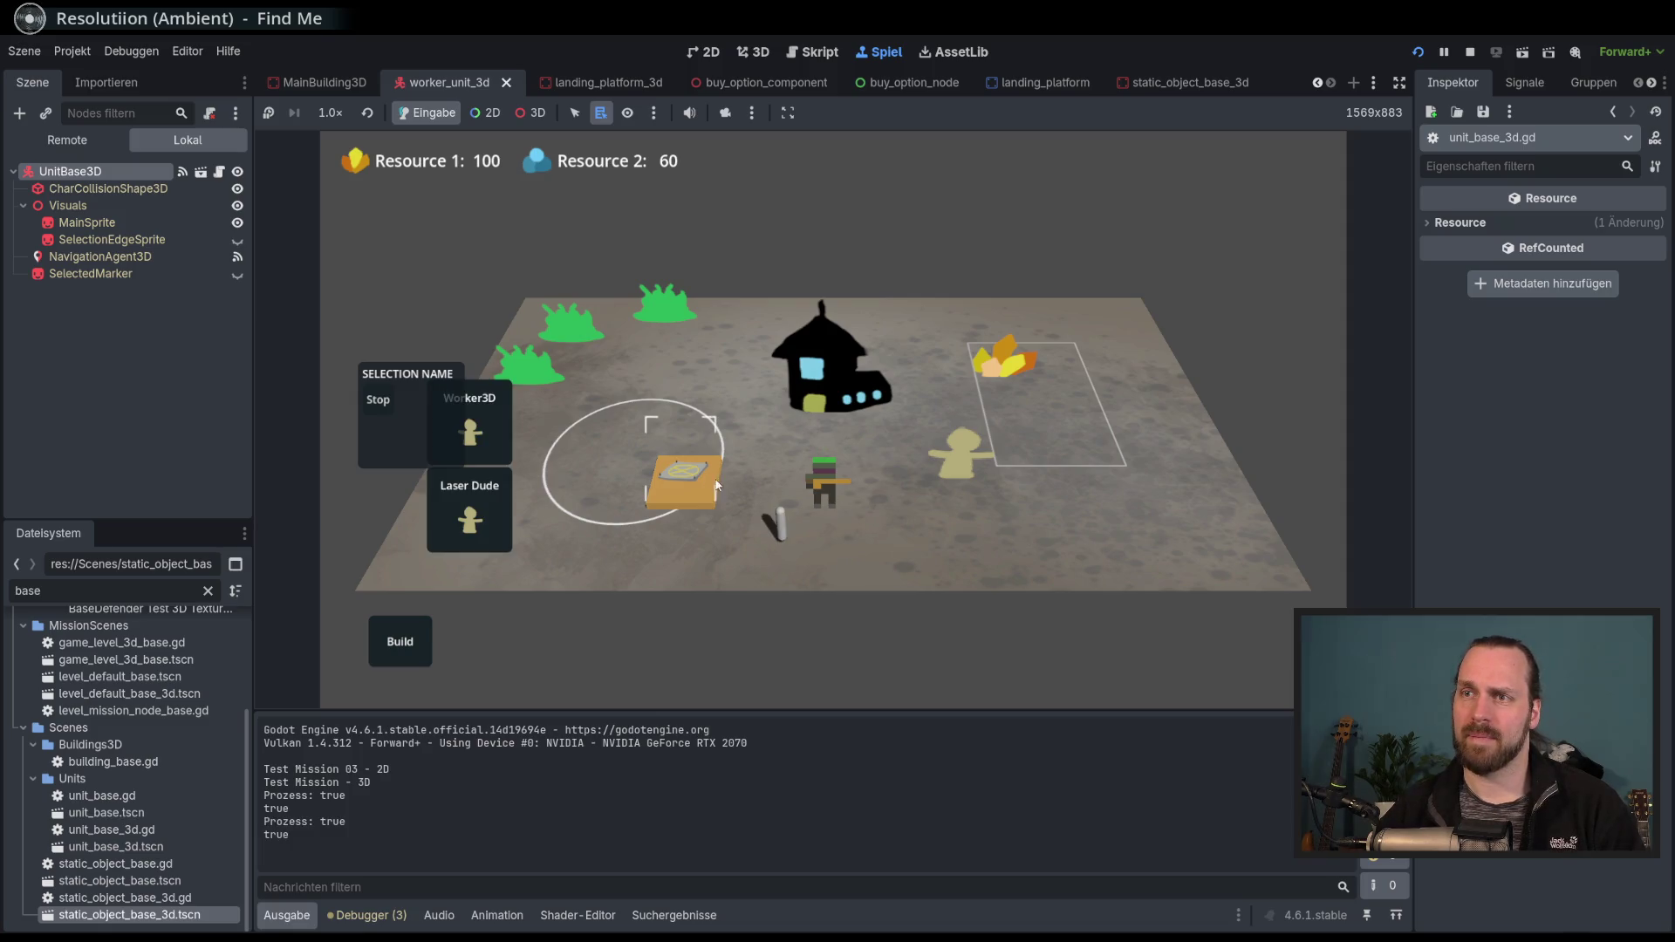
{"action": "left_click", "coordinate": [834, 485]}
{"action": "left_click", "coordinate": [701, 486]}
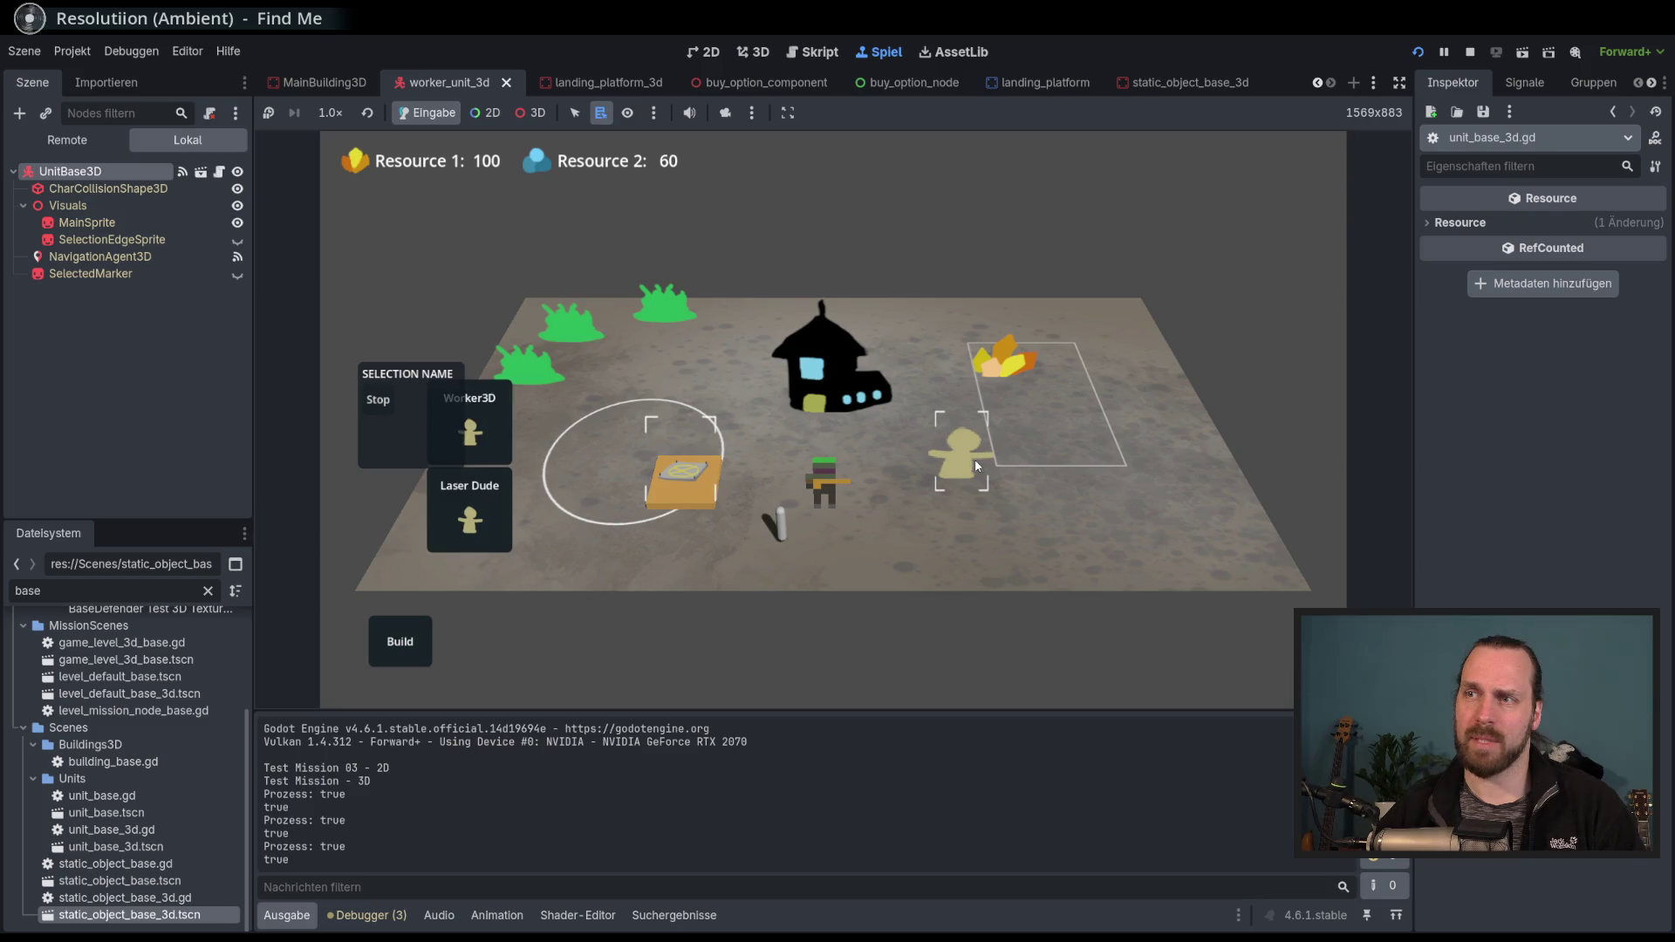
{"action": "left_click", "coordinate": [976, 459]}
{"action": "left_click", "coordinate": [683, 480]}
{"action": "left_click", "coordinate": [947, 464]}
{"action": "left_click", "coordinate": [683, 480]}
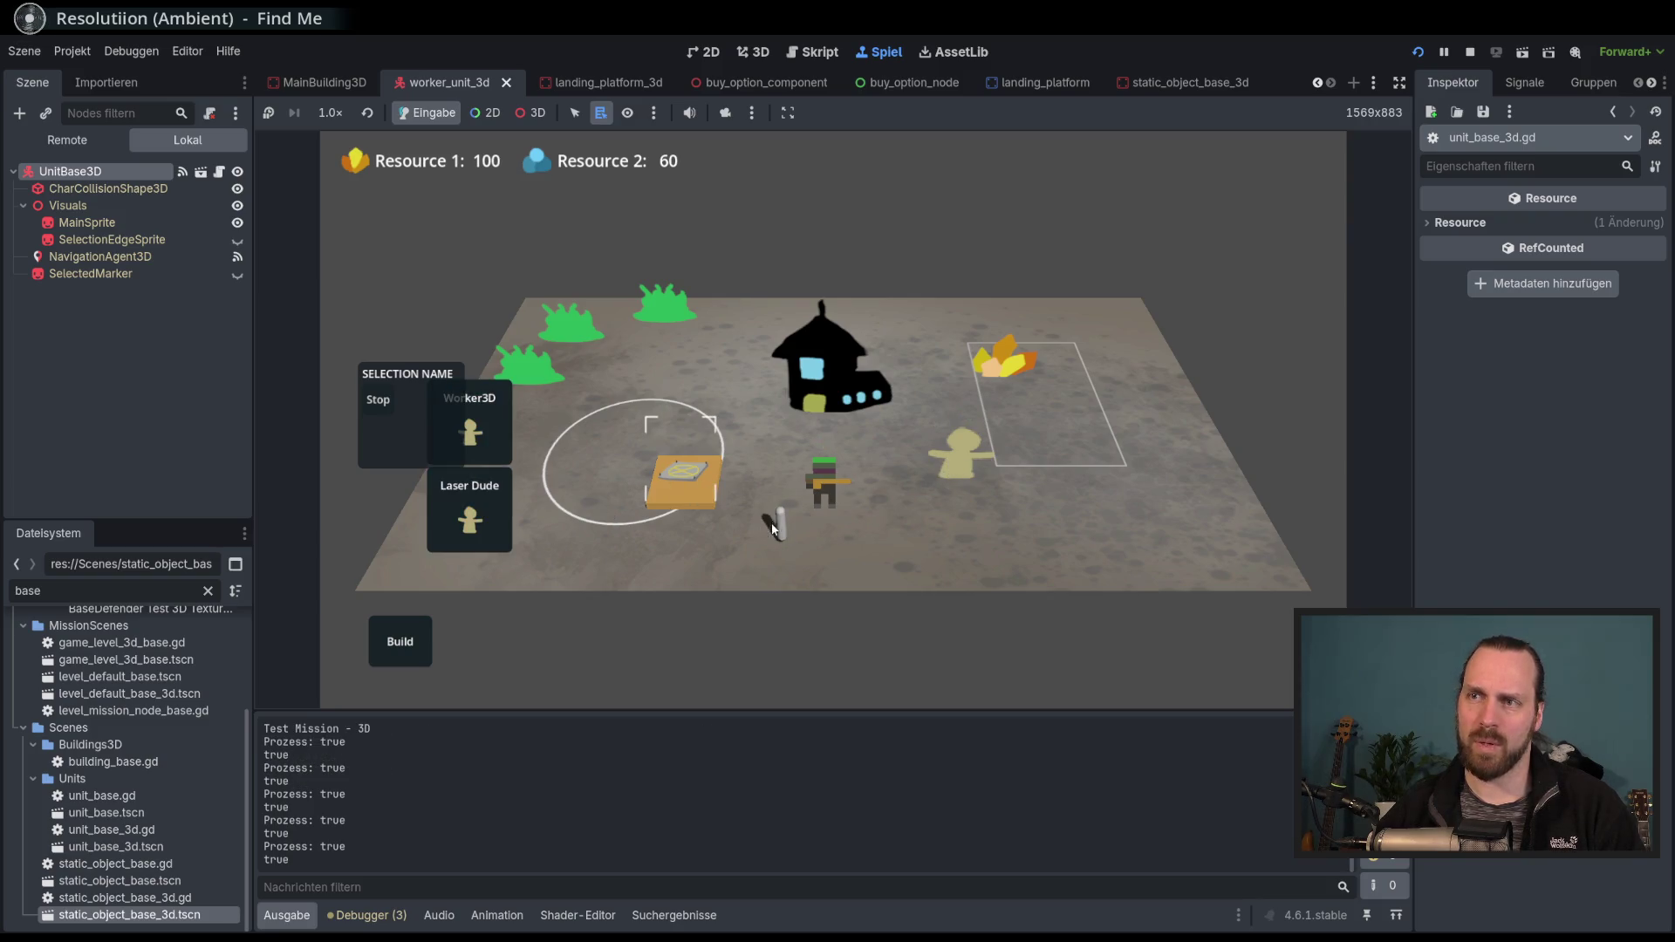
{"action": "left_click", "coordinate": [828, 488]}
{"action": "left_click", "coordinate": [714, 501]}
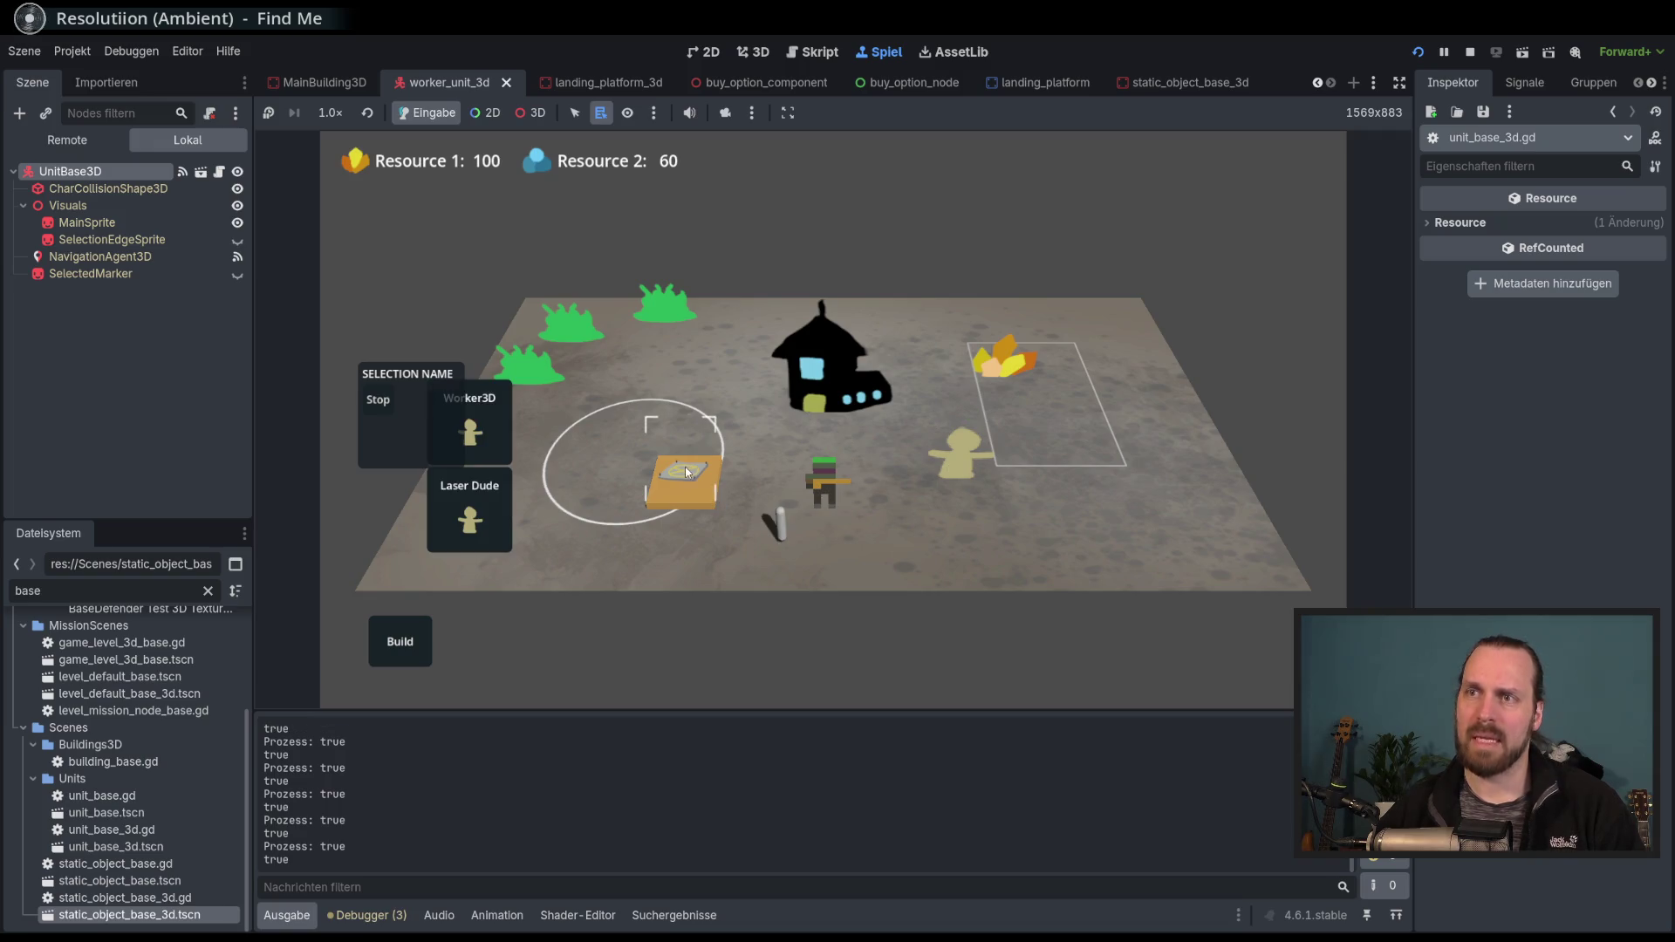
{"action": "left_click", "coordinate": [964, 453]}
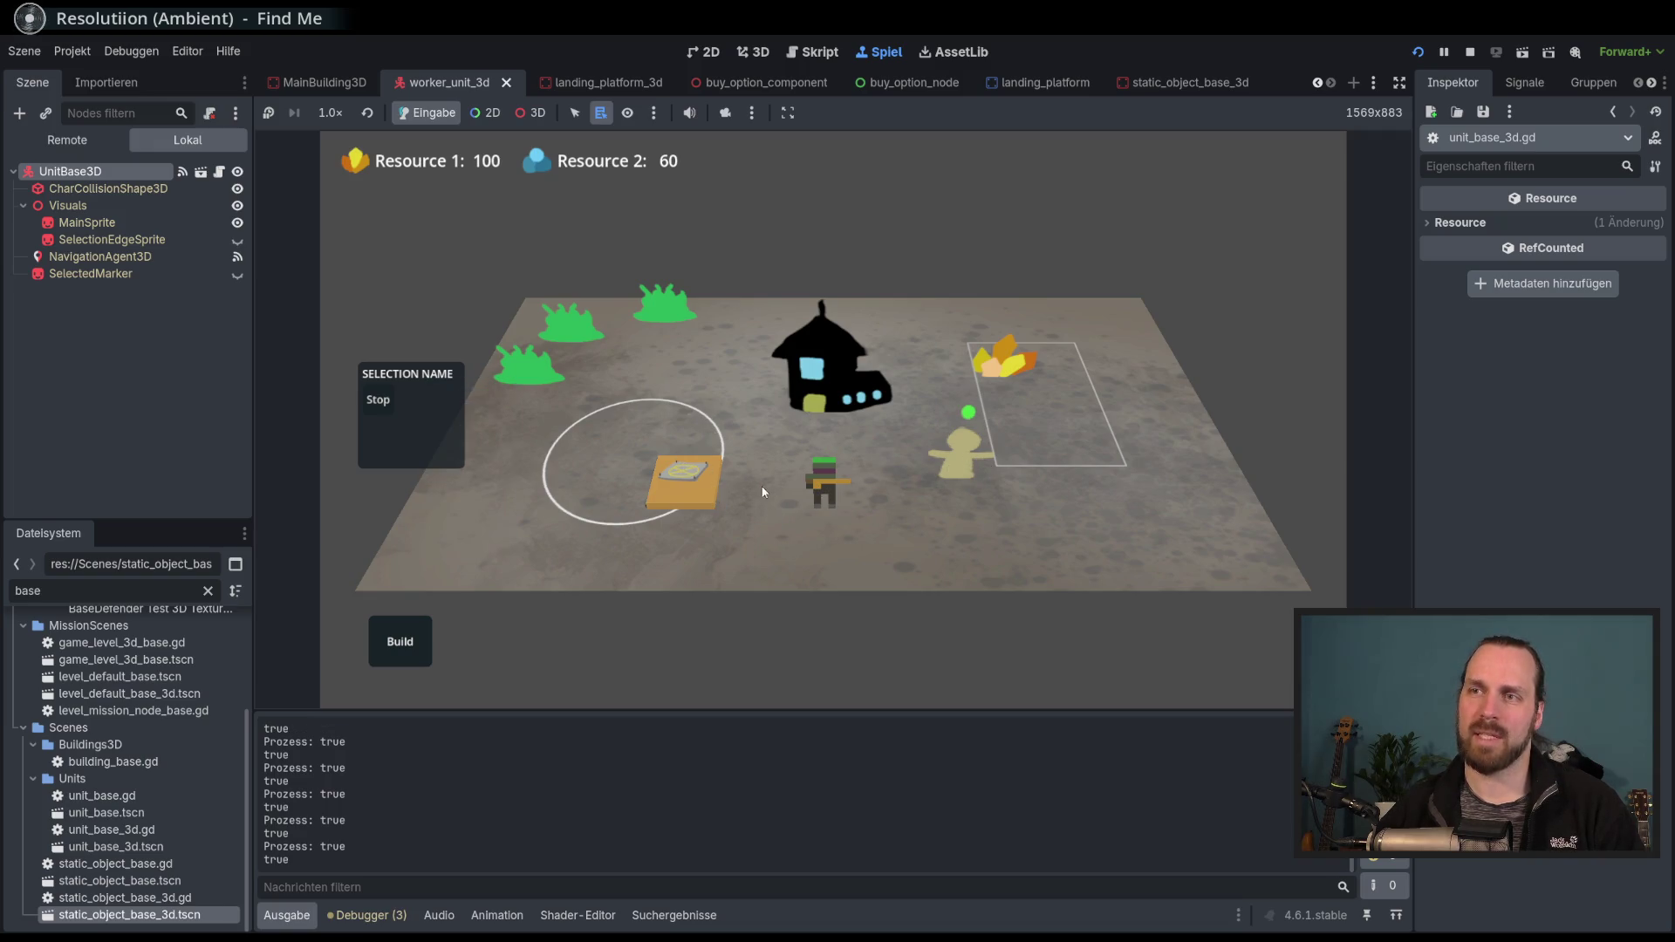
{"action": "left_click", "coordinate": [695, 480]}
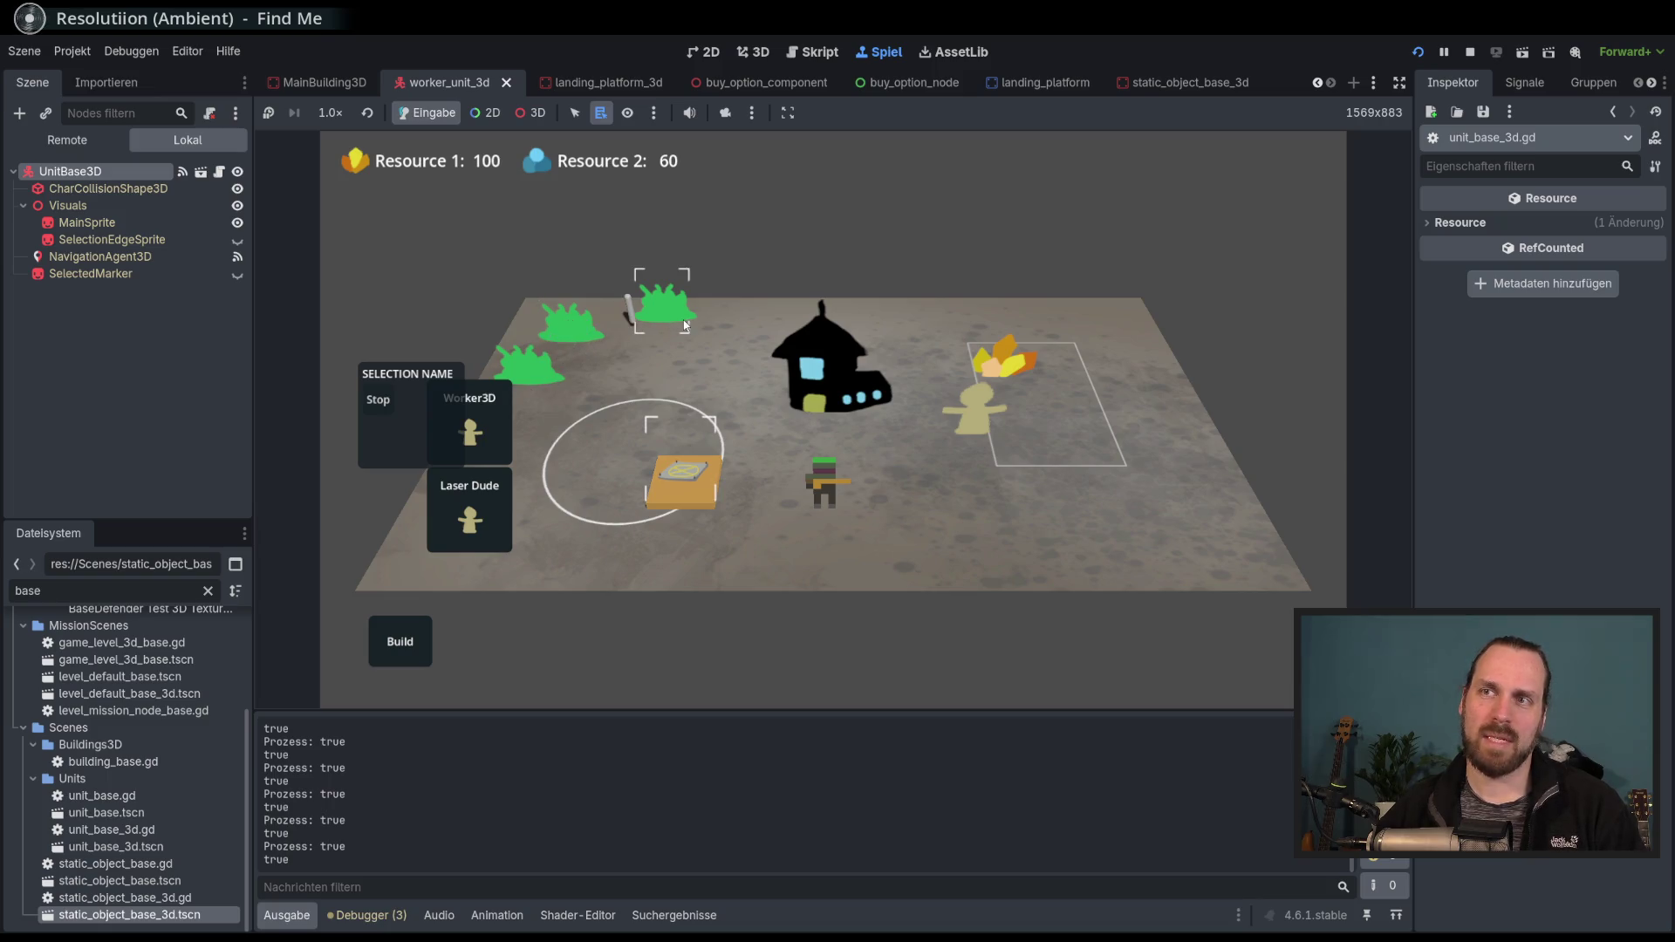
Buy a Laser Dude from the orange building, then reselect the building.
{"action": "mouse_move", "coordinate": [639, 433]}
{"action": "left_mouse_down"}
{"action": "mouse_move", "coordinate": [910, 495]}
{"action": "mouse_move", "coordinate": [815, 485]}
{"action": "left_mouse_up"}
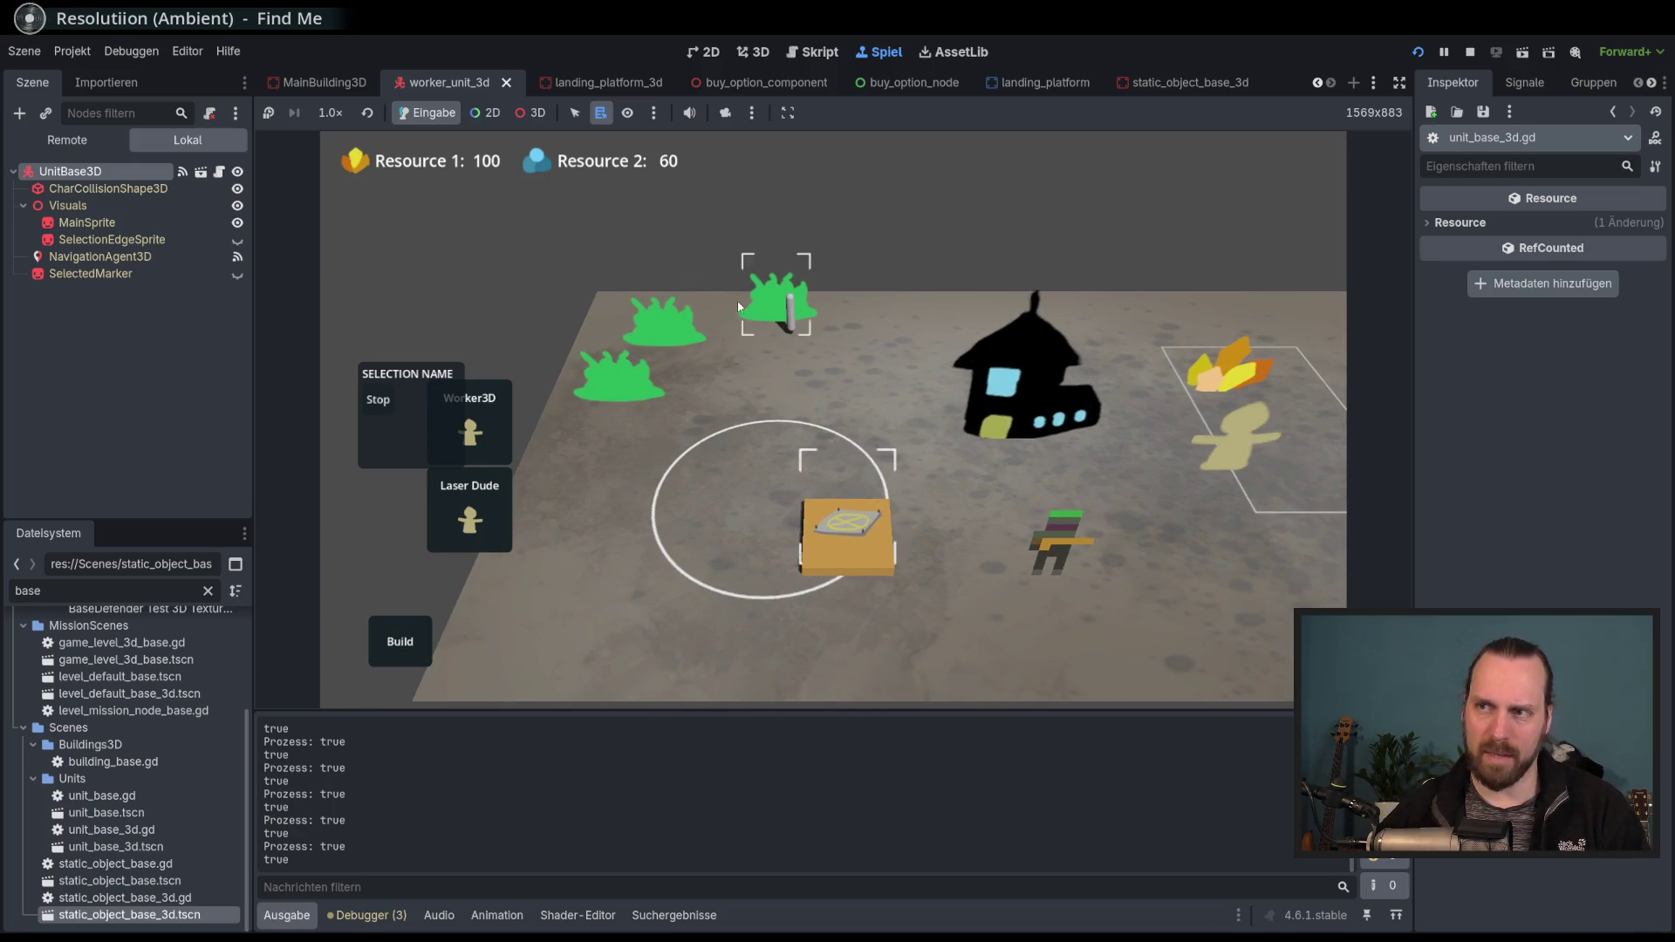
{"action": "mouse_move", "coordinate": [720, 410]}
{"action": "left_mouse_down"}
{"action": "mouse_move", "coordinate": [611, 412]}
{"action": "mouse_move", "coordinate": [669, 420]}
{"action": "left_mouse_up"}
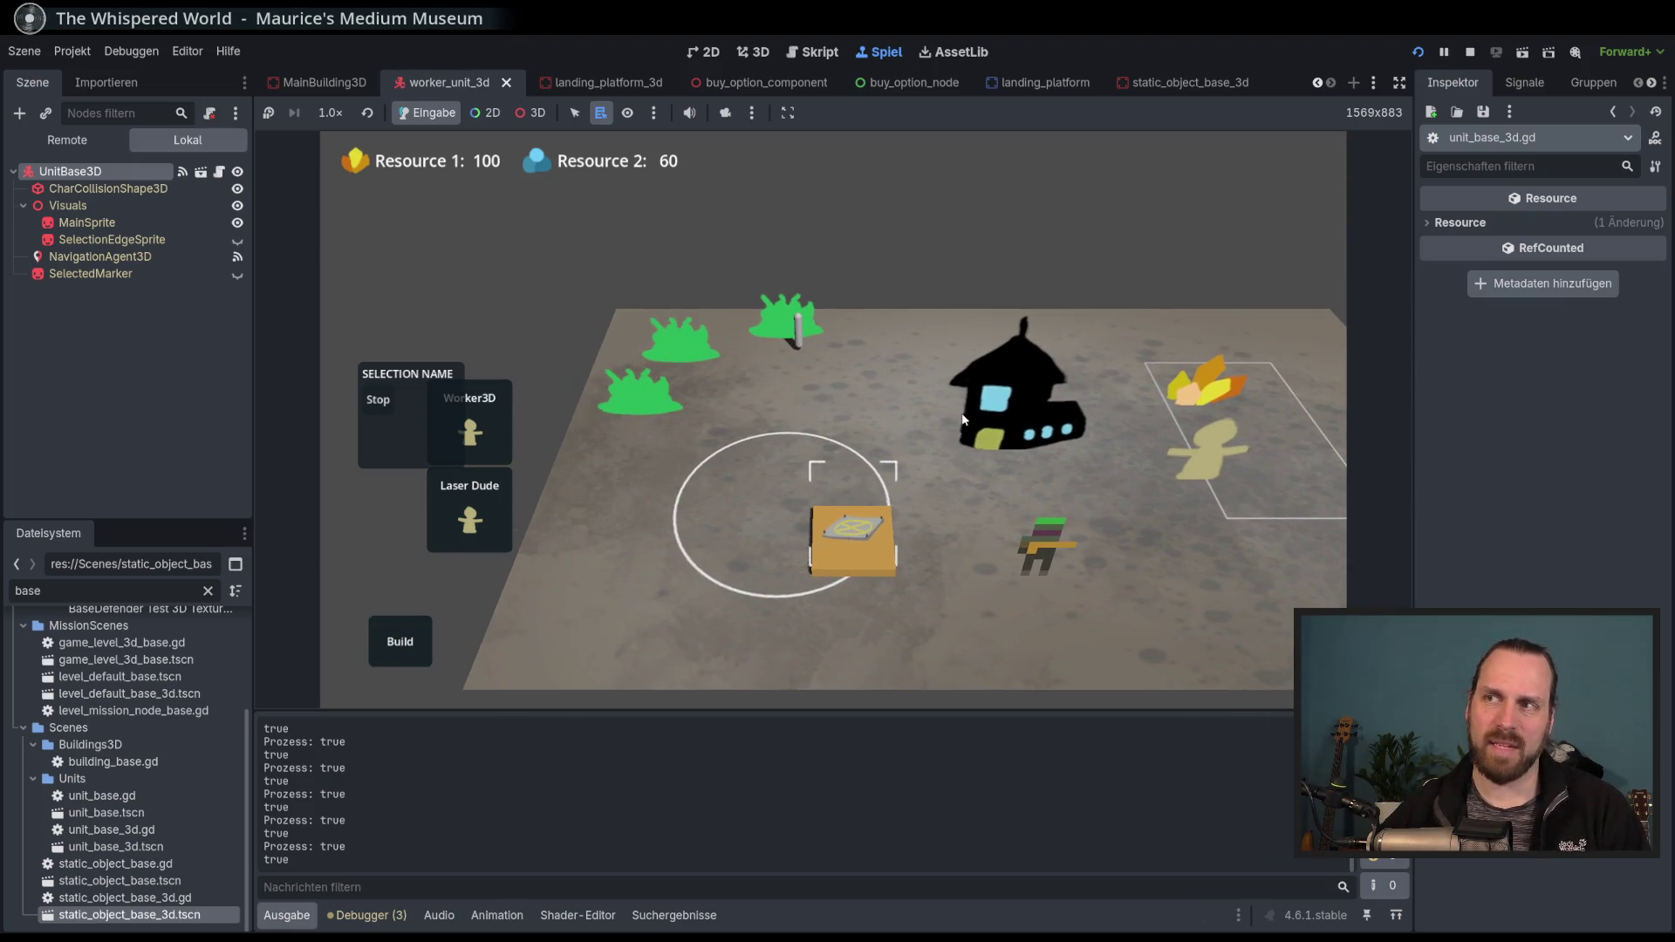
{"action": "key", "text": "d"}
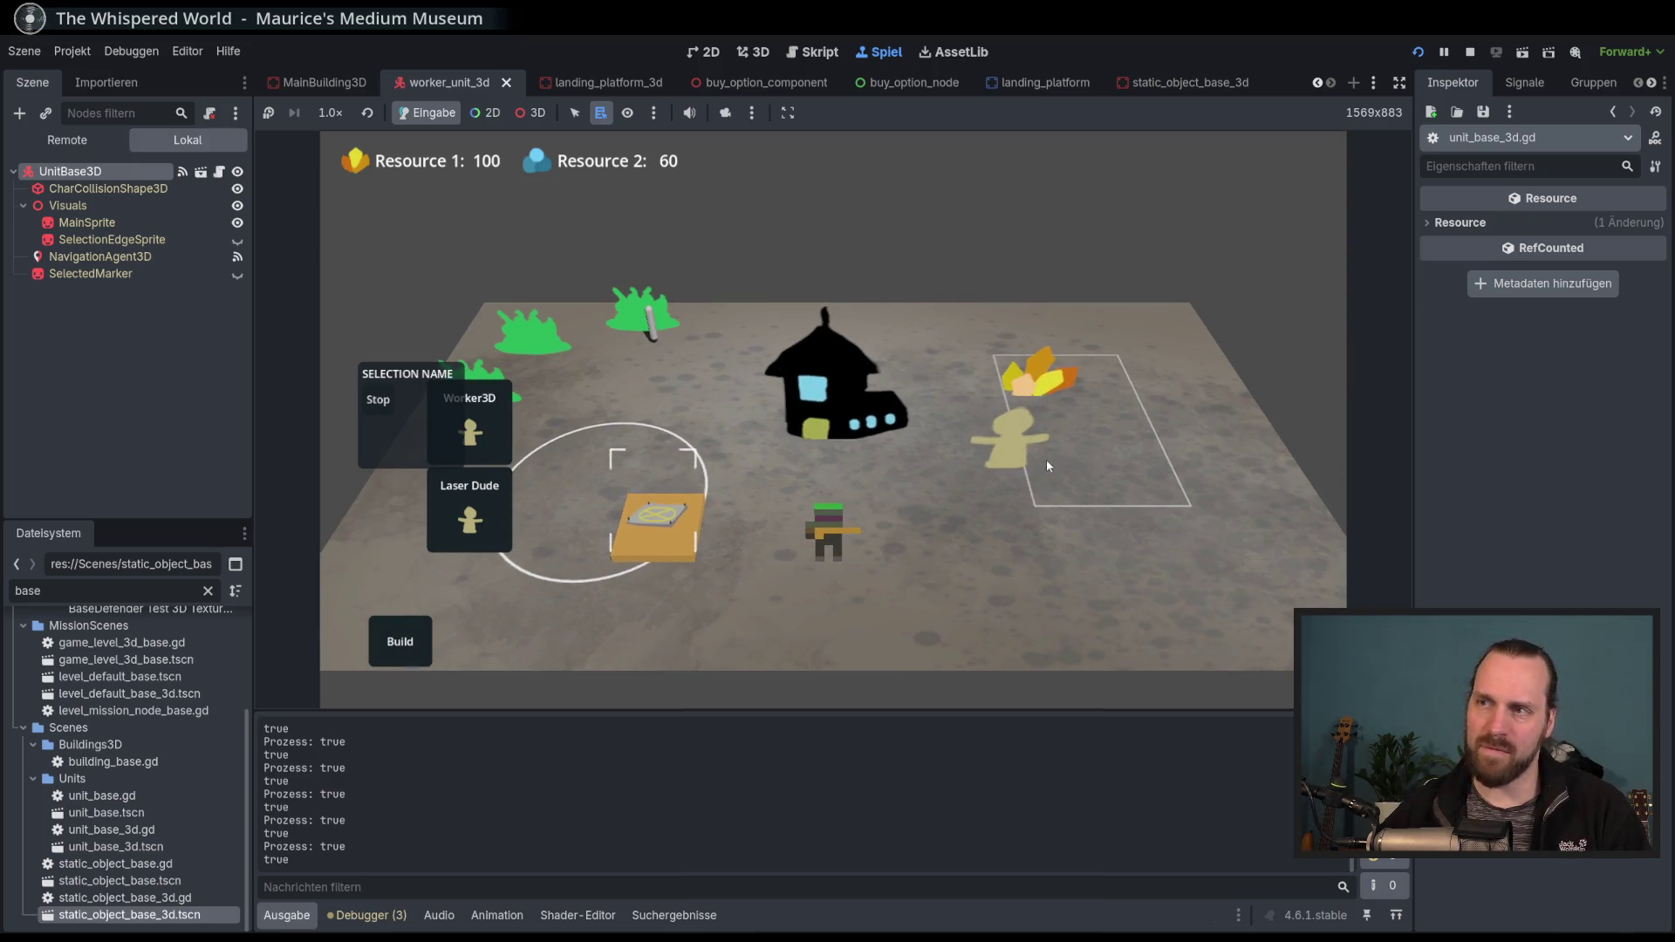
{"action": "key", "text": "a"}
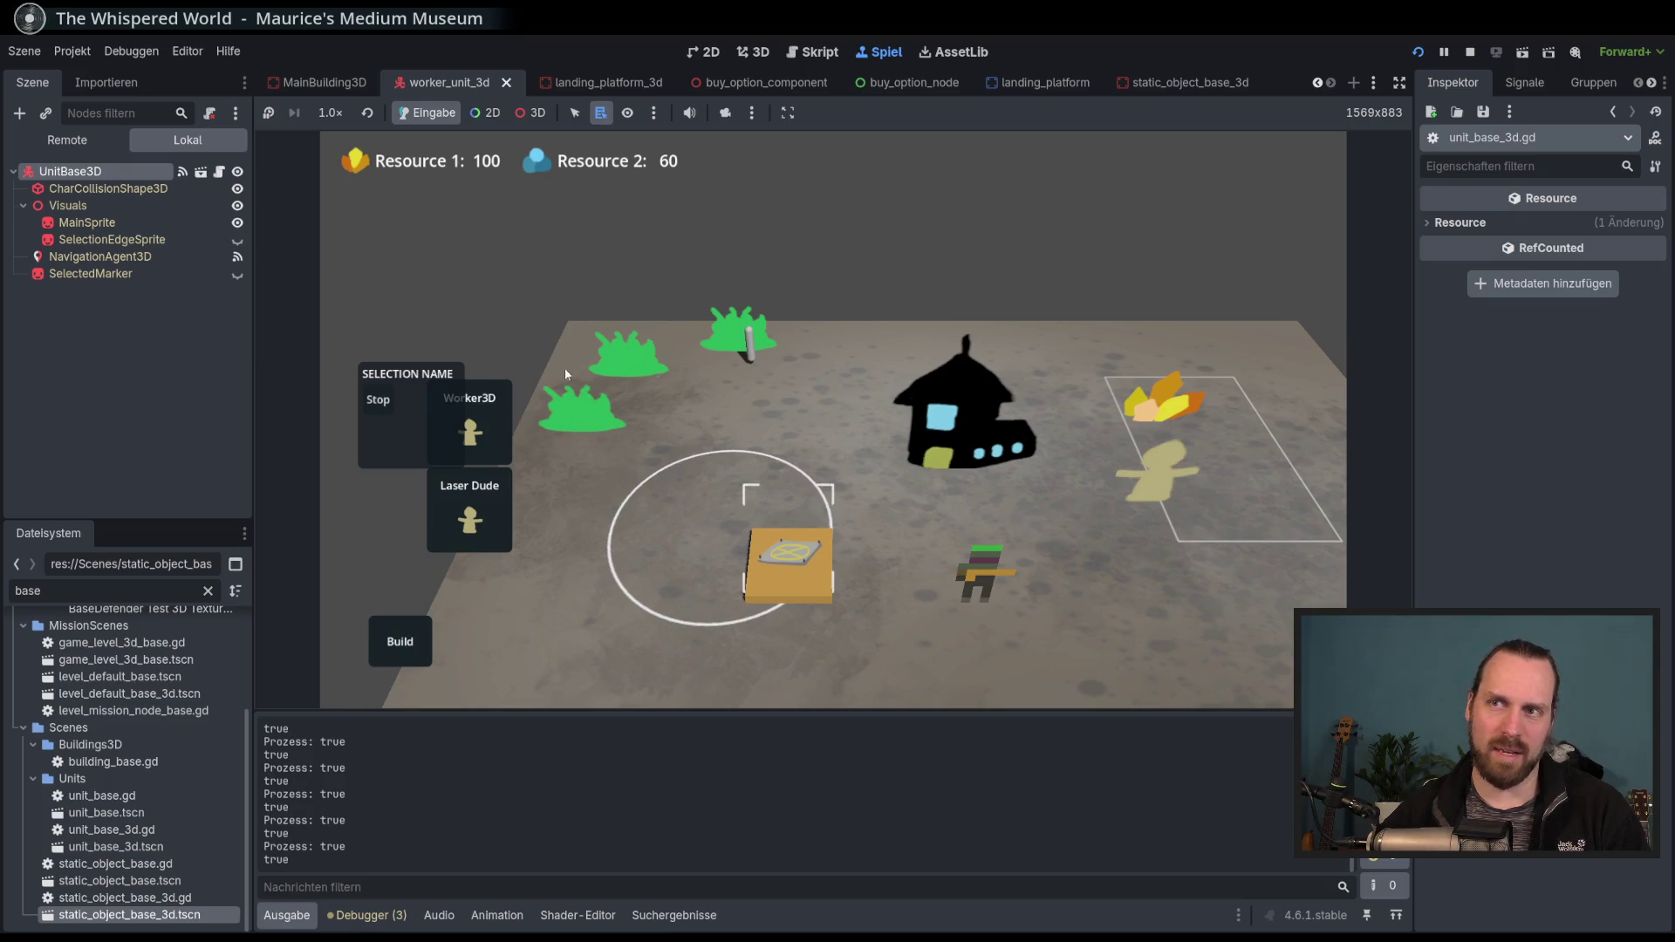
{"action": "scroll", "coordinate": [618, 356], "scroll_direction": "down", "scroll_amount": 3}
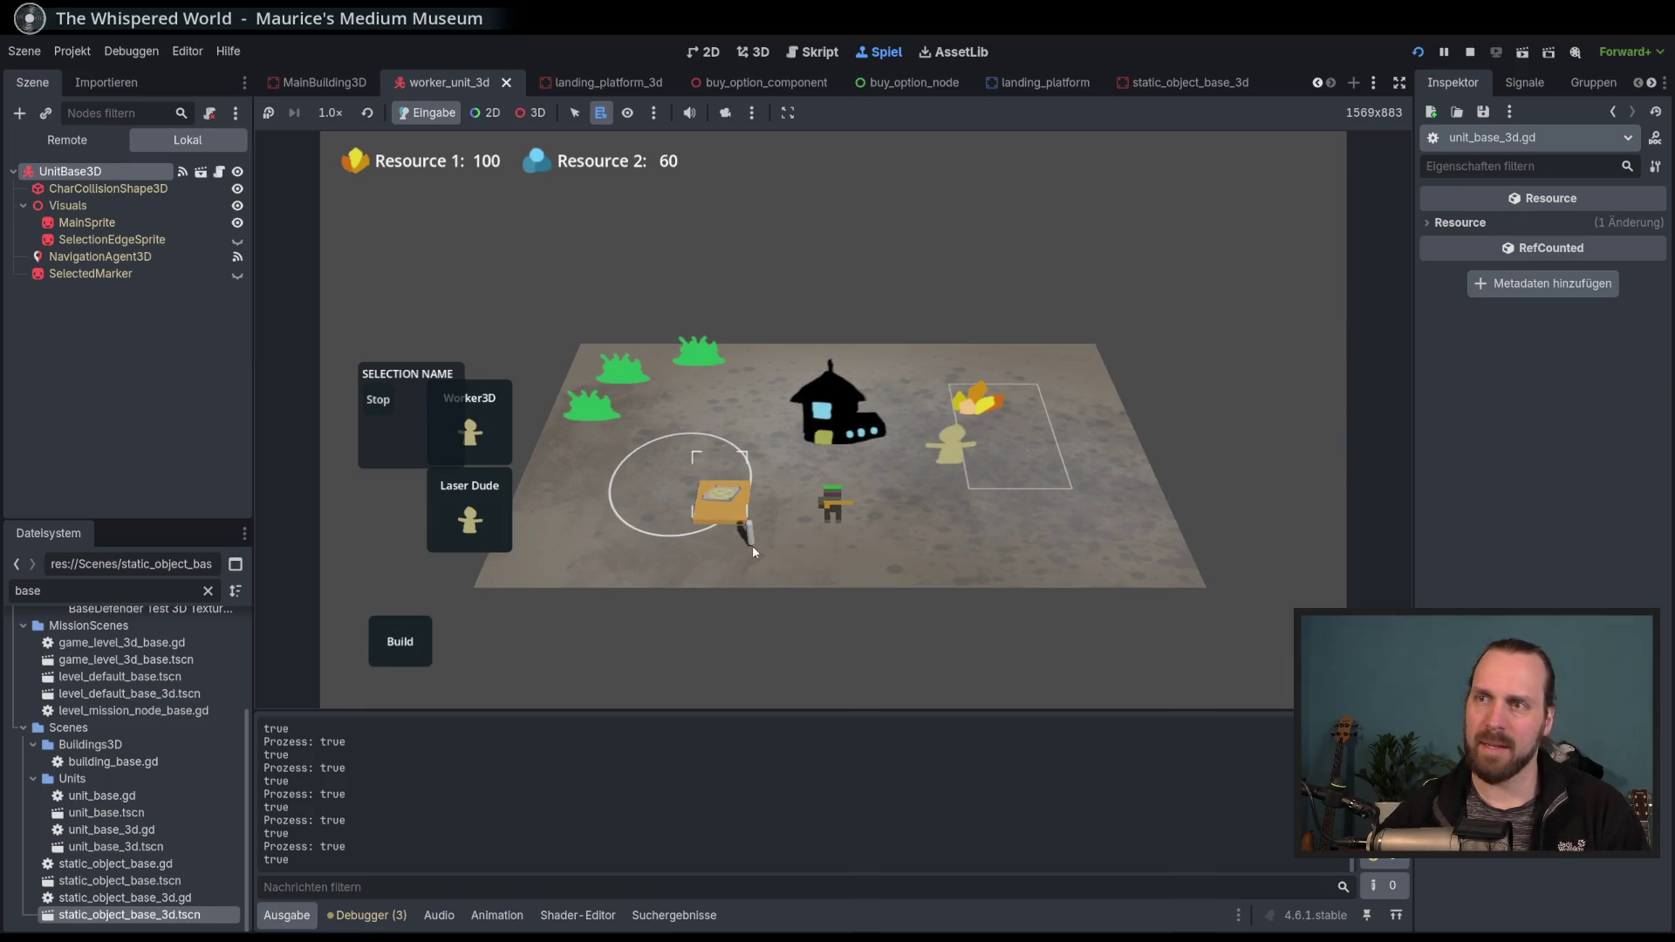
{"action": "left_click", "coordinate": [478, 521]}
{"action": "key", "text": "a"}
{"action": "left_click", "coordinate": [900, 514]}
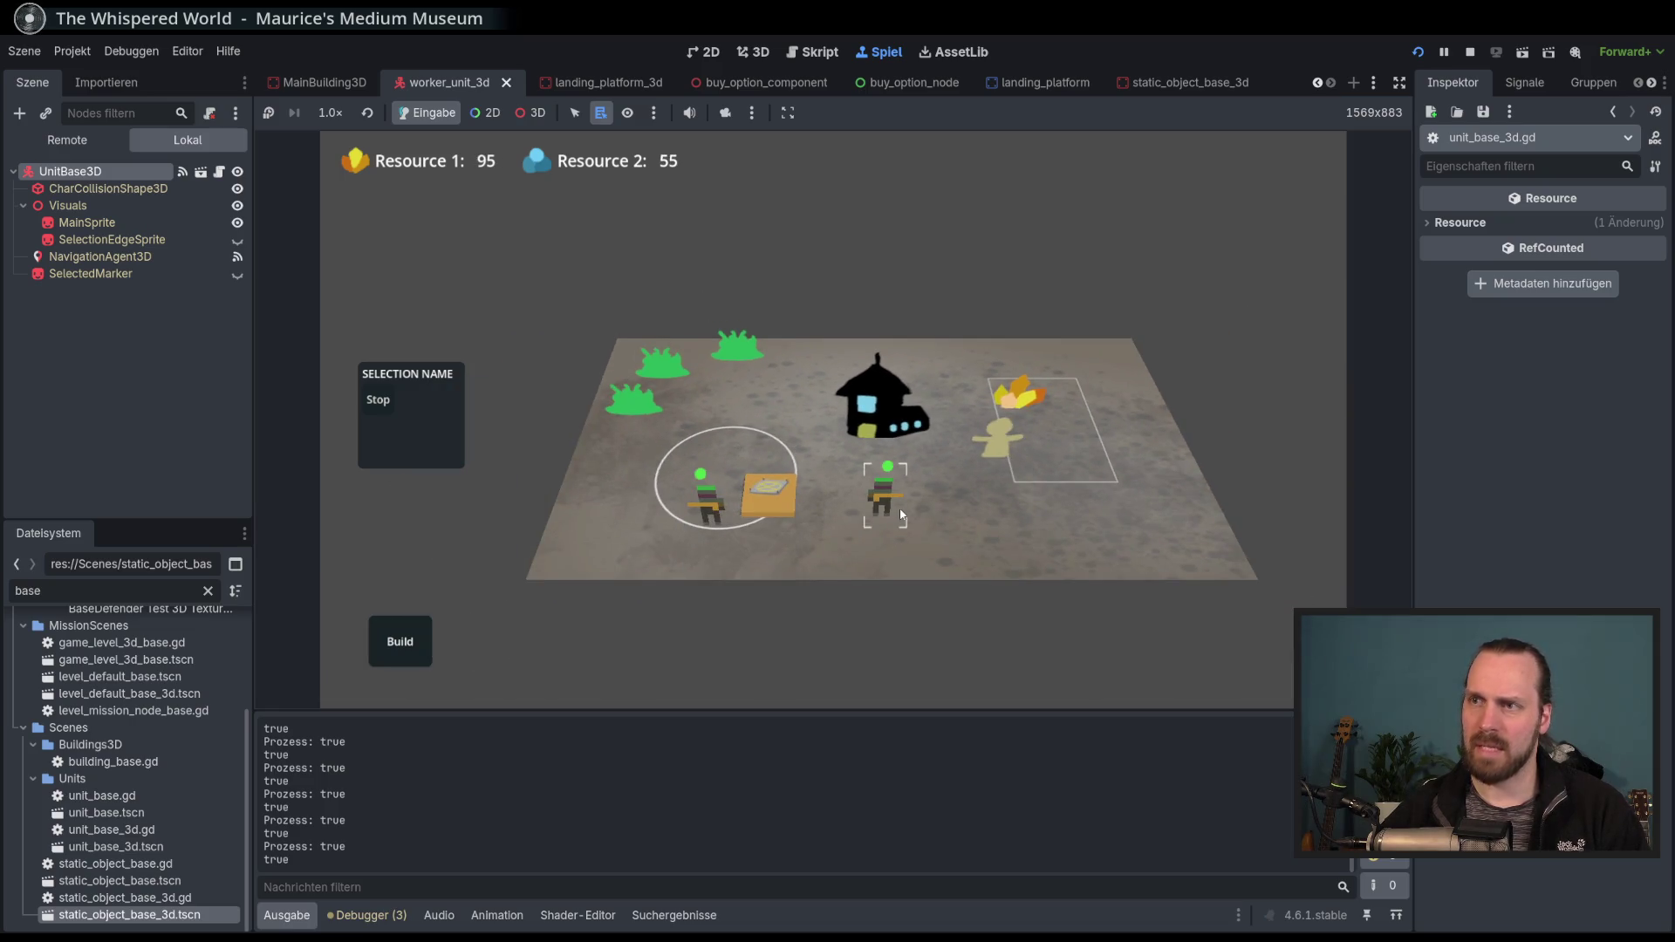
{"action": "scroll", "coordinate": [873, 541], "scroll_direction": "up", "scroll_amount": 3}
{"action": "left_click", "coordinate": [754, 563]}
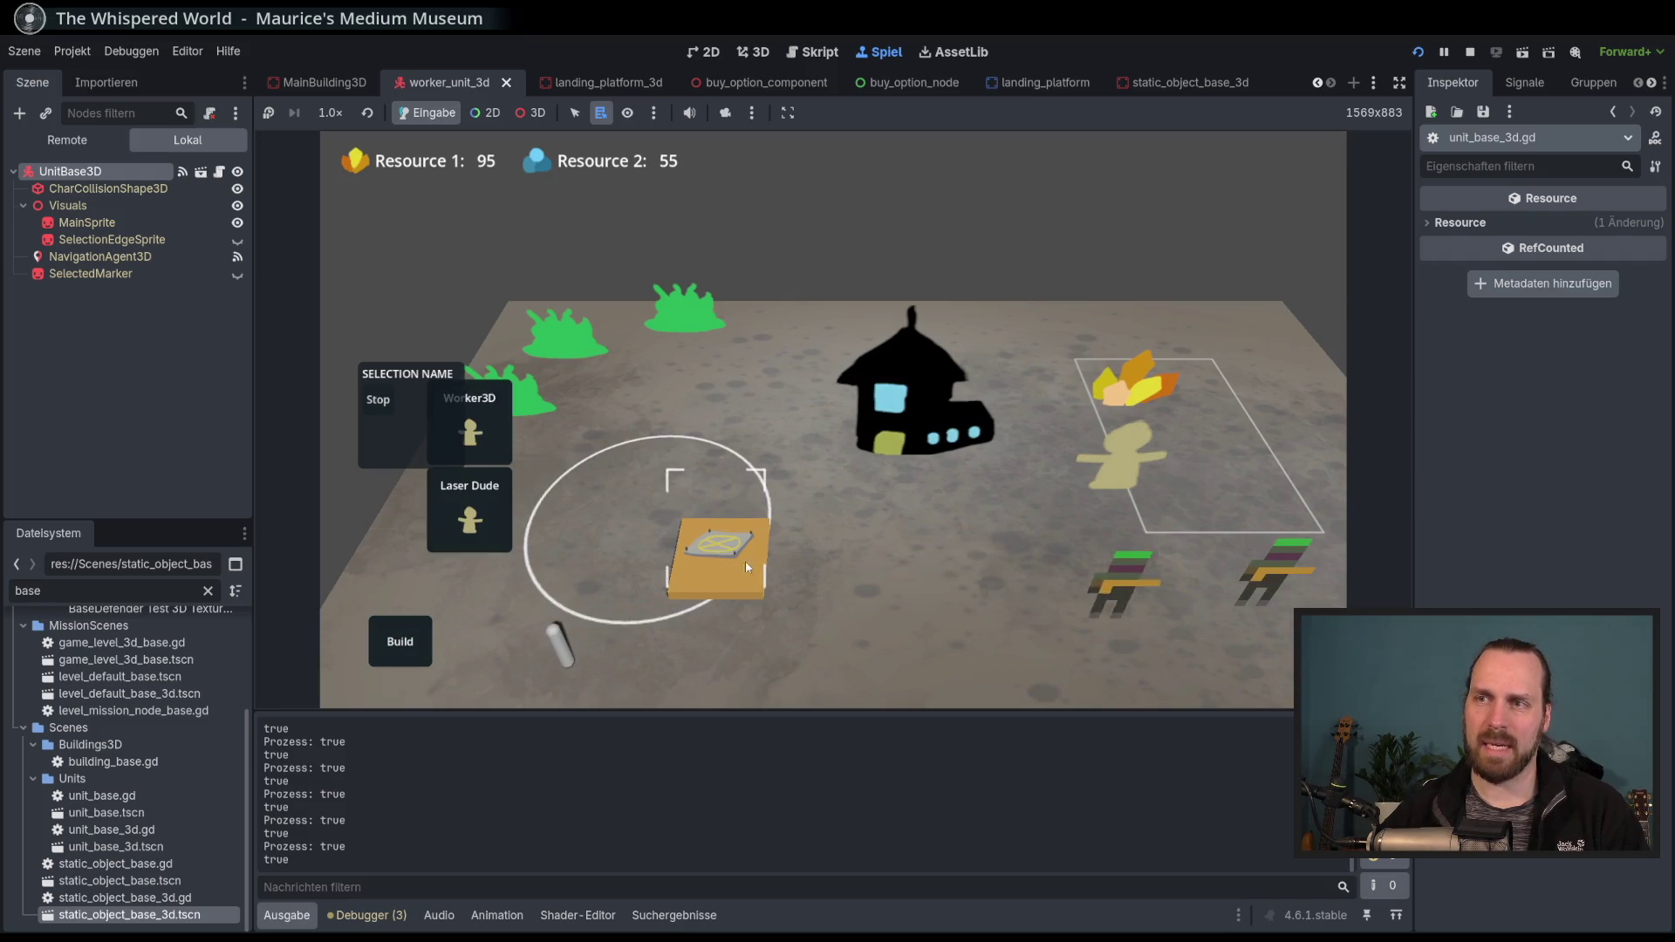
Train more units, box-select the new group and send them over to the house.
{"action": "scroll", "coordinate": [742, 507], "scroll_direction": "down", "scroll_amount": 2}
{"action": "scroll", "coordinate": [733, 446], "scroll_direction": "up", "scroll_amount": 2}
{"action": "scroll", "coordinate": [768, 488], "scroll_direction": "down", "scroll_amount": 2}
{"action": "scroll", "coordinate": [820, 532], "scroll_direction": "up", "scroll_amount": 3}
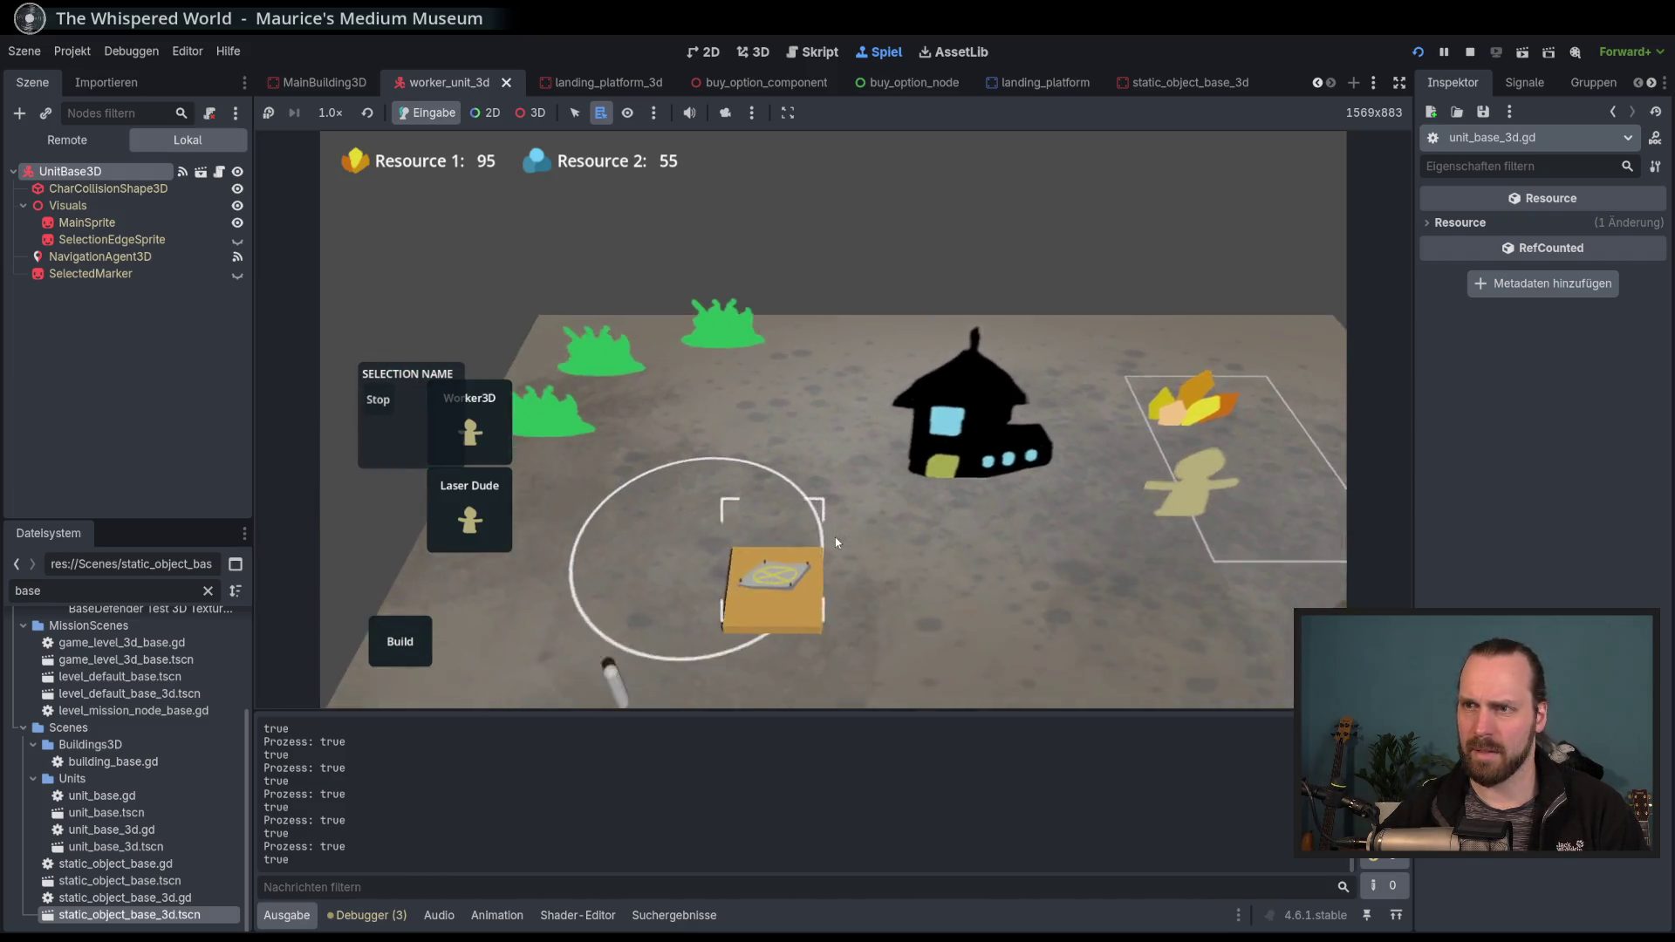
{"action": "scroll", "coordinate": [742, 507], "scroll_direction": "down", "scroll_amount": 2}
{"action": "scroll", "coordinate": [646, 489], "scroll_direction": "up", "scroll_amount": 2}
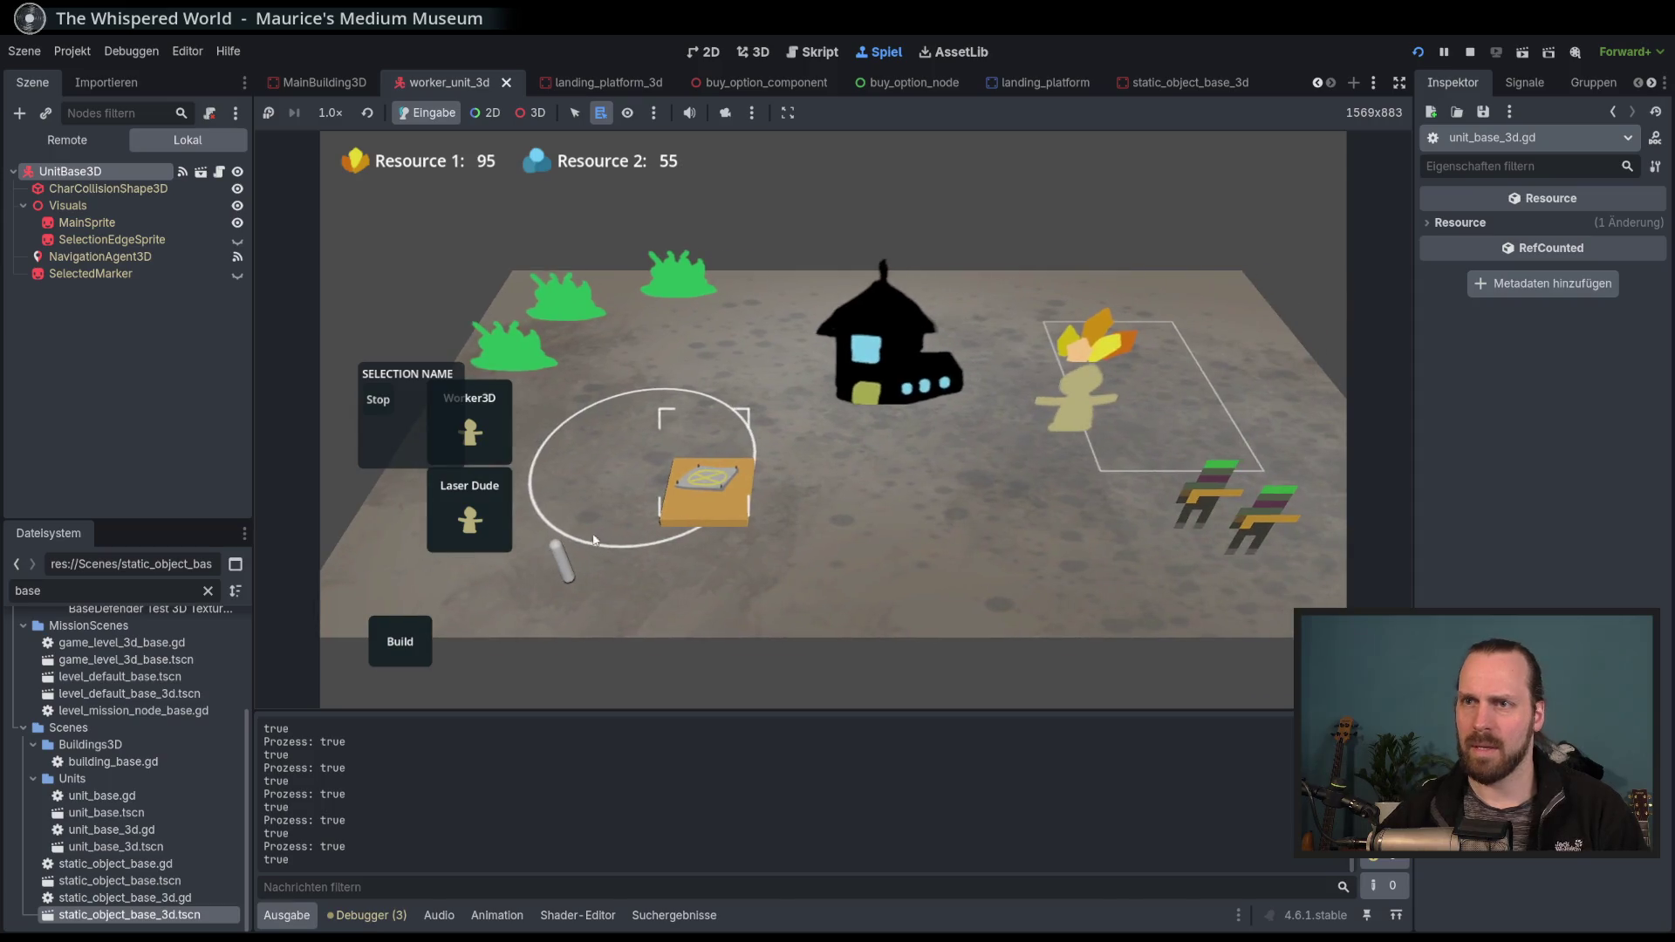
{"action": "left_click", "coordinate": [472, 511]}
{"action": "left_click", "coordinate": [475, 497]}
{"action": "scroll", "coordinate": [768, 541], "scroll_direction": "down", "scroll_amount": 3}
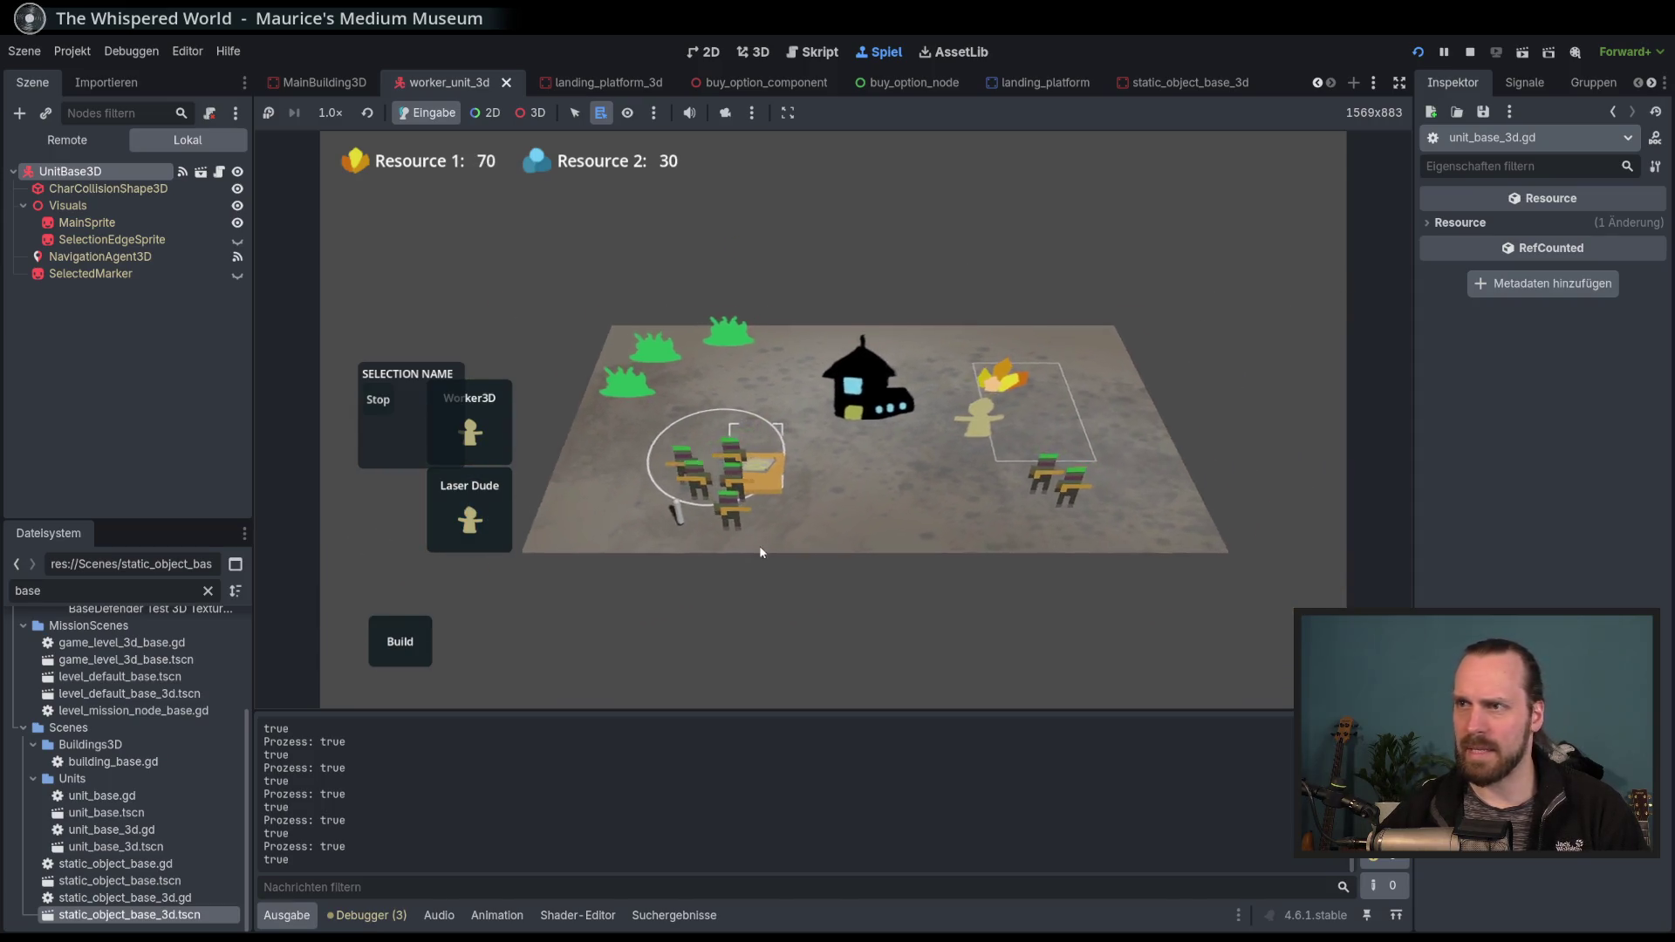
{"action": "scroll", "coordinate": [769, 547], "scroll_direction": "up", "scroll_amount": 3}
{"action": "left_click_drag", "start_coordinate": [541, 410], "coordinate": [820, 567]}
{"action": "right_click", "coordinate": [986, 360]}
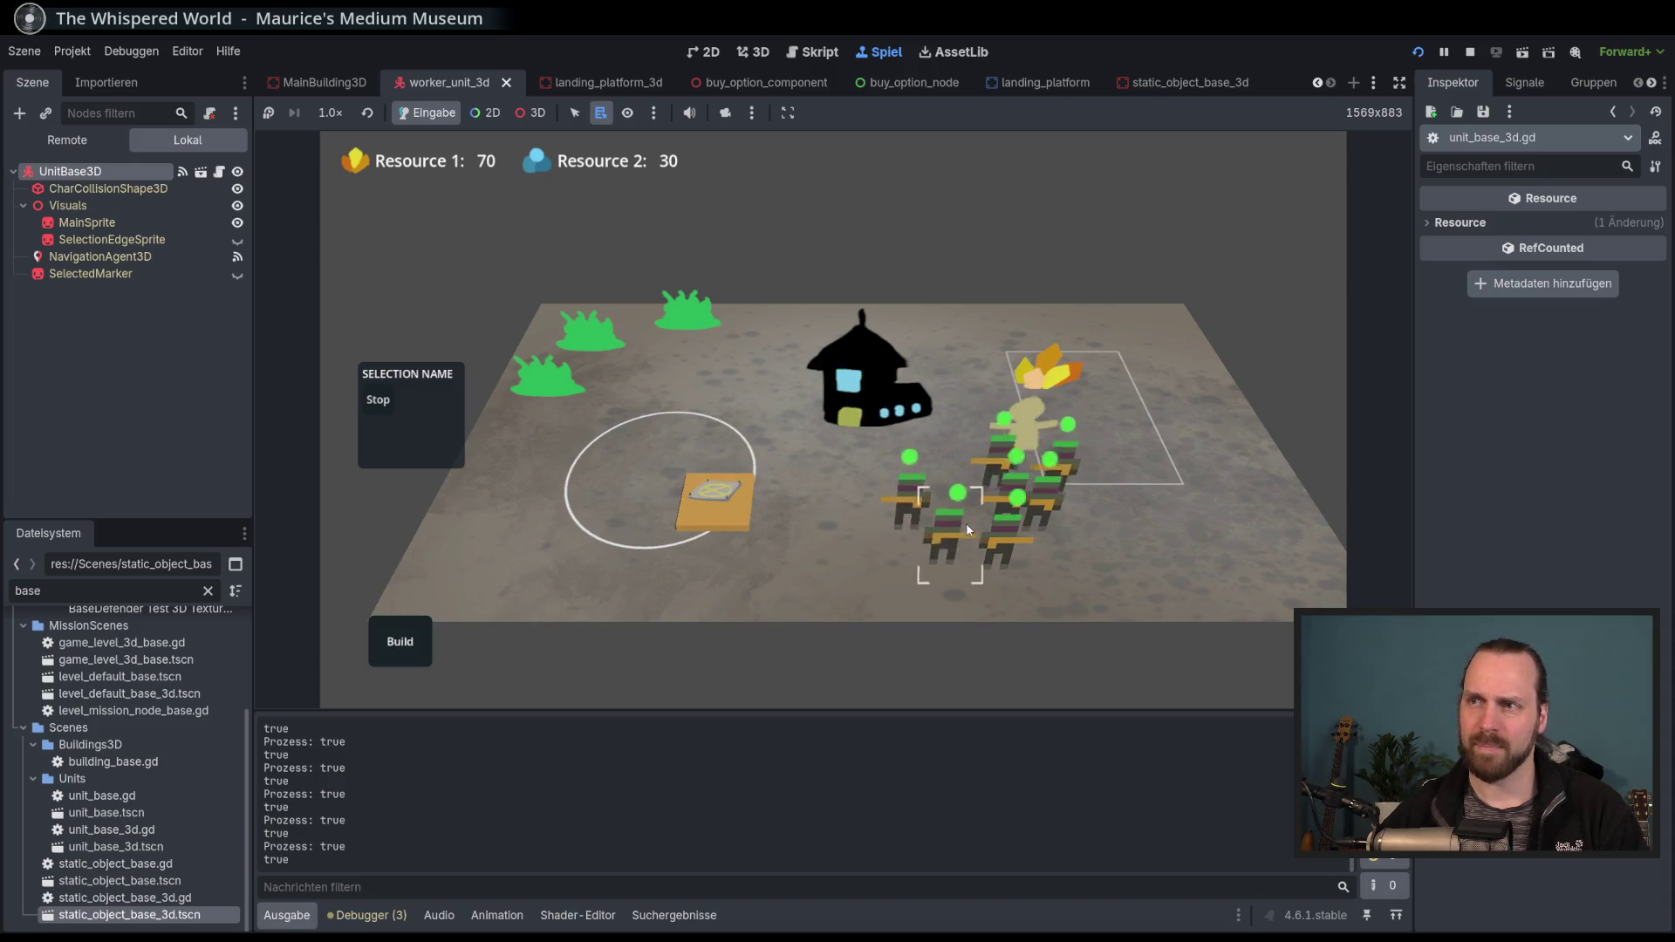
{"action": "right_click", "coordinate": [834, 530]}
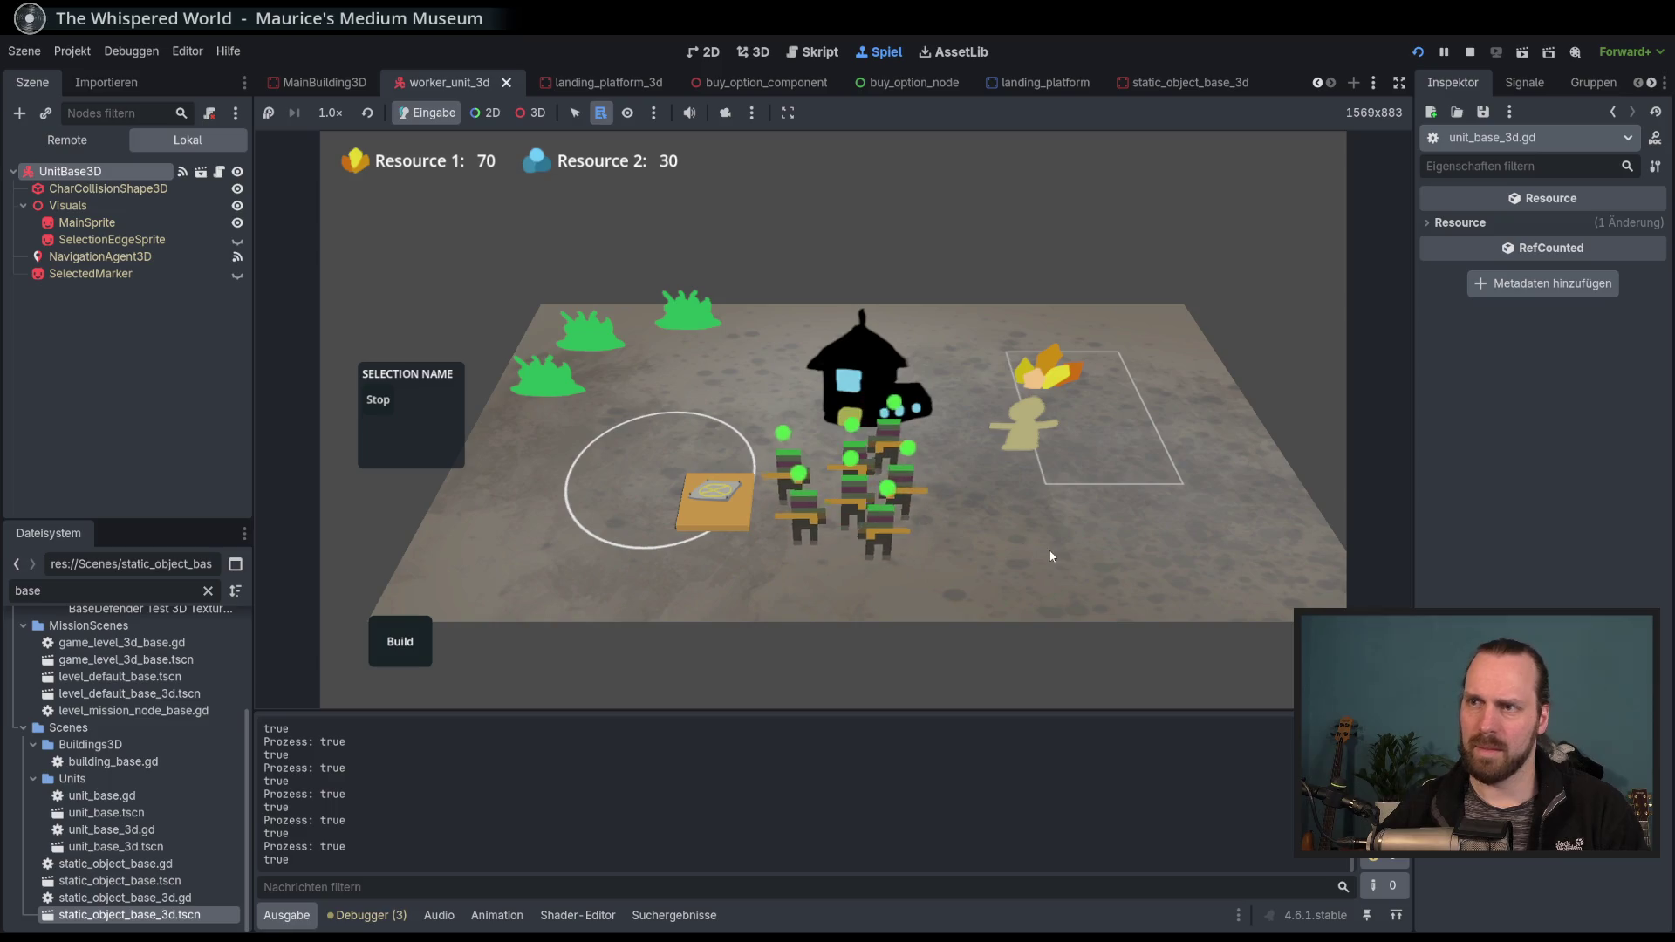
Send the workers to the resource pile and back to the build site, then deselect them.
{"action": "mouse_move", "coordinate": [1051, 556]}
{"action": "left_mouse_down"}
{"action": "mouse_move", "coordinate": [803, 536]}
{"action": "mouse_move", "coordinate": [919, 532]}
{"action": "left_mouse_up"}
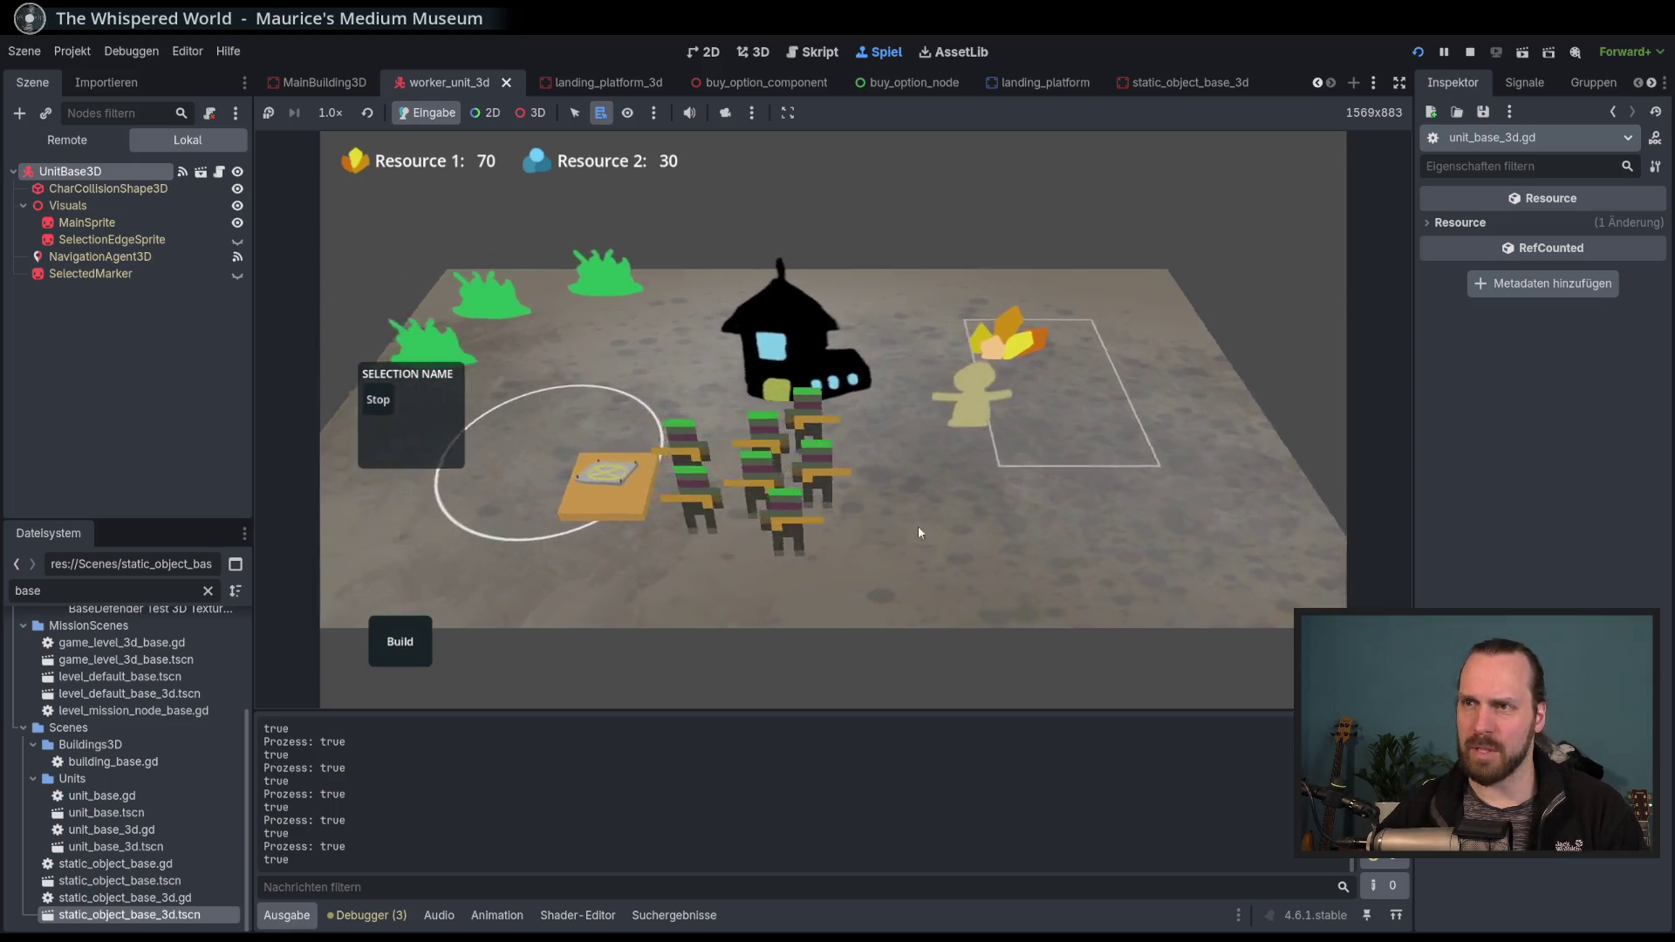
{"action": "scroll", "coordinate": [919, 533], "scroll_direction": "down", "scroll_amount": 5}
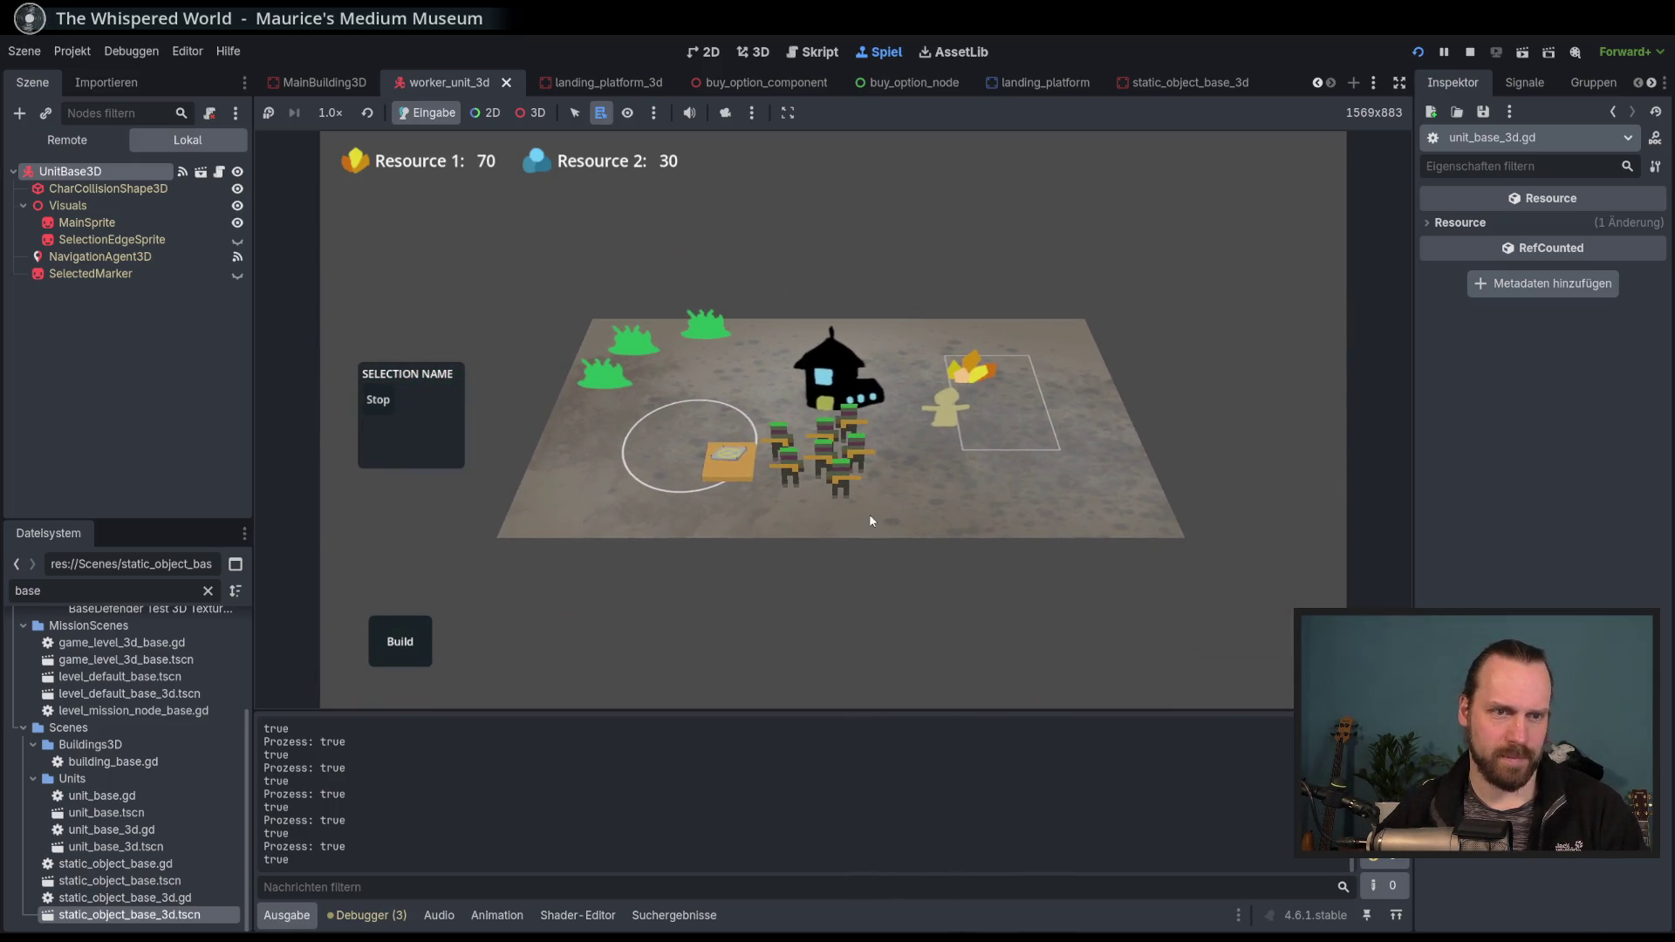
{"action": "scroll", "coordinate": [872, 541], "scroll_direction": "up", "scroll_amount": 2}
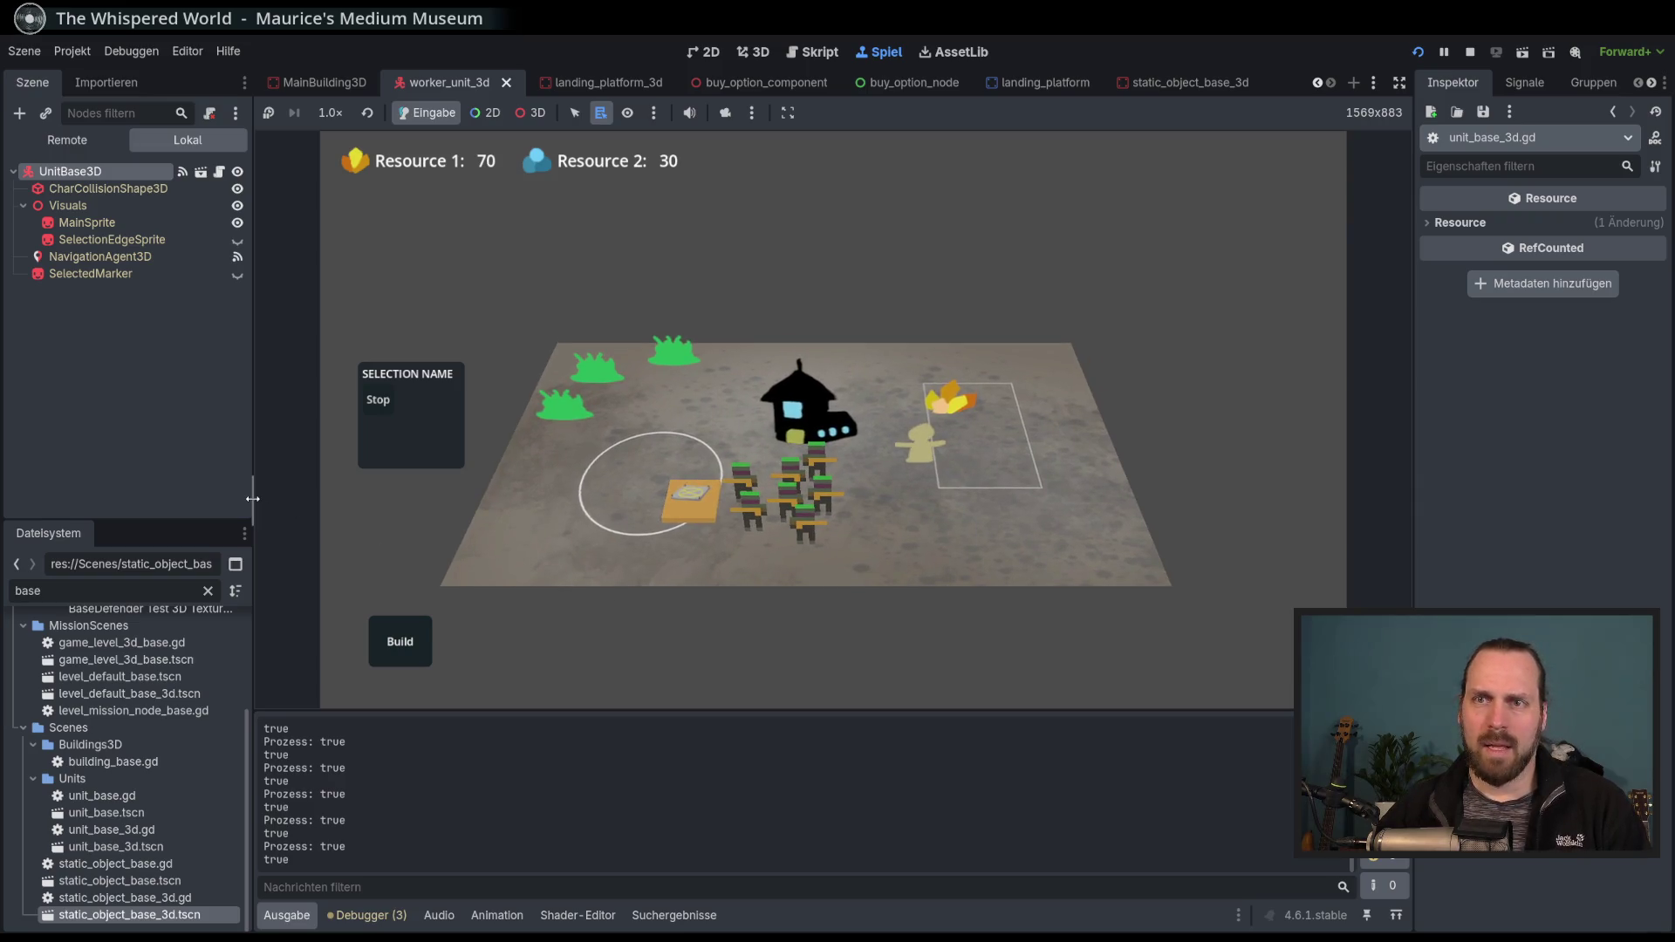
{"action": "left_click_drag", "start_coordinate": [253, 499], "coordinate": [264, 497]}
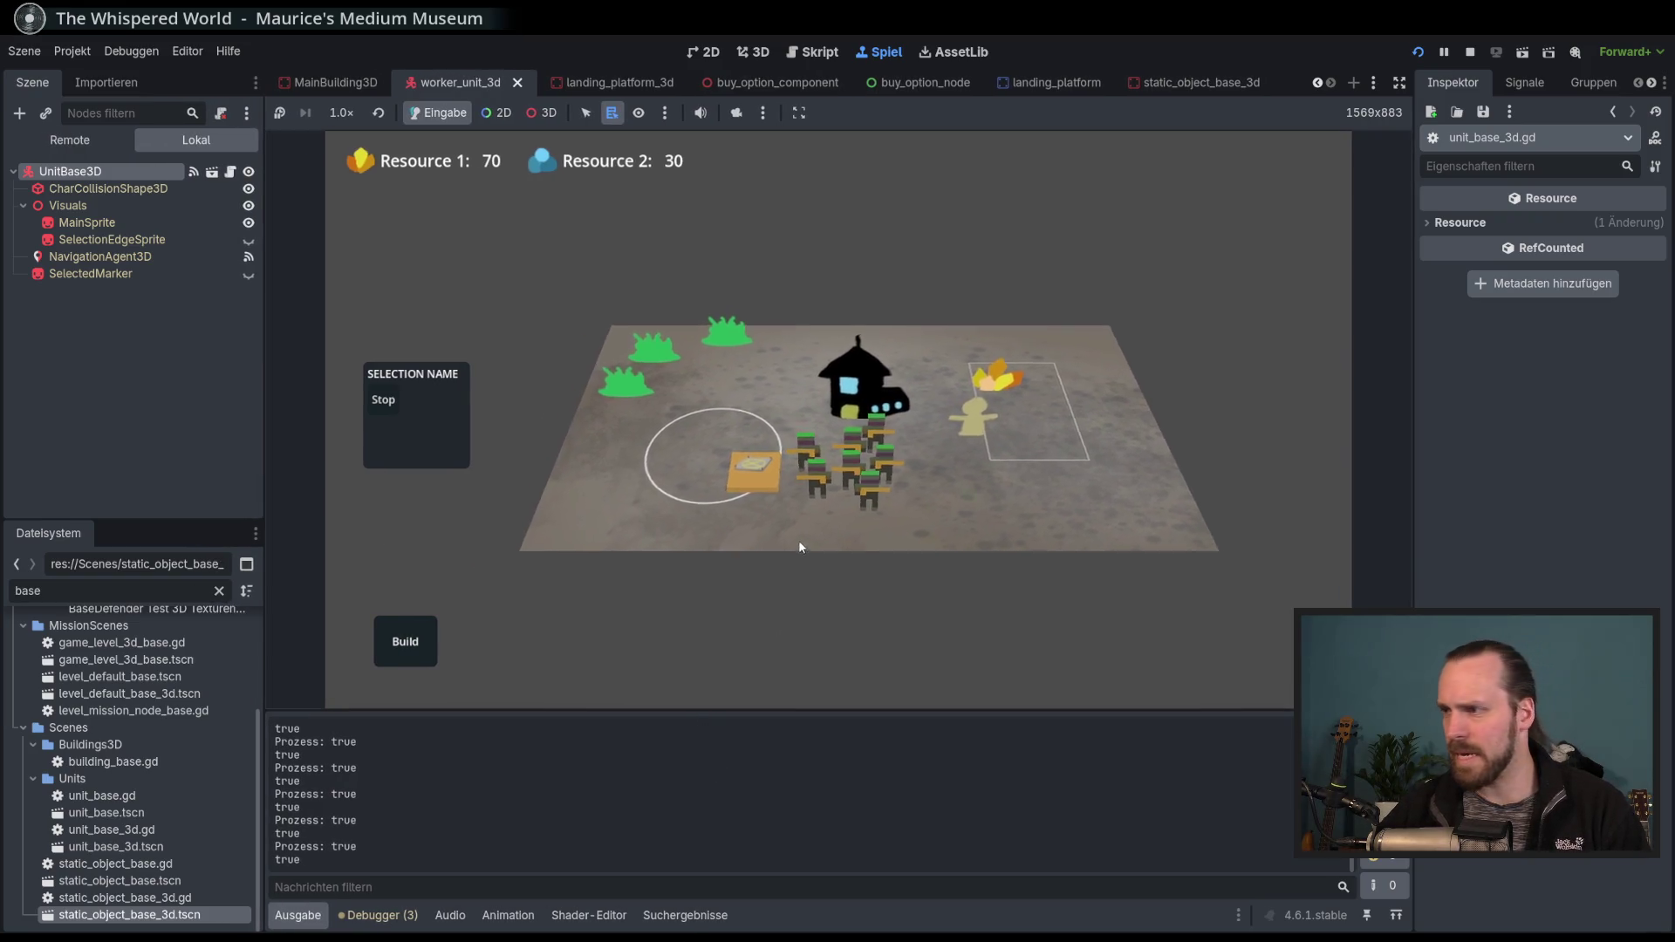
{"action": "scroll", "coordinate": [798, 562], "scroll_direction": "up", "scroll_amount": 3}
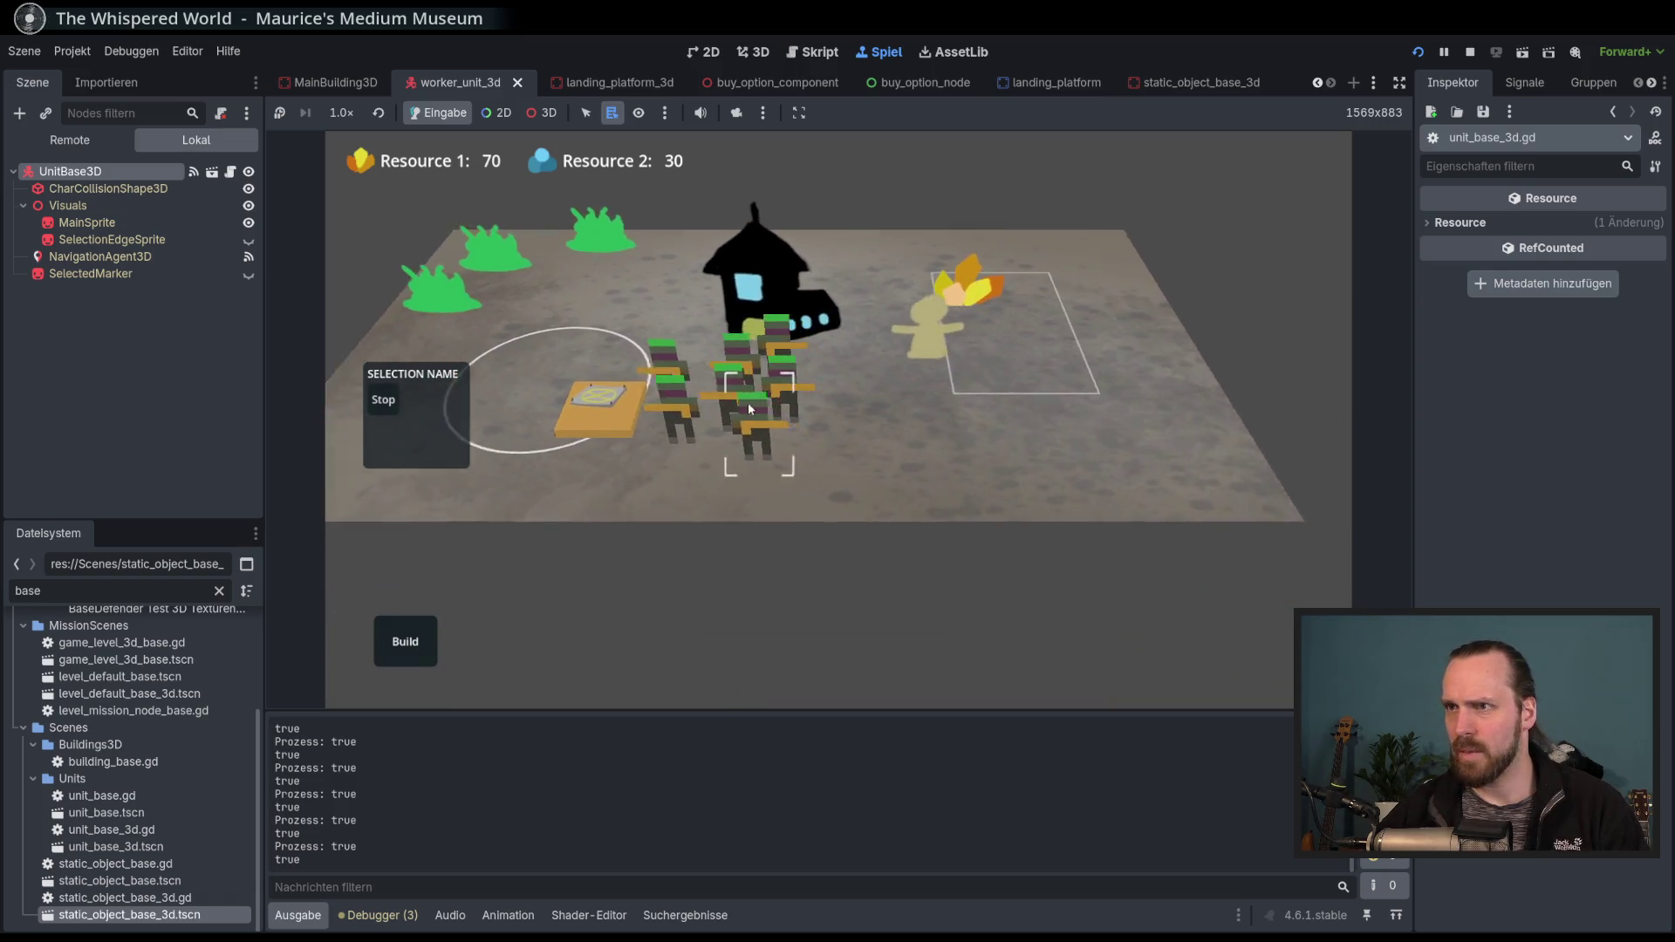
{"action": "scroll", "coordinate": [820, 454], "scroll_direction": "down", "scroll_amount": 2}
{"action": "scroll", "coordinate": [797, 417], "scroll_direction": "down", "scroll_amount": 3}
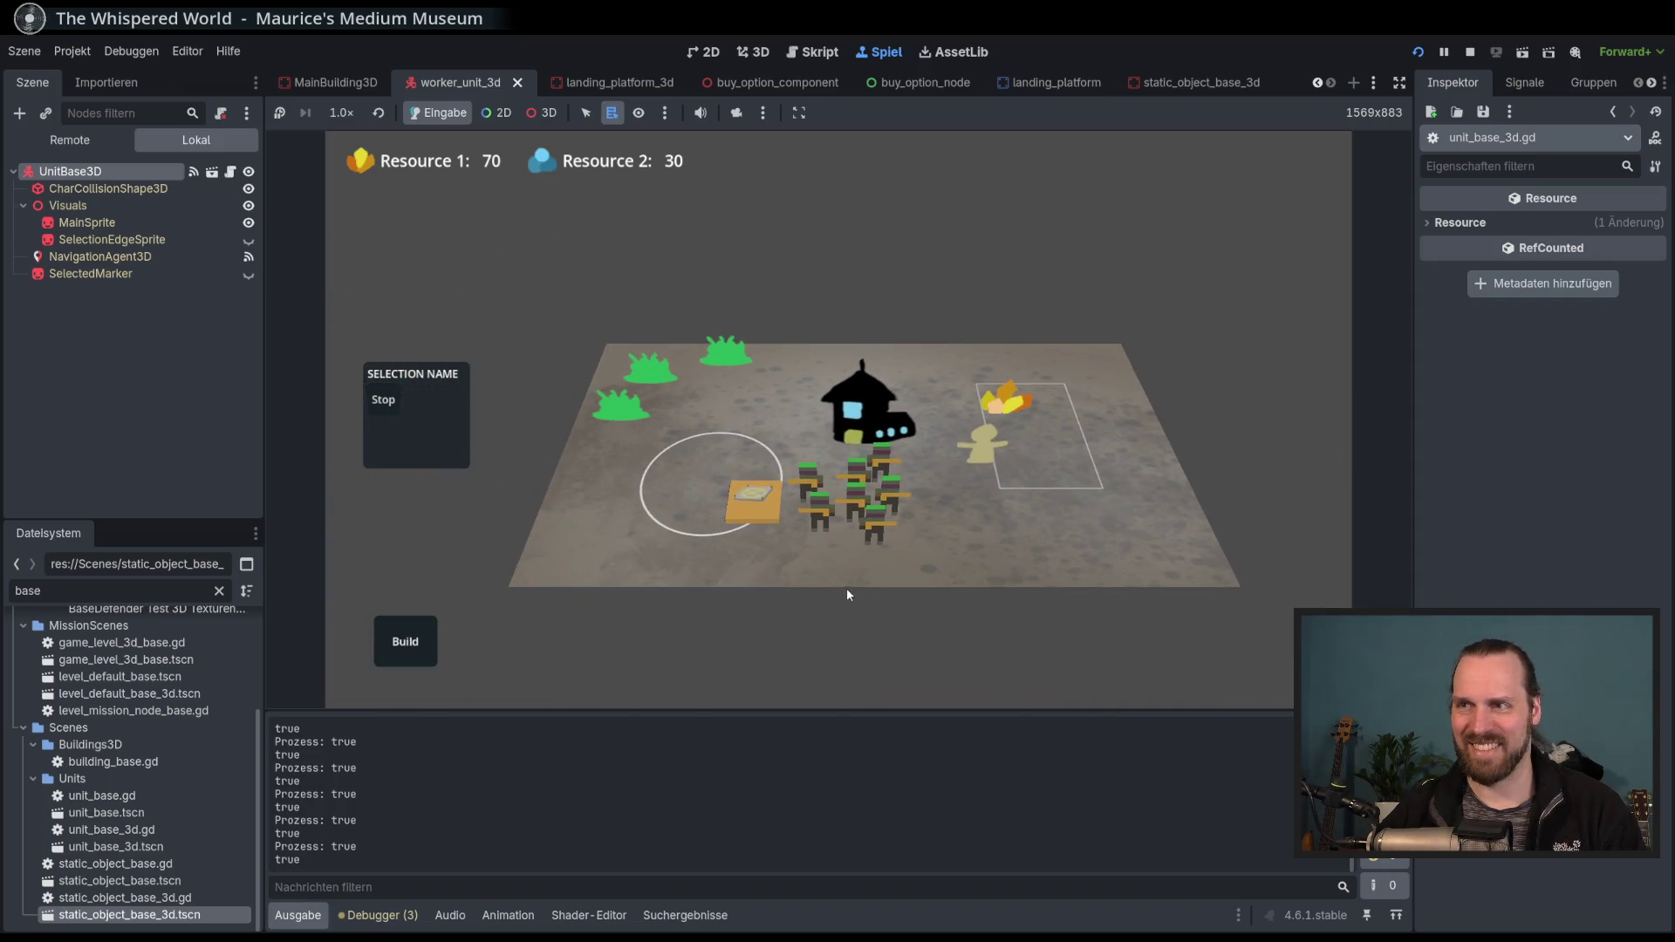
{"action": "scroll", "coordinate": [843, 588], "scroll_direction": "up", "scroll_amount": 1}
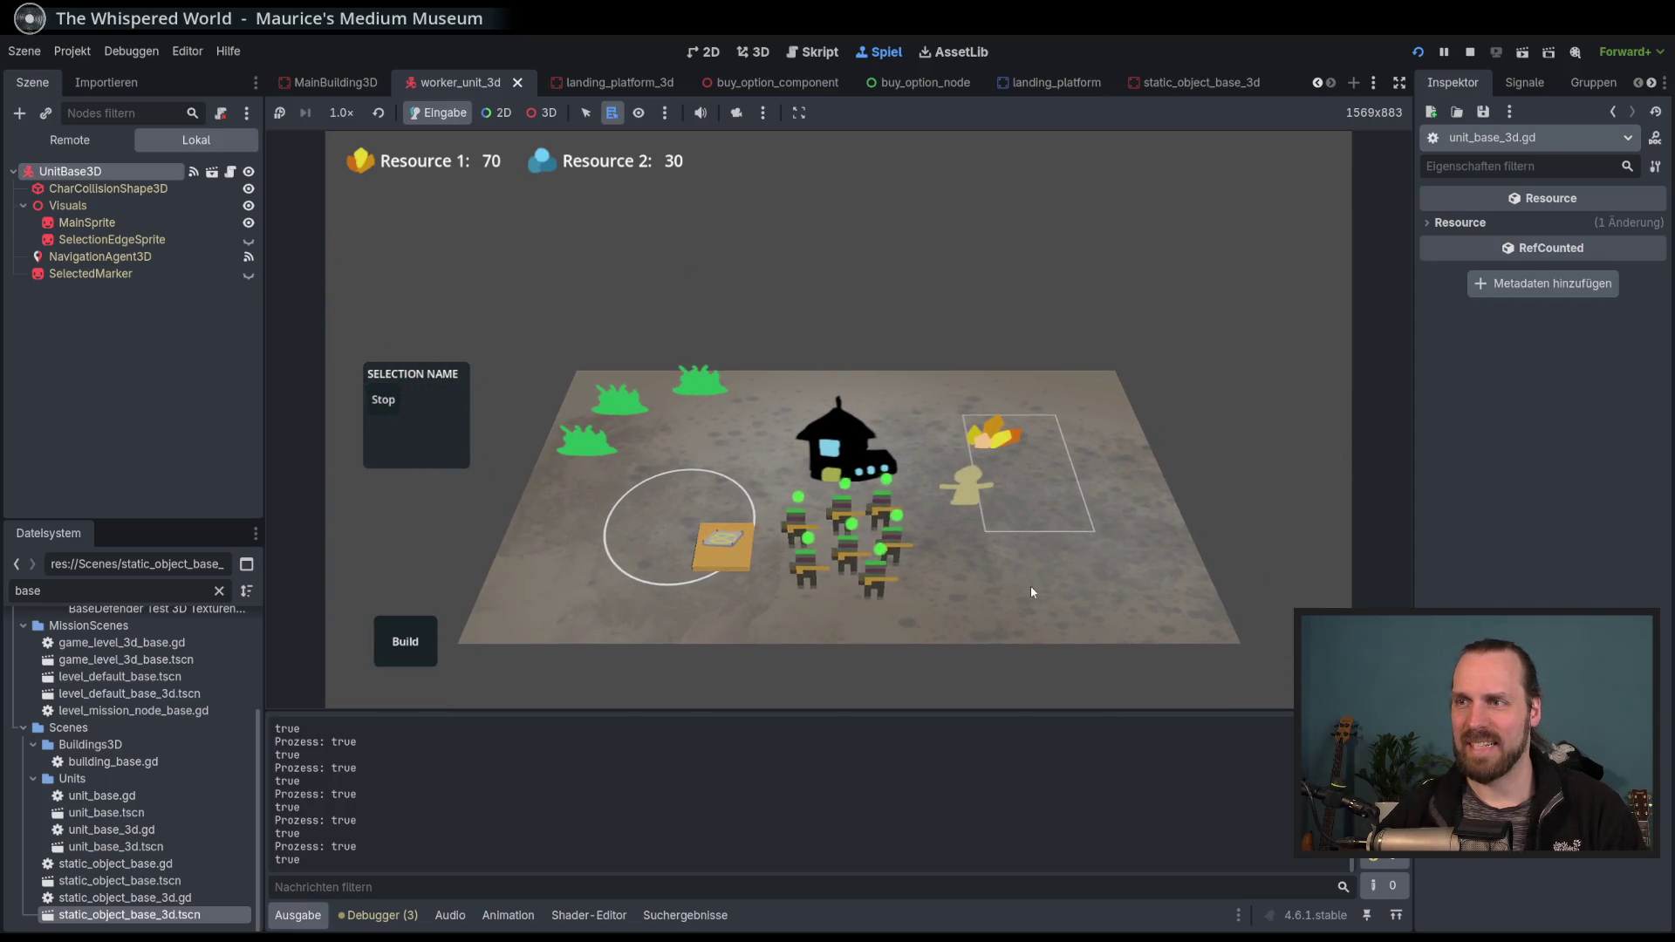
{"action": "right_click", "coordinate": [995, 432]}
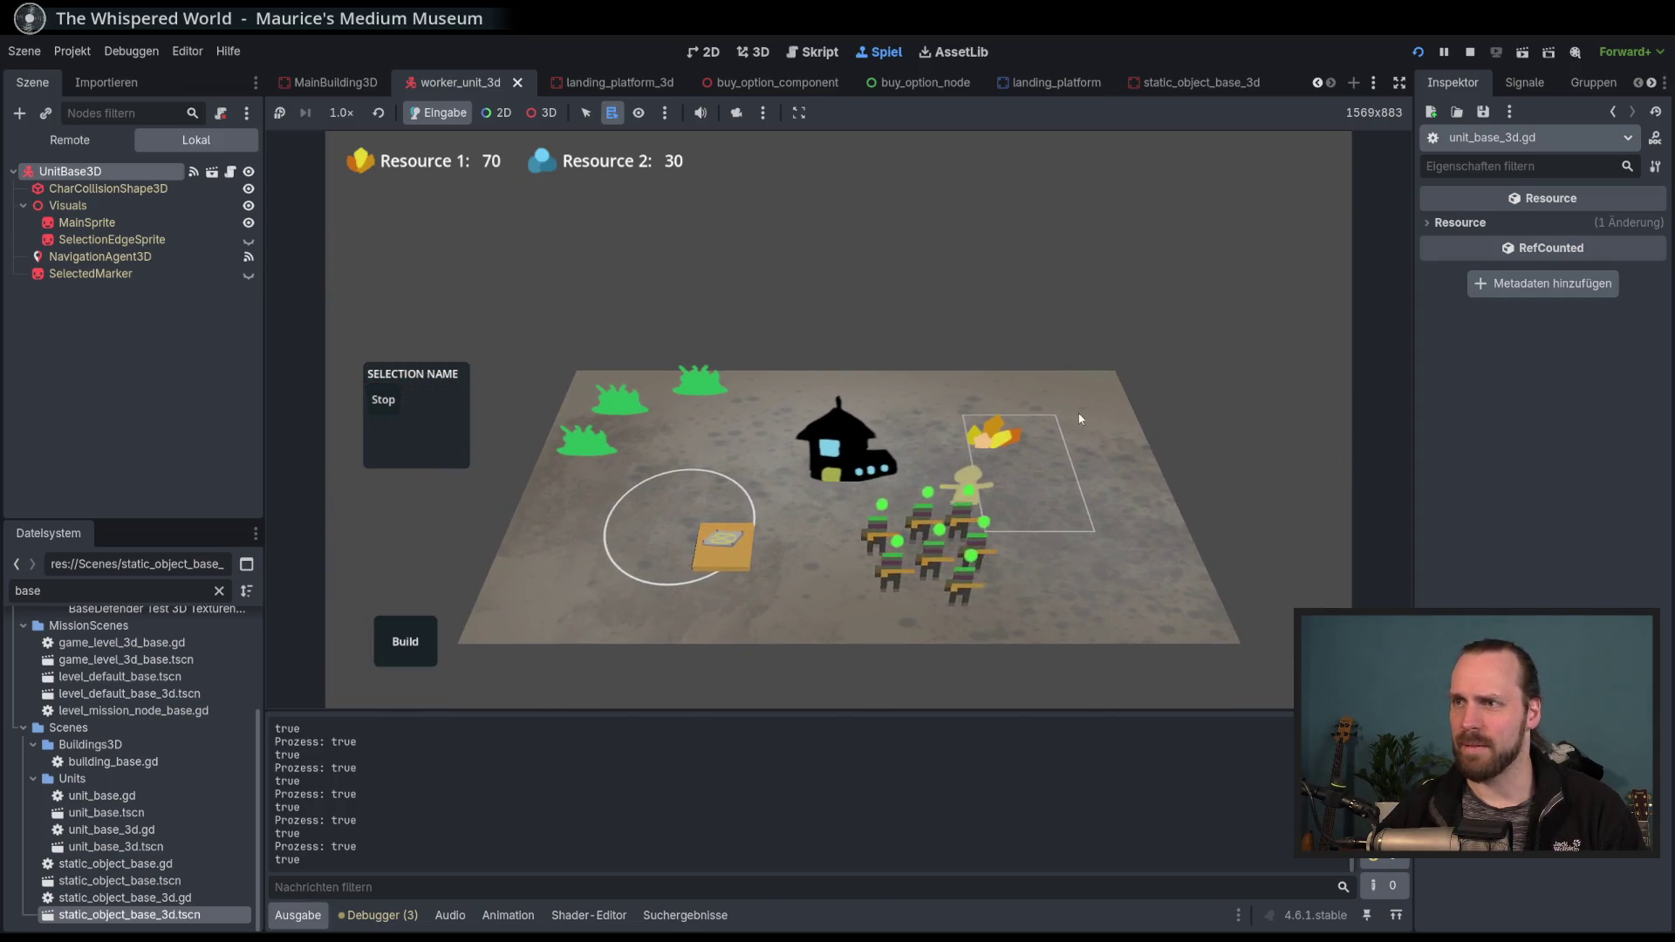
{"action": "right_click", "coordinate": [599, 553]}
{"action": "left_click", "coordinate": [902, 559]}
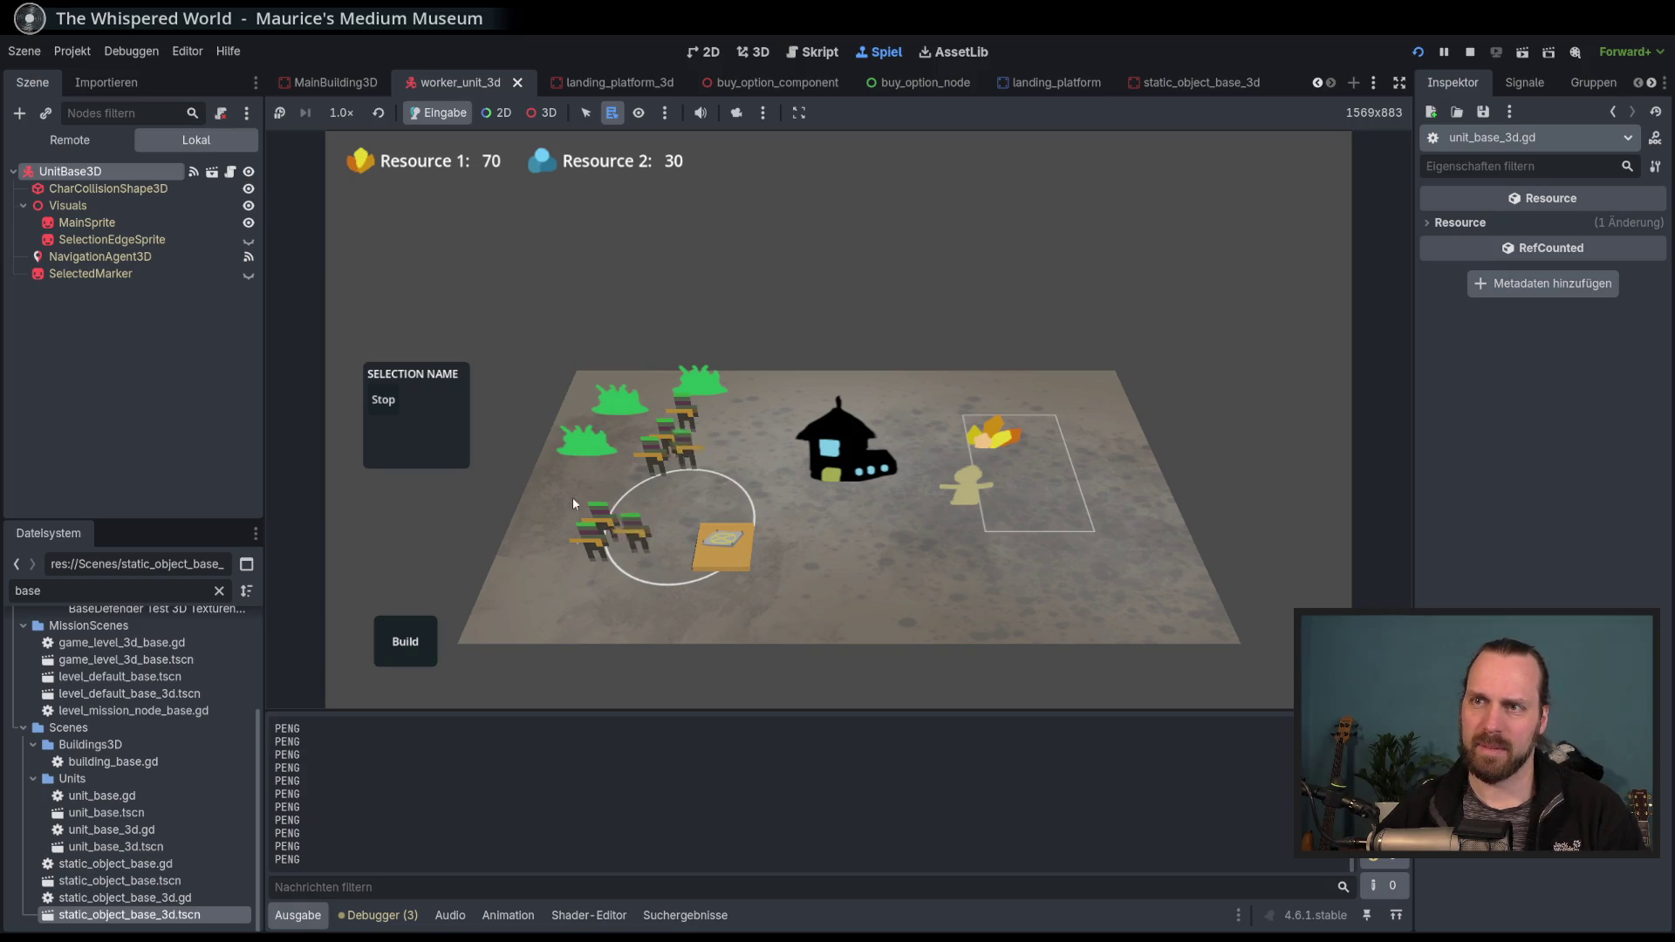
{"action": "left_click", "coordinate": [646, 529]}
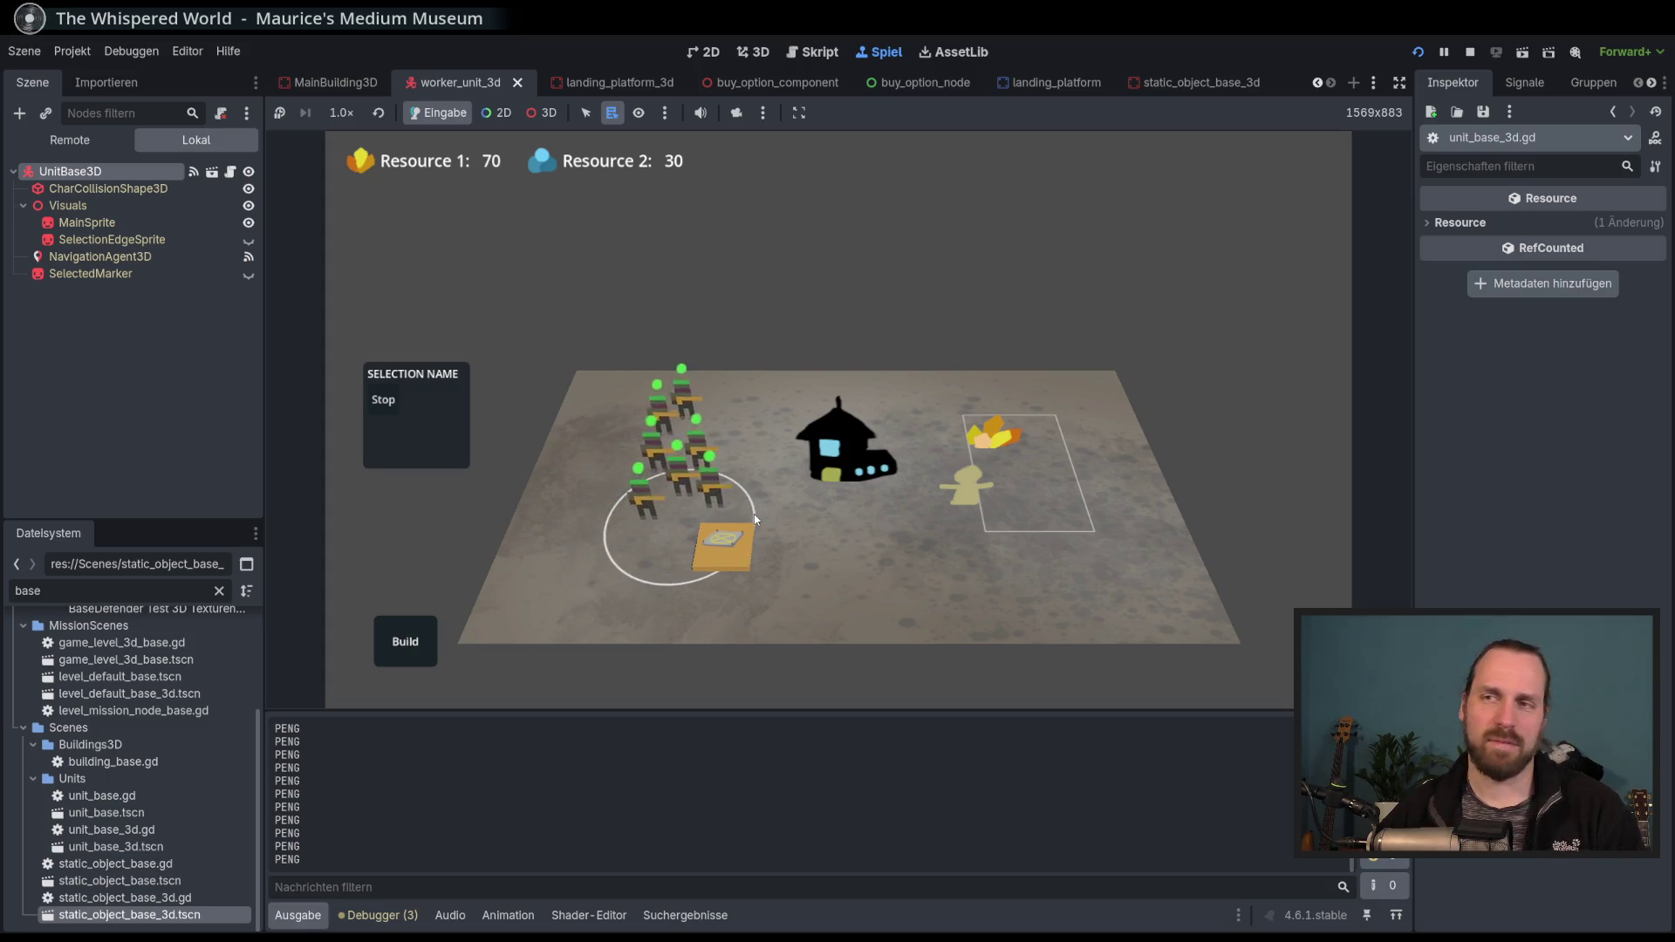
{"action": "scroll", "coordinate": [820, 583], "scroll_direction": "up", "scroll_amount": 3}
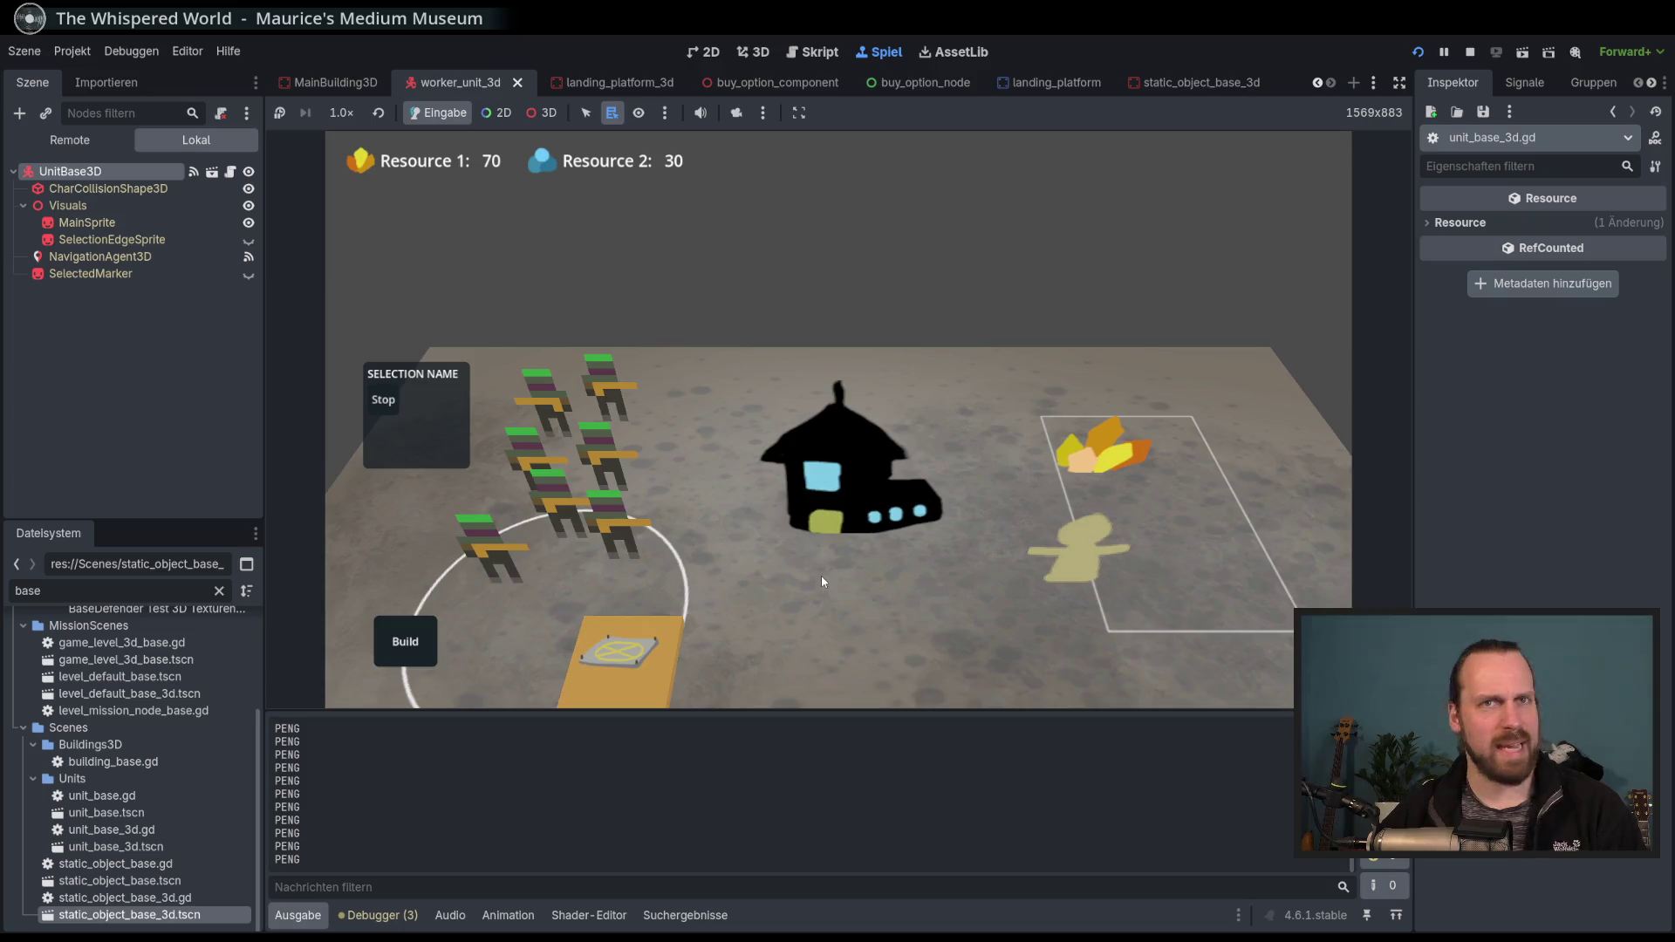
{"action": "scroll", "coordinate": [867, 474], "scroll_direction": "down", "scroll_amount": 3}
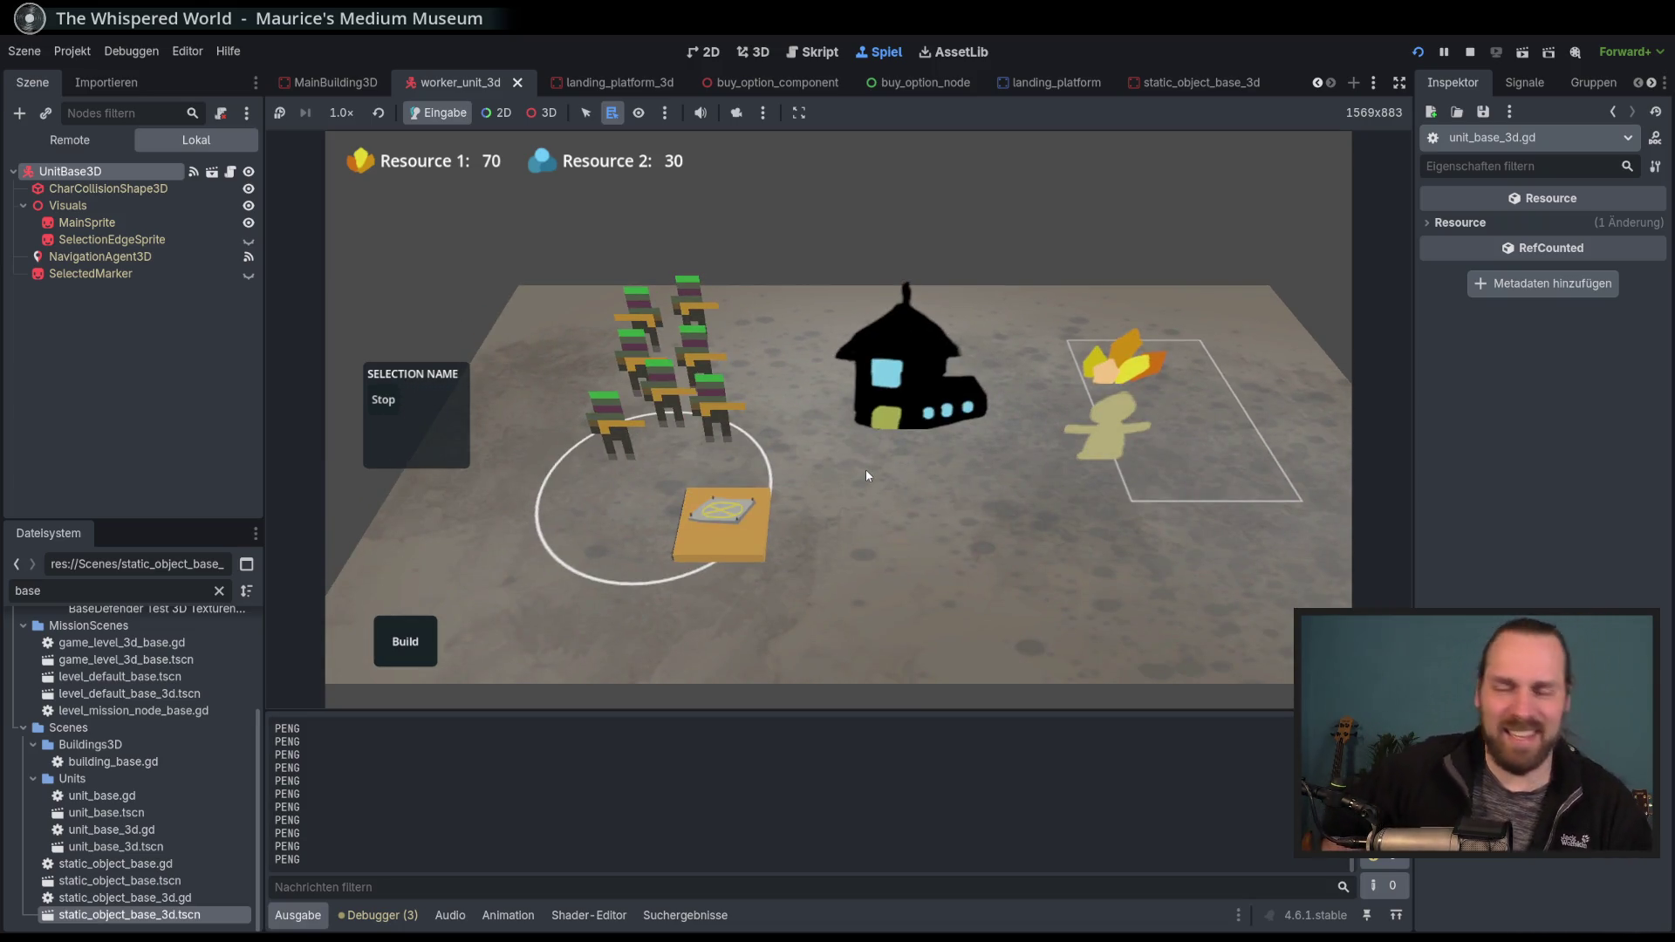
{"action": "scroll", "coordinate": [867, 474], "scroll_direction": "down", "scroll_amount": 3}
{"action": "scroll", "coordinate": [786, 472], "scroll_direction": "up", "scroll_amount": 3}
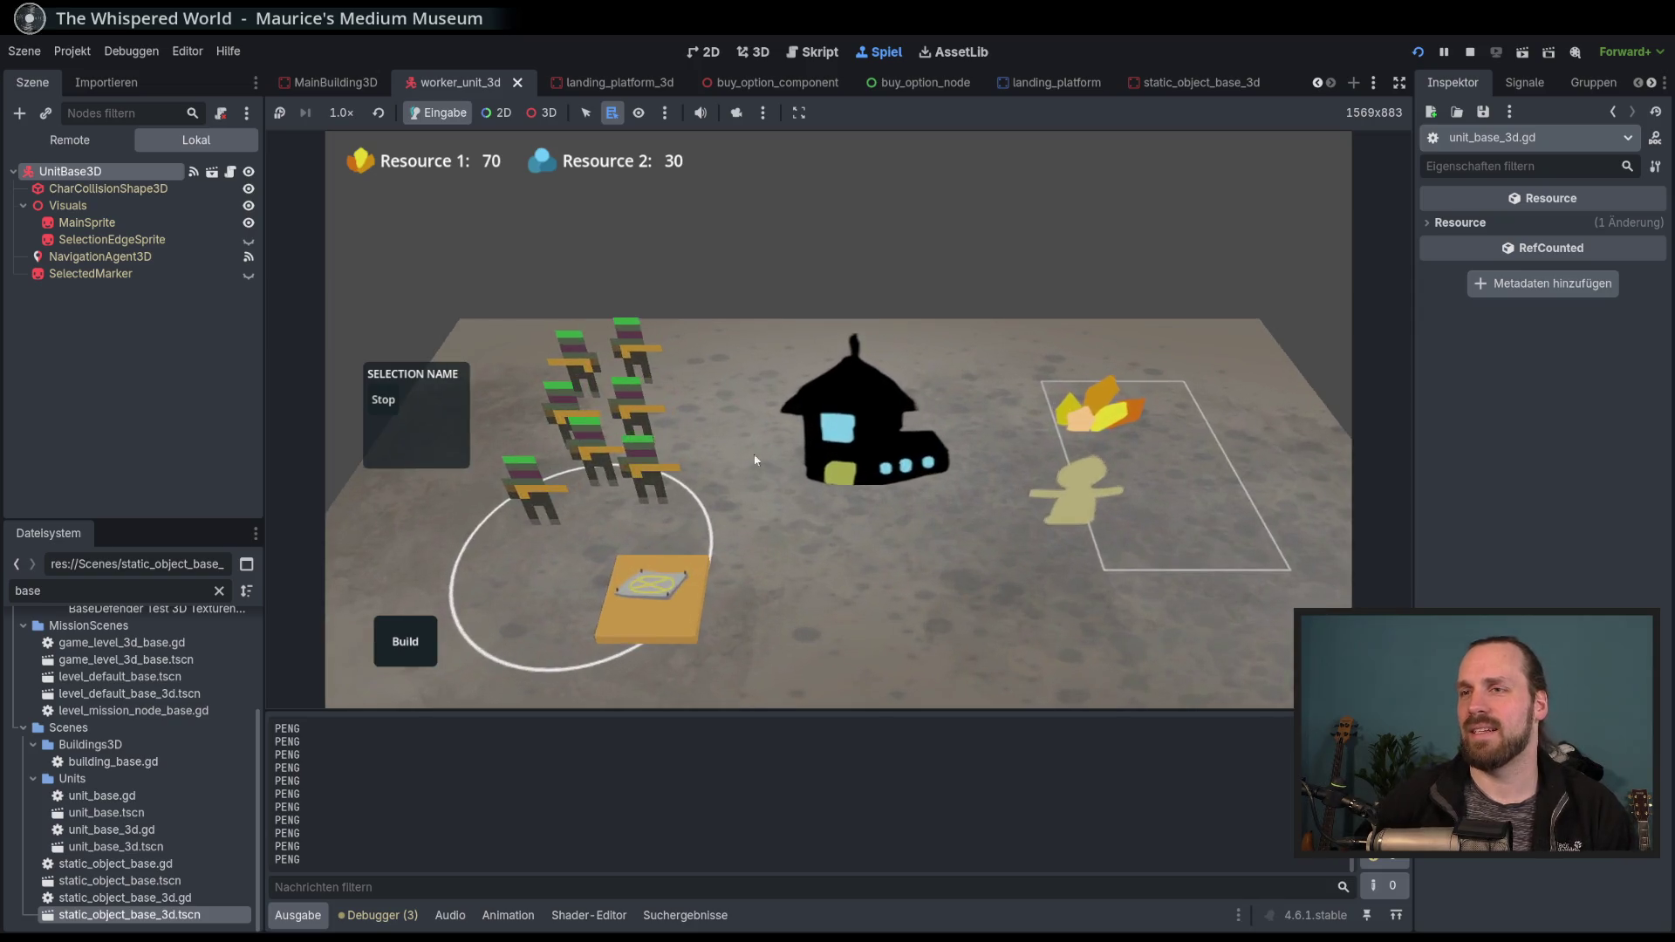
{"action": "scroll", "coordinate": [715, 464], "scroll_direction": "down", "scroll_amount": 3}
{"action": "scroll", "coordinate": [667, 460], "scroll_direction": "up", "scroll_amount": 2}
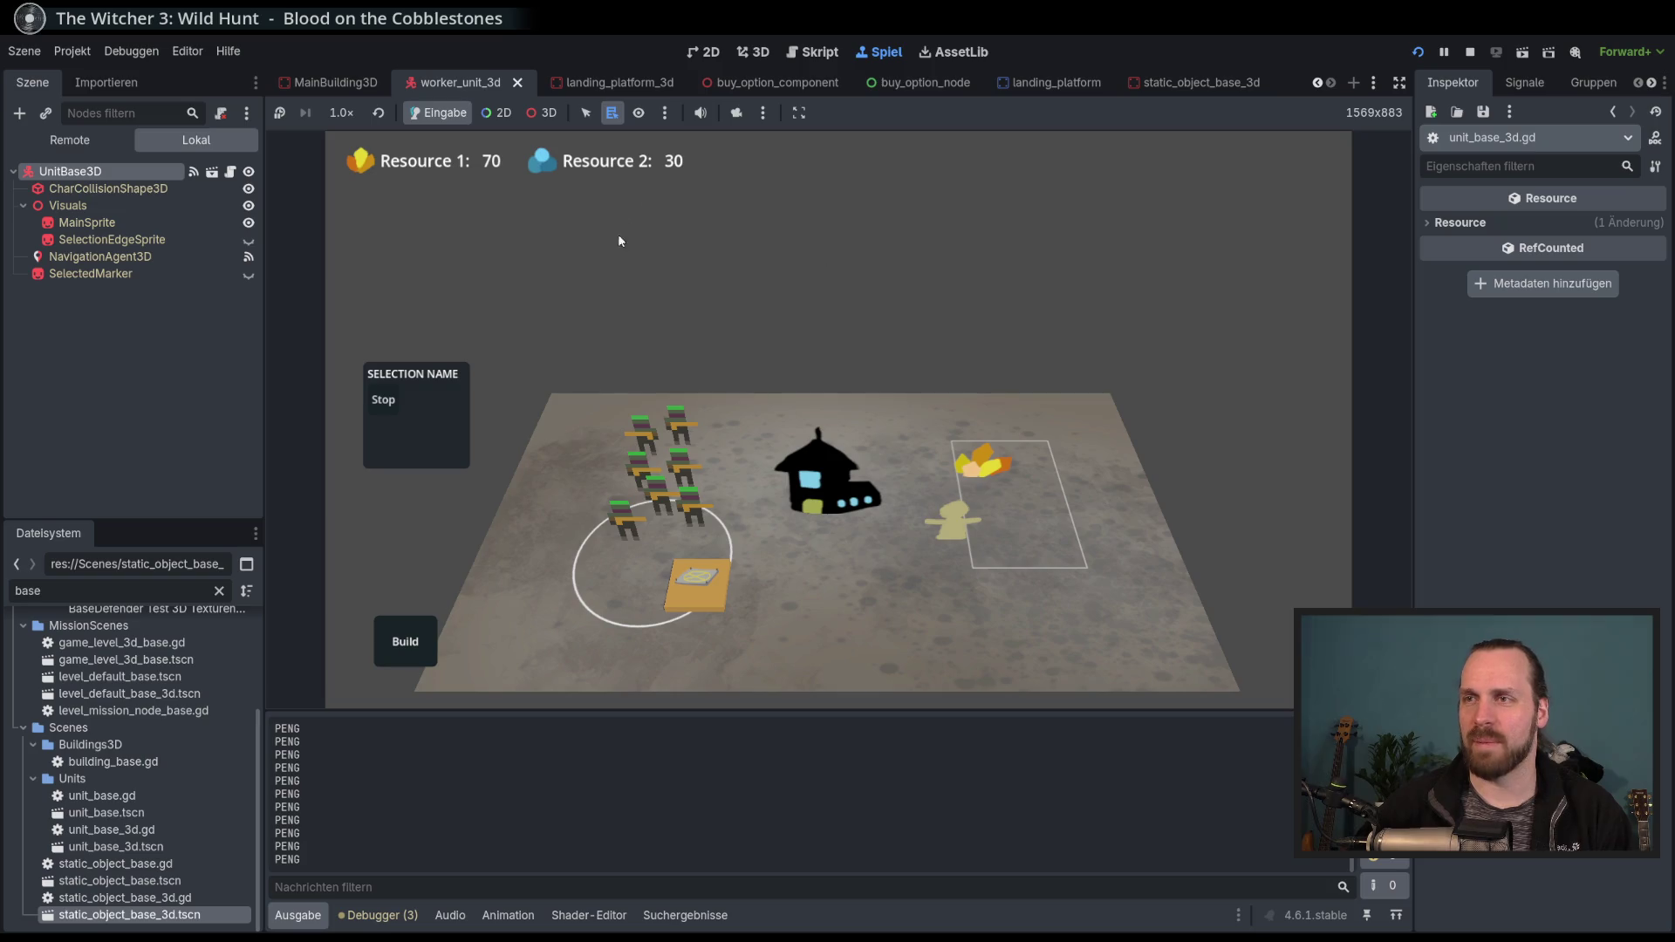
{"action": "key", "text": "a"}
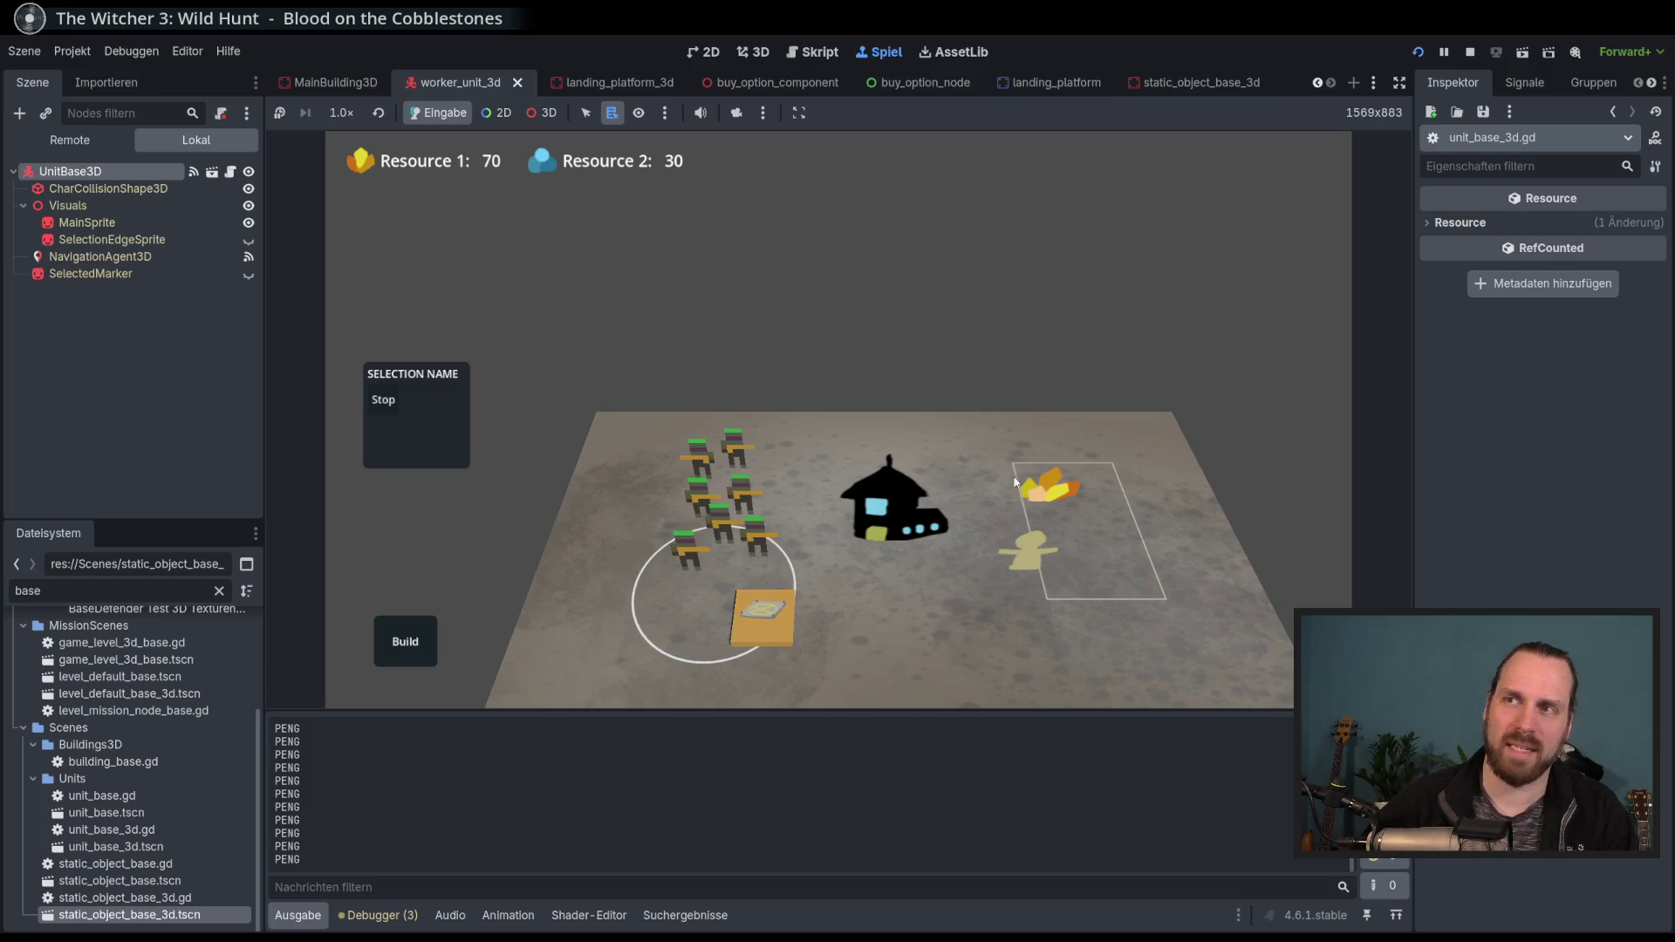
{"action": "mouse_move", "coordinate": [776, 417]}
{"action": "left_mouse_down"}
{"action": "mouse_move", "coordinate": [685, 248]}
{"action": "mouse_move", "coordinate": [908, 288]}
{"action": "mouse_move", "coordinate": [535, 251]}
{"action": "mouse_move", "coordinate": [1096, 374]}
{"action": "mouse_move", "coordinate": [720, 263]}
{"action": "mouse_move", "coordinate": [637, 300]}
{"action": "mouse_move", "coordinate": [882, 497]}
{"action": "mouse_move", "coordinate": [999, 382]}
{"action": "mouse_move", "coordinate": [692, 317]}
{"action": "mouse_move", "coordinate": [1029, 599]}
{"action": "mouse_move", "coordinate": [1448, 440]}
{"action": "mouse_move", "coordinate": [887, 414]}
{"action": "left_mouse_up"}
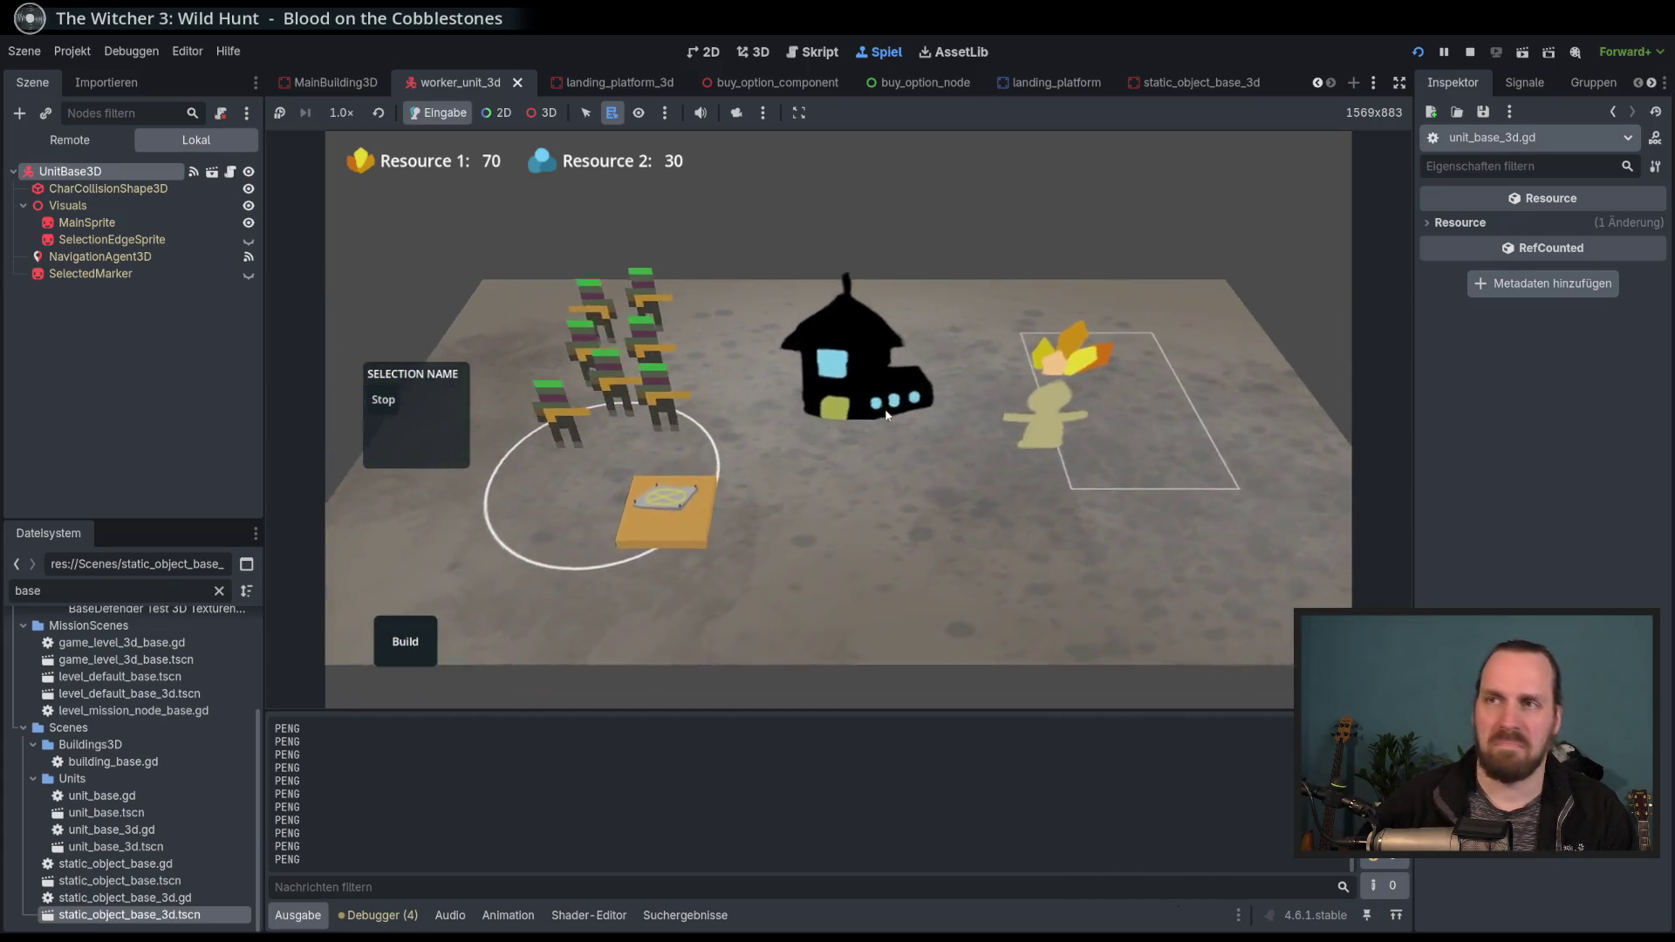
{"action": "scroll", "coordinate": [887, 414], "scroll_direction": "down", "scroll_amount": 5}
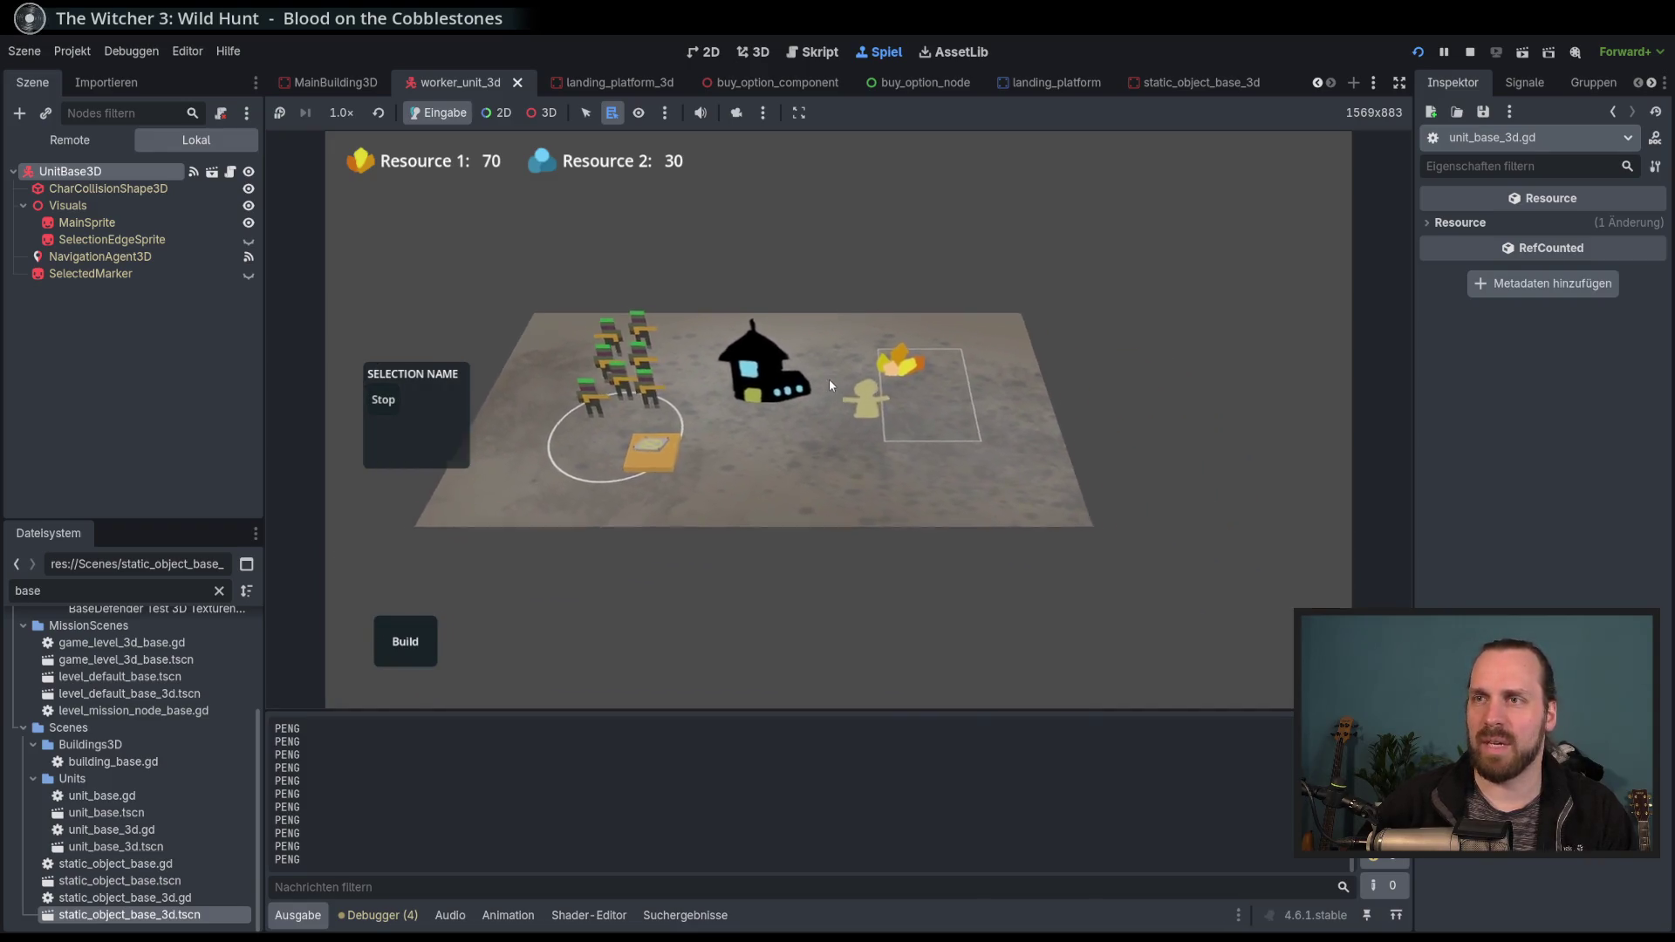
{"action": "scroll", "coordinate": [934, 494], "scroll_direction": "up", "scroll_amount": 4}
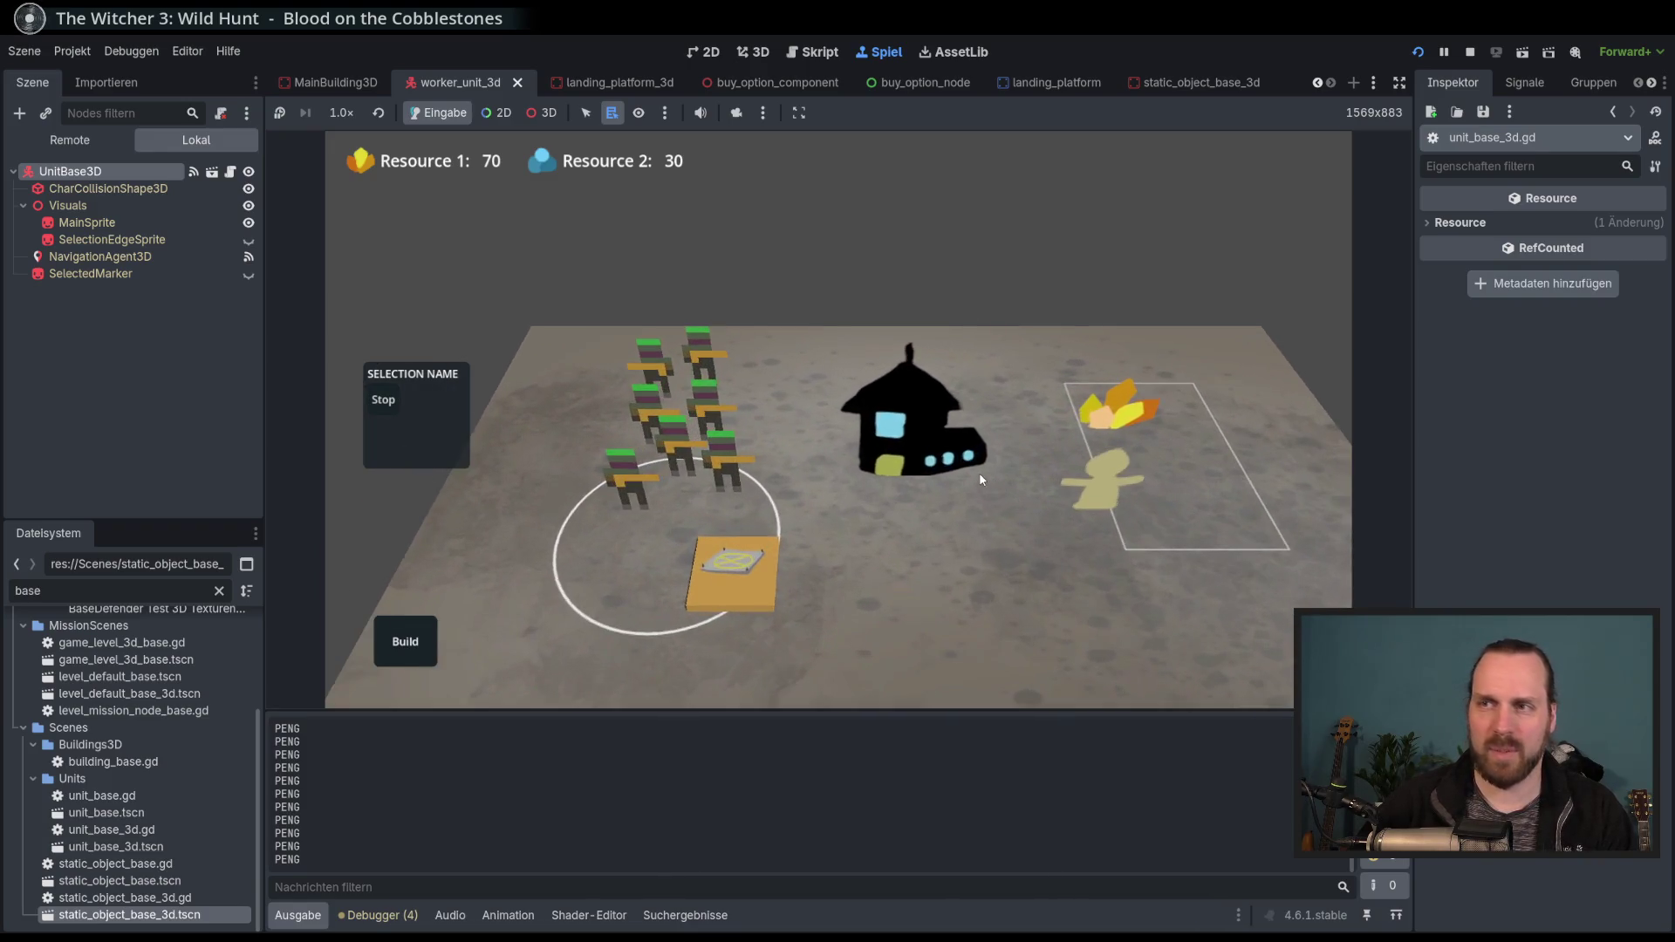
{"action": "scroll", "coordinate": [655, 381], "scroll_direction": "down", "scroll_amount": 2}
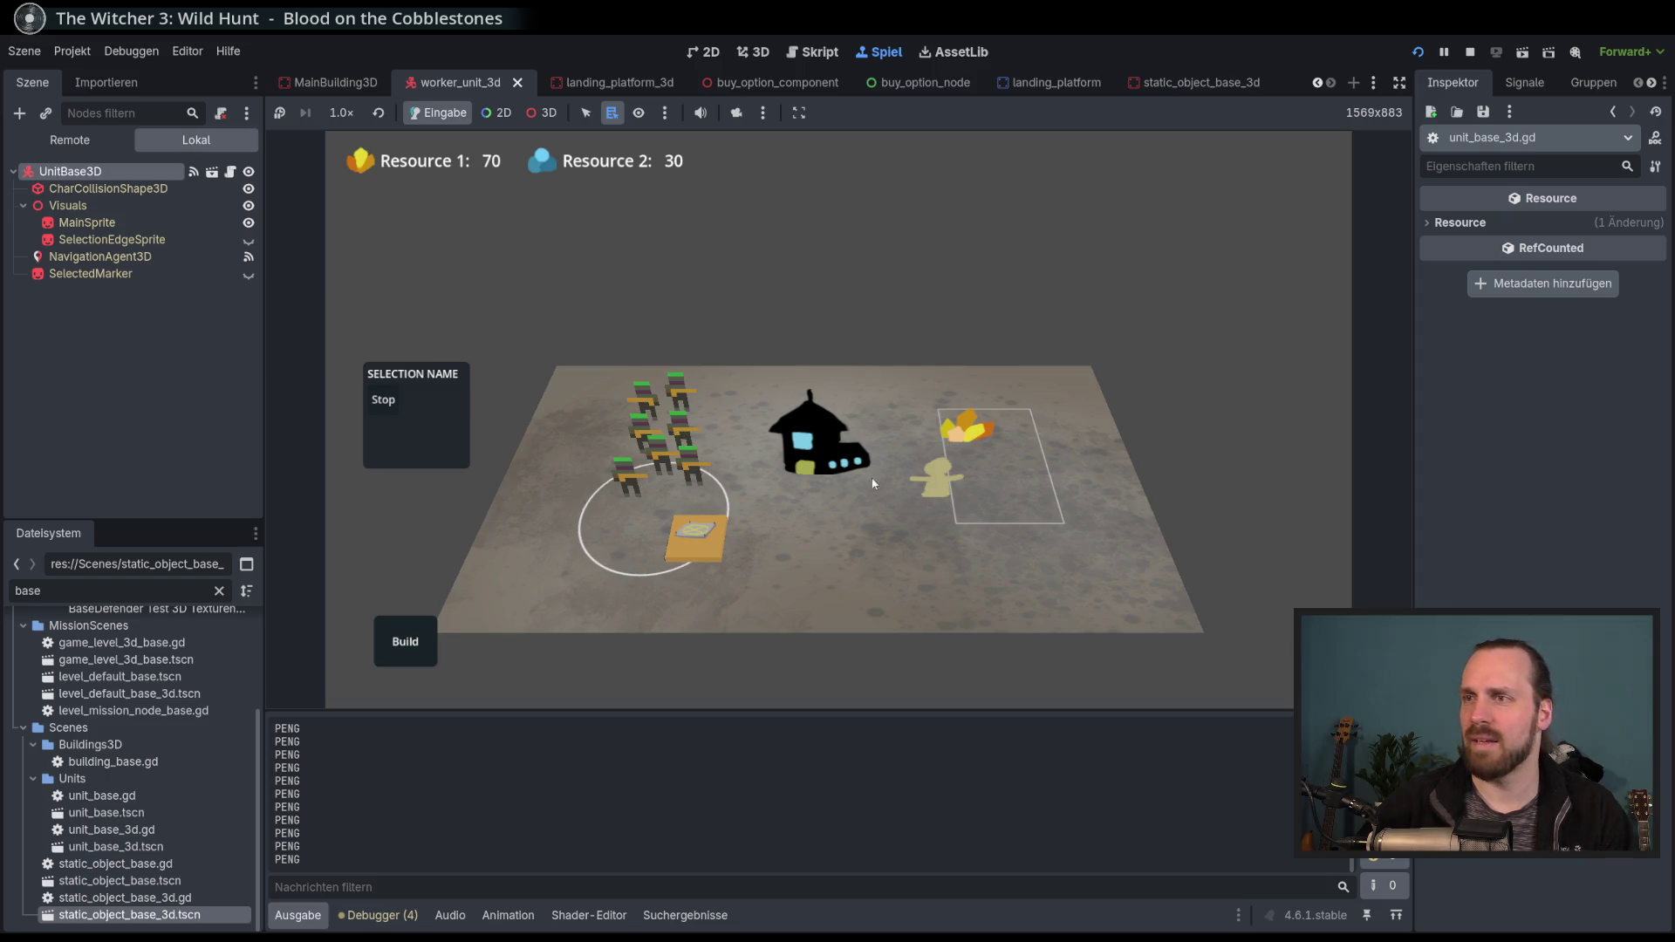
{"action": "scroll", "coordinate": [991, 447], "scroll_direction": "up", "scroll_amount": 1}
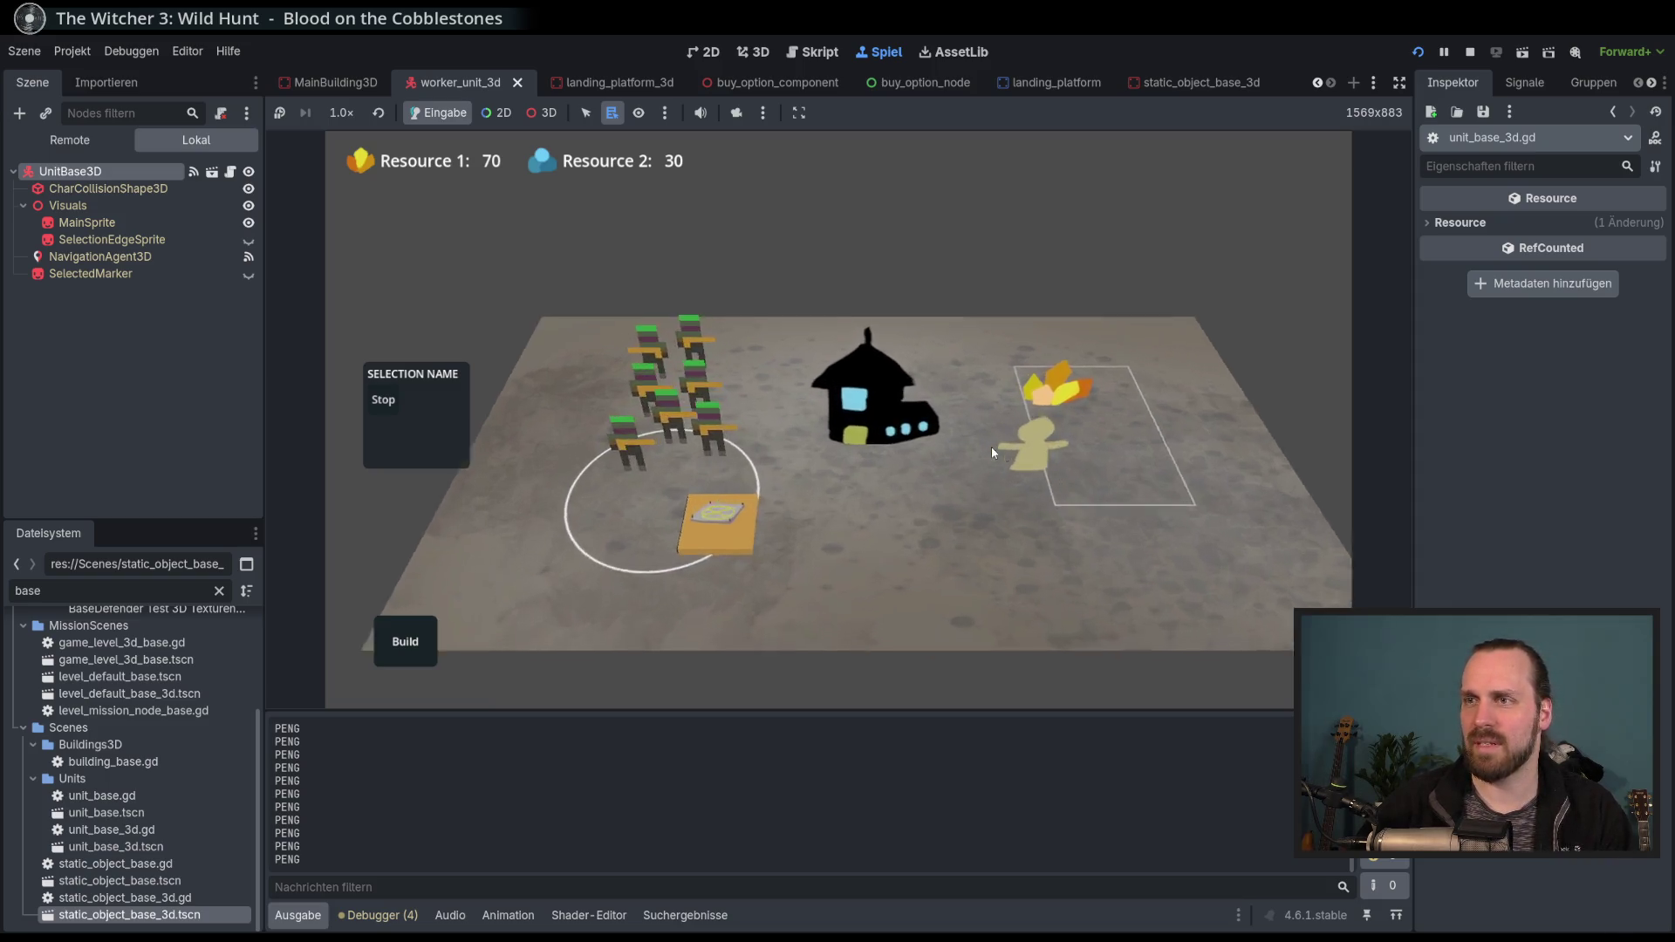
{"action": "scroll", "coordinate": [977, 450], "scroll_direction": "down", "scroll_amount": 1}
{"action": "scroll", "coordinate": [971, 452], "scroll_direction": "up", "scroll_amount": 2}
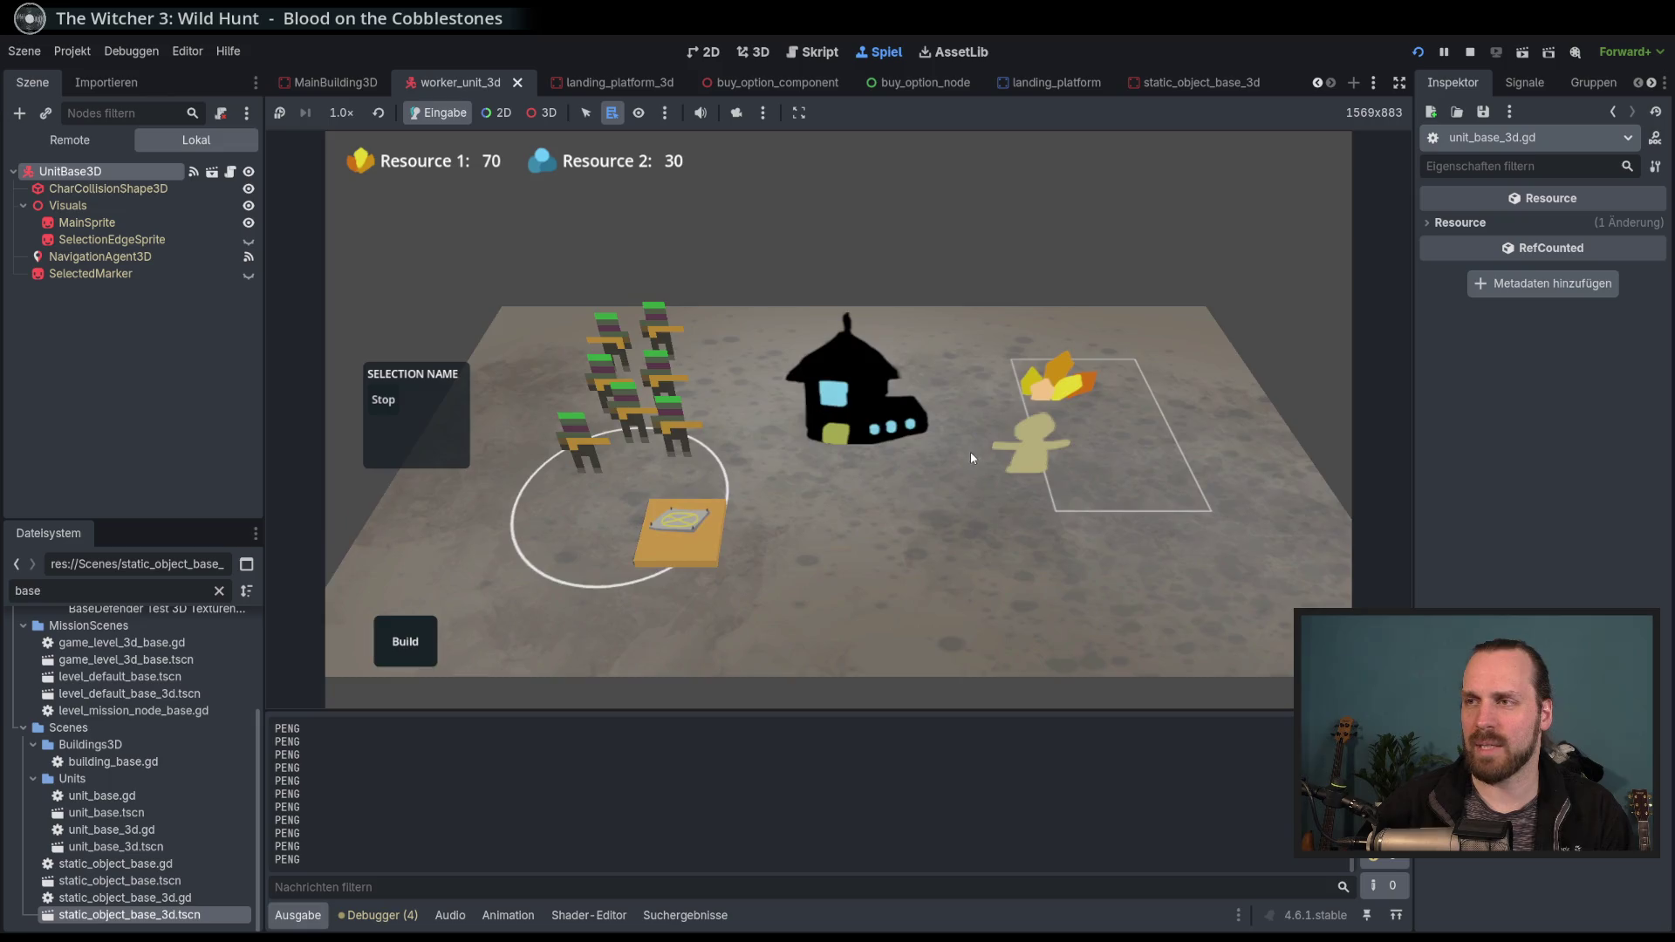
{"action": "scroll", "coordinate": [971, 452], "scroll_direction": "down", "scroll_amount": 2}
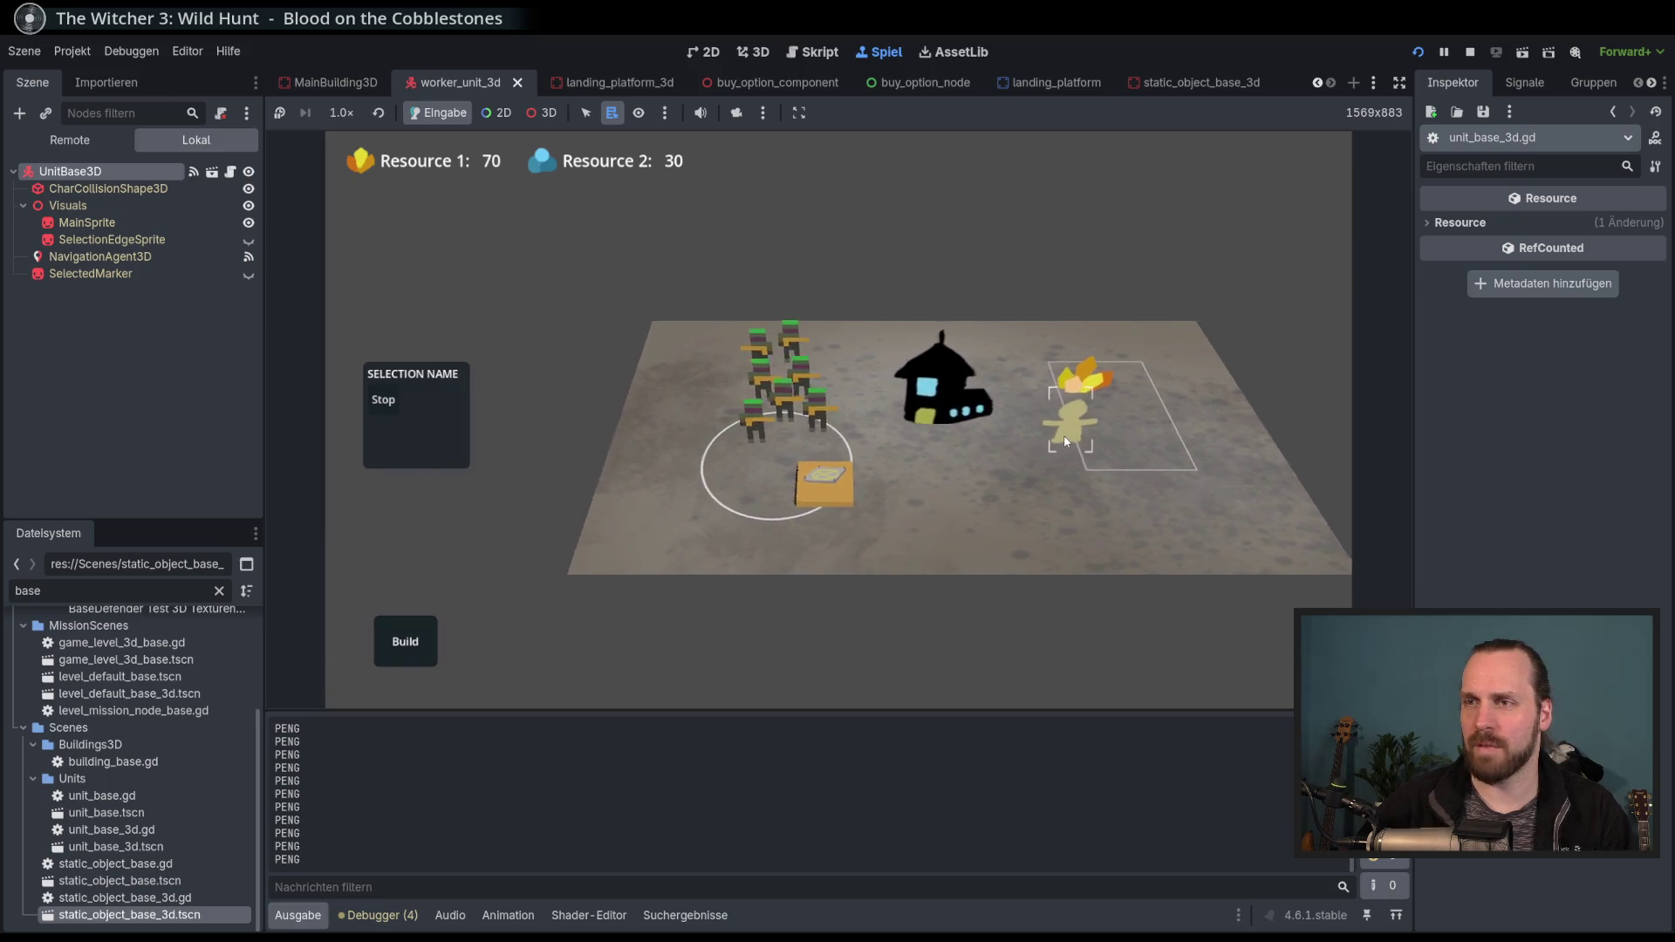
{"action": "scroll", "coordinate": [965, 478], "scroll_direction": "up", "scroll_amount": 1}
{"action": "scroll", "coordinate": [965, 478], "scroll_direction": "down", "scroll_amount": 1}
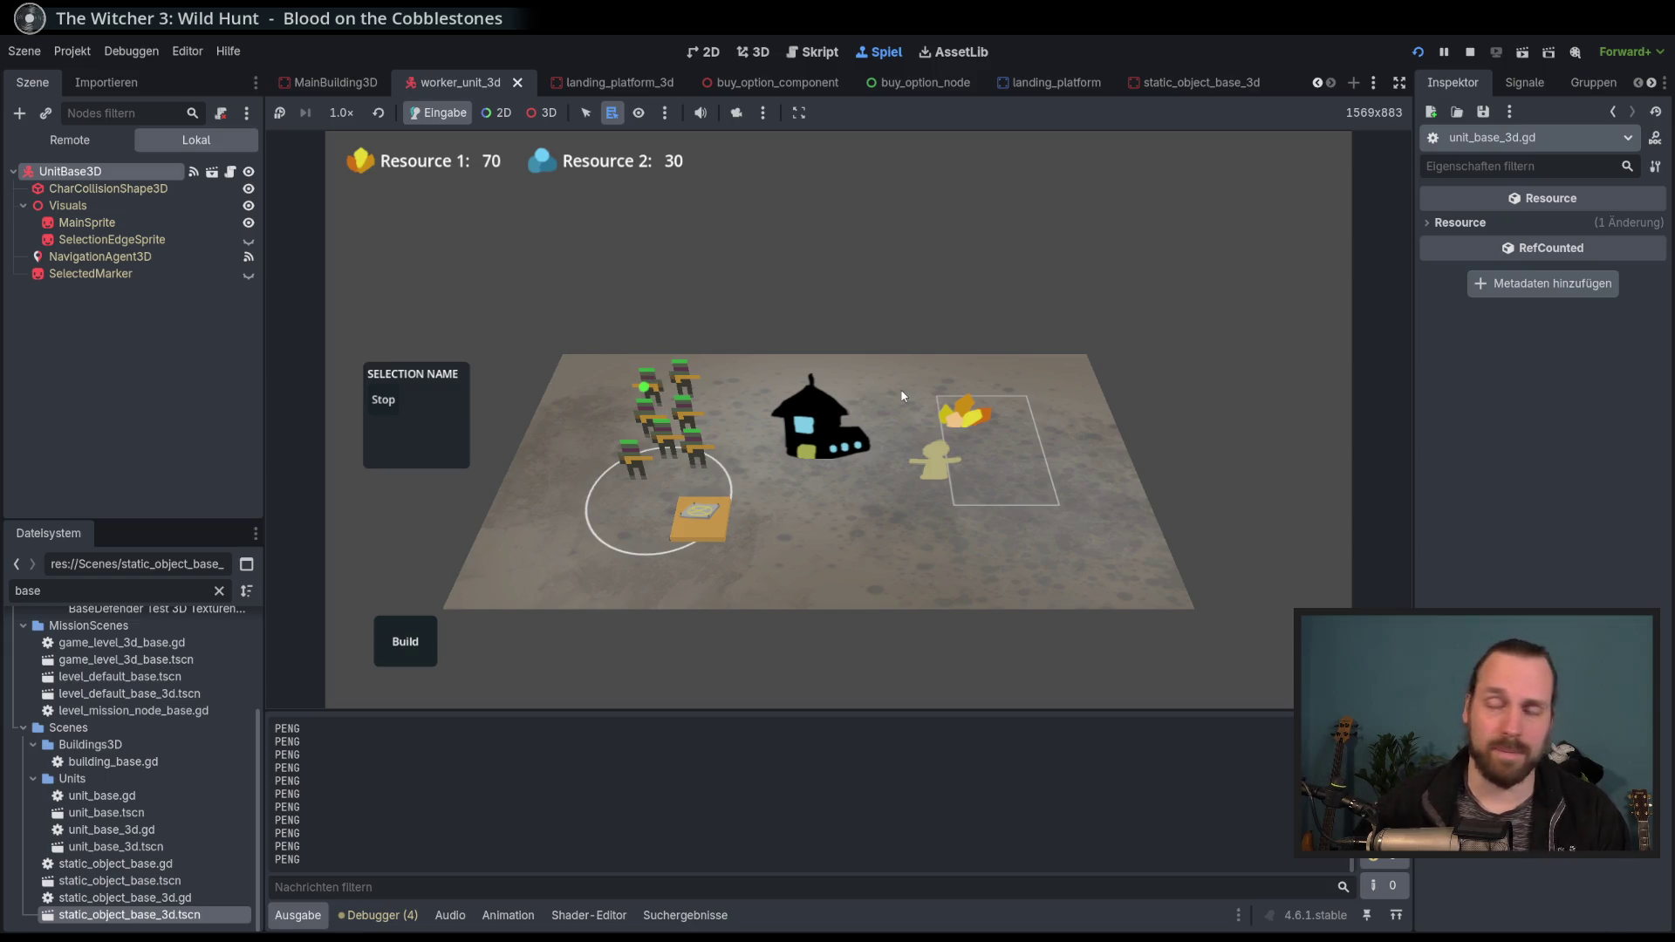
{"action": "scroll", "coordinate": [903, 396], "scroll_direction": "up", "scroll_amount": 2}
{"action": "scroll", "coordinate": [968, 532], "scroll_direction": "down", "scroll_amount": 4}
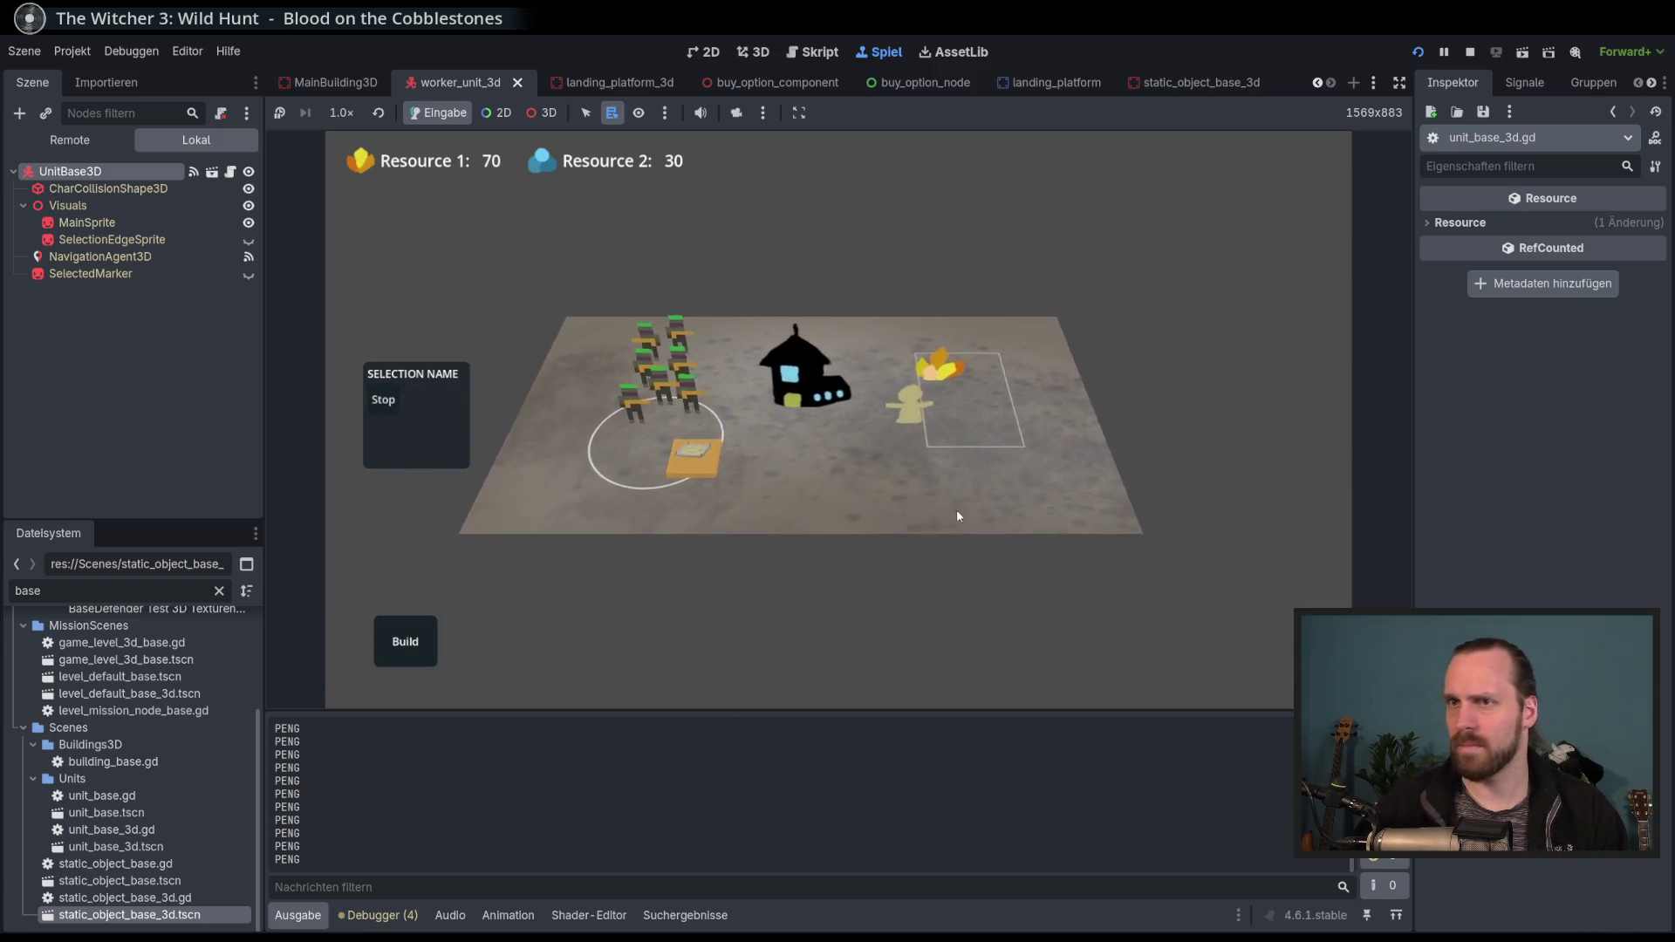
{"action": "scroll", "coordinate": [969, 523], "scroll_direction": "up", "scroll_amount": 2}
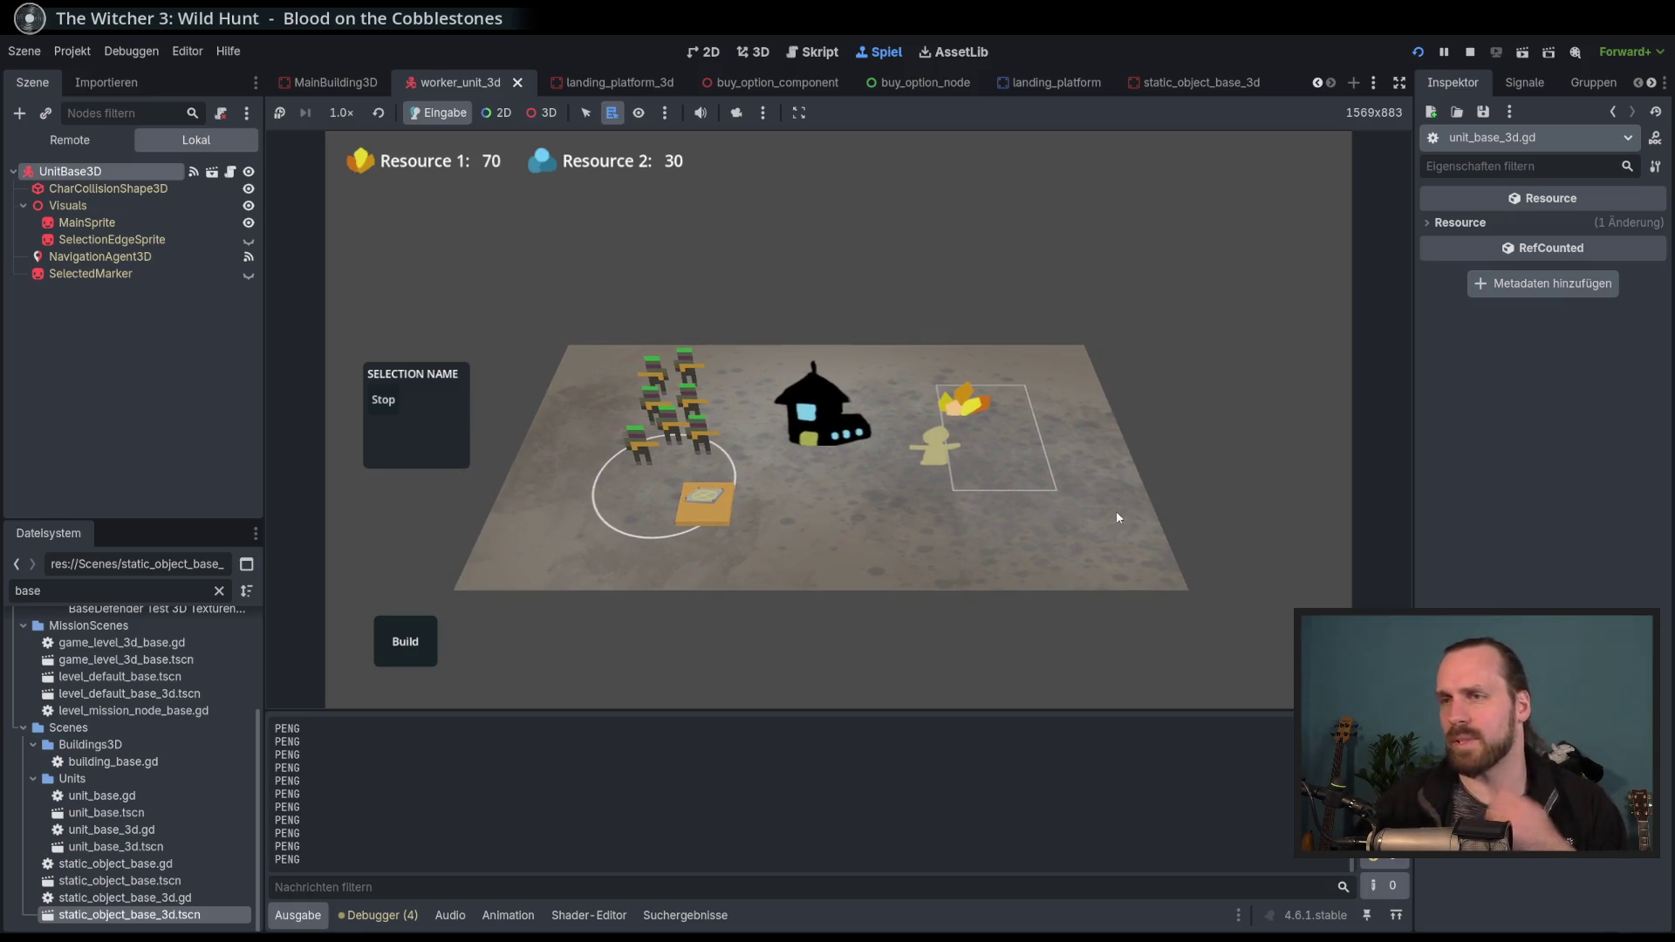
{"action": "scroll", "coordinate": [1085, 521], "scroll_direction": "up", "scroll_amount": 2}
{"action": "left_click", "coordinate": [591, 496]}
{"action": "scroll", "coordinate": [915, 590], "scroll_direction": "down", "scroll_amount": 2}
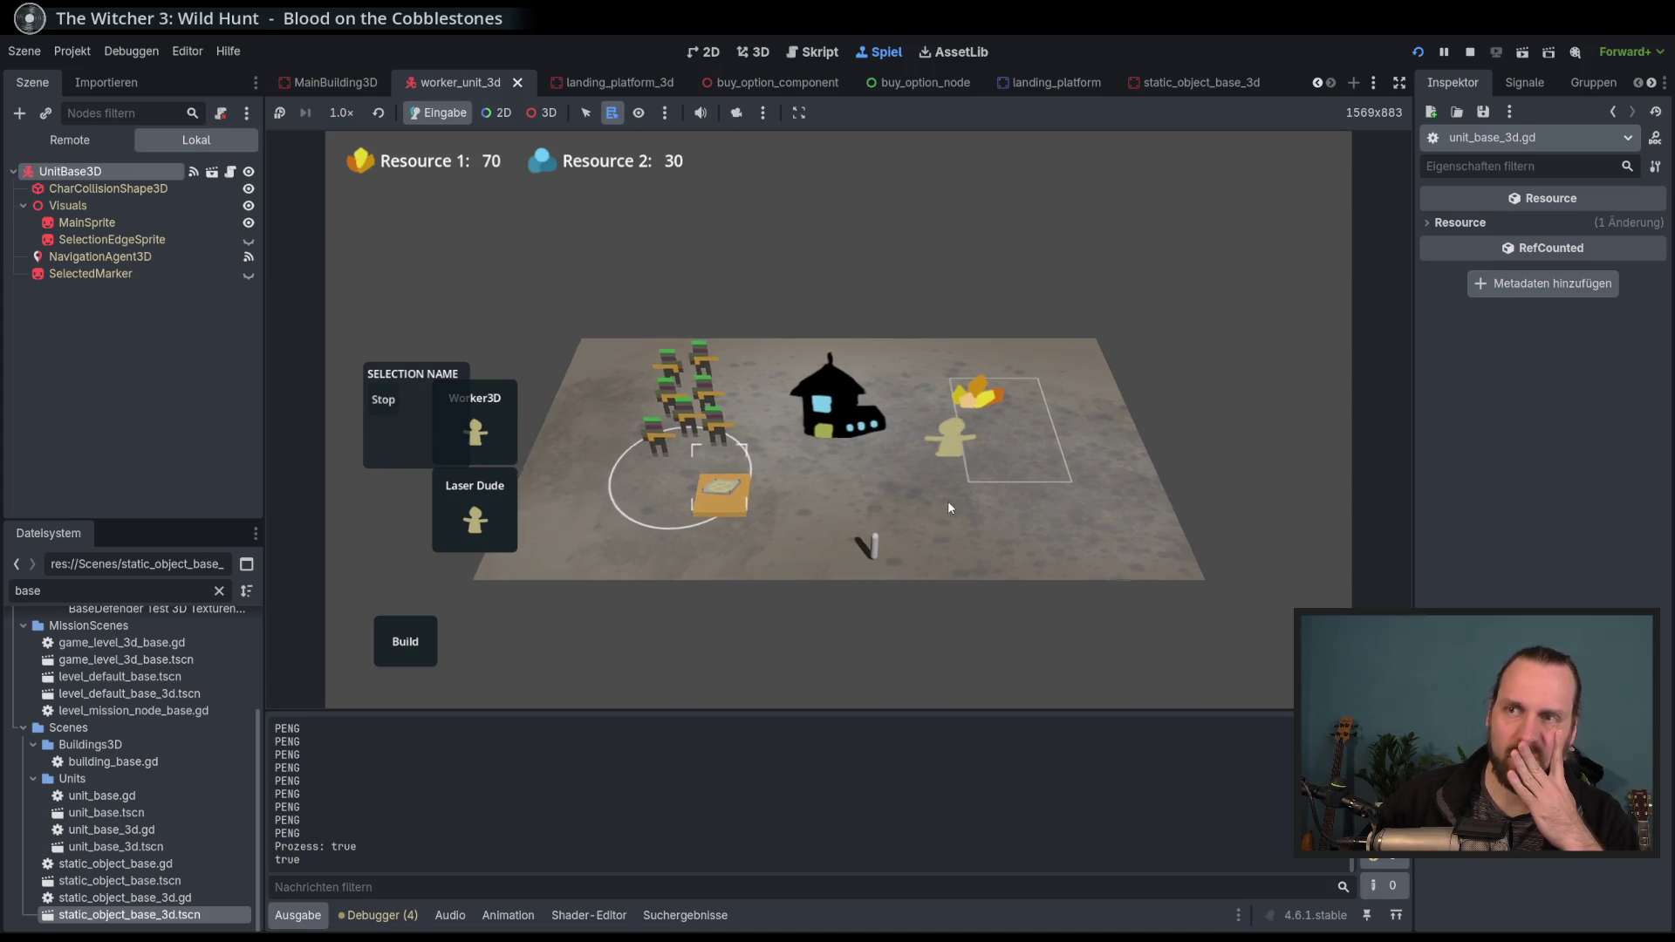
{"action": "scroll", "coordinate": [864, 559], "scroll_direction": "up", "scroll_amount": 2}
{"action": "scroll", "coordinate": [1030, 503], "scroll_direction": "down", "scroll_amount": 2}
{"action": "scroll", "coordinate": [880, 541], "scroll_direction": "up", "scroll_amount": 2}
{"action": "scroll", "coordinate": [880, 540], "scroll_direction": "down", "scroll_amount": 2}
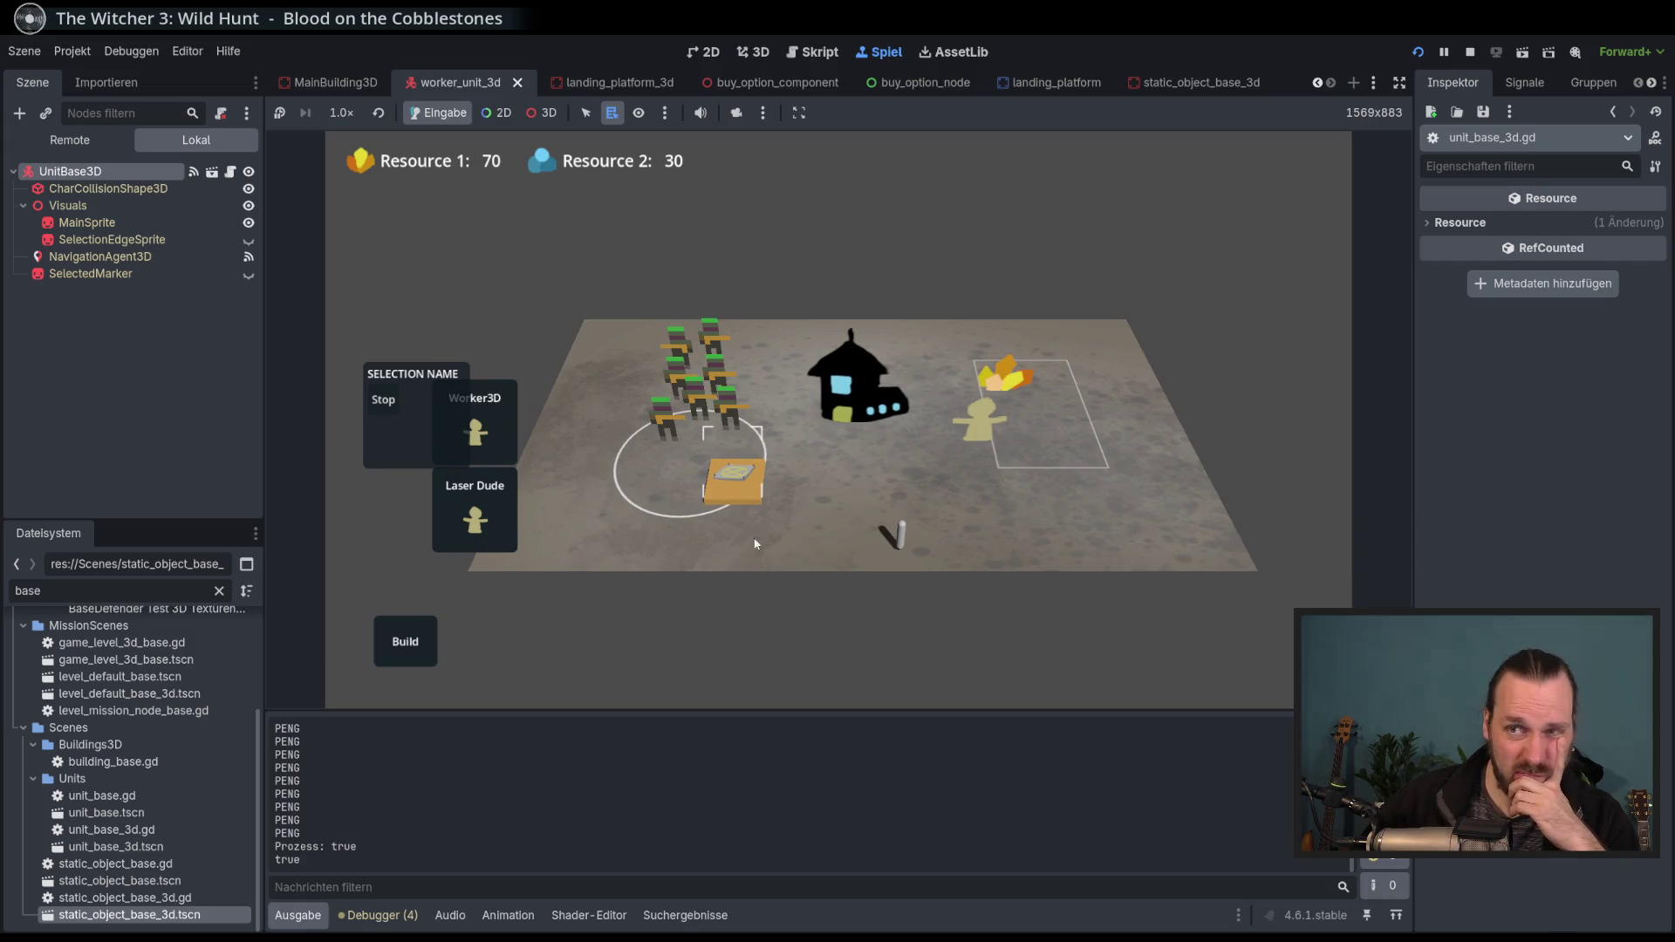
{"action": "left_click", "coordinate": [405, 642]}
{"action": "left_click", "coordinate": [418, 568]}
{"action": "left_click", "coordinate": [833, 522]}
{"action": "right_click", "coordinate": [833, 522]}
{"action": "scroll", "coordinate": [833, 554], "scroll_direction": "down", "scroll_amount": 2}
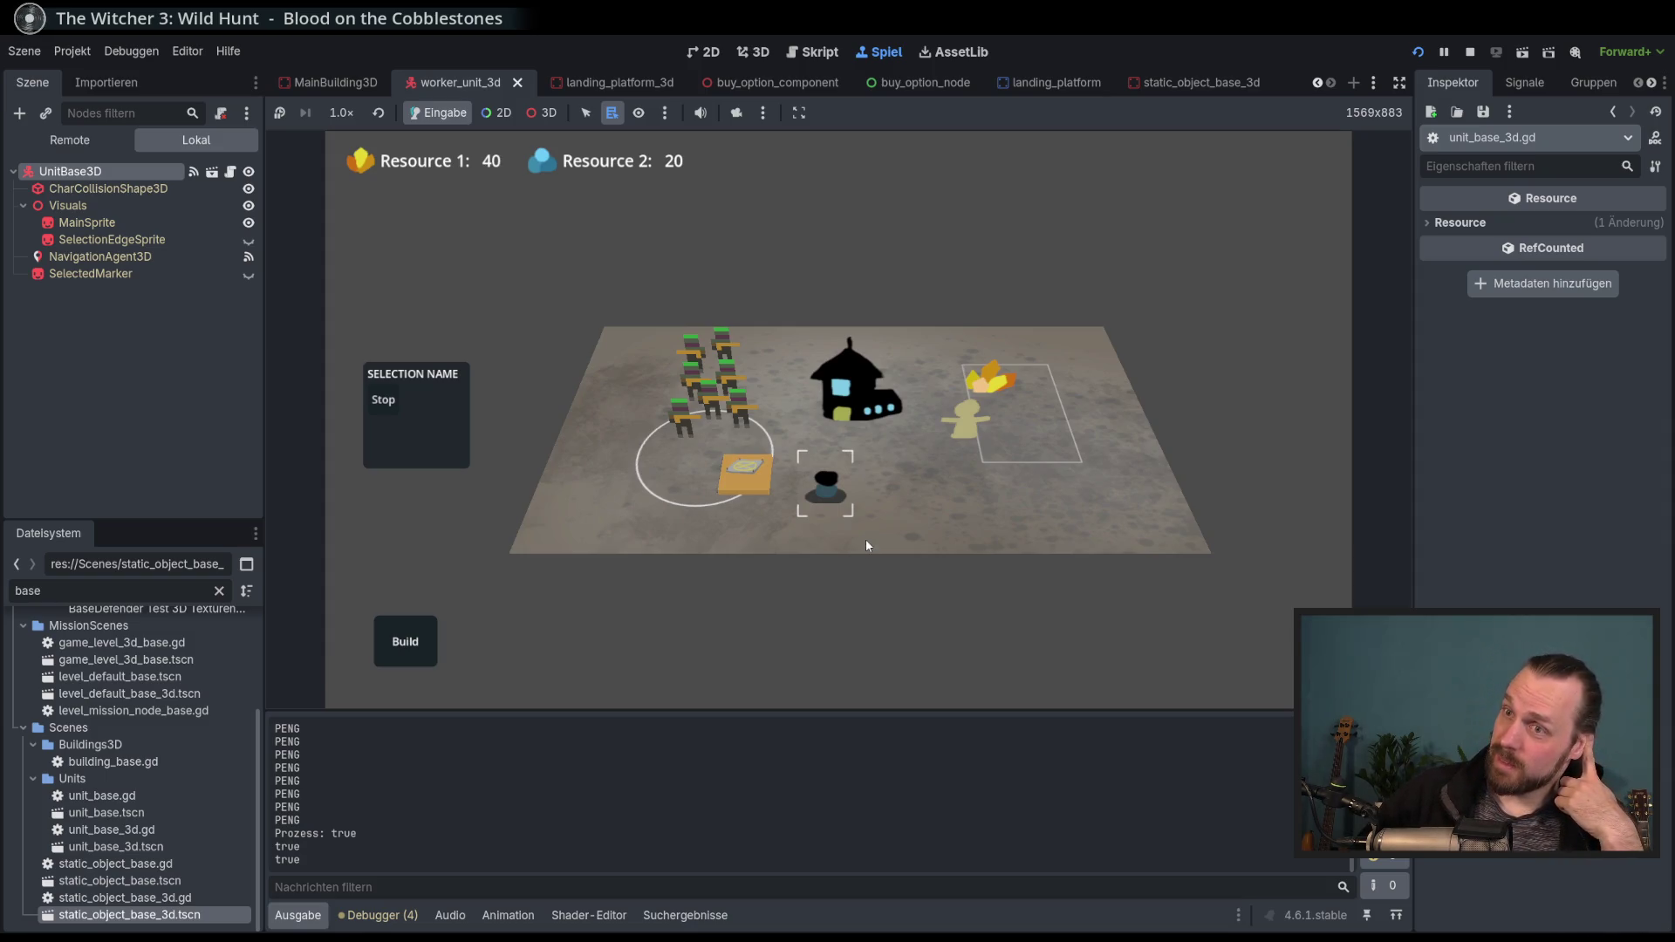
{"action": "scroll", "coordinate": [829, 566], "scroll_direction": "up", "scroll_amount": 1}
{"action": "scroll", "coordinate": [825, 568], "scroll_direction": "up", "scroll_amount": 2}
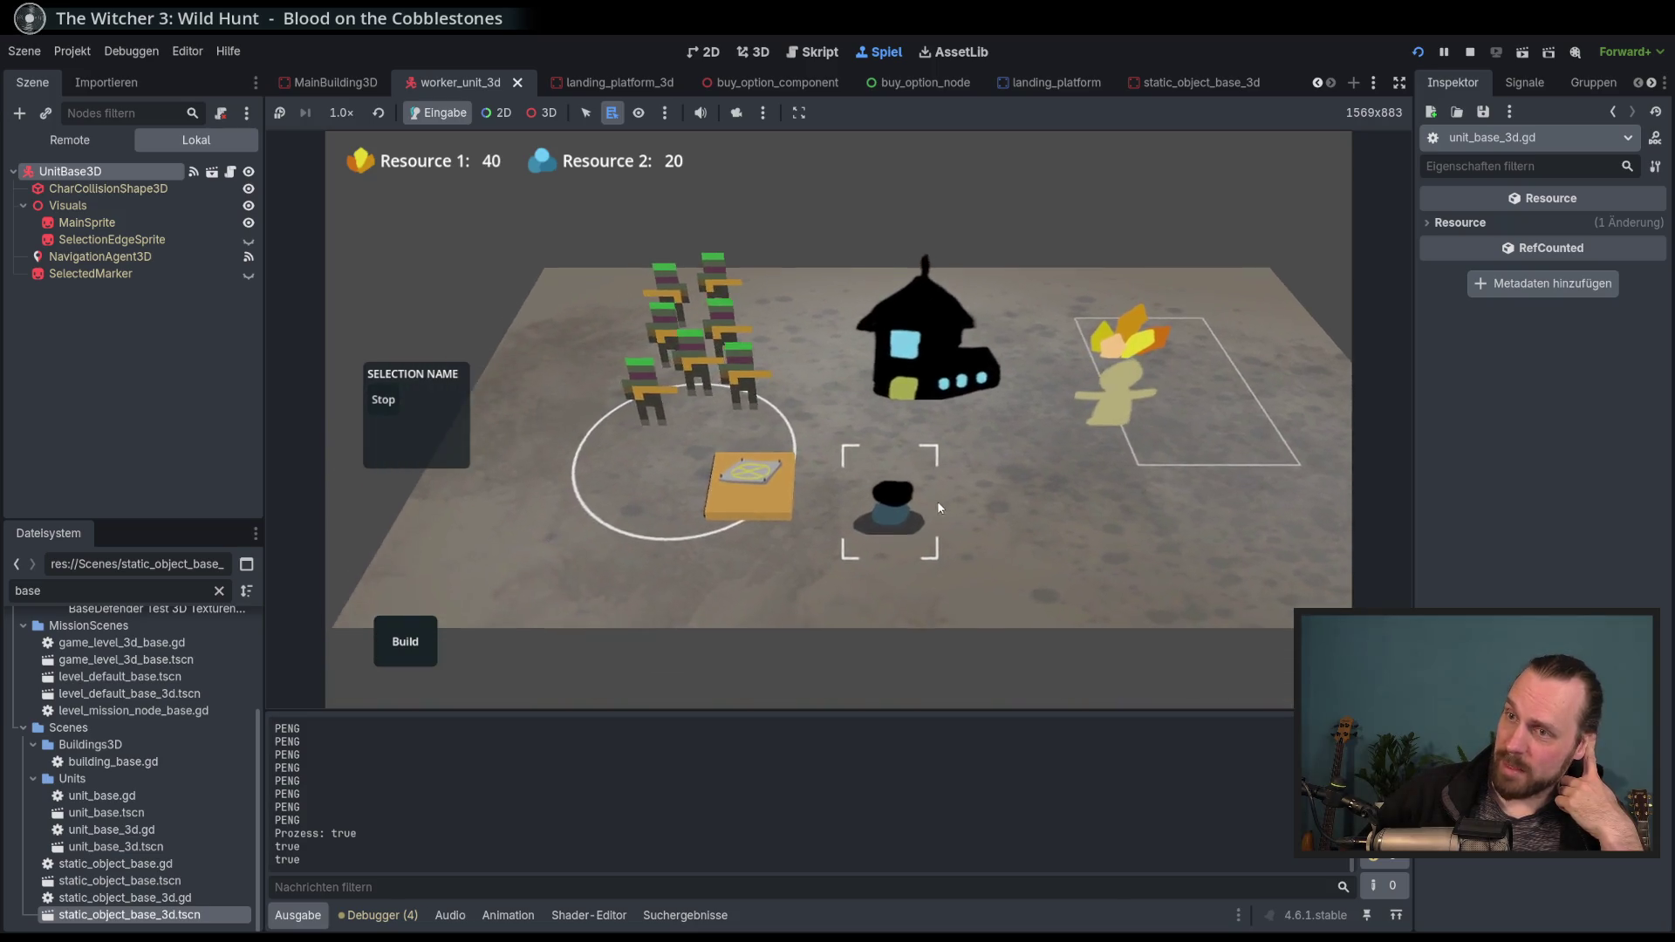
{"action": "mouse_move", "coordinate": [939, 506]}
{"action": "left_mouse_down"}
{"action": "mouse_move", "coordinate": [934, 452]}
{"action": "mouse_move", "coordinate": [783, 417]}
{"action": "mouse_move", "coordinate": [912, 492]}
{"action": "mouse_move", "coordinate": [917, 538]}
{"action": "mouse_move", "coordinate": [923, 494]}
{"action": "mouse_move", "coordinate": [904, 503]}
{"action": "left_mouse_up"}
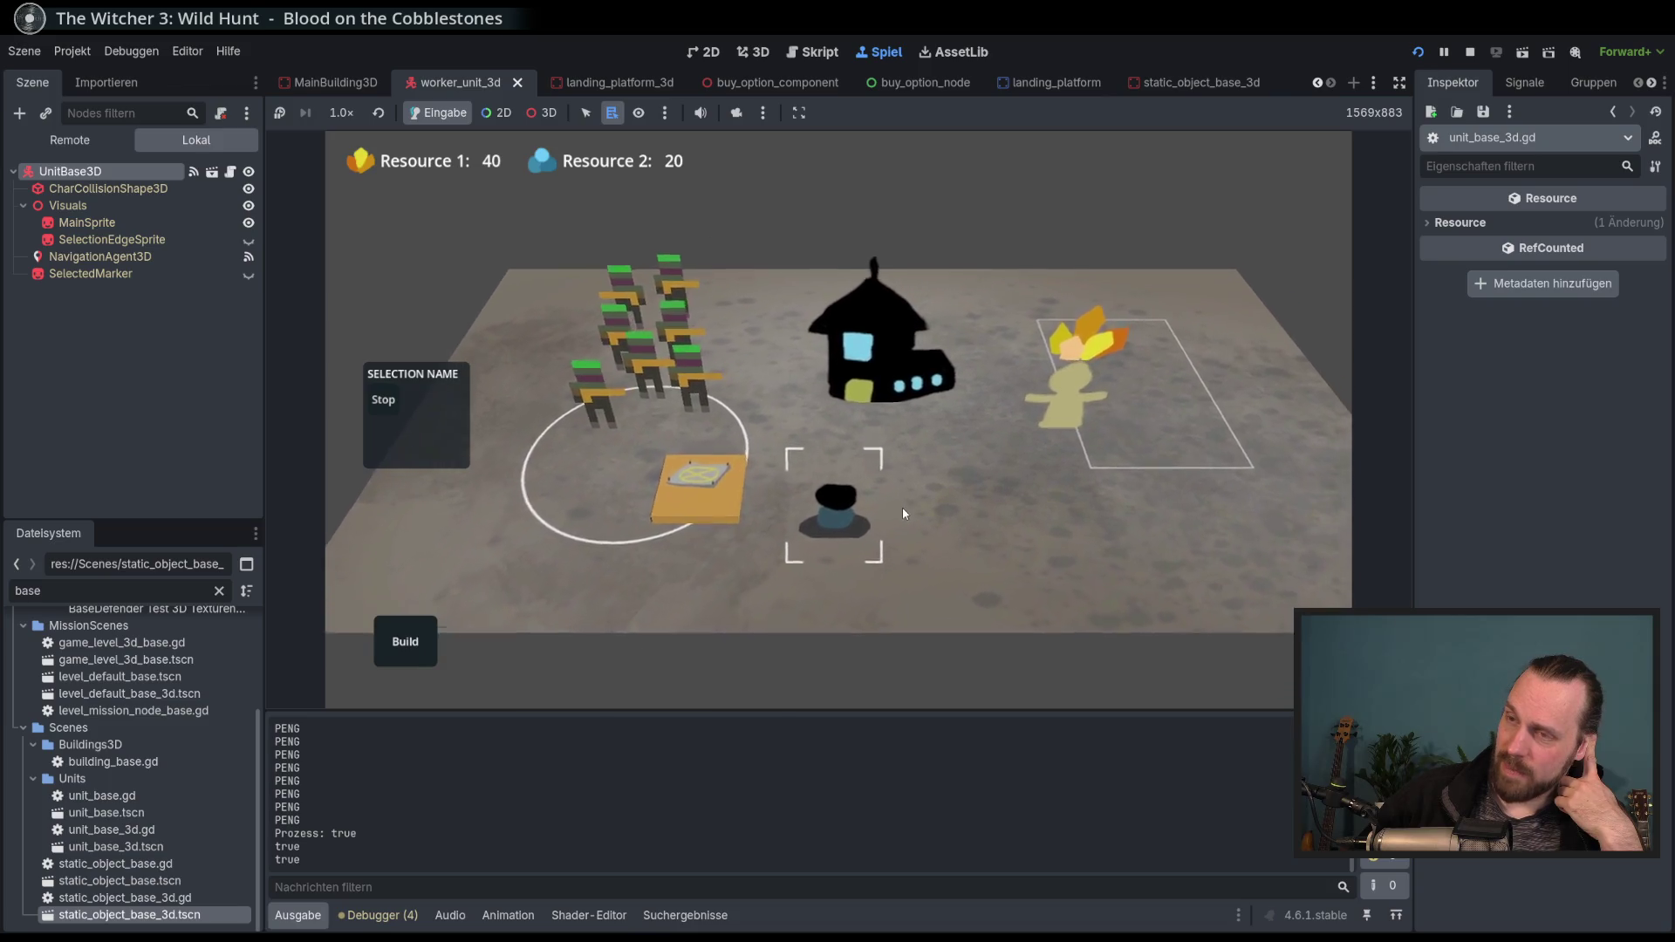
{"action": "scroll", "coordinate": [904, 503], "scroll_direction": "down", "scroll_amount": 3}
{"action": "scroll", "coordinate": [887, 577], "scroll_direction": "up", "scroll_amount": 1}
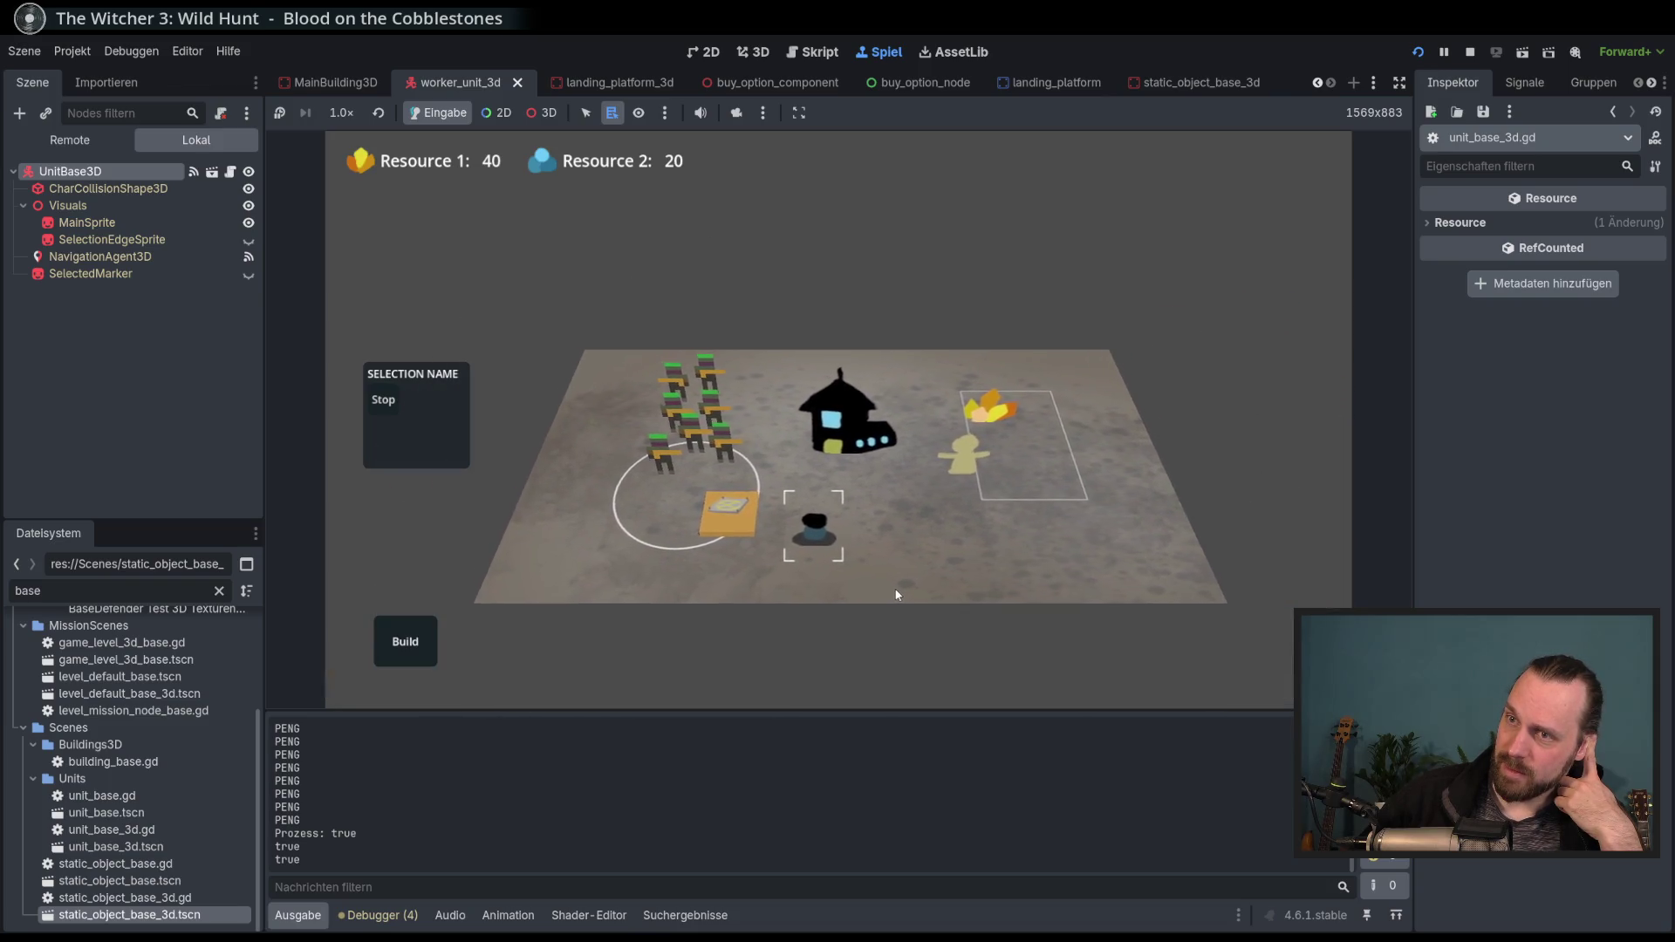
{"action": "mouse_move", "coordinate": [897, 595]}
{"action": "left_mouse_down"}
{"action": "mouse_move", "coordinate": [909, 566]}
{"action": "mouse_move", "coordinate": [895, 595]}
{"action": "left_mouse_up"}
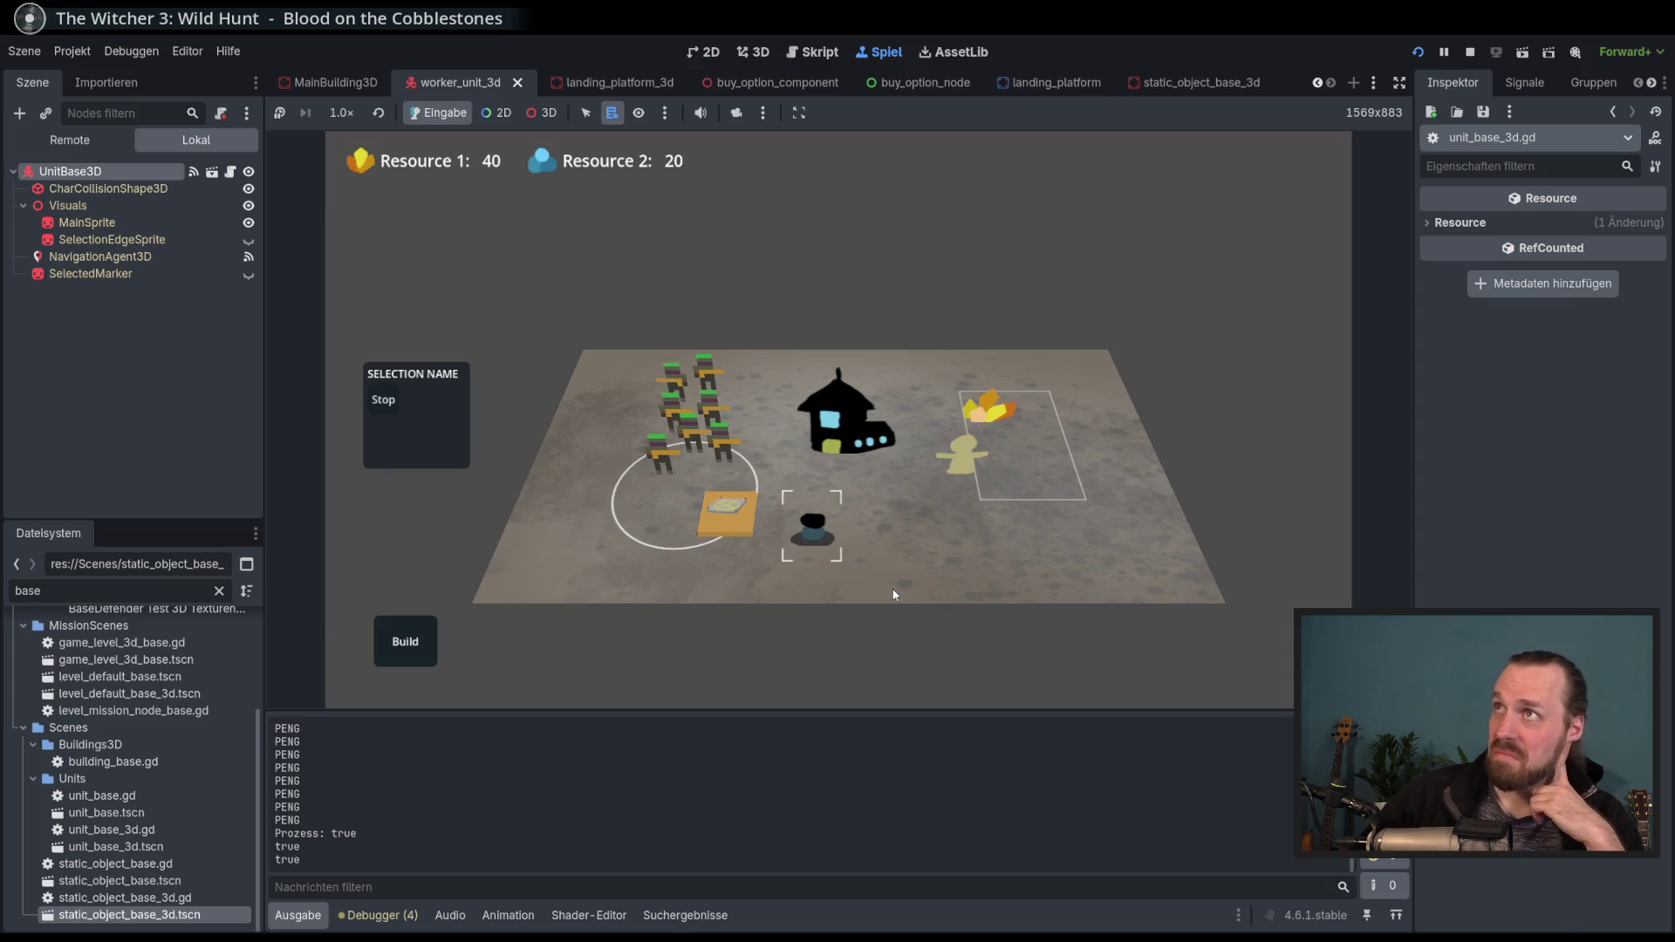
{"action": "left_click_drag", "start_coordinate": [895, 592], "coordinate": [940, 630]}
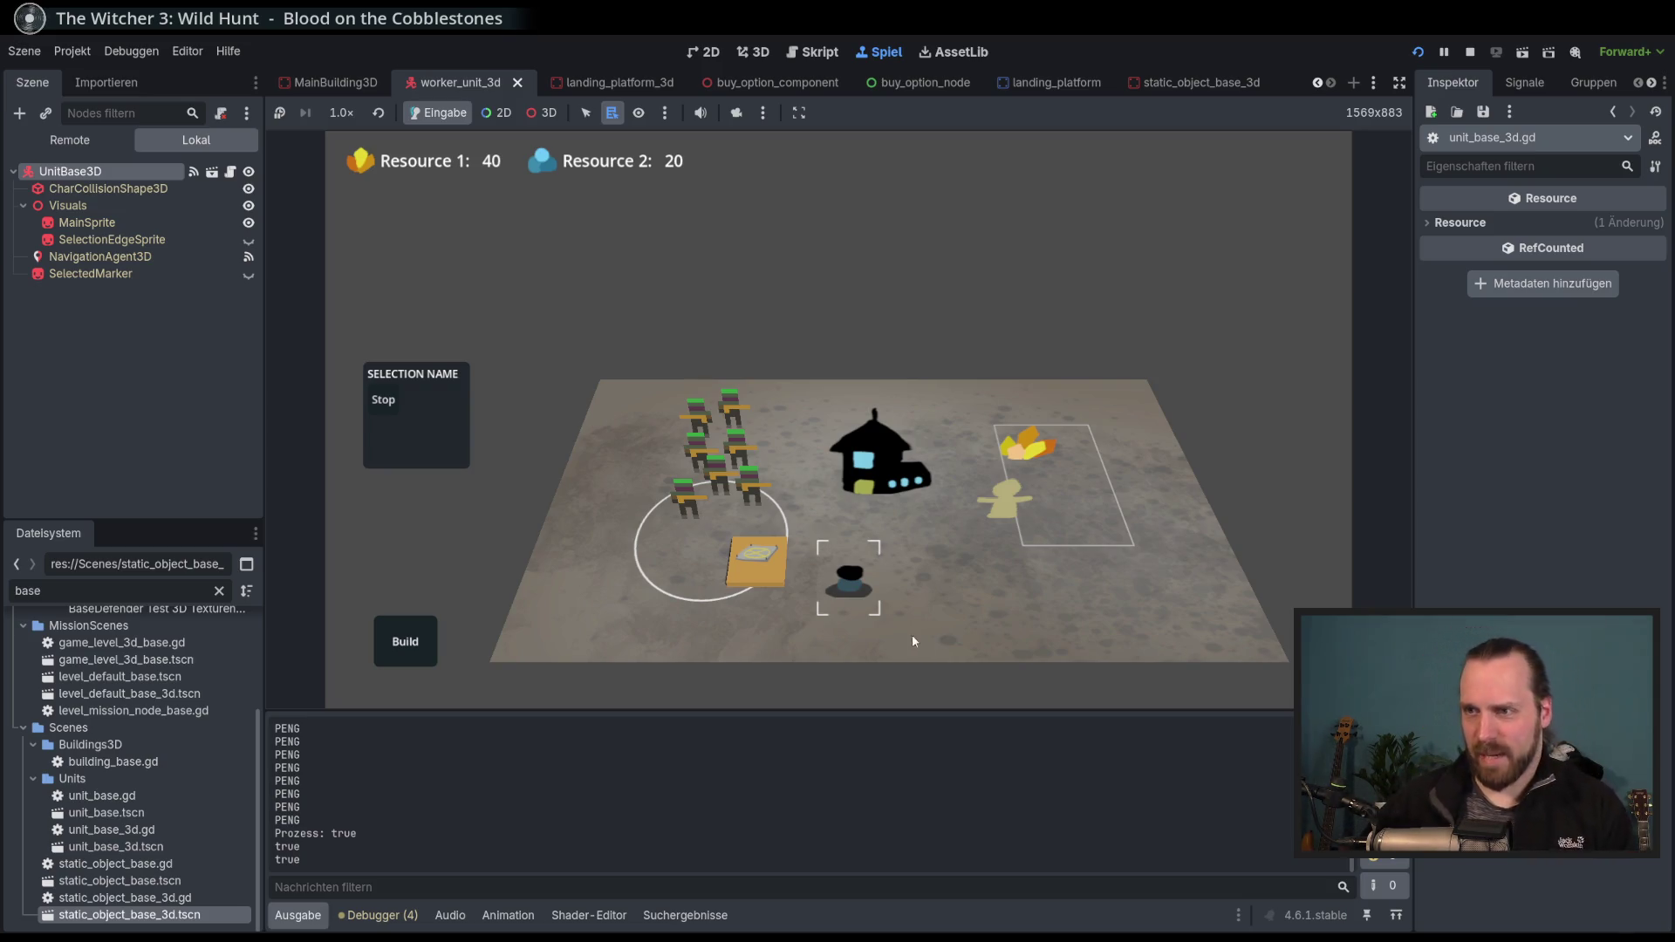
{"action": "left_click_drag", "start_coordinate": [923, 633], "coordinate": [909, 567]}
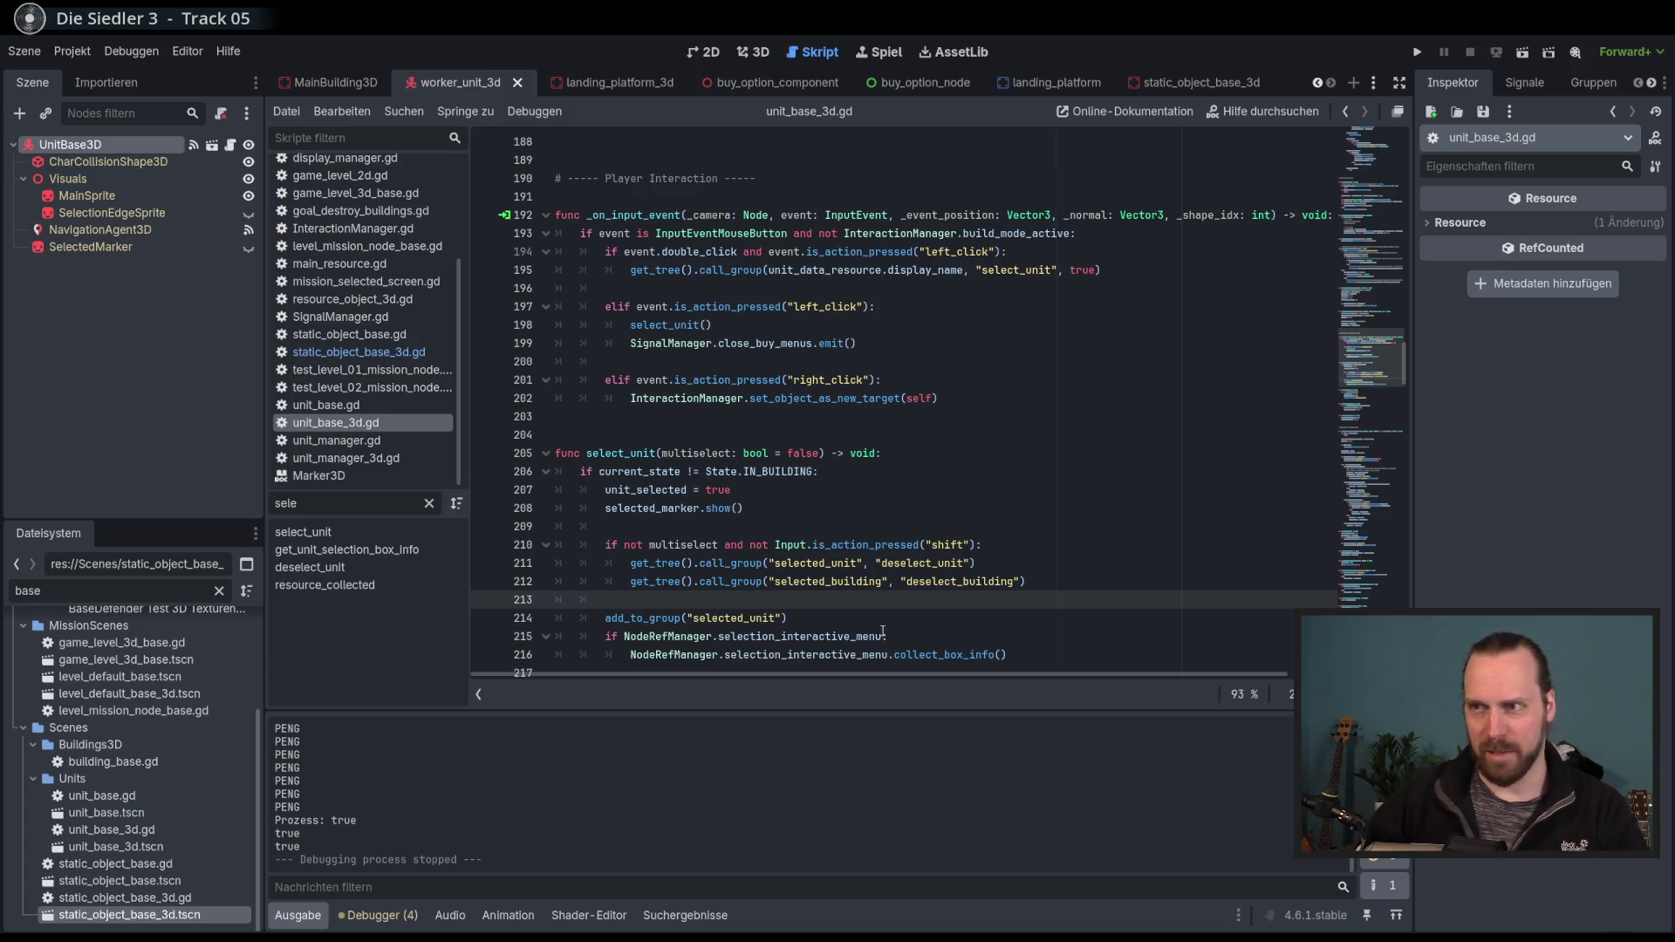
Show unit_base_3d.gd at its _on_input_event and select_unit functions.
{"action": "mouse_move", "coordinate": [883, 631]}
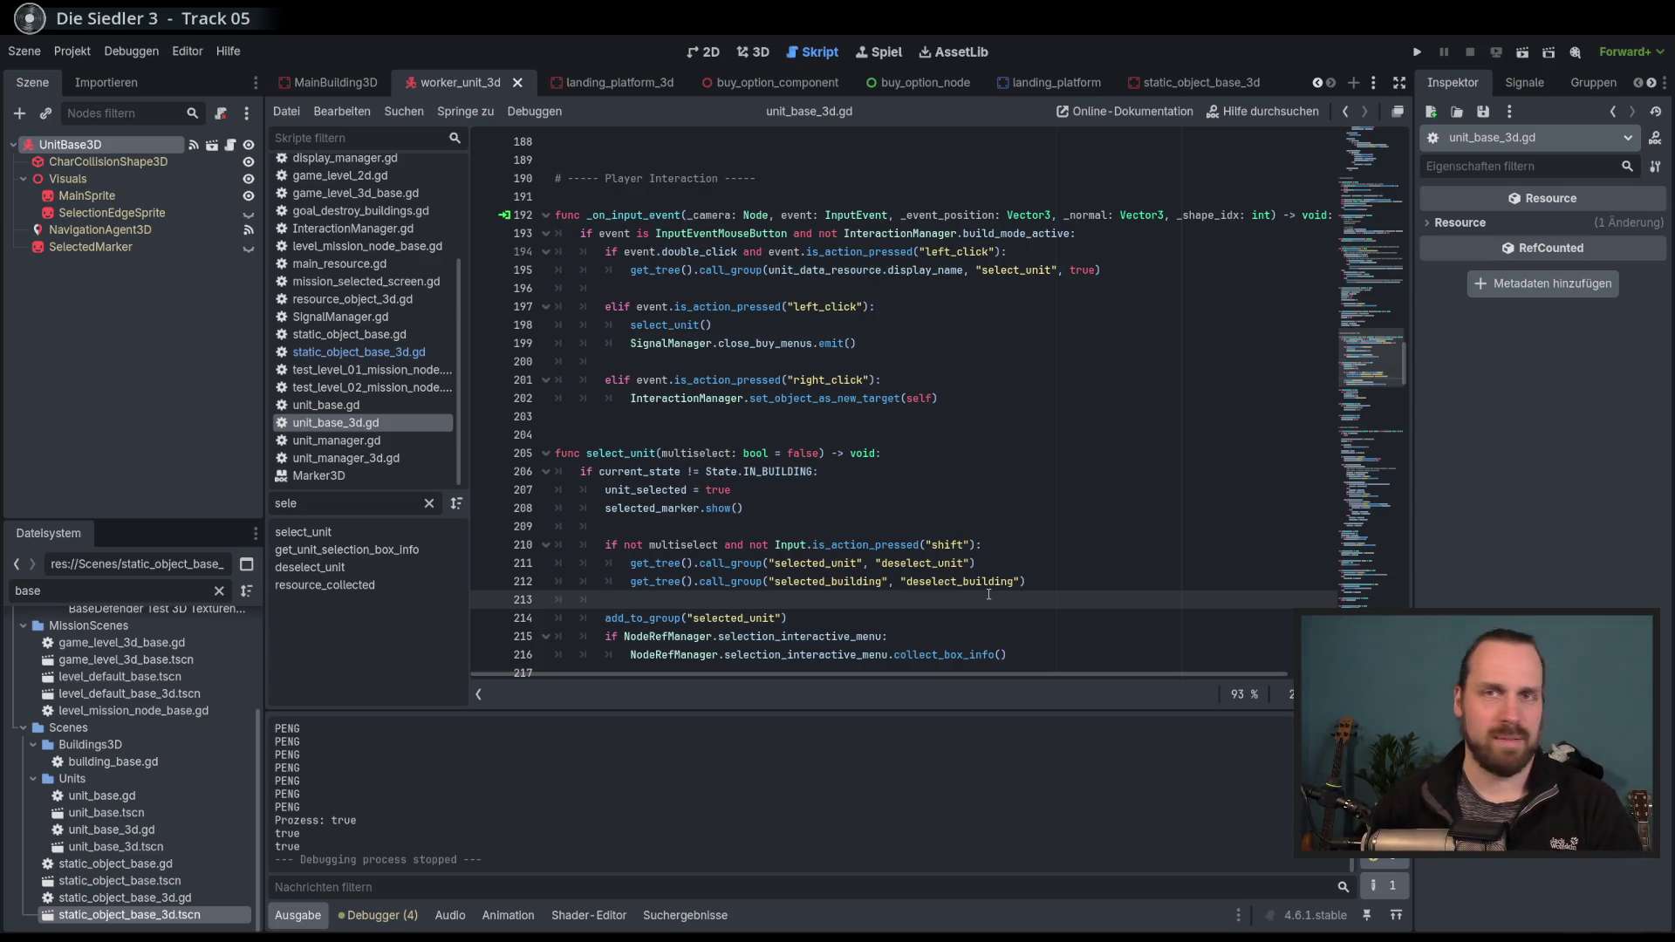
Launch the game and start Test Mission - 3D.
{"action": "left_click", "coordinate": [979, 519]}
{"action": "key", "text": "F5"}
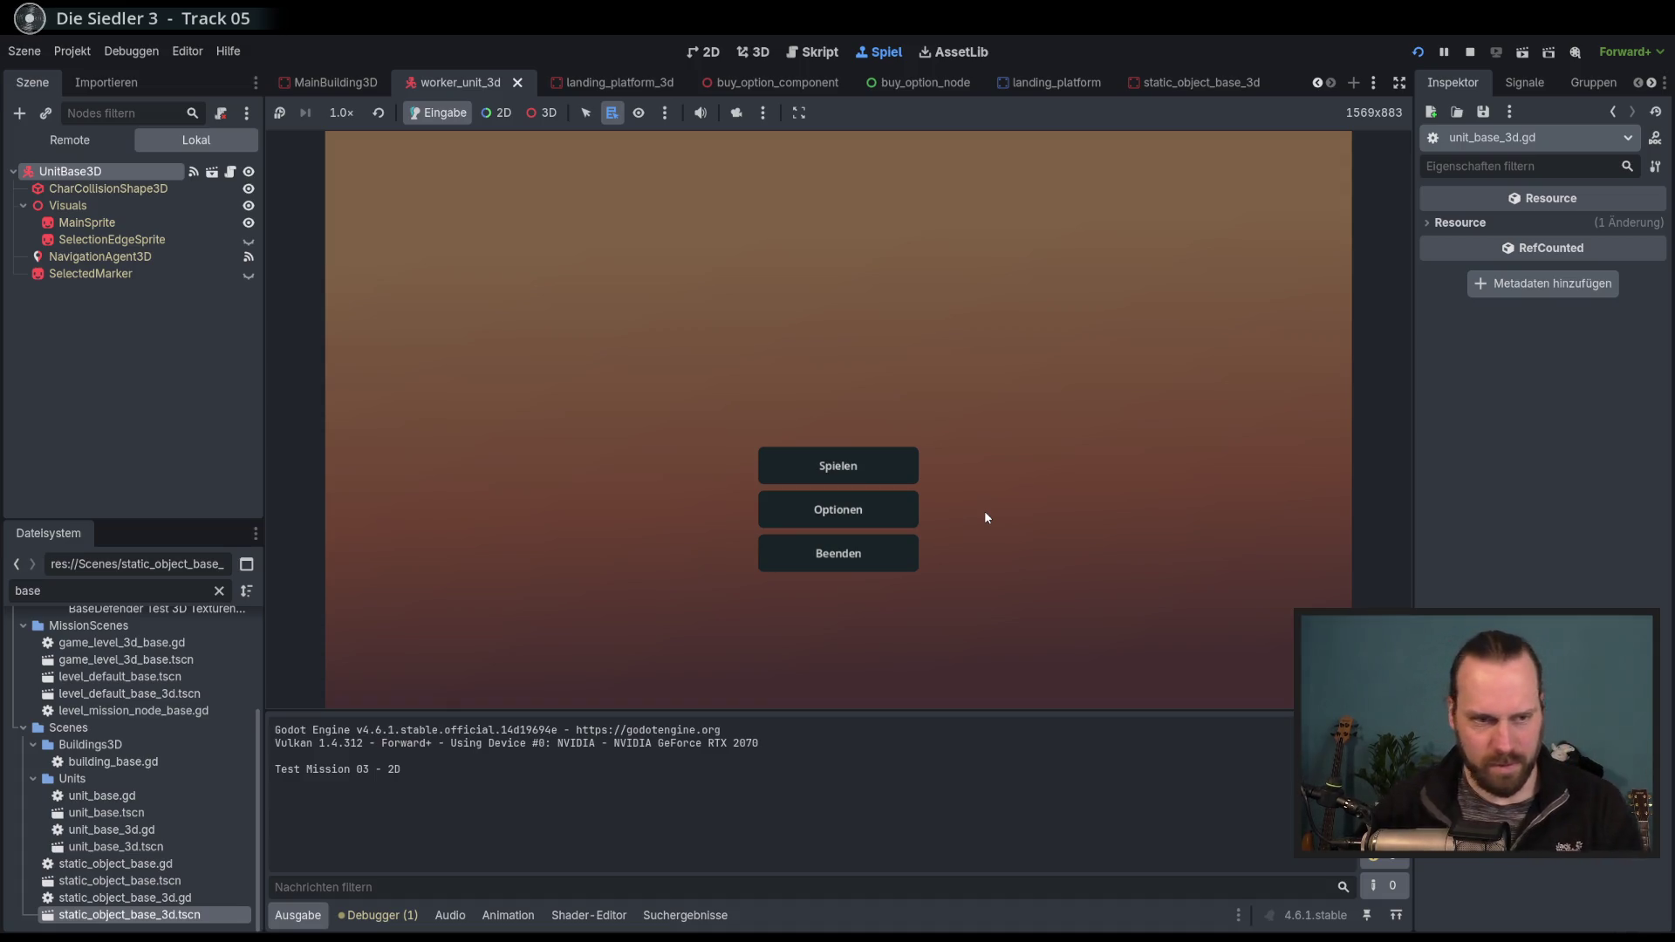
{"action": "left_click", "coordinate": [890, 468]}
{"action": "left_click", "coordinate": [523, 362]}
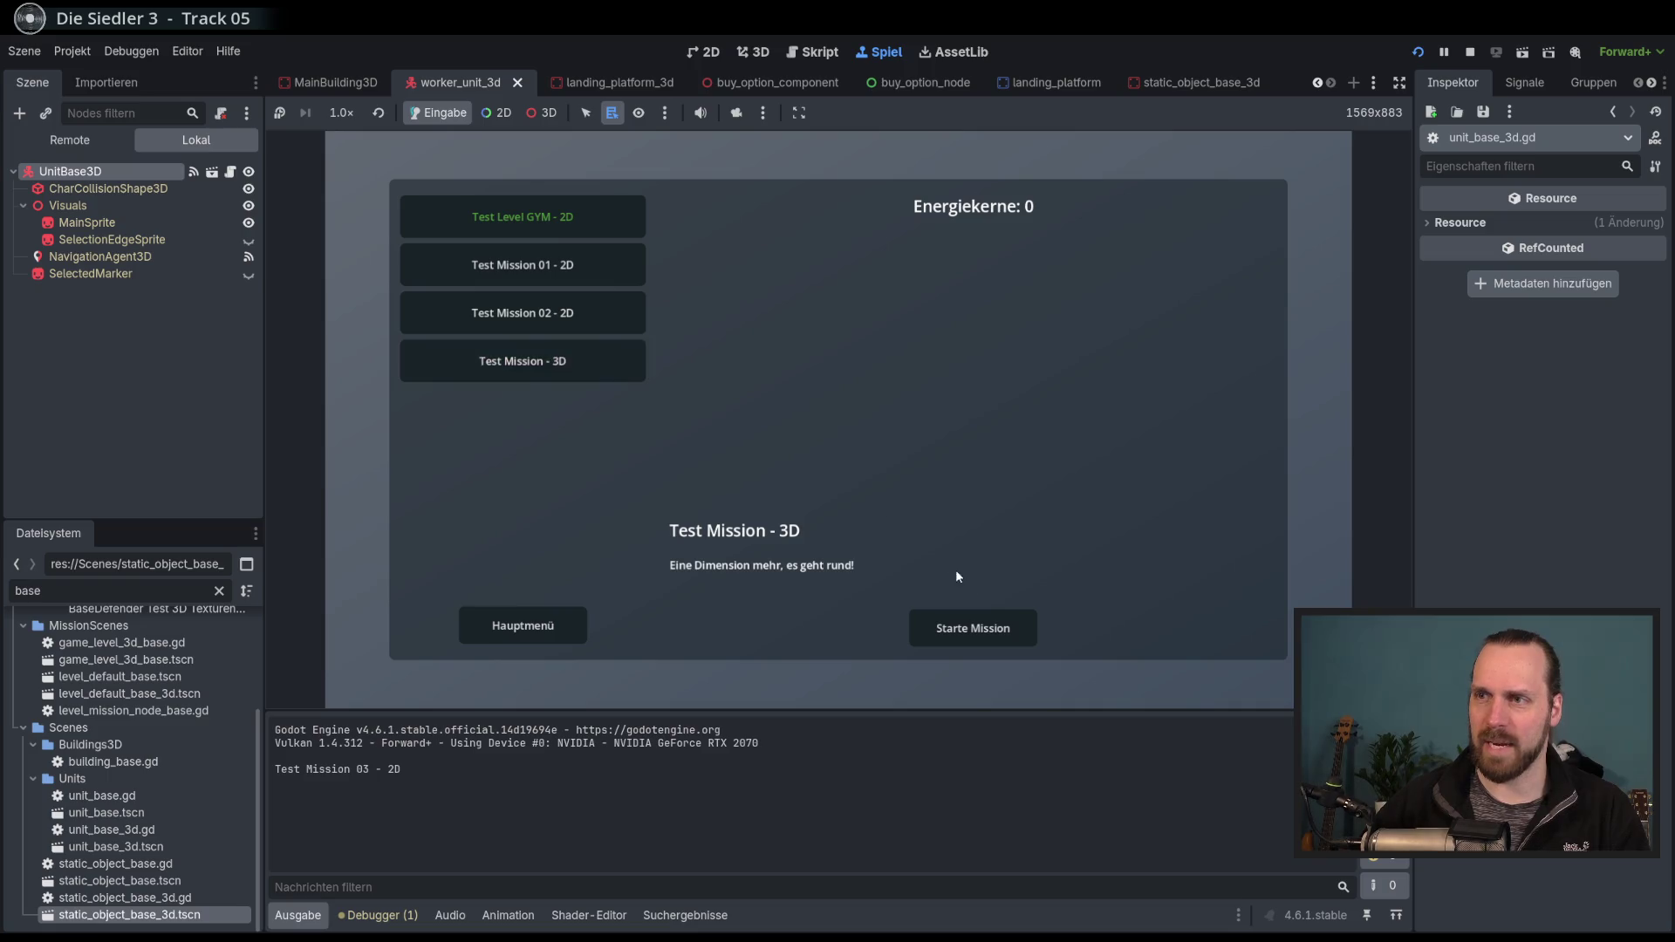
{"action": "left_click", "coordinate": [975, 628]}
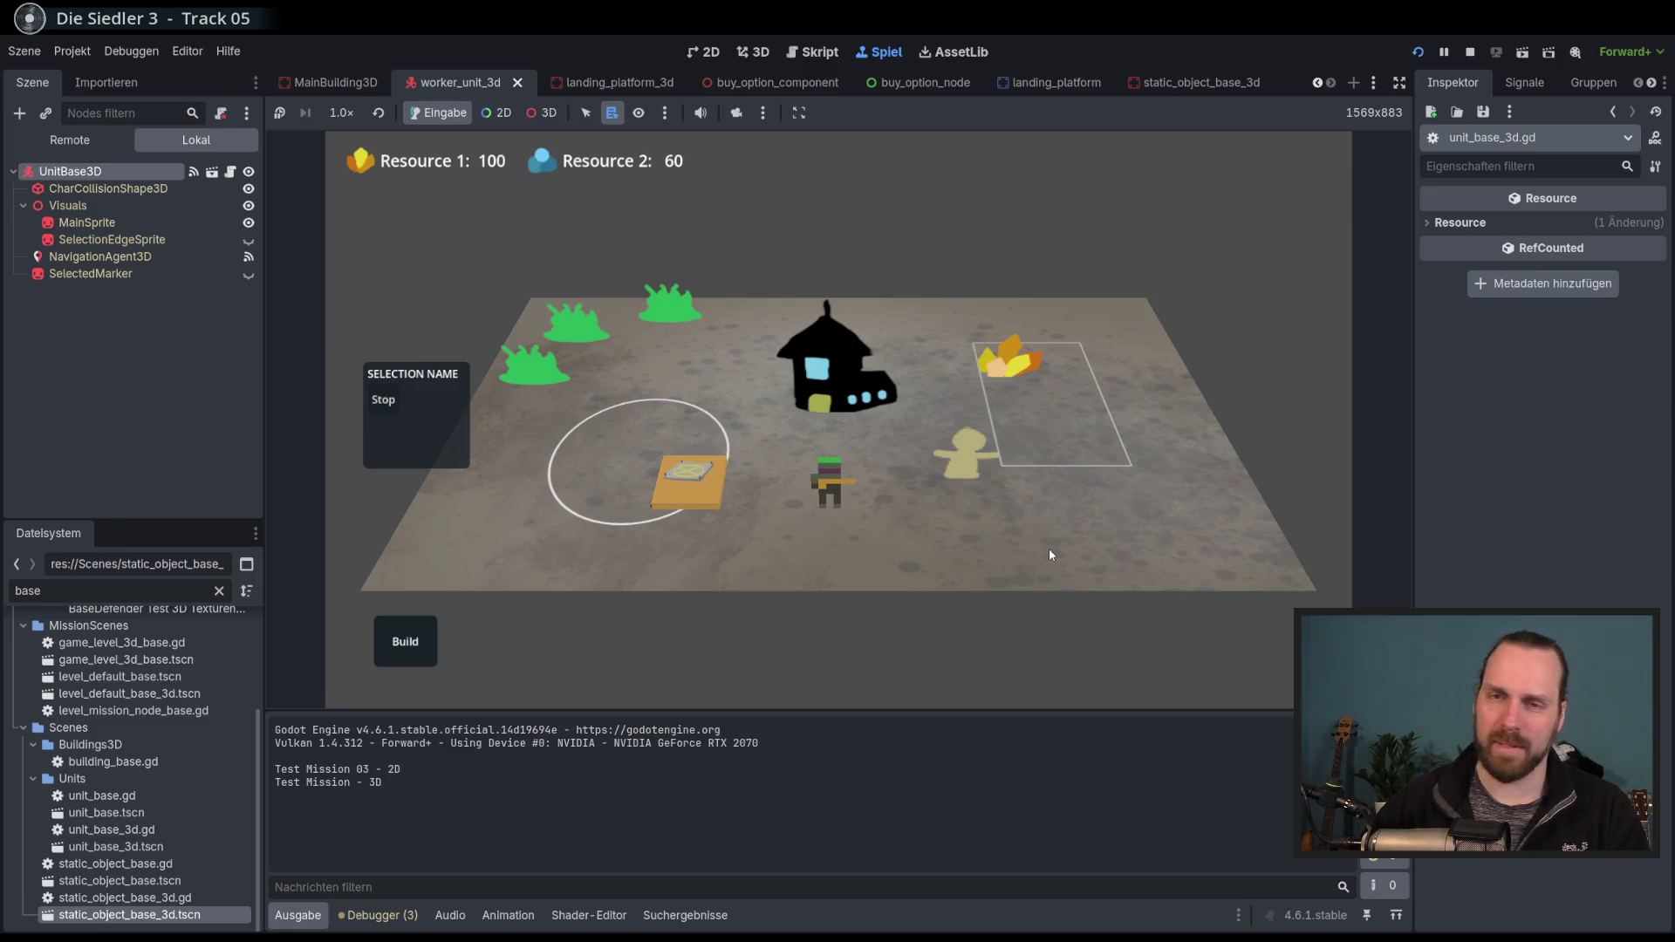
Clear the house selection and send the worker unit toward the house.
{"action": "key", "text": "a"}
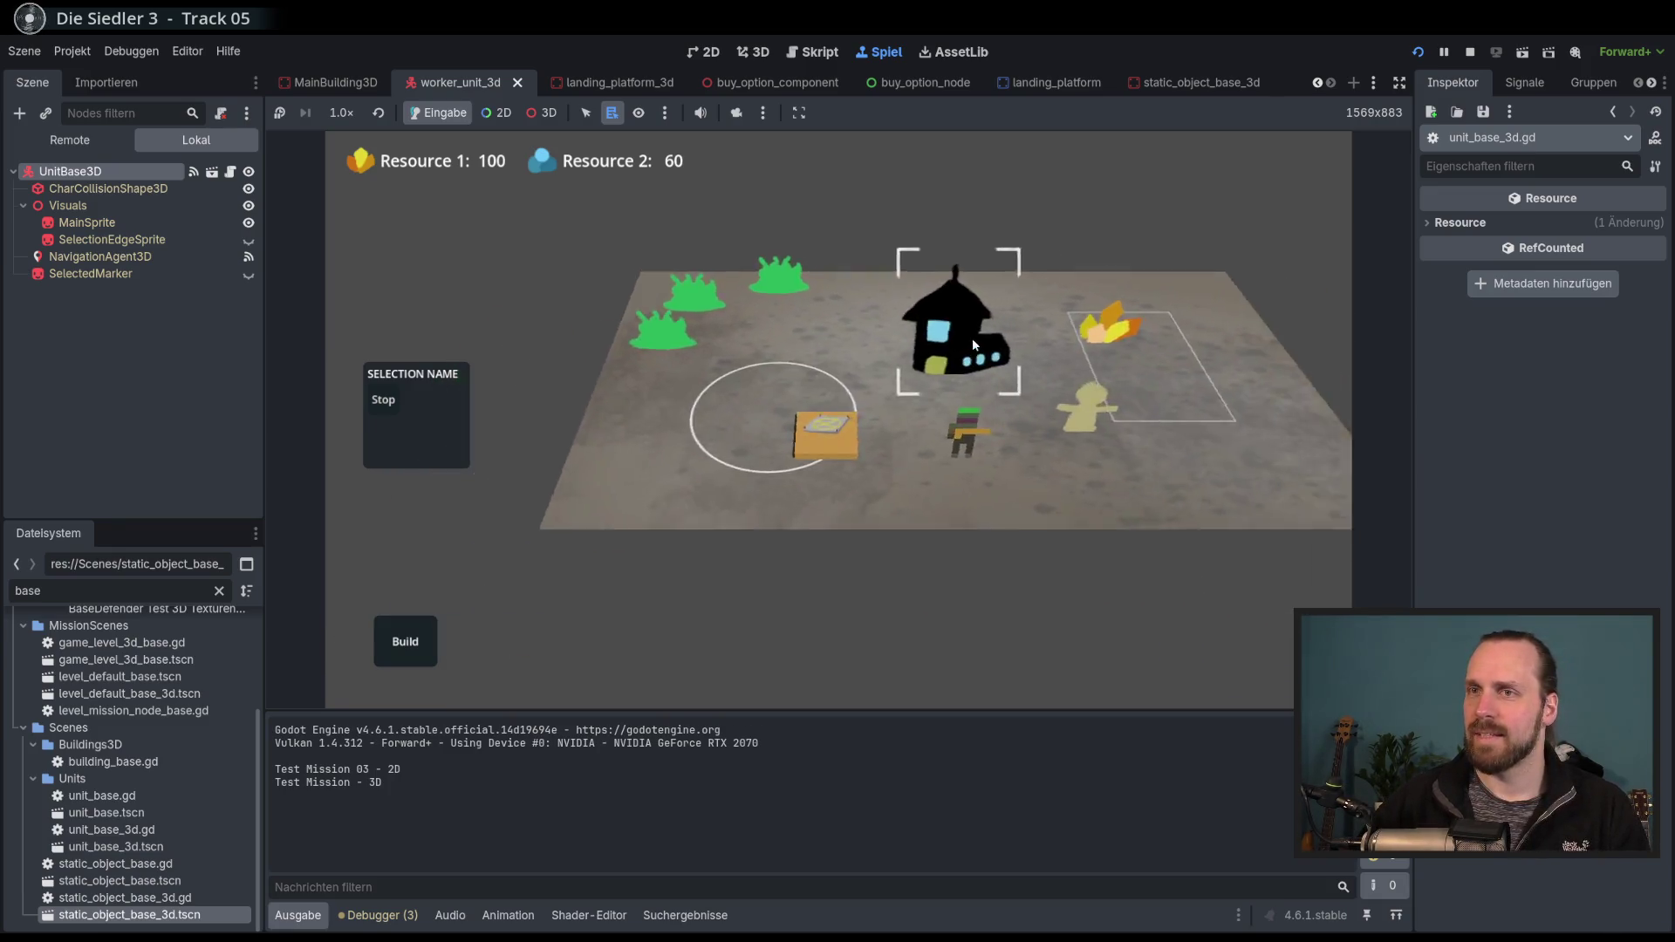
{"action": "left_click", "coordinate": [791, 463]}
{"action": "key", "text": "d"}
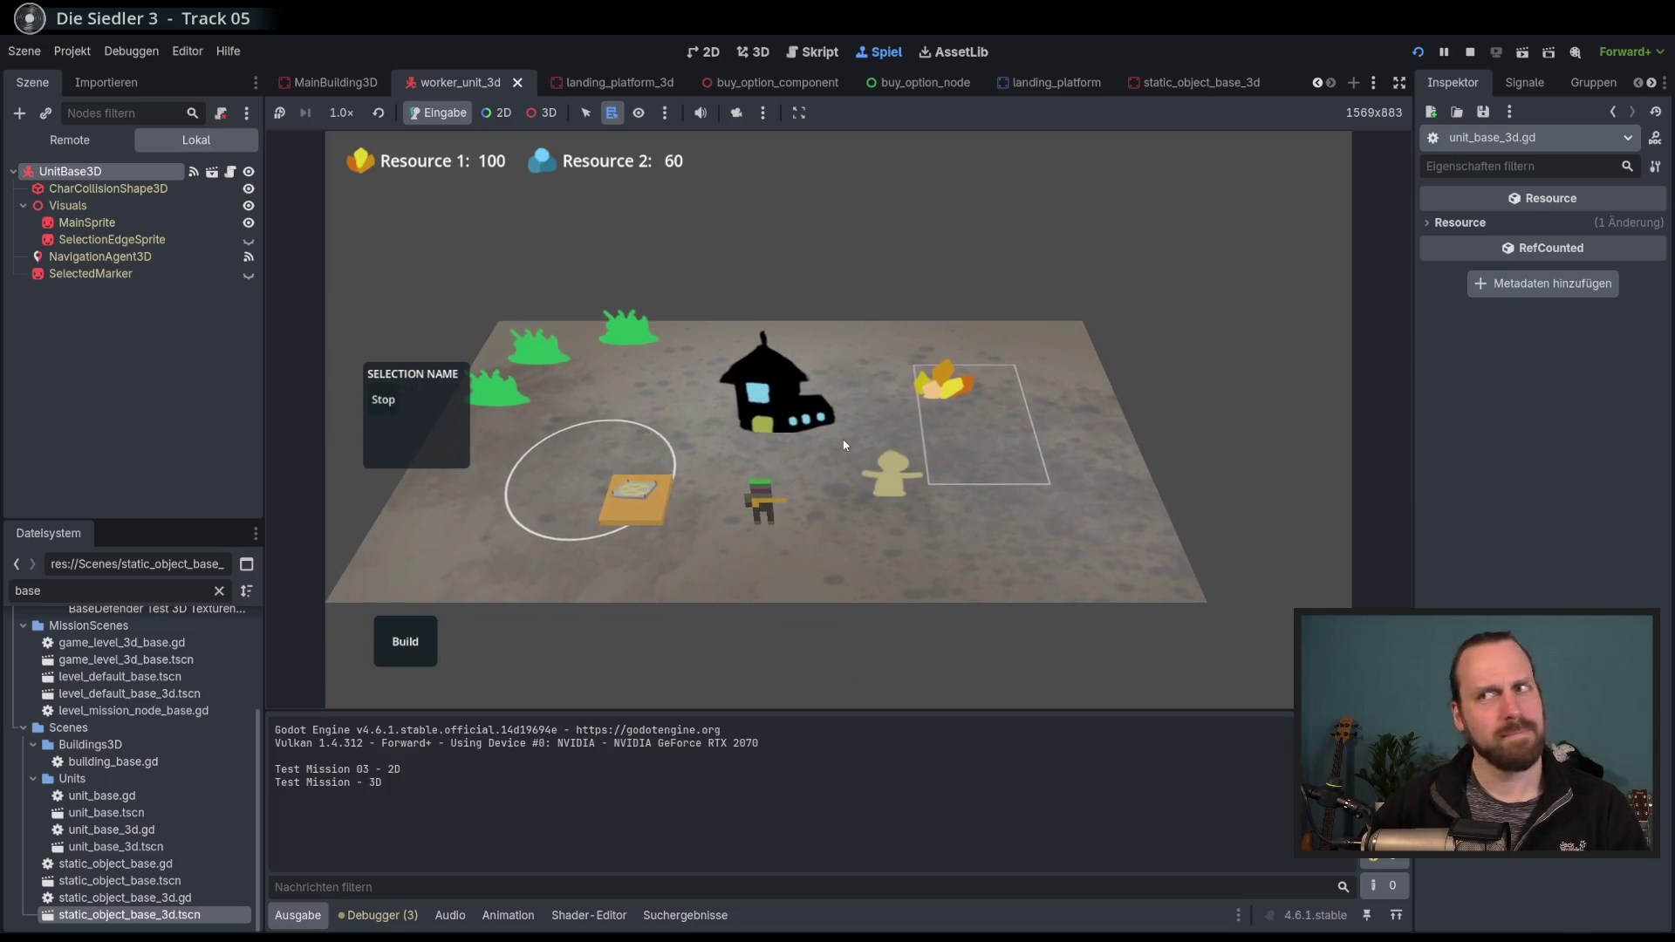
{"action": "scroll", "coordinate": [944, 452], "scroll_direction": "up", "scroll_amount": 2}
{"action": "scroll", "coordinate": [819, 416], "scroll_direction": "down", "scroll_amount": 2}
{"action": "scroll", "coordinate": [844, 482], "scroll_direction": "up", "scroll_amount": 2}
{"action": "left_click", "coordinate": [845, 482]}
{"action": "right_click", "coordinate": [883, 435]}
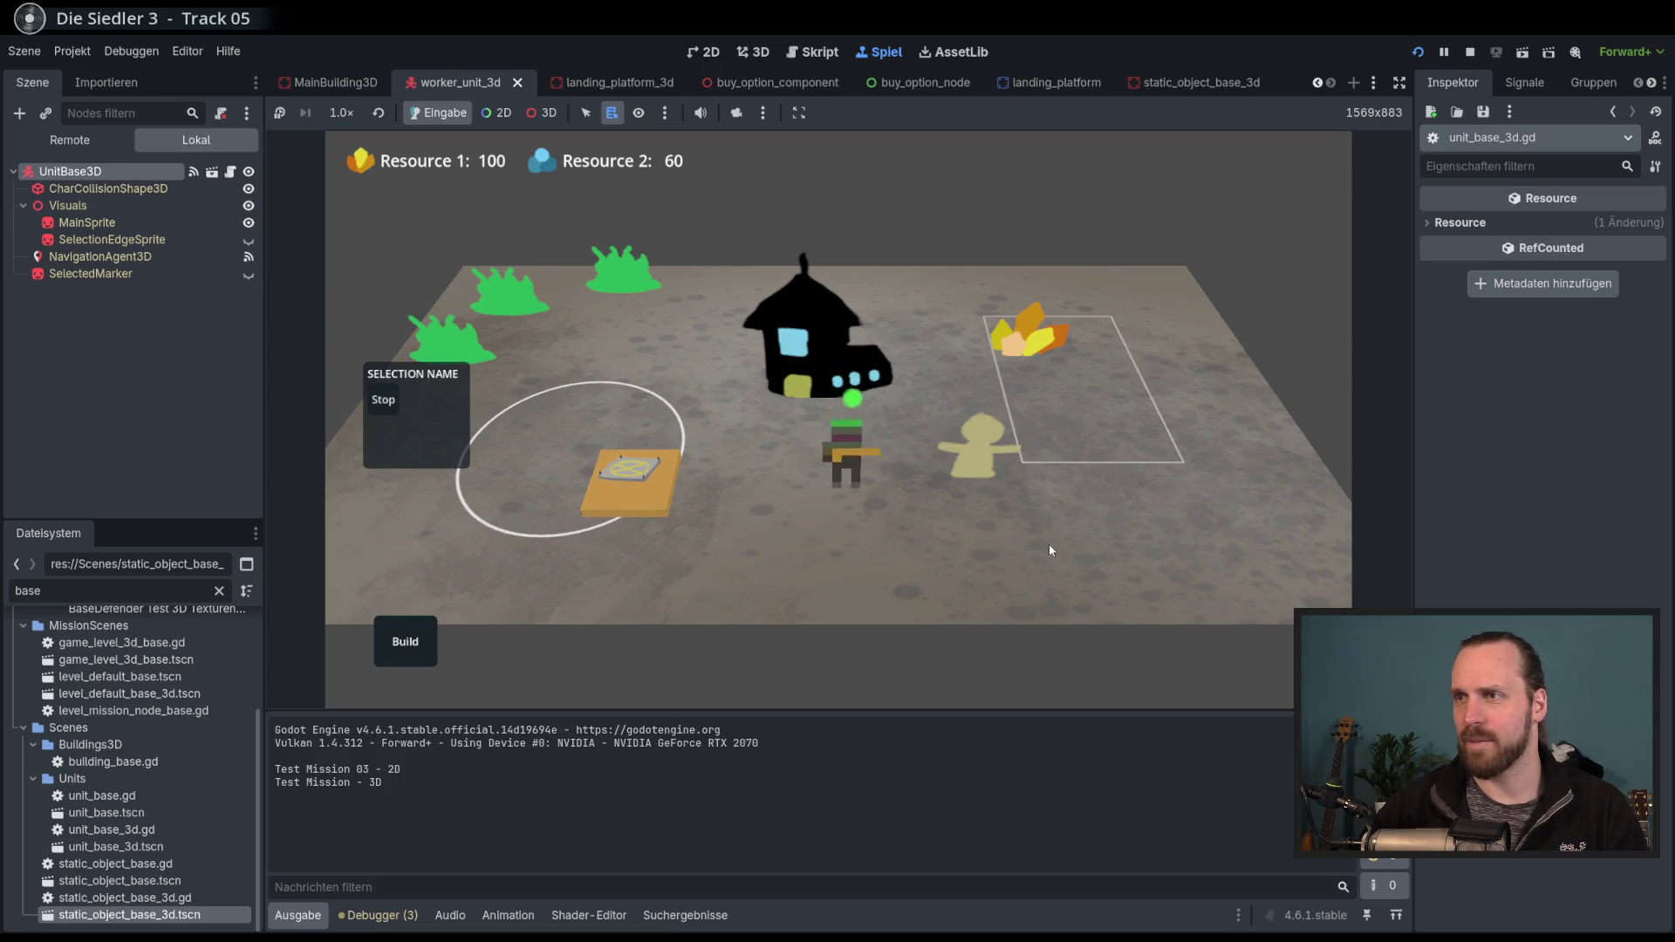
Send the beige unit into the resource pile and the worker to a corner, then stop the game with F8.
{"action": "left_click", "coordinate": [994, 458]}
{"action": "right_click", "coordinate": [1038, 340]}
{"action": "right_click", "coordinate": [1041, 471]}
{"action": "scroll", "coordinate": [846, 543], "scroll_direction": "up", "scroll_amount": 2}
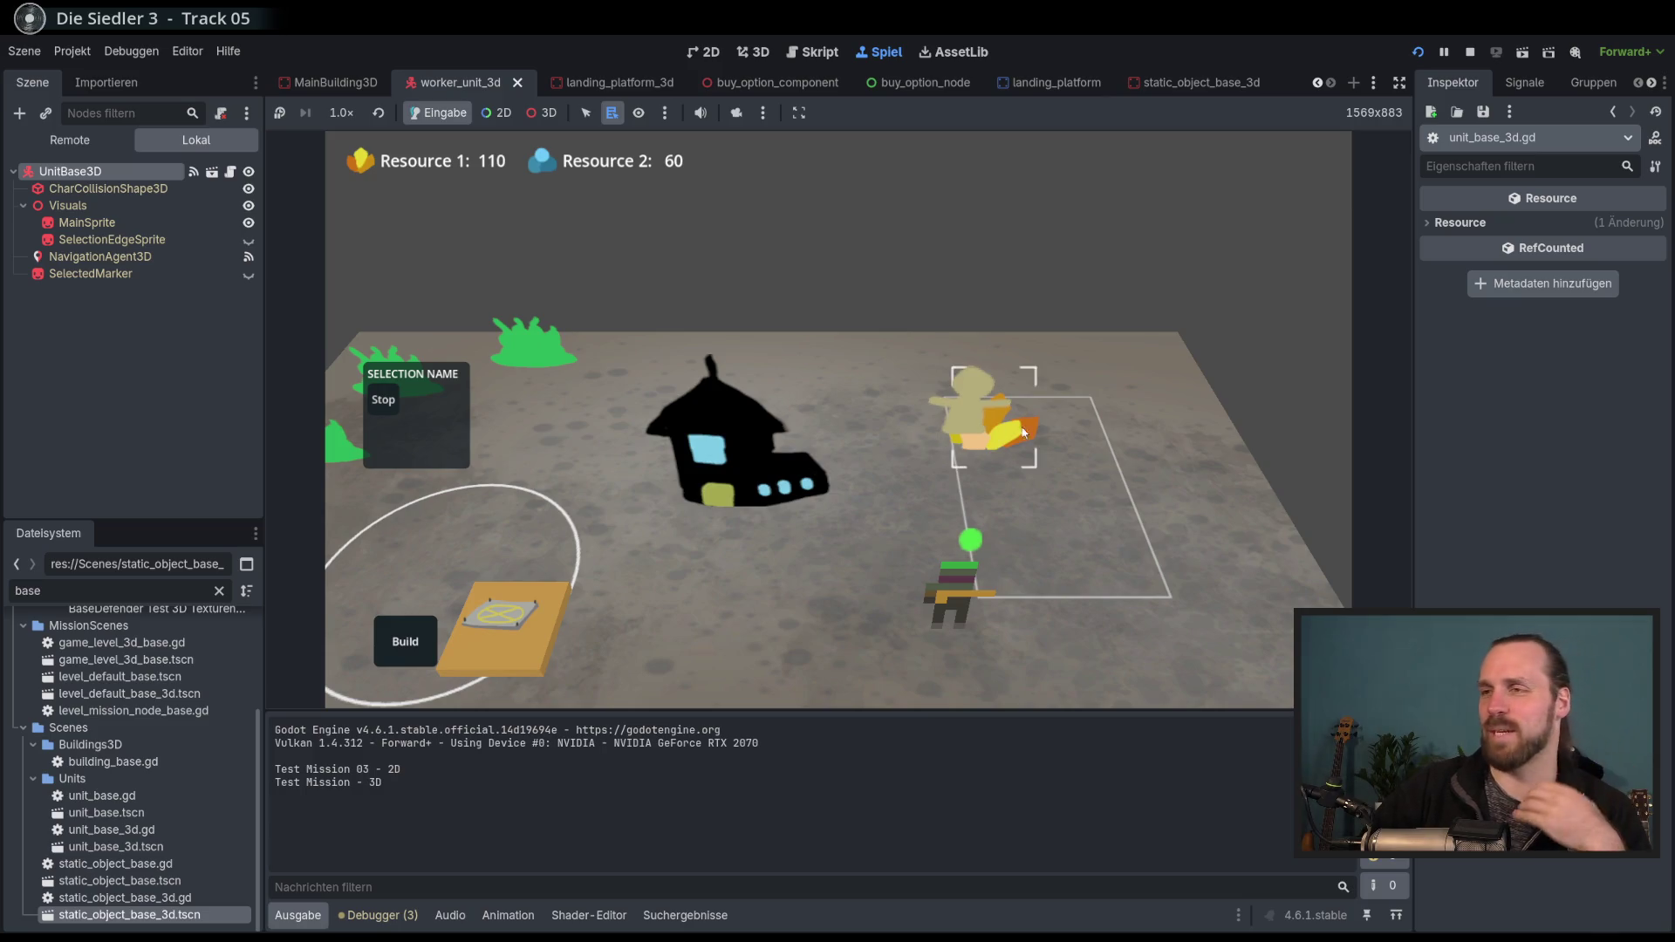
{"action": "mouse_move", "coordinate": [1065, 438]}
{"action": "left_mouse_down"}
{"action": "mouse_move", "coordinate": [1093, 356]}
{"action": "mouse_move", "coordinate": [1119, 378]}
{"action": "mouse_move", "coordinate": [1080, 418]}
{"action": "left_mouse_up"}
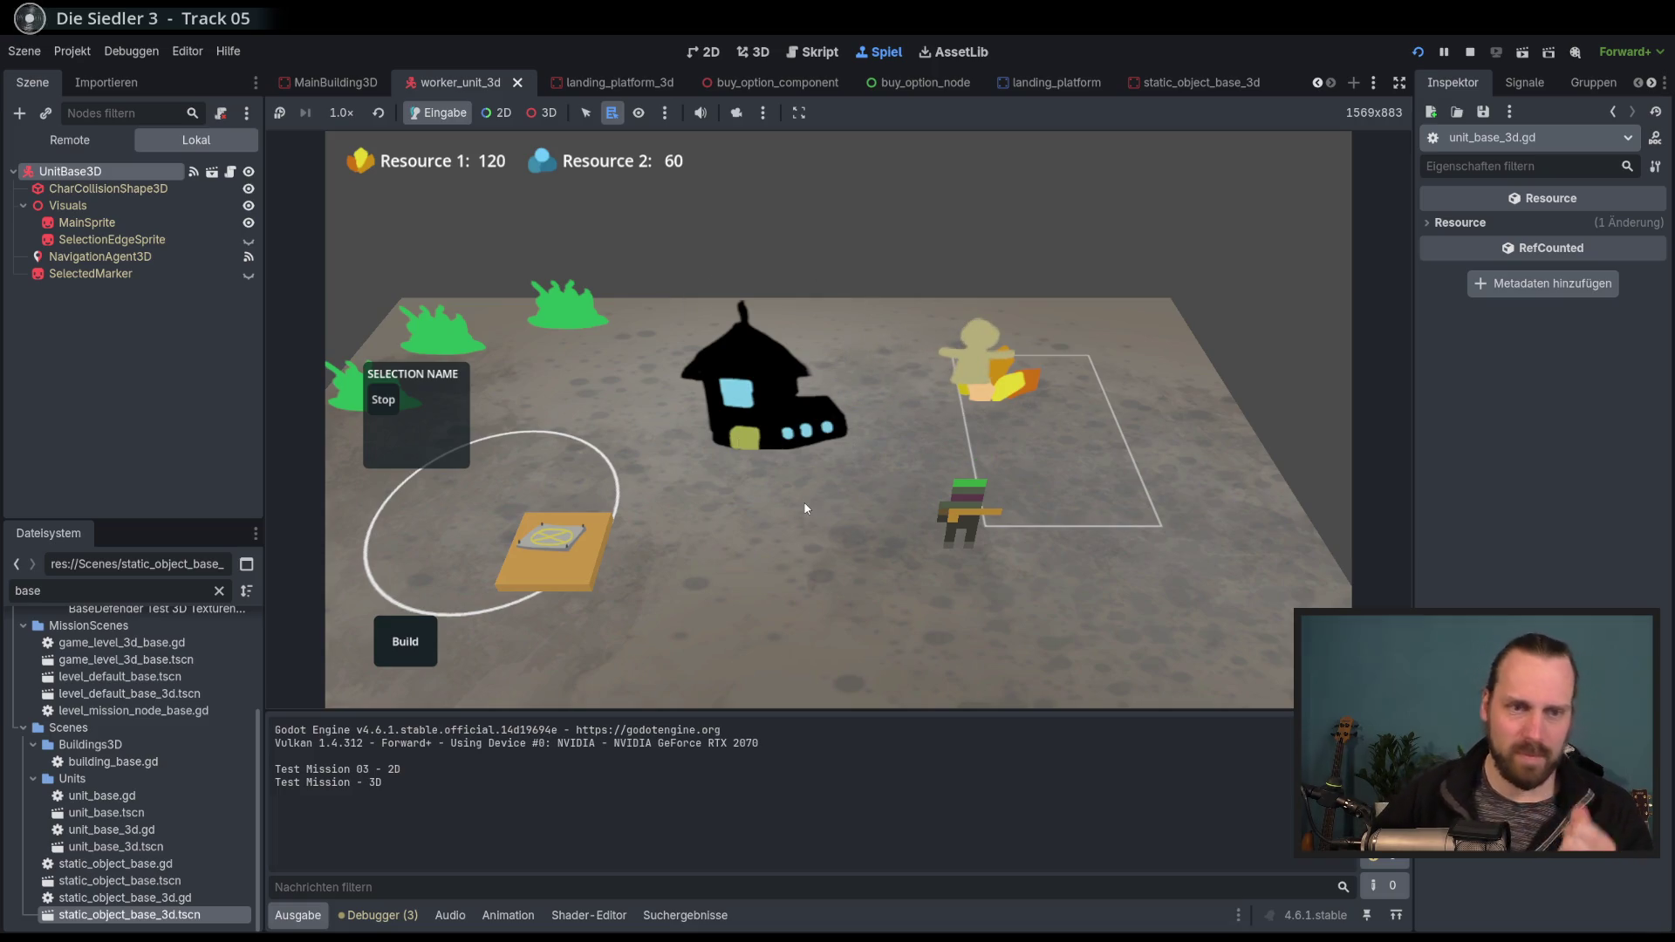
{"action": "key", "text": "F8"}
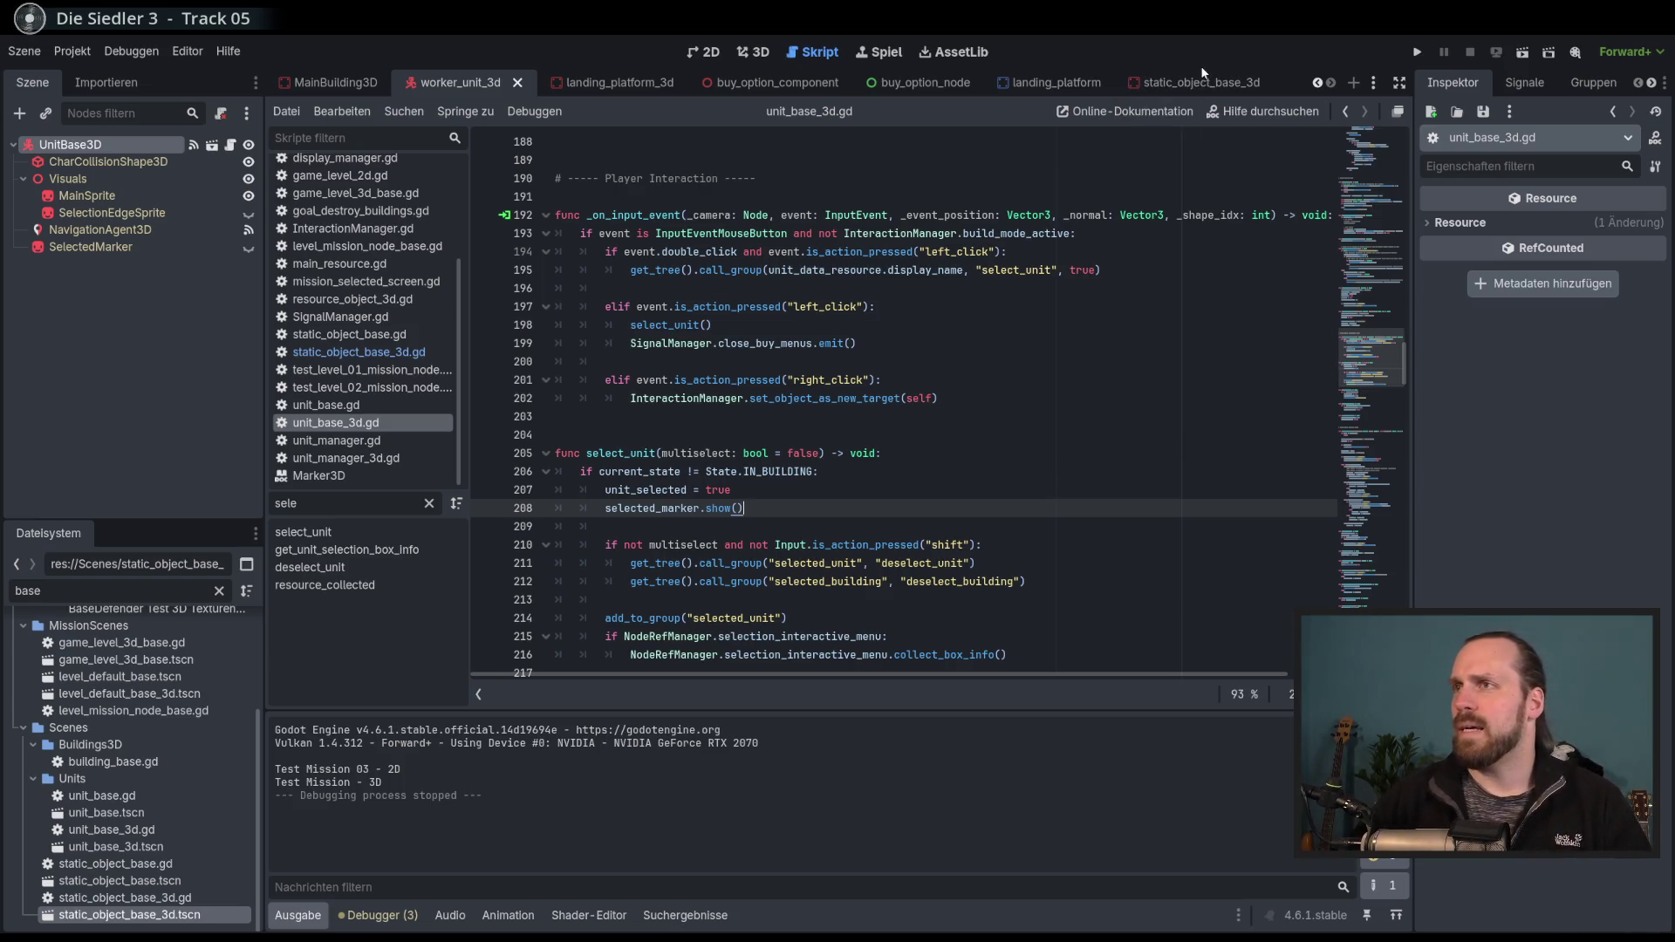
Close all open scene tabs with Alle Tabs schließen.
{"action": "left_click", "coordinate": [1375, 84]}
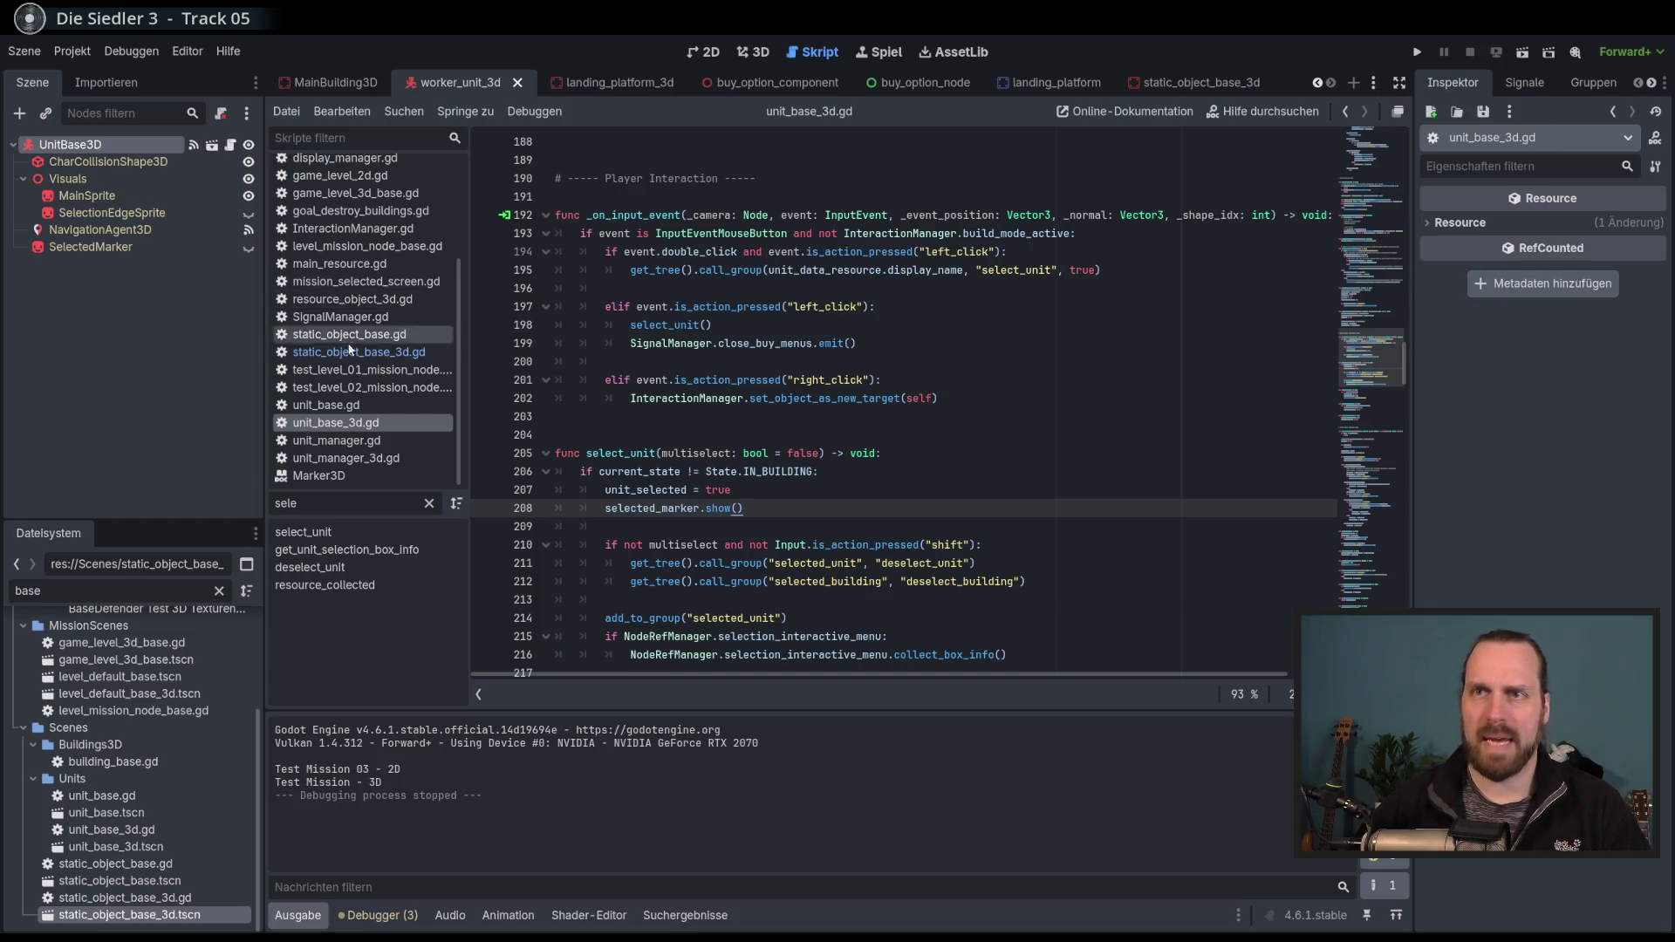
{"action": "scroll", "coordinate": [362, 317], "scroll_direction": "up", "scroll_amount": 3}
{"action": "right_click", "coordinate": [358, 295]}
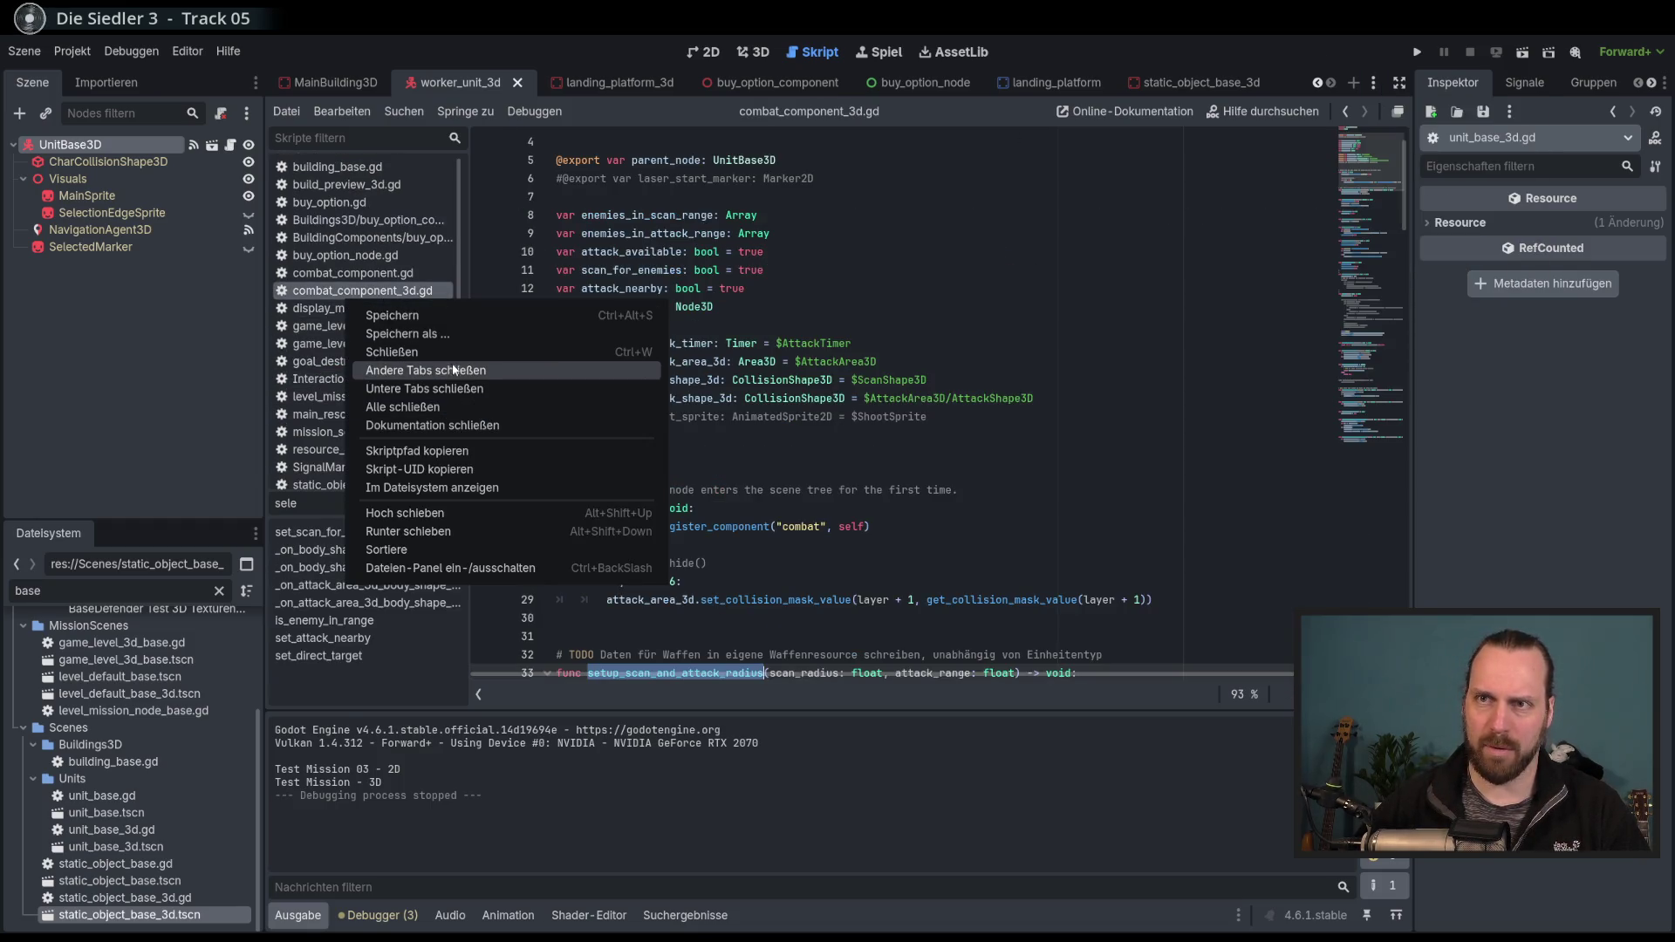
{"action": "key", "text": "Escape"}
{"action": "left_click", "coordinate": [1008, 83]}
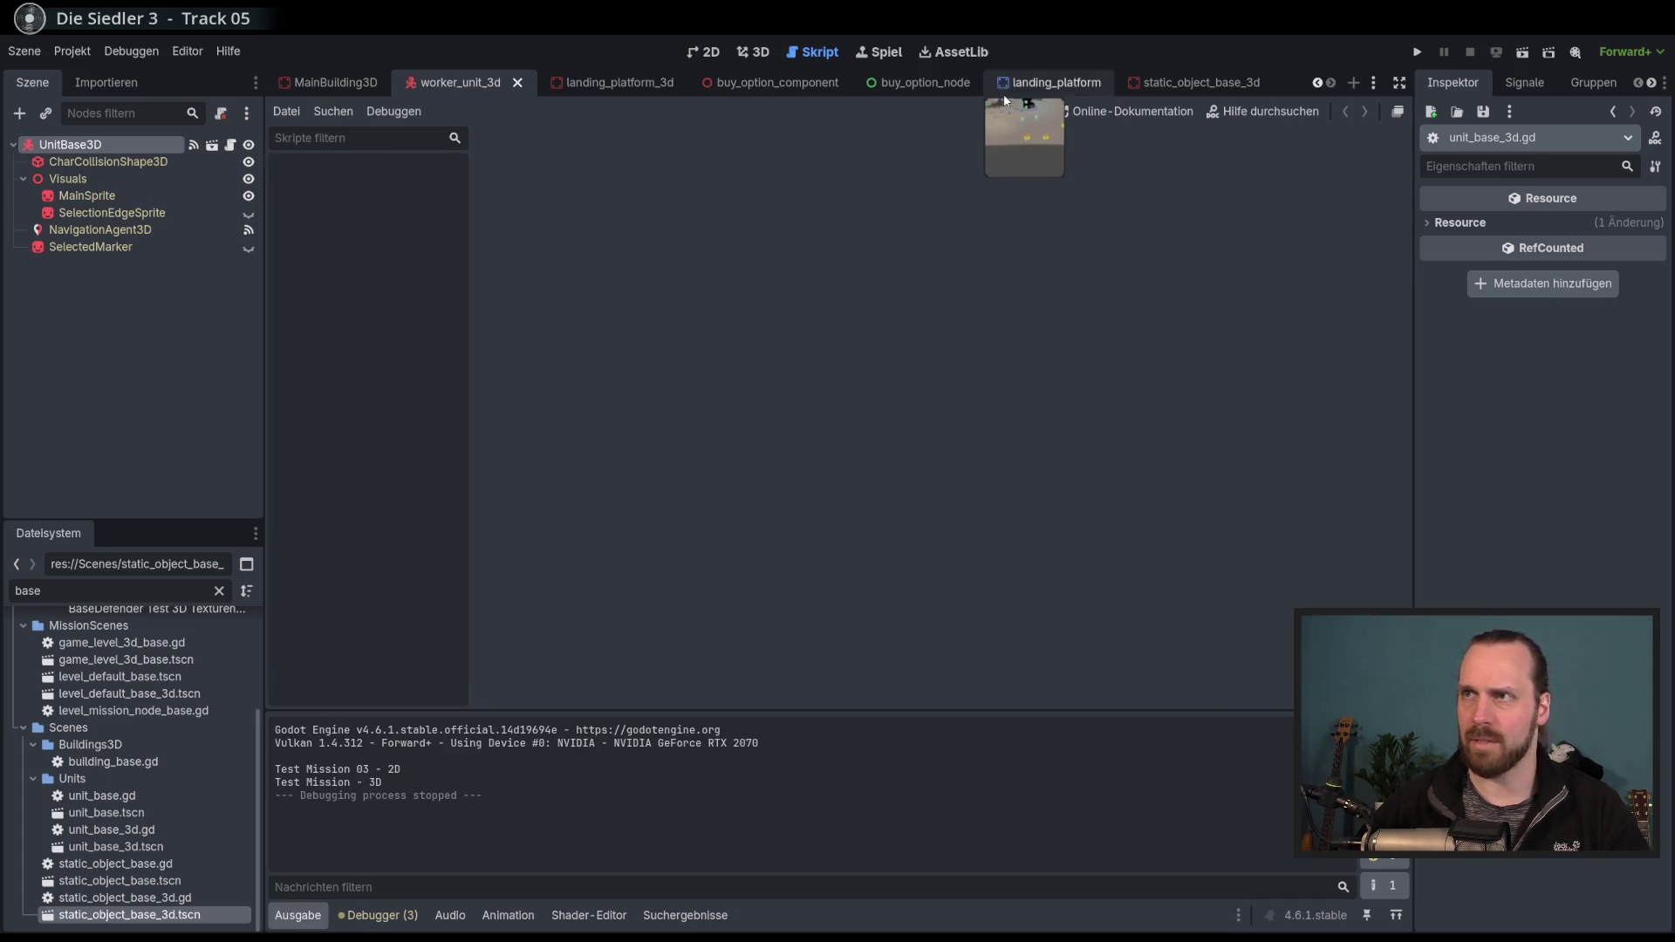
{"action": "right_click", "coordinate": [1044, 82]}
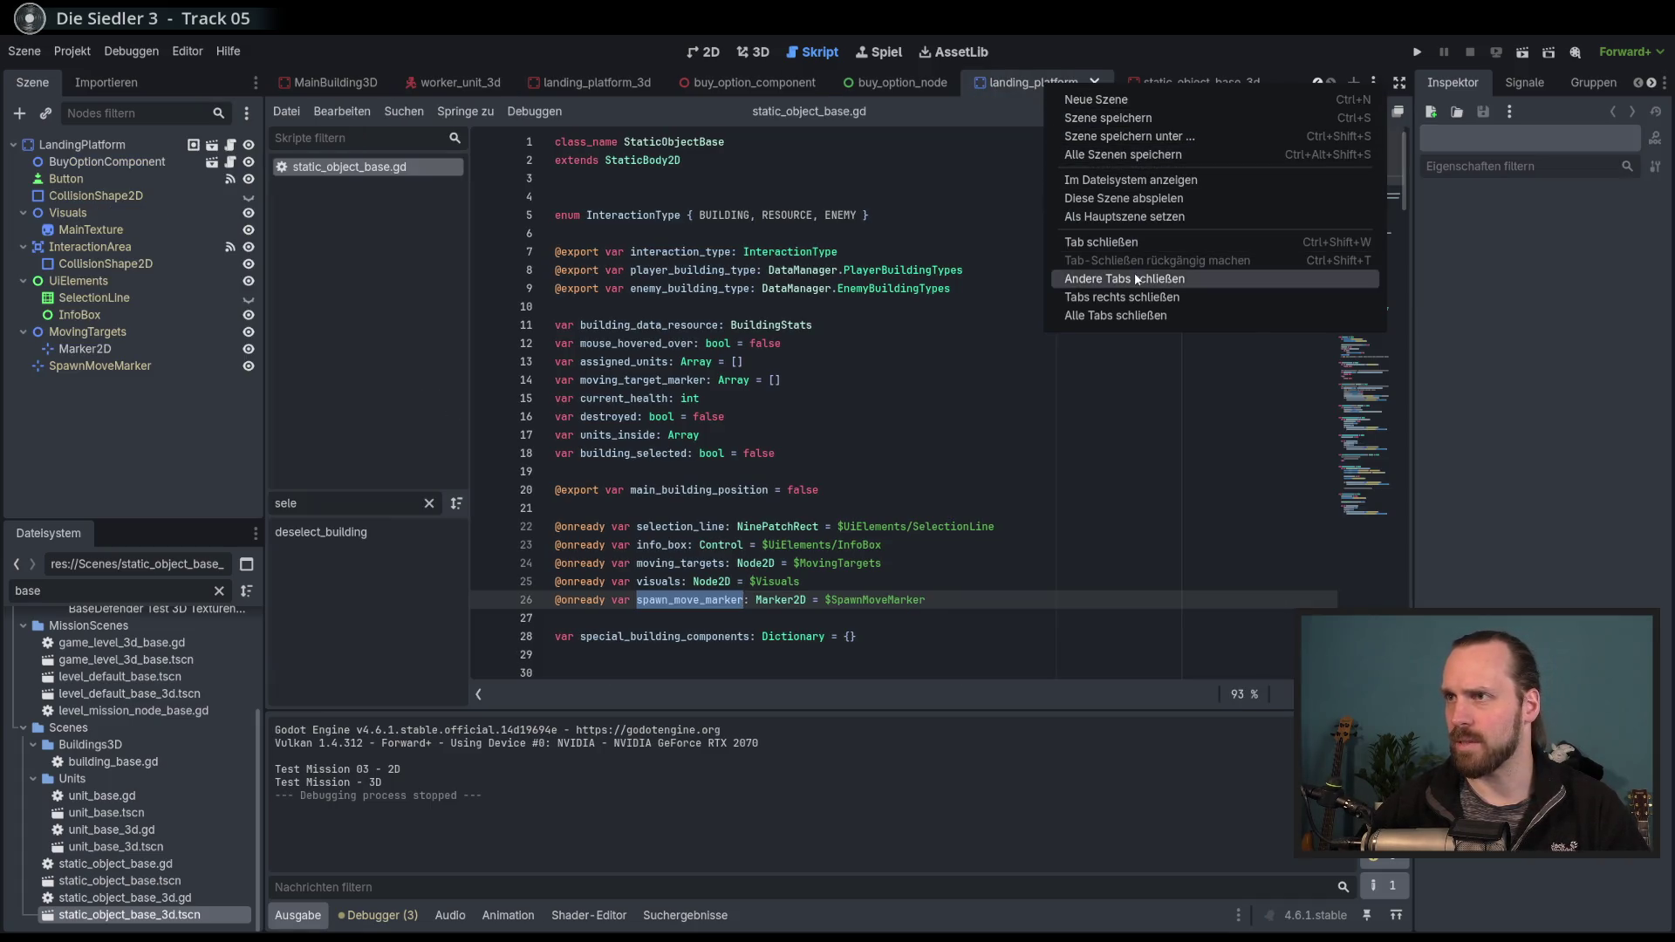
{"action": "left_click", "coordinate": [1148, 317]}
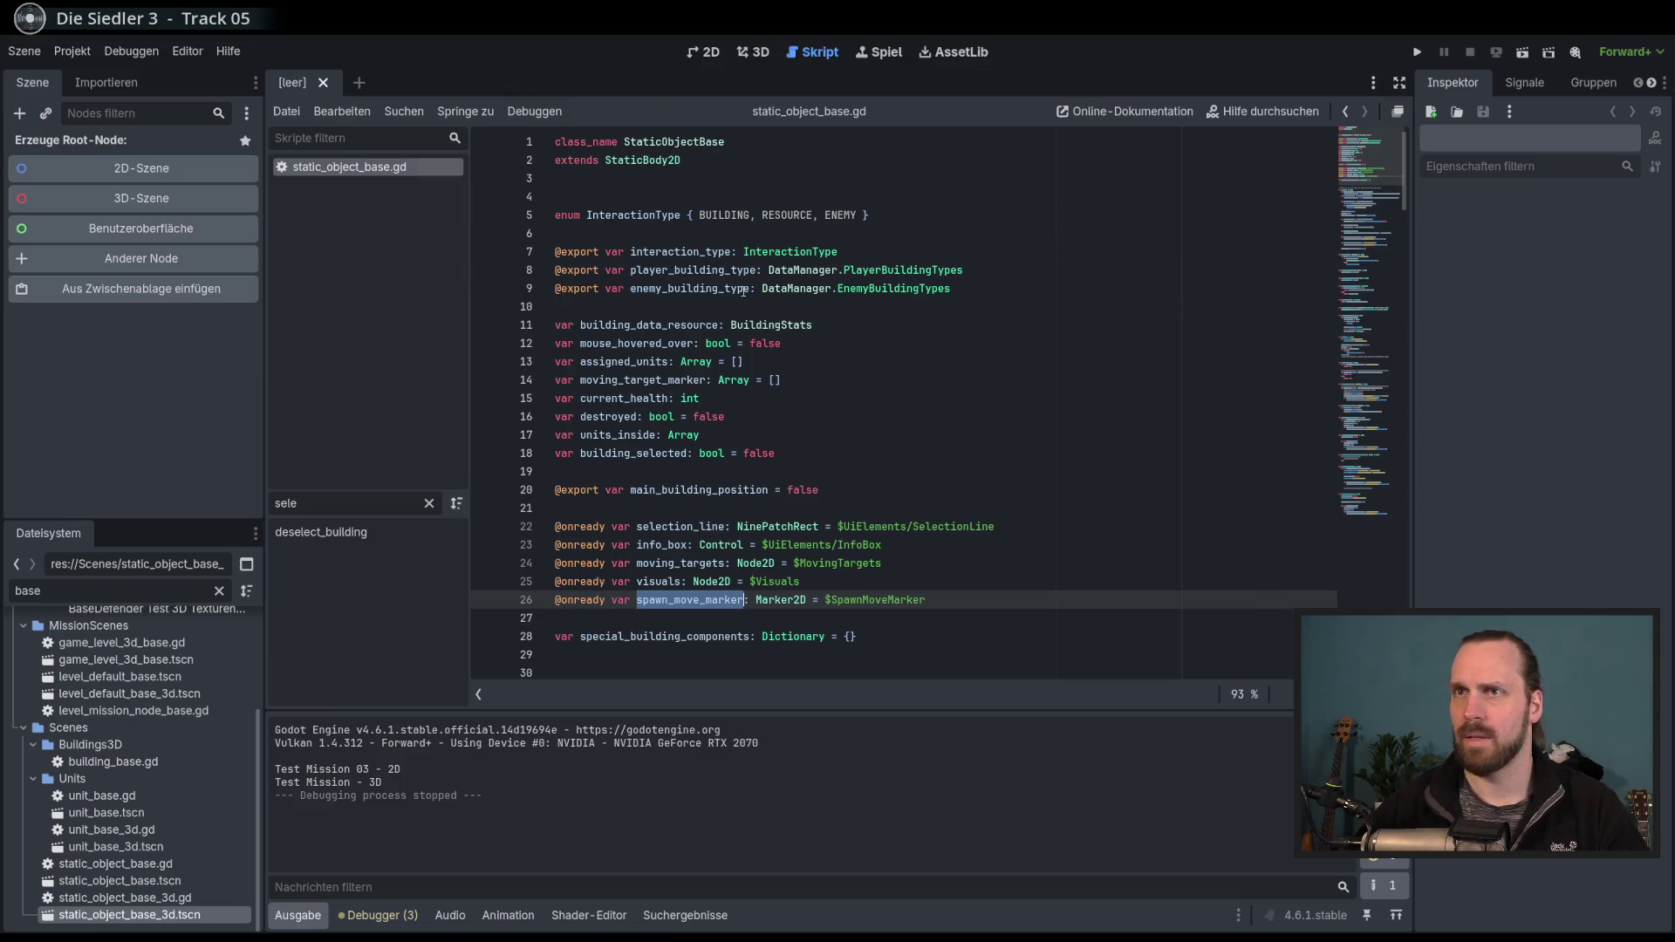
Close the static_object_base.gd script from the script list.
{"action": "right_click", "coordinate": [377, 167]}
{"action": "left_click", "coordinate": [376, 180]}
{"action": "right_click", "coordinate": [385, 169]}
{"action": "left_click", "coordinate": [463, 265]}
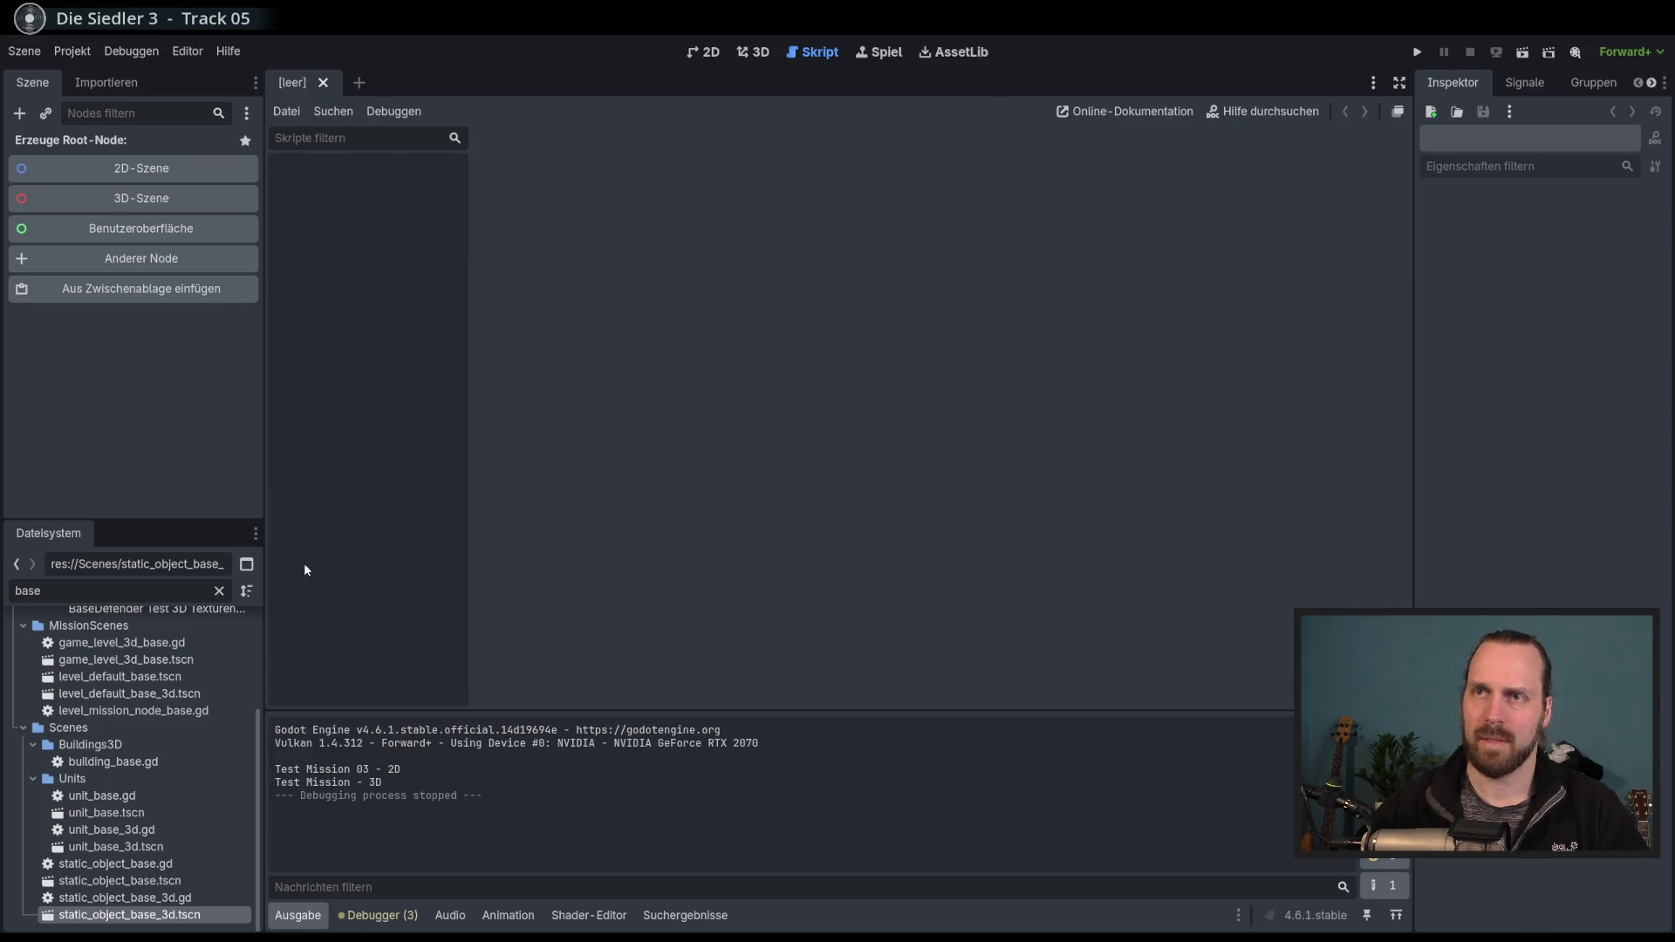
{"action": "scroll", "coordinate": [252, 742], "scroll_direction": "up", "scroll_amount": 3}
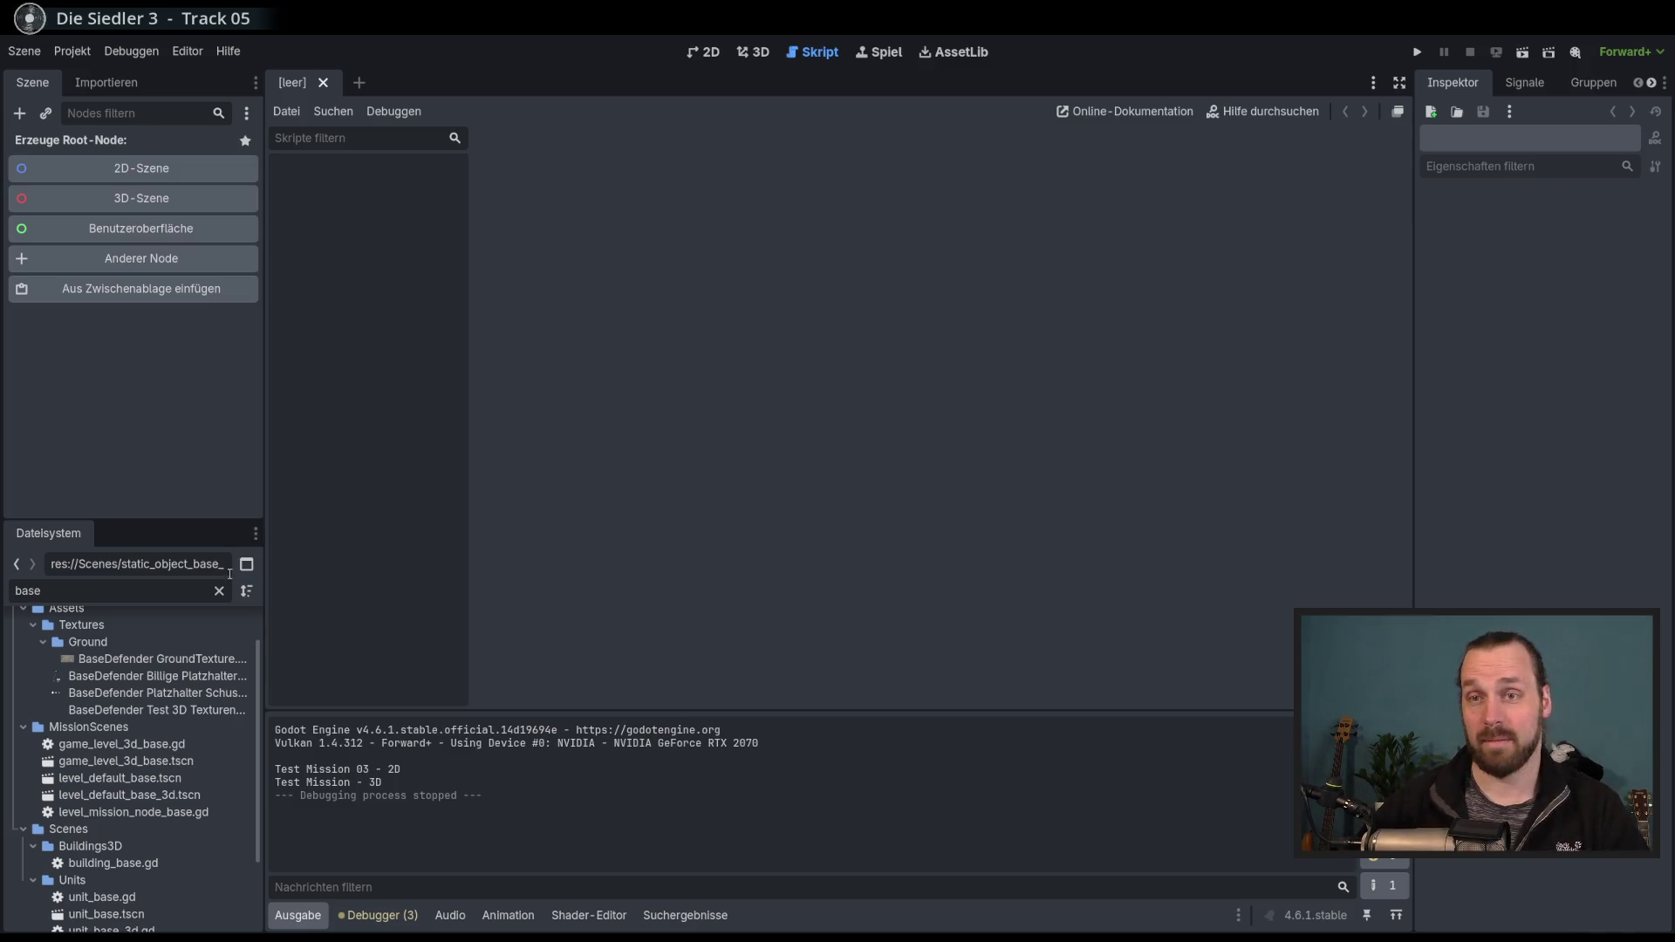
{"action": "scroll", "coordinate": [253, 698], "scroll_direction": "up", "scroll_amount": 2}
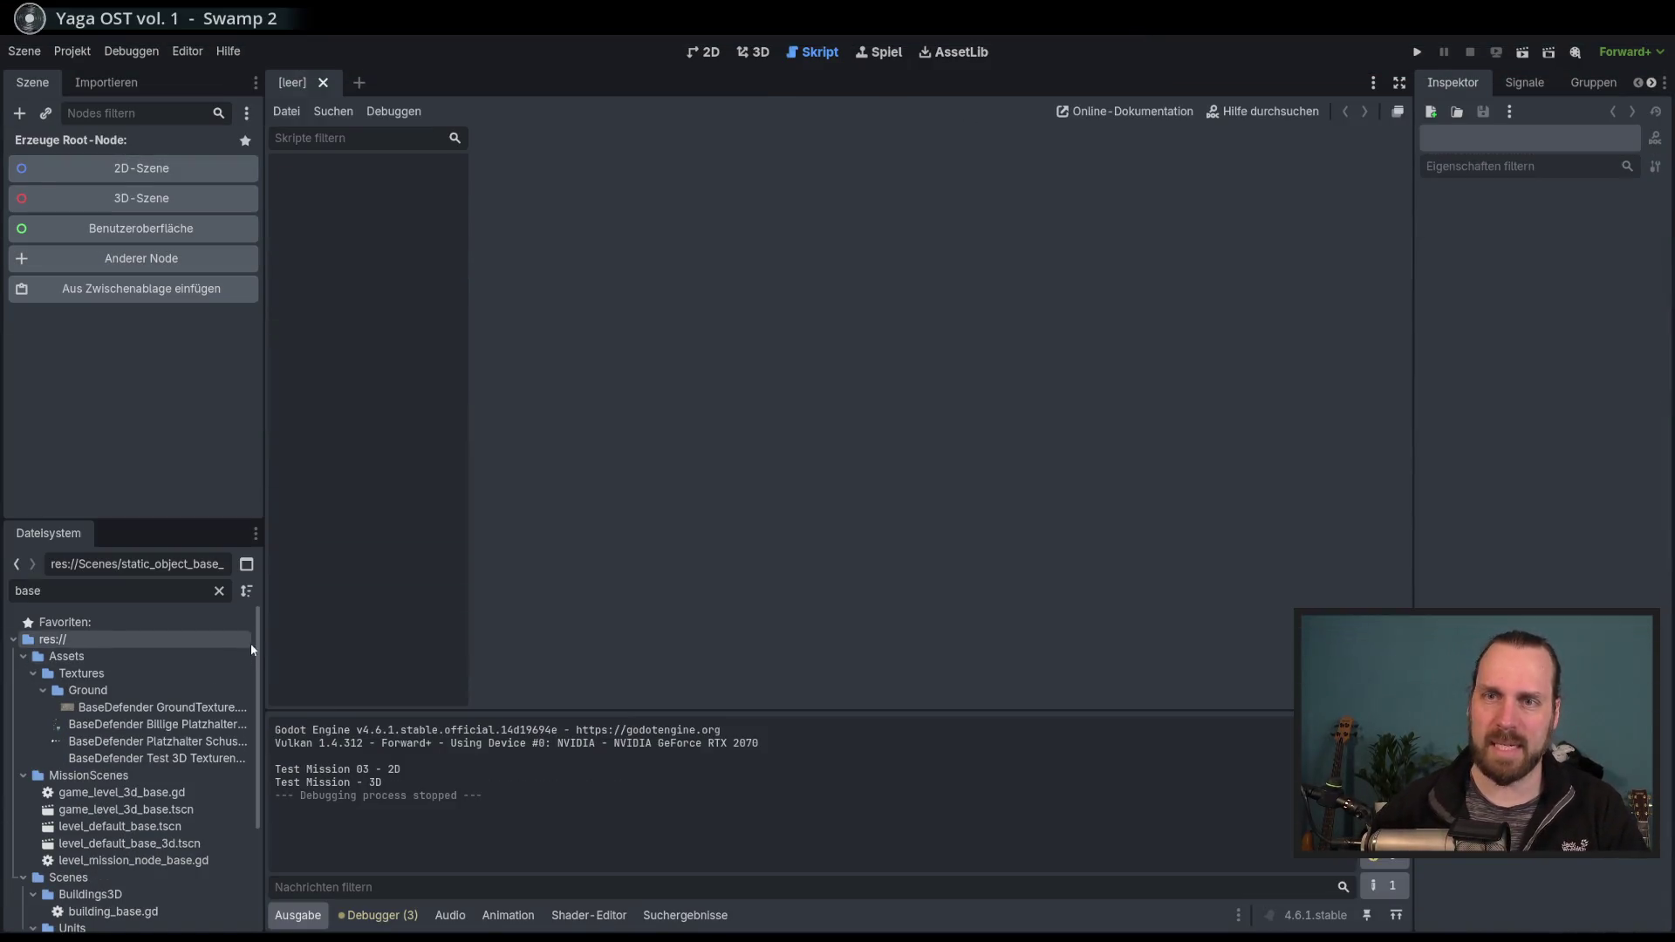
{"action": "left_click_drag", "start_coordinate": [254, 690], "coordinate": [253, 804]}
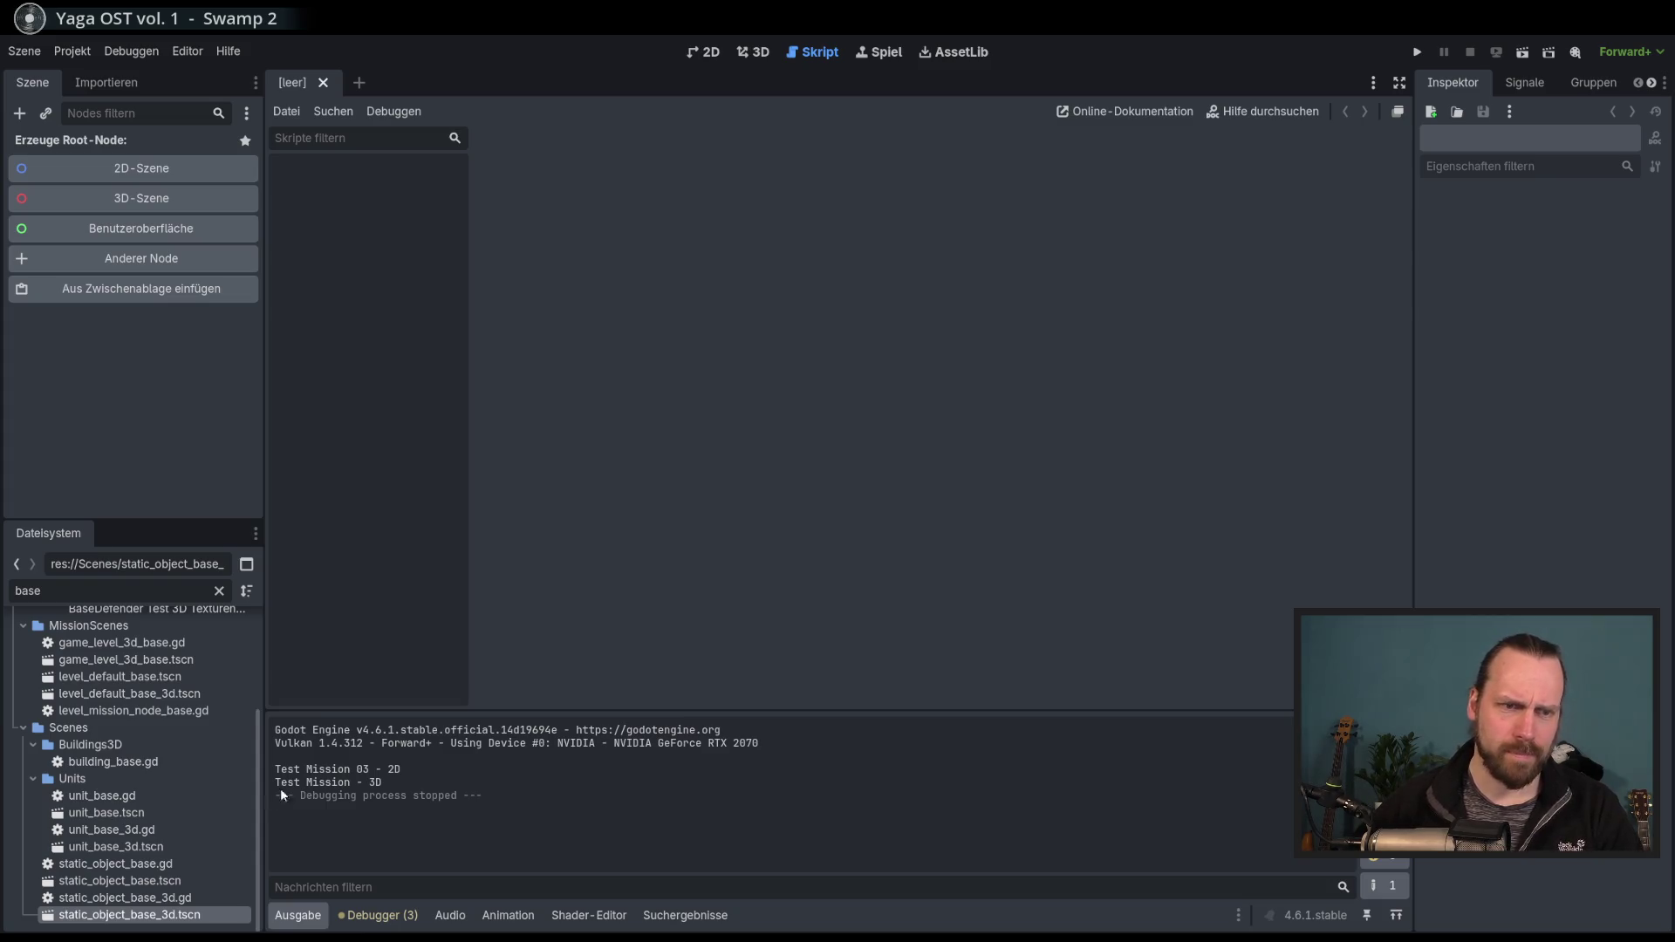
{"action": "mouse_move", "coordinate": [259, 762]}
{"action": "left_mouse_down"}
{"action": "mouse_move", "coordinate": [280, 645]}
{"action": "mouse_move", "coordinate": [269, 778]}
{"action": "left_mouse_up"}
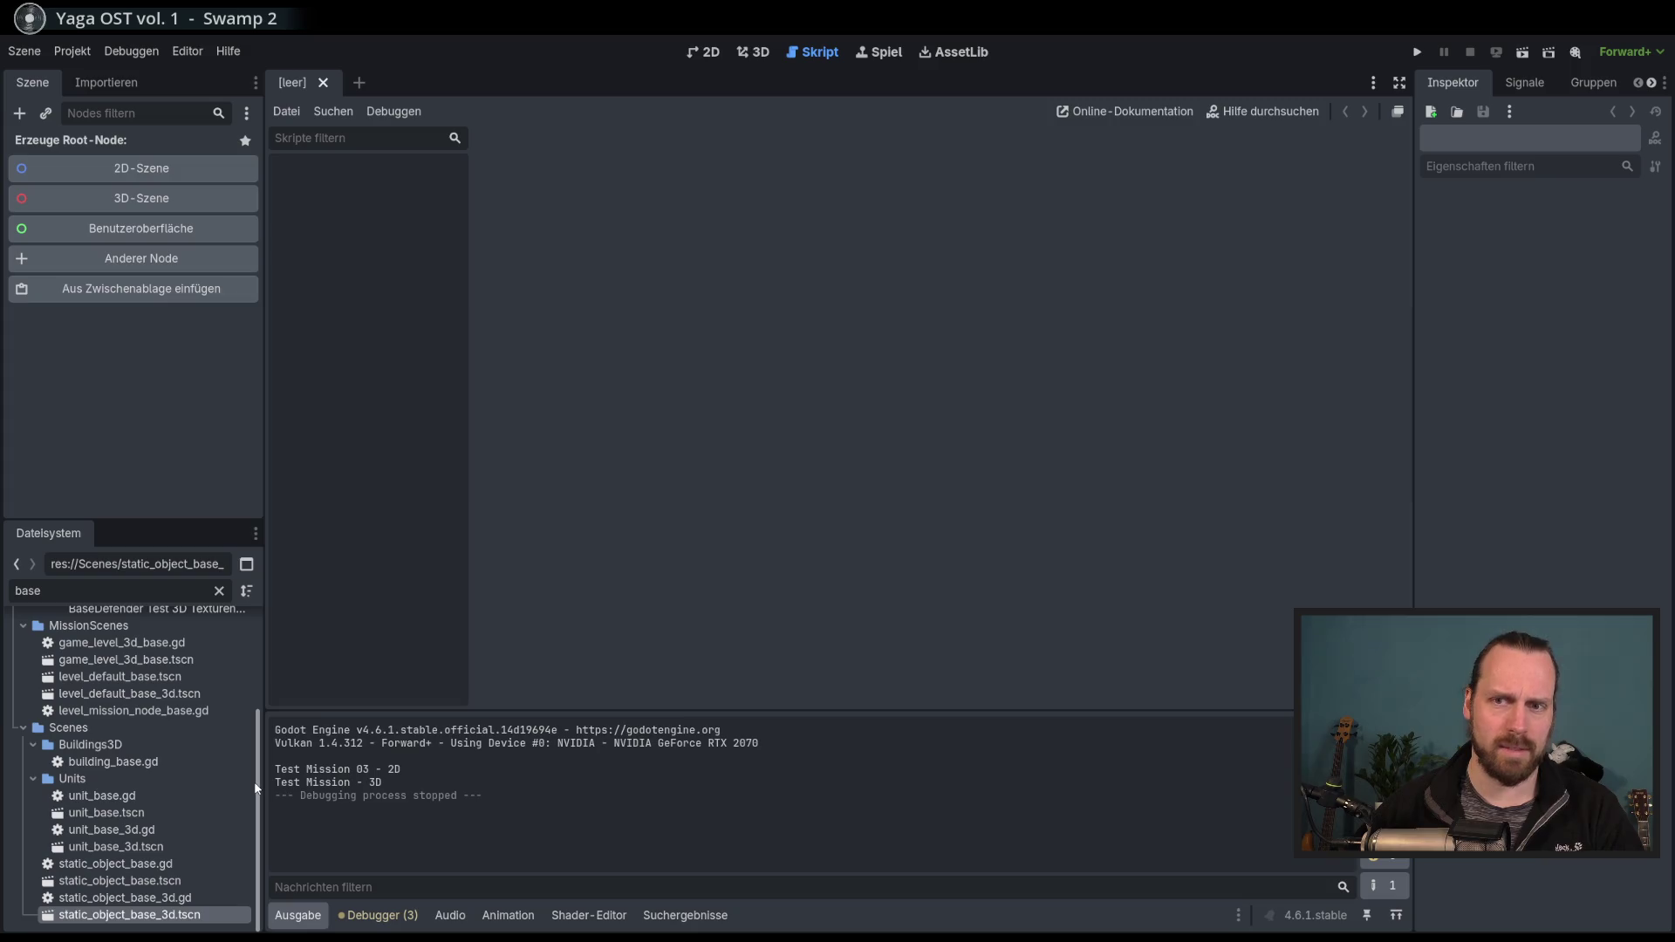
{"action": "mouse_move", "coordinate": [260, 791]}
{"action": "left_mouse_down"}
{"action": "mouse_move", "coordinate": [260, 687]}
{"action": "mouse_move", "coordinate": [256, 833]}
{"action": "left_mouse_up"}
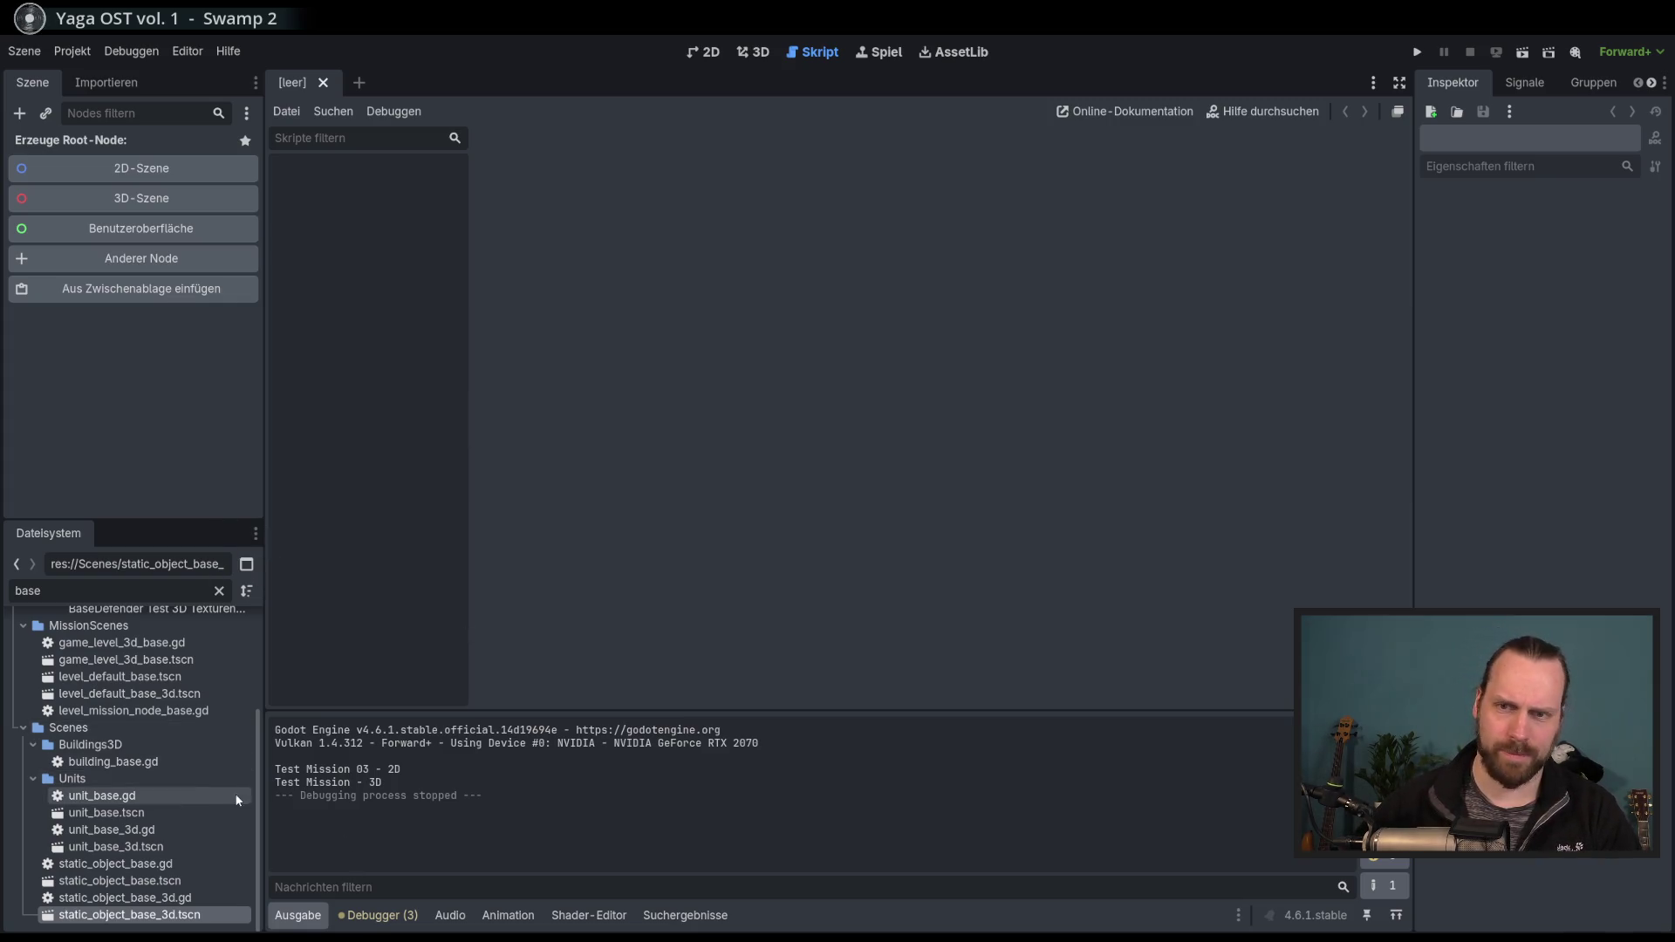
{"action": "mouse_move", "coordinate": [258, 811]}
{"action": "left_mouse_down"}
{"action": "mouse_move", "coordinate": [280, 693]}
{"action": "mouse_move", "coordinate": [271, 799]}
{"action": "left_mouse_up"}
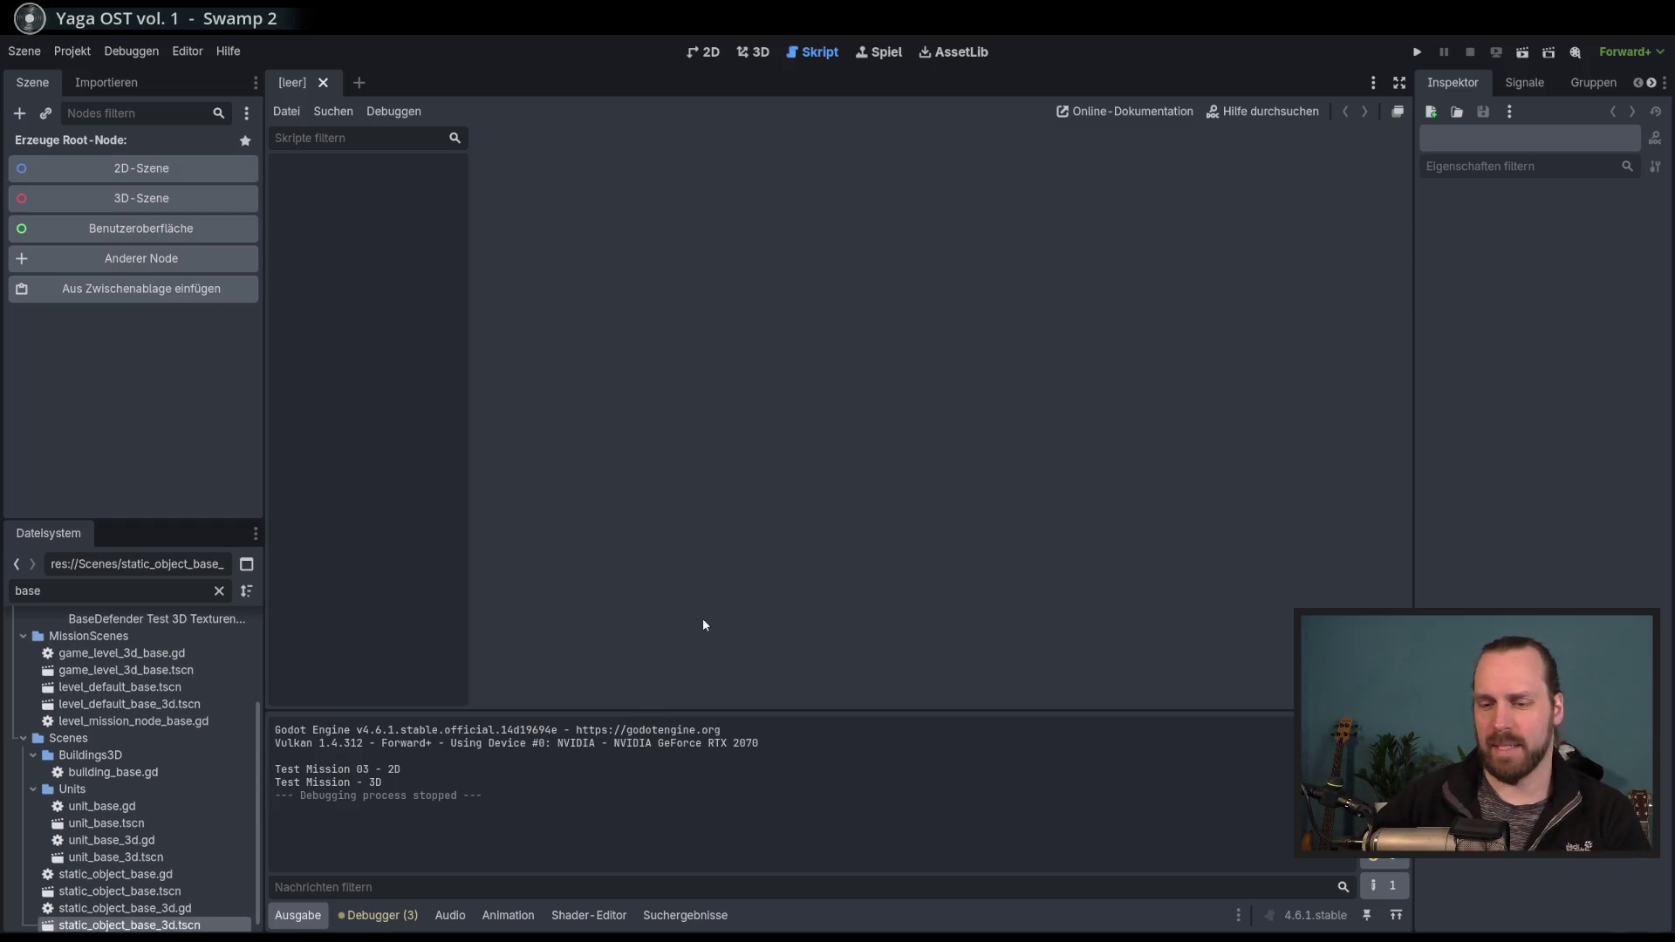
Open level_default_base_3d, game_level_3d_base, unit_base_3d and static_object_base_3d scenes.
{"action": "double_click", "coordinate": [140, 704]}
{"action": "left_click", "coordinate": [761, 55]}
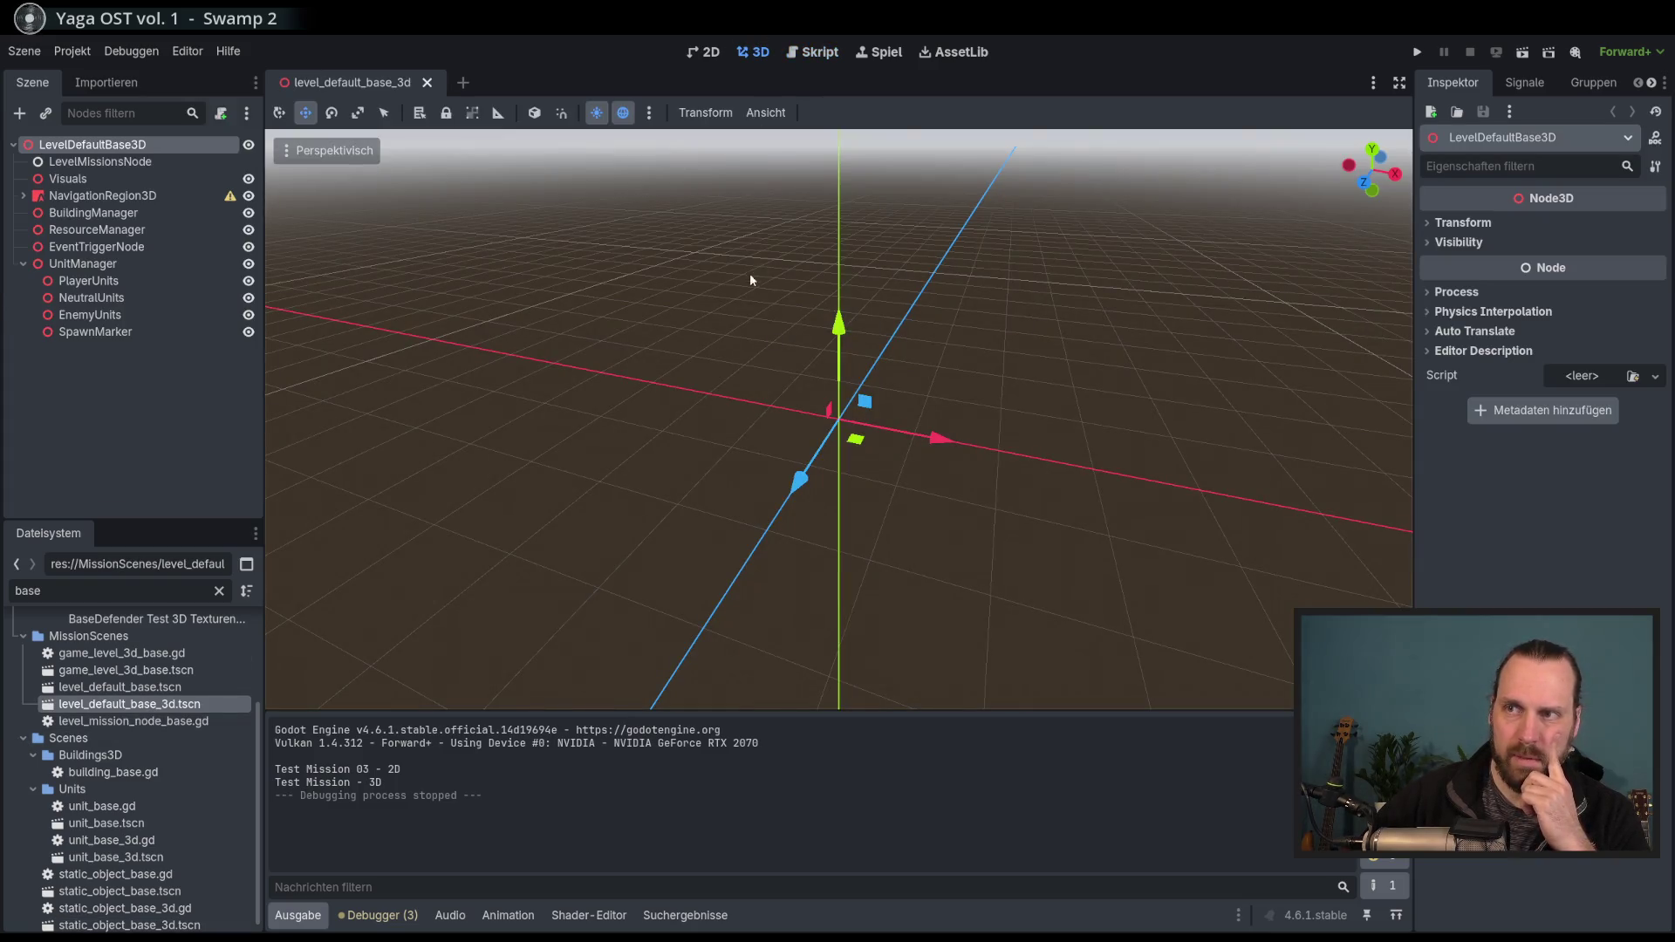
{"action": "scroll", "coordinate": [166, 750], "scroll_direction": "down", "scroll_amount": 1}
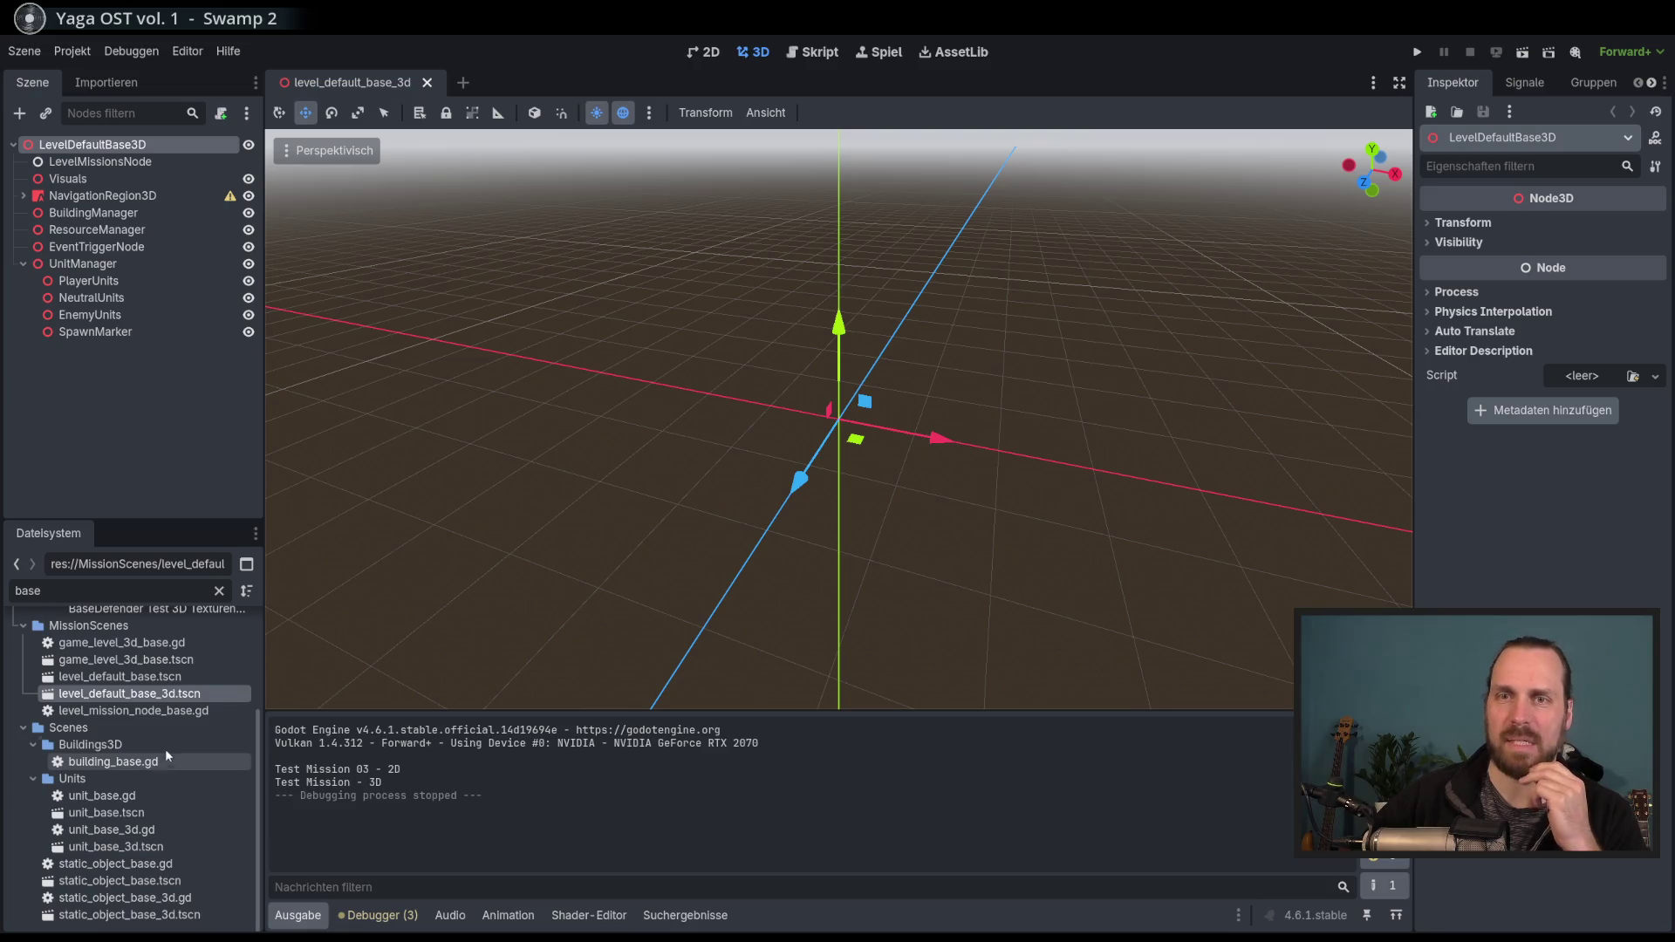
{"action": "double_click", "coordinate": [169, 663]}
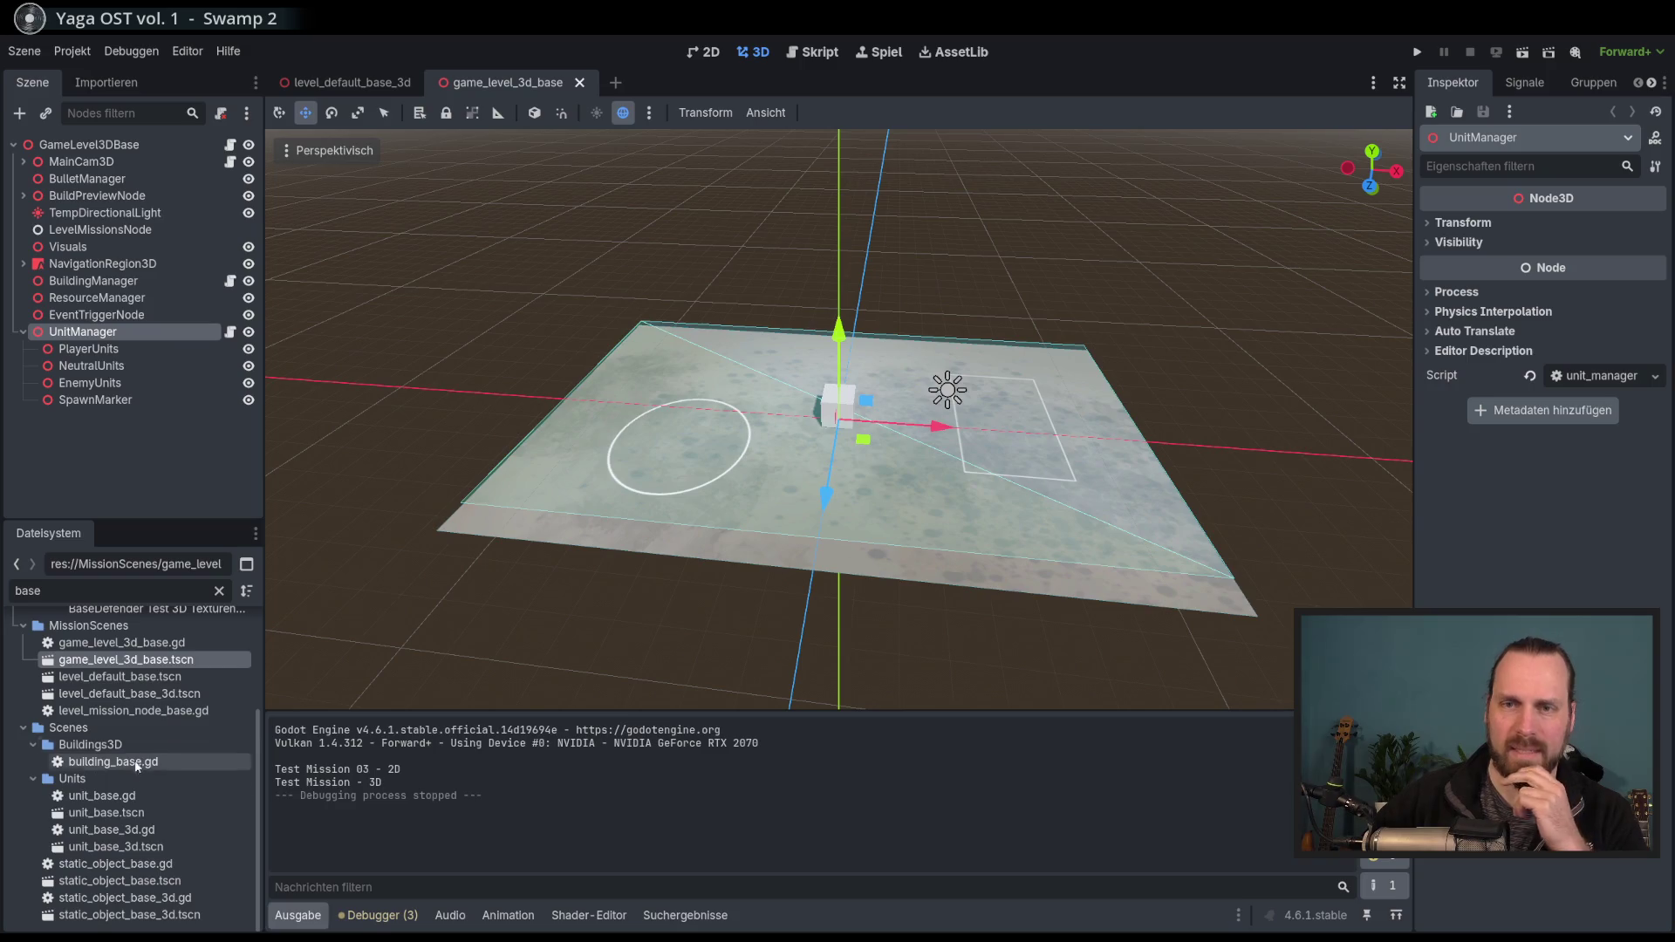
{"action": "double_click", "coordinate": [127, 847]}
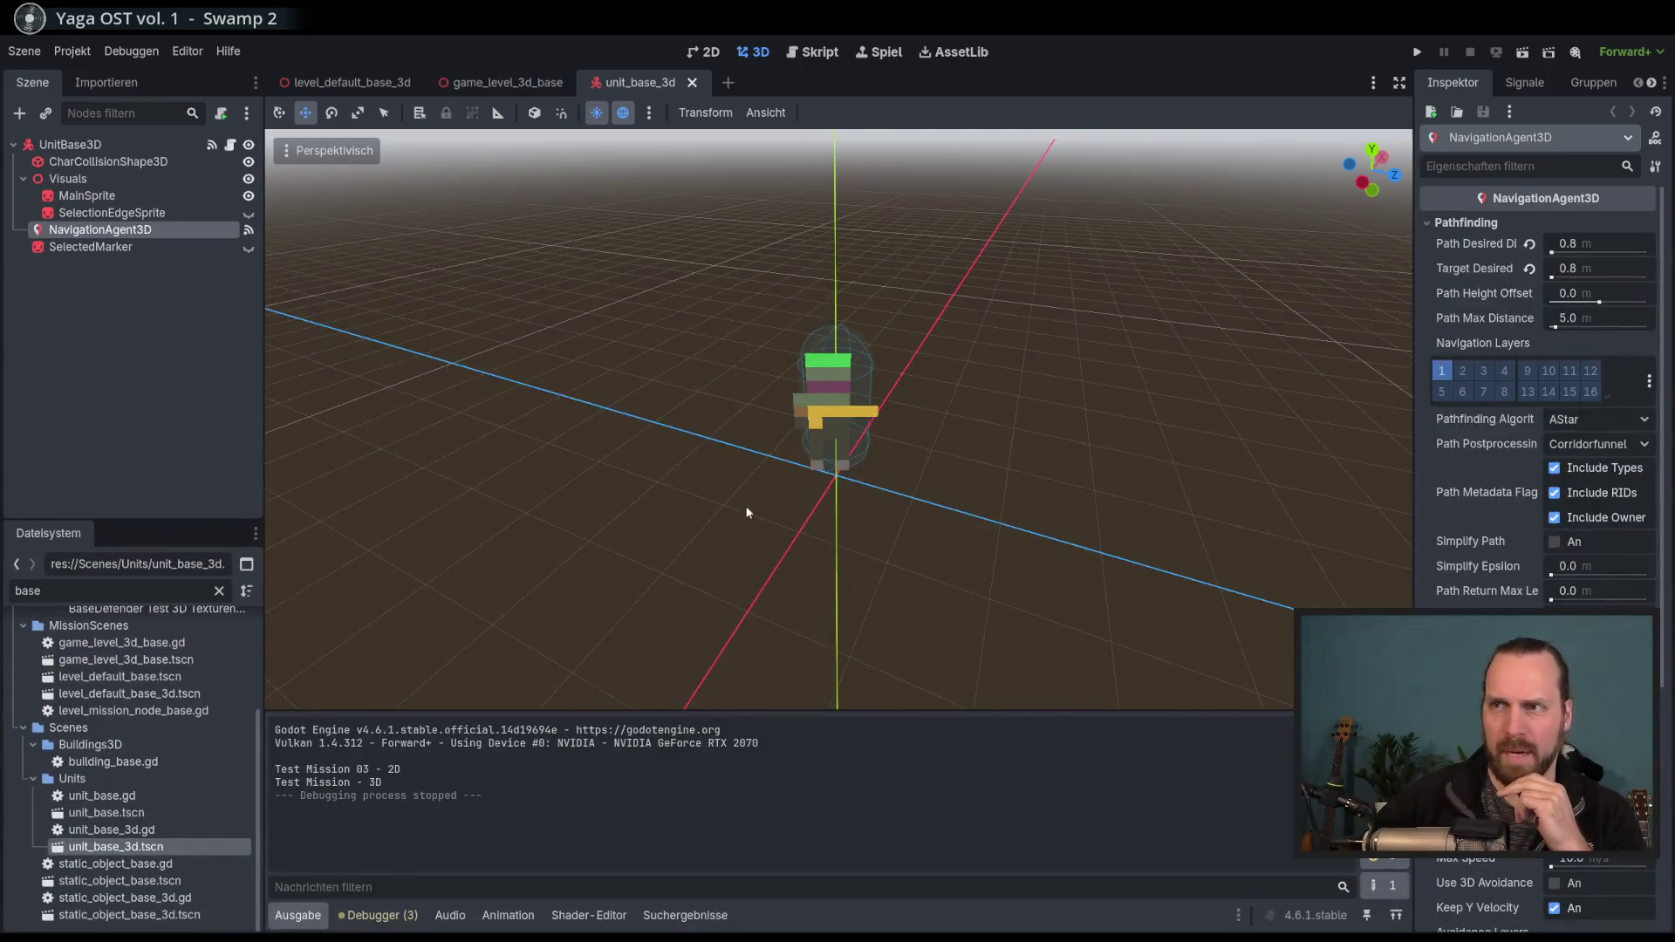
{"action": "double_click", "coordinate": [177, 917]}
Clear the 'base' file filter and run the project with F5.
{"action": "scroll", "coordinate": [169, 698], "scroll_direction": "up", "scroll_amount": 5}
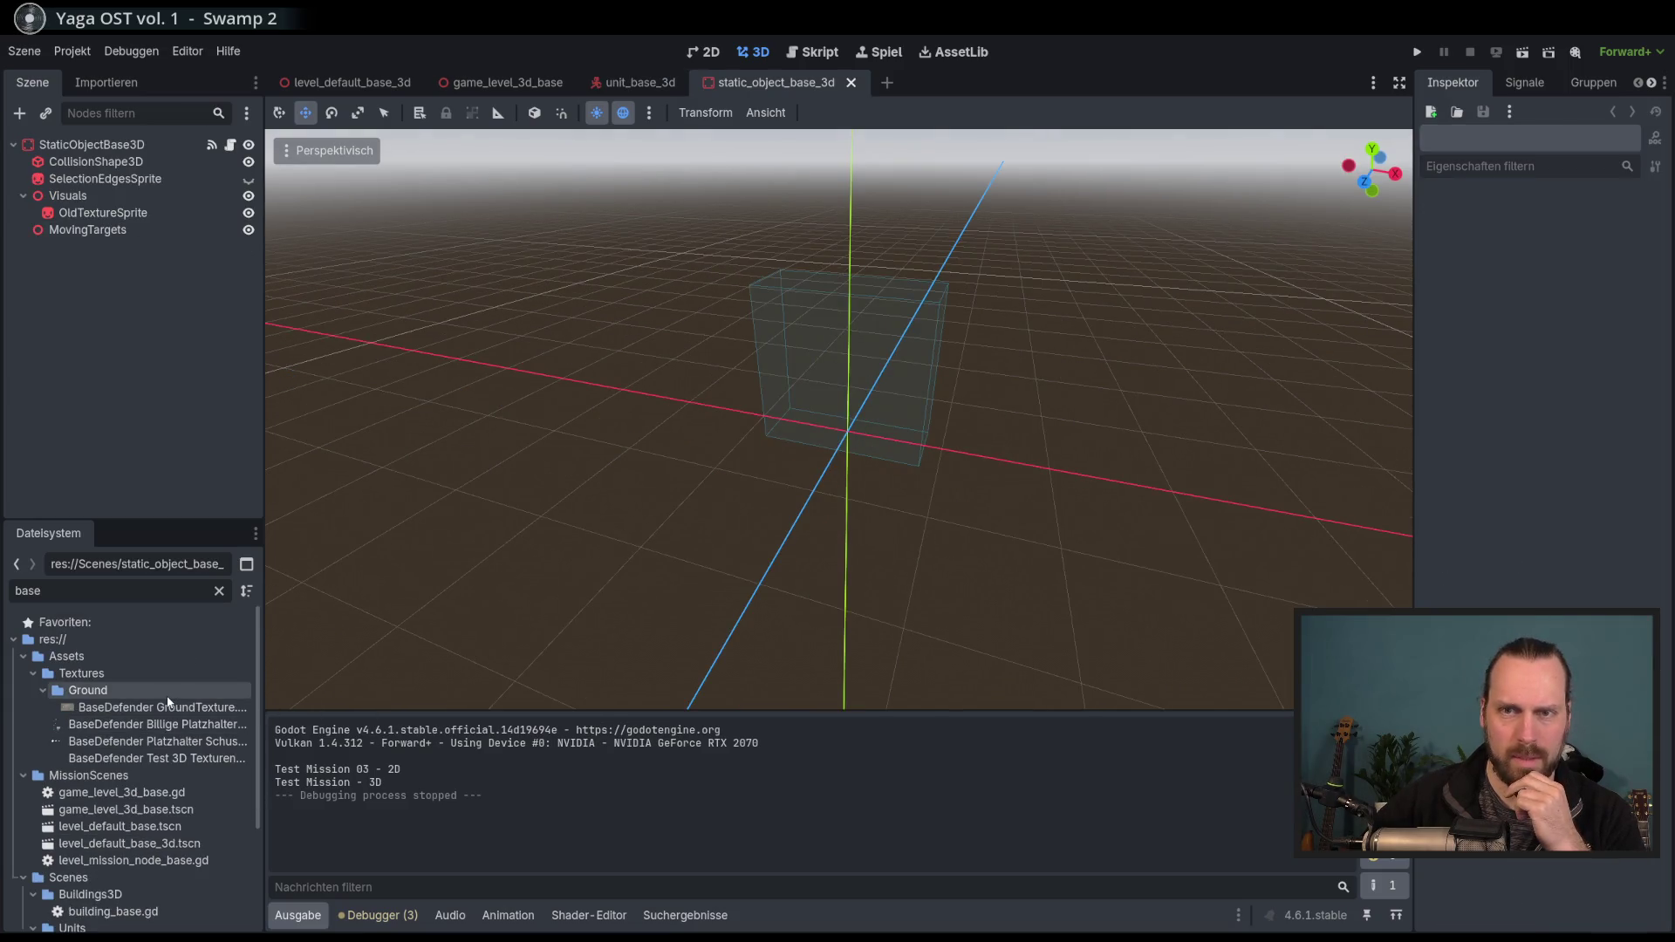
{"action": "left_click", "coordinate": [219, 590]}
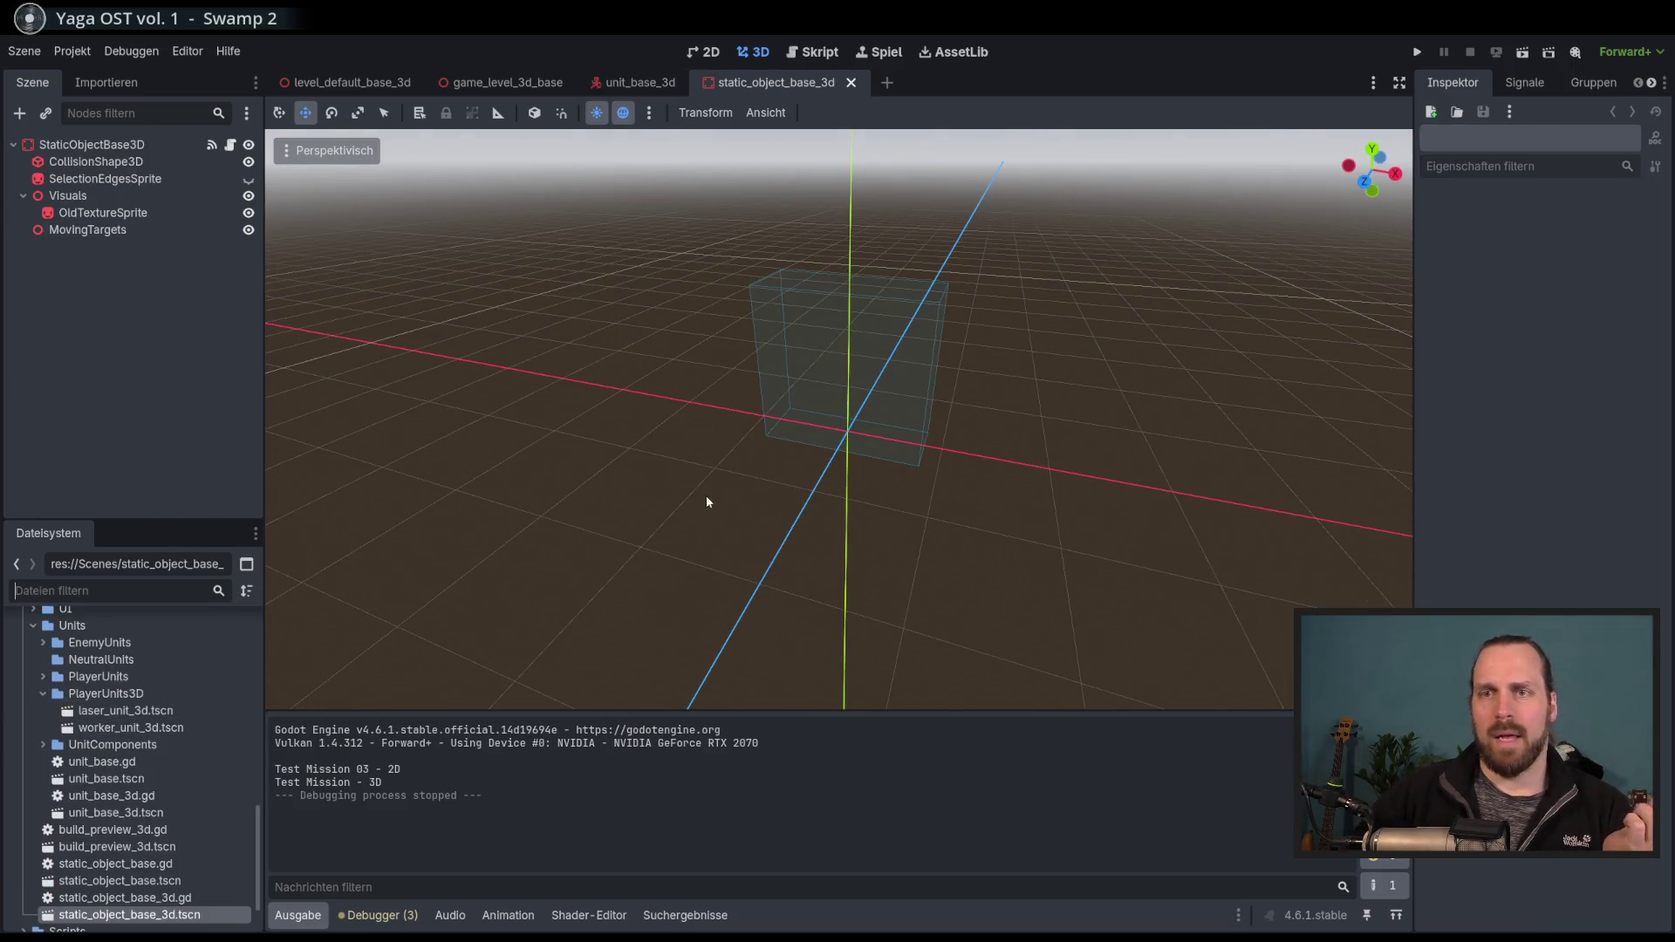
{"action": "key", "text": "F5"}
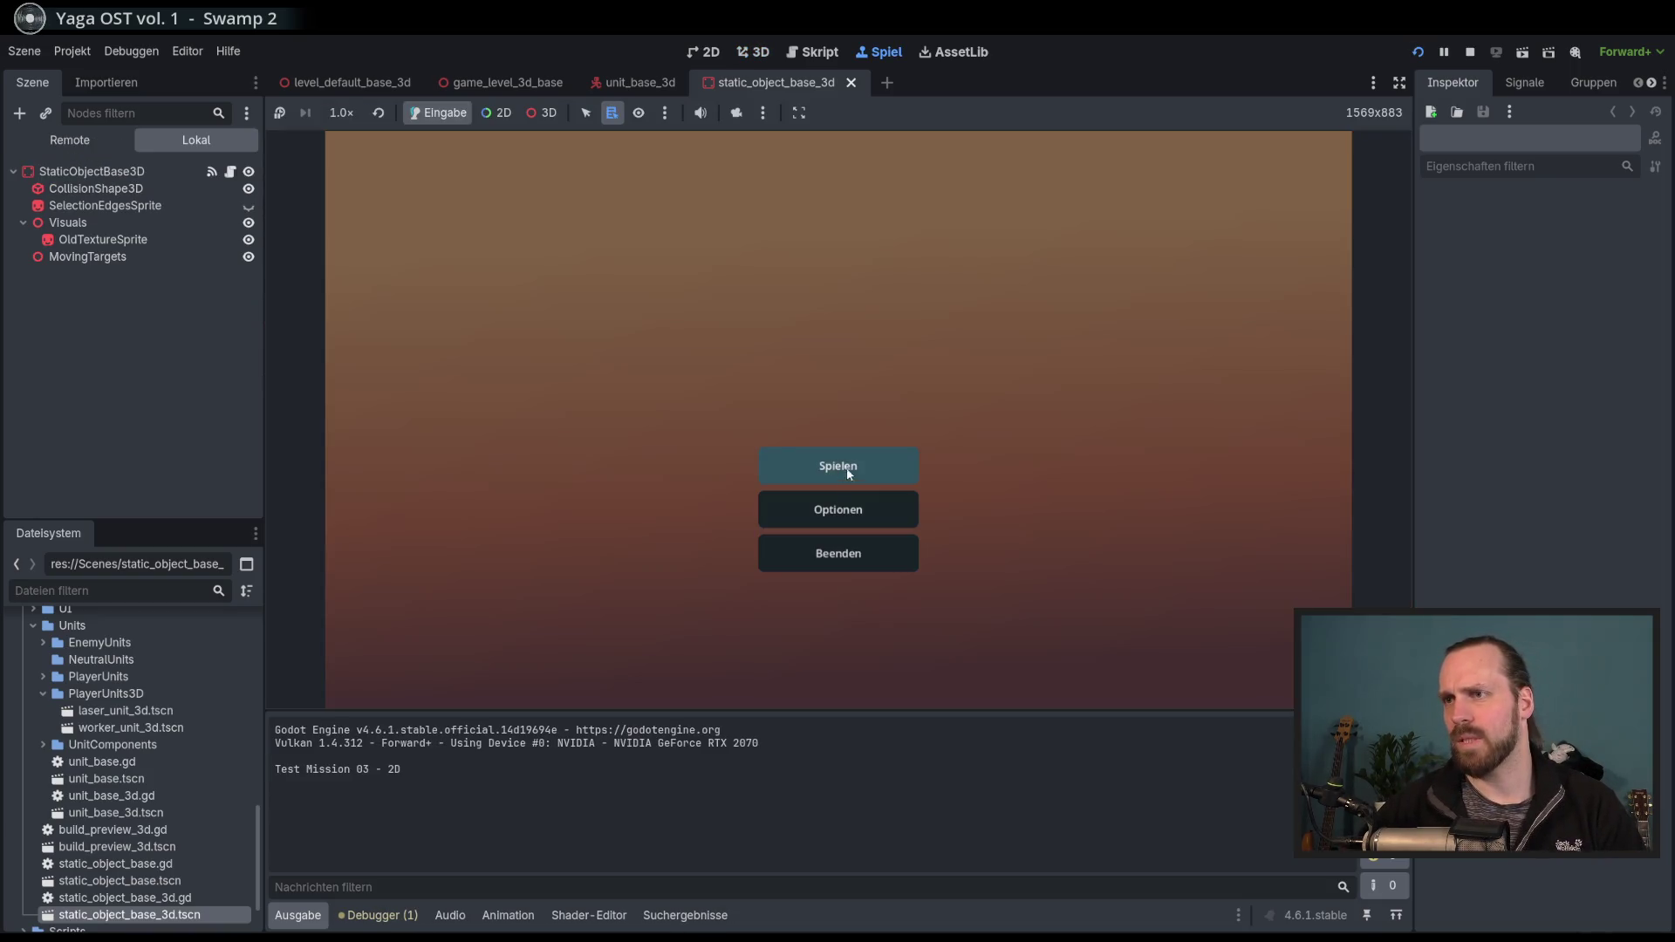
Start Test Mission - 3D from the Spielen menu.
{"action": "left_click", "coordinate": [836, 463]}
{"action": "left_click", "coordinate": [523, 361]}
{"action": "left_click", "coordinate": [967, 613]}
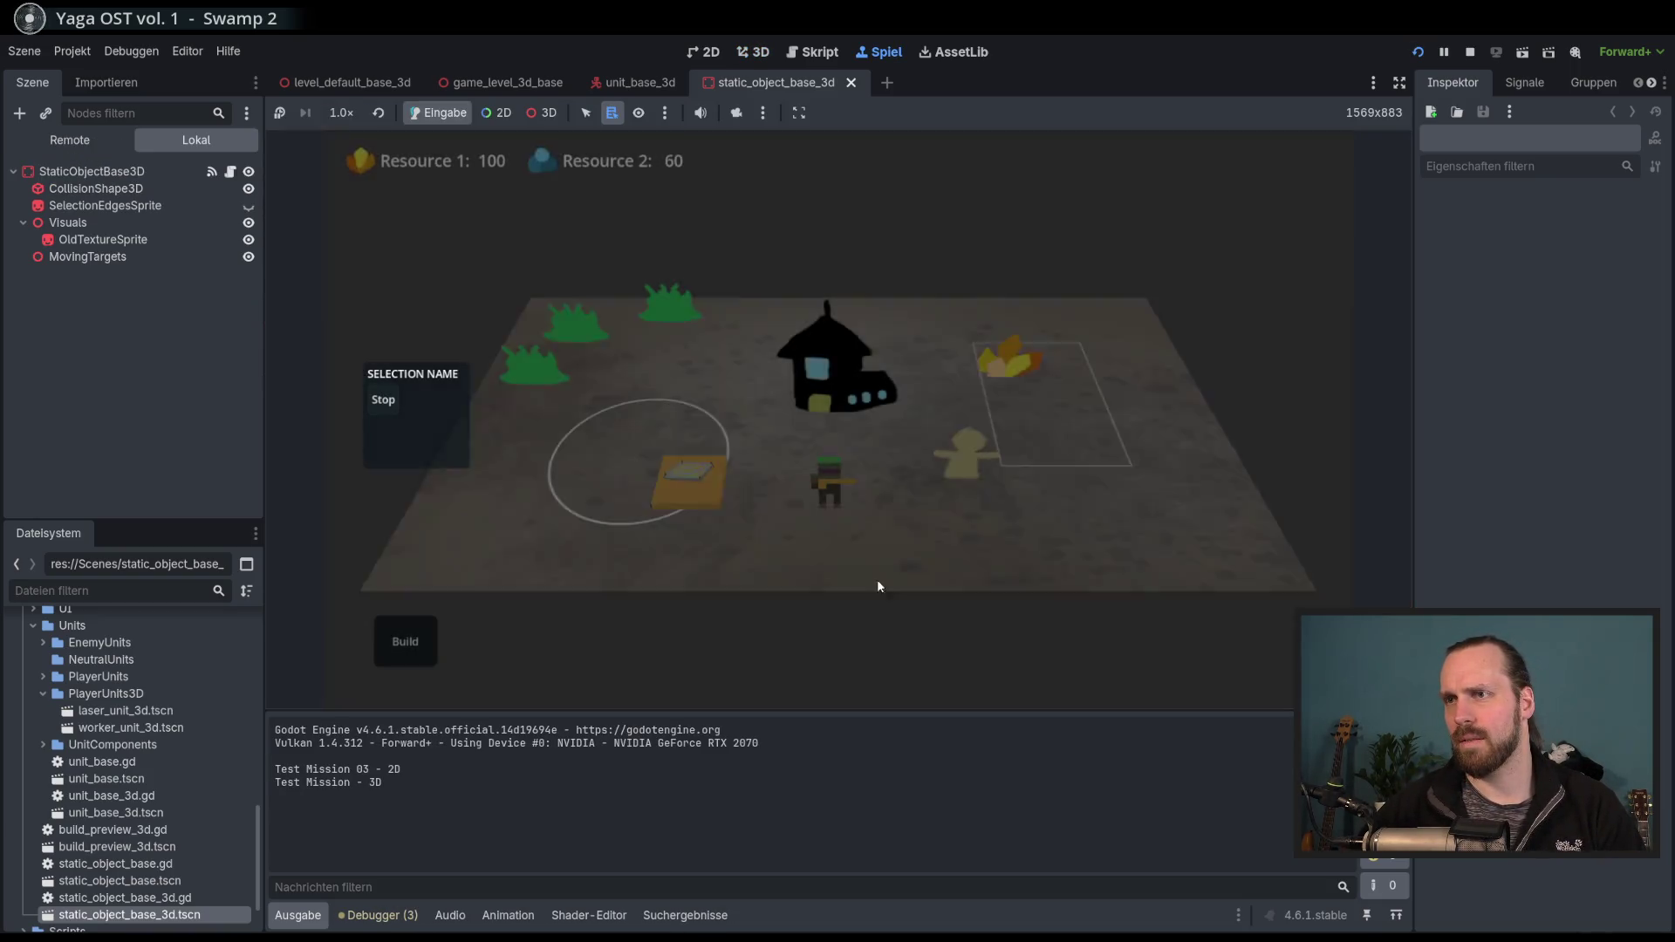
Send the worker to the resource field until Resource 1 reaches 105, then stop the game.
{"action": "scroll", "coordinate": [855, 465], "scroll_direction": "down", "scroll_amount": 3}
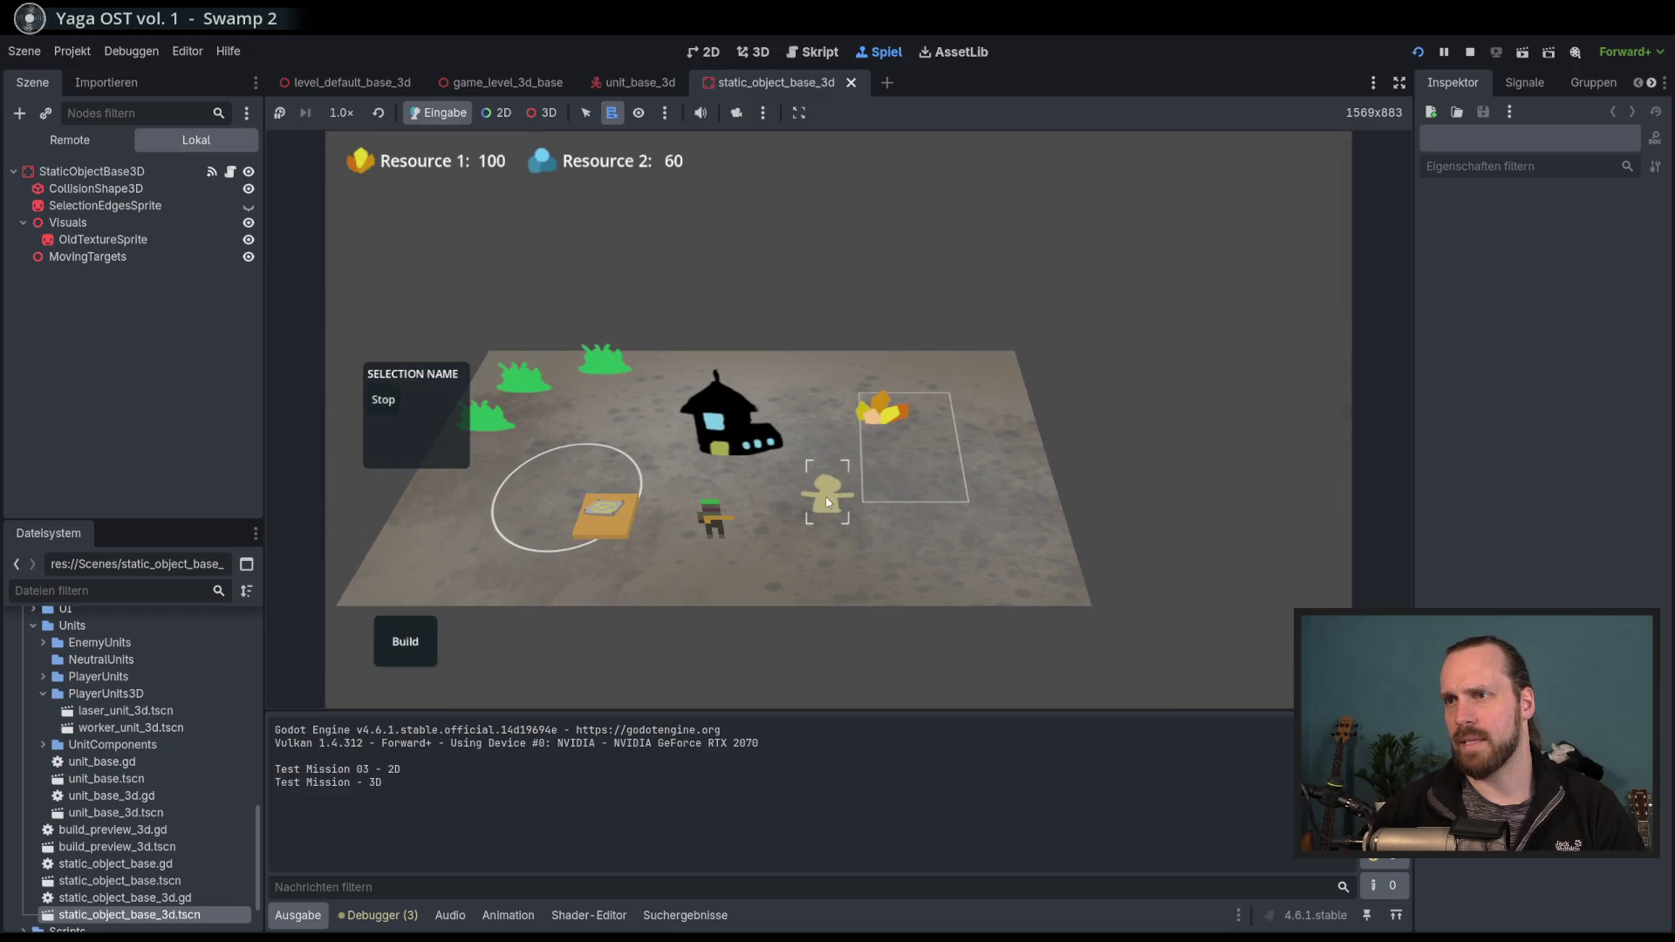
{"action": "right_click", "coordinate": [886, 411]}
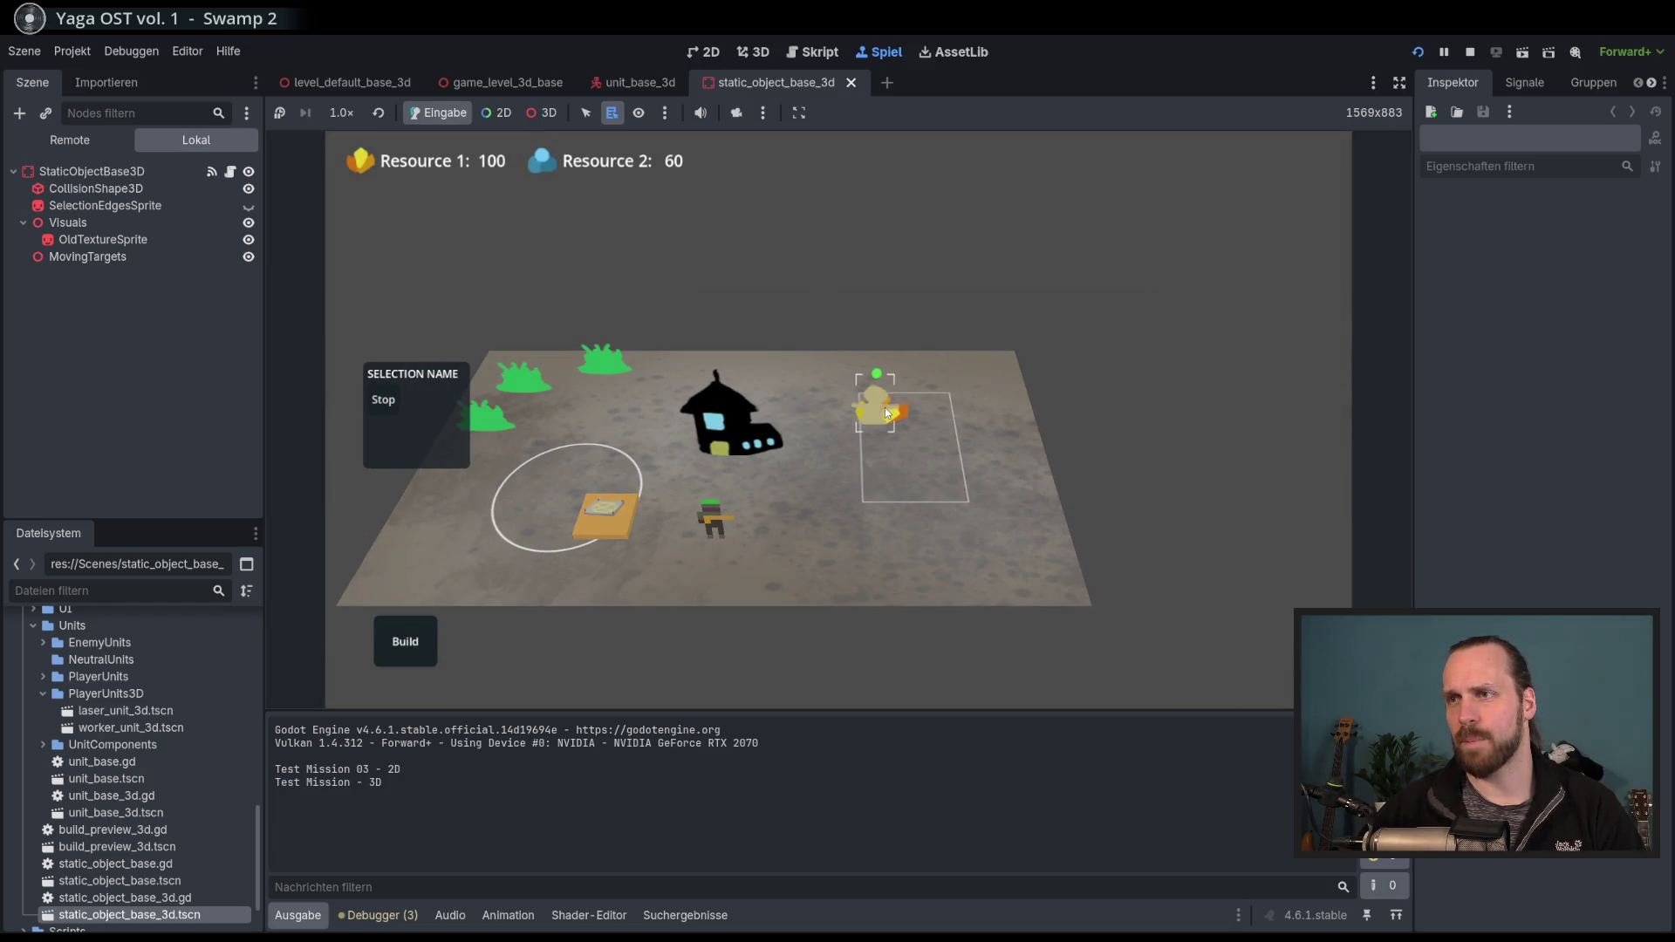
{"action": "scroll", "coordinate": [881, 406], "scroll_direction": "up", "scroll_amount": 3}
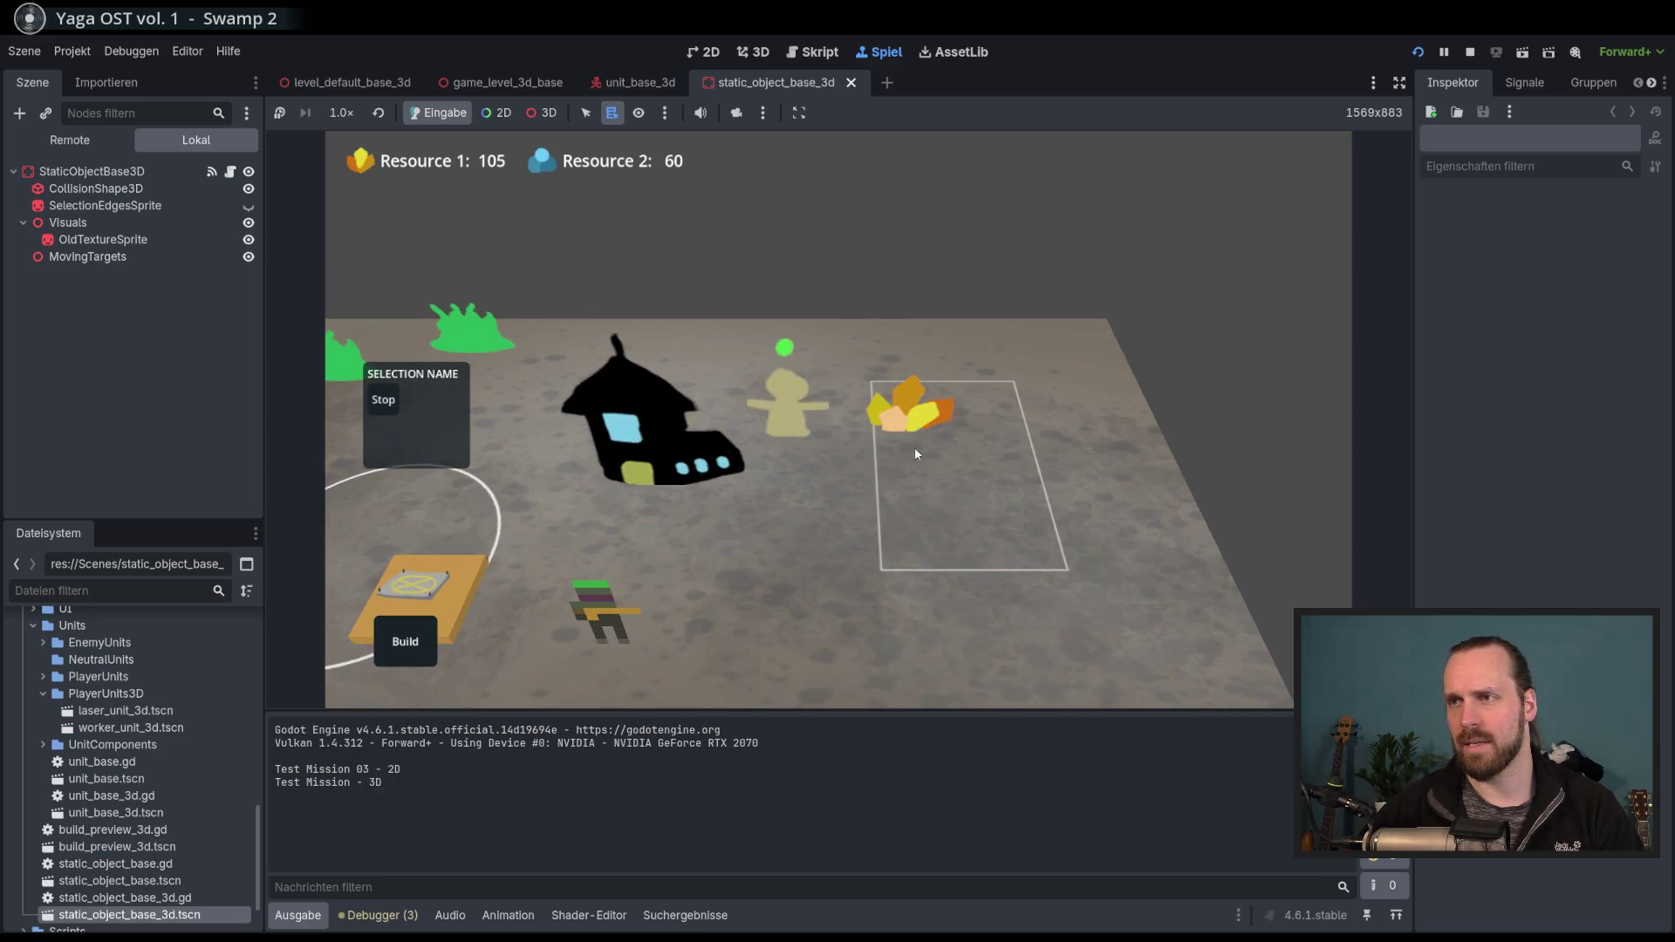
{"action": "scroll", "coordinate": [907, 417], "scroll_direction": "down", "scroll_amount": 5}
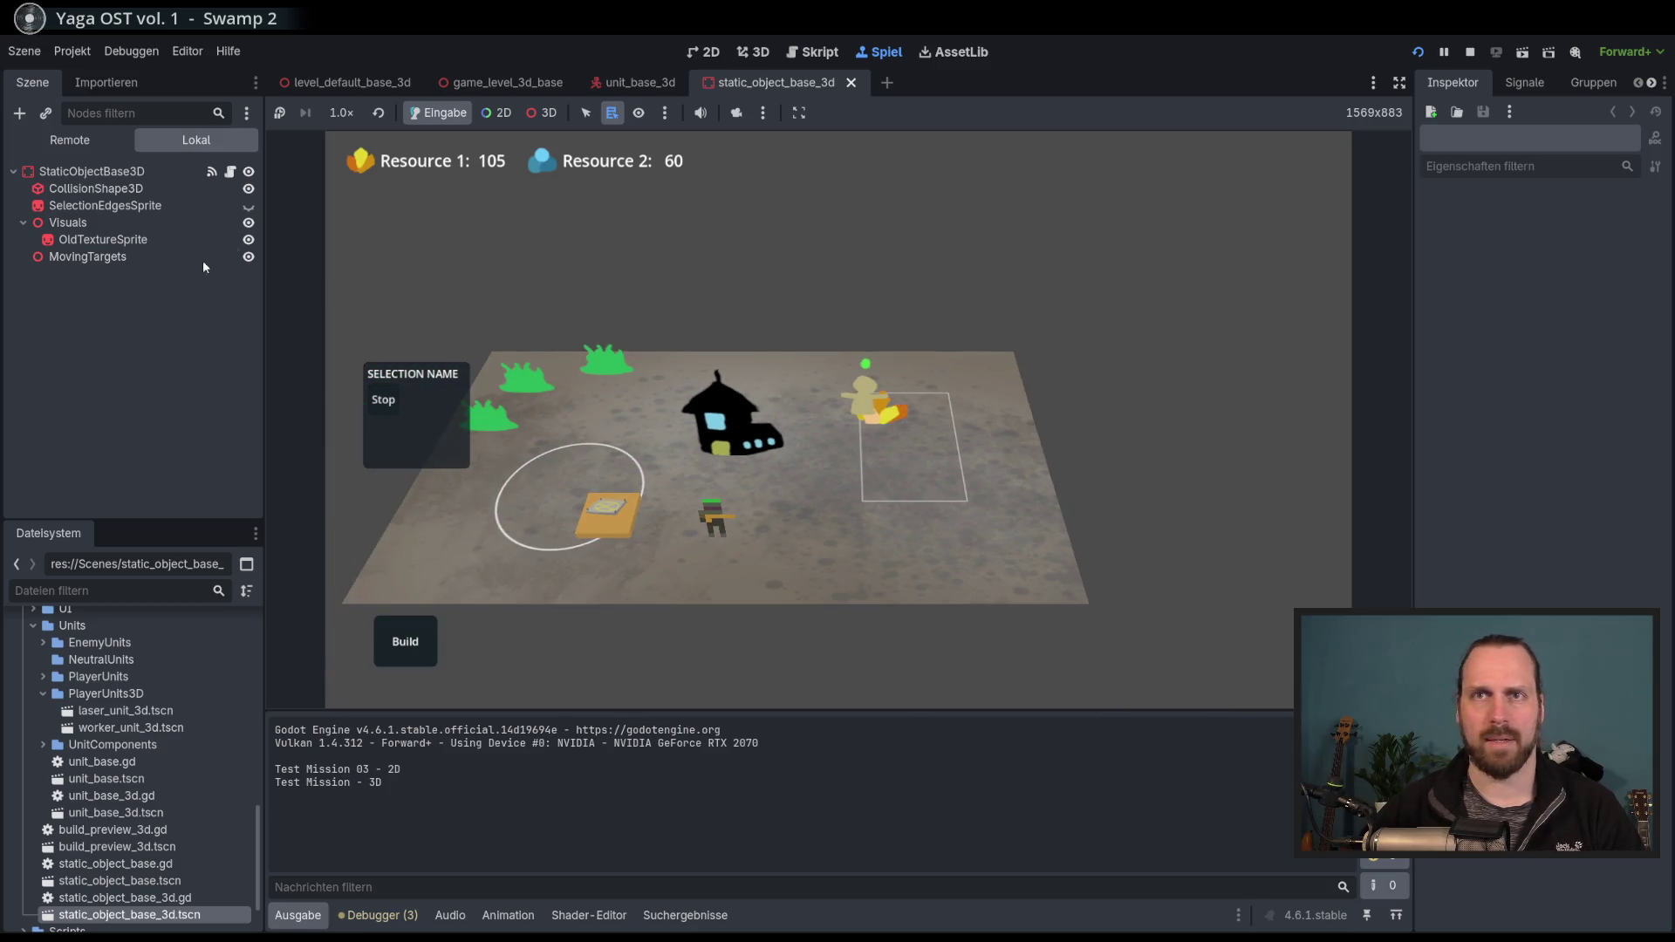
{"action": "key", "text": "F8"}
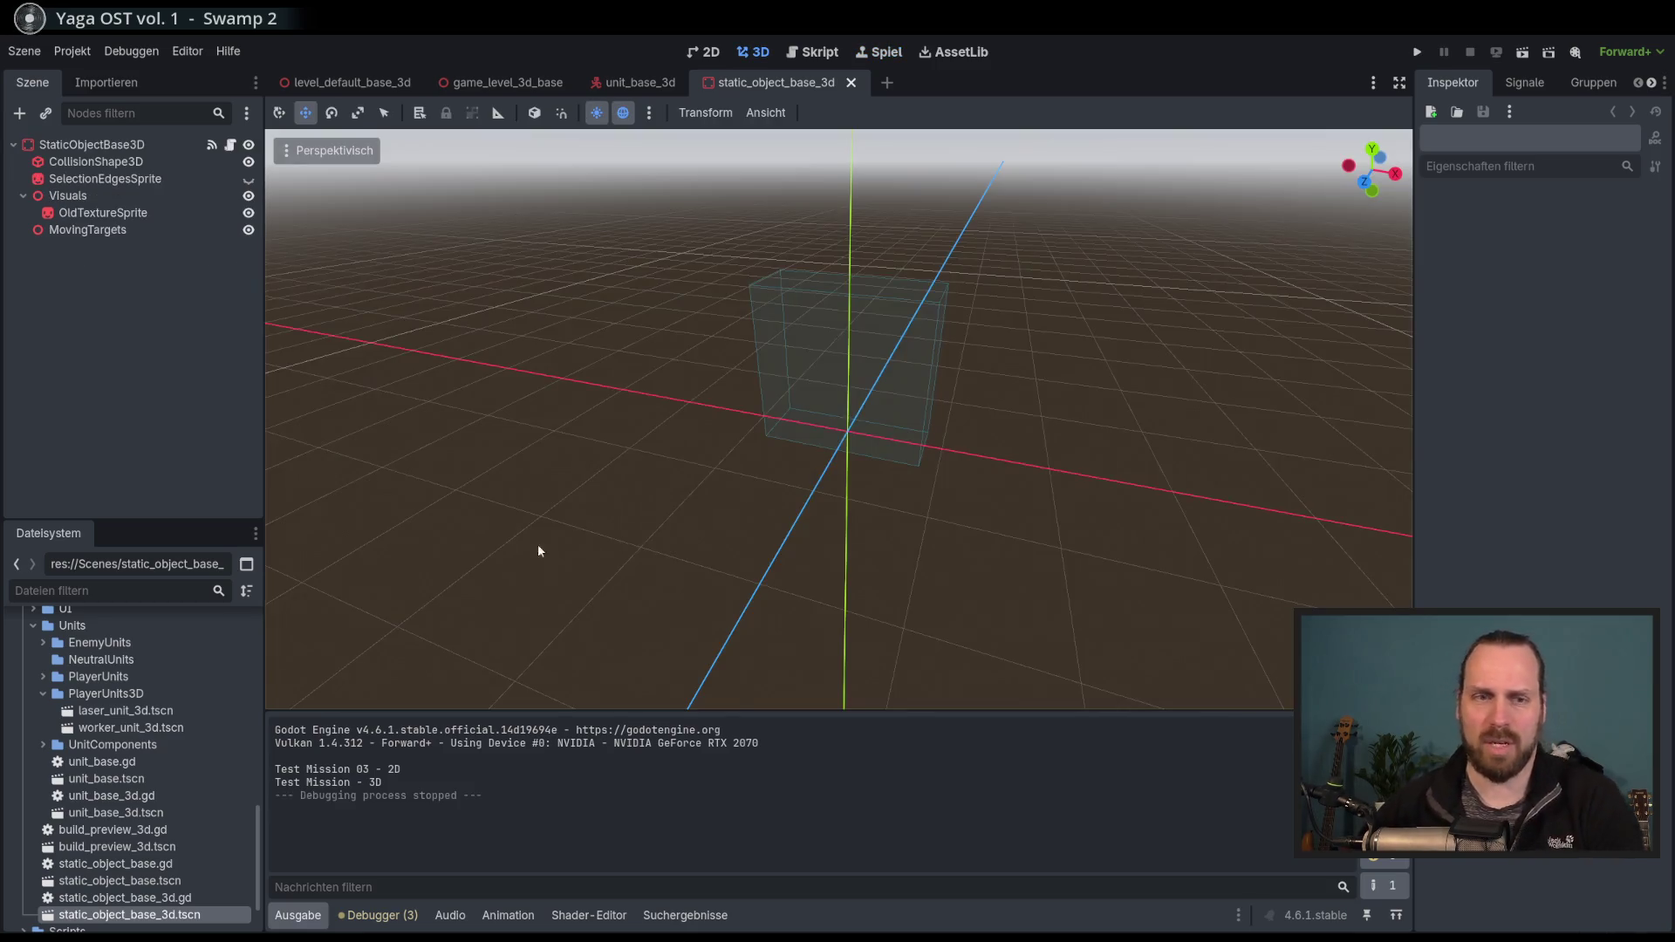
Open MainBuilding3D.tscn from the FileSystem dock and select its MovingTargets node.
{"action": "scroll", "coordinate": [152, 751], "scroll_direction": "down", "scroll_amount": 3}
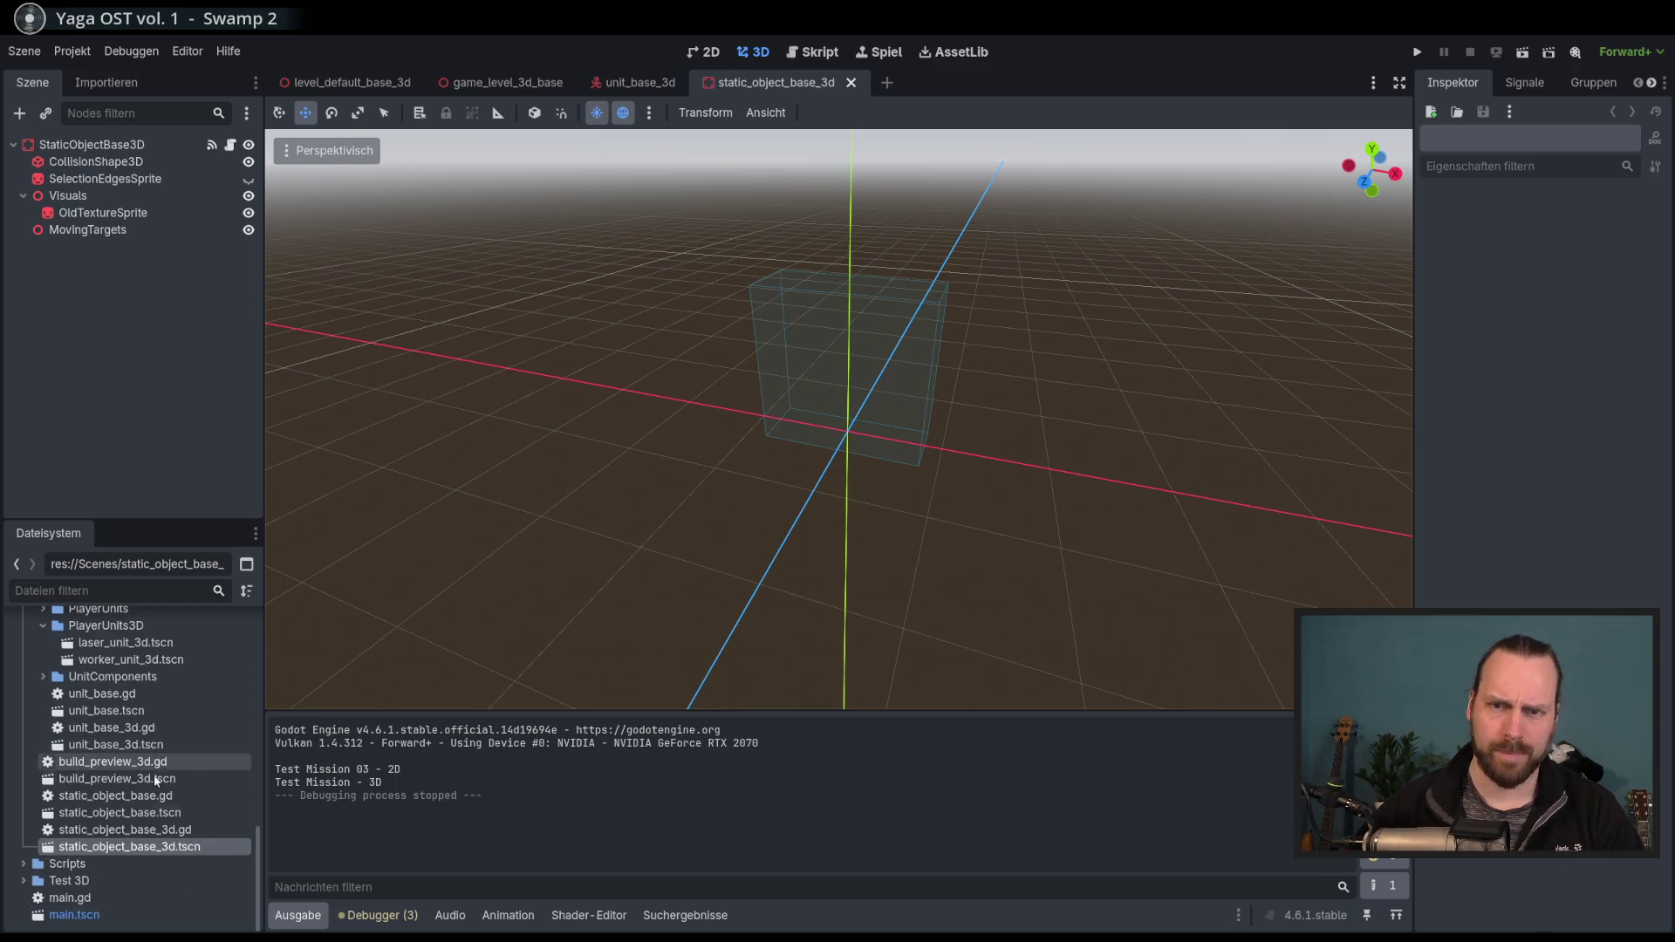
{"action": "scroll", "coordinate": [70, 768], "scroll_direction": "up", "scroll_amount": 10}
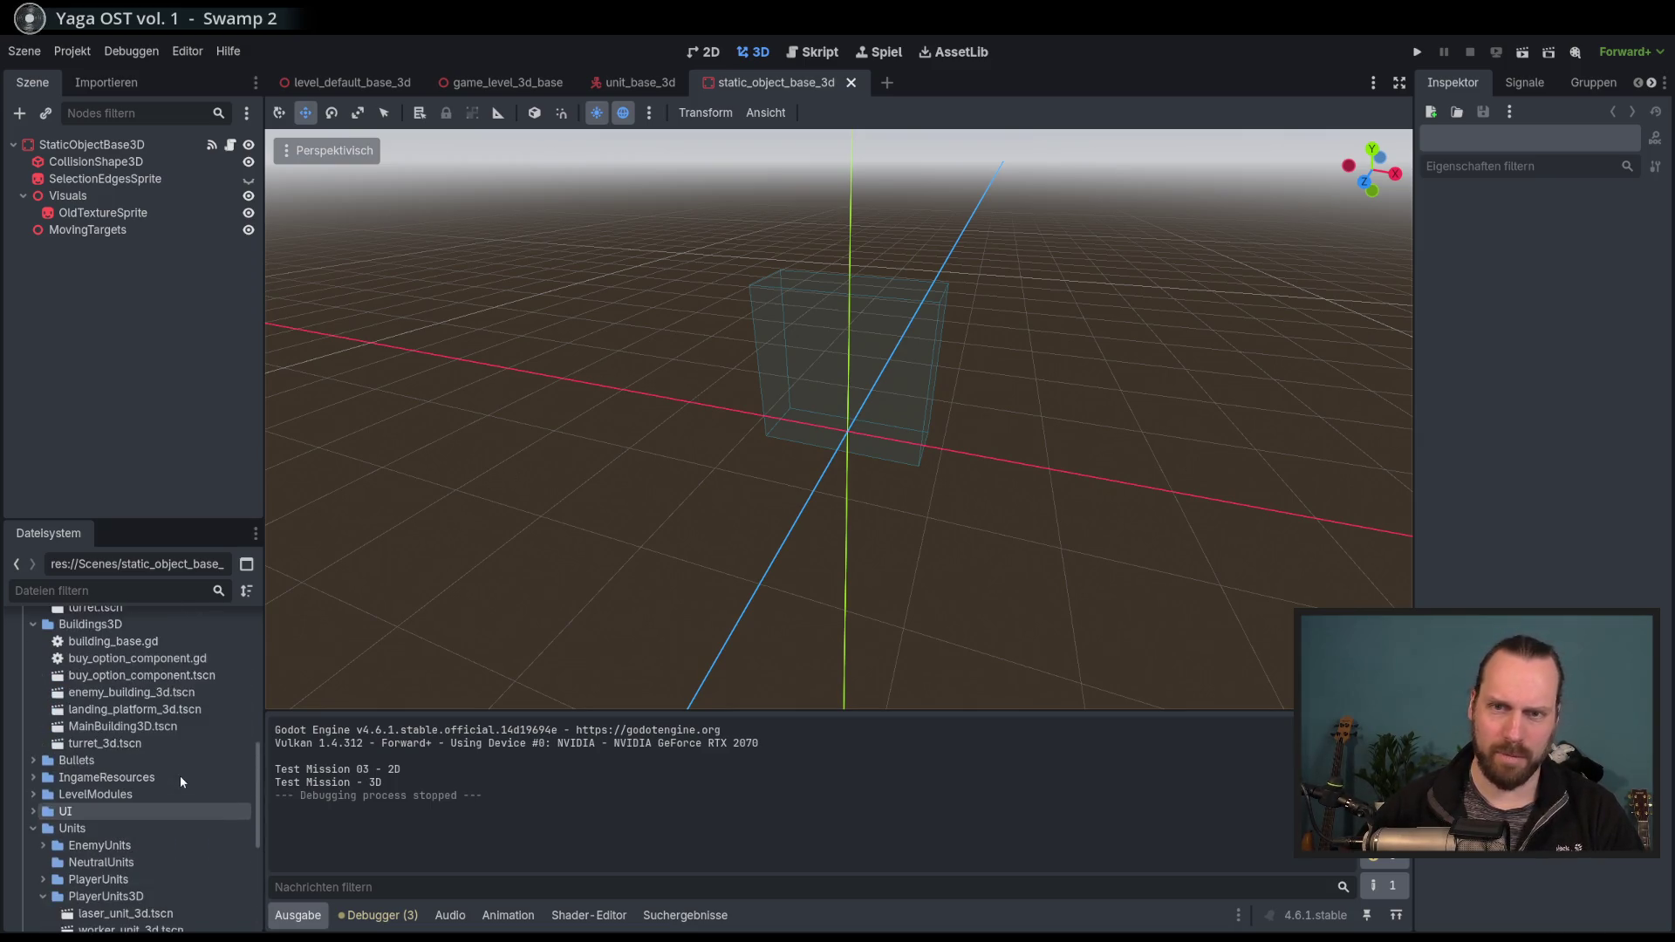
{"action": "scroll", "coordinate": [135, 765], "scroll_direction": "up", "scroll_amount": 2}
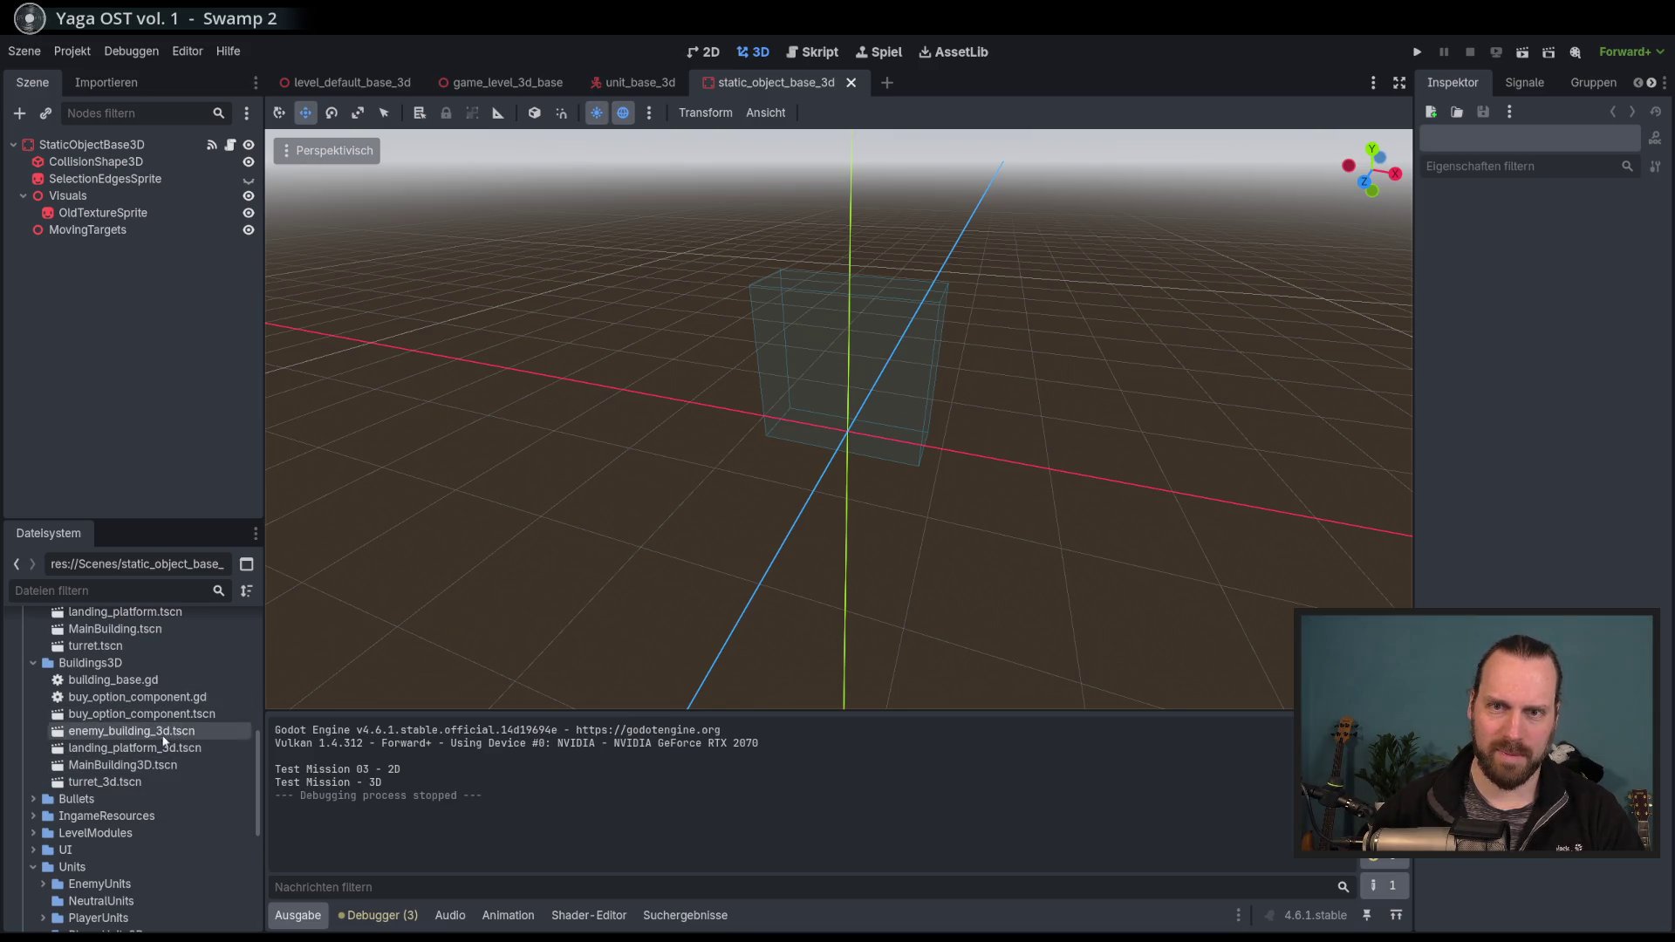
{"action": "double_click", "coordinate": [131, 766]}
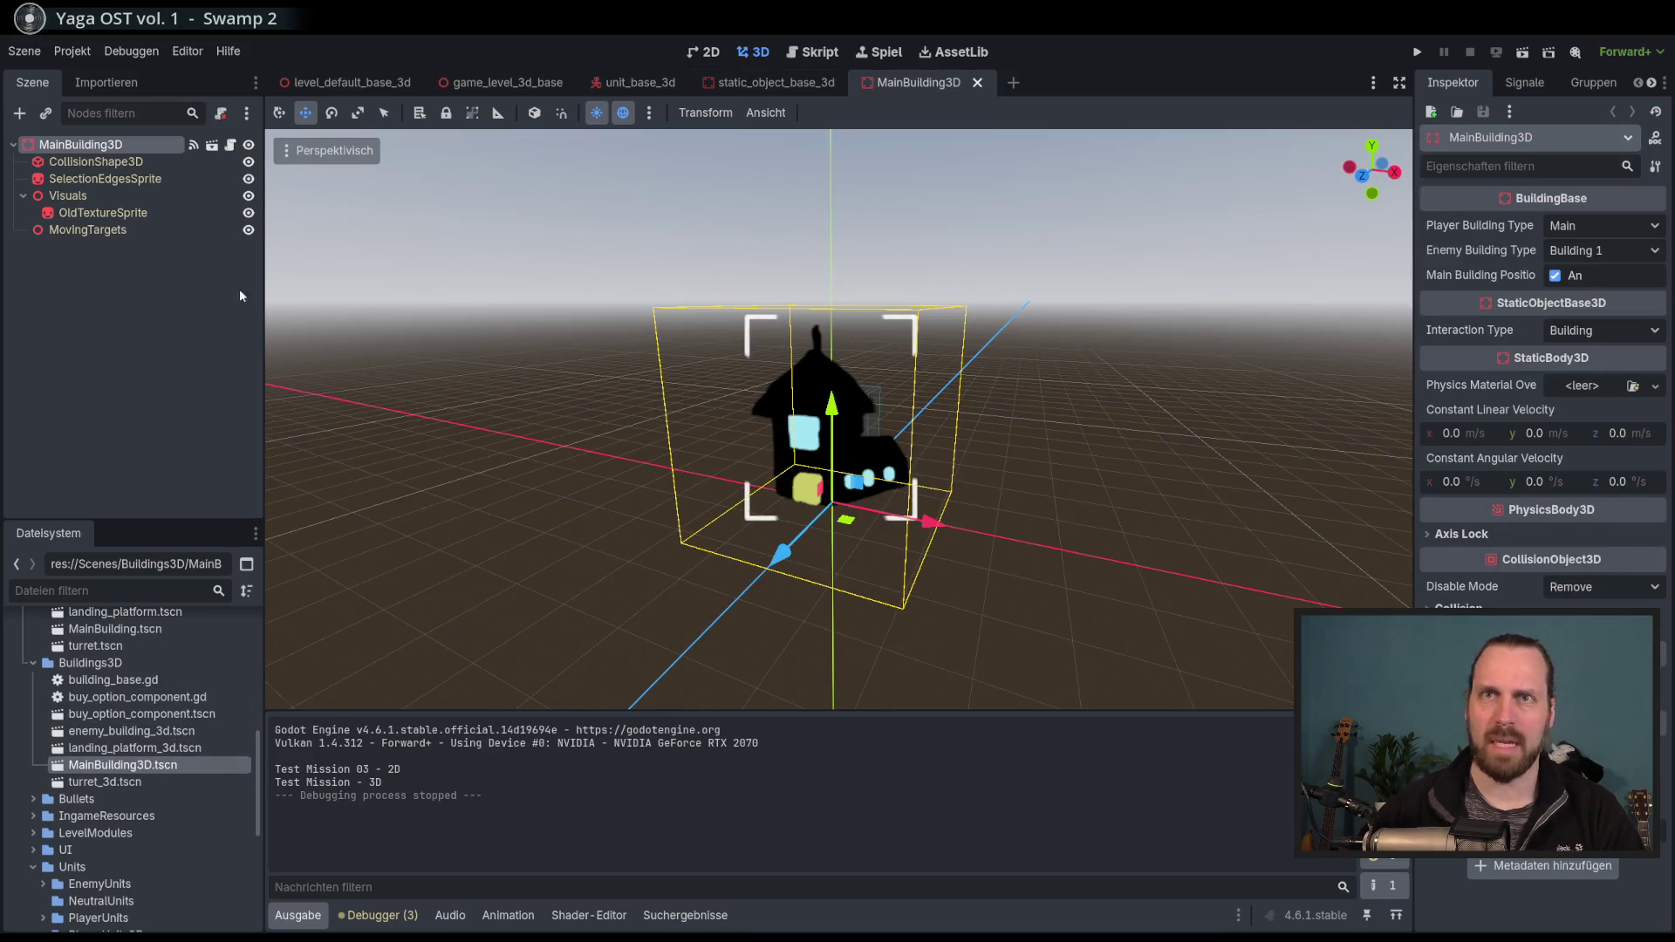
{"action": "left_click", "coordinate": [87, 229]}
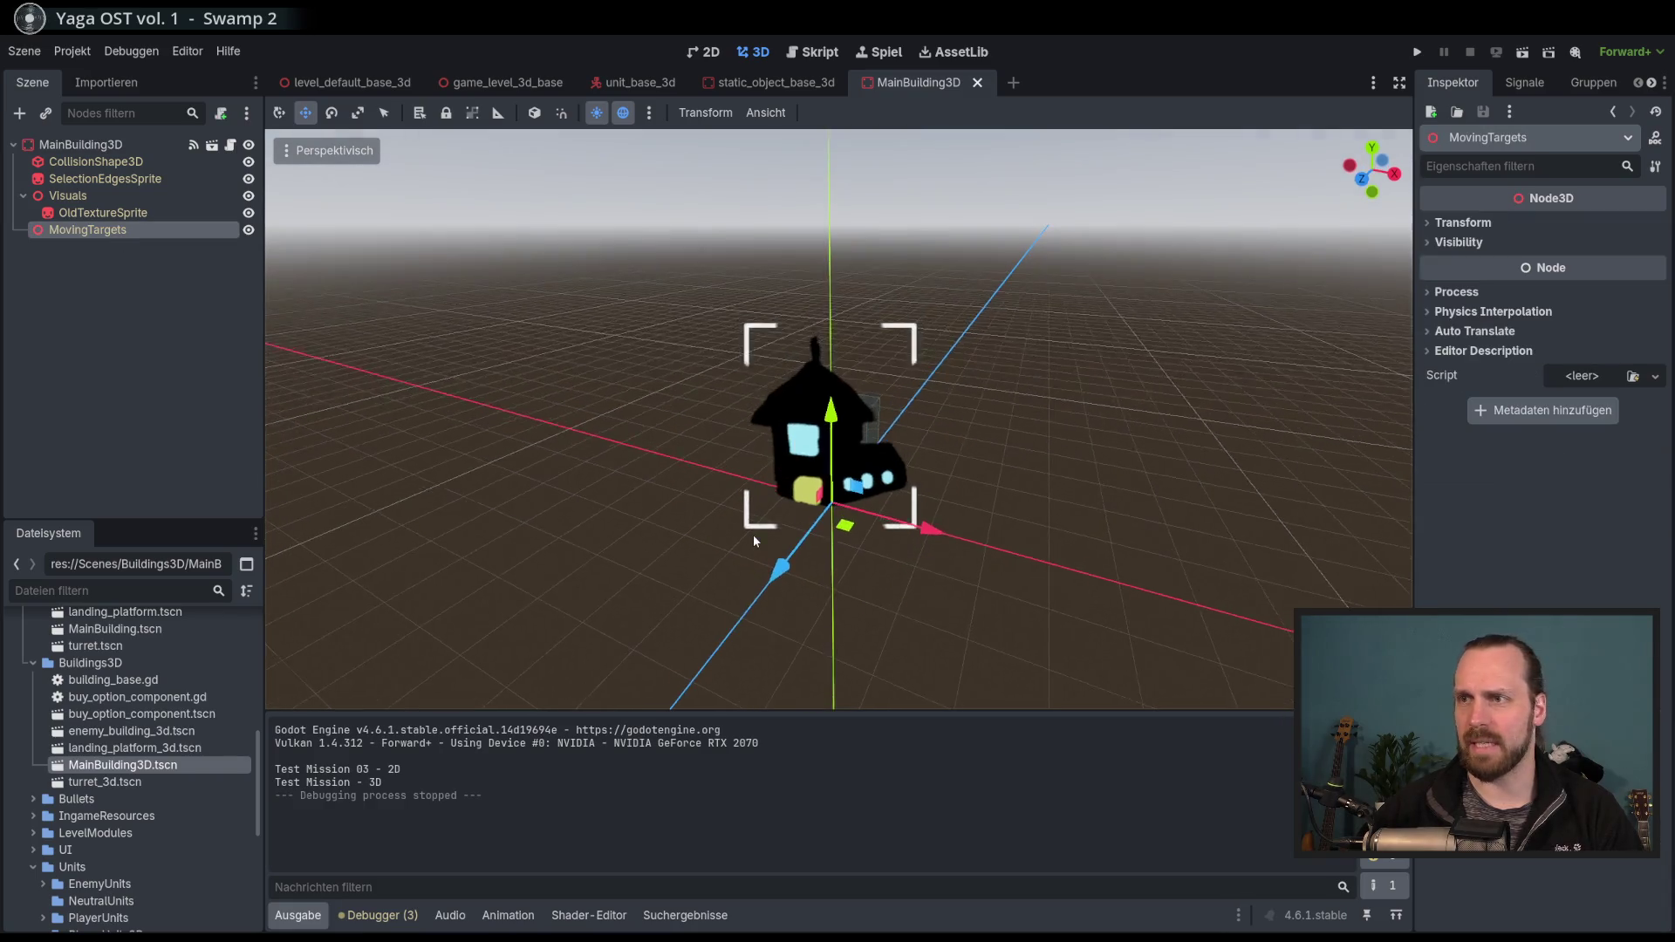
{"action": "scroll", "coordinate": [756, 541], "scroll_direction": "up", "scroll_amount": 3}
{"action": "key", "text": "Up"}
Add a Marker3D child under MovingTargets using the 'mark' node search.
{"action": "key", "text": "Down"}
{"action": "key", "text": "ctrl+a"}
{"action": "type", "text": "mark"}
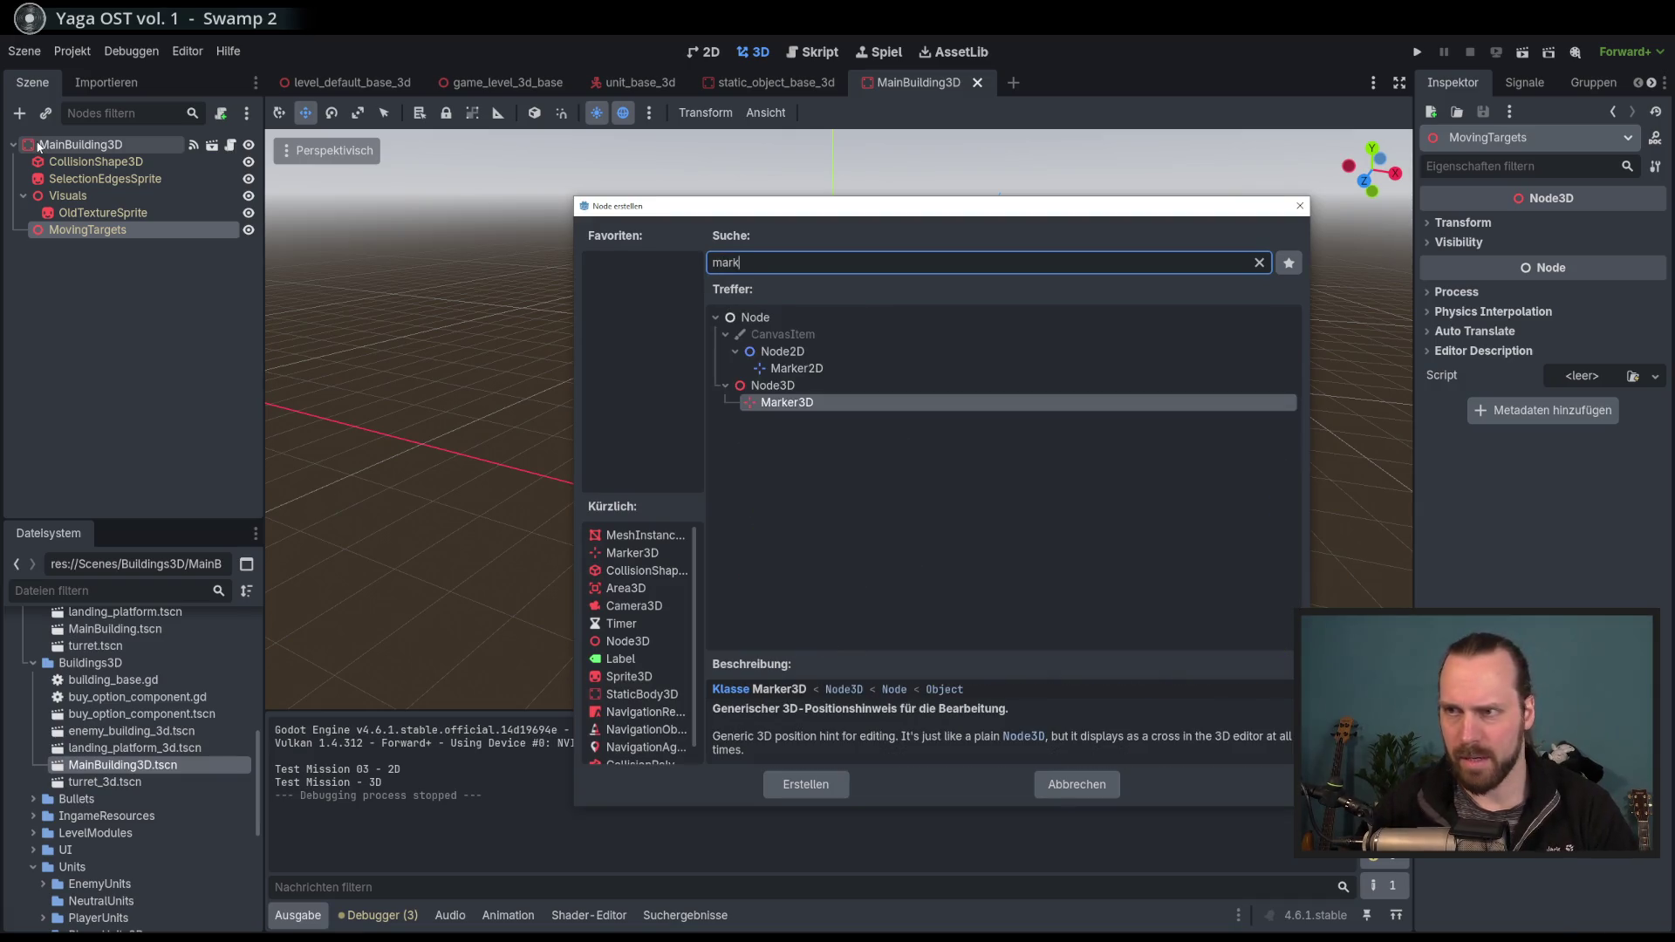
{"action": "key", "text": "Return"}
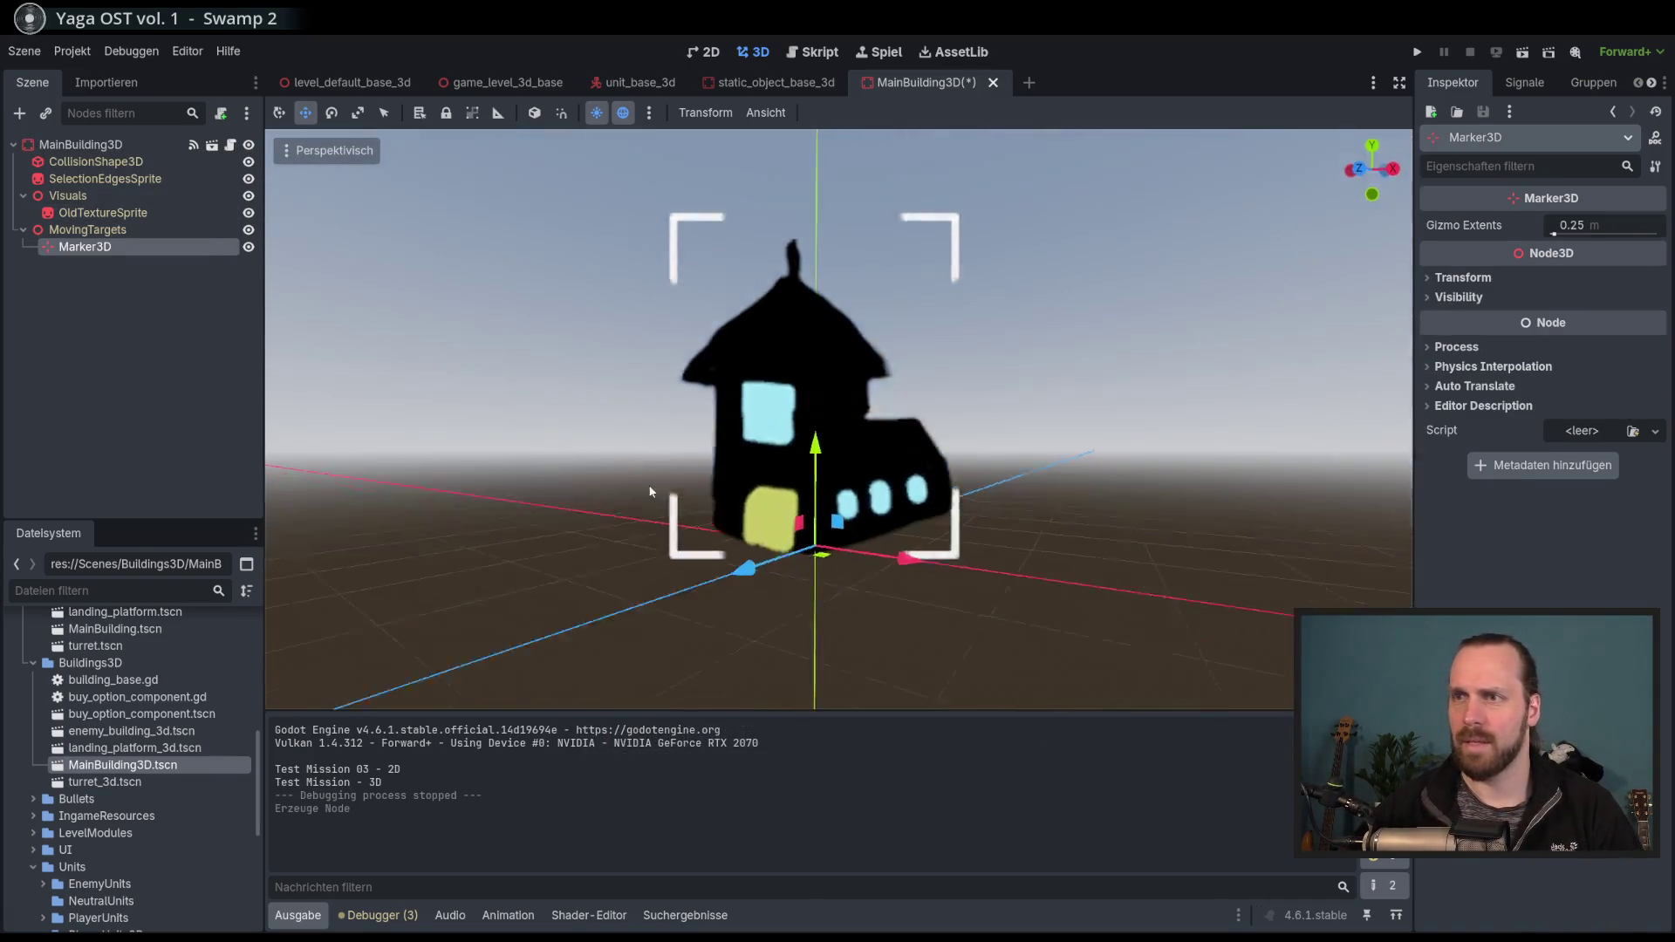
Drag the Marker3D to just in front of the building, then save and run the project.
{"action": "scroll", "coordinate": [756, 590], "scroll_direction": "down", "scroll_amount": 2}
{"action": "mouse_move", "coordinate": [841, 562]}
{"action": "left_mouse_down"}
{"action": "mouse_move", "coordinate": [762, 596]}
{"action": "mouse_move", "coordinate": [908, 432]}
{"action": "mouse_move", "coordinate": [784, 431]}
{"action": "mouse_move", "coordinate": [784, 535]}
{"action": "left_mouse_up"}
{"action": "left_click_drag", "start_coordinate": [776, 603], "coordinate": [776, 610]}
{"action": "mouse_move", "coordinate": [871, 564]}
{"action": "left_mouse_down"}
{"action": "mouse_move", "coordinate": [746, 501]}
{"action": "mouse_move", "coordinate": [861, 559]}
{"action": "mouse_move", "coordinate": [866, 536]}
{"action": "mouse_move", "coordinate": [849, 542]}
{"action": "left_mouse_up"}
{"action": "key", "text": "F5"}
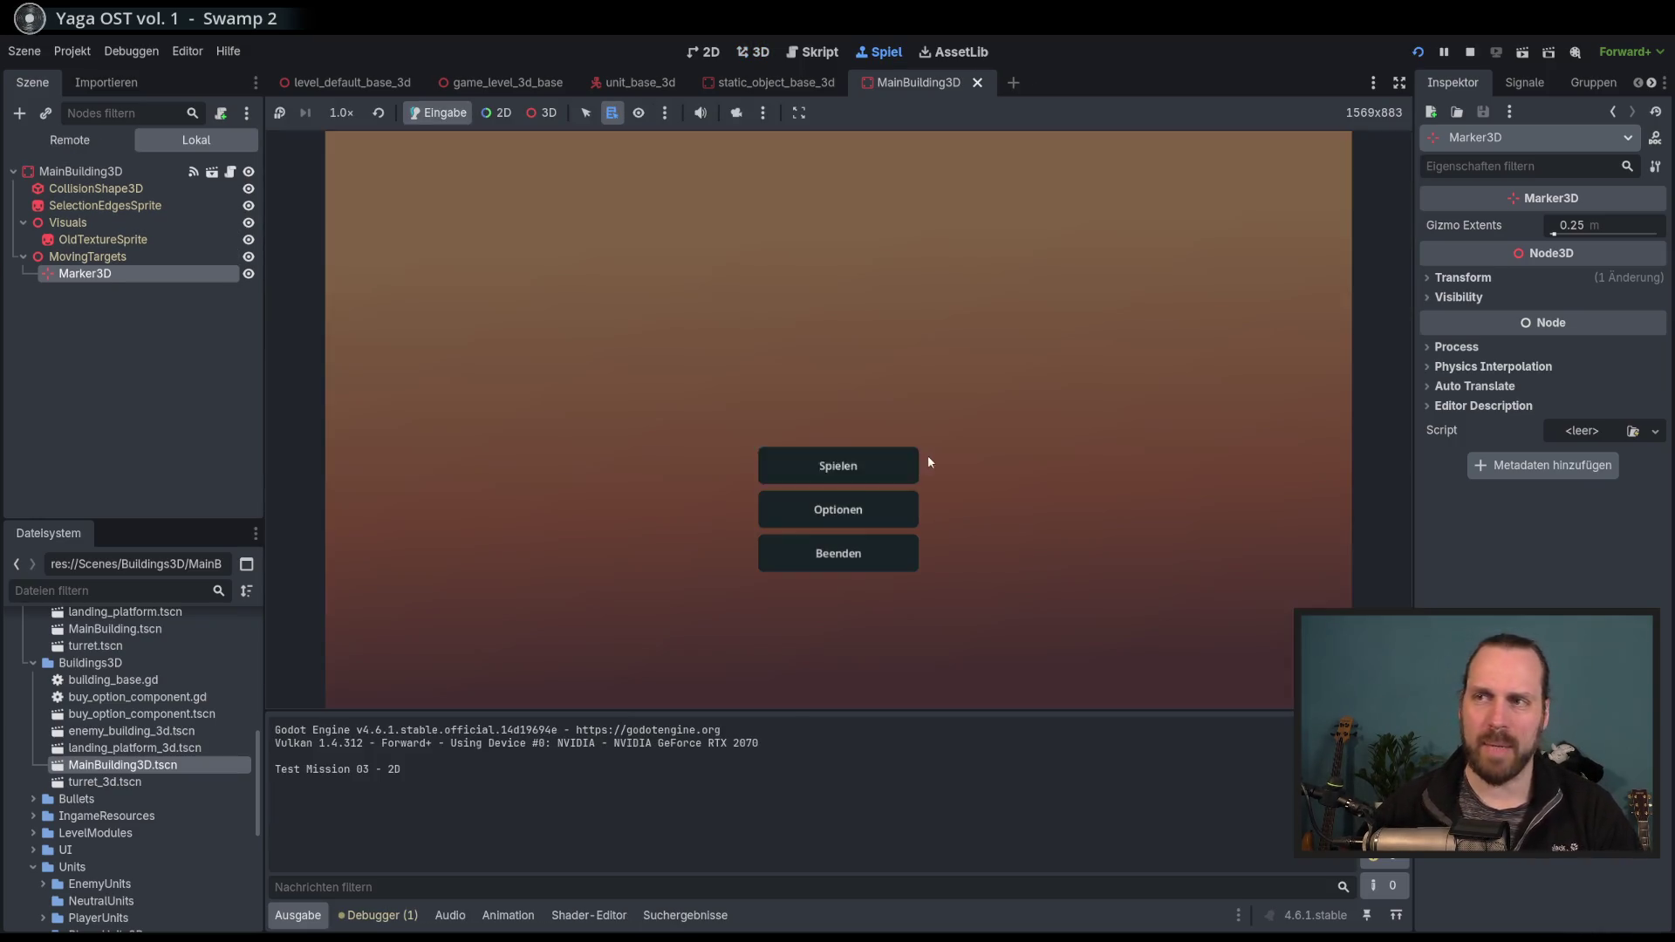
Start Test Mission - 3D from the mission list.
{"action": "left_click", "coordinate": [816, 472]}
{"action": "left_click", "coordinate": [572, 374]}
{"action": "left_click", "coordinate": [940, 635]}
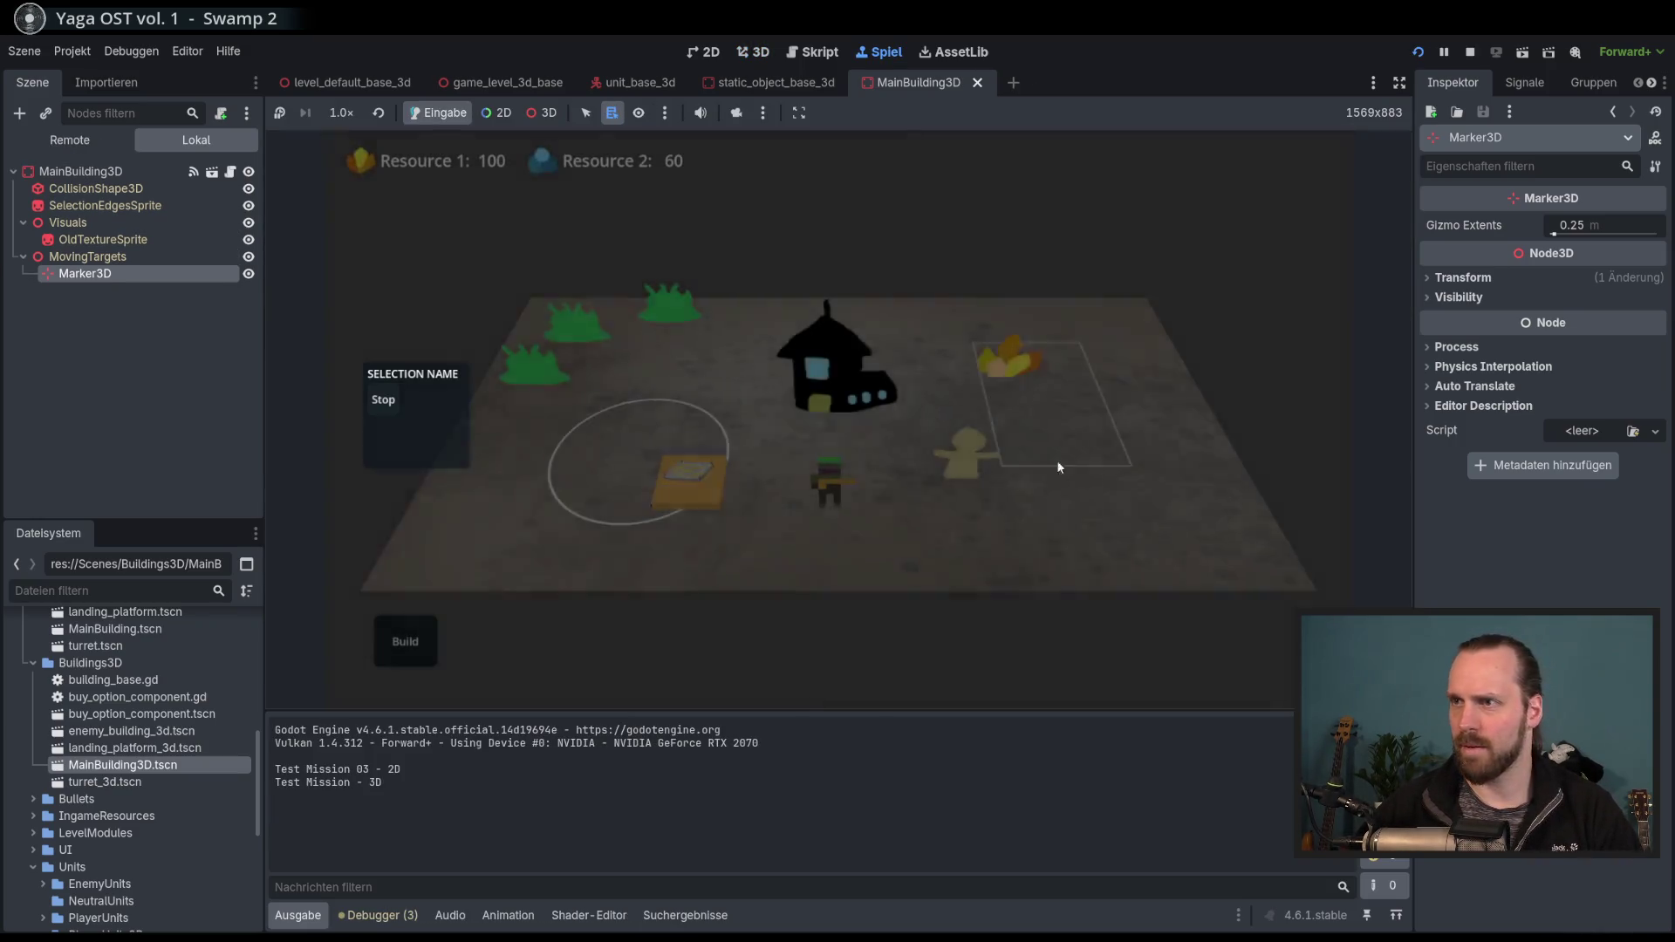
Watch the workers deliver resources until Resource 1 reaches 135, then stop the game.
{"action": "scroll", "coordinate": [894, 547], "scroll_direction": "up", "scroll_amount": 3}
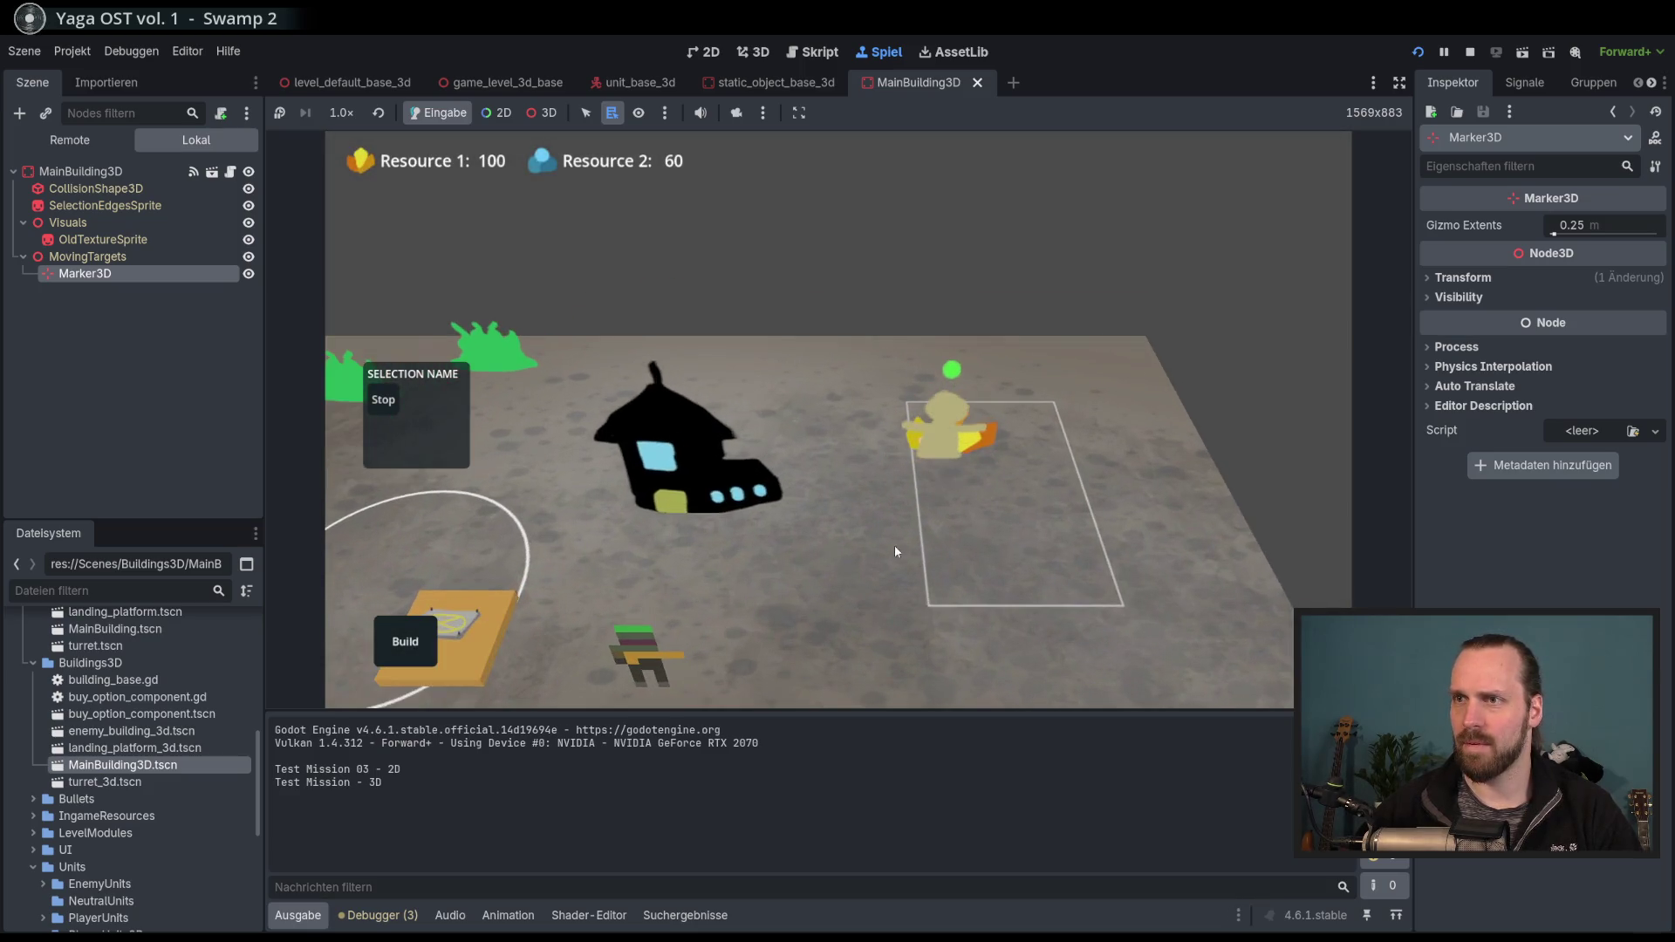
{"action": "left_click_drag", "start_coordinate": [766, 547], "coordinate": [855, 531]}
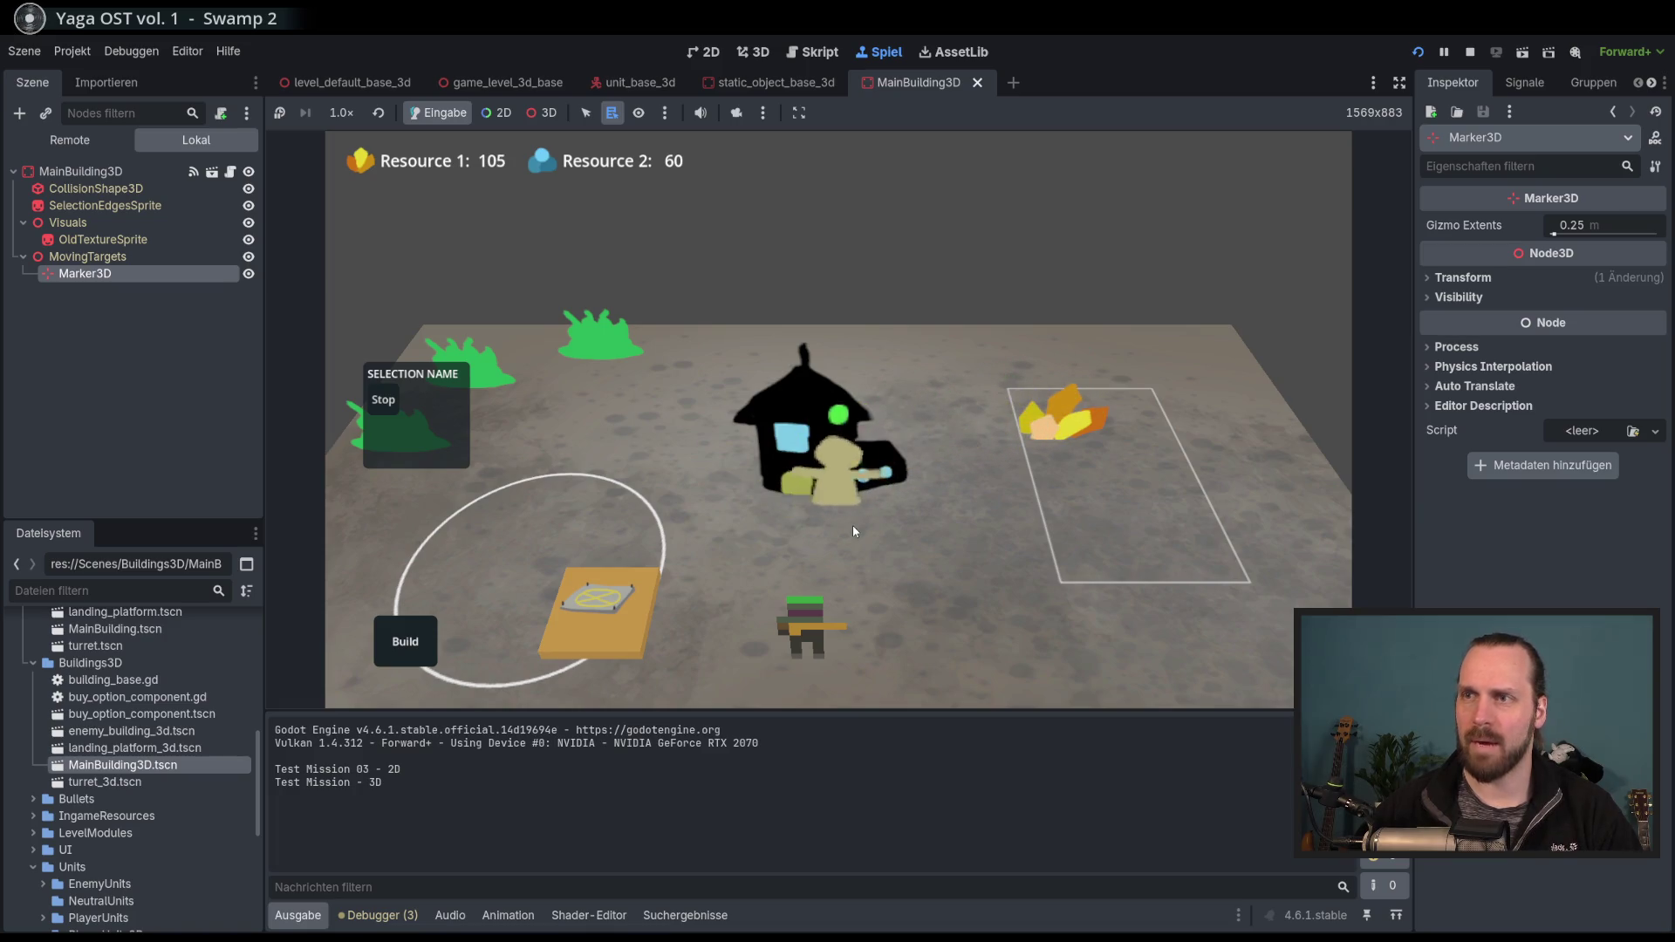
{"action": "scroll", "coordinate": [852, 525], "scroll_direction": "down", "scroll_amount": 3}
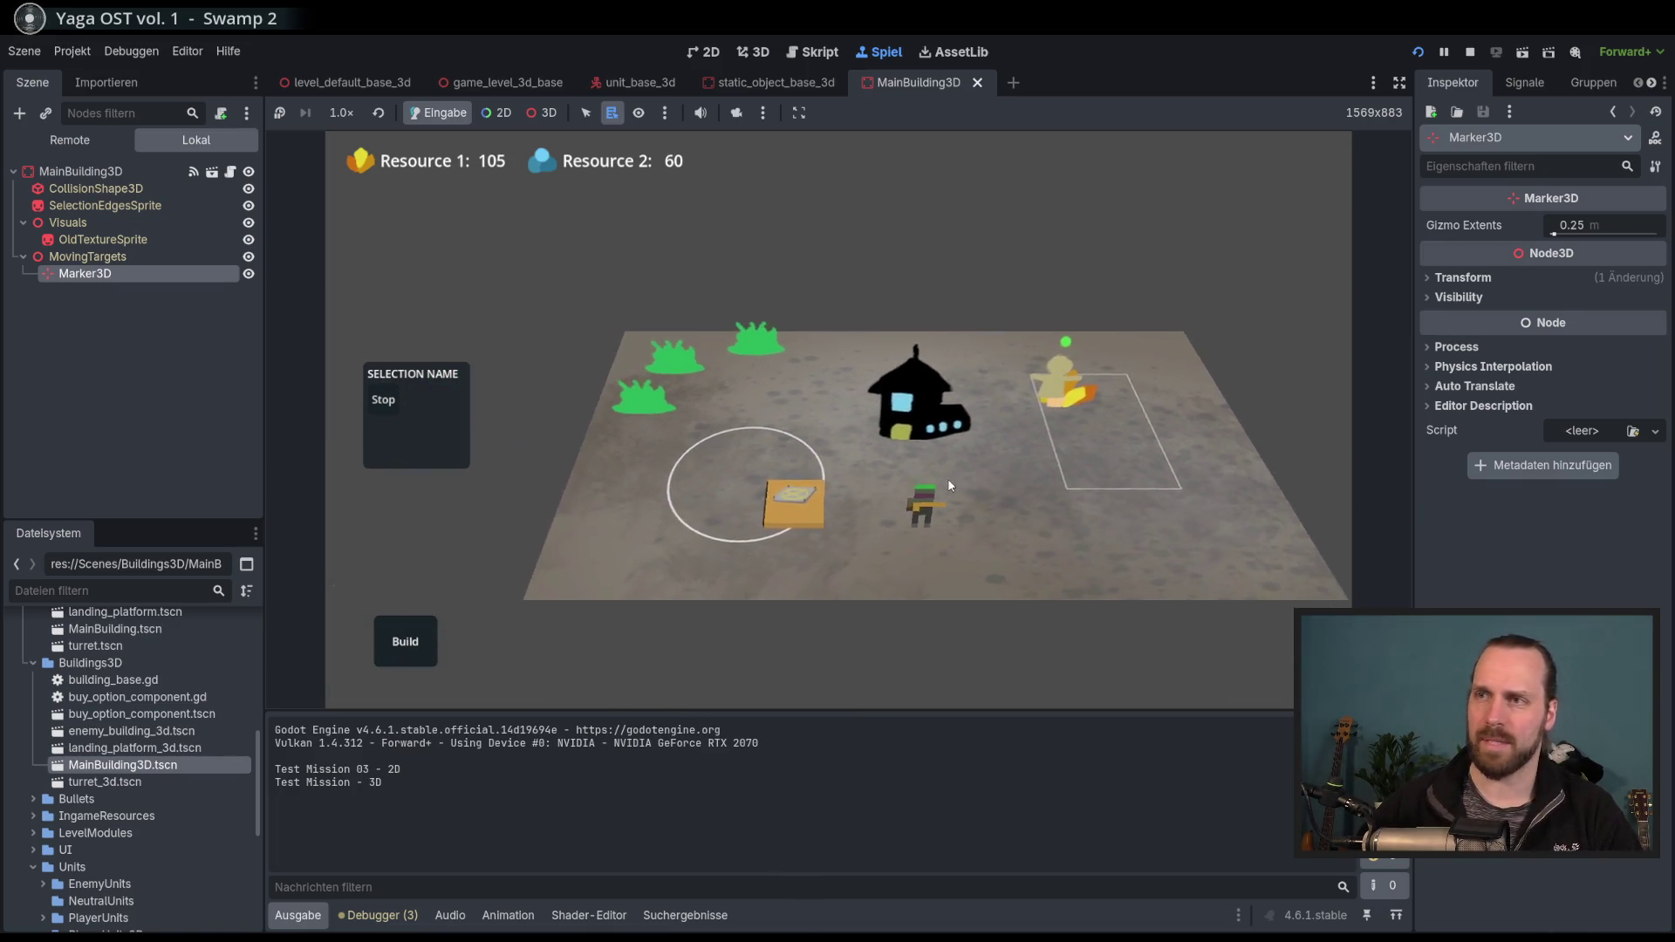
{"action": "scroll", "coordinate": [836, 516], "scroll_direction": "up", "scroll_amount": 2}
{"action": "scroll", "coordinate": [868, 571], "scroll_direction": "down", "scroll_amount": 3}
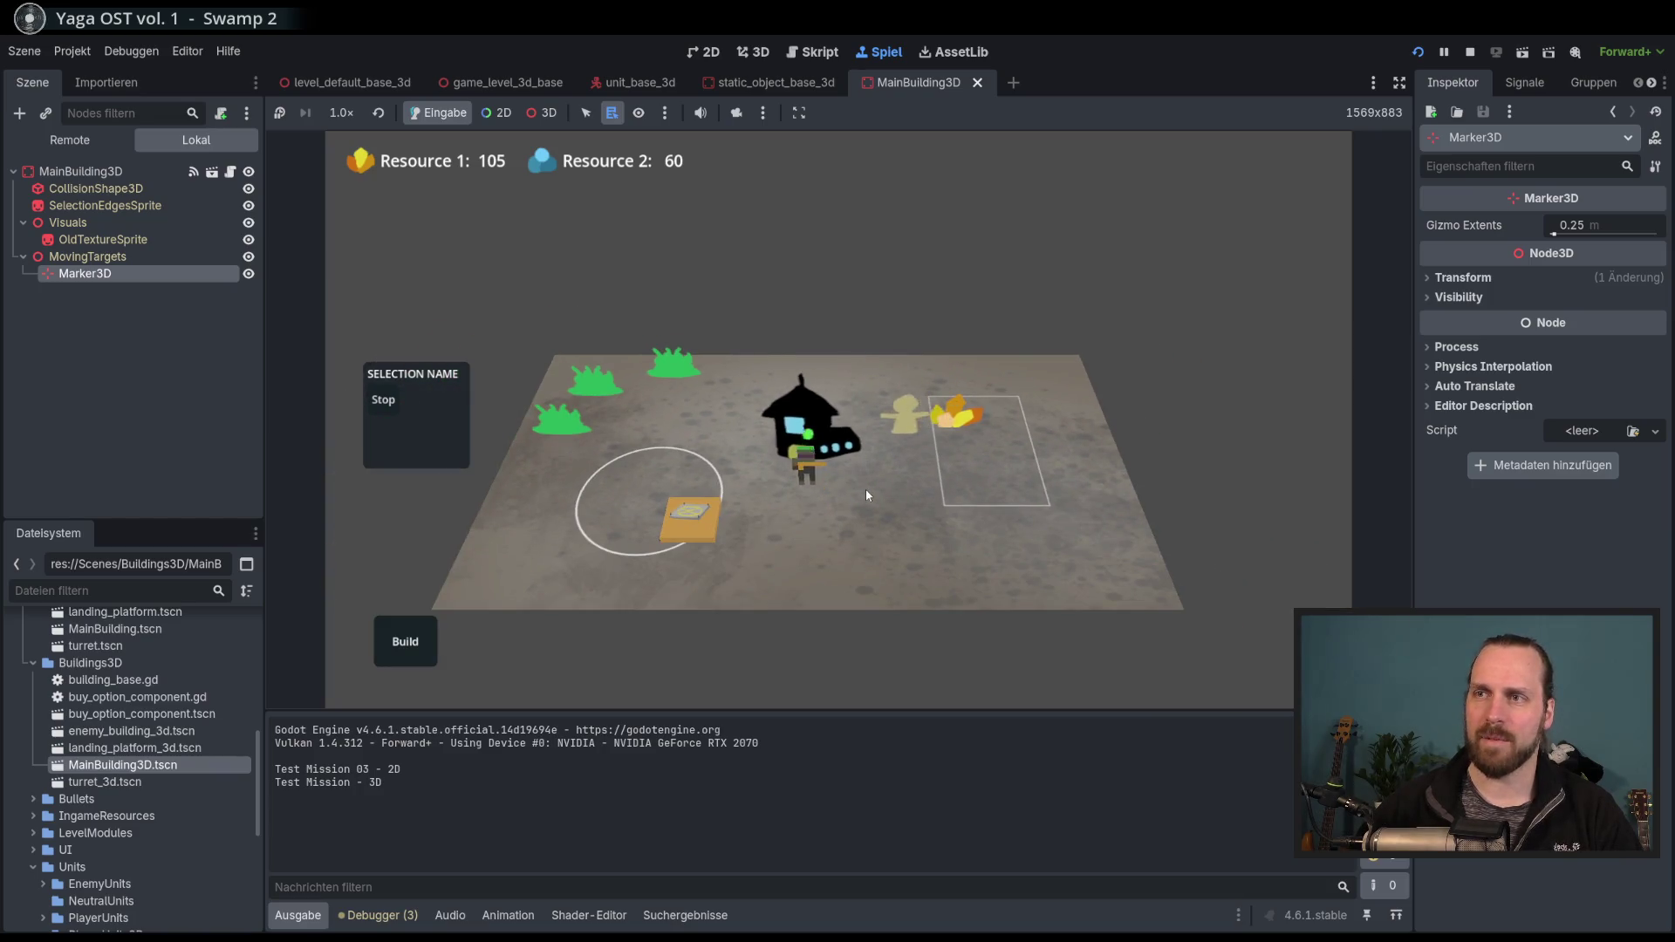
{"action": "scroll", "coordinate": [960, 663], "scroll_direction": "up", "scroll_amount": 2}
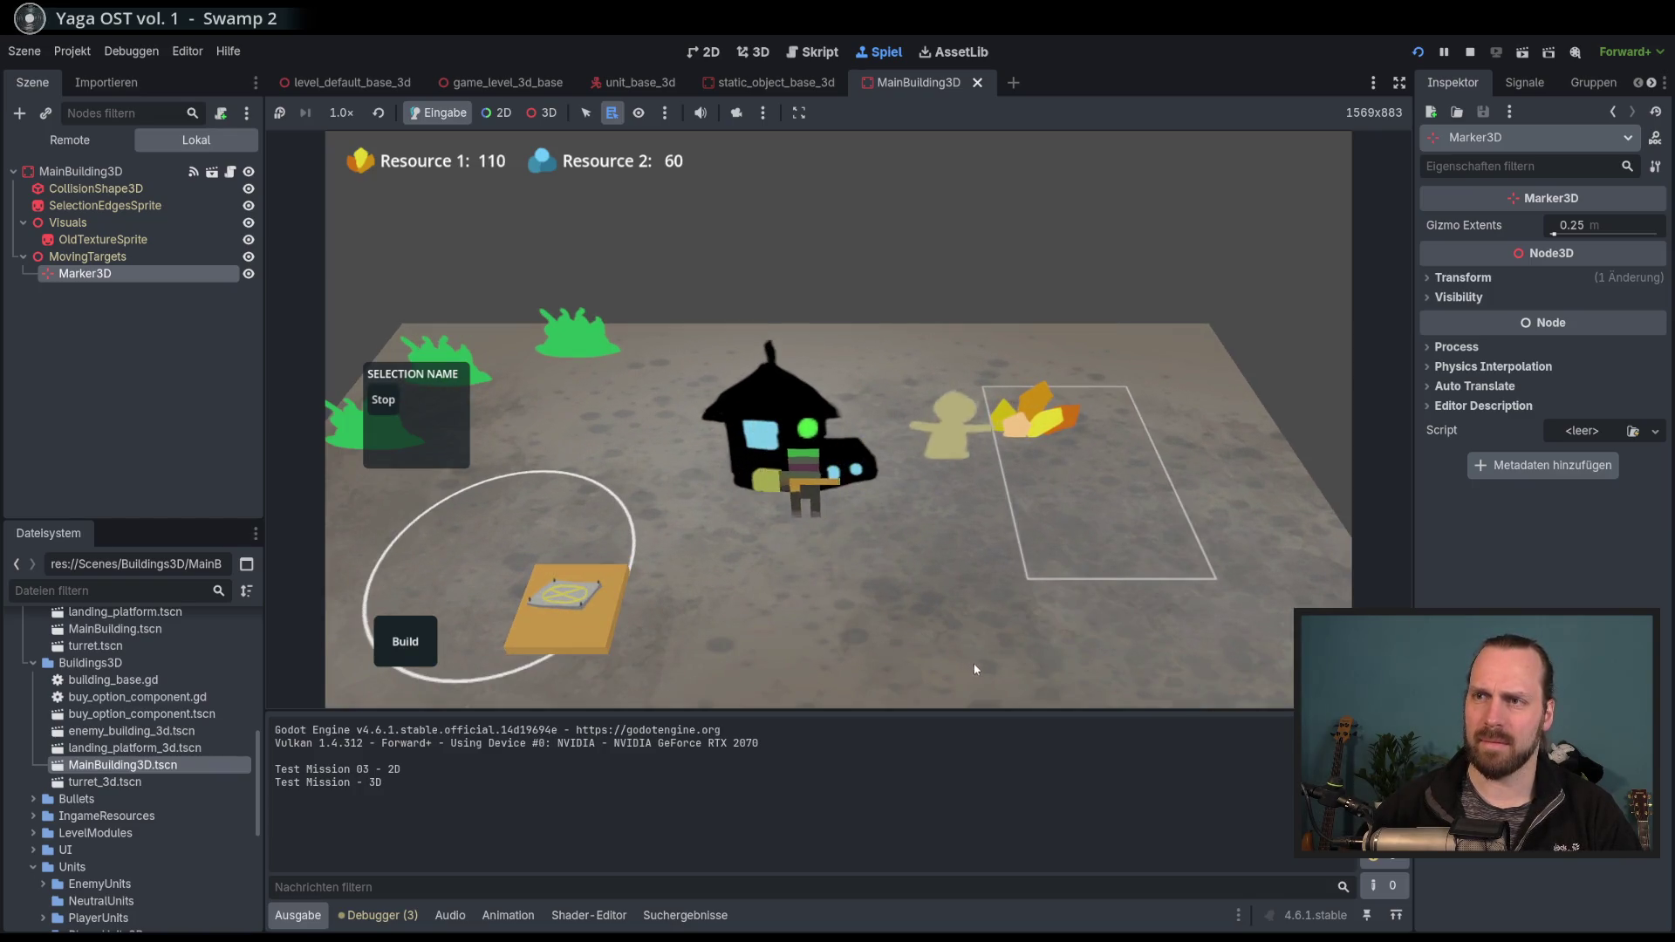
{"action": "left_click", "coordinate": [788, 481]}
{"action": "left_click", "coordinate": [909, 534]}
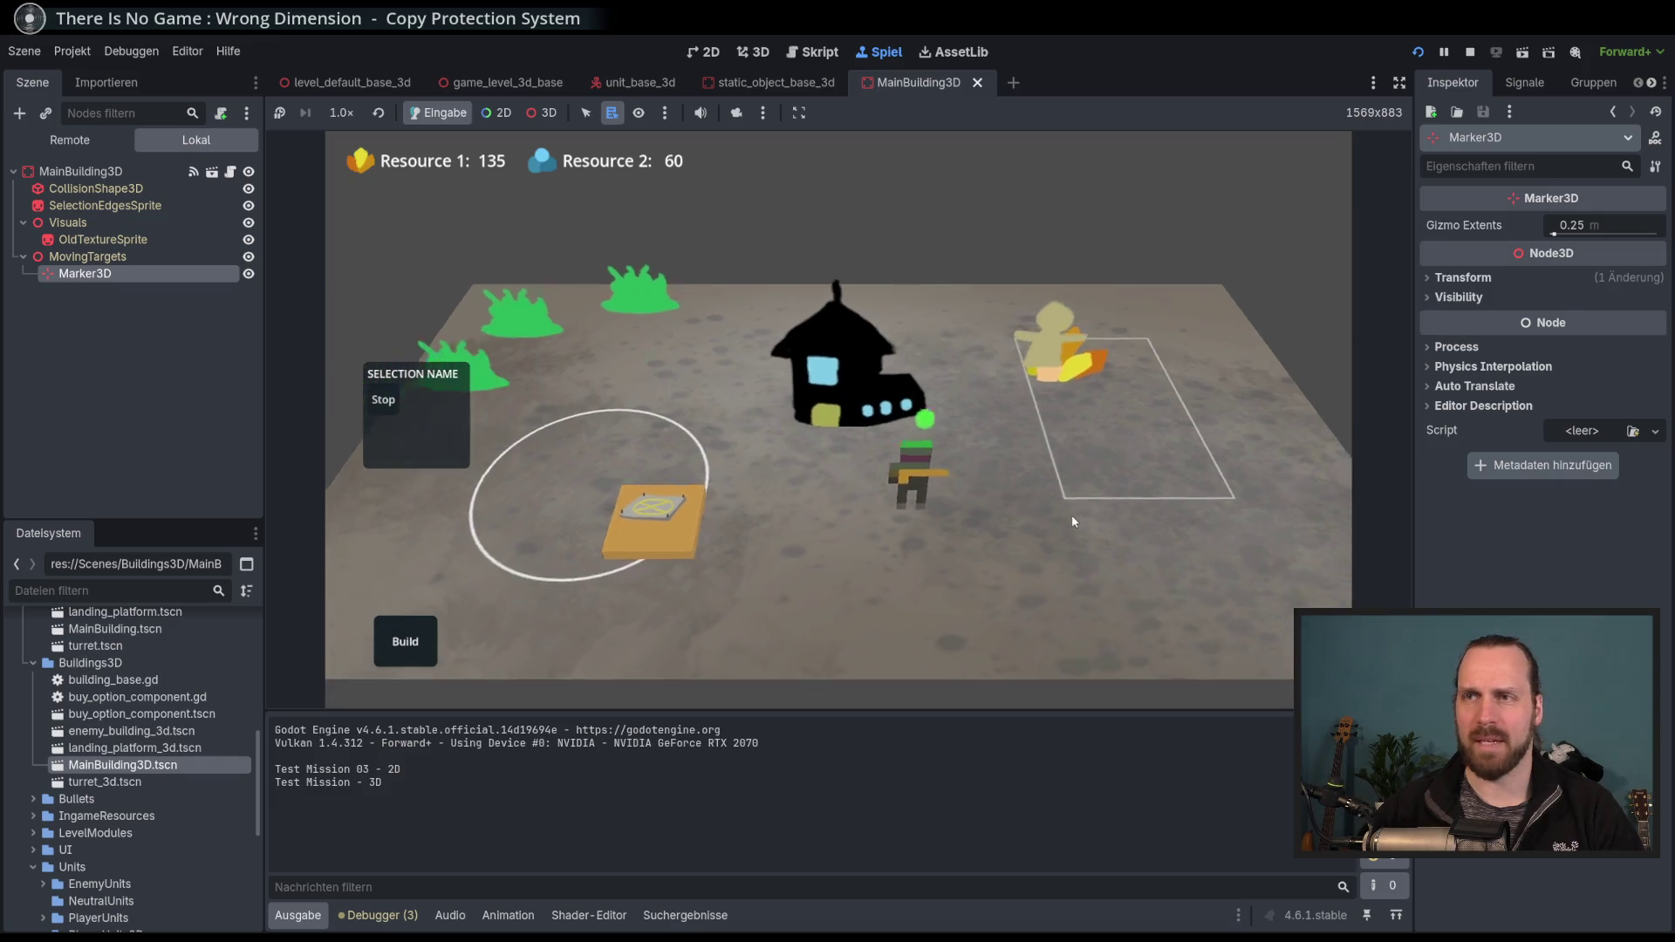
{"action": "key", "text": "F8"}
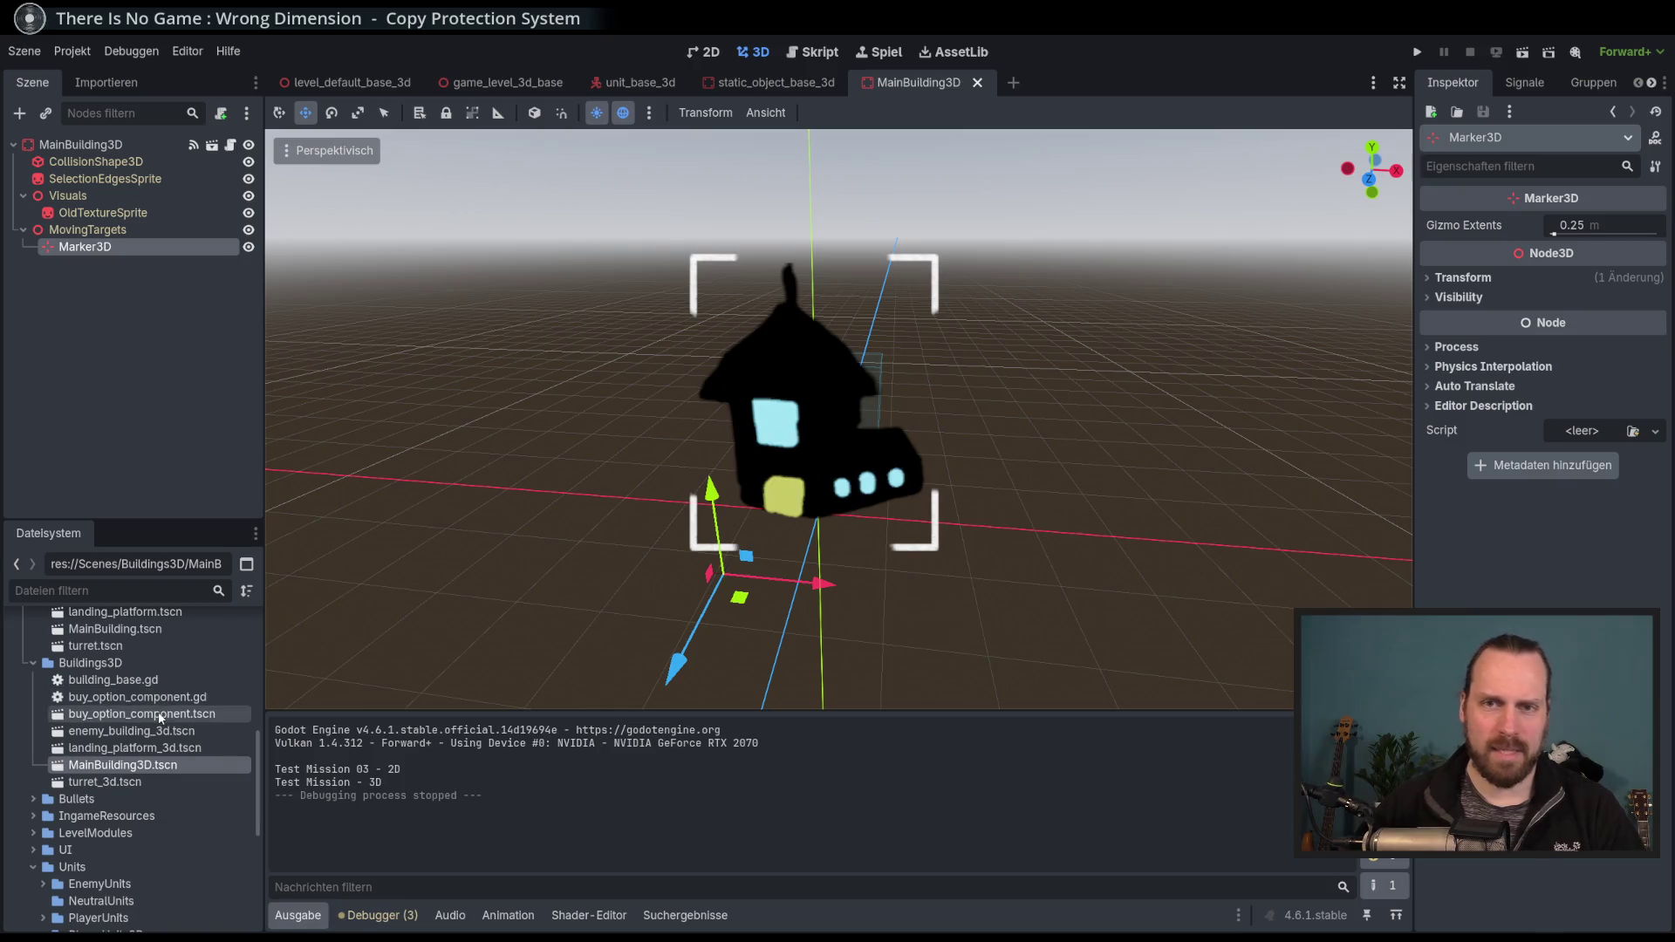
{"action": "scroll", "coordinate": [159, 710], "scroll_direction": "up", "scroll_amount": 2}
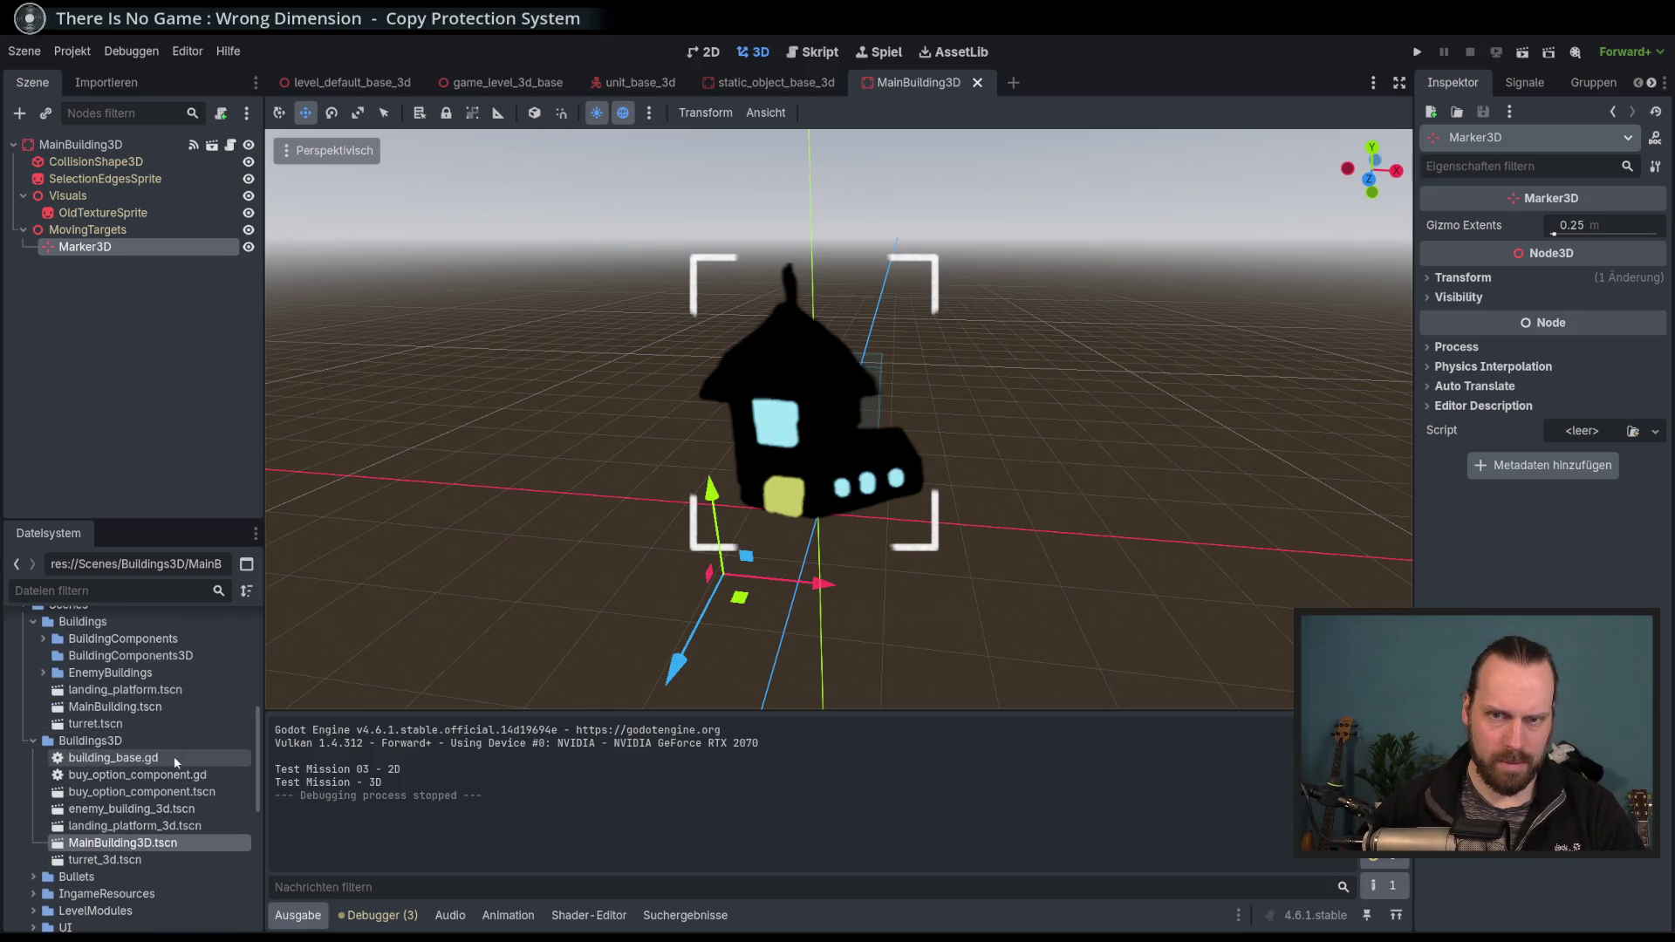
{"action": "scroll", "coordinate": [152, 795], "scroll_direction": "down", "scroll_amount": 3}
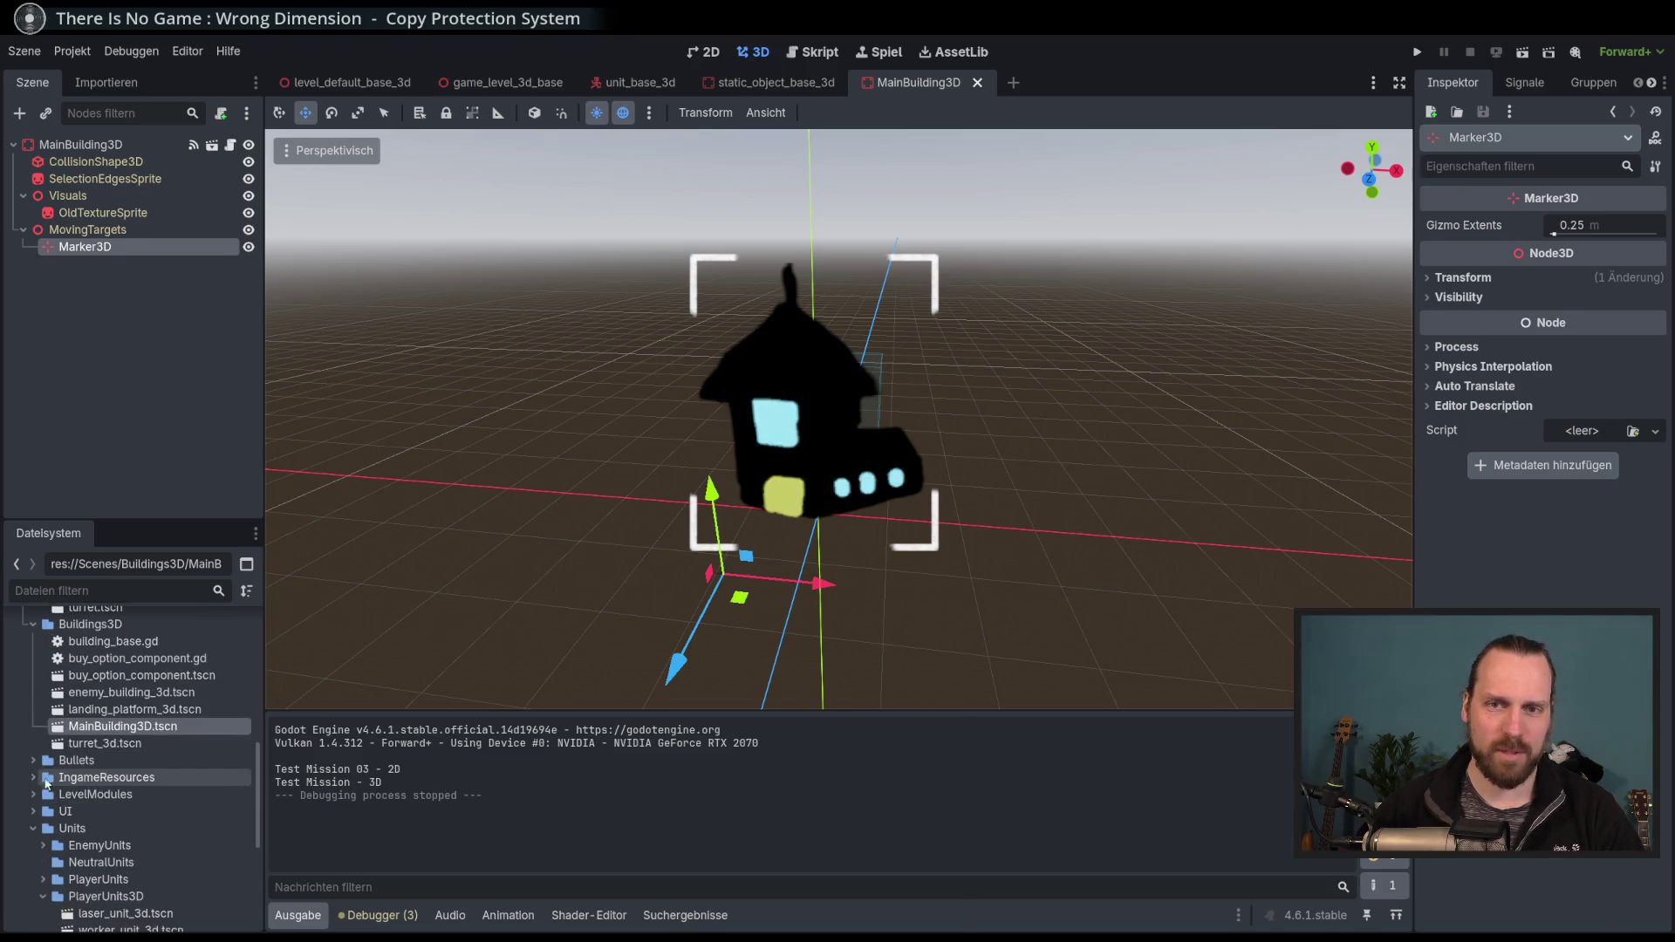
{"action": "scroll", "coordinate": [162, 820], "scroll_direction": "down", "scroll_amount": 2}
{"action": "scroll", "coordinate": [164, 833], "scroll_direction": "down", "scroll_amount": 3}
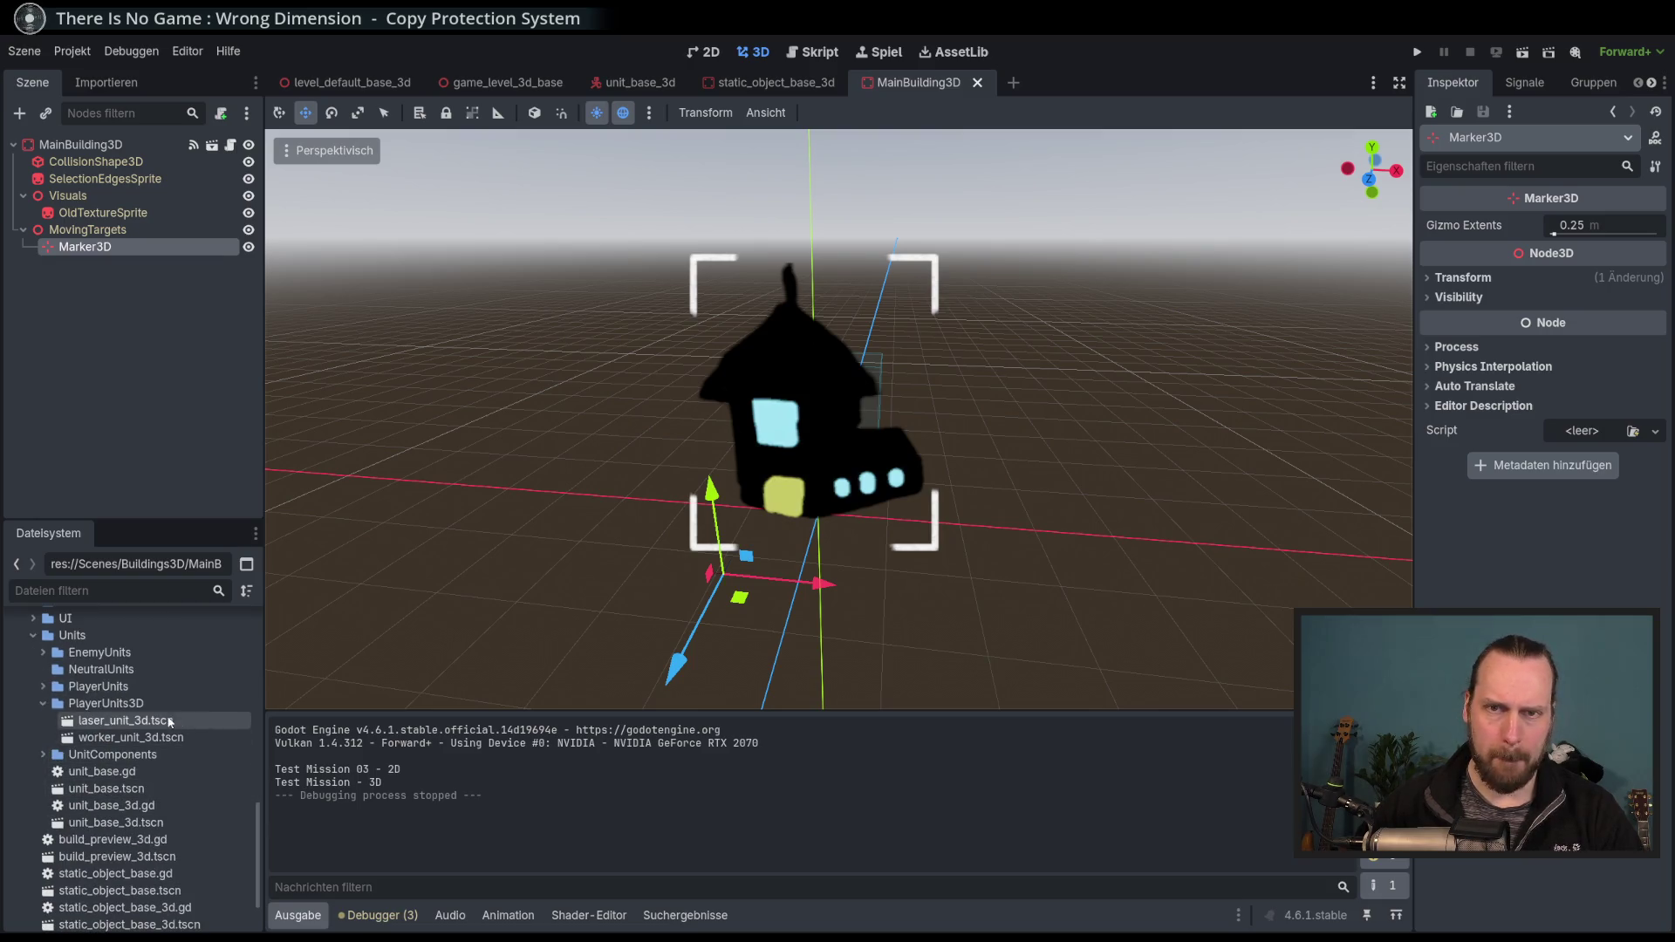
{"action": "scroll", "coordinate": [146, 713], "scroll_direction": "down", "scroll_amount": 2}
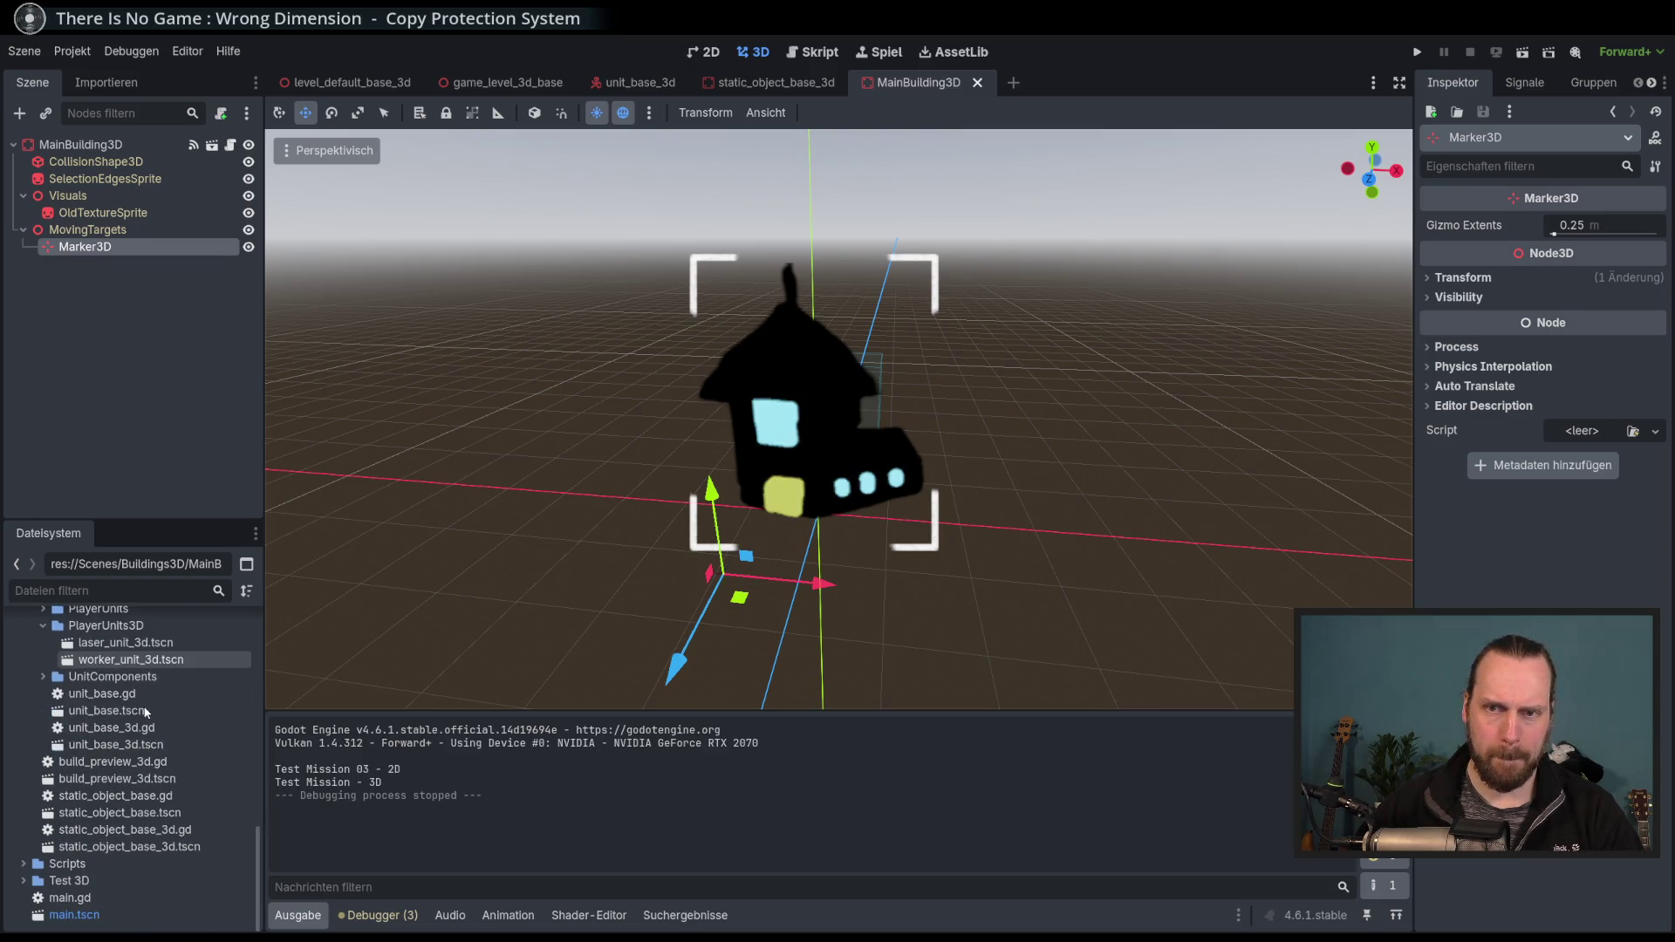
{"action": "scroll", "coordinate": [178, 782], "scroll_direction": "up", "scroll_amount": 2}
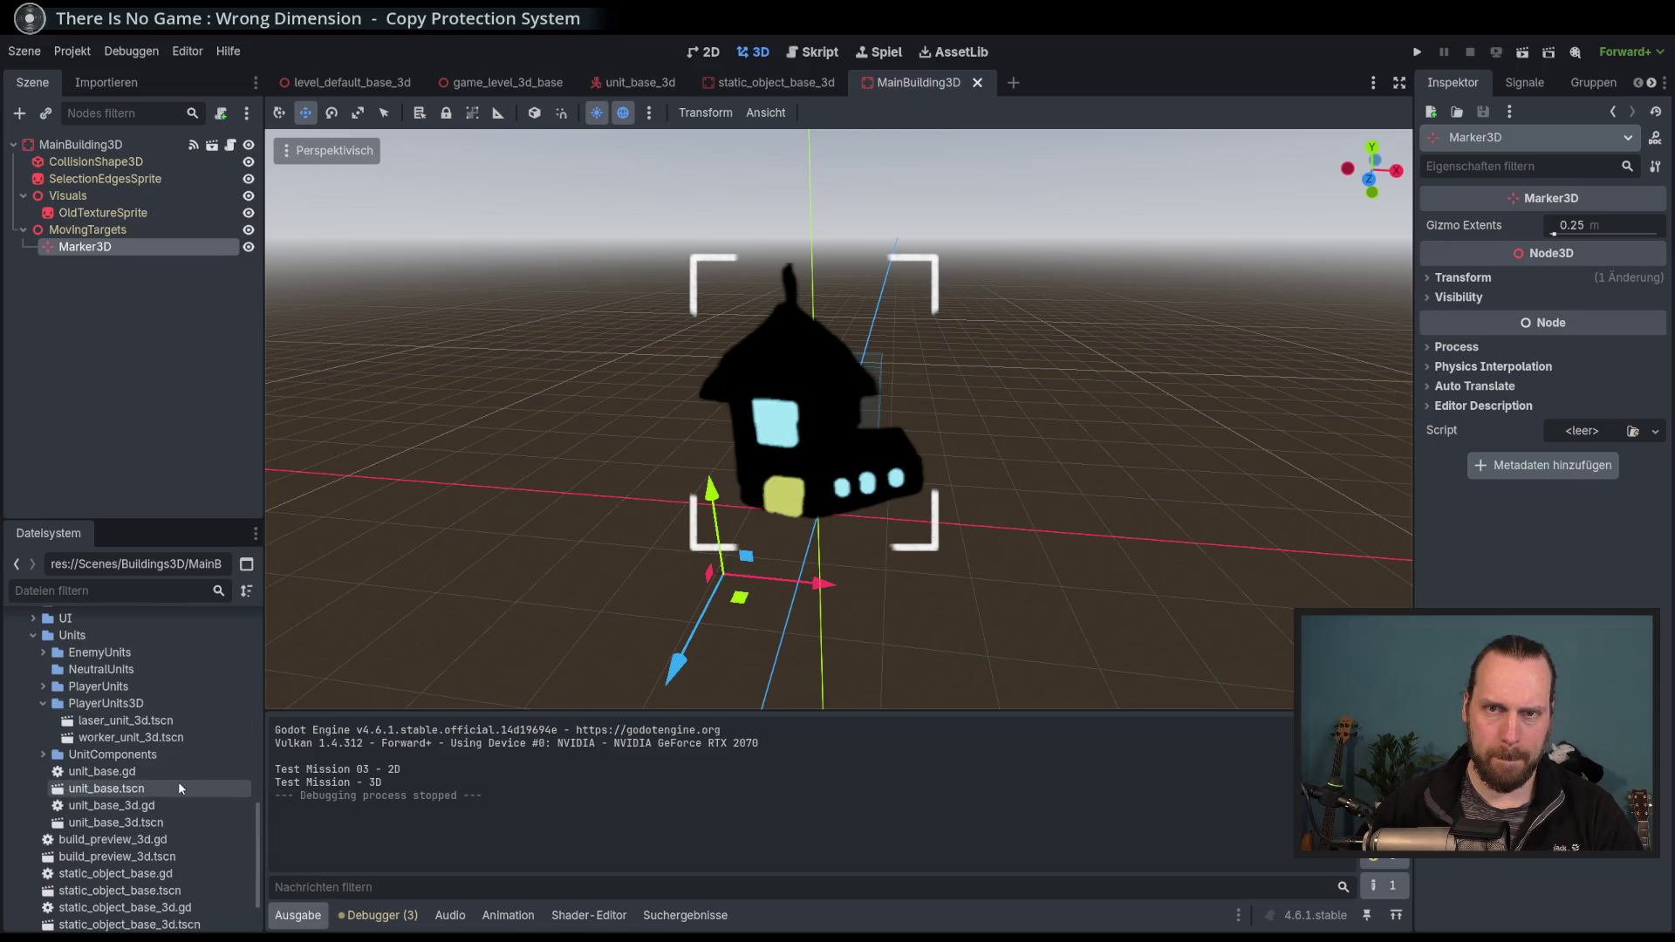
{"action": "scroll", "coordinate": [111, 695], "scroll_direction": "down", "scroll_amount": 2}
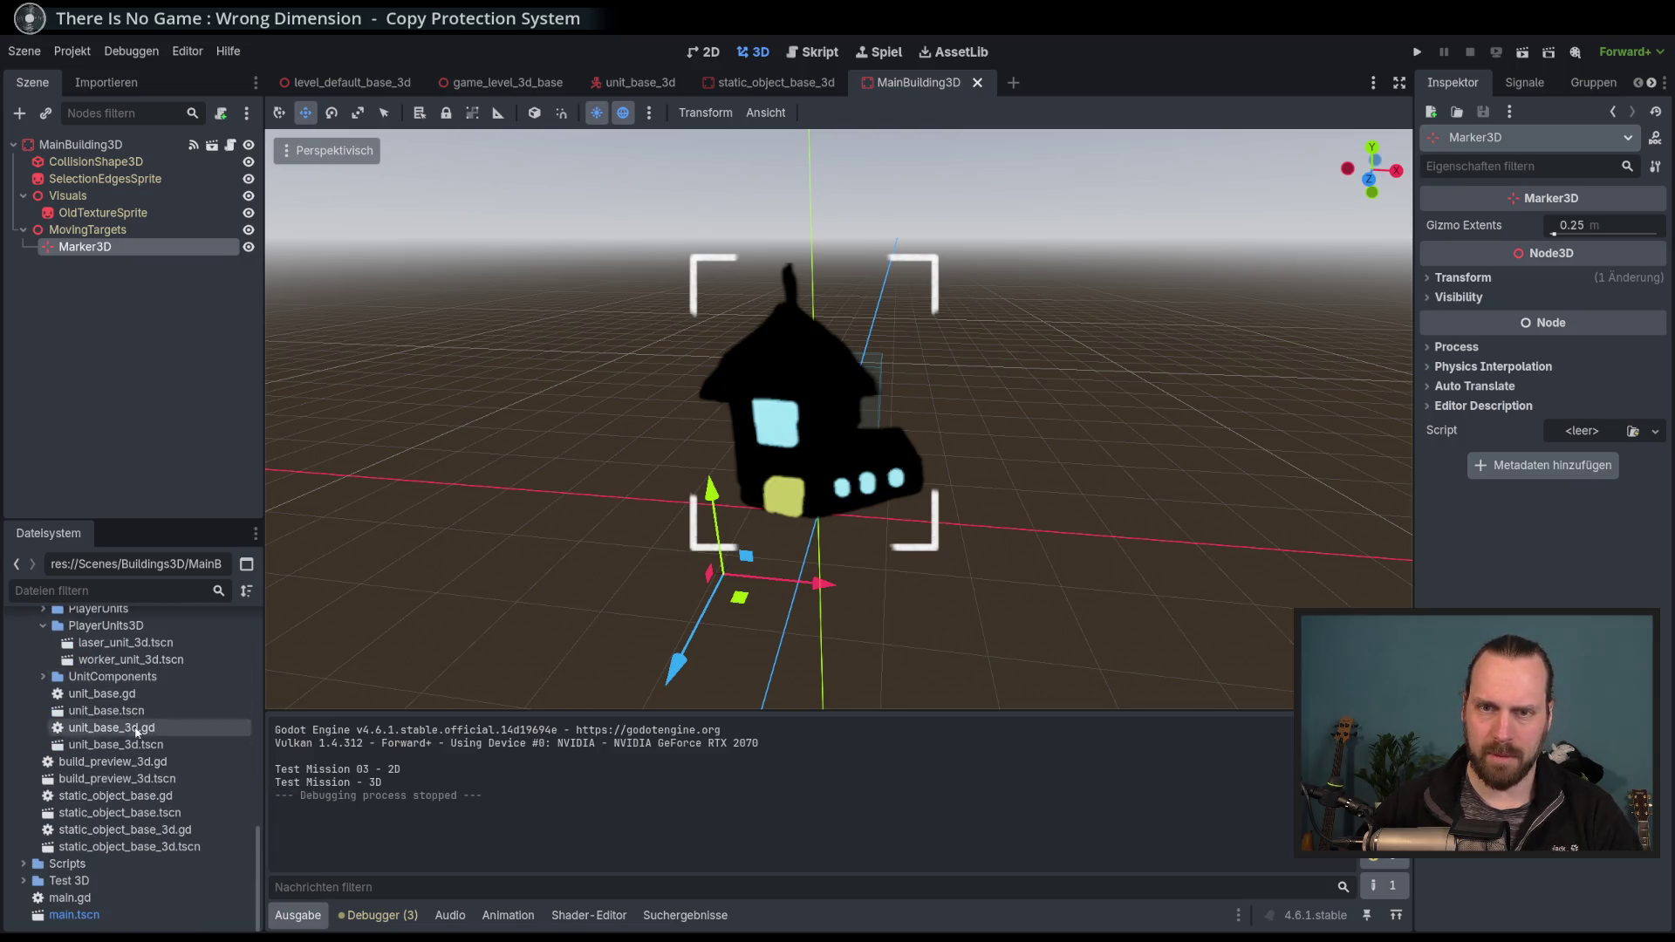
{"action": "scroll", "coordinate": [139, 787], "scroll_direction": "up", "scroll_amount": 5}
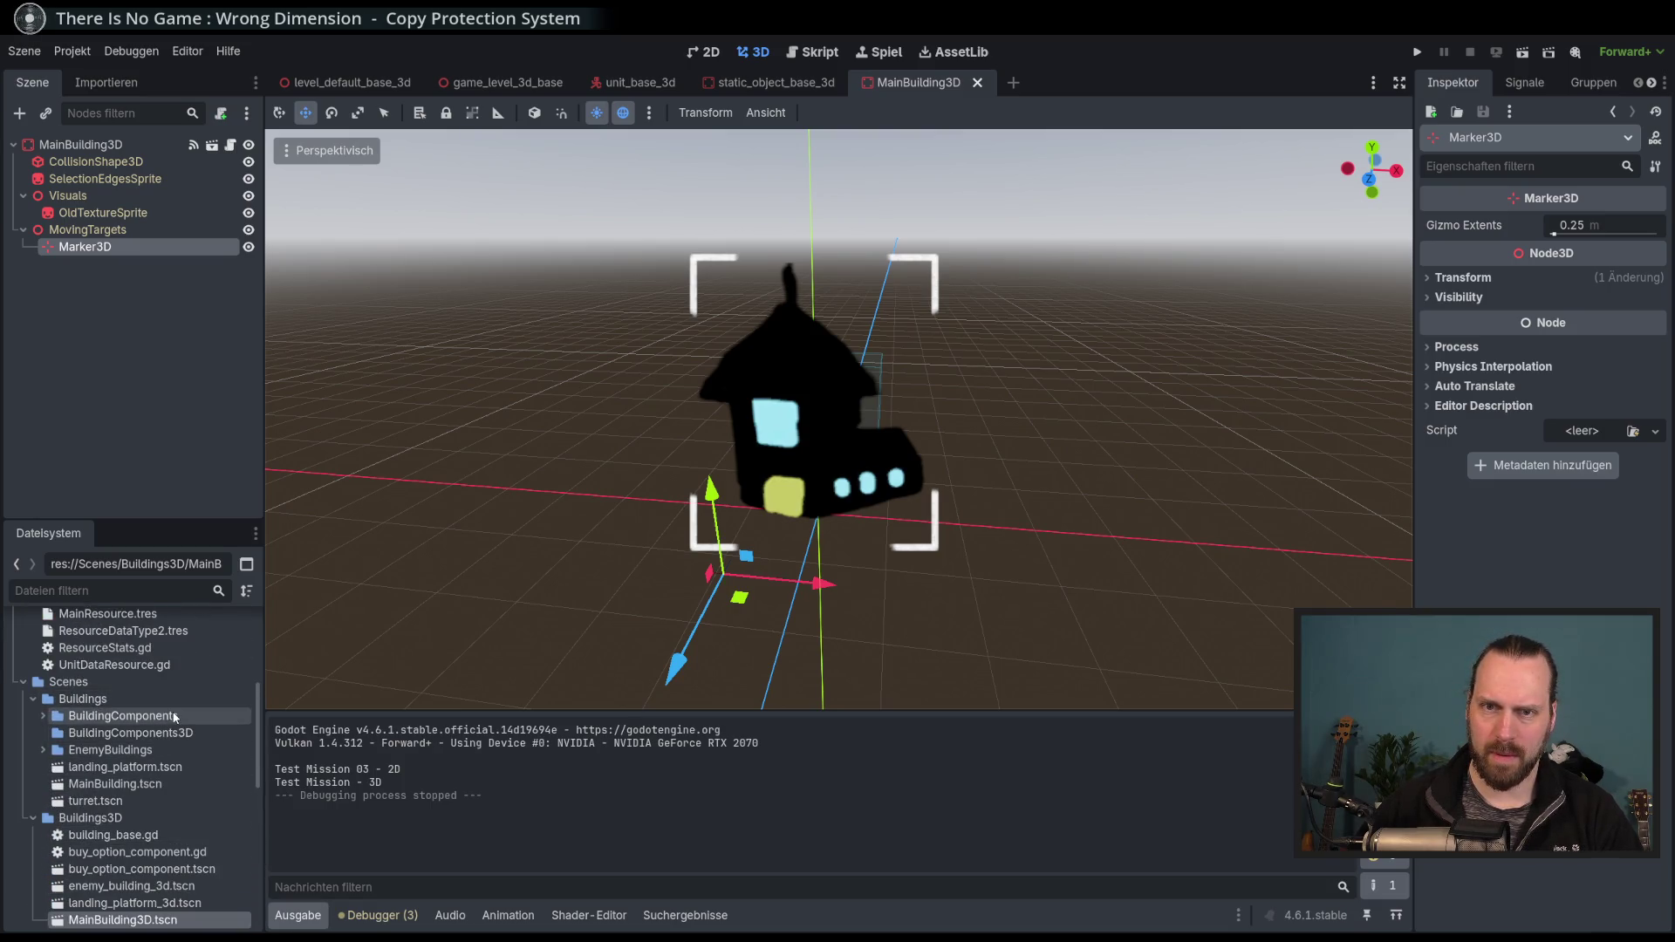
{"action": "scroll", "coordinate": [105, 755], "scroll_direction": "up", "scroll_amount": 2}
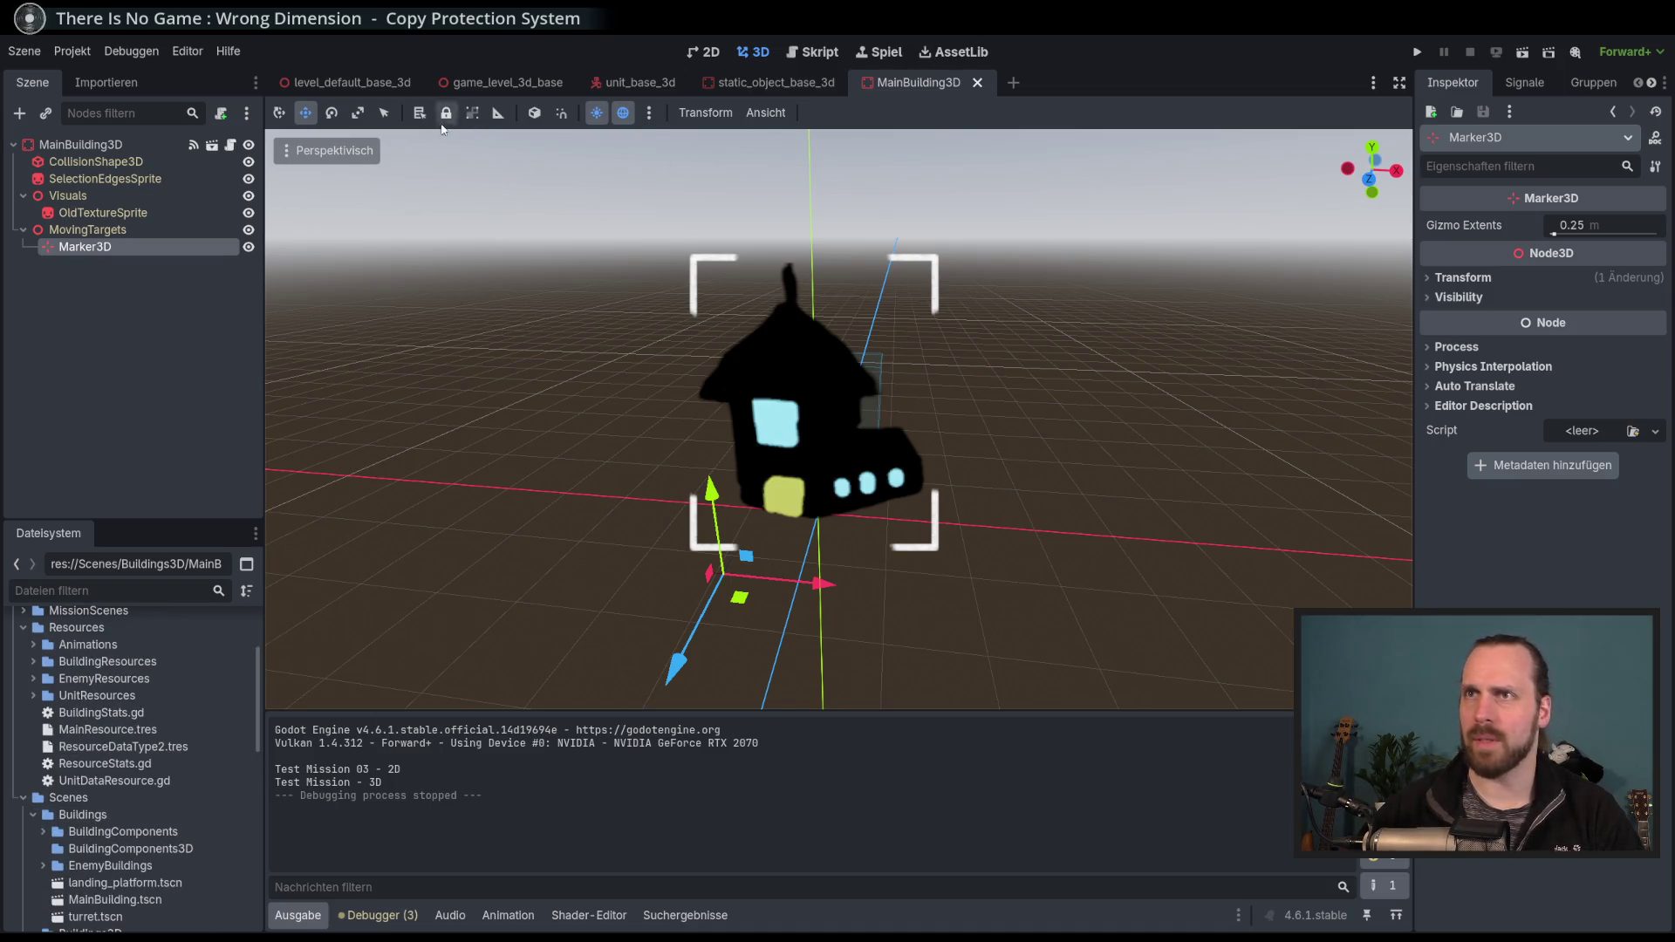
{"action": "left_click", "coordinate": [751, 82]}
Filter the FileSystem for 'level_4' and open test_level_4_3d.tscn.
{"action": "left_click", "coordinate": [507, 82]}
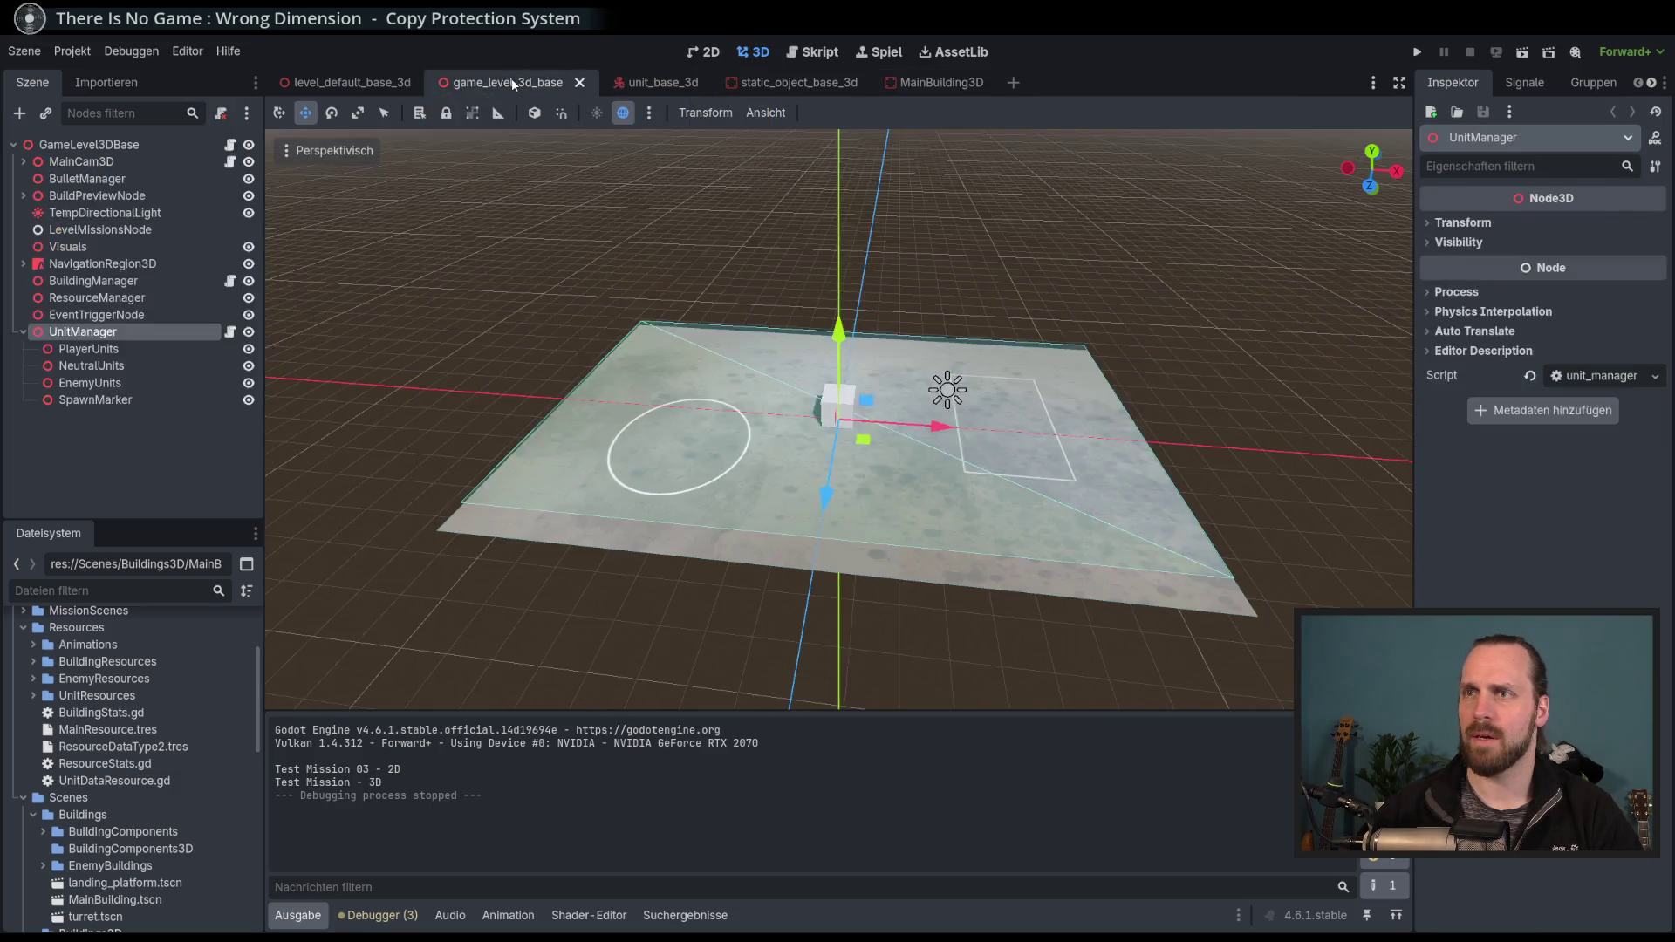
{"action": "left_click", "coordinate": [381, 85]}
{"action": "left_click", "coordinate": [505, 80]}
{"action": "scroll", "coordinate": [202, 668], "scroll_direction": "down", "scroll_amount": 5}
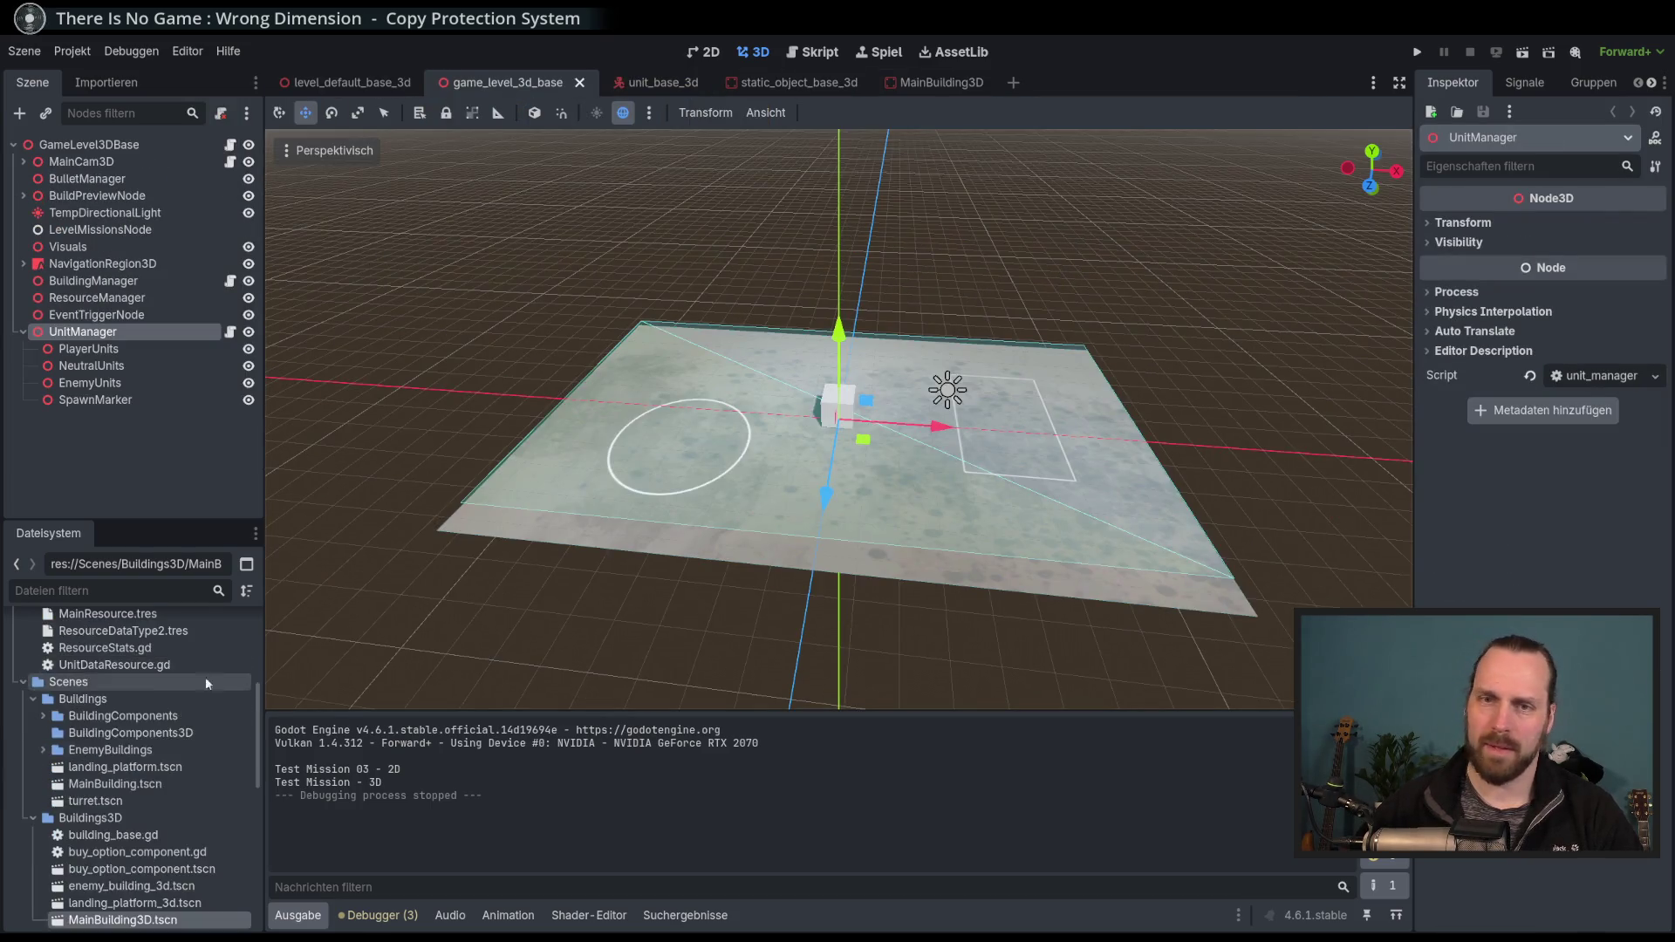
{"action": "scroll", "coordinate": [151, 619], "scroll_direction": "up", "scroll_amount": 8}
{"action": "left_click", "coordinate": [150, 590]}
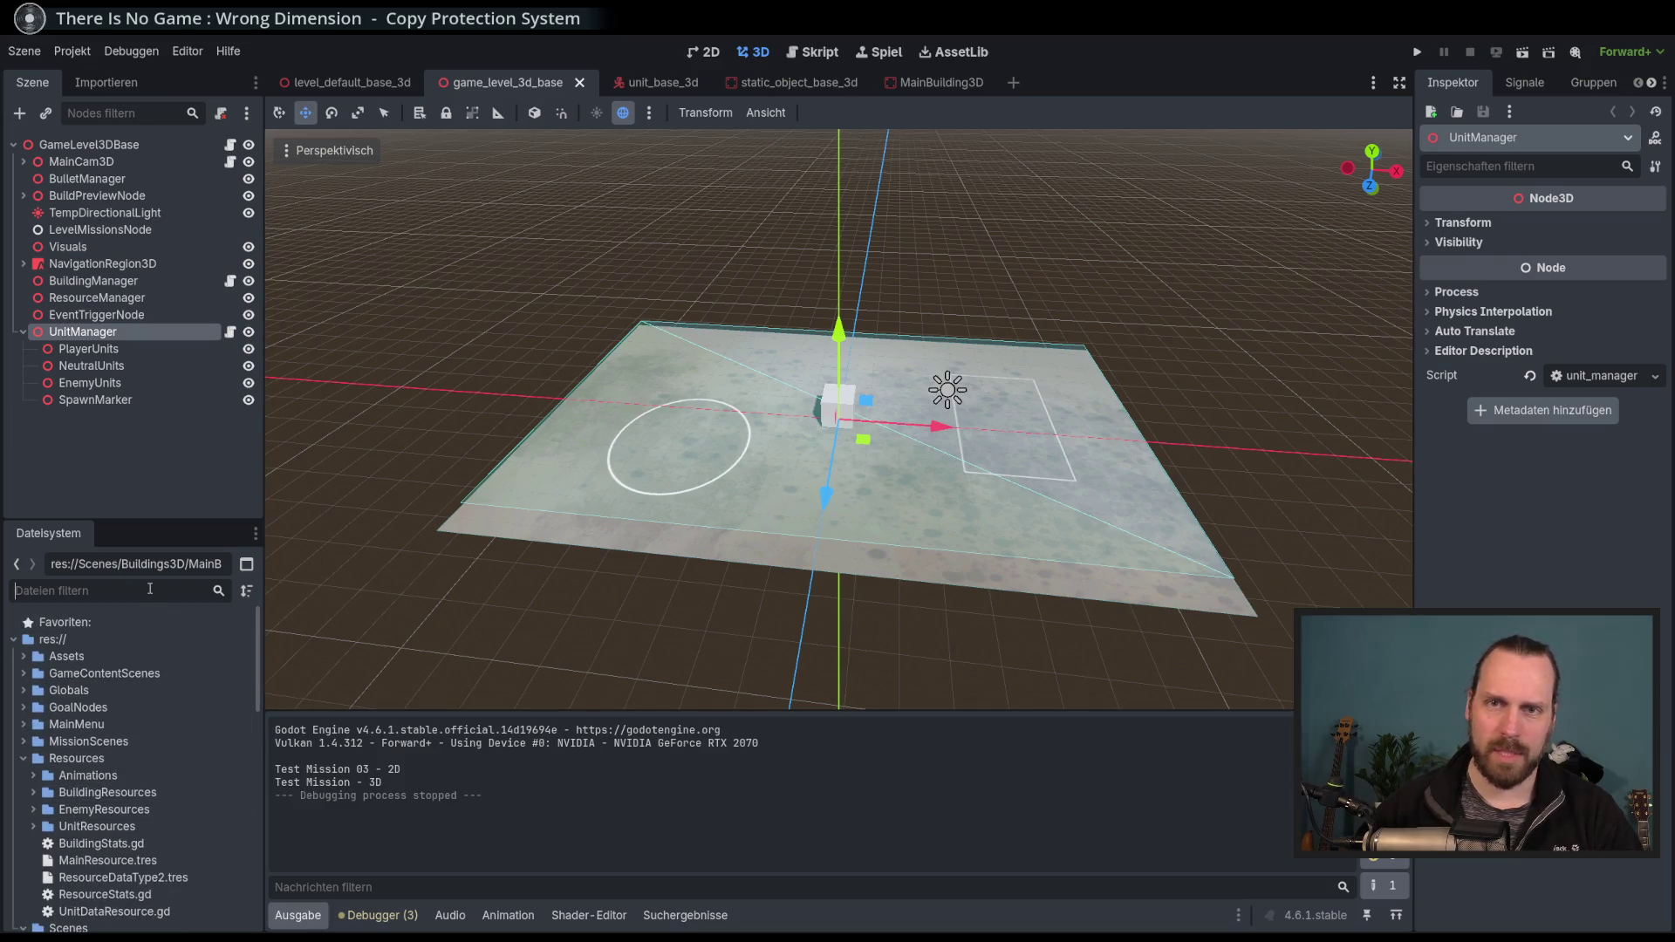
{"action": "type", "text": "level_"}
{"action": "type", "text": "4"}
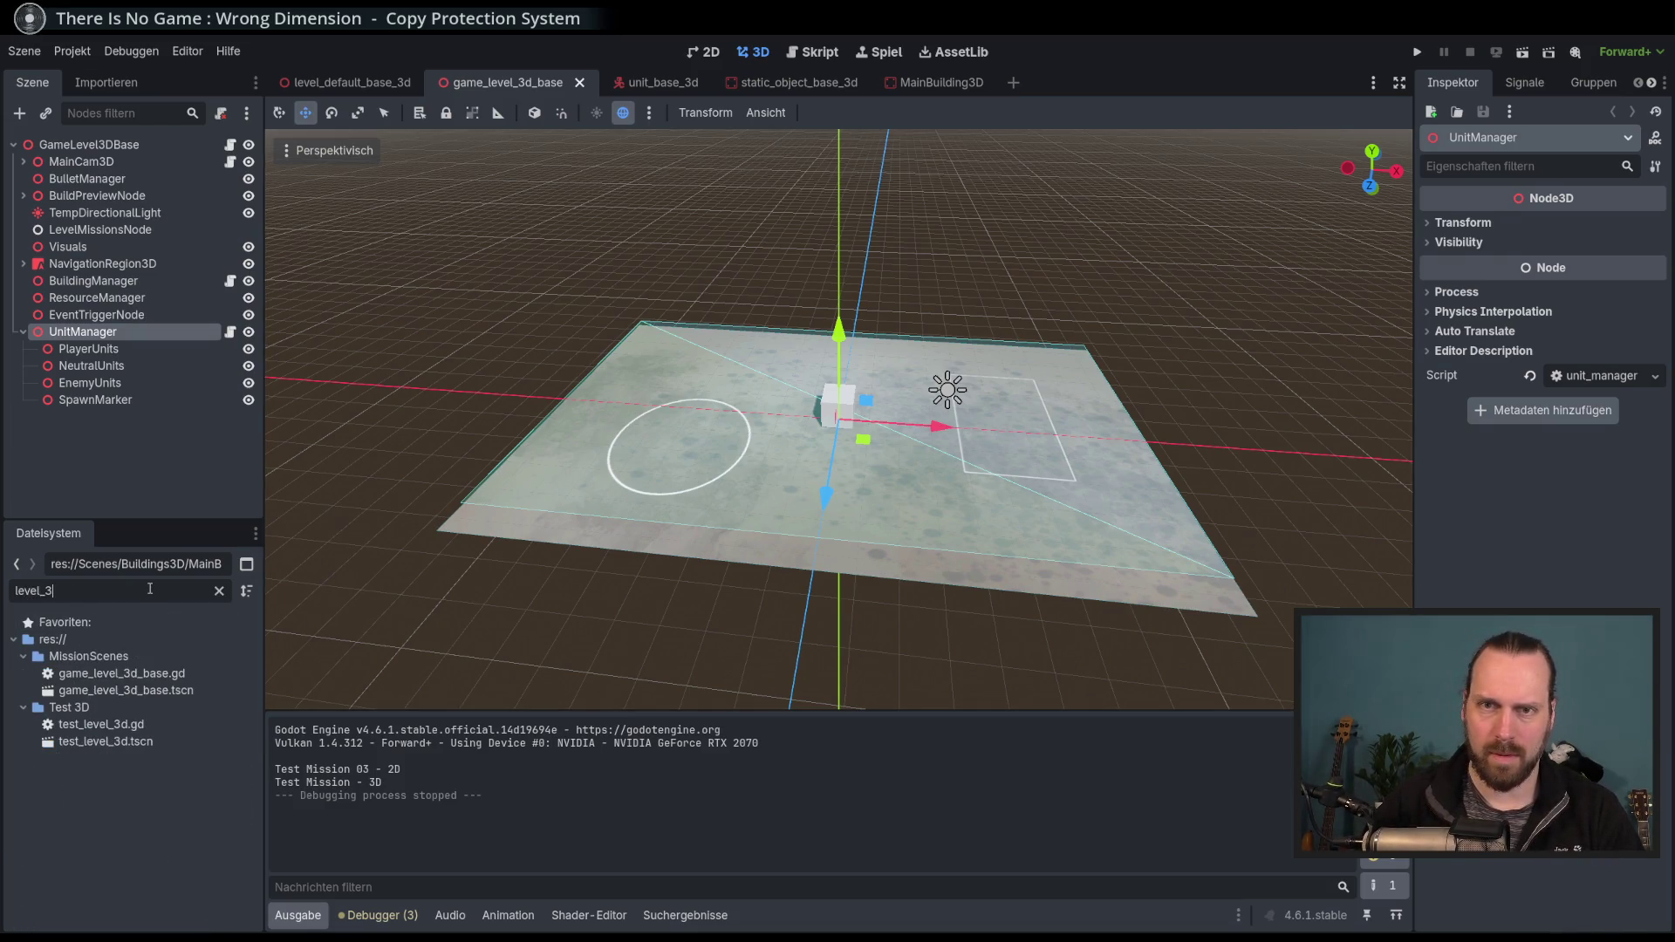
{"action": "left_click", "coordinate": [150, 690]}
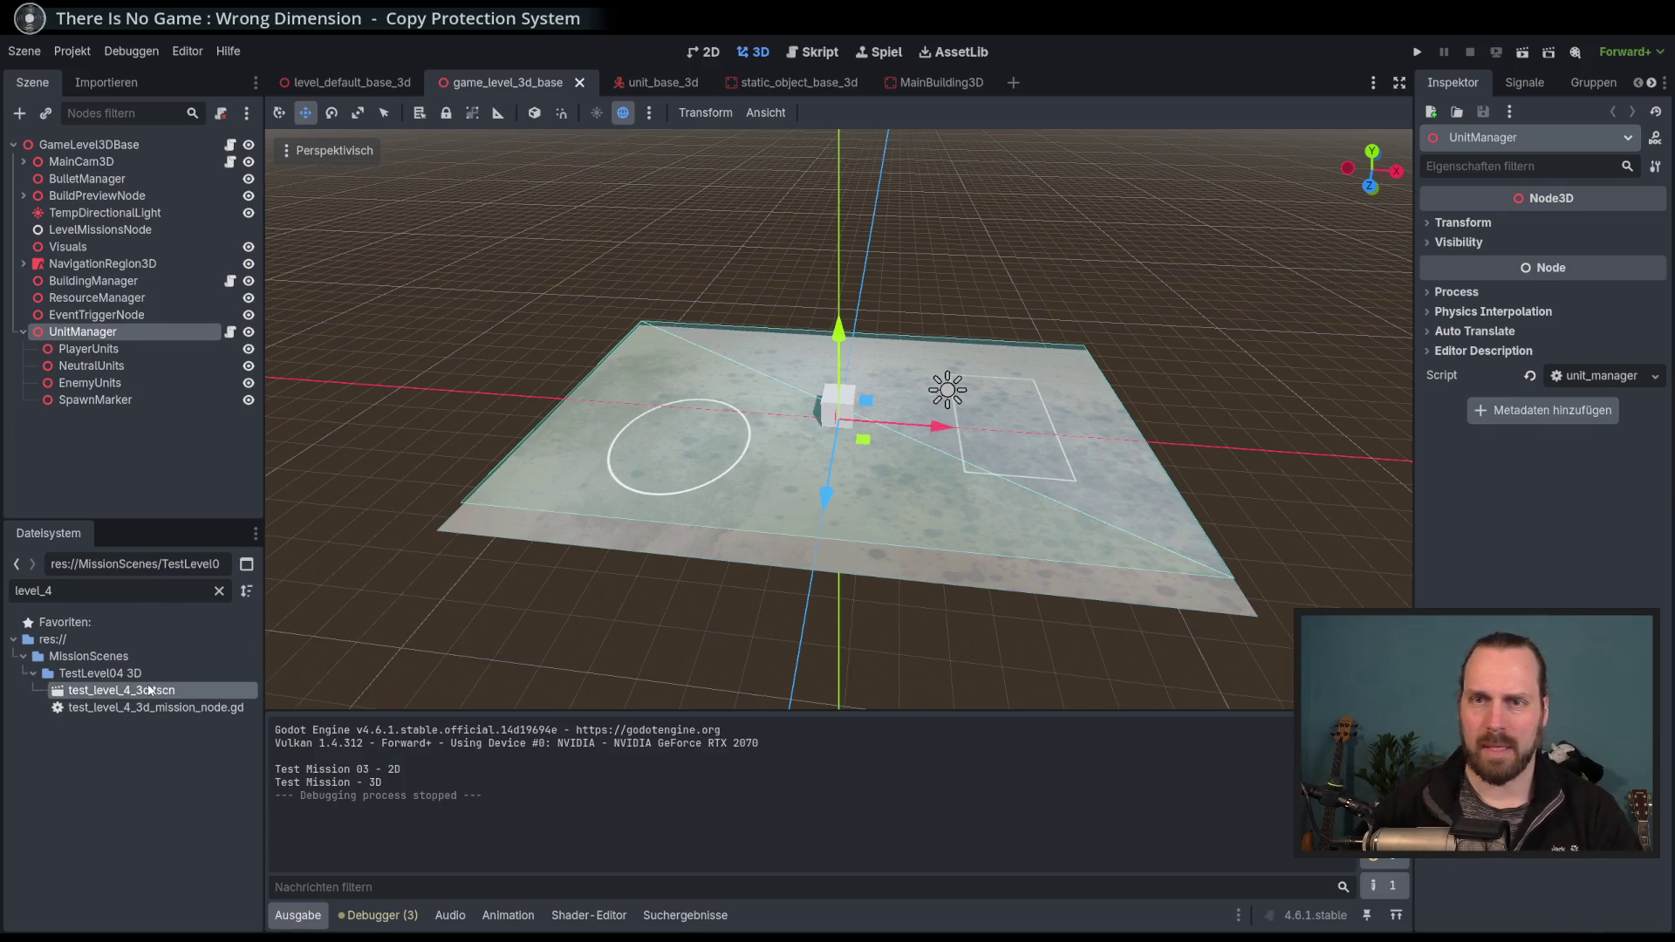
{"action": "double_click", "coordinate": [150, 691]}
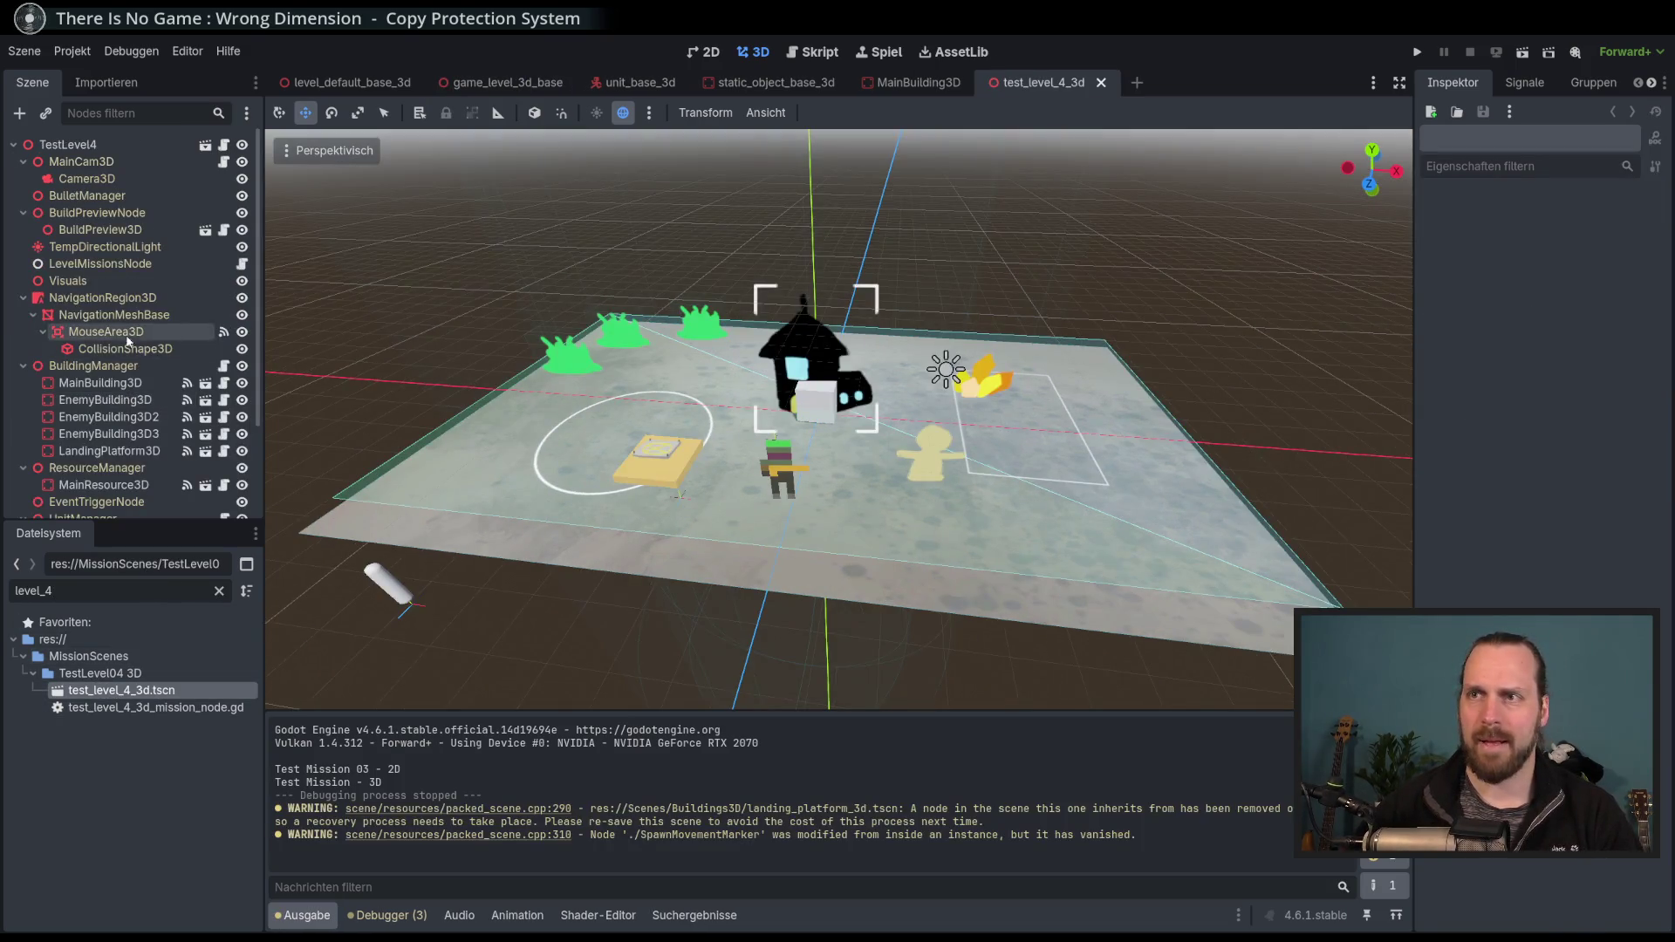
Duplicate MainResource3D, move the copy to the right, and open the MainResource3D scene.
{"action": "scroll", "coordinate": [109, 377], "scroll_direction": "down", "scroll_amount": 2}
{"action": "left_click", "coordinate": [123, 395]}
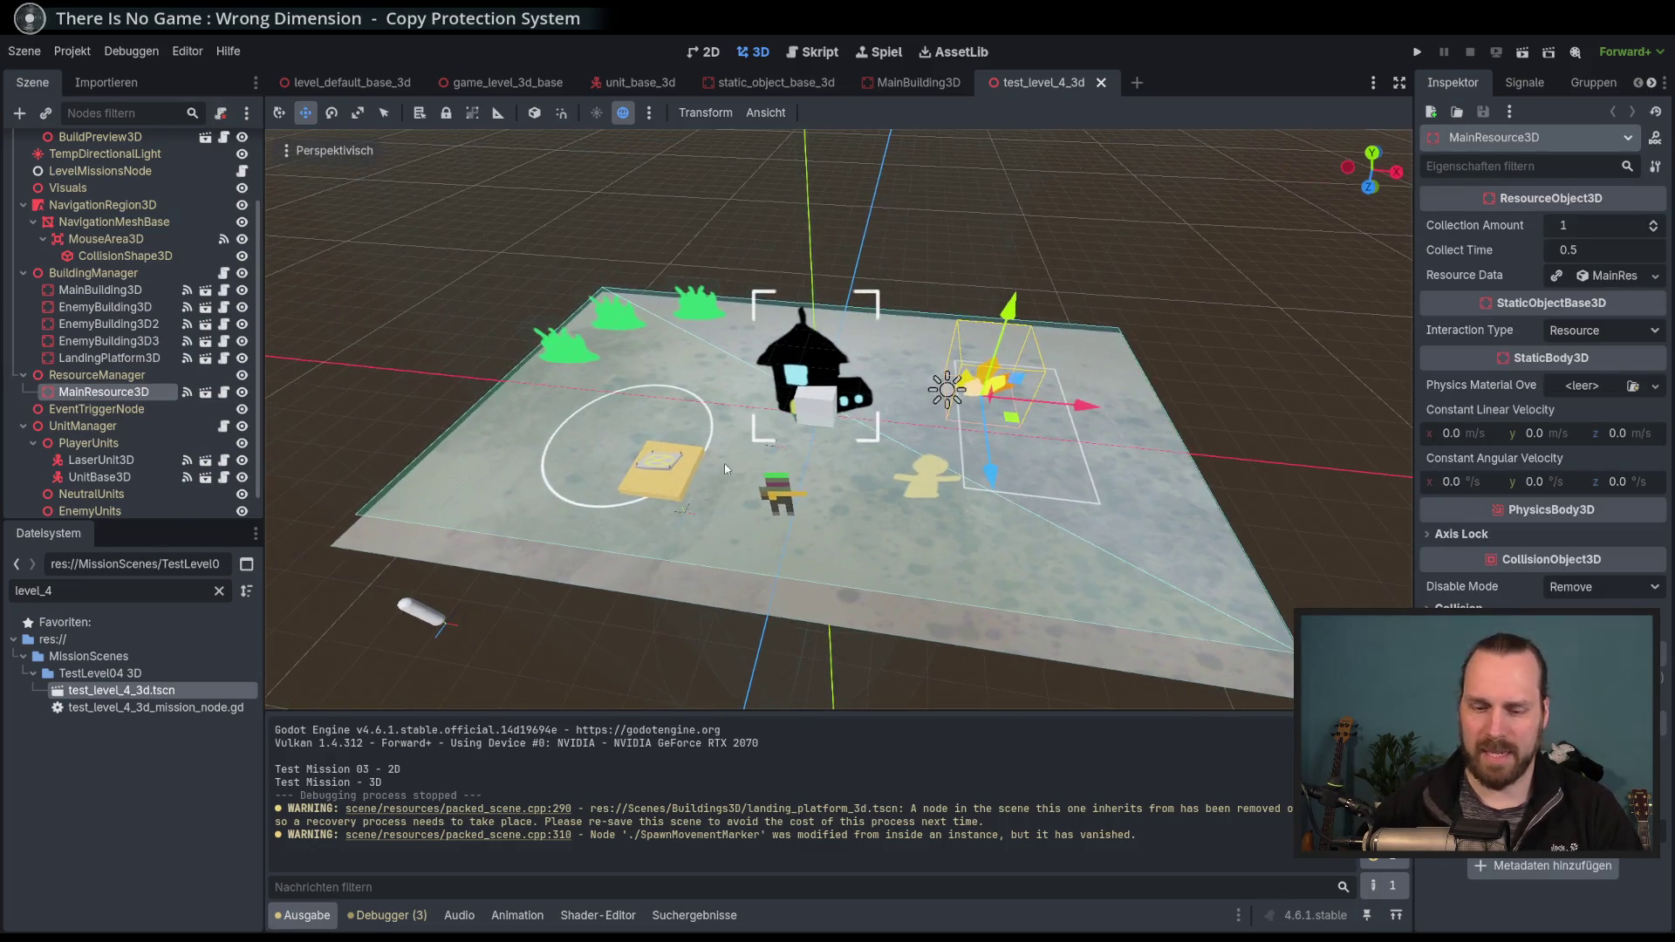
{"action": "key", "text": "ctrl+d"}
{"action": "left_click_drag", "start_coordinate": [1010, 428], "coordinate": [1115, 497]}
{"action": "left_click", "coordinate": [205, 392]}
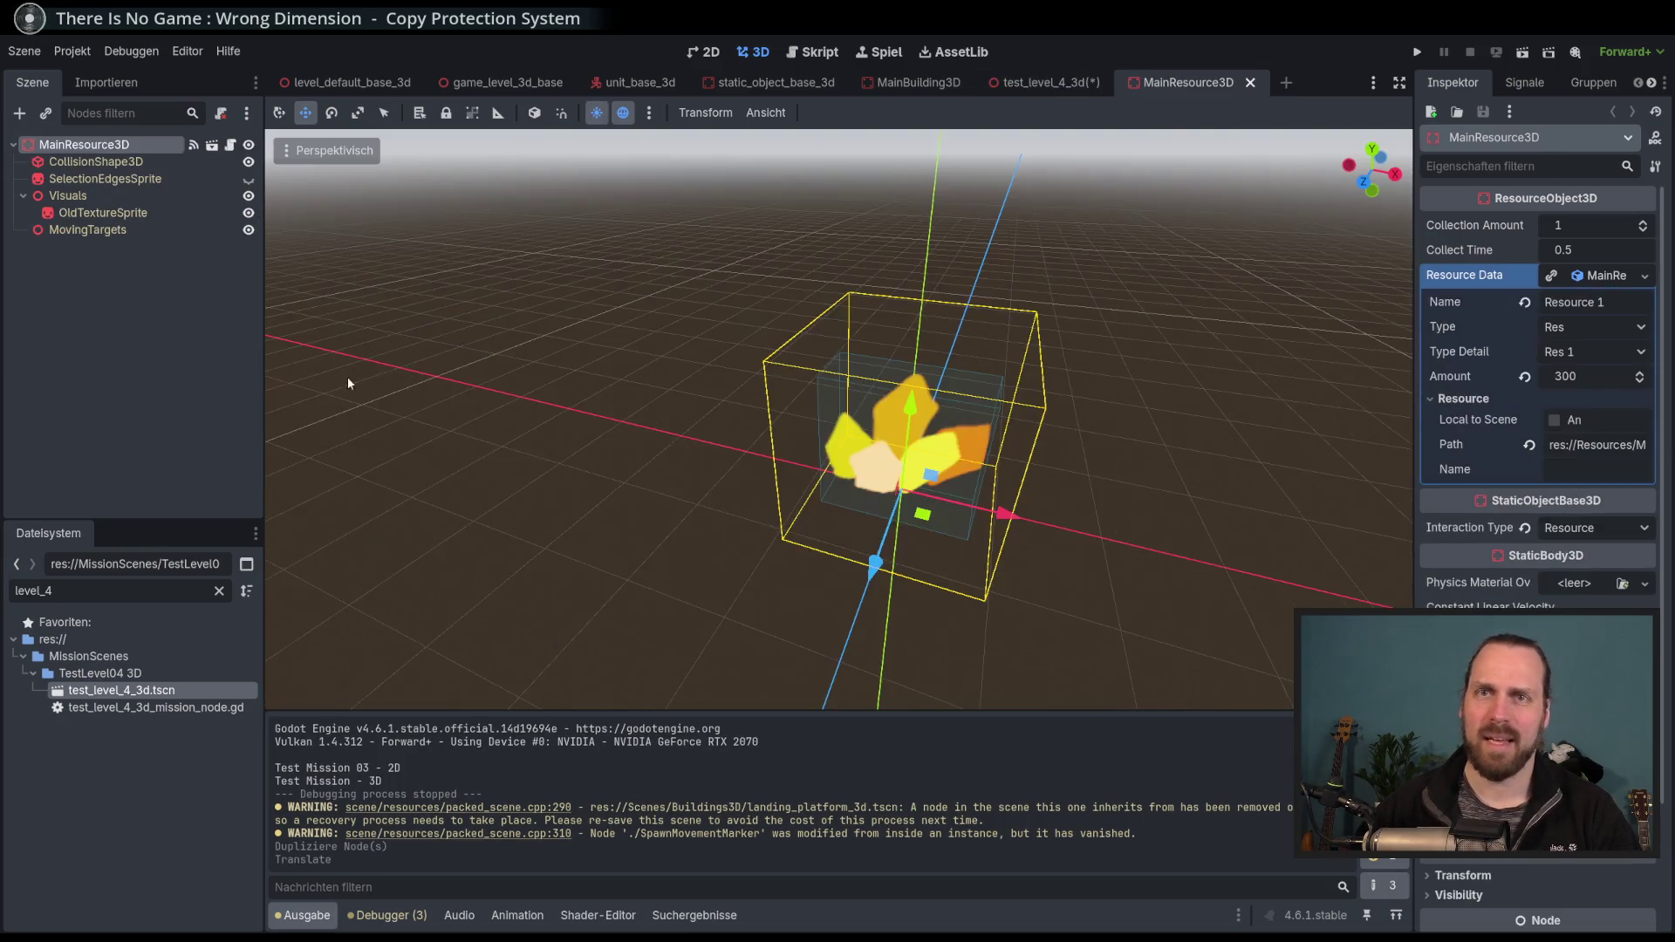
Add a Marker3D child under MainResource3D's MovingTargets node.
{"action": "left_click", "coordinate": [87, 229]}
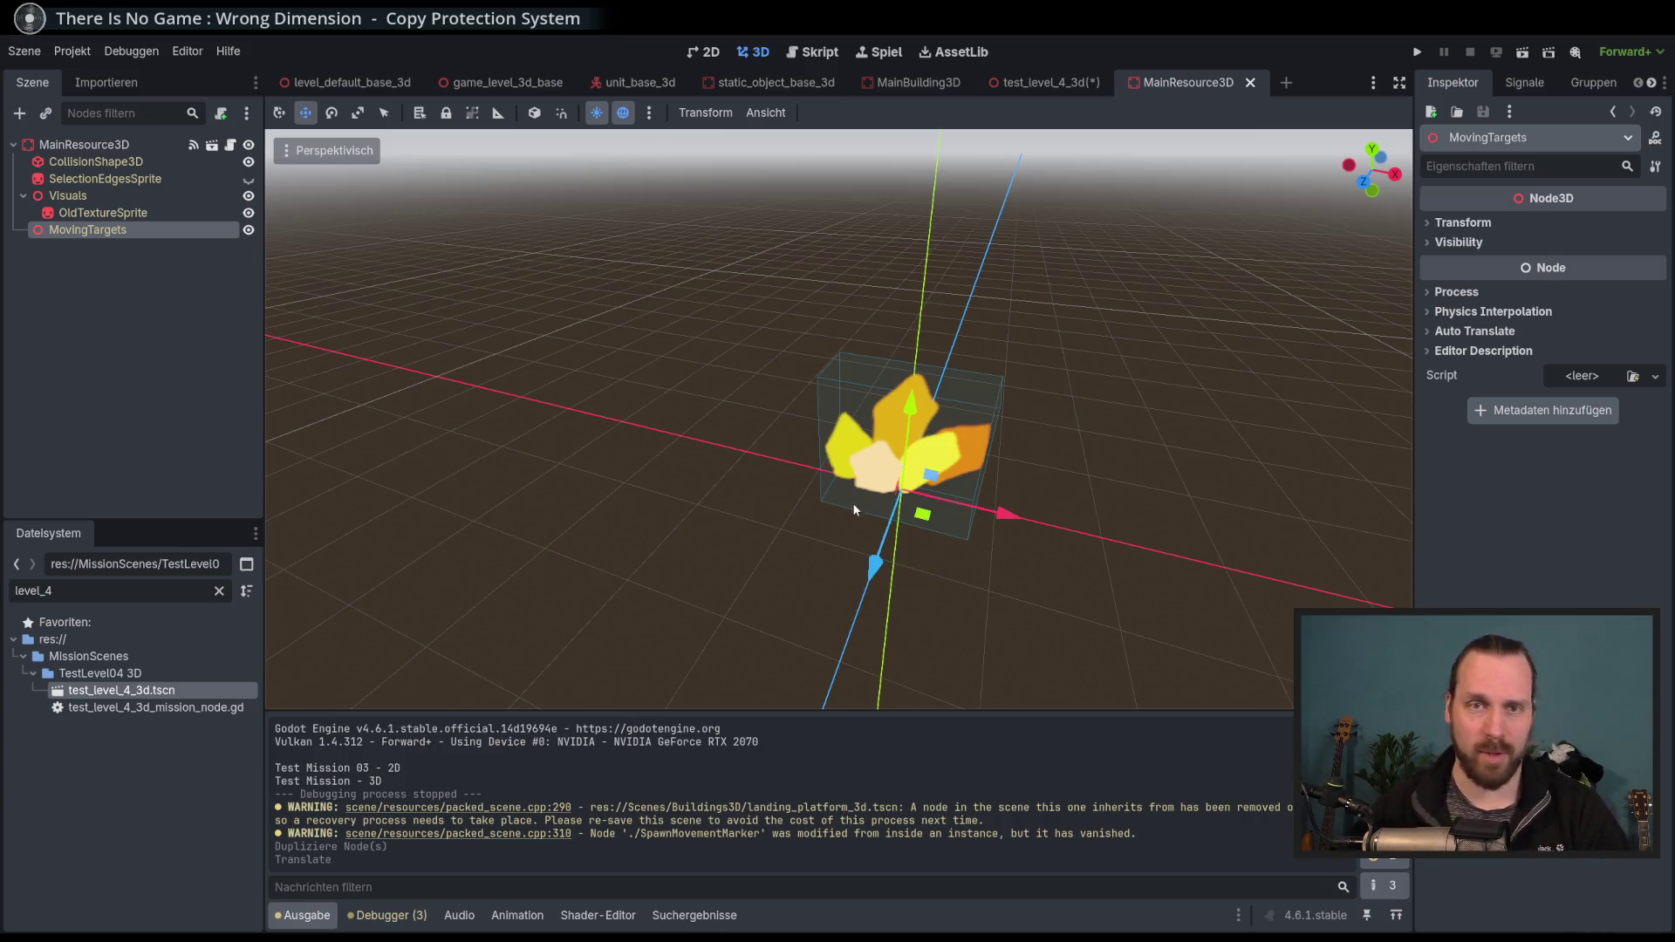
{"action": "left_click", "coordinate": [103, 213]}
{"action": "left_click", "coordinate": [87, 229]}
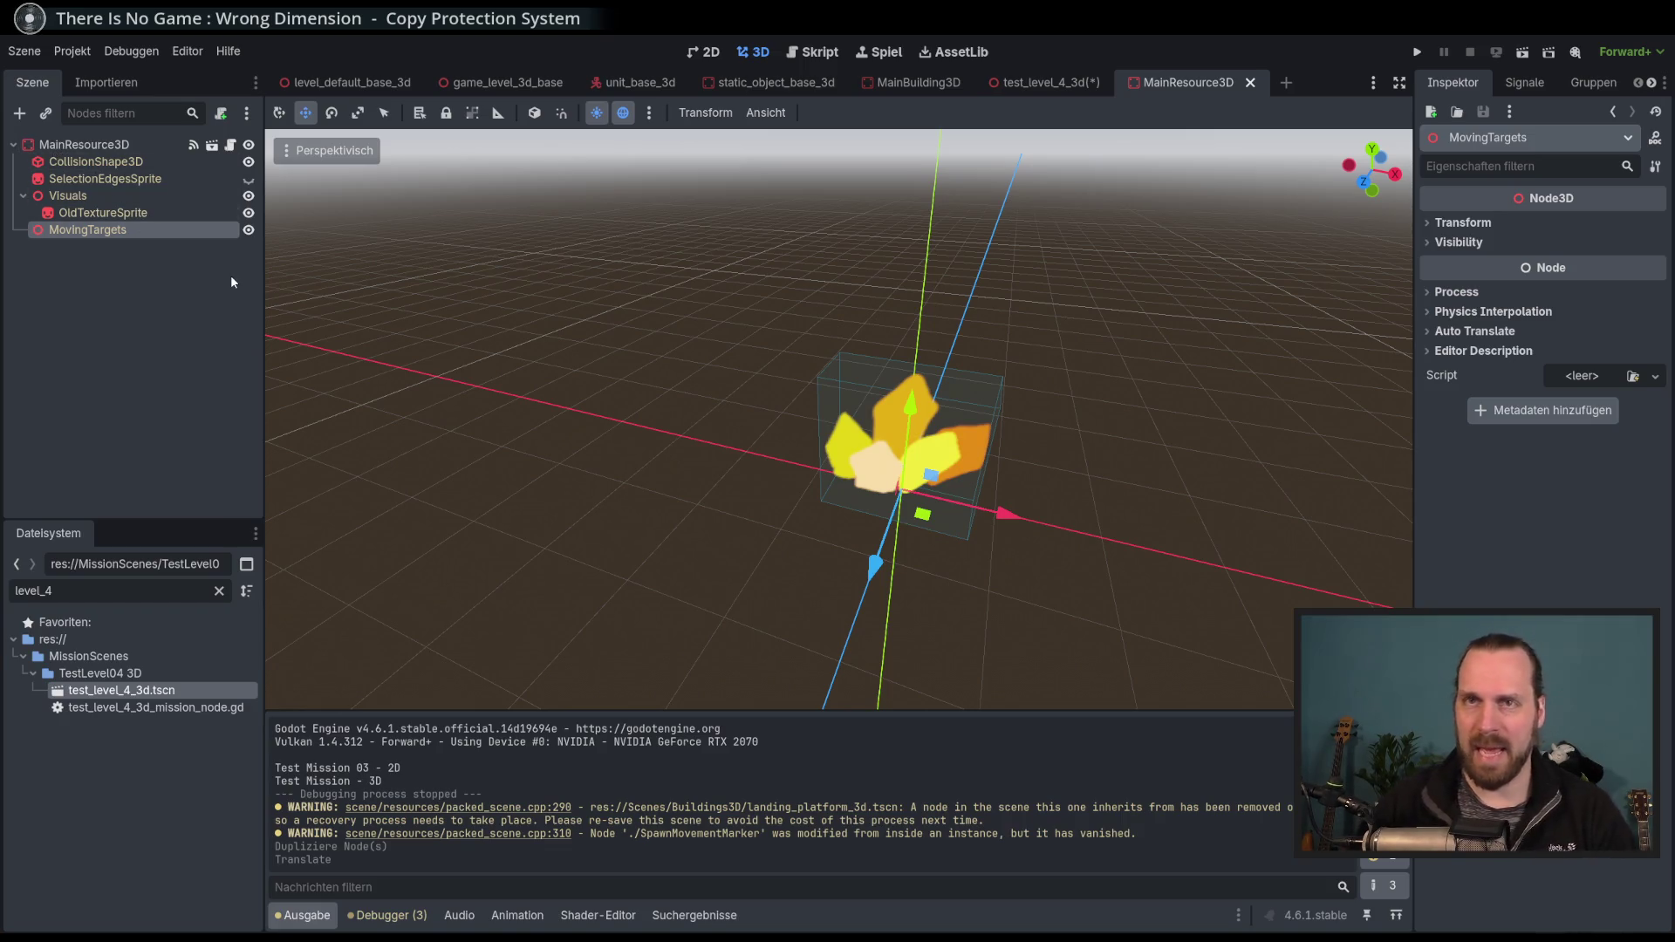
{"action": "left_click", "coordinate": [18, 114]}
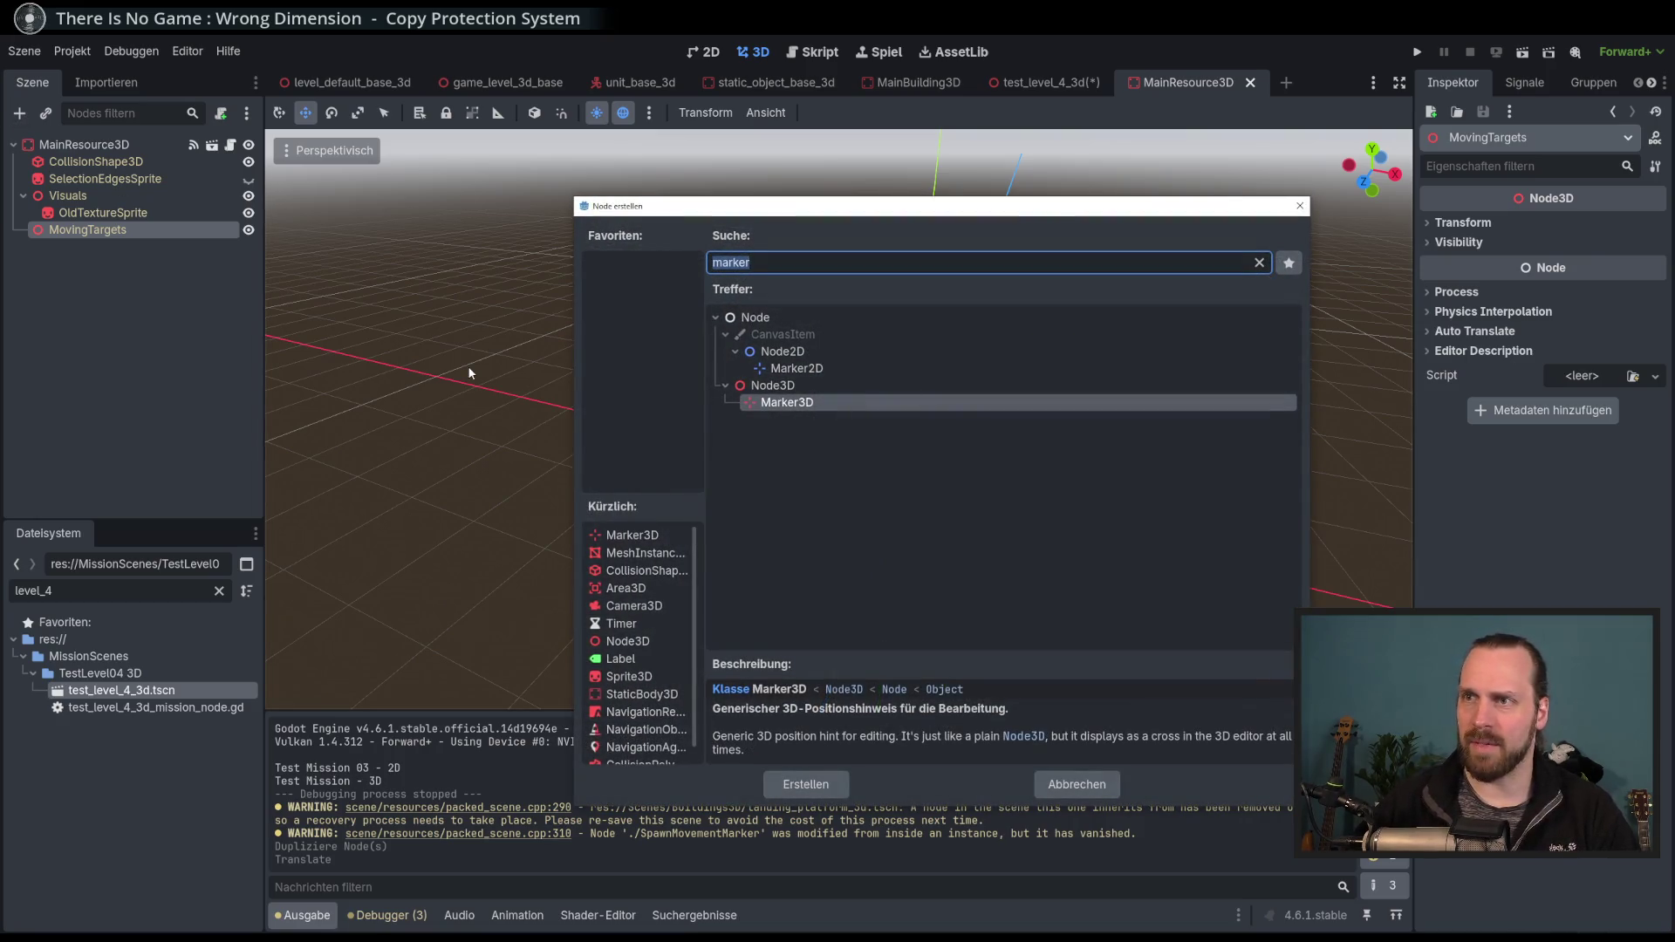
{"action": "key", "text": "Return"}
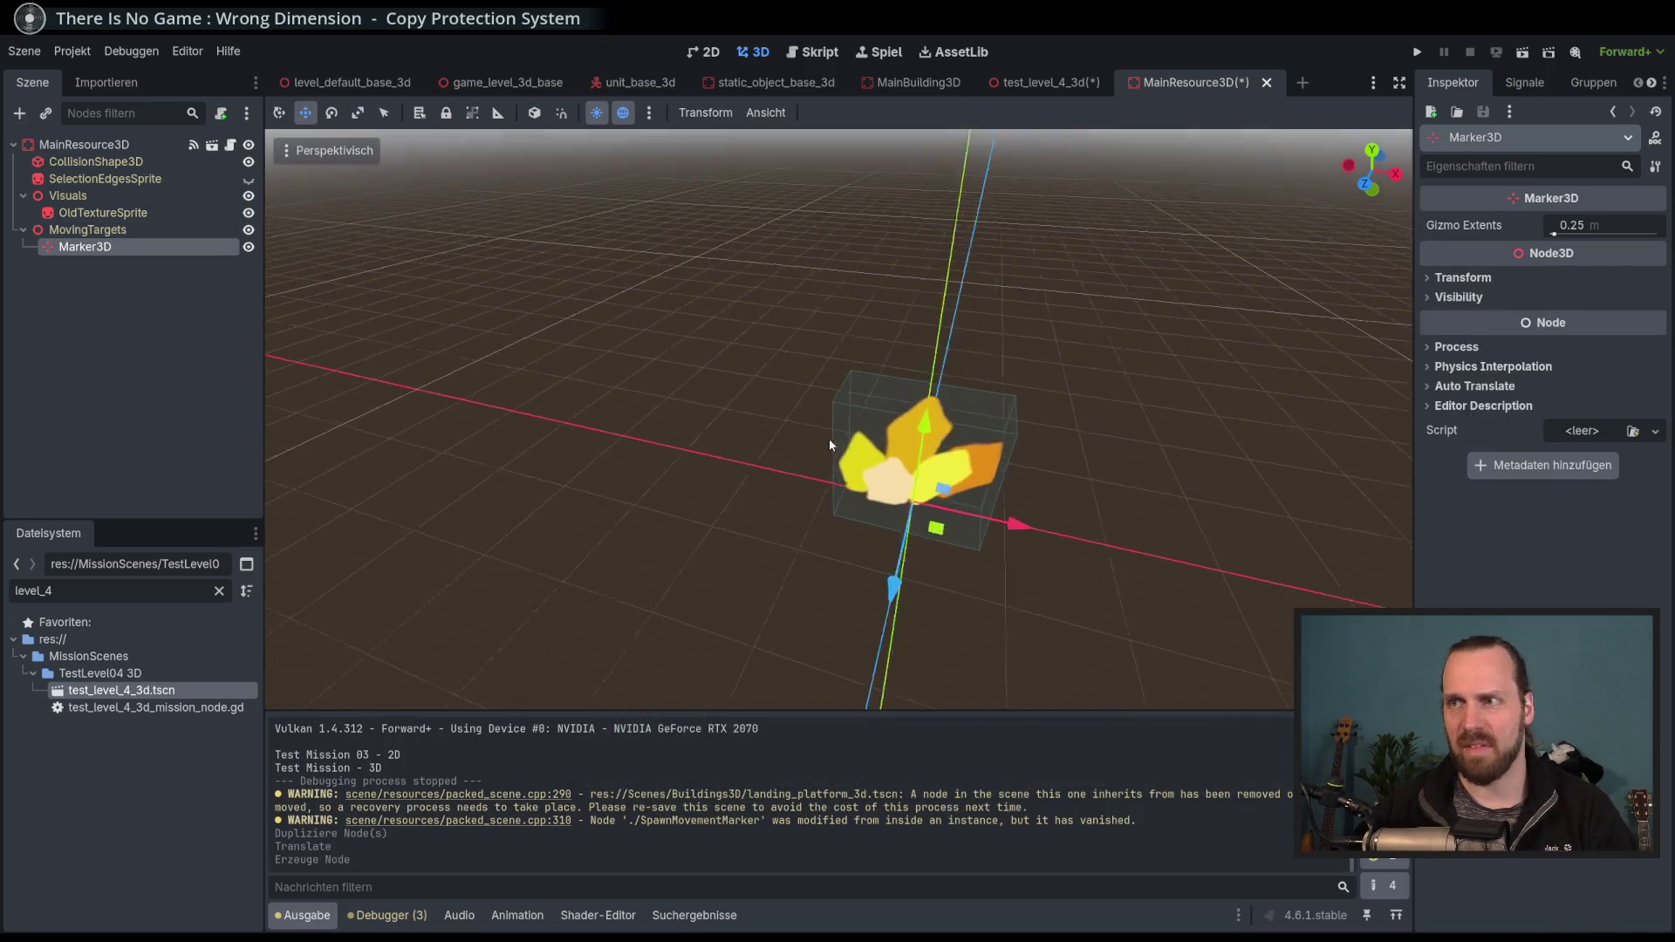
Offset the marker beside the resource pile, save the scene, and run the game.
{"action": "mouse_move", "coordinate": [924, 517]}
{"action": "left_mouse_down"}
{"action": "mouse_move", "coordinate": [851, 572]}
{"action": "mouse_move", "coordinate": [883, 609]}
{"action": "left_mouse_up"}
{"action": "key", "text": "ctrl+s"}
{"action": "key", "text": "F5"}
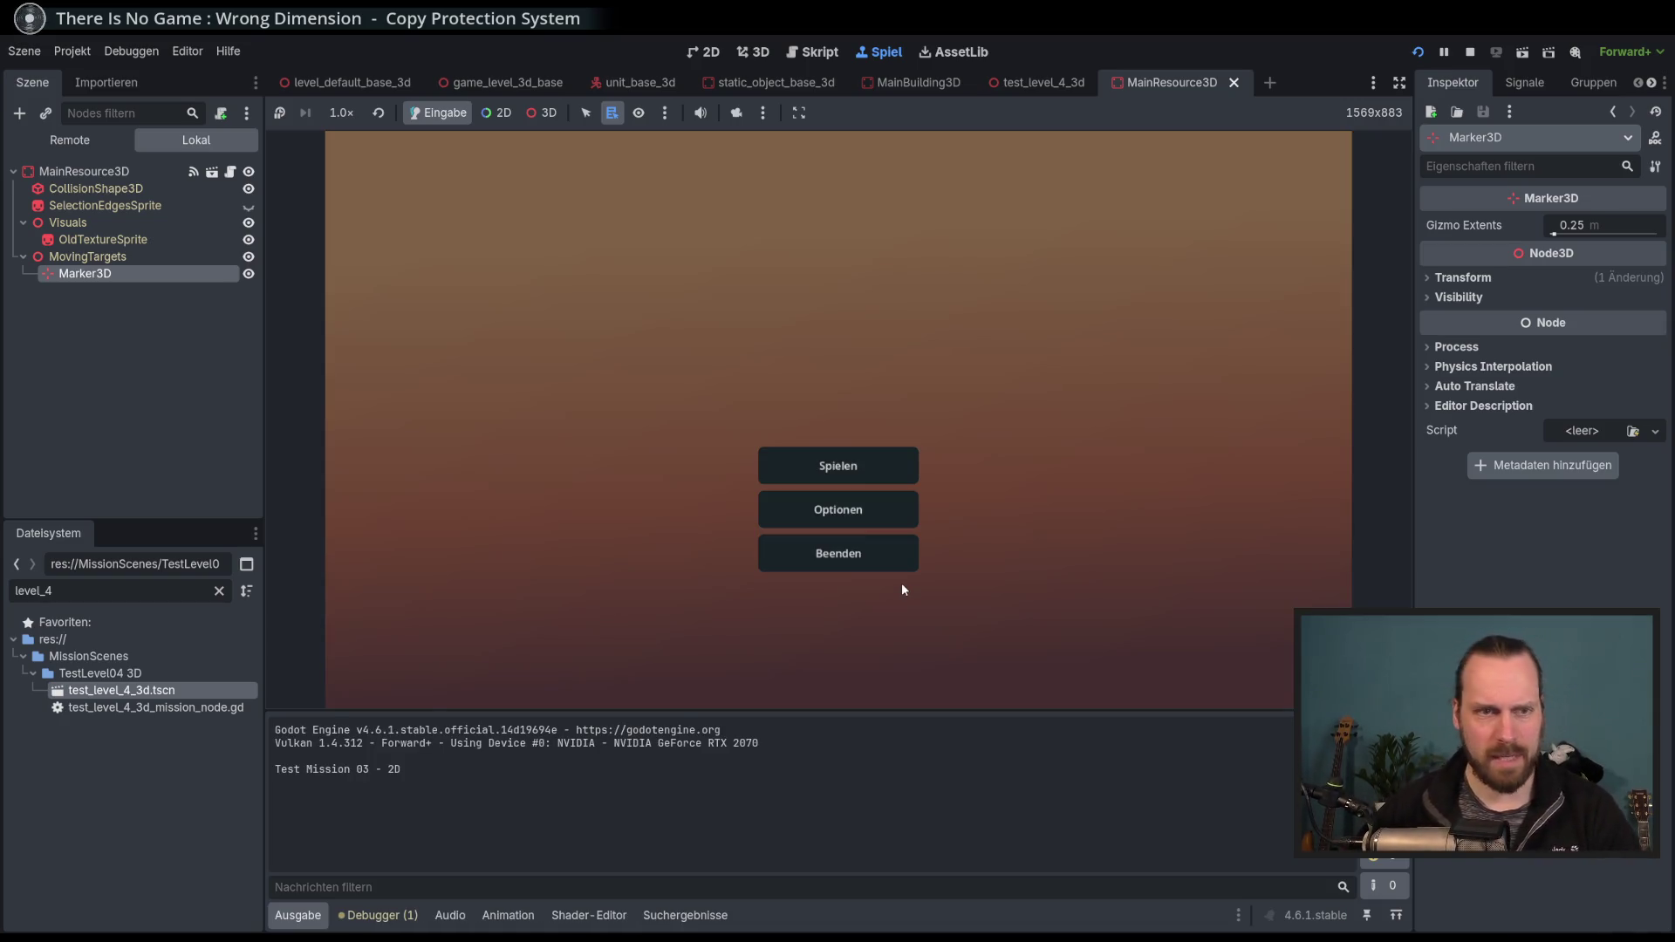
Start Test Mission - 3D, send the worker to the resource pile, then stop the game.
{"action": "left_click", "coordinate": [864, 462]}
{"action": "left_click", "coordinate": [524, 360]}
{"action": "left_click", "coordinate": [1021, 629]}
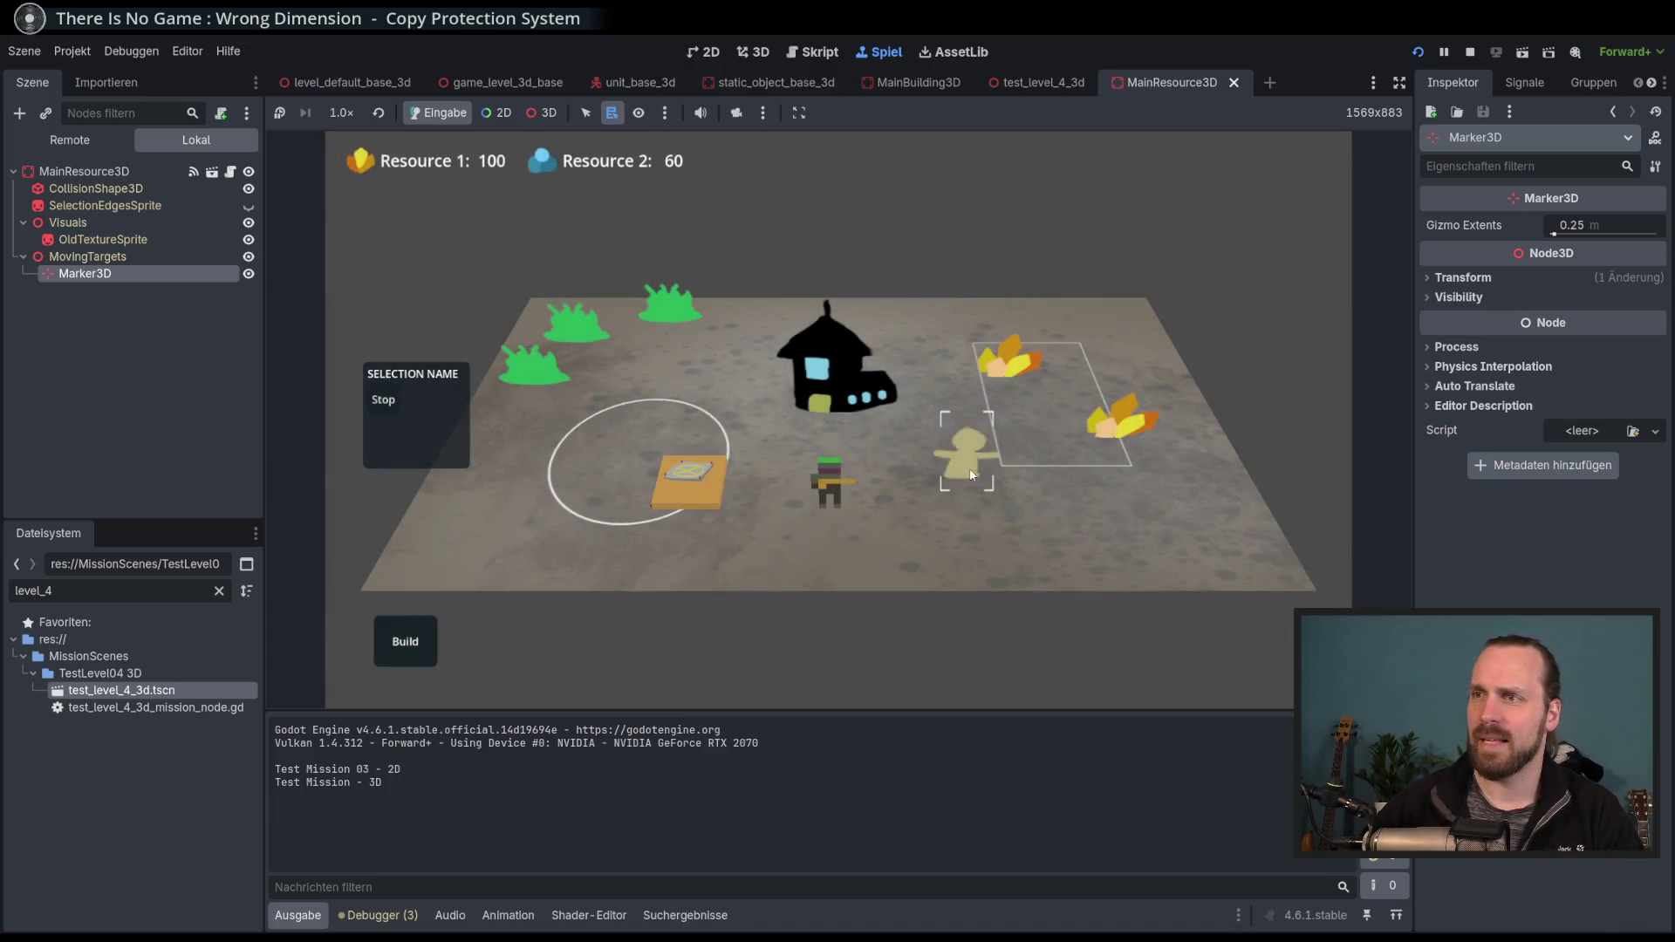
{"action": "right_click", "coordinate": [1028, 377]}
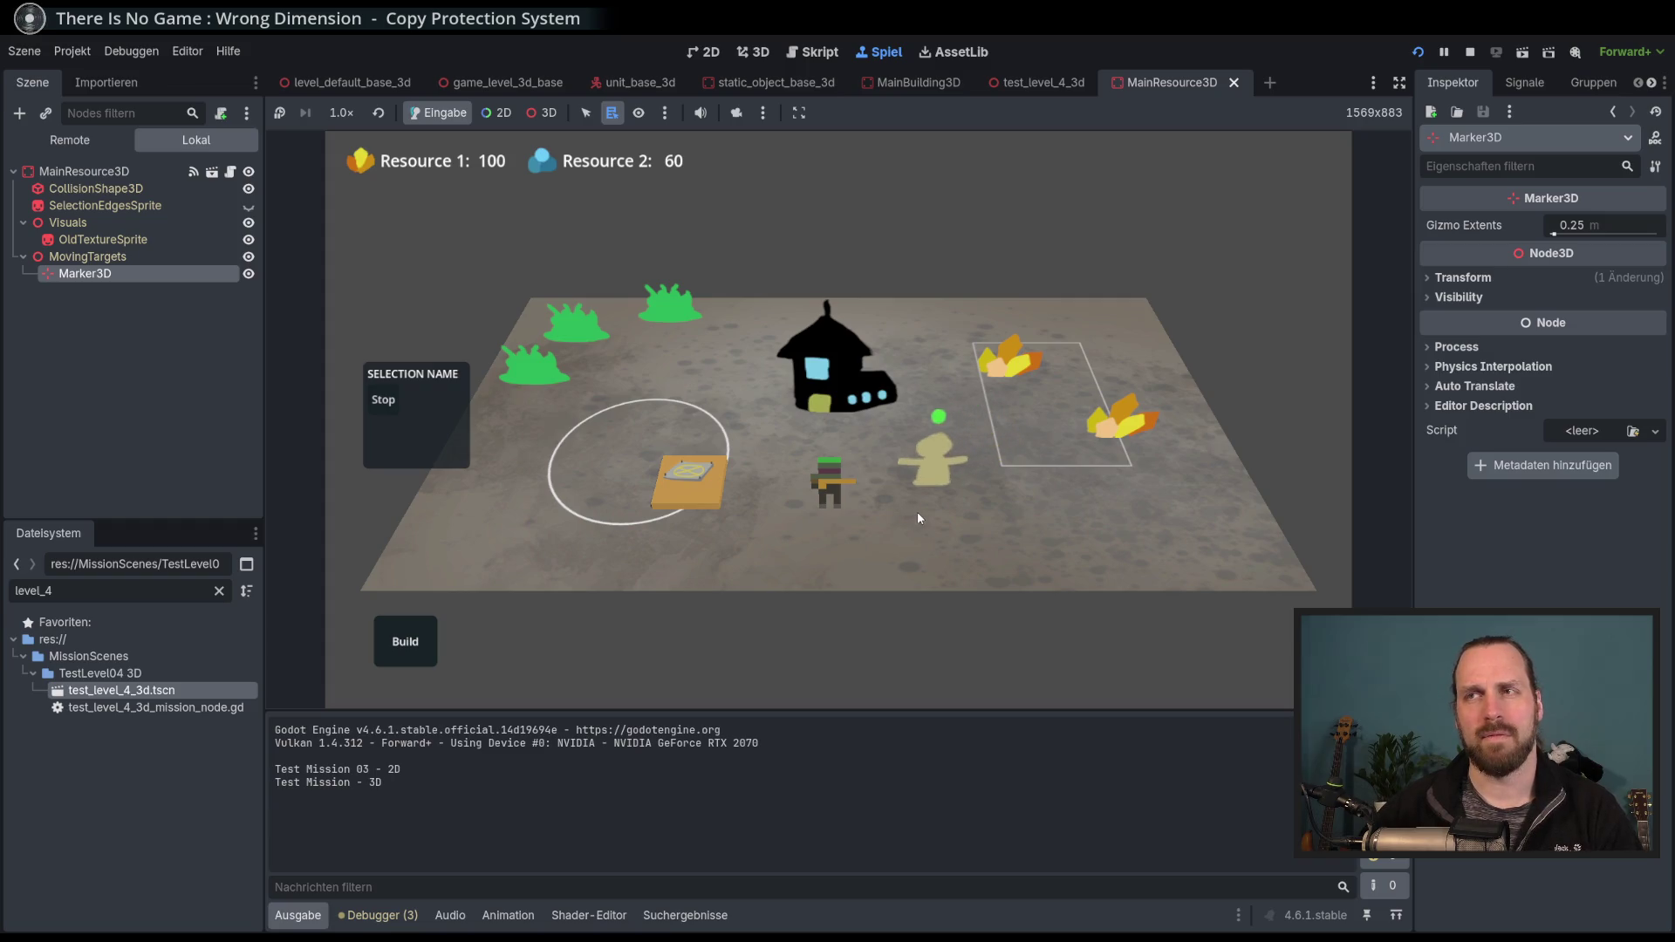
{"action": "key", "text": "F8"}
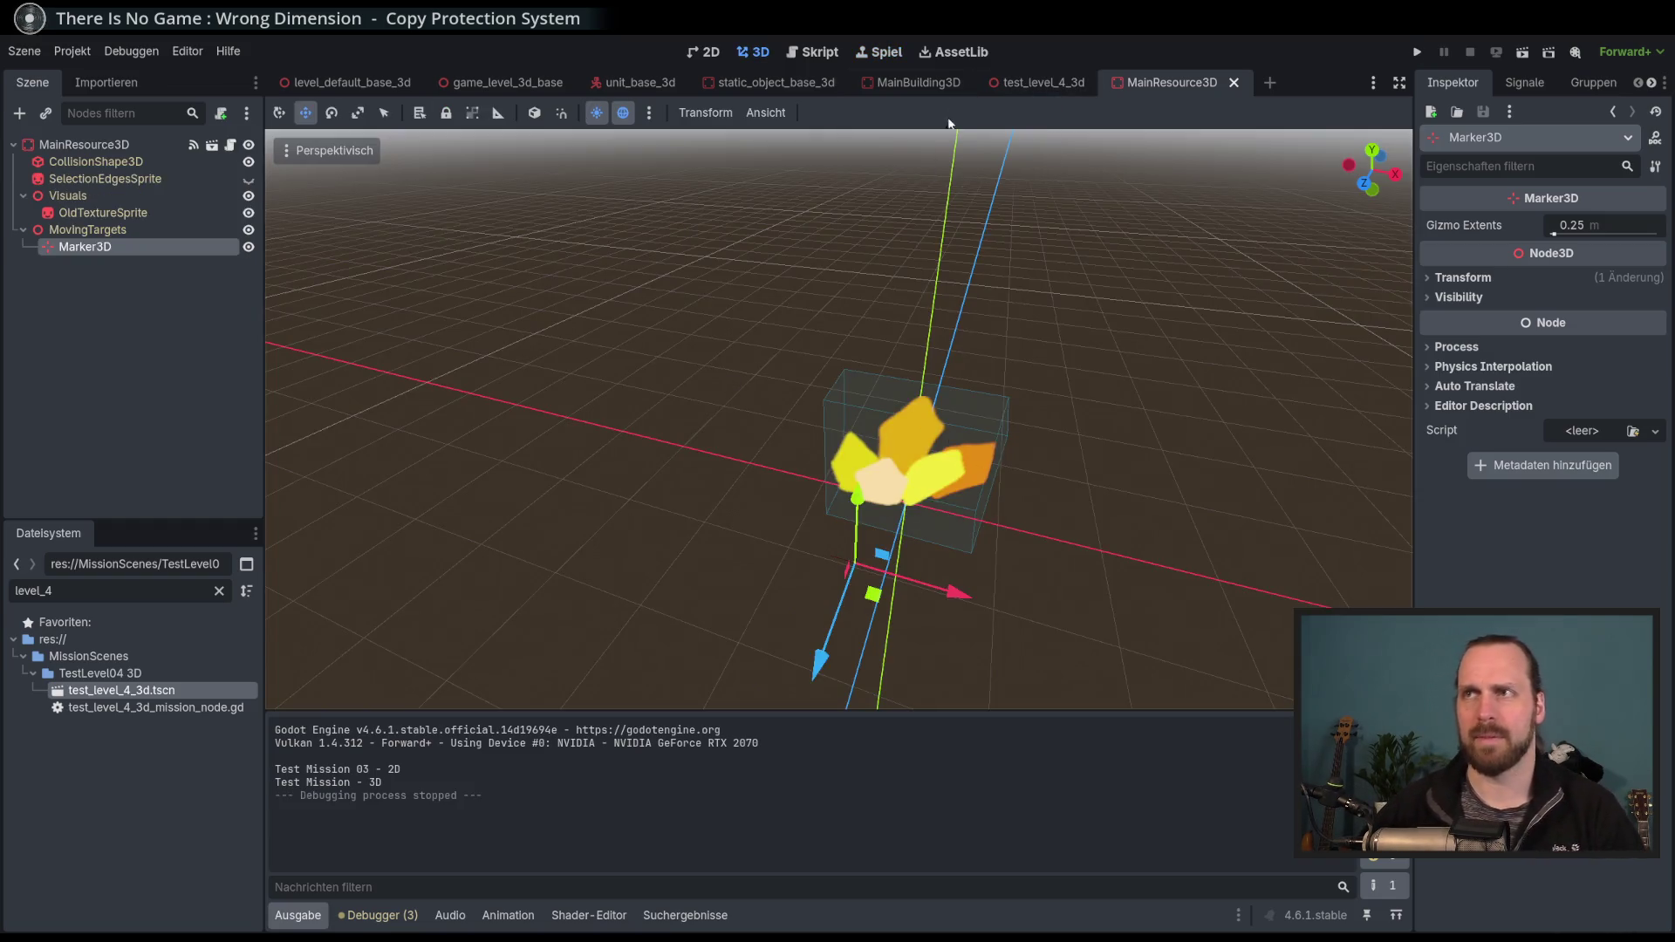
Nudge the Marker3D on its XZ plane in front of the resource pile and orbit to check it.
{"action": "mouse_move", "coordinate": [873, 594]}
{"action": "left_mouse_down"}
{"action": "mouse_move", "coordinate": [693, 600]}
{"action": "mouse_move", "coordinate": [872, 600]}
{"action": "left_mouse_up"}
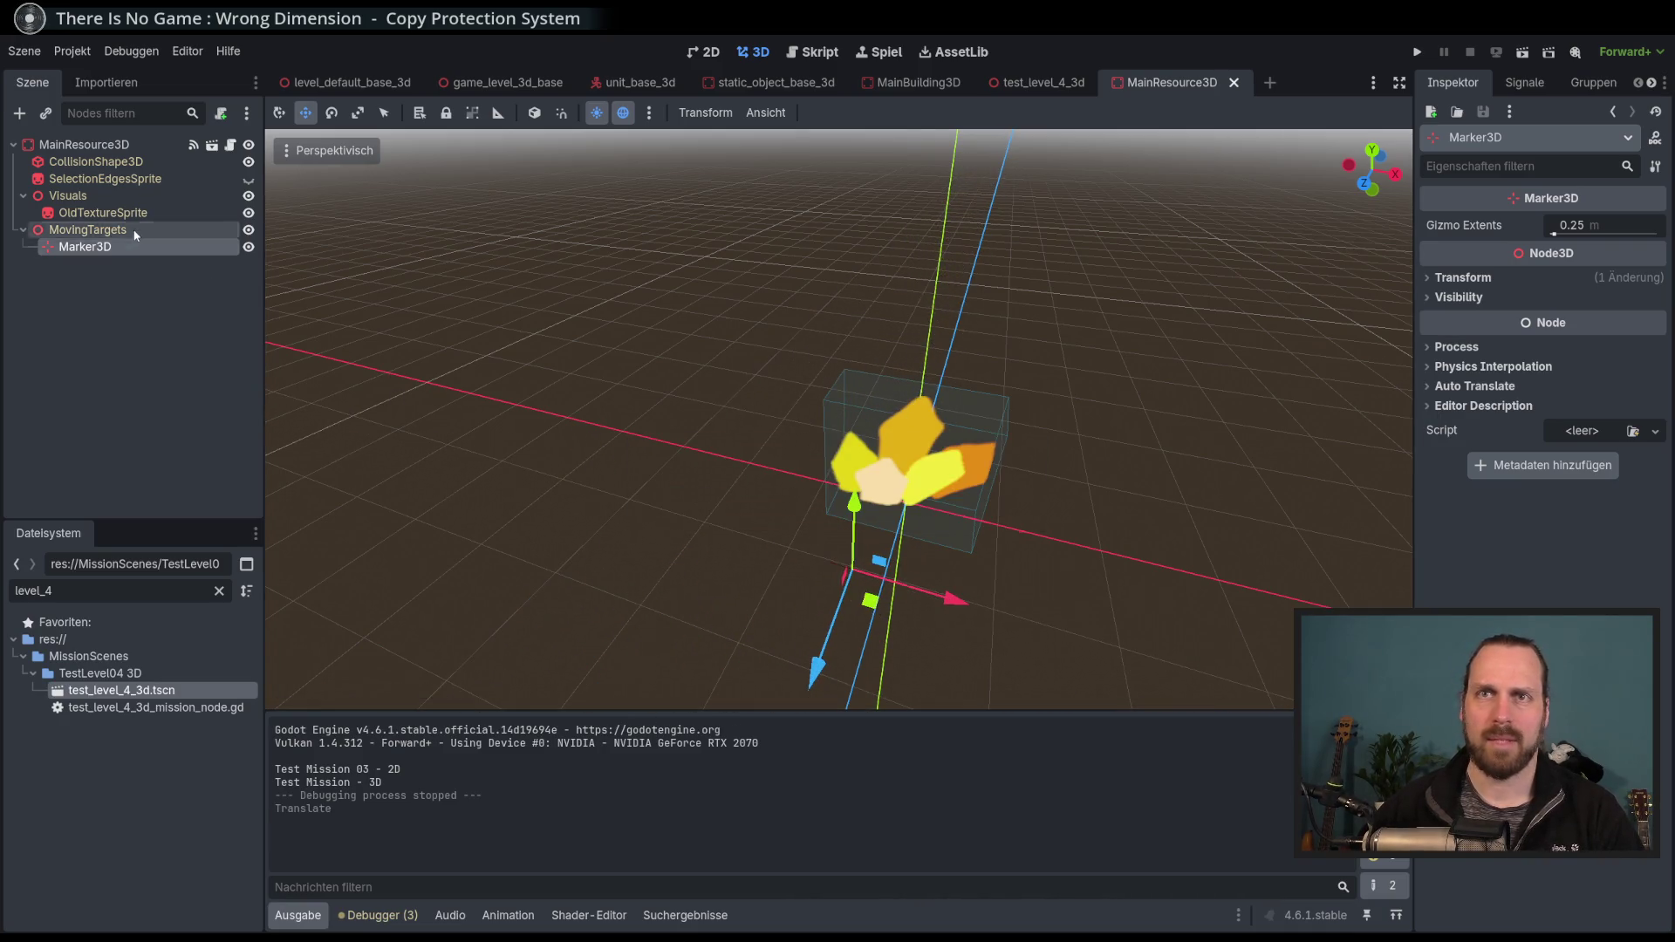
{"action": "mouse_move", "coordinate": [720, 417]}
{"action": "left_mouse_down"}
{"action": "mouse_move", "coordinate": [615, 406]}
{"action": "mouse_move", "coordinate": [740, 429]}
{"action": "left_mouse_up"}
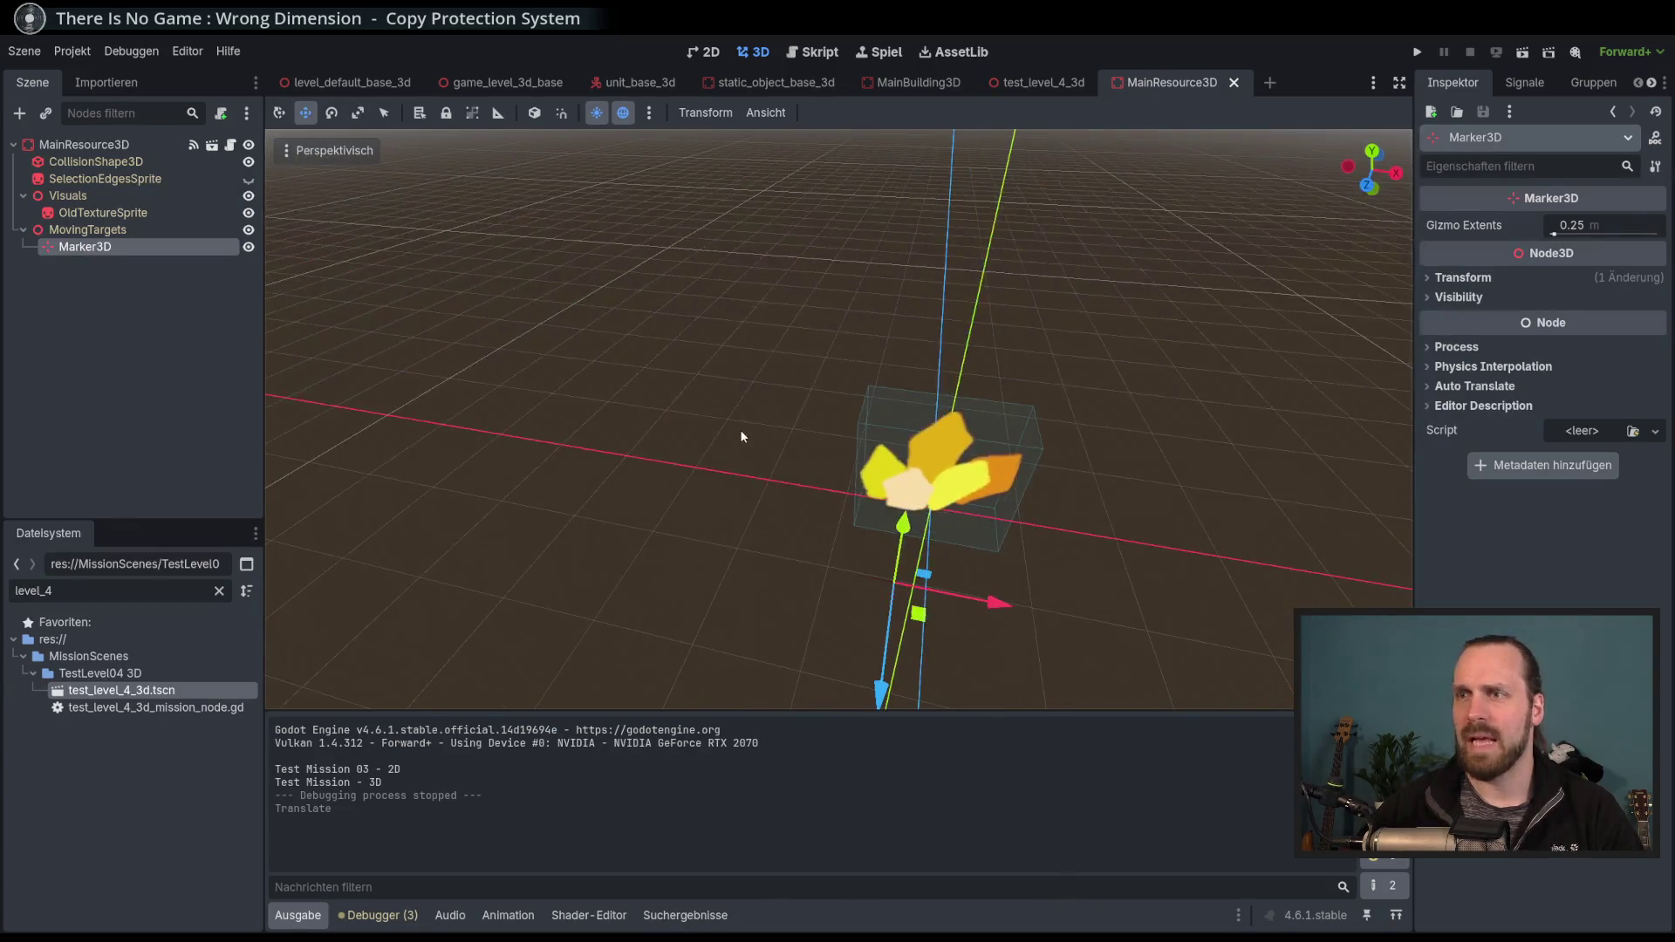
{"action": "left_click_drag", "start_coordinate": [591, 320], "coordinate": [577, 312]}
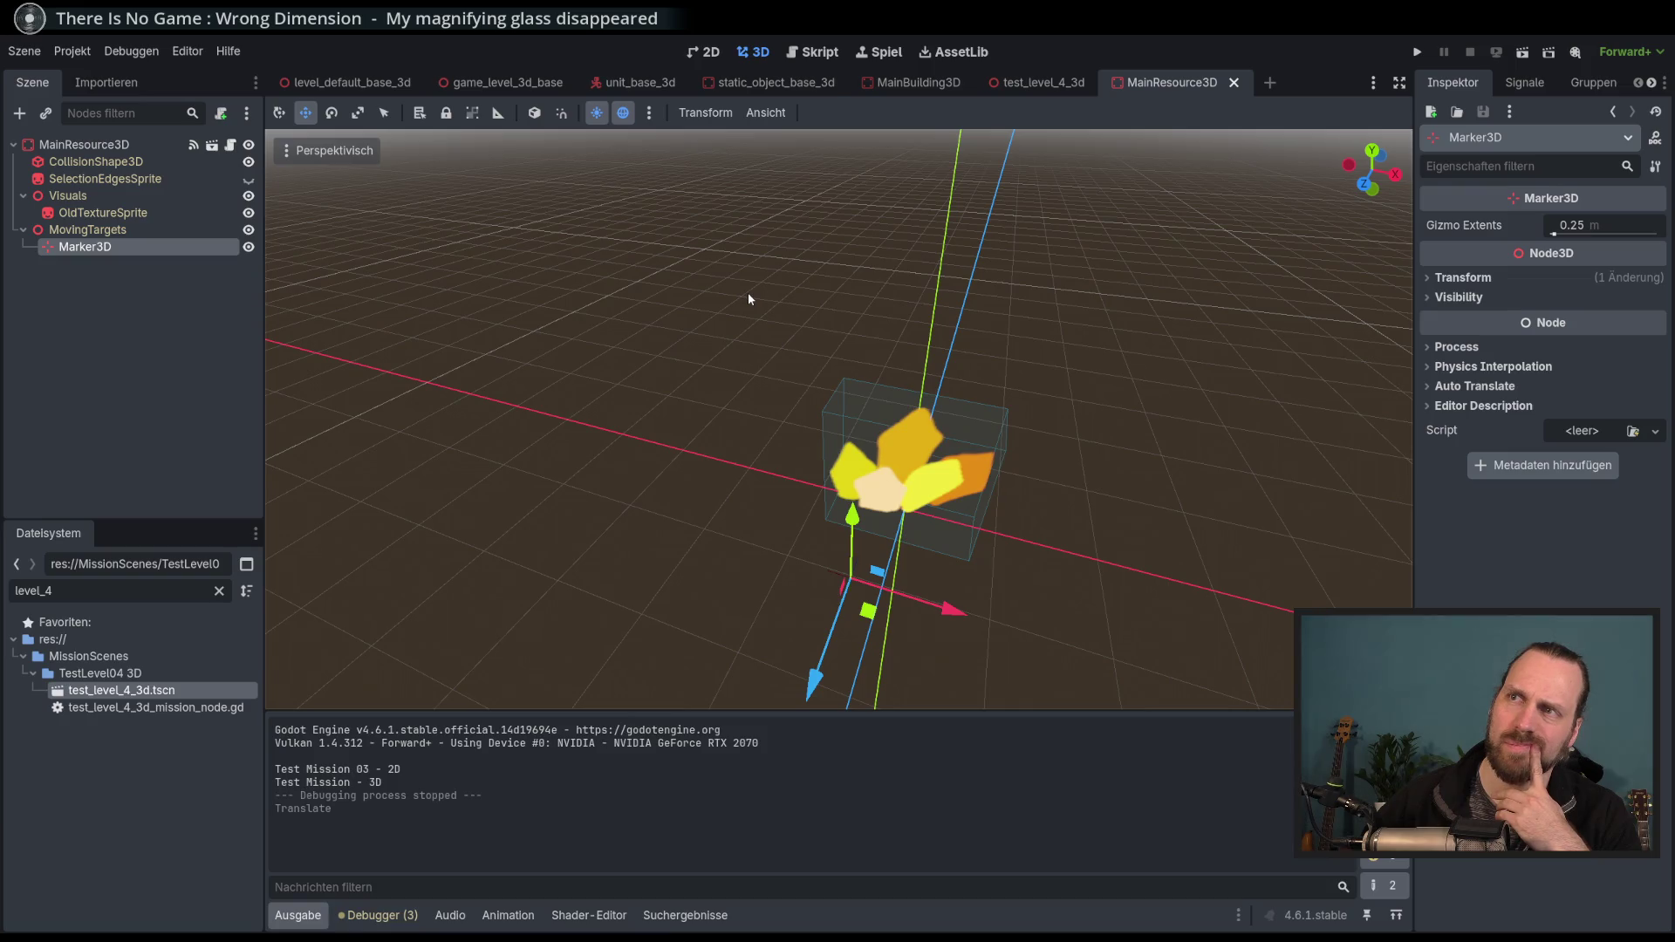
Relaunch Test Mission - 3D and watch the worker harvest, raising Resource 1 from 100 to 110.
{"action": "key", "text": "F5"}
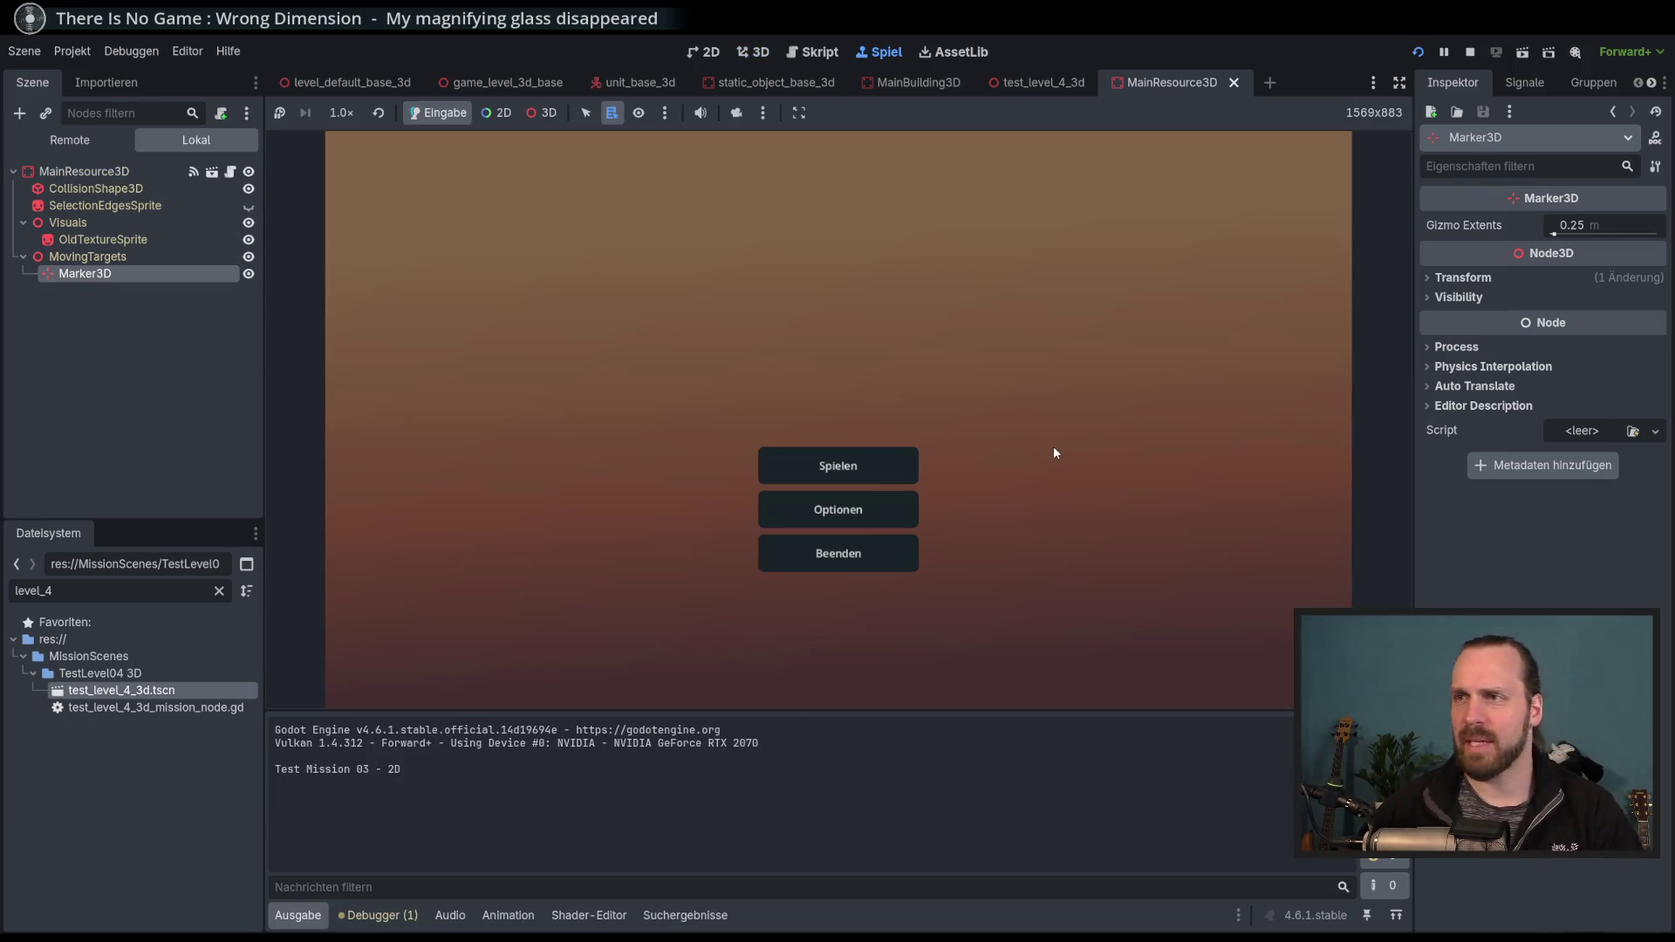
{"action": "left_click", "coordinate": [838, 463]}
{"action": "left_click", "coordinate": [520, 359]}
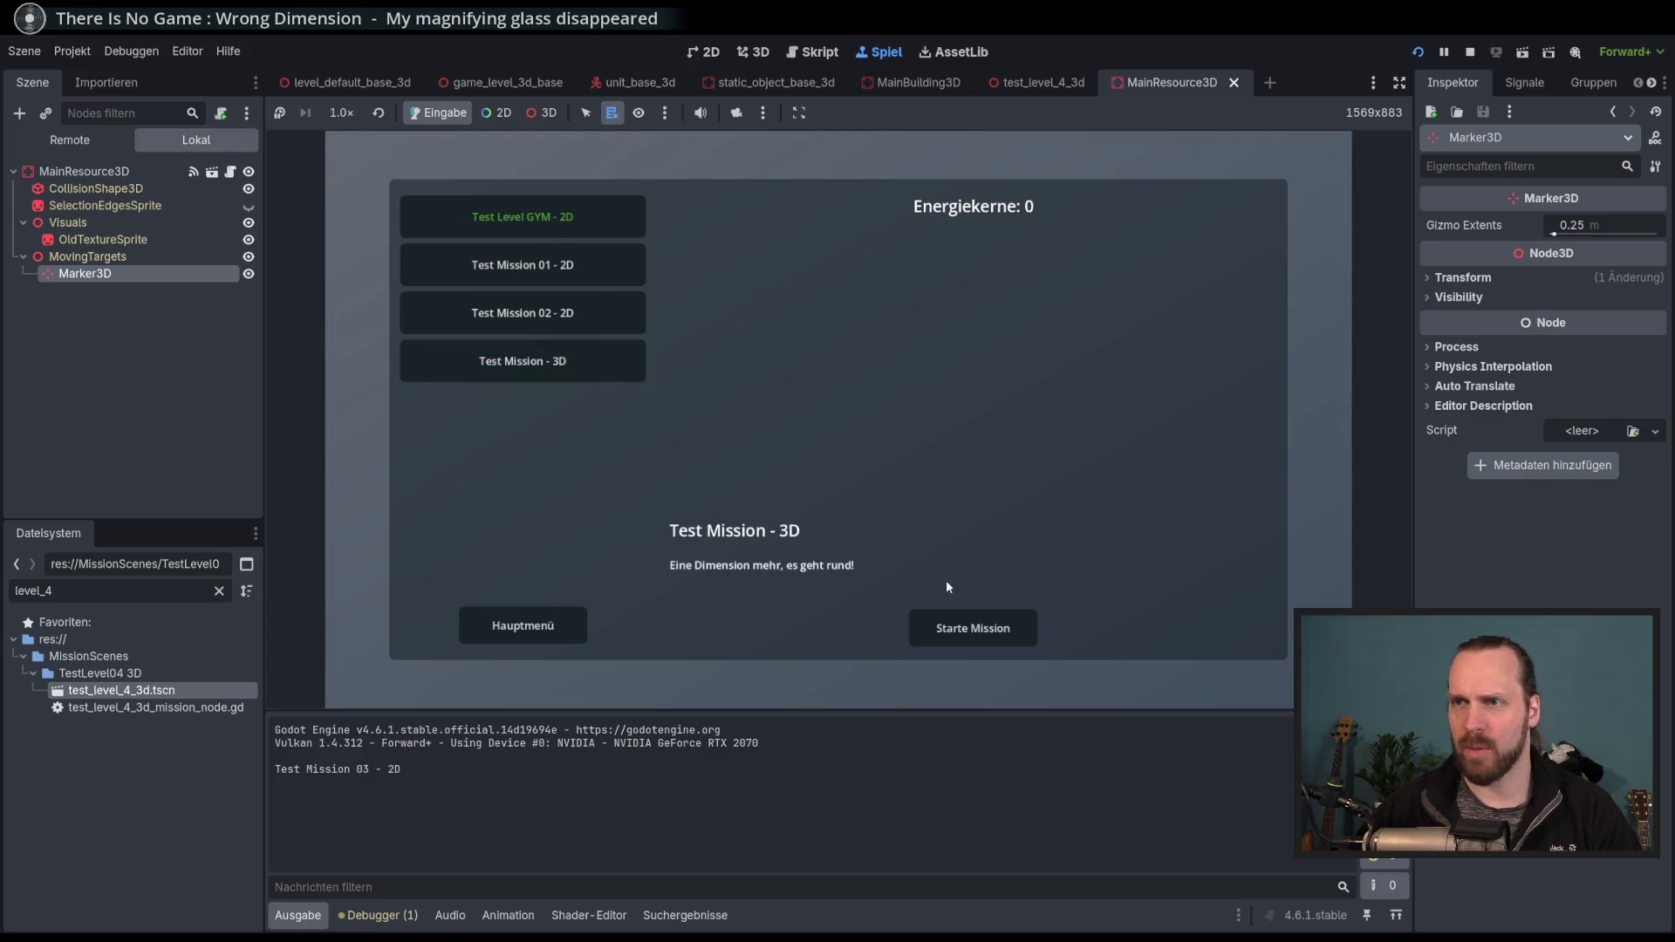
{"action": "left_click", "coordinate": [979, 625]}
{"action": "scroll", "coordinate": [889, 526], "scroll_direction": "up", "scroll_amount": 3}
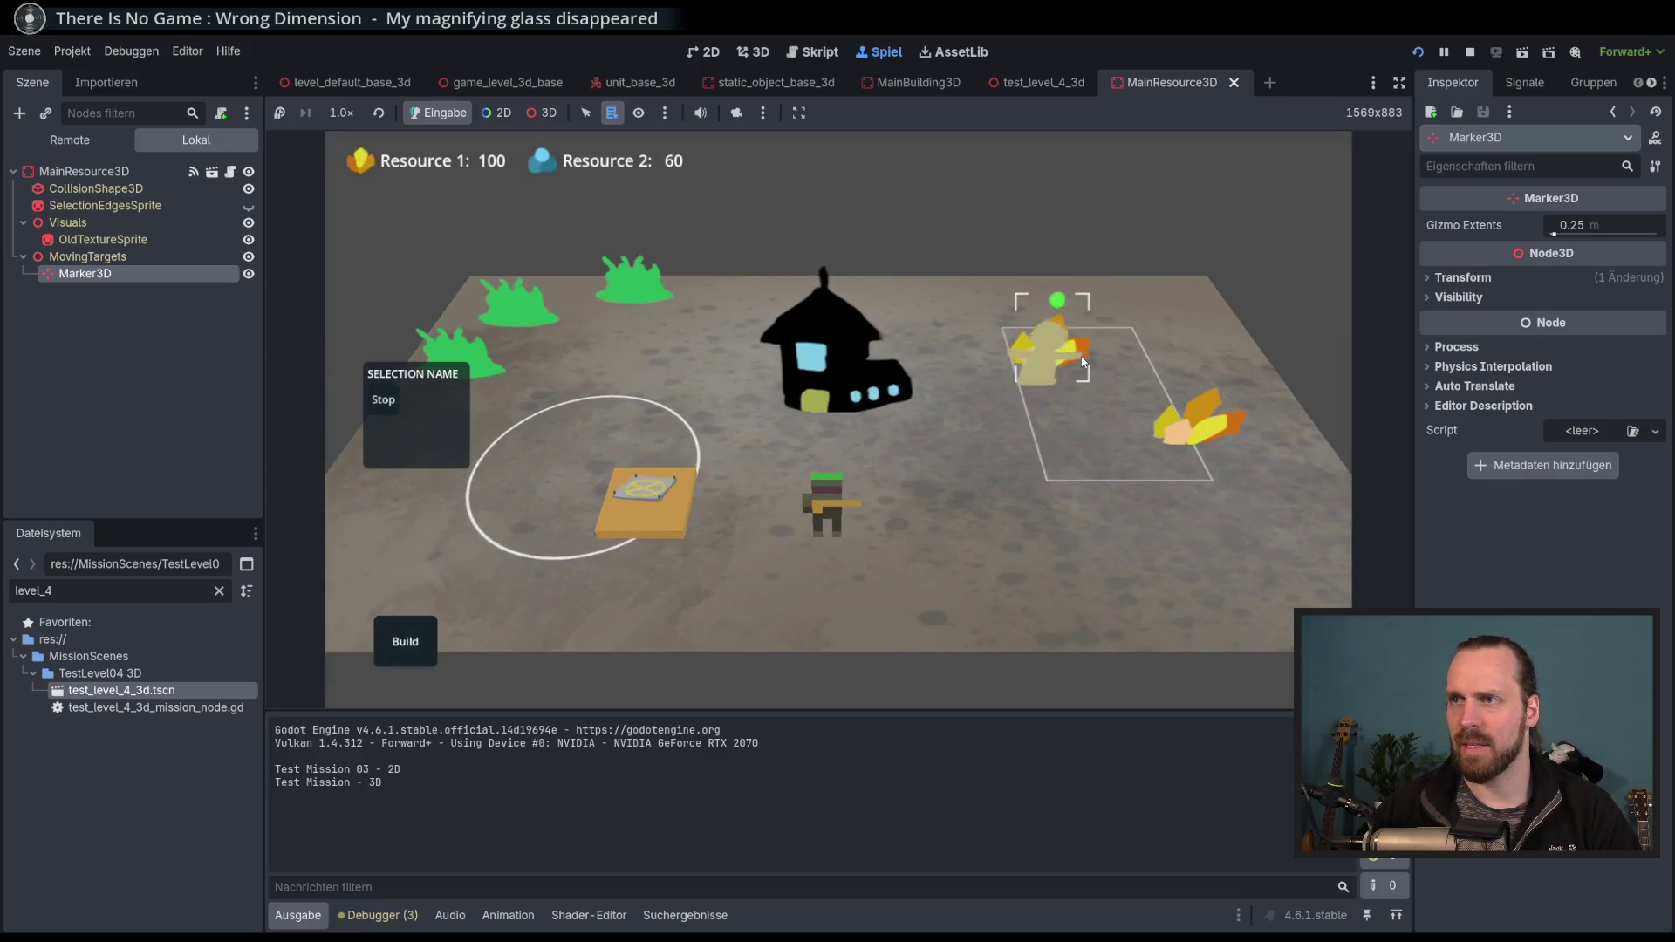
{"action": "scroll", "coordinate": [500, 511], "scroll_direction": "down", "scroll_amount": 2}
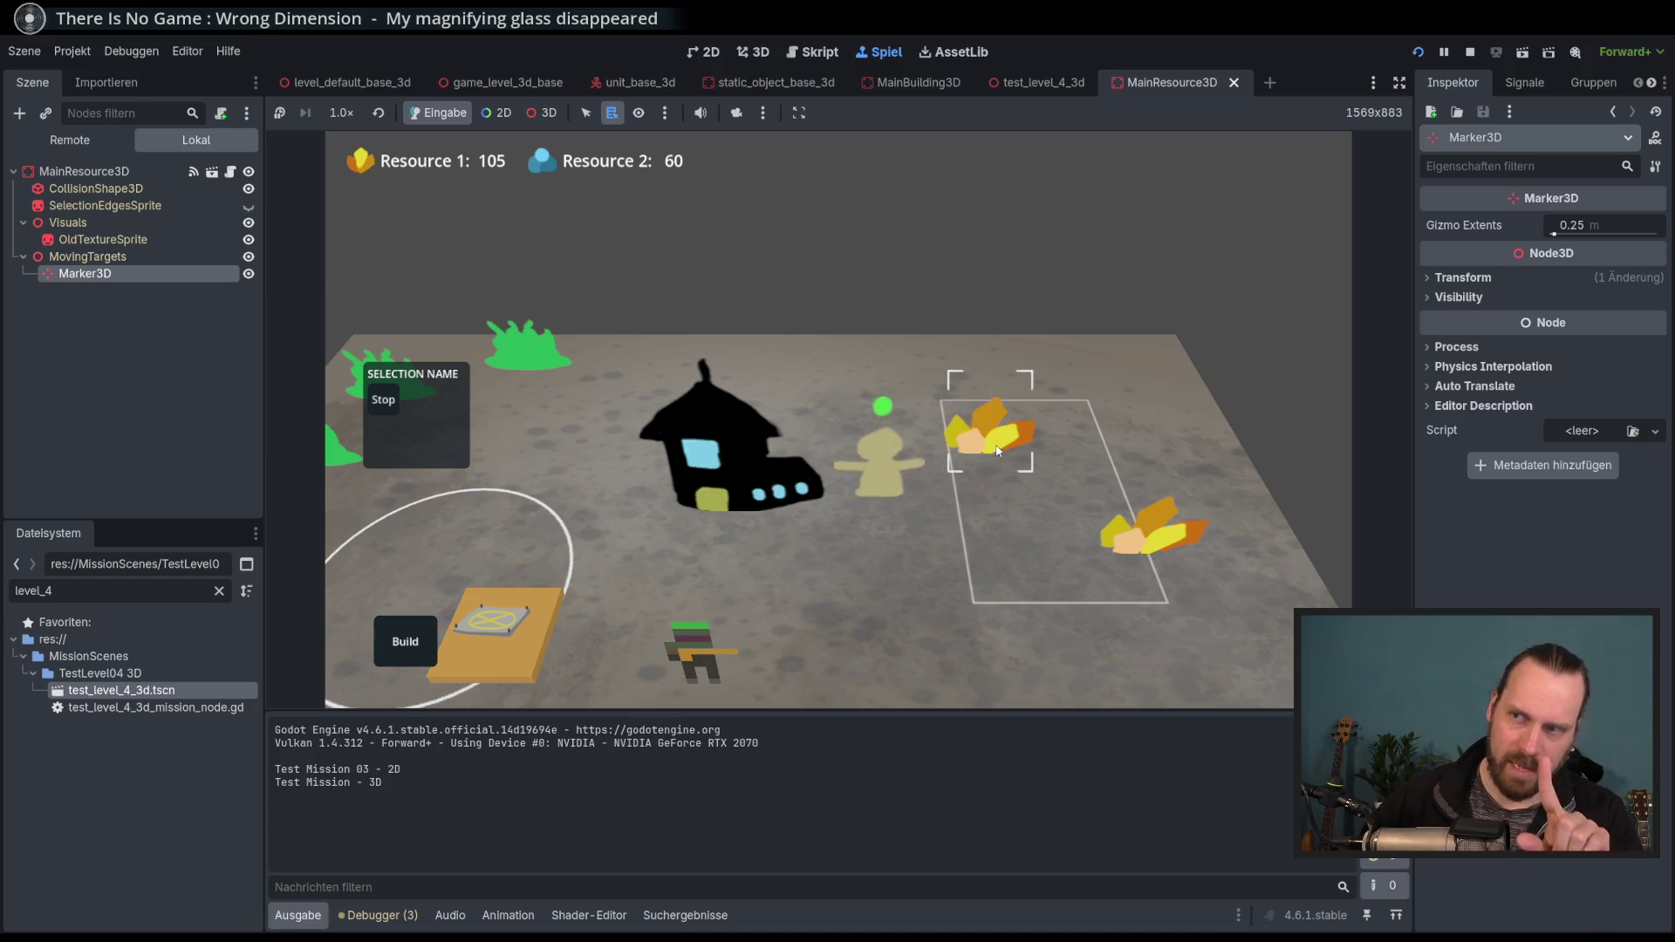
{"action": "scroll", "coordinate": [977, 474], "scroll_direction": "down", "scroll_amount": 2}
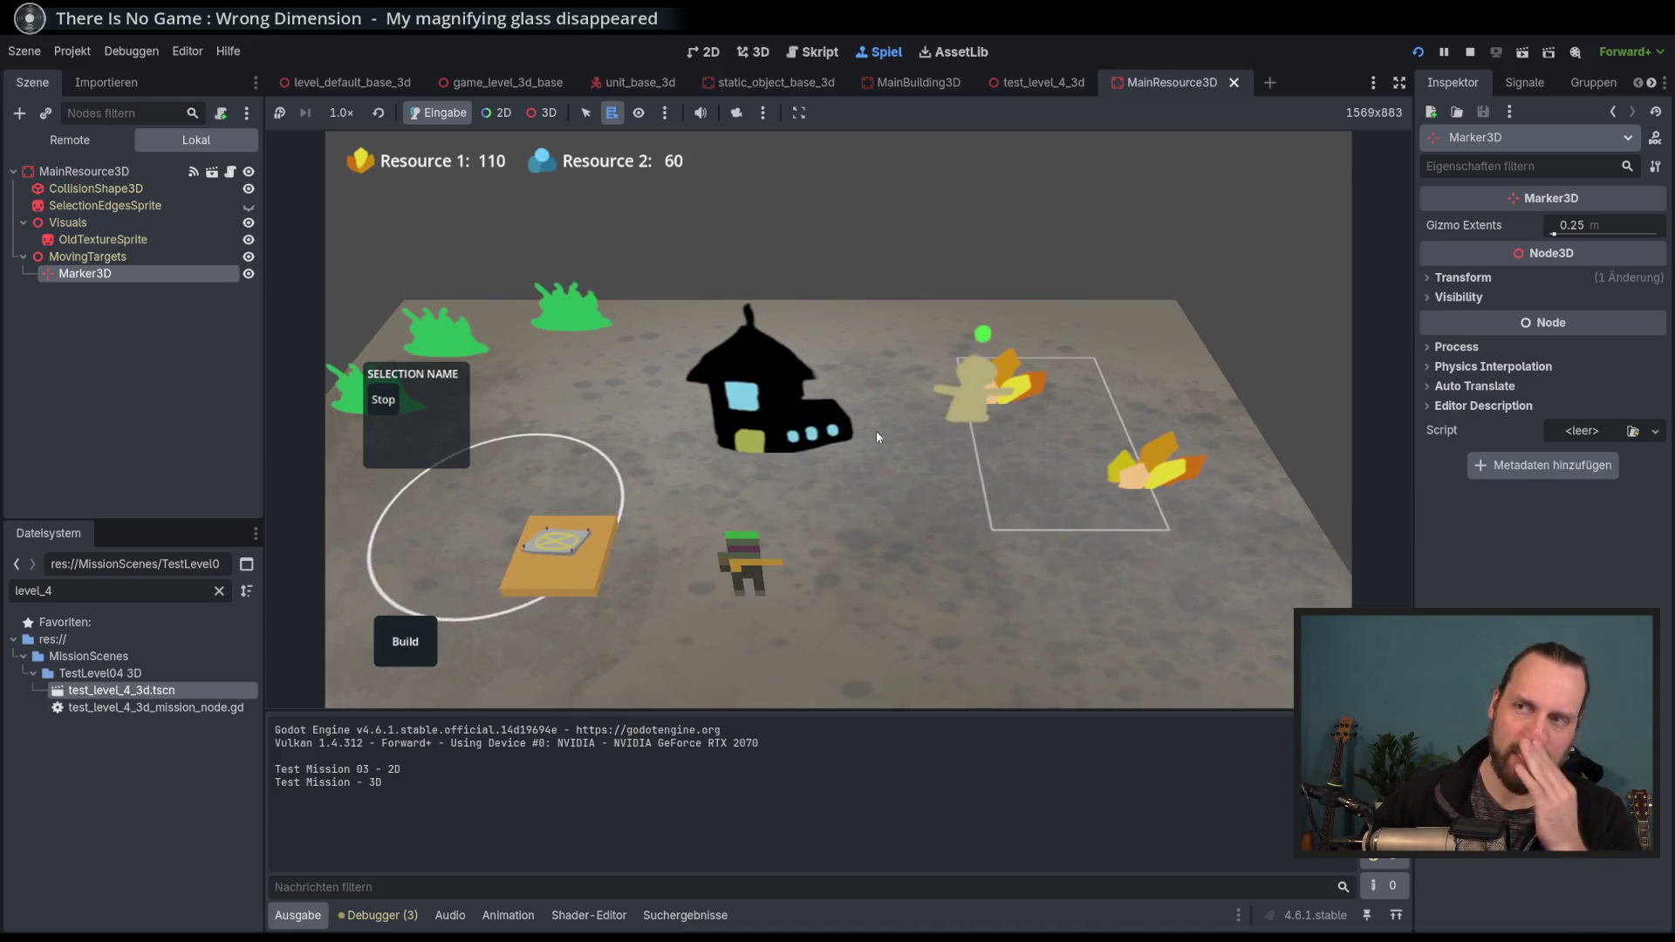
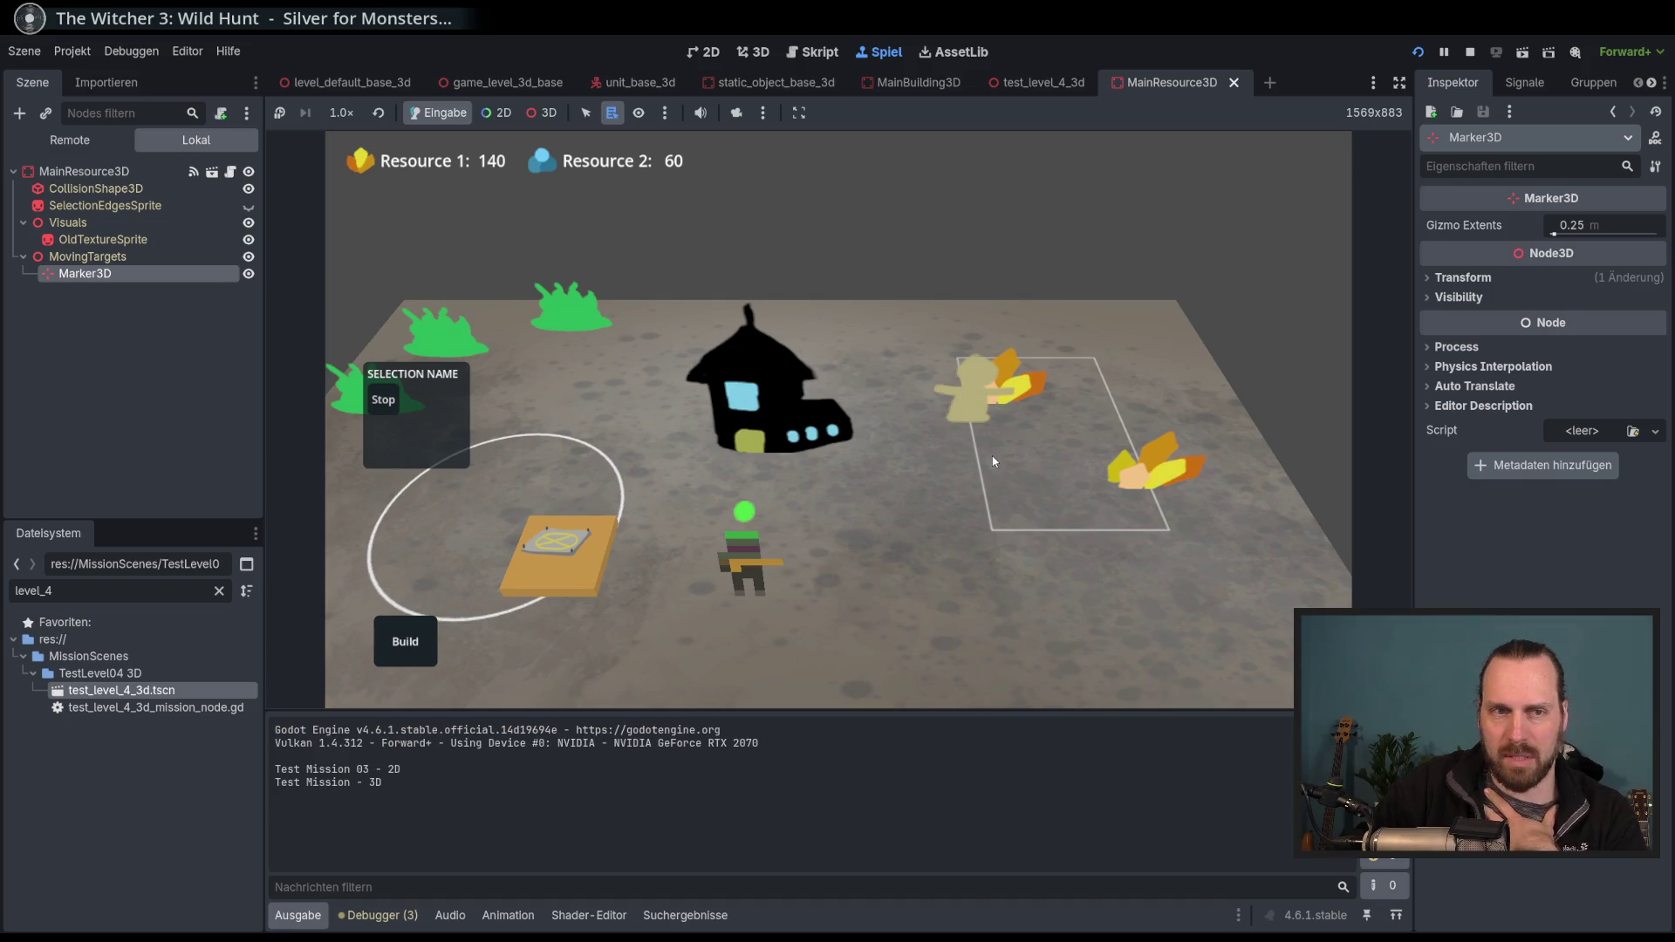
Pan the camera and send the worker to harvest the right resource pile.
{"action": "left_click_drag", "start_coordinate": [993, 461], "coordinate": [946, 452]}
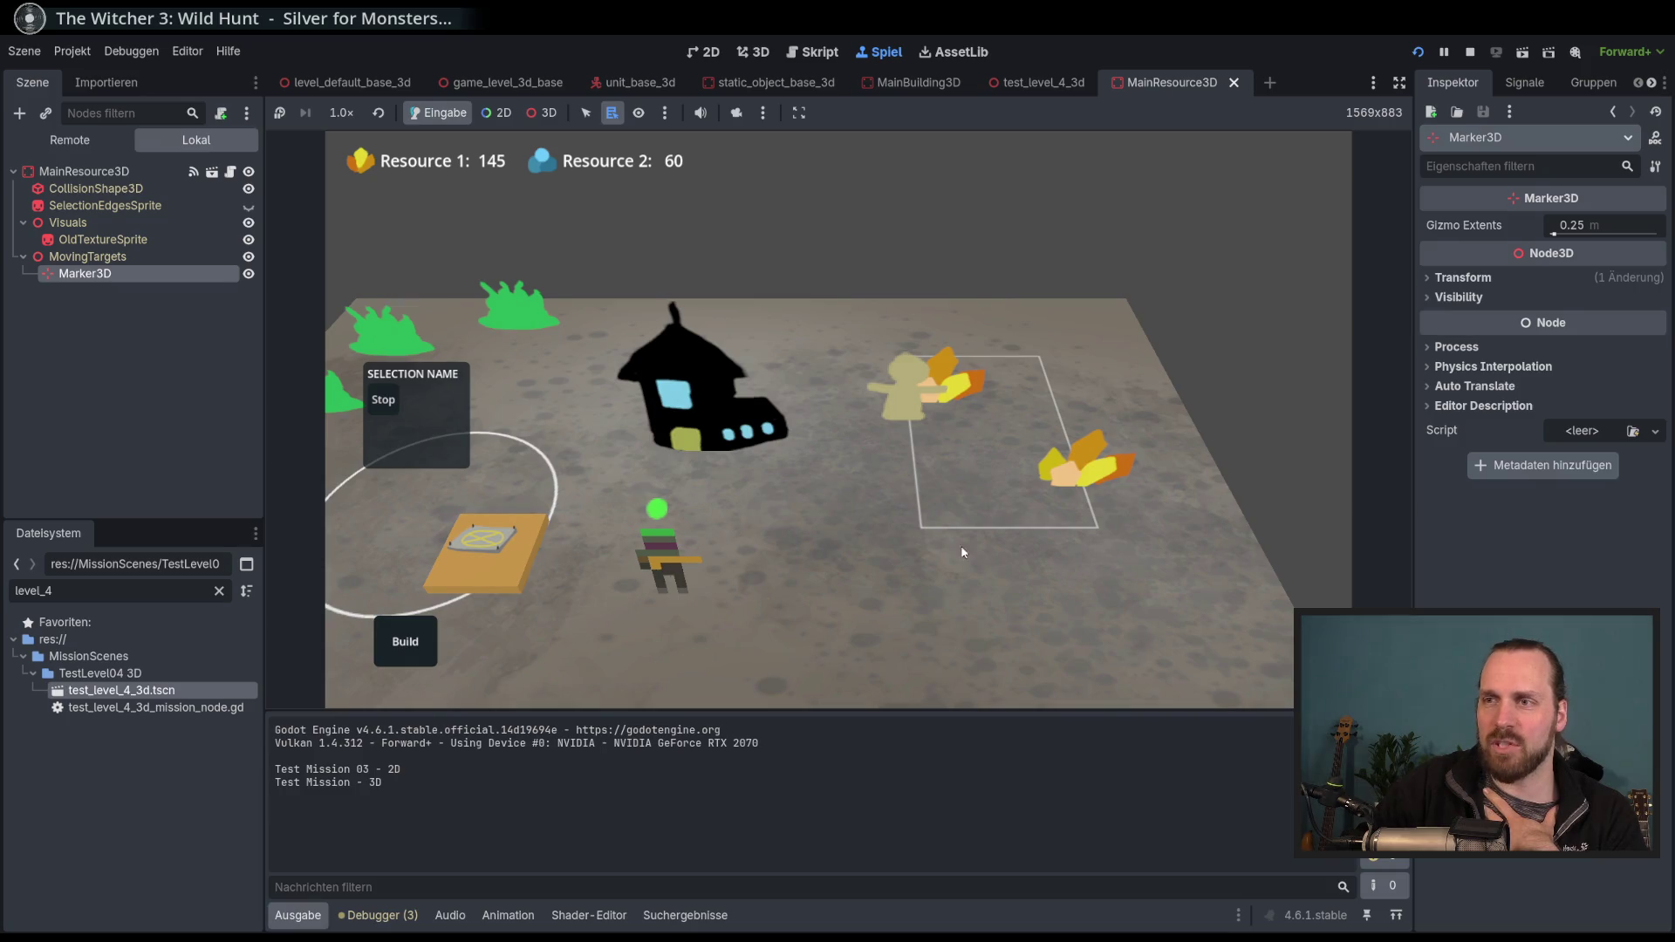
{"action": "right_click", "coordinate": [1096, 476]}
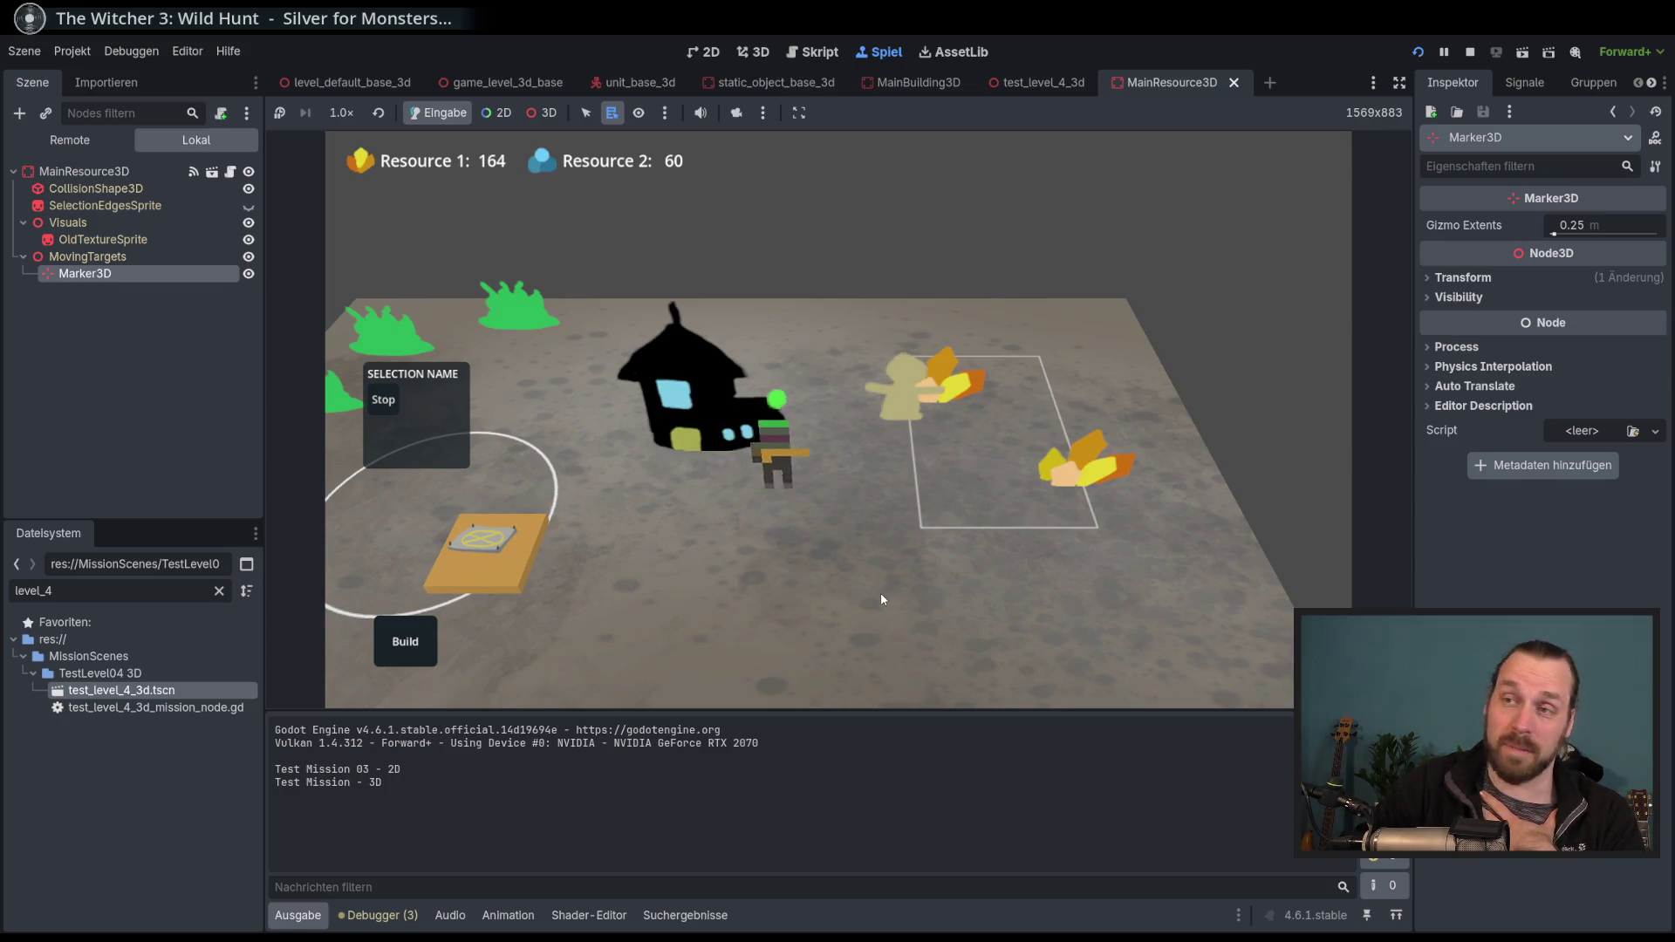
{"action": "scroll", "coordinate": [881, 590], "scroll_direction": "down", "scroll_amount": 3}
{"action": "scroll", "coordinate": [873, 568], "scroll_direction": "up", "scroll_amount": 1}
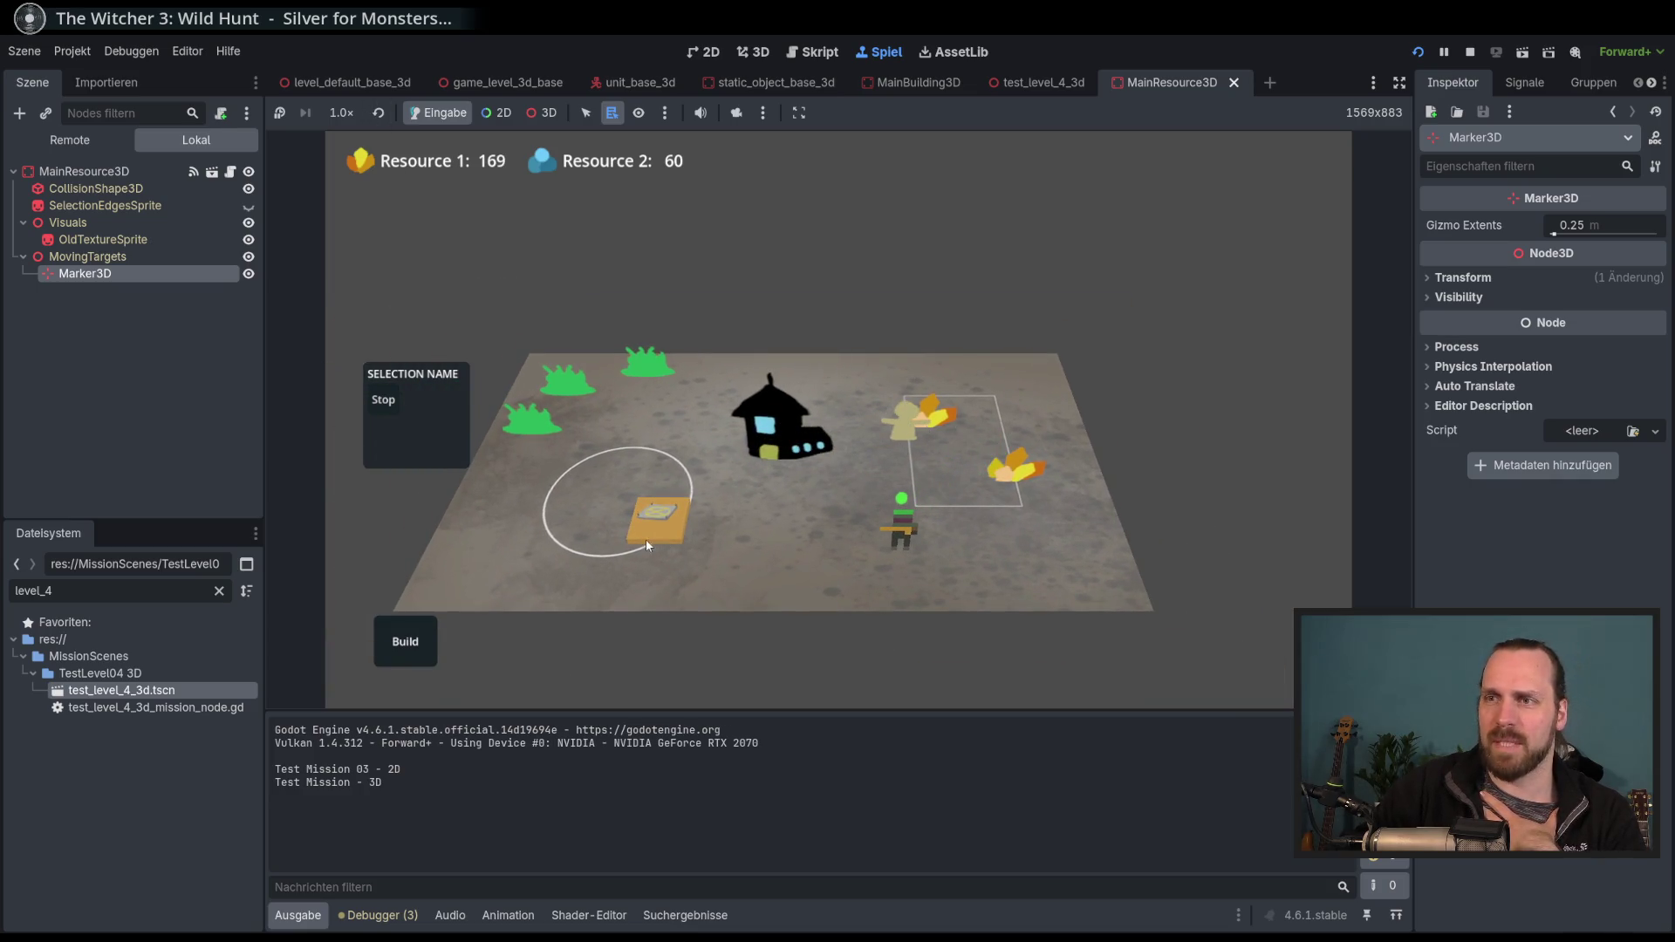
Train four more workers from the building.
{"action": "left_click", "coordinate": [645, 546]}
{"action": "left_click", "coordinate": [500, 431]}
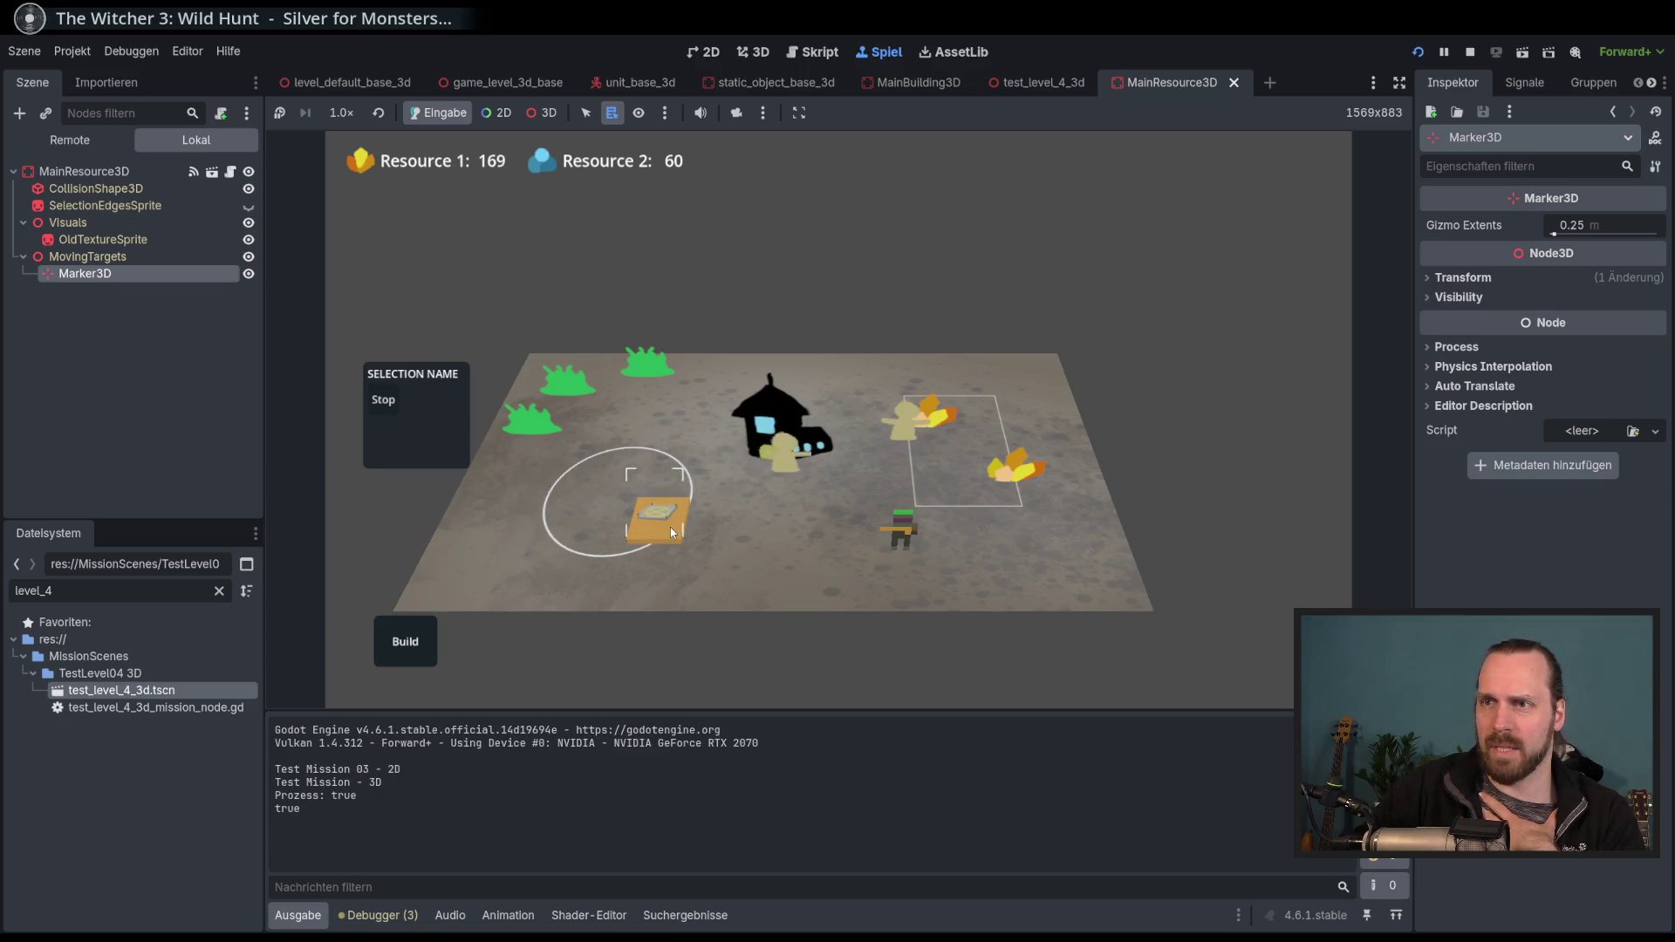
{"action": "left_click", "coordinate": [671, 531]}
{"action": "left_click", "coordinate": [488, 428]}
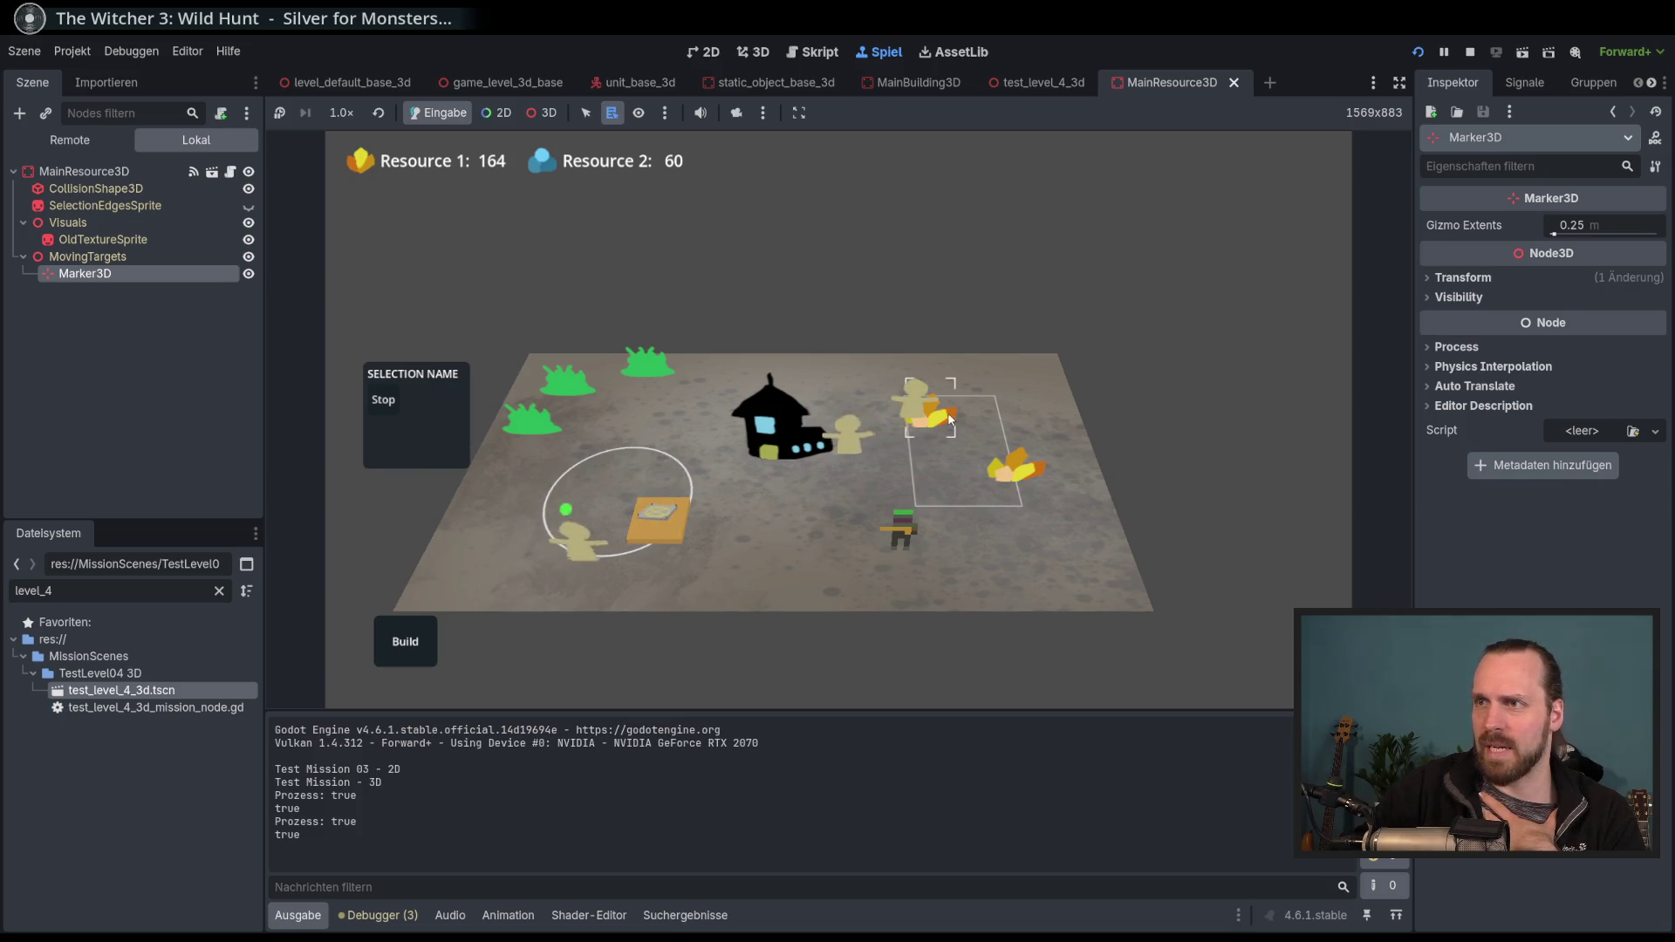
{"action": "scroll", "coordinate": [952, 485], "scroll_direction": "up", "scroll_amount": 2}
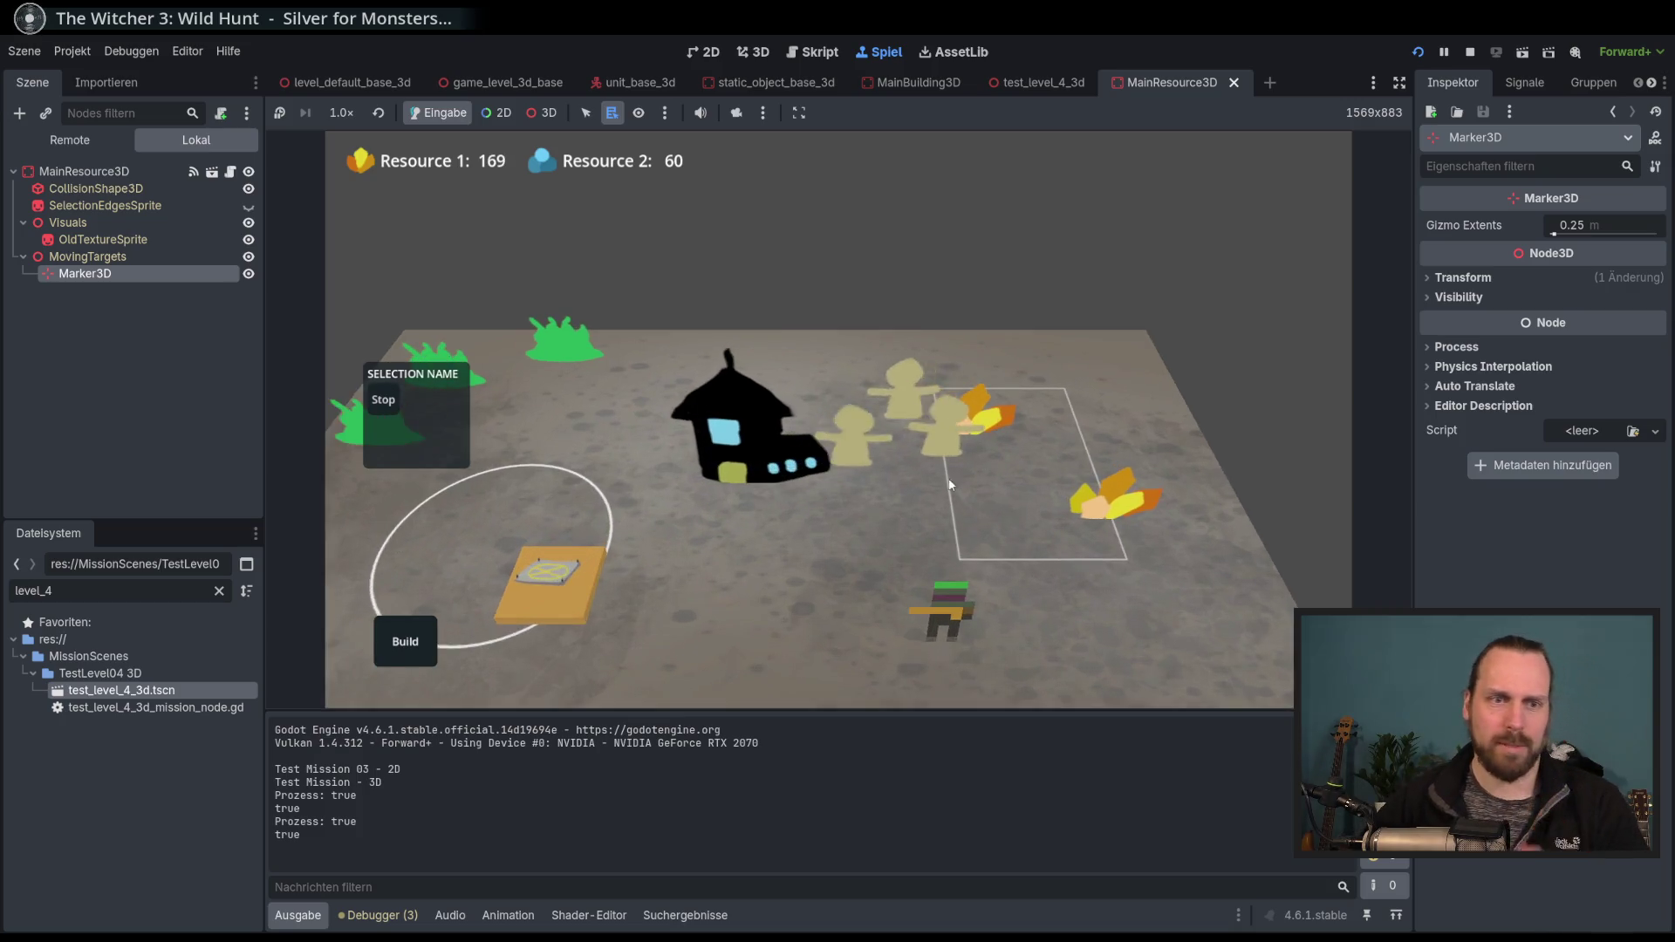
{"action": "scroll", "coordinate": [888, 511], "scroll_direction": "up", "scroll_amount": 1}
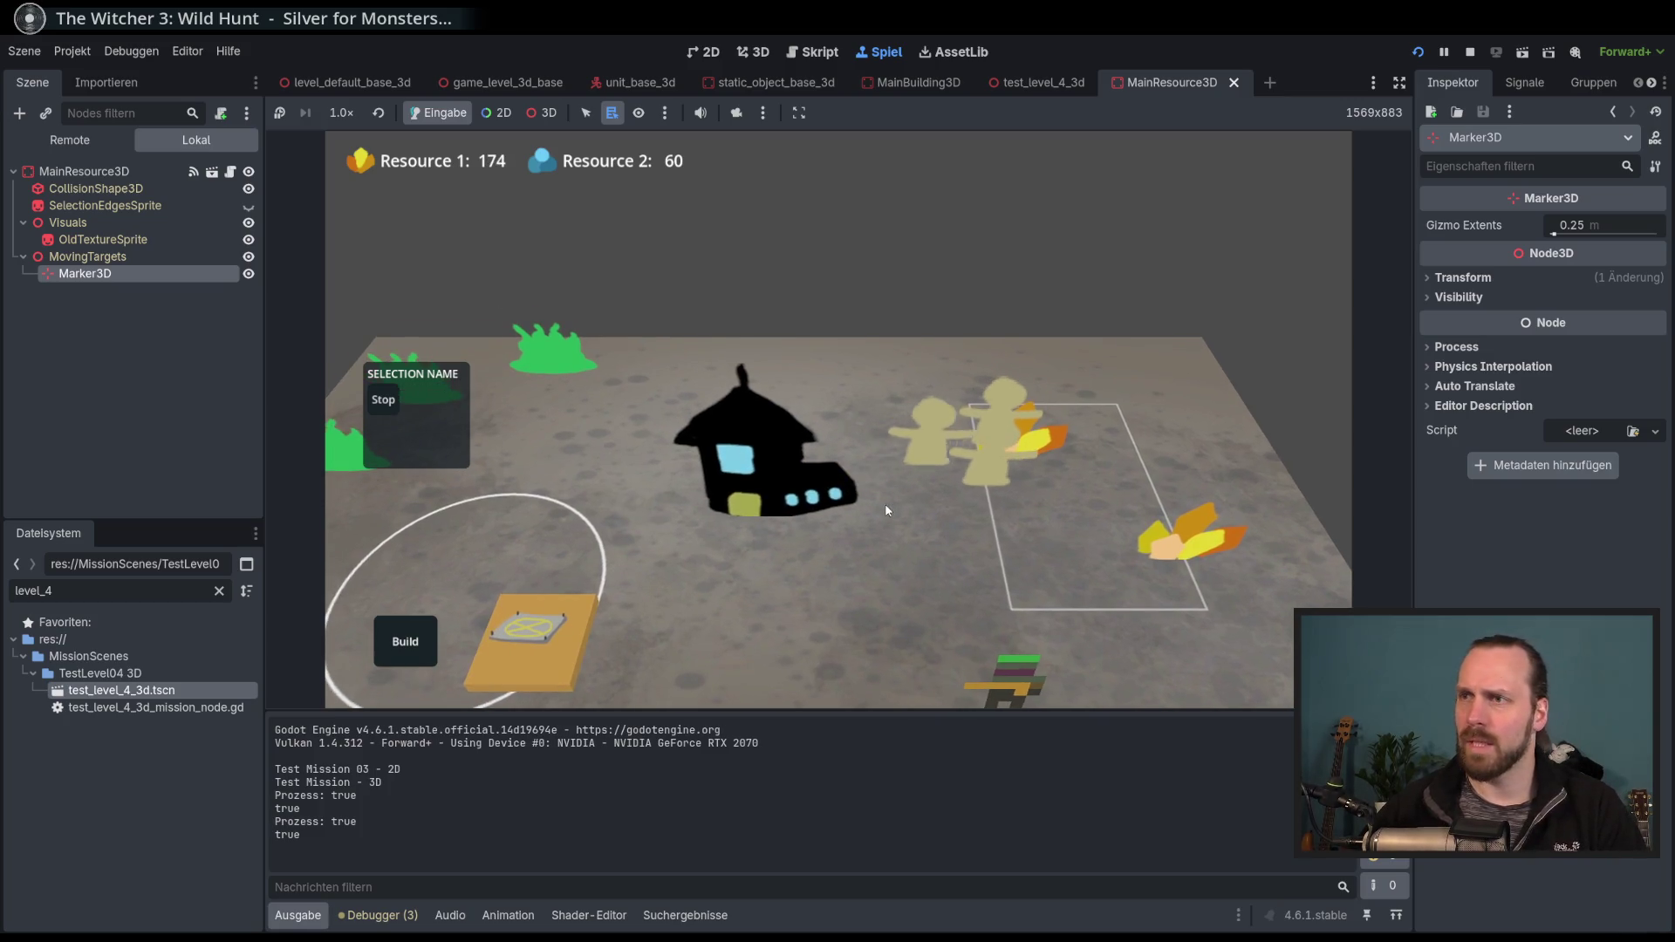
Set the game speed to 16.0× and pull the camera back.
{"action": "left_click", "coordinate": [341, 112]}
{"action": "left_click", "coordinate": [377, 368]}
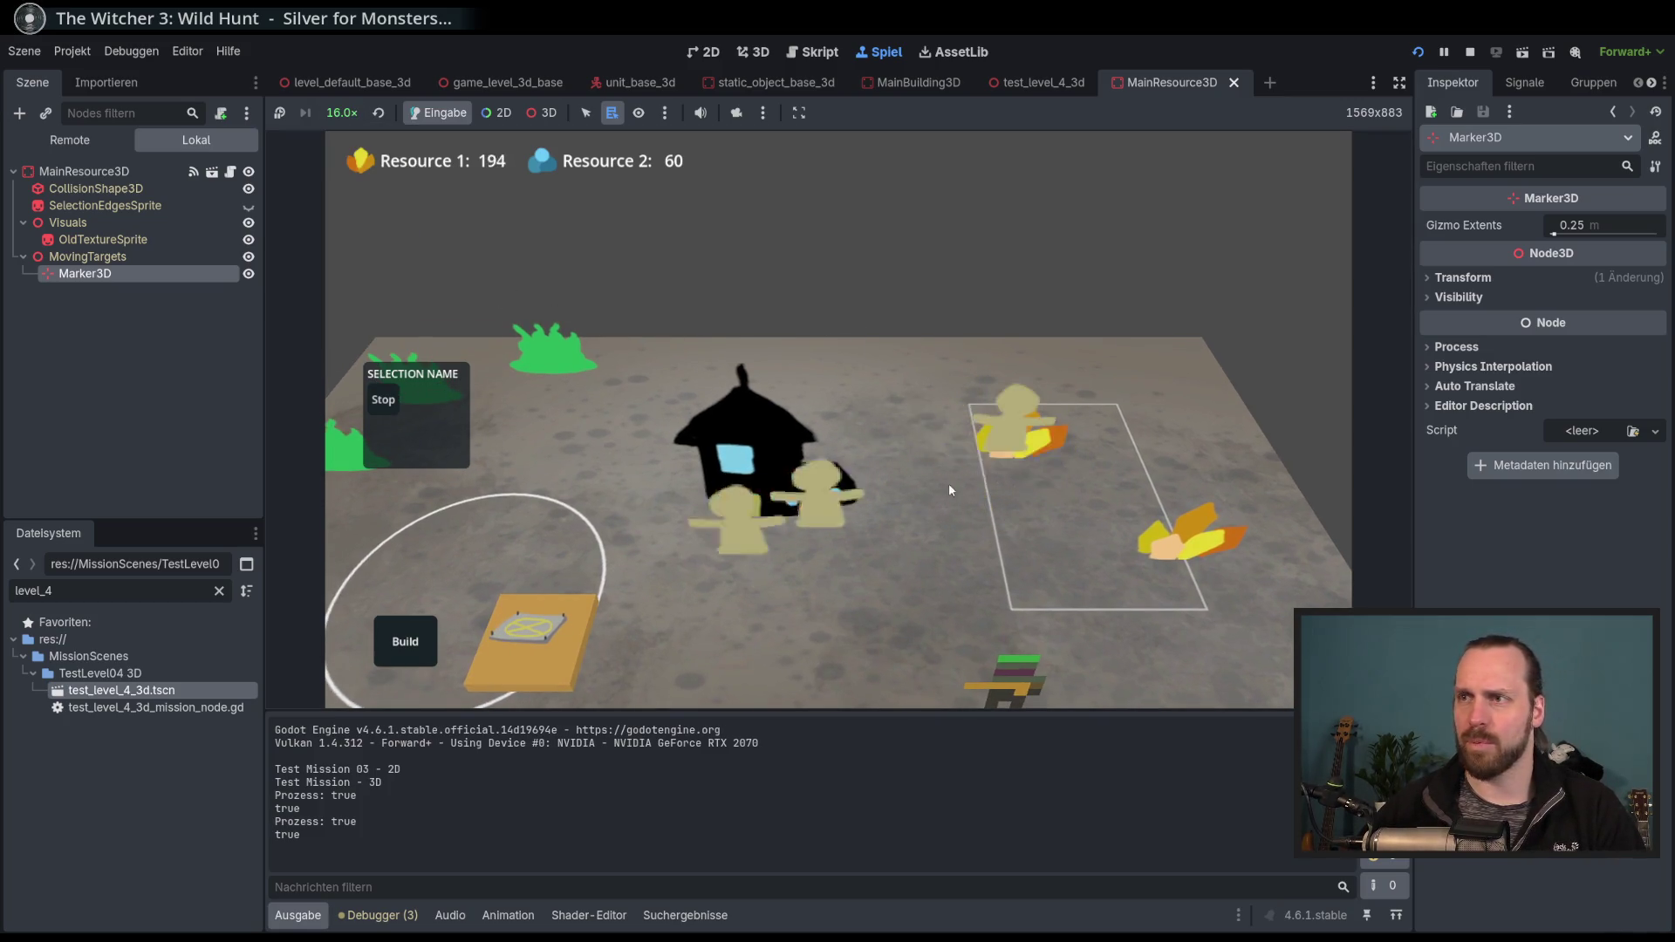
{"action": "scroll", "coordinate": [955, 467], "scroll_direction": "down", "scroll_amount": 2}
{"action": "key", "text": "d"}
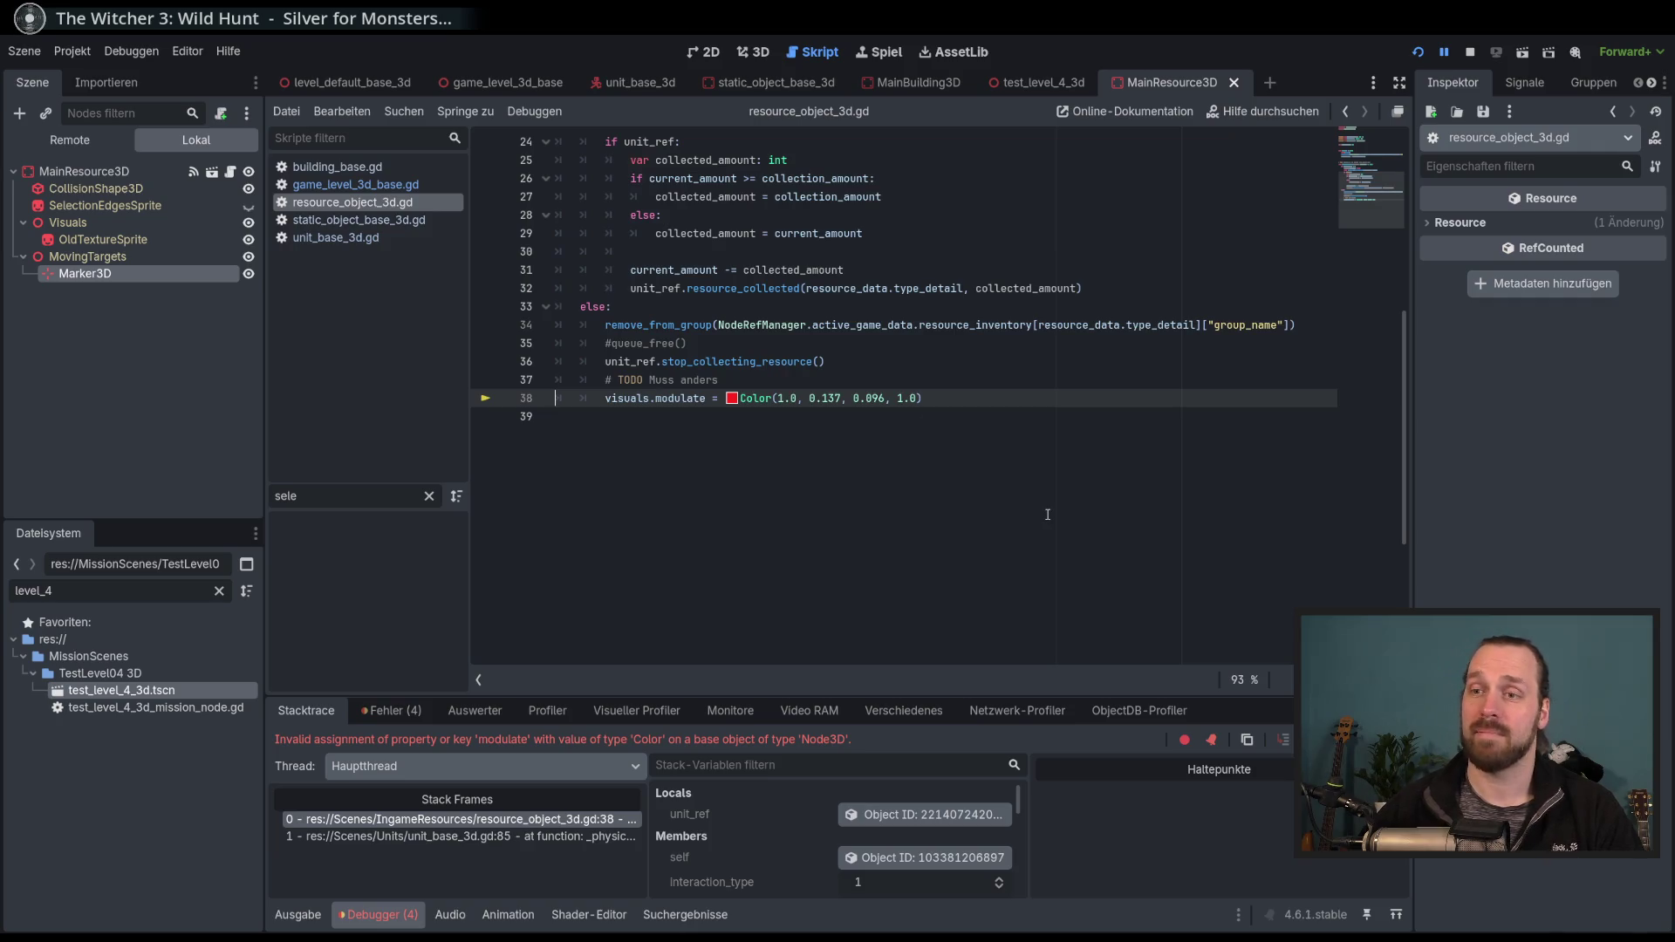
{"action": "double_click", "coordinate": [660, 379]}
{"action": "key", "text": "End"}
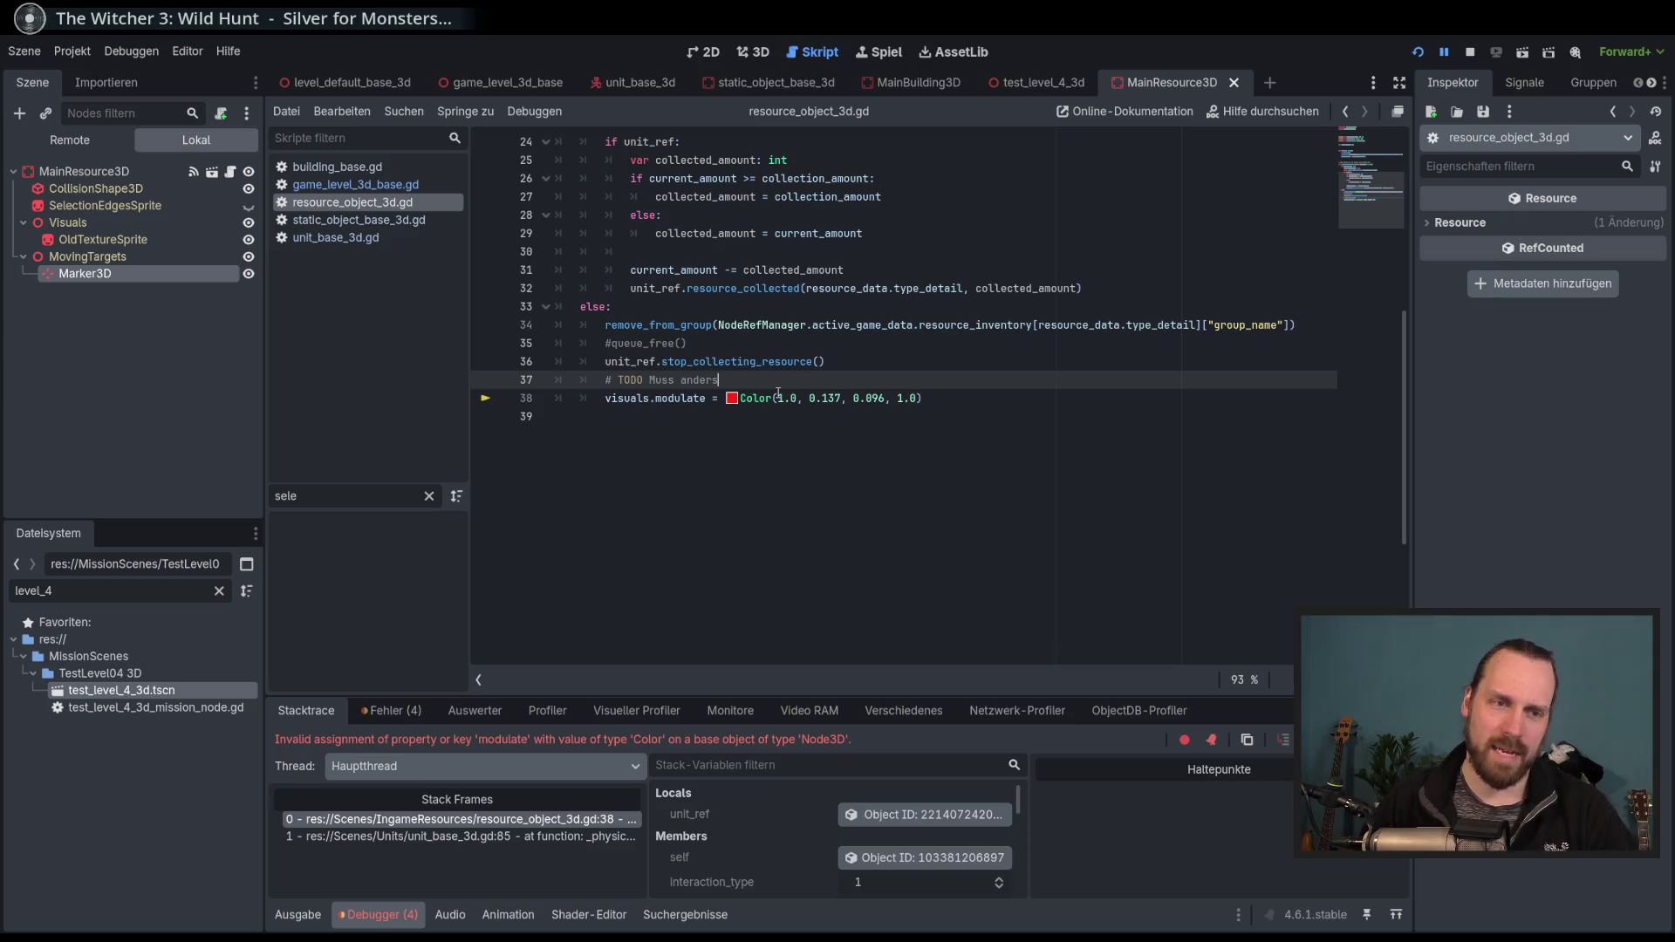
{"action": "scroll", "coordinate": [814, 463], "scroll_direction": "down", "scroll_amount": 1}
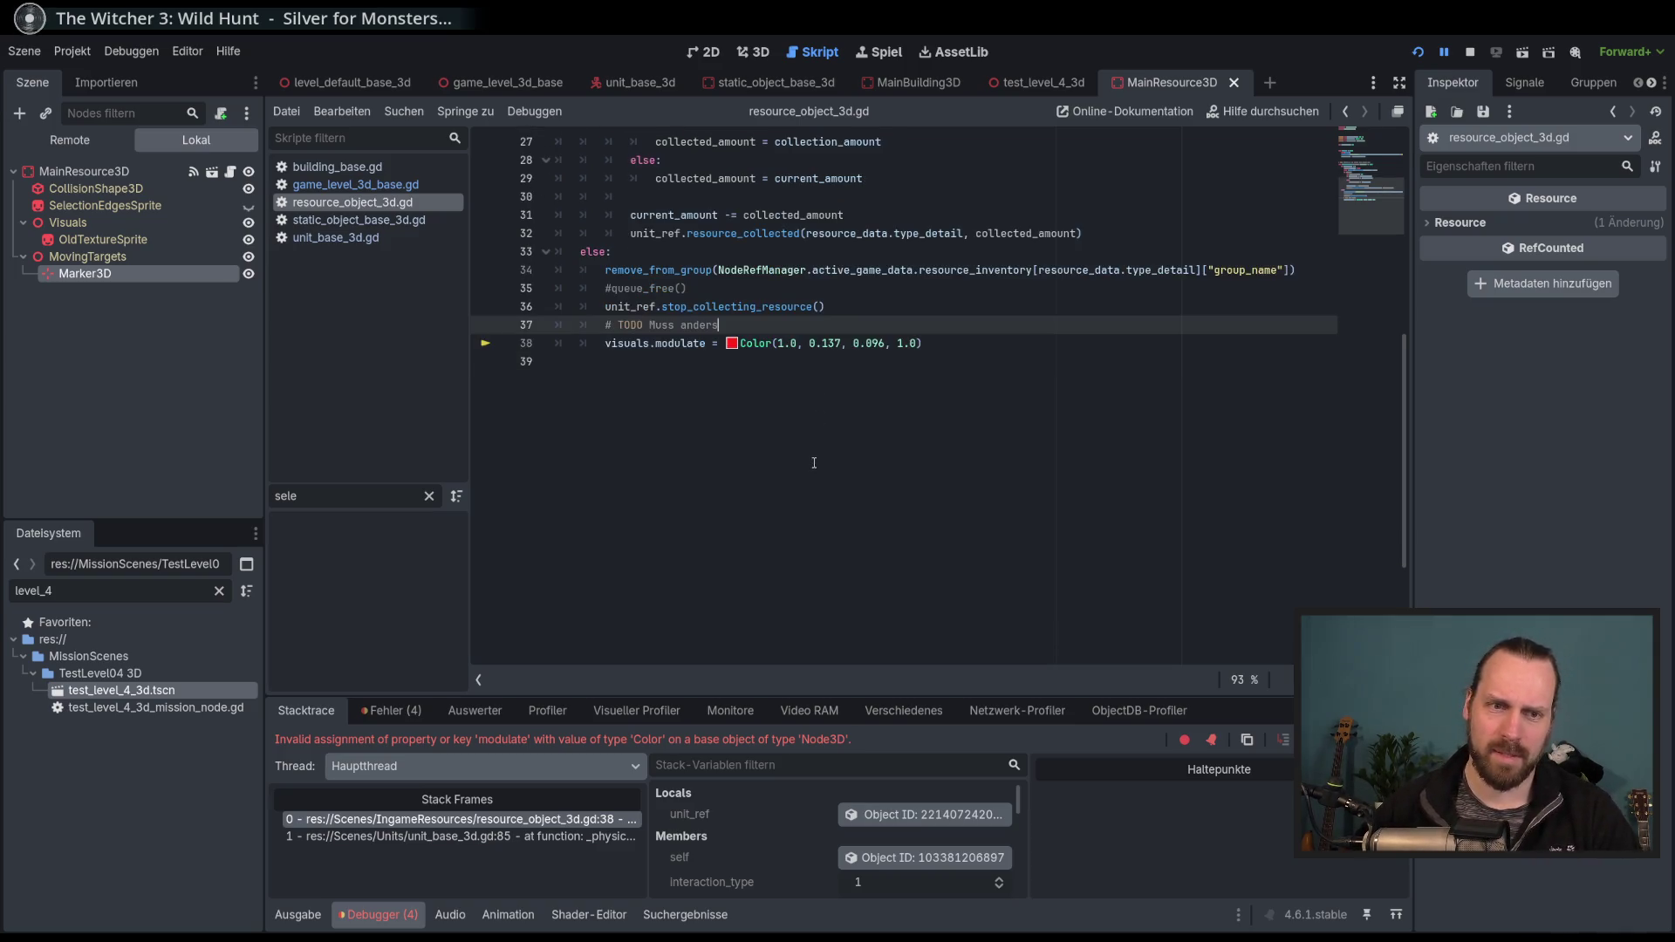
{"action": "scroll", "coordinate": [843, 400], "scroll_direction": "up", "scroll_amount": 3}
{"action": "left_click", "coordinate": [916, 471]}
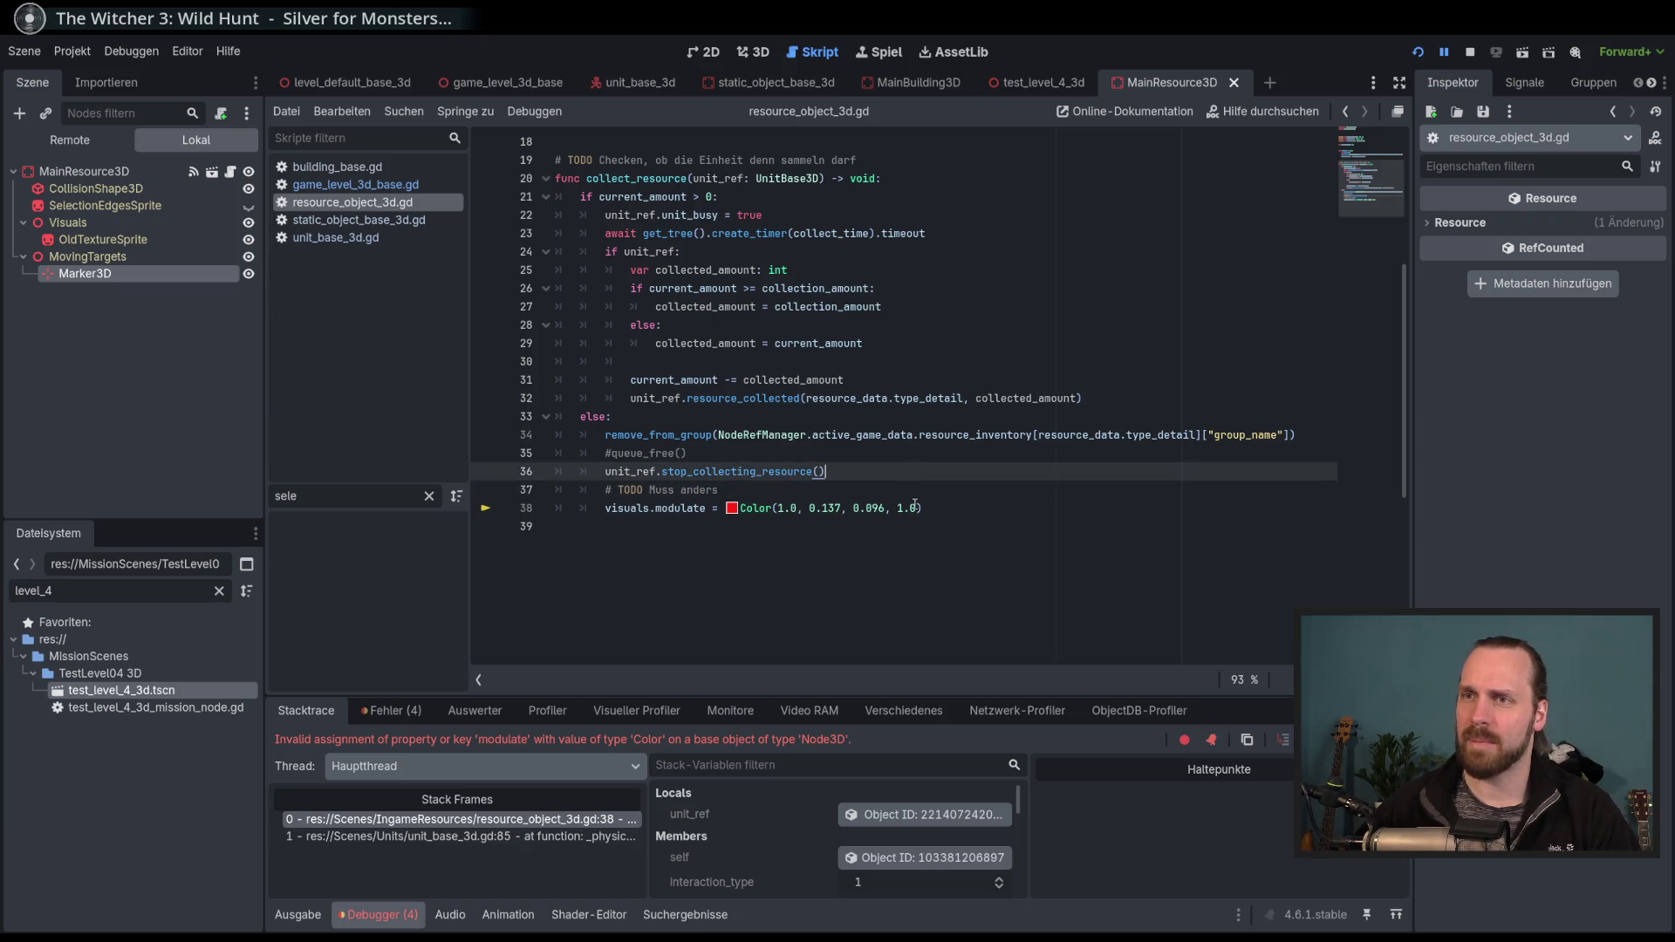
{"action": "scroll", "coordinate": [915, 507], "scroll_direction": "down", "scroll_amount": 1}
{"action": "scroll", "coordinate": [957, 501], "scroll_direction": "up", "scroll_amount": 1}
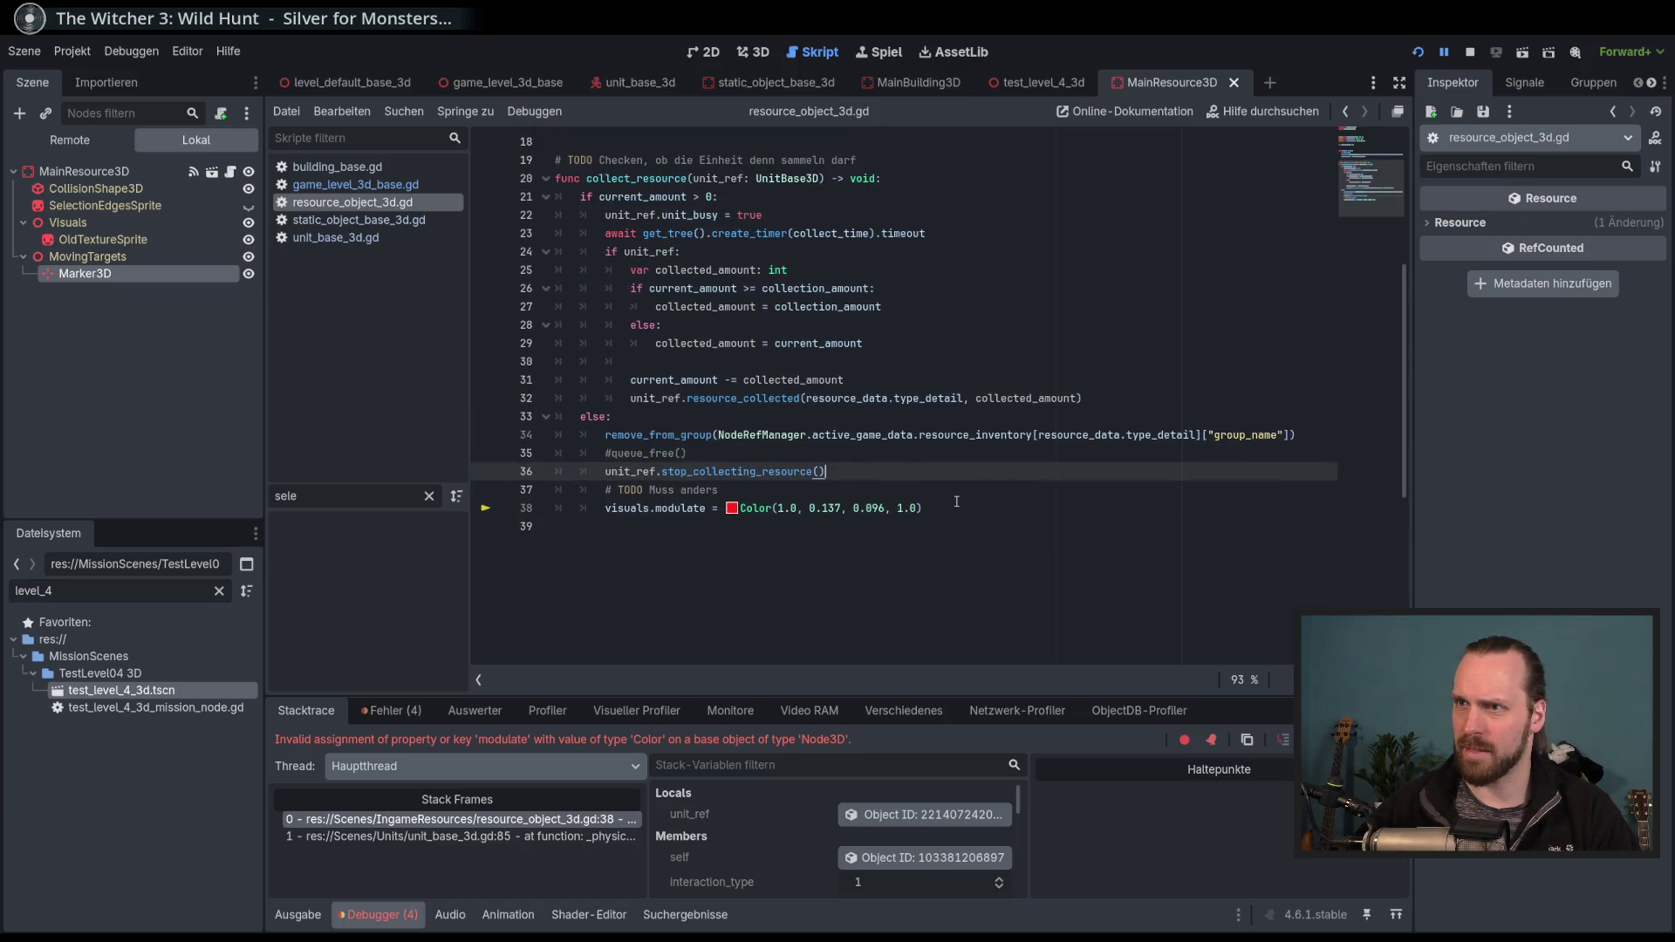
{"action": "left_click", "coordinate": [986, 490]}
{"action": "left_click", "coordinate": [1008, 511]}
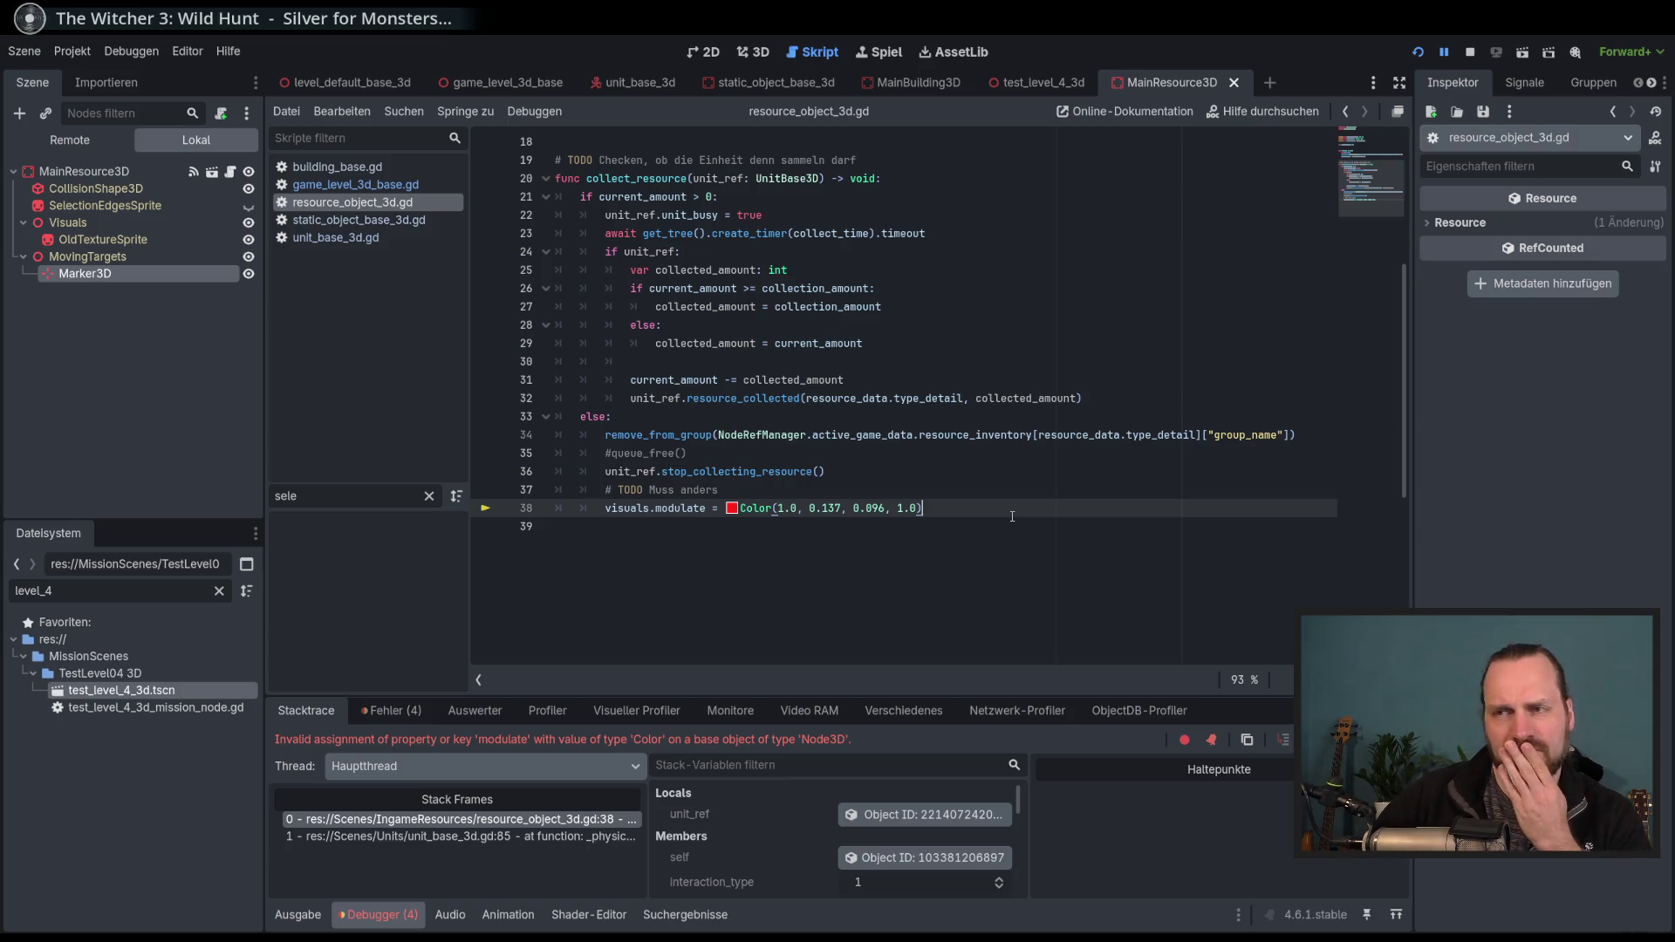
{"action": "left_click", "coordinate": [972, 494]}
{"action": "left_click", "coordinate": [990, 508]}
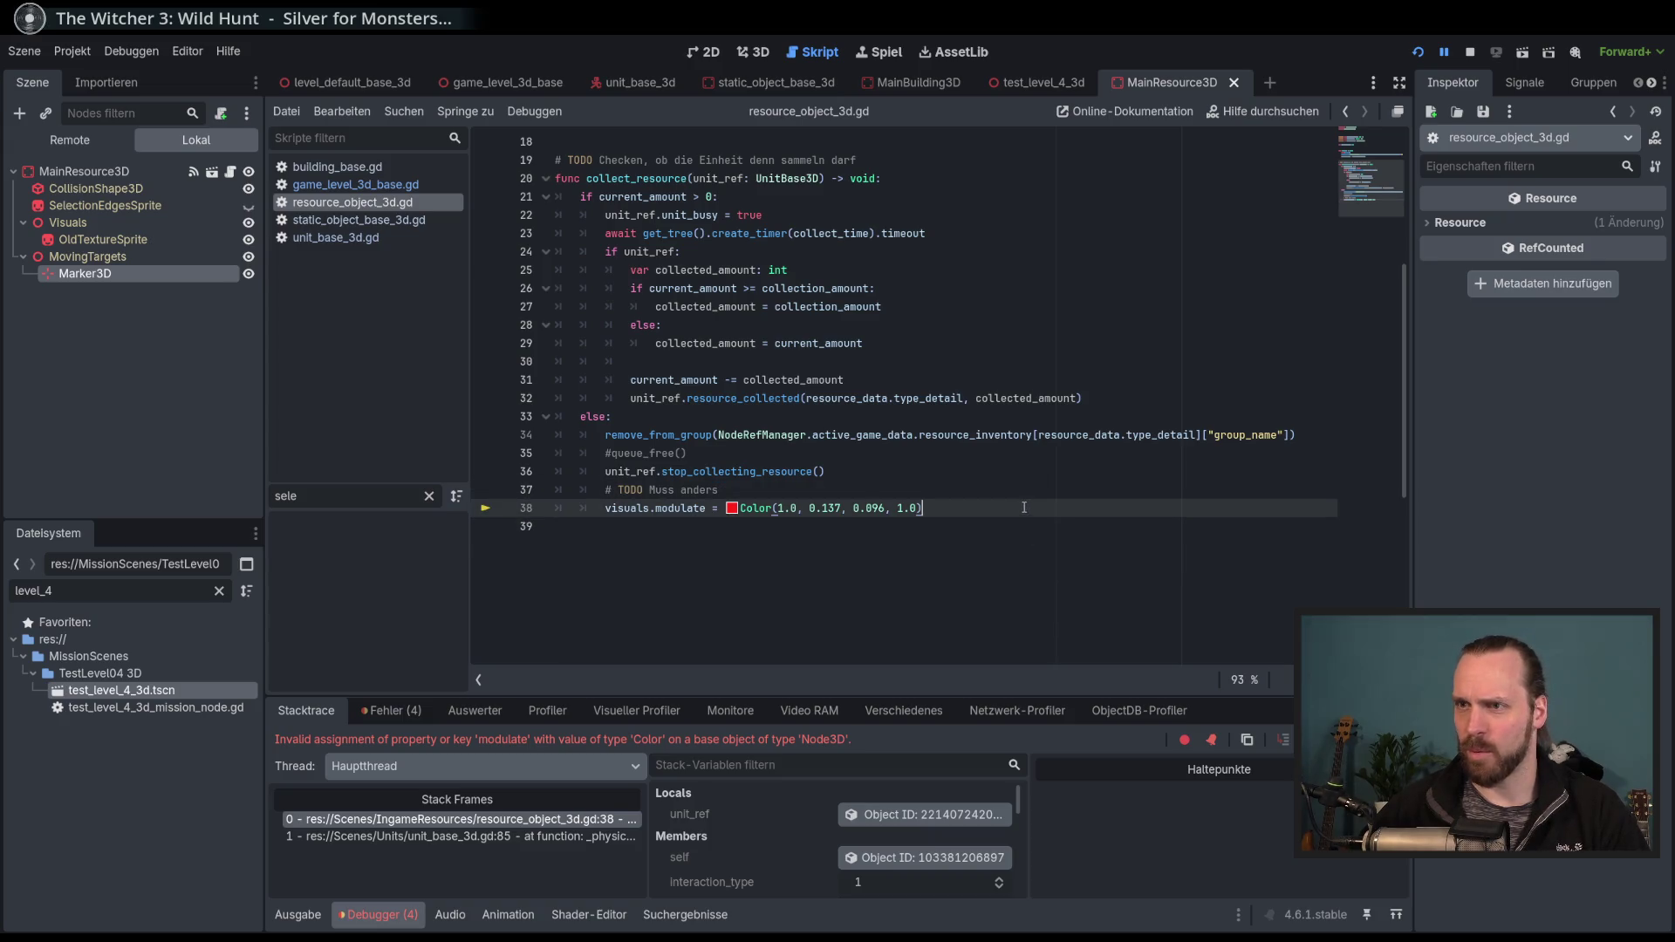
{"action": "type", "text": "0"}
Stop the debugger, find the modulate call on line 38, and save the script.
{"action": "key", "text": "F8"}
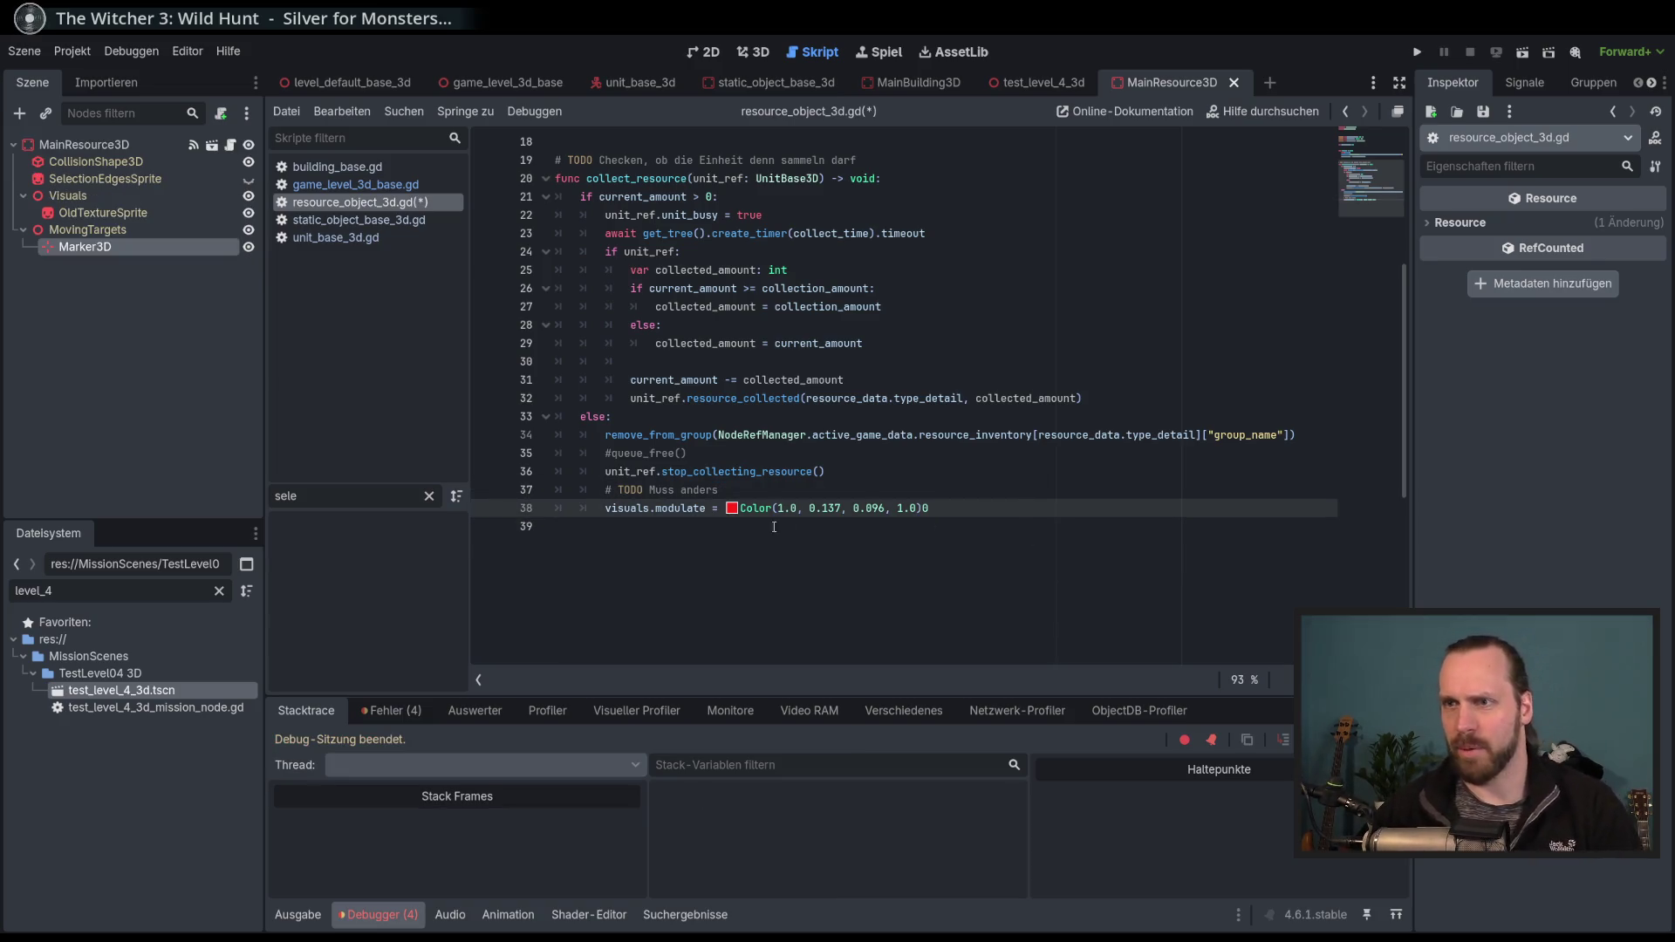
{"action": "left_click", "coordinate": [932, 507]}
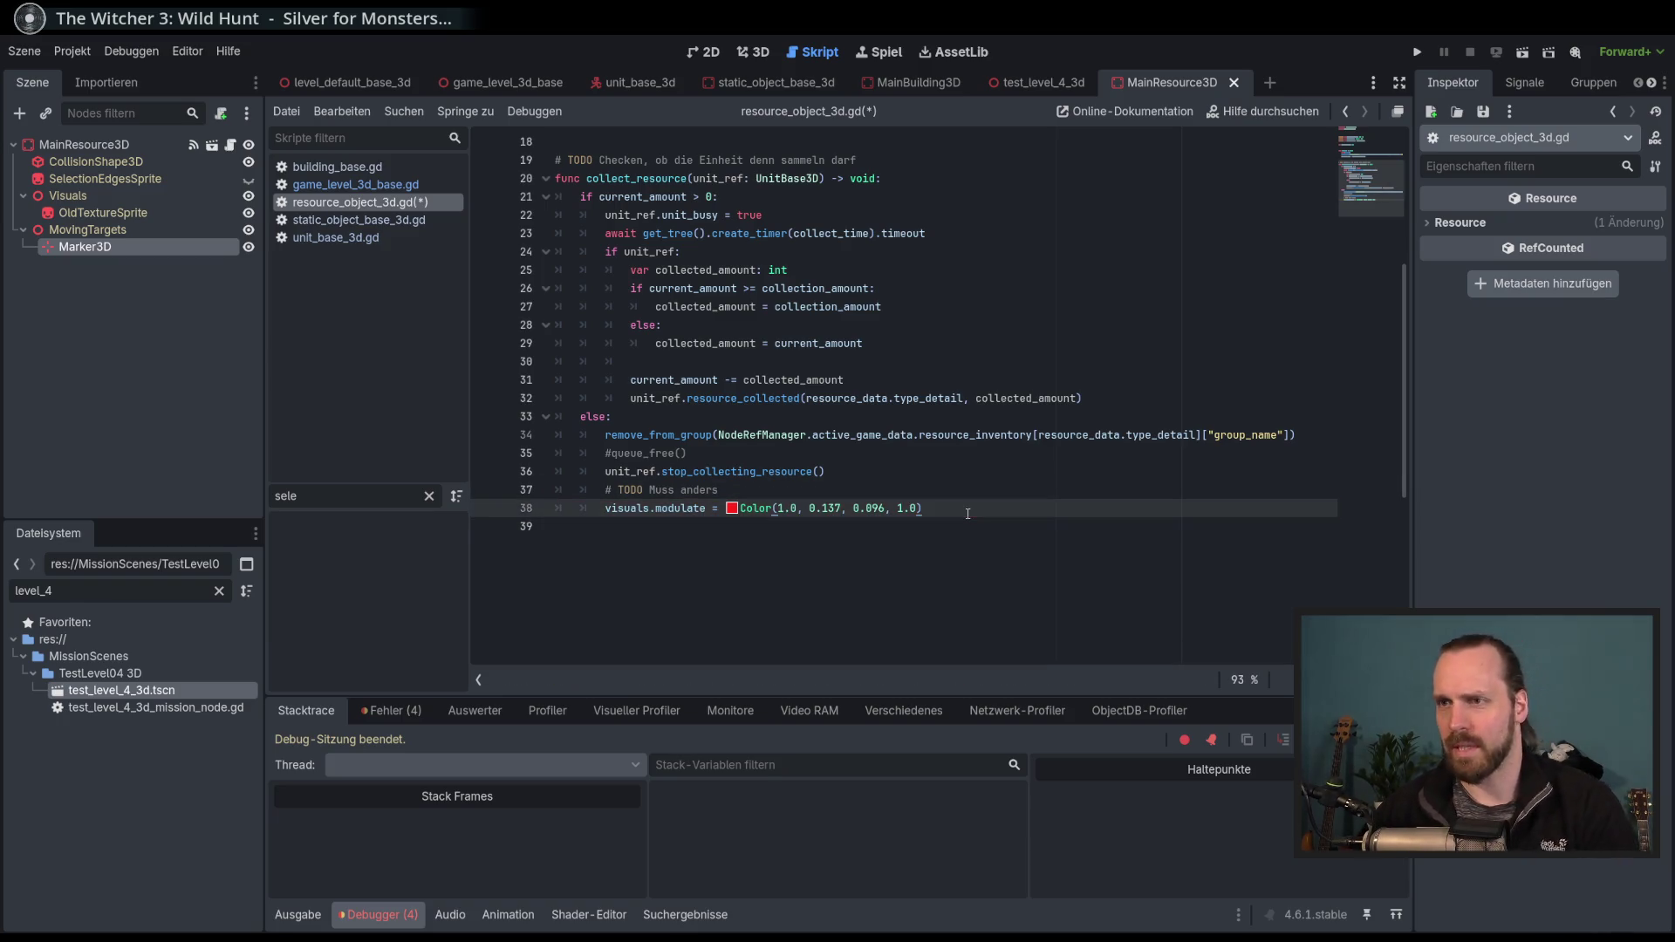
{"action": "double_click", "coordinate": [681, 509]}
{"action": "key", "text": "ctrl+s"}
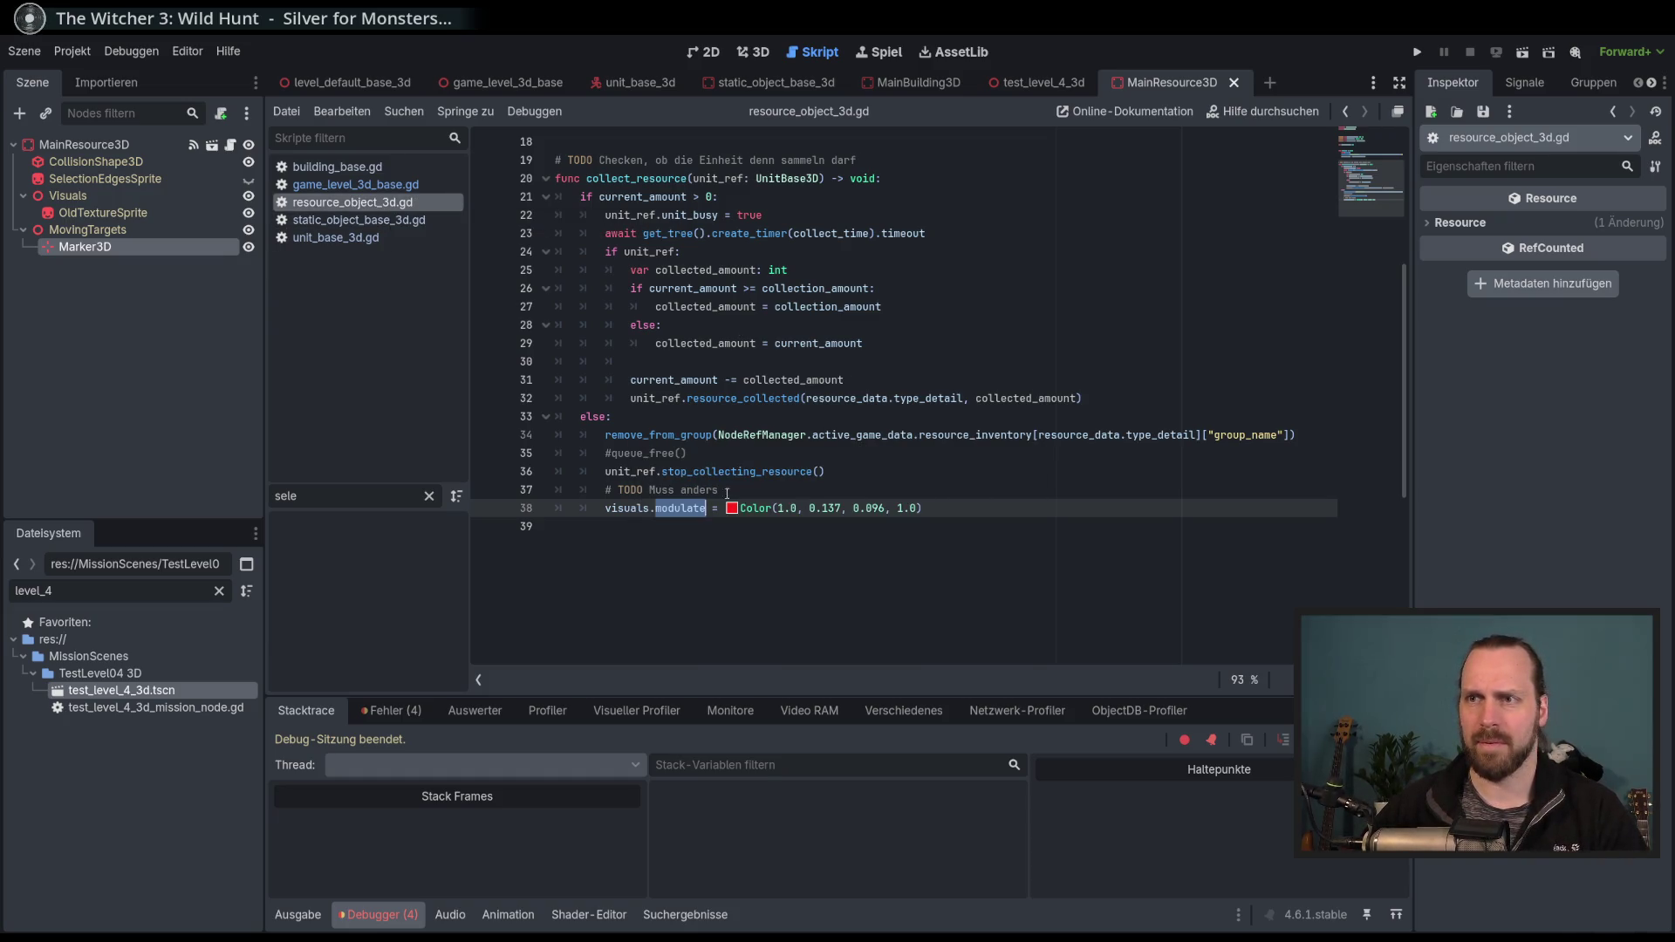
Inspect the Visuals node's Visibility properties and the OldTextureSprite node.
{"action": "mouse_move", "coordinate": [1407, 305]}
{"action": "left_mouse_down"}
{"action": "mouse_move", "coordinate": [1416, 207]}
{"action": "mouse_move", "coordinate": [1419, 282]}
{"action": "left_mouse_up"}
{"action": "left_click", "coordinate": [70, 196]}
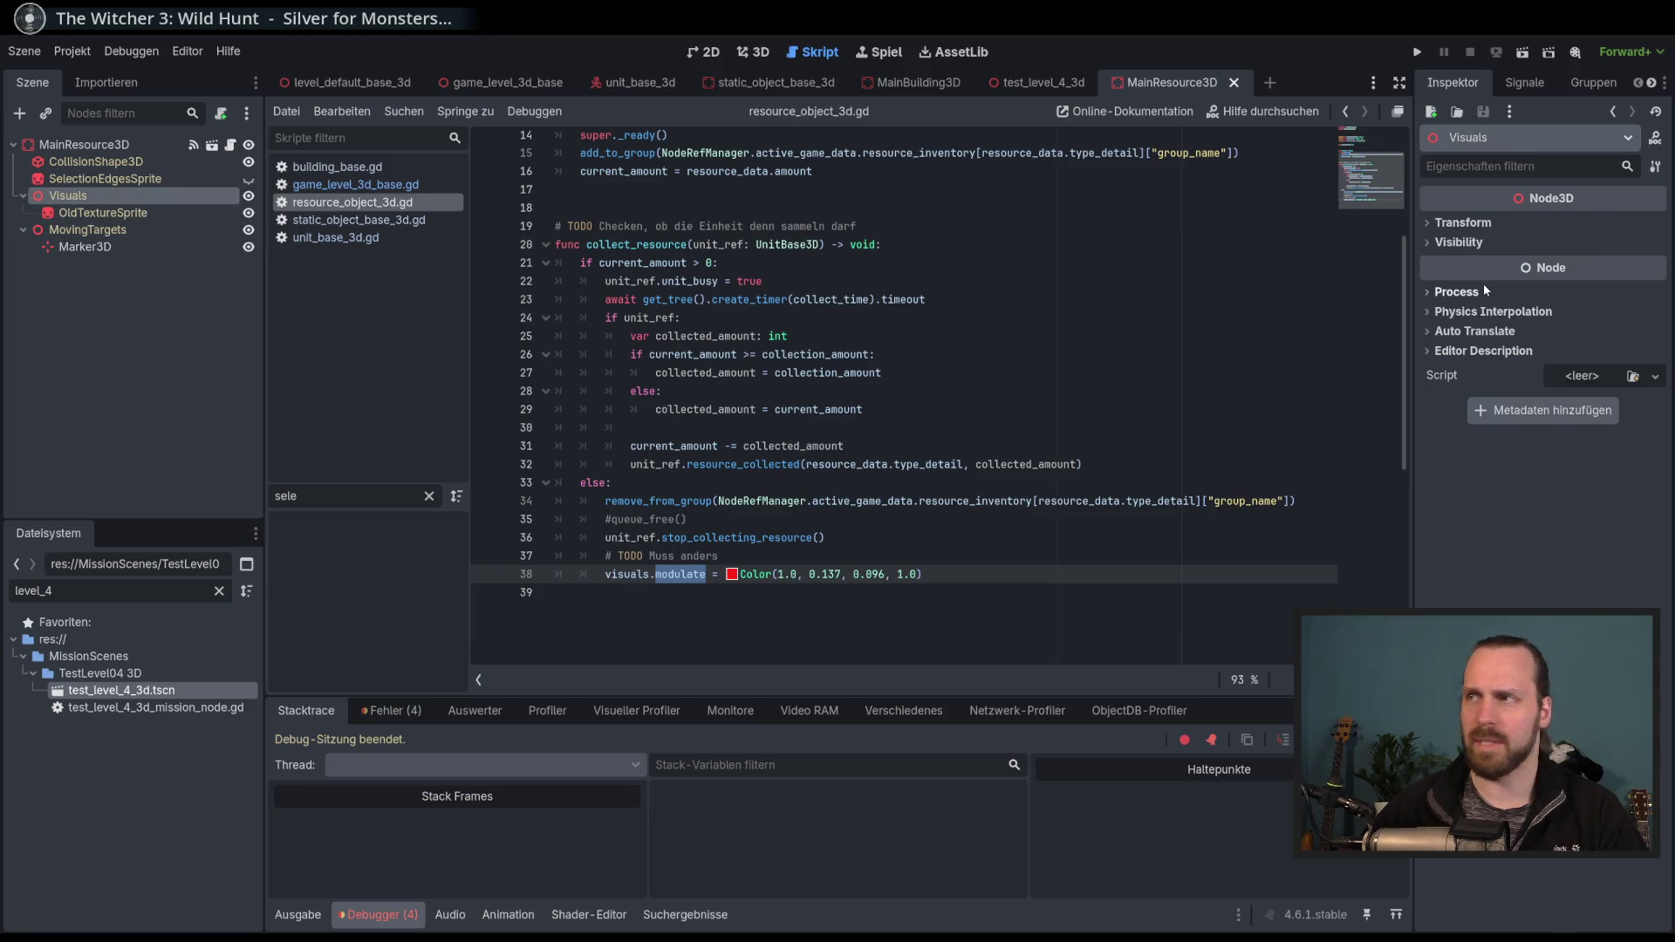
{"action": "left_click", "coordinate": [1466, 244]}
{"action": "left_click", "coordinate": [1465, 244]}
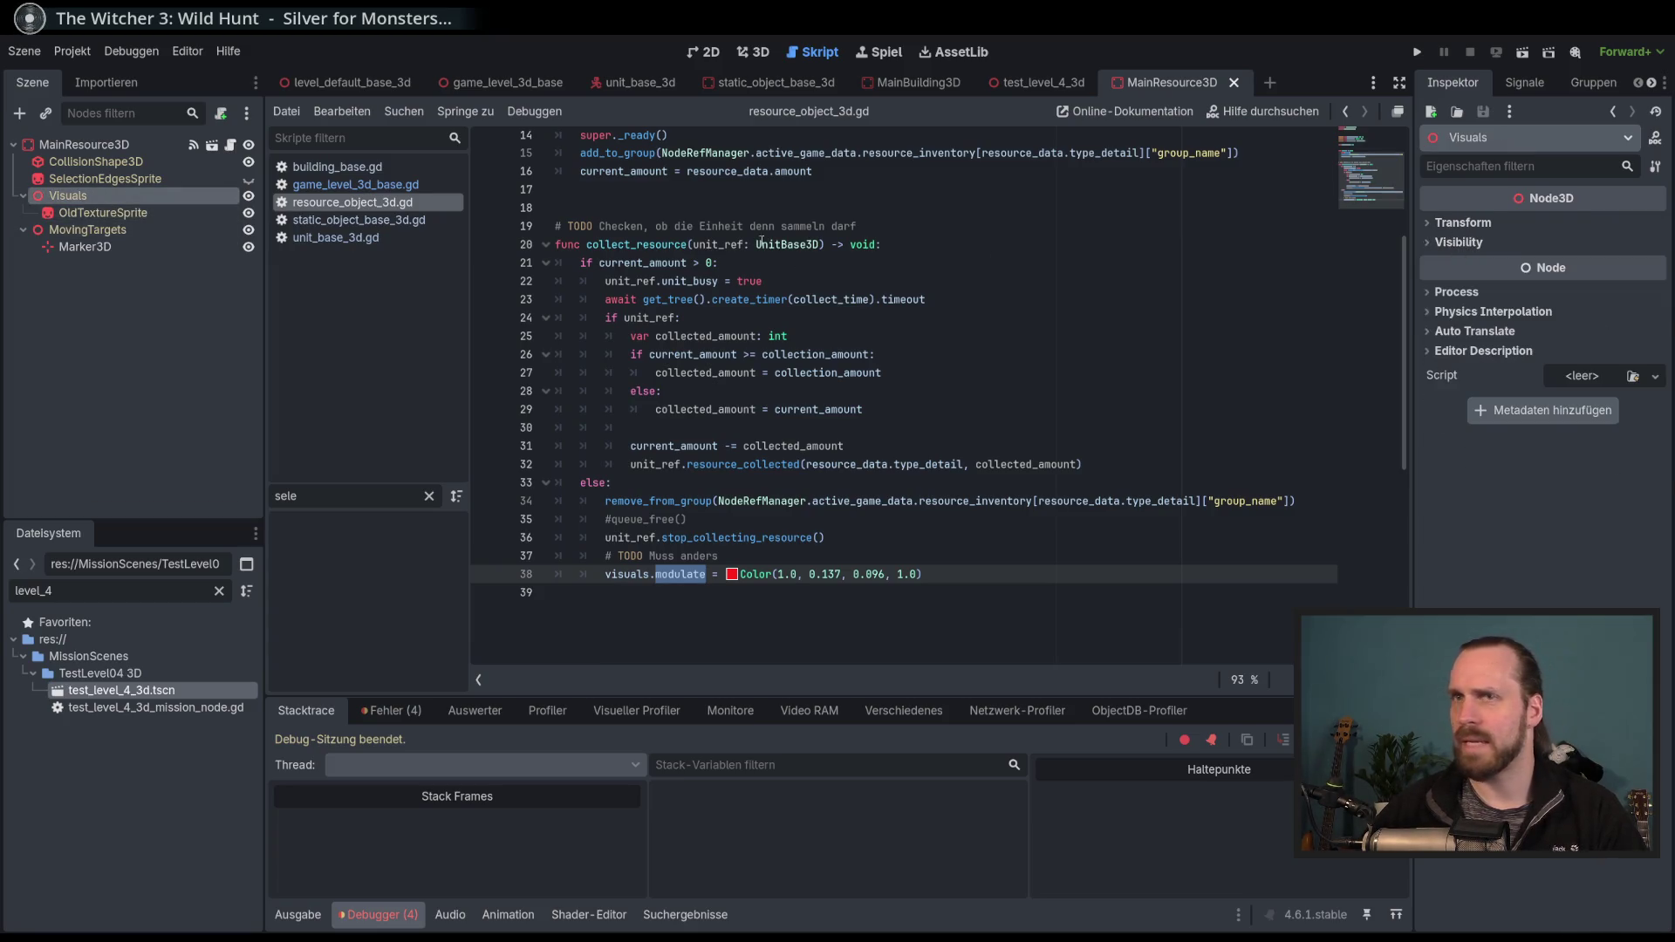
{"action": "left_click", "coordinate": [96, 213]}
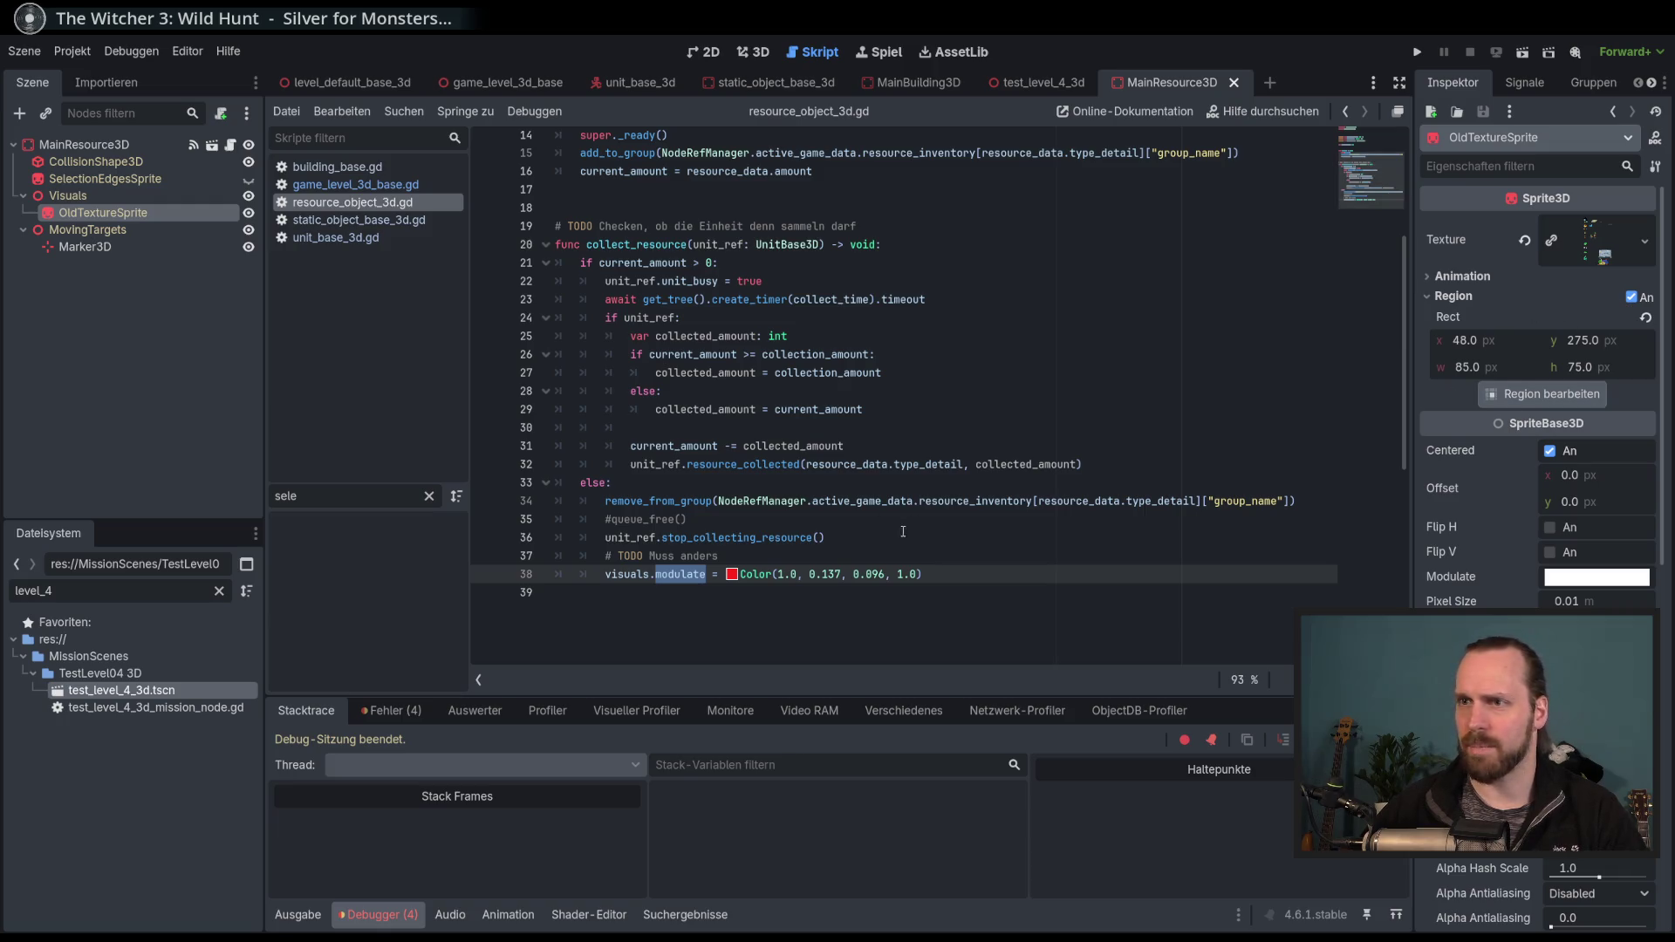
{"action": "scroll", "coordinate": [674, 611], "scroll_direction": "up", "scroll_amount": 4}
{"action": "scroll", "coordinate": [673, 611], "scroll_direction": "down", "scroll_amount": 4}
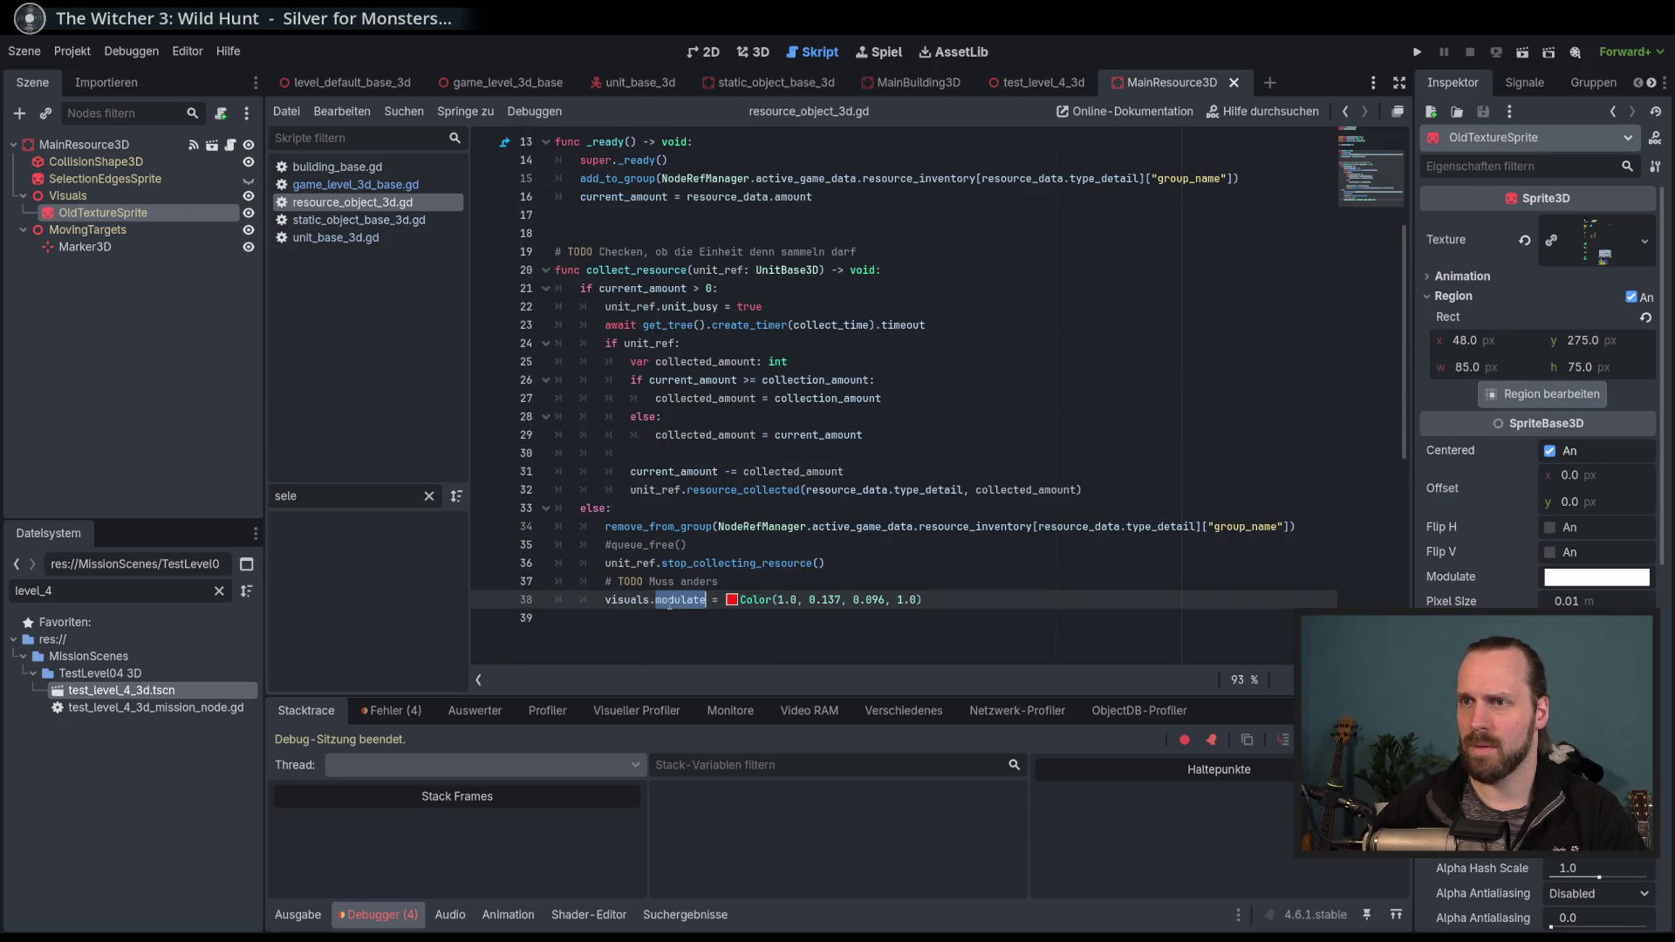
{"action": "scroll", "coordinate": [670, 602], "scroll_direction": "up", "scroll_amount": 4}
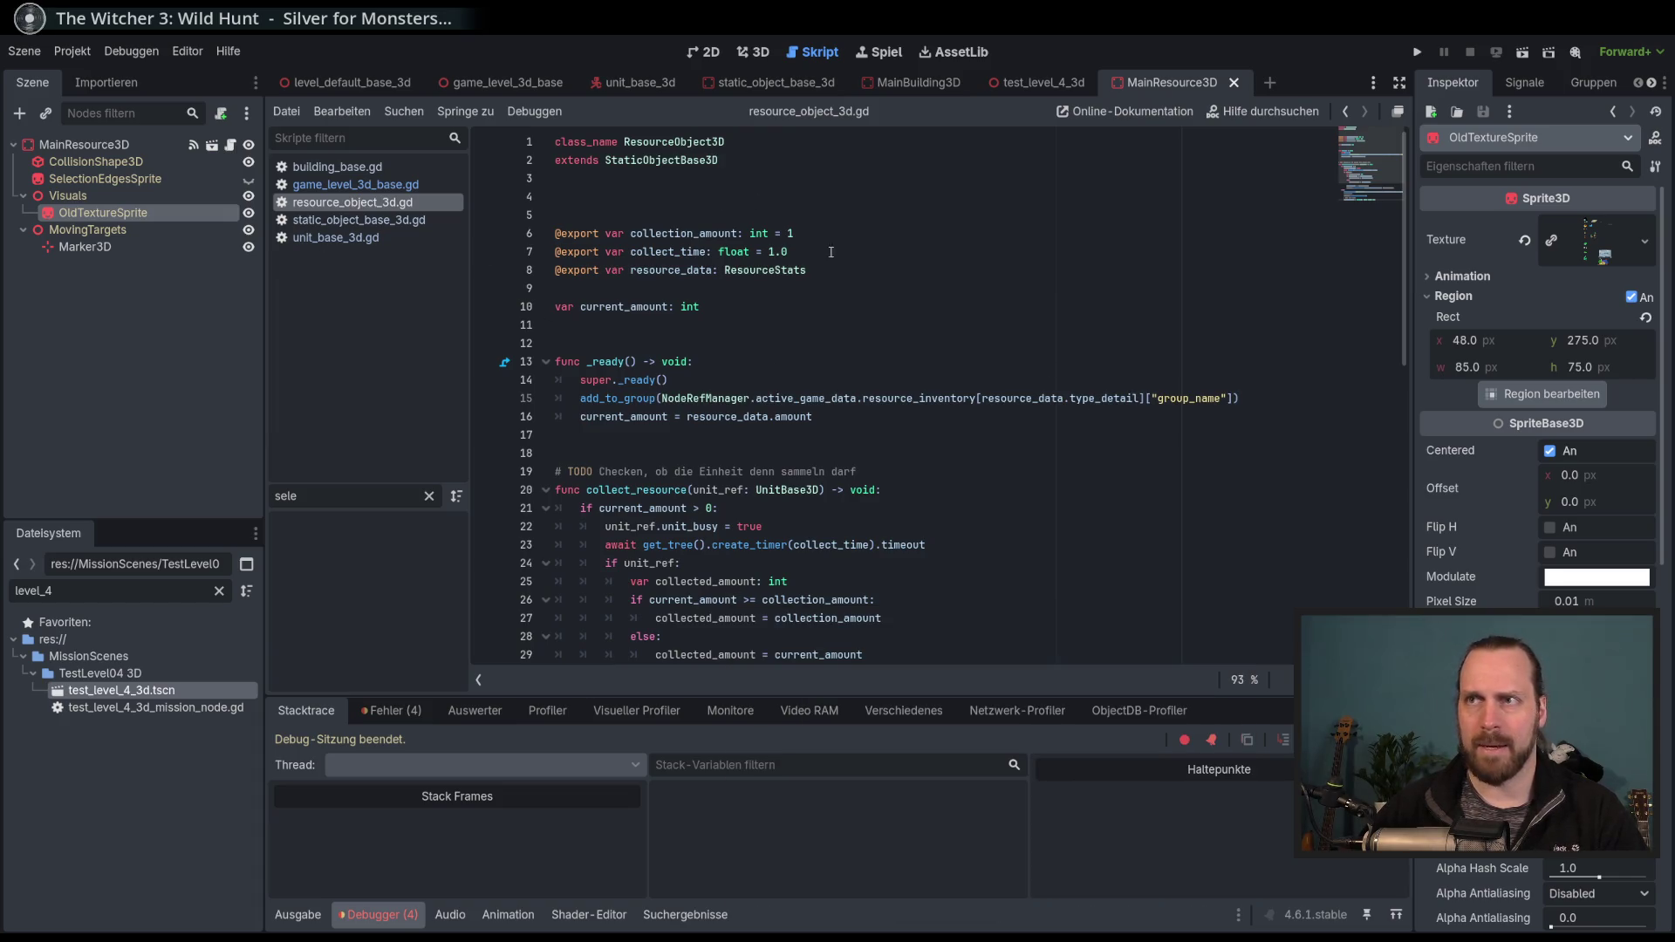
{"action": "left_click", "coordinate": [866, 273]}
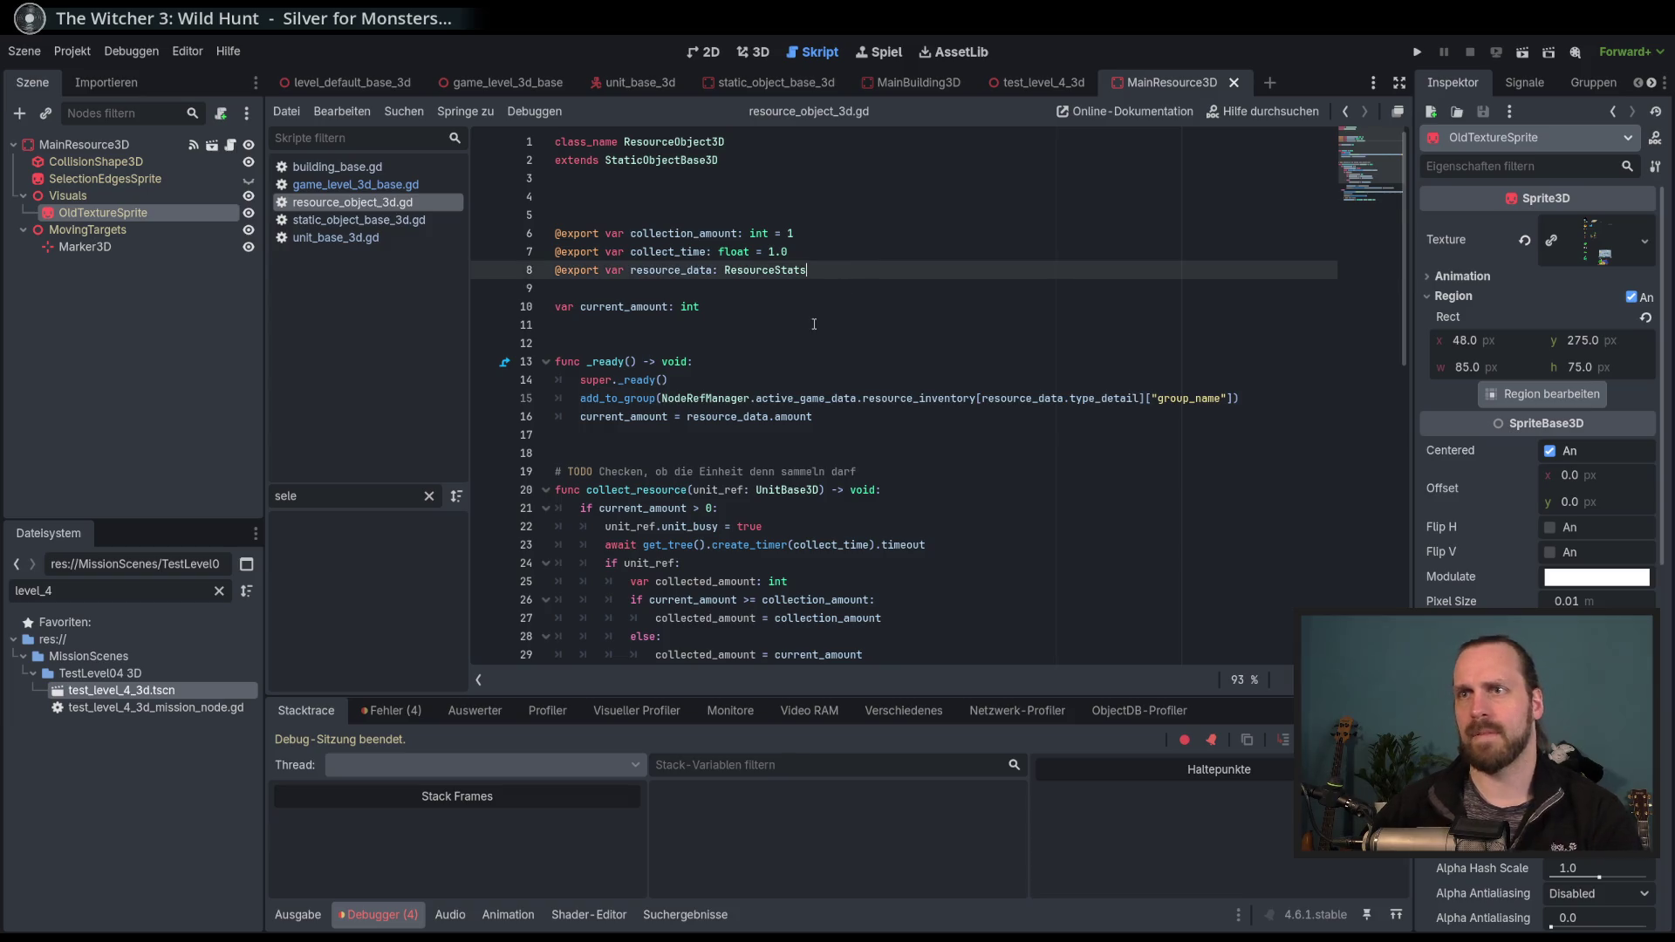
{"action": "left_click", "coordinate": [814, 343]}
{"action": "key", "text": "Return"}
{"action": "key", "text": "Return"}
{"action": "key", "text": "Up"}
{"action": "key", "text": "Up"}
{"action": "left_click_drag", "start_coordinate": [78, 218], "coordinate": [578, 342]}
{"action": "key", "text": "Delete"}
Replace visuals with old_texture_sprite on line 41, then save and launch the game.
{"action": "double_click", "coordinate": [719, 343]}
{"action": "key", "text": "ctrl+c"}
{"action": "scroll", "coordinate": [715, 401], "scroll_direction": "down", "scroll_amount": 8}
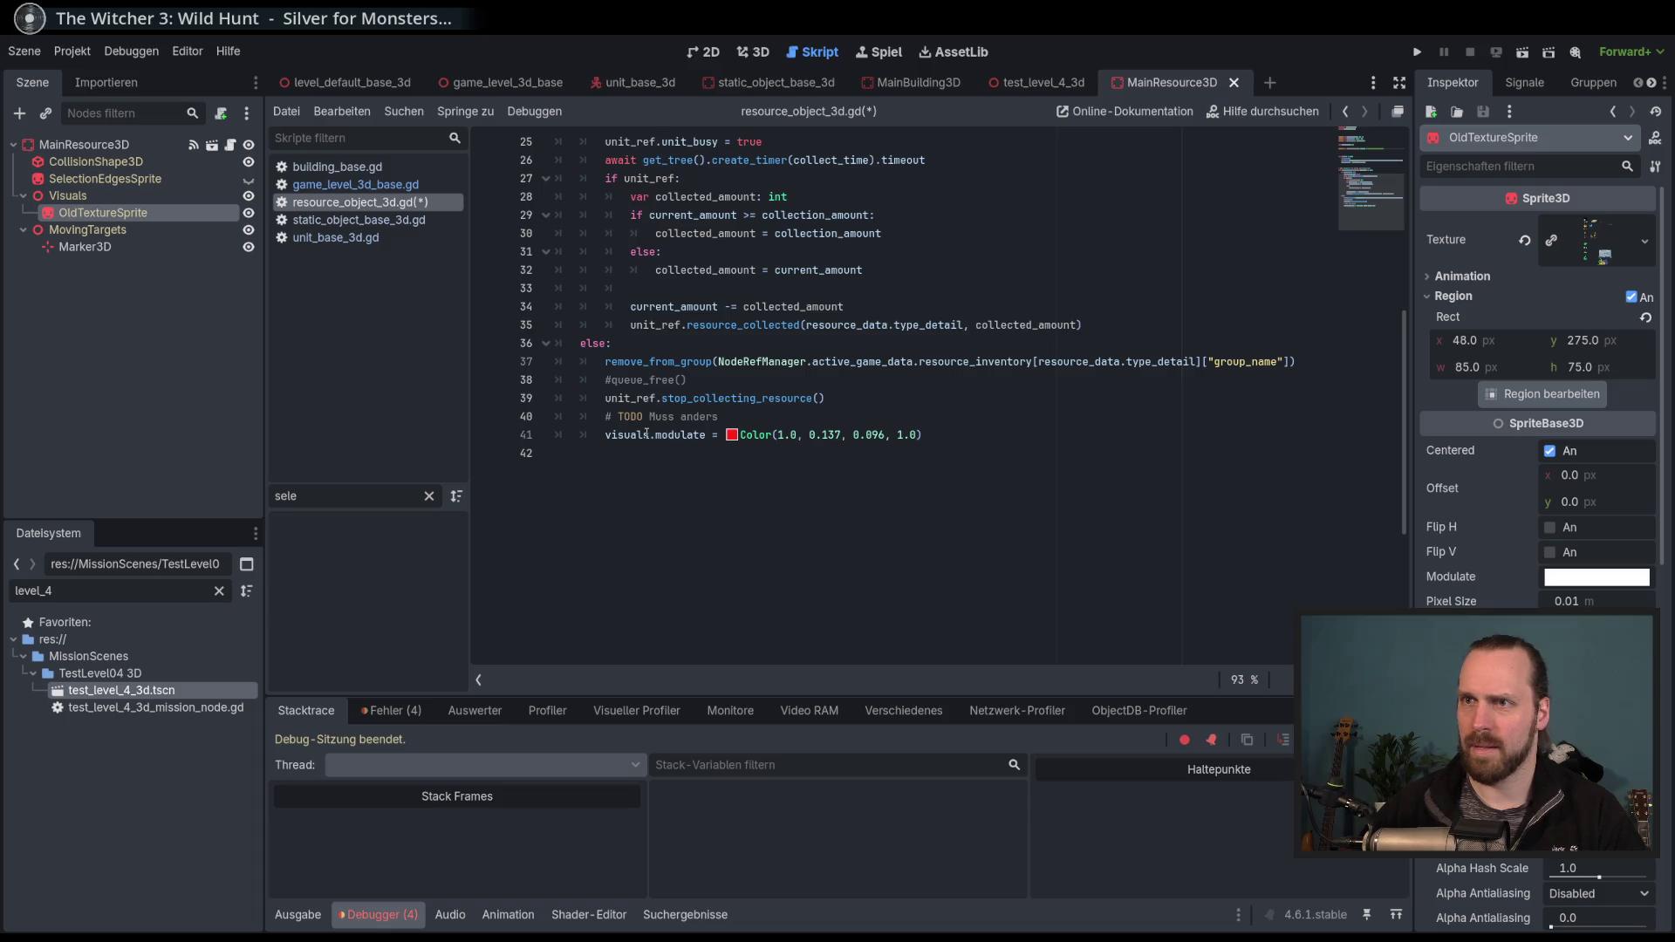
{"action": "mouse_move", "coordinate": [651, 437]}
{"action": "left_mouse_down"}
{"action": "mouse_move", "coordinate": [580, 436]}
{"action": "mouse_move", "coordinate": [605, 436]}
{"action": "left_mouse_up"}
{"action": "key", "text": "ctrl+v"}
{"action": "left_click", "coordinate": [1132, 439]}
{"action": "key", "text": "F5"}
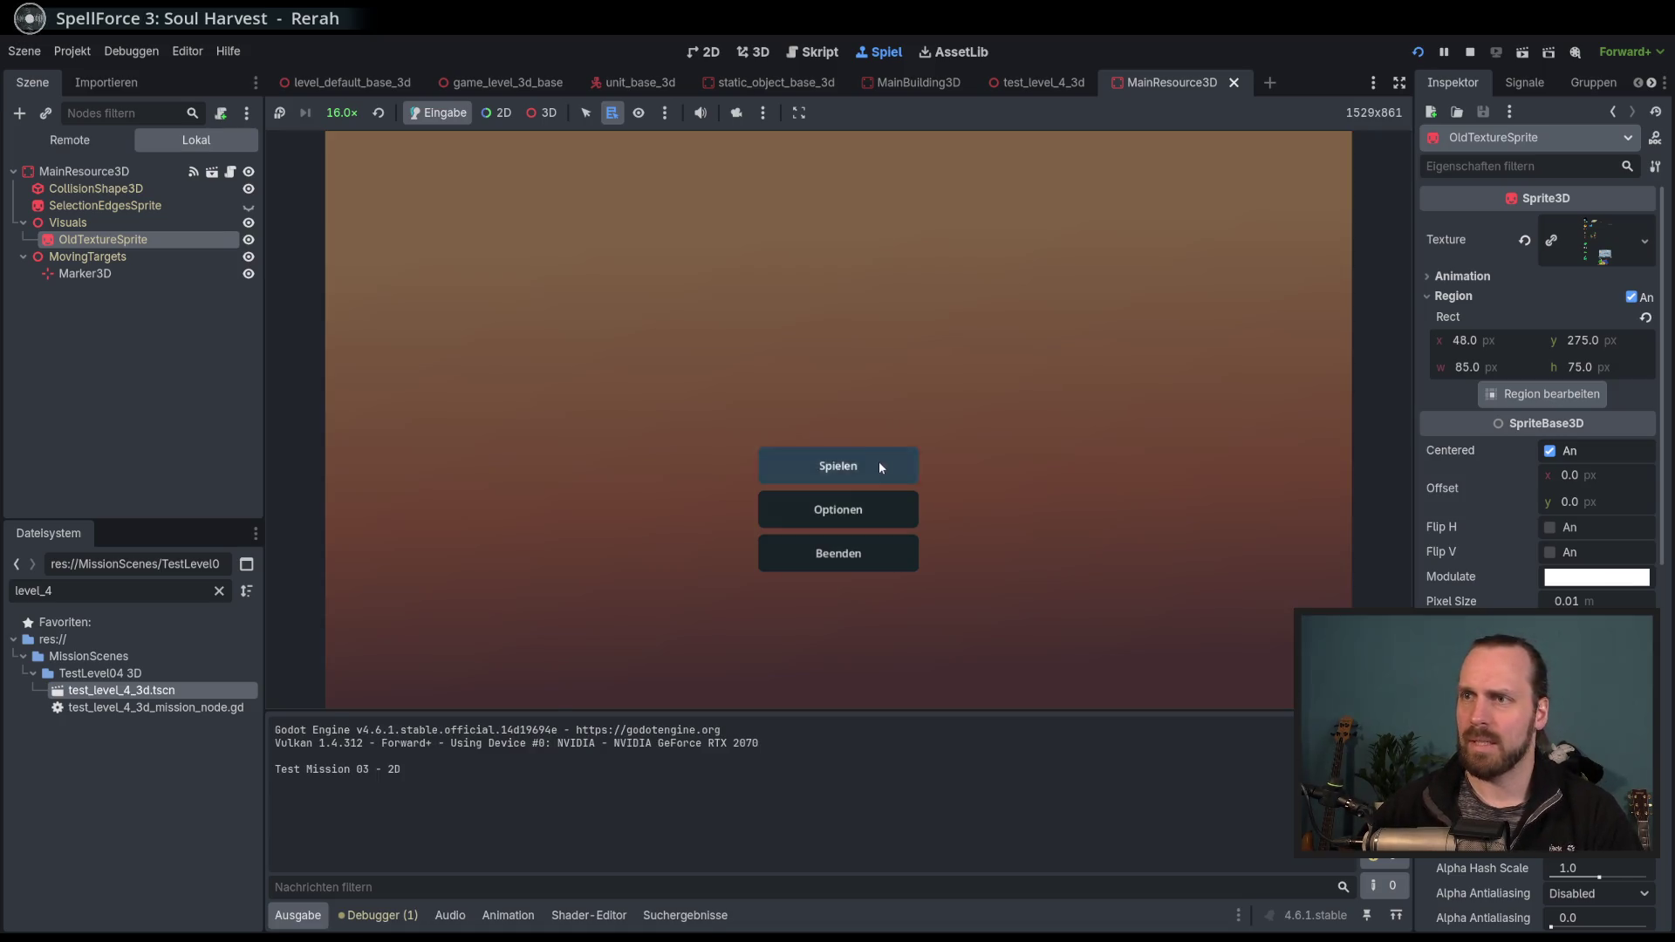
Start Test Mission - 3D, train a worker, and set game speed to 16.0×.
{"action": "left_click", "coordinate": [878, 461]}
{"action": "left_click", "coordinate": [541, 377]}
{"action": "left_click", "coordinate": [971, 628]}
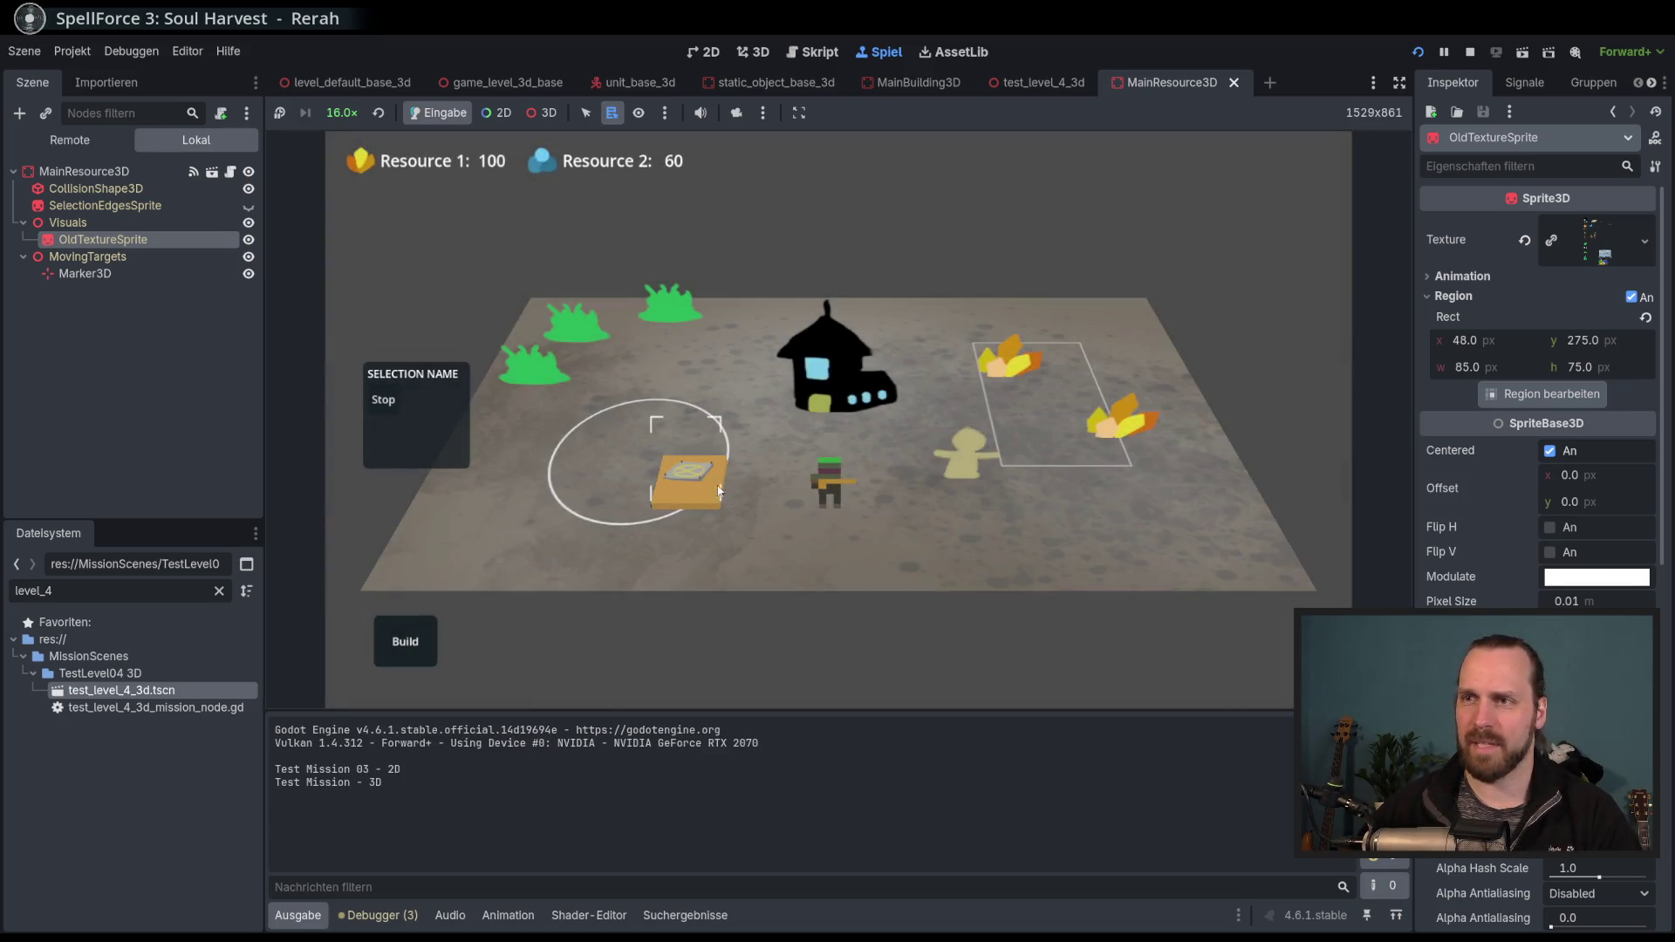
{"action": "left_click", "coordinate": [500, 534]}
{"action": "left_click", "coordinate": [971, 479]}
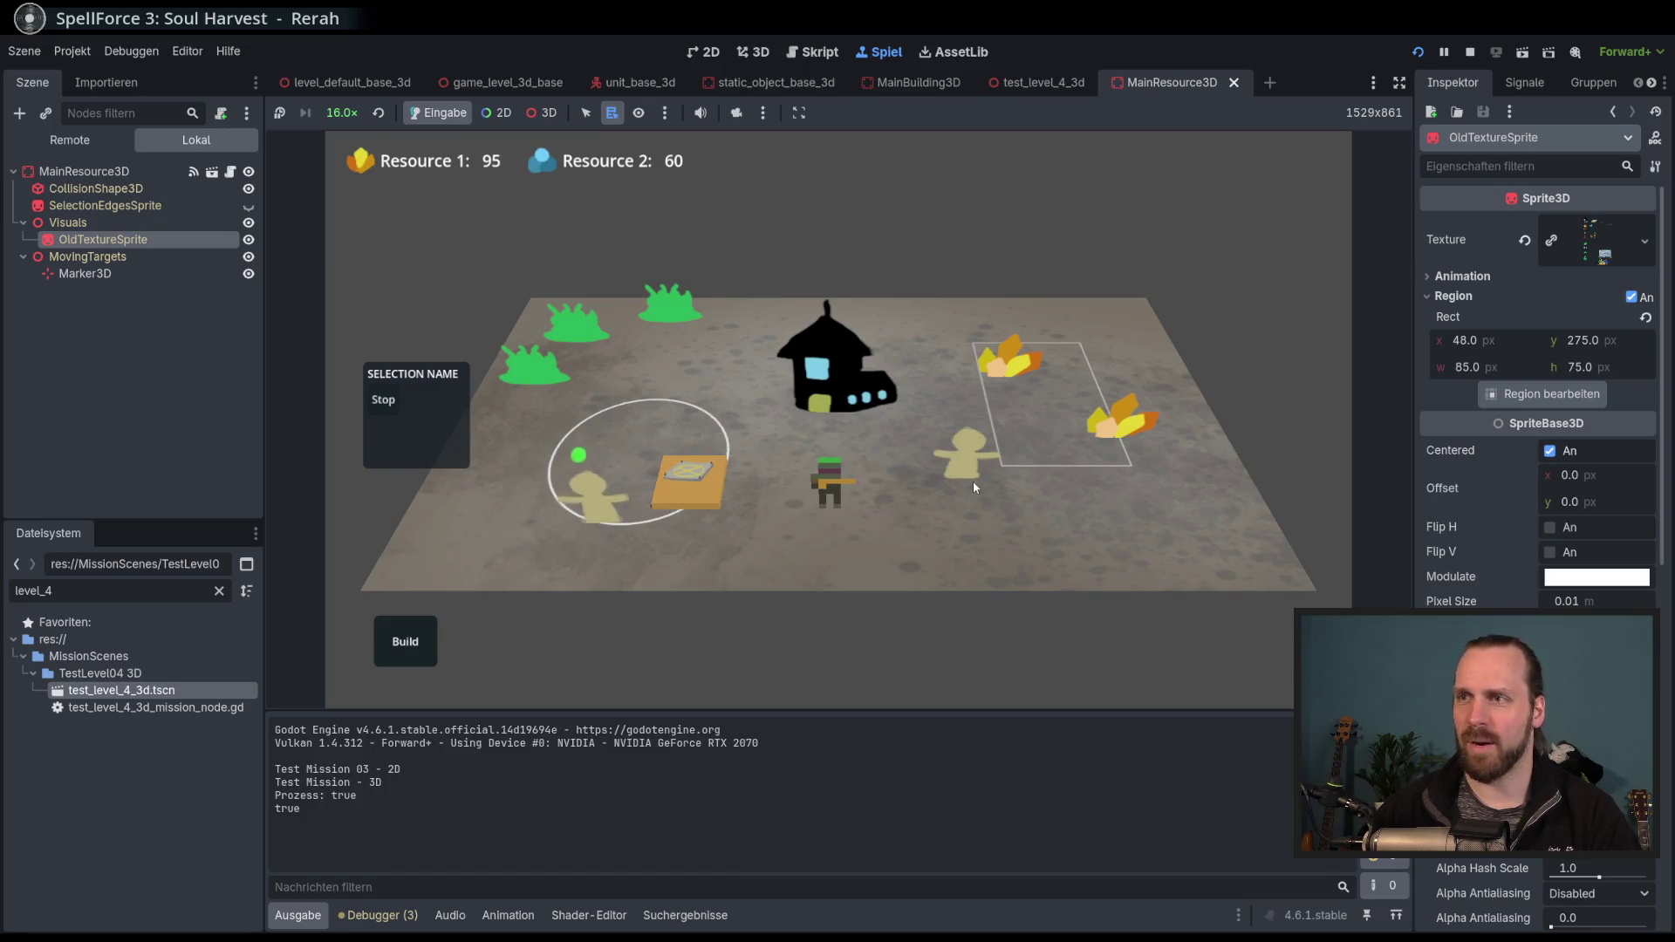
{"action": "left_click", "coordinate": [342, 112]}
{"action": "left_click", "coordinate": [371, 360]}
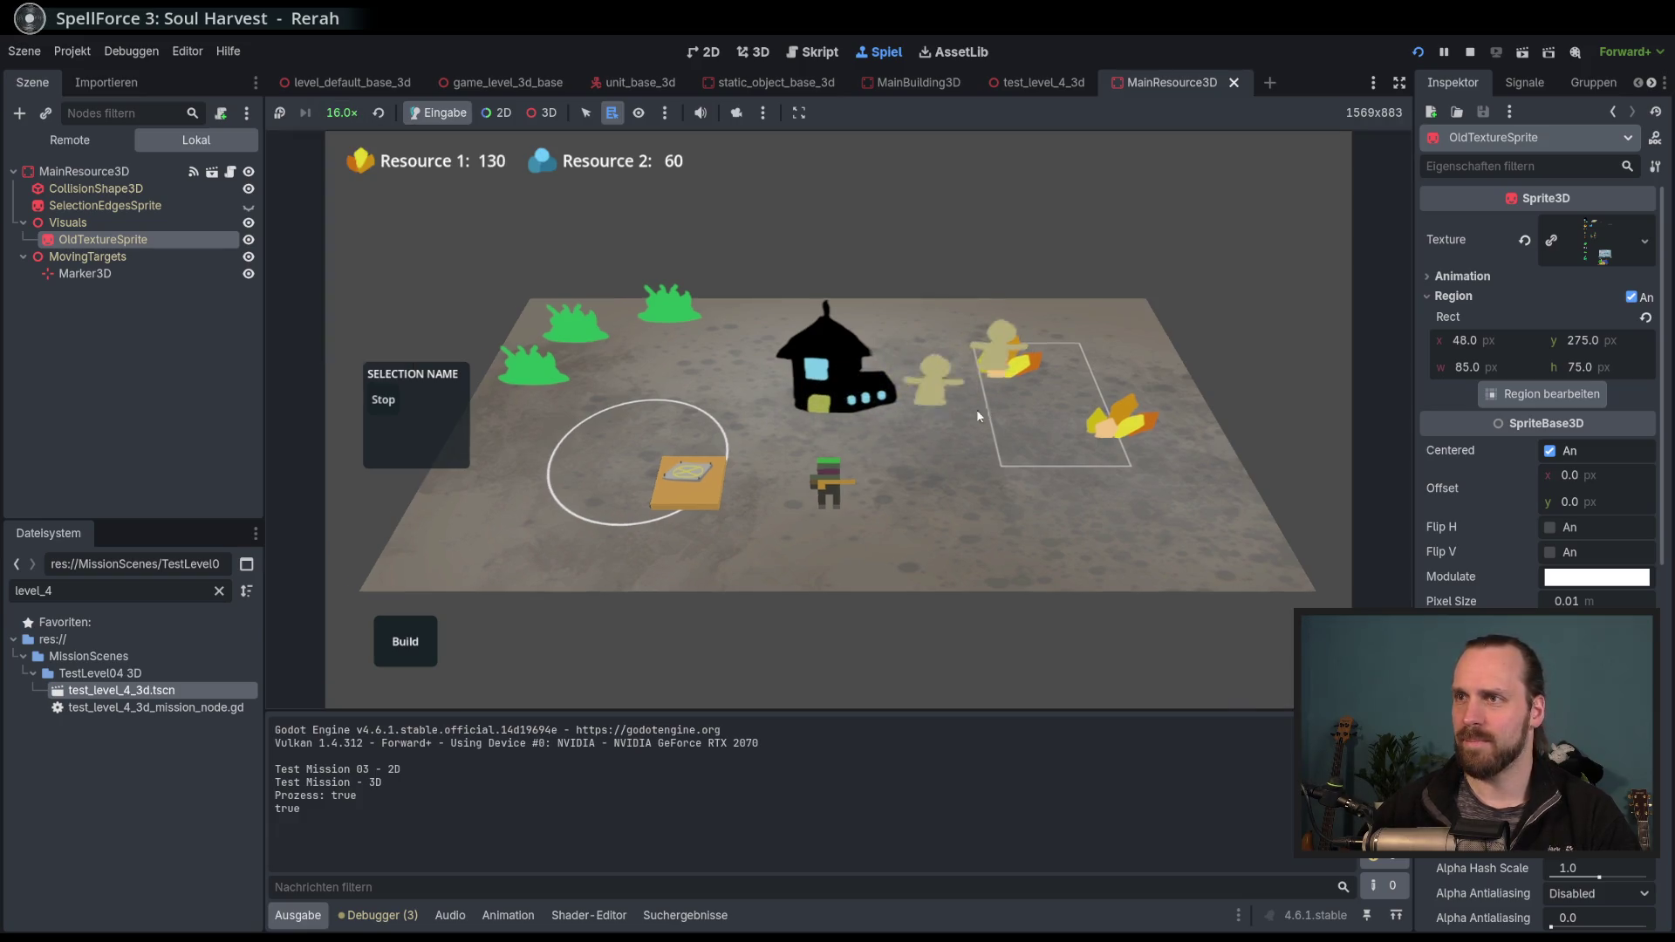
Pan around the map, selecting and then deselecting workers near the resource field.
{"action": "scroll", "coordinate": [836, 487], "scroll_direction": "up", "scroll_amount": 3}
{"action": "key", "text": "a"}
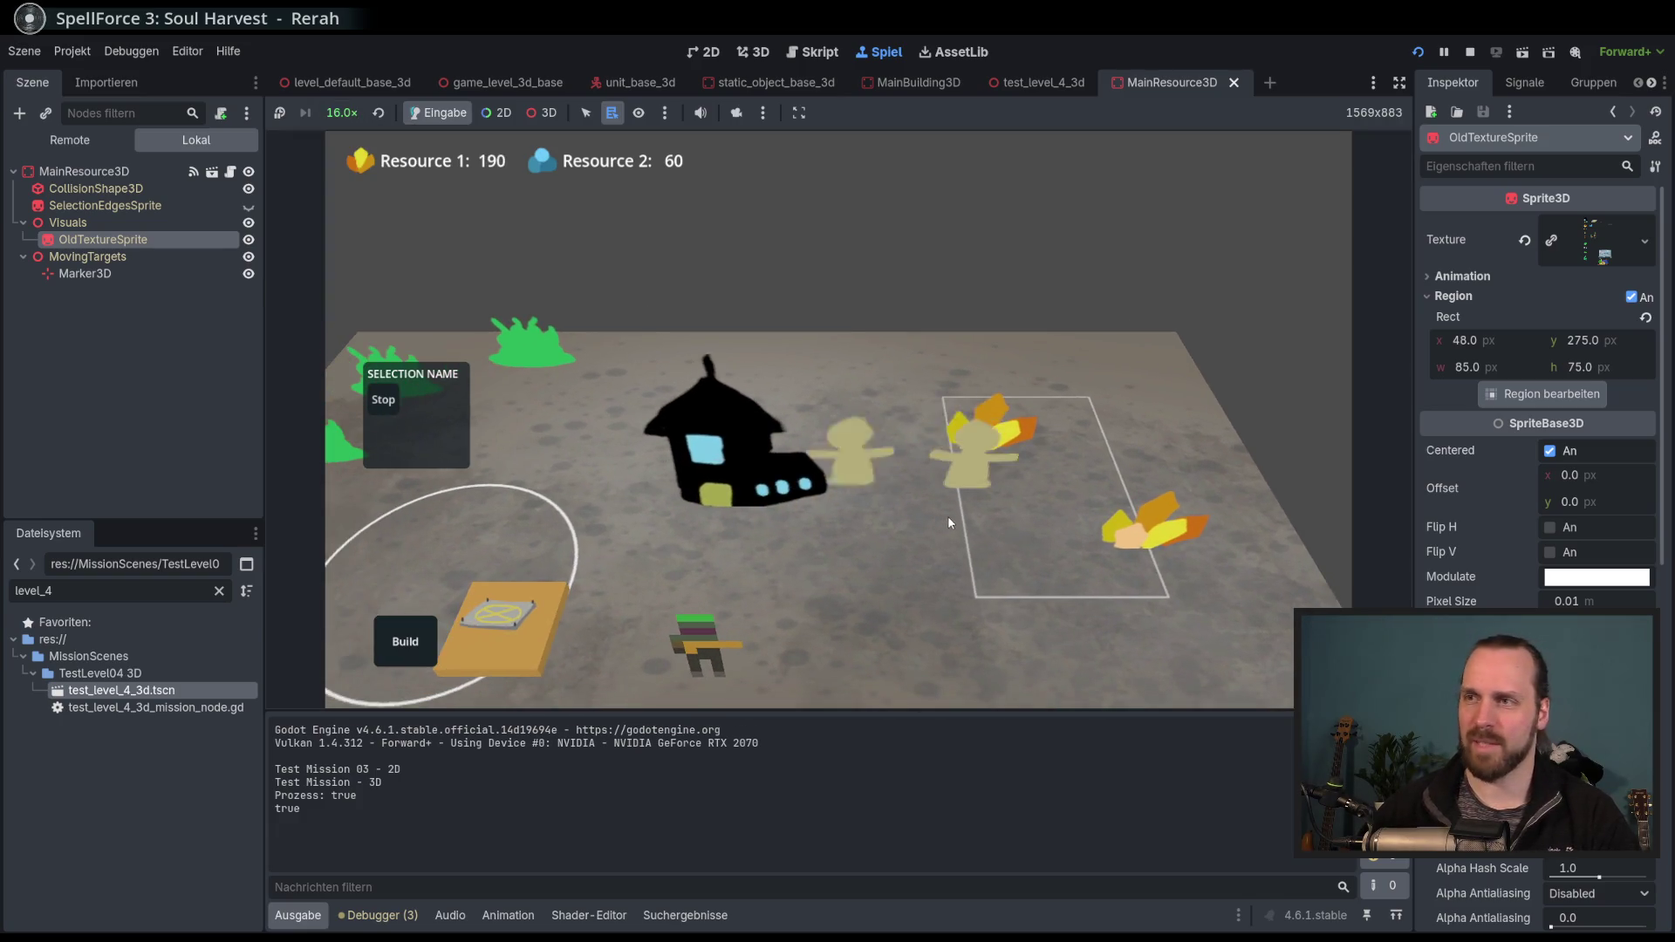
{"action": "left_click", "coordinate": [1012, 406]}
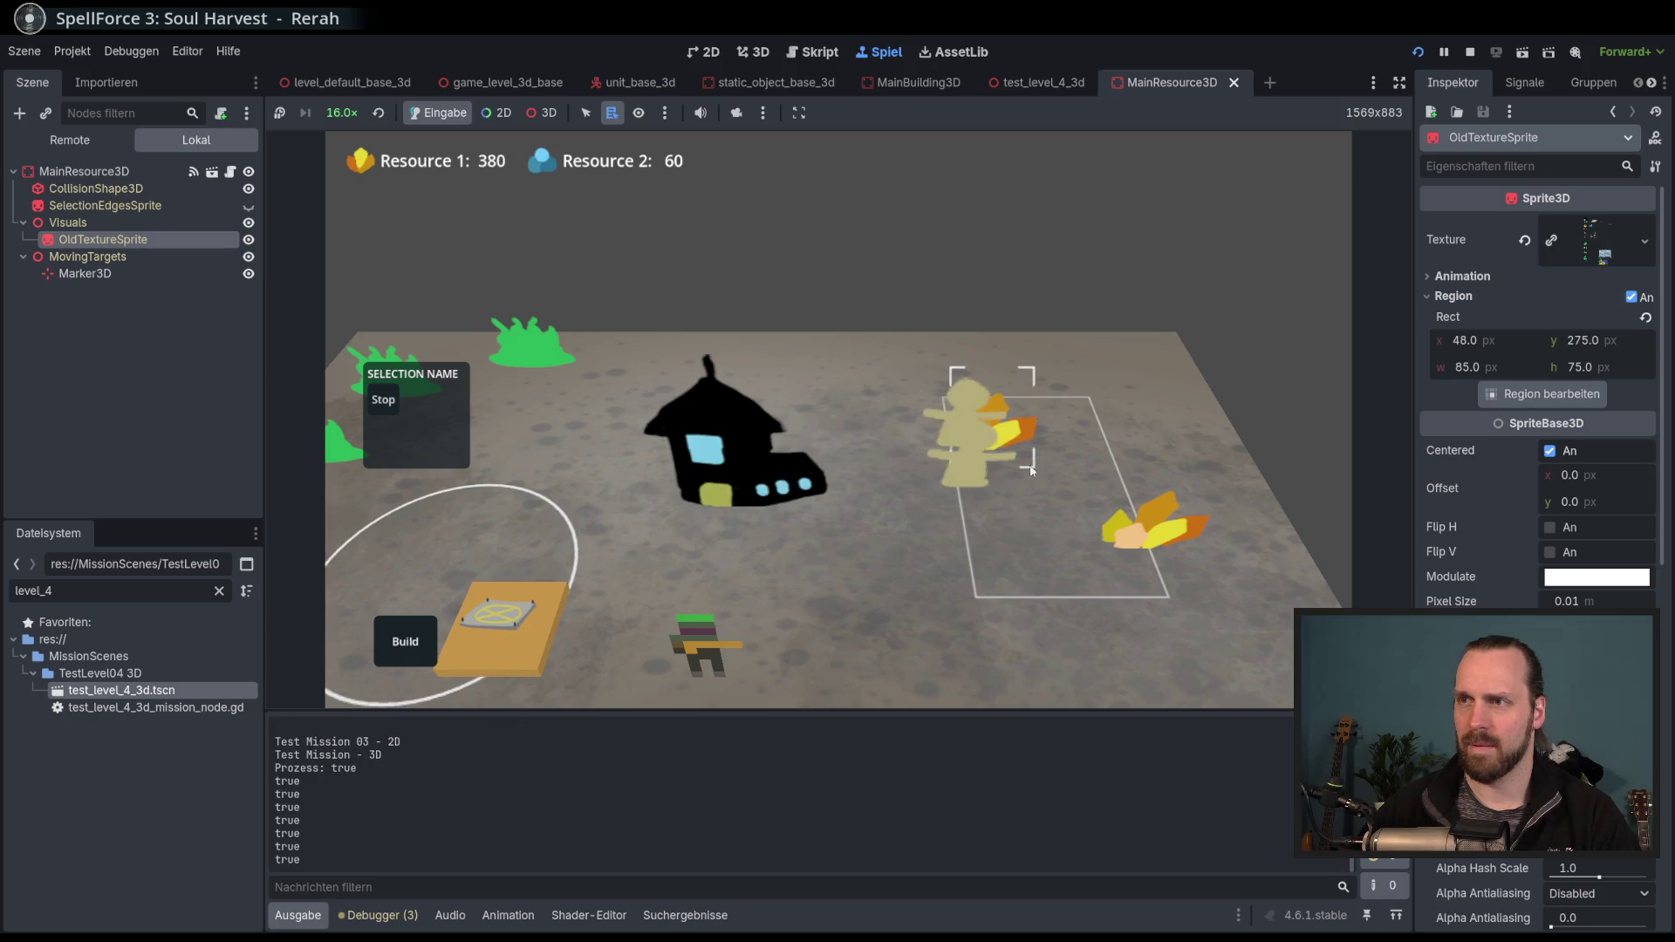
{"action": "key", "text": "Right"}
{"action": "scroll", "coordinate": [990, 436], "scroll_direction": "down", "scroll_amount": 3}
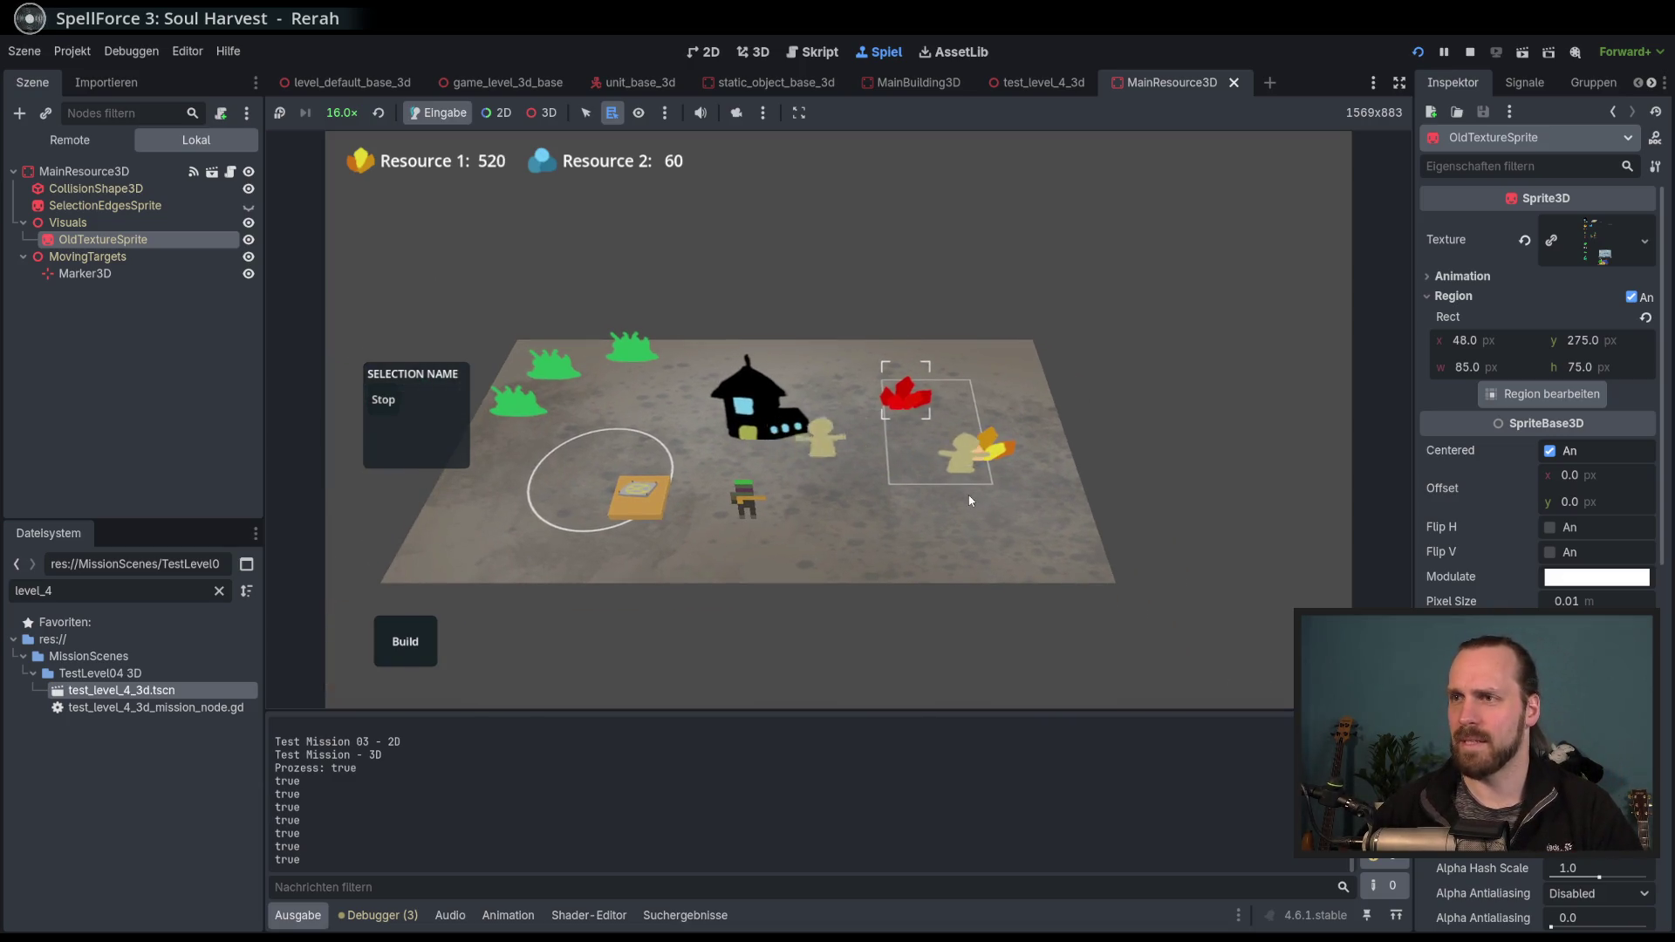
{"action": "scroll", "coordinate": [1002, 397], "scroll_direction": "up", "scroll_amount": 3}
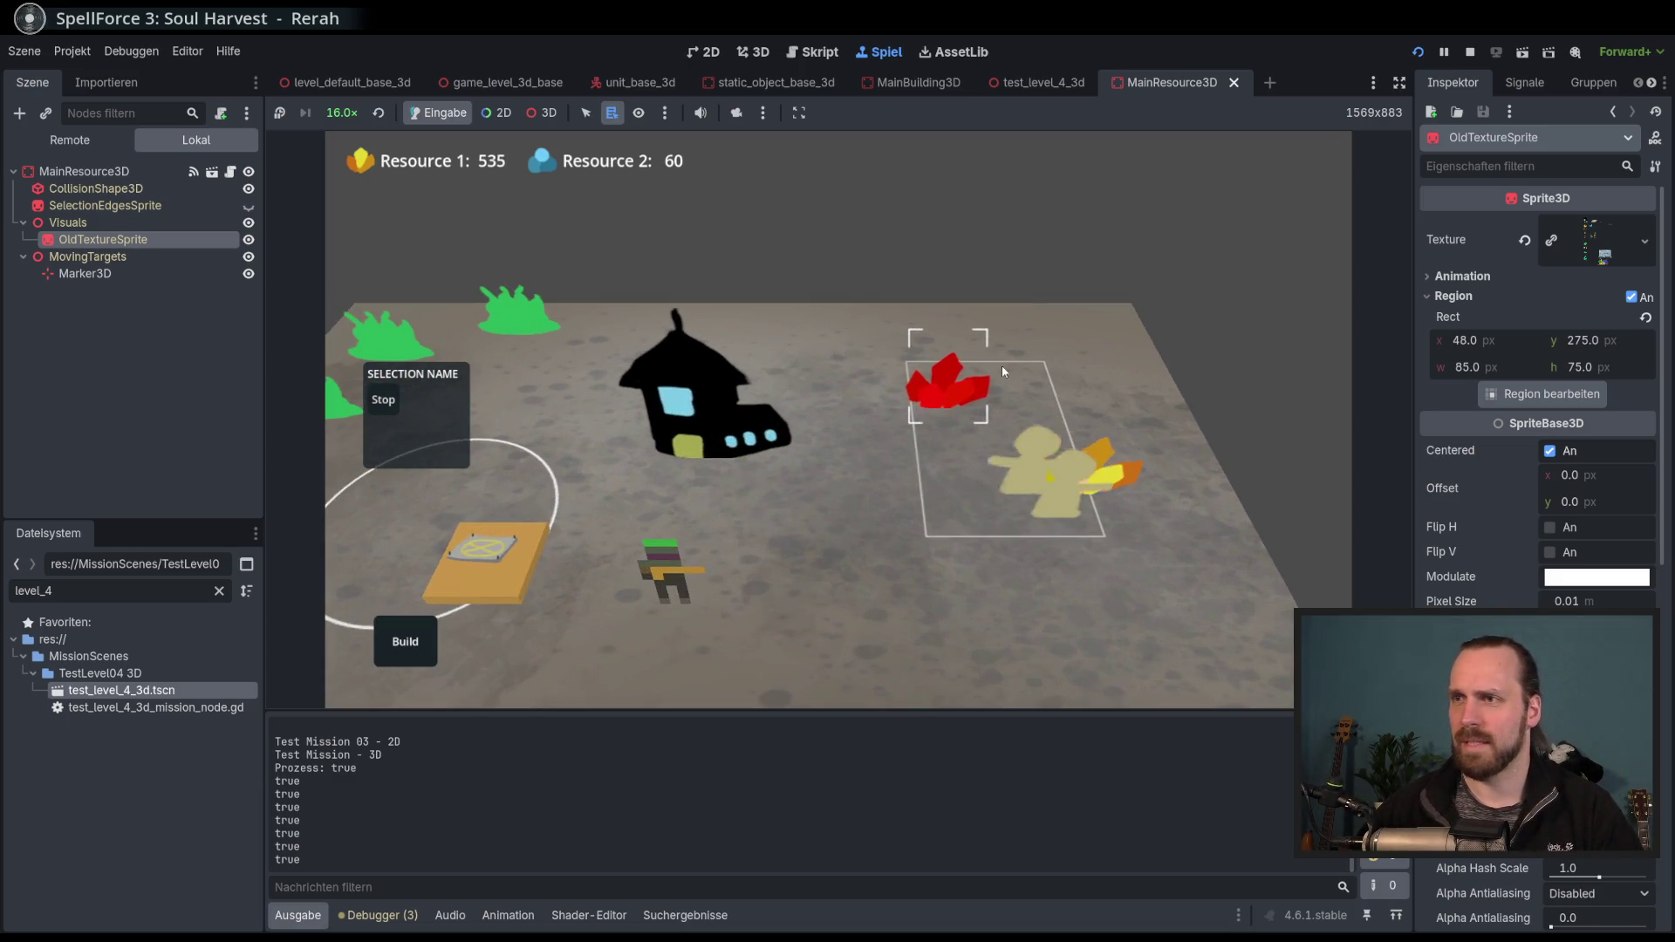
{"action": "left_click", "coordinate": [1111, 454]}
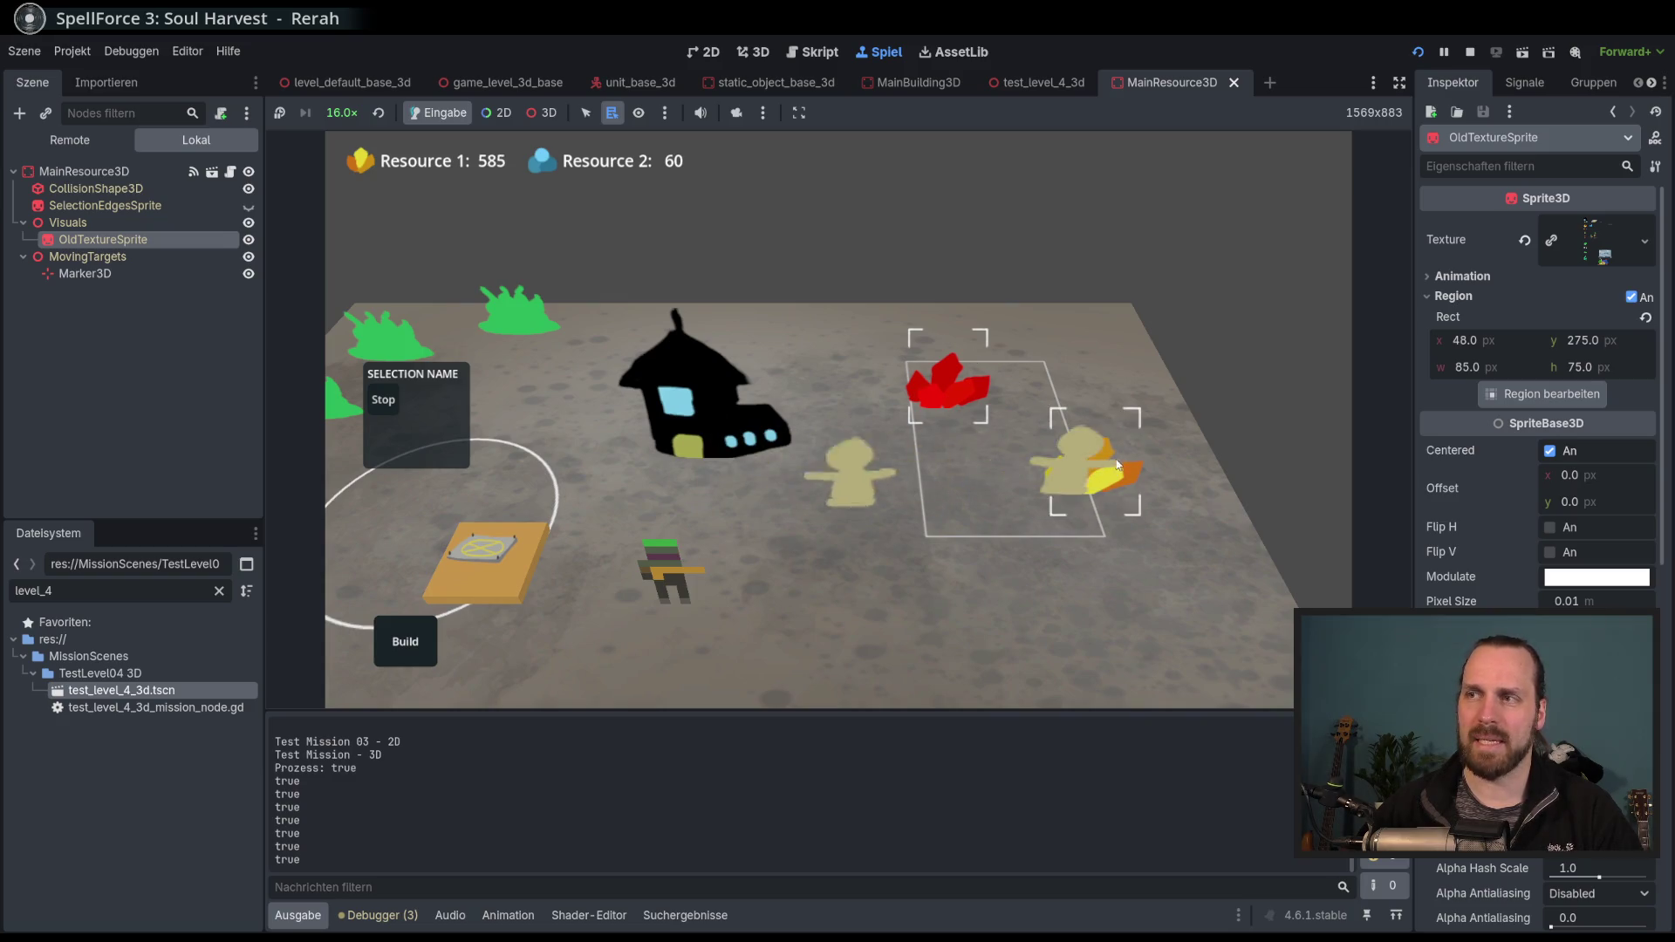
{"action": "scroll", "coordinate": [1004, 476], "scroll_direction": "down", "scroll_amount": 2}
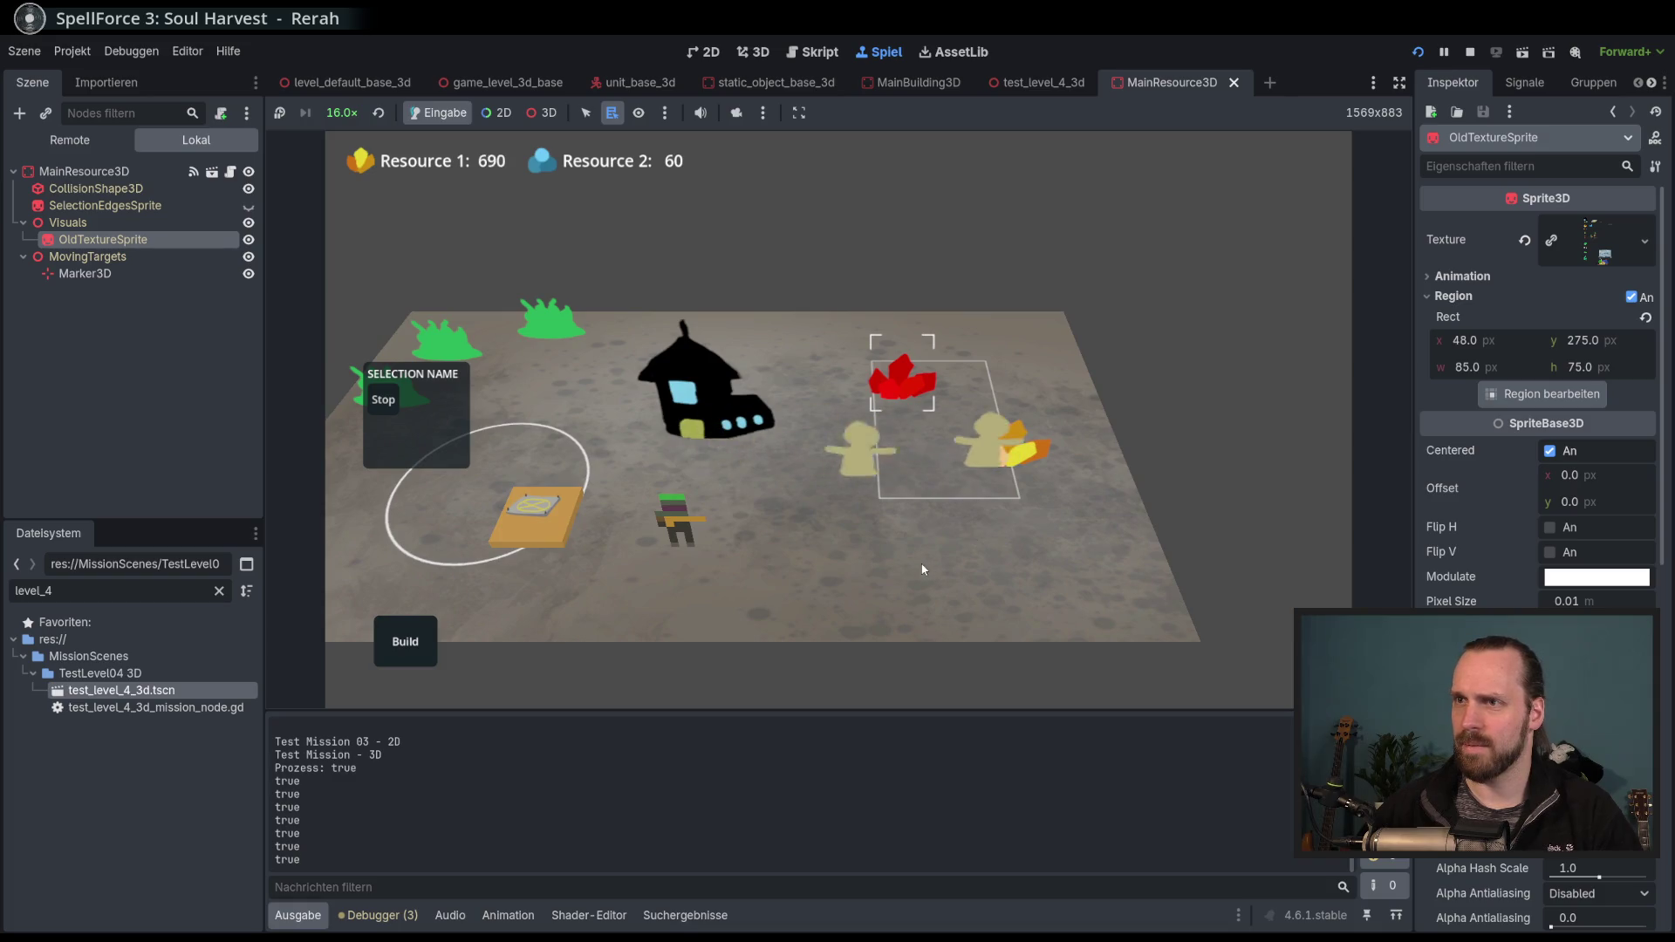
{"action": "left_click", "coordinate": [923, 569]}
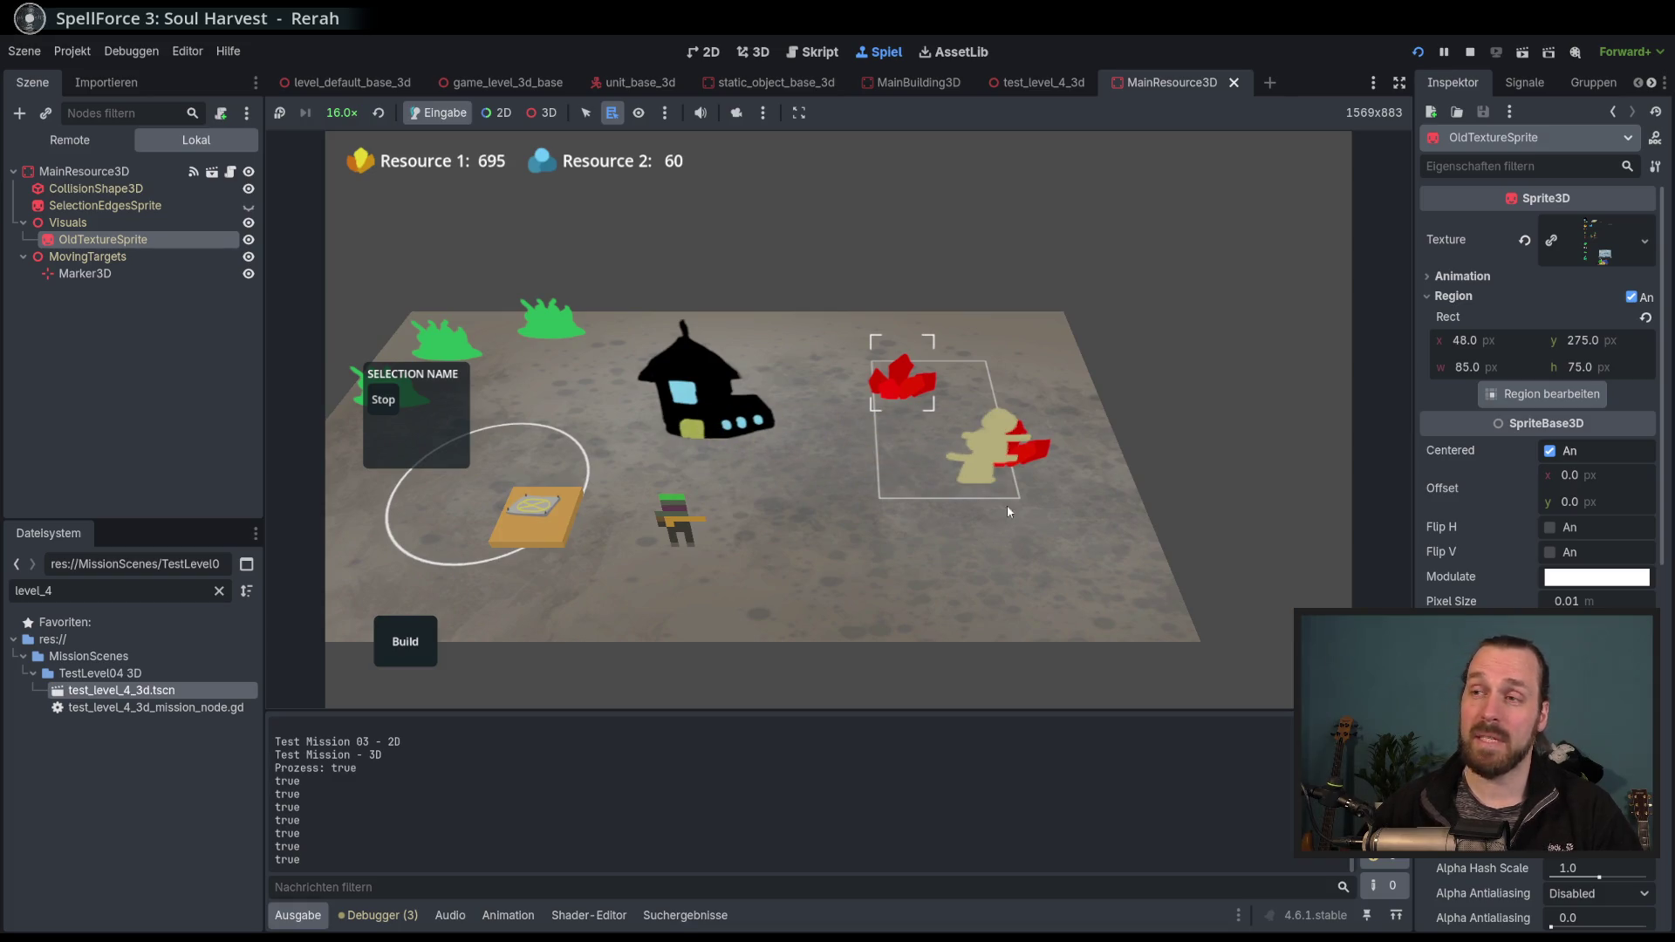
{"action": "scroll", "coordinate": [989, 481], "scroll_direction": "down", "scroll_amount": 2}
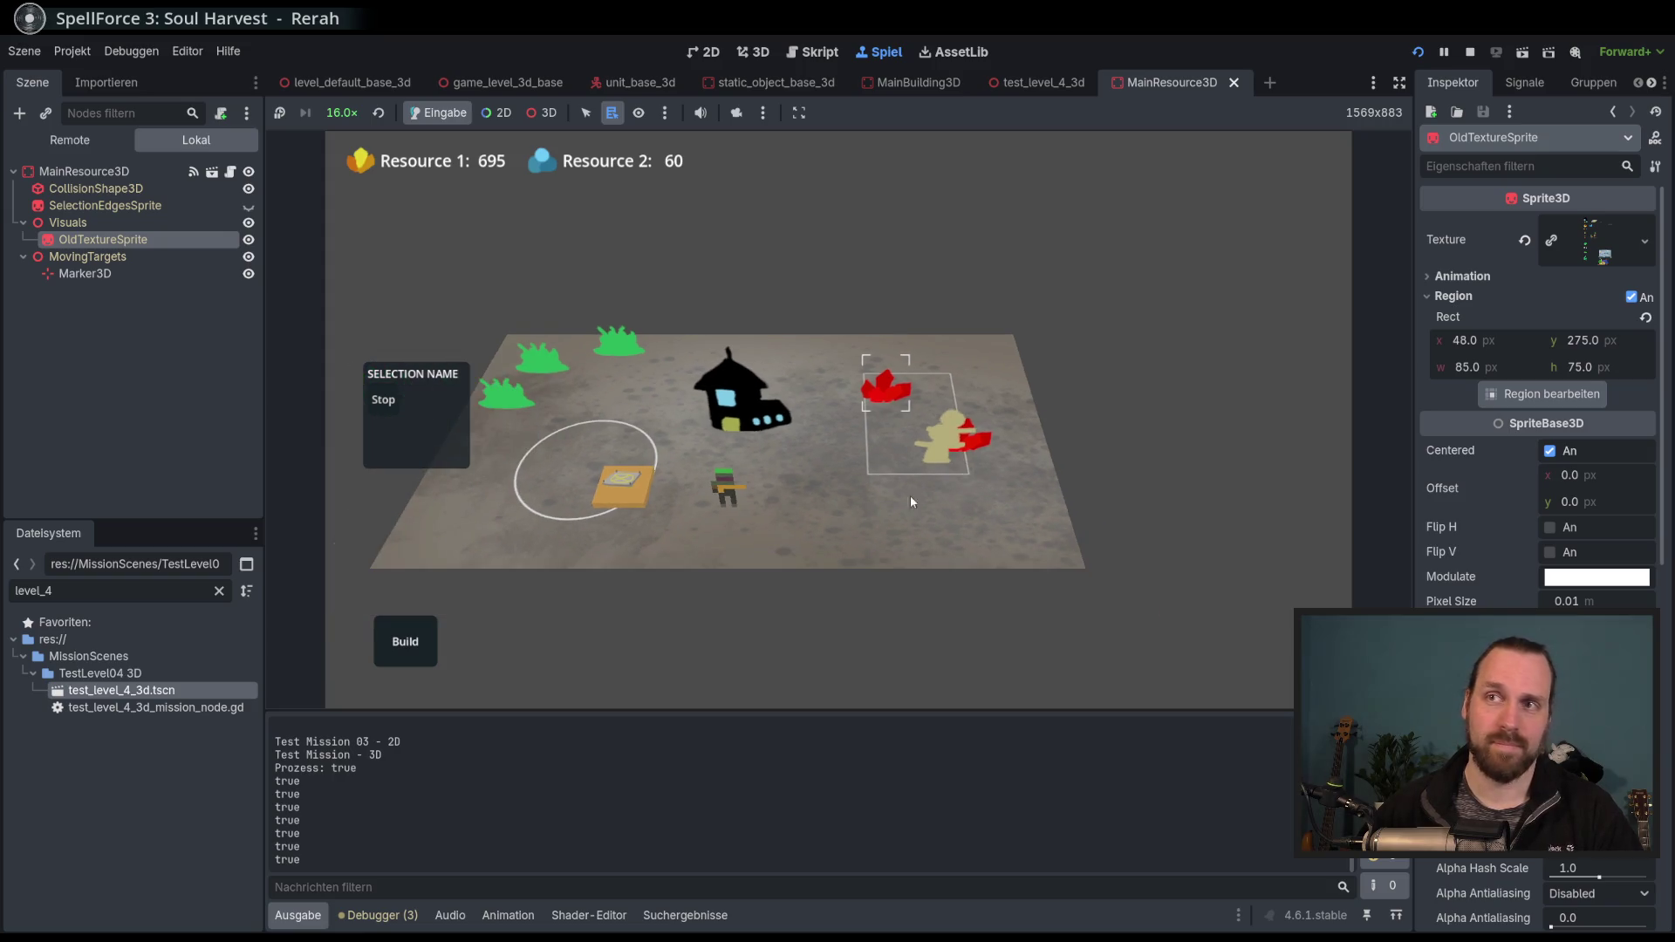
Slow the game down to 1.0× speed.
{"action": "left_click", "coordinate": [341, 112]}
{"action": "left_click", "coordinate": [372, 236]}
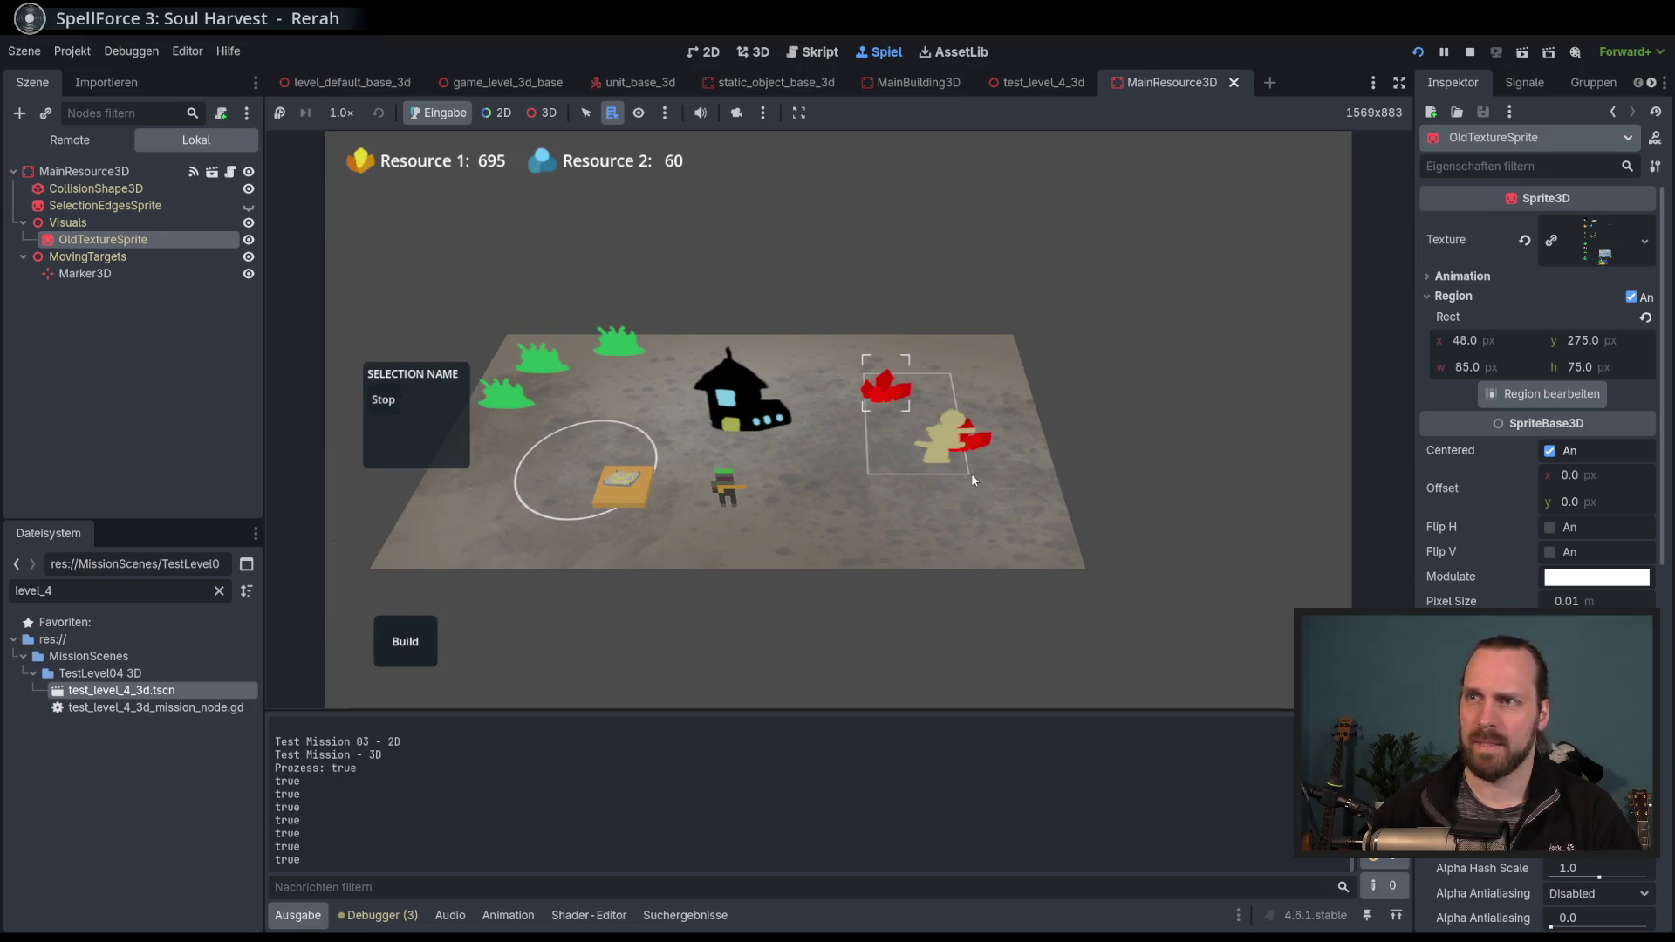
{"action": "scroll", "coordinate": [927, 492], "scroll_direction": "up", "scroll_amount": 2}
{"action": "scroll", "coordinate": [927, 491], "scroll_direction": "down", "scroll_amount": 2}
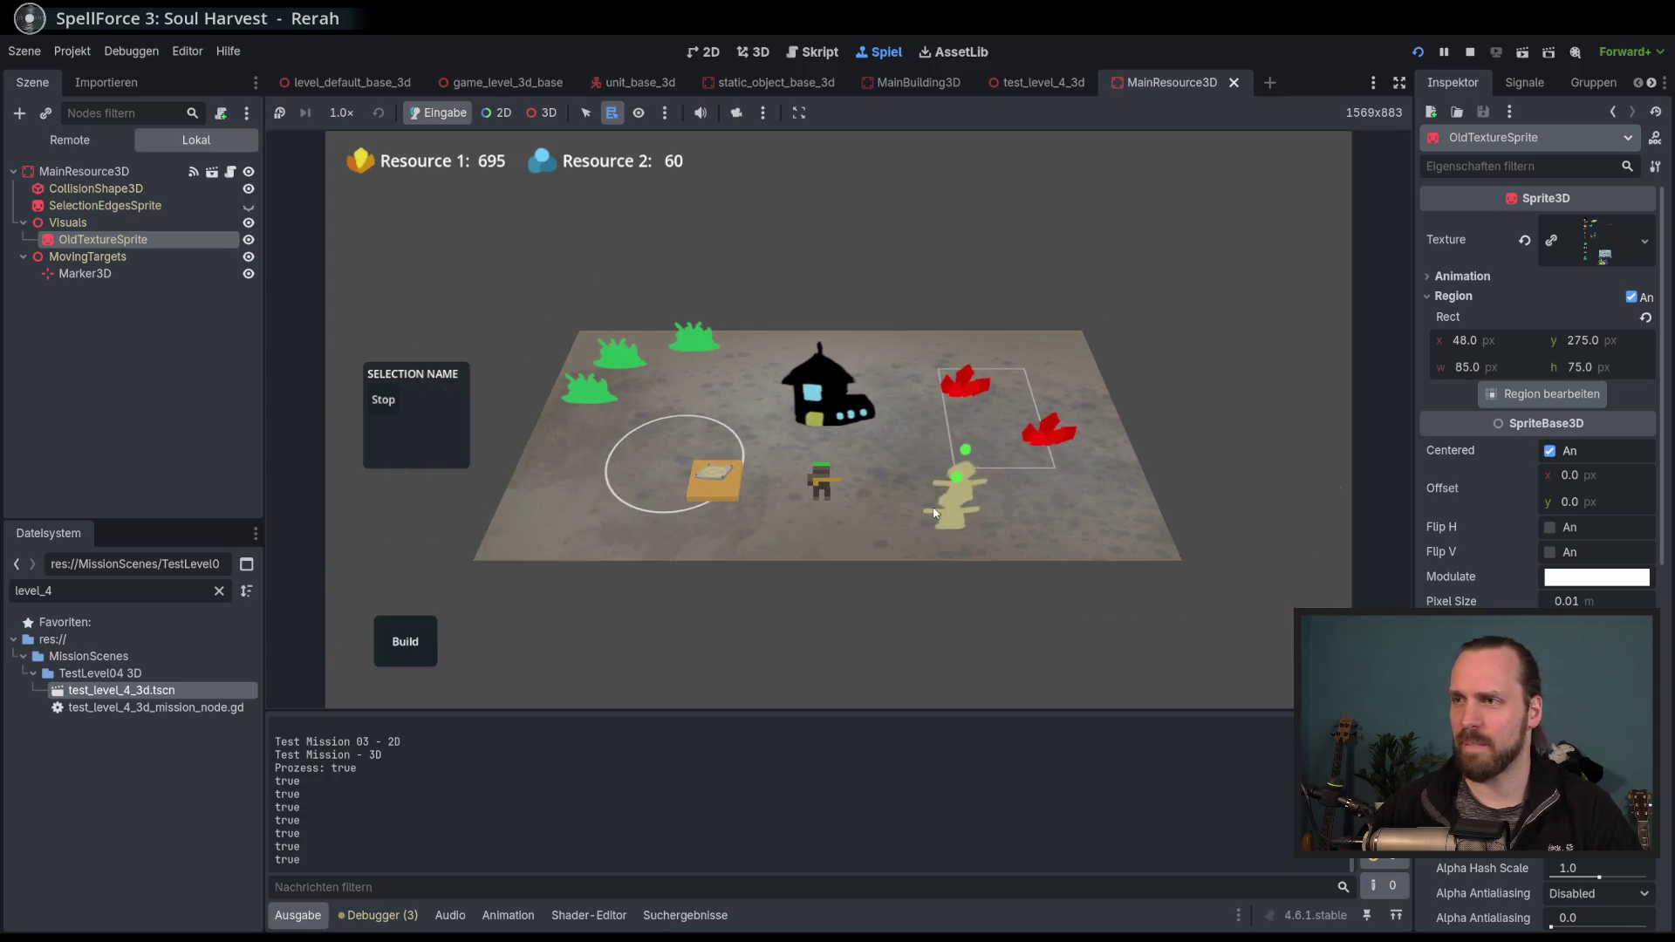
{"action": "scroll", "coordinate": [907, 494], "scroll_direction": "up", "scroll_amount": 1}
{"action": "scroll", "coordinate": [899, 502], "scroll_direction": "down", "scroll_amount": 2}
{"action": "scroll", "coordinate": [899, 502], "scroll_direction": "up", "scroll_amount": 2}
{"action": "scroll", "coordinate": [901, 501], "scroll_direction": "down", "scroll_amount": 2}
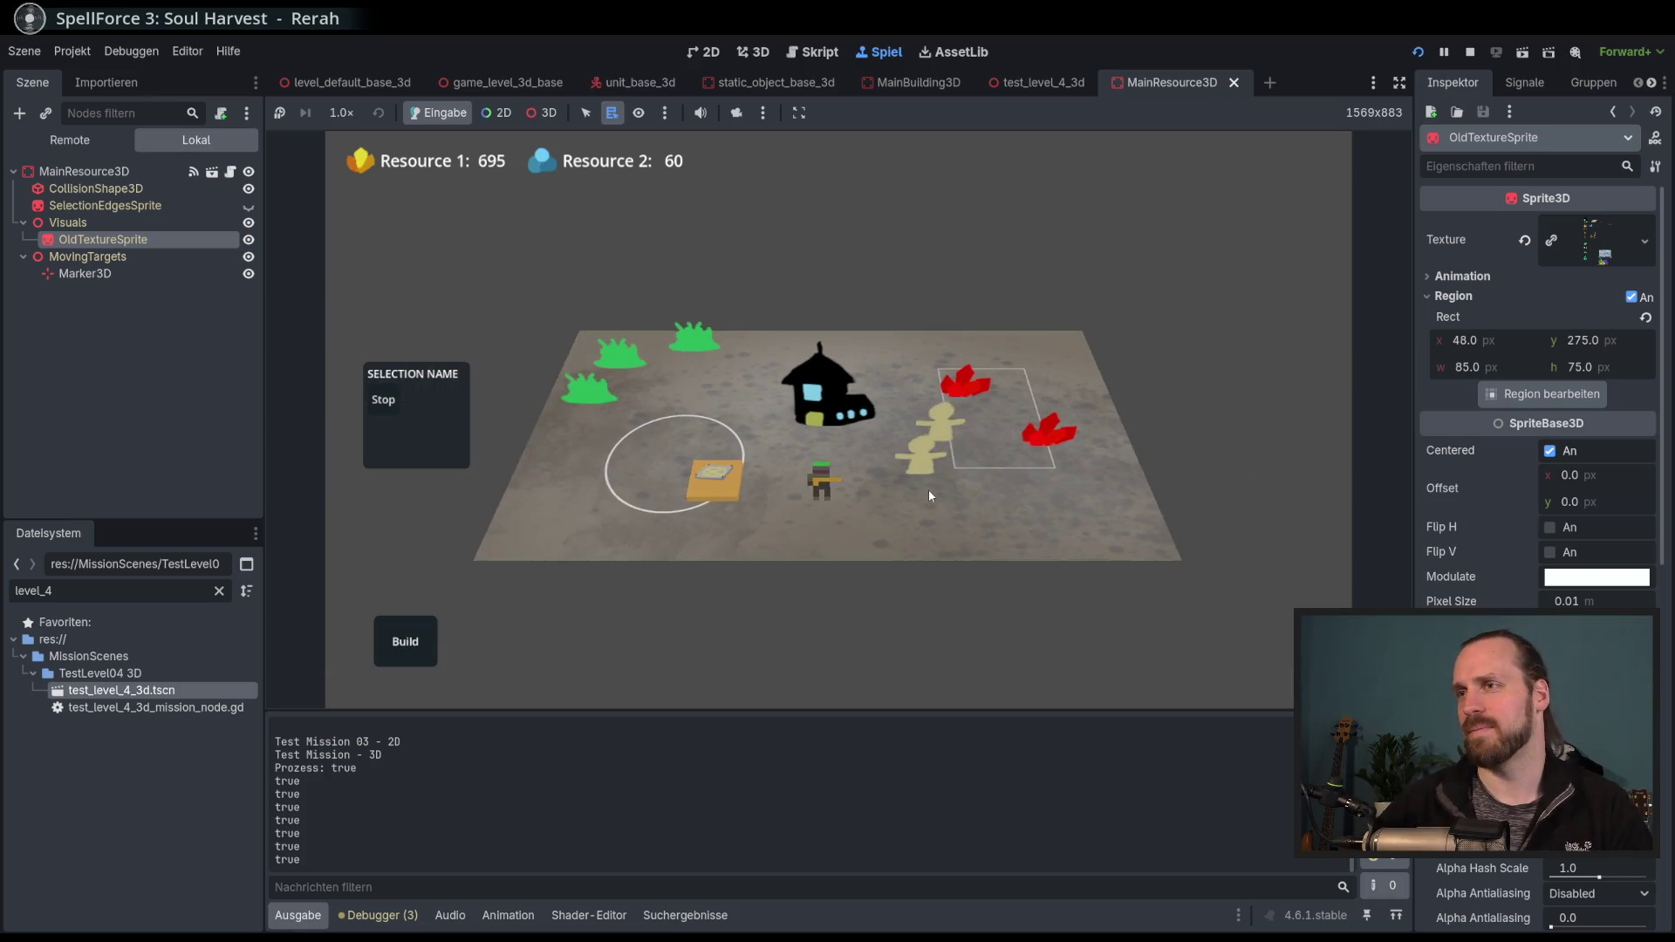
{"action": "scroll", "coordinate": [928, 490], "scroll_direction": "up", "scroll_amount": 2}
Send the worker to harvest the lower-left bush and return to 16.0× speed.
{"action": "left_click", "coordinate": [969, 377]}
{"action": "scroll", "coordinate": [903, 496], "scroll_direction": "down", "scroll_amount": 3}
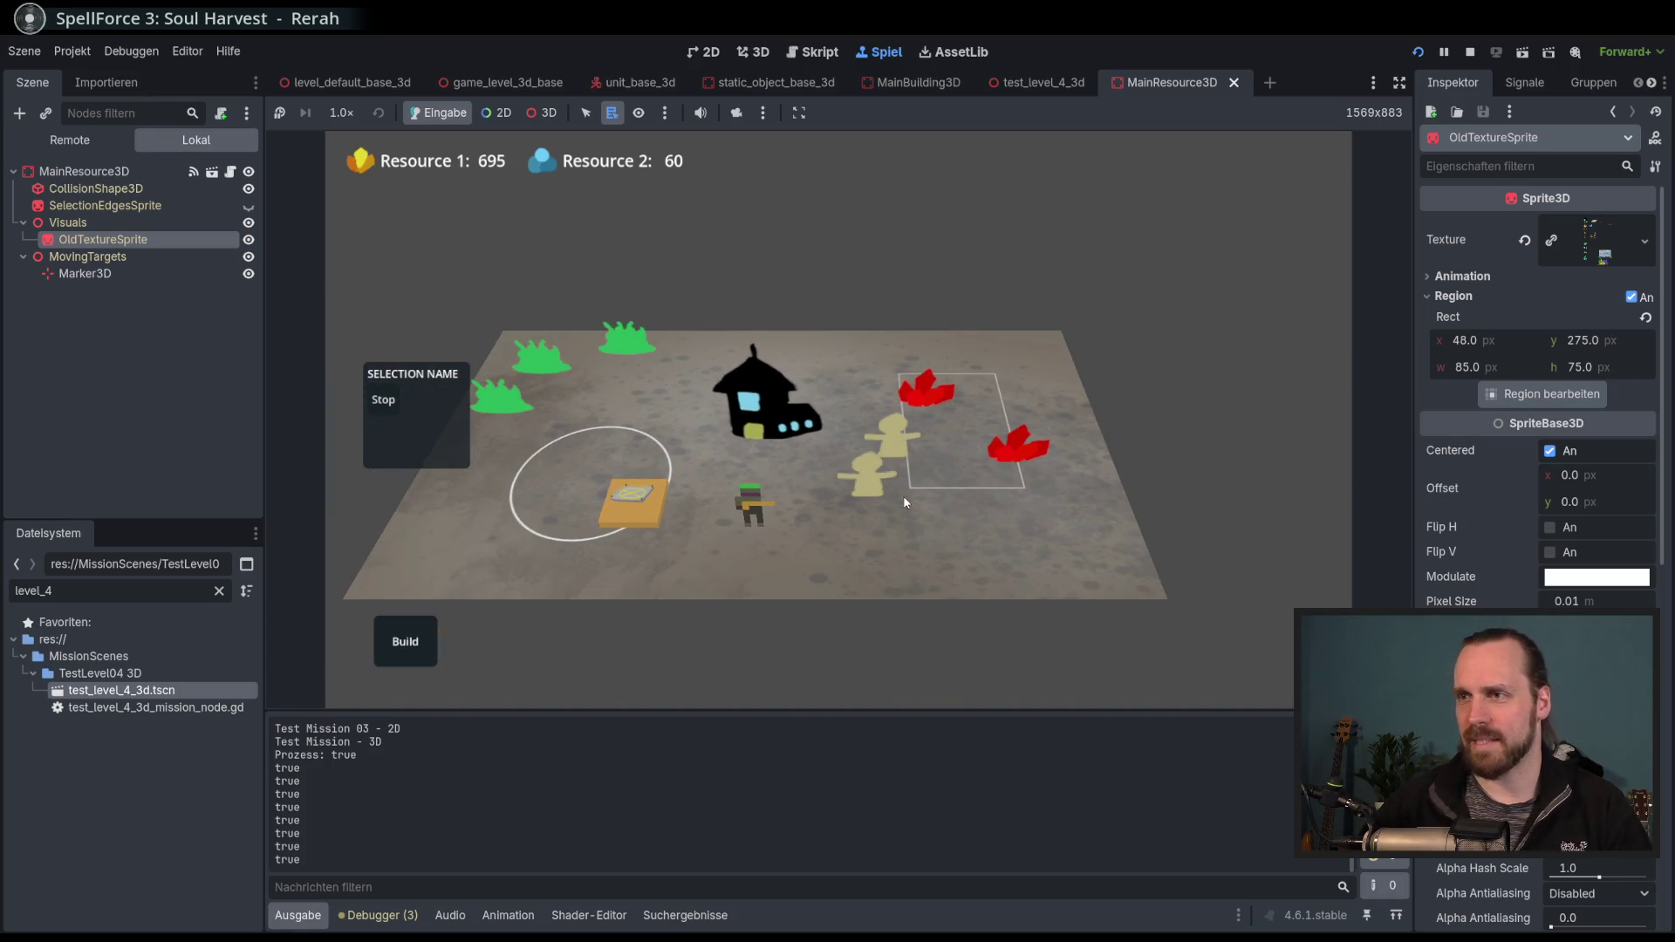
{"action": "left_click", "coordinate": [805, 520]}
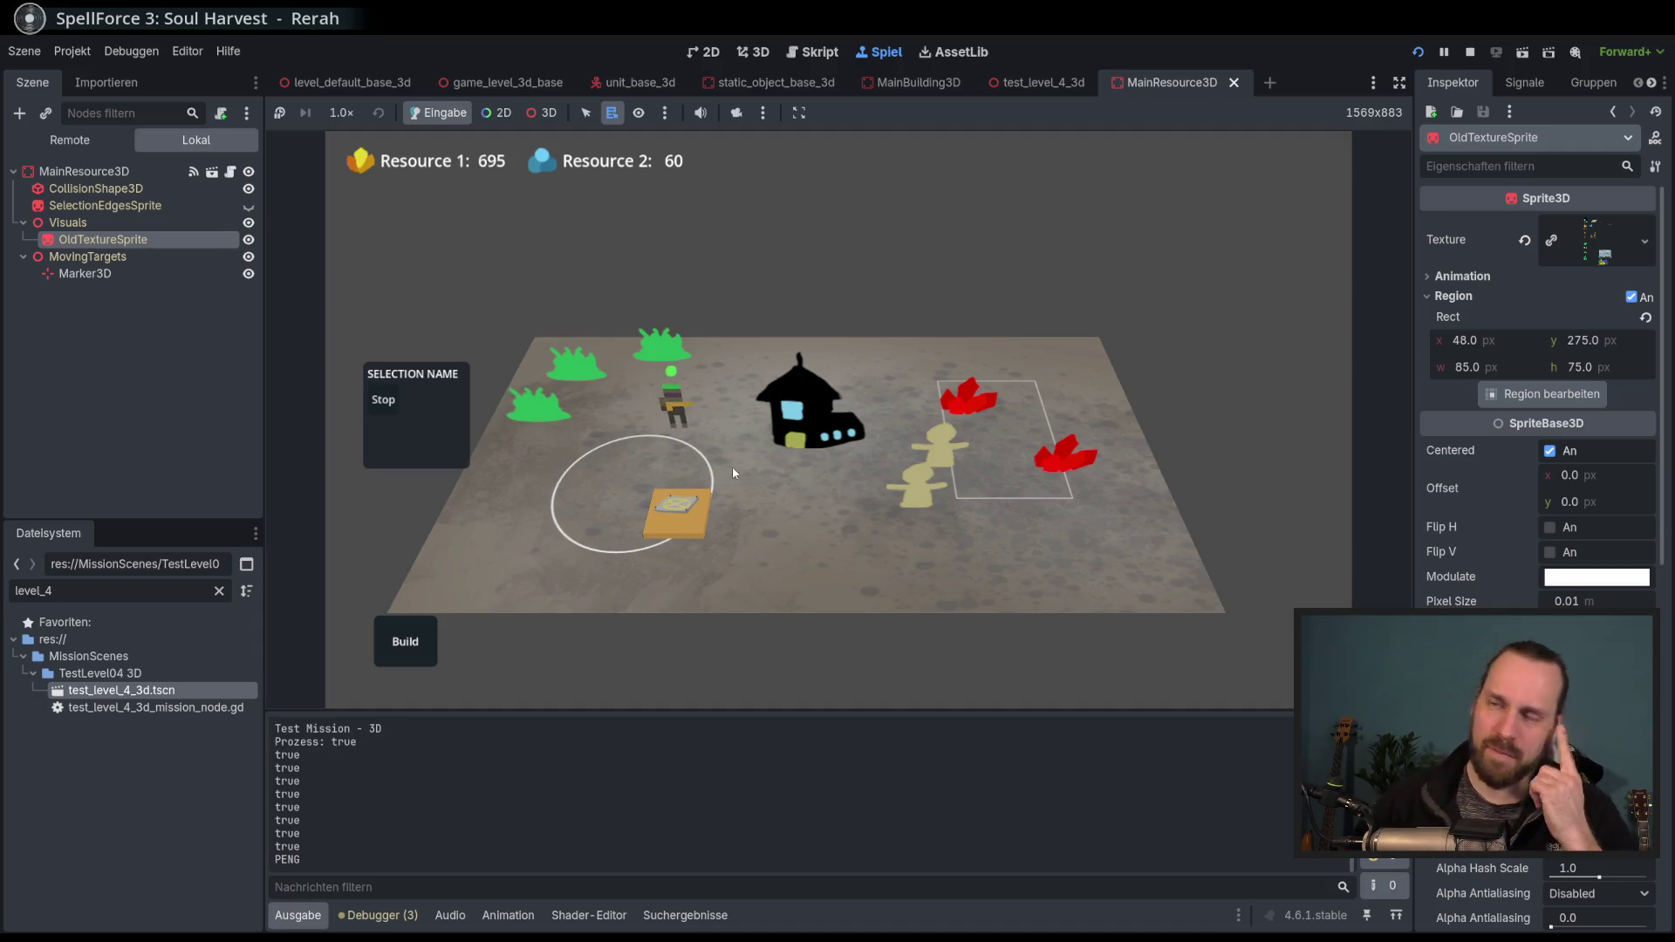
{"action": "scroll", "coordinate": [892, 503], "scroll_direction": "up", "scroll_amount": 3}
{"action": "right_click", "coordinate": [615, 421]}
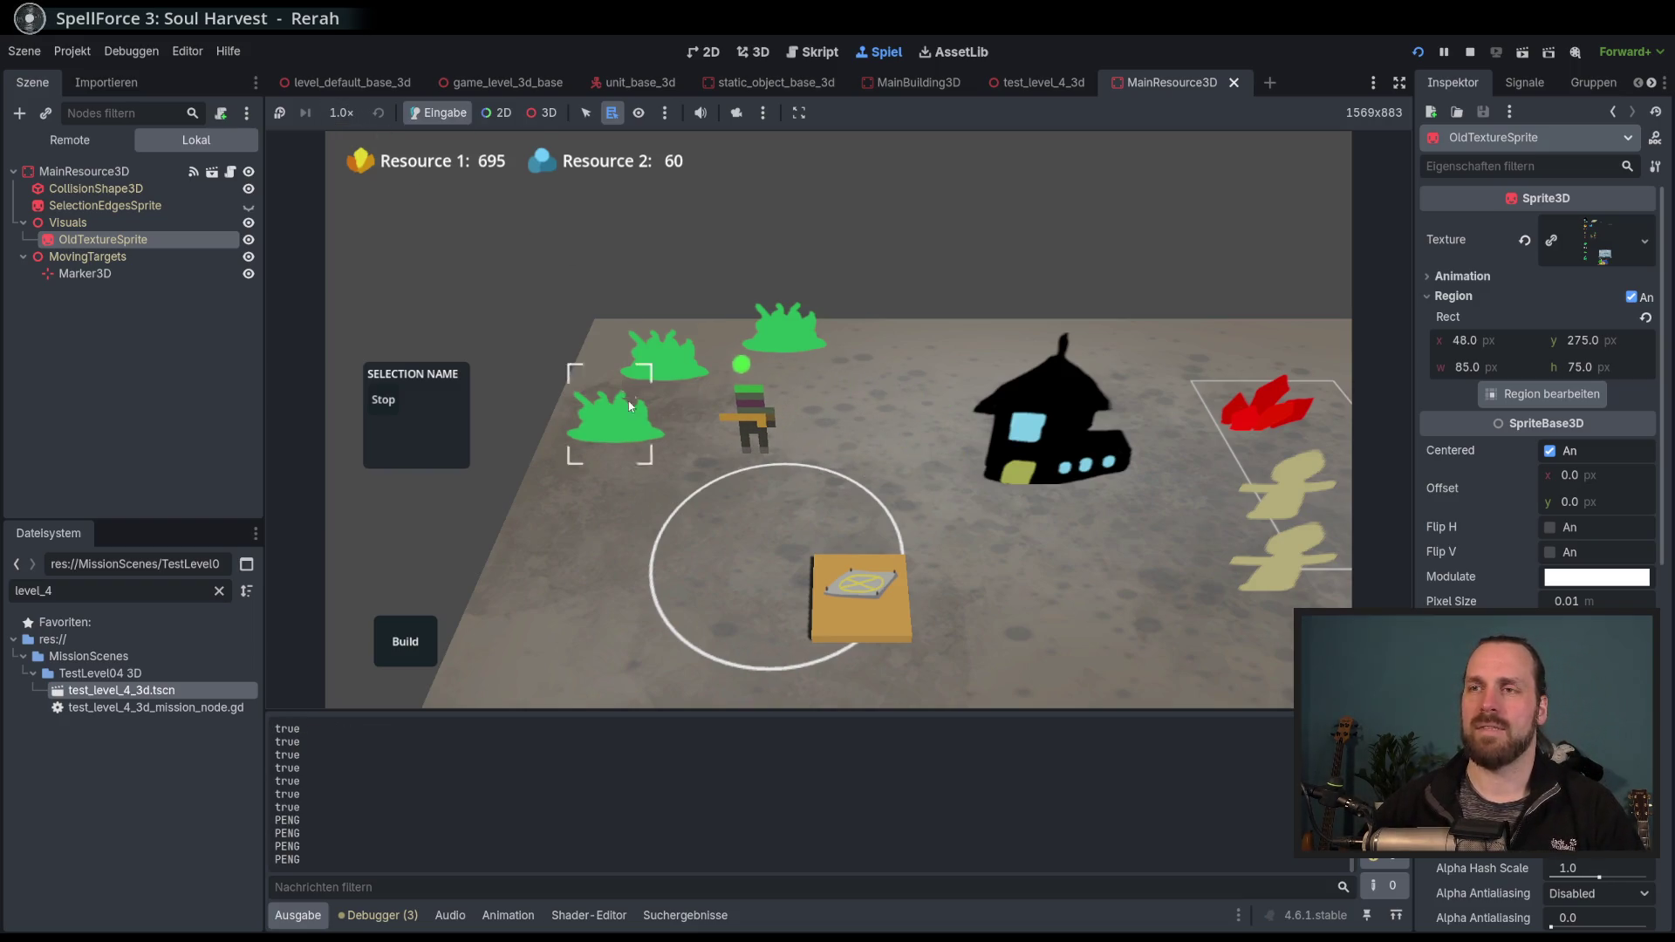
{"action": "left_click", "coordinate": [350, 114]}
{"action": "left_click", "coordinate": [357, 361]}
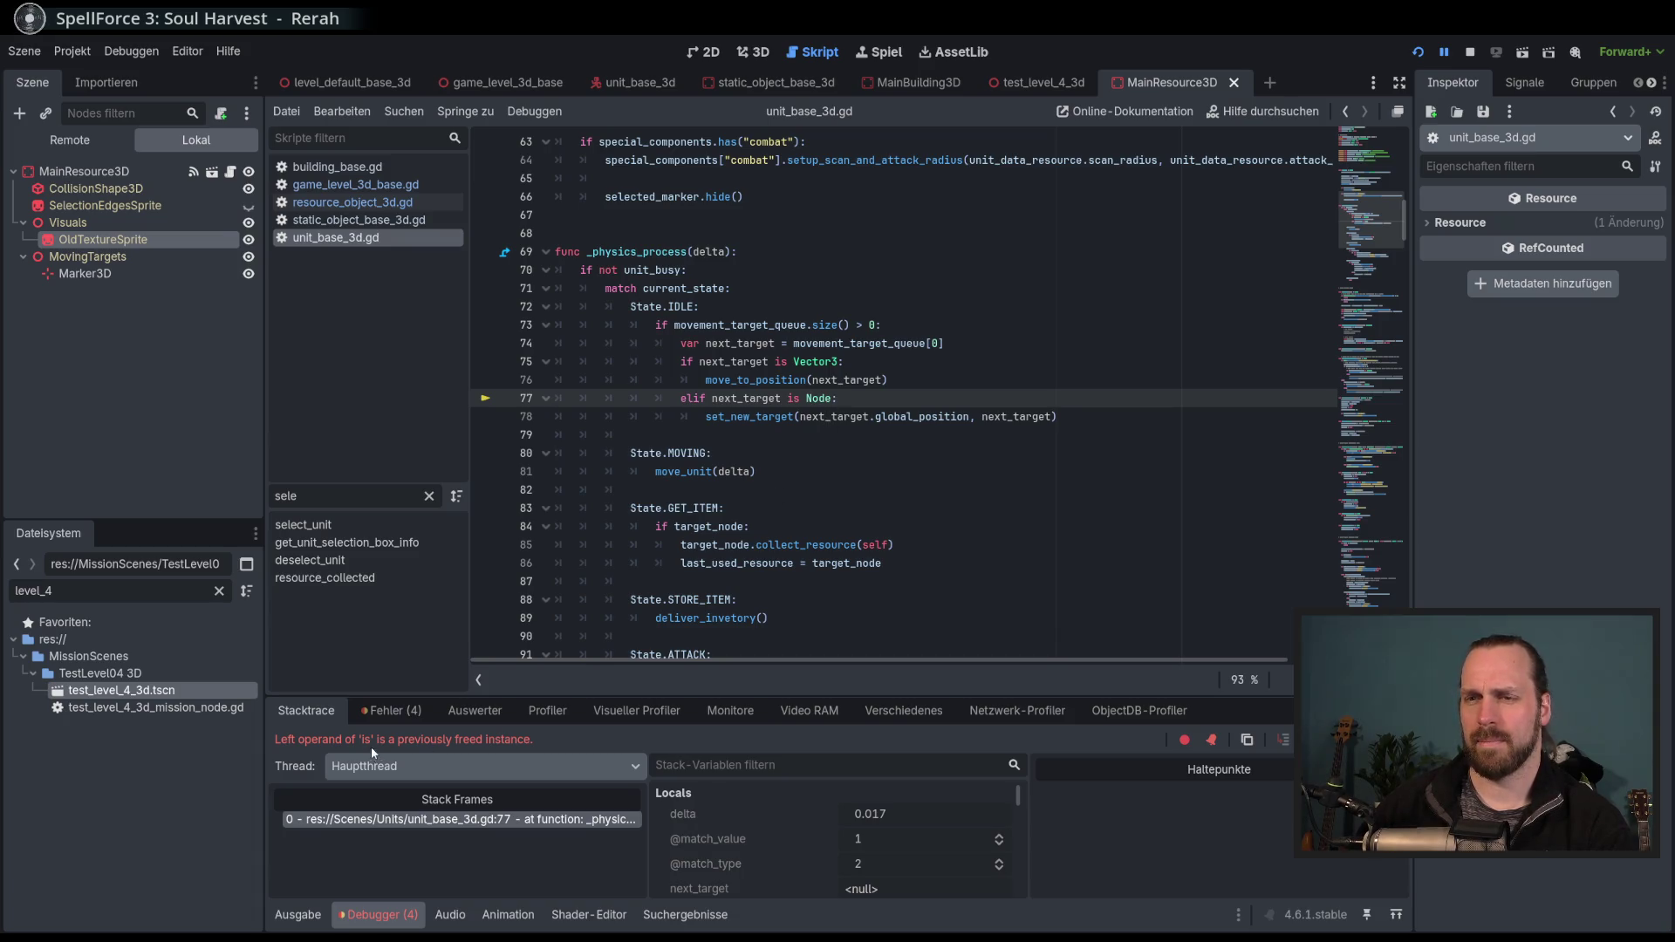
Stop debugging, review movement_target_queue on line 73 and the line 77 check, and relaunch the game.
{"action": "left_click", "coordinate": [864, 398]}
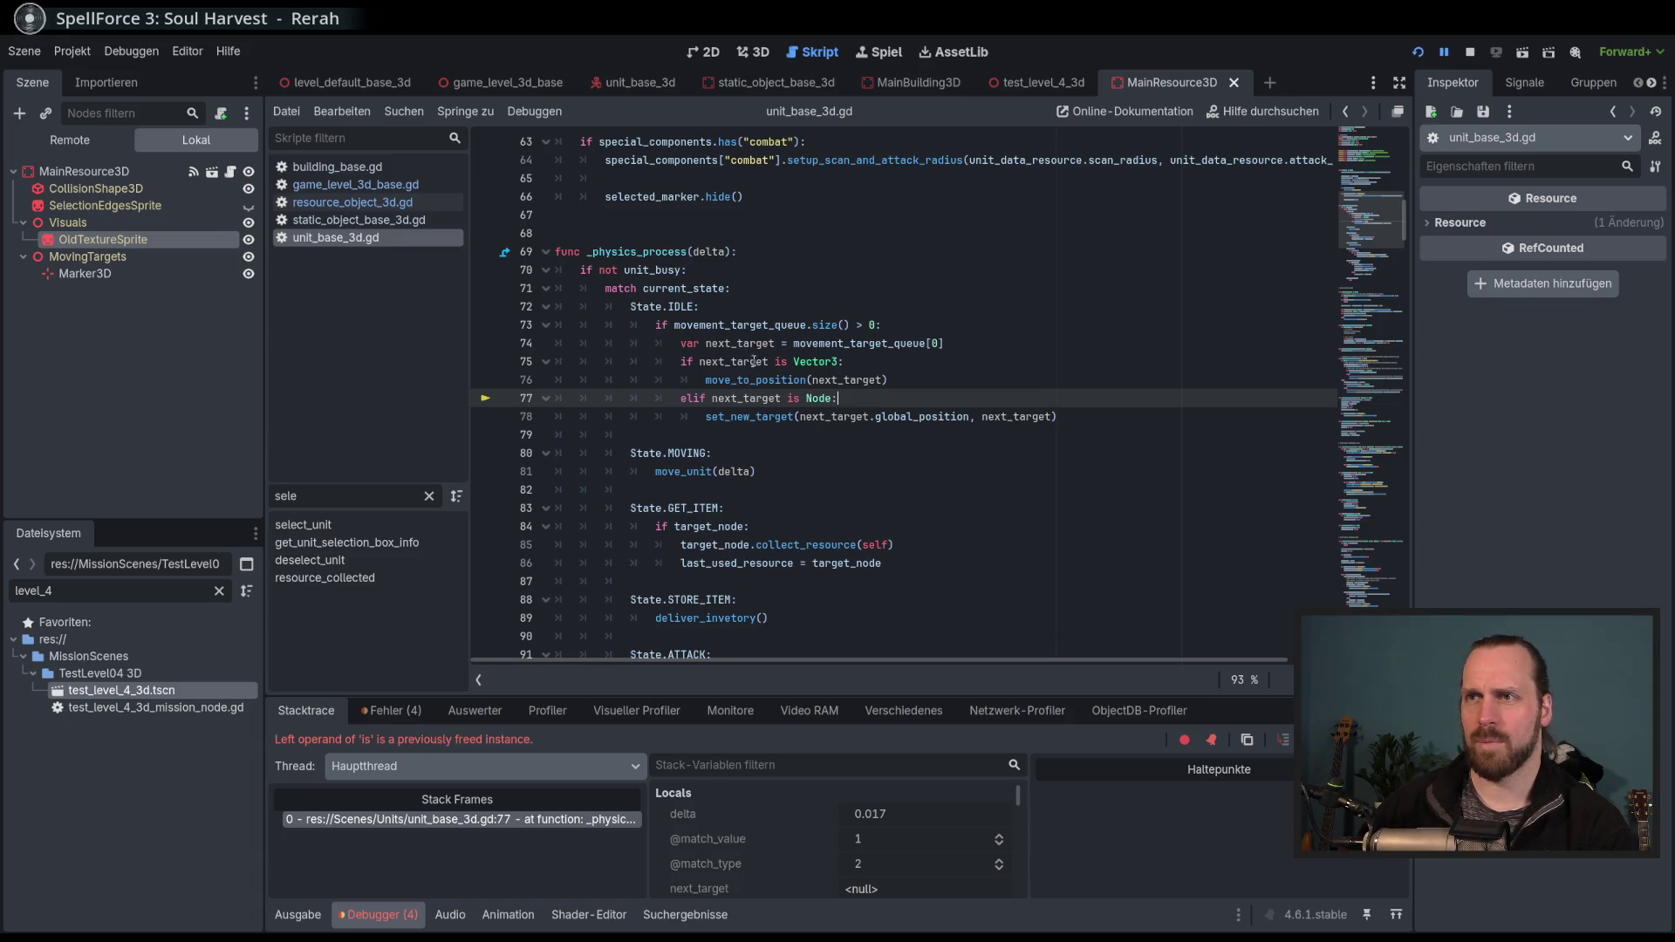
{"action": "key", "text": "F8"}
{"action": "double_click", "coordinate": [740, 325]}
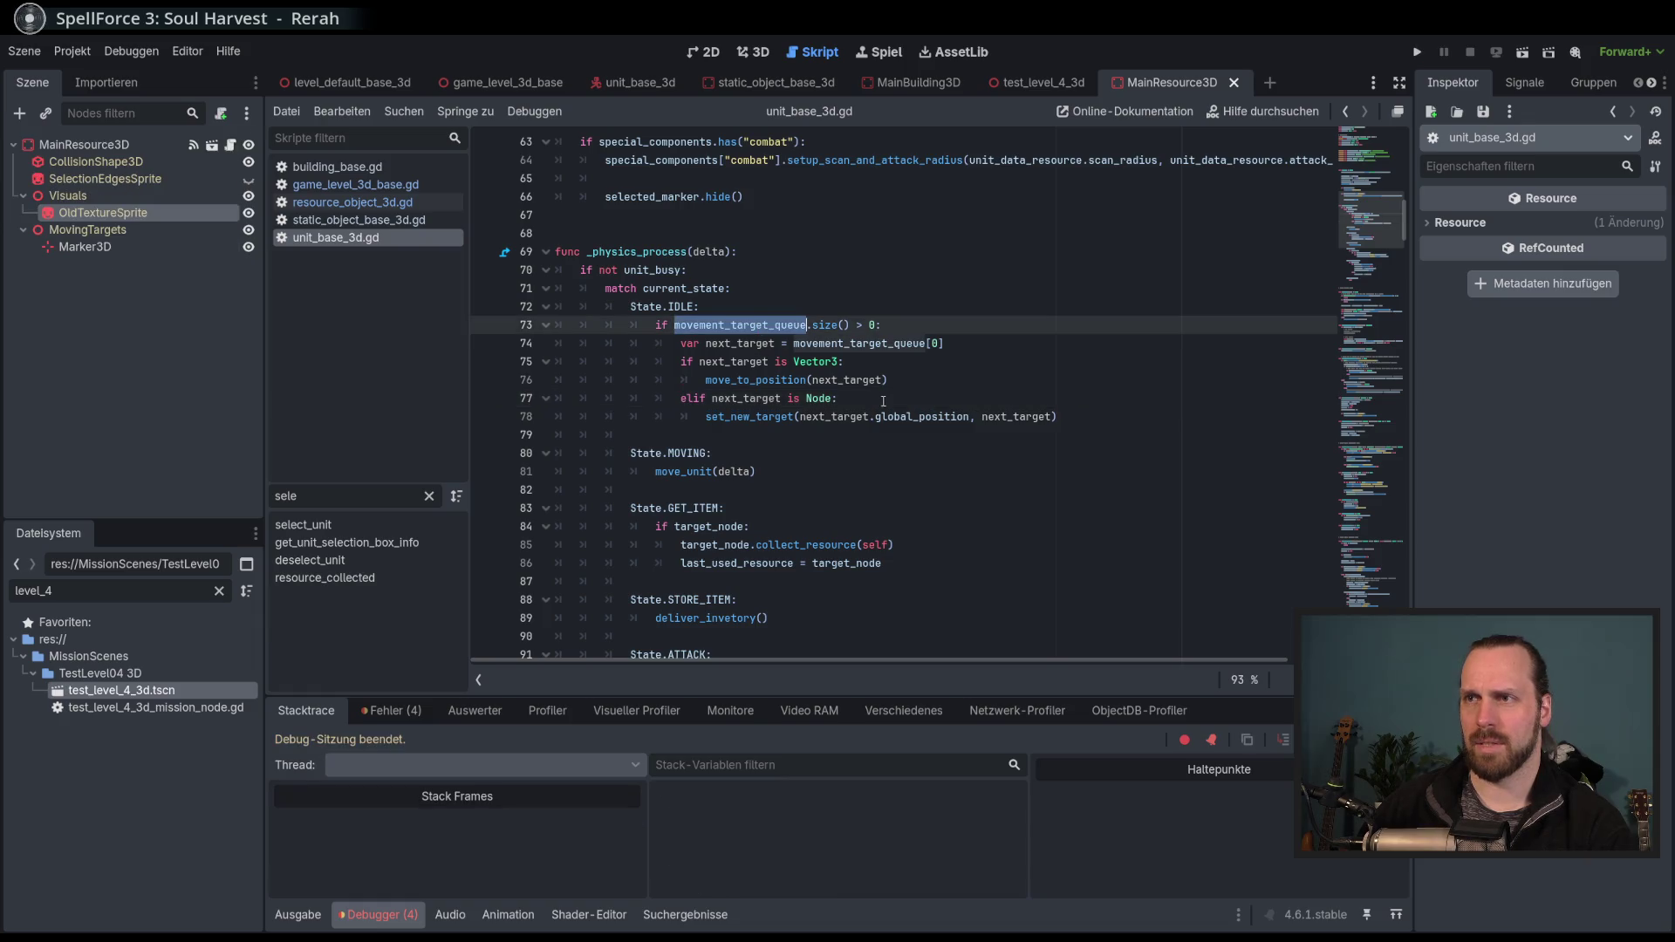
{"action": "left_click", "coordinate": [885, 404]}
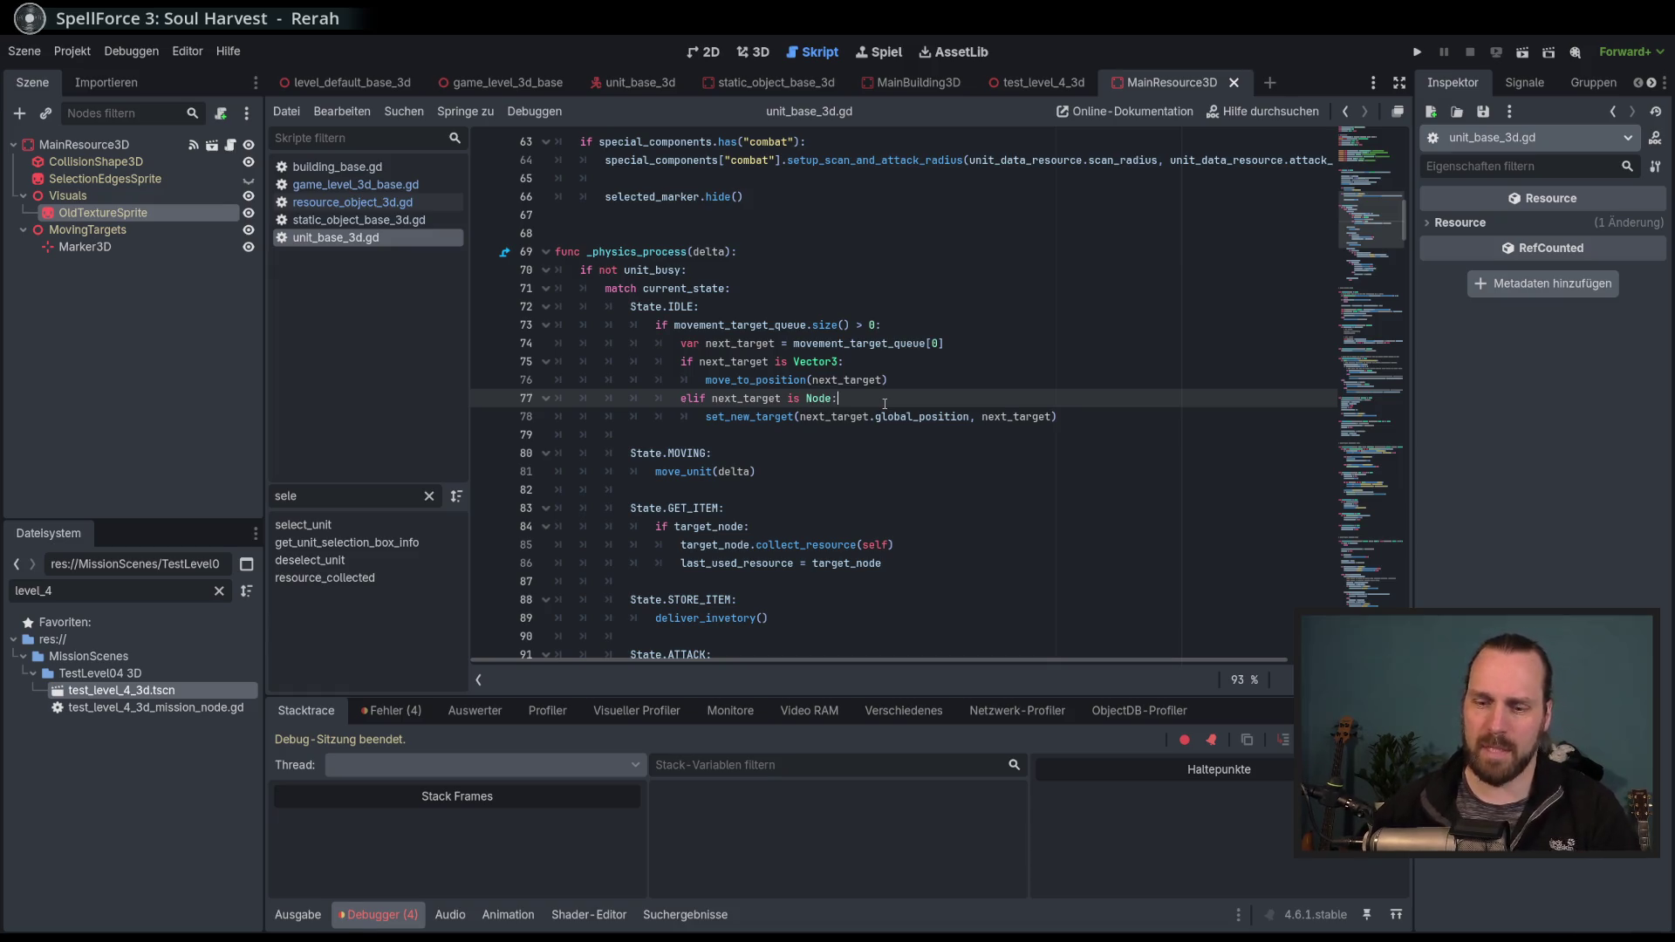
{"action": "key", "text": "F5"}
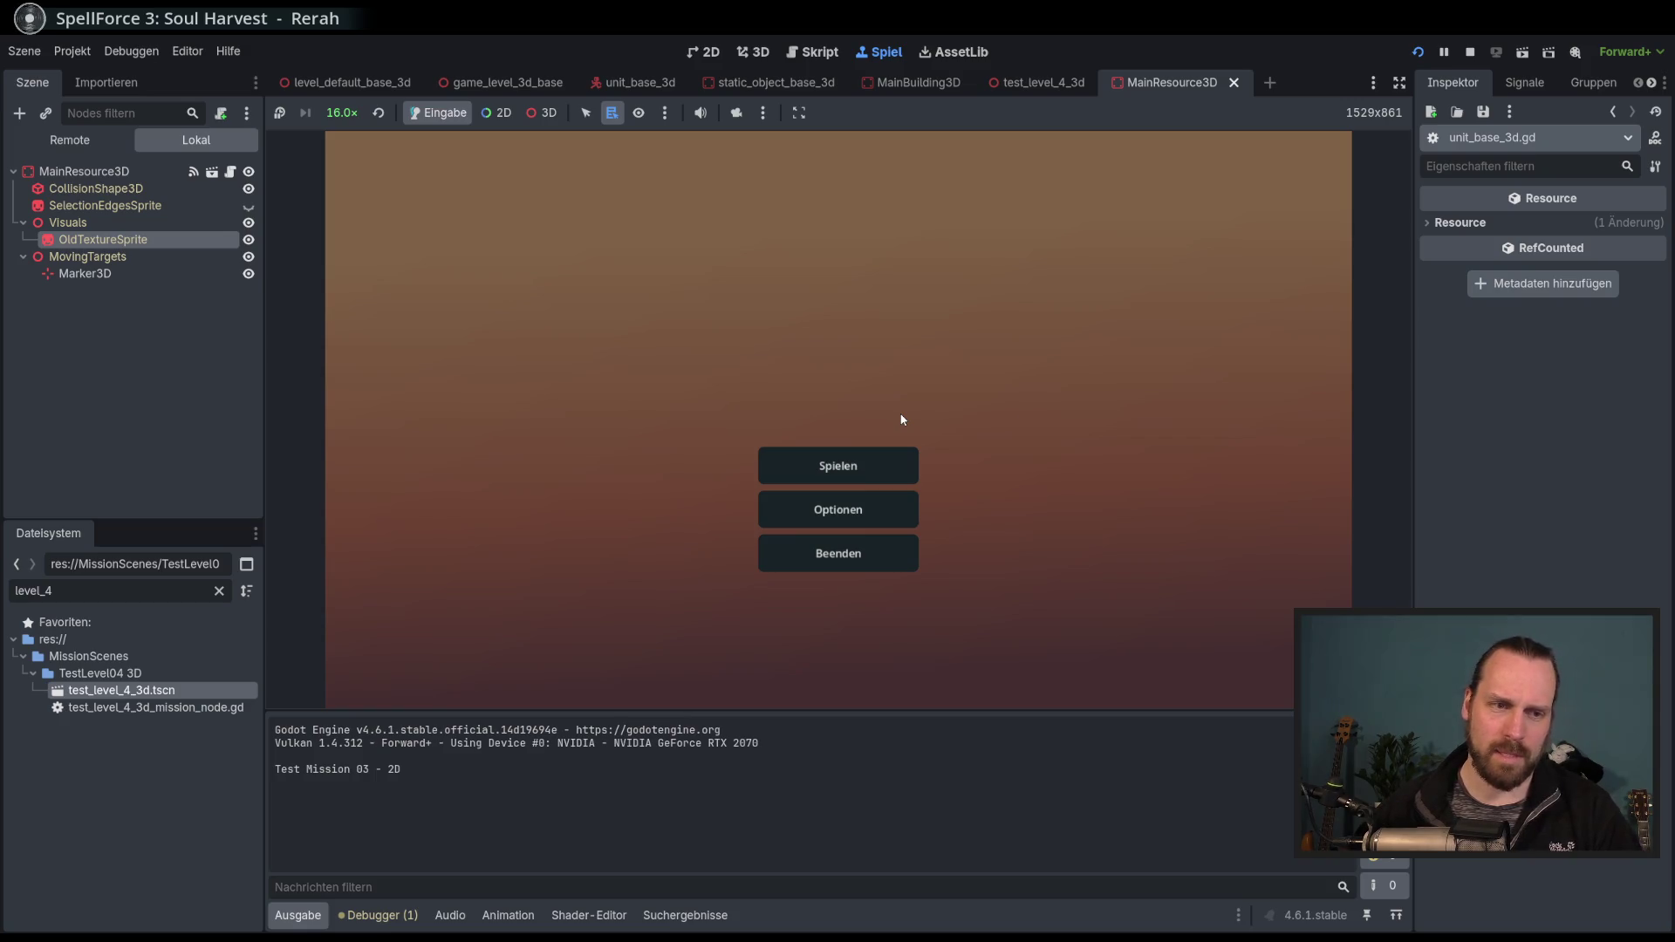
Start Test Mission - 3D and pan the camera toward the worker.
{"action": "left_click", "coordinate": [873, 463]}
{"action": "left_click", "coordinate": [576, 376]}
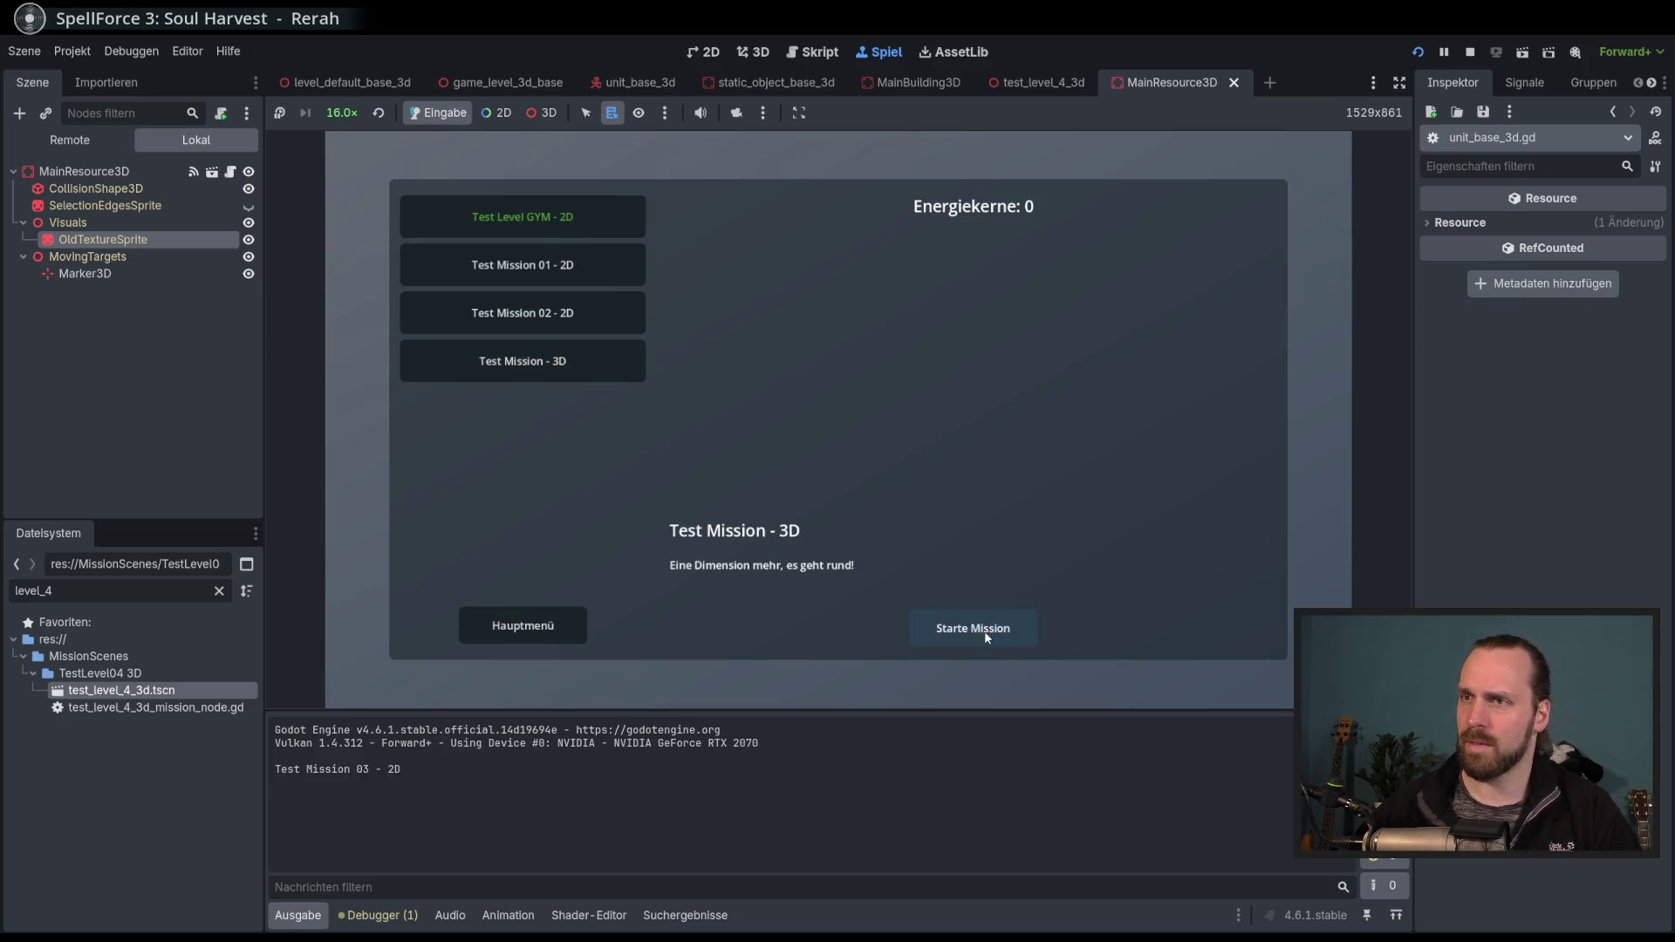
{"action": "left_click", "coordinate": [987, 638]}
{"action": "mouse_move", "coordinate": [795, 456]}
{"action": "left_mouse_down"}
{"action": "mouse_move", "coordinate": [934, 558]}
{"action": "mouse_move", "coordinate": [960, 489]}
{"action": "mouse_move", "coordinate": [951, 518]}
{"action": "left_mouse_up"}
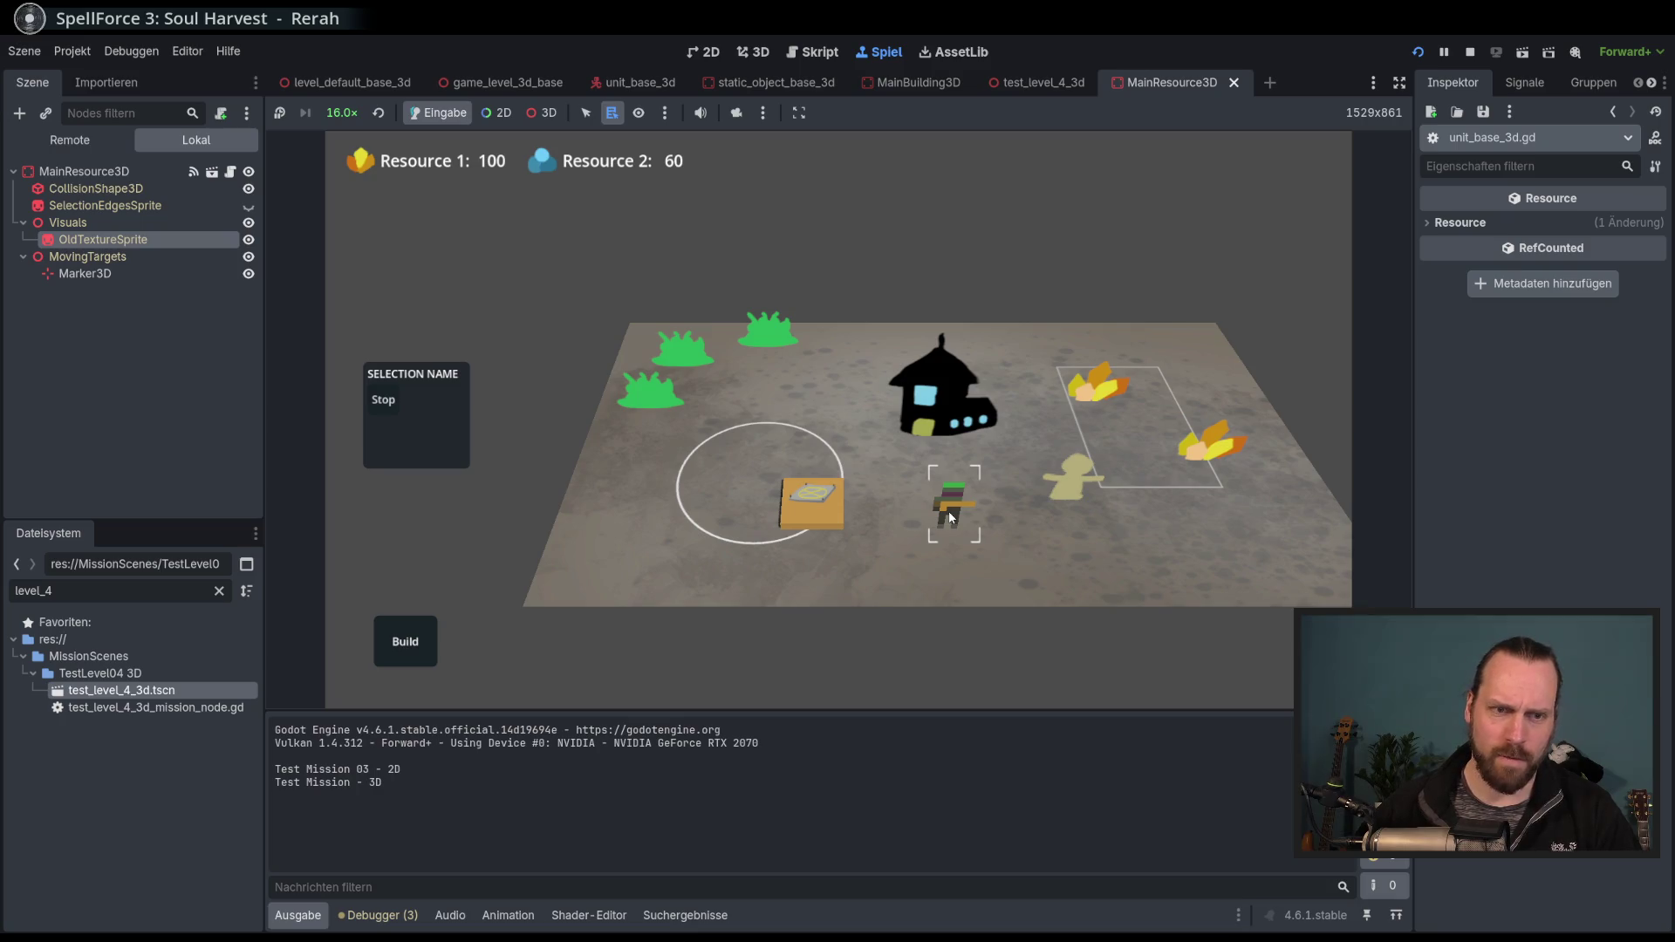
{"action": "scroll", "coordinate": [947, 519], "scroll_direction": "up", "scroll_amount": 3}
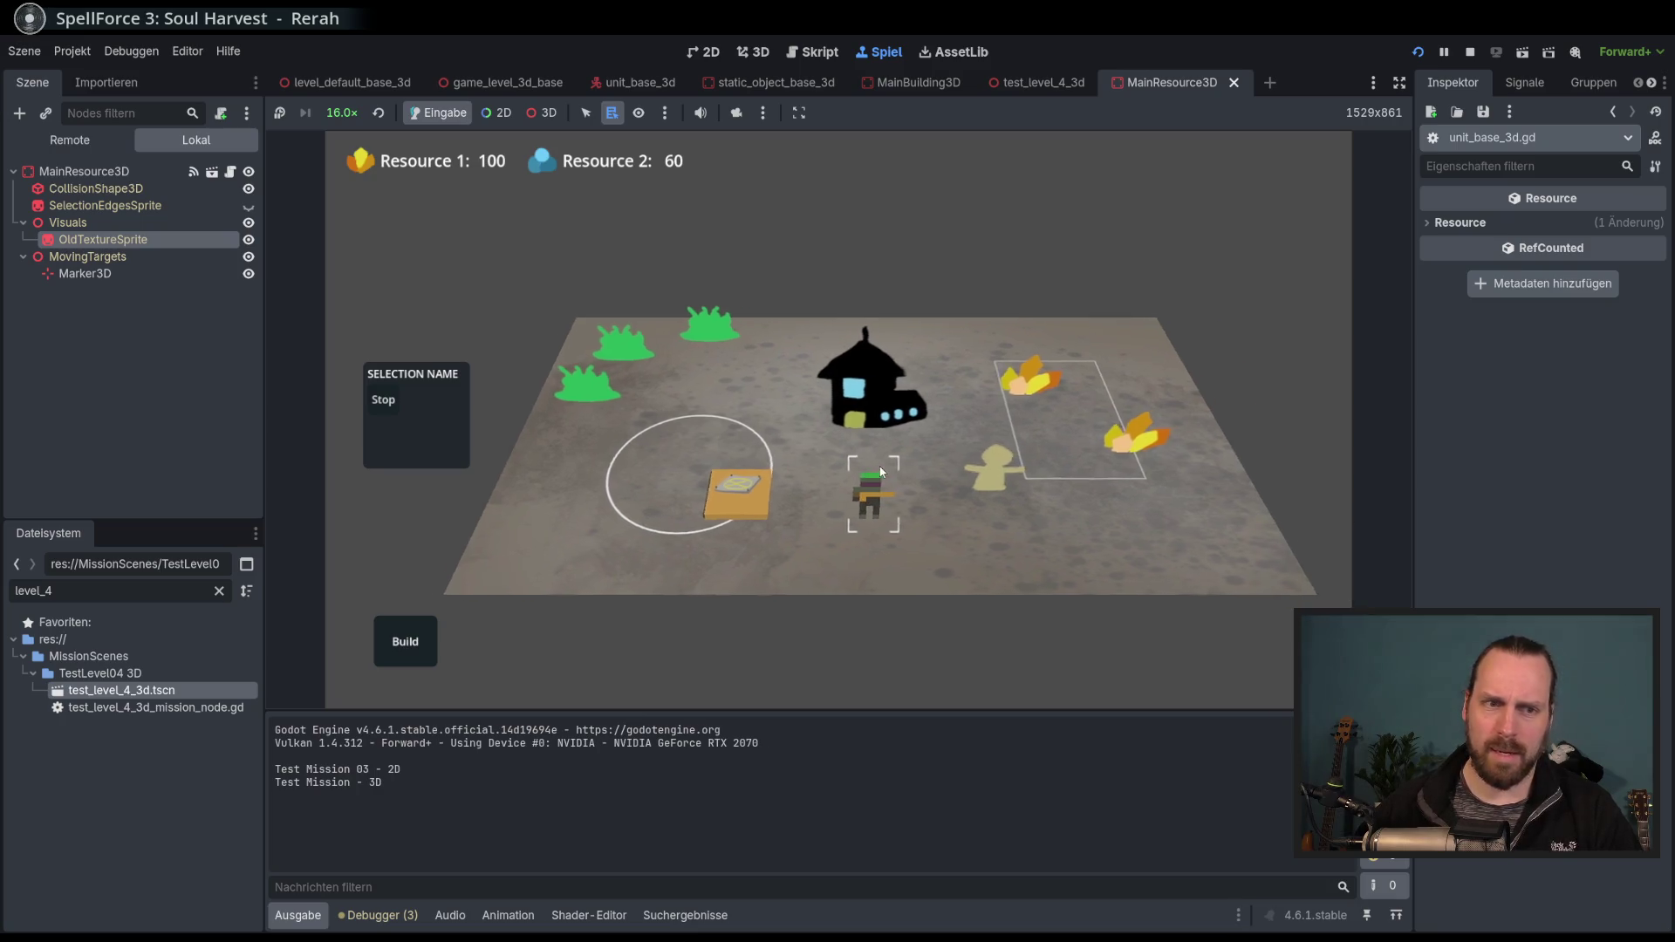
{"action": "scroll", "coordinate": [916, 520], "scroll_direction": "down", "scroll_amount": 4}
{"action": "scroll", "coordinate": [900, 522], "scroll_direction": "up", "scroll_amount": 2}
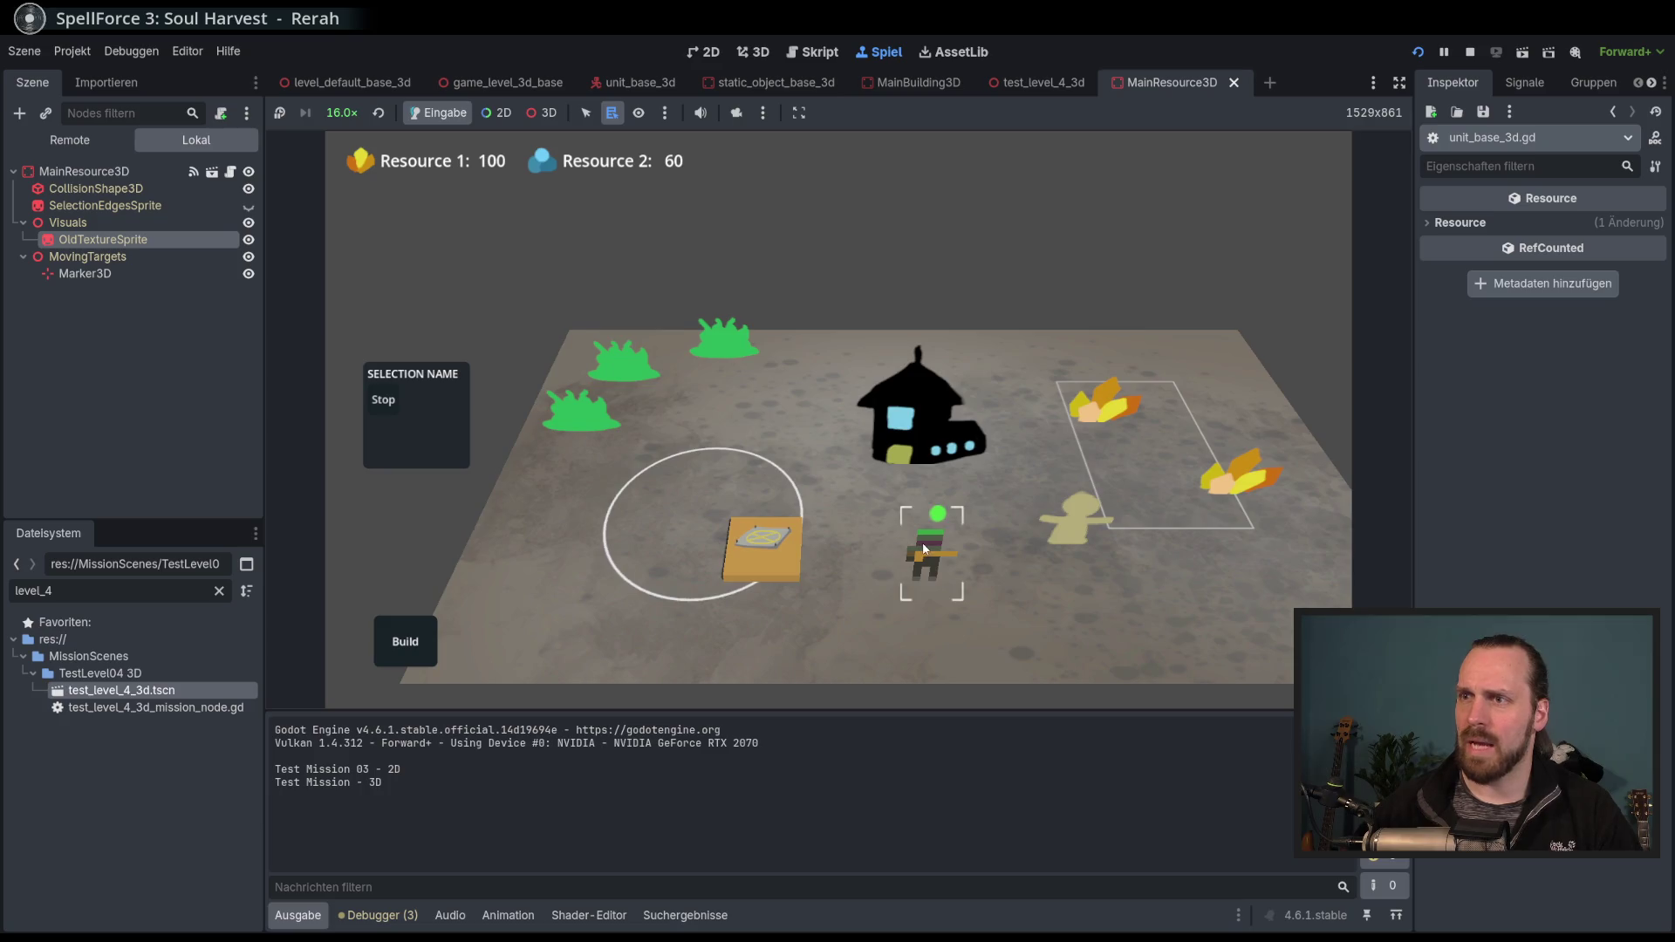
{"action": "scroll", "coordinate": [873, 489], "scroll_direction": "down", "scroll_amount": 2}
{"action": "scroll", "coordinate": [829, 467], "scroll_direction": "up", "scroll_amount": 4}
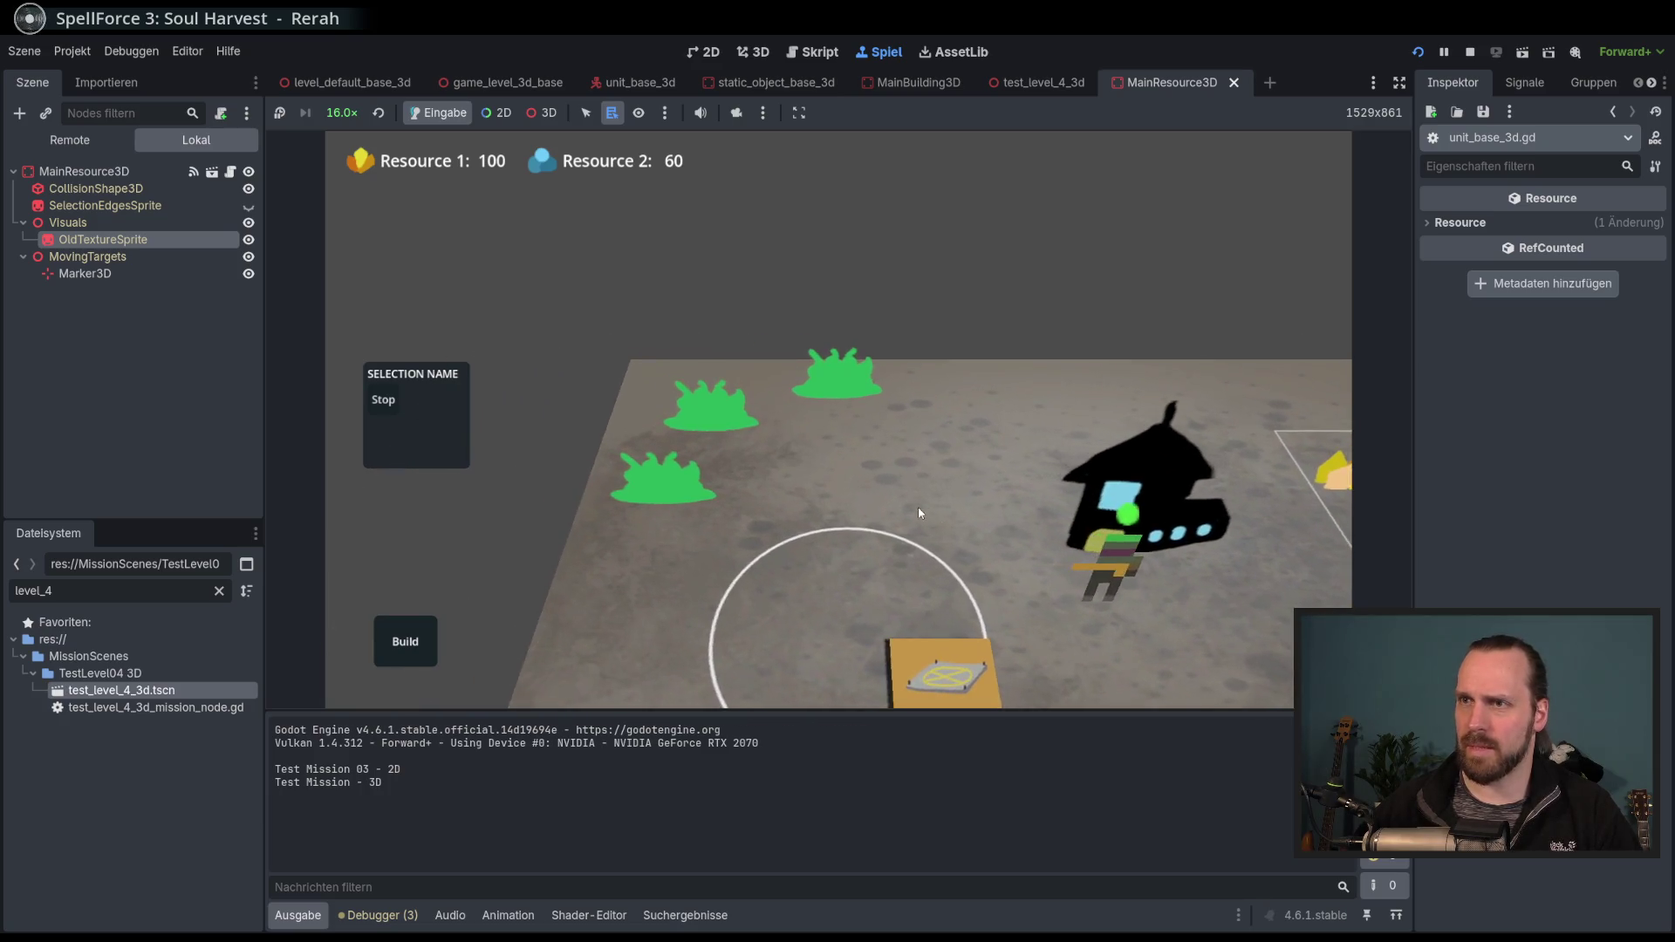
{"action": "scroll", "coordinate": [881, 485], "scroll_direction": "down", "scroll_amount": 3}
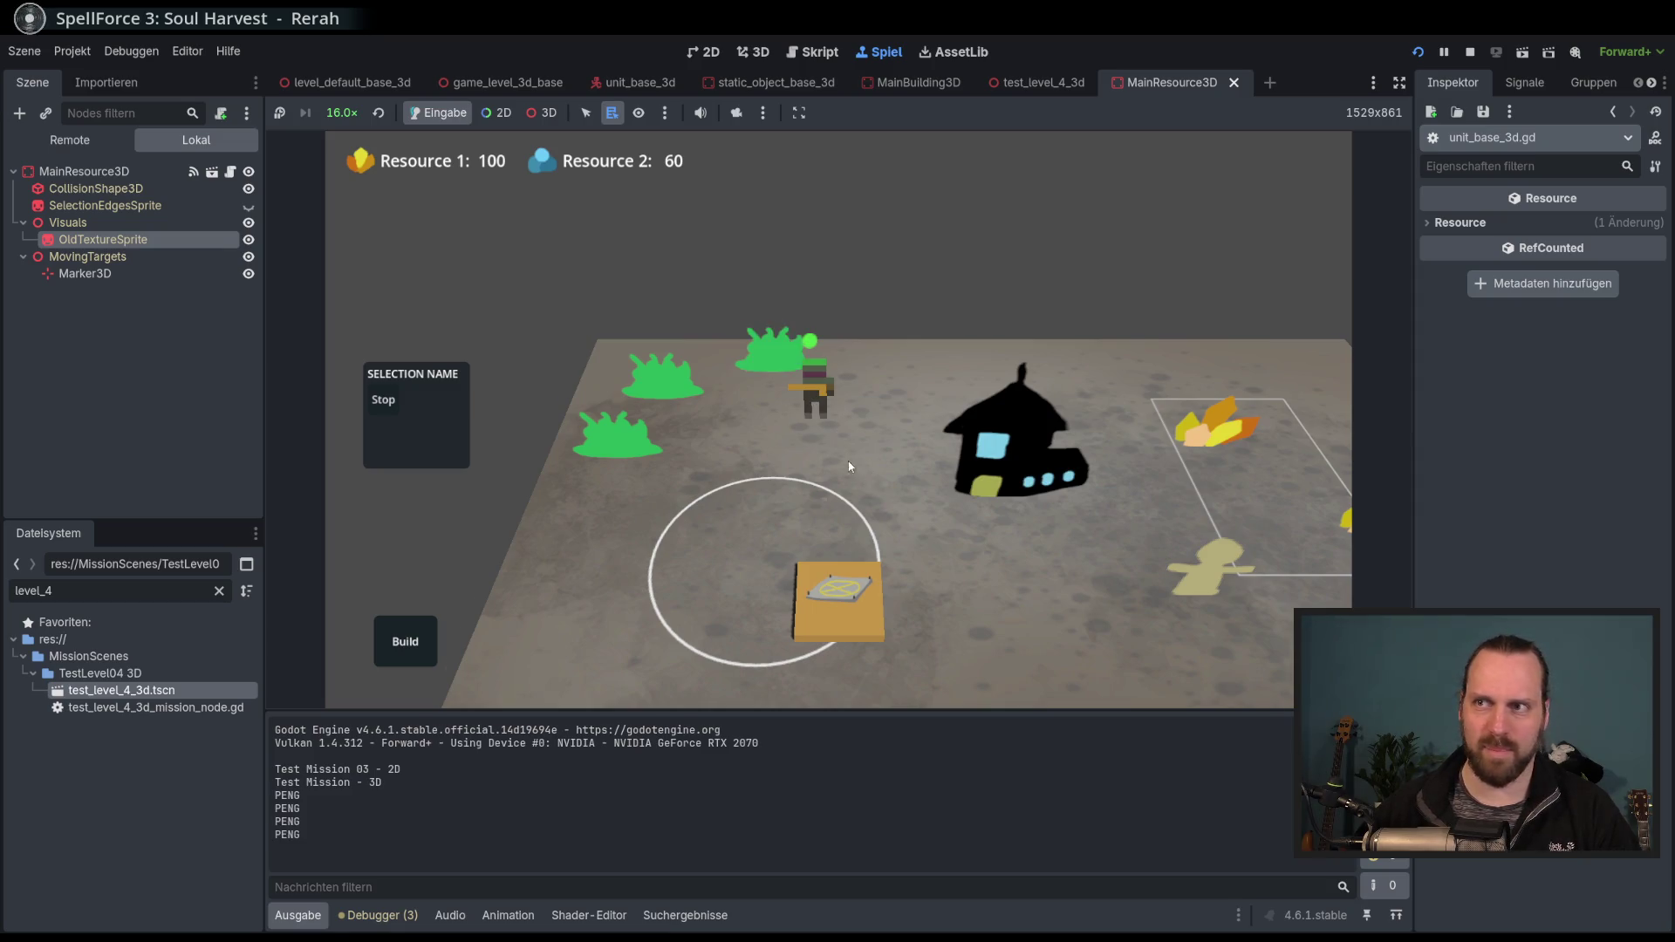
Pan across the map and keep the game speed at 16.0×.
{"action": "key", "text": "d"}
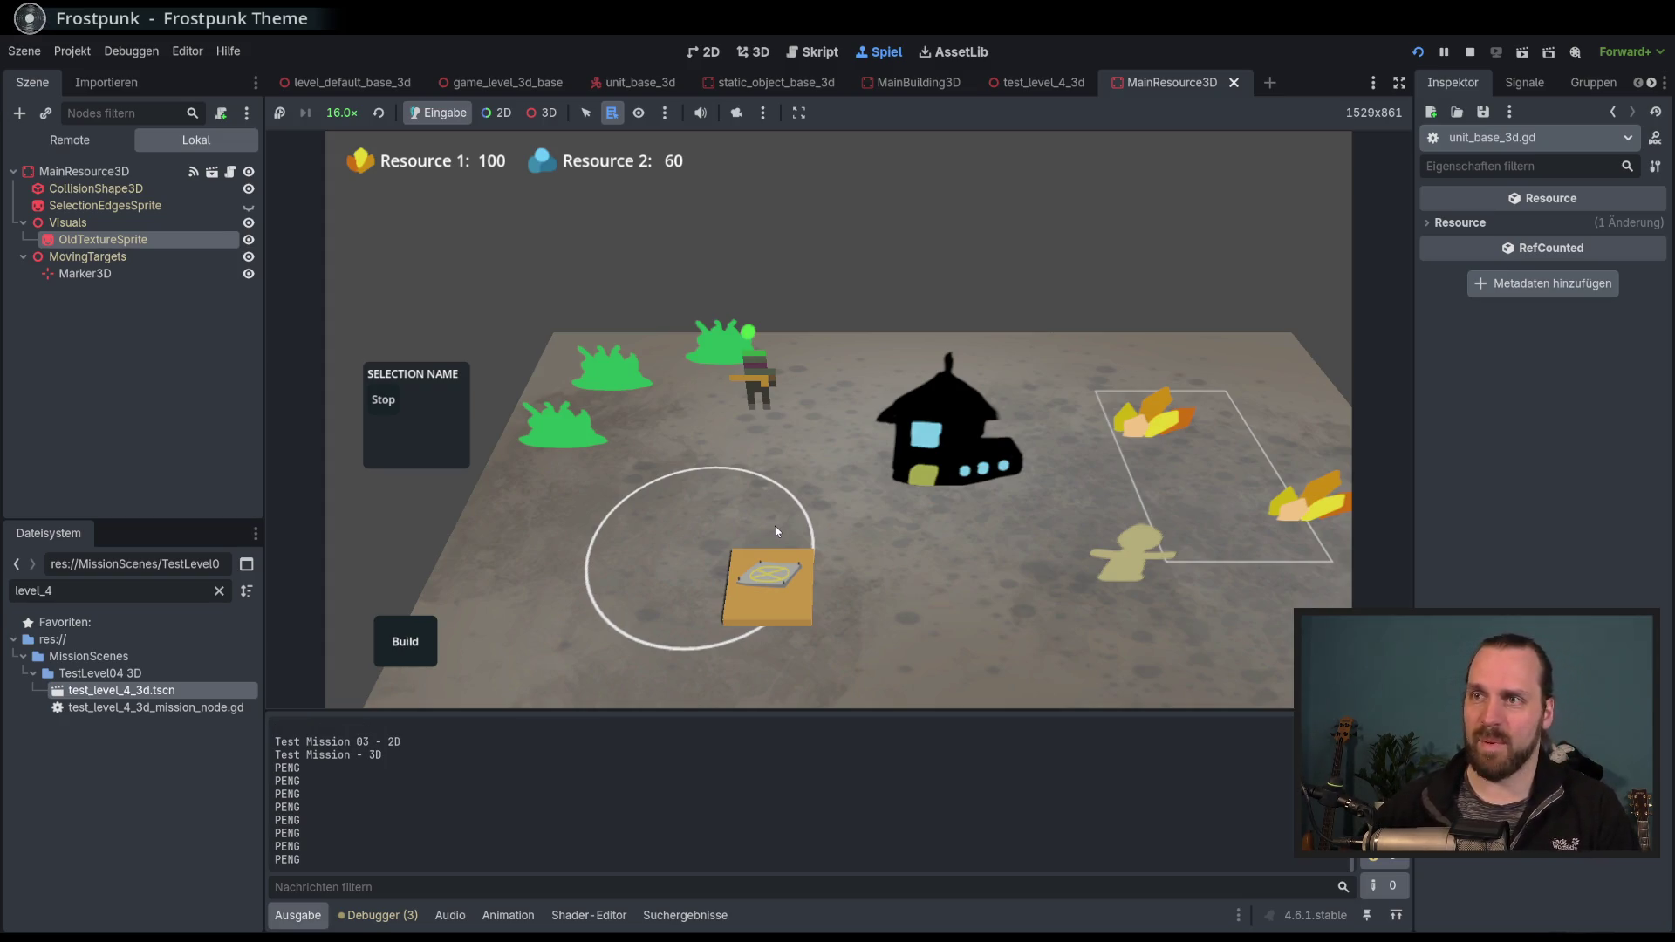
{"action": "left_click", "coordinate": [342, 113]}
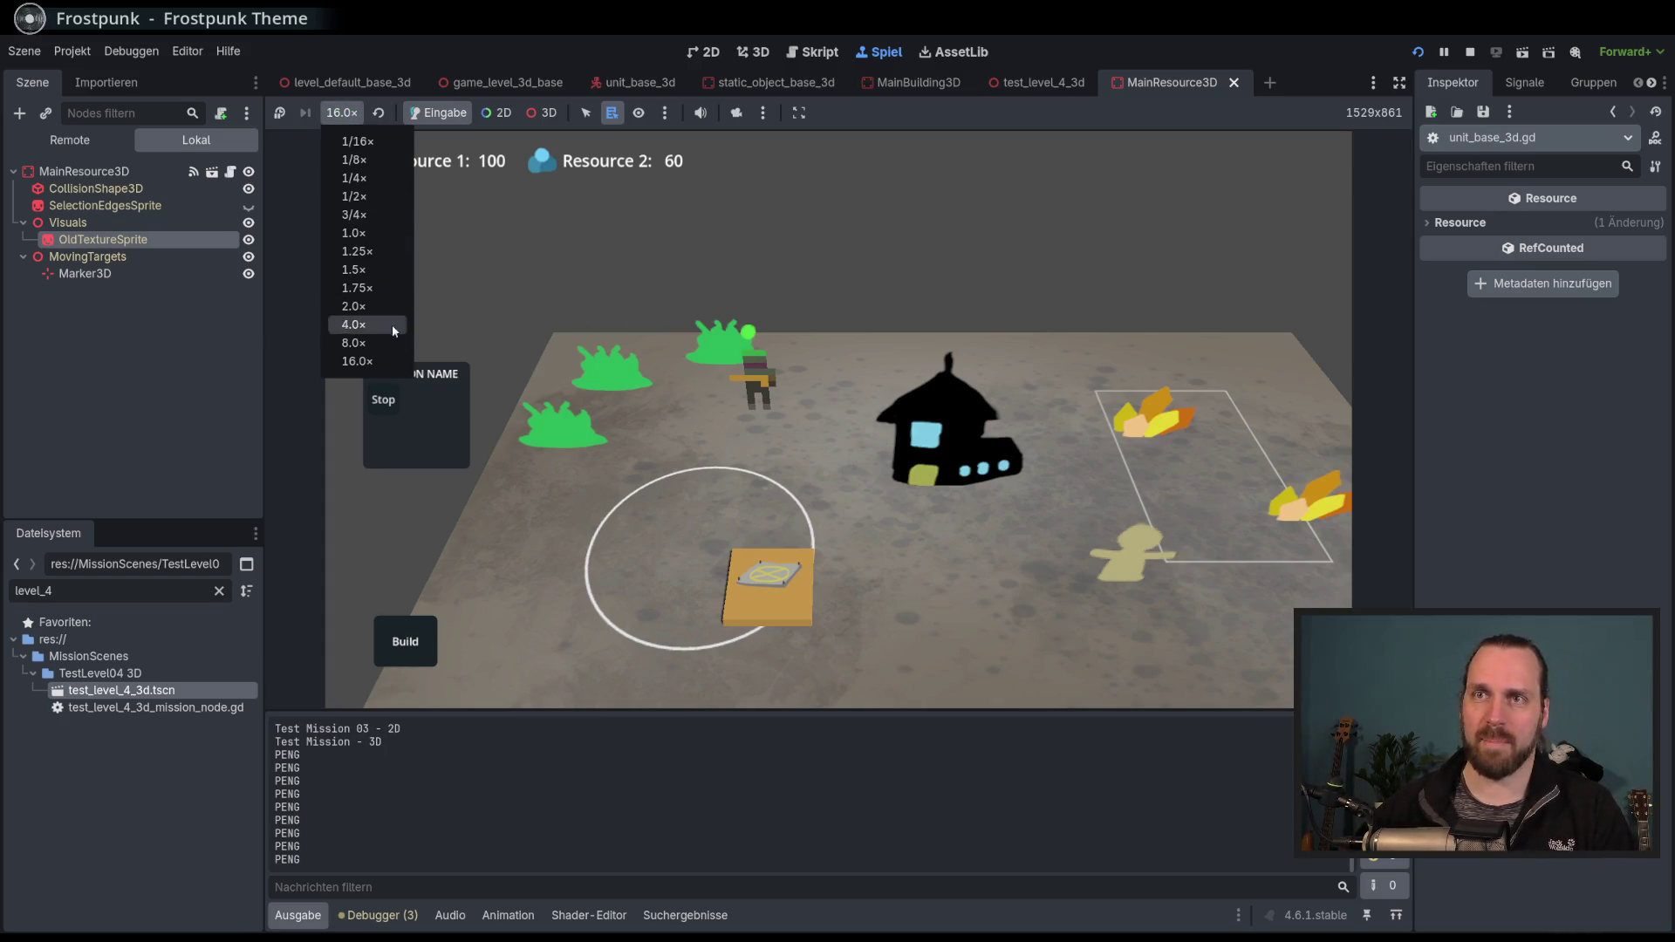
{"action": "left_click", "coordinate": [358, 360]}
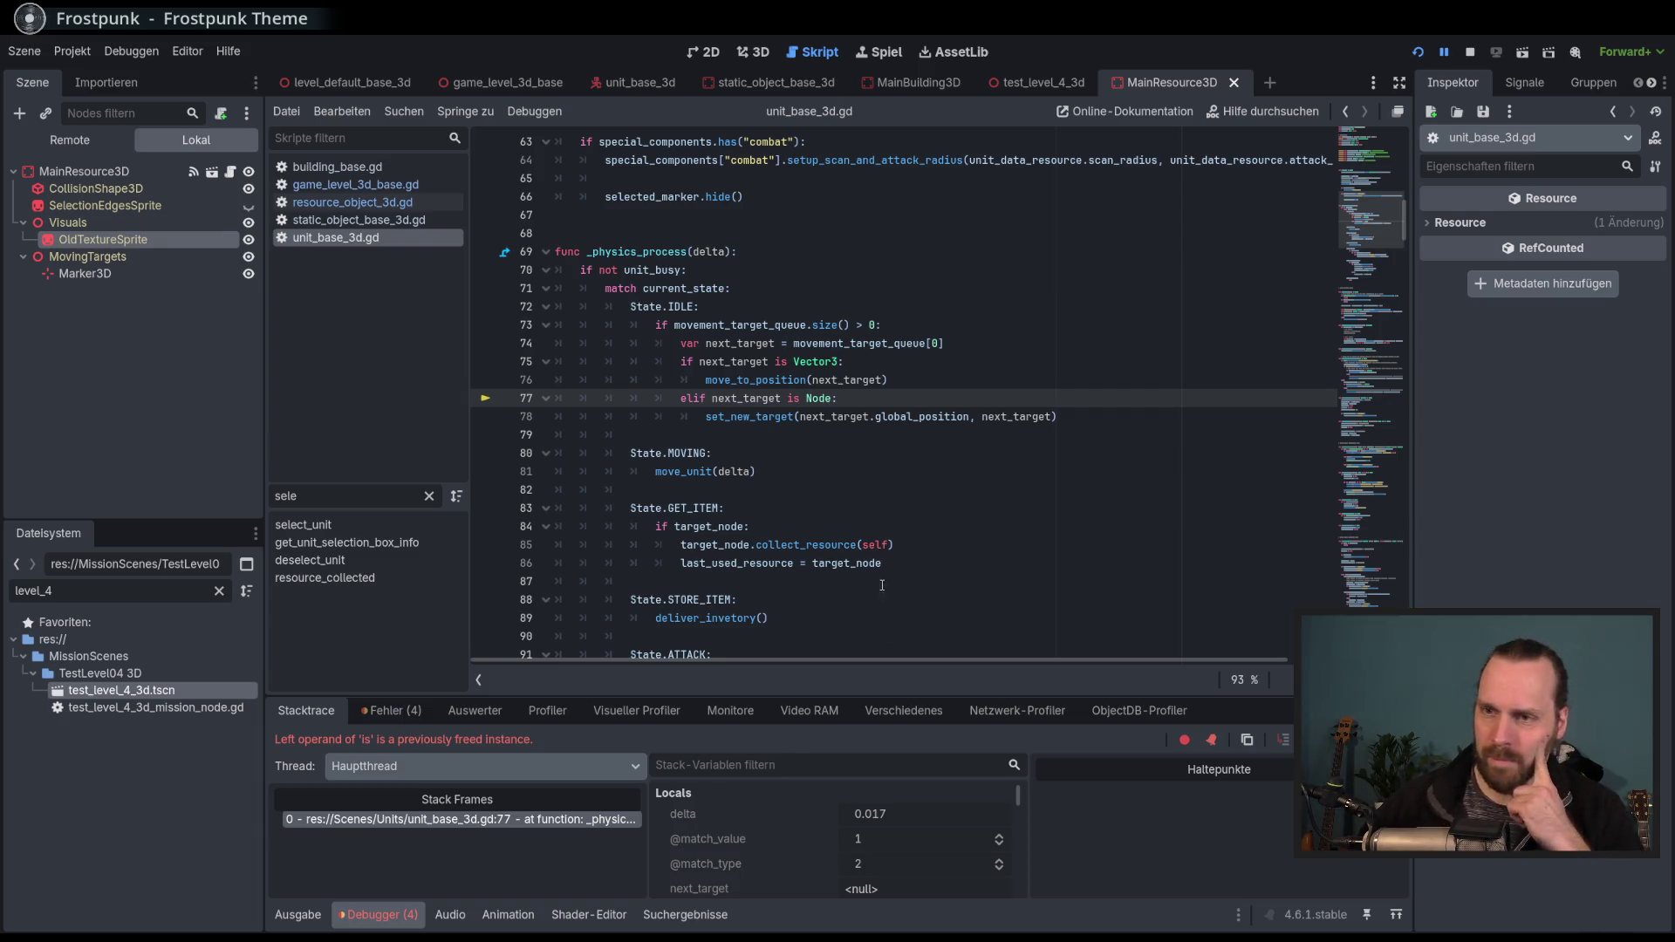
Enlarge the debugger panel and highlight next_target on failing line 77.
{"action": "left_click_drag", "start_coordinate": [838, 697], "coordinate": [838, 602]}
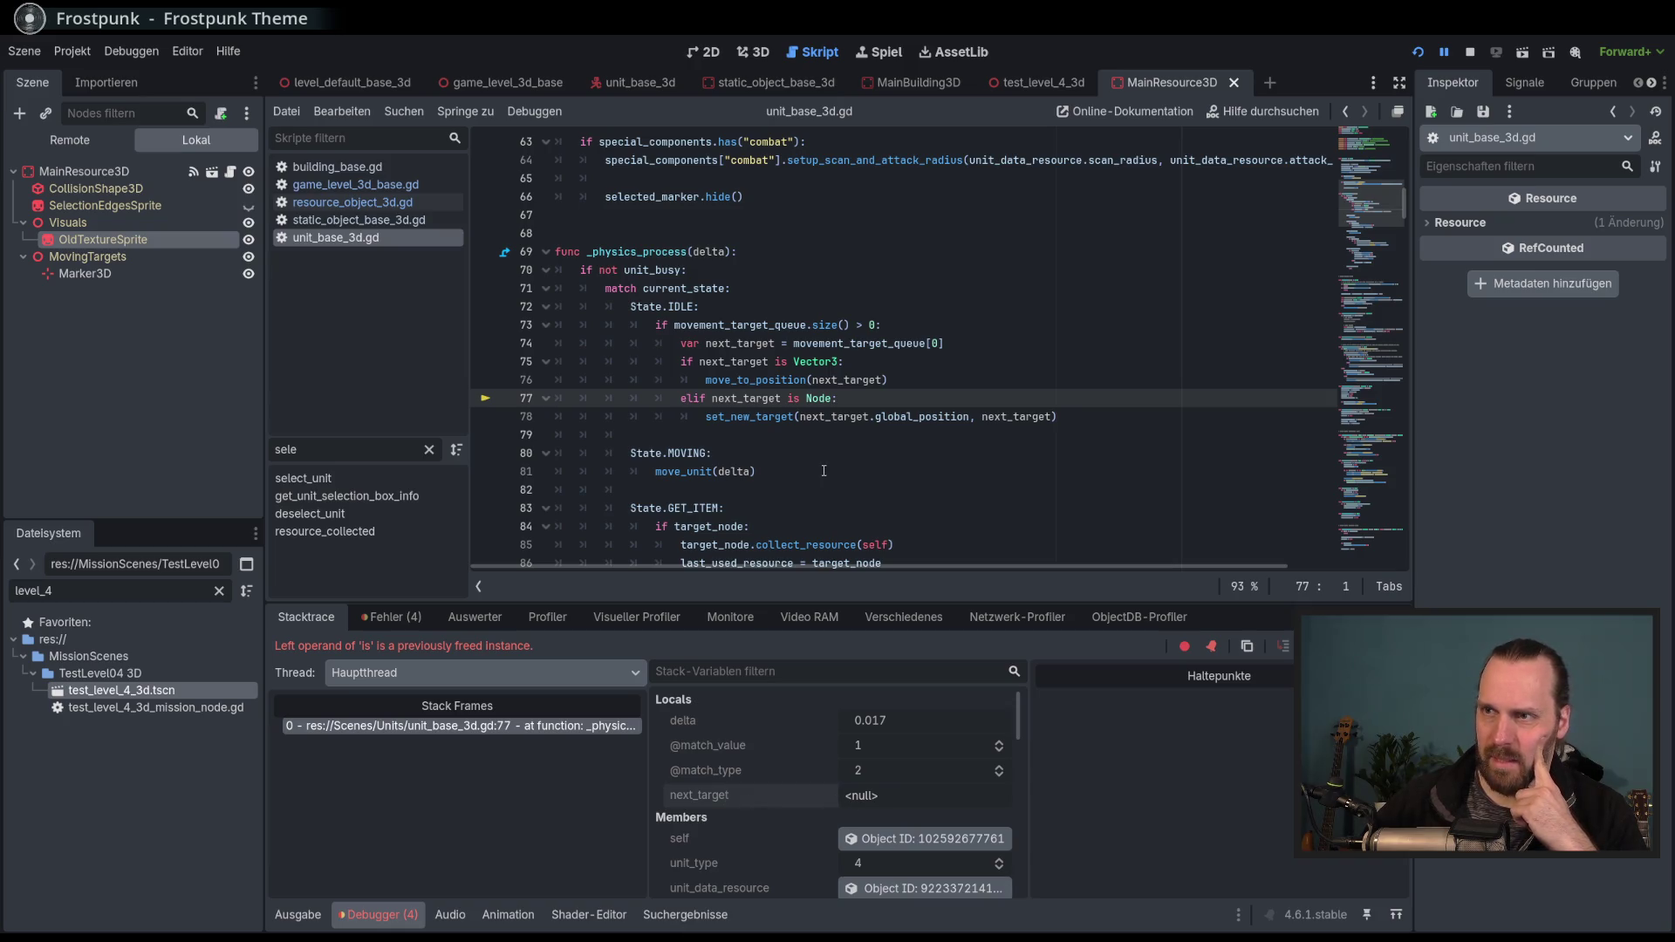
{"action": "mouse_move", "coordinate": [777, 415]}
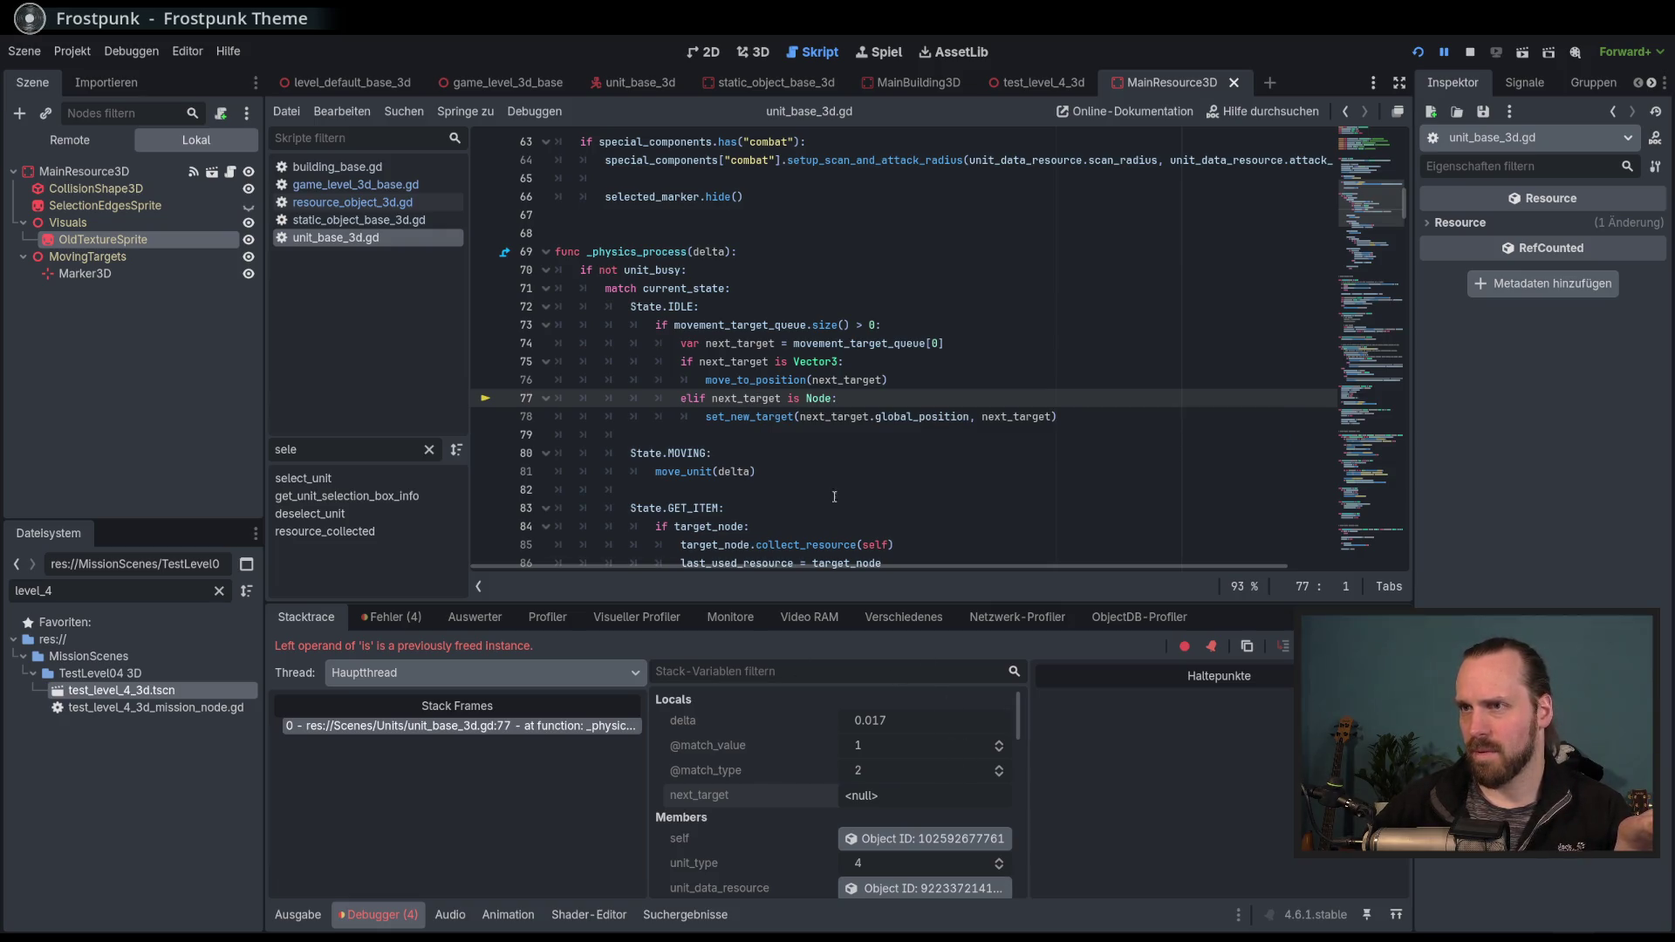
{"action": "left_click_drag", "start_coordinate": [696, 402], "coordinate": [840, 401]}
{"action": "left_click", "coordinate": [857, 403]}
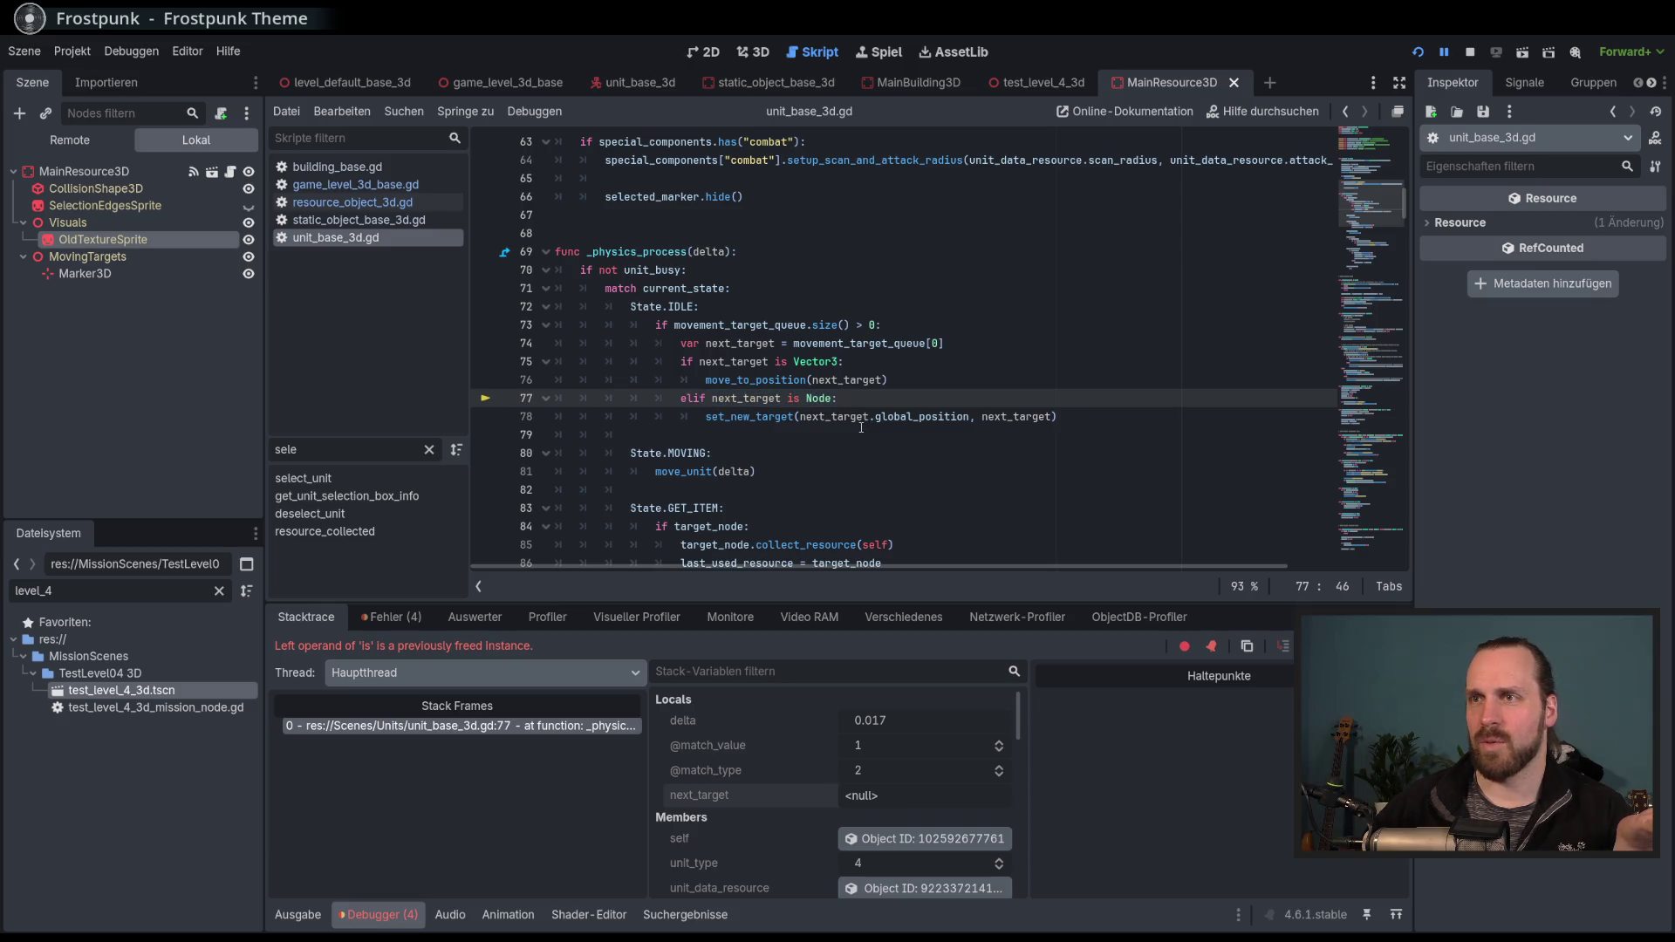
{"action": "double_click", "coordinate": [729, 399]}
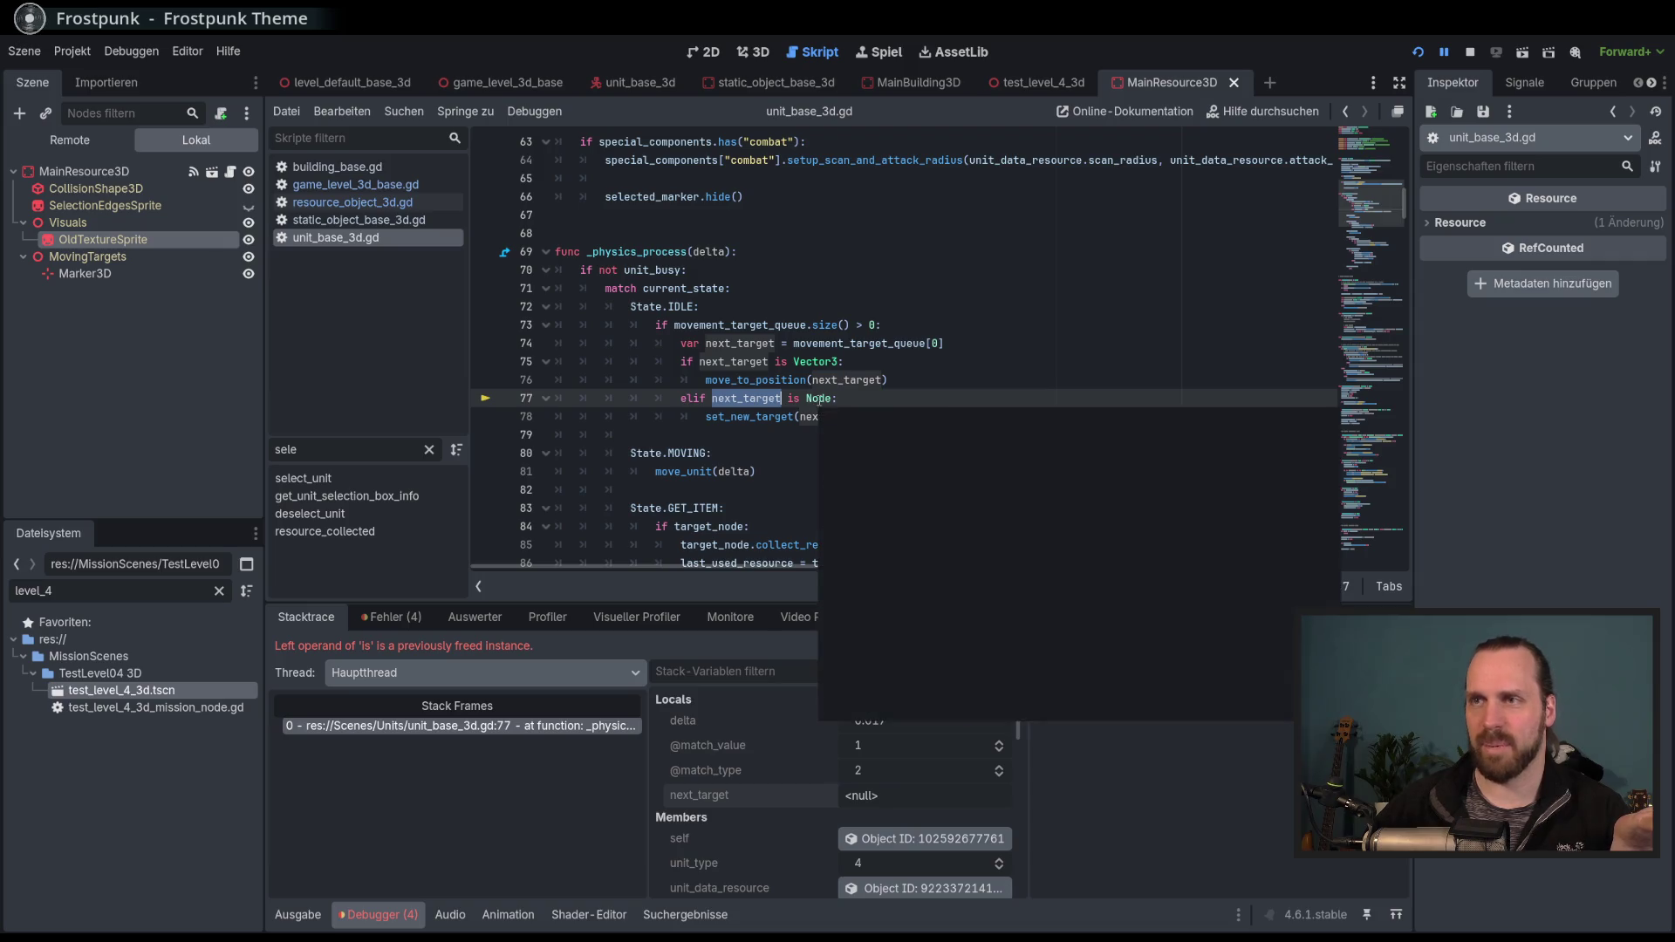
Jump to next_target's declaration, confirm it reads <null>, and stop debugging.
{"action": "mouse_move", "coordinate": [785, 374]}
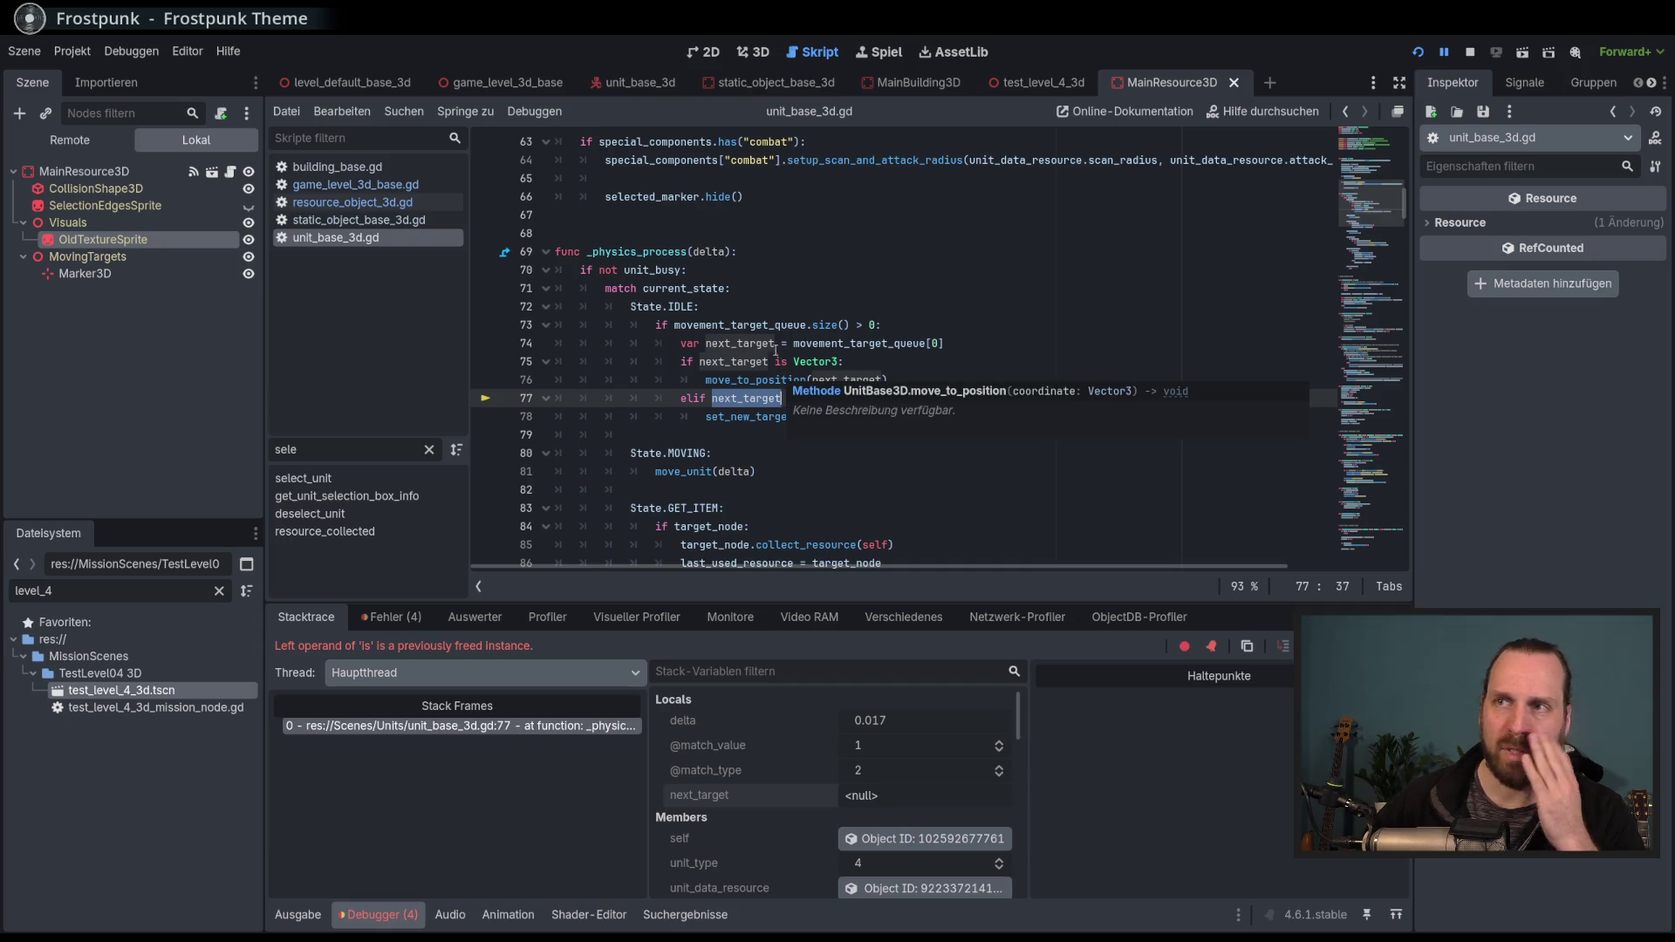
{"action": "left_click", "coordinate": [833, 418], "text": "ctrl"}
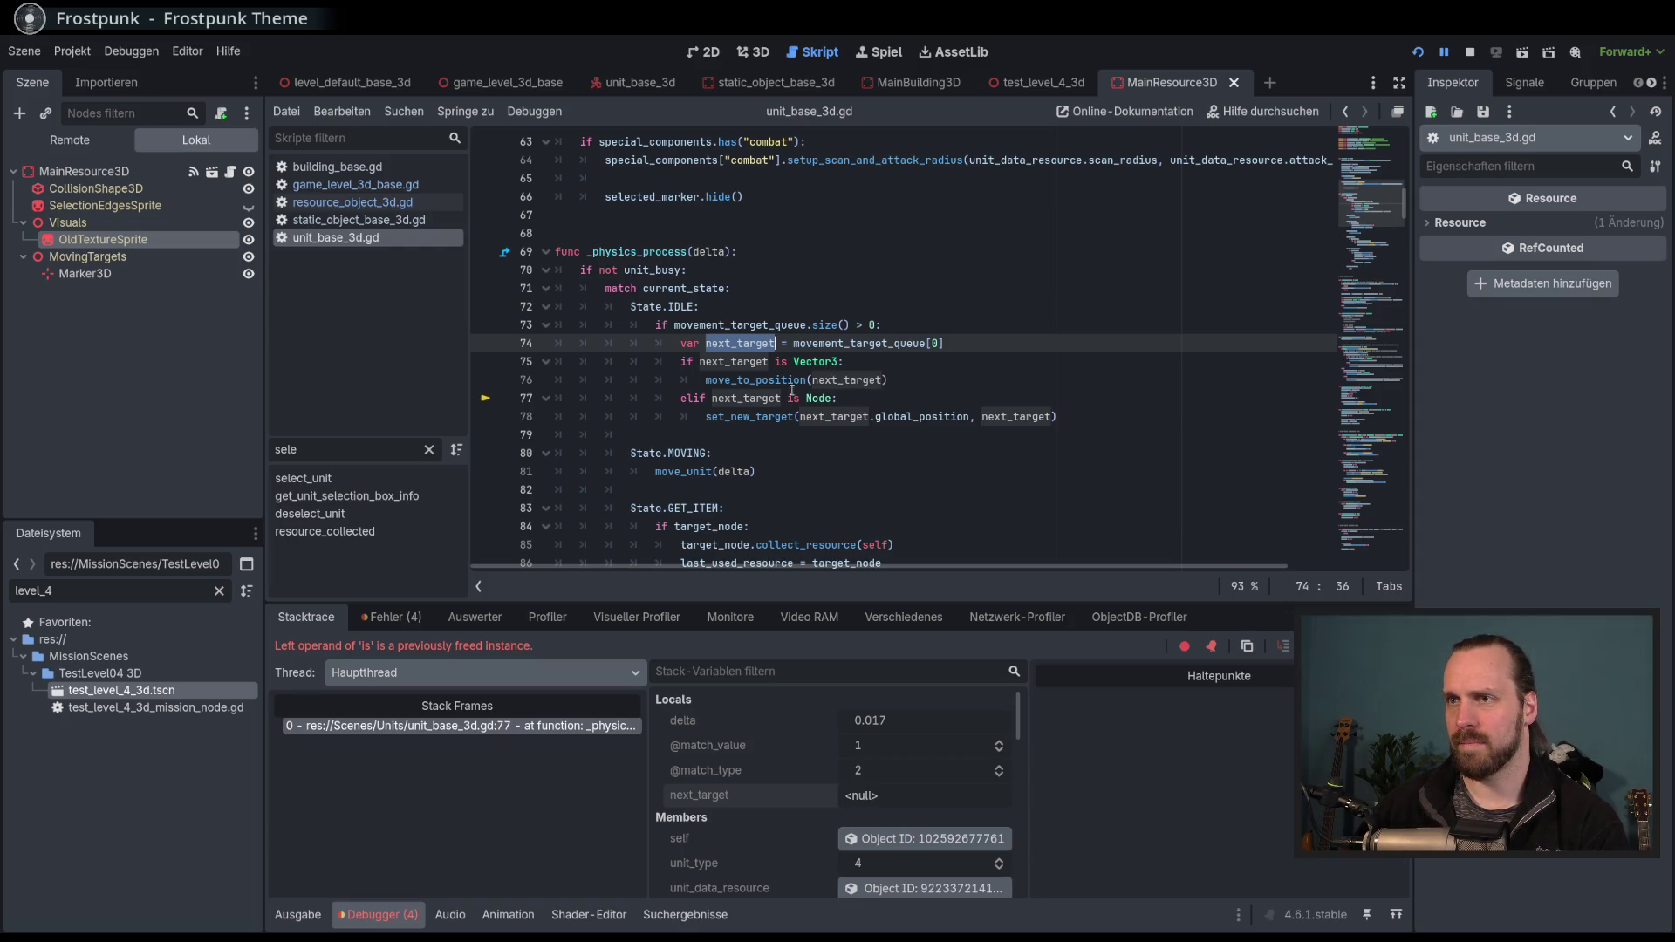
{"action": "mouse_move", "coordinate": [728, 344]}
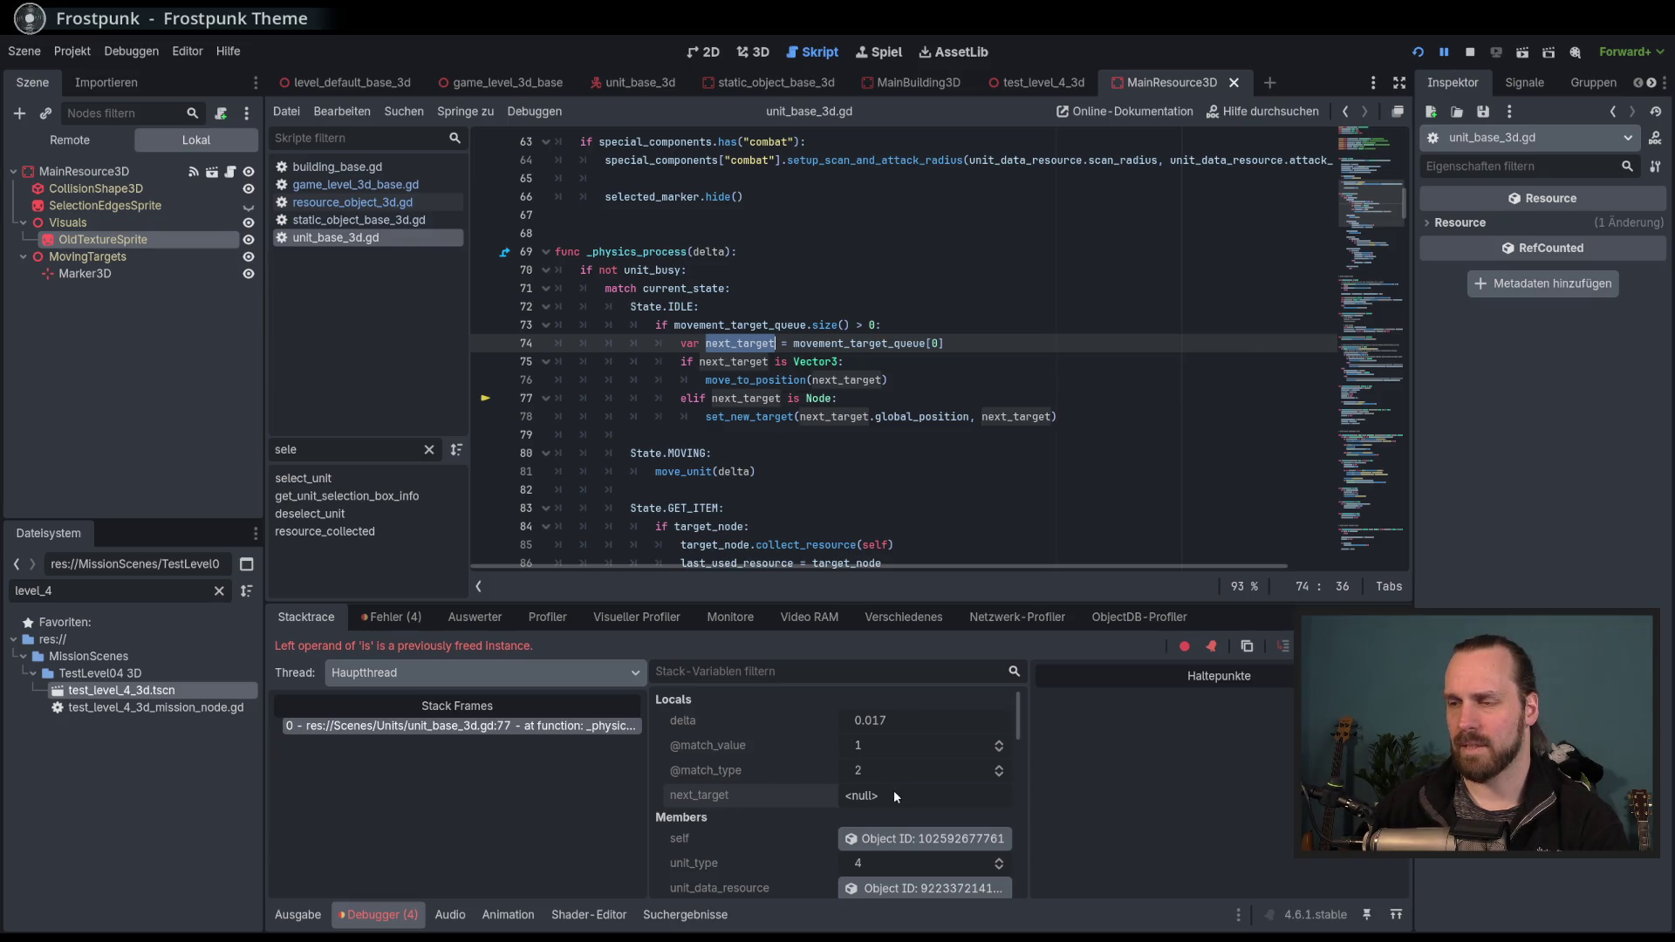
{"action": "key", "text": "F8"}
{"action": "left_click", "coordinate": [1005, 347]}
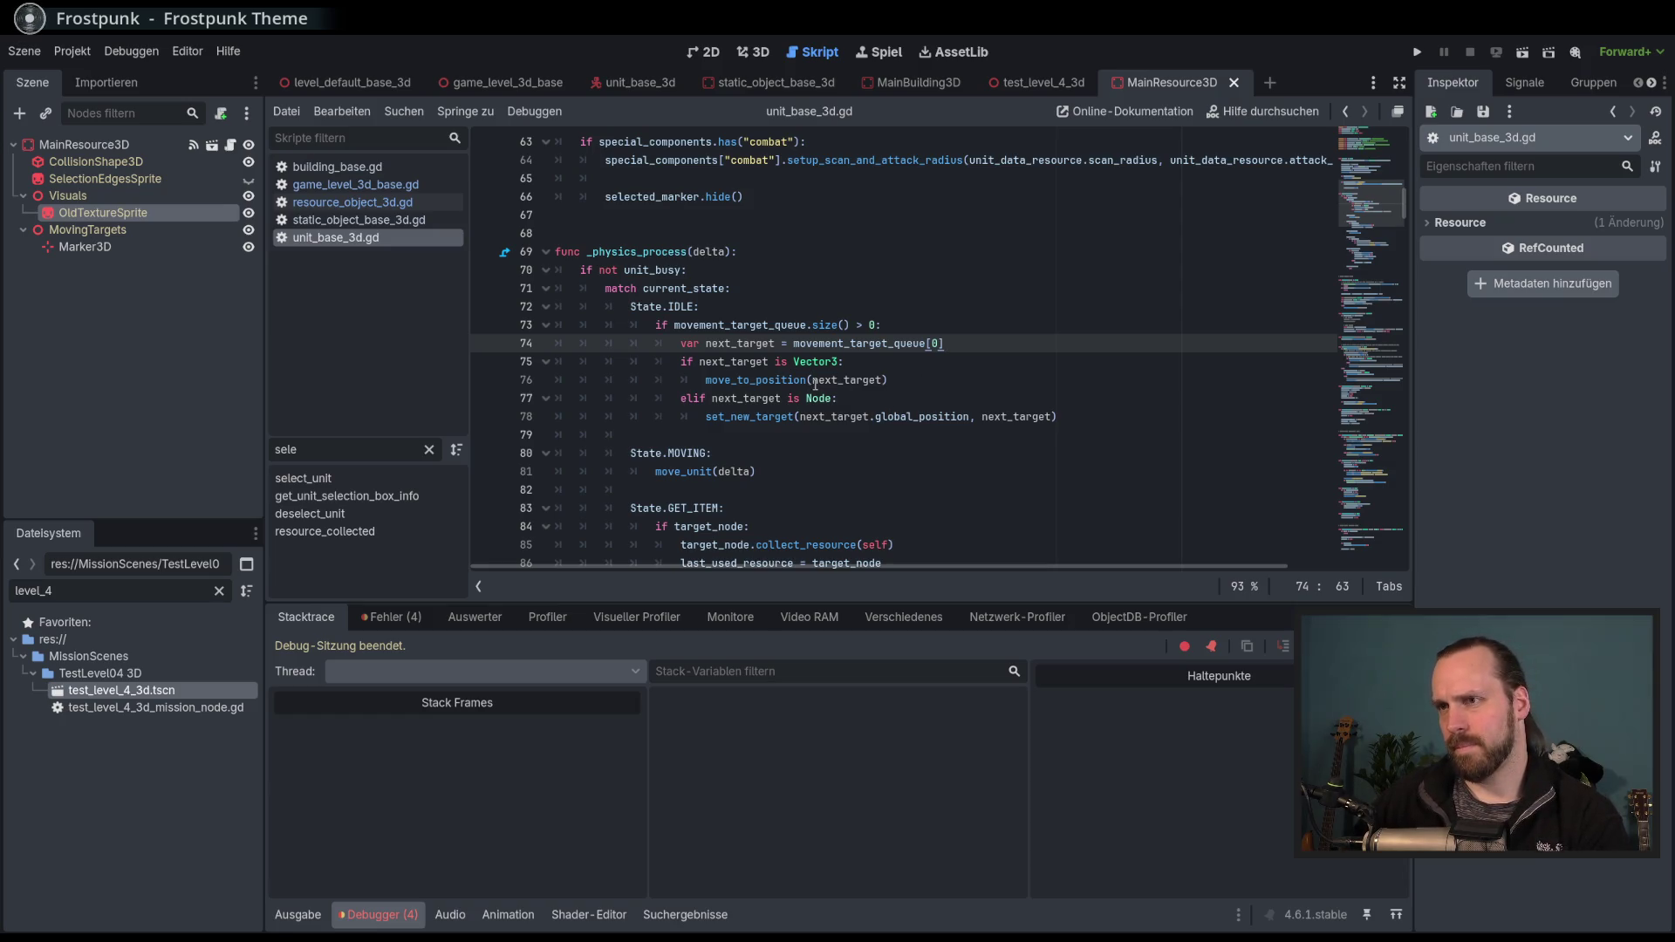
Insert "next_state and" before next_target in the Vector3 check on line 75.
{"action": "left_click", "coordinate": [698, 361]}
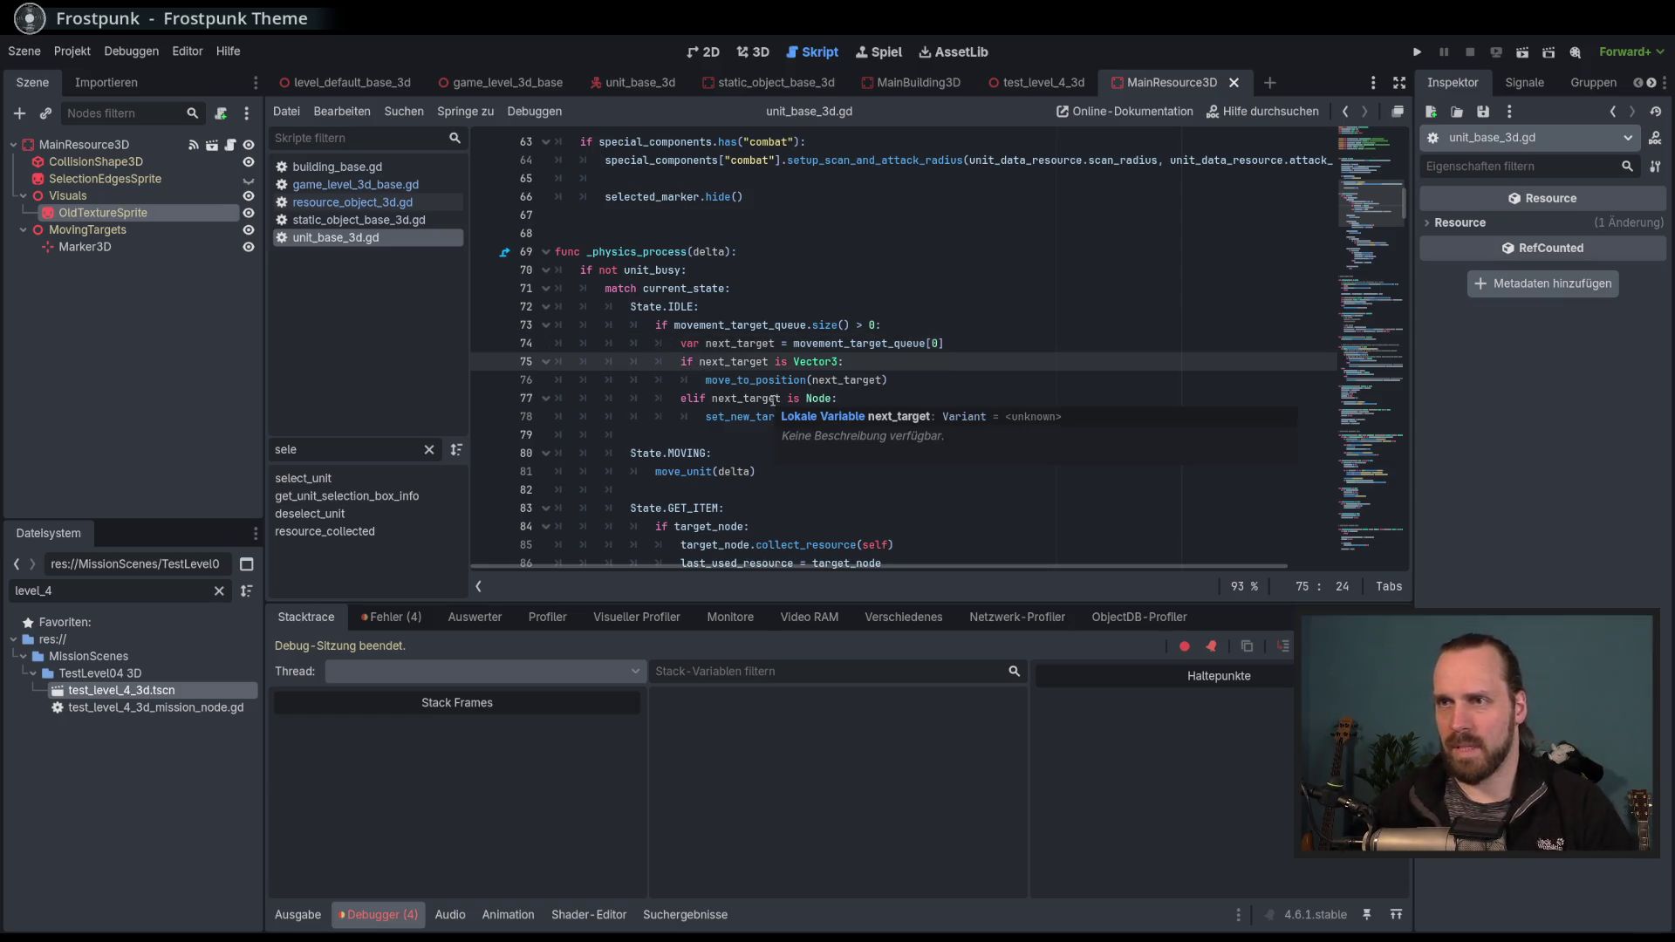
{"action": "mouse_move", "coordinate": [774, 401]}
{"action": "key", "text": "Left"}
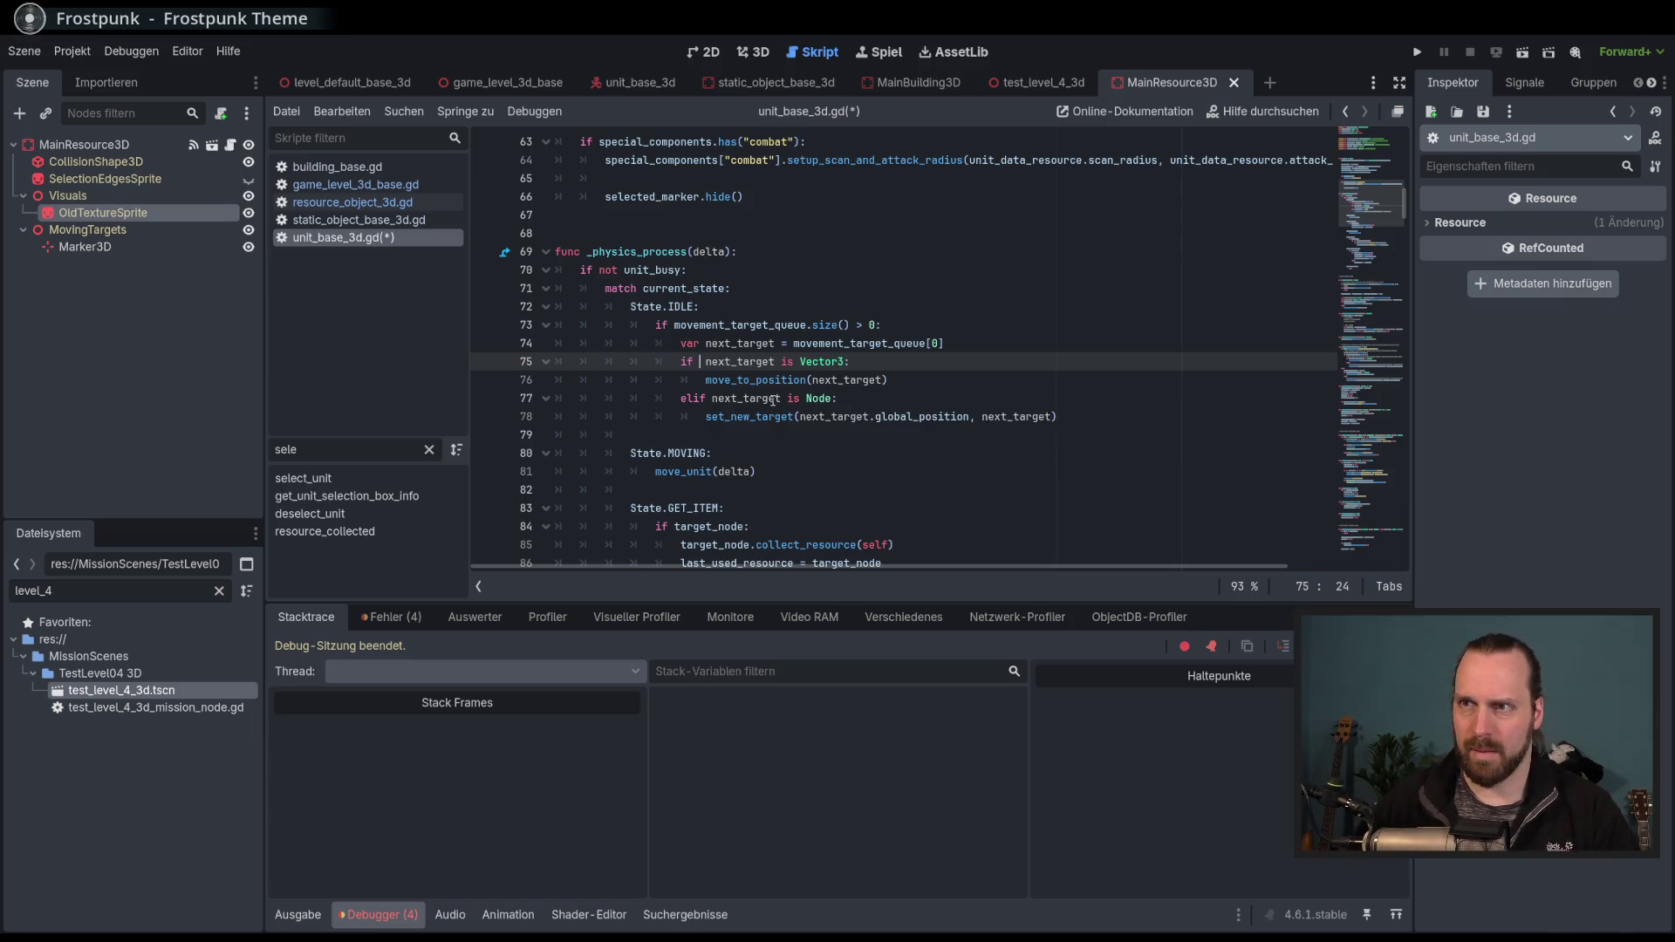
{"action": "type", "text": "ne"}
{"action": "key", "text": "Return"}
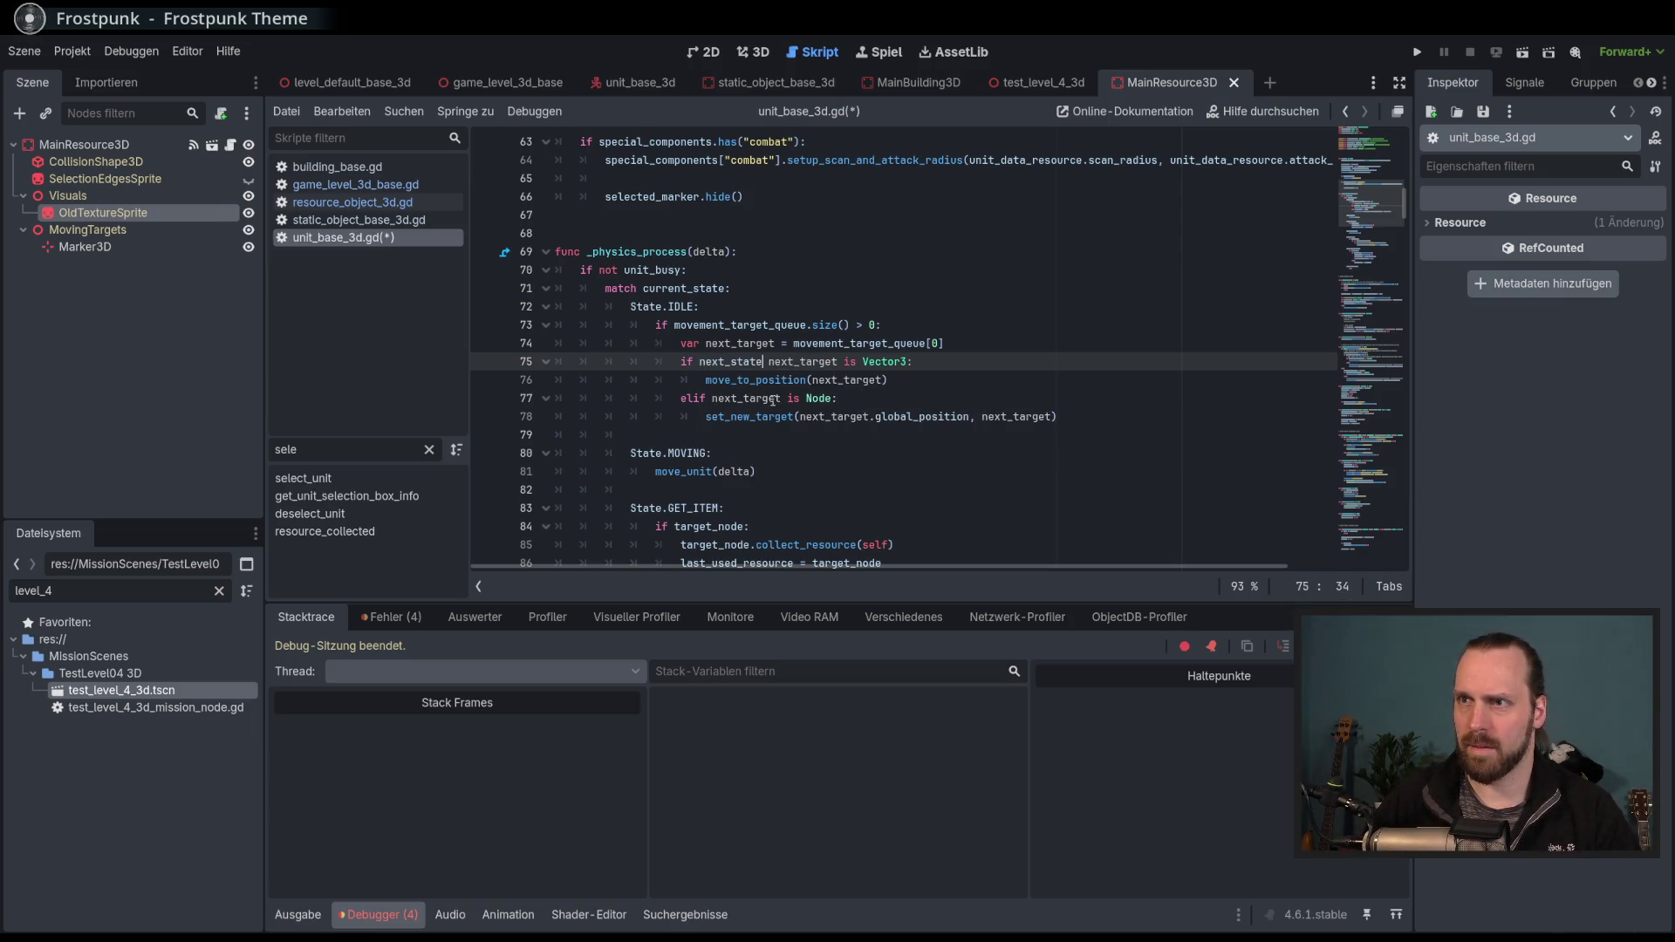
{"action": "type", "text": "ate and"}
{"action": "key", "text": "Right"}
{"action": "key", "text": "Right"}
{"action": "key", "text": "Right"}
{"action": "key", "text": "ctrl+Right"}
{"action": "key", "text": "ctrl+Right"}
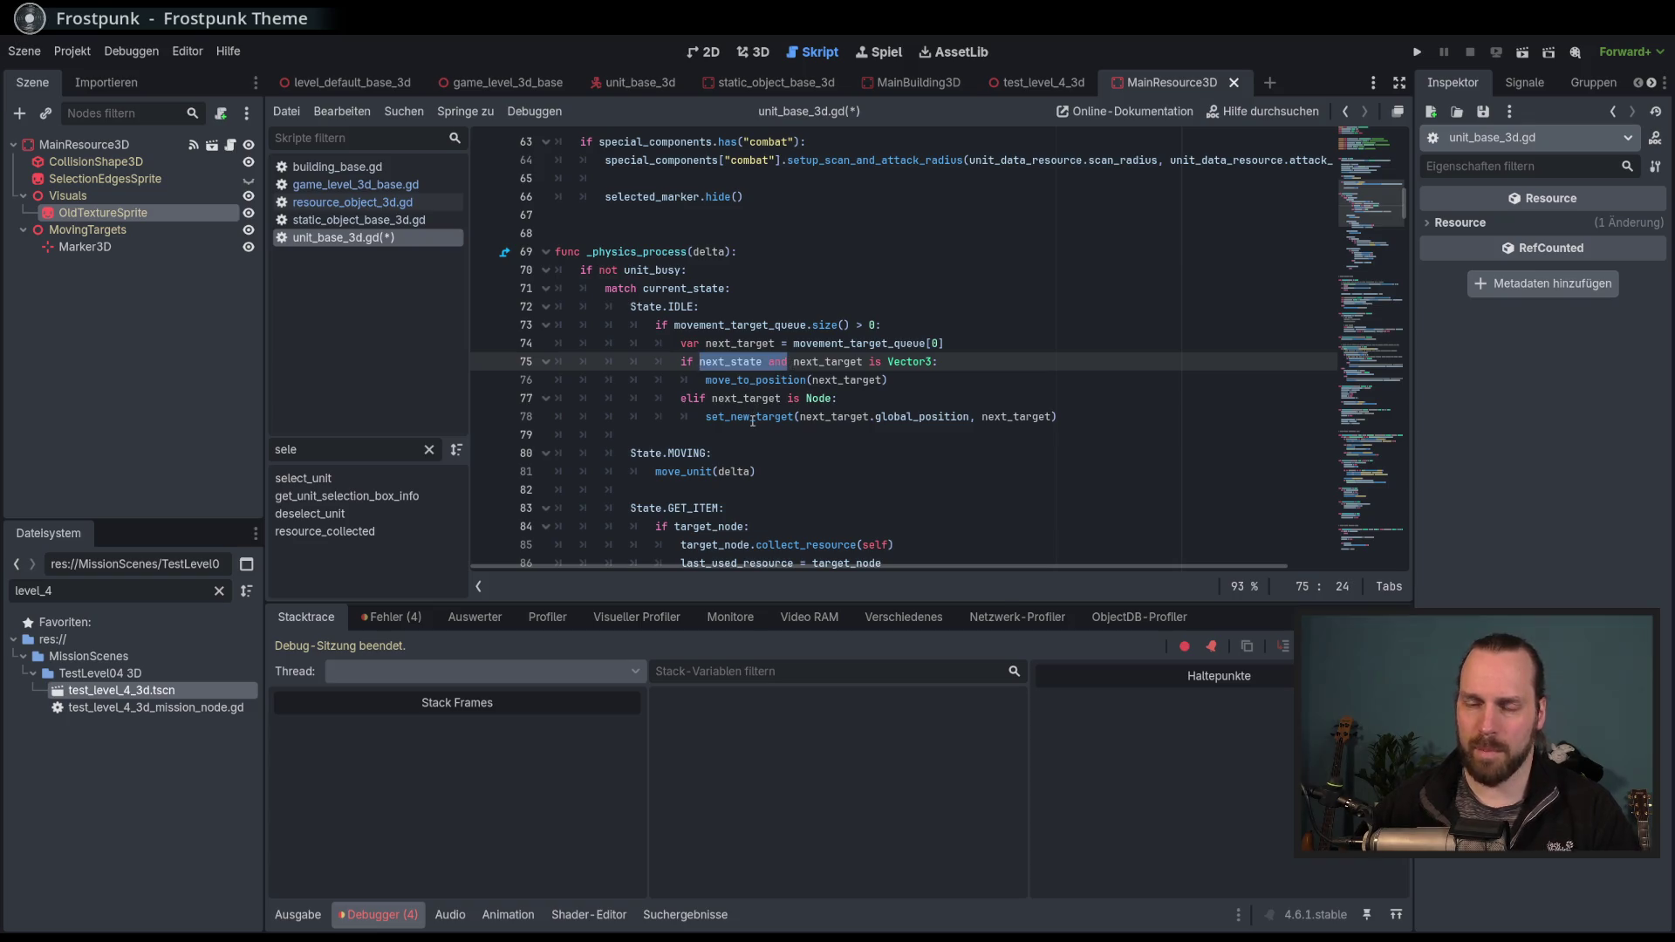
Add the same next_state condition to the Node check on line 77 and save.
{"action": "left_click", "coordinate": [711, 398]}
{"action": "type", "text": "next_state and"}
{"action": "left_click", "coordinate": [977, 400]}
{"action": "key", "text": "ctrl+s"}
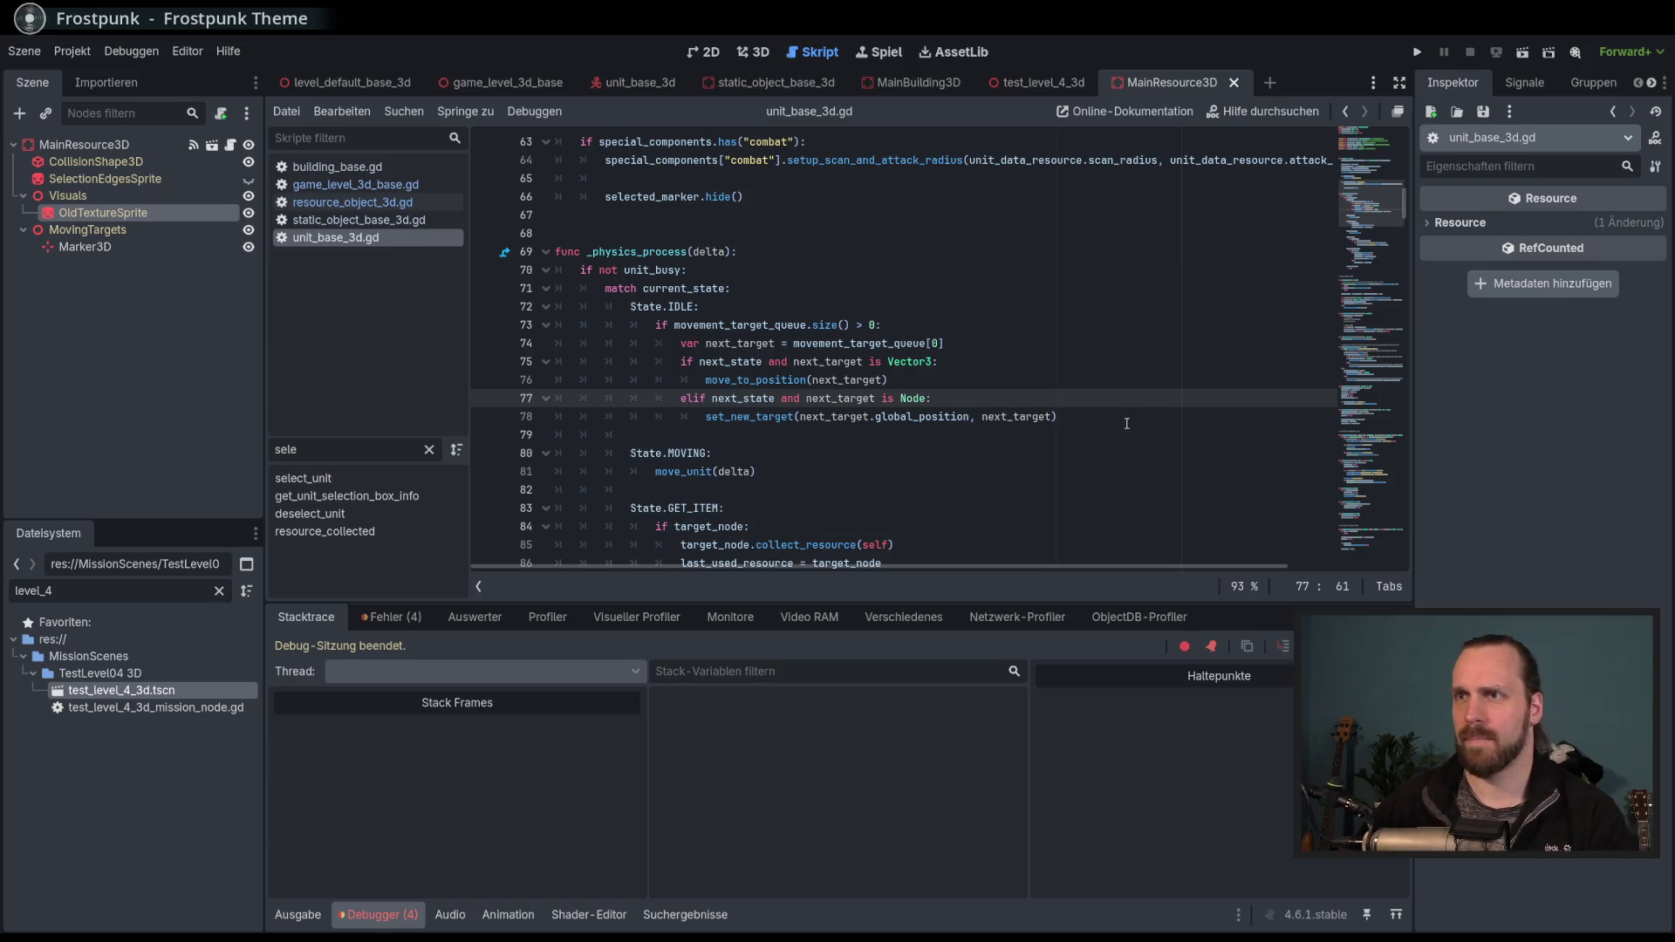
Review the queue size check on lines 73-78 and run the game.
{"action": "left_click", "coordinate": [1113, 414]}
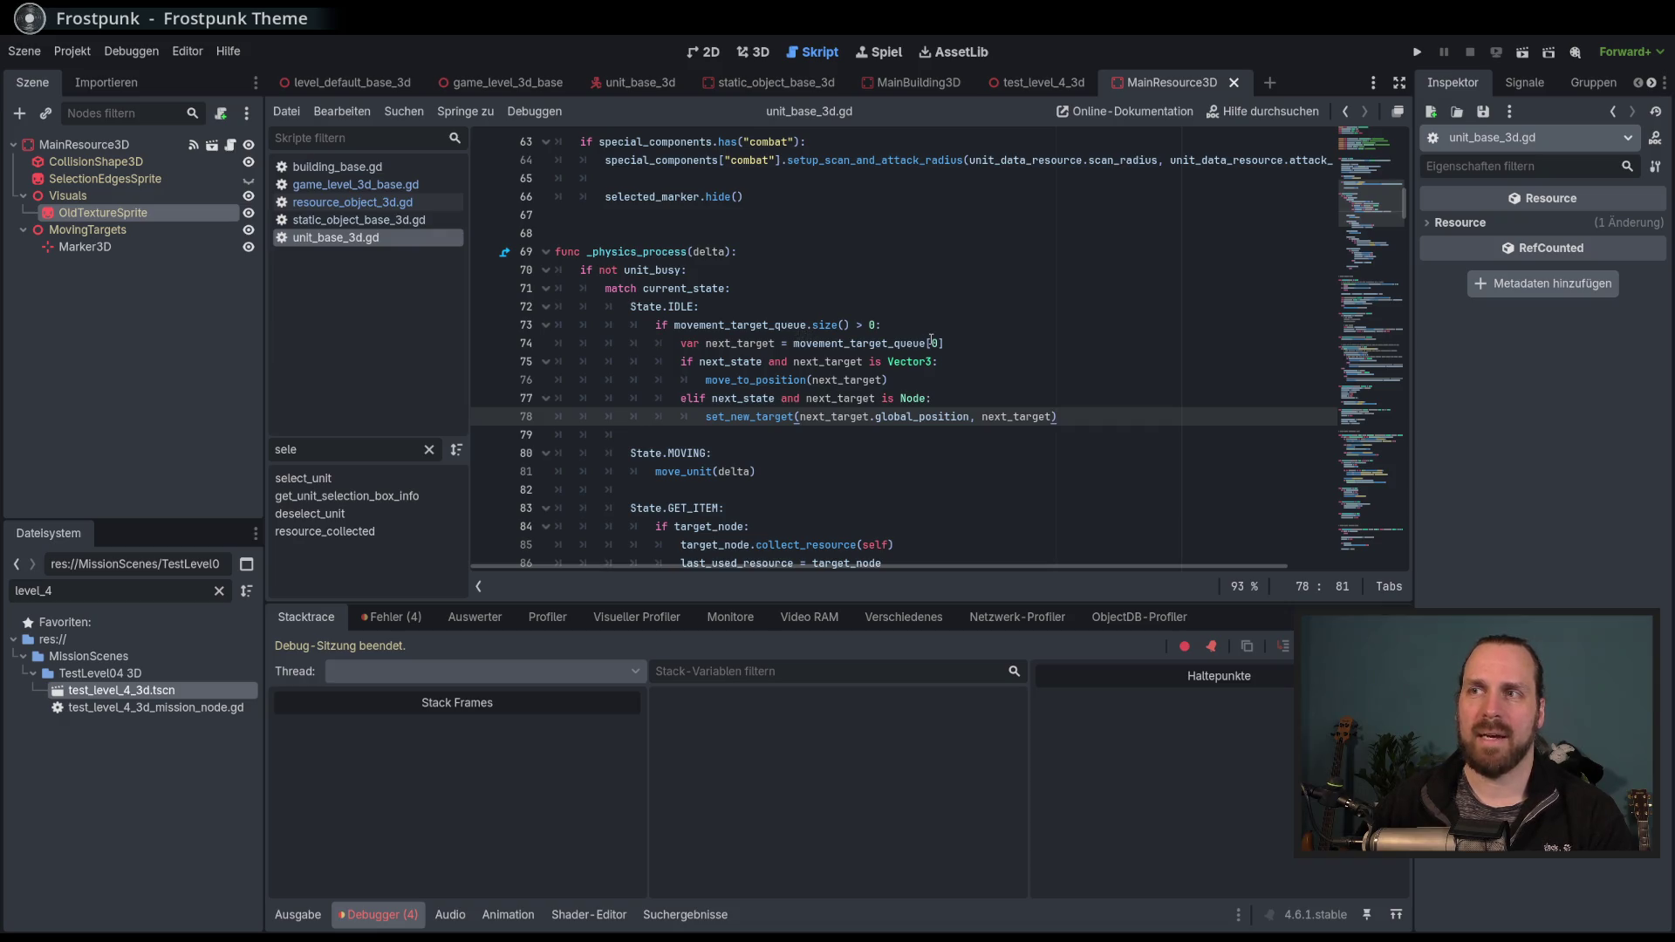
{"action": "left_click", "coordinate": [807, 327]}
{"action": "left_click", "coordinate": [893, 343]}
{"action": "left_click", "coordinate": [867, 325]}
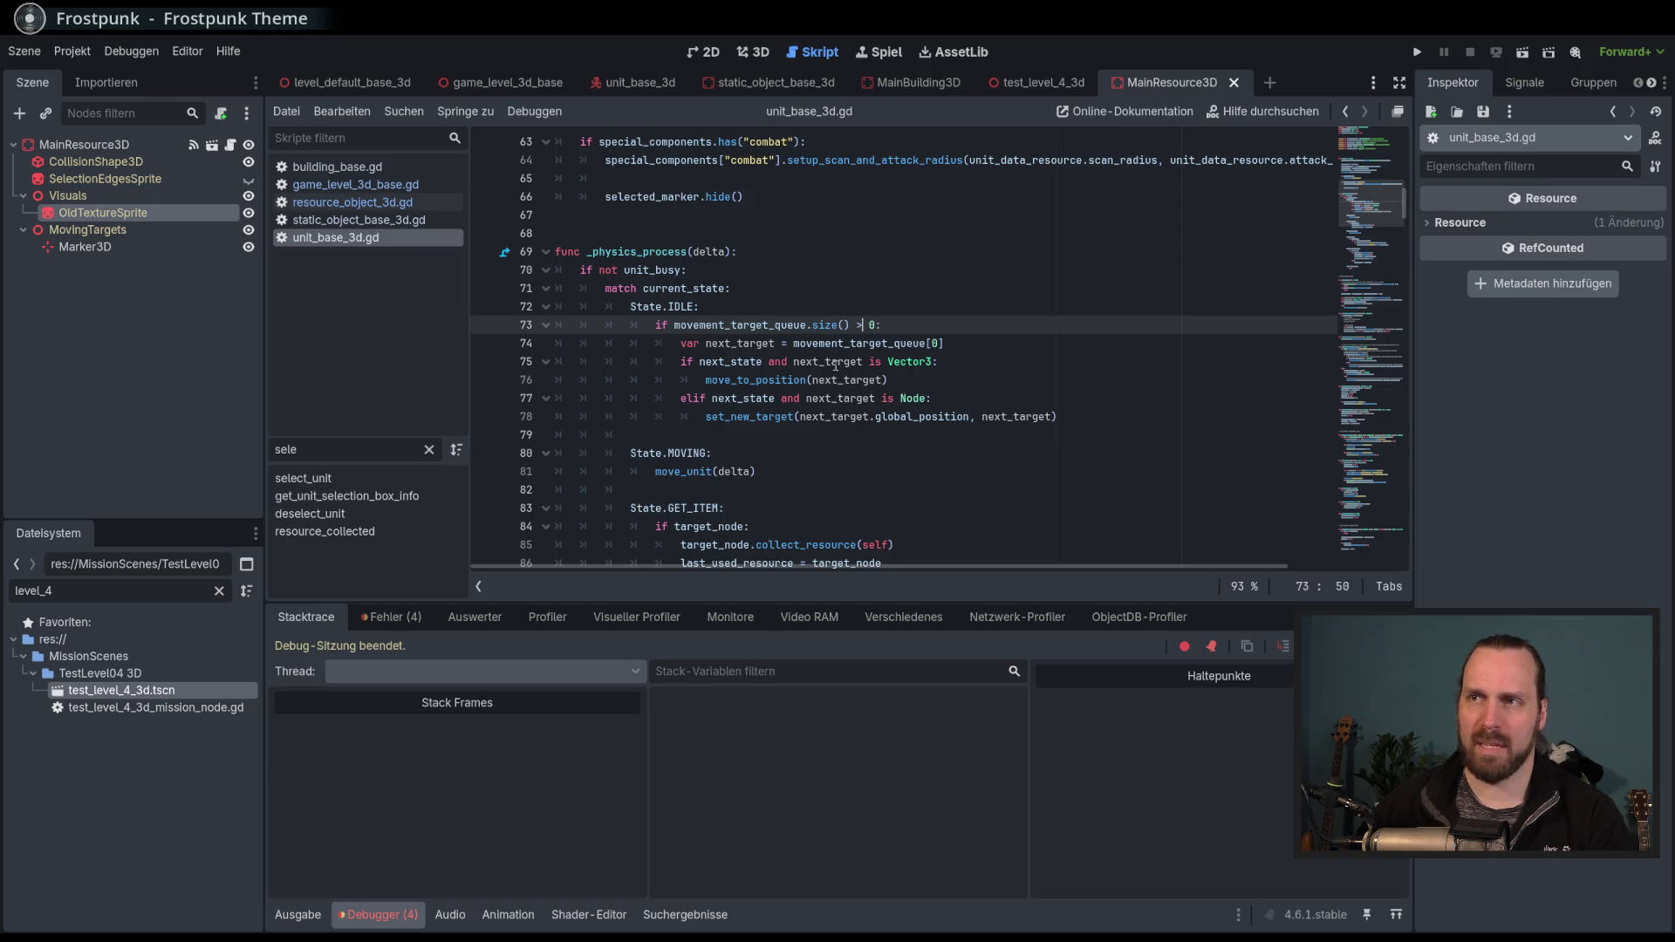
{"action": "mouse_move", "coordinate": [816, 360]}
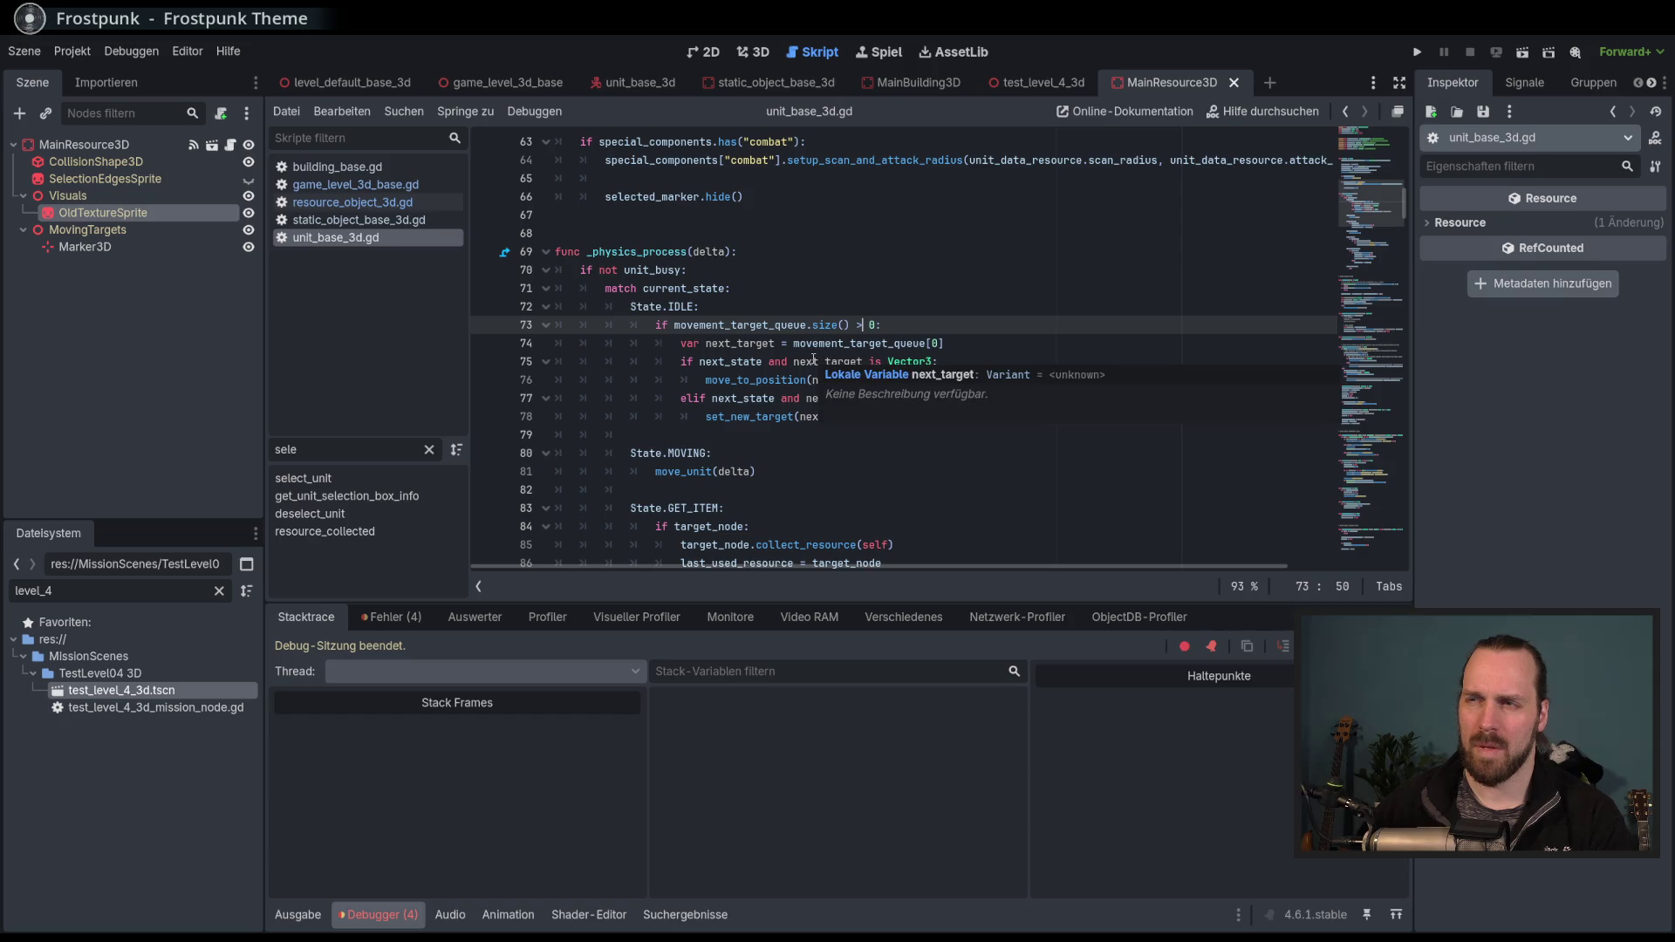
{"action": "key", "text": "F5"}
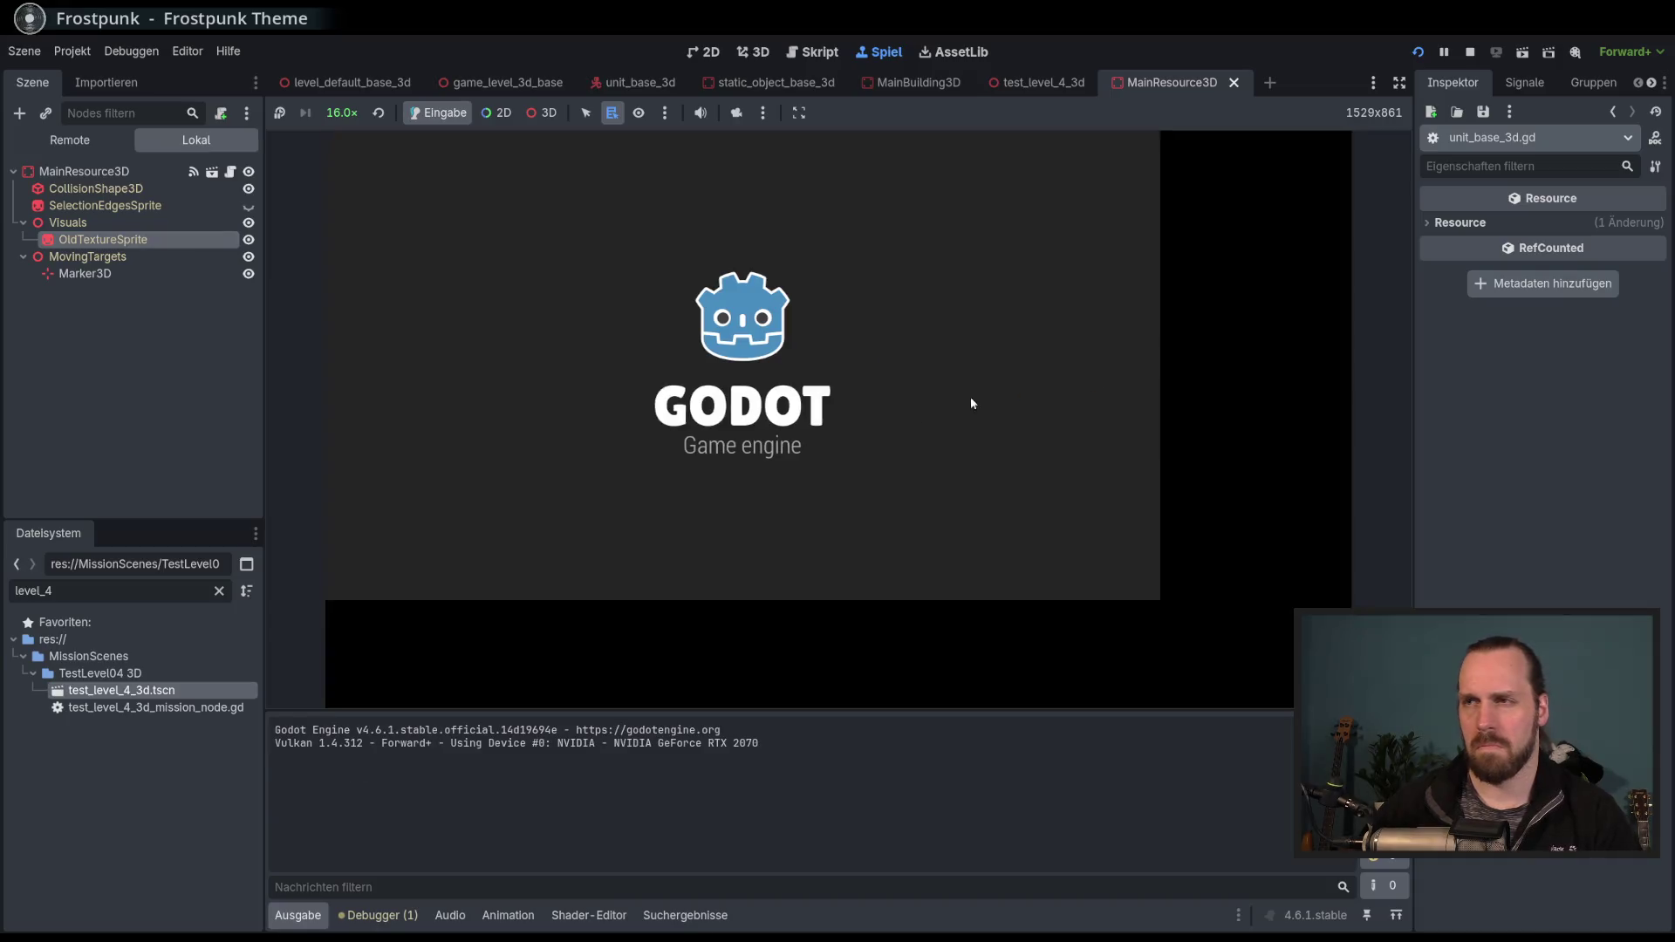
Start Test Mission - 3D and send the worker to harvest two bushes.
{"action": "left_click", "coordinate": [871, 465]}
{"action": "left_click", "coordinate": [602, 366]}
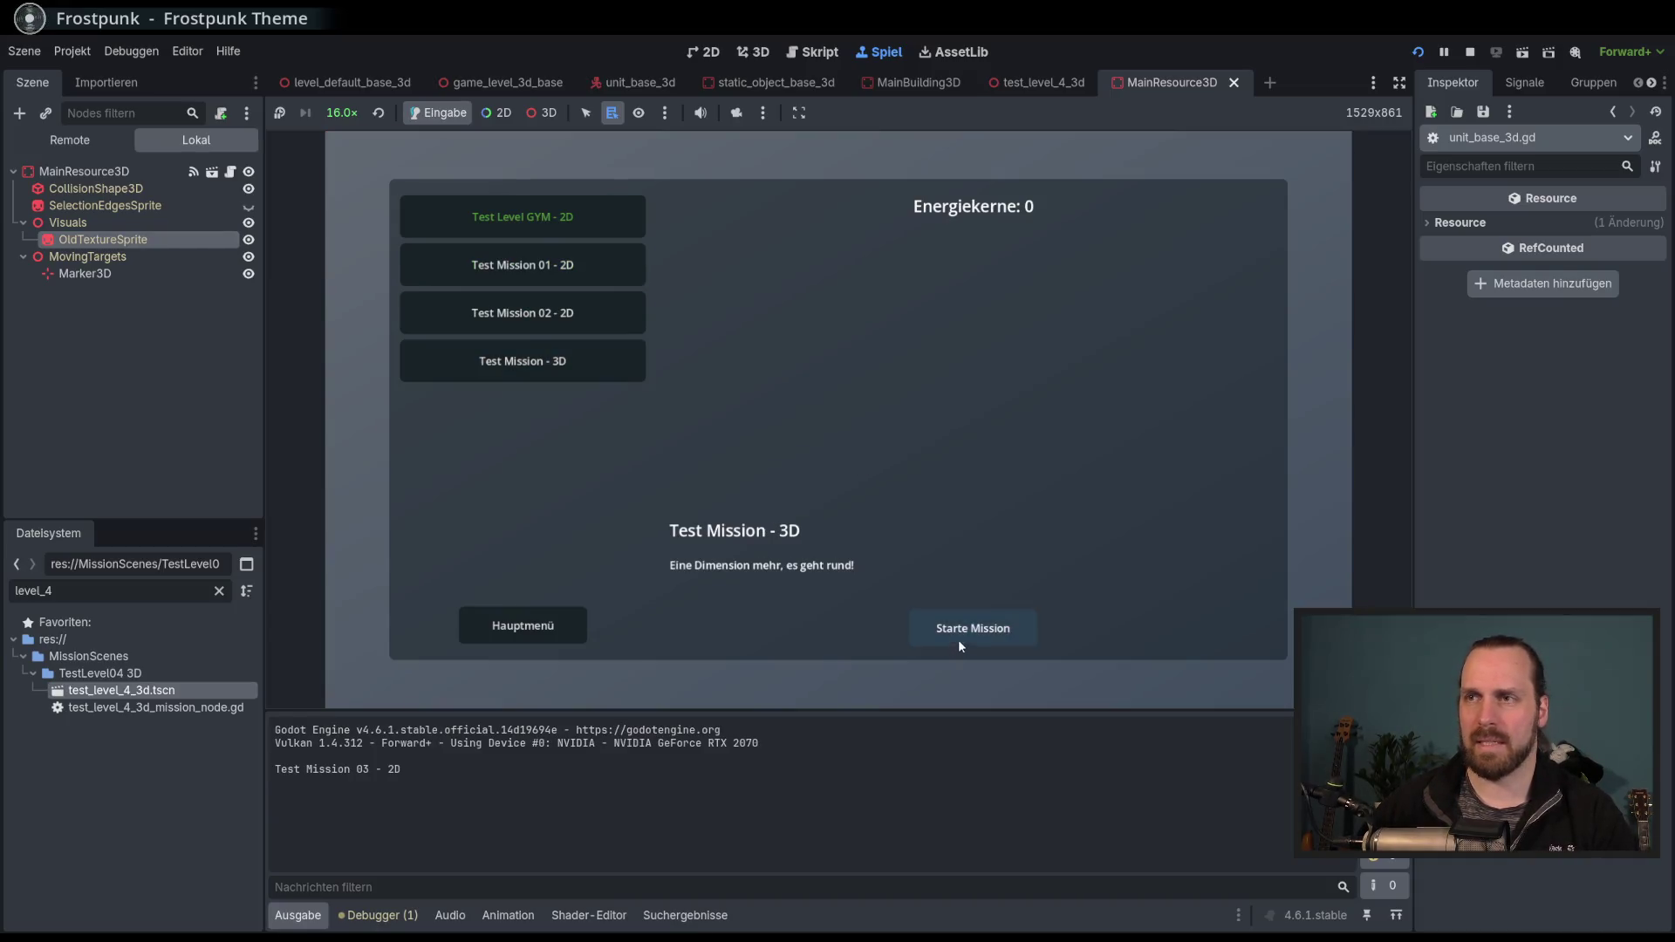
{"action": "left_click", "coordinate": [959, 641]}
{"action": "right_click", "coordinate": [593, 342]}
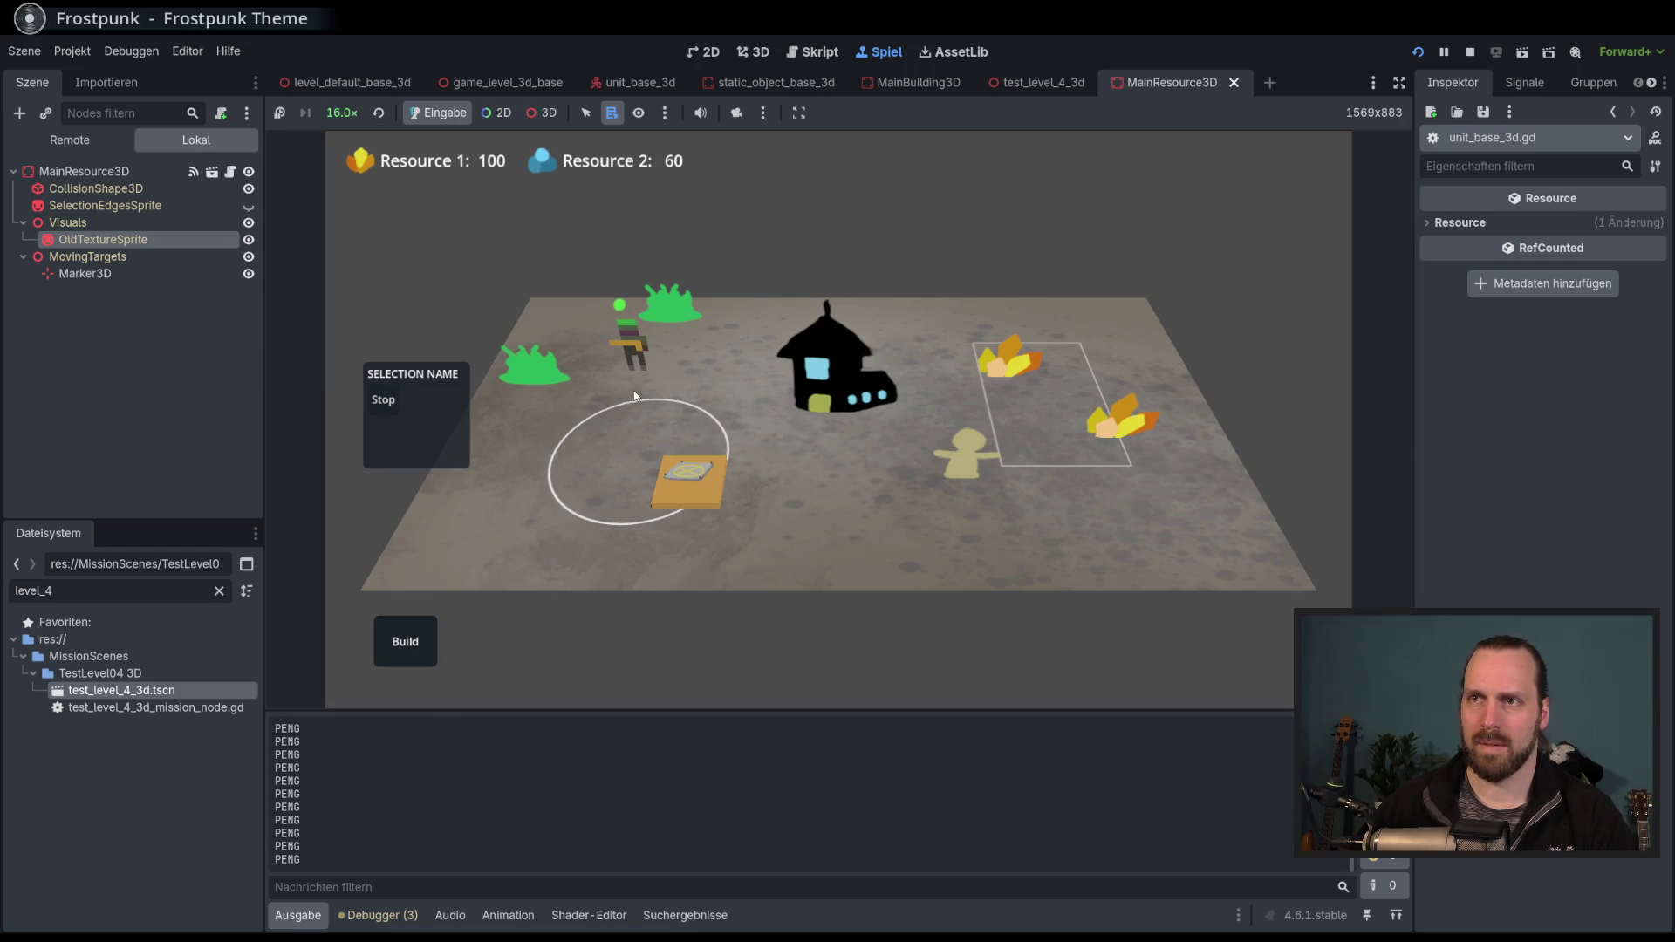
{"action": "right_click", "coordinate": [673, 322]}
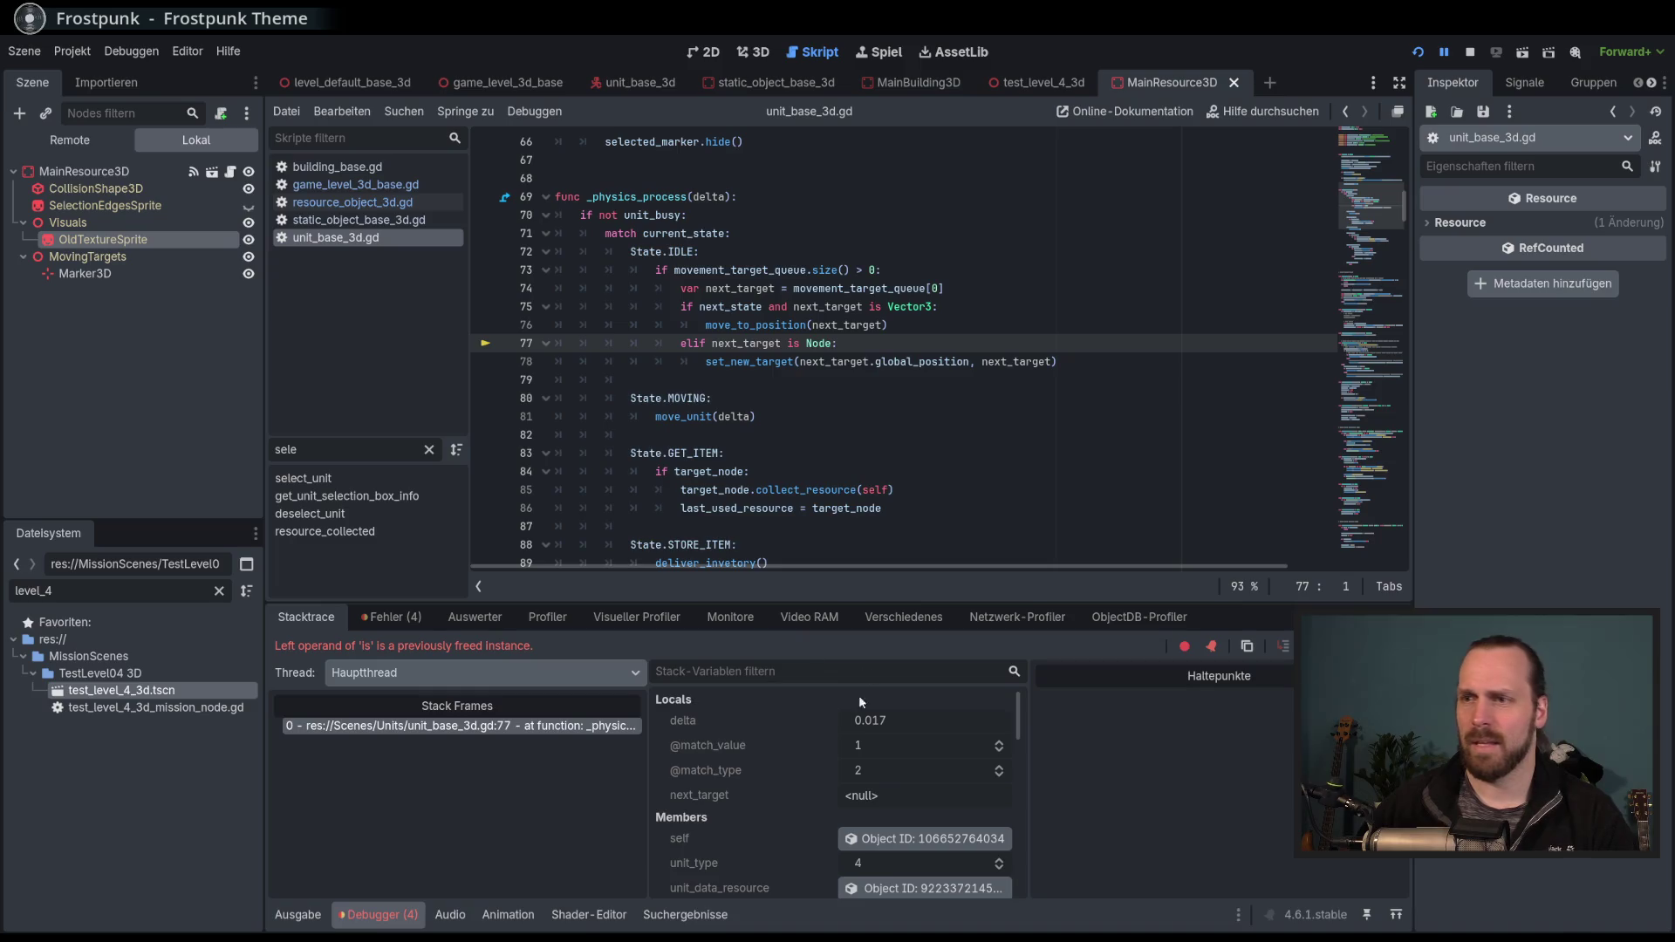
Expand movement_target_queue in debugger Members to find one null entry, then stop debugging.
{"action": "scroll", "coordinate": [815, 756], "scroll_direction": "down", "scroll_amount": 1}
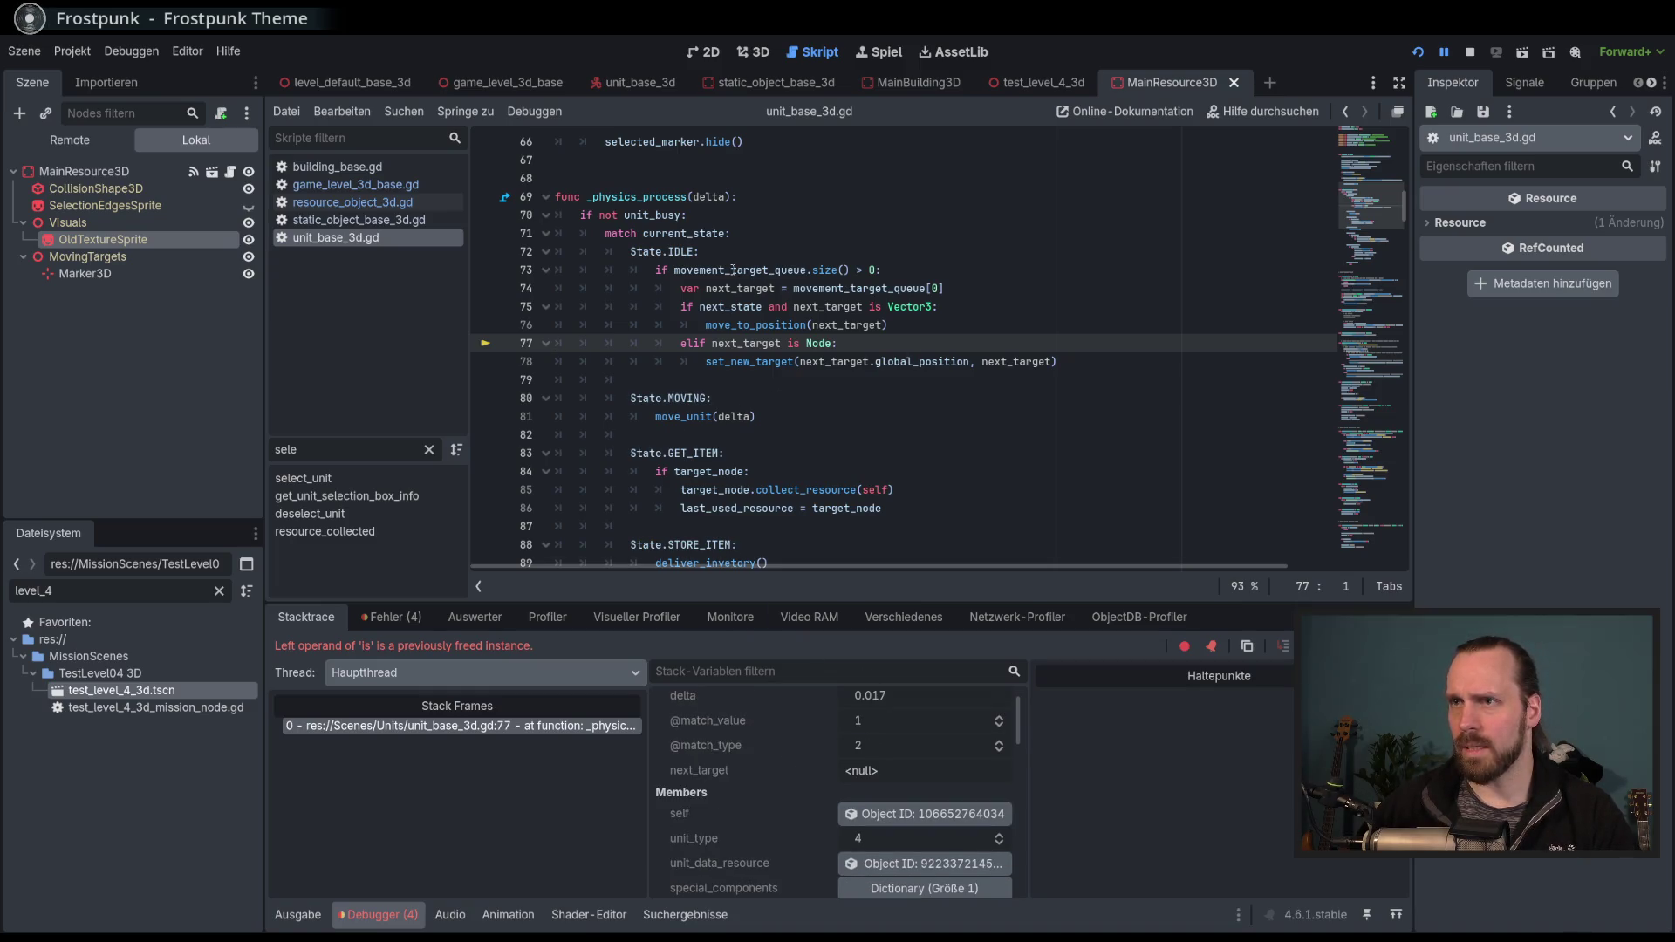
{"action": "scroll", "coordinate": [761, 759], "scroll_direction": "down", "scroll_amount": 3}
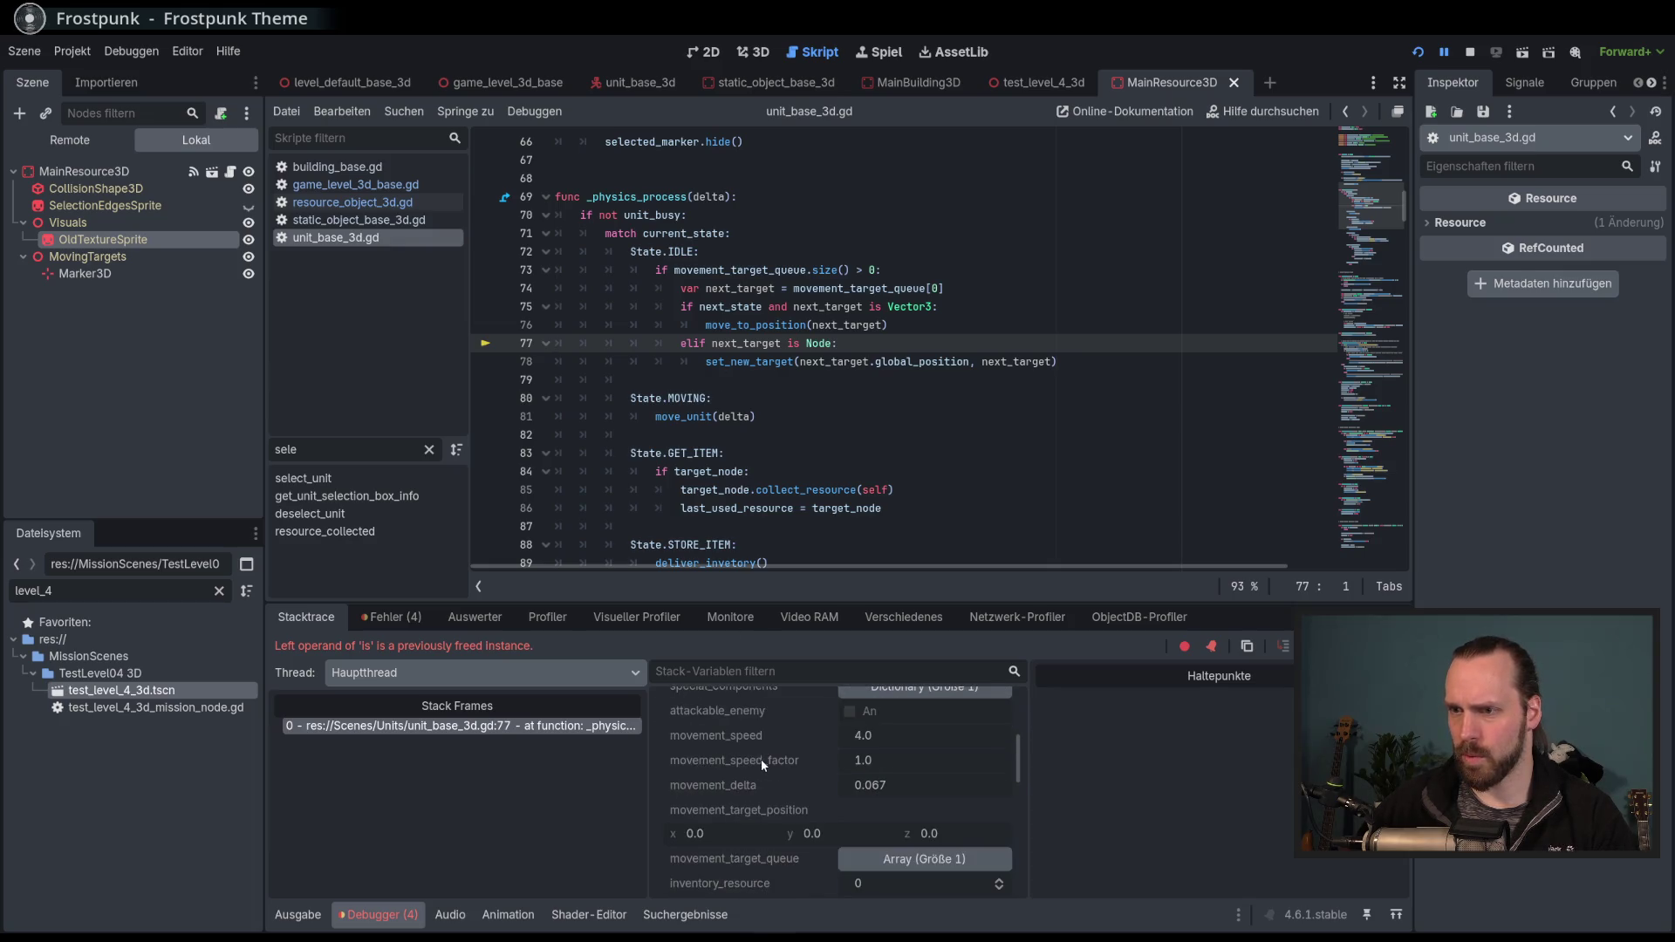
{"action": "scroll", "coordinate": [803, 779], "scroll_direction": "up", "scroll_amount": 3}
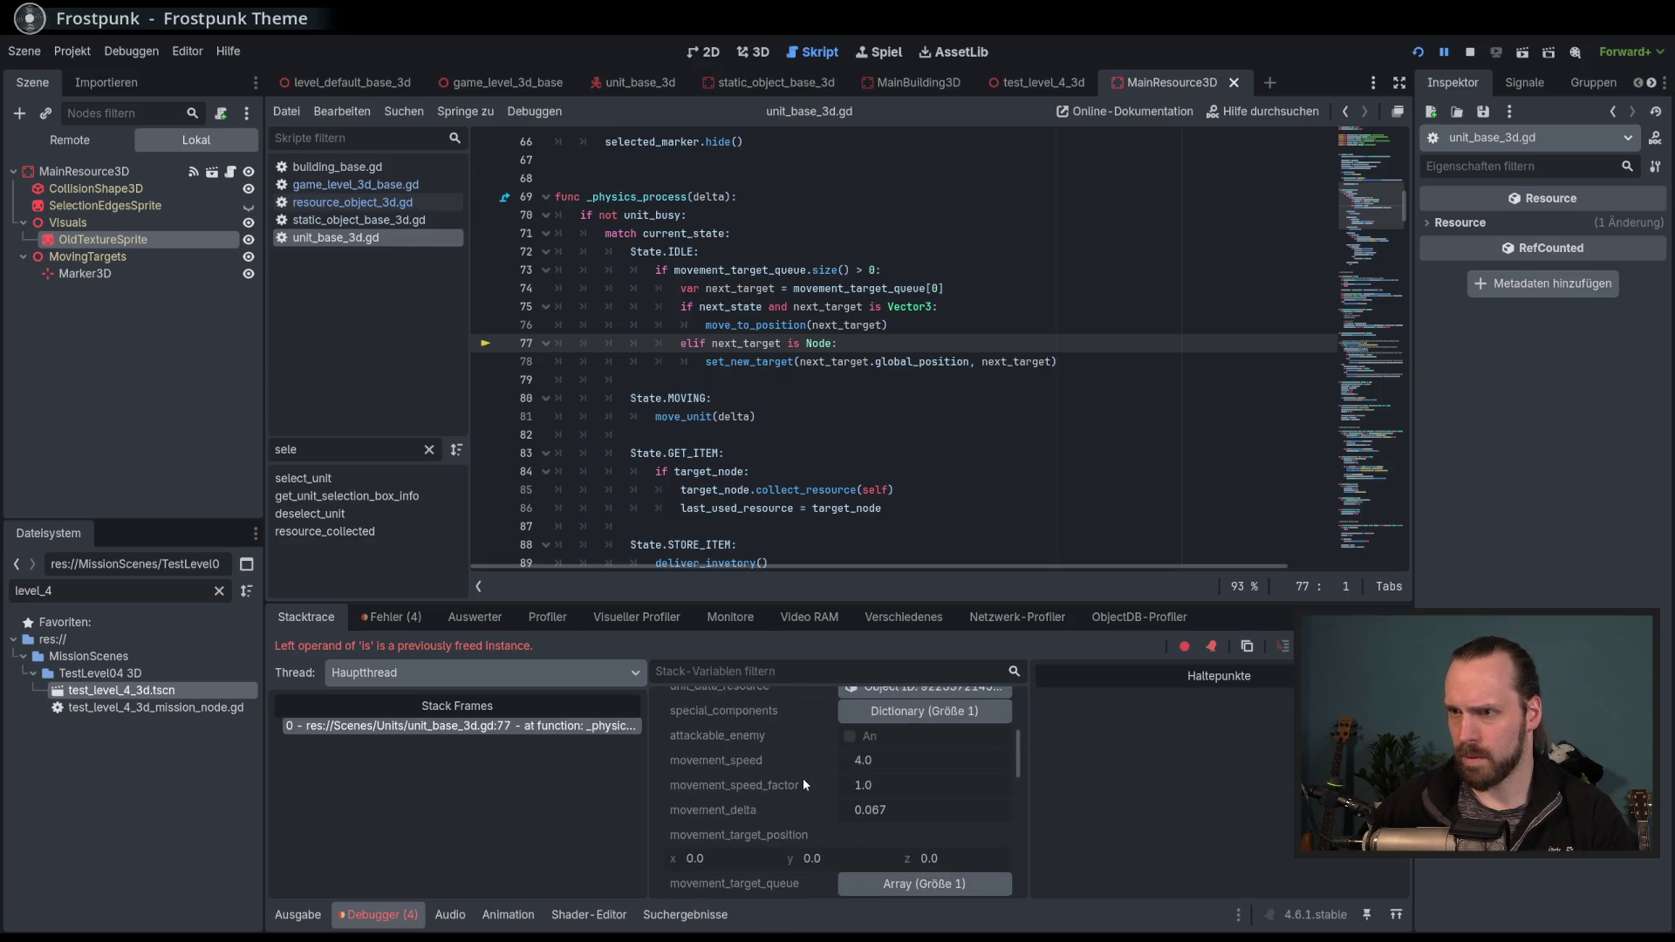
{"action": "scroll", "coordinate": [796, 780], "scroll_direction": "down", "scroll_amount": 3}
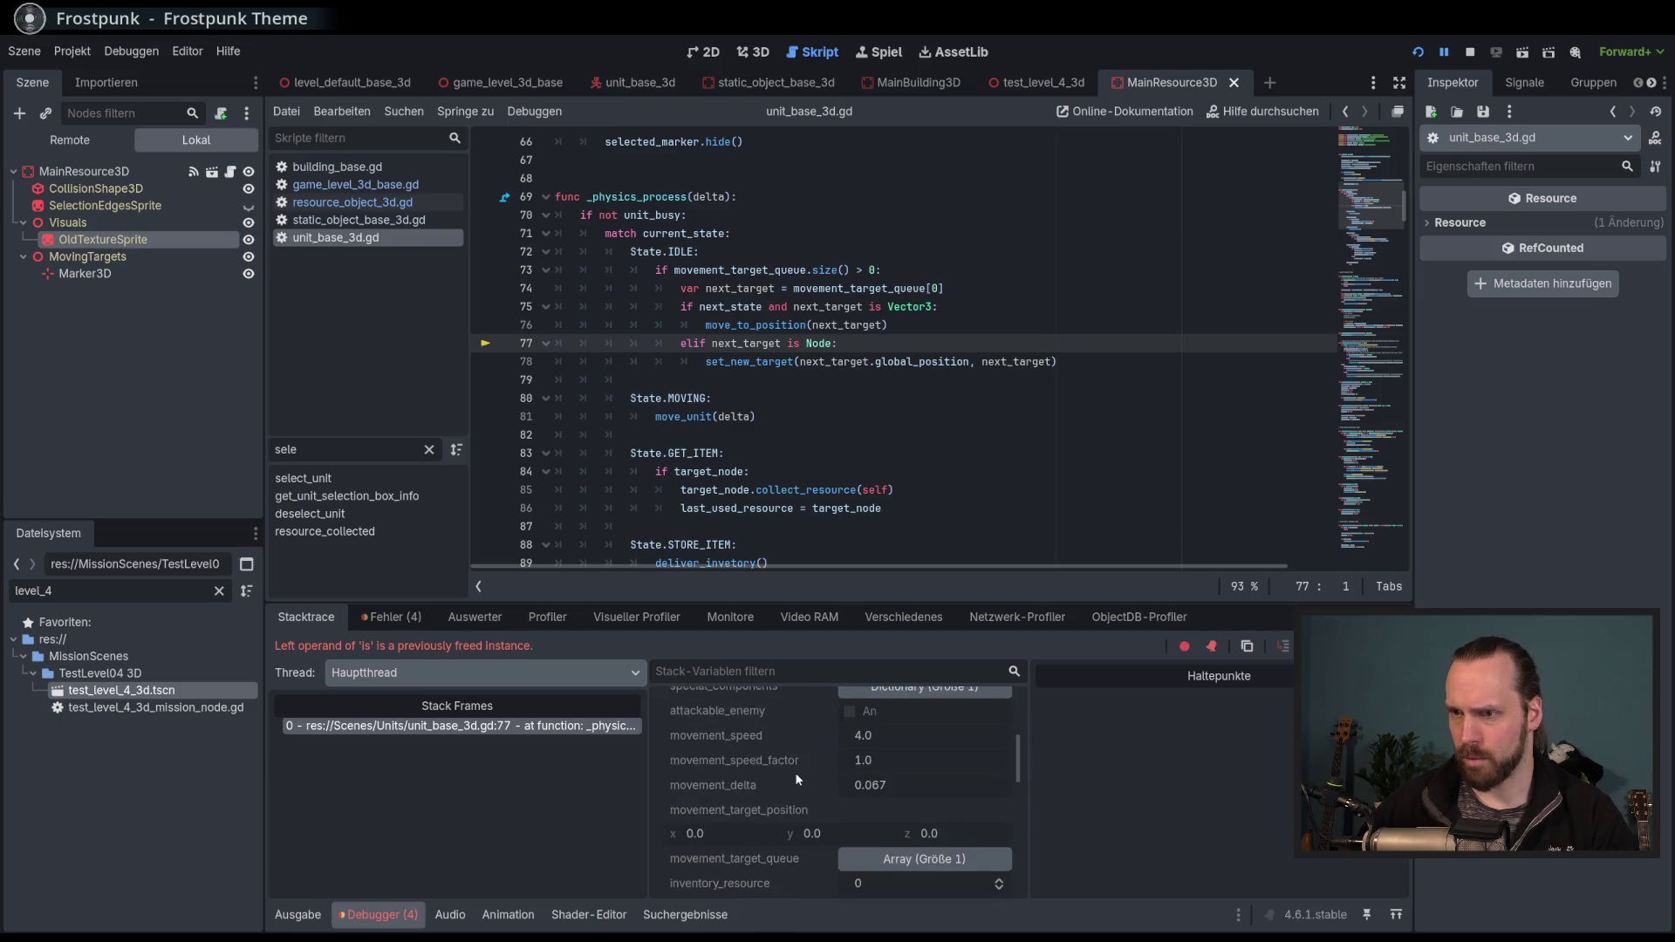
{"action": "left_click", "coordinate": [887, 788]}
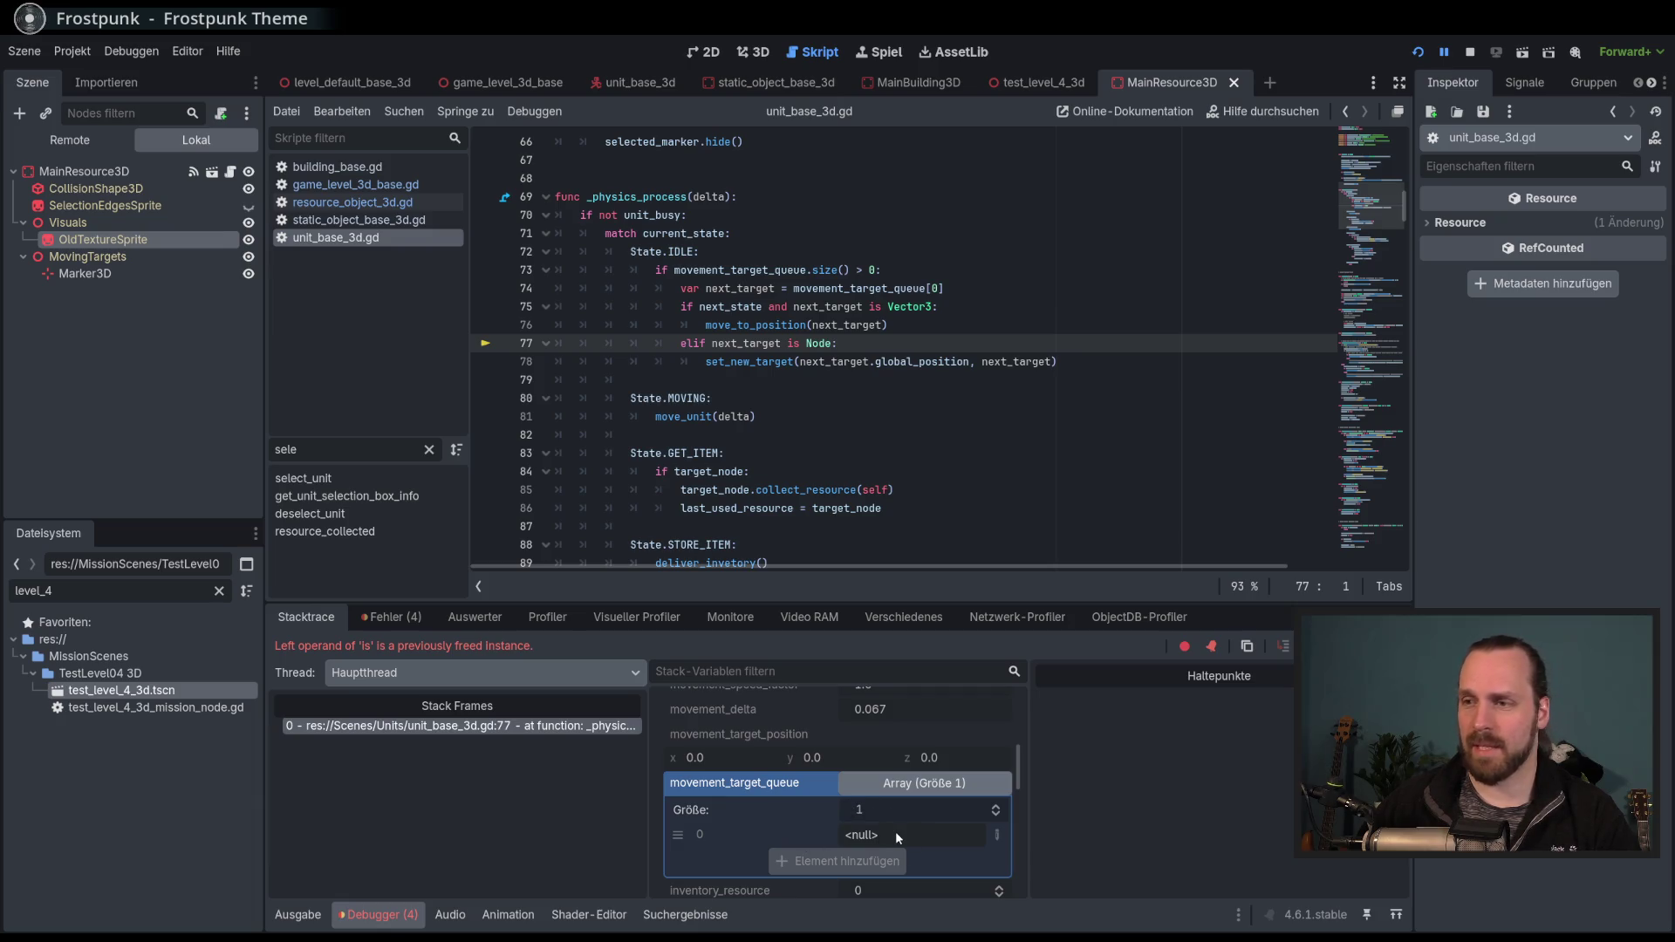
{"action": "scroll", "coordinate": [897, 838], "scroll_direction": "down", "scroll_amount": 1}
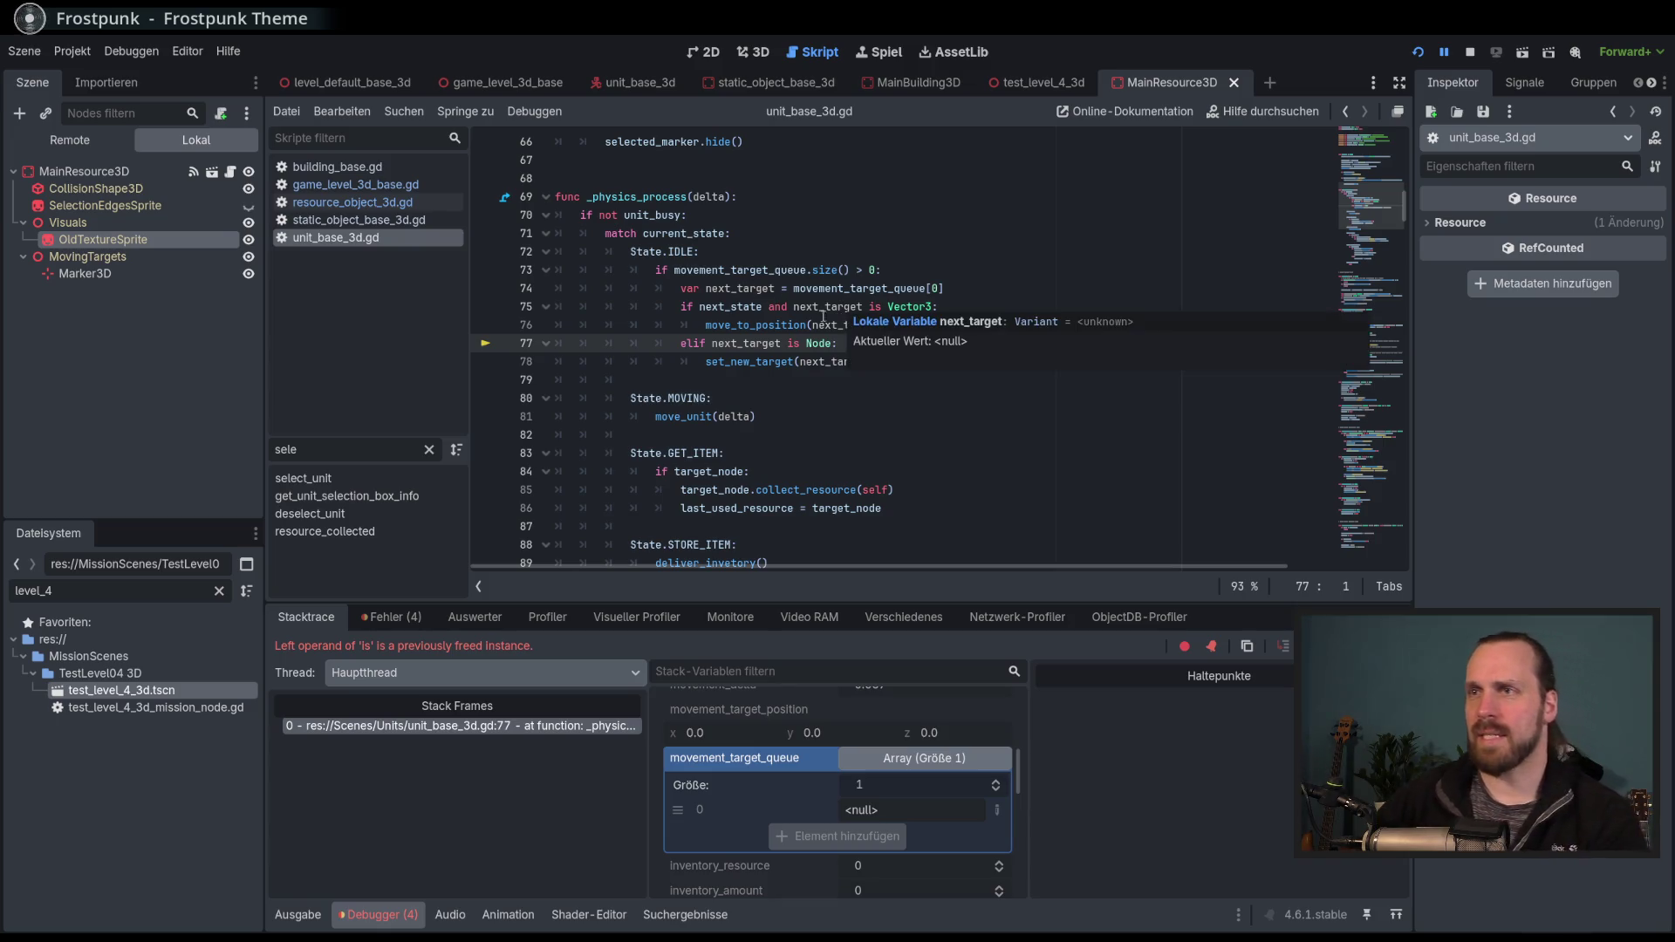
{"action": "key", "text": "F8"}
Add a breakpoint on line 73 and run Test Mission - 3D.
{"action": "left_click", "coordinate": [484, 272]}
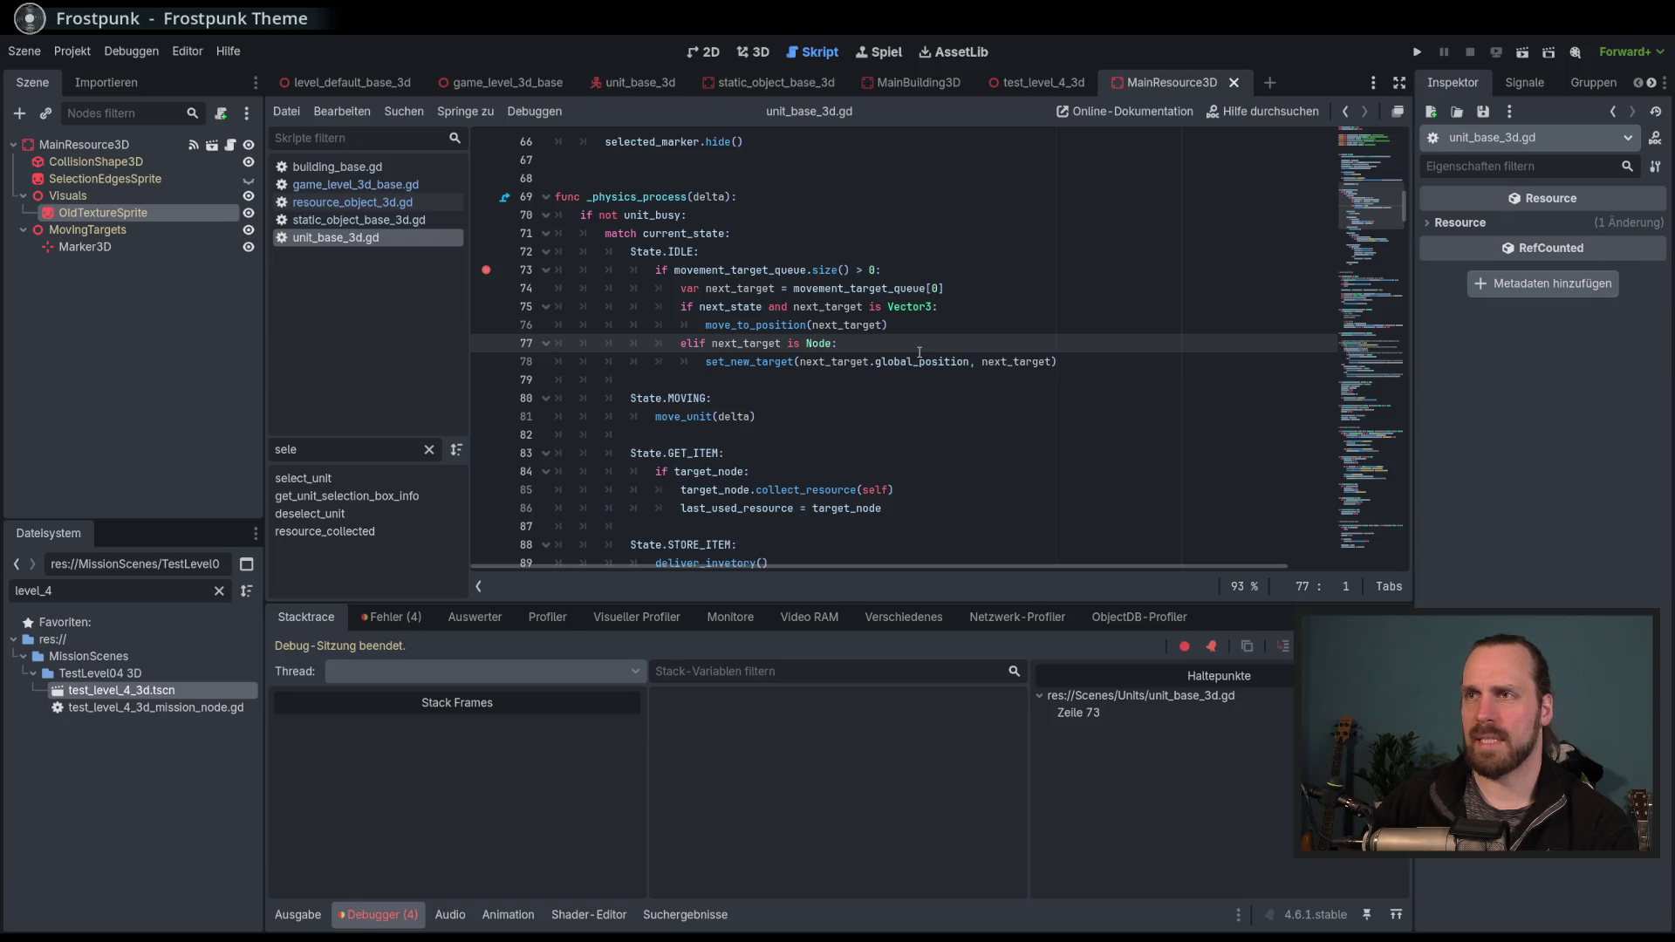
{"action": "key", "text": "F5"}
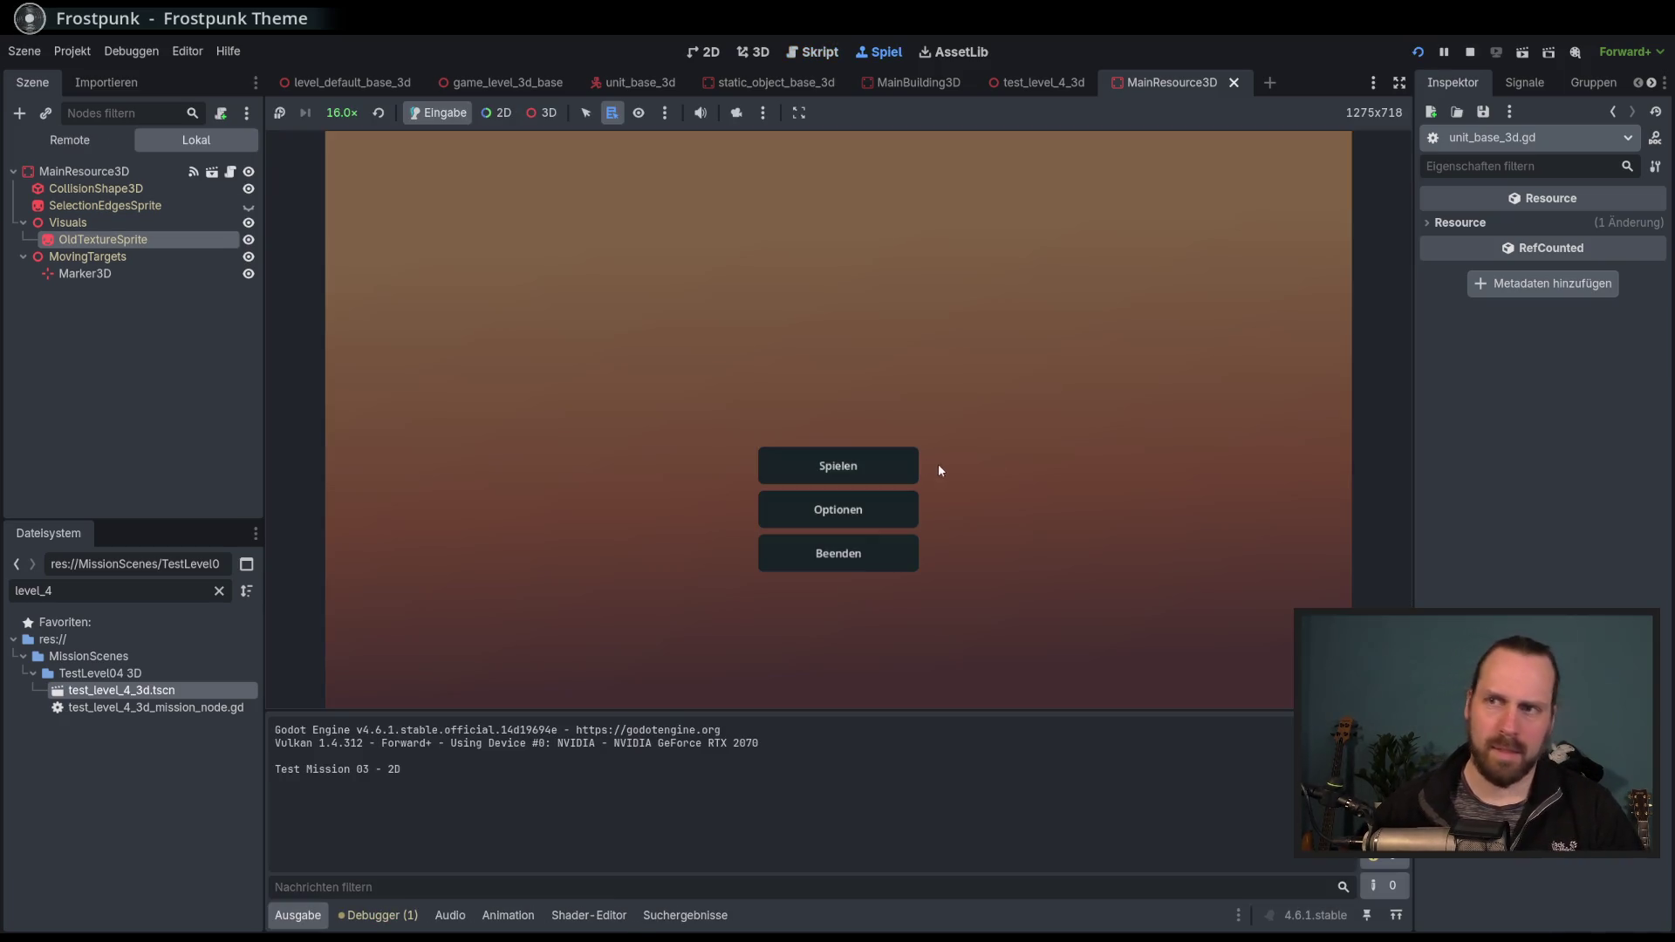
{"action": "left_click", "coordinate": [908, 467]}
{"action": "left_click", "coordinate": [610, 360]}
{"action": "left_click", "coordinate": [973, 629]}
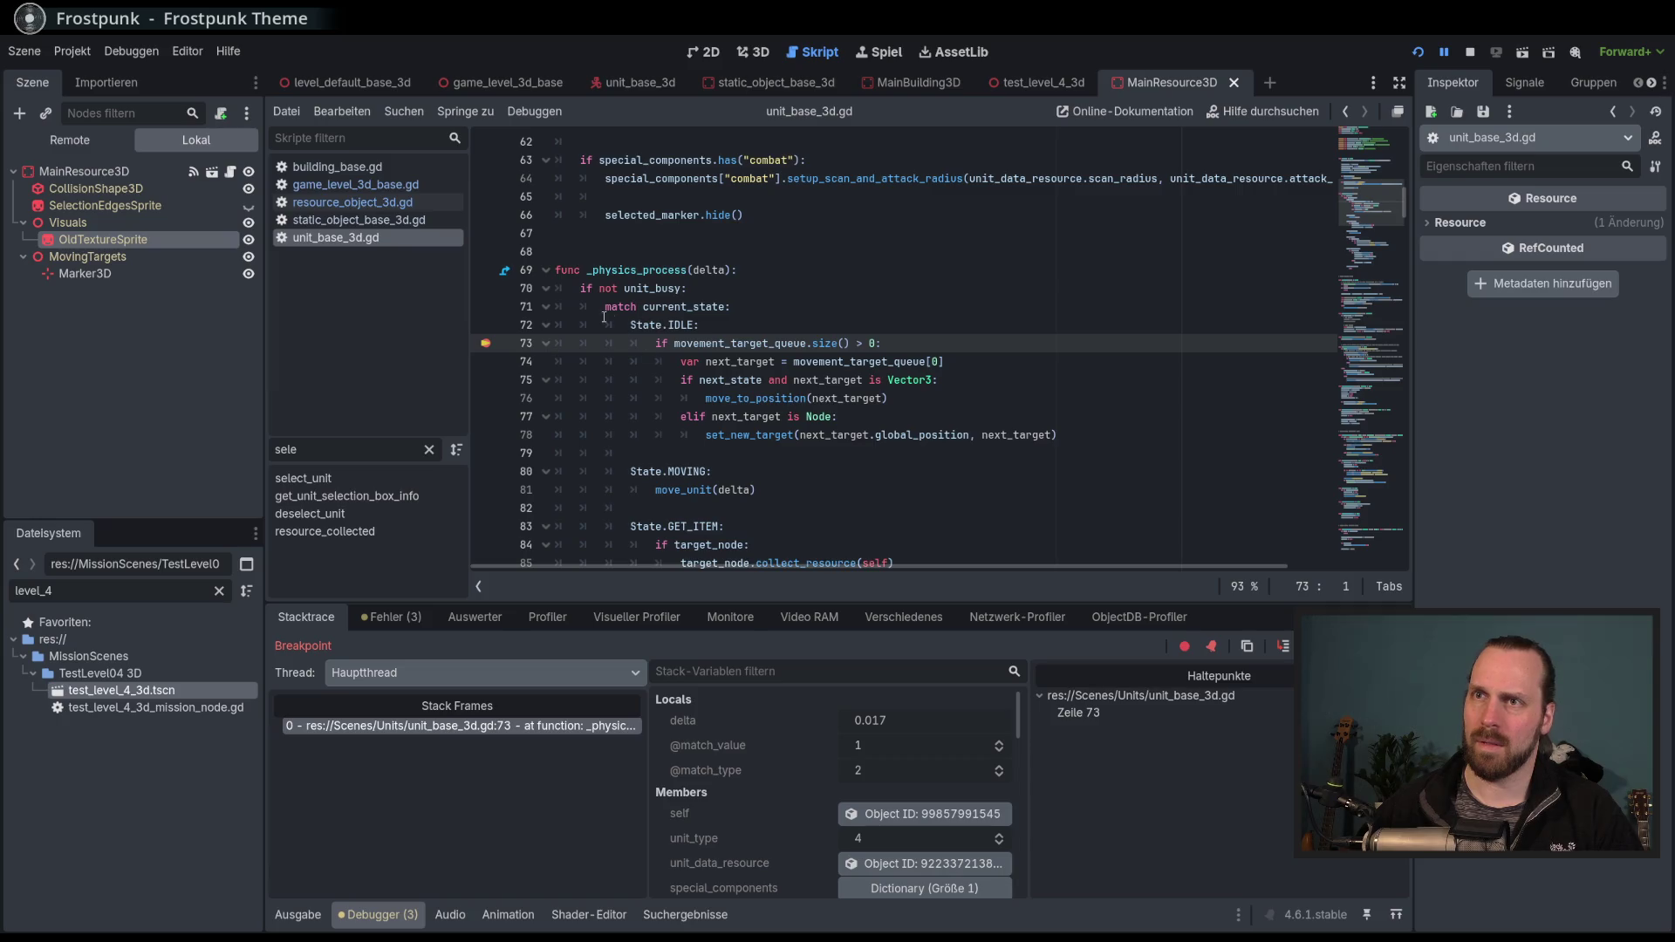
Resume past the line 73 breakpoint through repeated hits, then enlarge the code area.
{"action": "left_click", "coordinate": [1248, 645]}
{"action": "key", "text": "F12"}
{"action": "key", "text": "F12"}
{"action": "key", "text": "F12"}
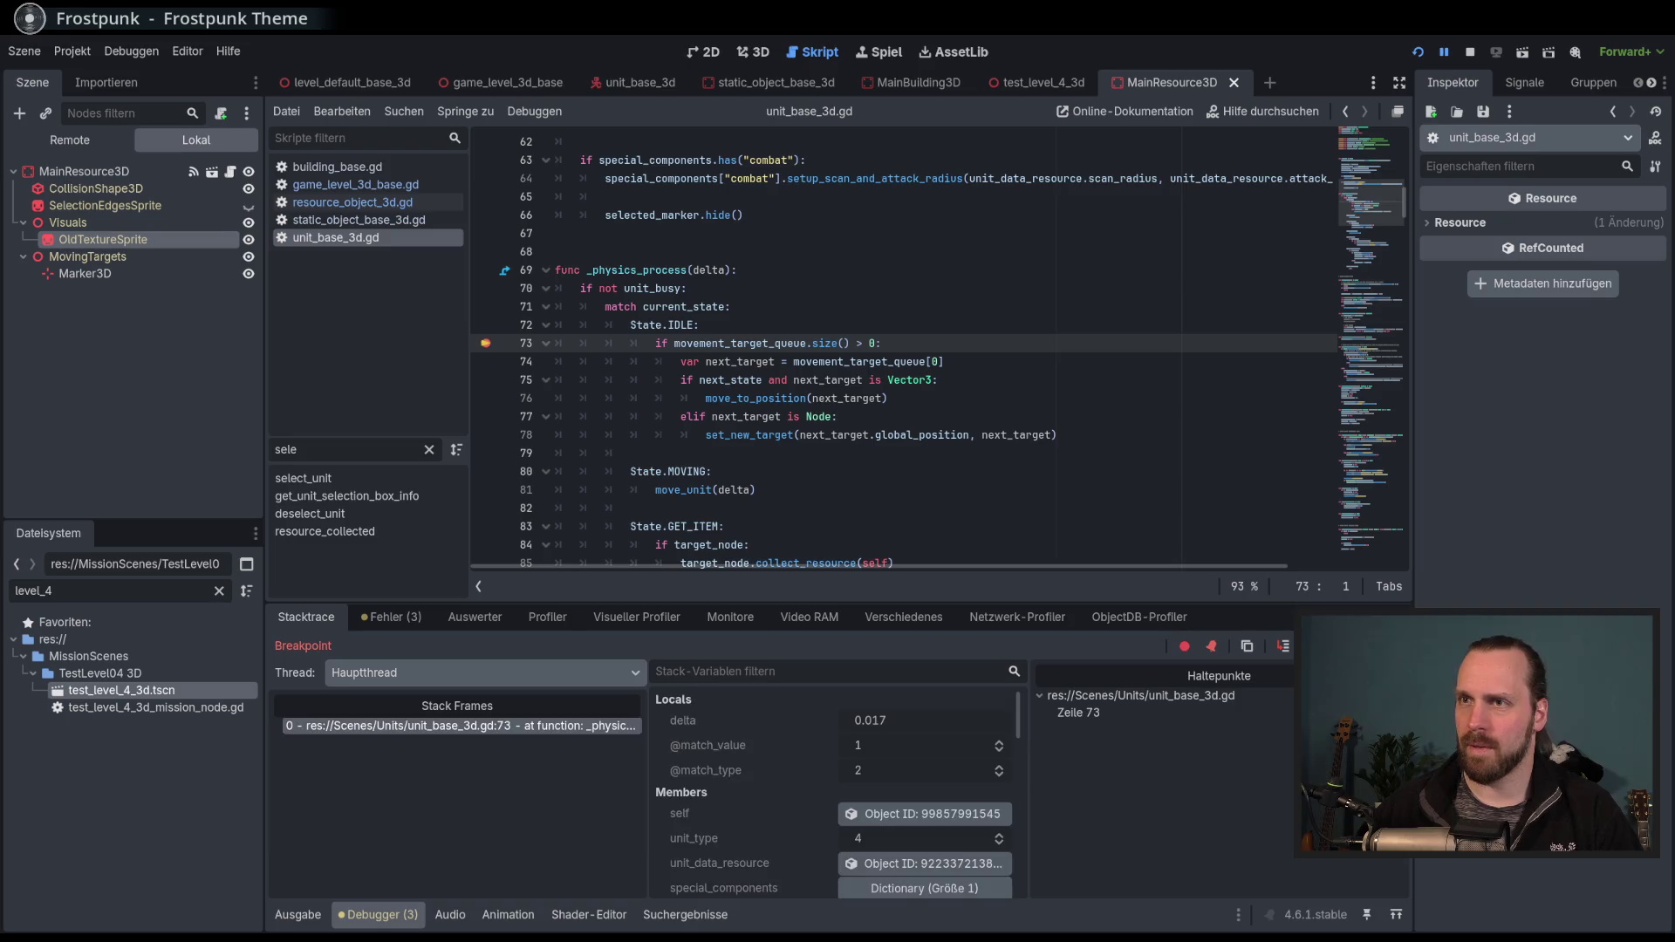
{"action": "key", "text": "F12"}
{"action": "key", "text": "F12"}
{"action": "key", "text": "F12"}
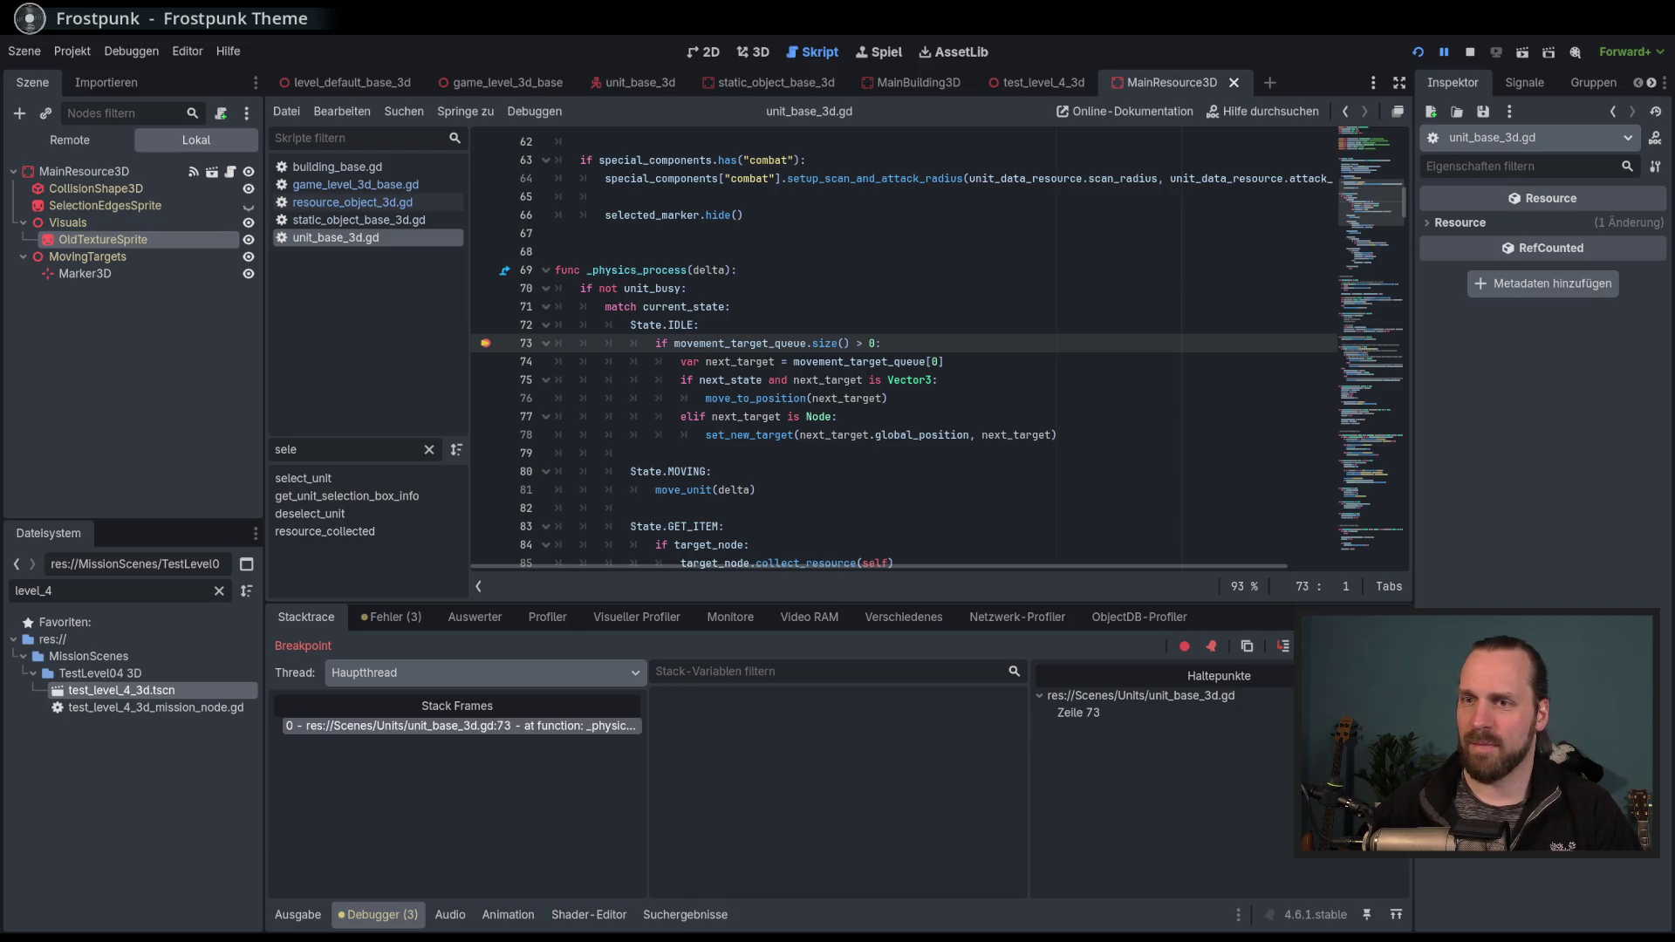
{"action": "key", "text": "F12"}
{"action": "key", "text": "F12"}
{"action": "key", "text": "F12"}
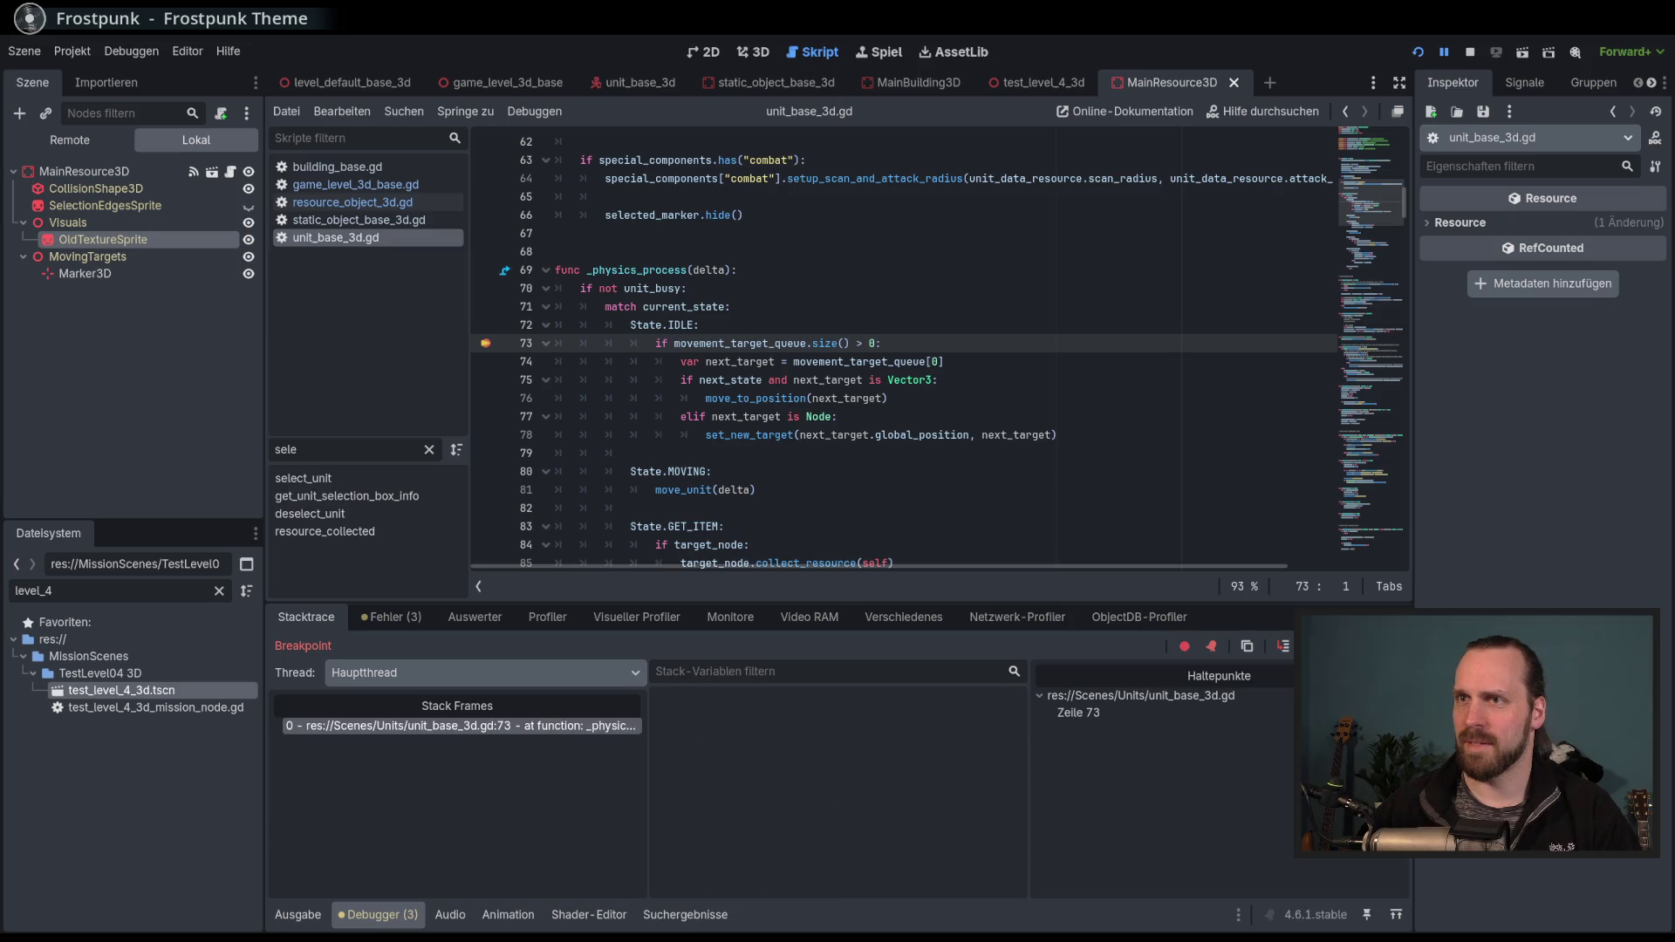
{"action": "key", "text": "F12"}
{"action": "key", "text": "F12"}
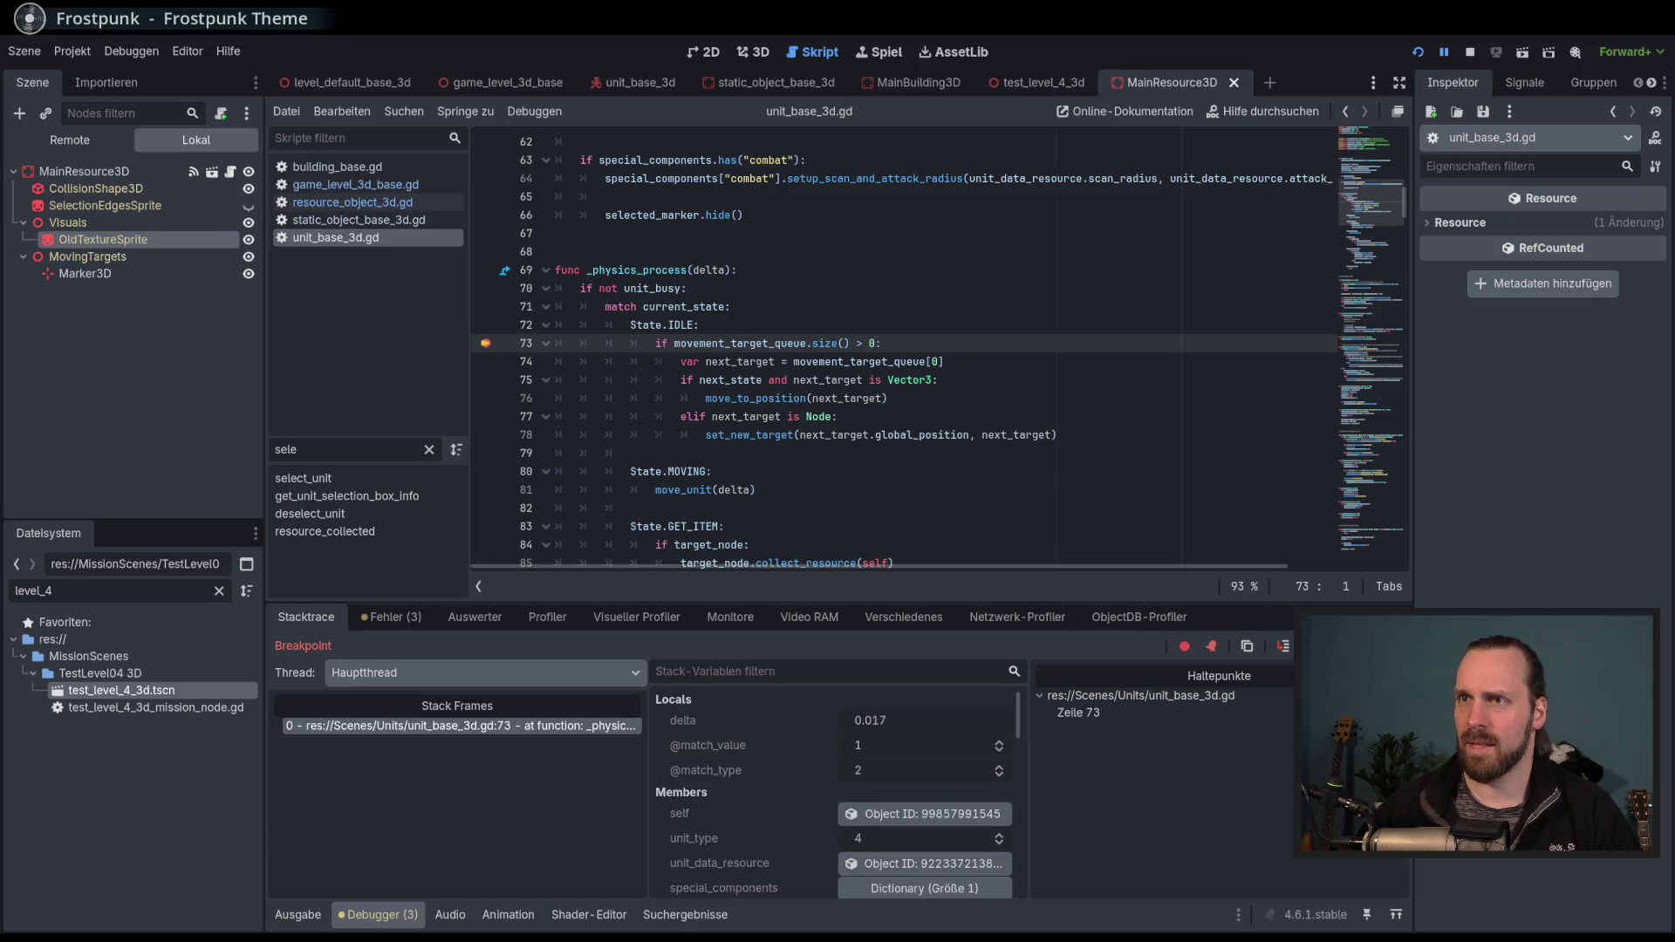
{"action": "key", "text": "F12"}
{"action": "key", "text": "F12"}
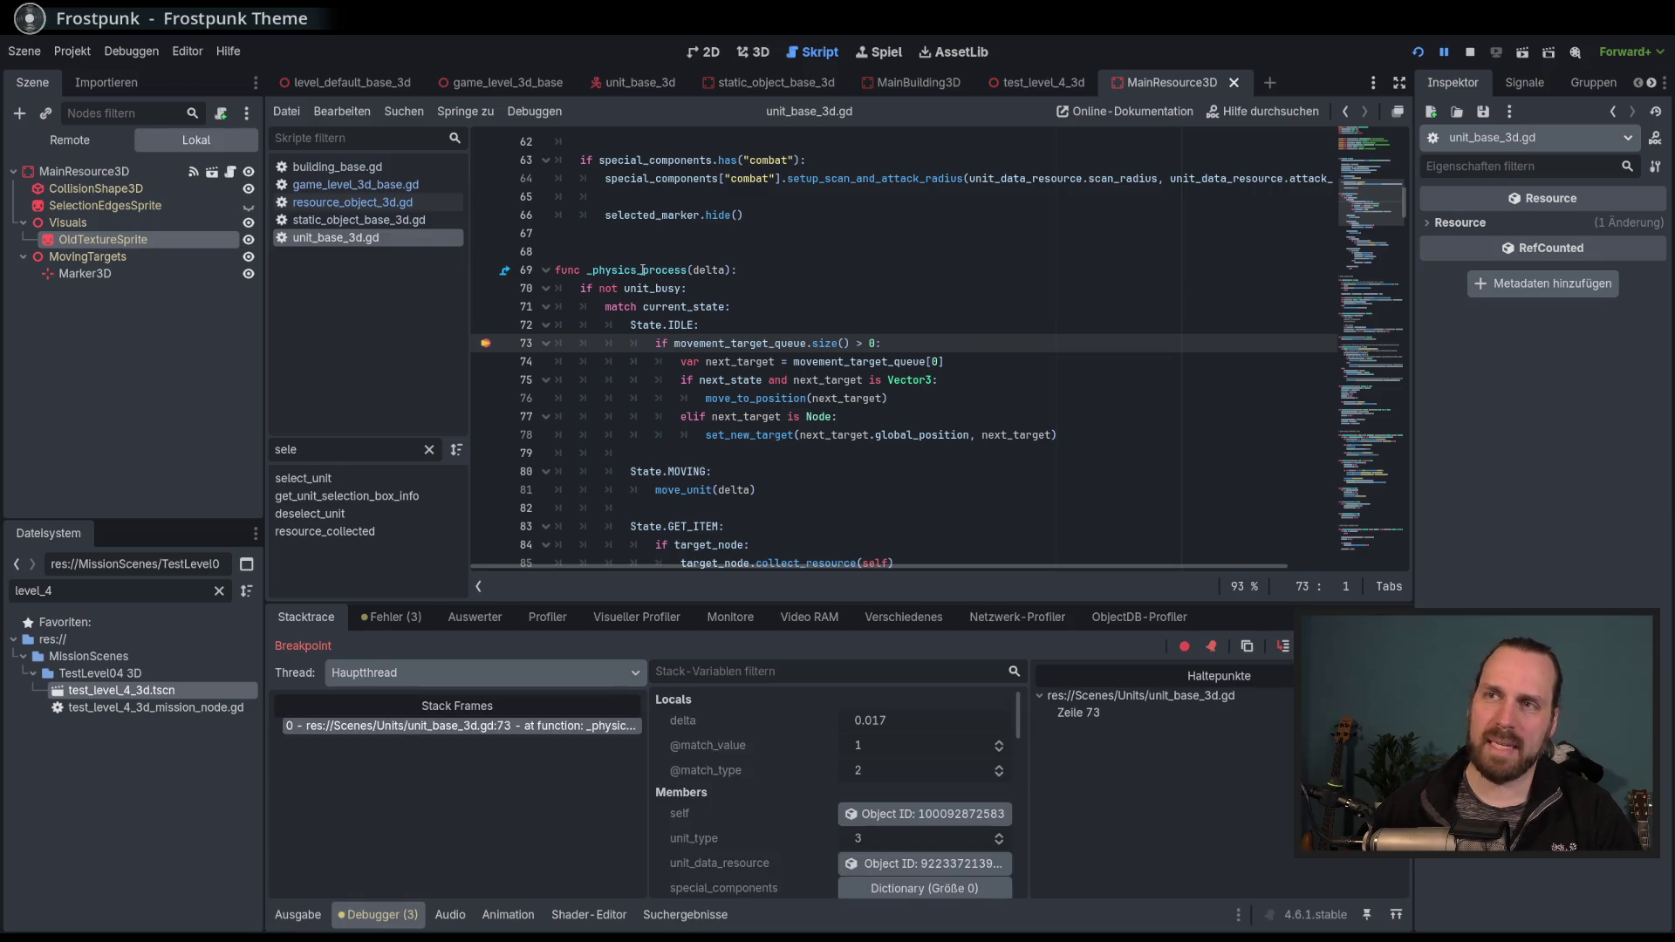
{"action": "mouse_move", "coordinate": [643, 271]}
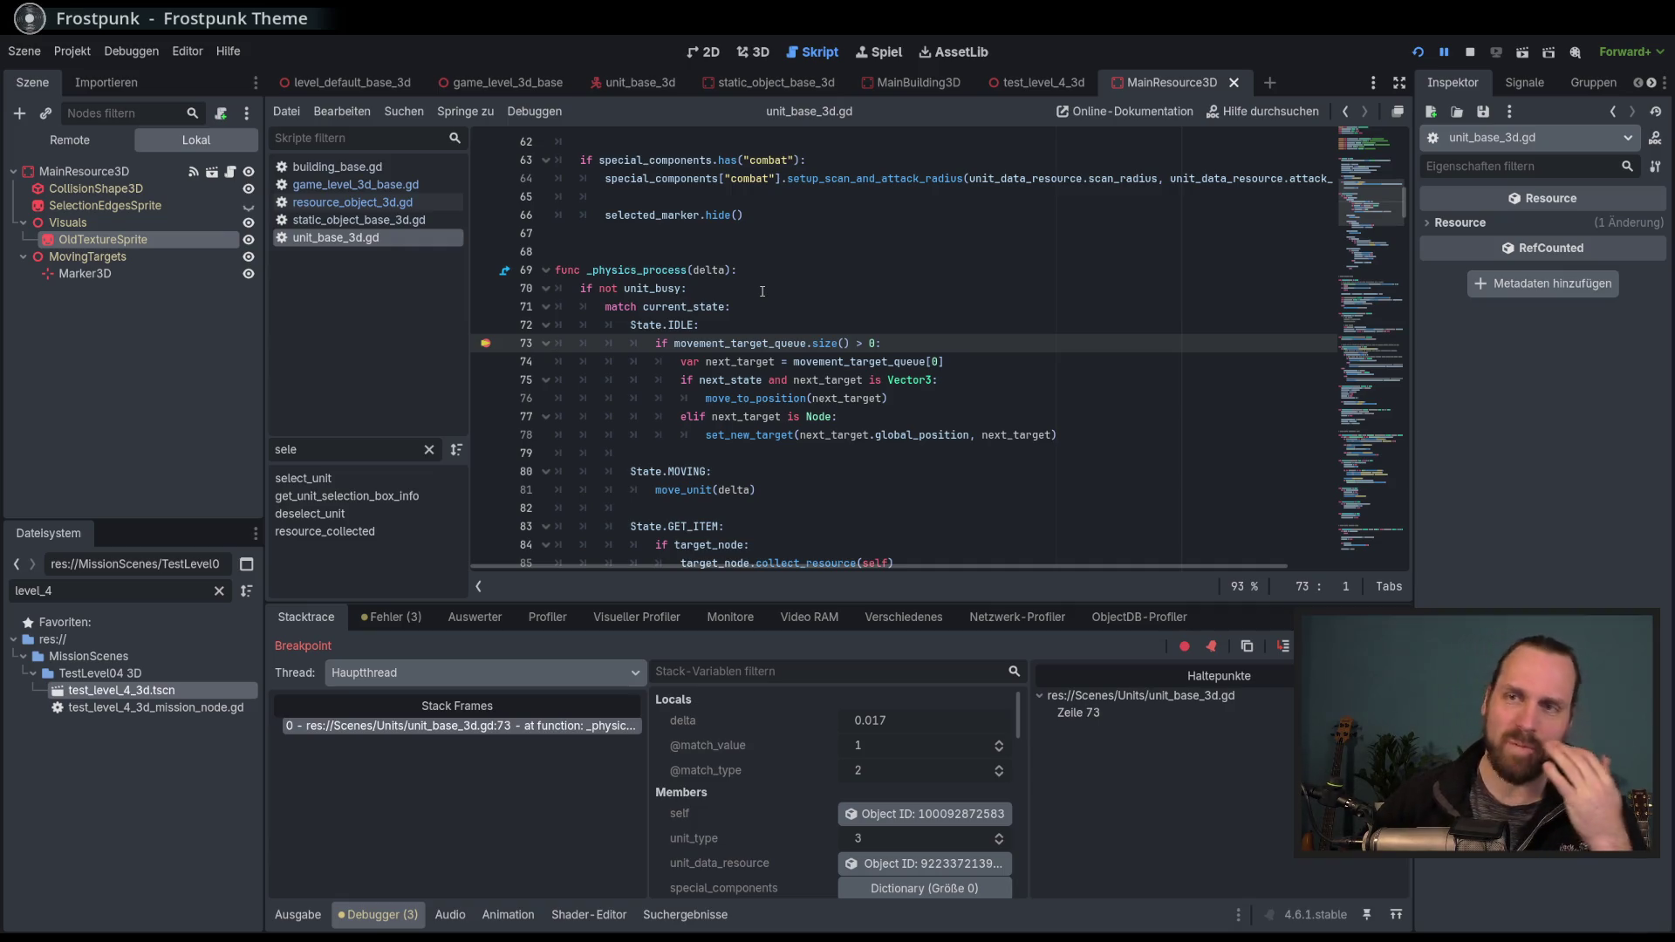
{"action": "mouse_move", "coordinate": [1093, 603]}
{"action": "left_mouse_down"}
{"action": "mouse_move", "coordinate": [1087, 681]}
{"action": "mouse_move", "coordinate": [1084, 636]}
{"action": "mouse_move", "coordinate": [1080, 656]}
{"action": "left_mouse_up"}
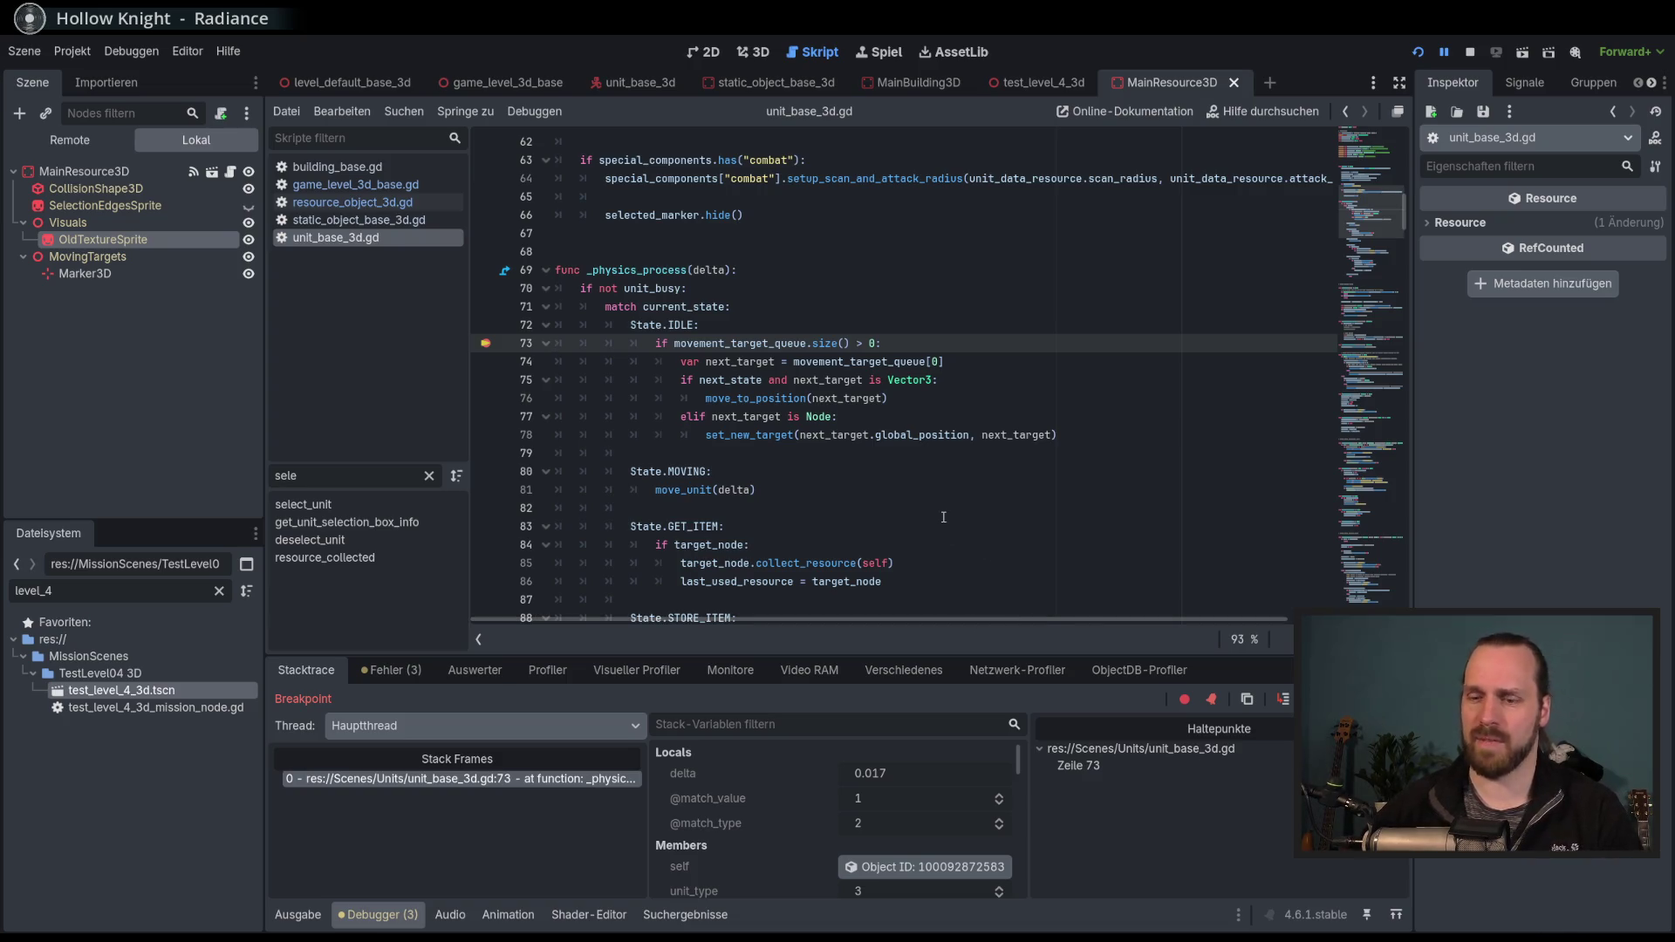
Stop debugging and re-add the breakpoint on line 73's movement_target_queue line.
{"action": "key", "text": "F8"}
{"action": "left_click", "coordinate": [481, 346]}
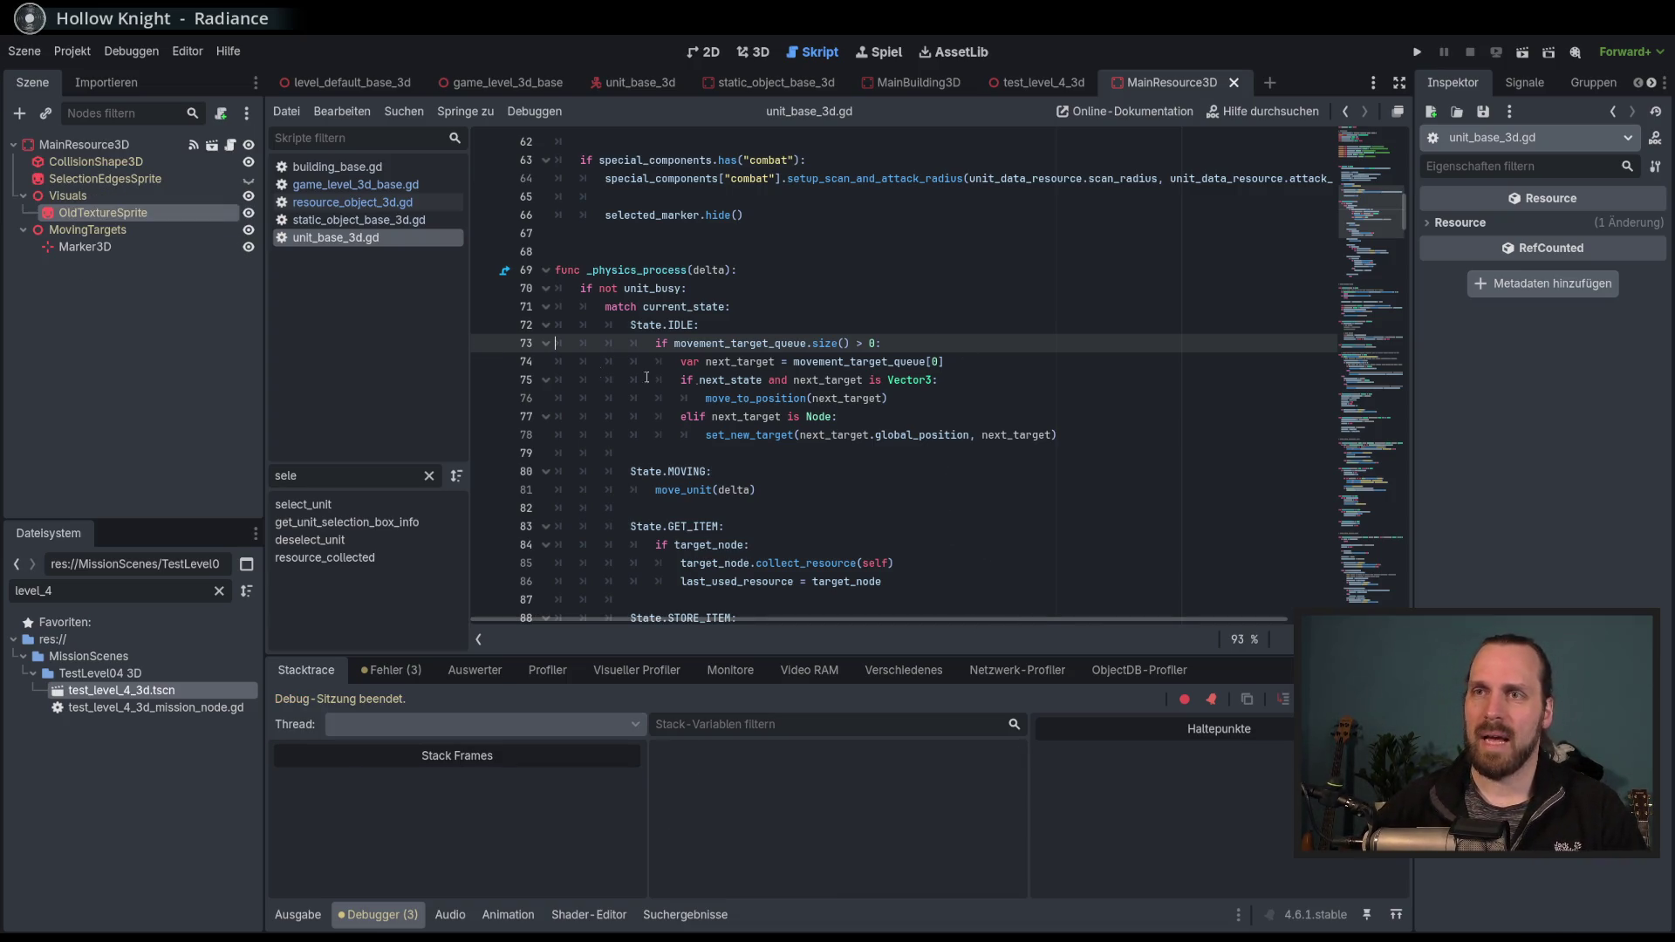
{"action": "left_click", "coordinate": [976, 349]}
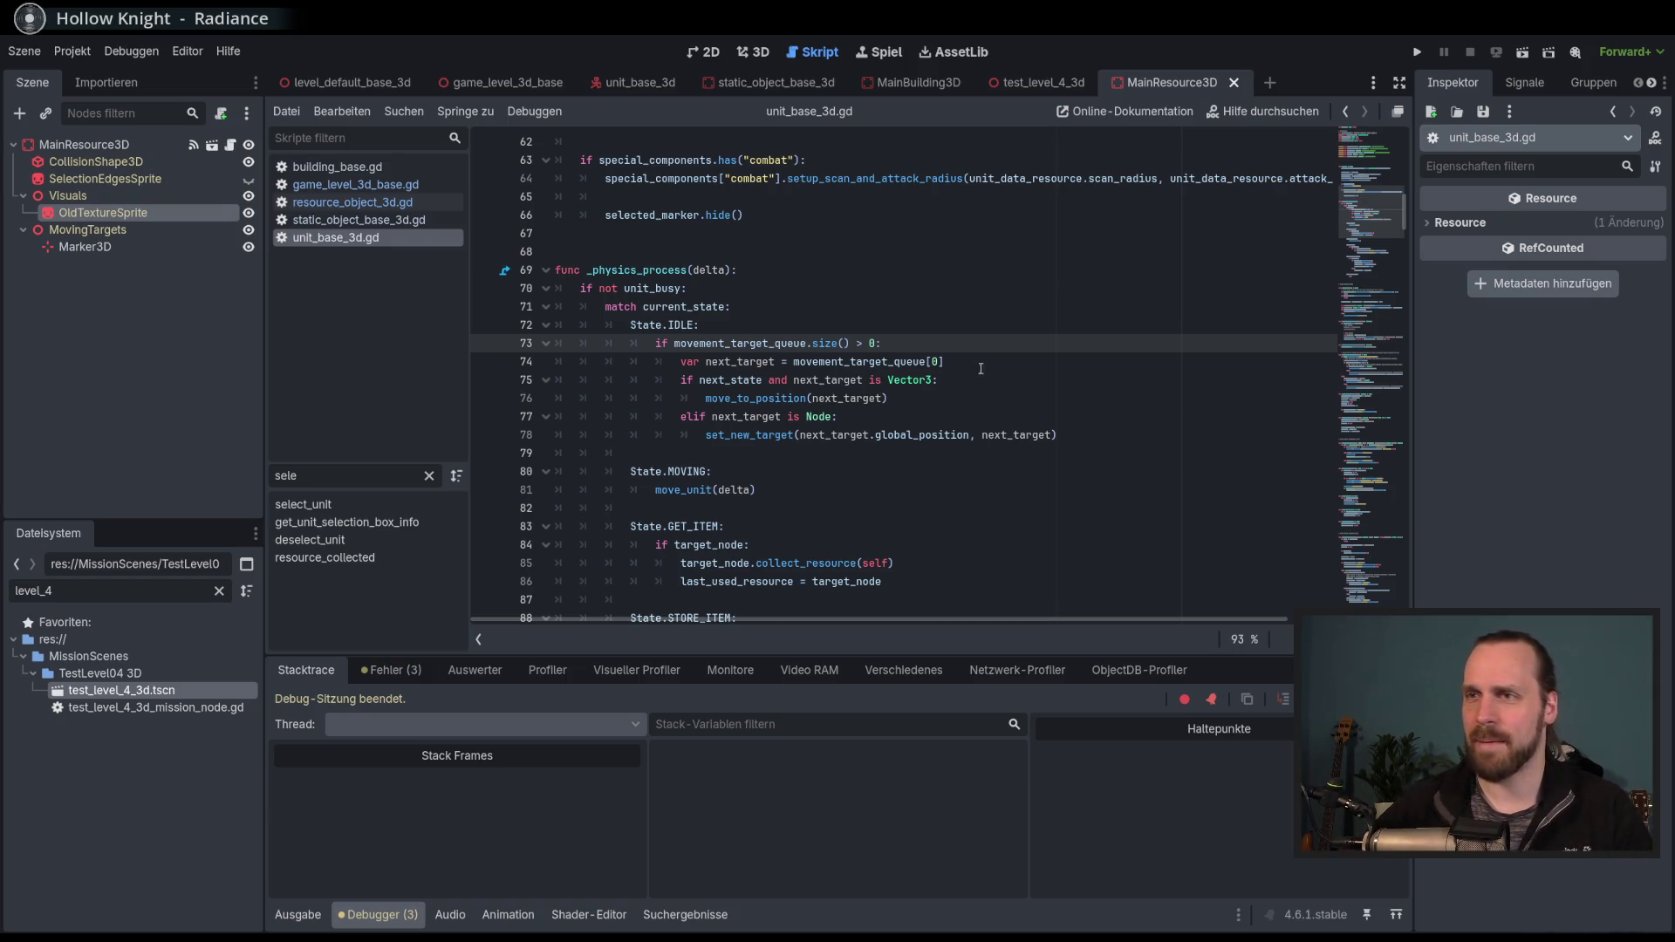
{"action": "double_click", "coordinate": [740, 362]}
{"action": "double_click", "coordinate": [744, 343]}
{"action": "left_click", "coordinate": [744, 343]}
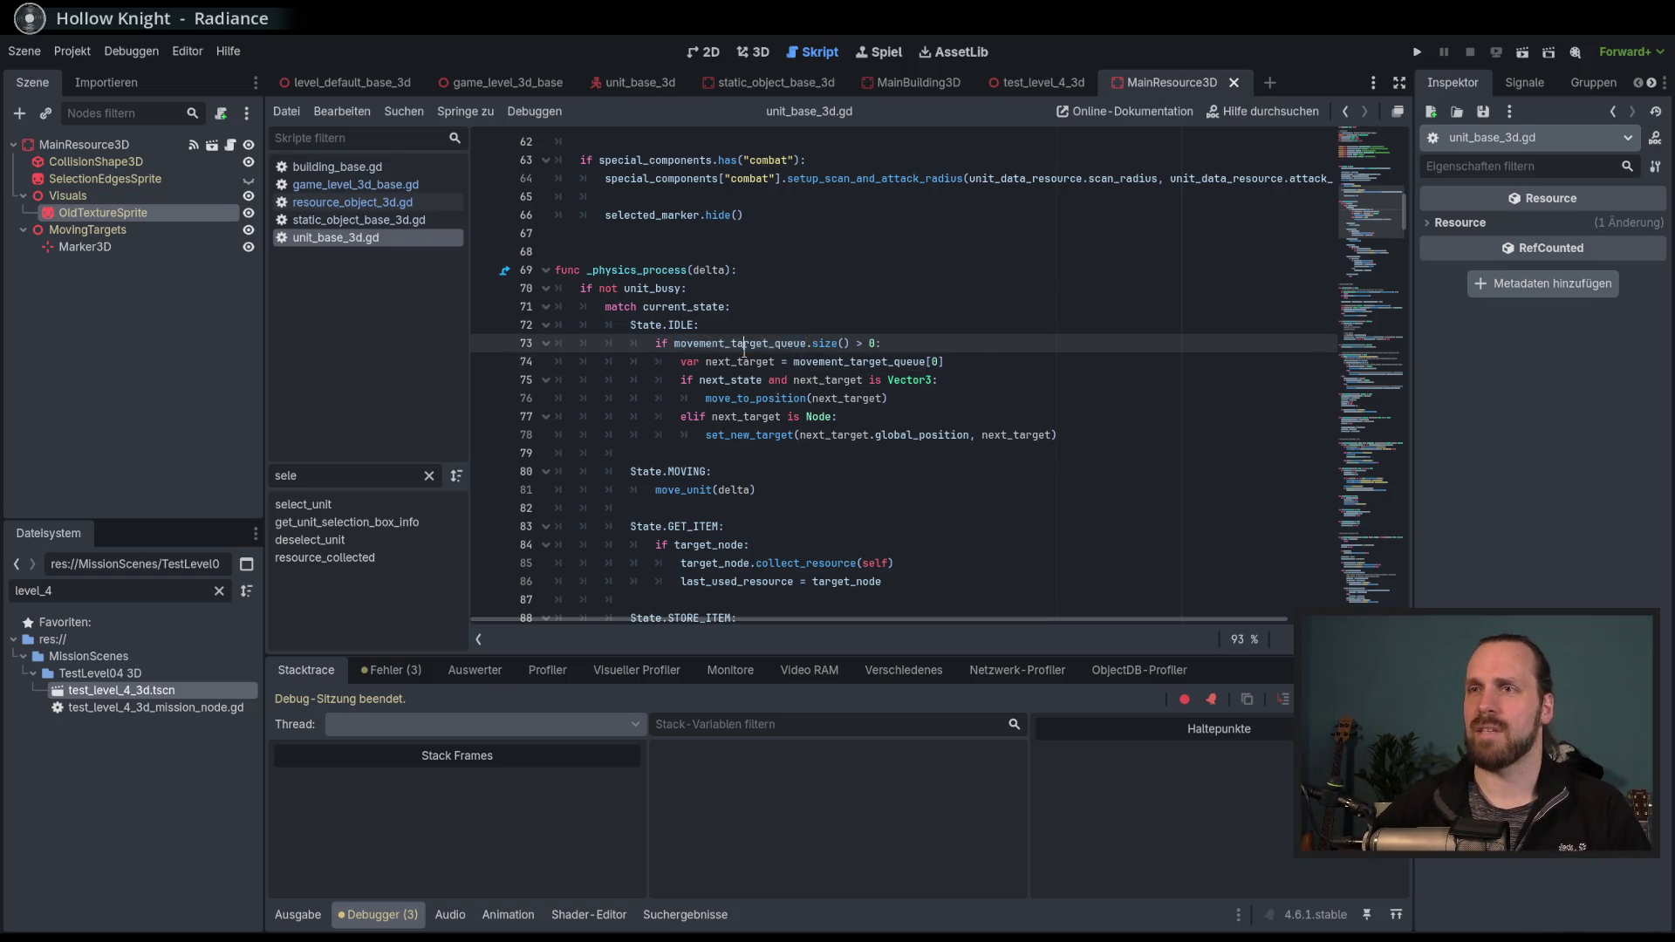
{"action": "left_click", "coordinate": [478, 343]}
Relaunch the game into Test Mission - 3D and enlarge the debugger panel.
{"action": "key", "text": "F5"}
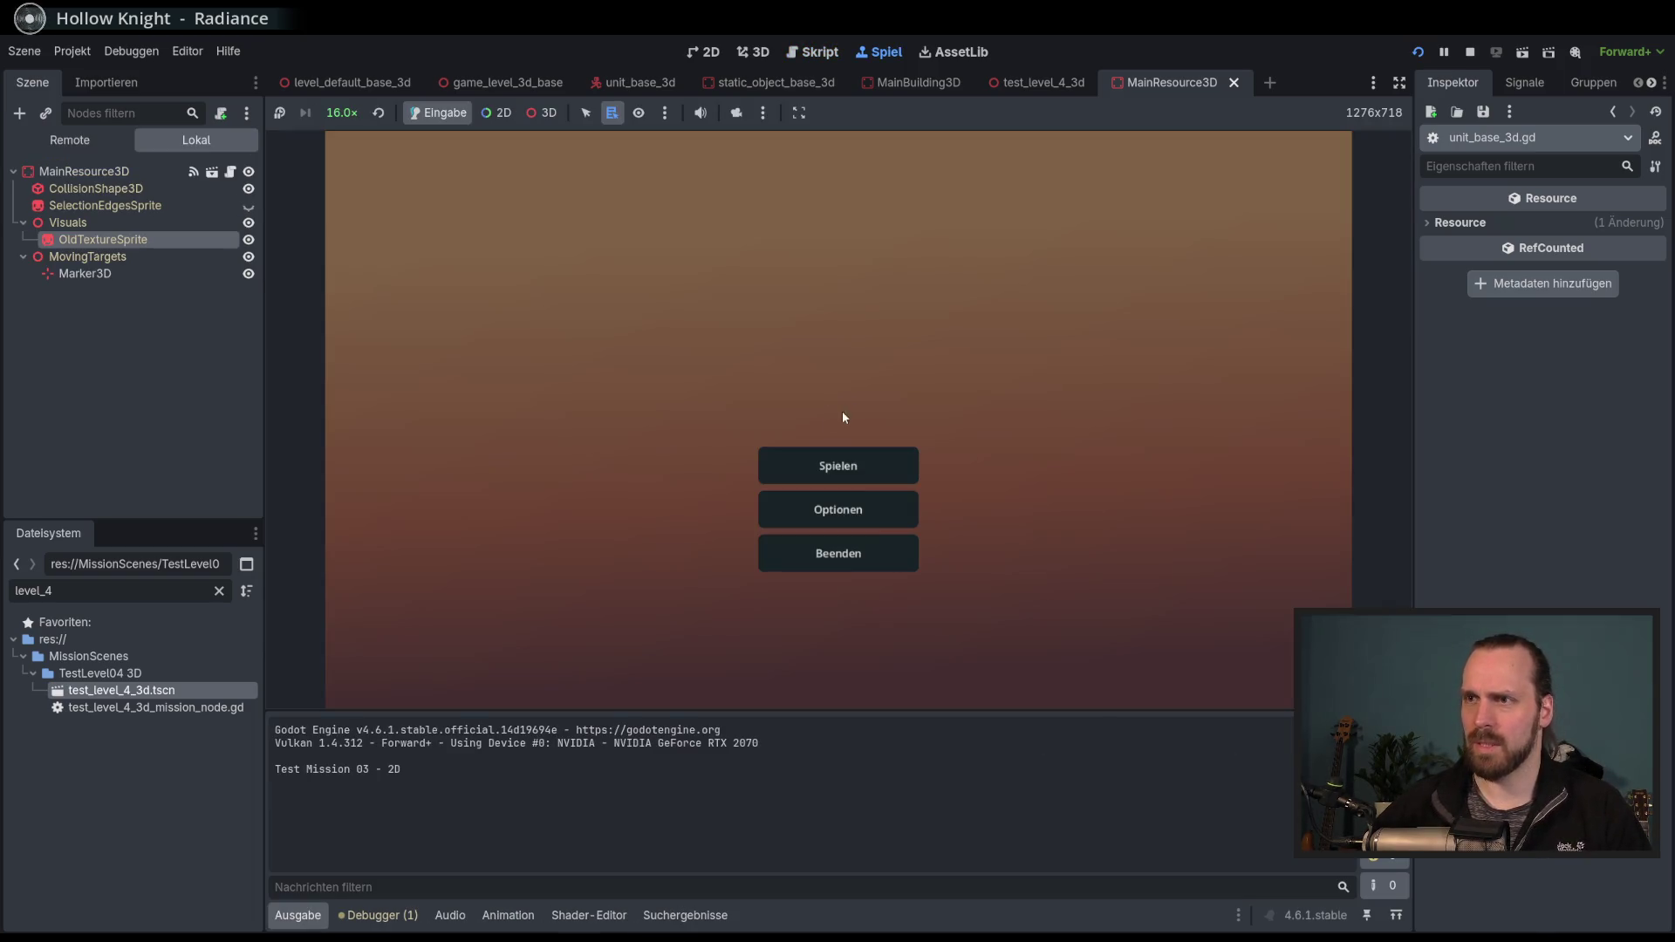
{"action": "left_click", "coordinate": [838, 463]}
{"action": "left_click", "coordinate": [523, 360]}
{"action": "left_click", "coordinate": [973, 628]}
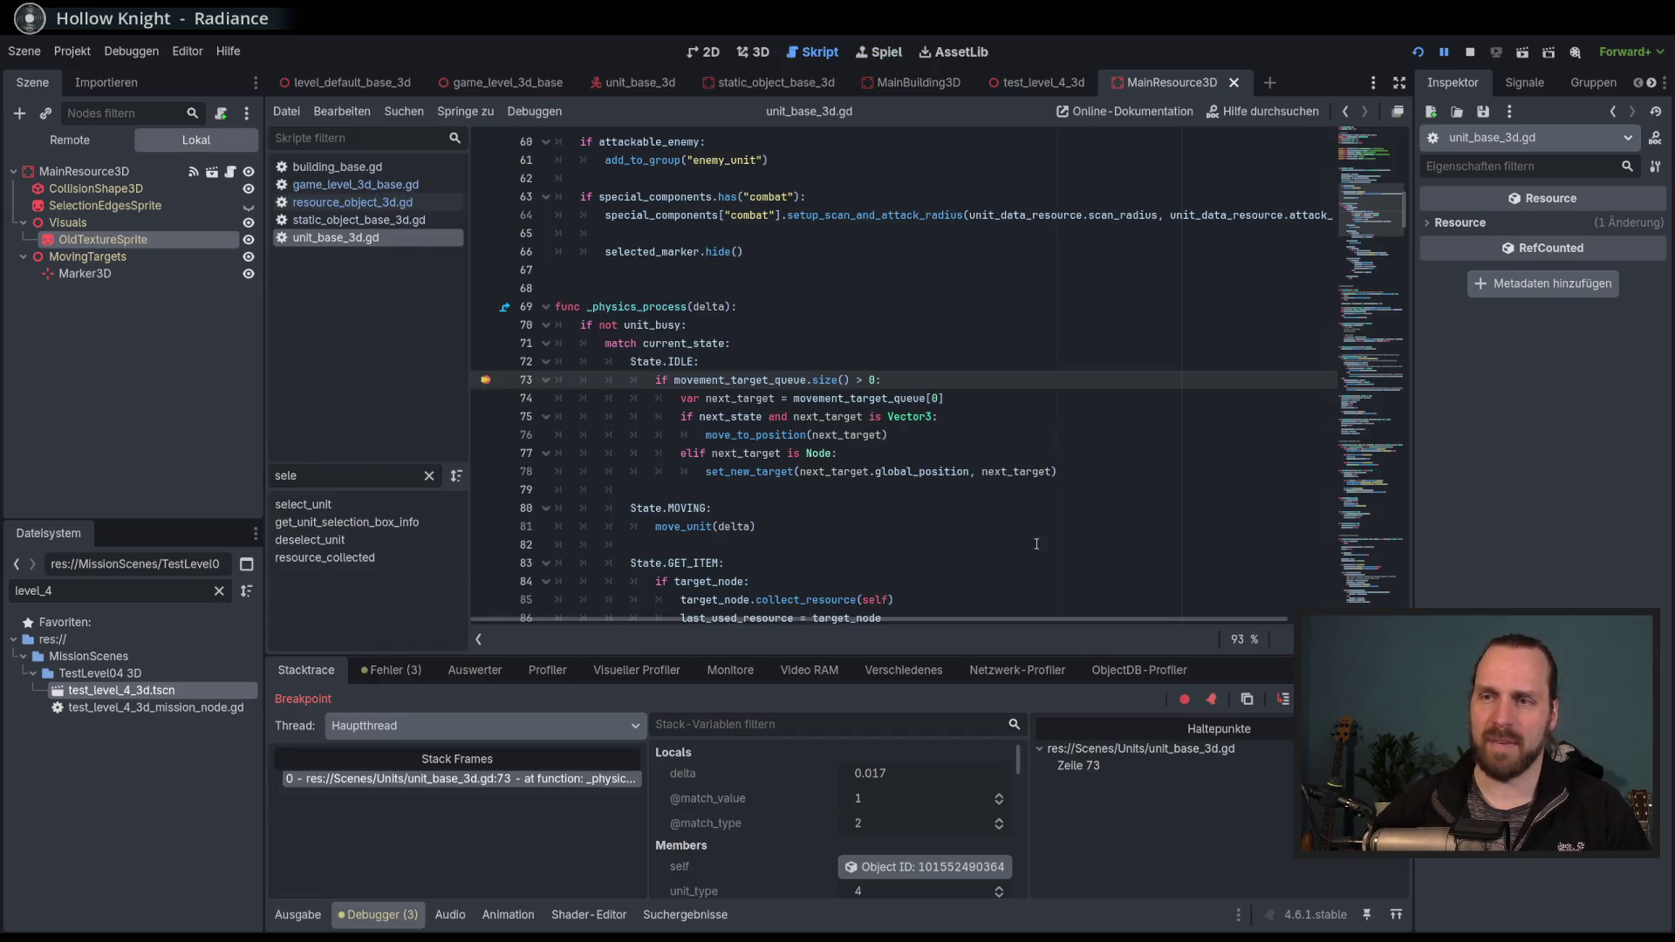
{"action": "scroll", "coordinate": [890, 768], "scroll_direction": "down", "scroll_amount": 5}
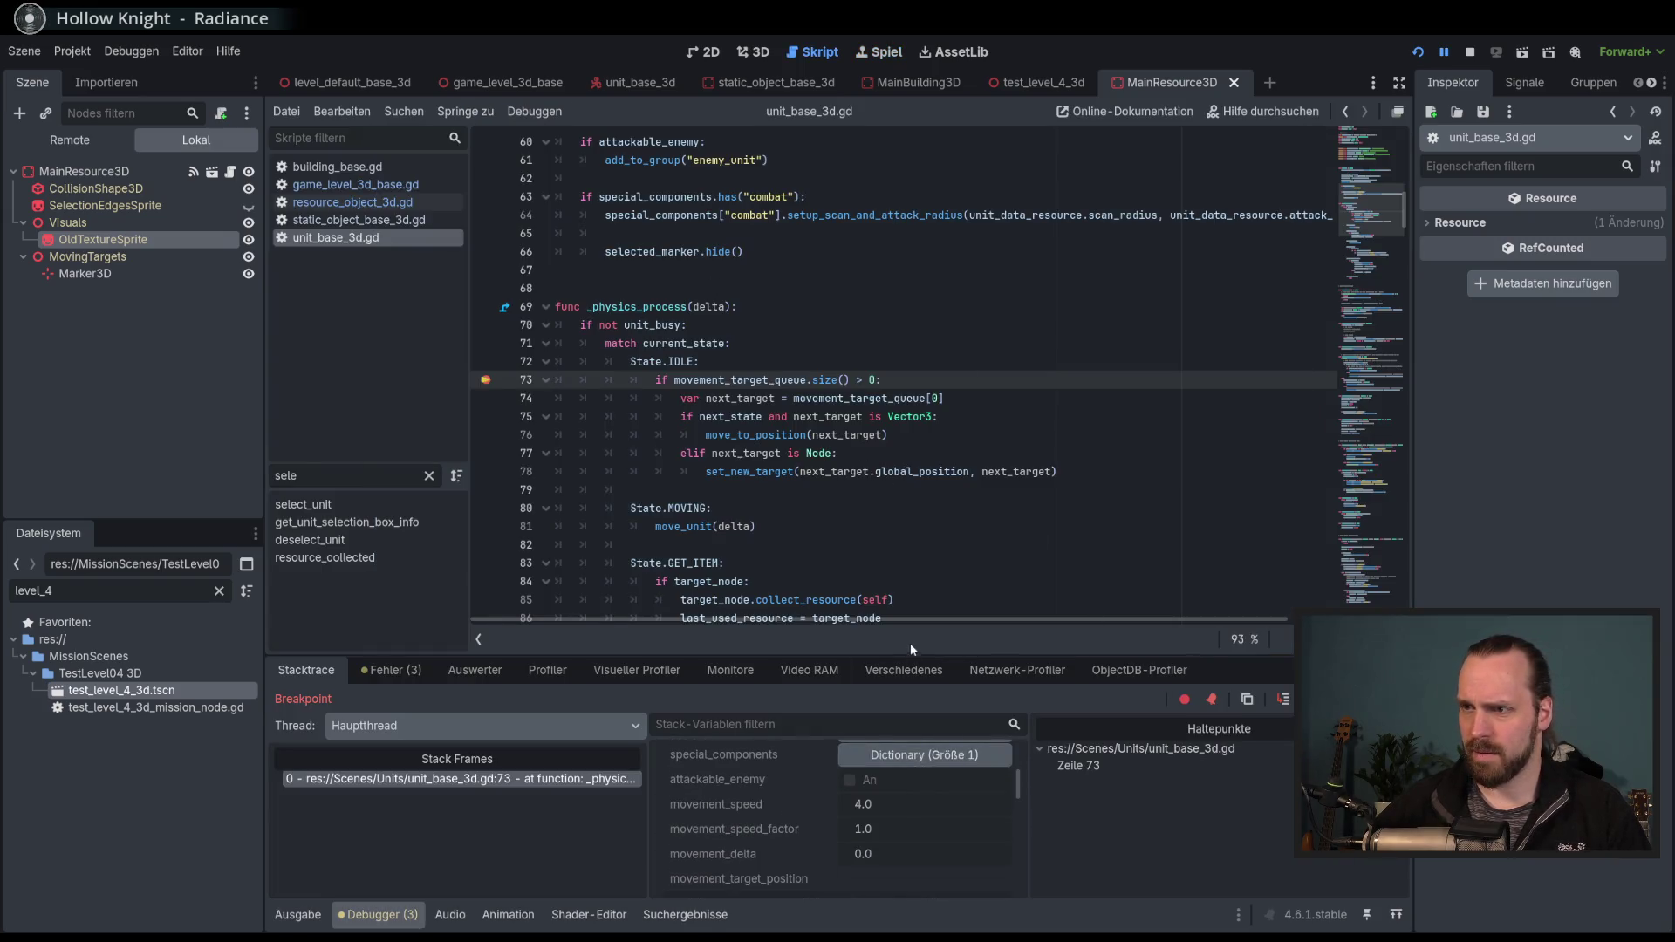
{"action": "left_click_drag", "start_coordinate": [924, 654], "coordinate": [936, 581]}
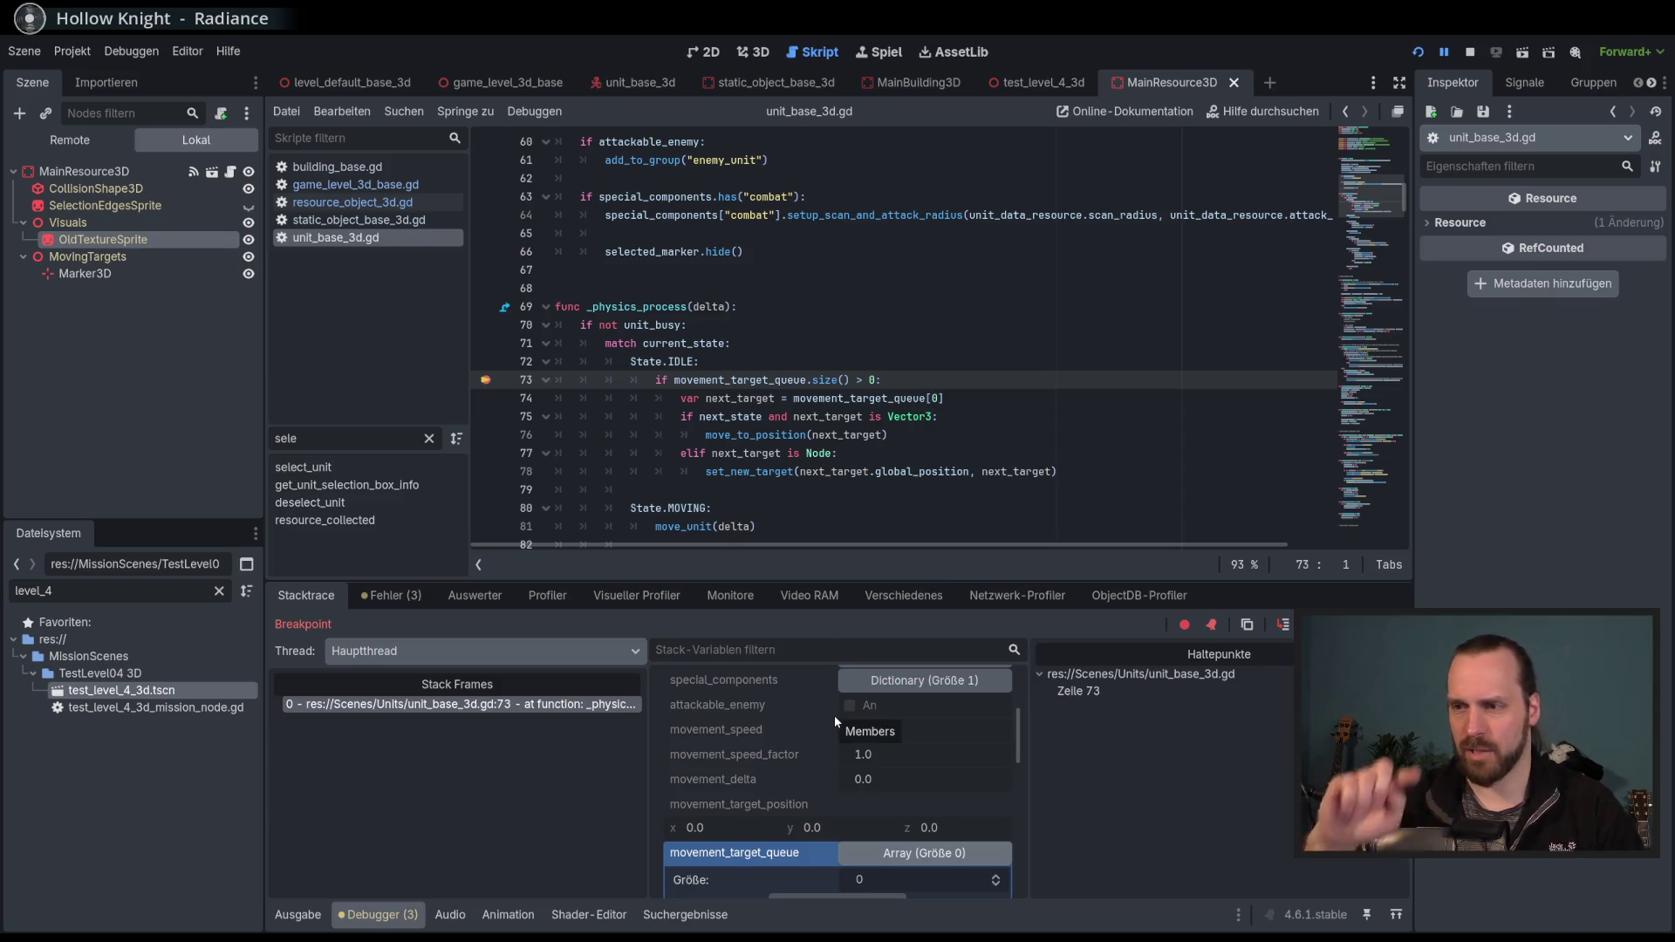
Inspect the empty movement_target_queue array in the debugger, then stop the session.
{"action": "scroll", "coordinate": [873, 768], "scroll_direction": "down", "scroll_amount": 1}
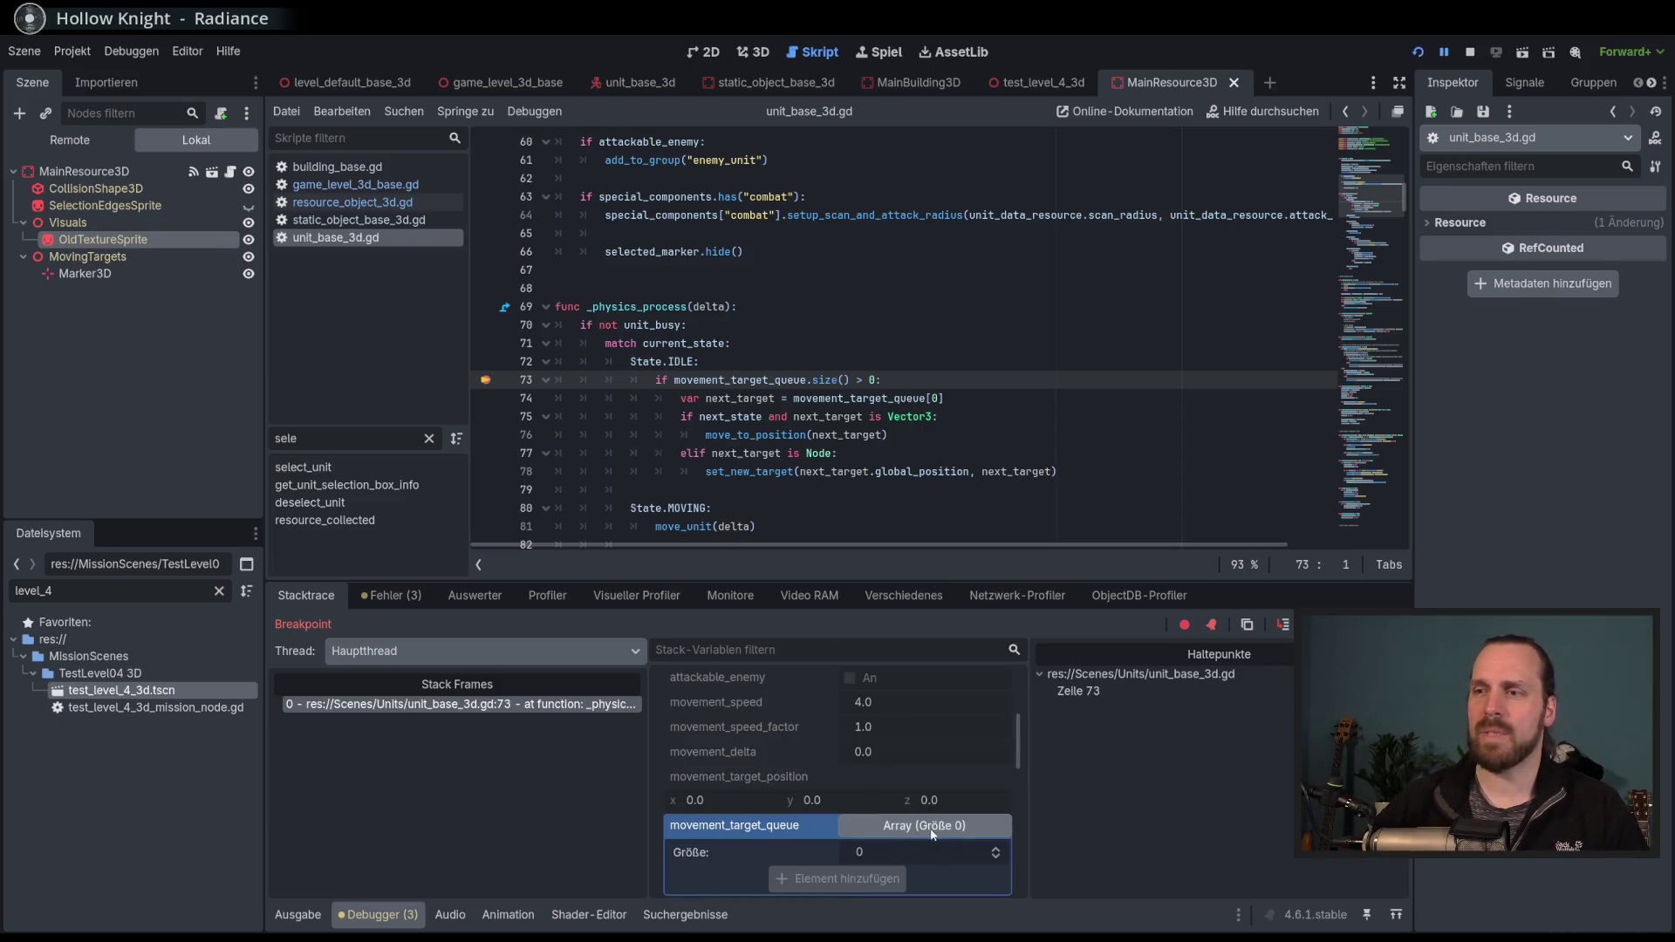
{"action": "left_click", "coordinate": [939, 835]}
{"action": "left_click", "coordinate": [882, 833]}
{"action": "left_click", "coordinate": [883, 833]}
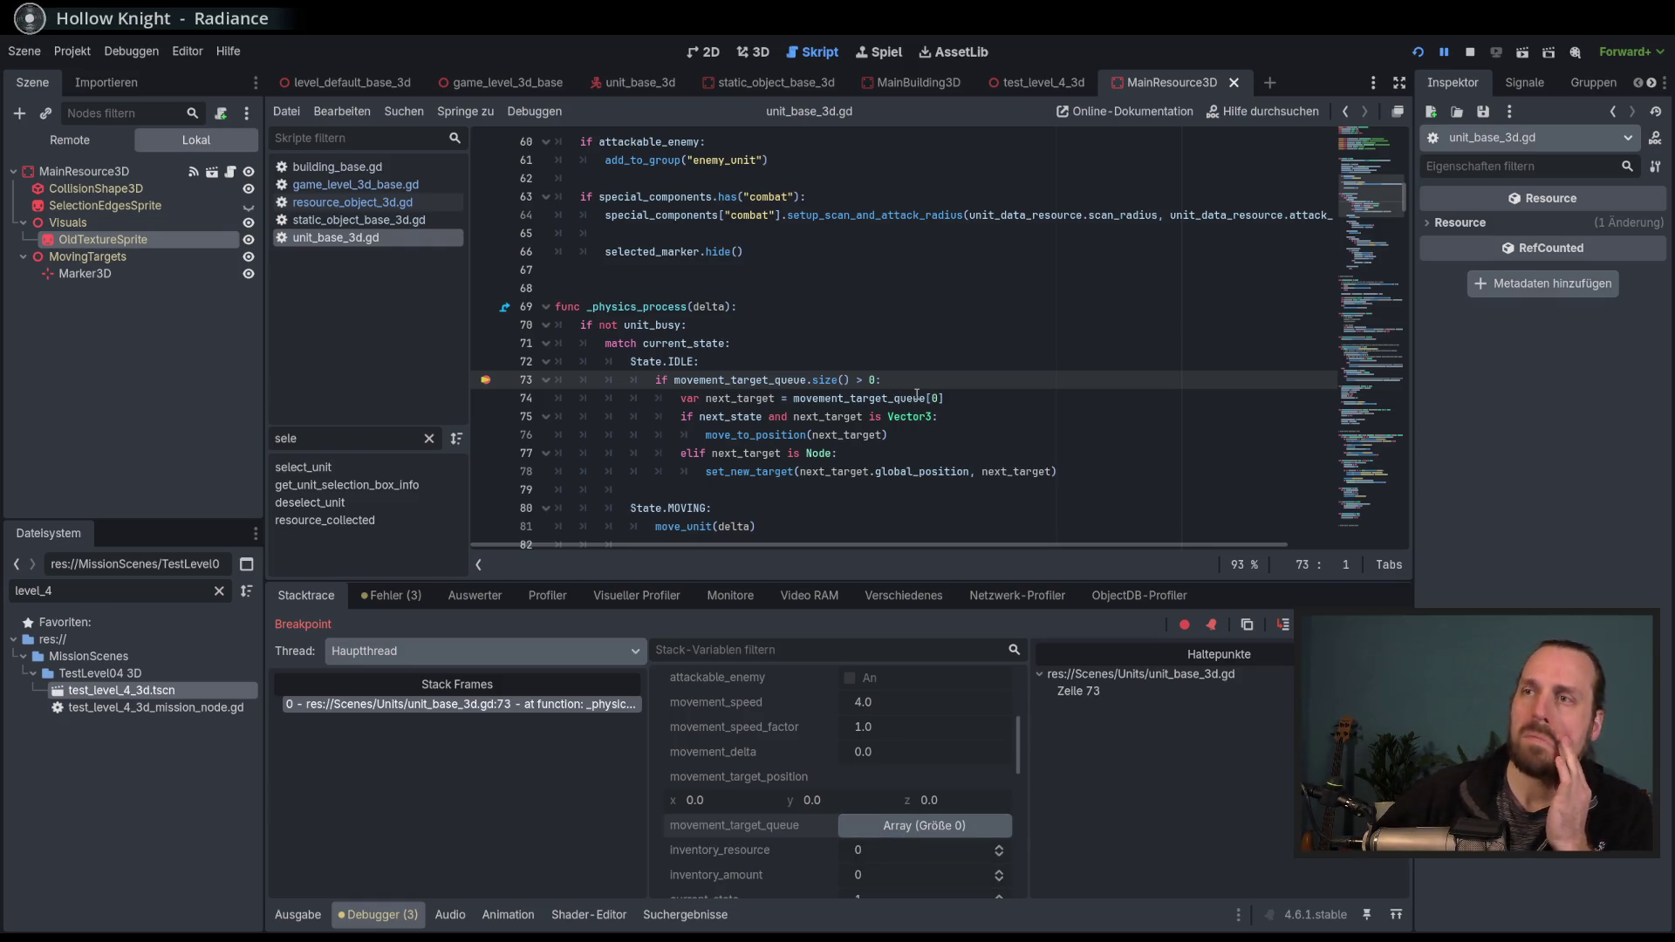
{"action": "mouse_move", "coordinate": [917, 395]}
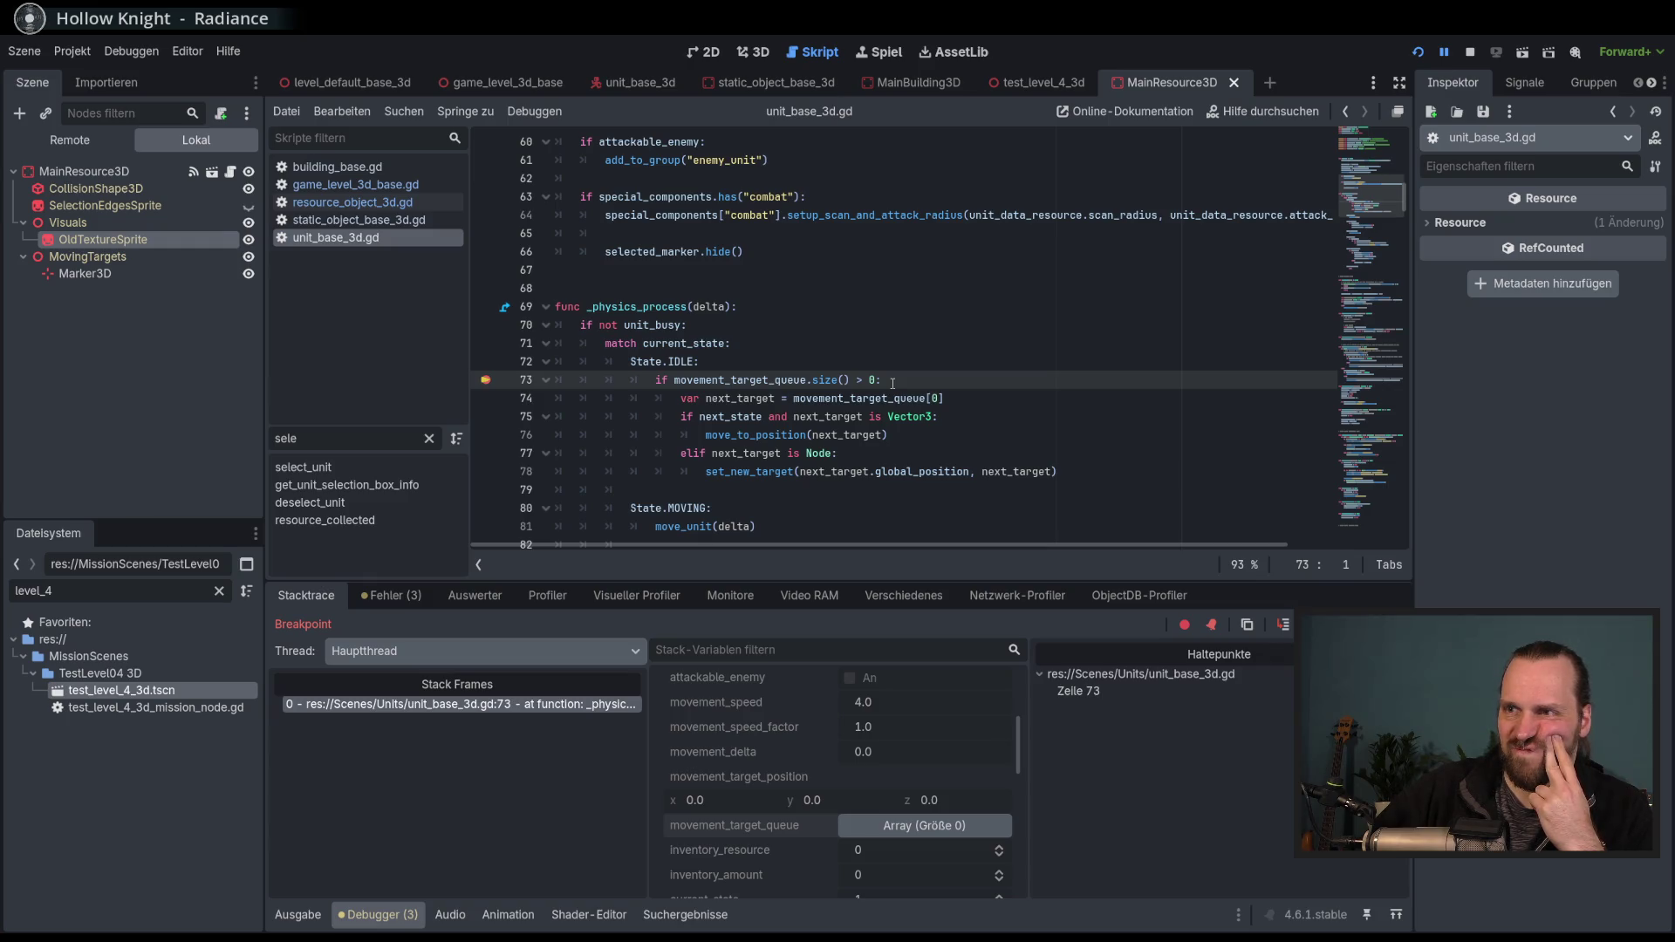
{"action": "key", "text": "F8"}
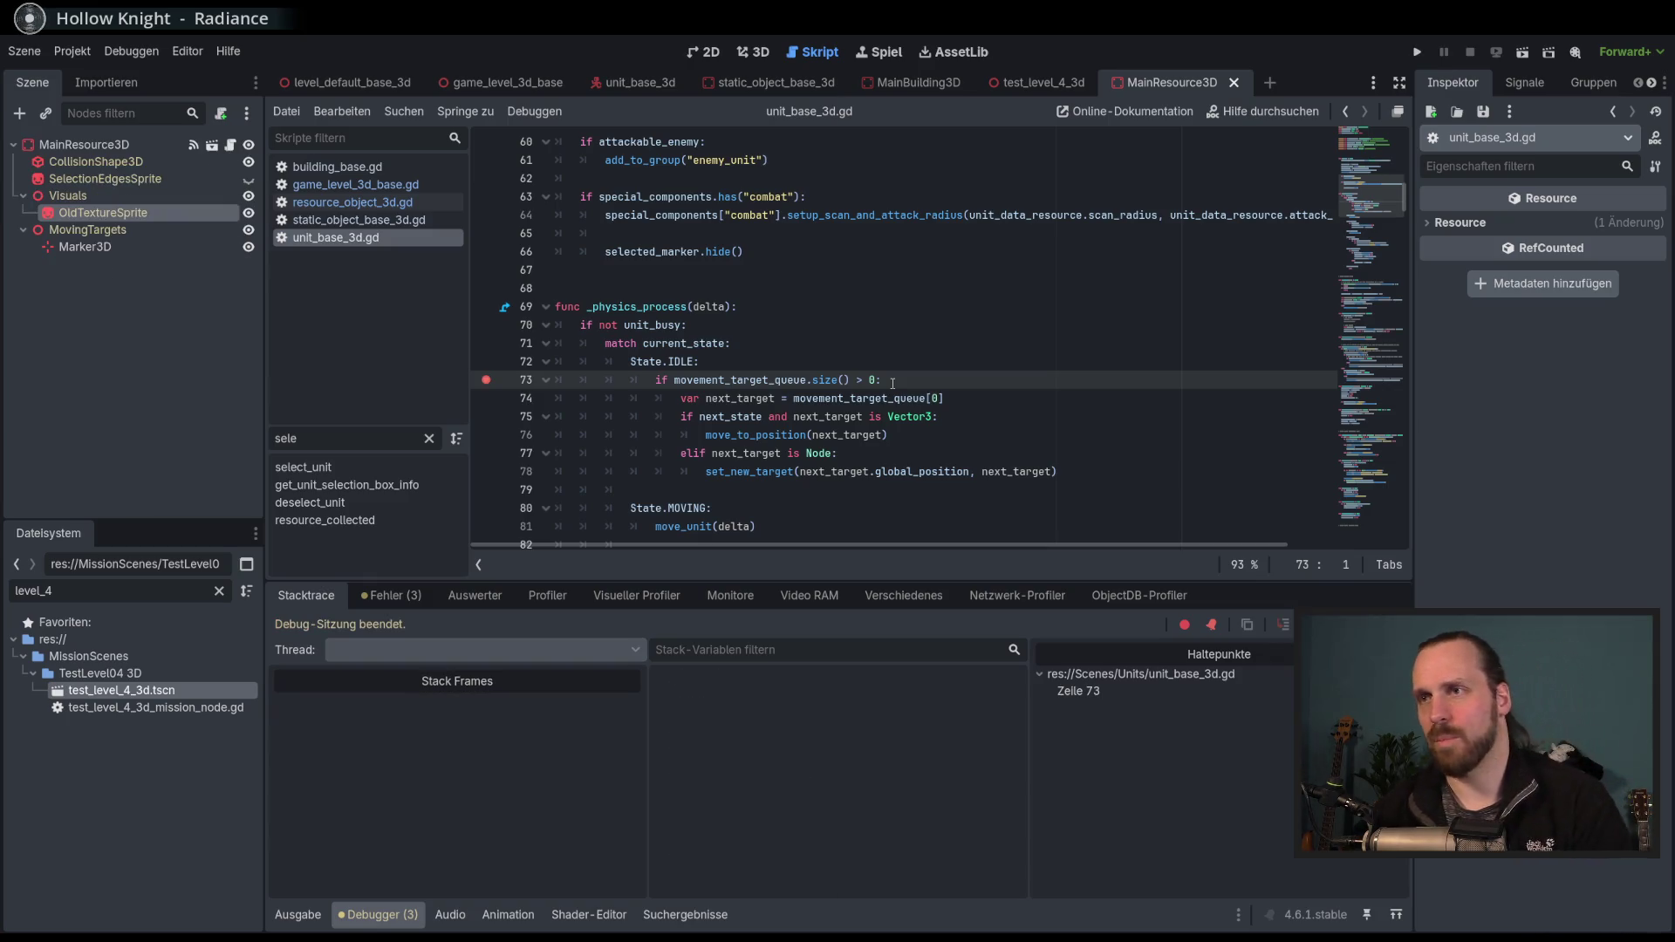
Remove the line 73 breakpoint and search the script for movement_target_queue.
{"action": "left_click", "coordinate": [486, 382]}
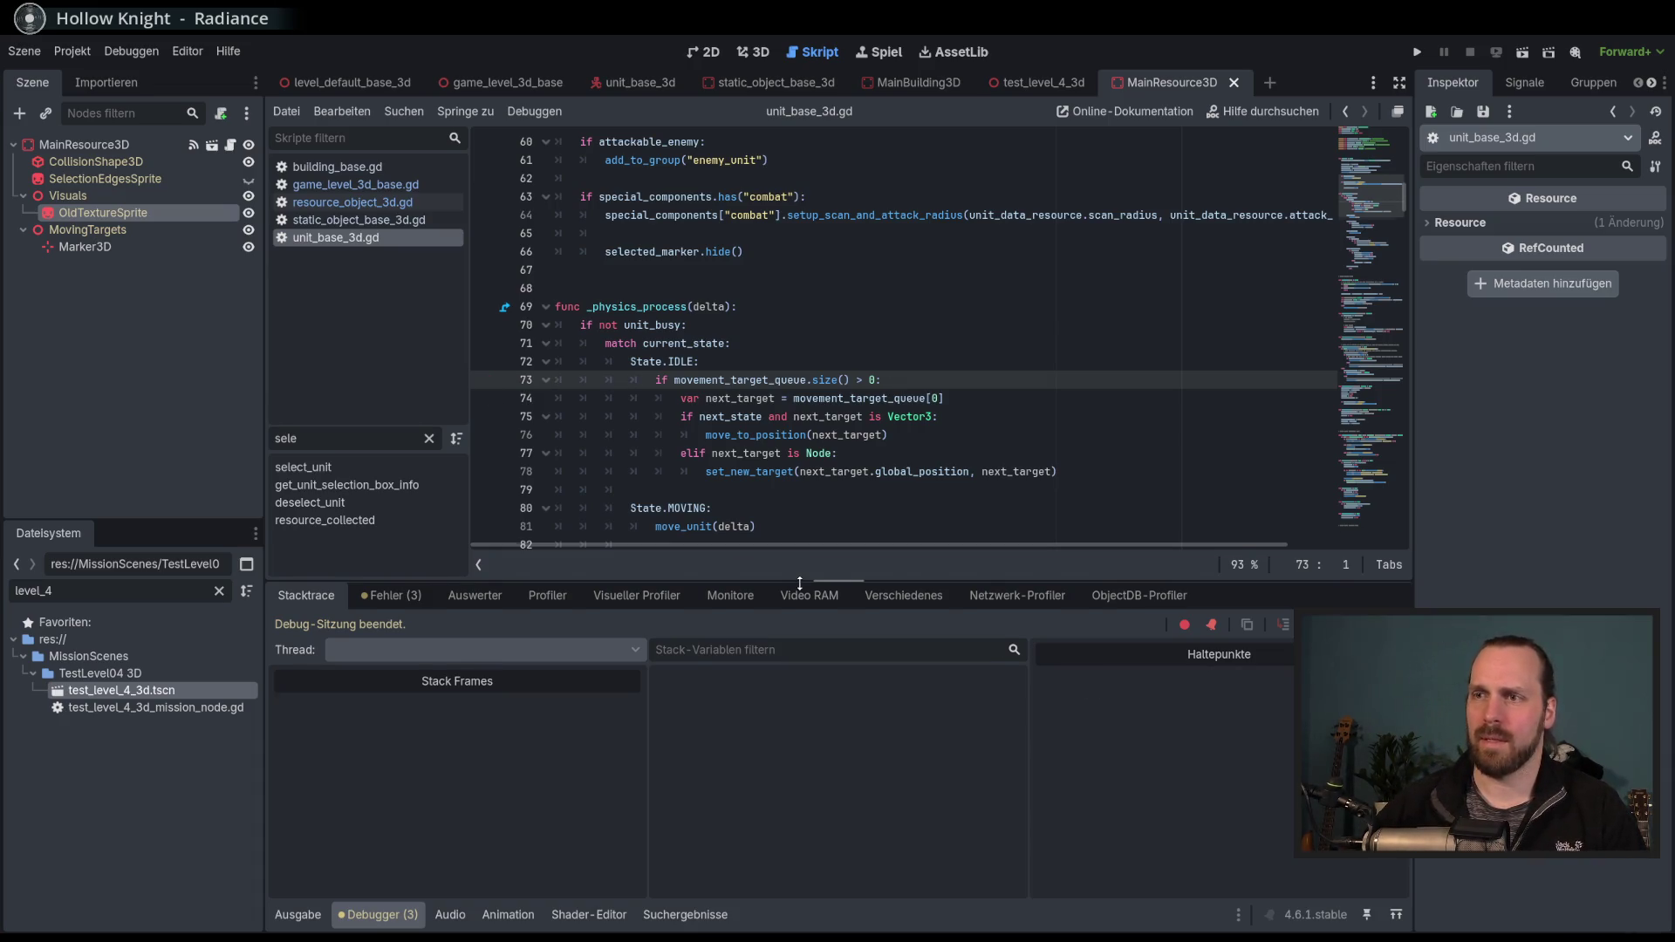
{"action": "left_click_drag", "start_coordinate": [787, 576], "coordinate": [815, 695]}
{"action": "scroll", "coordinate": [947, 469], "scroll_direction": "down", "scroll_amount": 1}
{"action": "left_click", "coordinate": [935, 326]}
{"action": "left_click", "coordinate": [960, 345]}
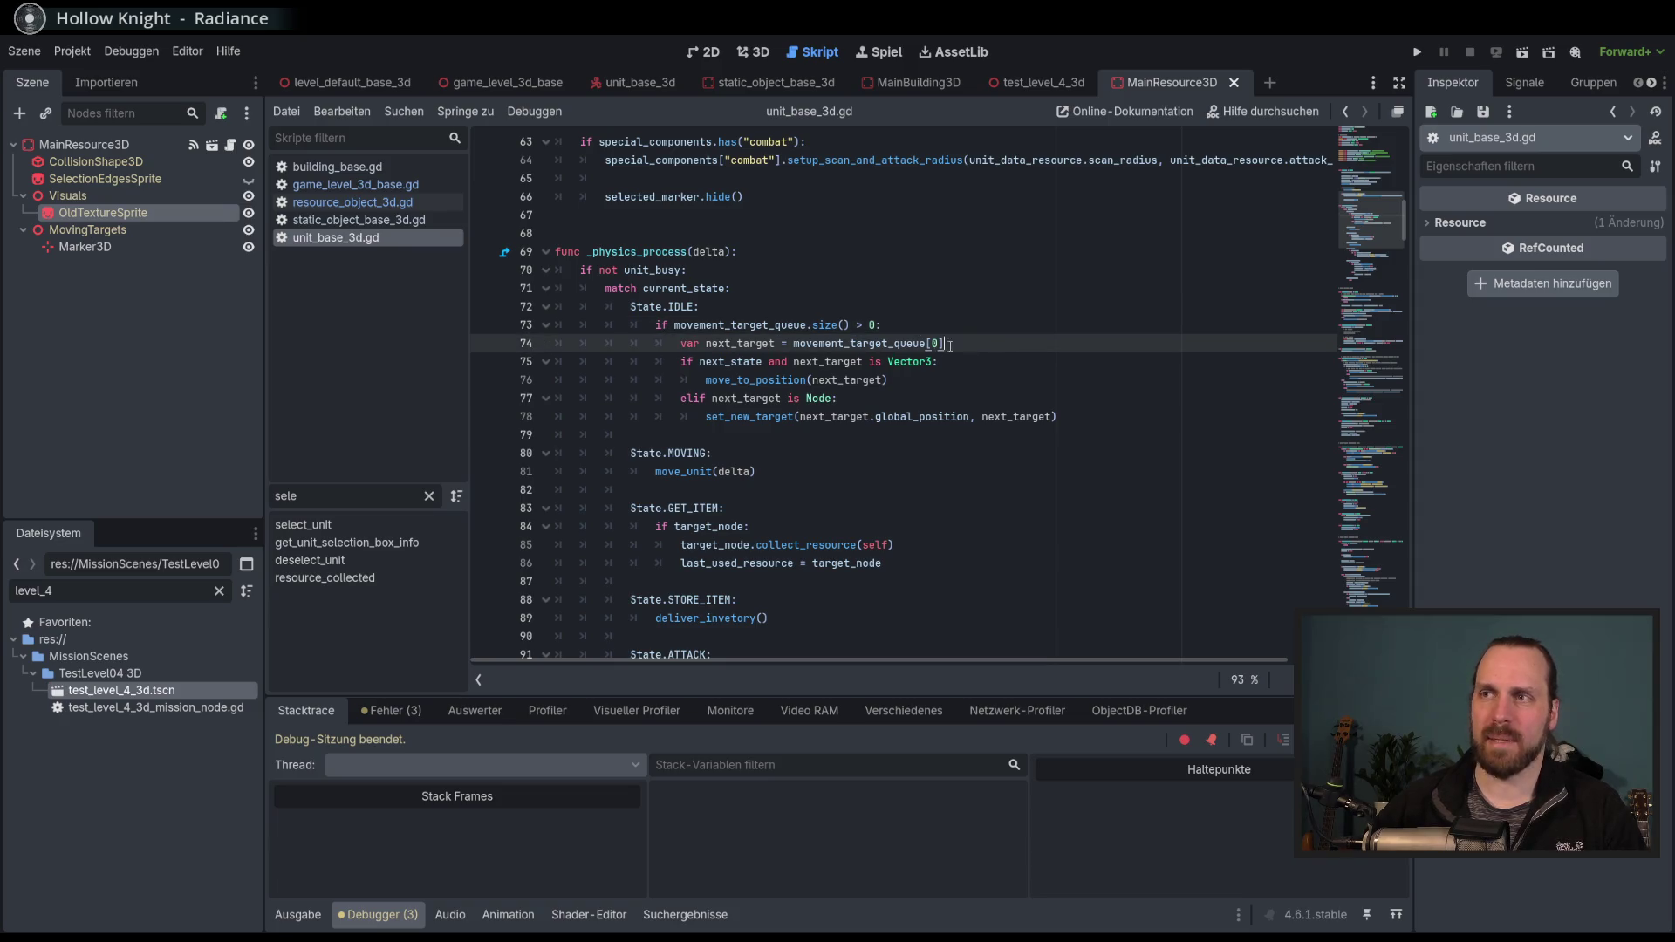
{"action": "double_click", "coordinate": [744, 326]}
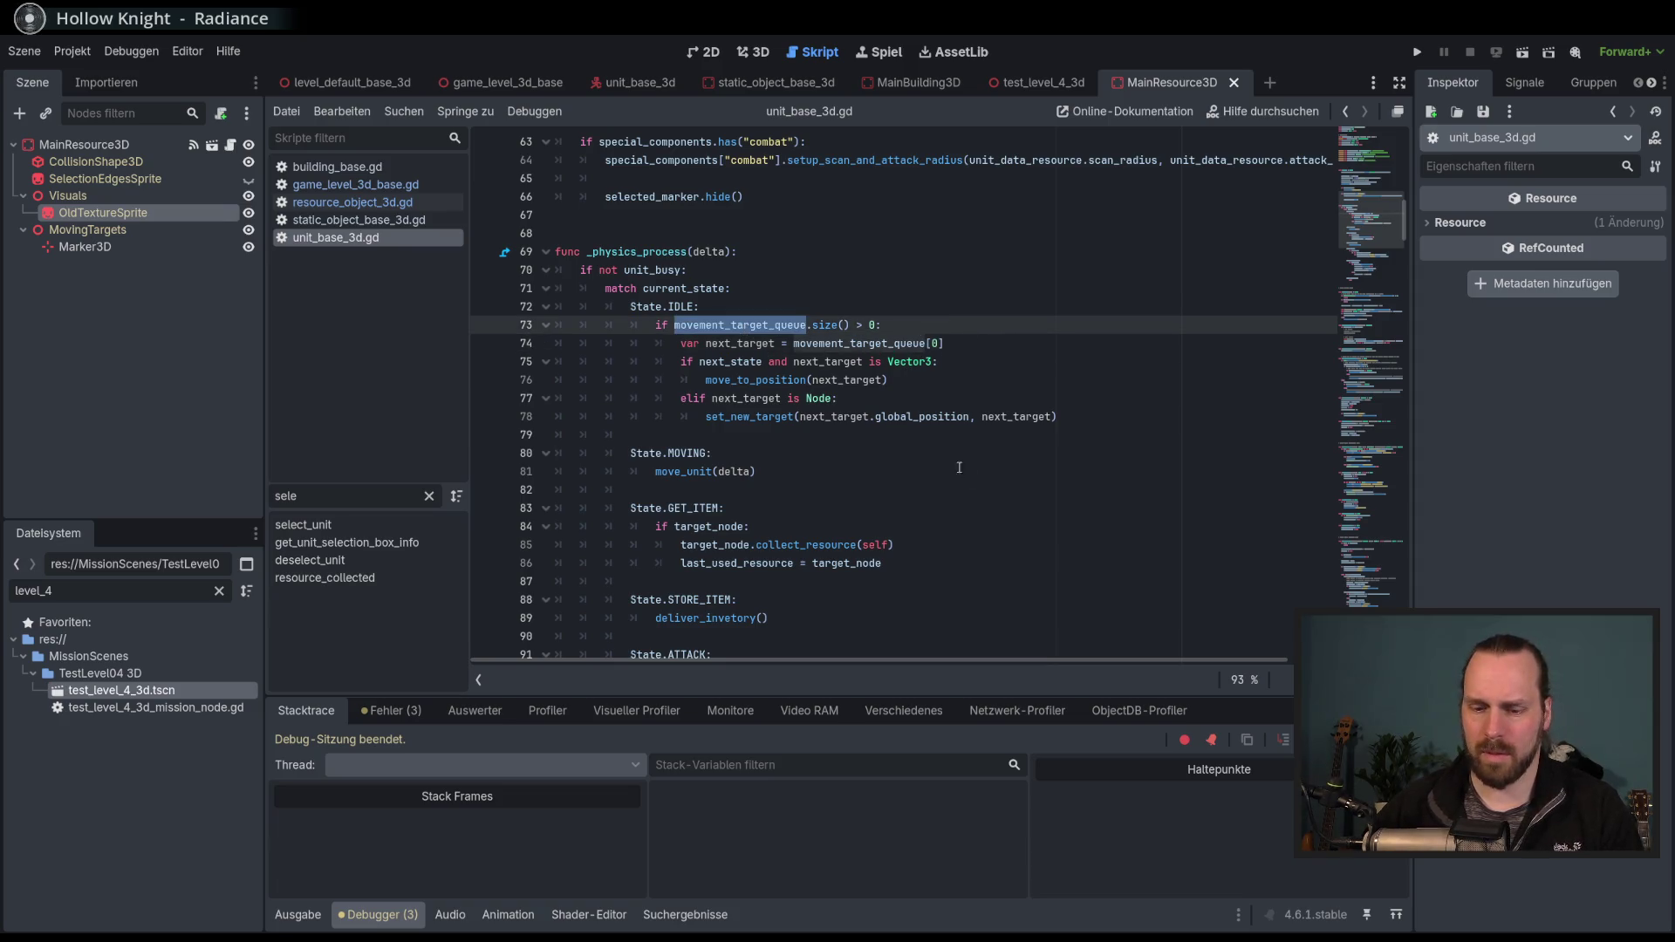
{"action": "key", "text": "ctrl+f"}
Step through all 17 matches to line 295's remove_at(0) and read its documentation.
{"action": "left_click", "coordinate": [1032, 683]}
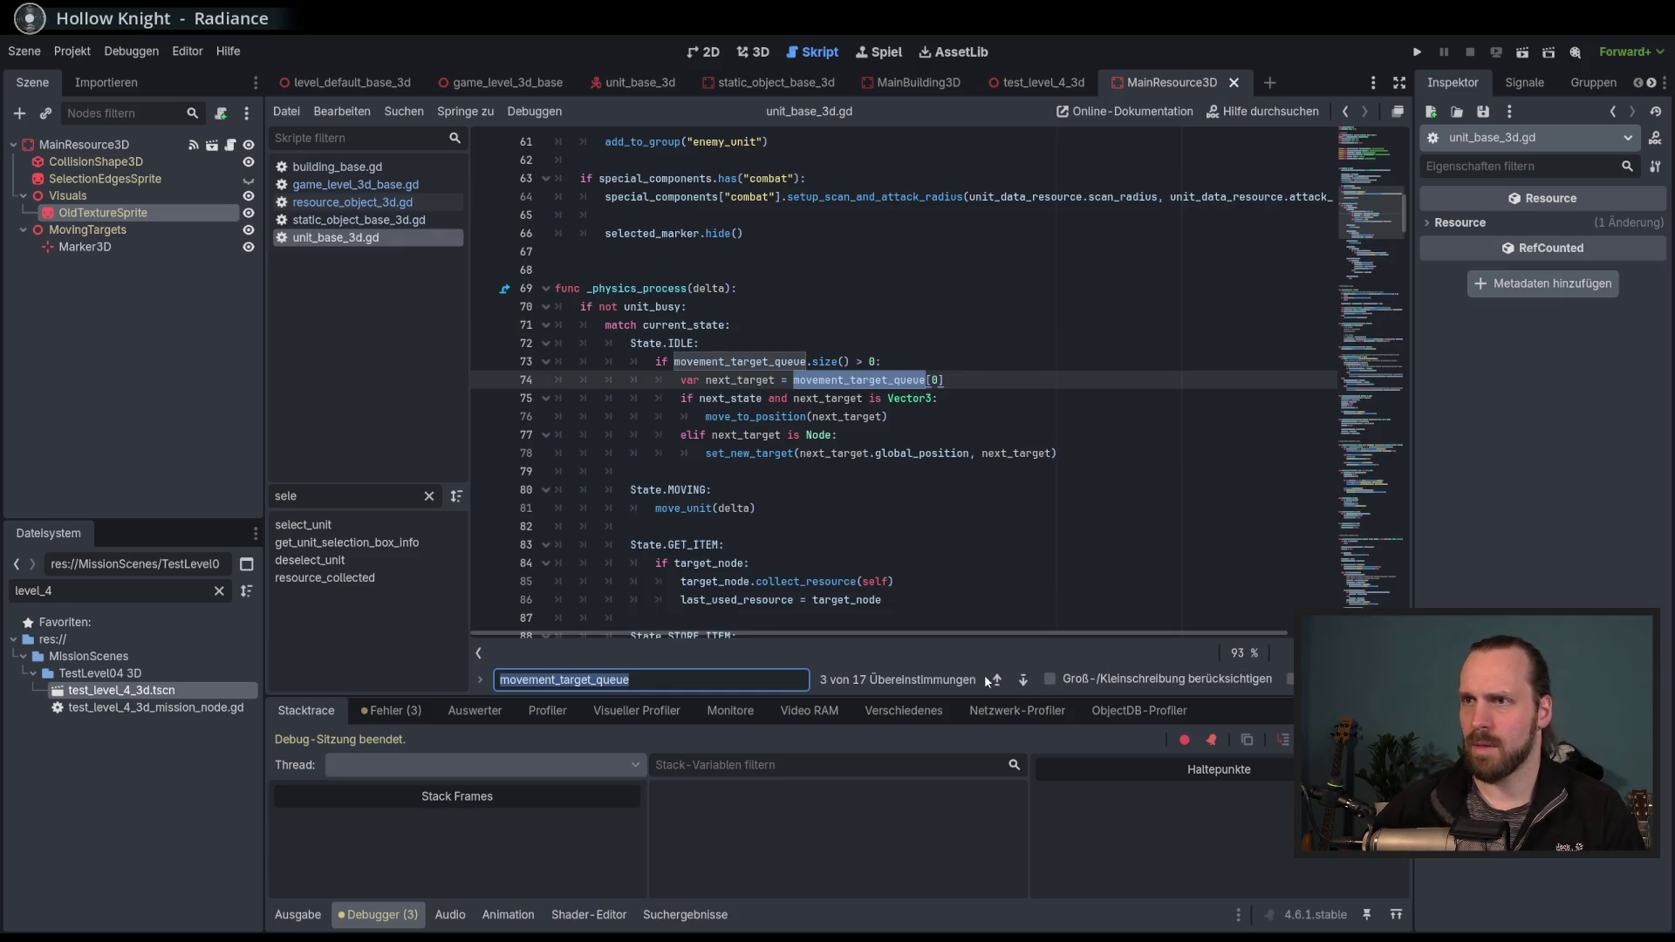
{"action": "left_click", "coordinate": [1026, 683]}
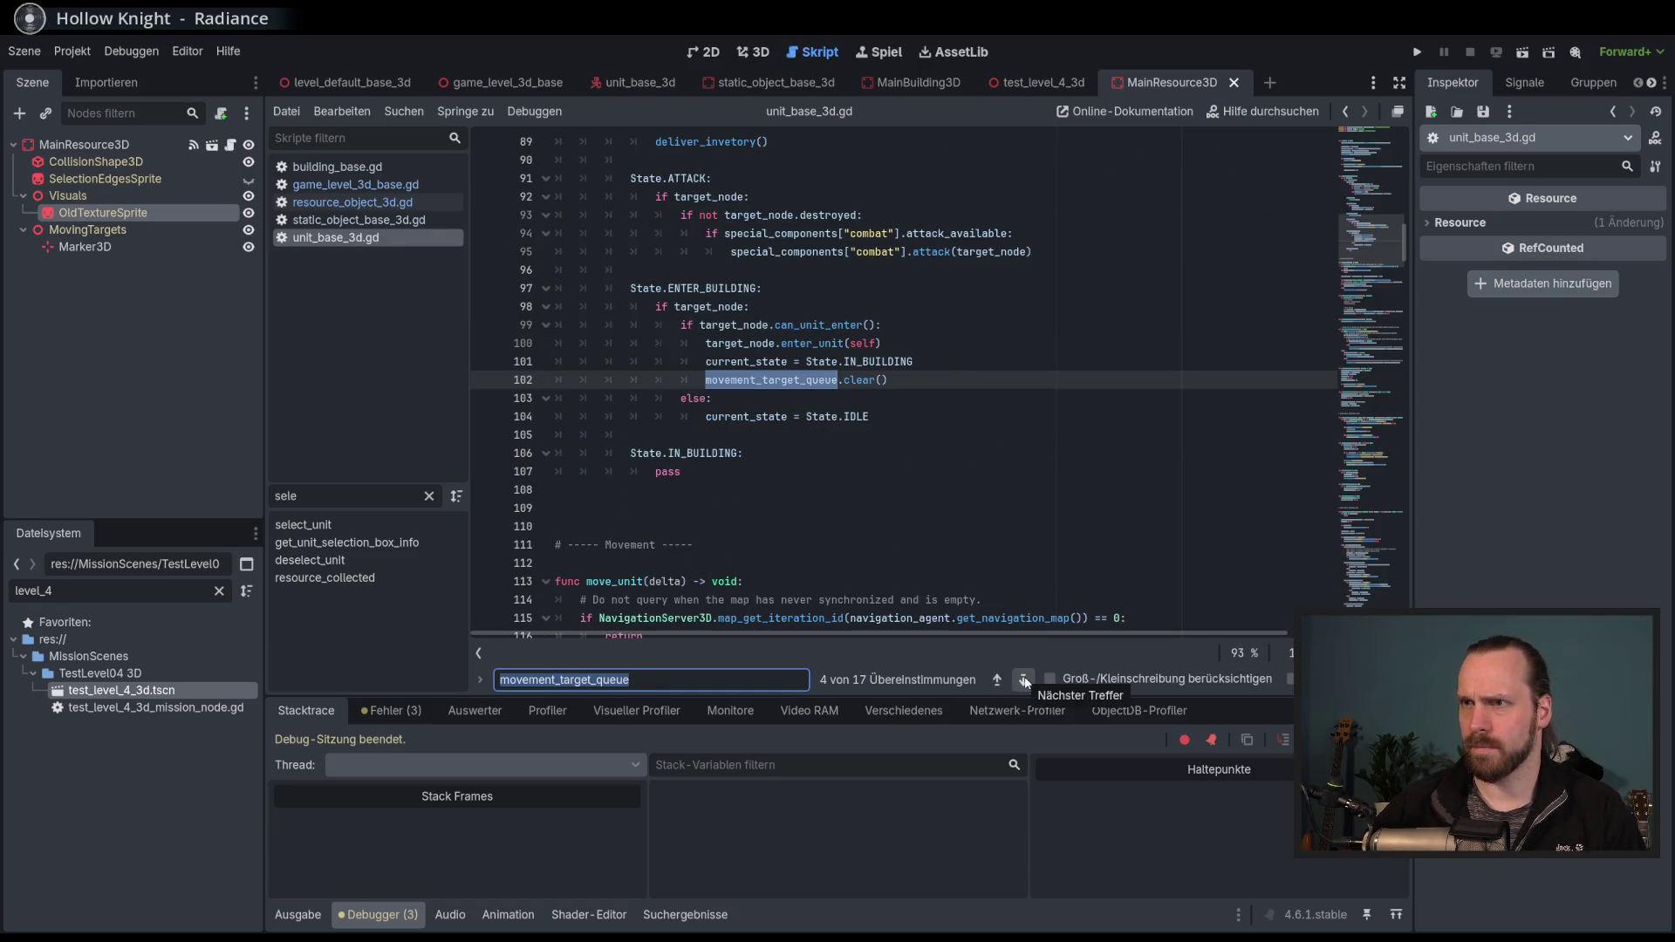
{"action": "left_click", "coordinate": [1027, 683]}
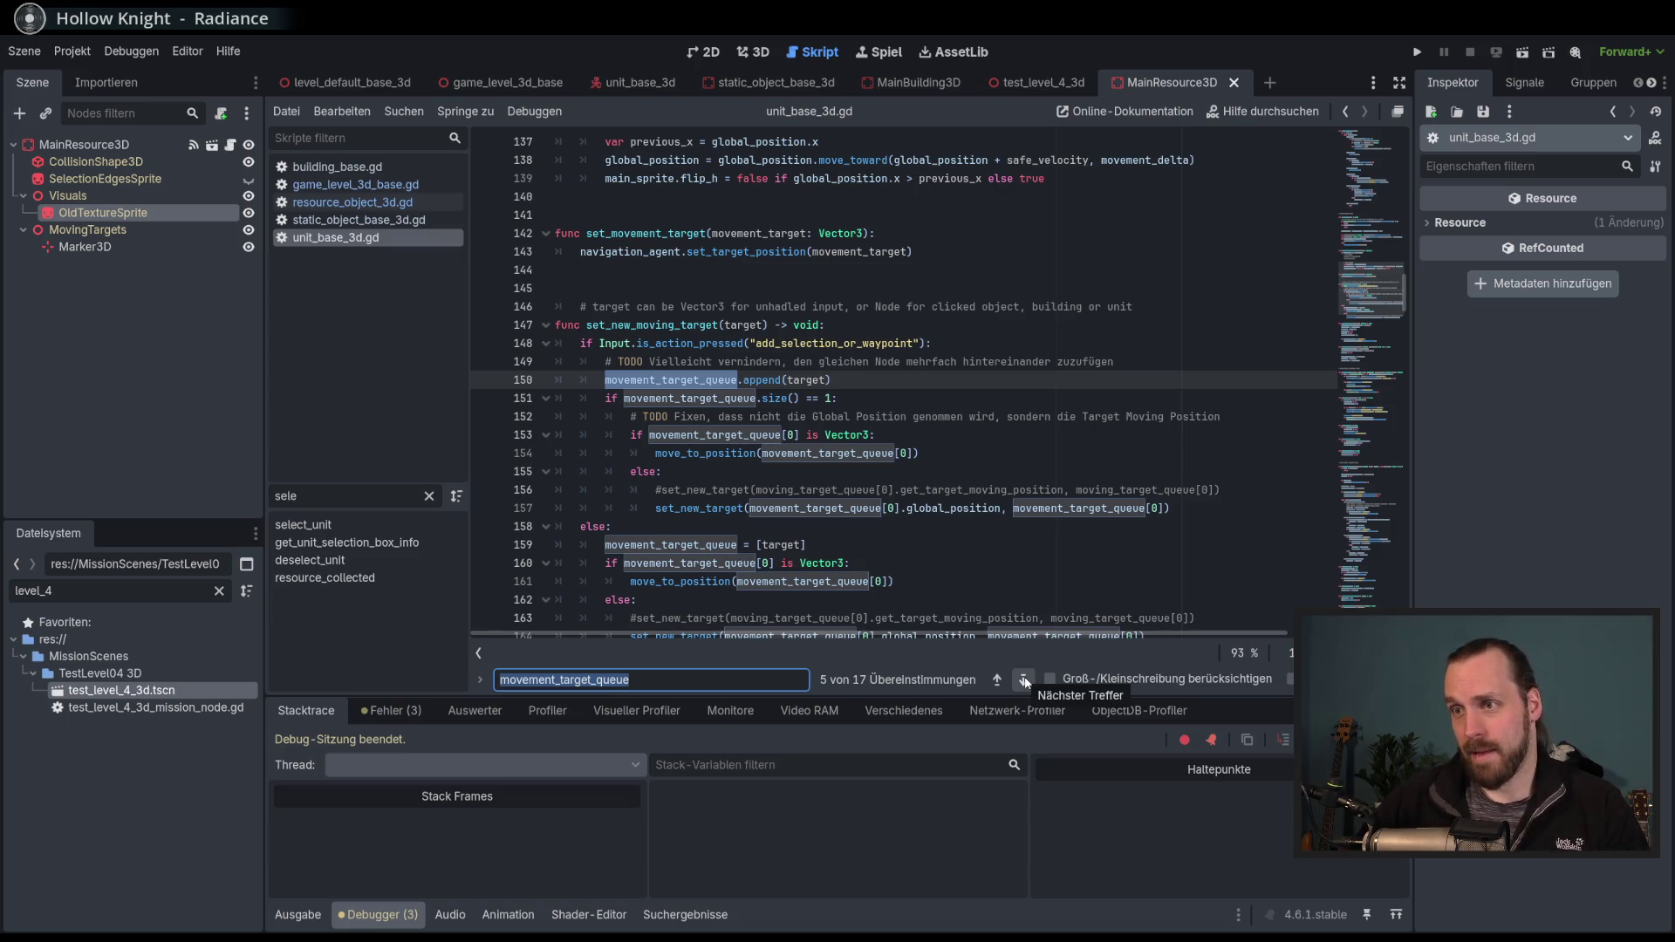
{"action": "left_click", "coordinate": [1026, 683]}
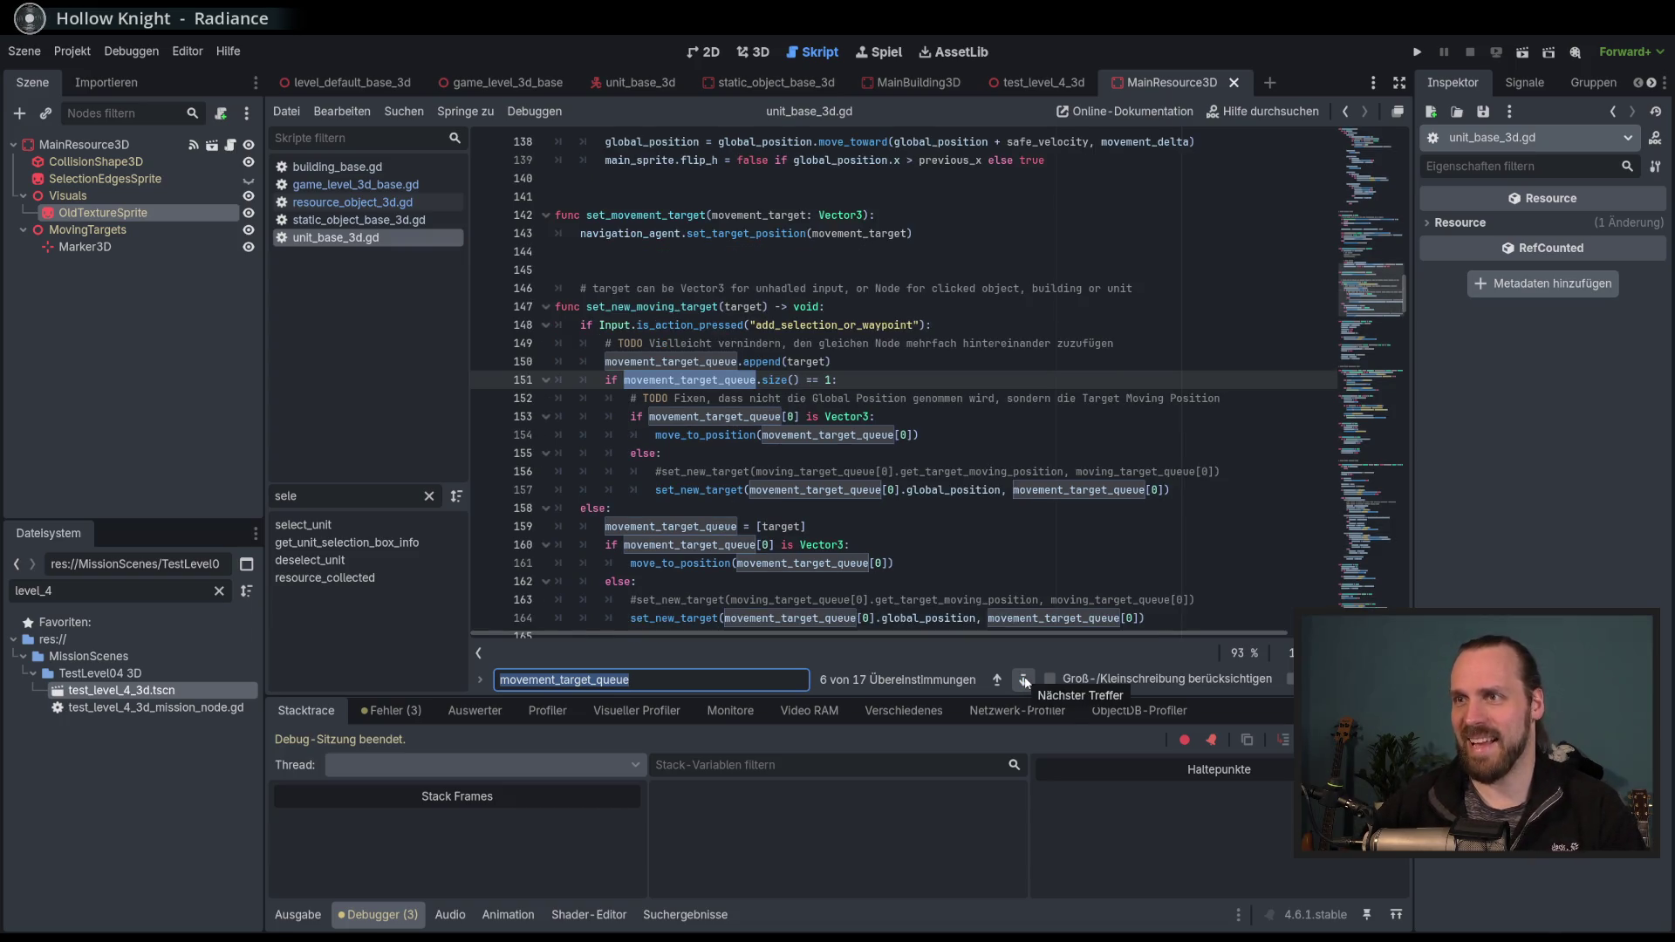
{"action": "left_click", "coordinate": [1026, 682]}
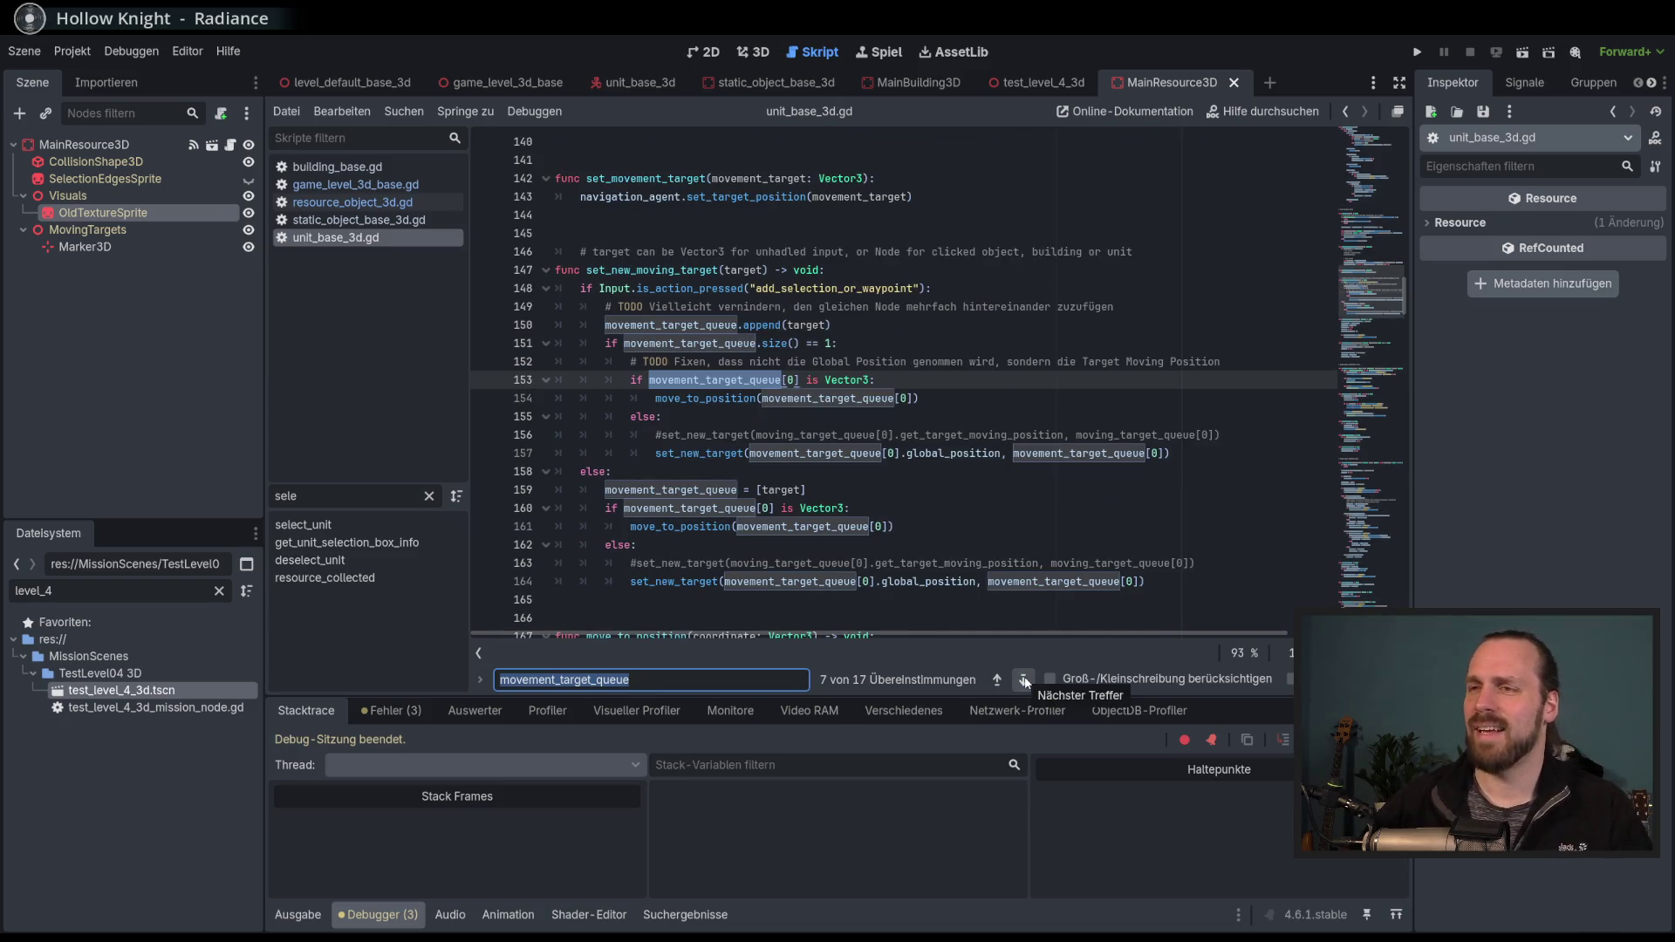
{"action": "left_click", "coordinate": [1026, 683]}
{"action": "left_click", "coordinate": [1025, 682]}
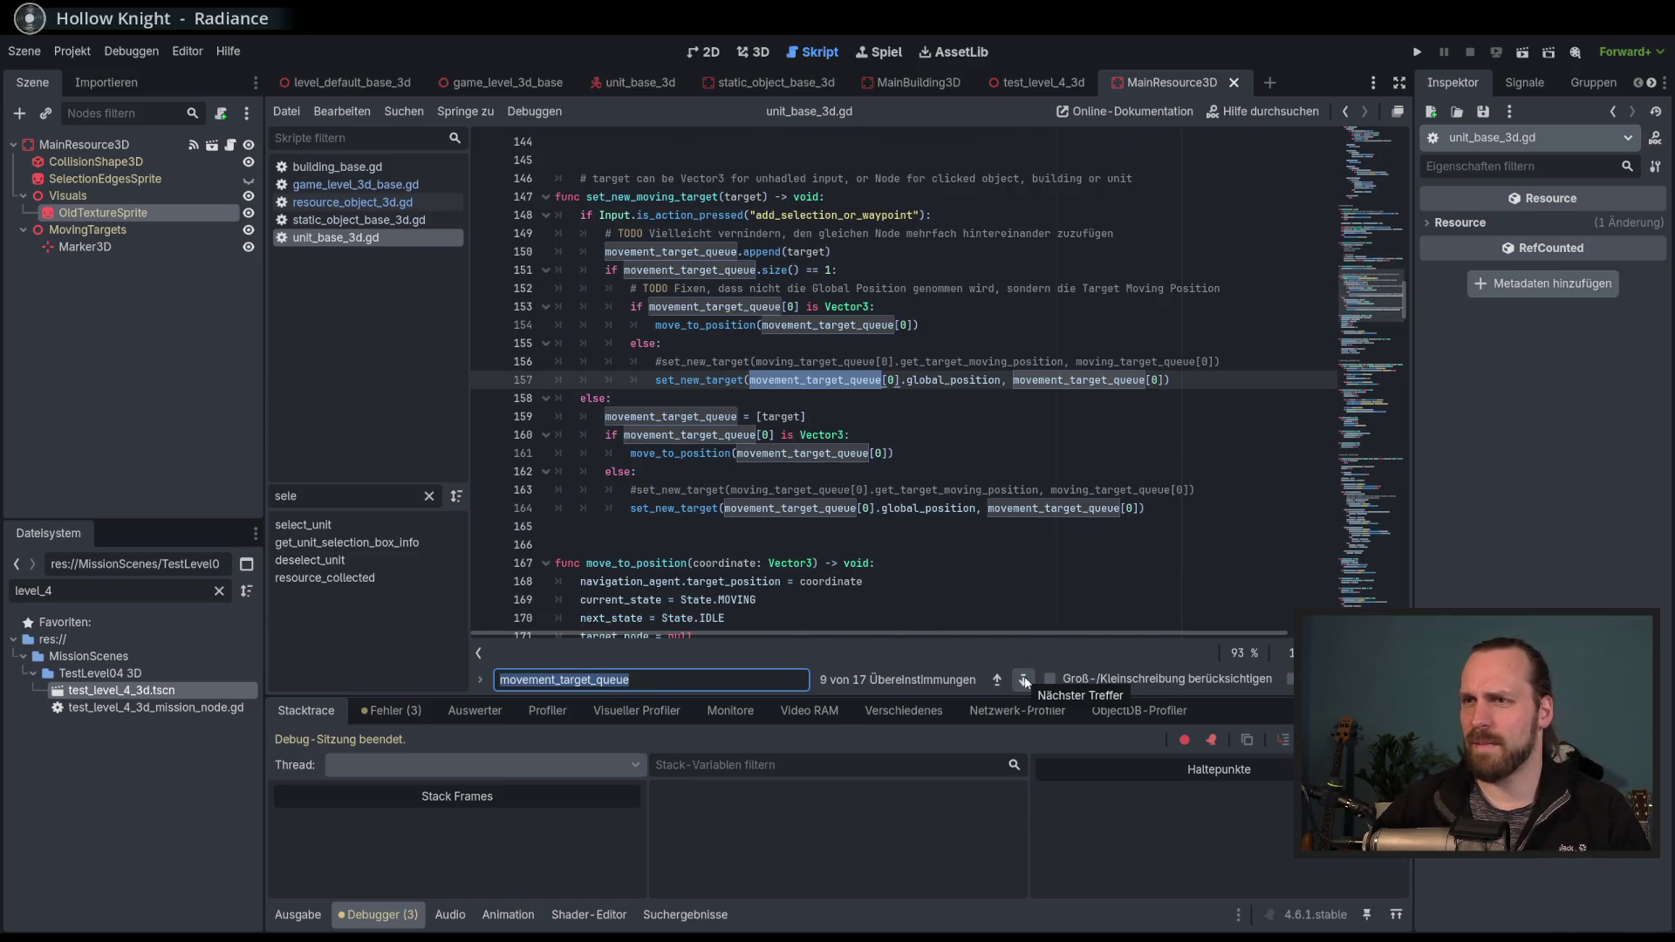
{"action": "left_click", "coordinate": [1026, 682]}
{"action": "left_click", "coordinate": [1025, 682]}
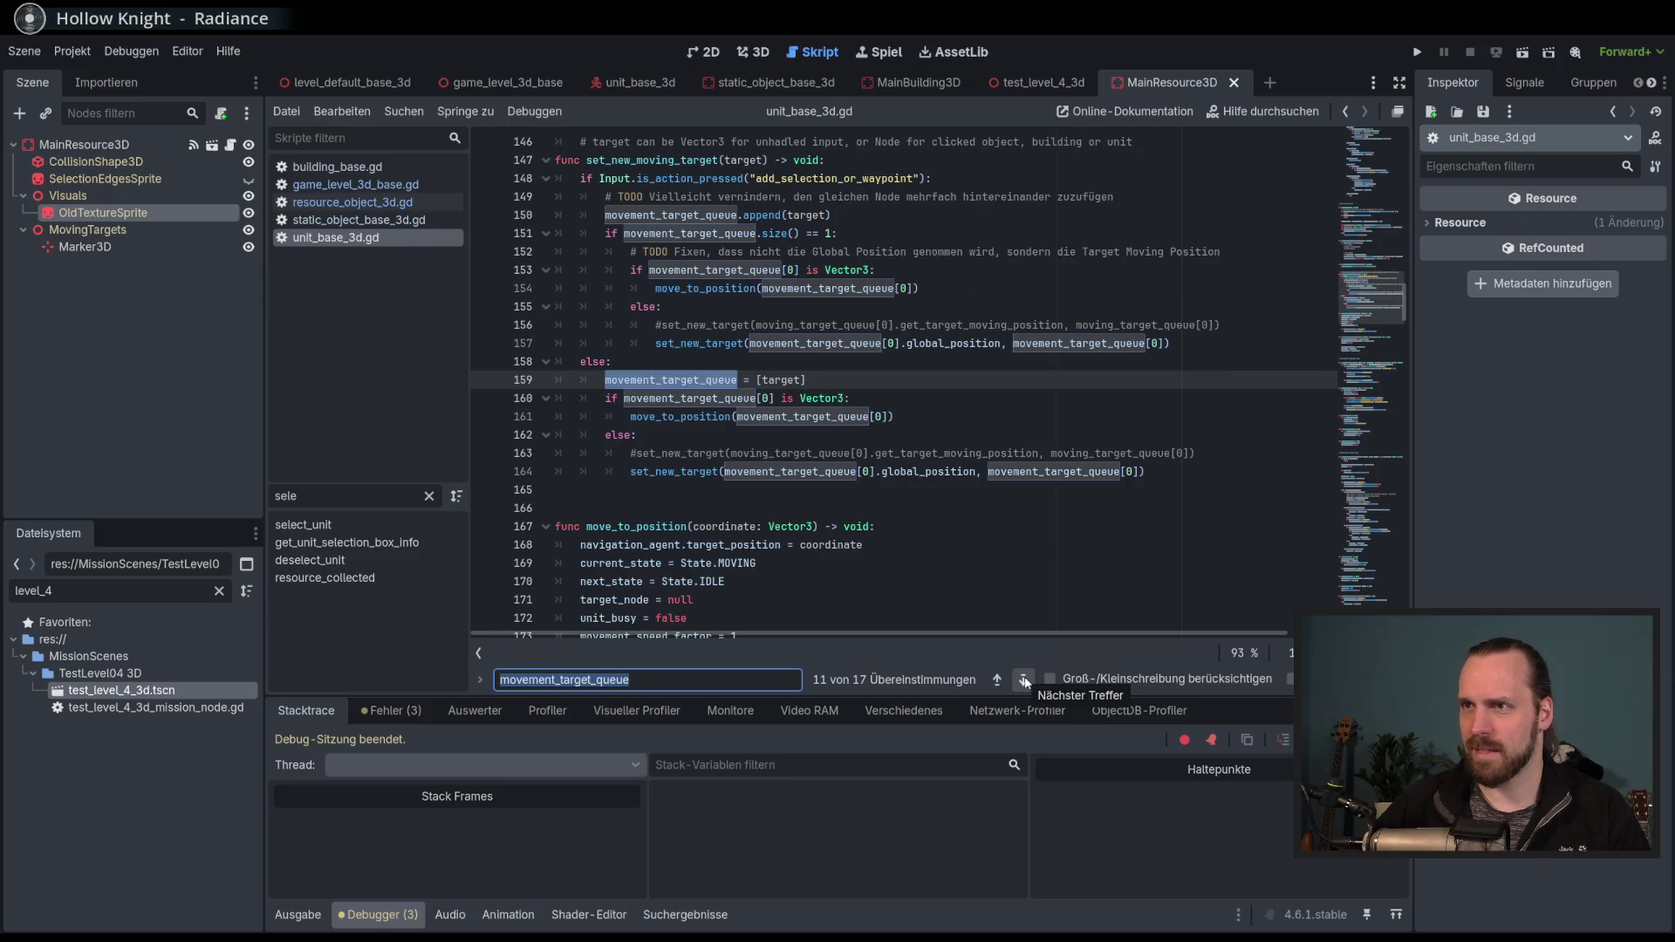
{"action": "left_click", "coordinate": [1026, 681]}
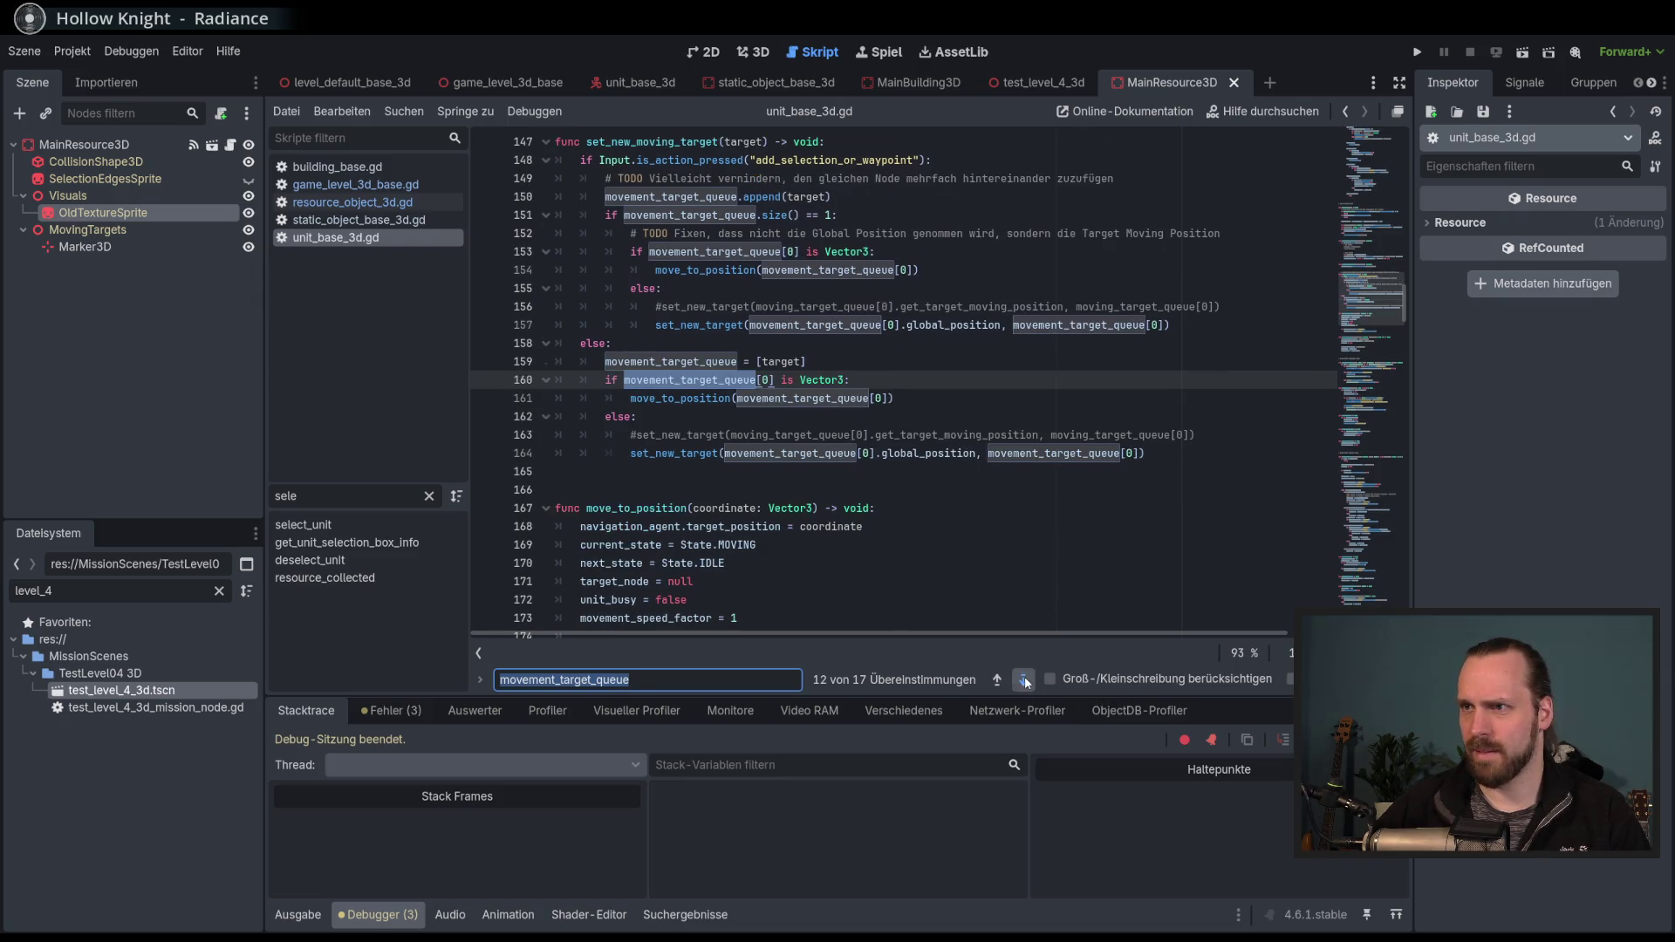
{"action": "left_click", "coordinate": [1025, 681]}
{"action": "left_click", "coordinate": [1026, 681]}
{"action": "left_click", "coordinate": [1025, 681]}
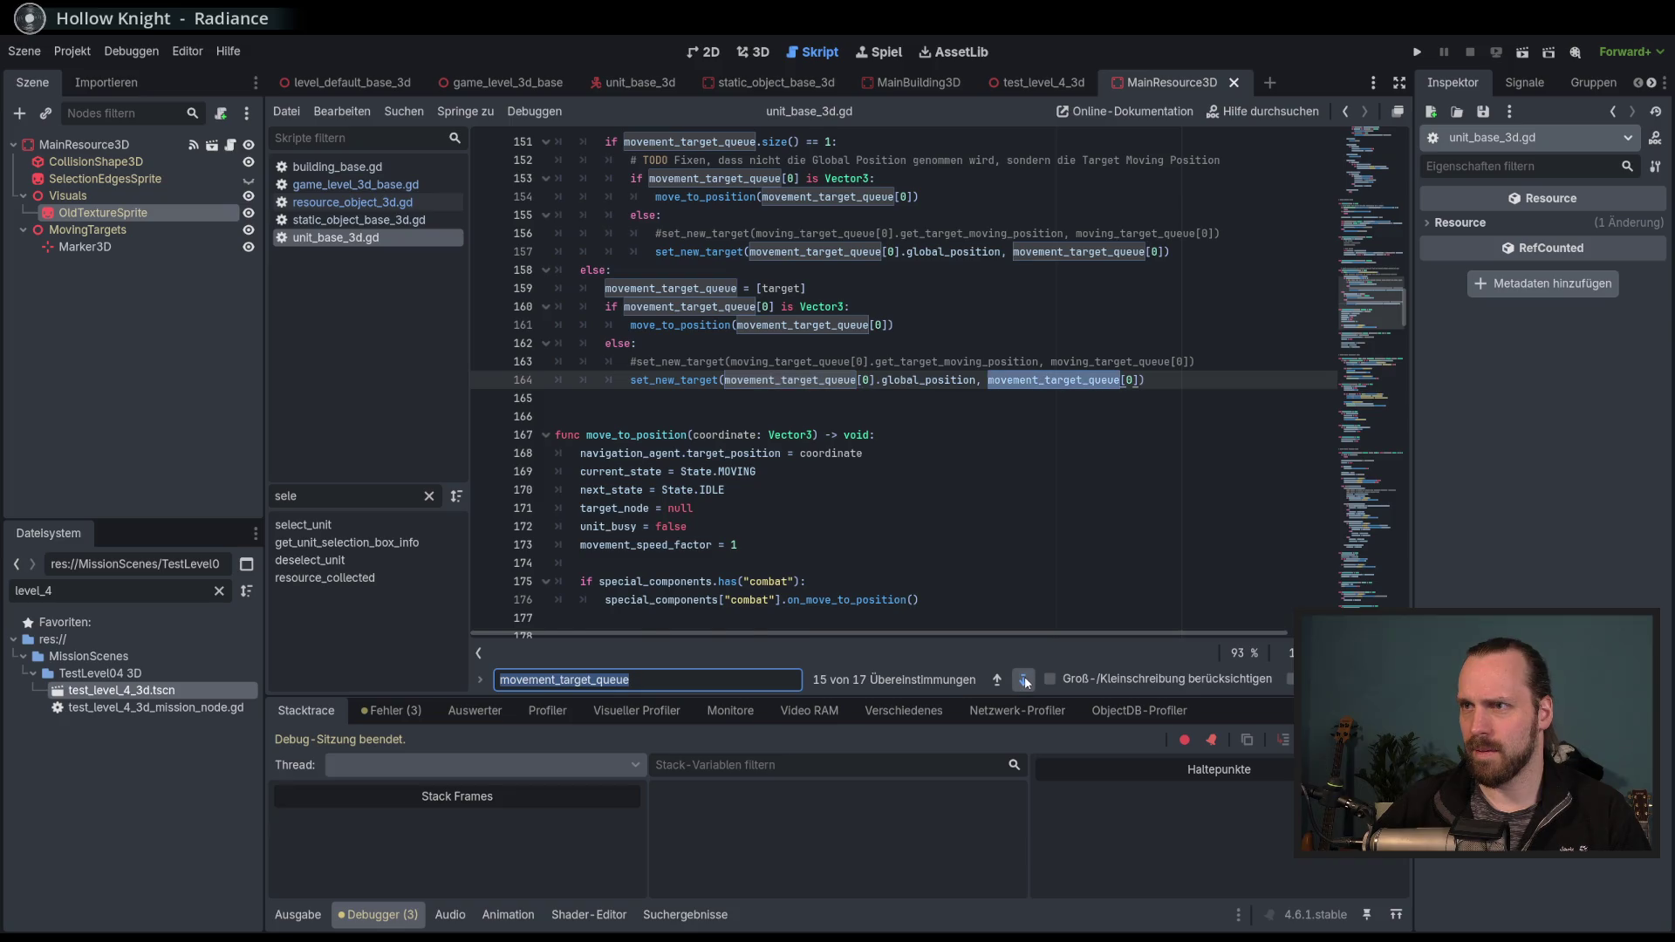
{"action": "left_click", "coordinate": [1025, 681]}
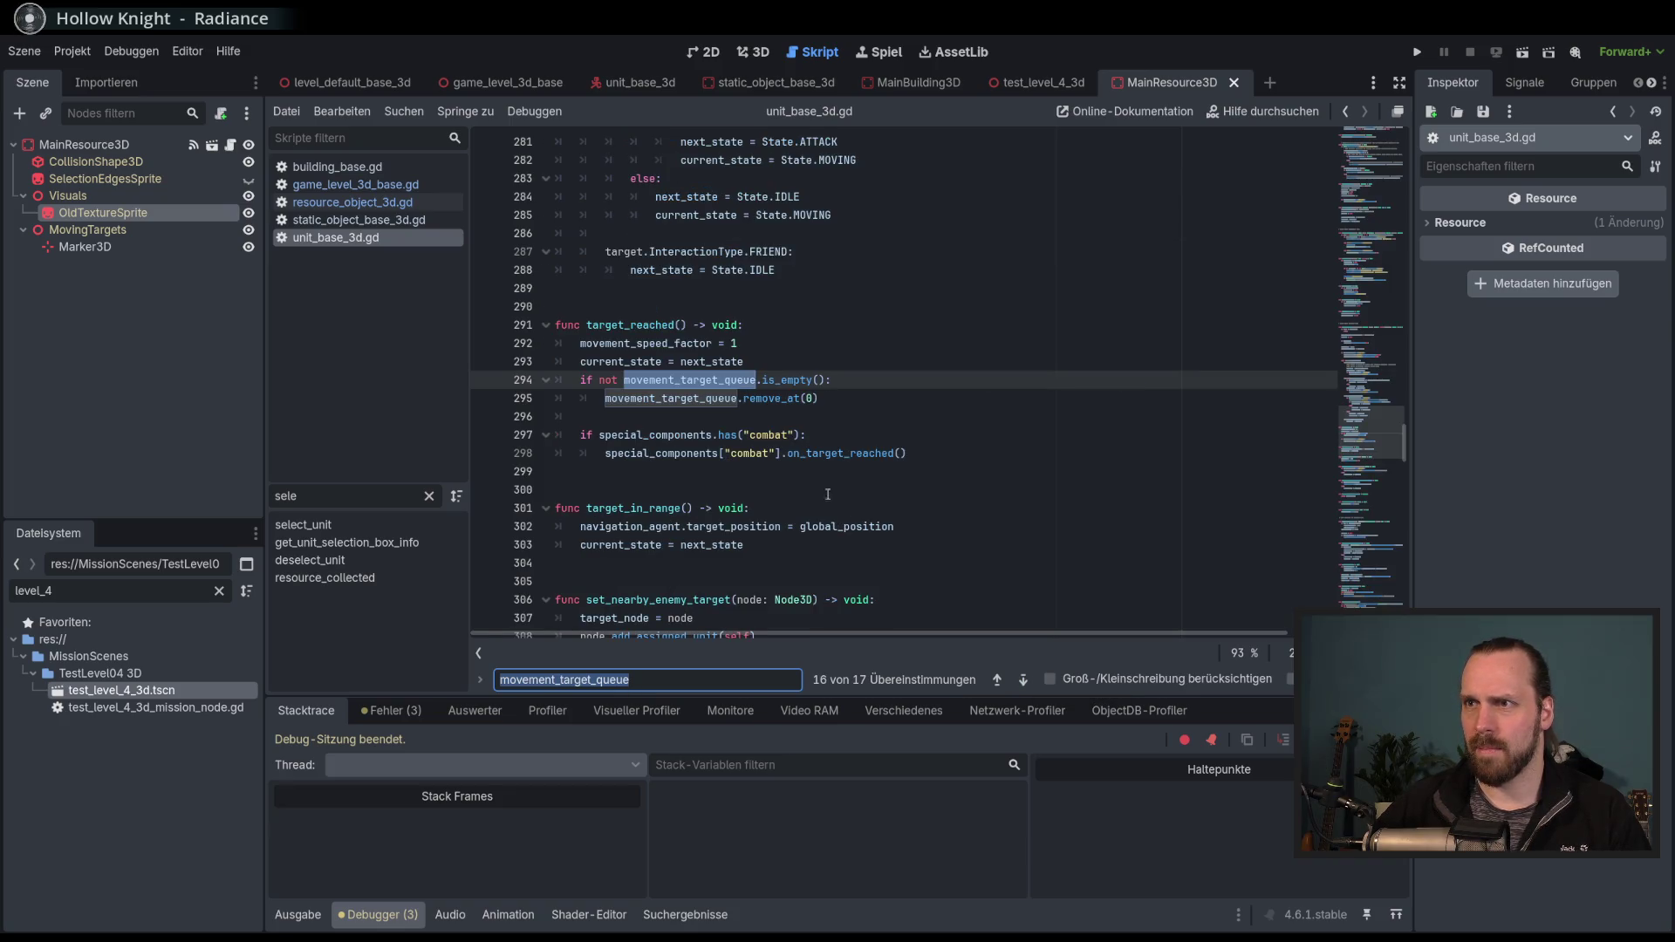
{"action": "left_click", "coordinate": [1026, 681]}
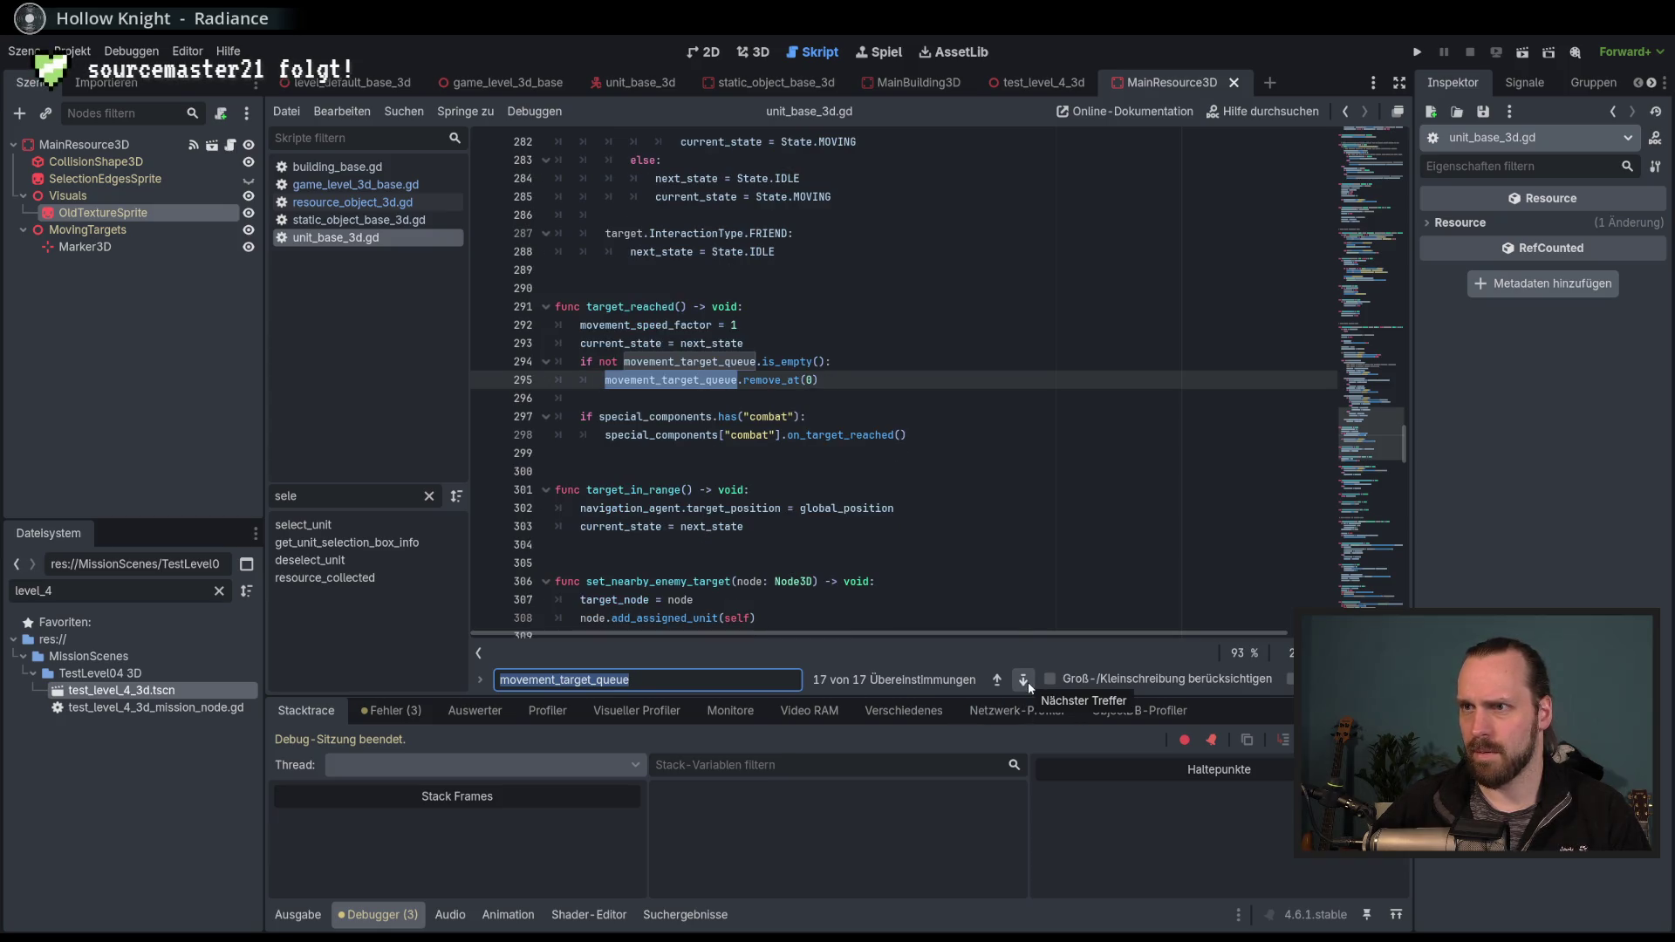
{"action": "mouse_move", "coordinate": [773, 377]}
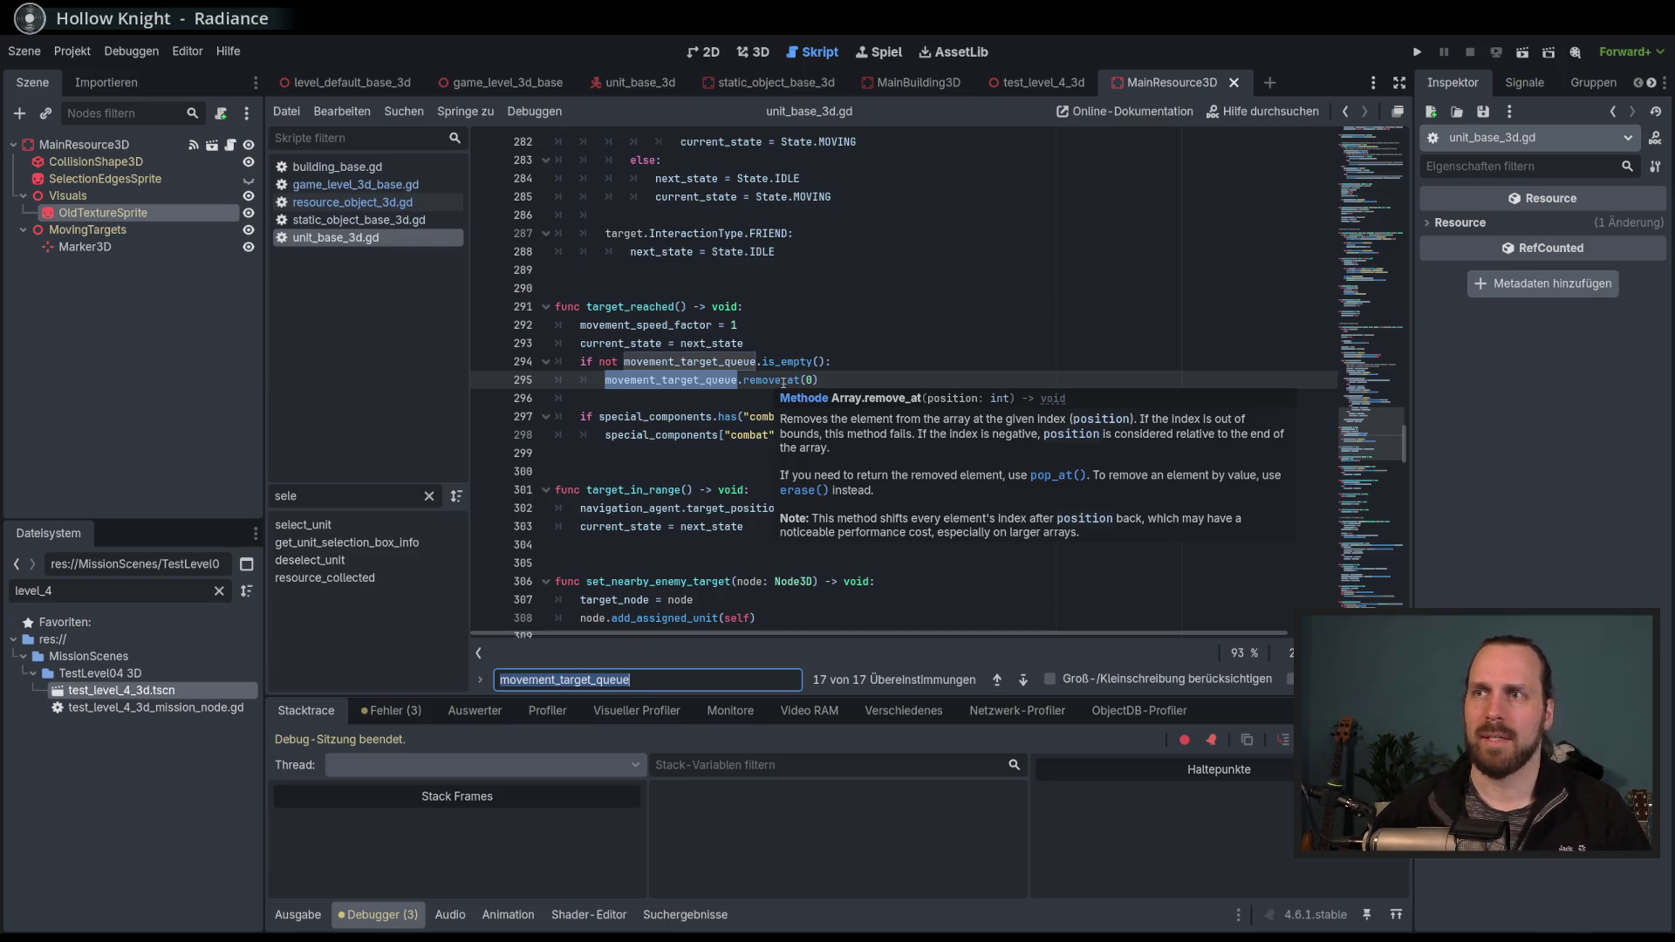
Select remove_at on line 295 and read its documentation while scrolling the code.
{"action": "double_click", "coordinate": [783, 382]}
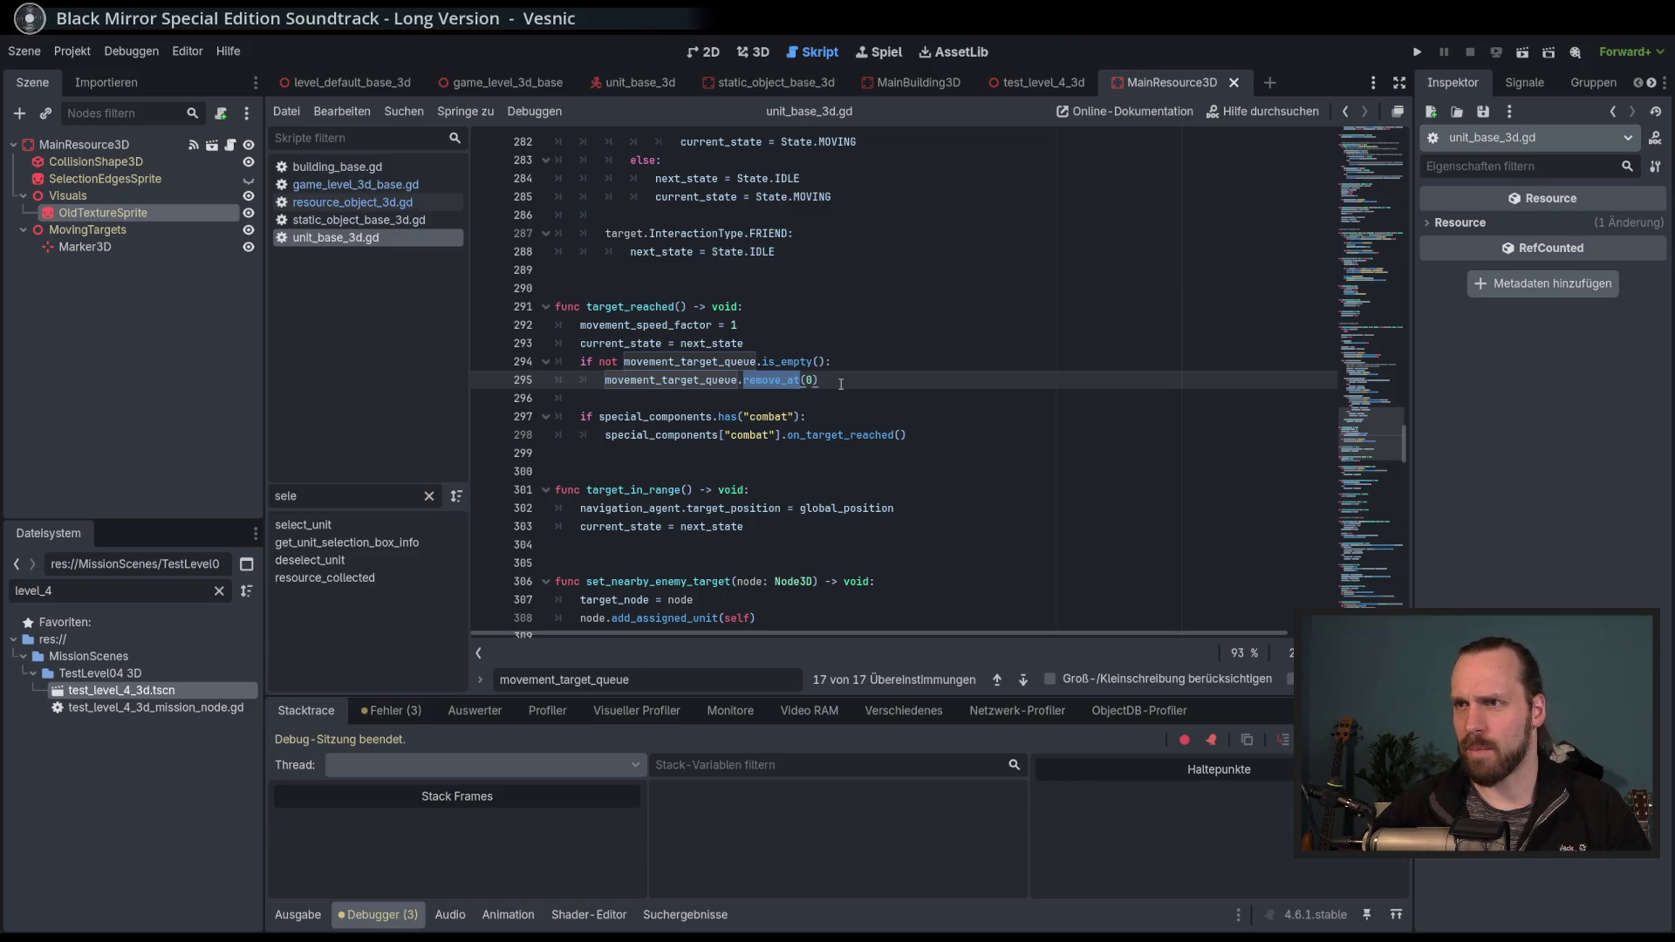
{"action": "mouse_move", "coordinate": [771, 377]}
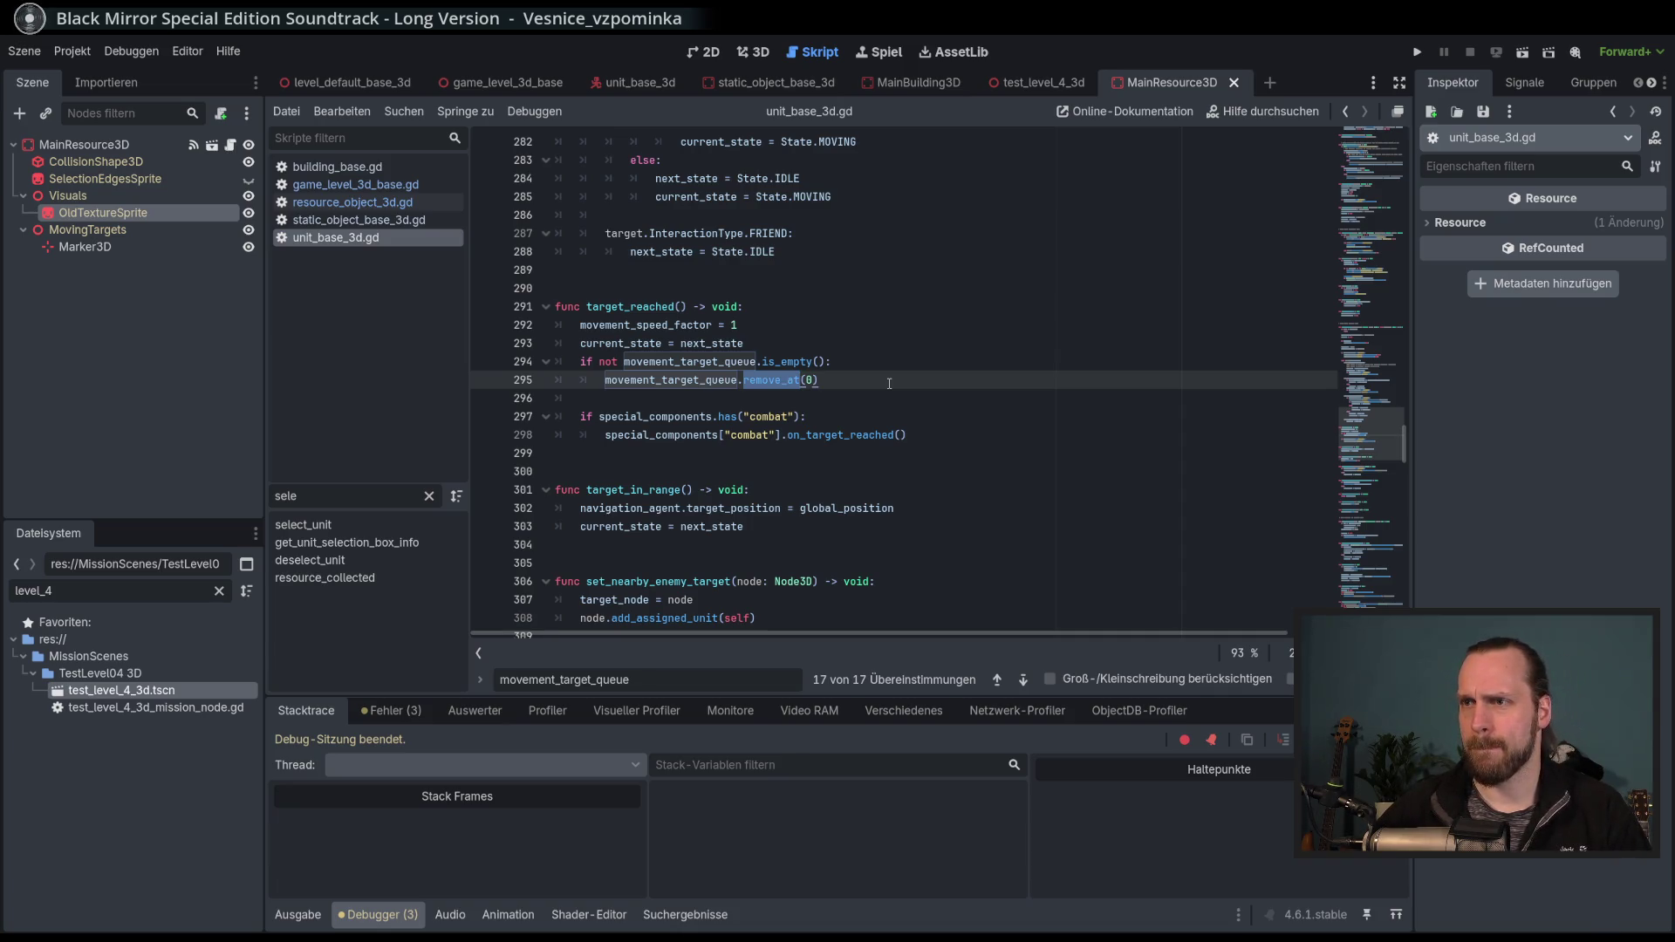
{"action": "scroll", "coordinate": [935, 429], "scroll_direction": "down", "scroll_amount": 4}
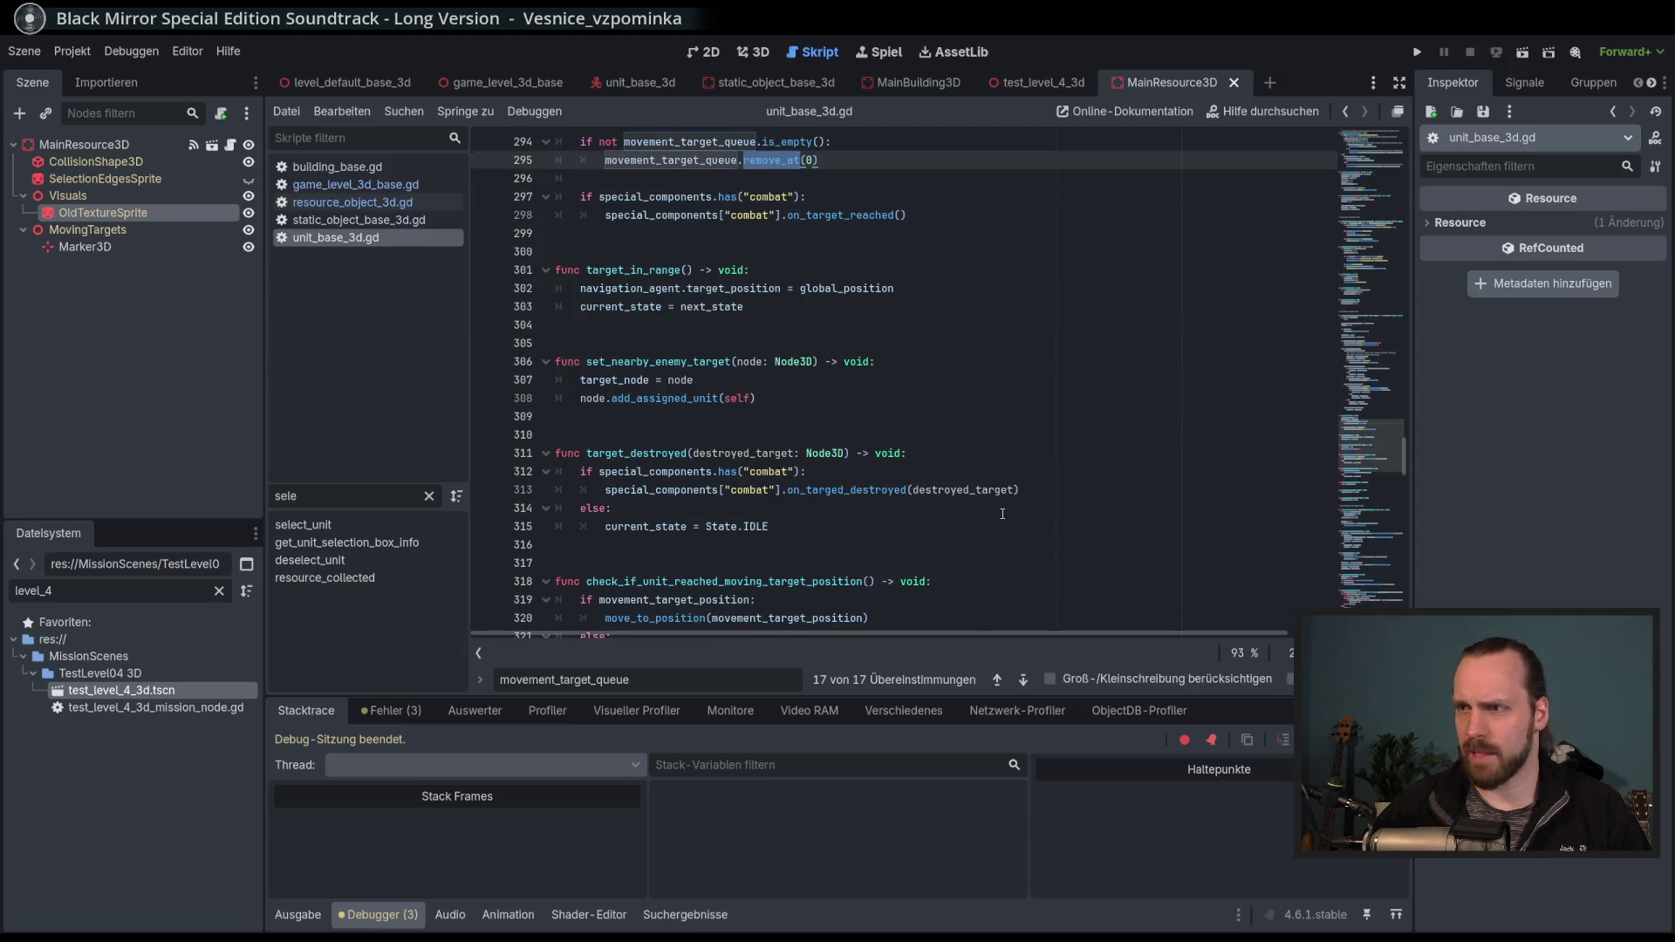
{"action": "scroll", "coordinate": [1003, 514], "scroll_direction": "down", "scroll_amount": 3}
{"action": "scroll", "coordinate": [1003, 514], "scroll_direction": "up", "scroll_amount": 5}
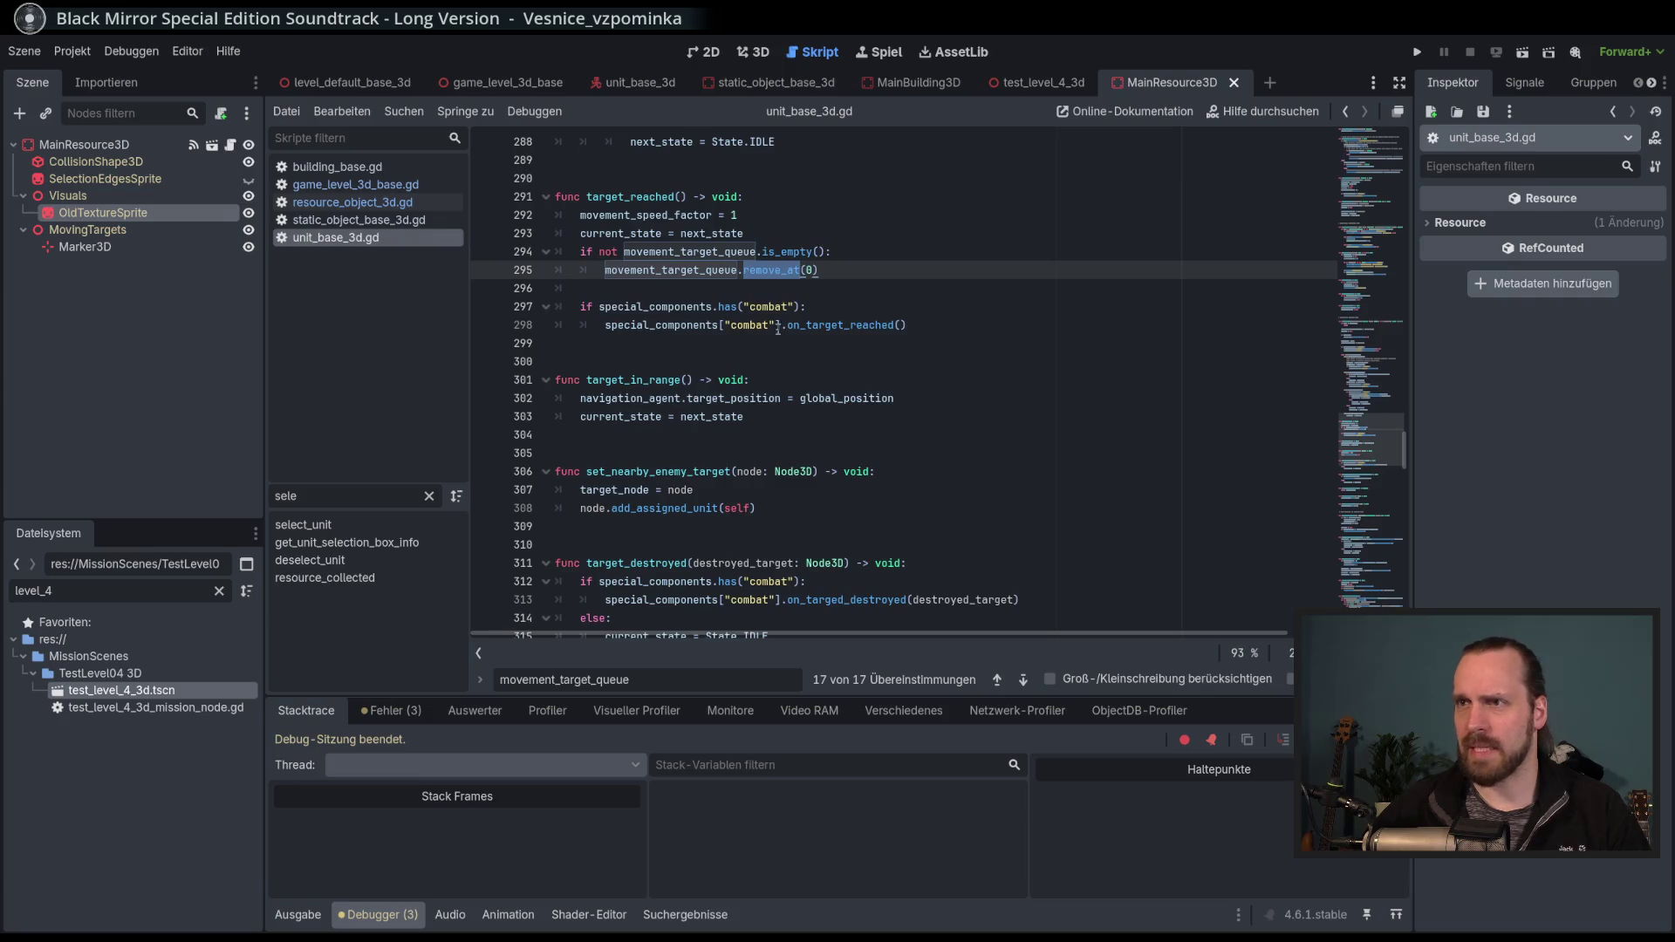
{"action": "mouse_move", "coordinate": [798, 271]}
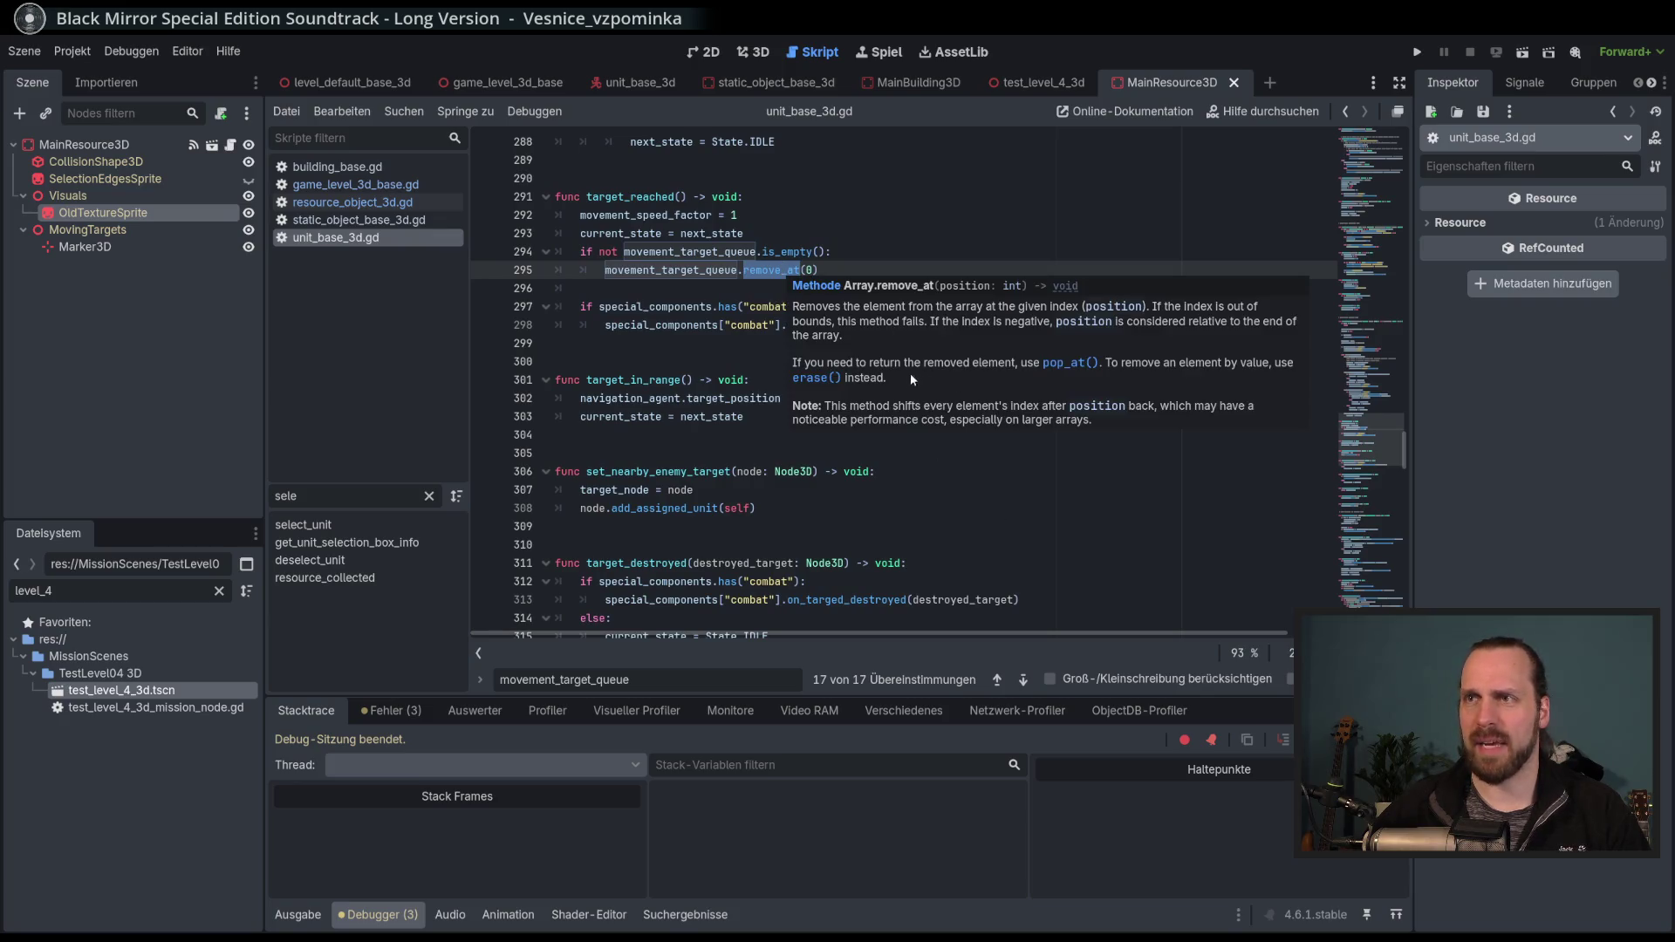
Step back through movement_target_queue matches to line 102, then forward to line 295.
{"action": "left_click", "coordinate": [997, 680]}
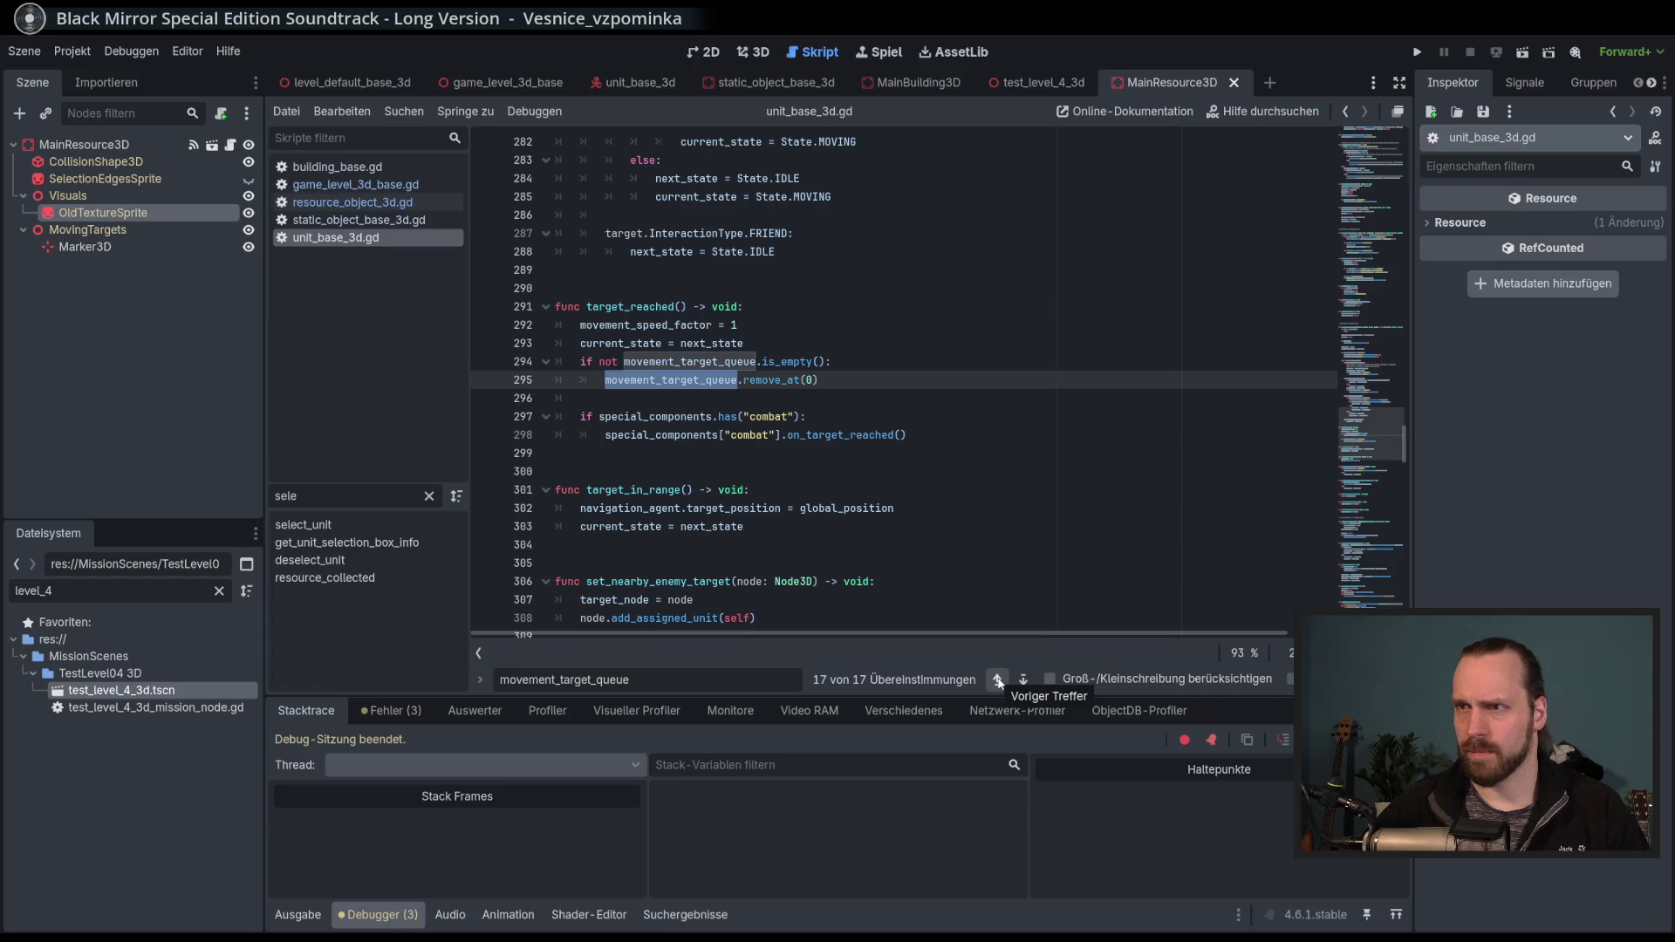
{"action": "left_click", "coordinate": [997, 680]}
{"action": "left_click", "coordinate": [998, 679]}
{"action": "left_click", "coordinate": [997, 679]}
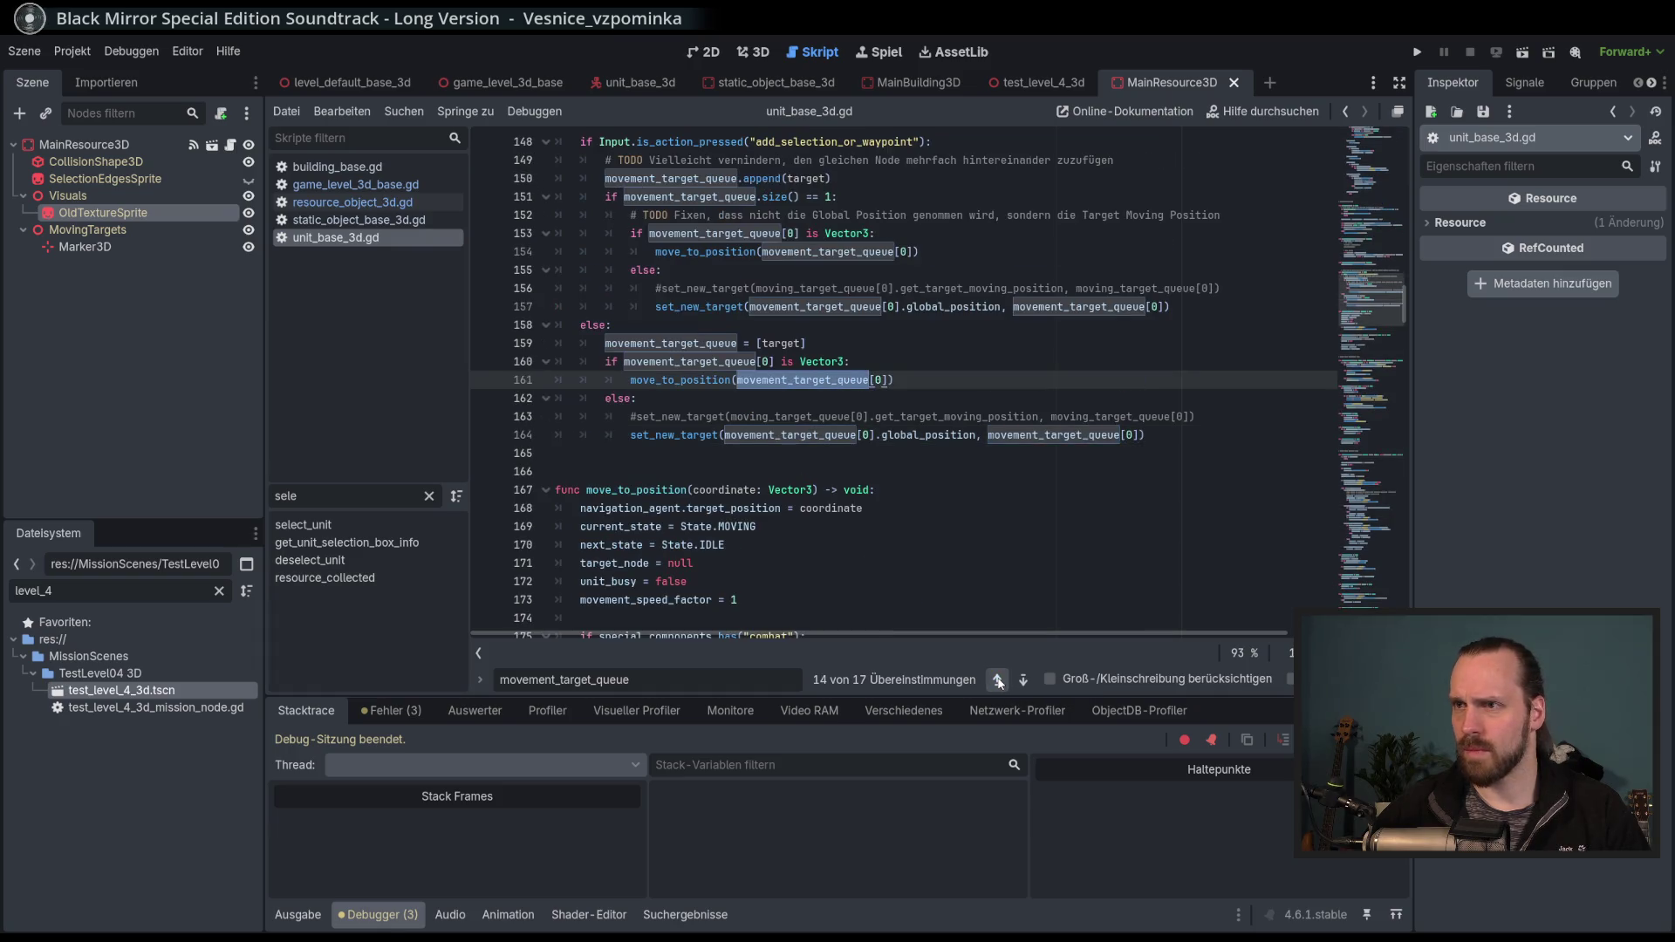
{"action": "left_click", "coordinate": [997, 680]}
{"action": "left_click", "coordinate": [998, 680]}
{"action": "left_click", "coordinate": [998, 680]}
{"action": "left_click", "coordinate": [997, 679]}
{"action": "left_click", "coordinate": [998, 680]}
{"action": "left_click", "coordinate": [998, 680]}
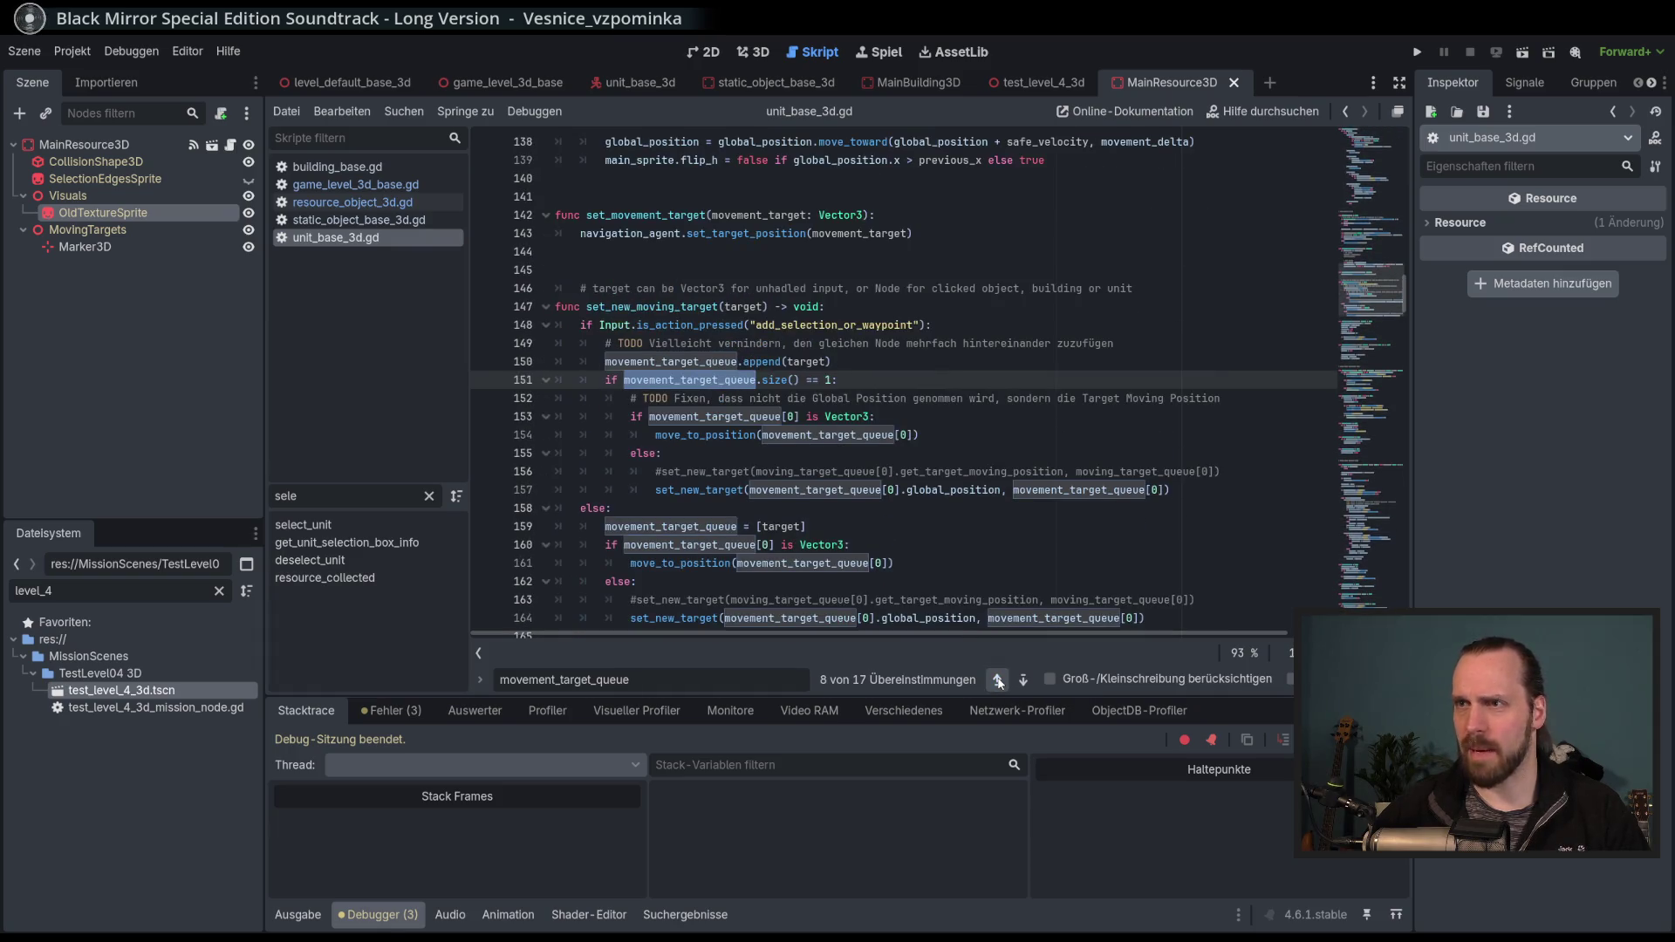
{"action": "left_click", "coordinate": [997, 680]}
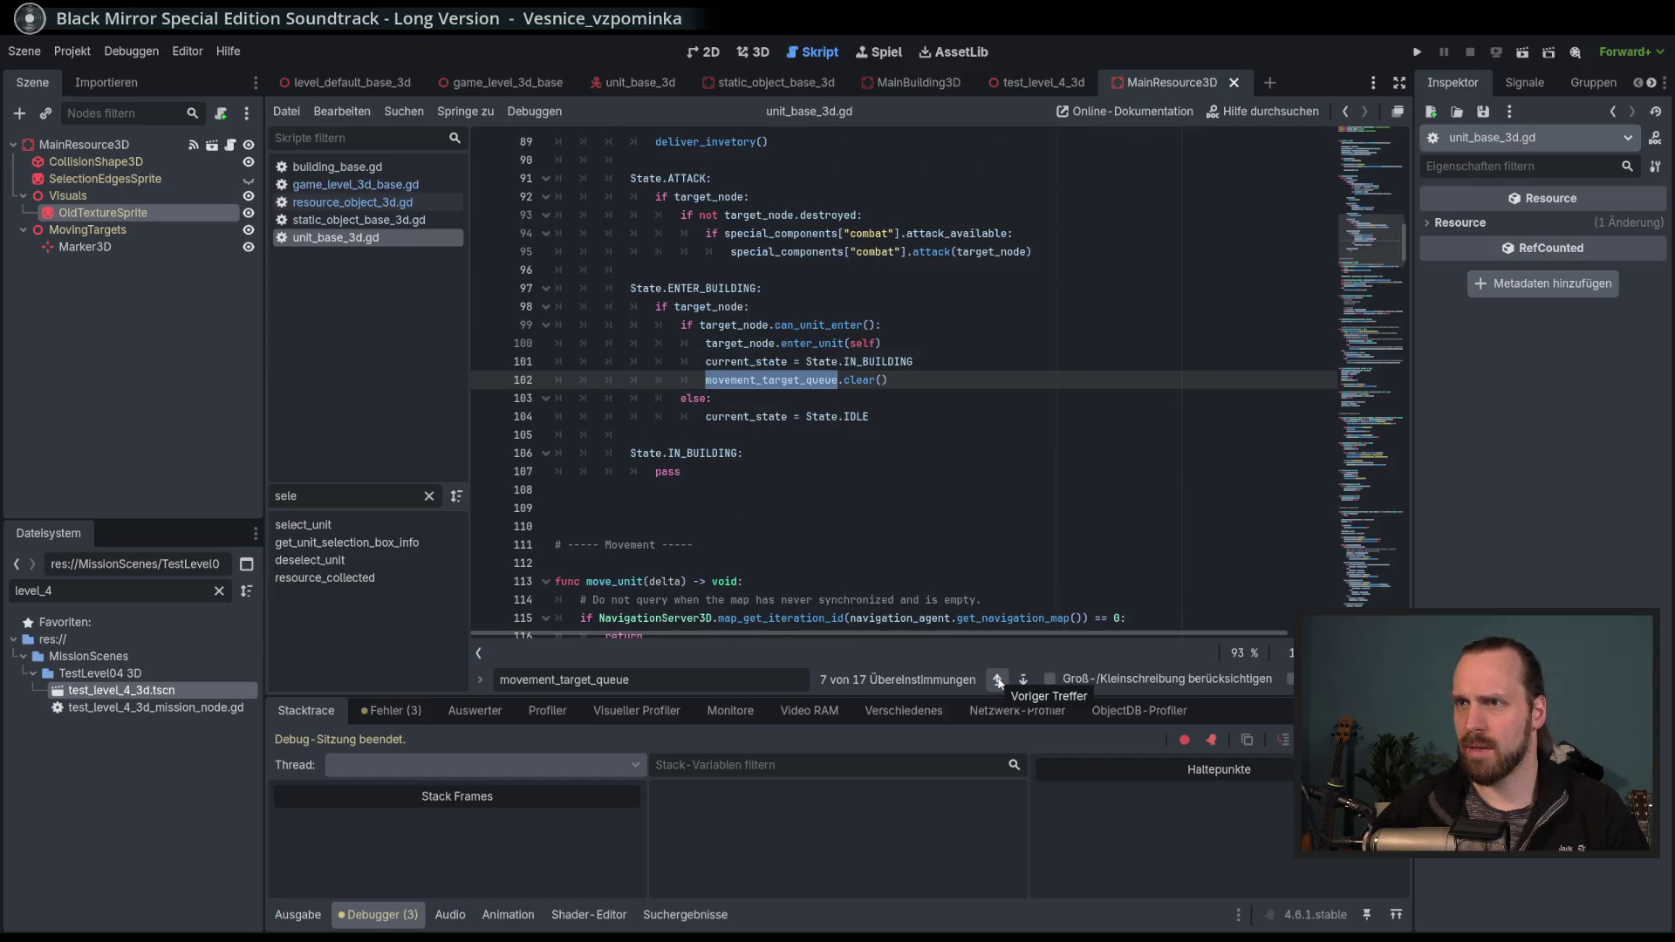
{"action": "left_click", "coordinate": [997, 680]}
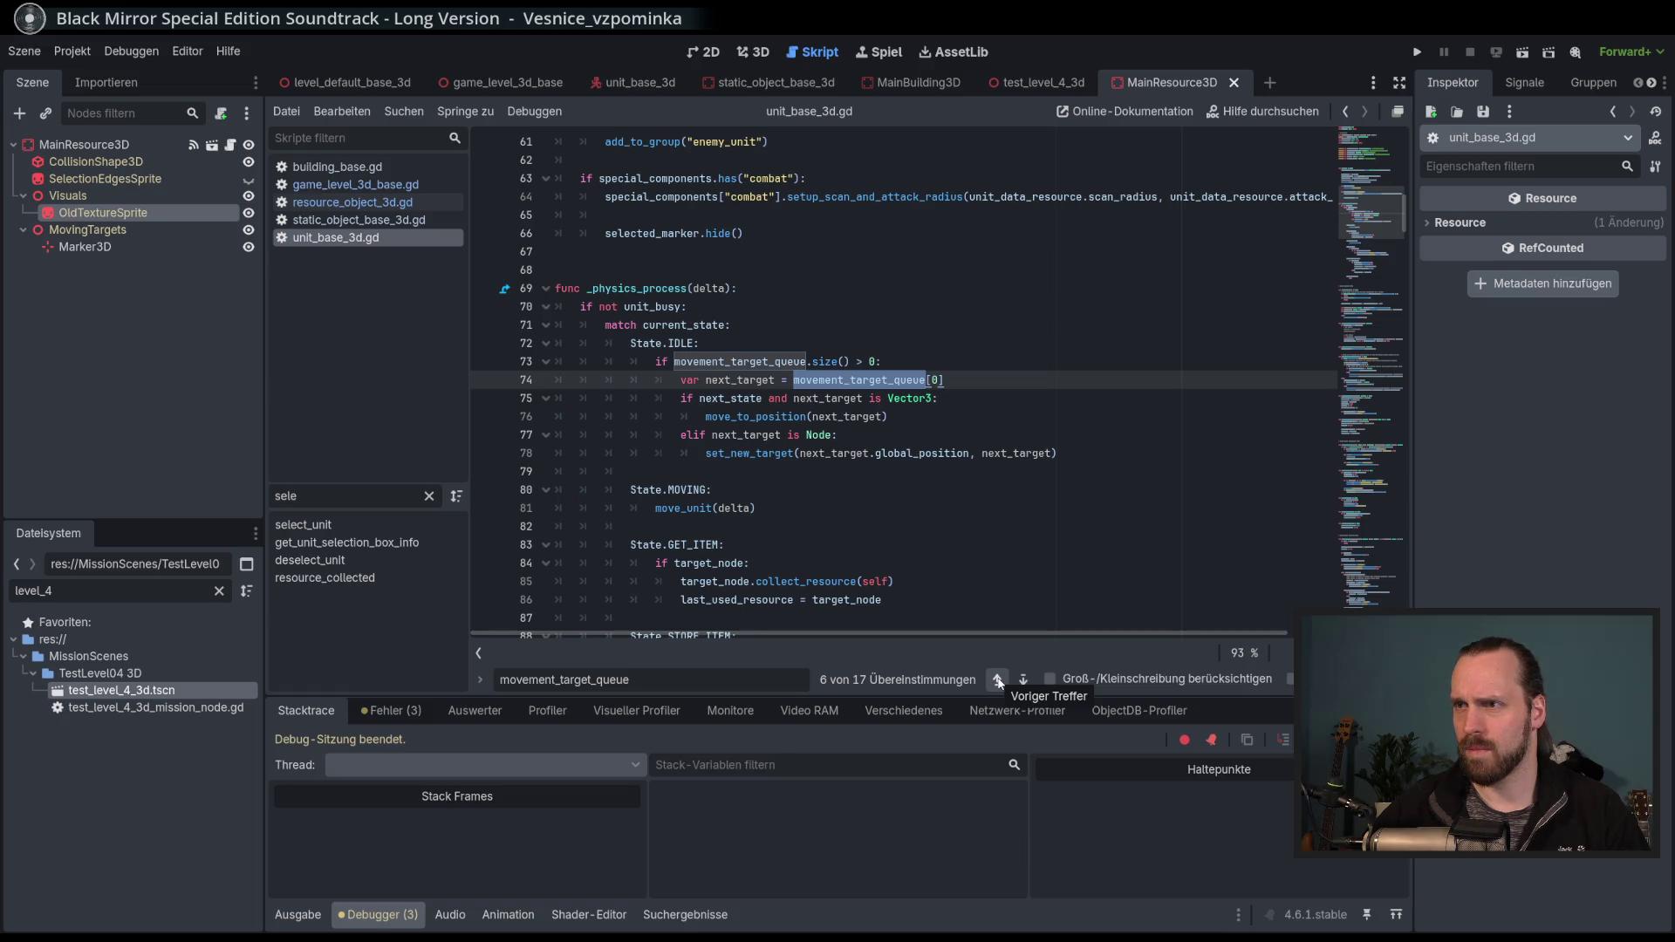
{"action": "left_click", "coordinate": [1032, 682]}
{"action": "left_click", "coordinate": [1031, 682]}
{"action": "left_click", "coordinate": [1031, 682]}
{"action": "left_click", "coordinate": [1032, 682]}
{"action": "left_click", "coordinate": [1031, 682]}
{"action": "left_click", "coordinate": [1031, 683]}
{"action": "left_click", "coordinate": [1030, 683]}
{"action": "left_click", "coordinate": [1029, 682]}
{"action": "left_click", "coordinate": [1028, 682]}
{"action": "left_click", "coordinate": [1028, 682]}
{"action": "left_click", "coordinate": [1028, 683]}
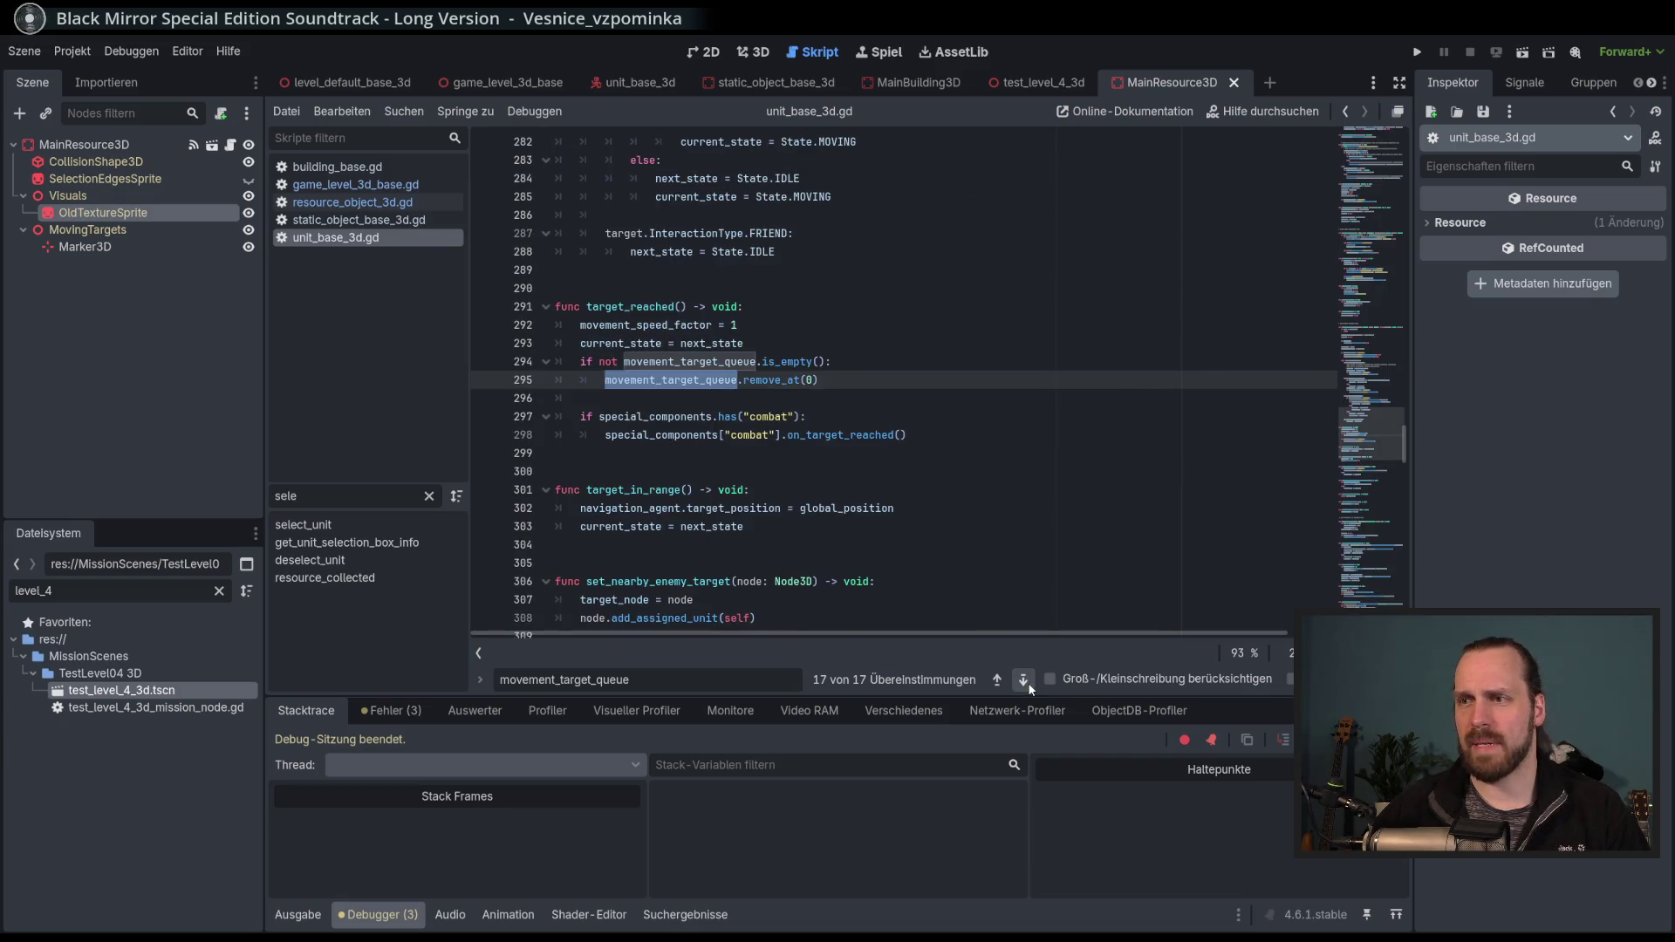
Add a breakpoint on line 295, the remove_at(0) call in target_reached.
{"action": "double_click", "coordinate": [813, 362]}
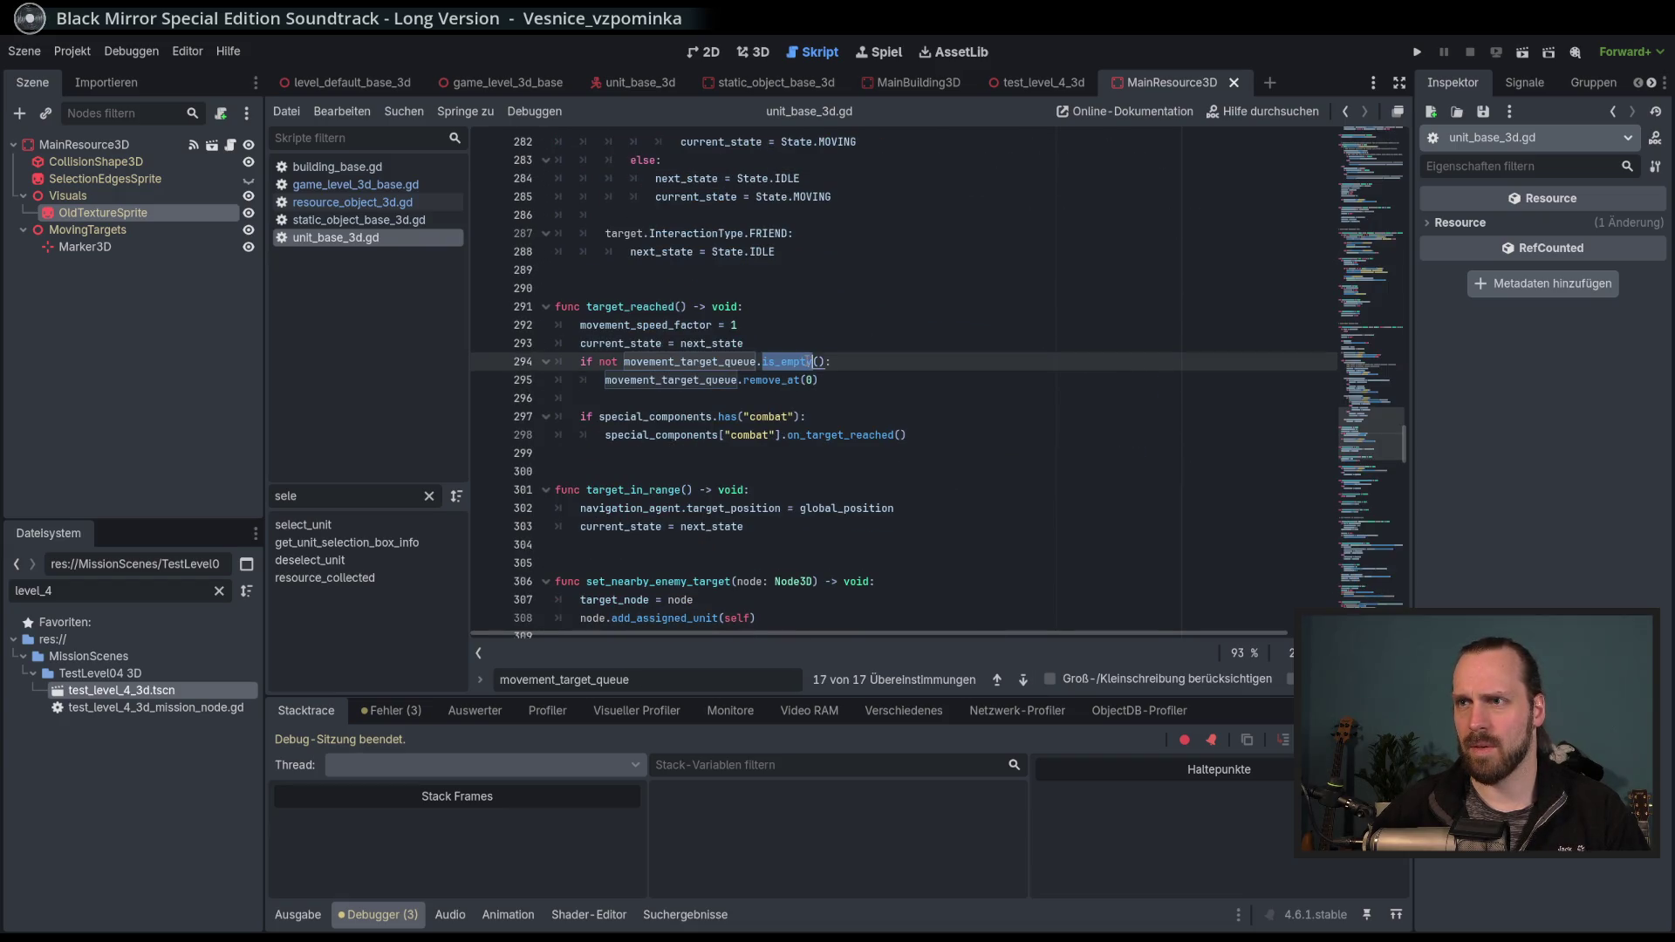
{"action": "left_click", "coordinate": [868, 382]}
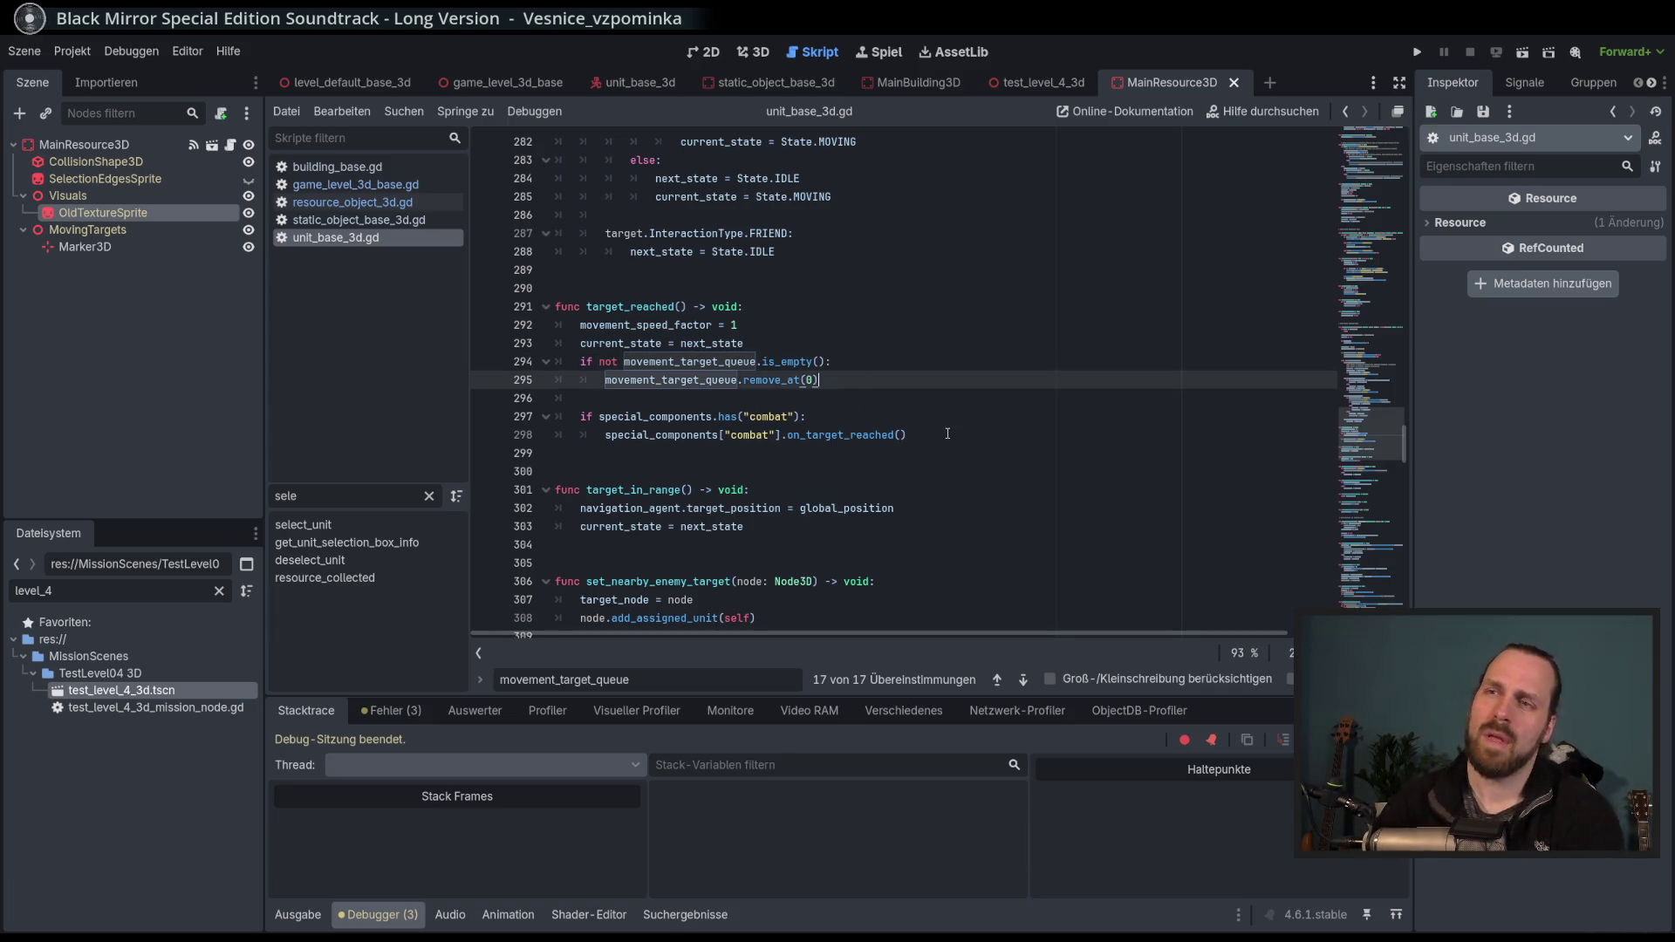
{"action": "left_click", "coordinate": [486, 381]}
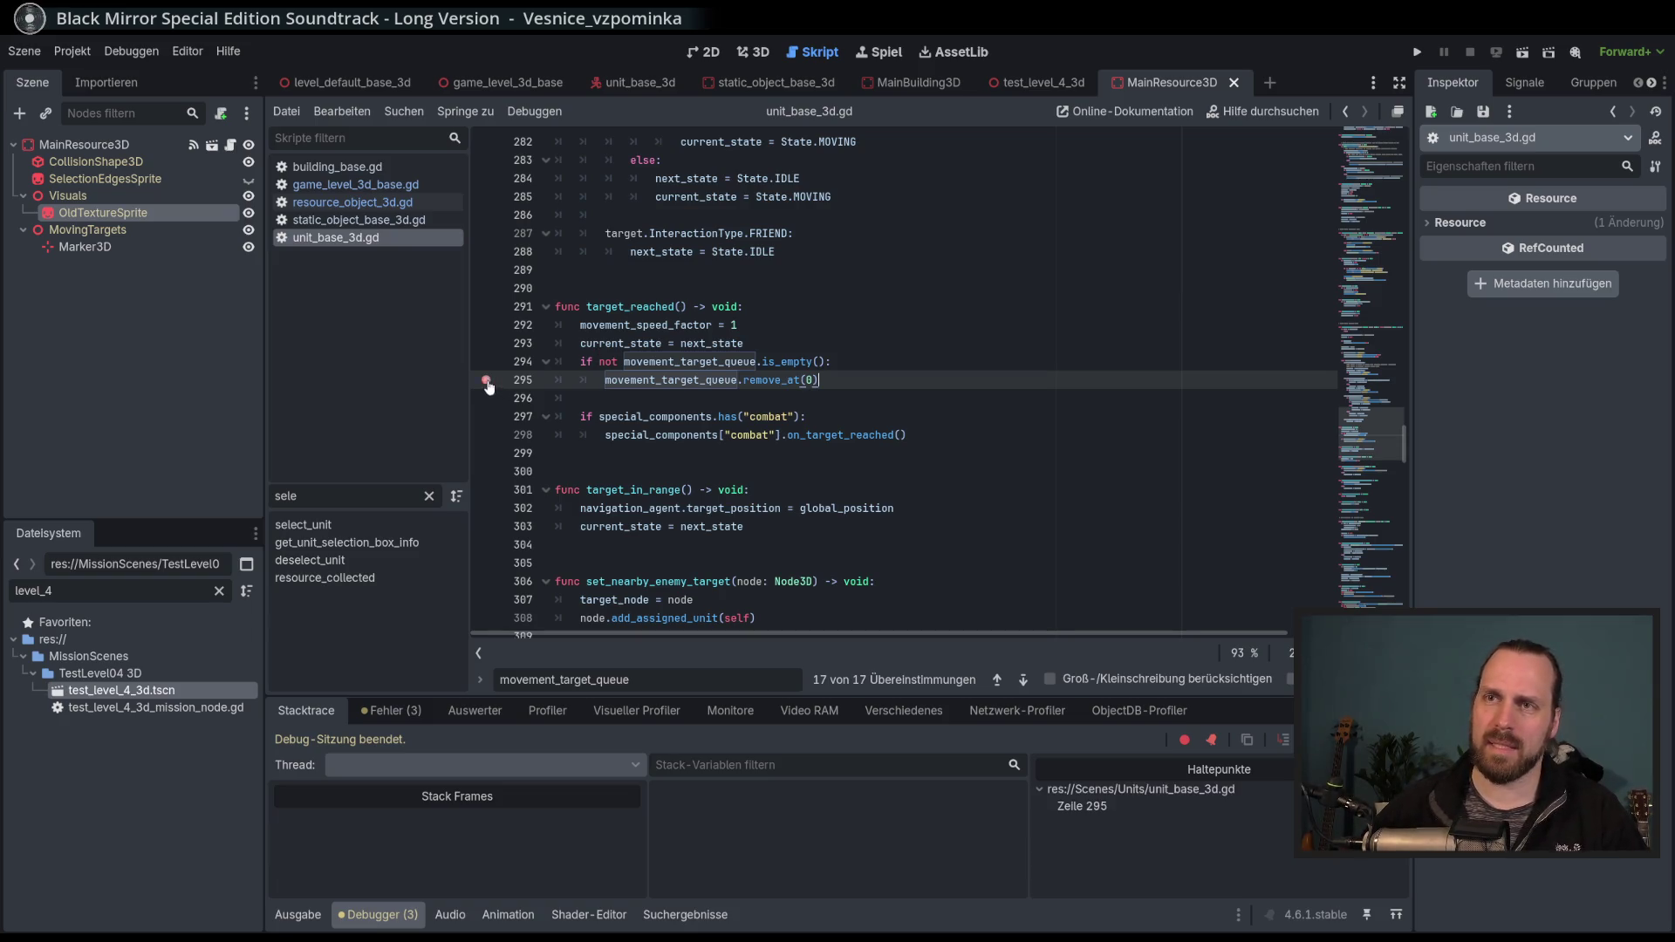
Run Test Mission - 3D and order the selected unit to walk to a spot.
{"action": "key", "text": "F5"}
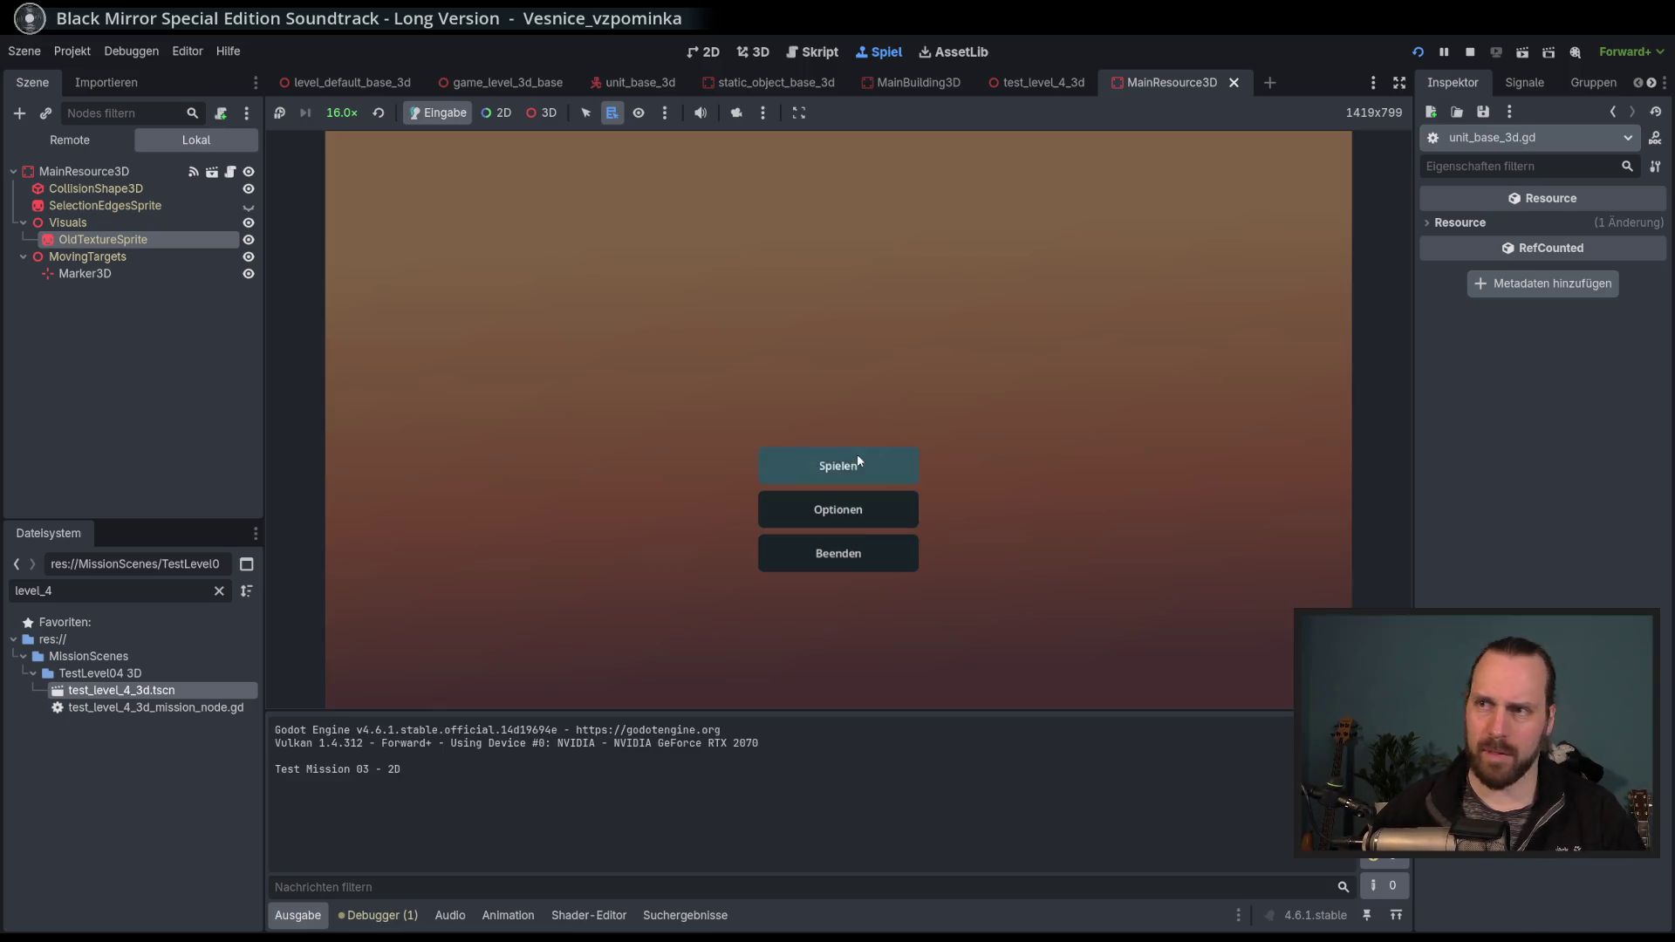
{"action": "left_click", "coordinate": [862, 453]}
{"action": "left_click", "coordinate": [568, 362]}
{"action": "left_click", "coordinate": [973, 628]}
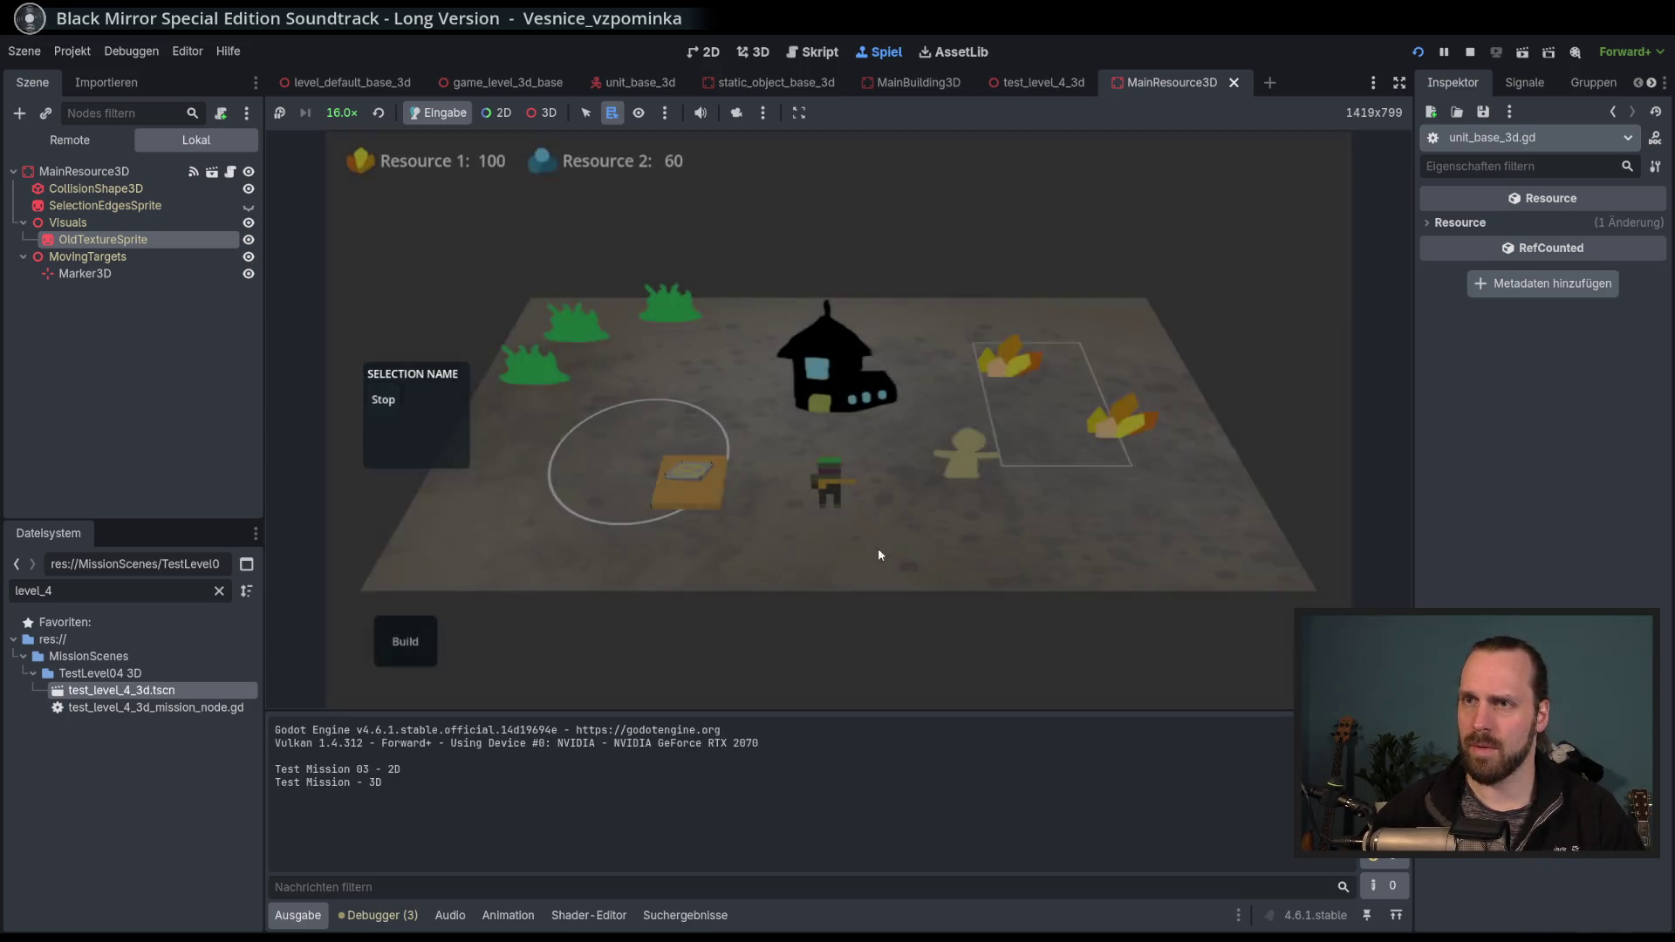
{"action": "right_click", "coordinate": [954, 556]}
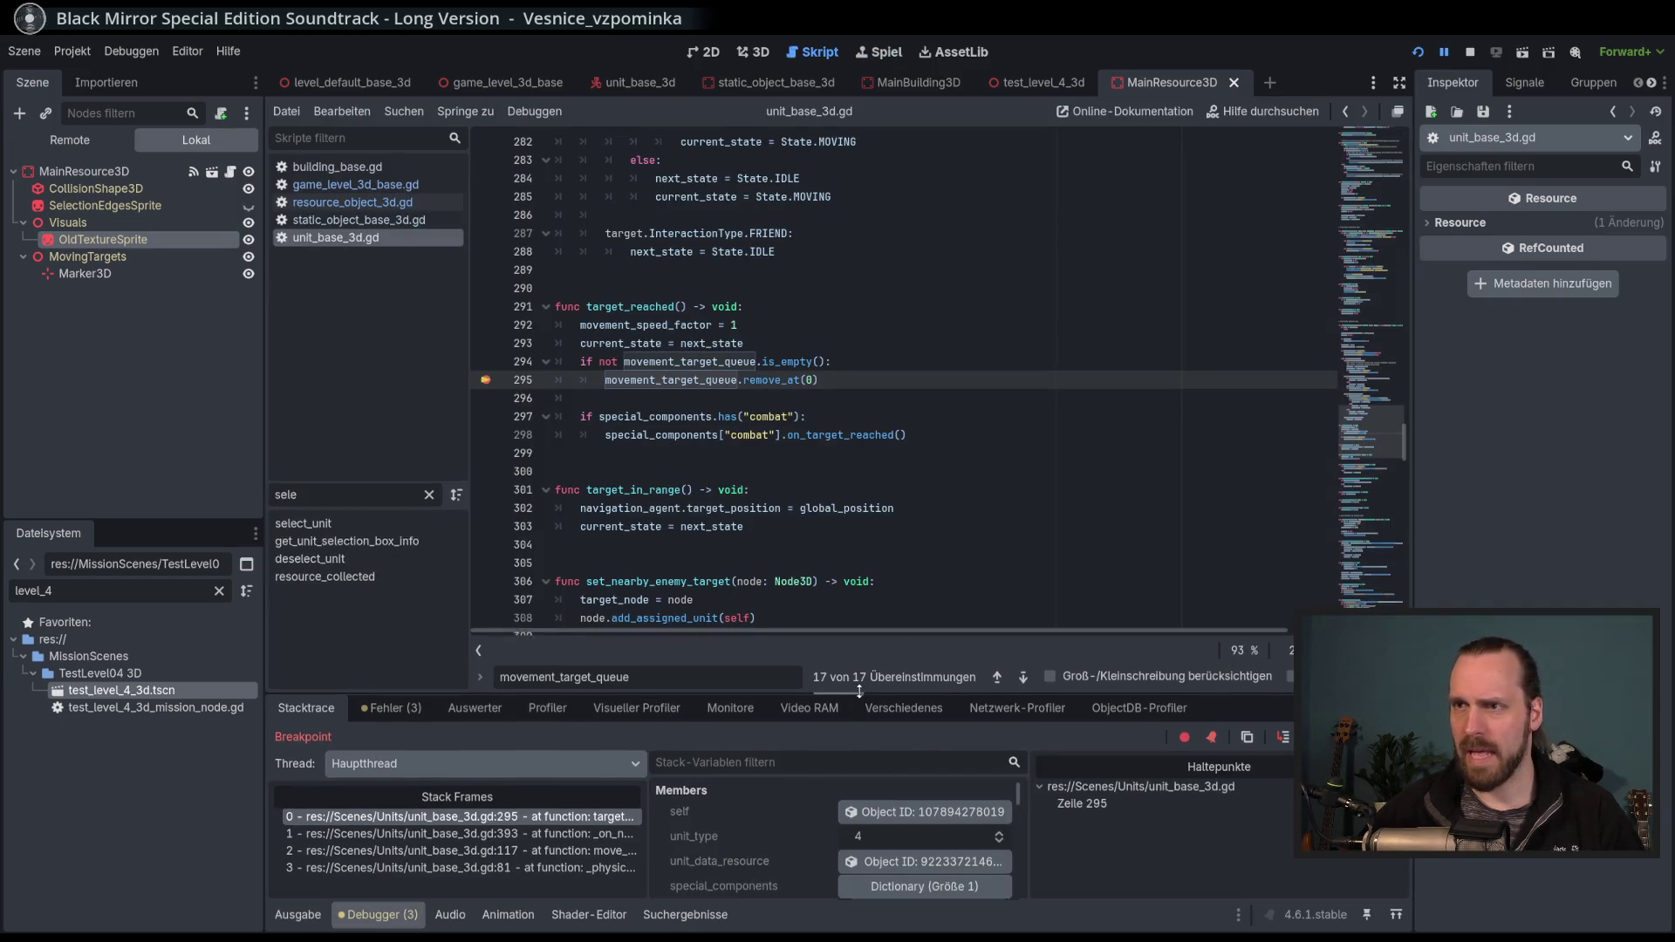
Enlarge the debugger panel and inspect movement_target_queue's contents at the line 295 break.
{"action": "left_click_drag", "start_coordinate": [855, 695], "coordinate": [855, 562]}
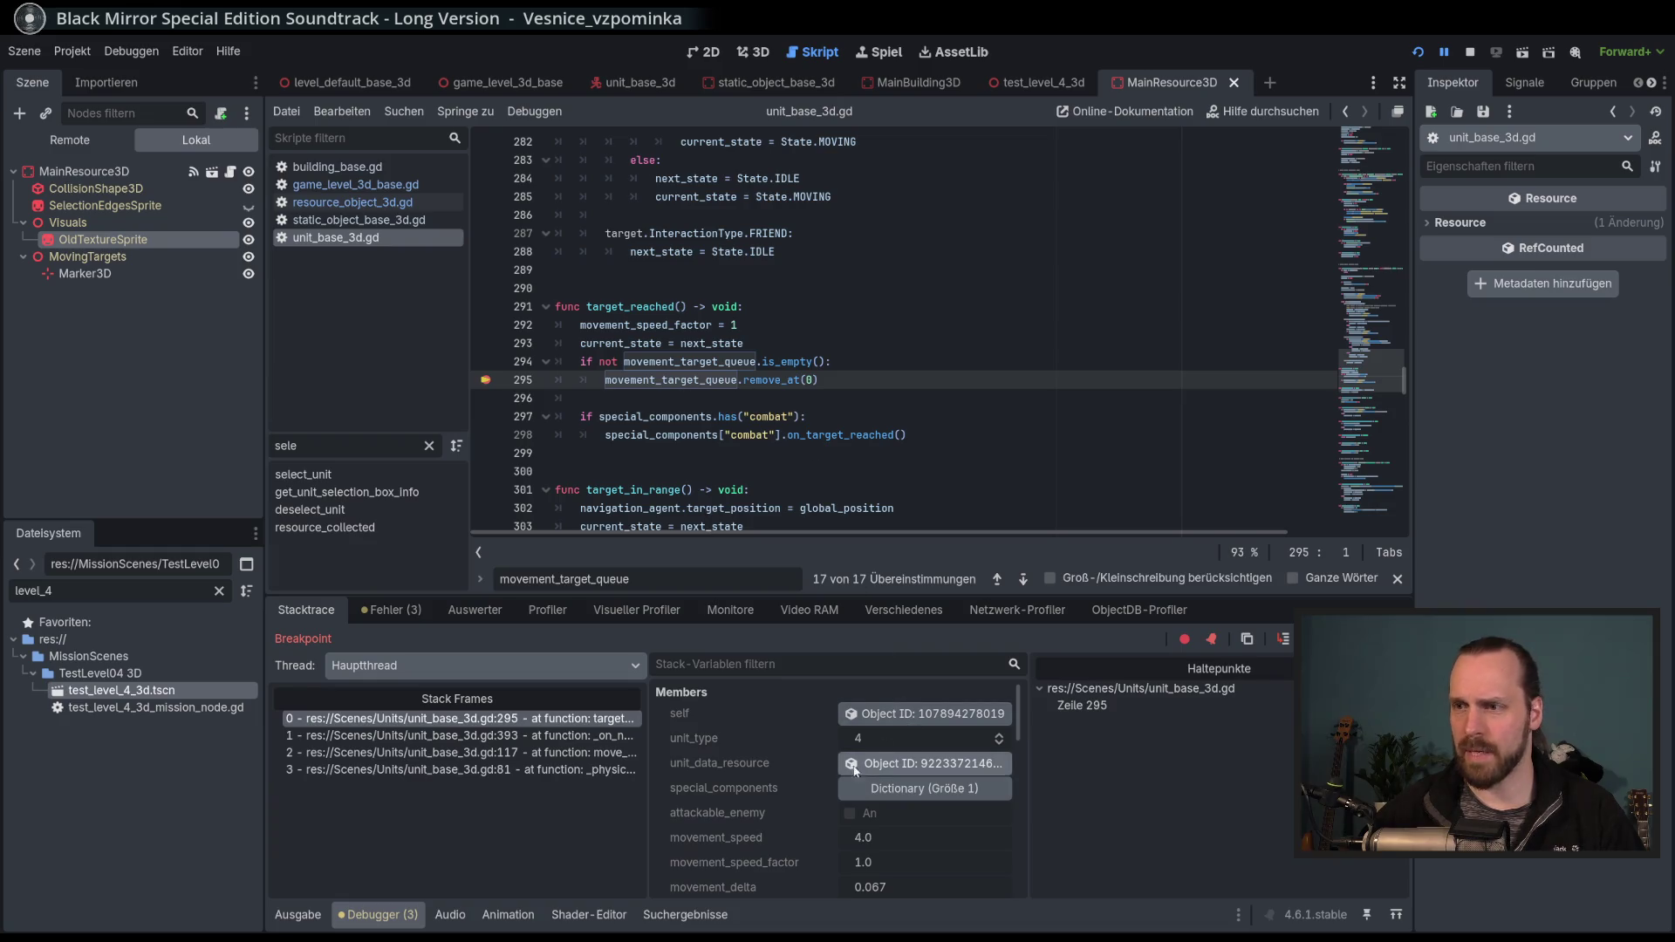
{"action": "scroll", "coordinate": [774, 782], "scroll_direction": "down", "scroll_amount": 3}
{"action": "scroll", "coordinate": [773, 782], "scroll_direction": "down", "scroll_amount": 2}
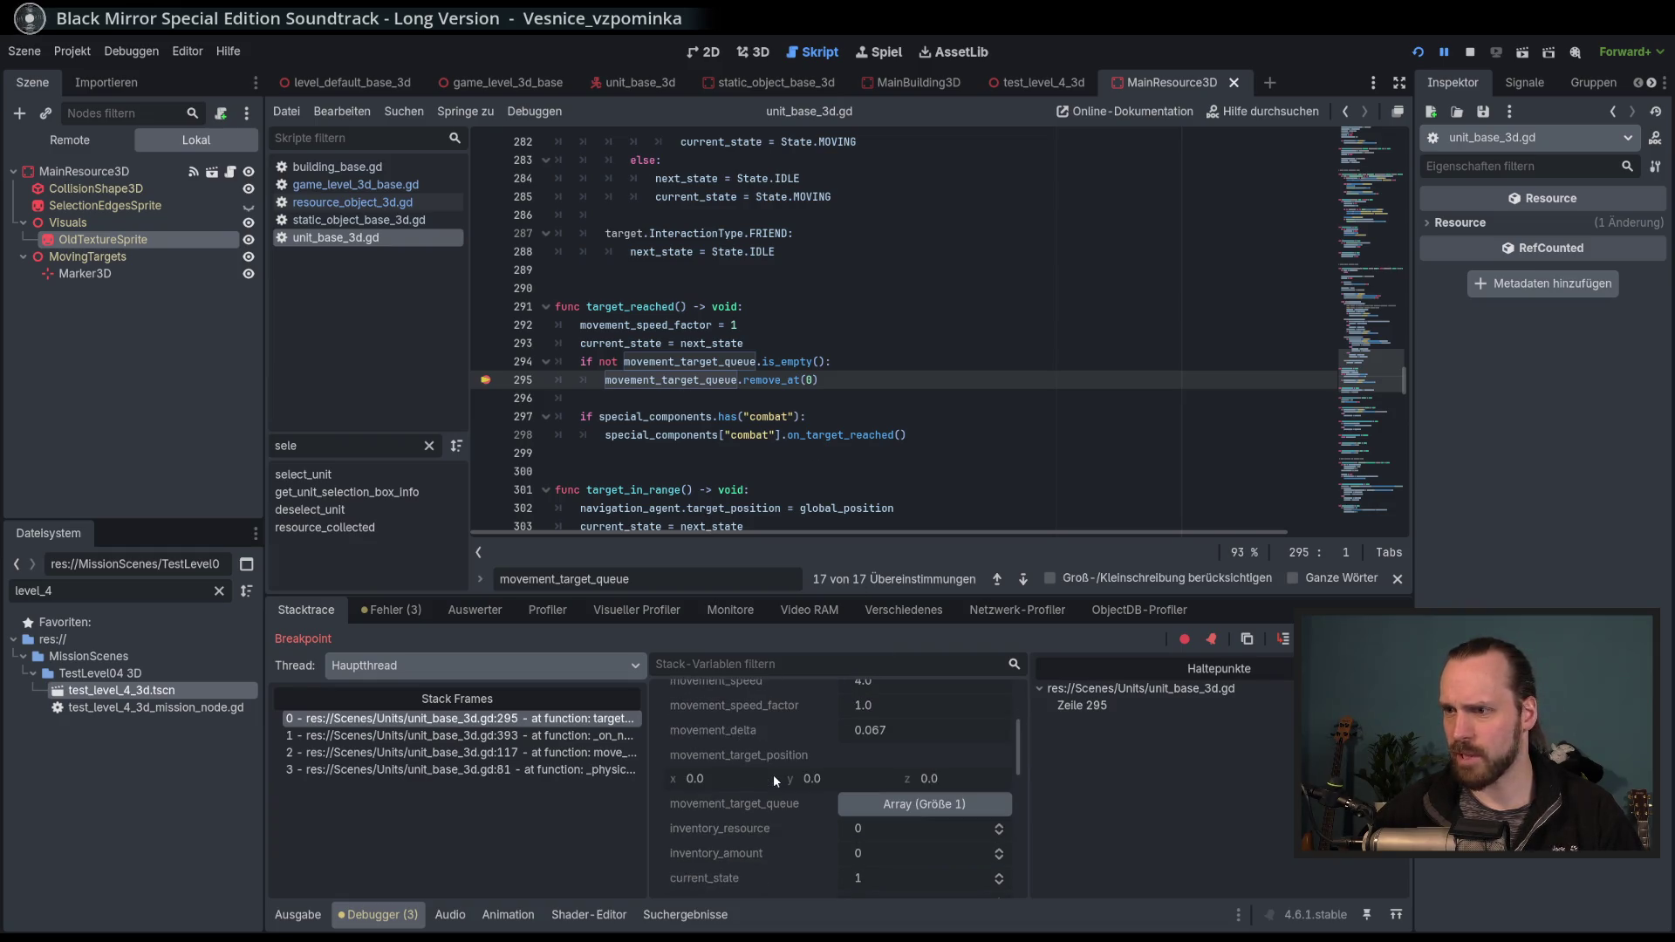
{"action": "left_click", "coordinate": [872, 807]}
{"action": "scroll", "coordinate": [746, 787], "scroll_direction": "down", "scroll_amount": 1}
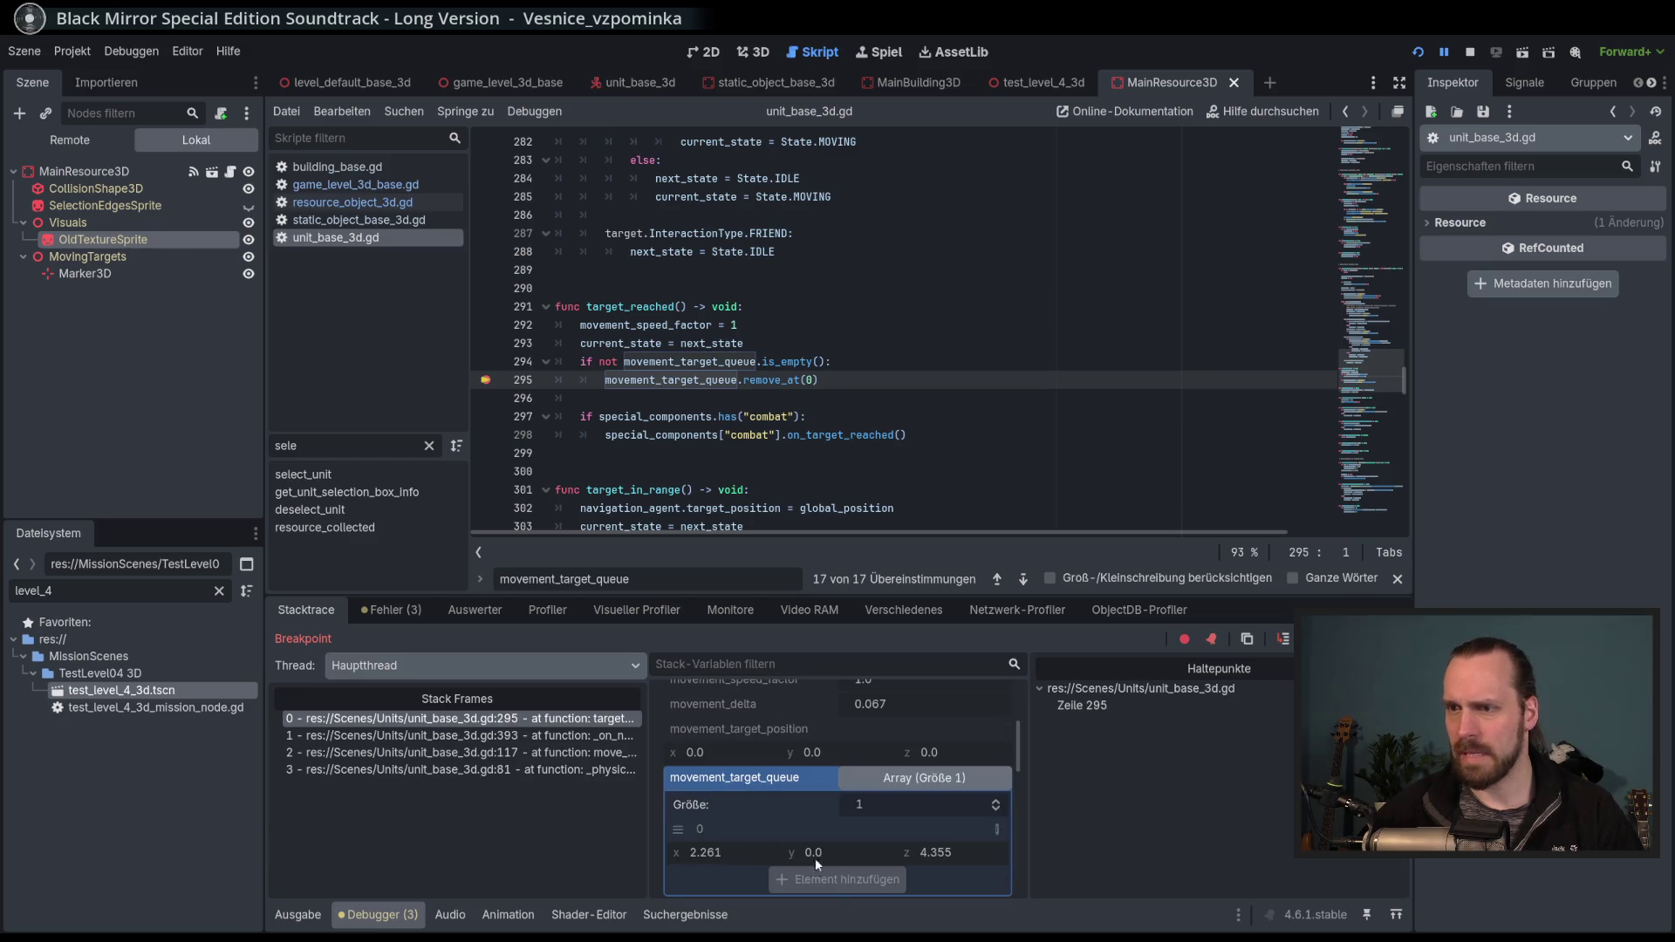
{"action": "left_click", "coordinate": [921, 778]}
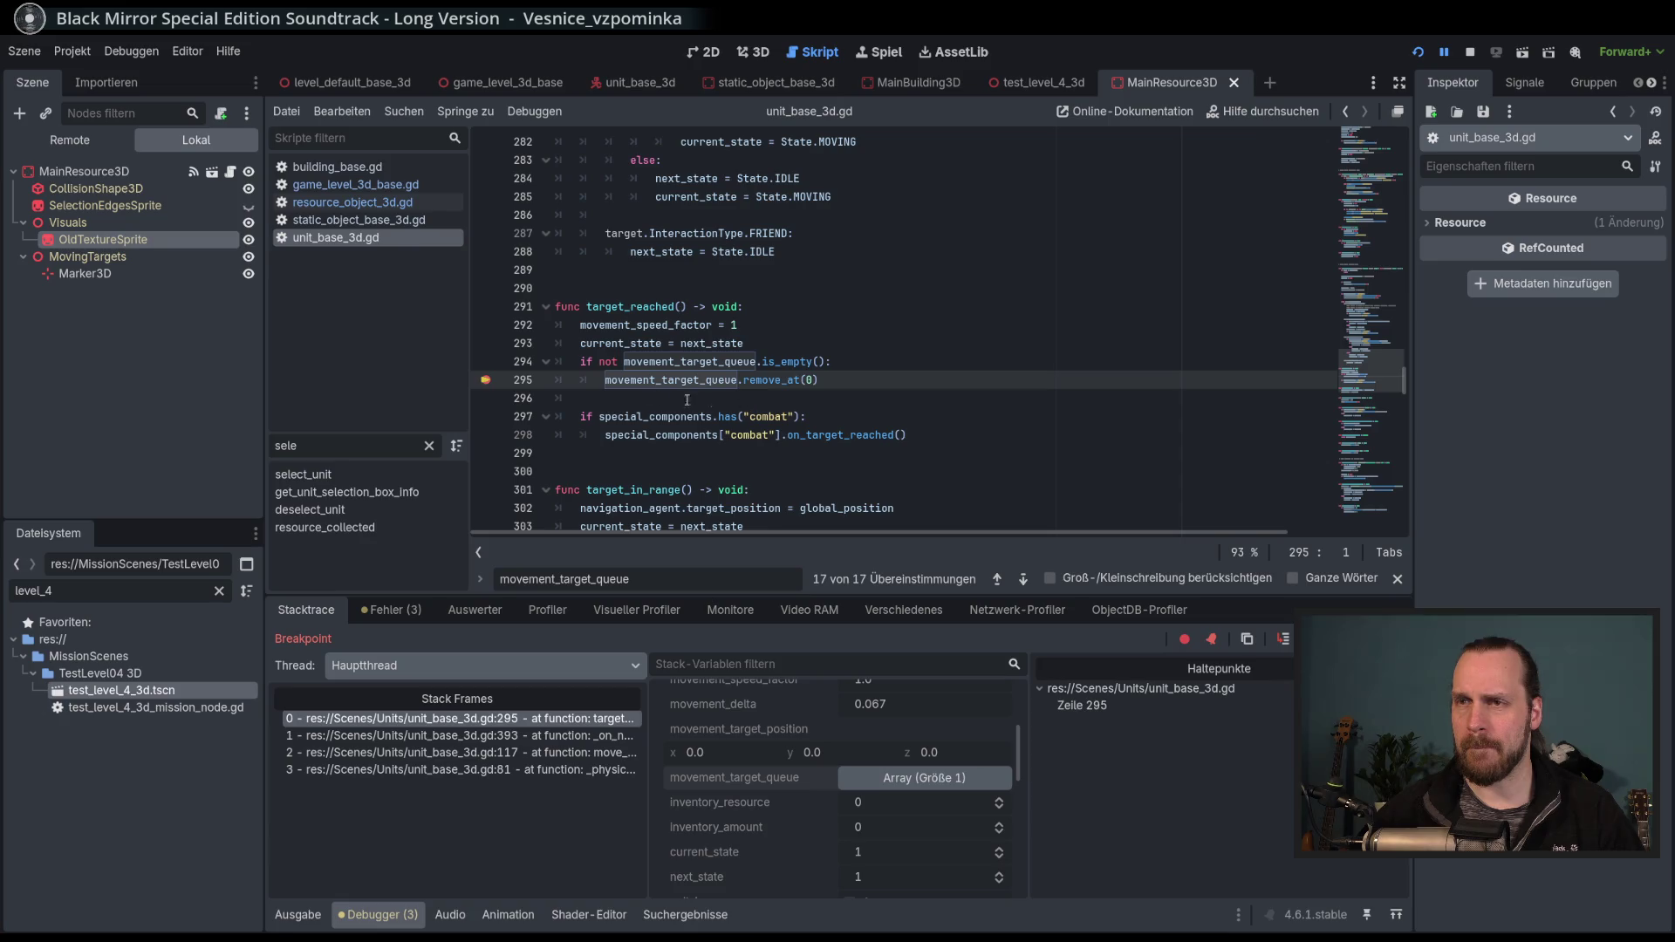
Break on line 297 and confirm movement_target_queue is now empty.
{"action": "left_click", "coordinate": [486, 416]}
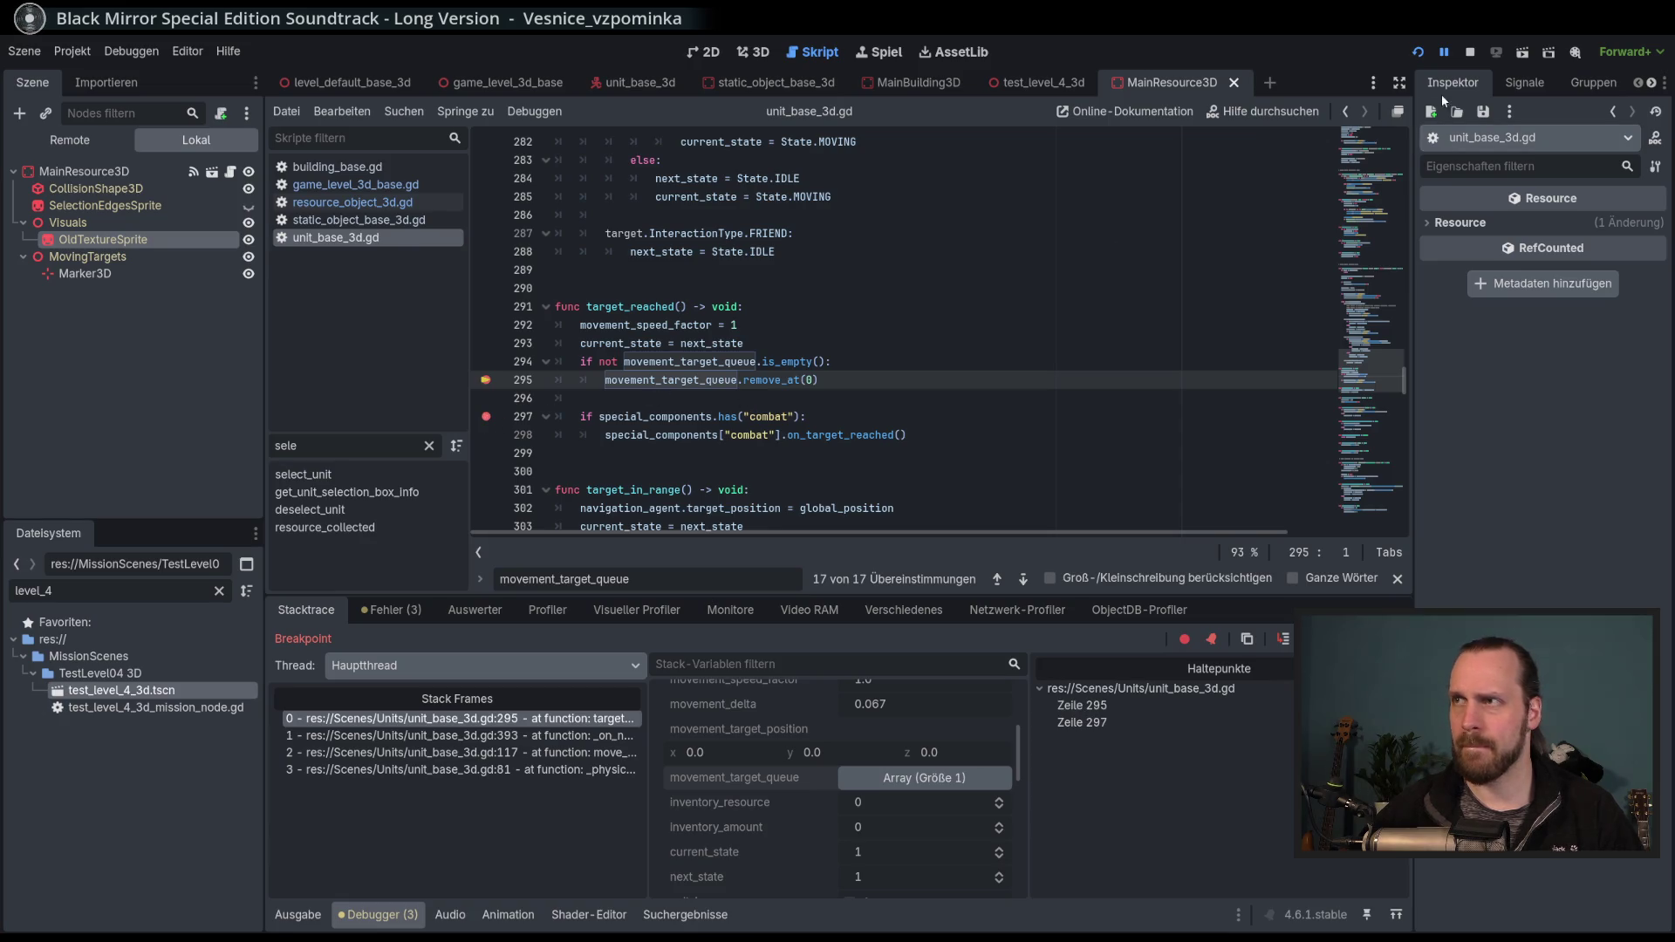
{"action": "key", "text": "F12"}
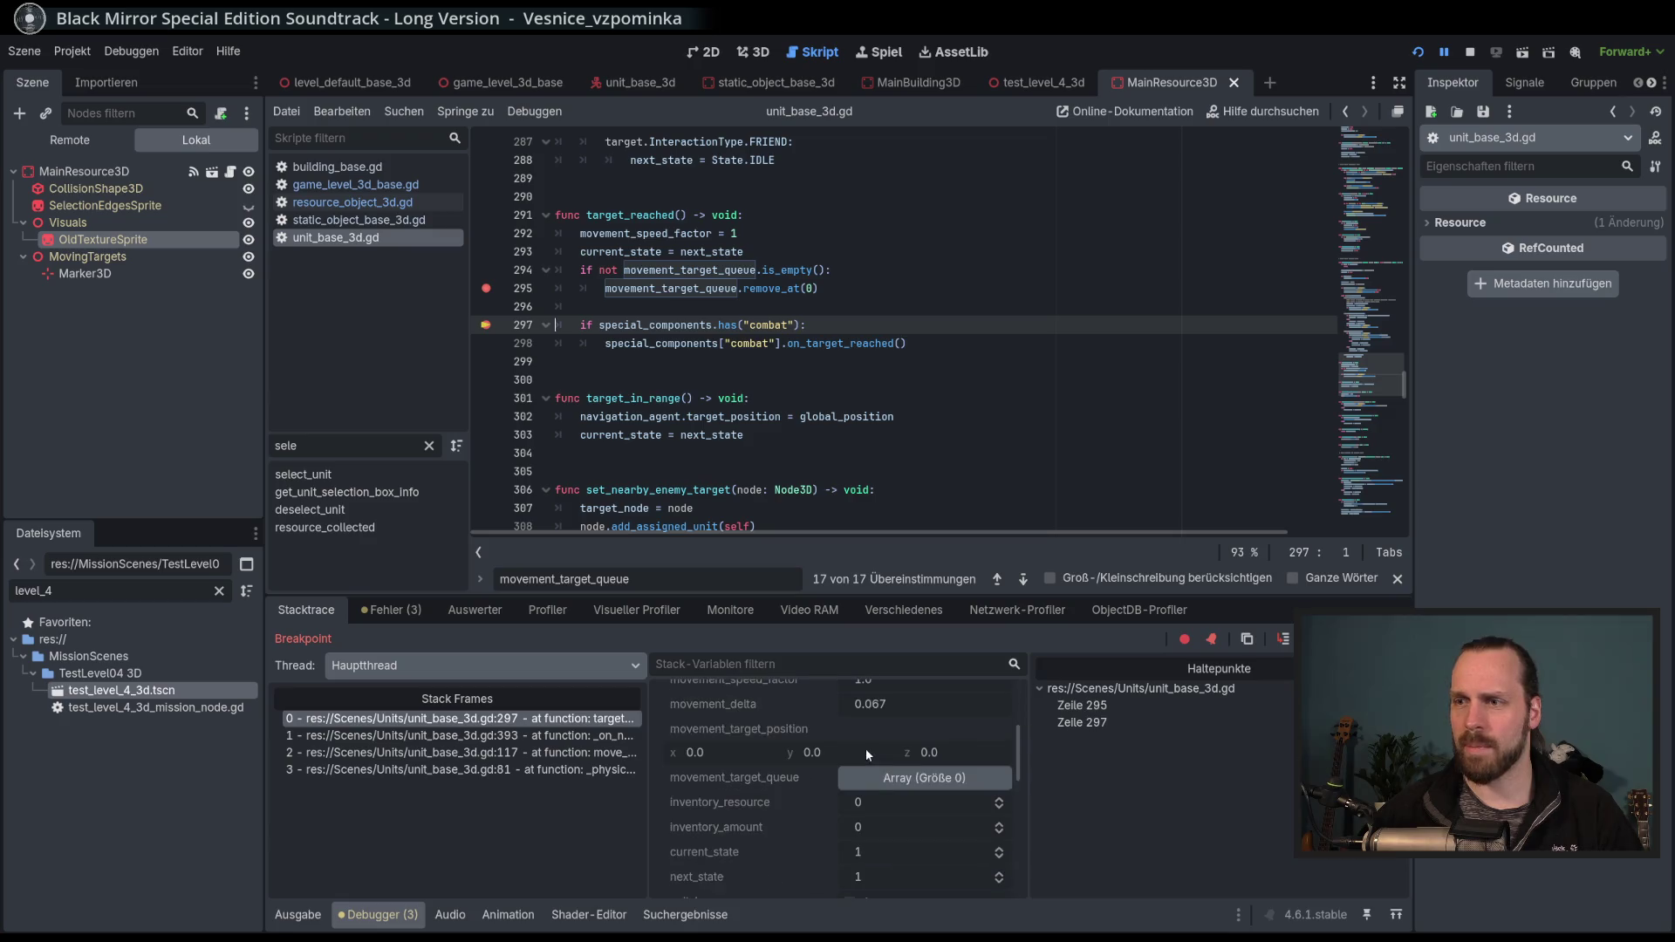
{"action": "scroll", "coordinate": [865, 749], "scroll_direction": "down", "scroll_amount": 1}
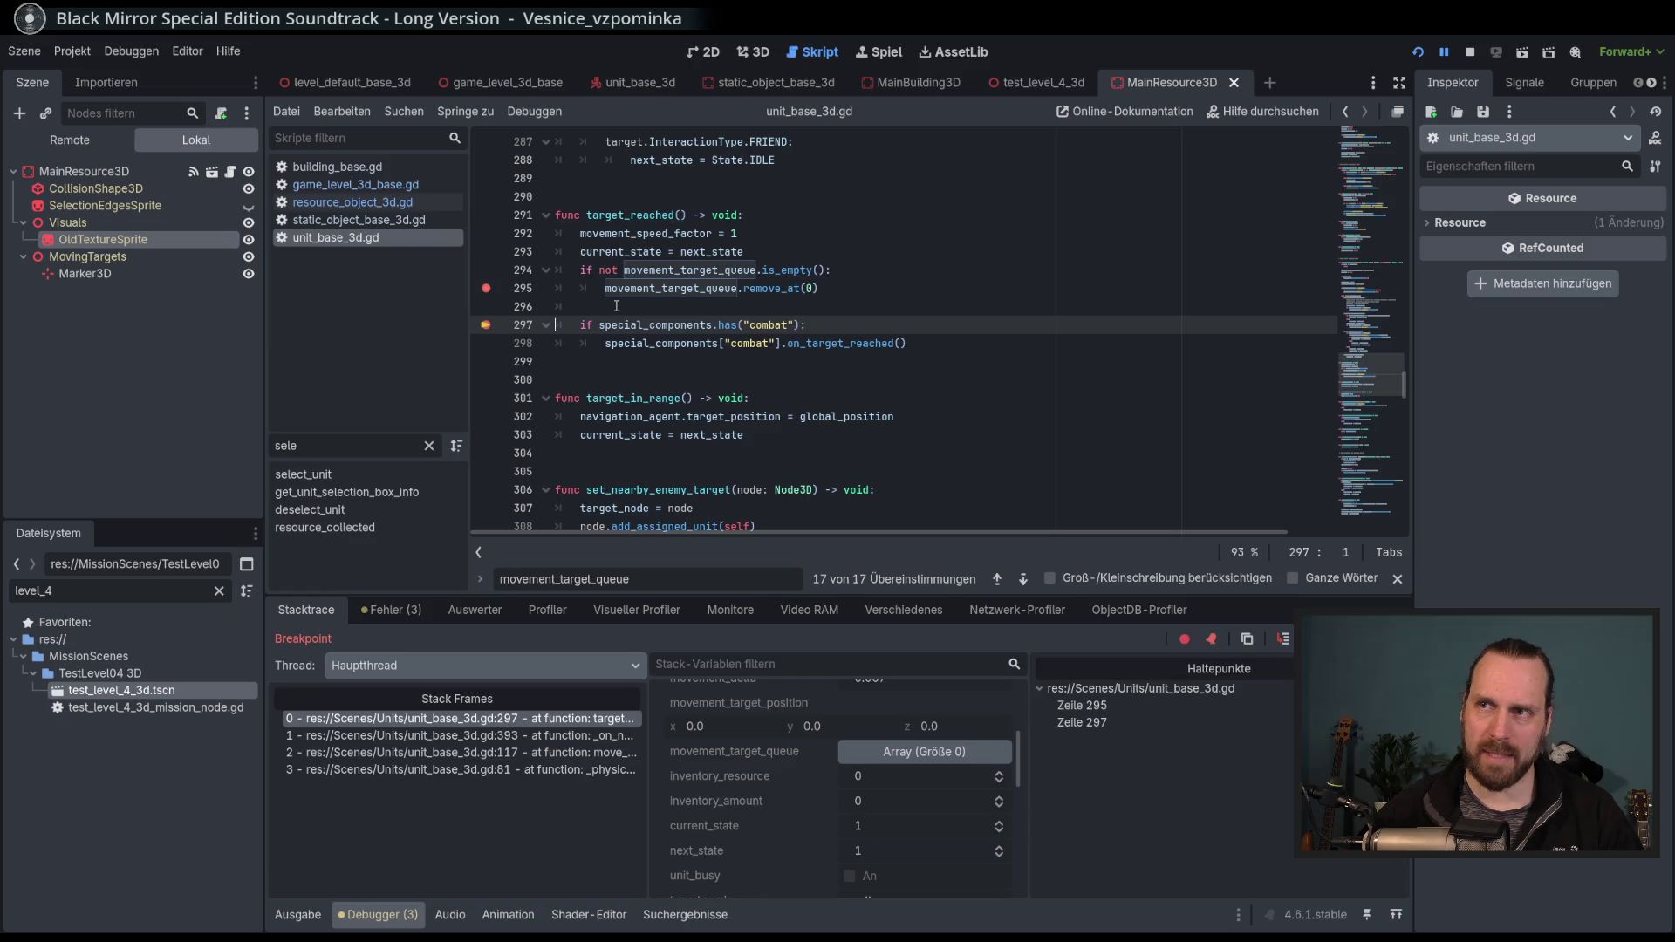
{"action": "left_click", "coordinate": [949, 752]}
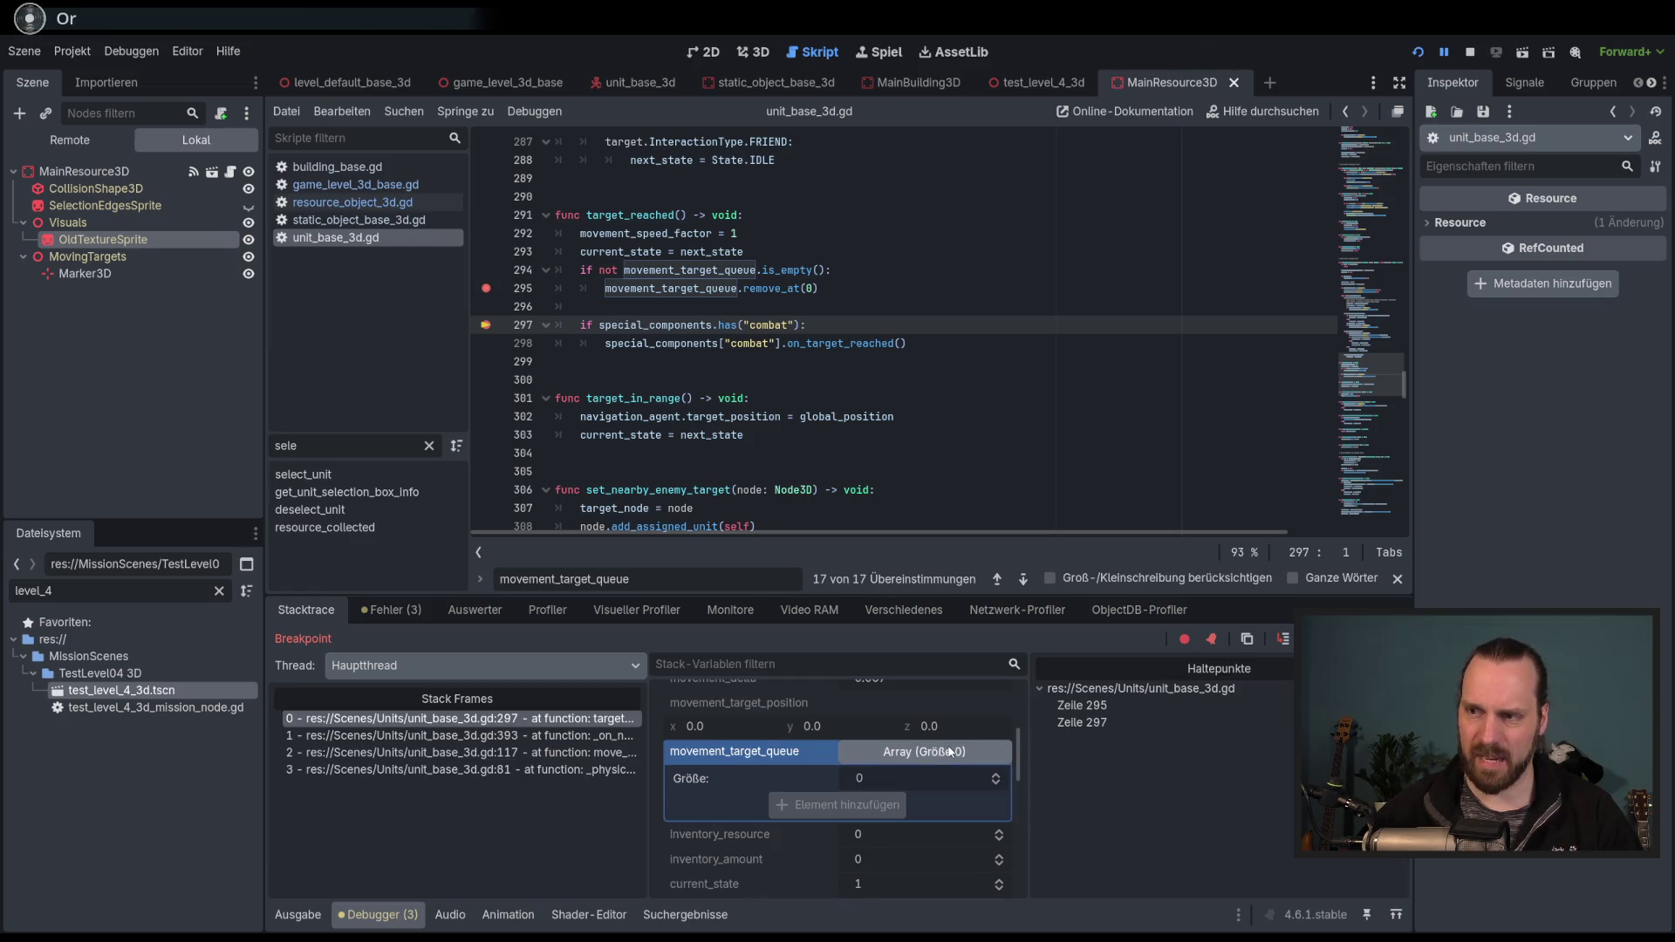
{"action": "left_click", "coordinate": [918, 752]}
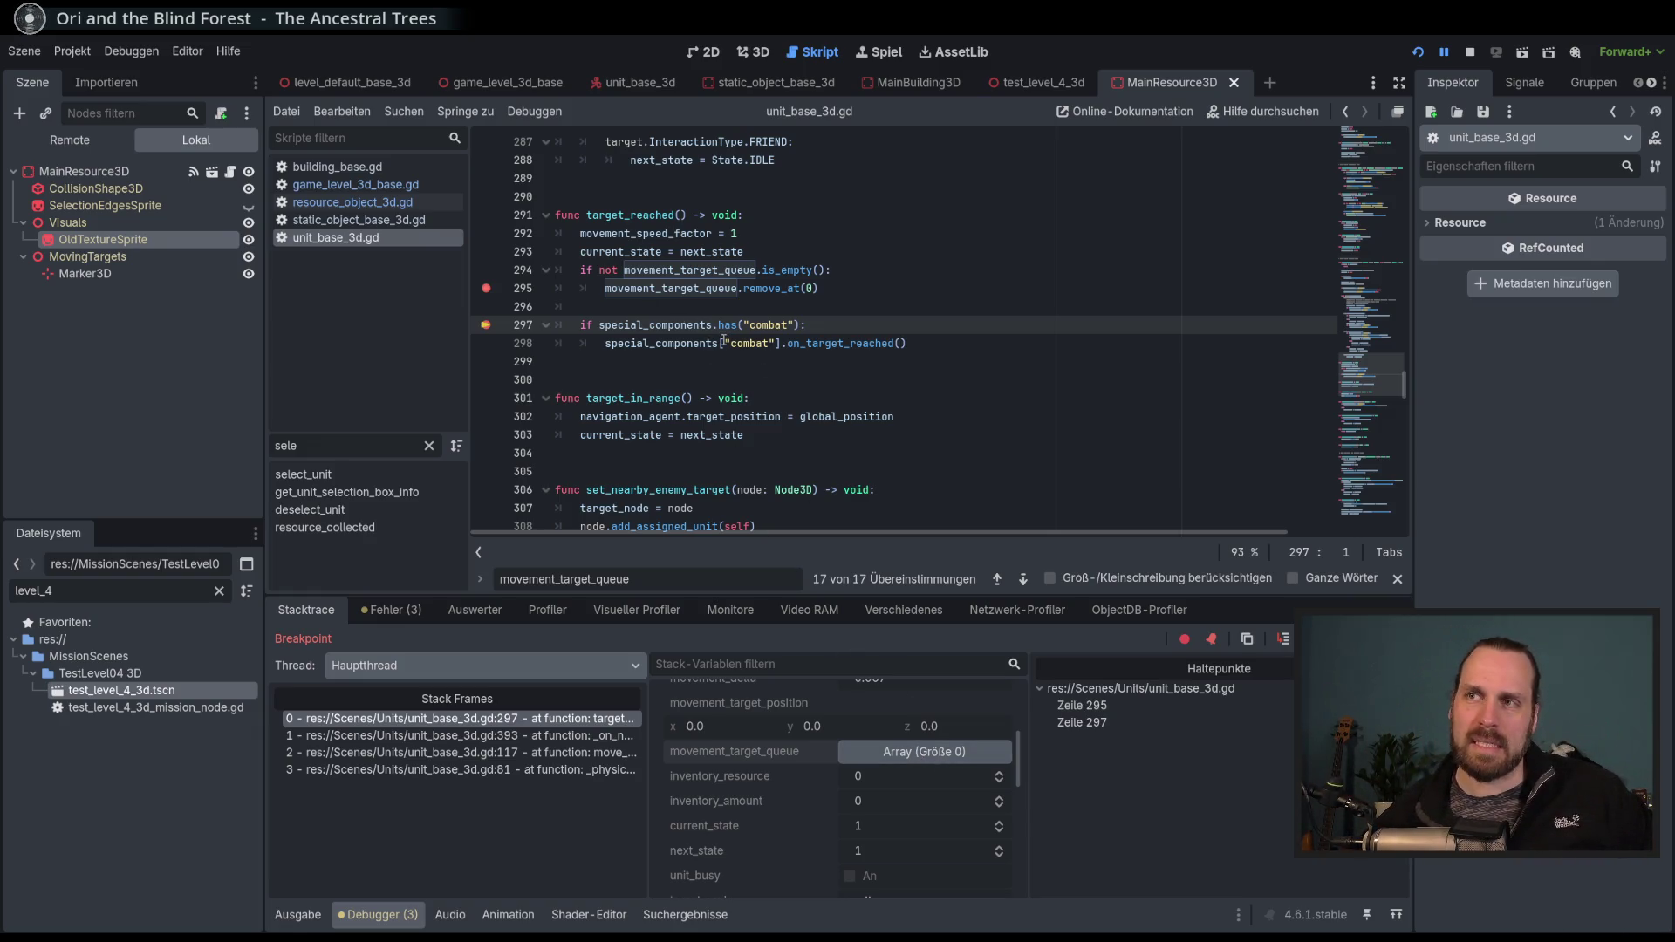
Remove the line 297 breakpoint, review target_reached, and stop the debug session.
{"action": "left_click", "coordinate": [487, 325]}
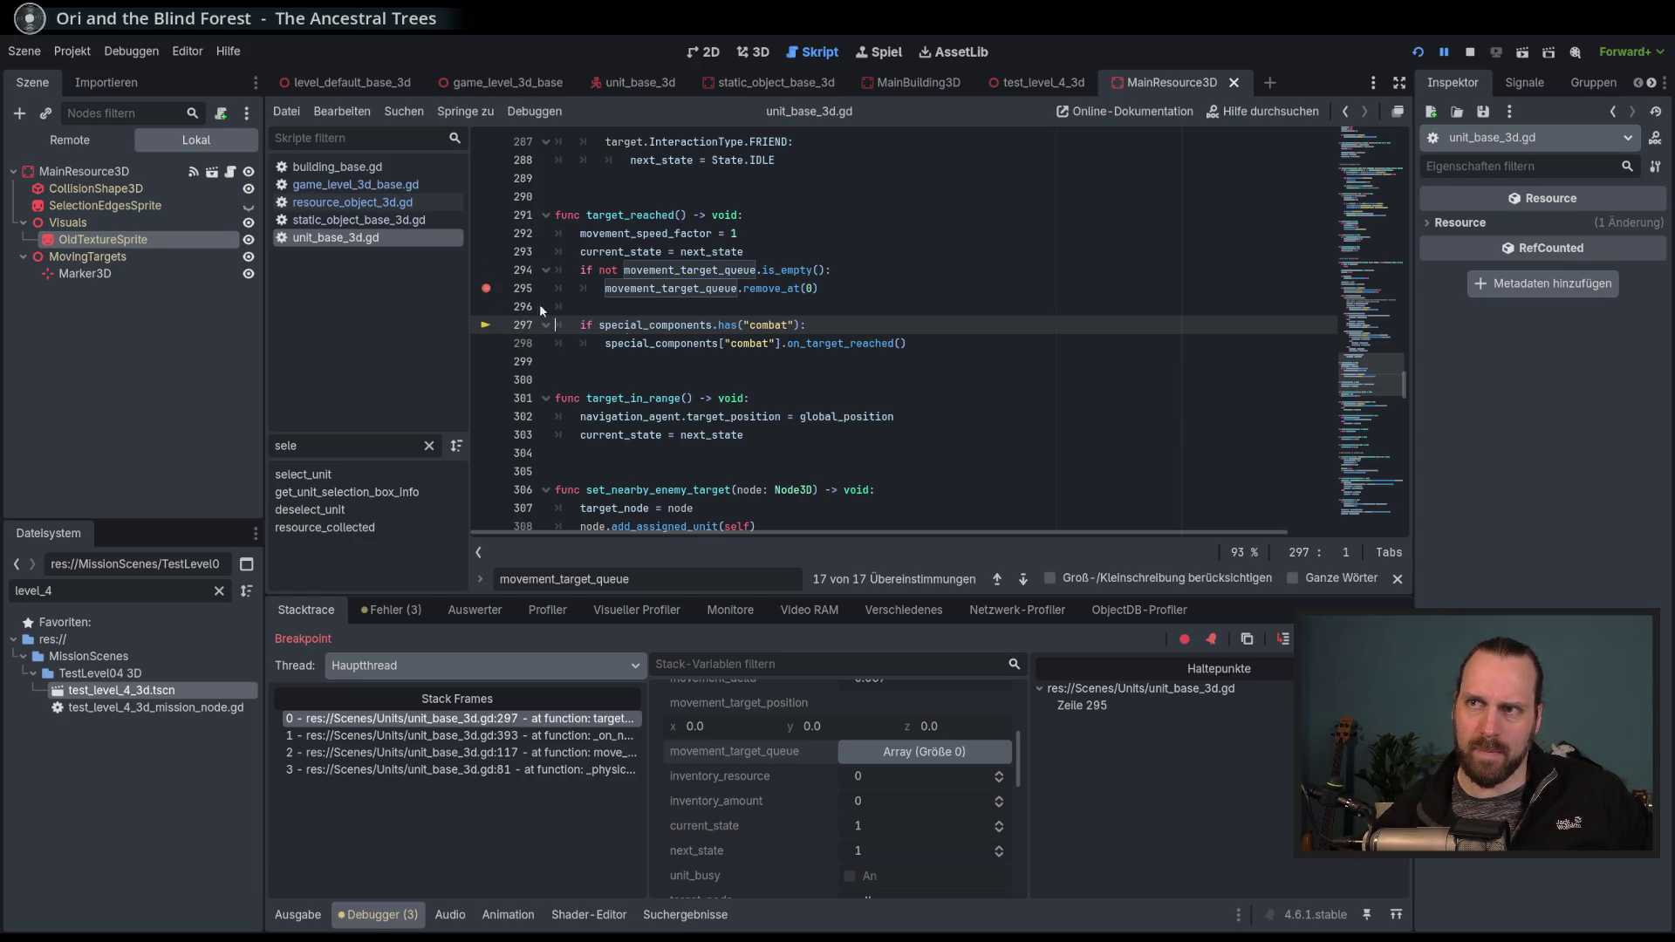
{"action": "scroll", "coordinate": [1198, 429], "scroll_direction": "down", "scroll_amount": 3}
{"action": "scroll", "coordinate": [1192, 430], "scroll_direction": "up", "scroll_amount": 5}
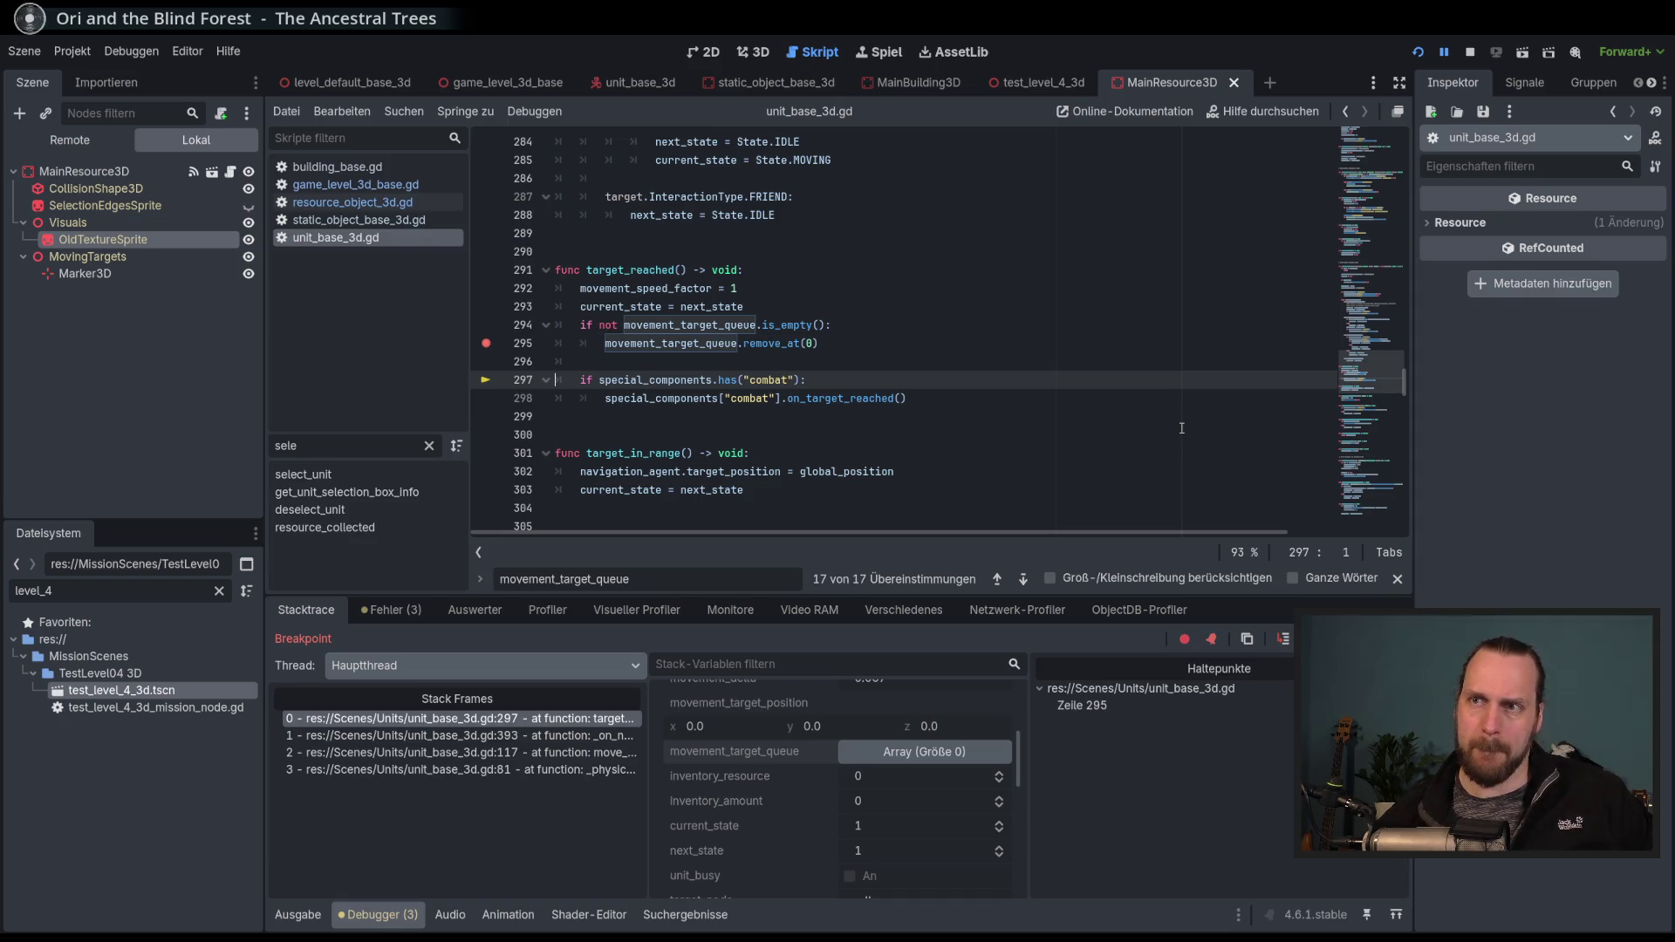
{"action": "scroll", "coordinate": [1182, 427], "scroll_direction": "down", "scroll_amount": 5}
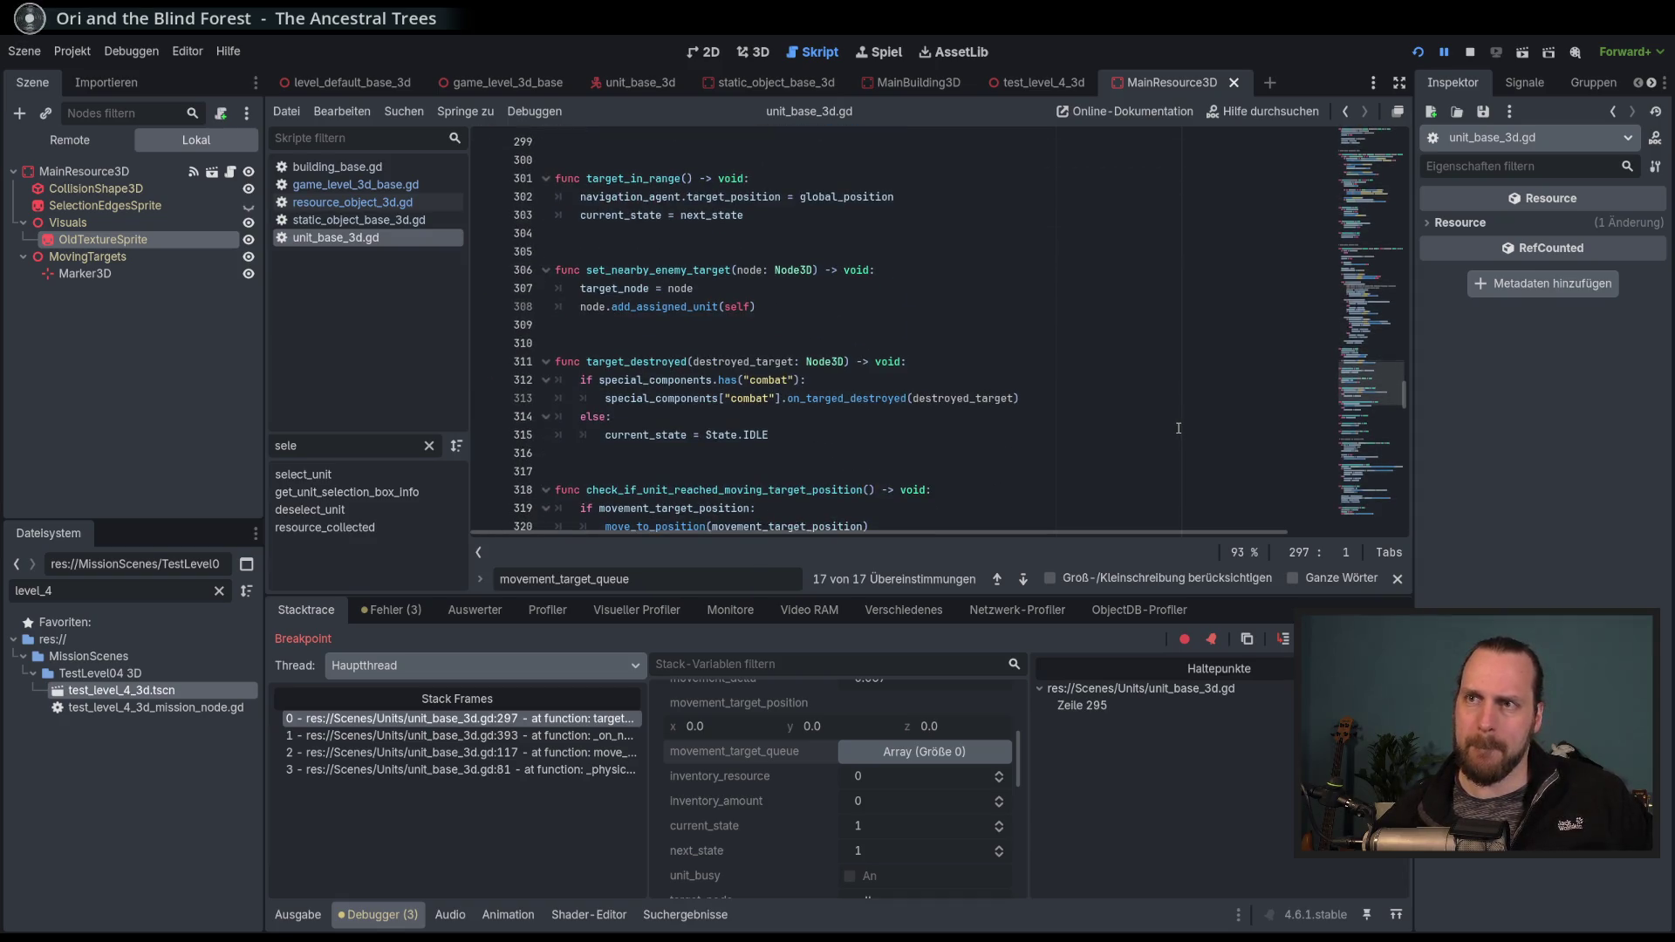
{"action": "scroll", "coordinate": [1178, 427], "scroll_direction": "up", "scroll_amount": 10}
{"action": "scroll", "coordinate": [1178, 428], "scroll_direction": "down", "scroll_amount": 6}
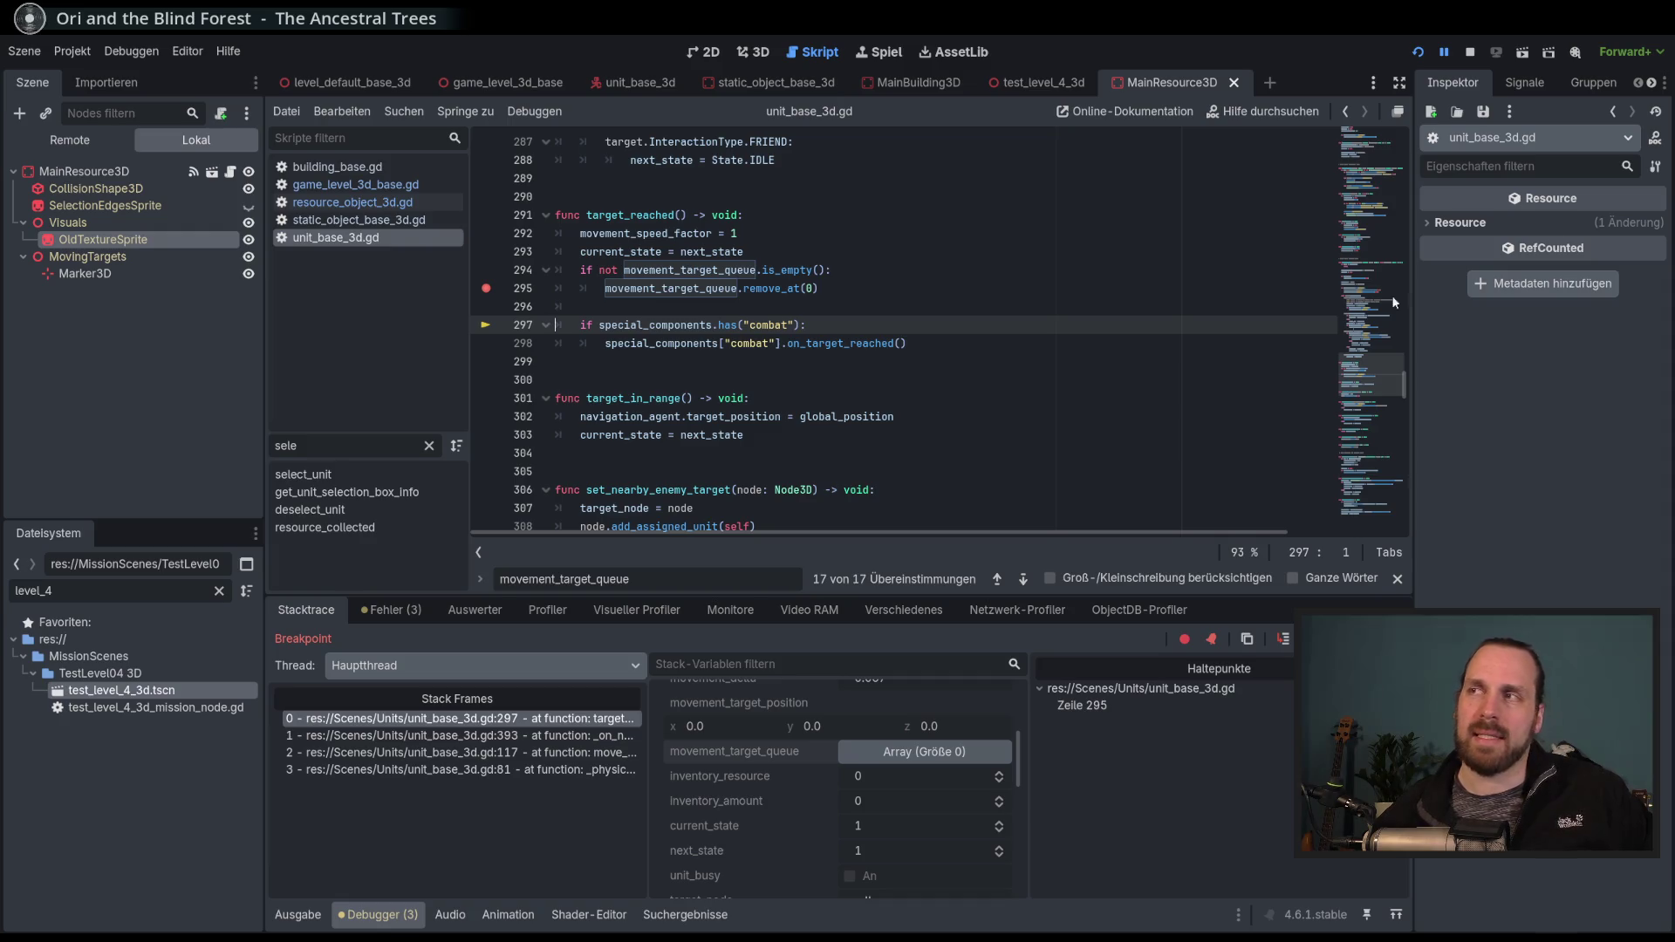
{"action": "left_click", "coordinate": [1470, 54]}
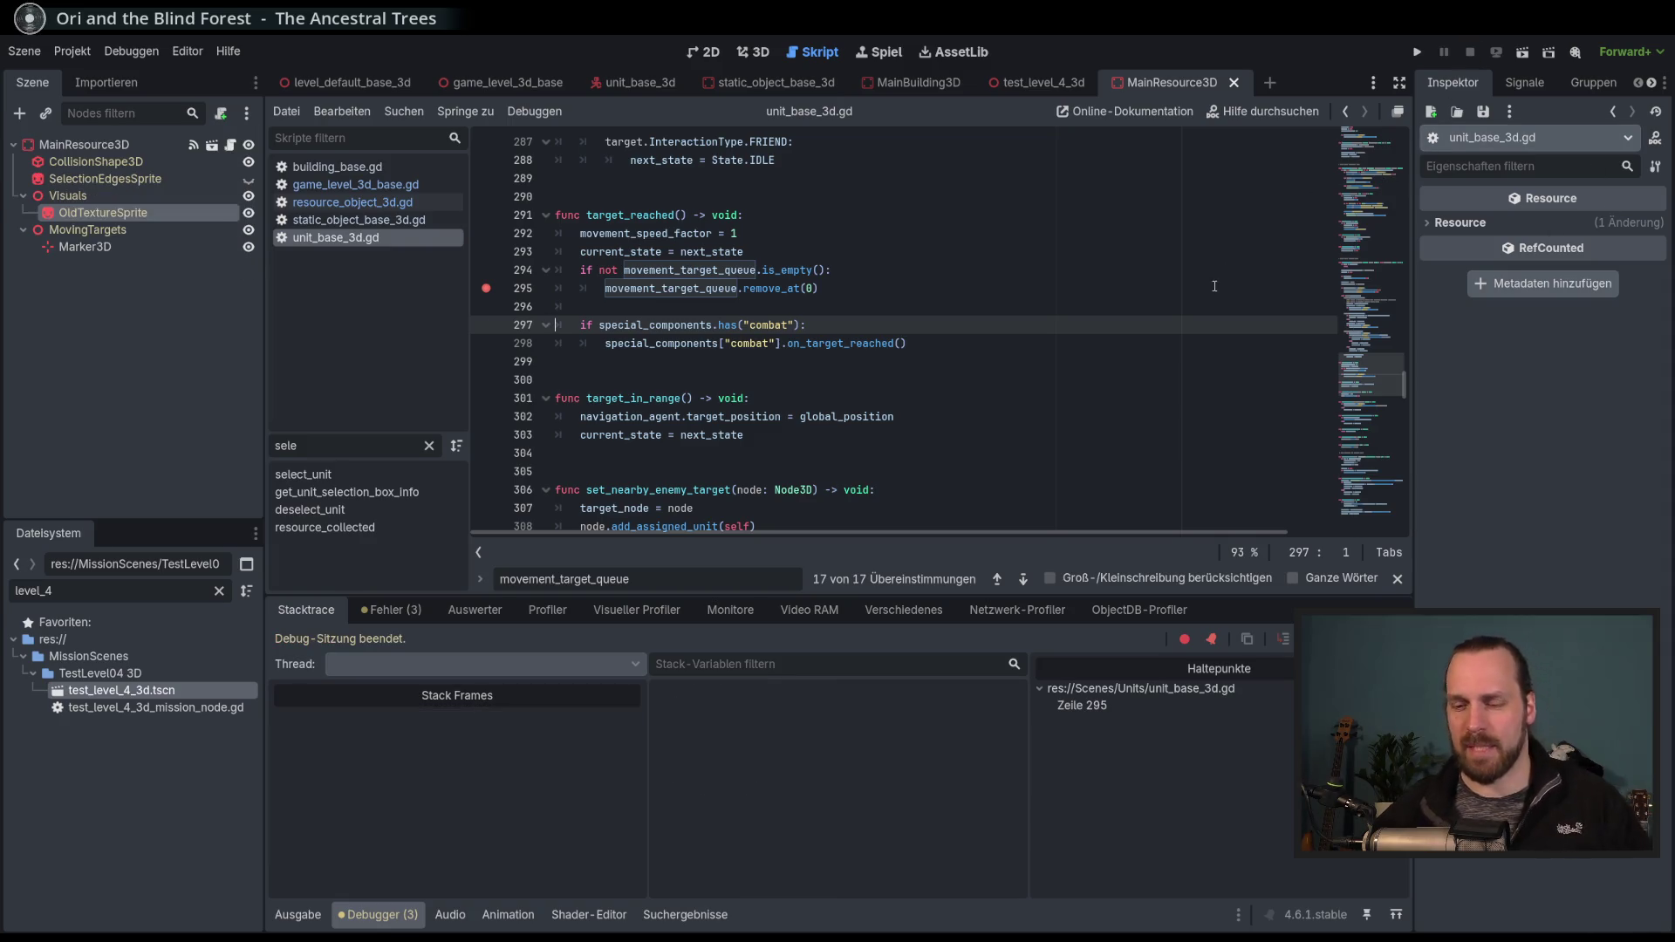
Run Test Mission - 3D and send the worker unit to a bush.
{"action": "key", "text": "F5"}
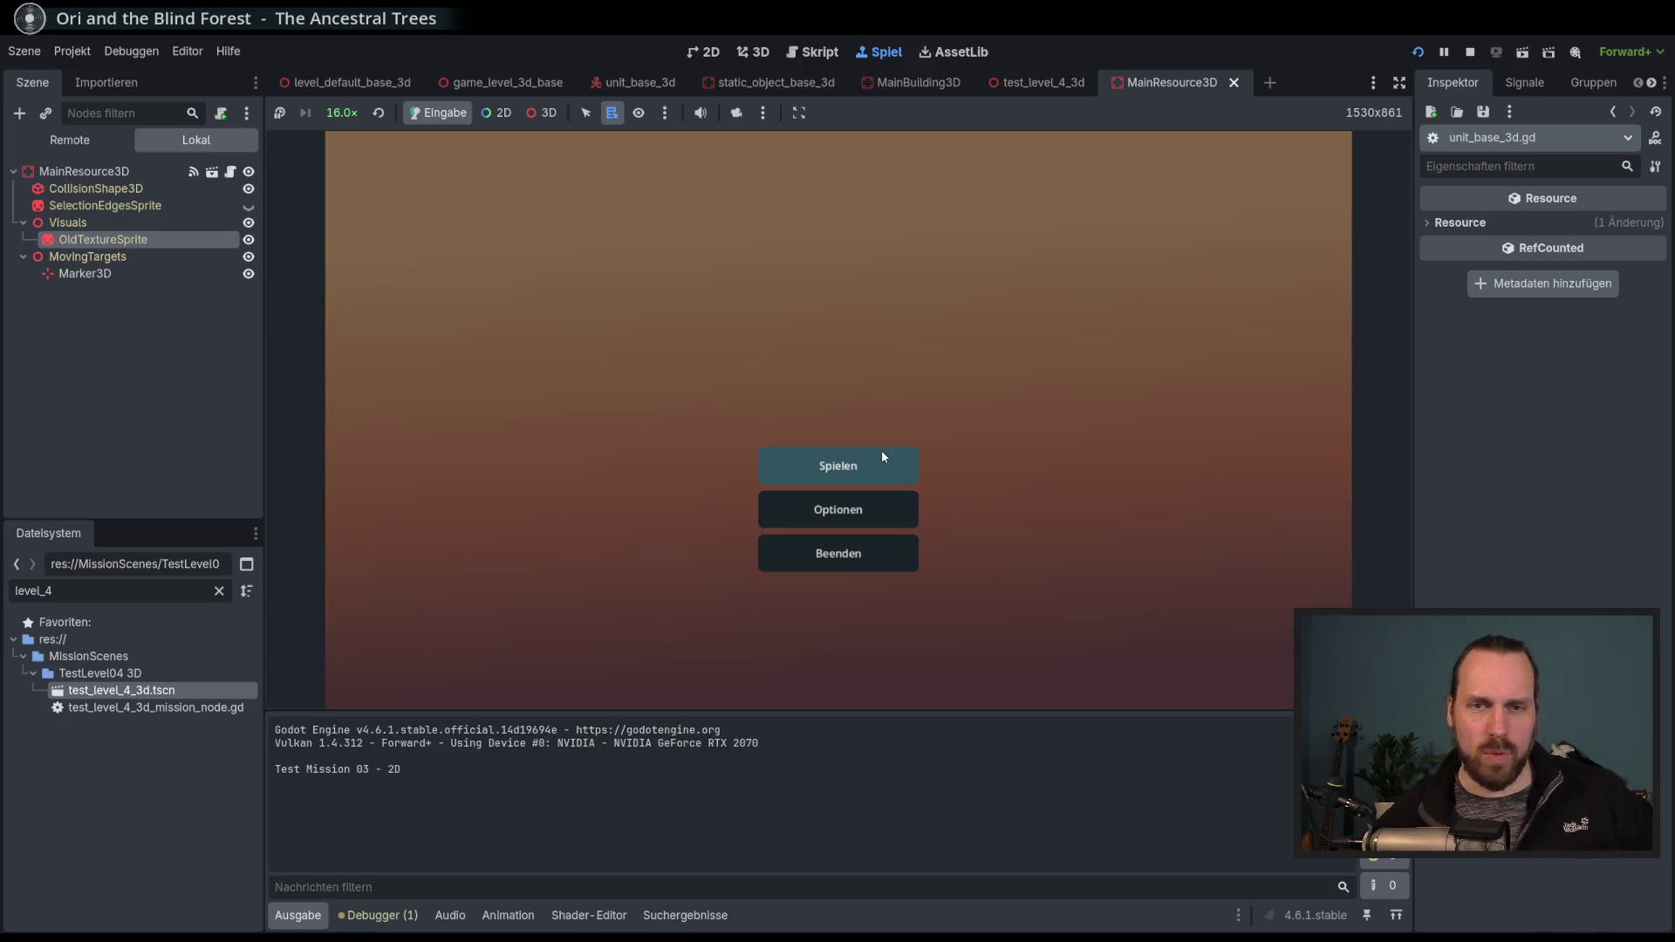
{"action": "left_click", "coordinate": [882, 457]}
{"action": "left_click", "coordinate": [954, 625]}
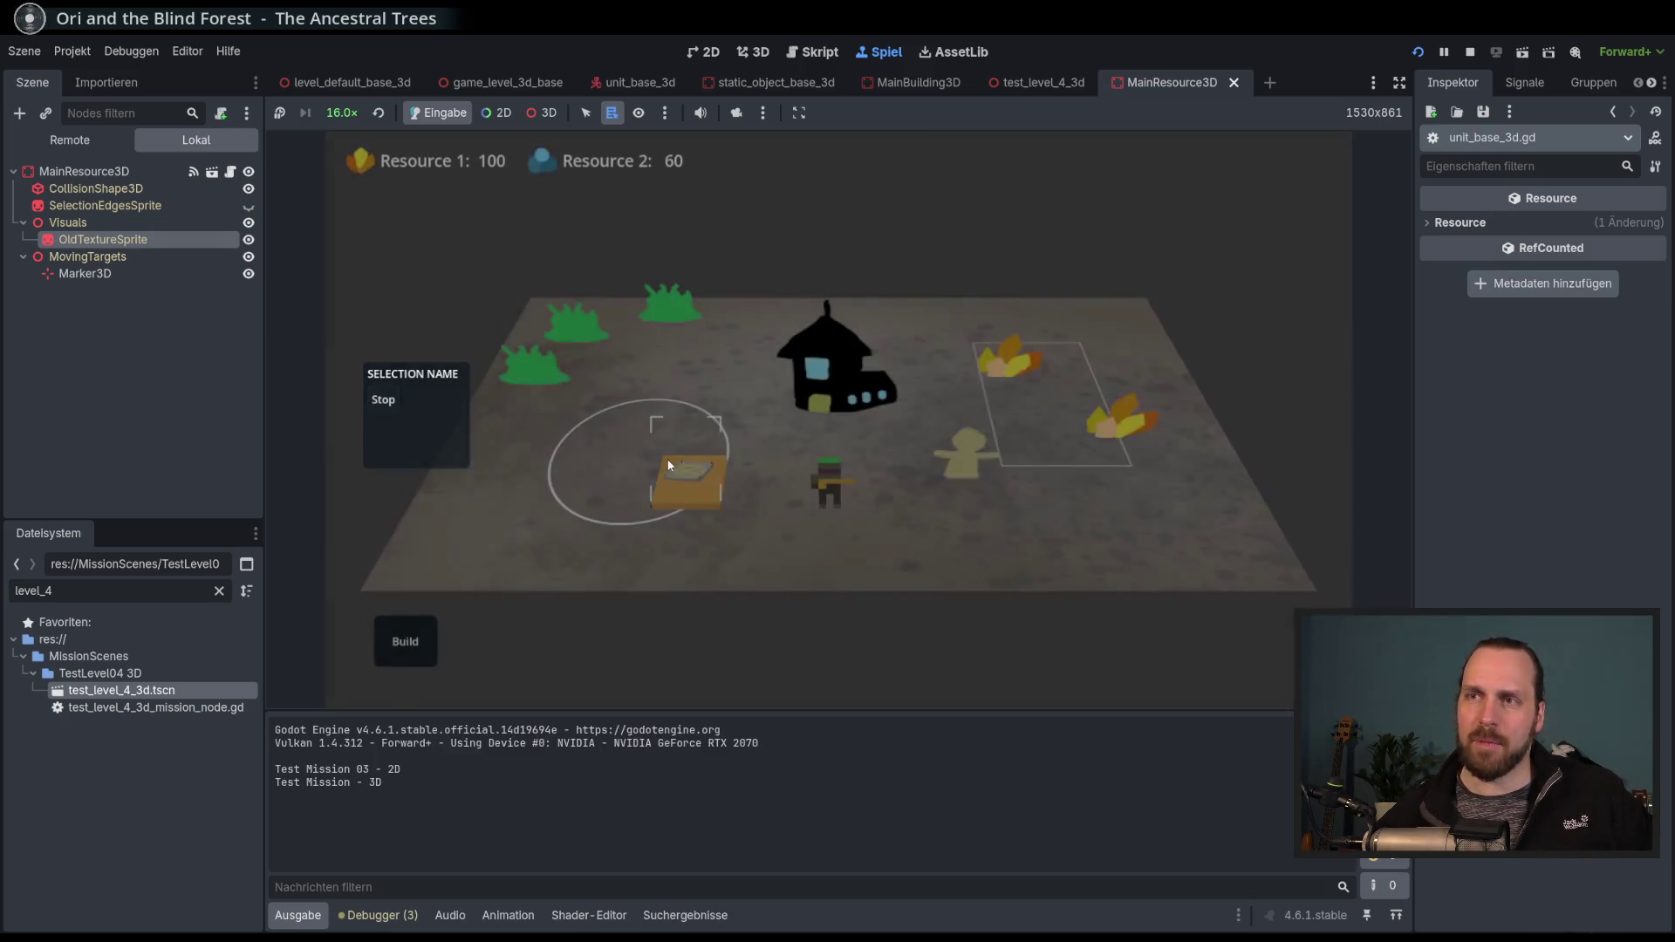
{"action": "left_click", "coordinate": [829, 480]}
{"action": "right_click", "coordinate": [534, 371]}
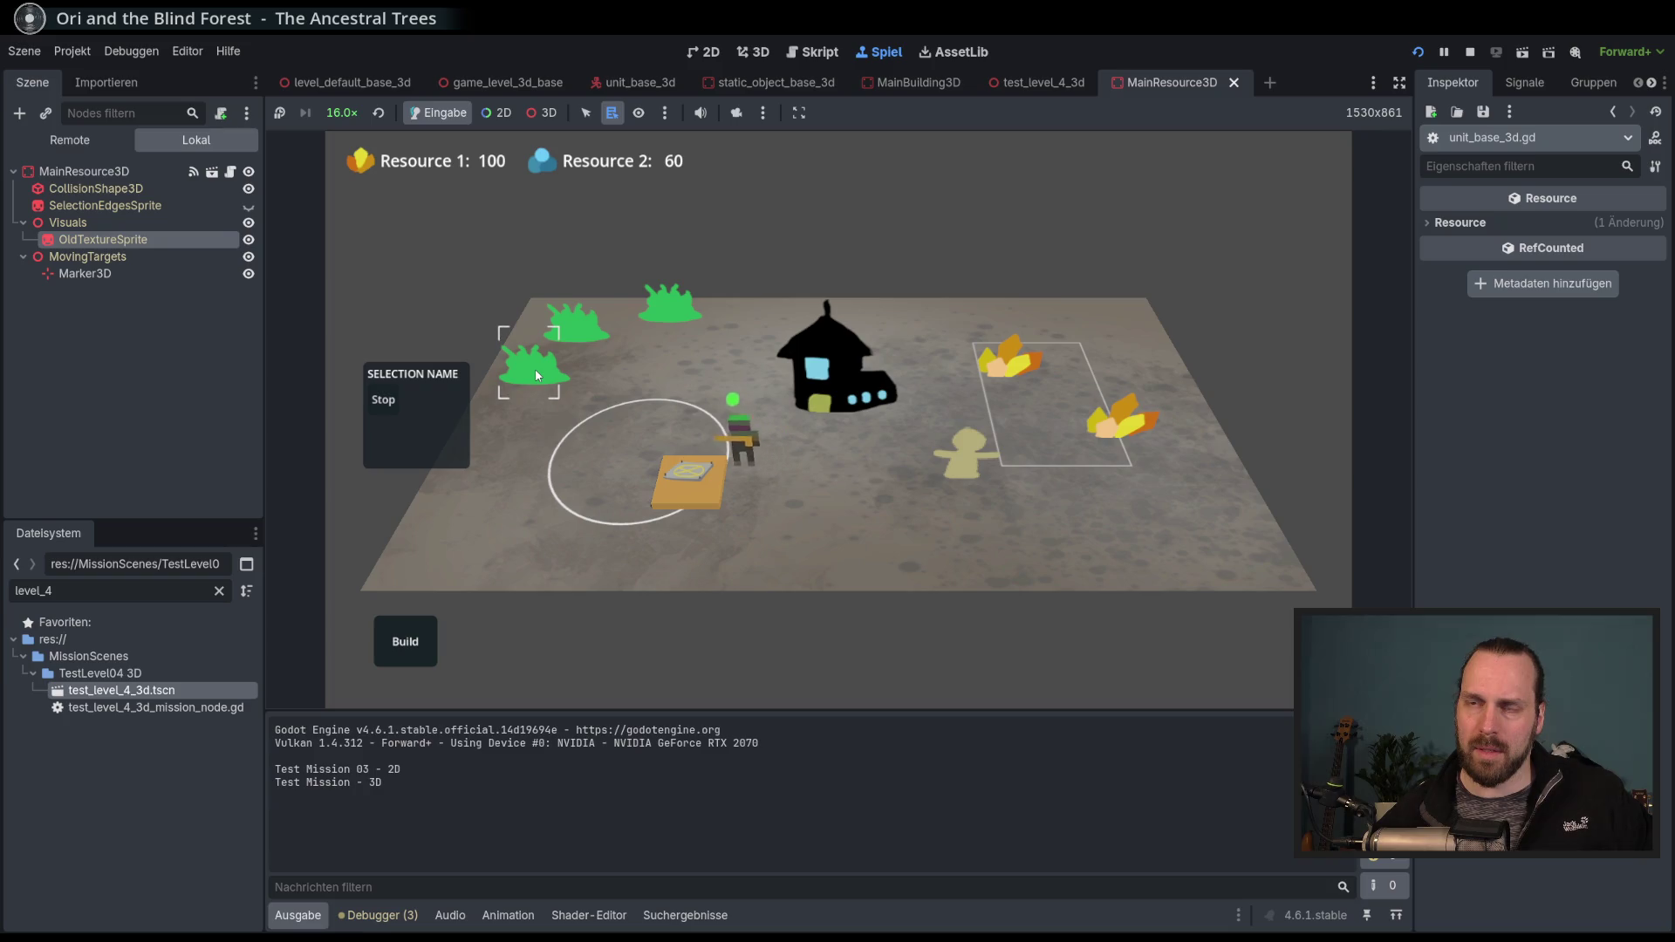
Switch to 4.0× speed, inspect the line 77 freed-instance error, and stop debugging.
{"action": "left_click", "coordinate": [341, 113]}
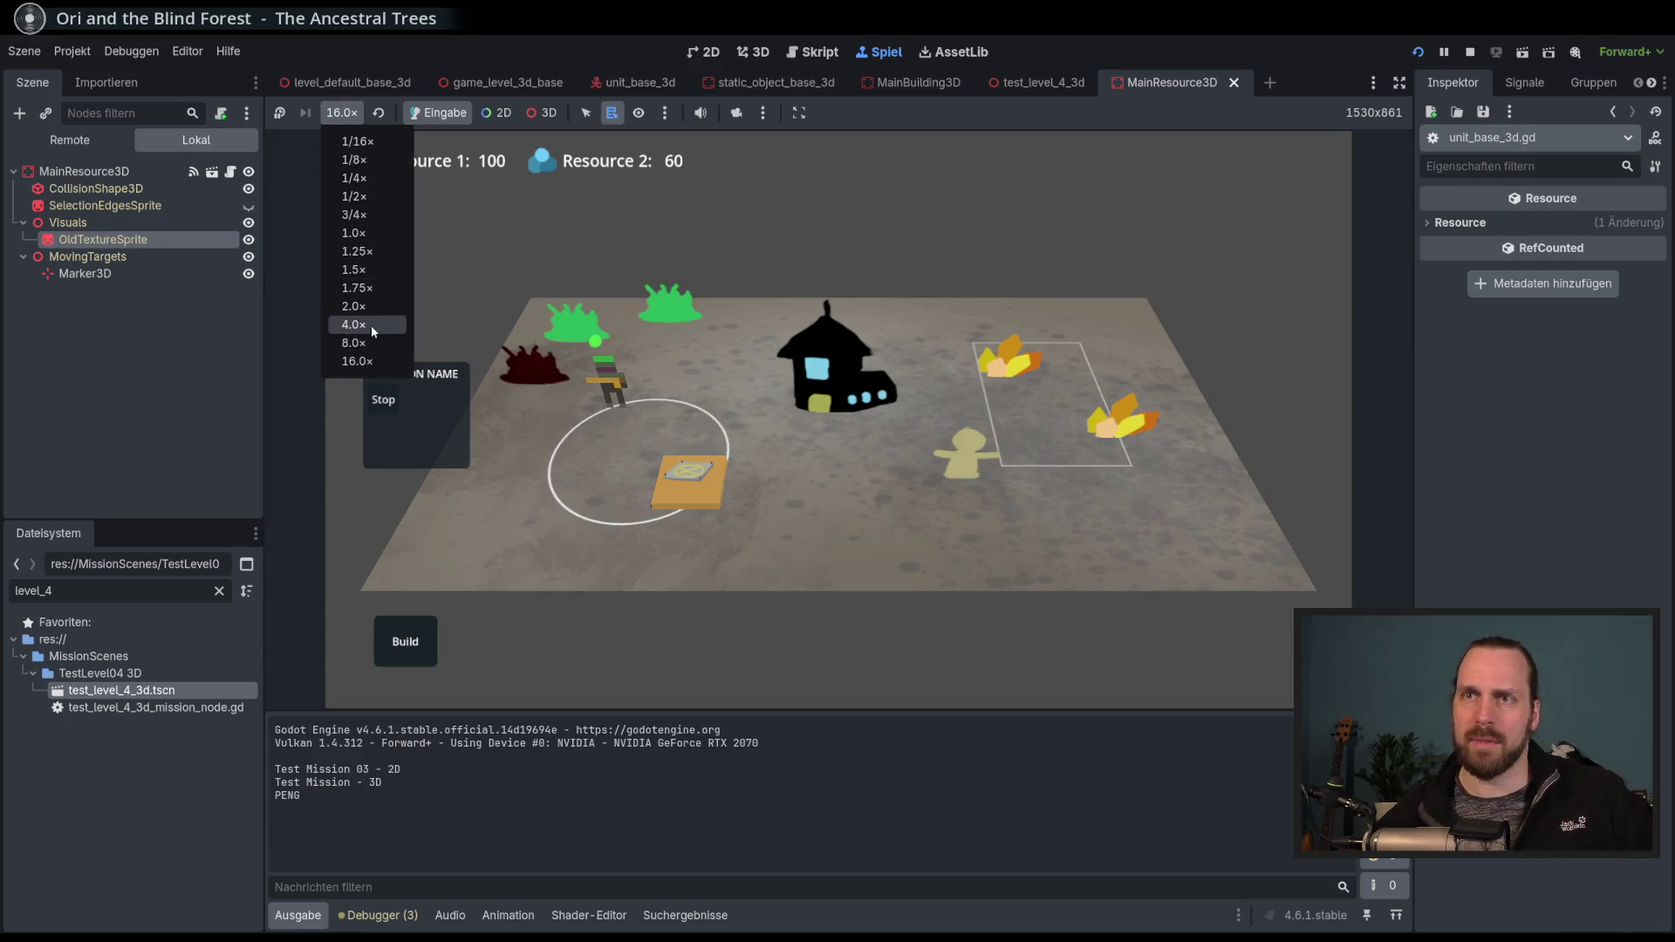
{"action": "left_click", "coordinate": [373, 325]}
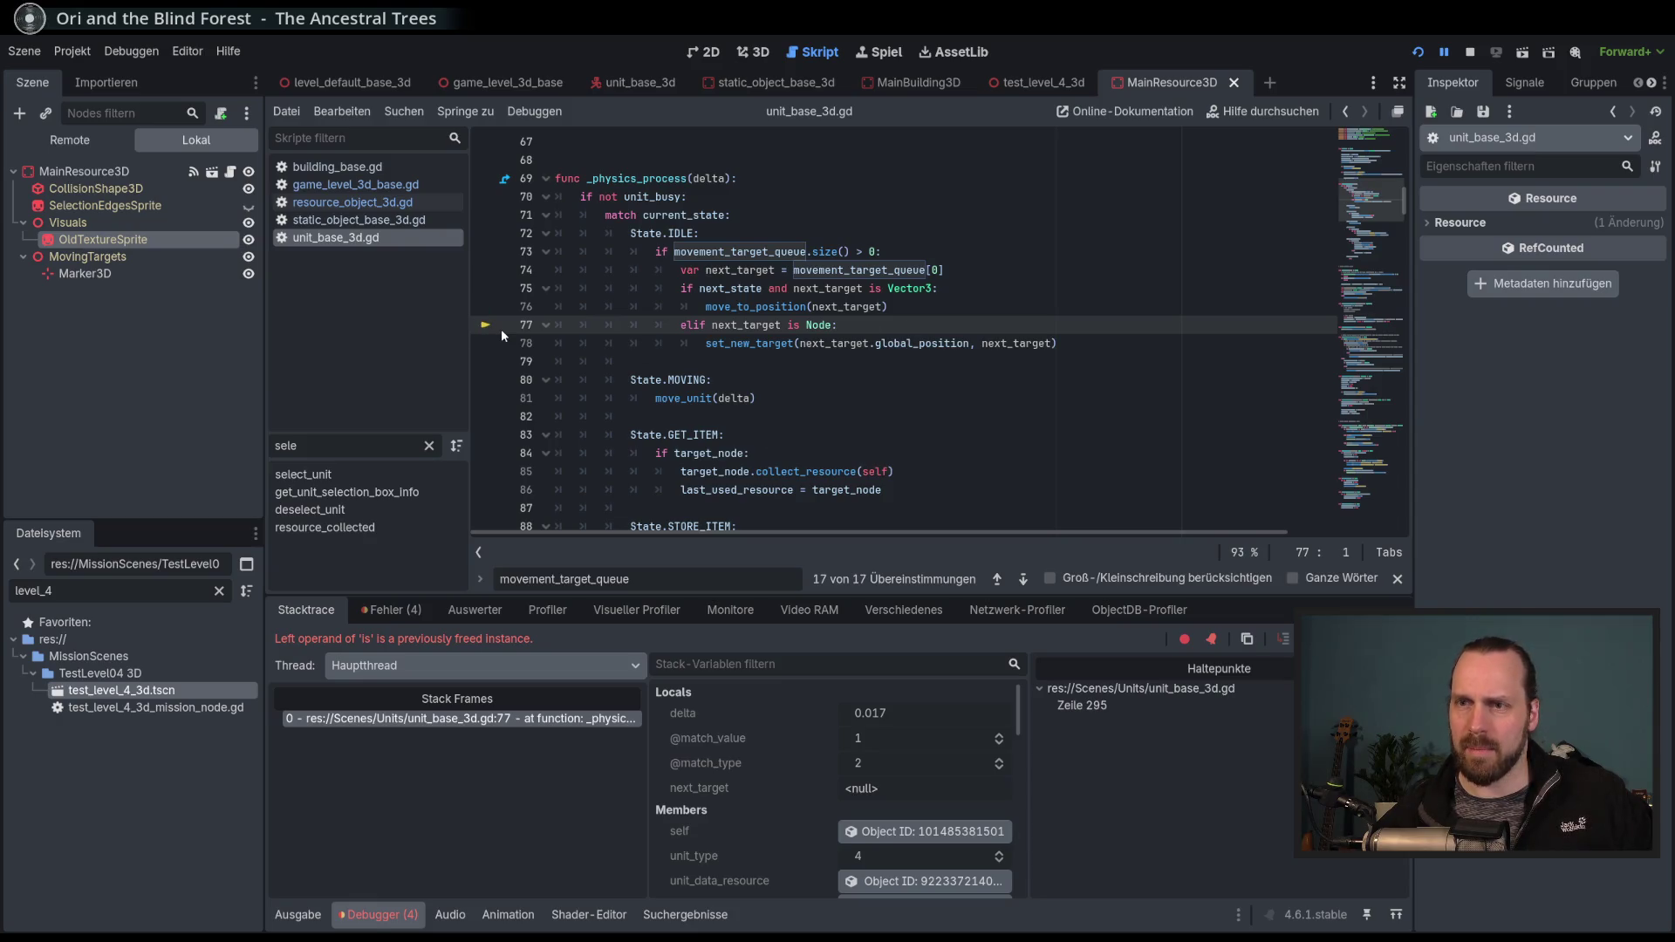
{"action": "left_click", "coordinate": [911, 323]}
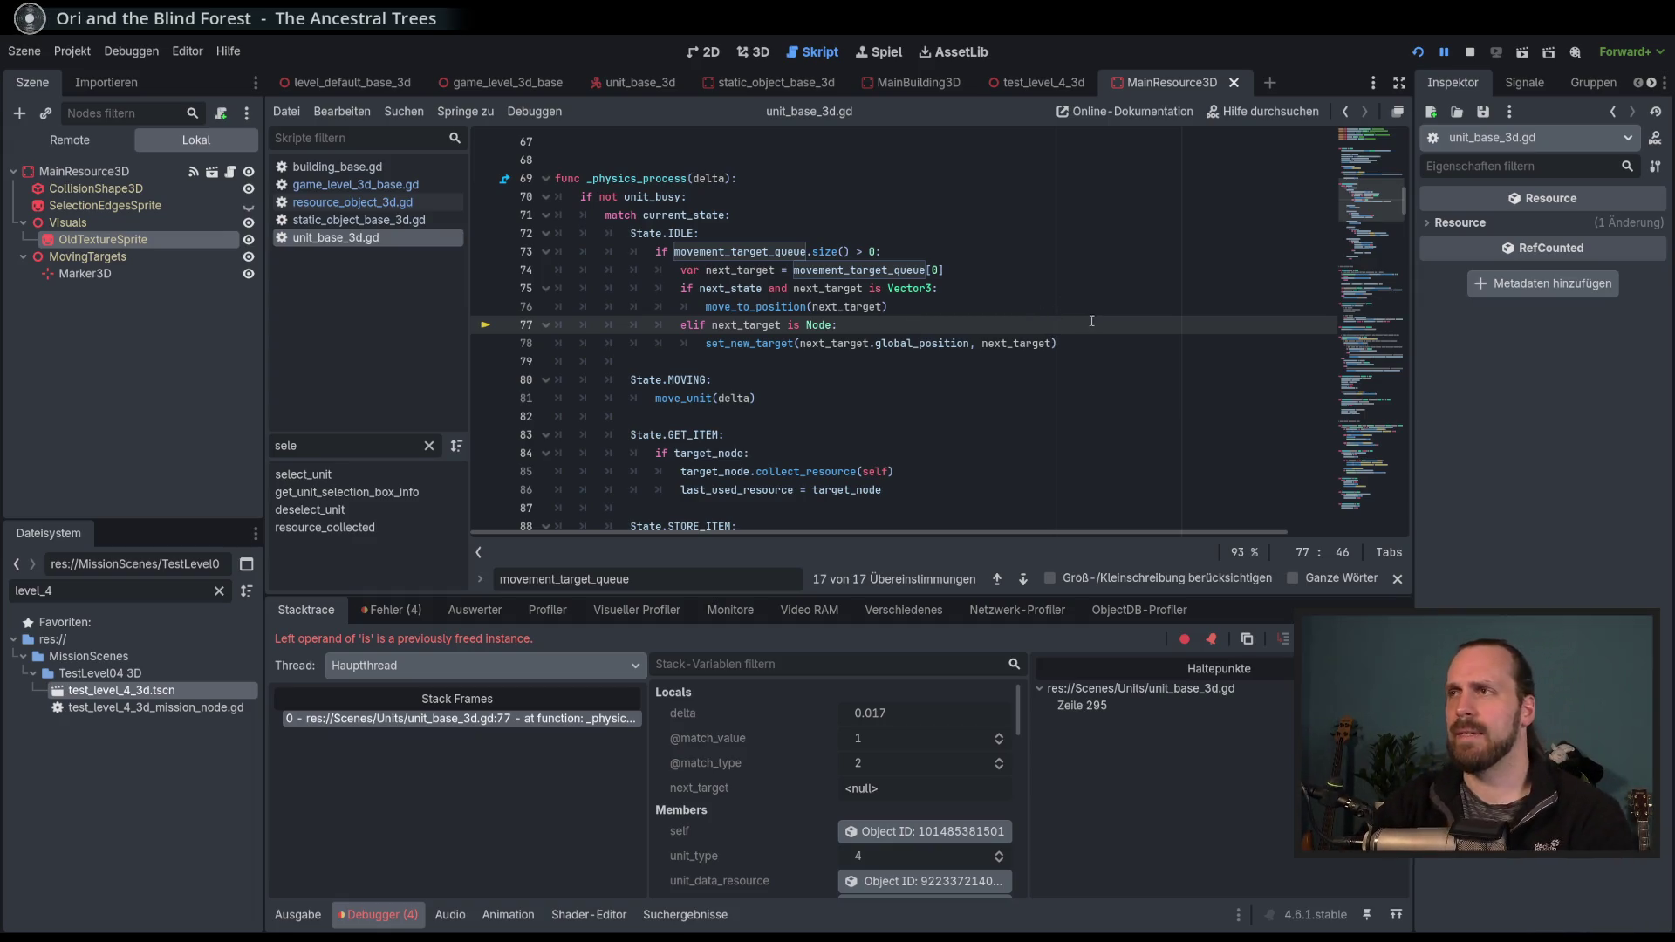
{"action": "key", "text": "F8"}
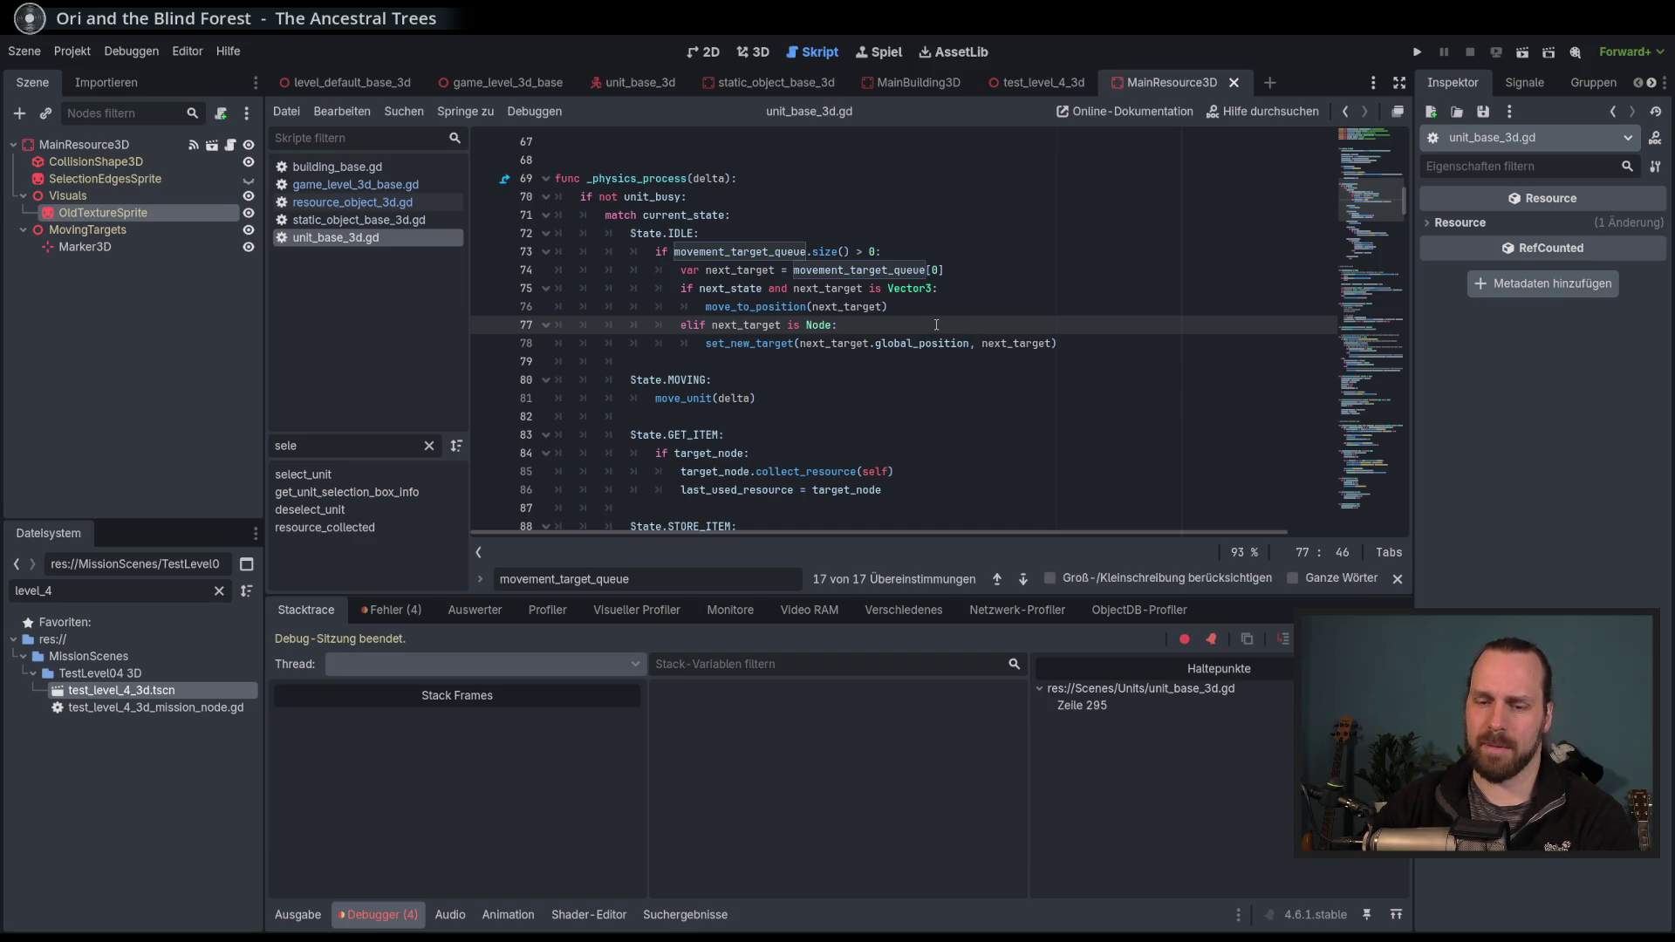
Run the 3D mission at 4.0× speed, have the unit attack a bush, and pause.
{"action": "key", "text": "F5"}
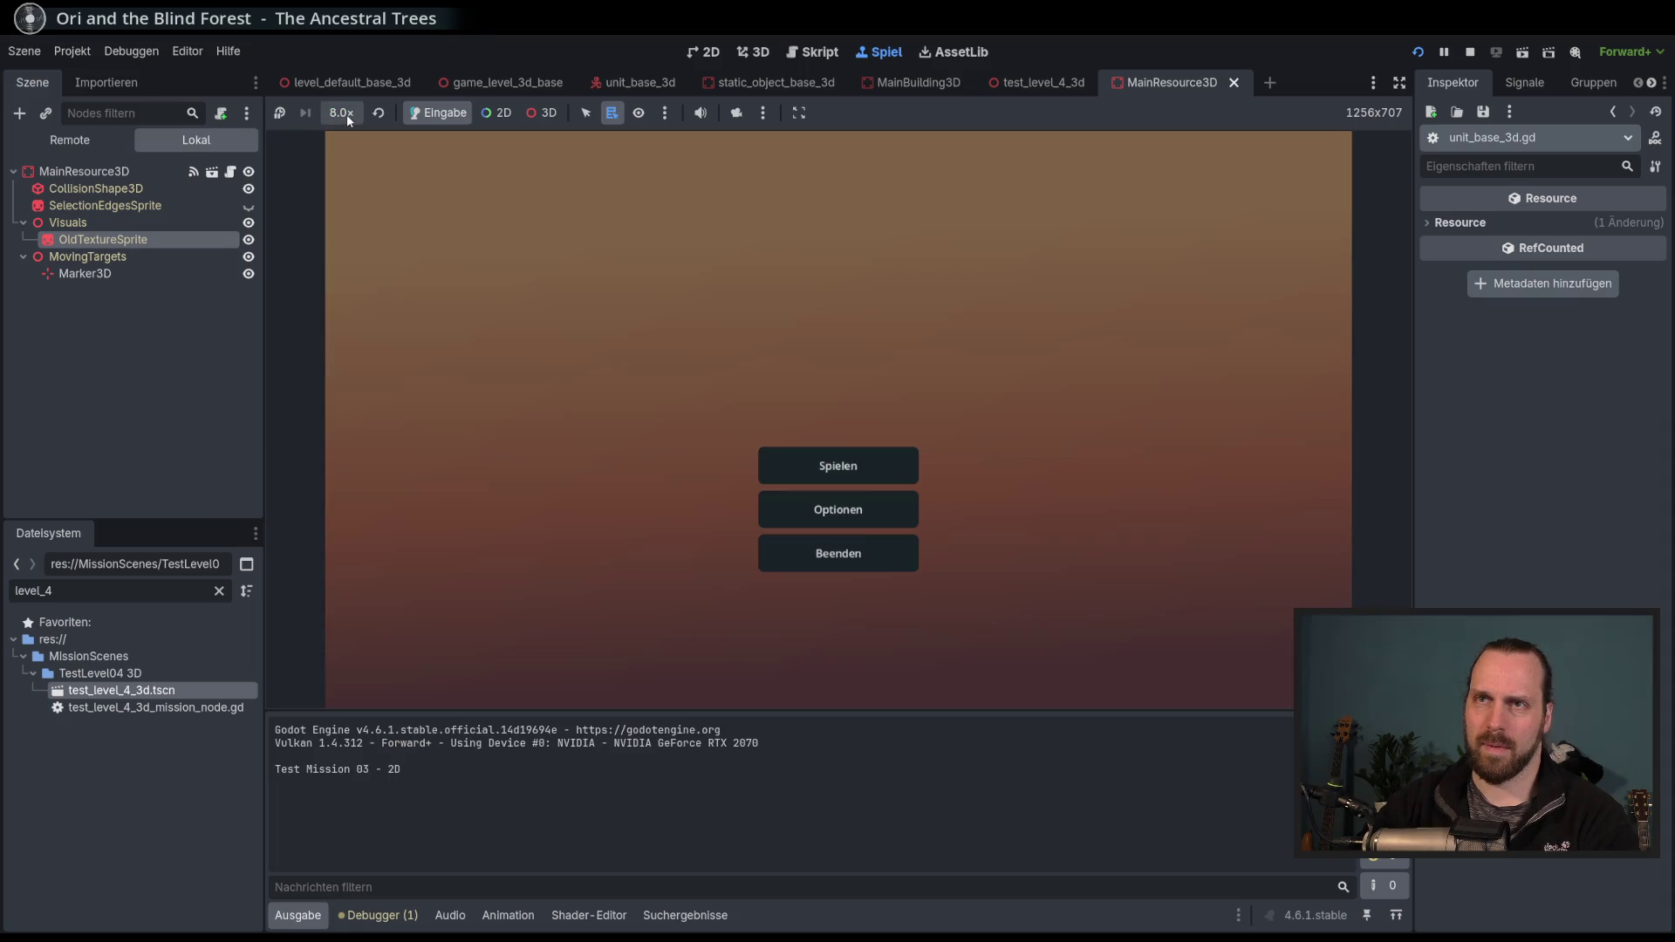
{"action": "left_click", "coordinate": [347, 114]}
{"action": "left_click", "coordinate": [830, 464]}
{"action": "left_click", "coordinate": [572, 365]}
{"action": "left_click", "coordinate": [354, 113]}
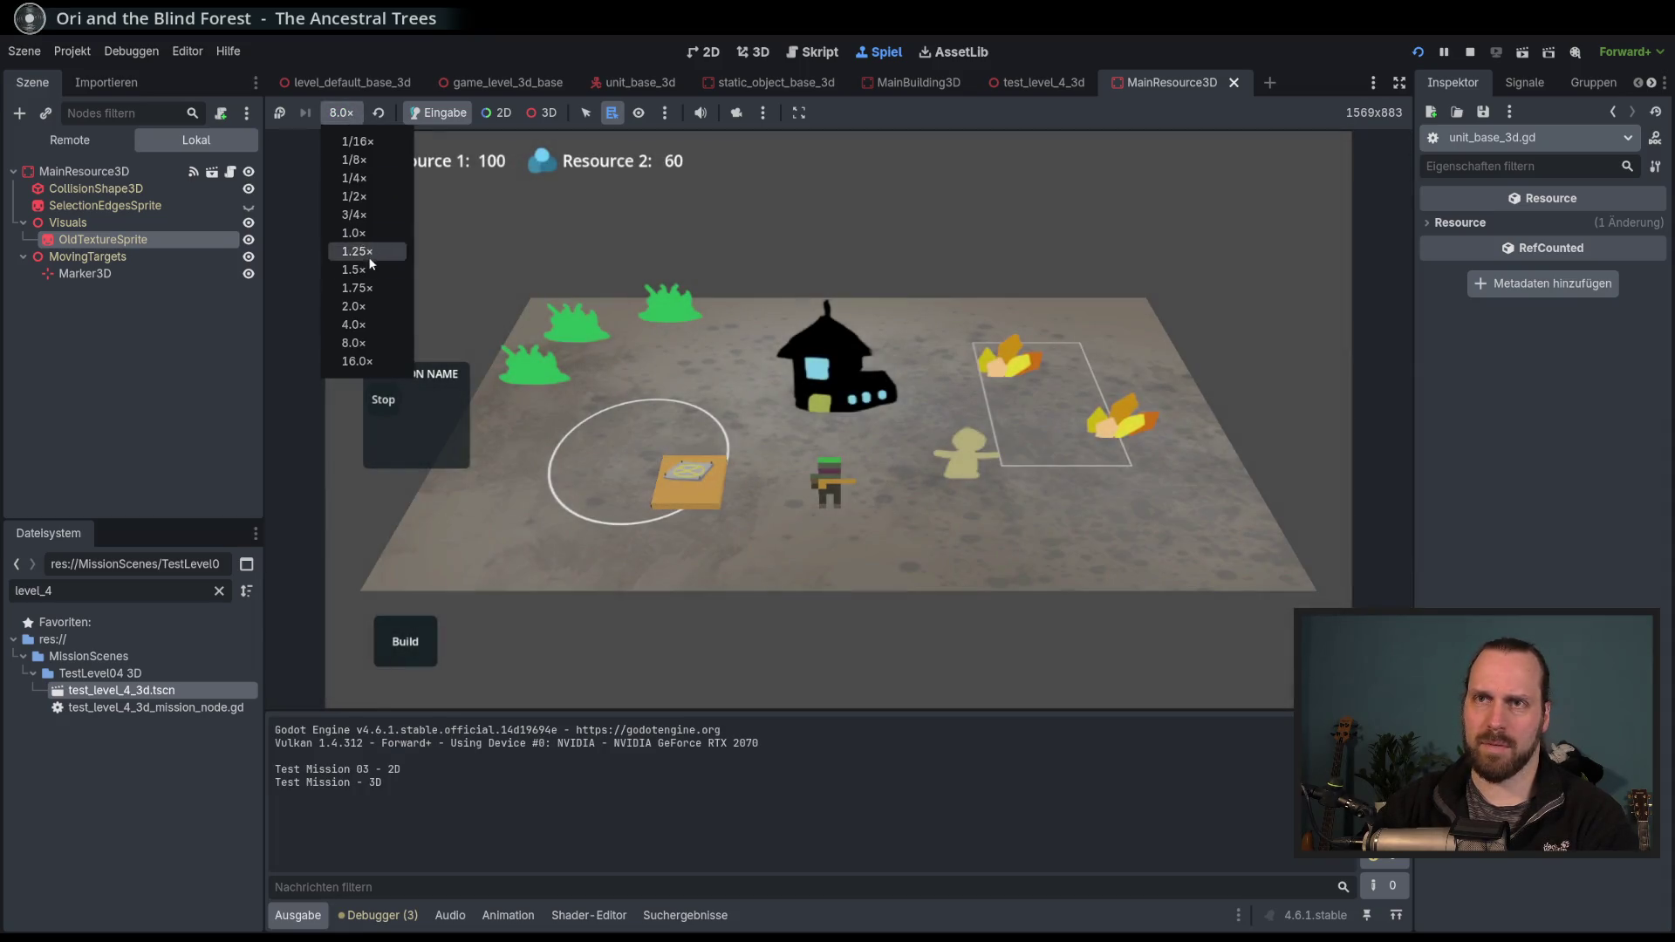
{"action": "left_click", "coordinate": [353, 319]}
{"action": "right_click", "coordinate": [559, 371]}
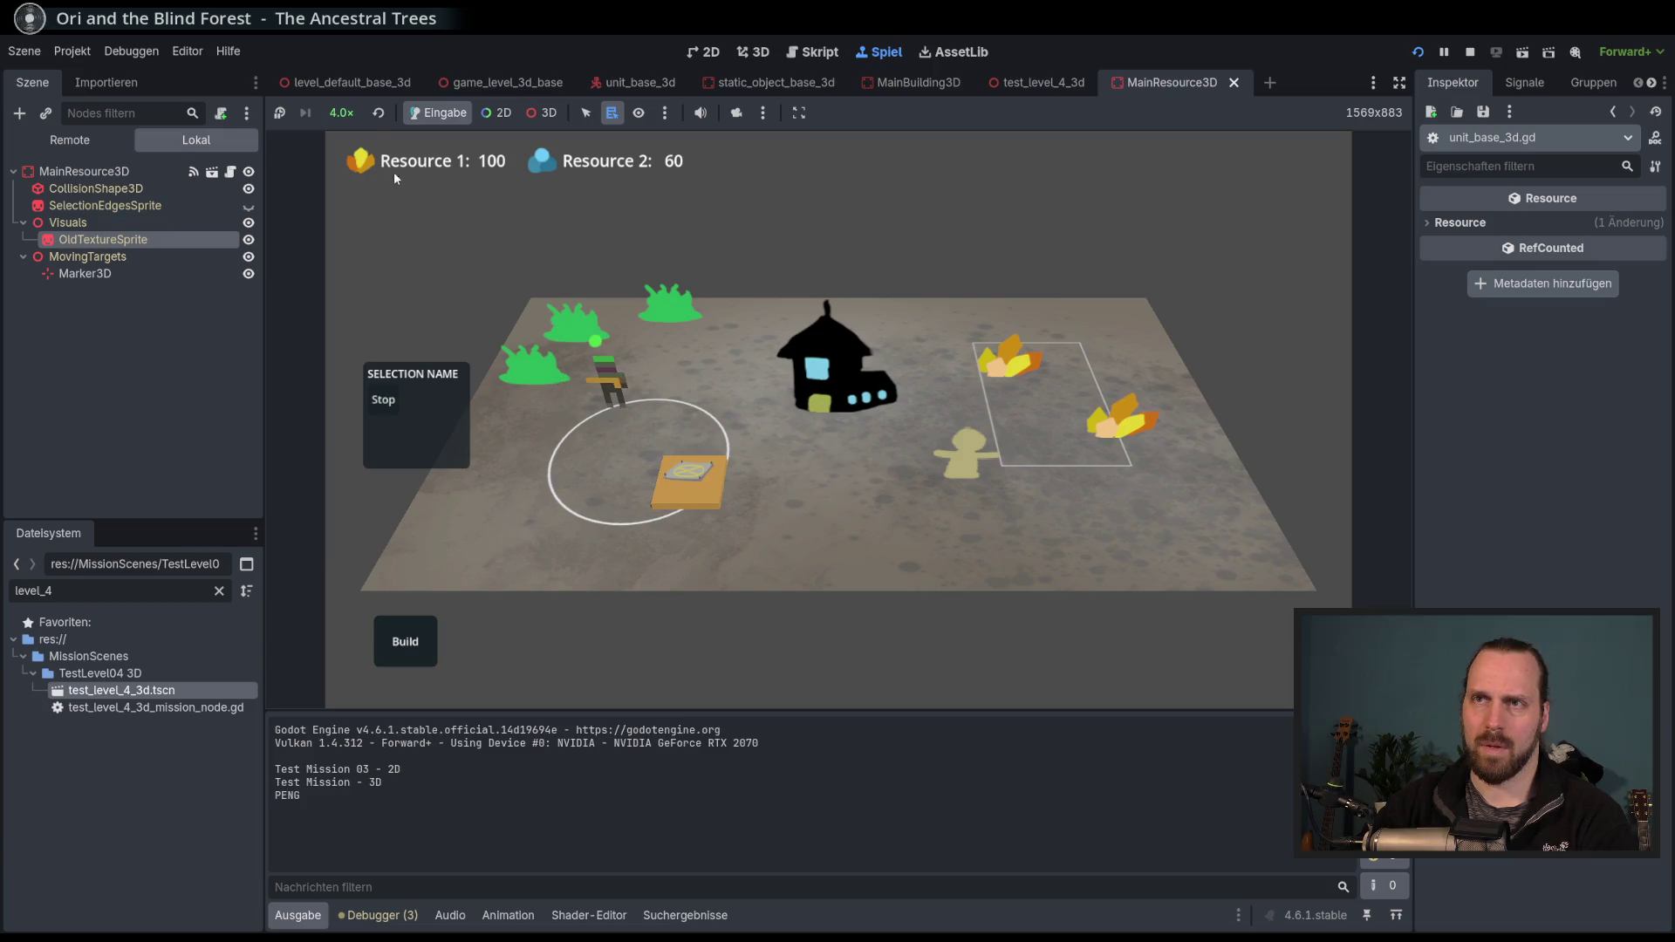
{"action": "left_click", "coordinate": [281, 113]}
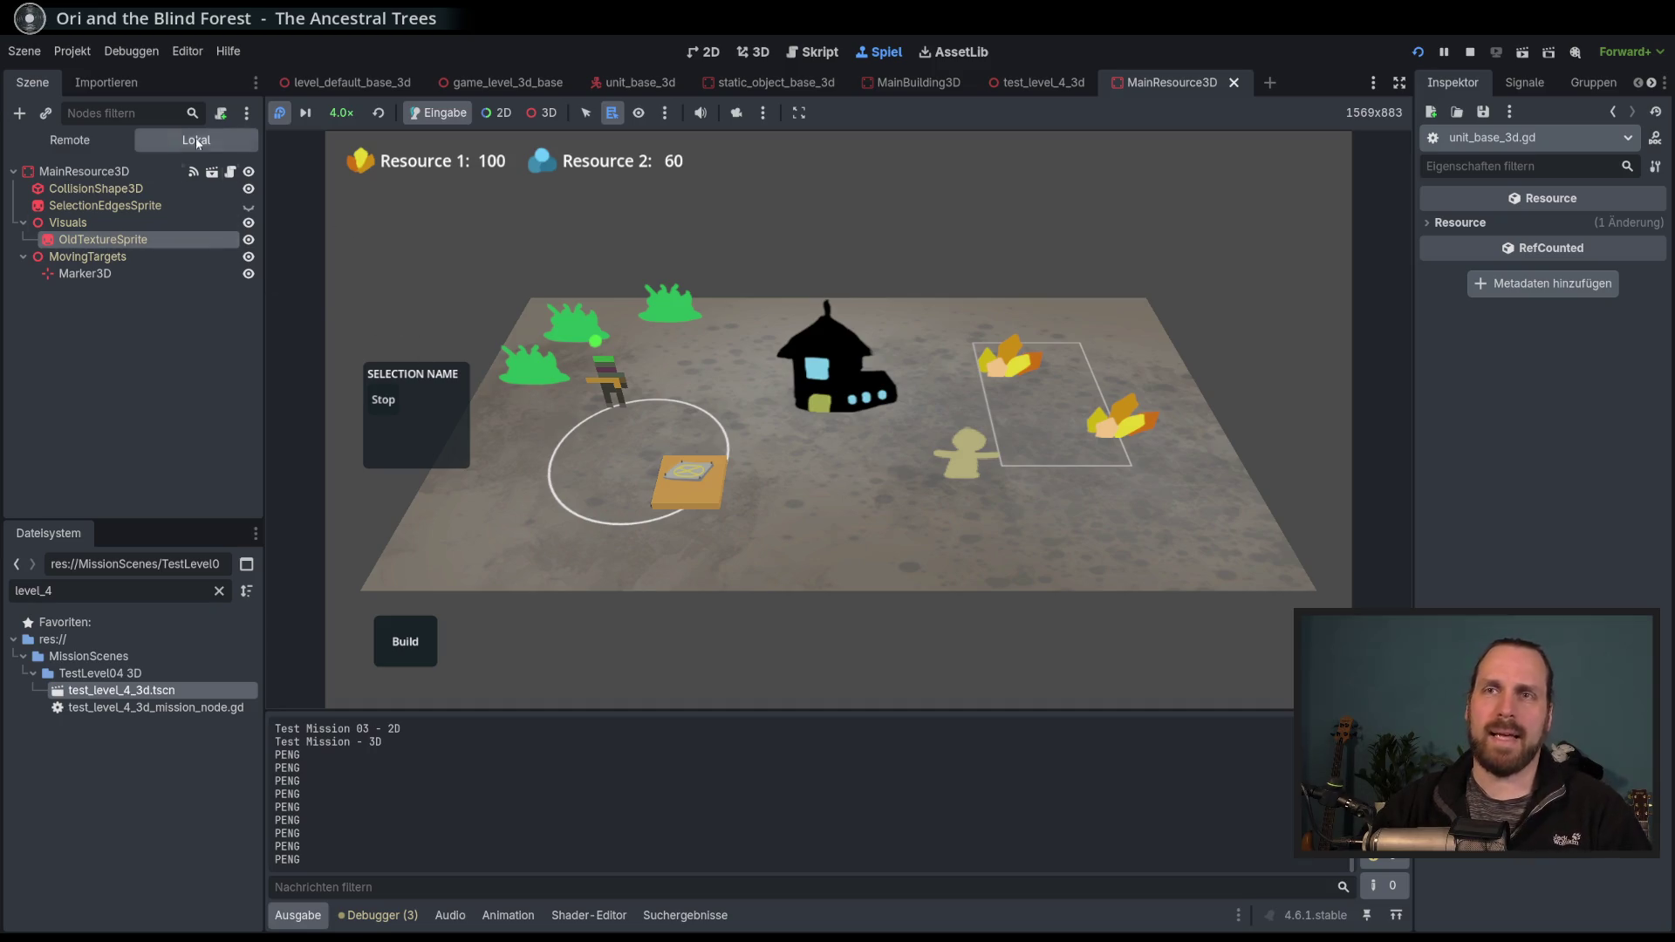
Use the Remote scene tree and 3D in-game picking to inspect the live LaserUnit3D.
{"action": "left_click", "coordinate": [70, 140]}
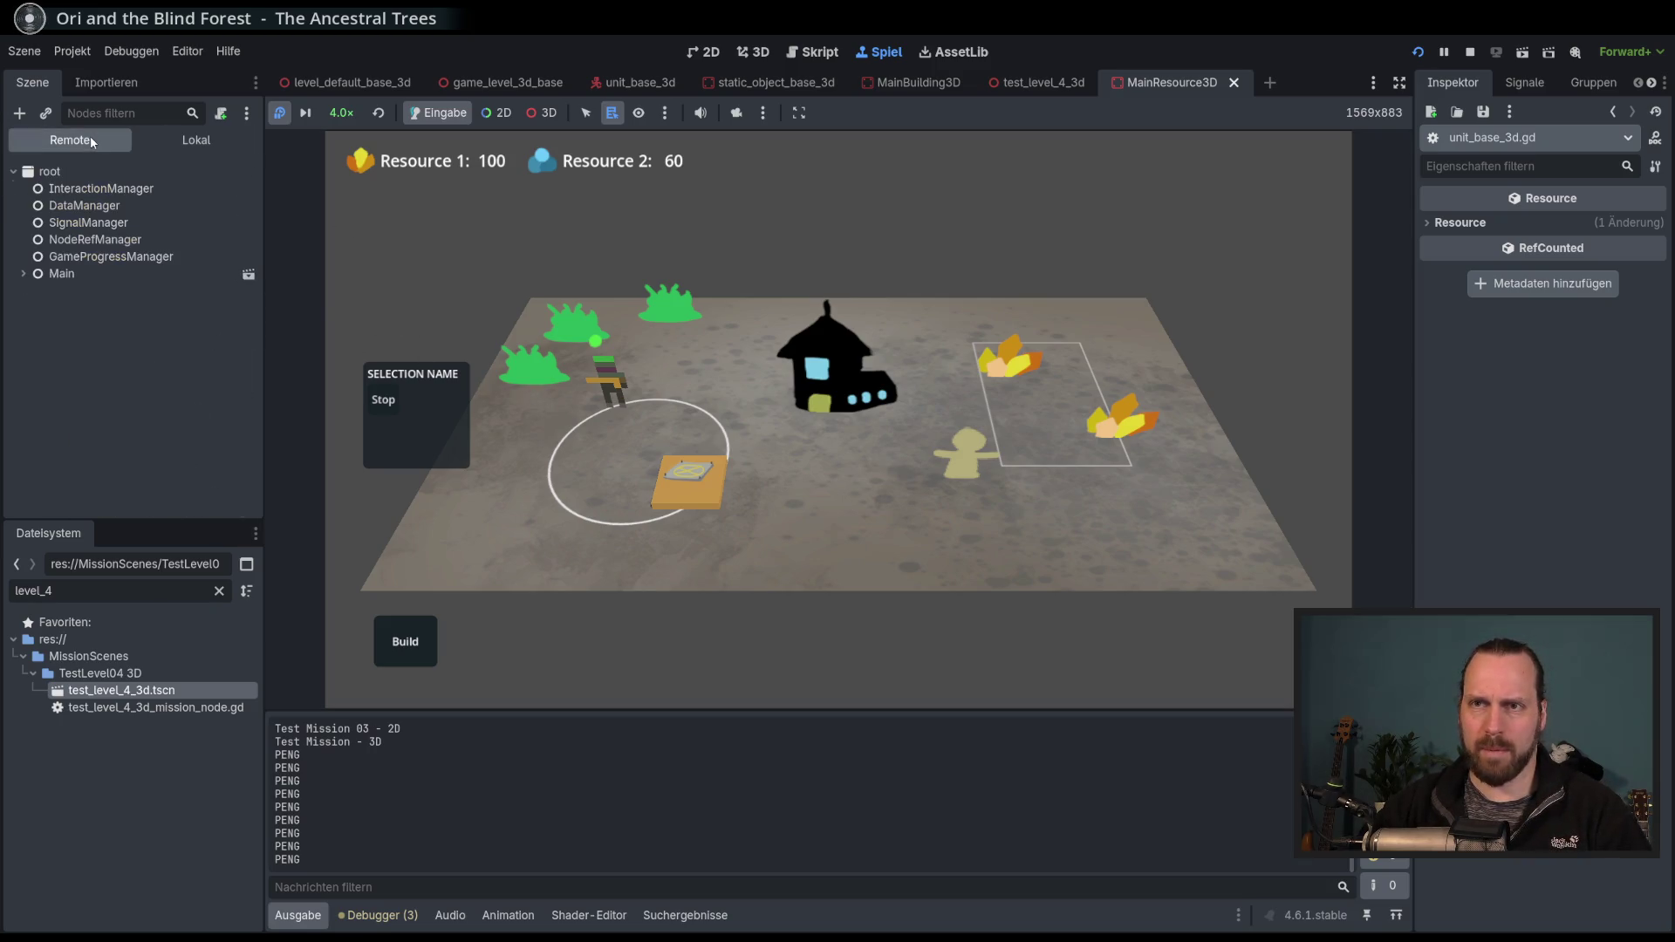
{"action": "left_click", "coordinate": [24, 273]}
{"action": "left_click", "coordinate": [24, 273]}
{"action": "left_click", "coordinate": [35, 308]}
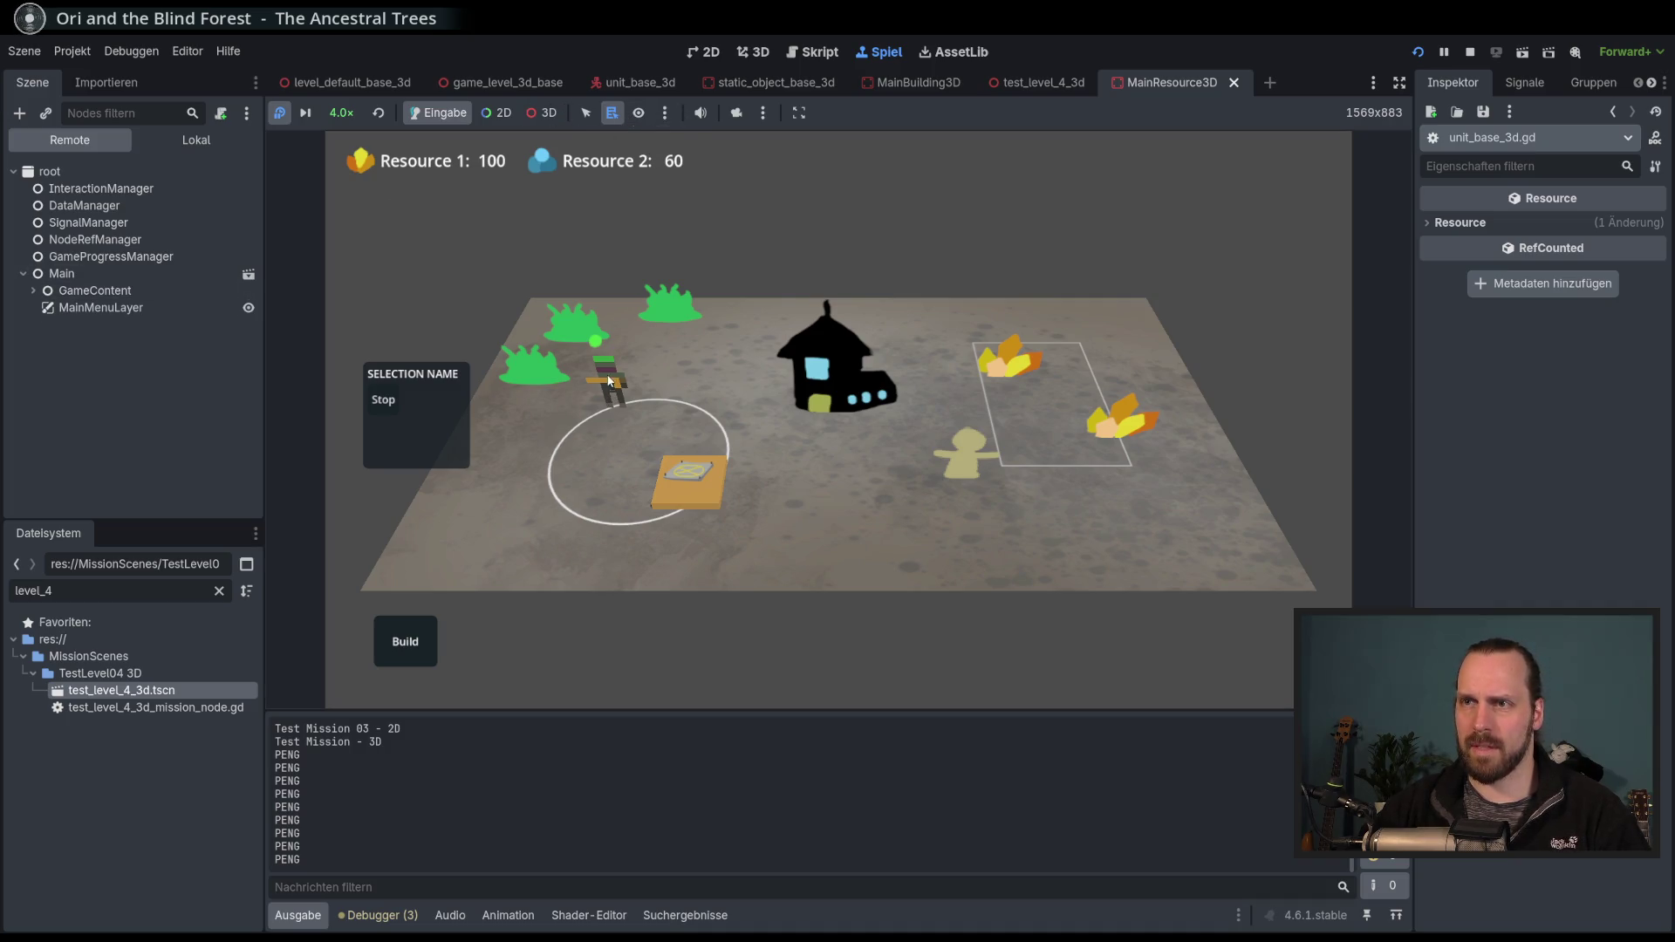
{"action": "left_click", "coordinate": [505, 127]}
{"action": "right_click", "coordinate": [604, 401]}
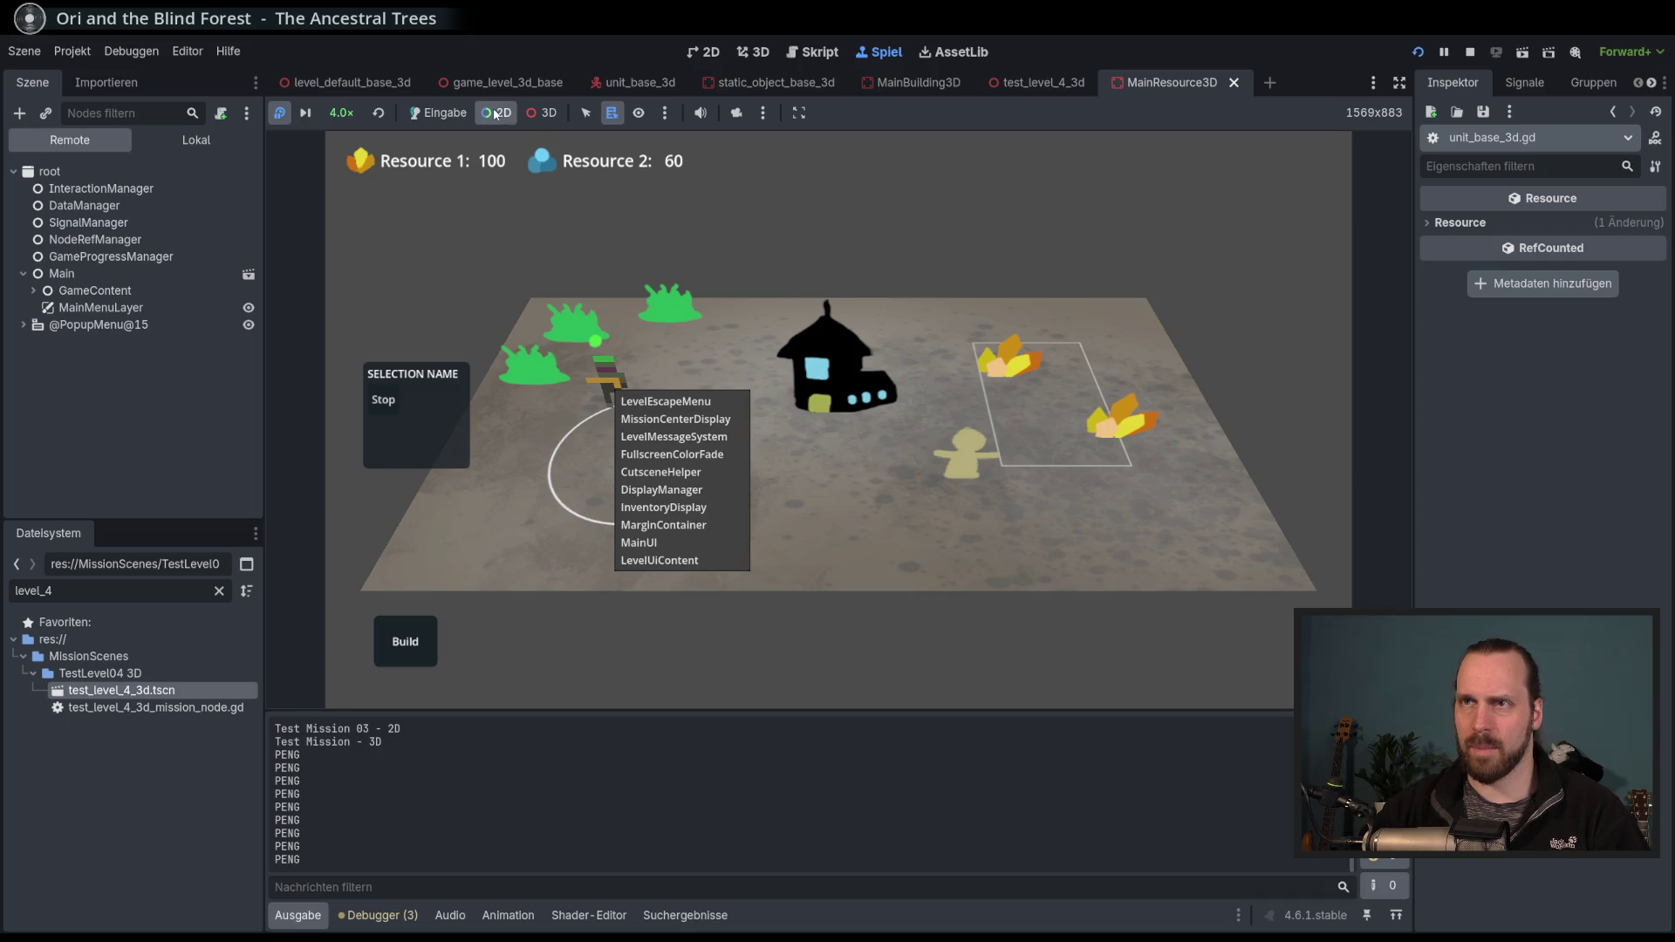
{"action": "left_click", "coordinate": [592, 340]}
{"action": "right_click", "coordinate": [613, 384]}
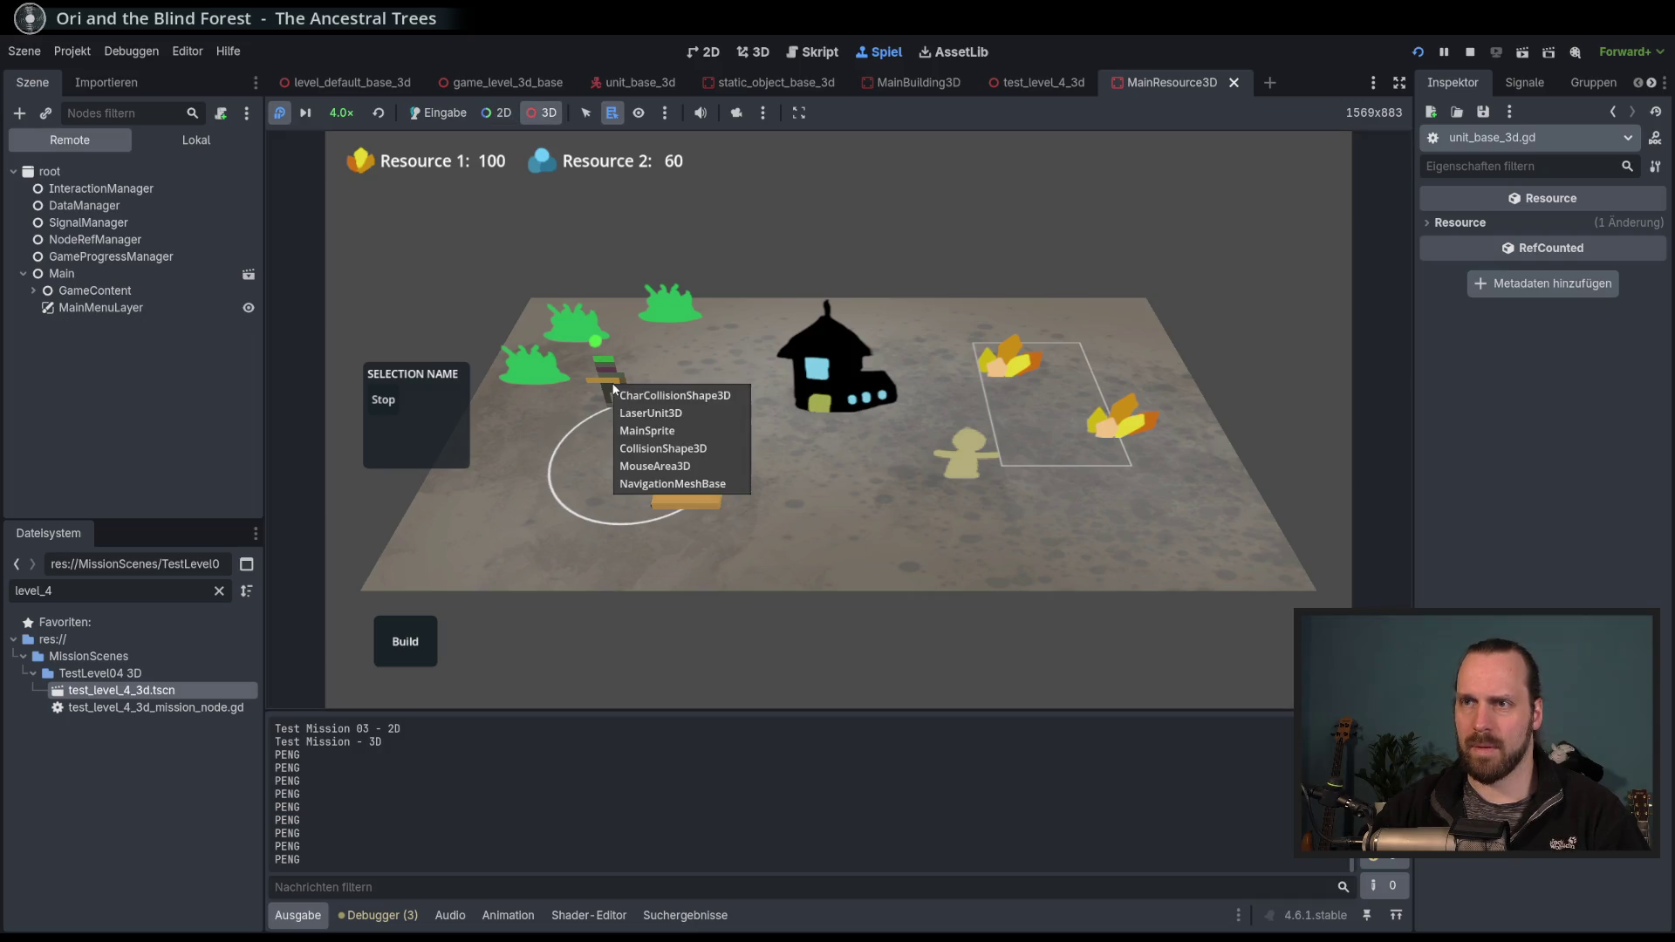
{"action": "left_click", "coordinate": [679, 412]}
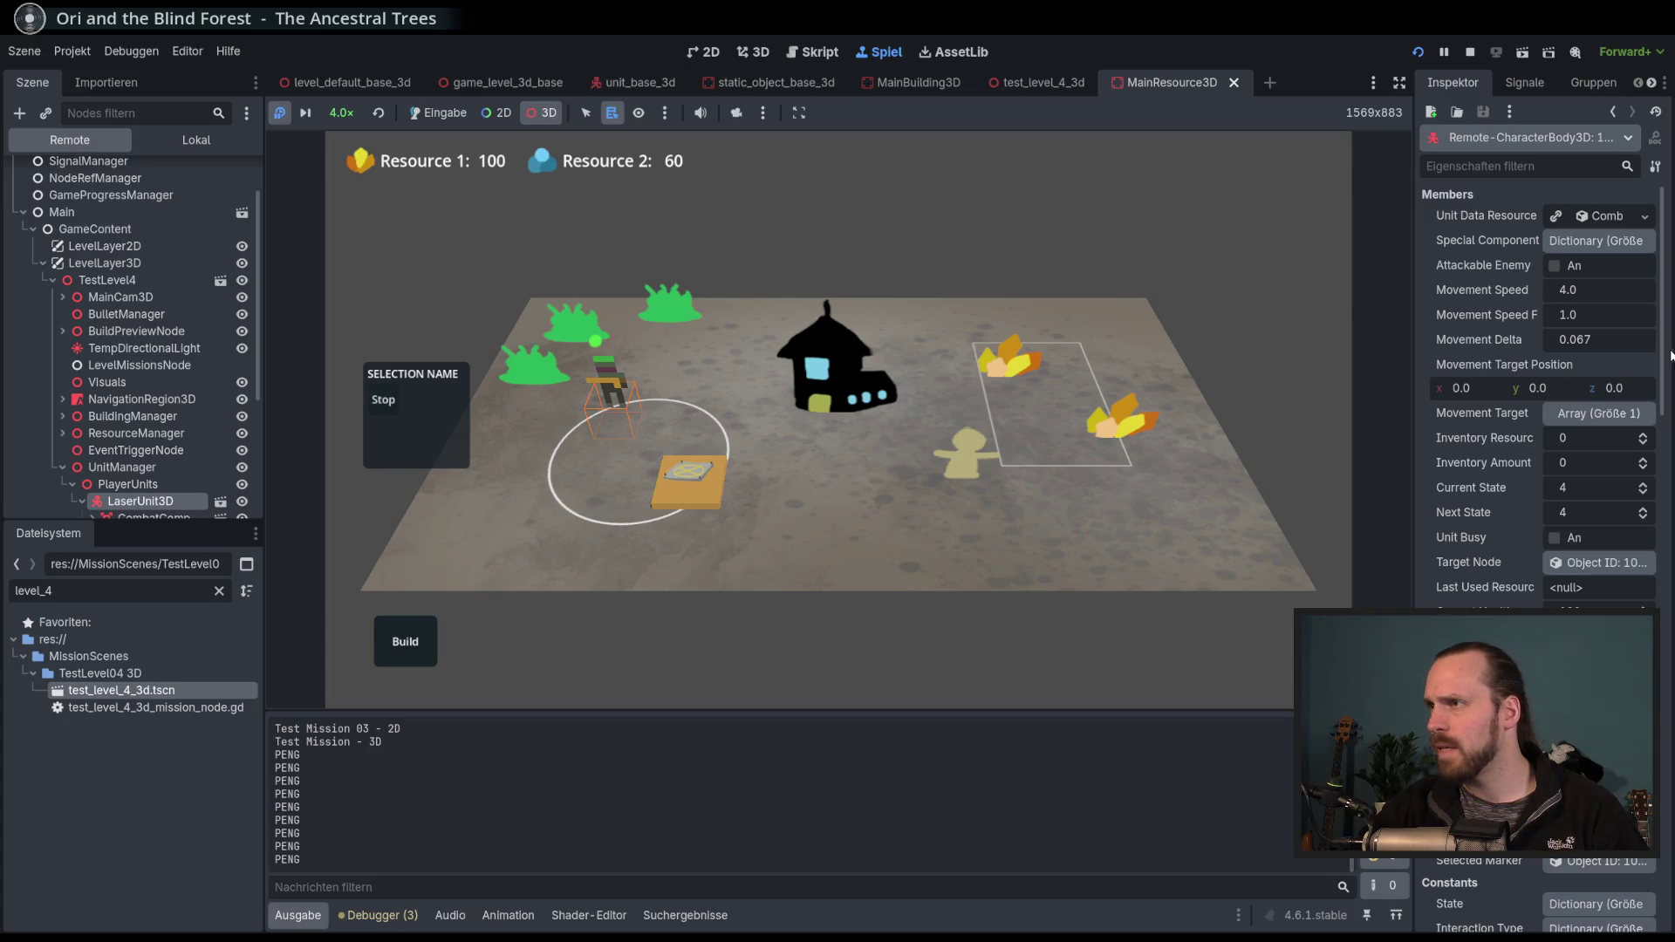
Follow Movement Target element 0 to EnemyBuilding3D2 and review its BuildingBase properties in a widened Inspector.
{"action": "left_click_drag", "start_coordinate": [1667, 355], "coordinate": [1668, 384]}
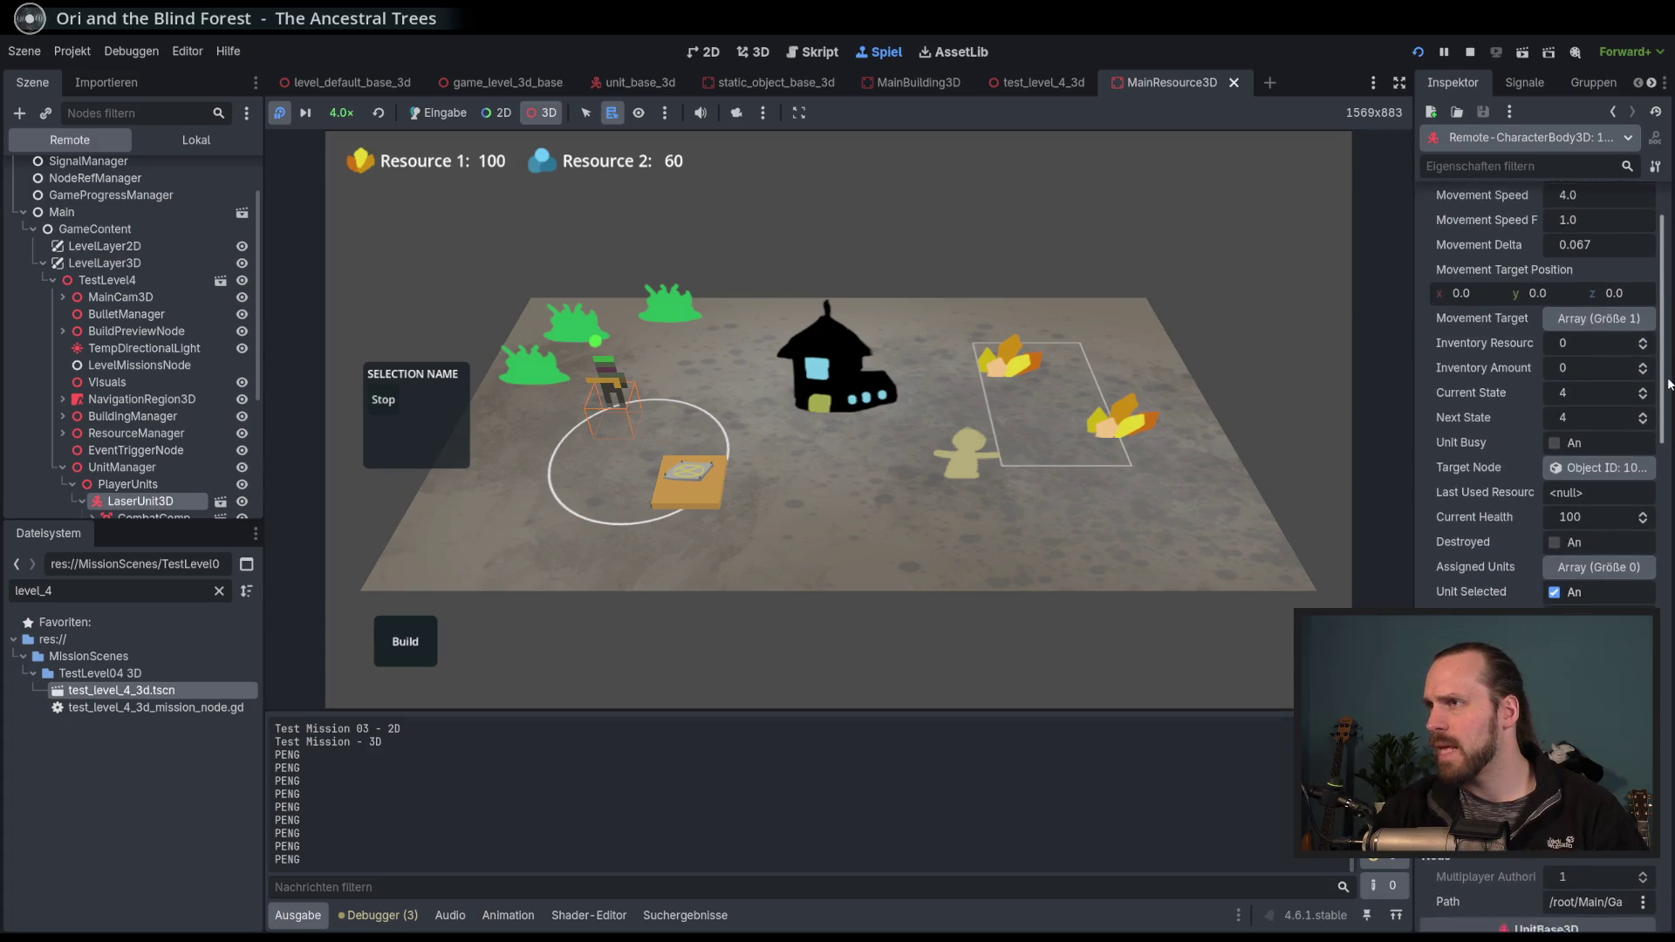
{"action": "left_click", "coordinate": [1632, 317]}
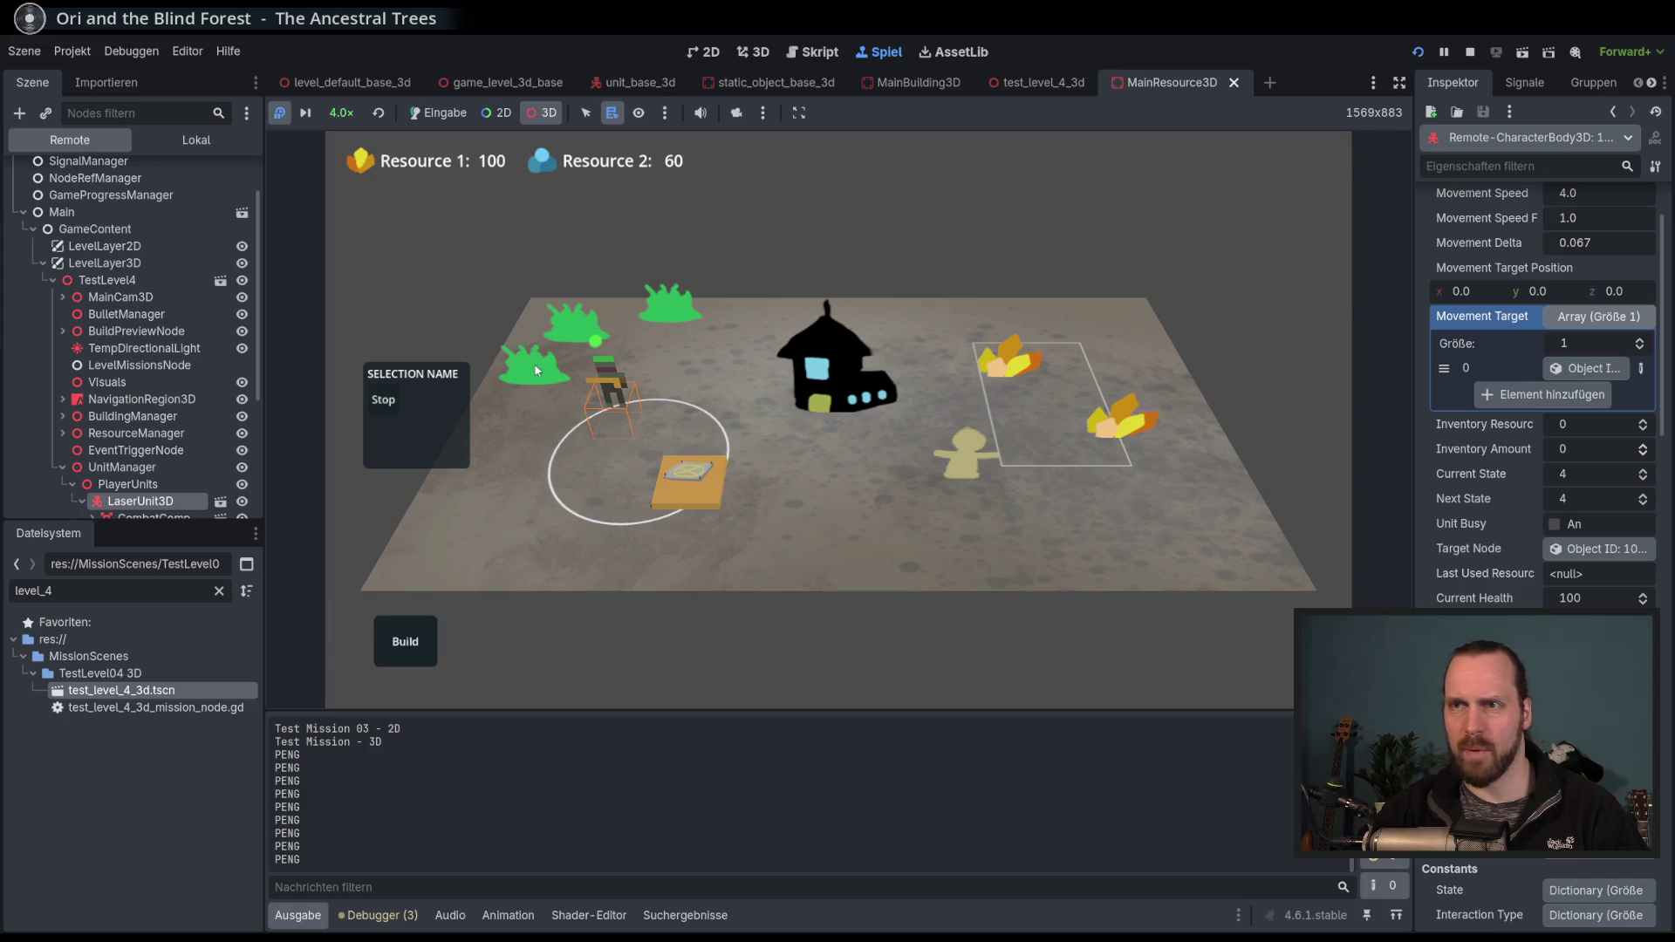
{"action": "left_click", "coordinate": [1583, 368]}
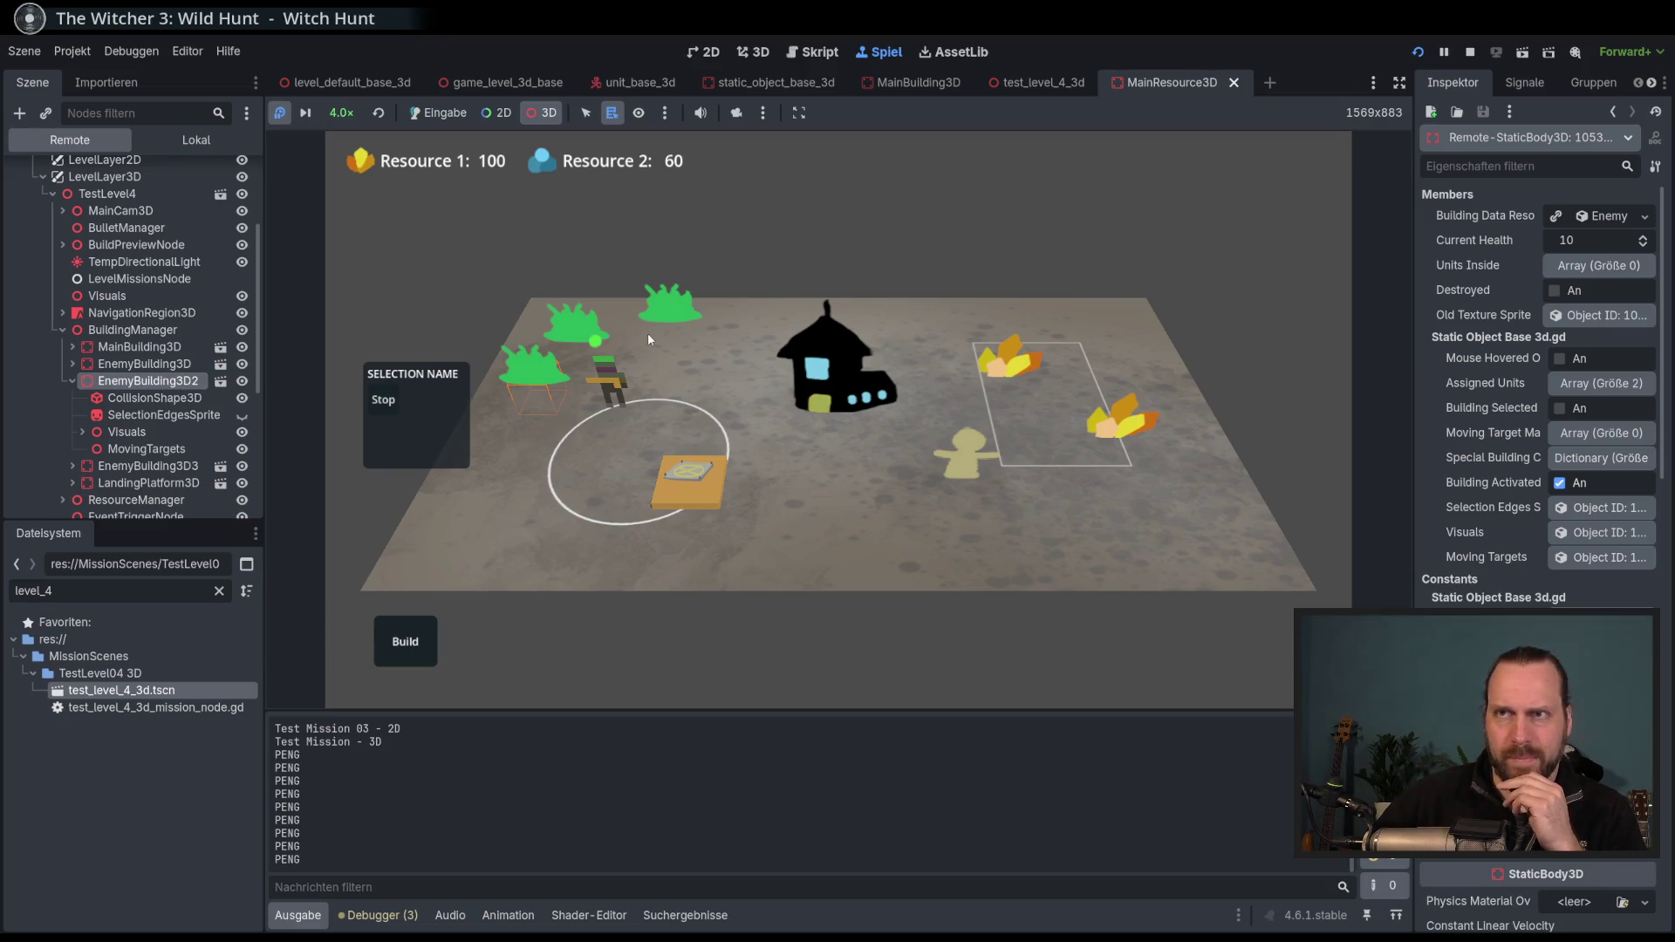
{"action": "scroll", "coordinate": [1525, 462], "scroll_direction": "down", "scroll_amount": 5}
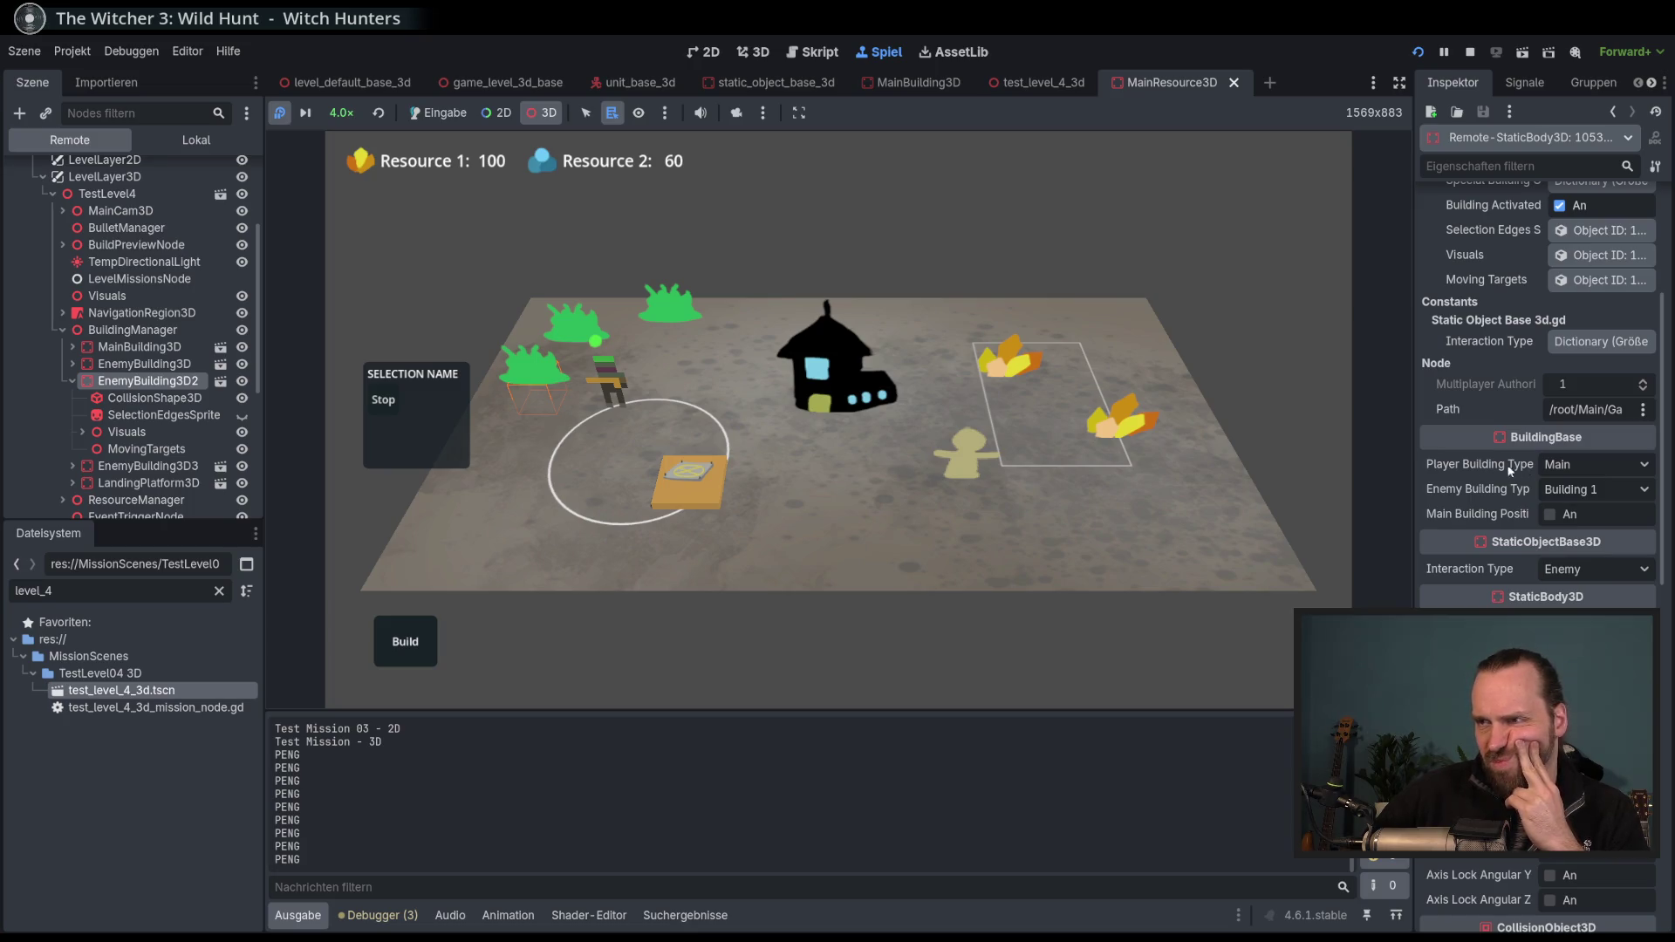
{"action": "mouse_move", "coordinate": [1413, 471]}
{"action": "left_mouse_down"}
{"action": "mouse_move", "coordinate": [1358, 471]}
{"action": "mouse_move", "coordinate": [1376, 471]}
{"action": "left_mouse_up"}
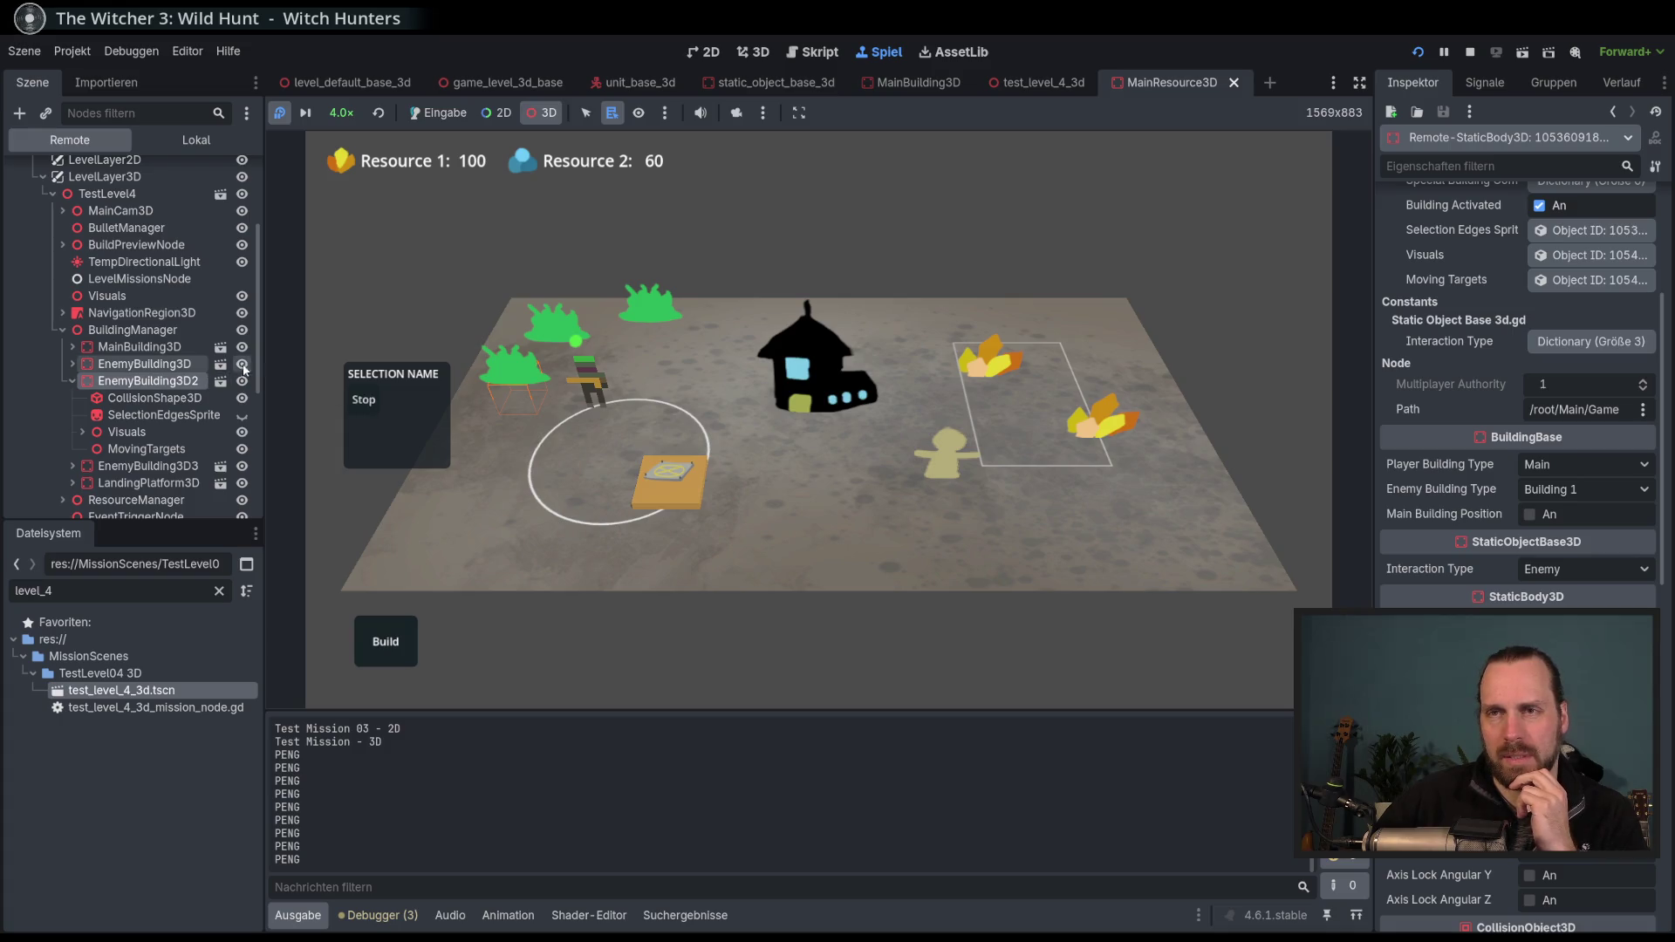
{"action": "scroll", "coordinate": [260, 373], "scroll_direction": "down", "scroll_amount": 3}
{"action": "left_click_drag", "start_coordinate": [264, 390], "coordinate": [254, 482]}
{"action": "key", "text": "F8"}
{"action": "double_click", "coordinate": [124, 594]}
{"action": "type", "text": "enemy"}
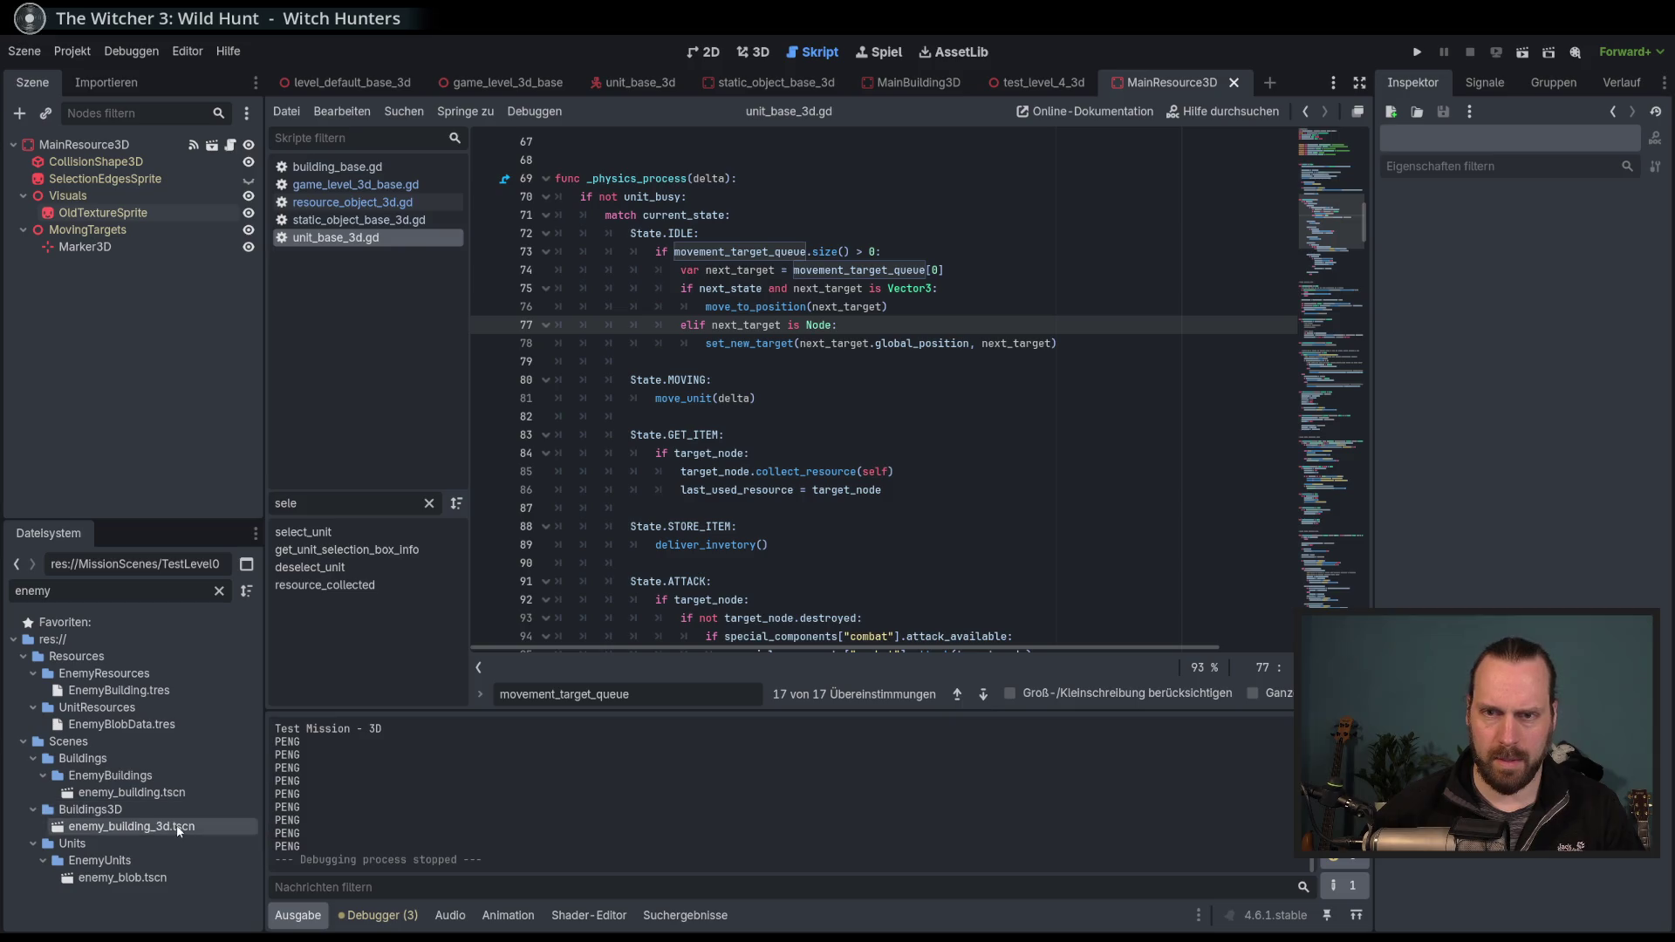
{"action": "double_click", "coordinate": [131, 827]}
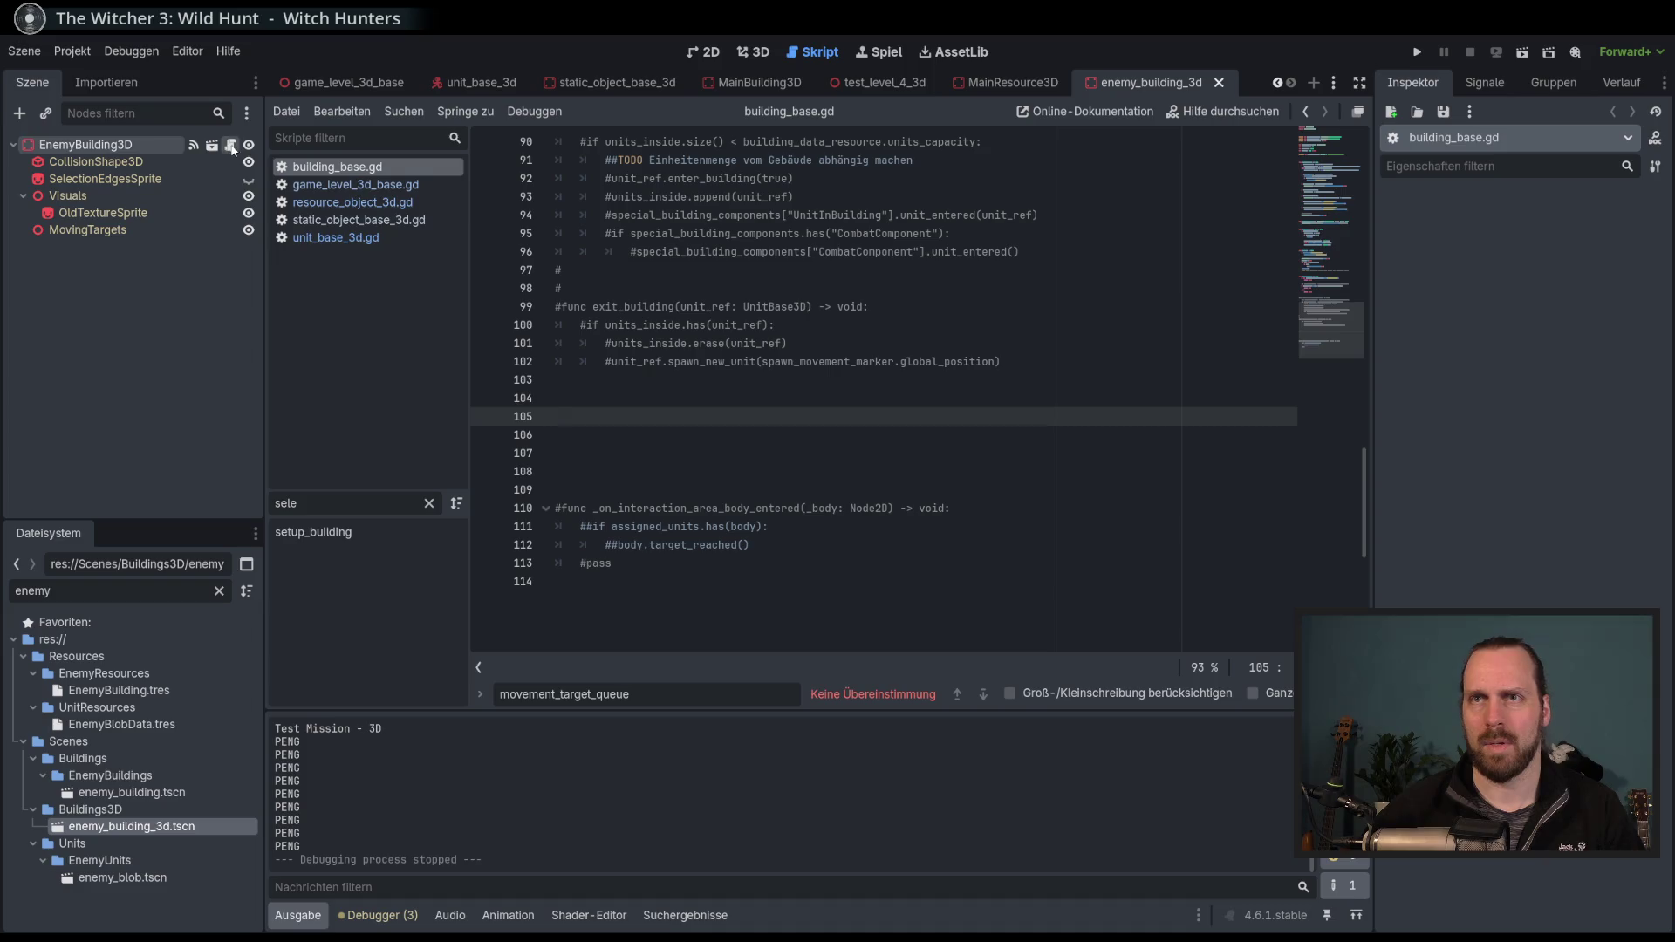
{"action": "left_click", "coordinate": [1311, 136]}
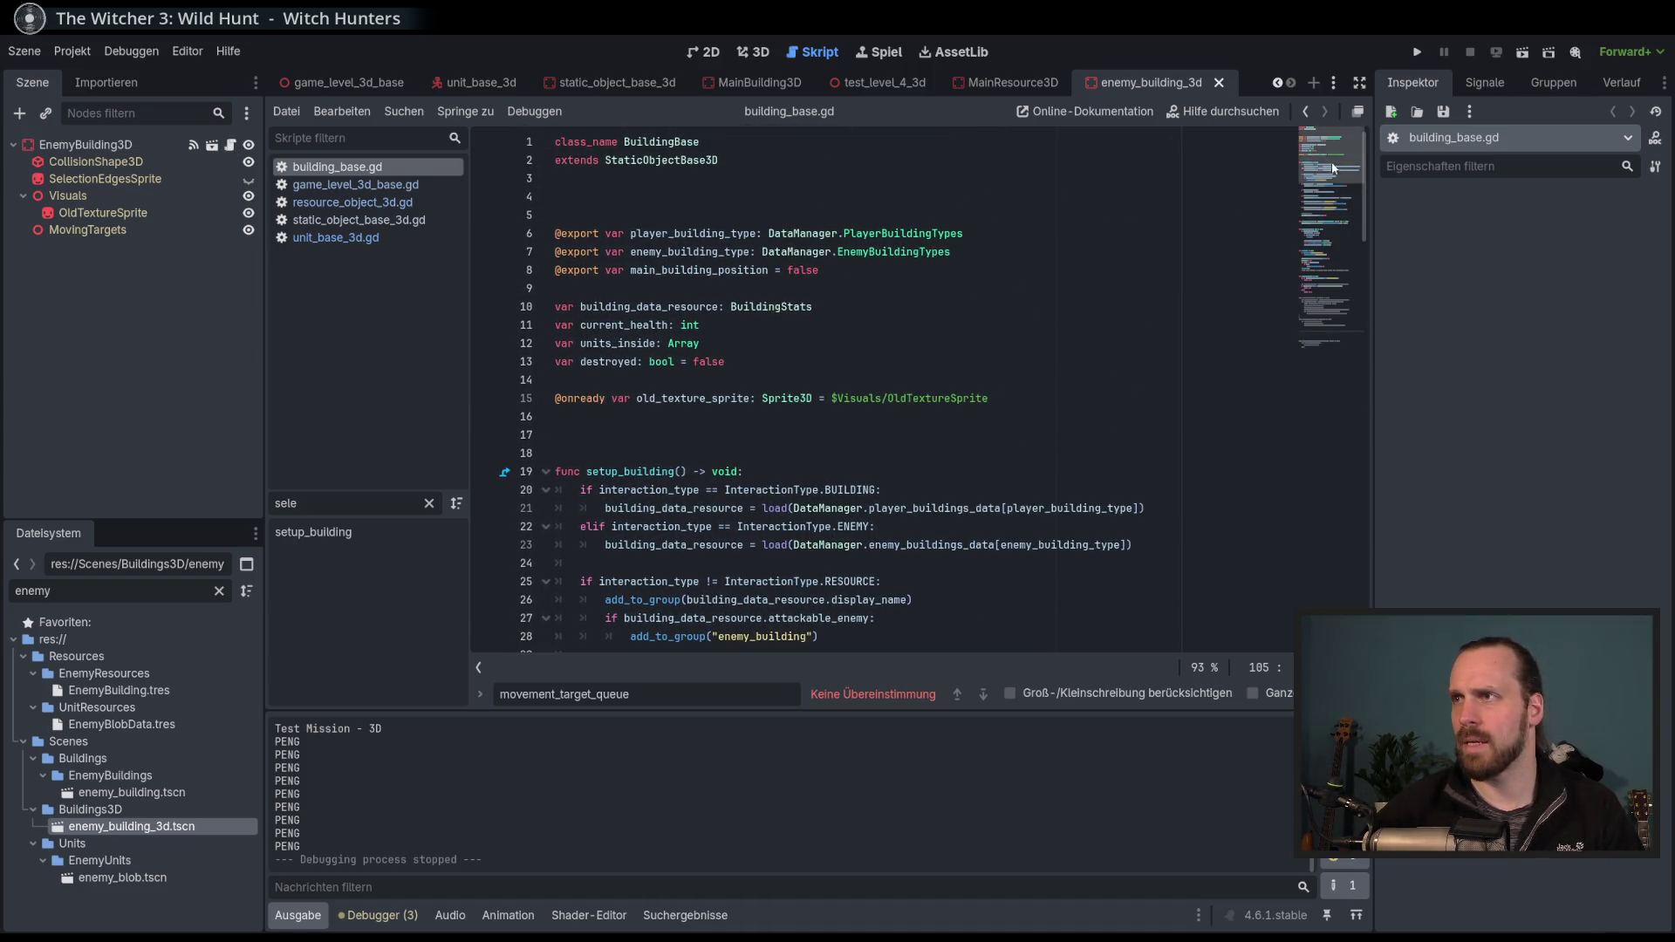
{"action": "scroll", "coordinate": [1339, 287], "scroll_direction": "down", "scroll_amount": 15}
{"action": "left_click_drag", "start_coordinate": [1340, 295], "coordinate": [1341, 282]}
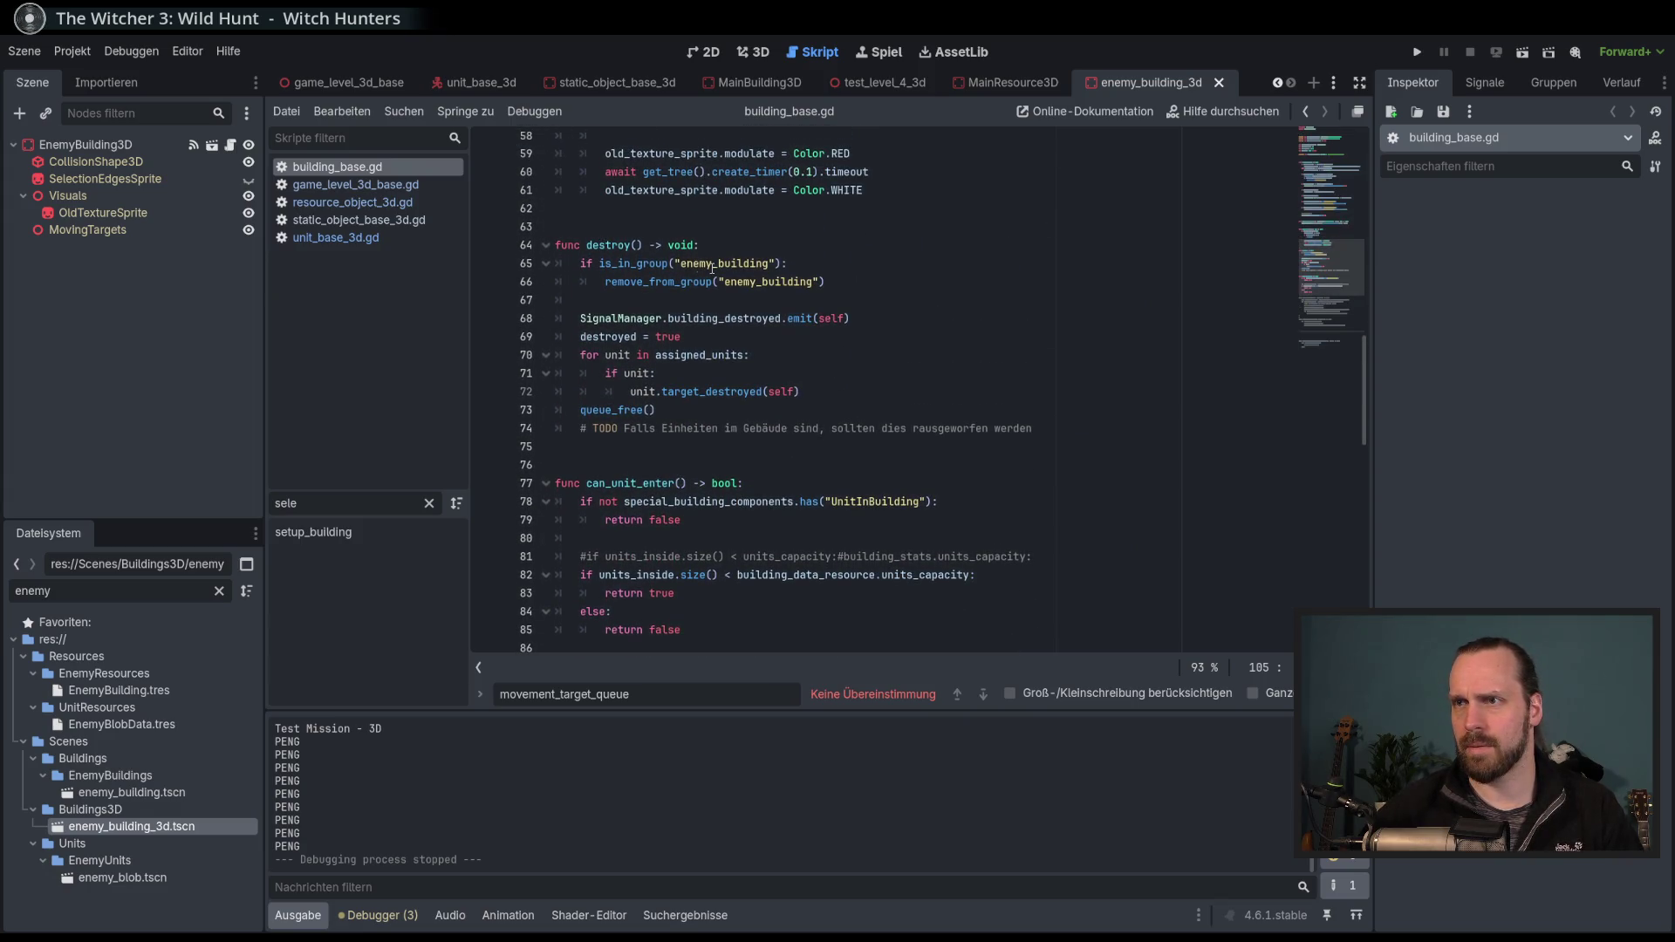
{"action": "double_click", "coordinate": [768, 281]}
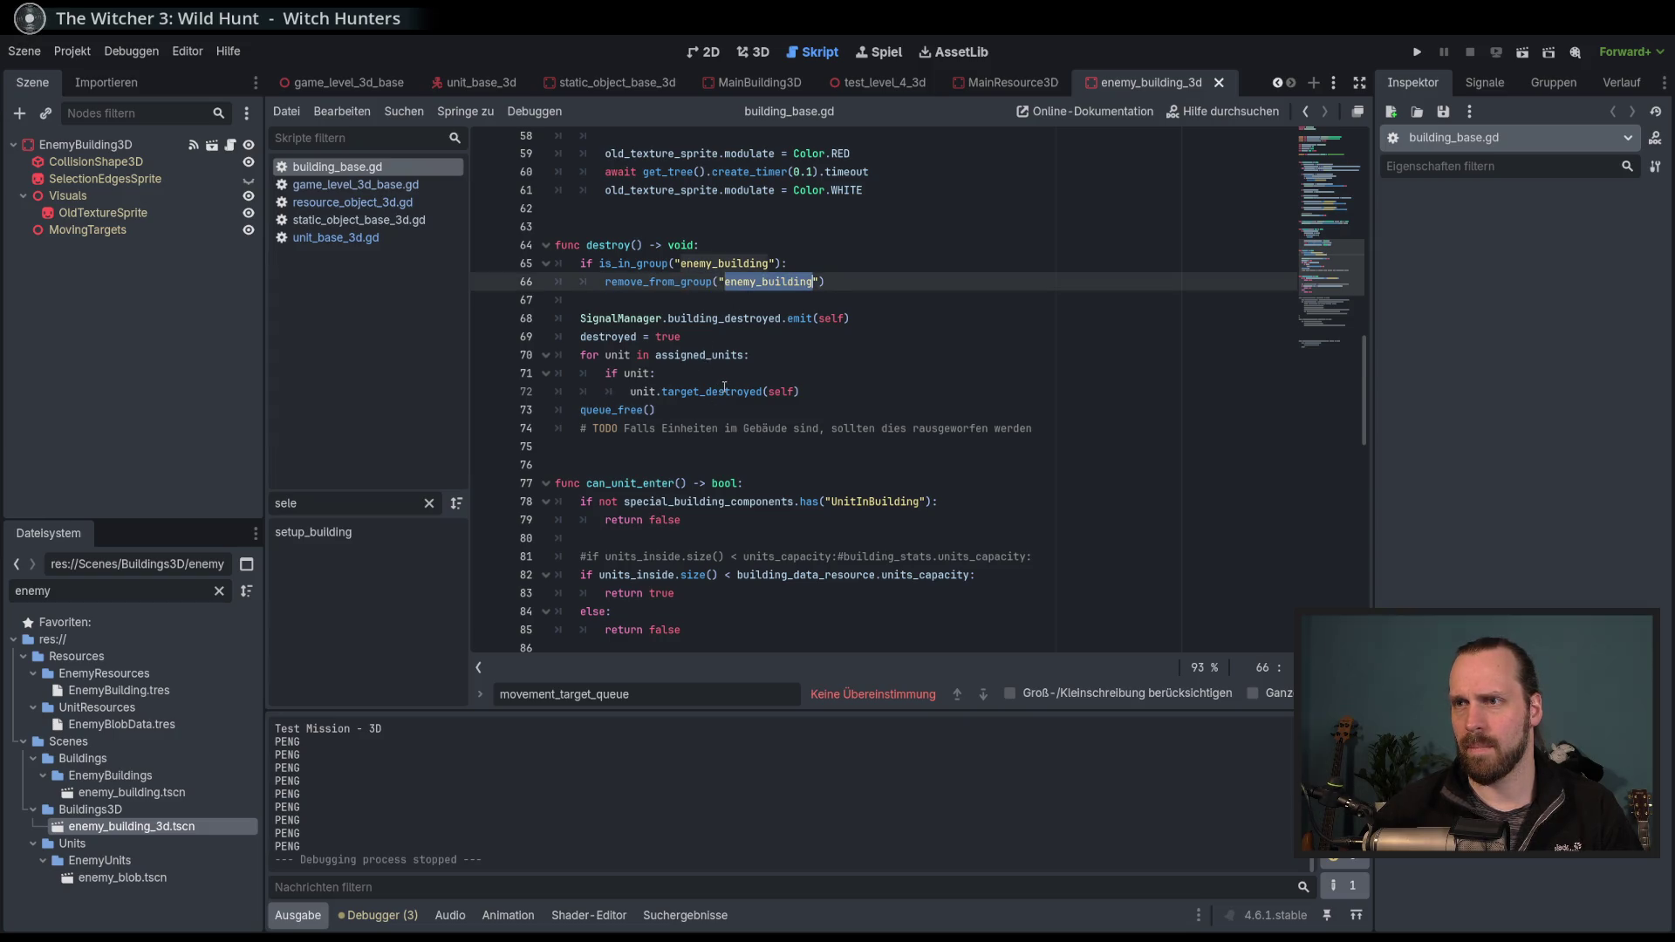
{"action": "double_click", "coordinate": [725, 390]}
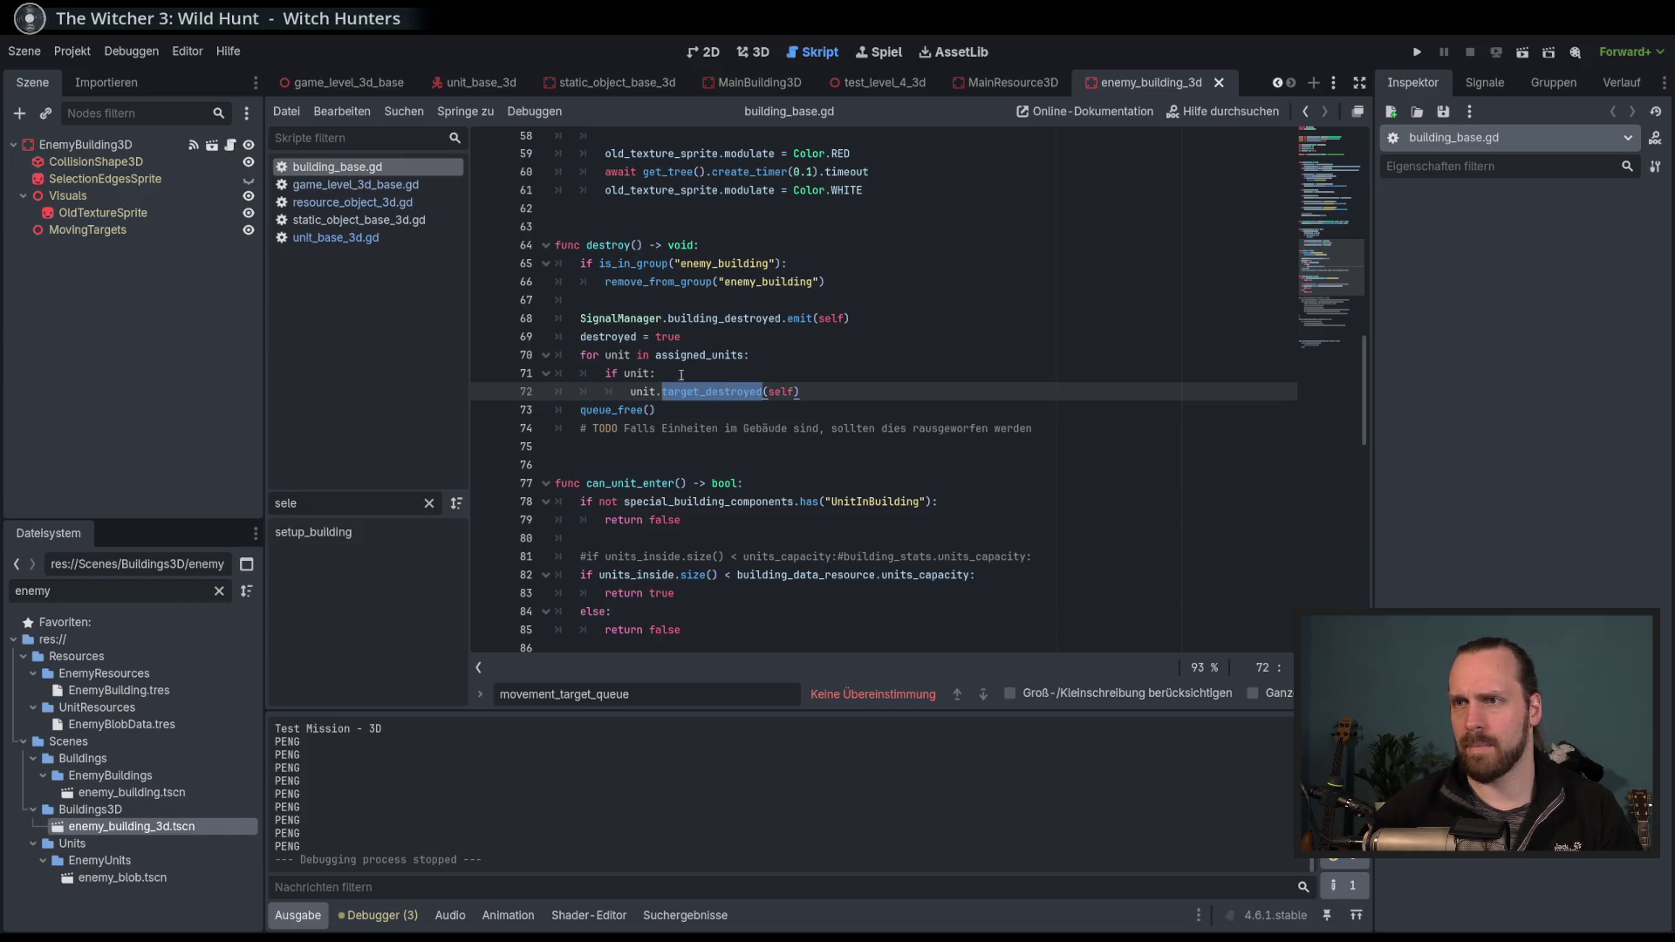
{"action": "double_click", "coordinate": [704, 356]}
{"action": "scroll", "coordinate": [703, 358], "scroll_direction": "up", "scroll_amount": 2}
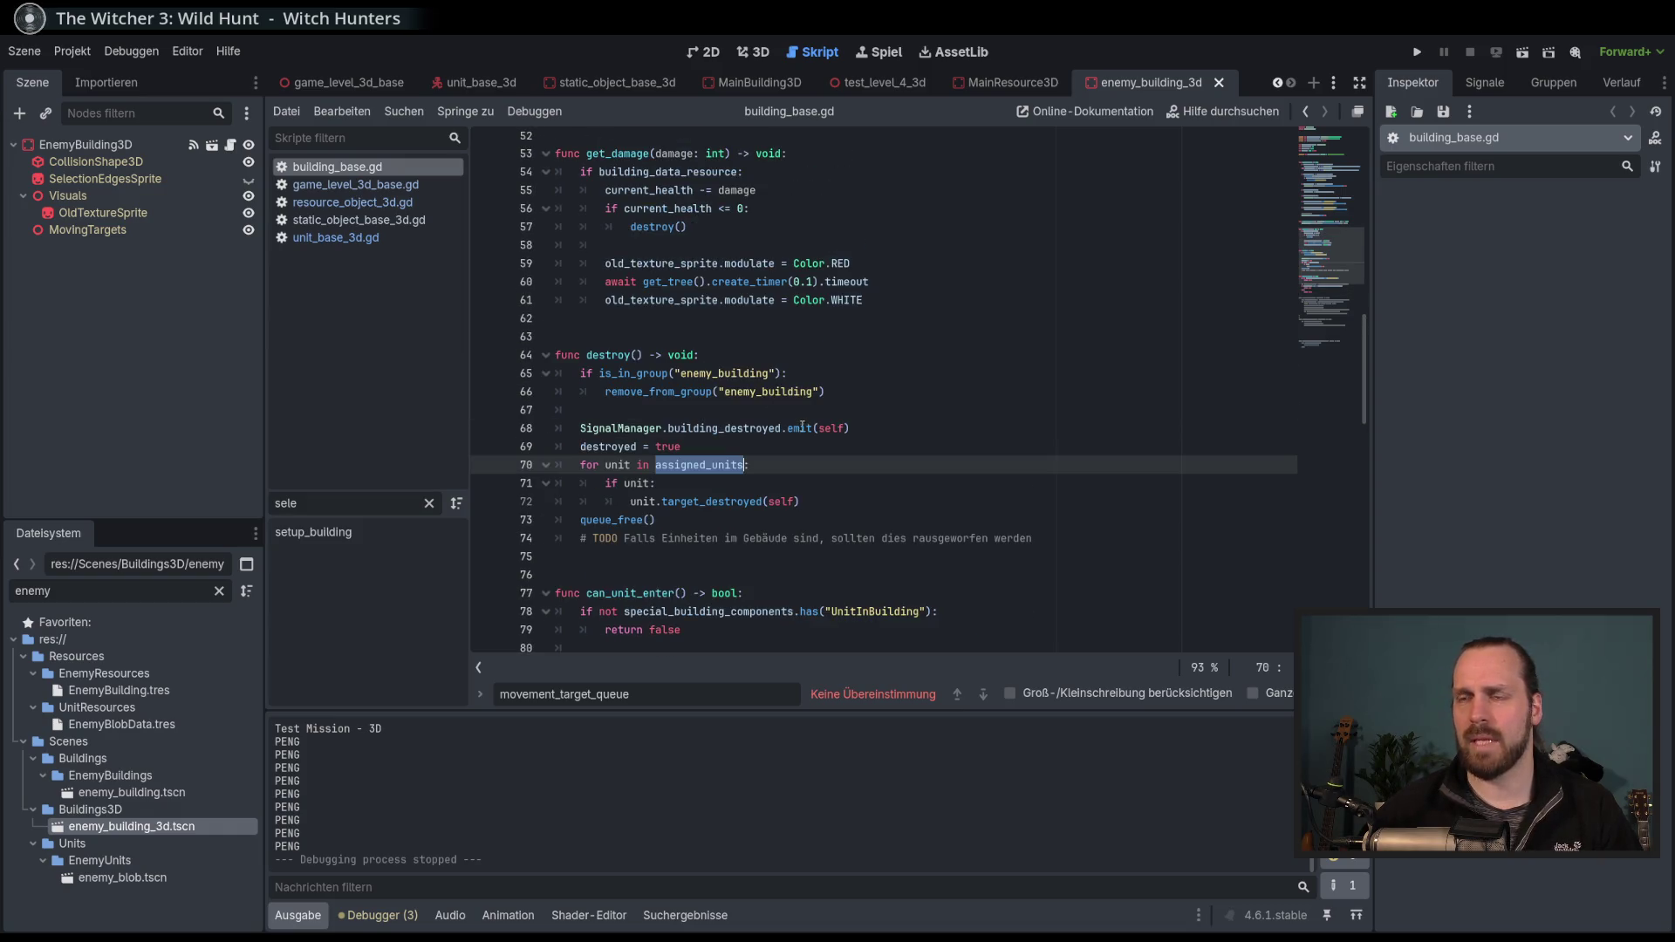
{"action": "mouse_move", "coordinate": [804, 427]}
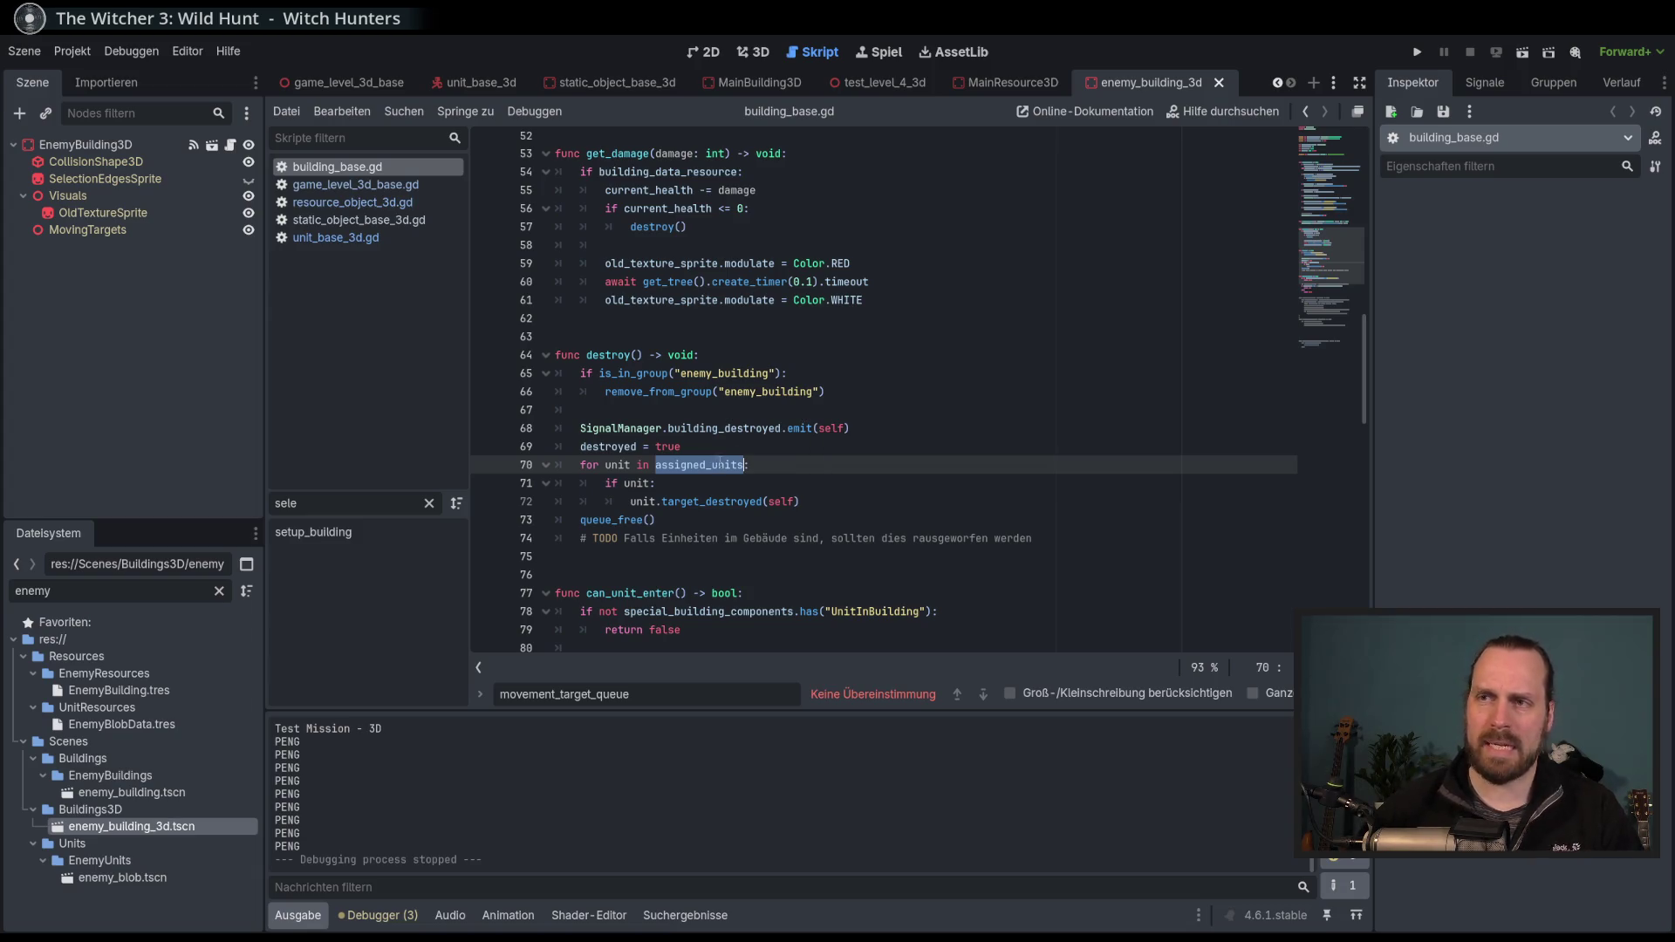
{"action": "mouse_move", "coordinate": [737, 472]}
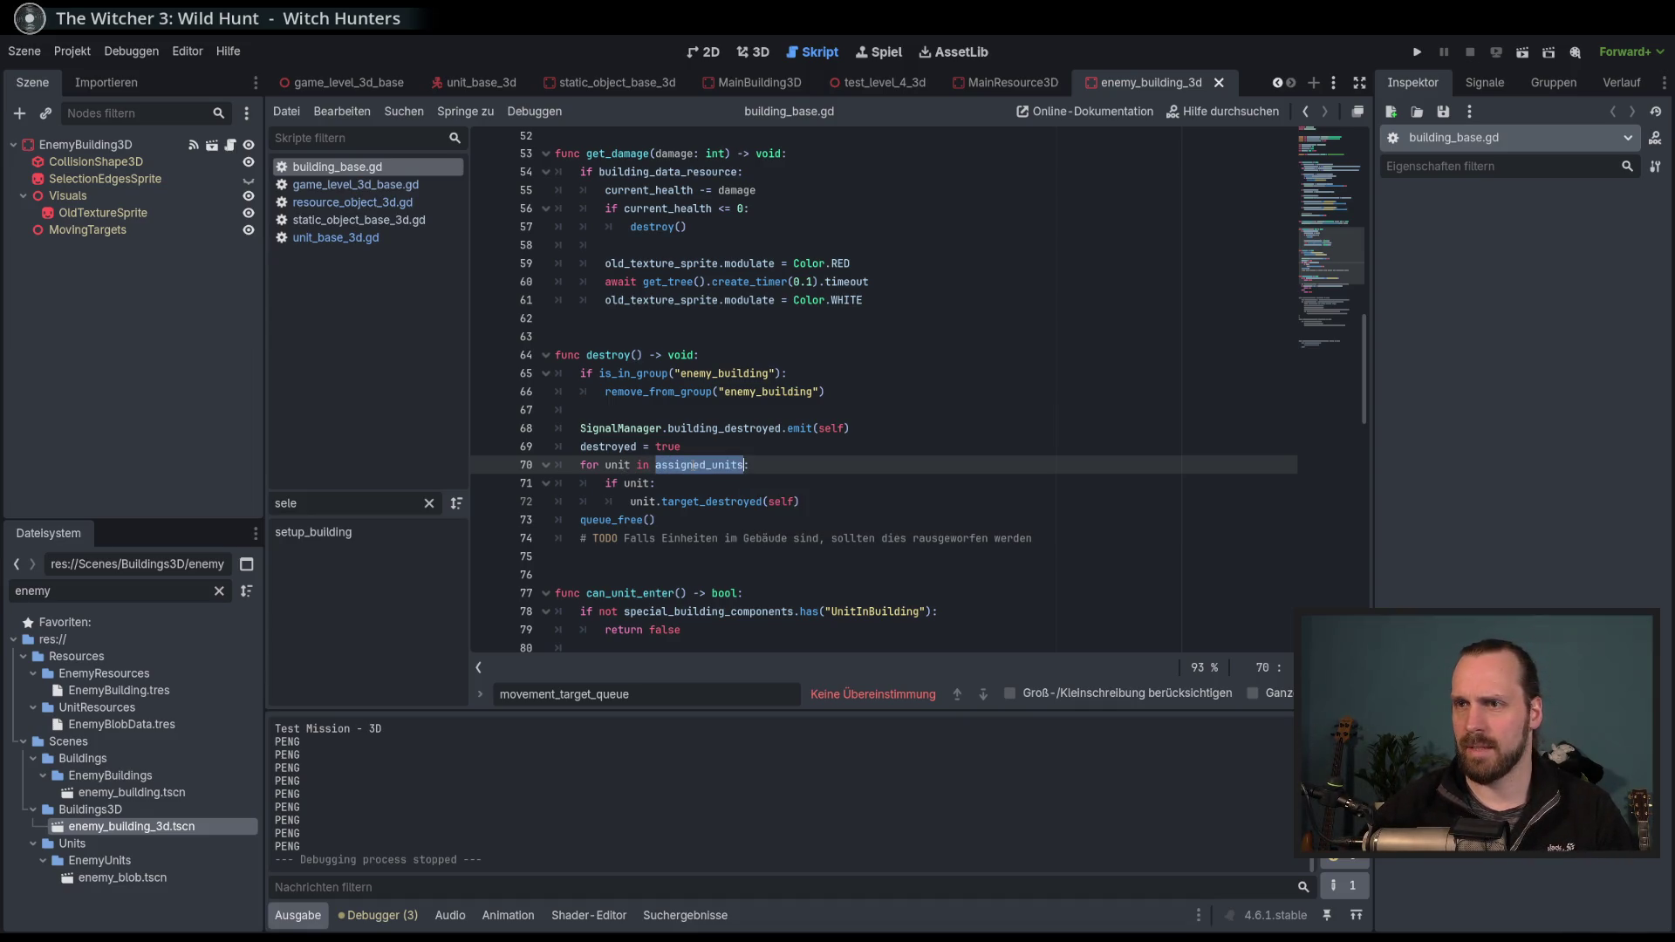
{"action": "double_click", "coordinate": [716, 501]}
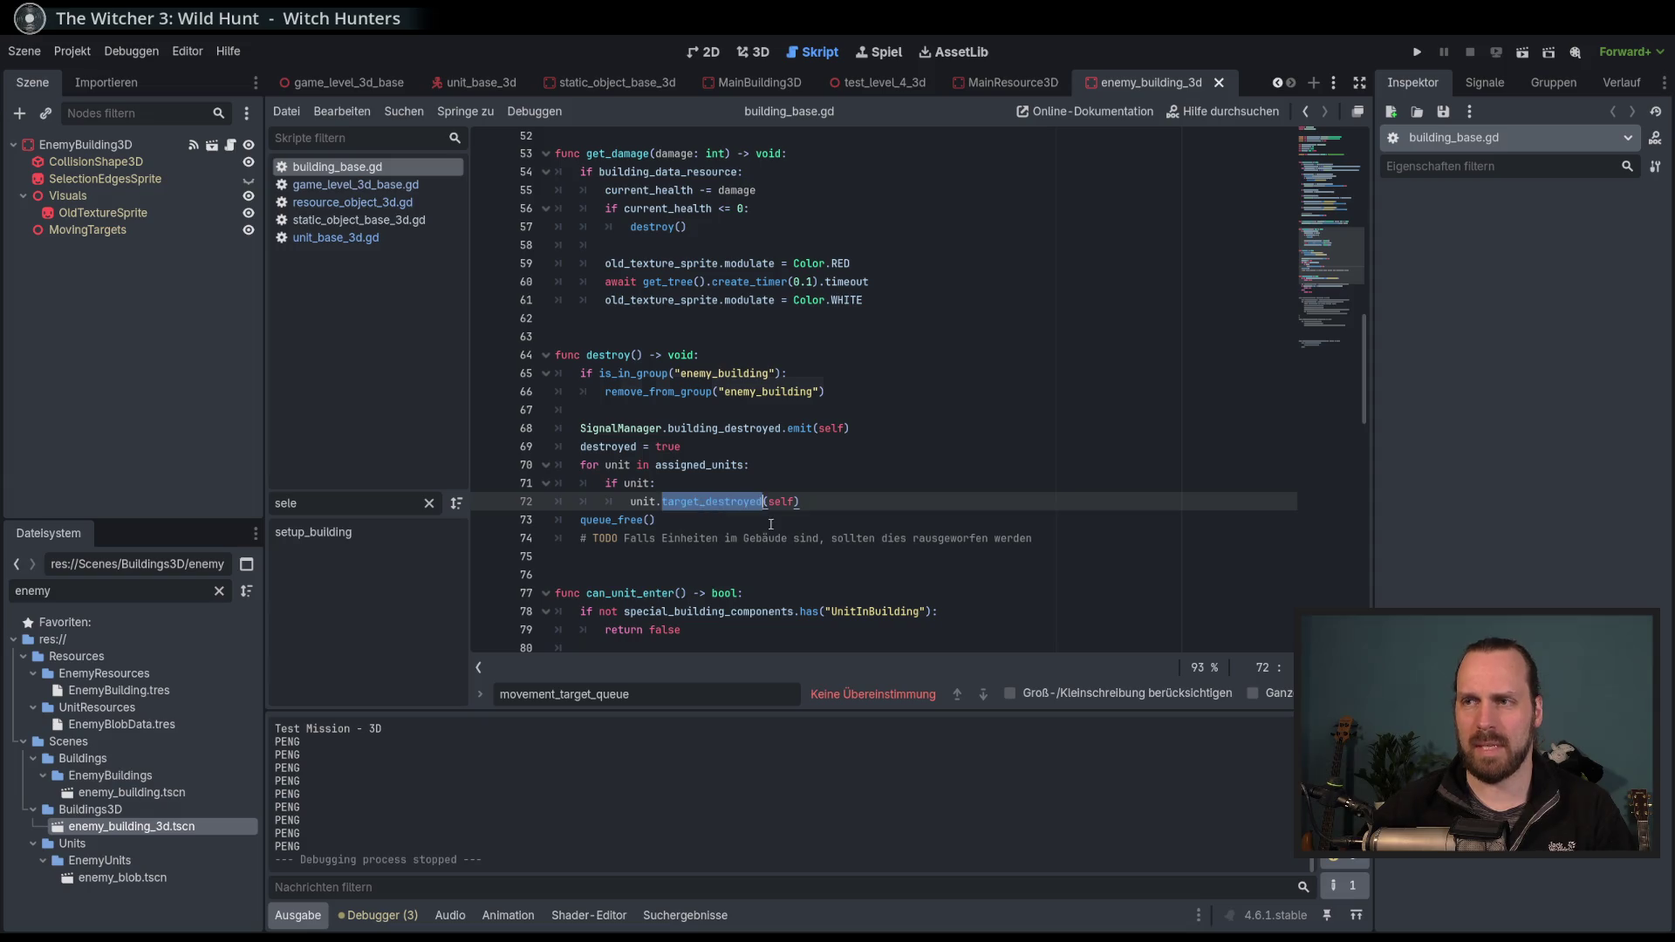
{"action": "key", "text": "ctrl+shift+f"}
{"action": "left_click", "coordinate": [842, 568]}
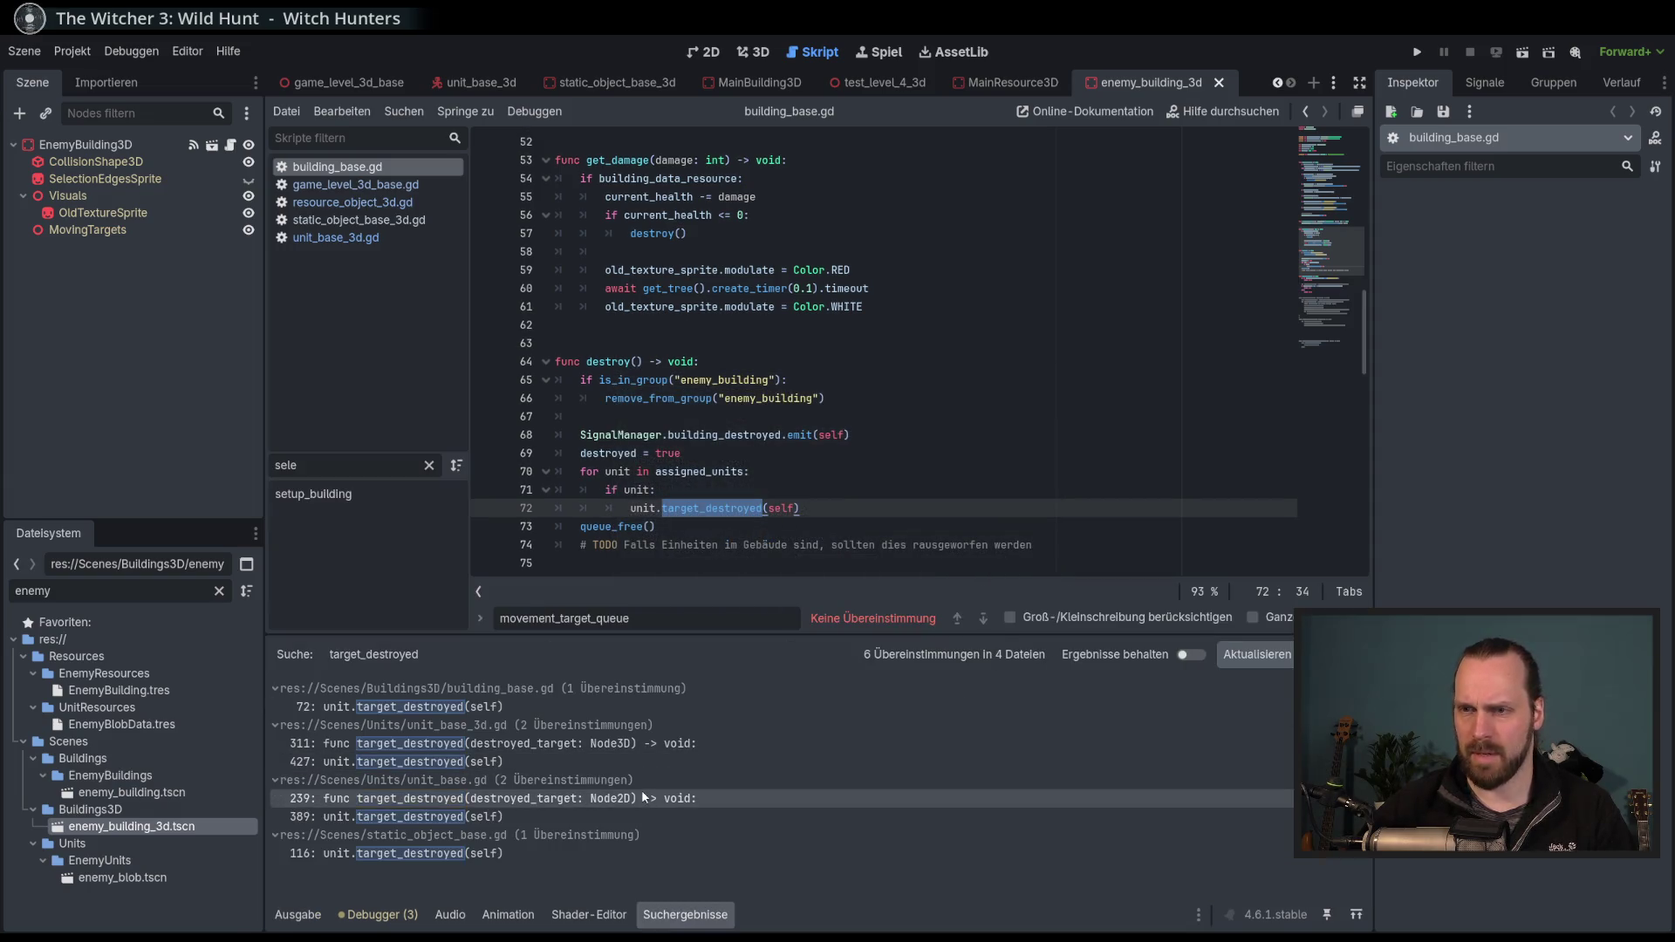
Compare the target_destroyed definition at line 311 with its call at line 427 in unit_base_3d.gd.
{"action": "left_click", "coordinate": [529, 745]}
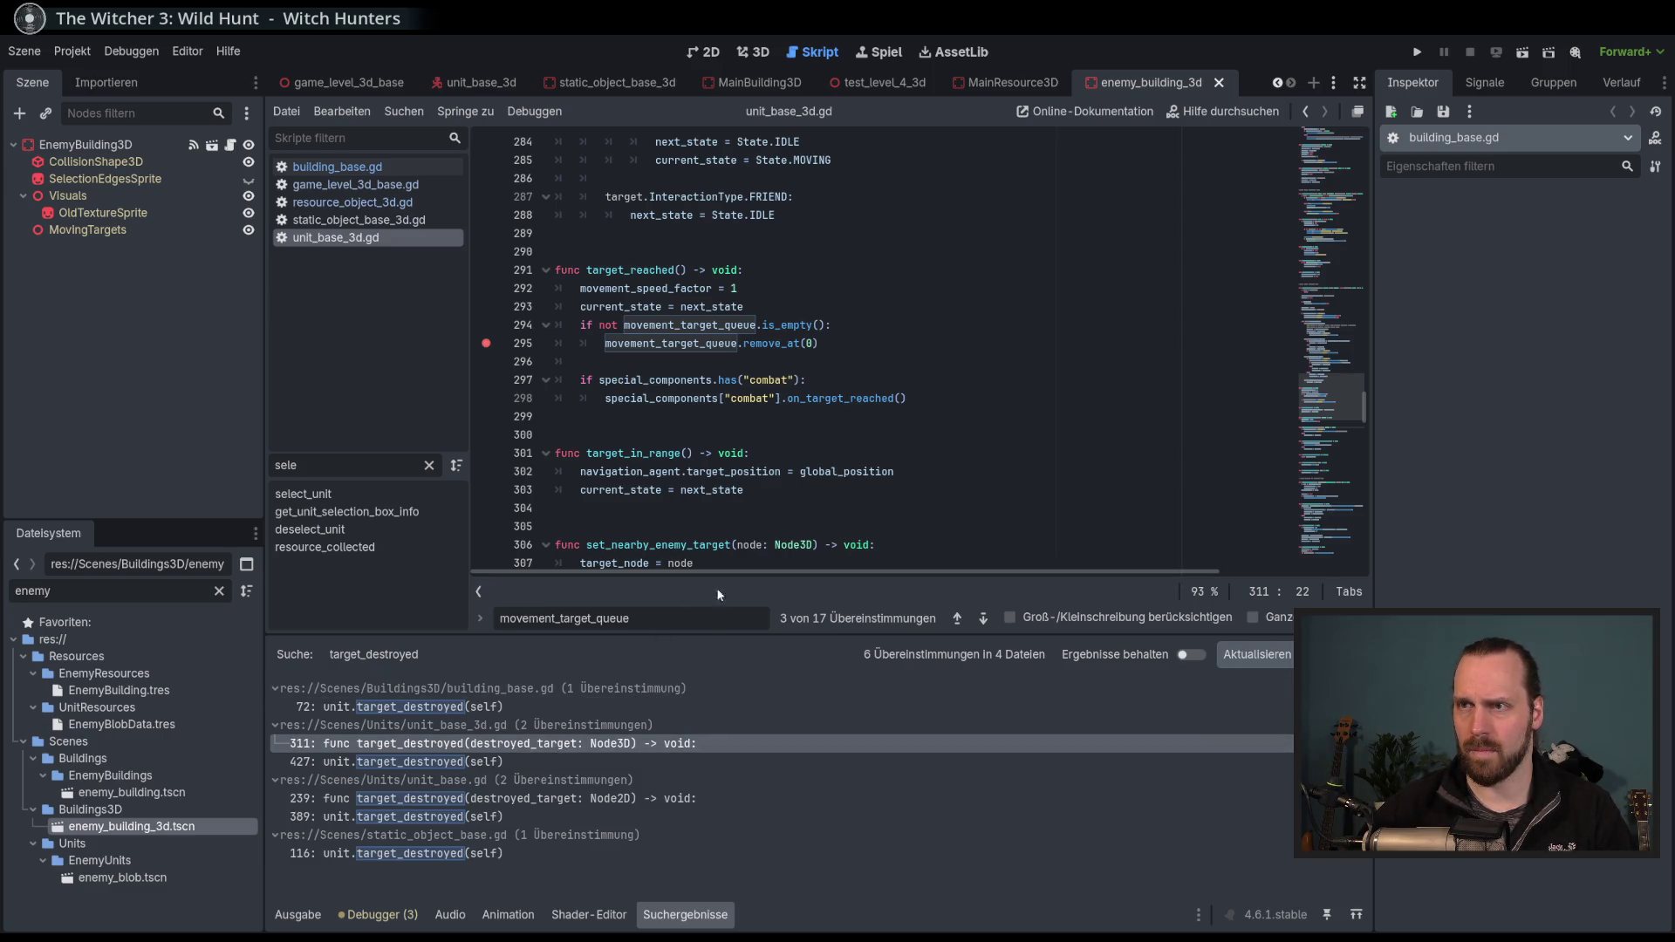
{"action": "left_click", "coordinate": [581, 761]}
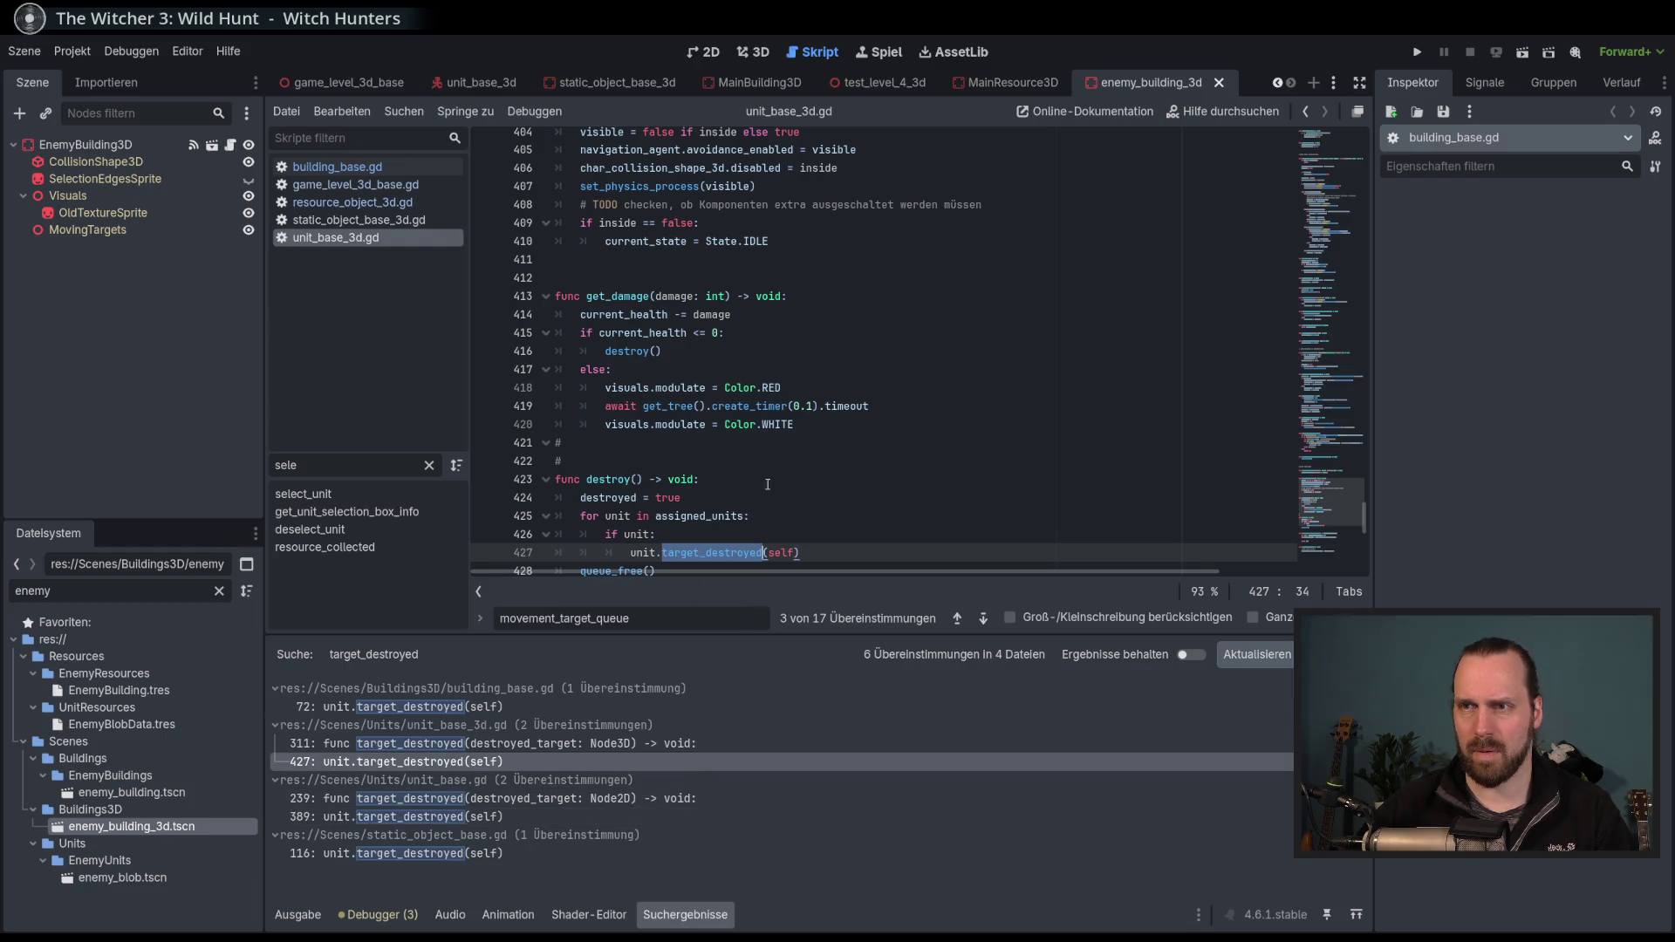
{"action": "scroll", "coordinate": [822, 494], "scroll_direction": "down", "scroll_amount": 2}
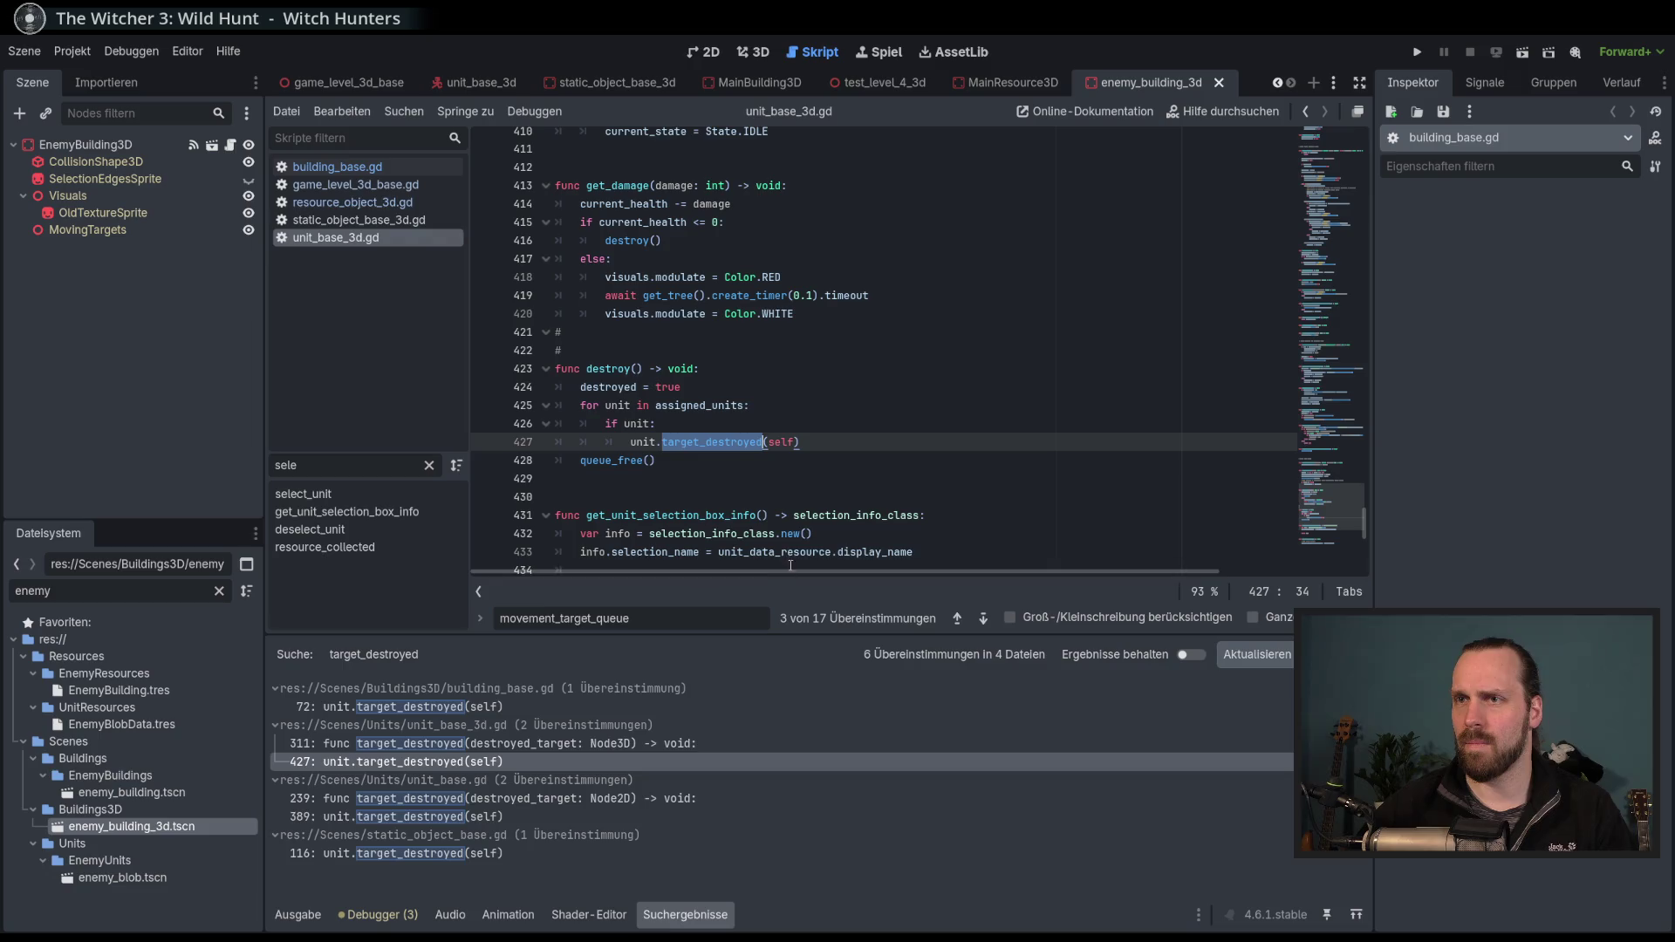
{"action": "left_click", "coordinate": [576, 744]}
{"action": "left_click", "coordinate": [582, 764]}
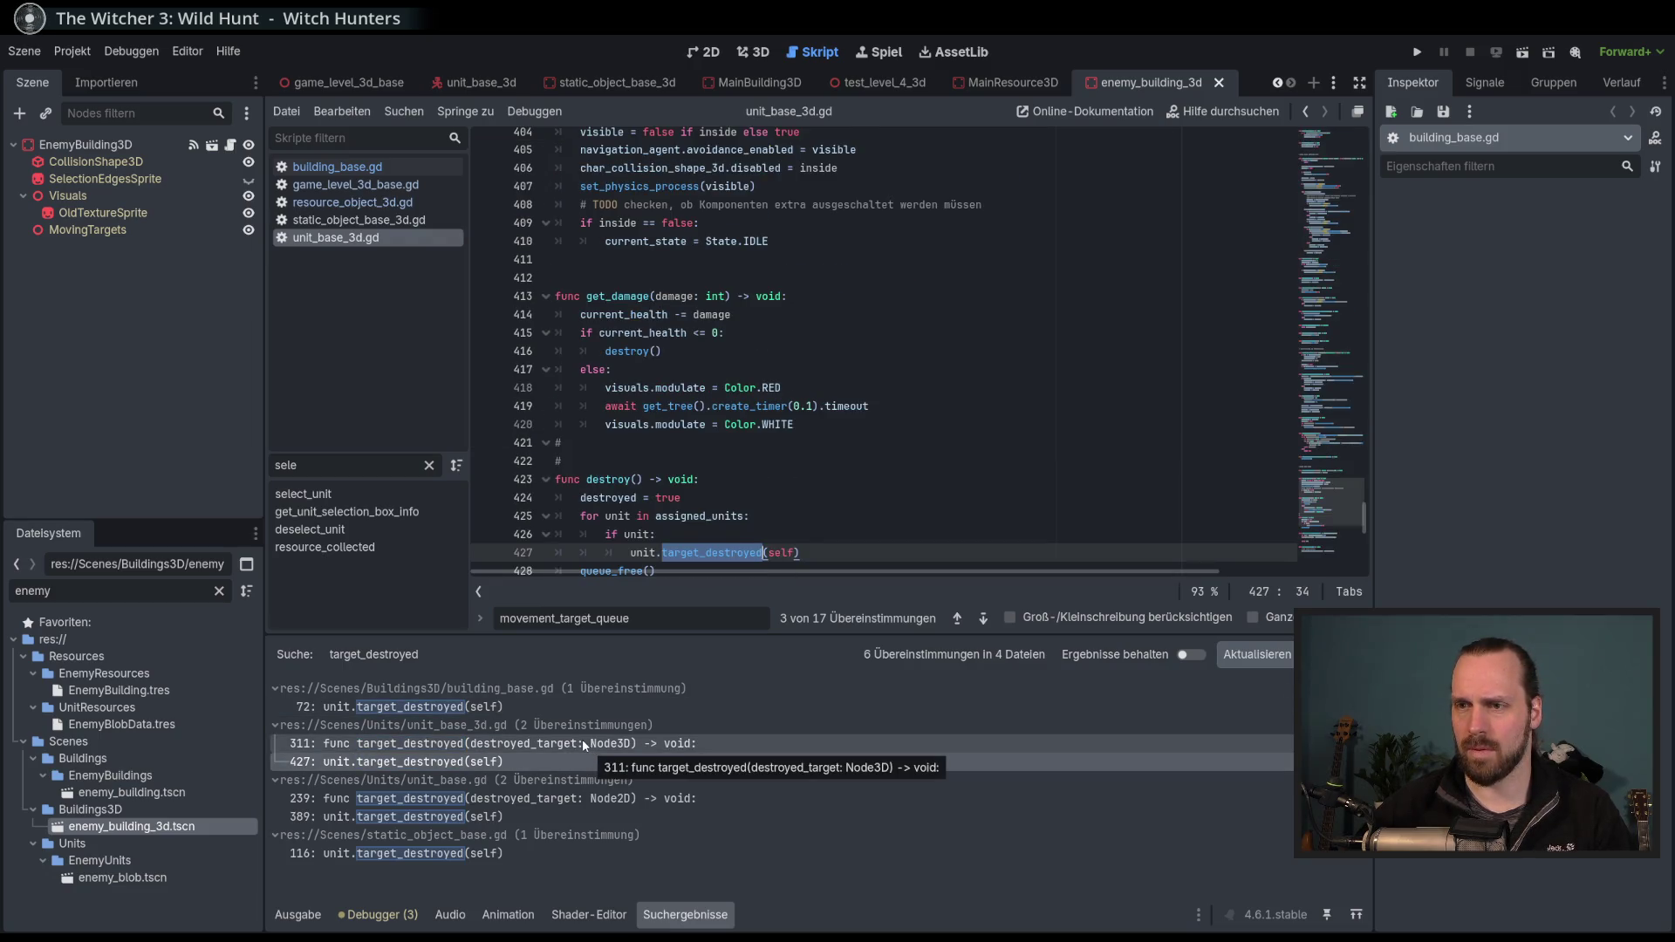
{"action": "left_click", "coordinate": [584, 743]}
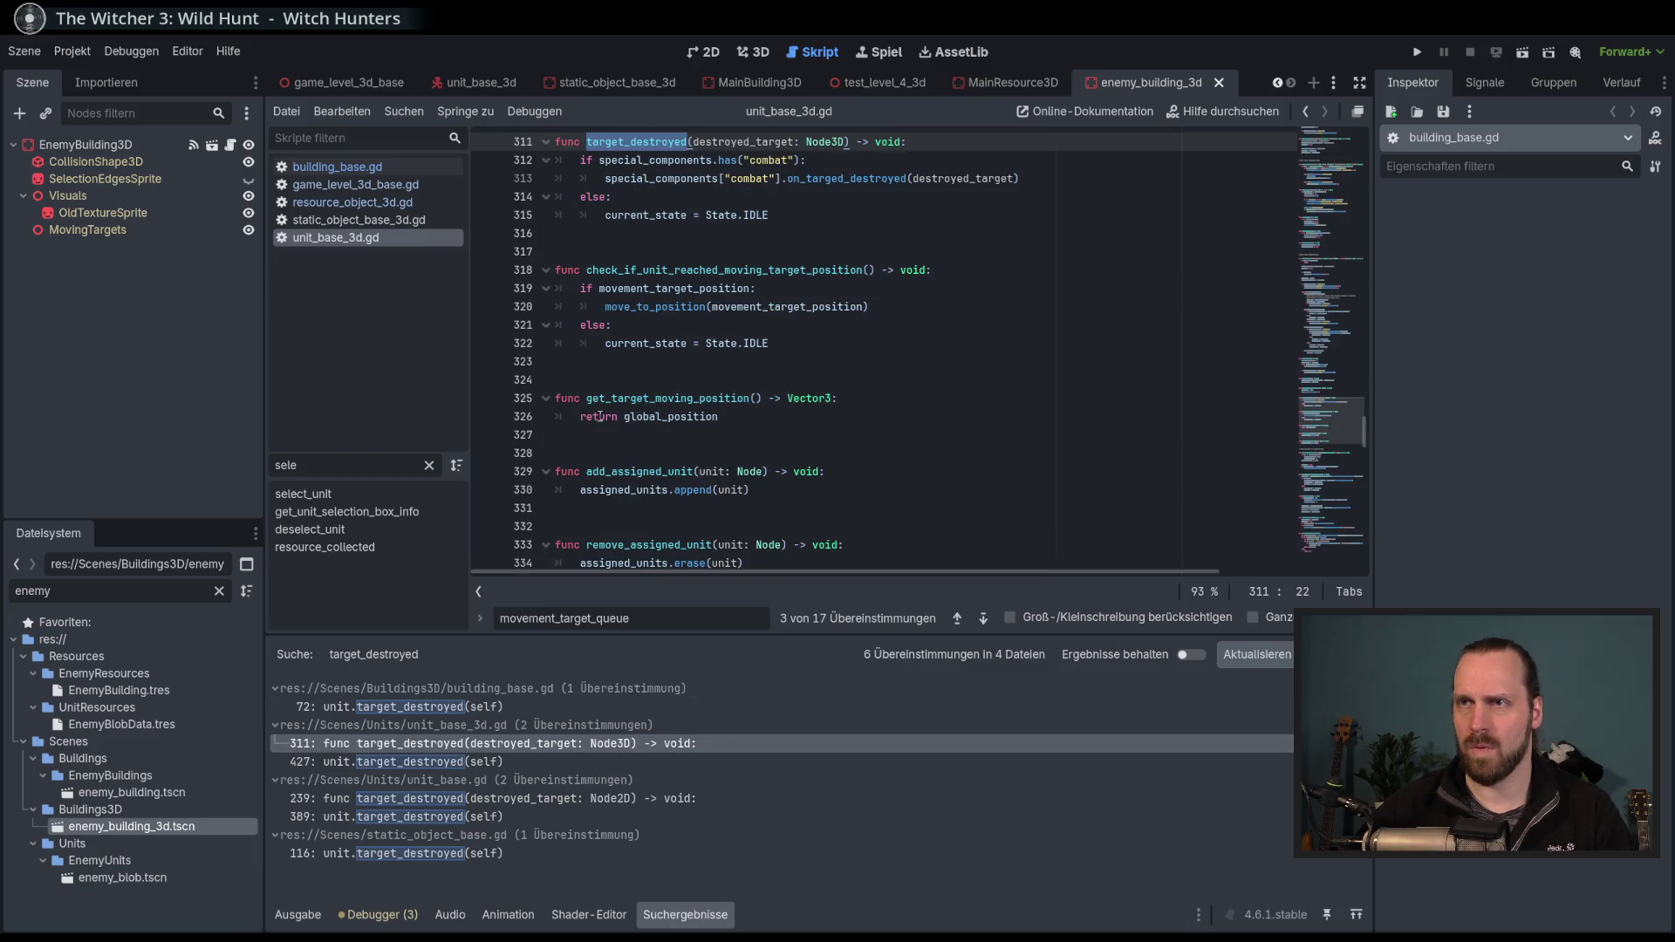
Reopen building_base.gd and select the target_destroyed call on line 72.
{"action": "scroll", "coordinate": [695, 410], "scroll_direction": "up", "scroll_amount": 2}
{"action": "left_click", "coordinate": [366, 166]}
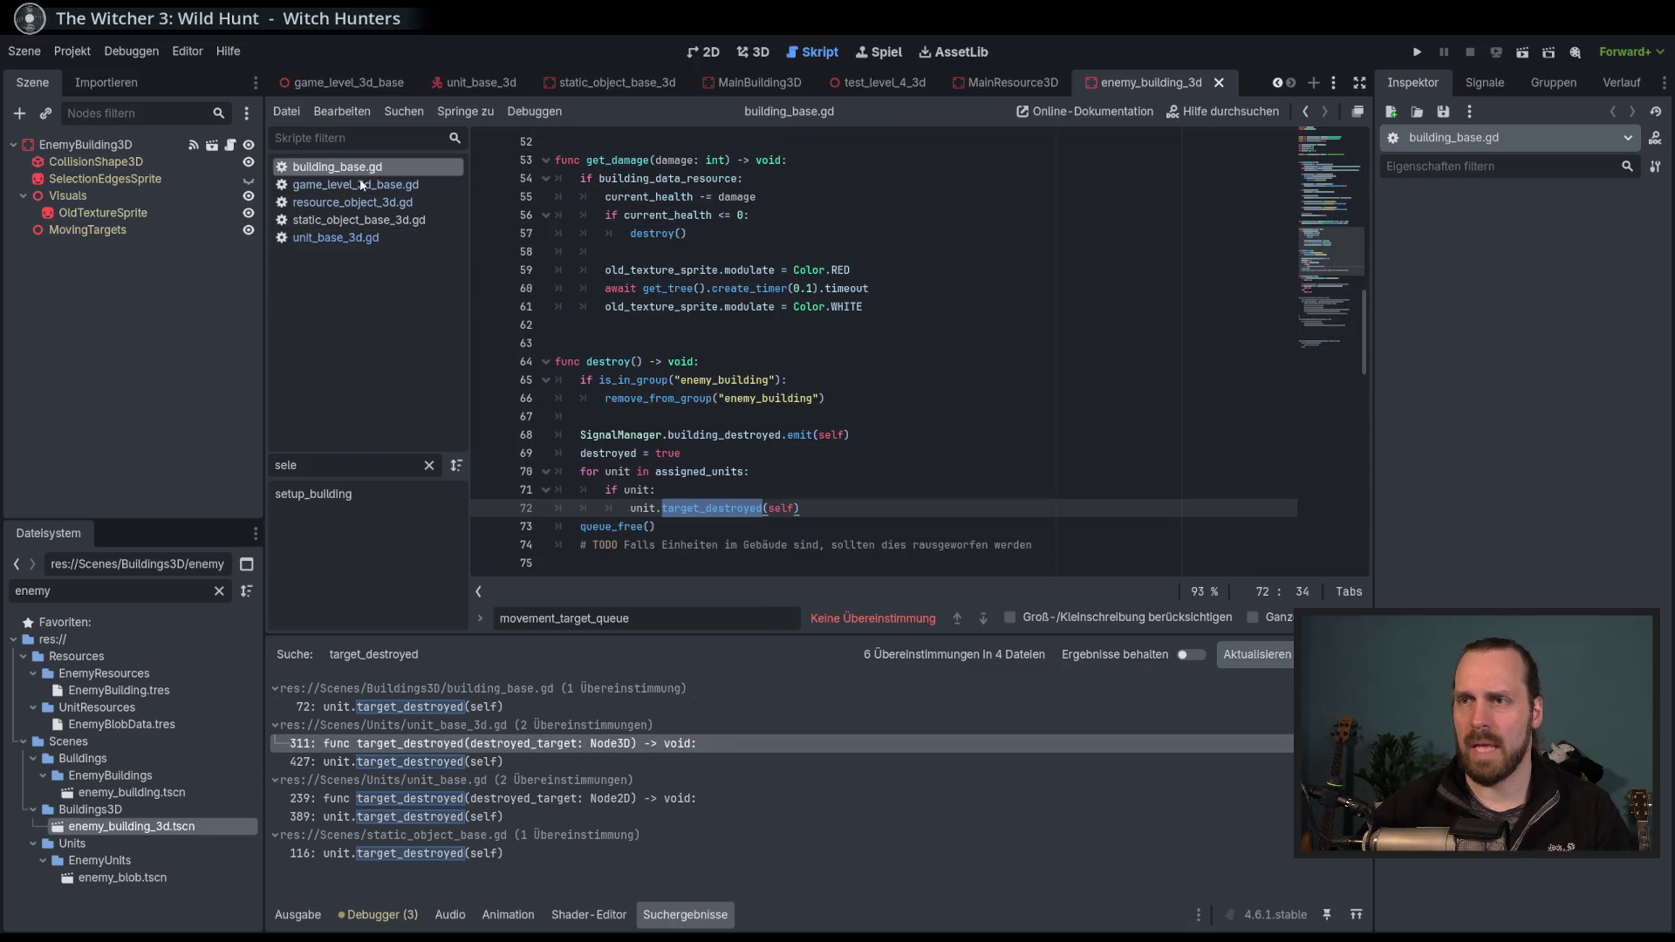
{"action": "double_click", "coordinate": [727, 507]}
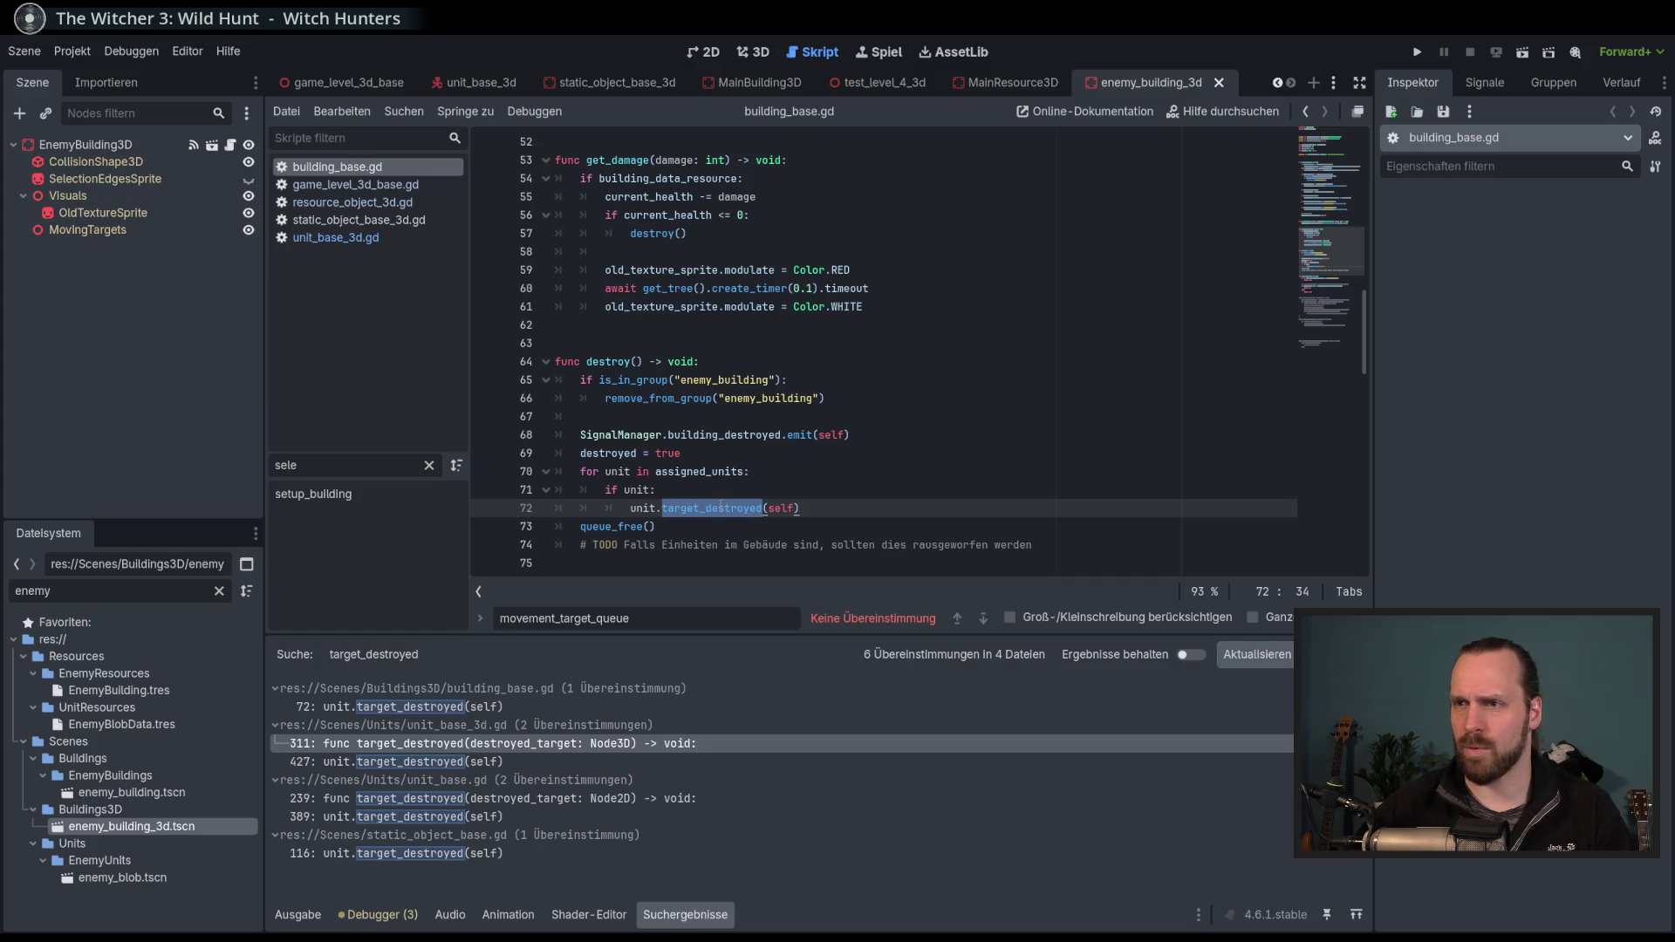
Set a breakpoint on line 72's target_destroyed call, run the project with F5 and start a new game.
{"action": "double_click", "coordinate": [737, 507]}
{"action": "left_click", "coordinate": [486, 508]}
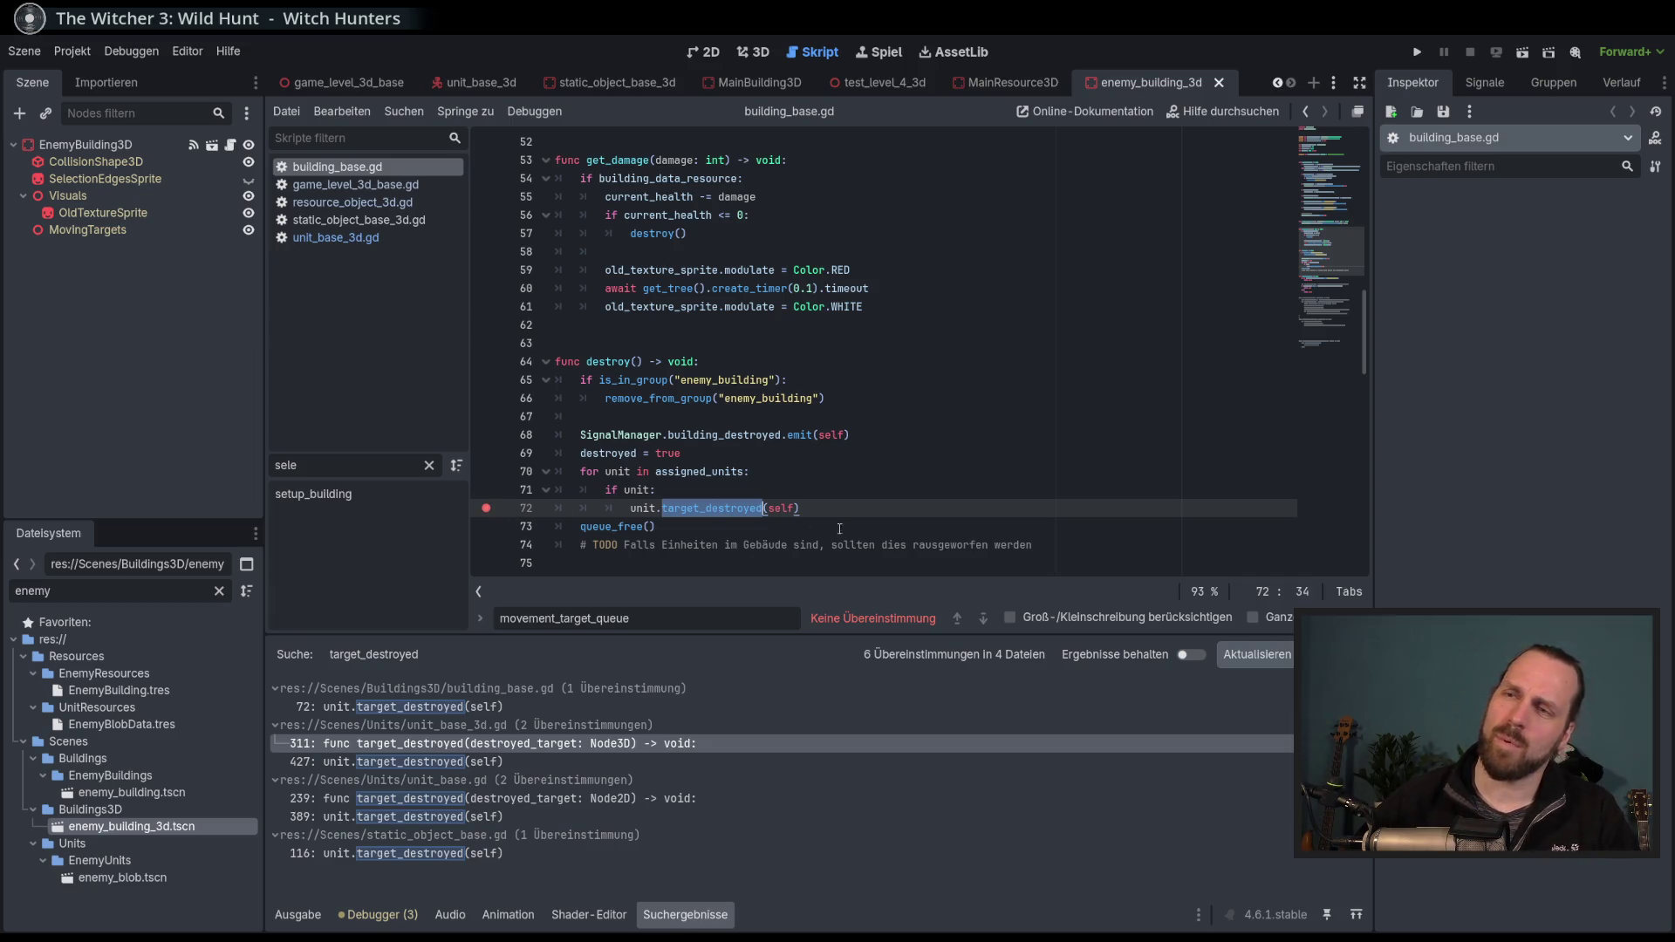
{"action": "left_click", "coordinate": [861, 512]}
{"action": "key", "text": "F5"}
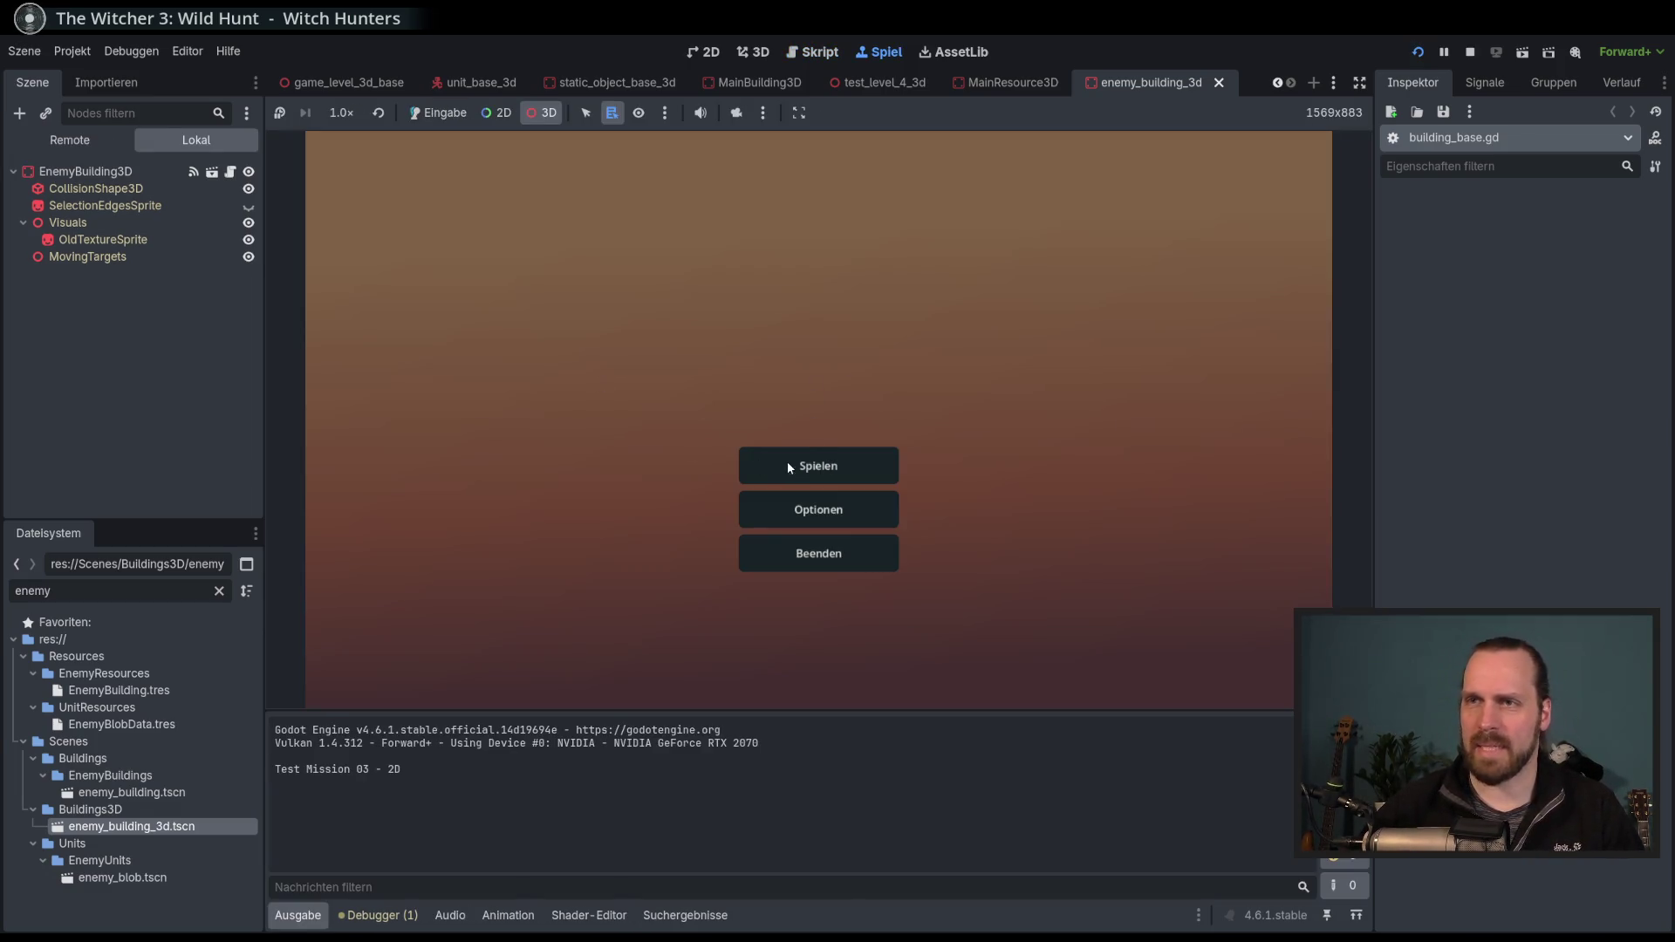
{"action": "left_click", "coordinate": [818, 472]}
Launch Test Mission - 3D and raise the game speed to 4.0×.
{"action": "left_click", "coordinate": [502, 360]}
{"action": "left_click", "coordinate": [964, 626]}
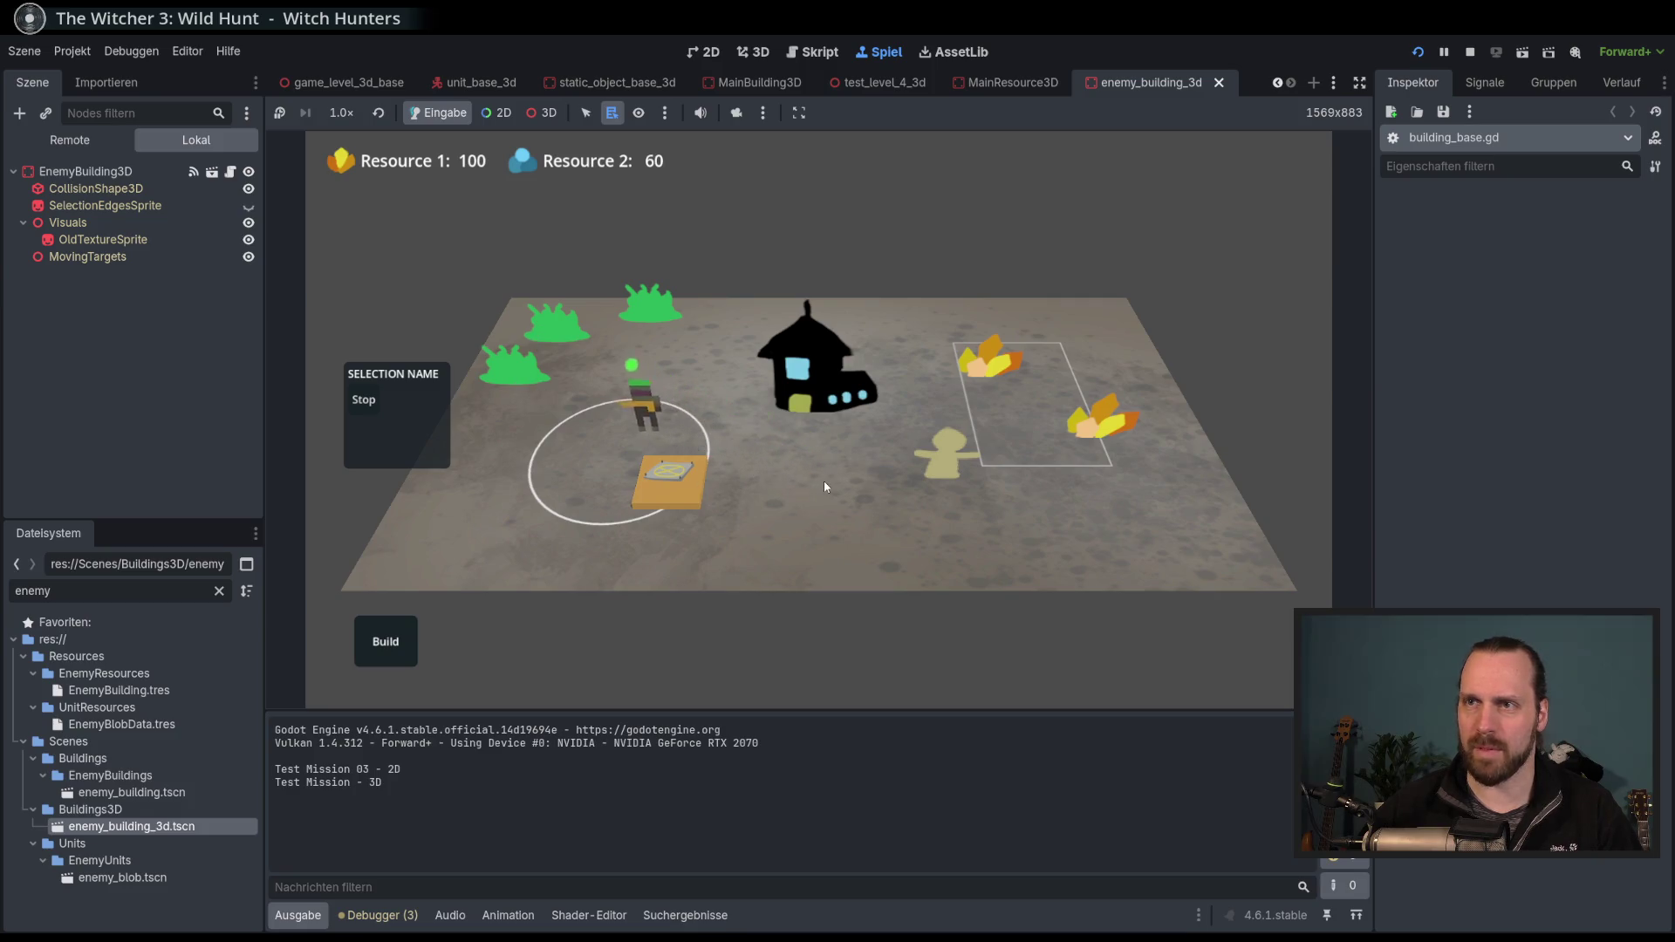
{"action": "left_click", "coordinate": [341, 113]}
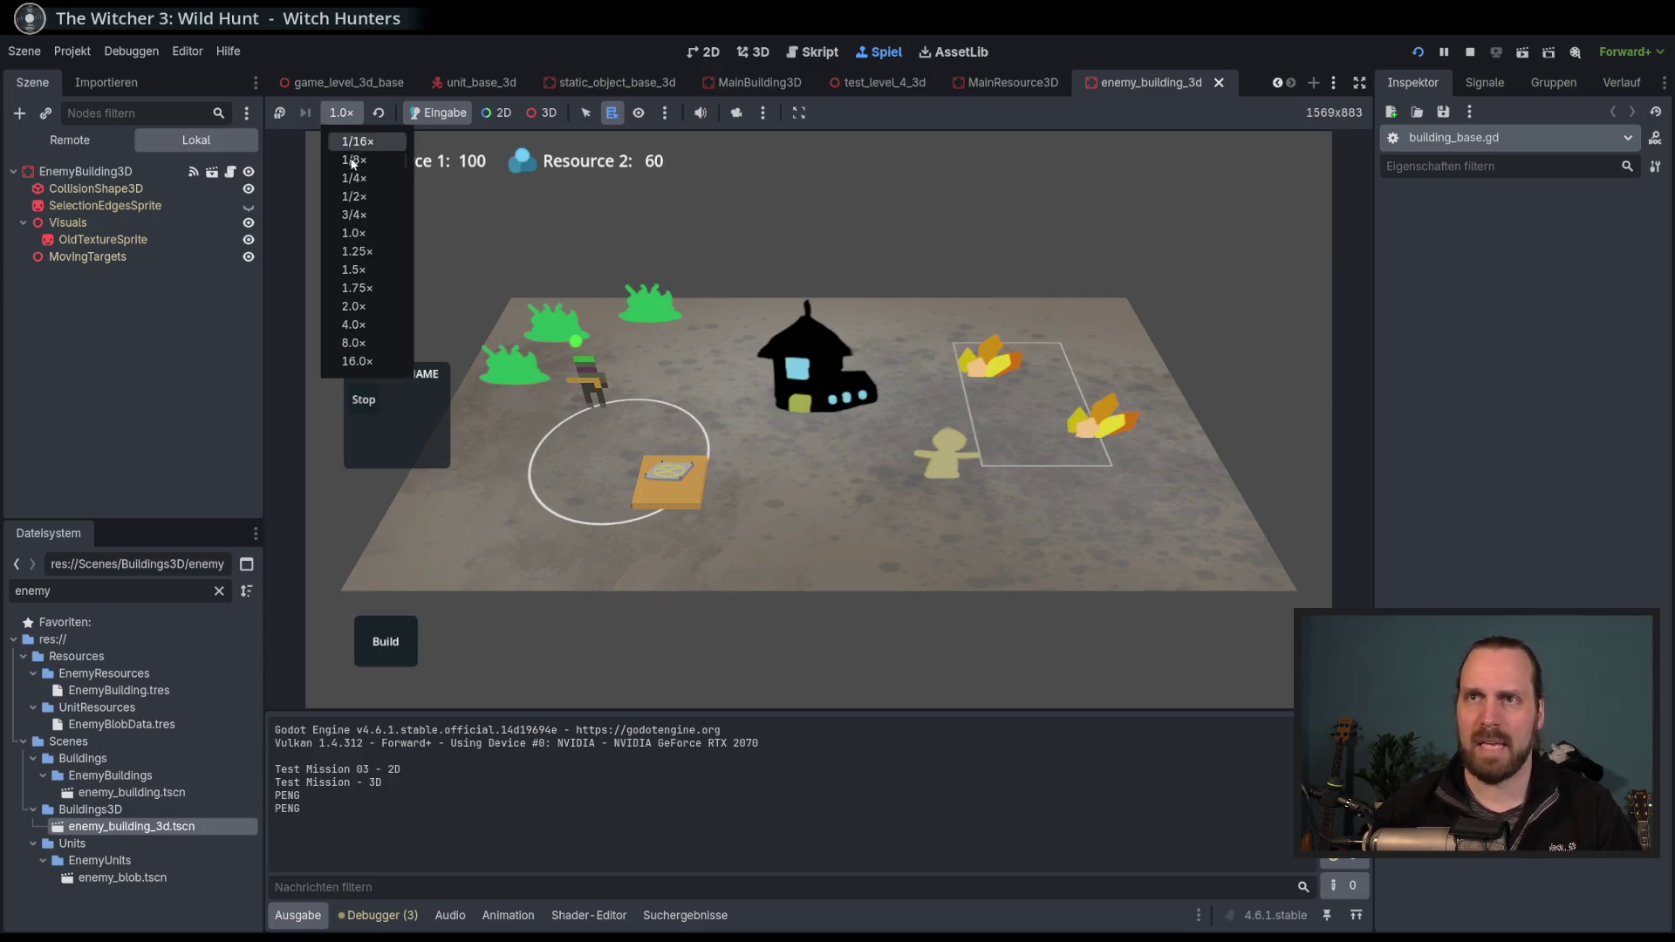
{"action": "left_click", "coordinate": [373, 325]}
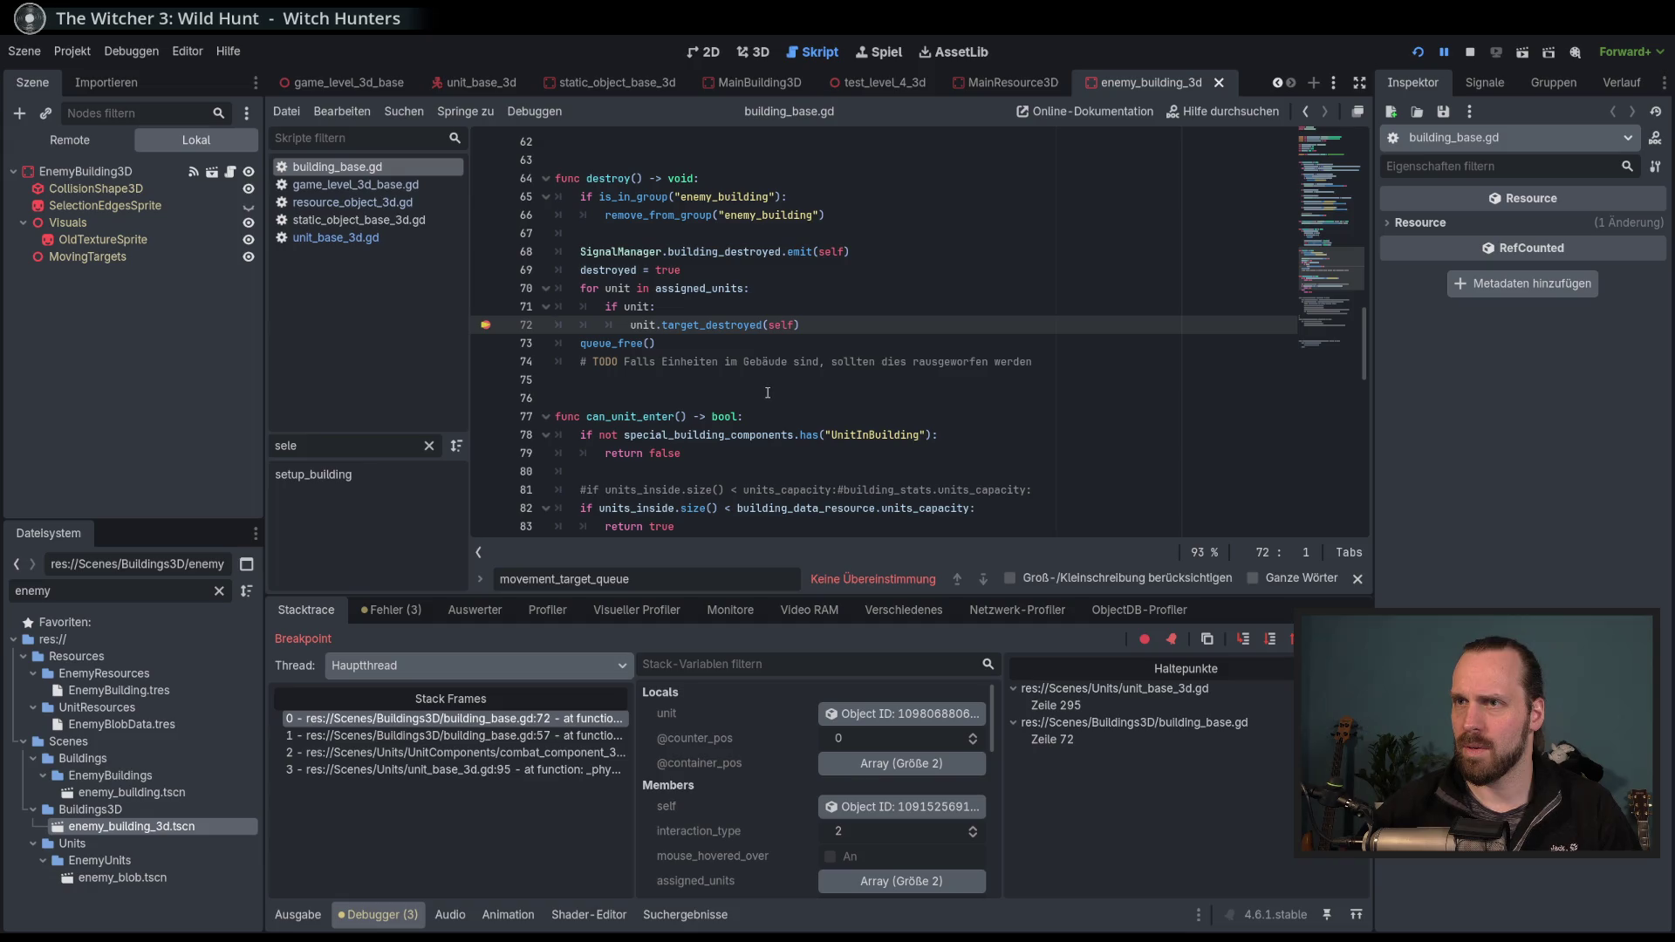
Inspect the paused unit object from the debugger's Locals and open its script unit_base_3d.gd.
{"action": "scroll", "coordinate": [768, 392], "scroll_direction": "up", "scroll_amount": 3}
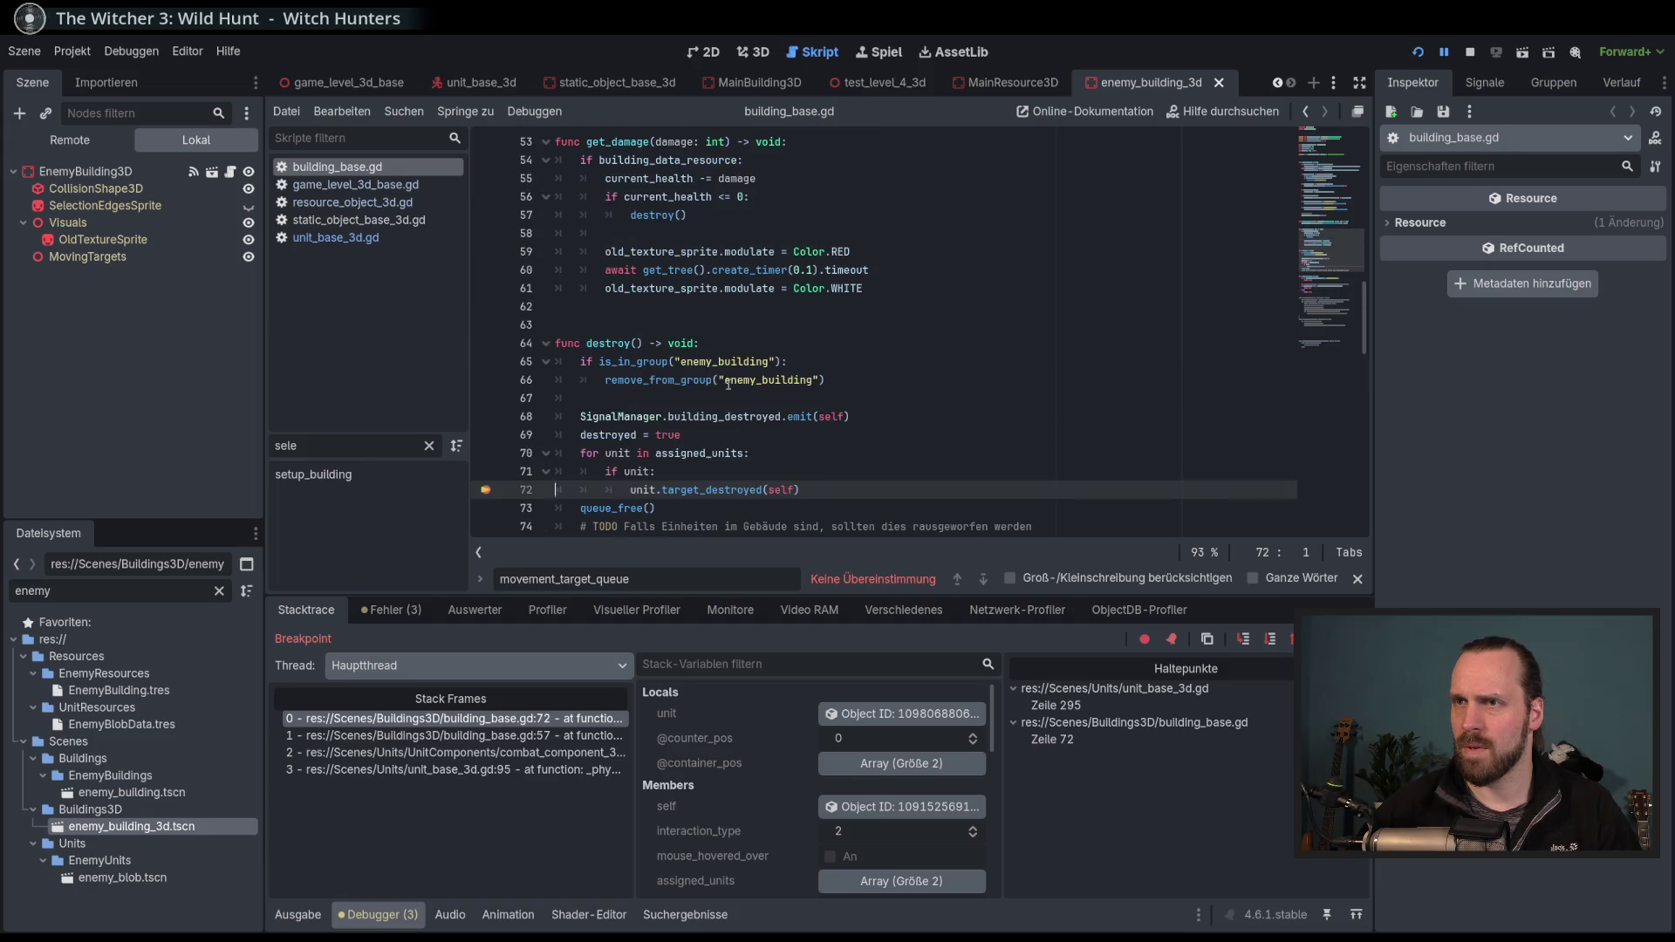
{"action": "mouse_move", "coordinate": [668, 459]}
{"action": "scroll", "coordinate": [681, 466], "scroll_direction": "down", "scroll_amount": 2}
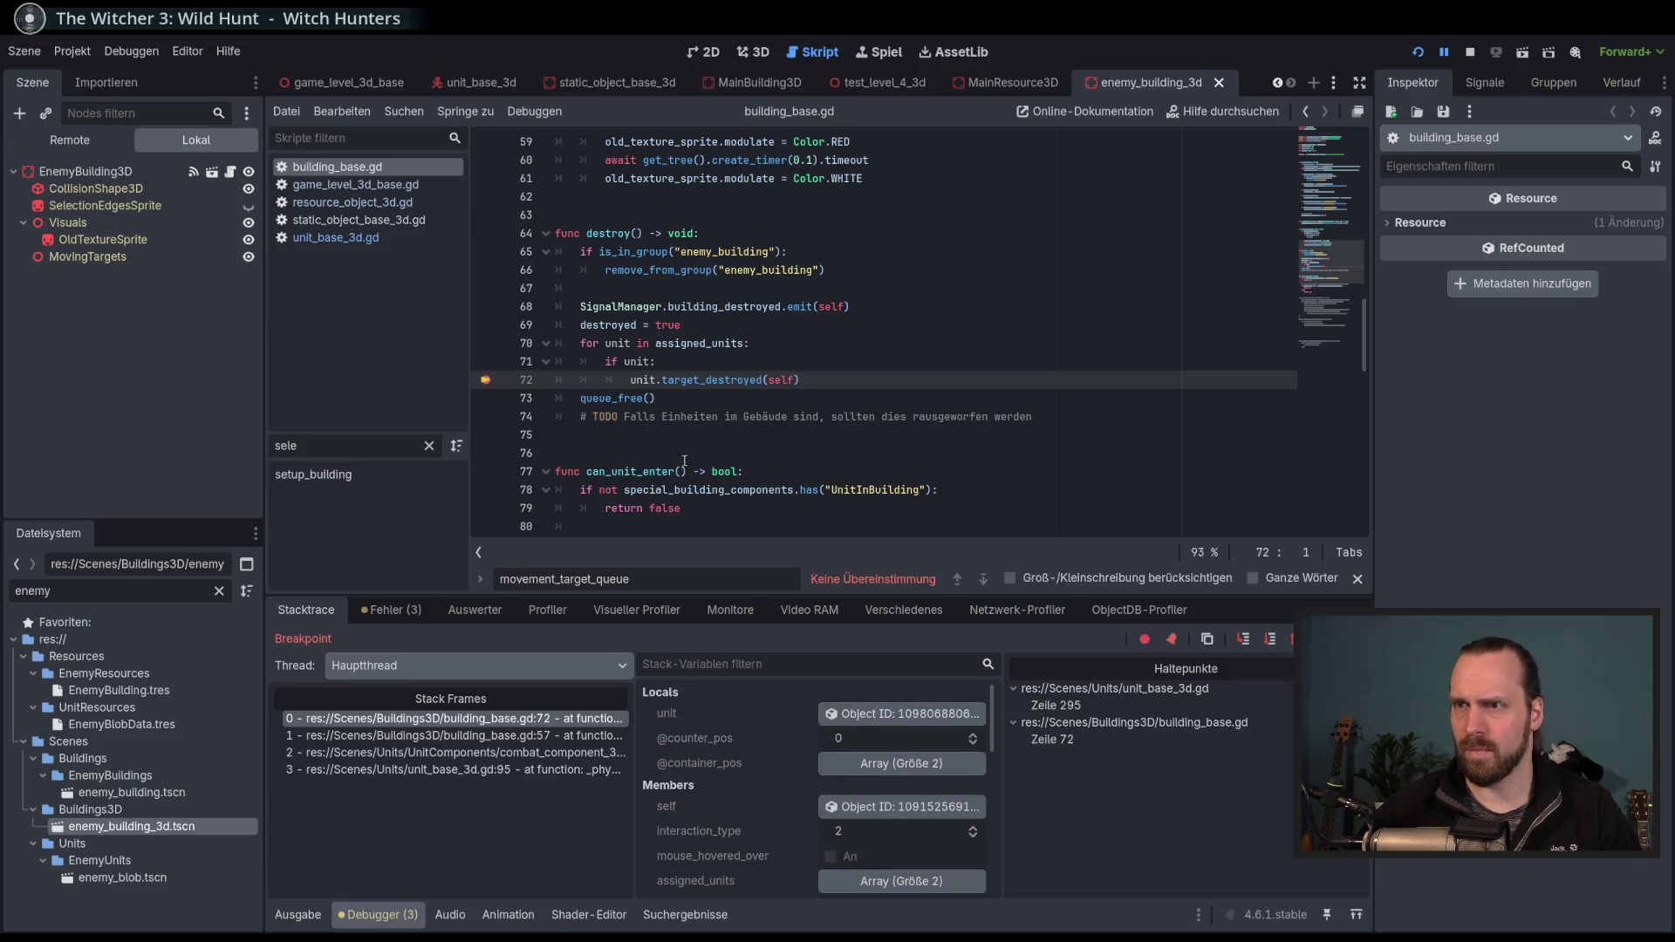
{"action": "left_click", "coordinate": [925, 714]}
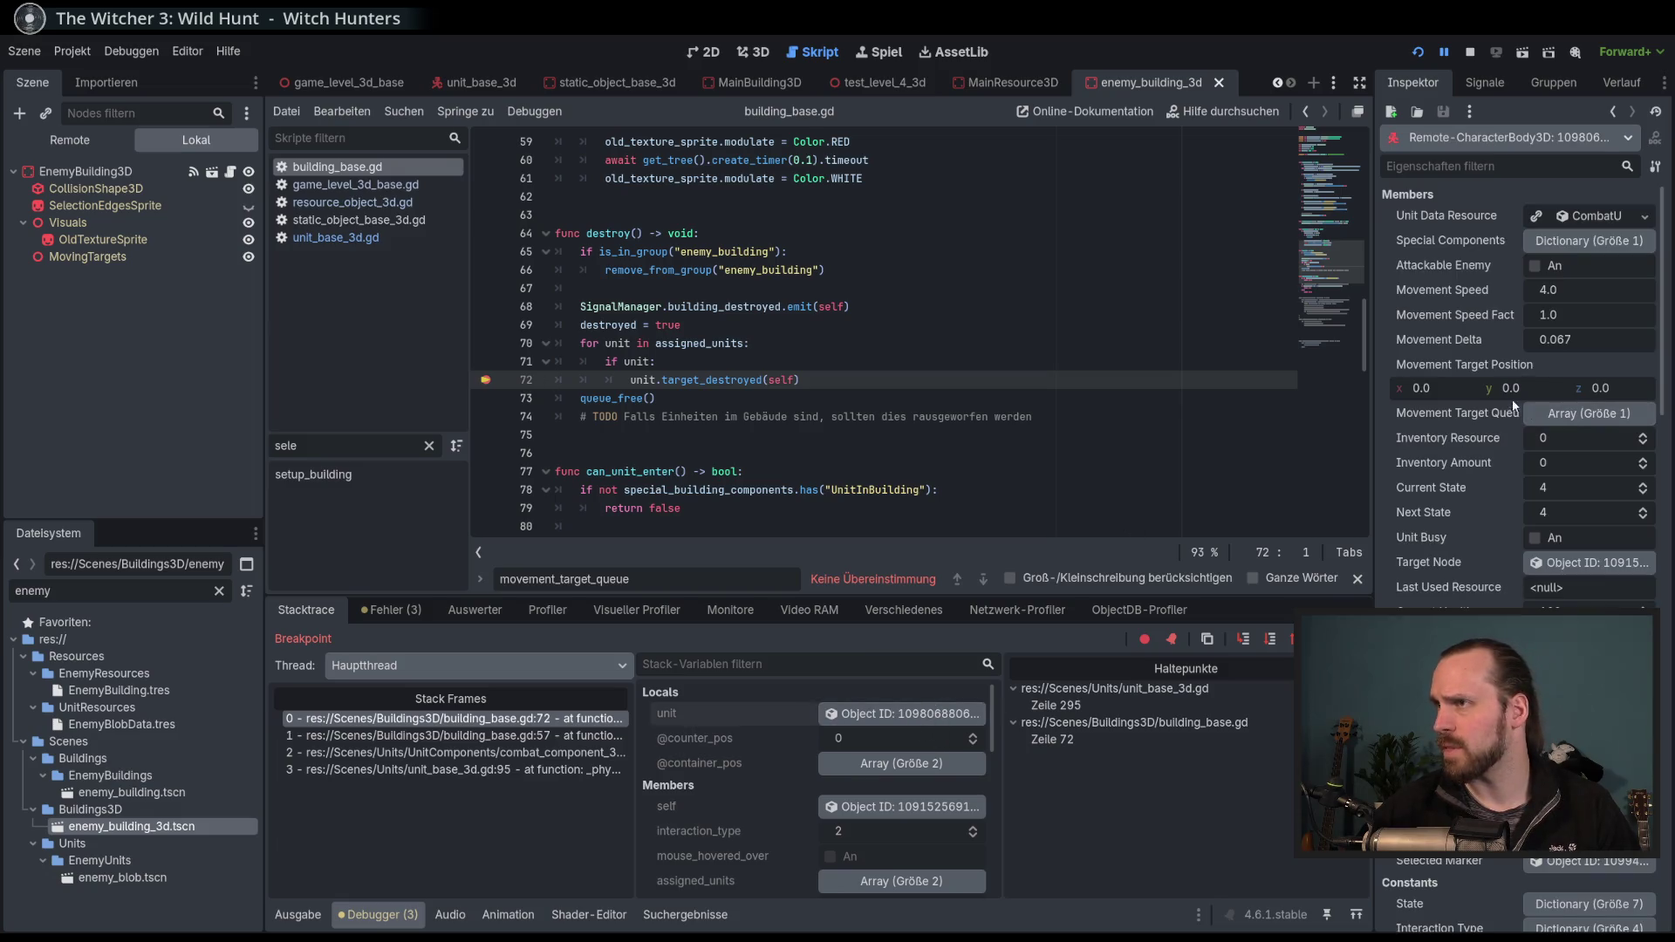
{"action": "left_click", "coordinate": [1483, 131]}
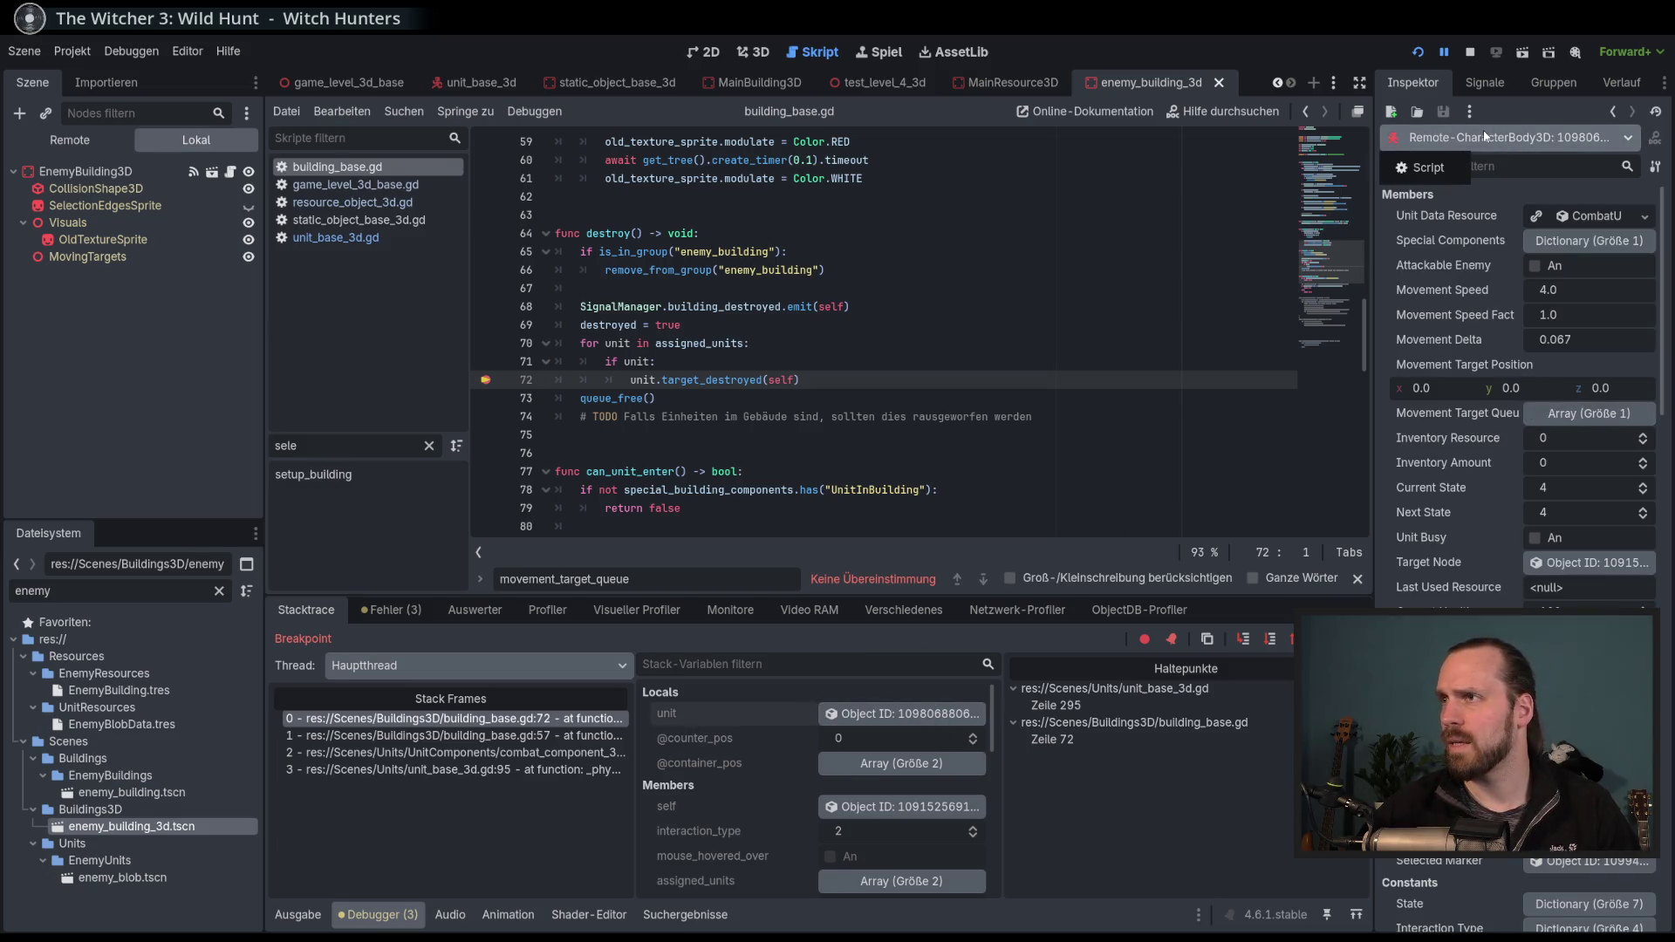
{"action": "left_click", "coordinate": [1427, 169]}
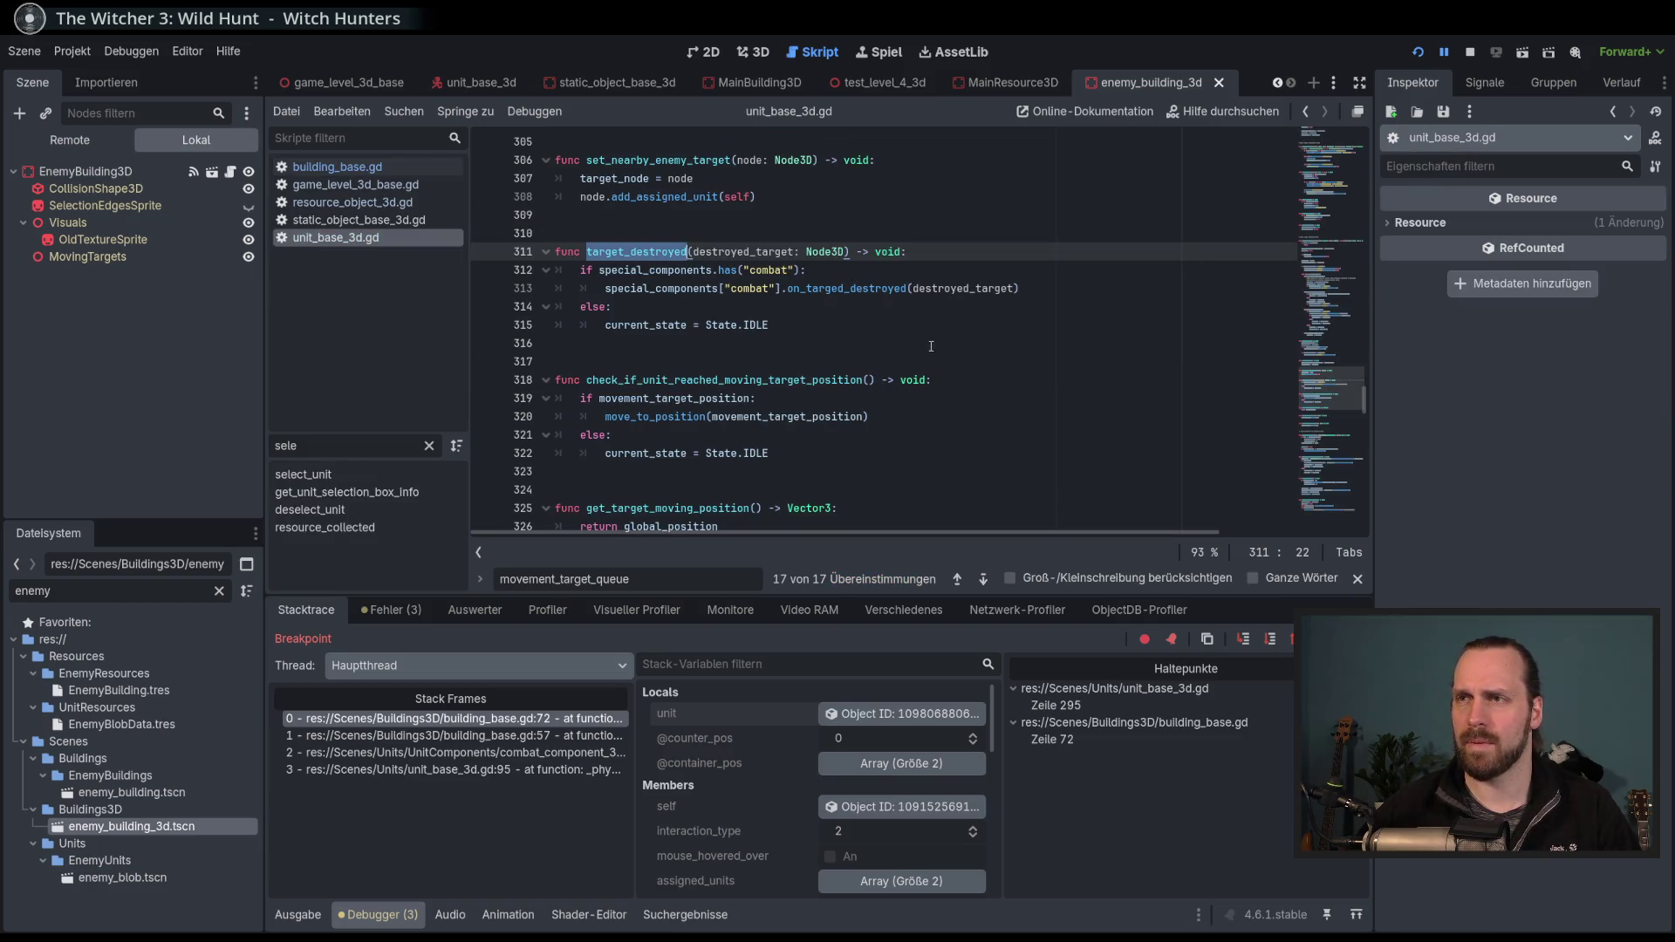
Add a breakpoint on line 312, resume to it, and select special_components.
{"action": "scroll", "coordinate": [938, 345], "scroll_direction": "up", "scroll_amount": 1}
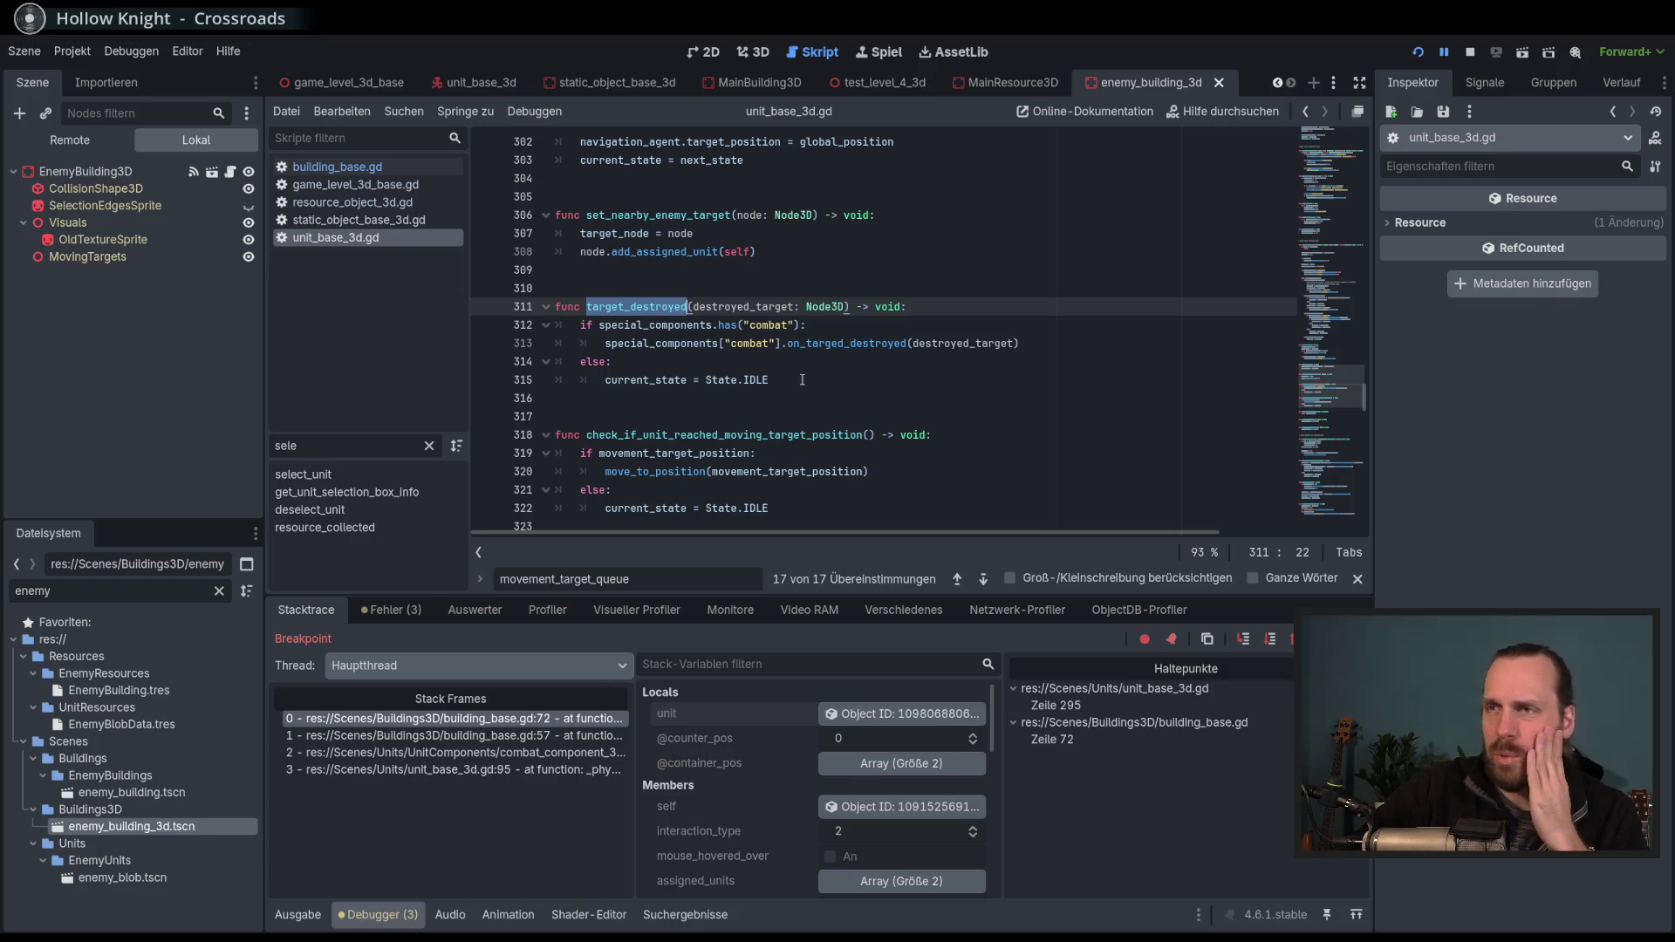
{"action": "left_click", "coordinate": [486, 326]}
{"action": "key", "text": "F12"}
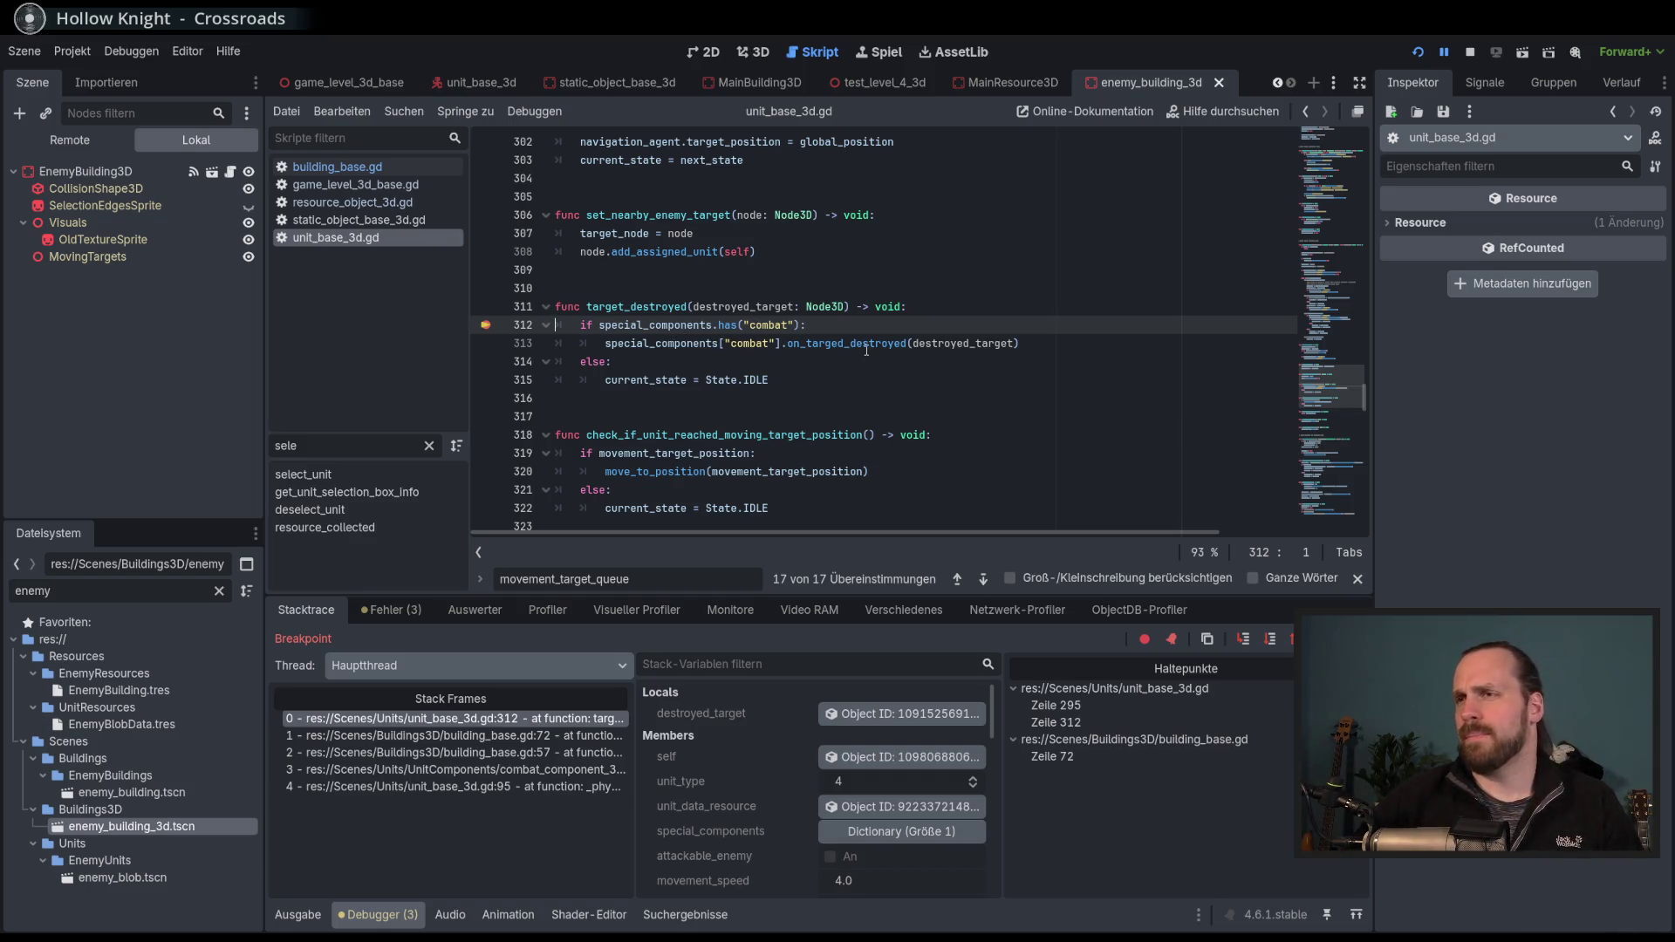
{"action": "mouse_move", "coordinate": [689, 347]}
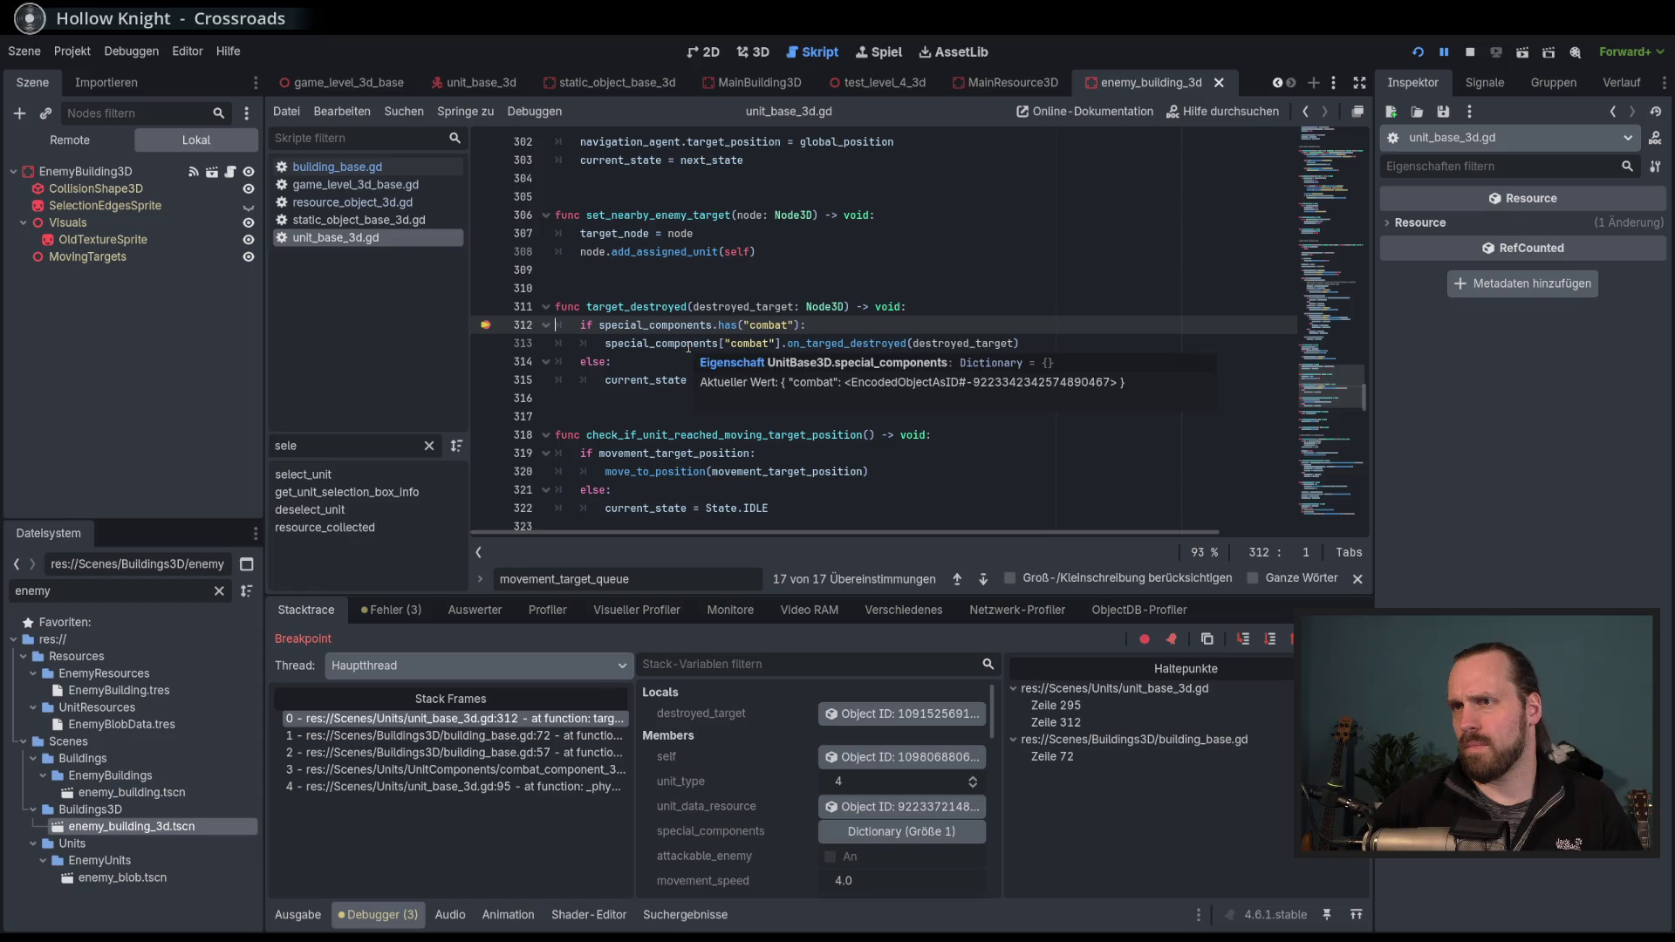
{"action": "double_click", "coordinate": [669, 327]}
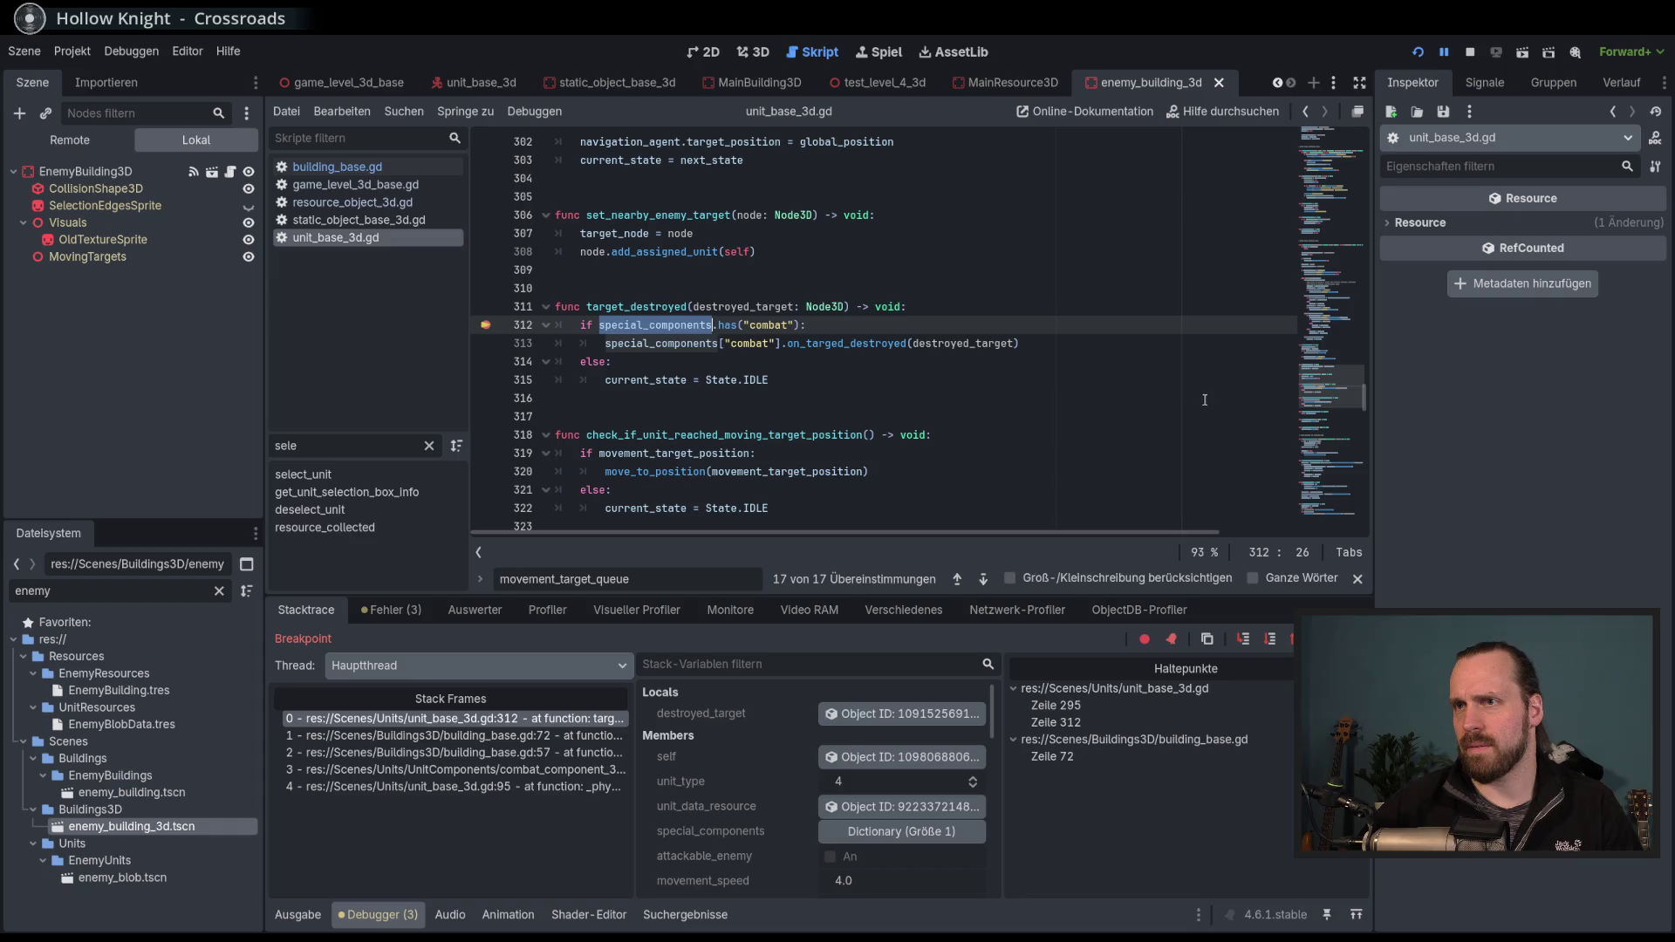
Give the code editor more room than the debugger and stop the debug session.
{"action": "mouse_move", "coordinate": [1340, 400]}
{"action": "left_mouse_down"}
{"action": "mouse_move", "coordinate": [1333, 139]}
{"action": "mouse_move", "coordinate": [1369, 390]}
{"action": "left_mouse_up"}
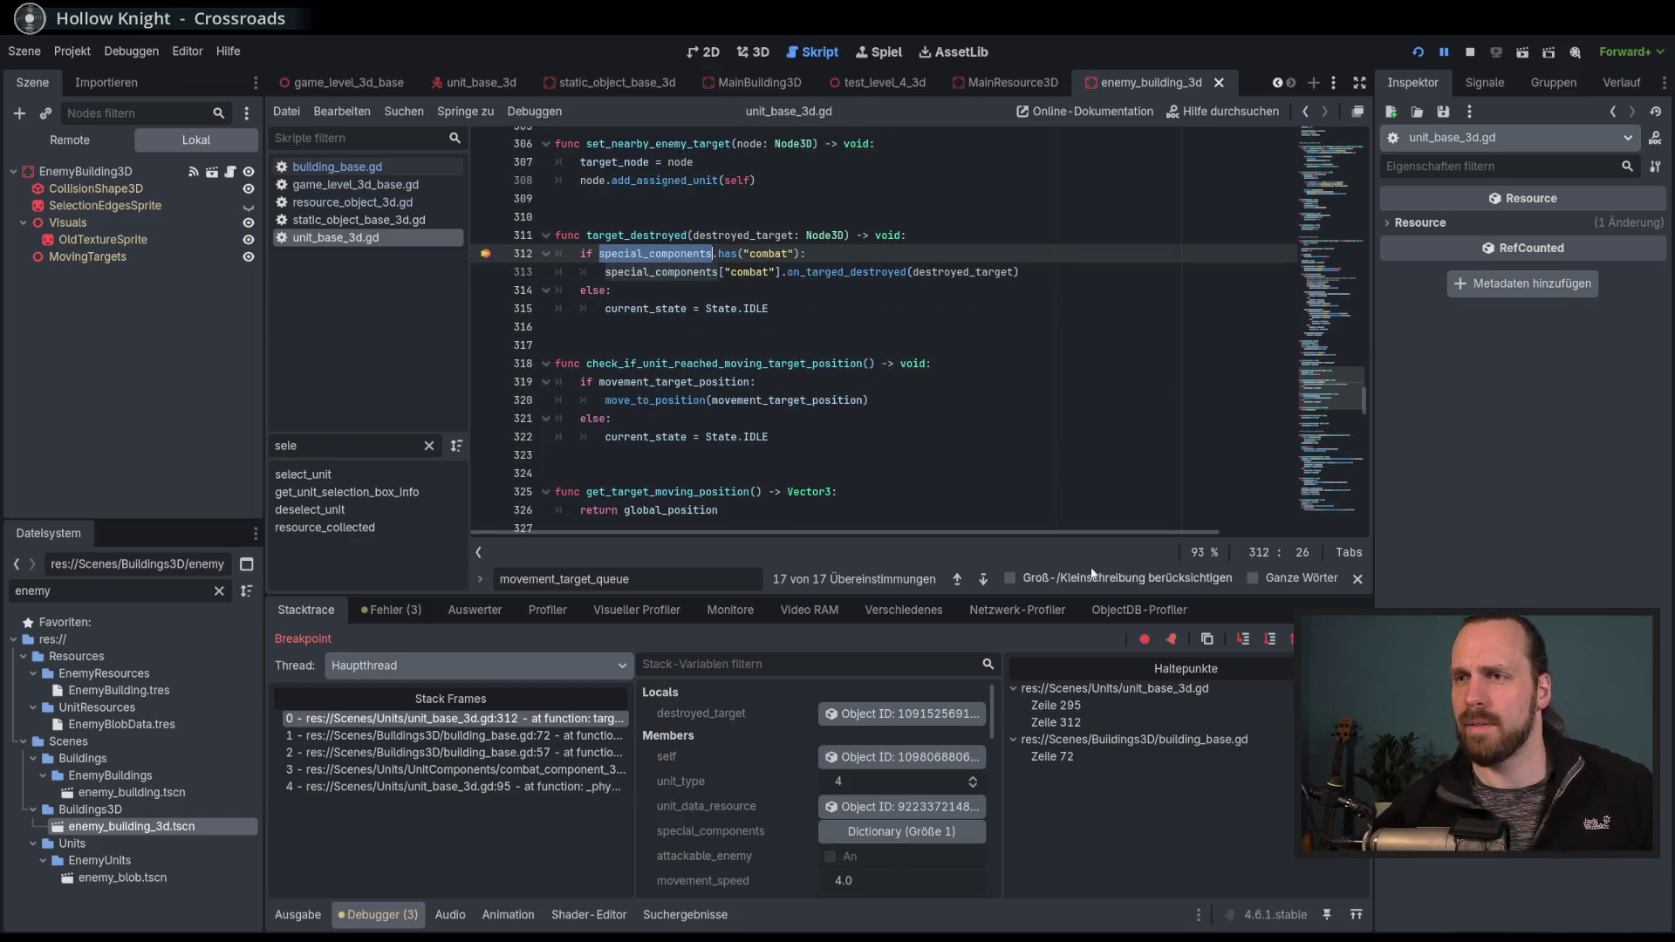
{"action": "mouse_move", "coordinate": [969, 600]}
{"action": "left_mouse_down"}
{"action": "mouse_move", "coordinate": [979, 820]}
{"action": "mouse_move", "coordinate": [982, 750]}
{"action": "left_mouse_up"}
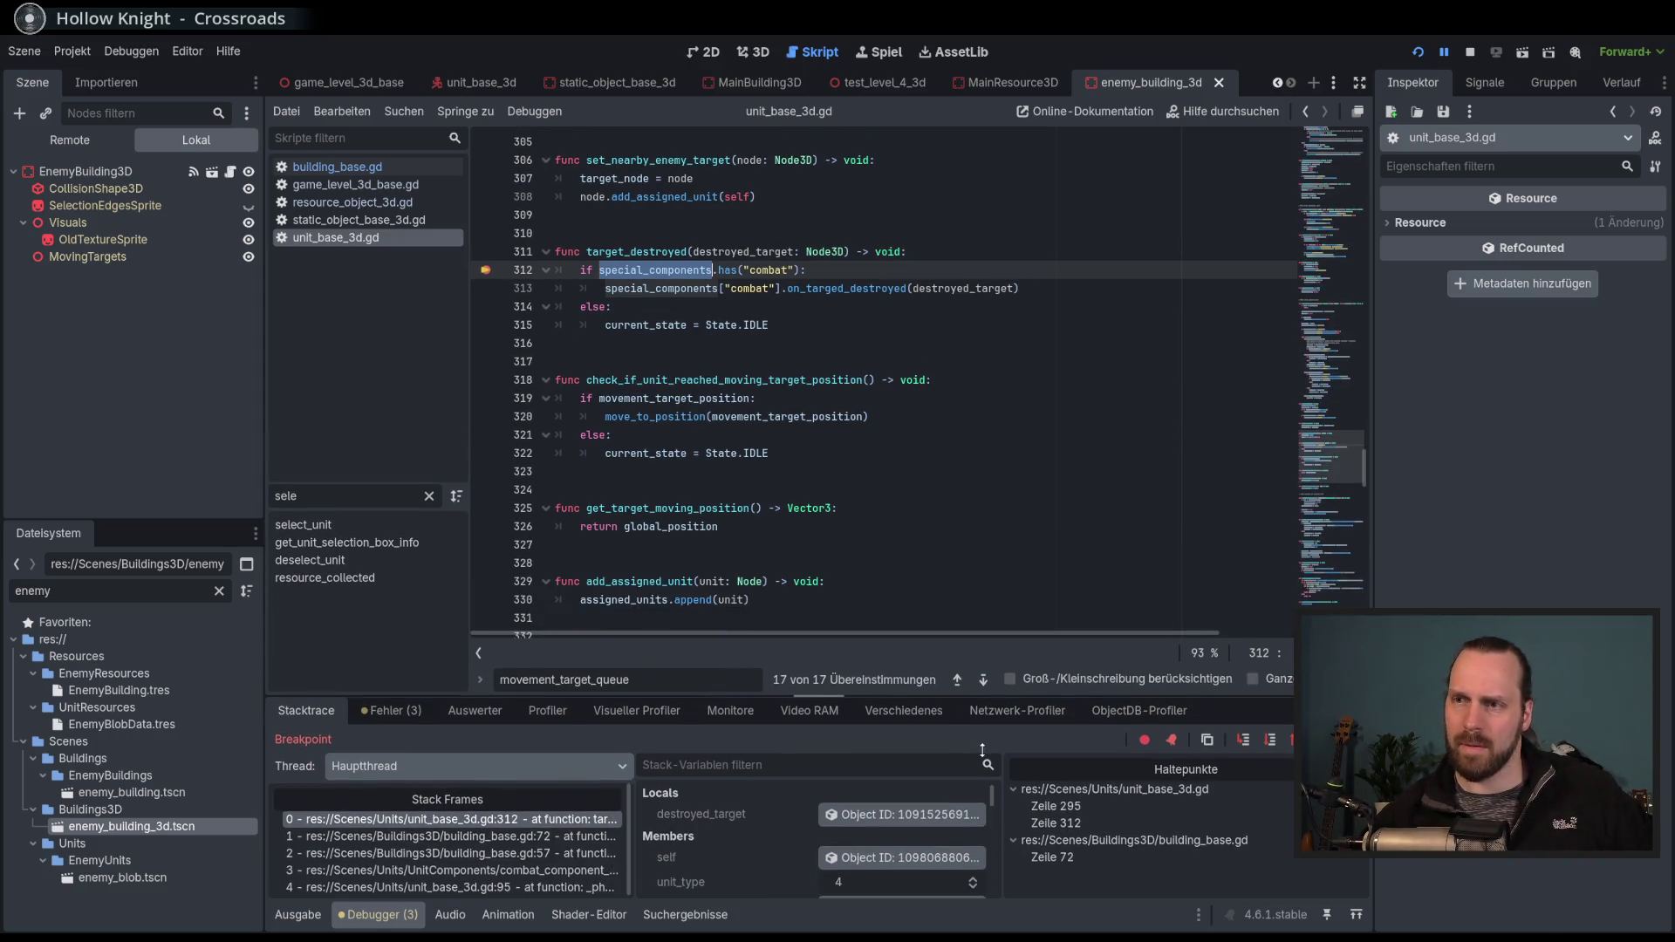
{"action": "left_click", "coordinate": [1470, 52]}
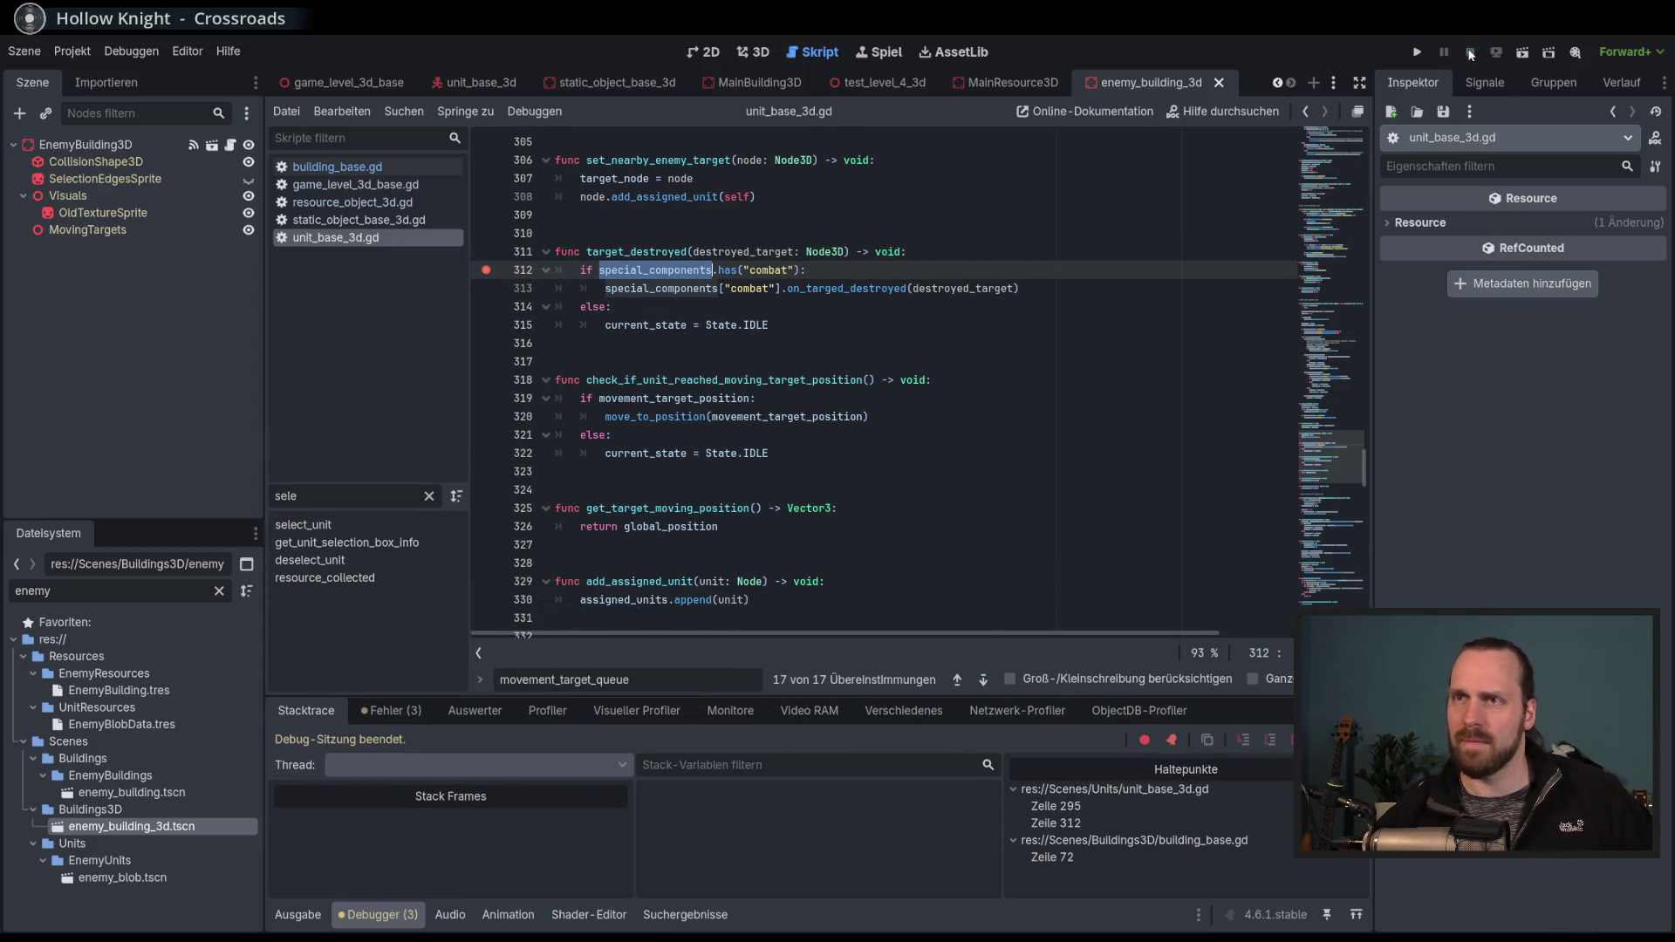
{"action": "left_click", "coordinate": [812, 289]}
{"action": "left_click", "coordinate": [486, 270]}
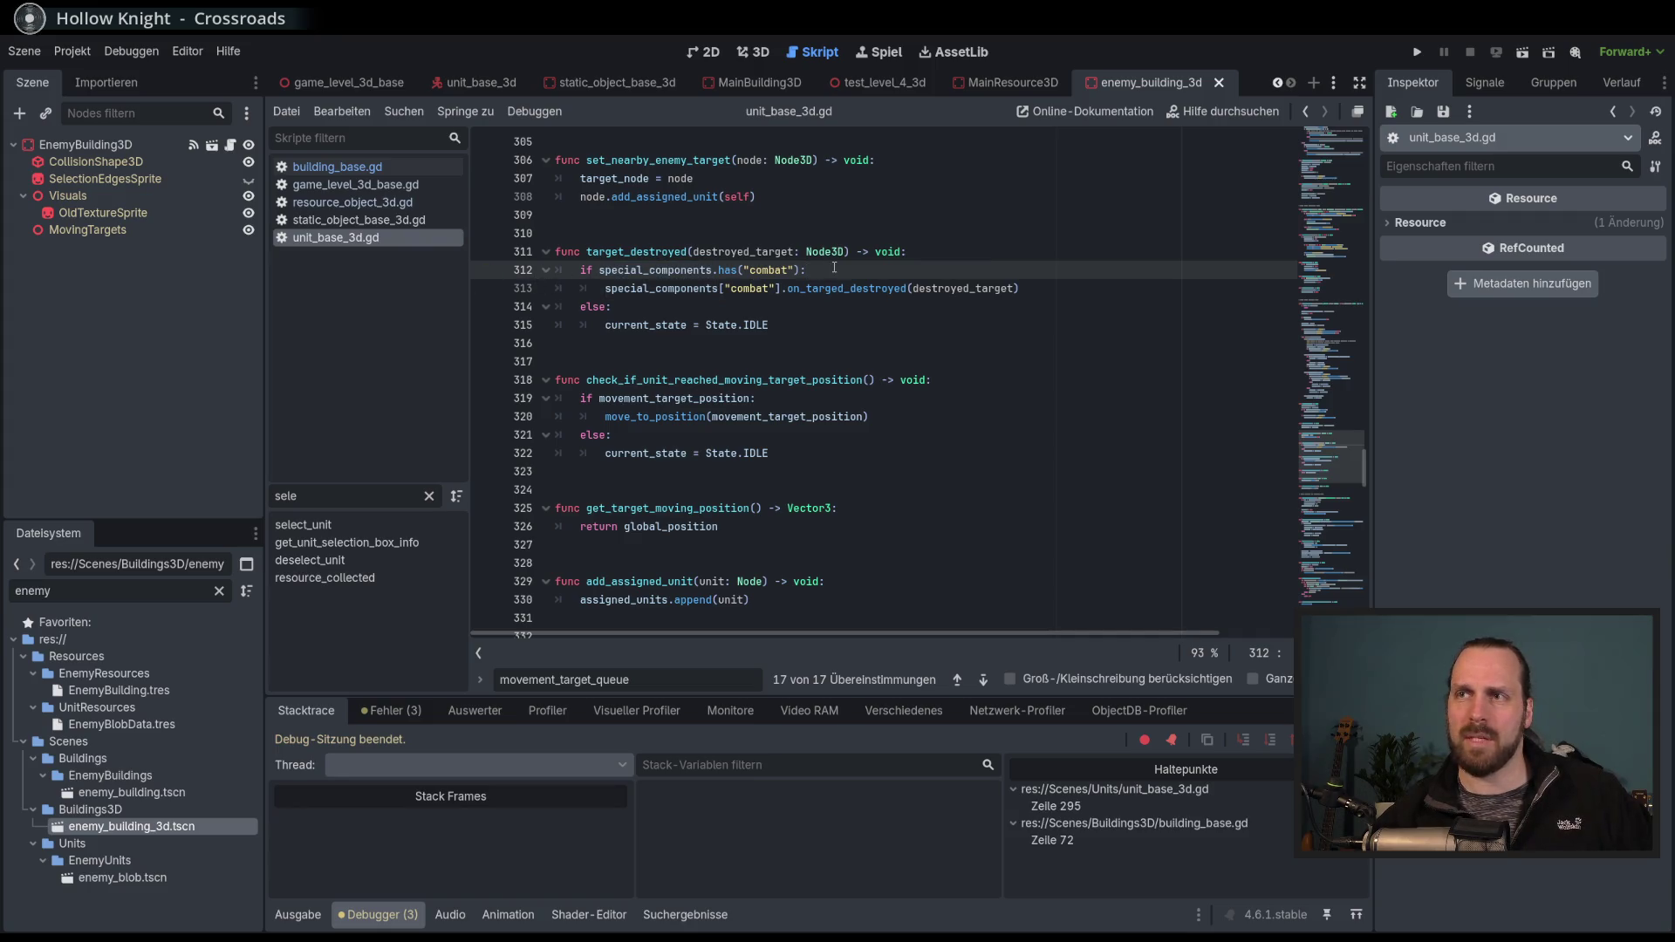
{"action": "left_click", "coordinate": [486, 270]}
{"action": "scroll", "coordinate": [1076, 404], "scroll_direction": "down", "scroll_amount": 1}
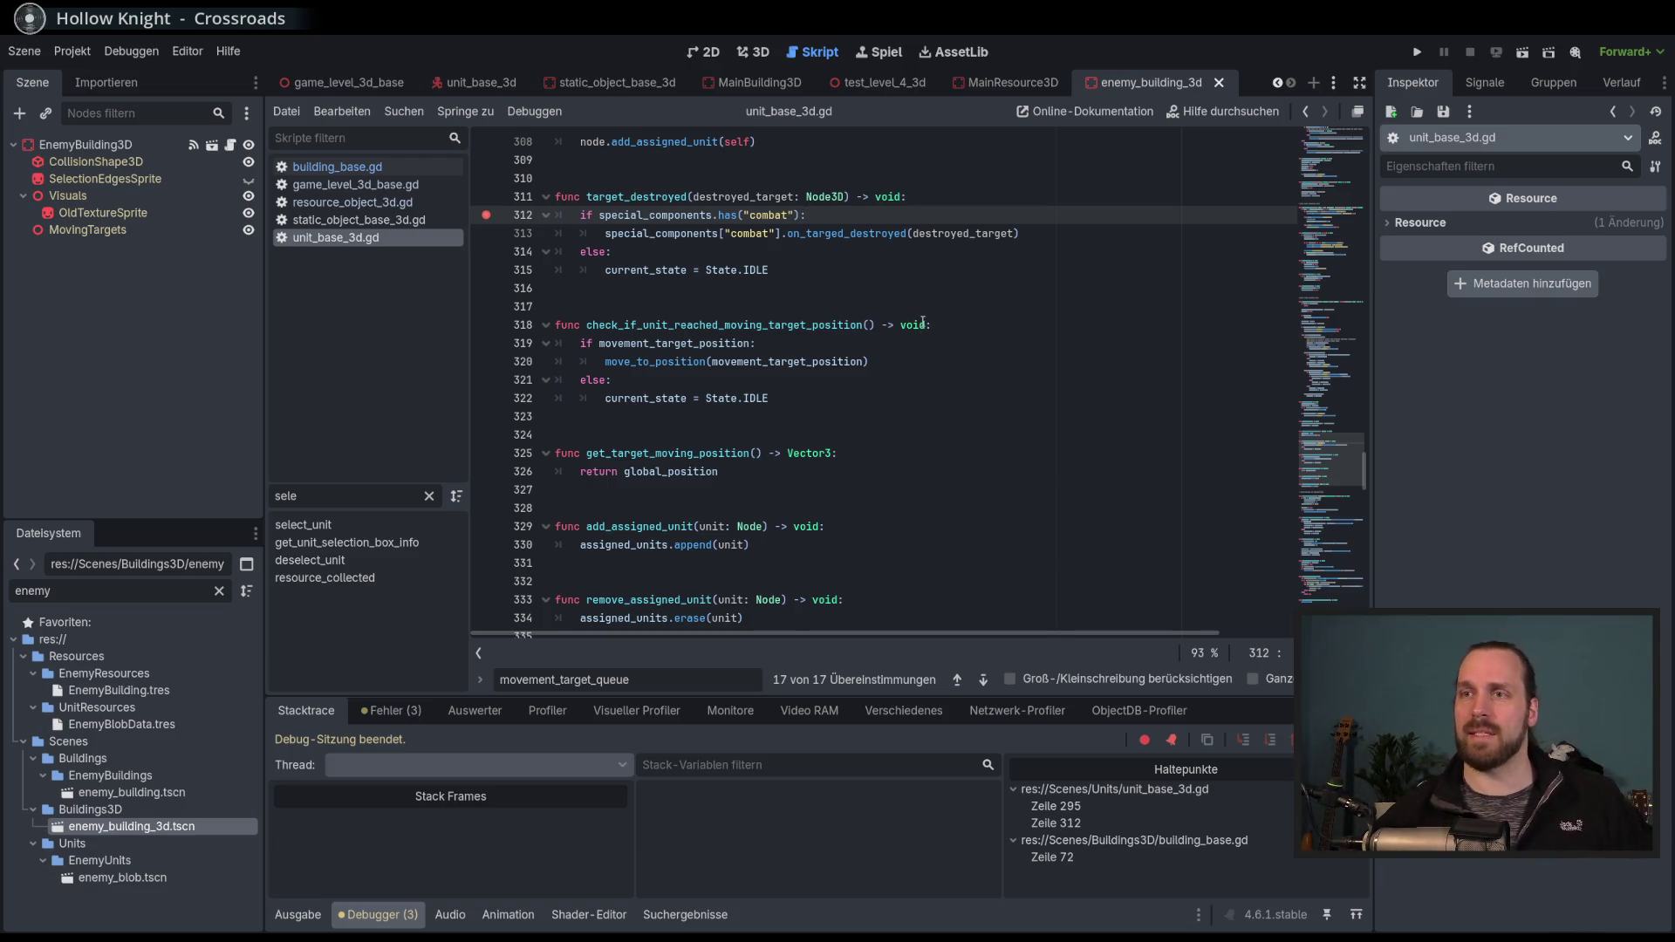
{"action": "scroll", "coordinate": [925, 320], "scroll_direction": "down", "scroll_amount": 4}
{"action": "scroll", "coordinate": [1017, 420], "scroll_direction": "down", "scroll_amount": 11}
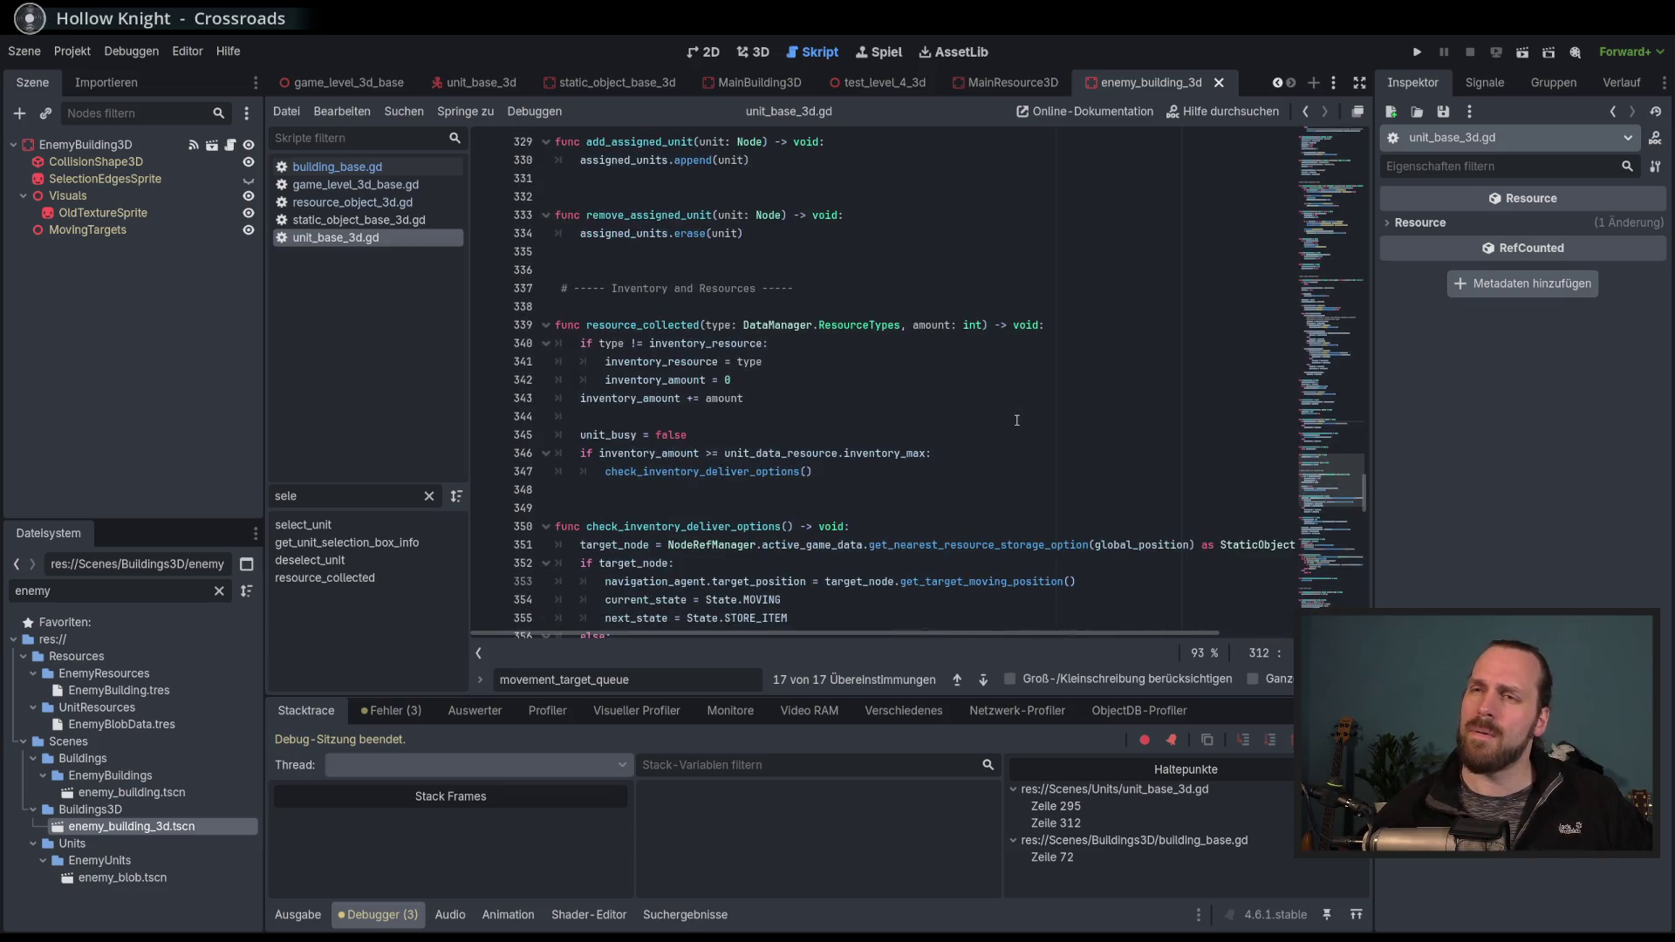
{"action": "scroll", "coordinate": [1019, 419], "scroll_direction": "down", "scroll_amount": 8}
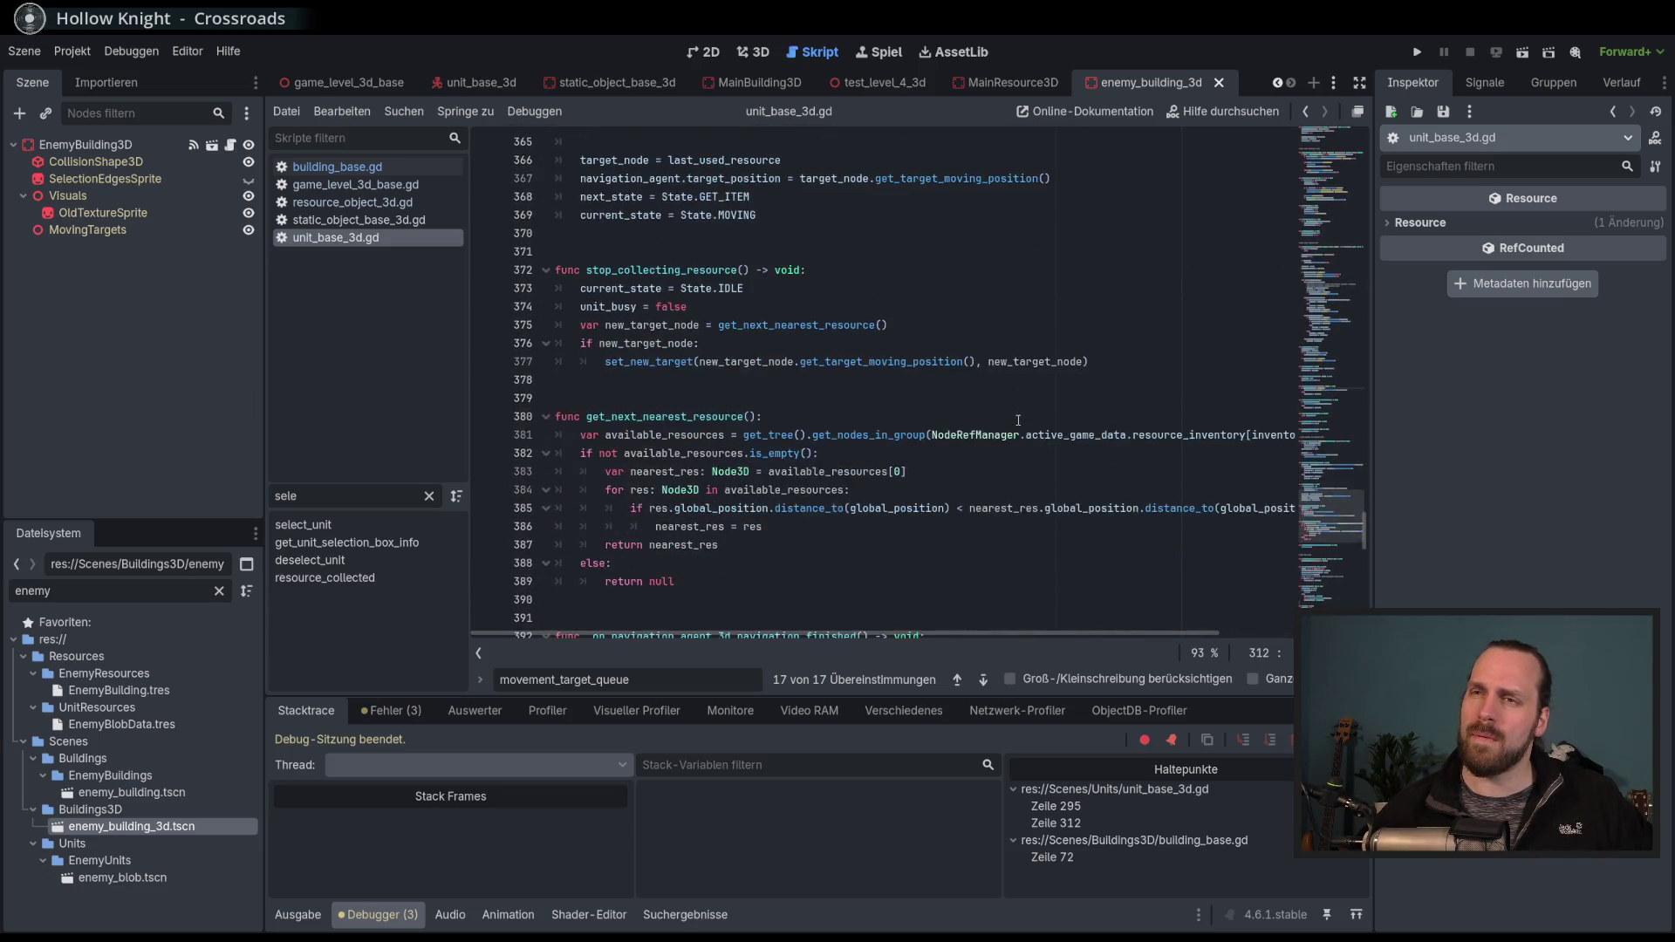
{"action": "scroll", "coordinate": [1018, 420], "scroll_direction": "down", "scroll_amount": 8}
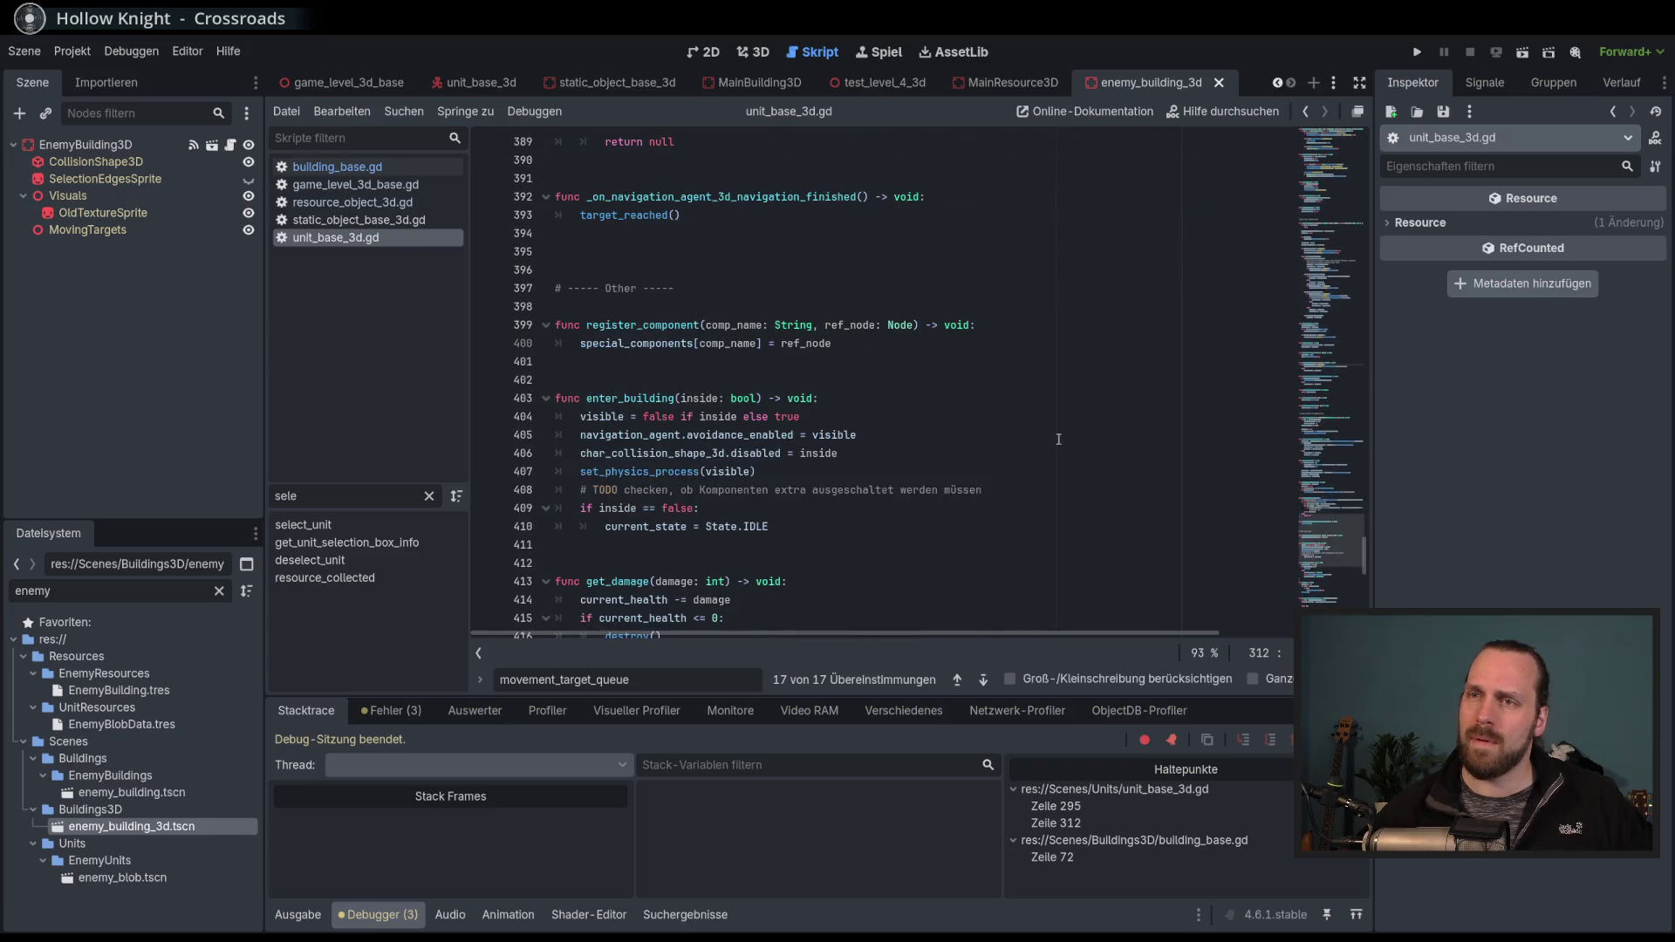
{"action": "left_click", "coordinate": [1341, 500]}
{"action": "left_click_drag", "start_coordinate": [1342, 500], "coordinate": [1300, 427]}
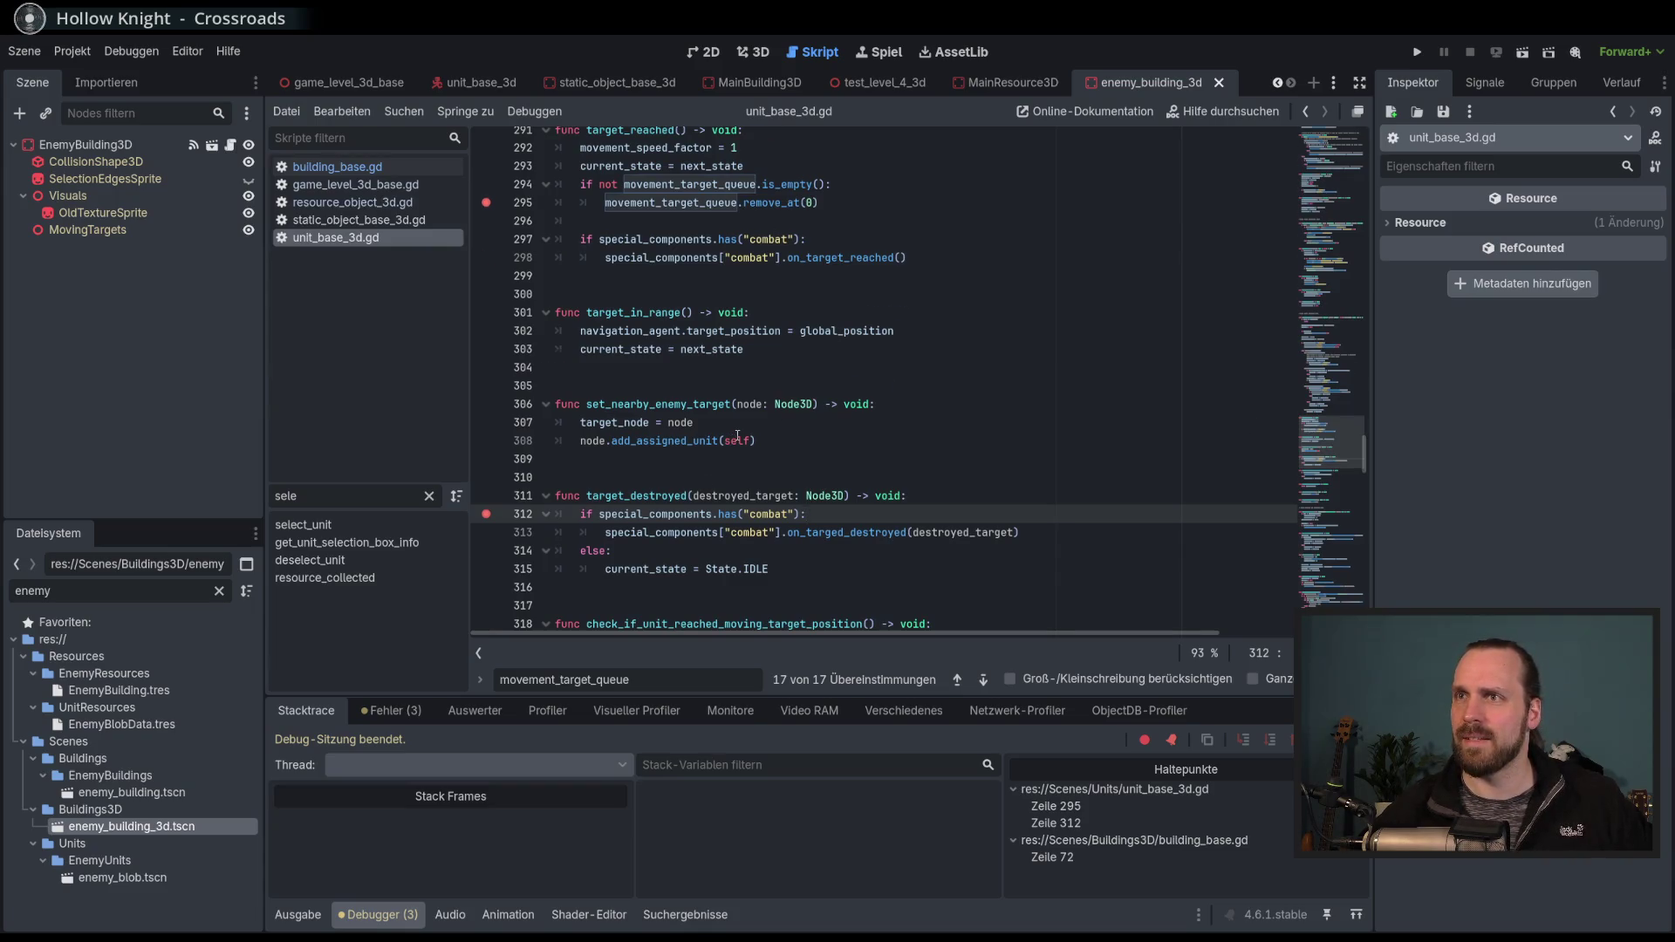
{"action": "scroll", "coordinate": [735, 438], "scroll_direction": "up", "scroll_amount": 1}
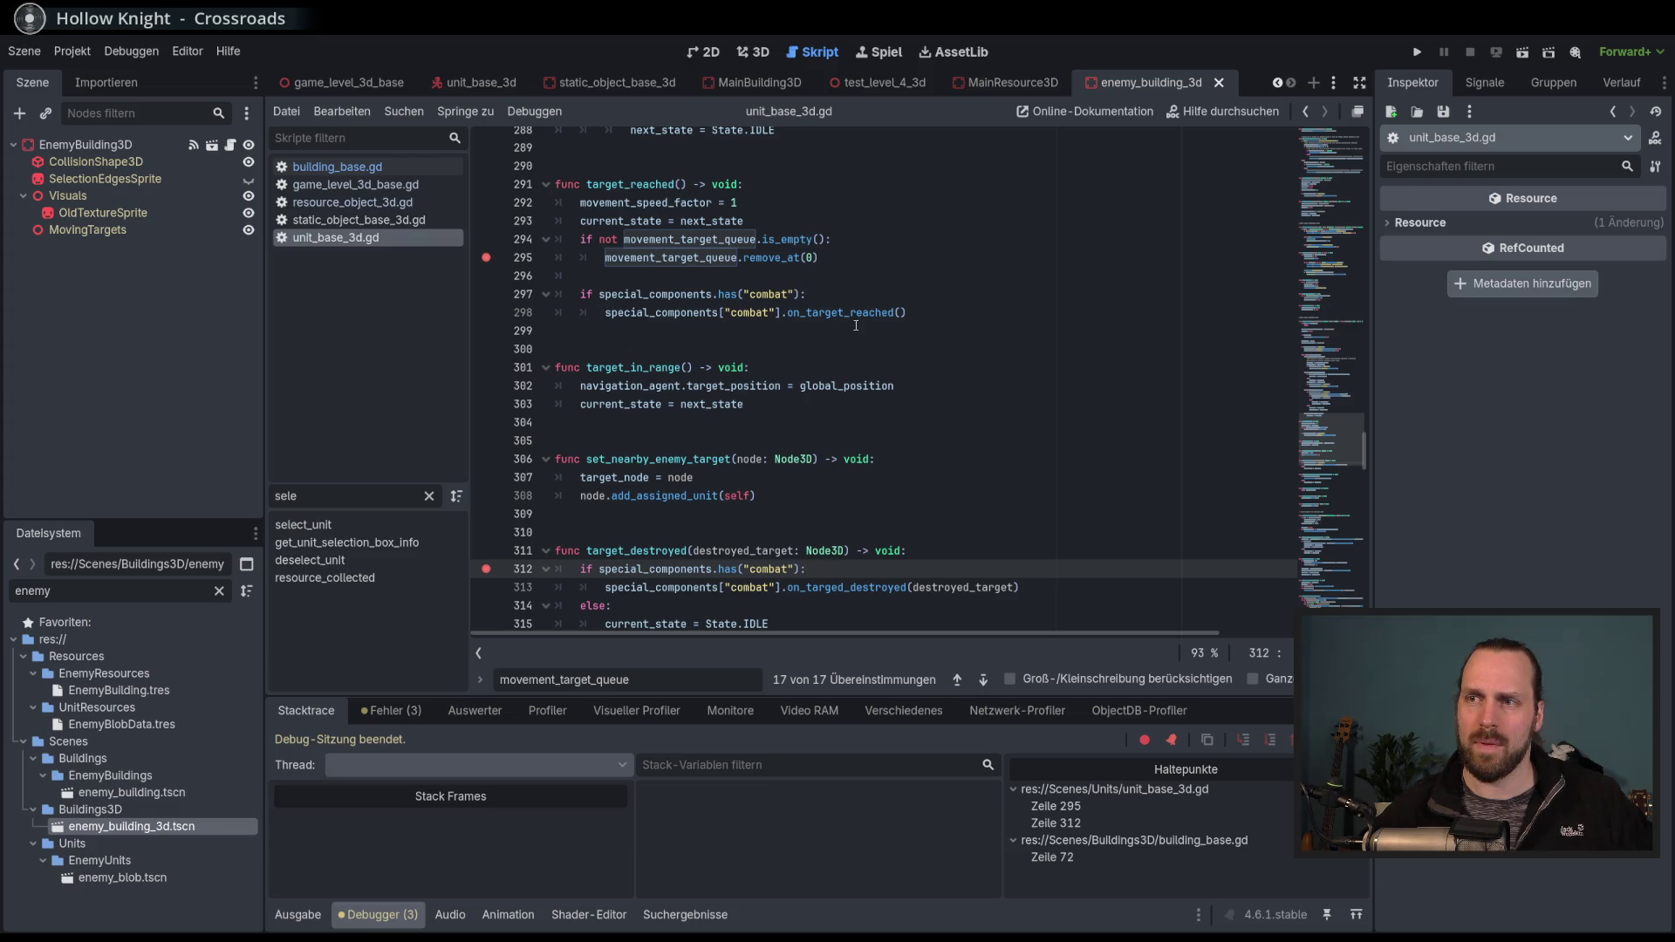
{"action": "scroll", "coordinate": [869, 341], "scroll_direction": "down", "scroll_amount": 1}
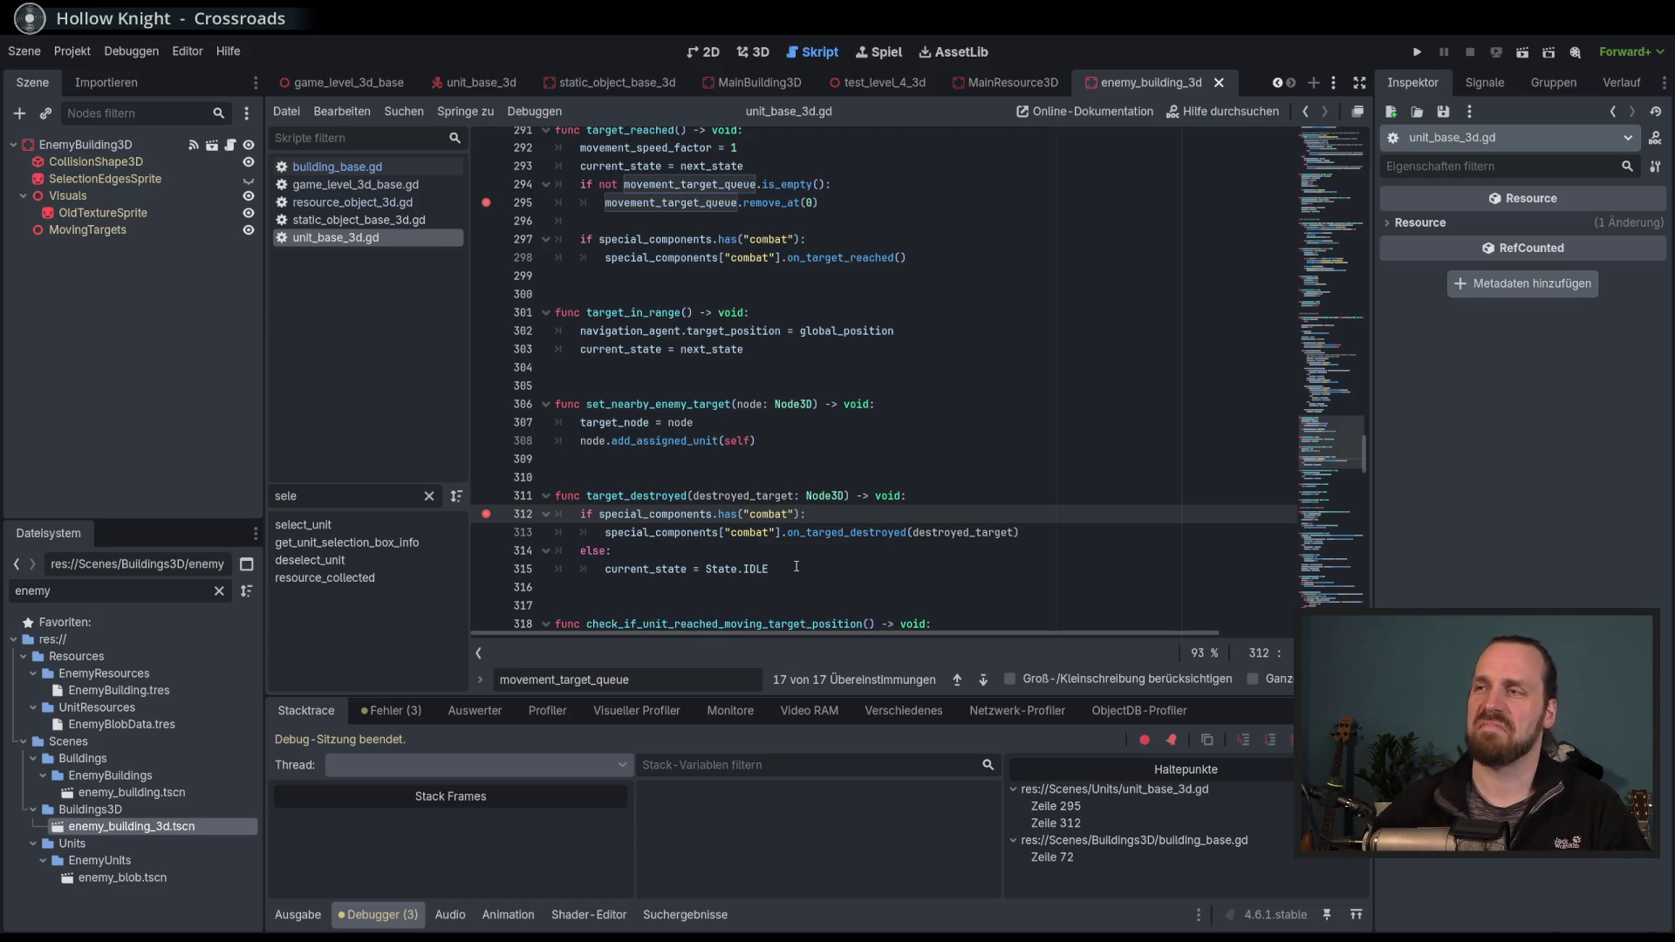
{"action": "scroll", "coordinate": [797, 566], "scroll_direction": "down", "scroll_amount": 2}
{"action": "scroll", "coordinate": [838, 541], "scroll_direction": "up", "scroll_amount": 1}
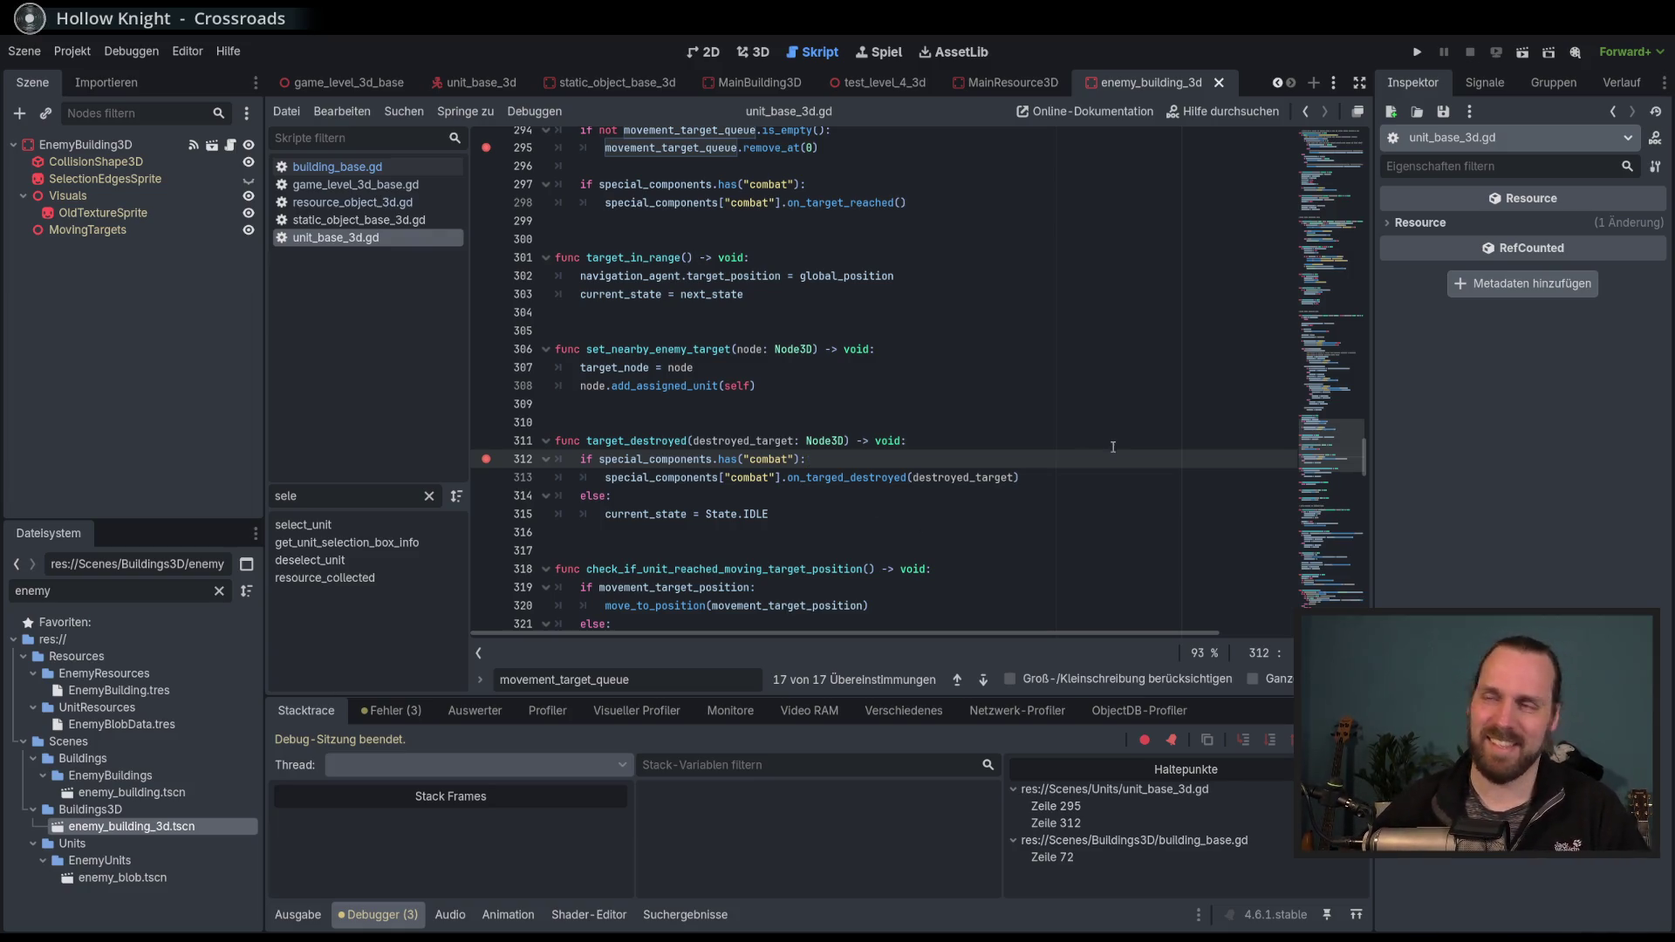
{"action": "left_click", "coordinate": [1052, 440]}
{"action": "left_click", "coordinate": [1053, 458]}
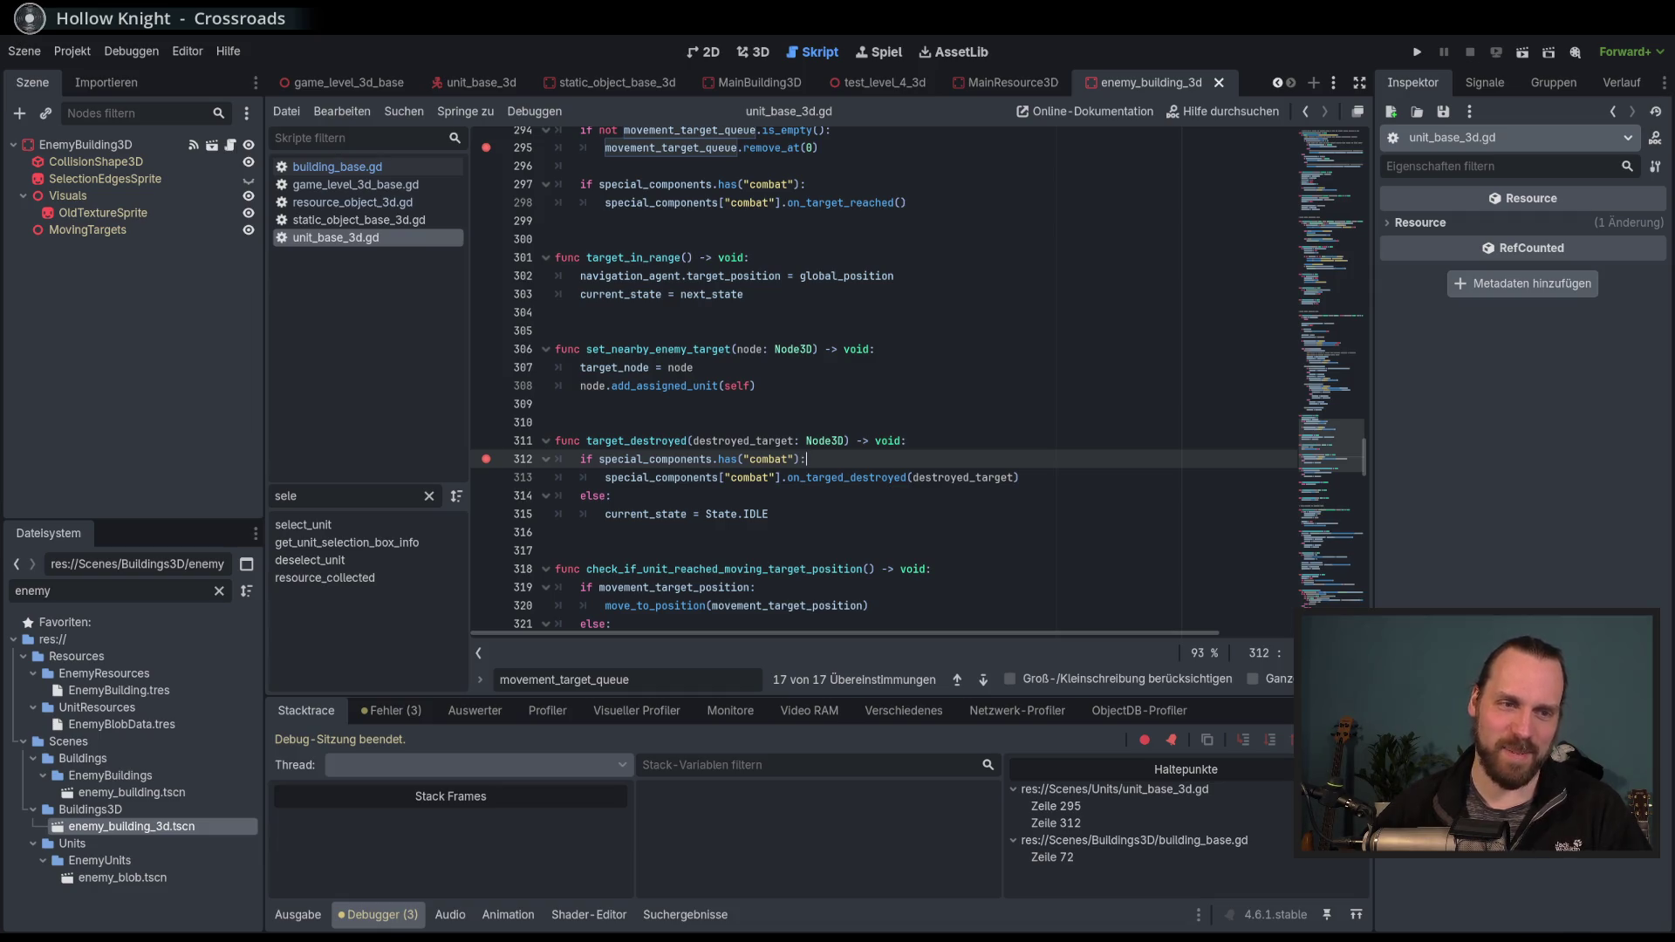
{"action": "left_click", "coordinate": [974, 440]}
{"action": "left_click", "coordinate": [973, 459]}
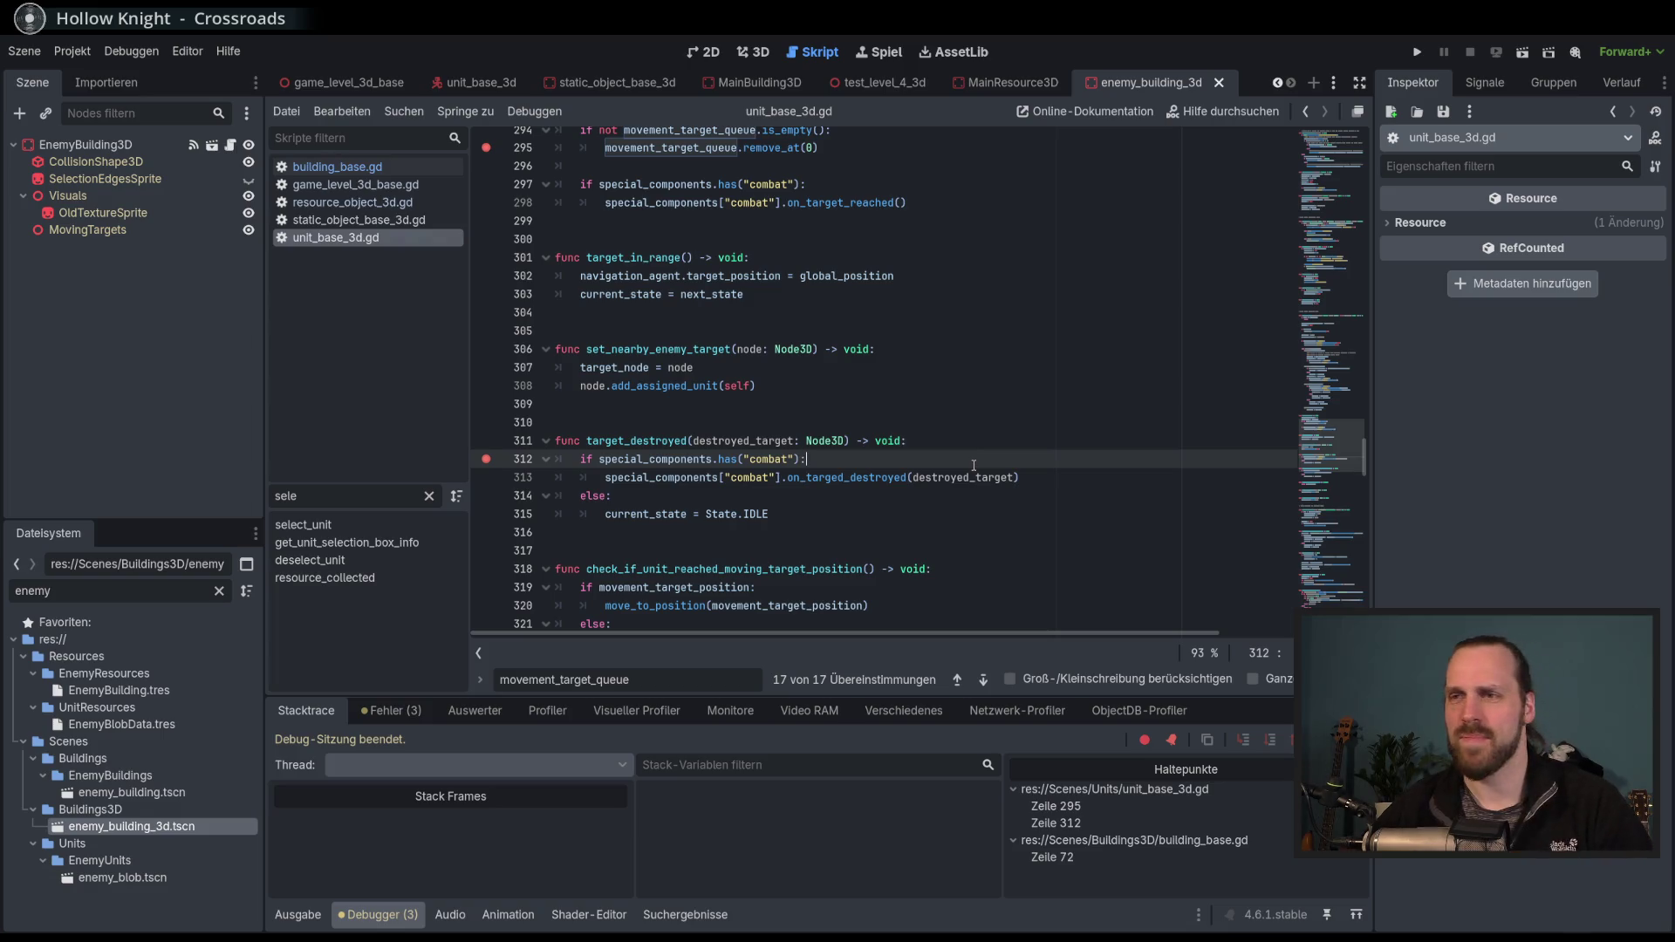
{"action": "left_click", "coordinate": [1004, 445]}
{"action": "key", "text": "Down"}
{"action": "key", "text": "Up"}
{"action": "key", "text": "Down"}
{"action": "key", "text": "Up"}
{"action": "key", "text": "Down"}
{"action": "key", "text": "Up"}
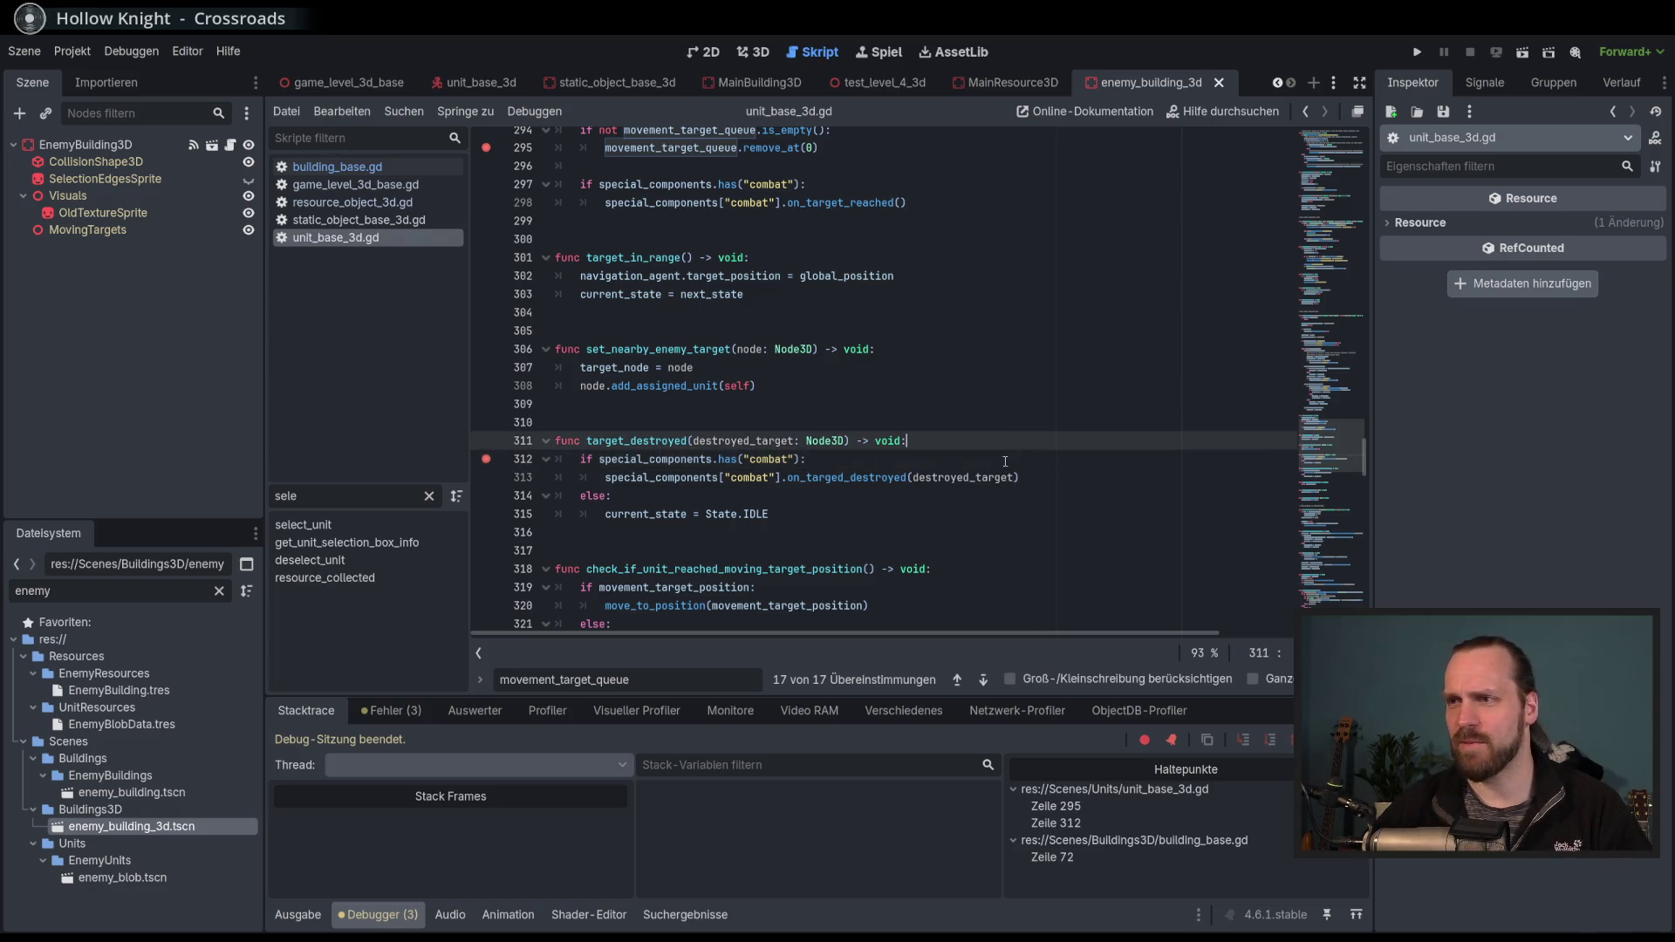
{"action": "key", "text": "Down"}
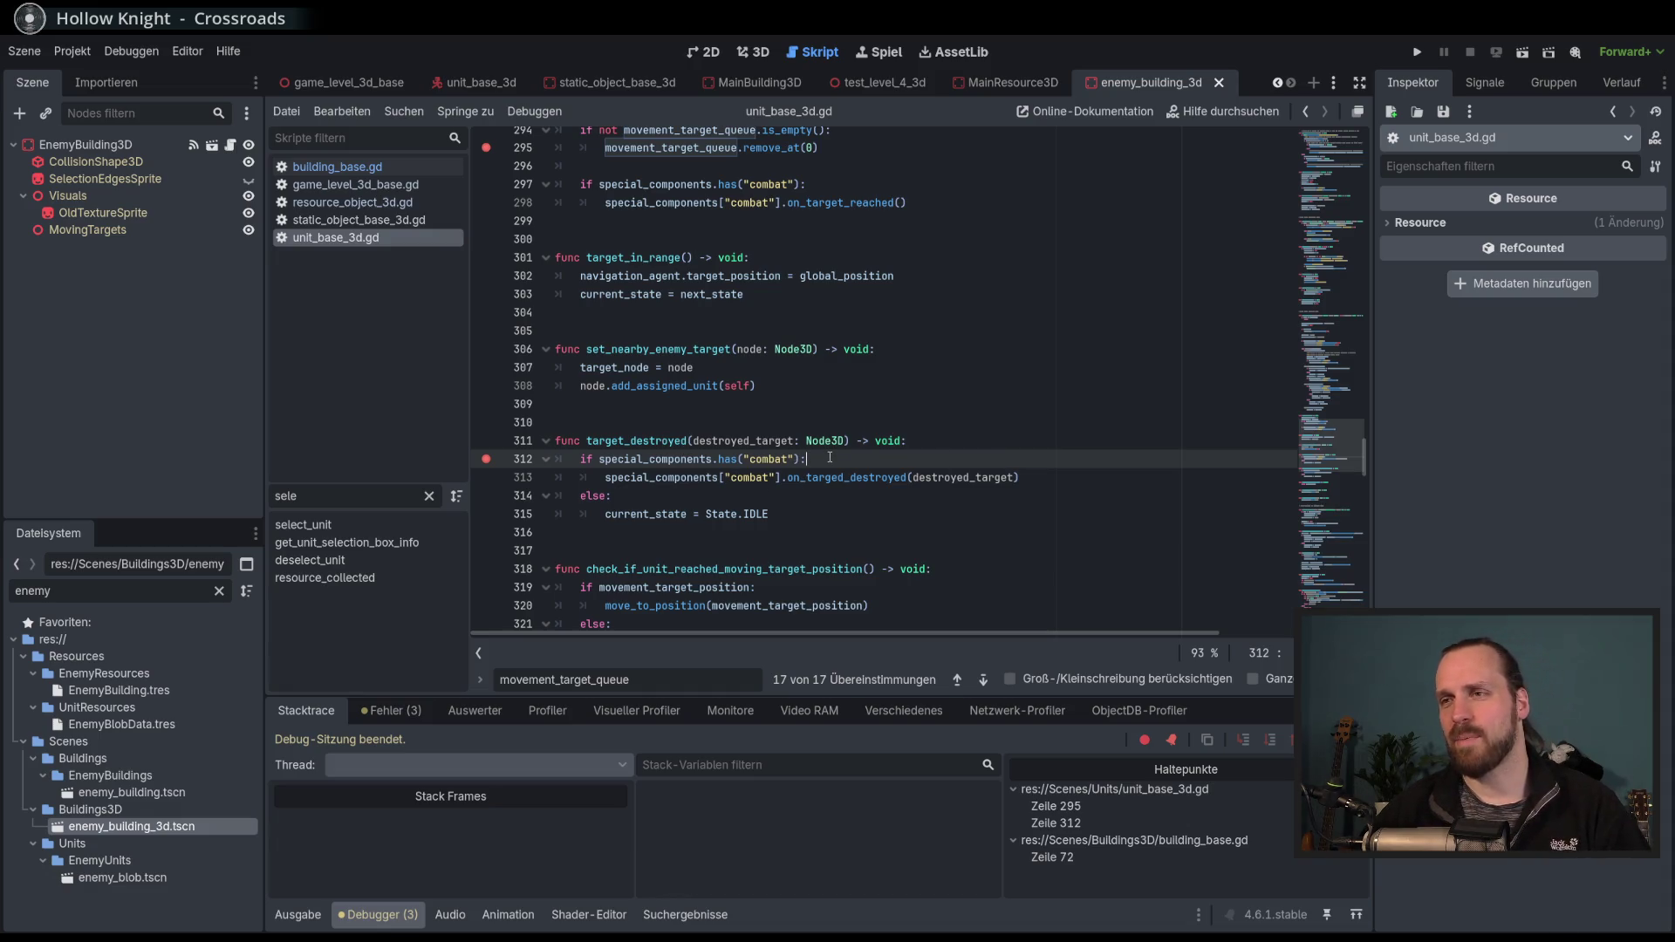
{"action": "scroll", "coordinate": [719, 459], "scroll_direction": "down", "scroll_amount": 1}
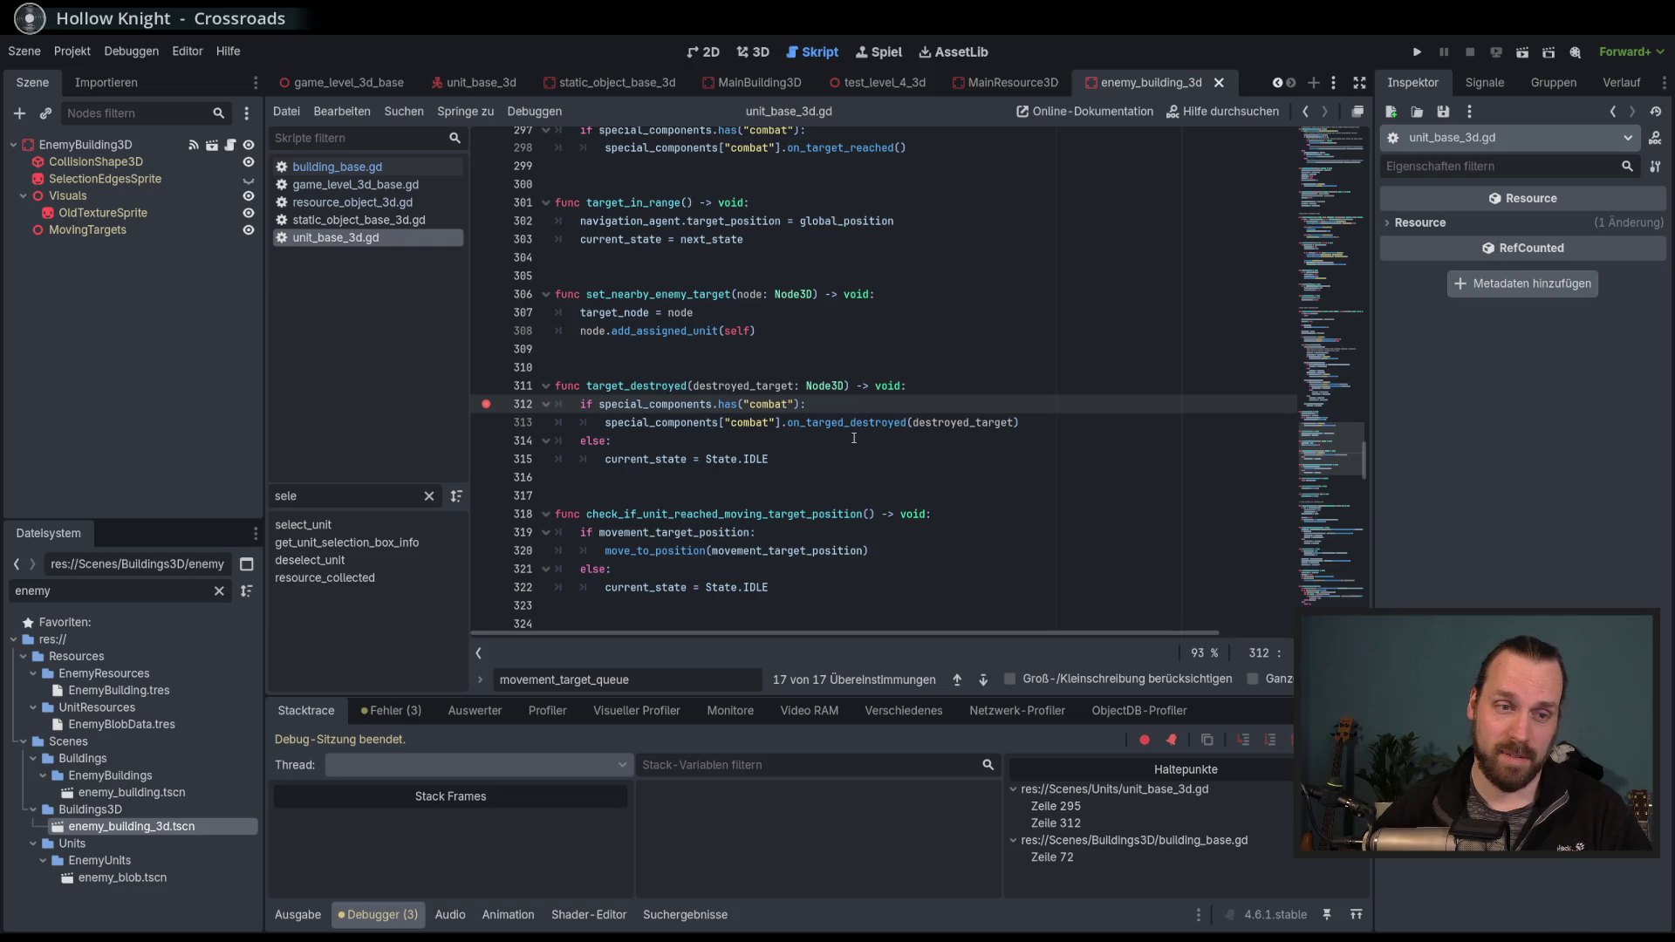
{"action": "left_click", "coordinate": [641, 385]}
{"action": "left_click", "coordinate": [796, 404]}
{"action": "left_click", "coordinate": [951, 390]}
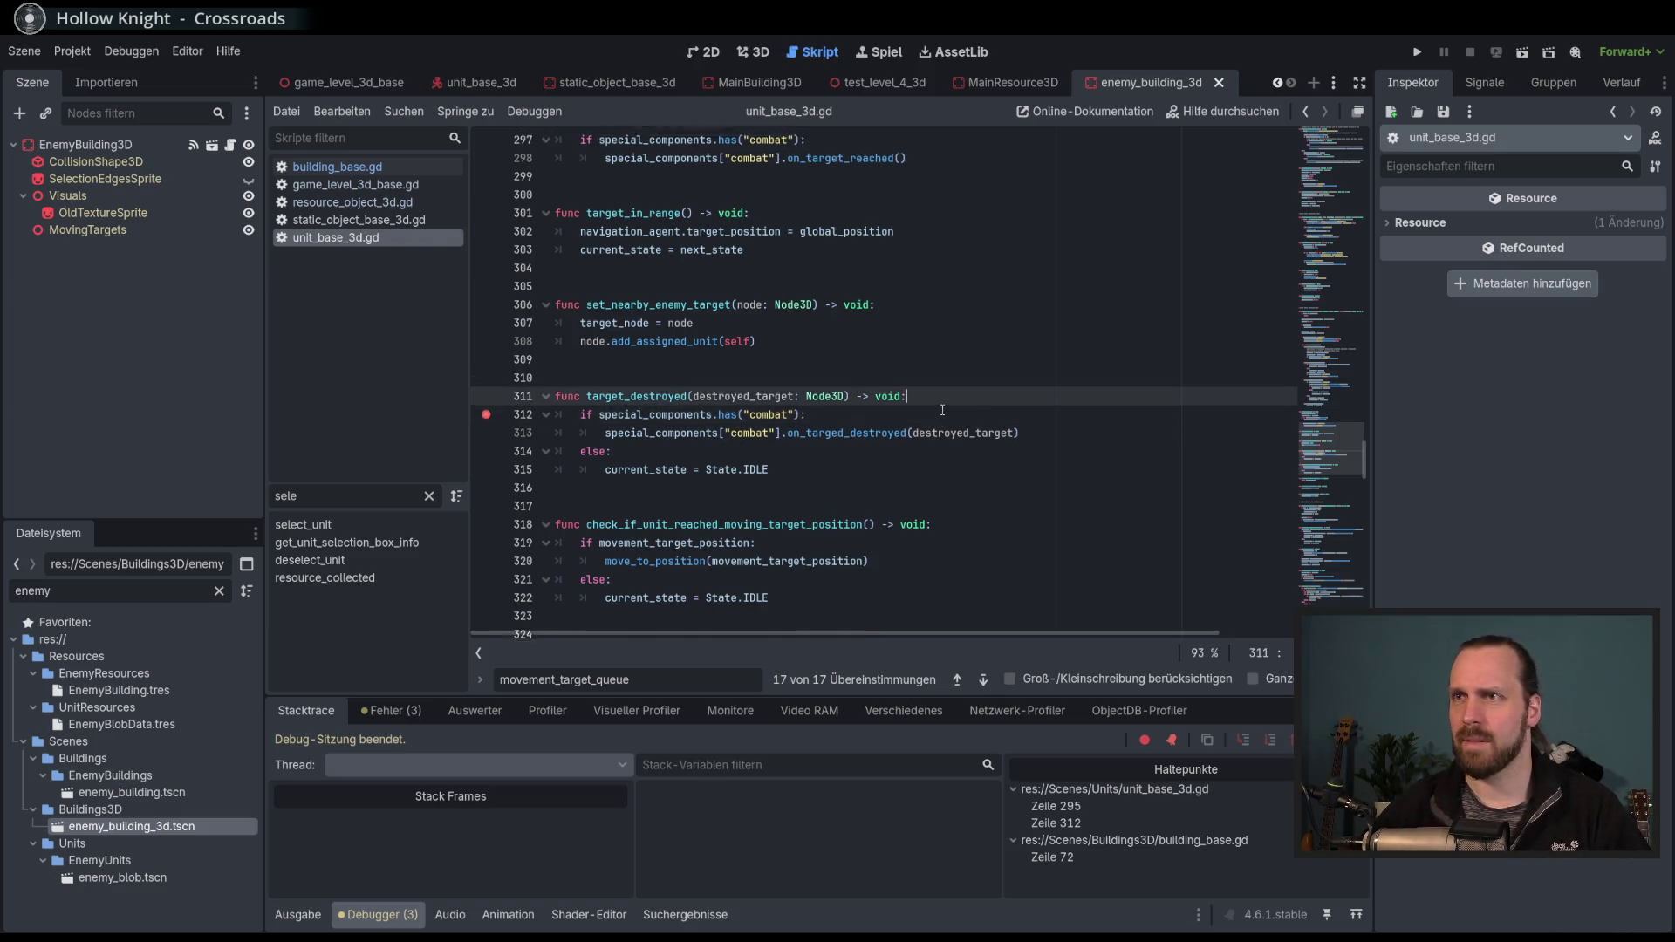
{"action": "scroll", "coordinate": [859, 268], "scroll_direction": "up", "scroll_amount": 2}
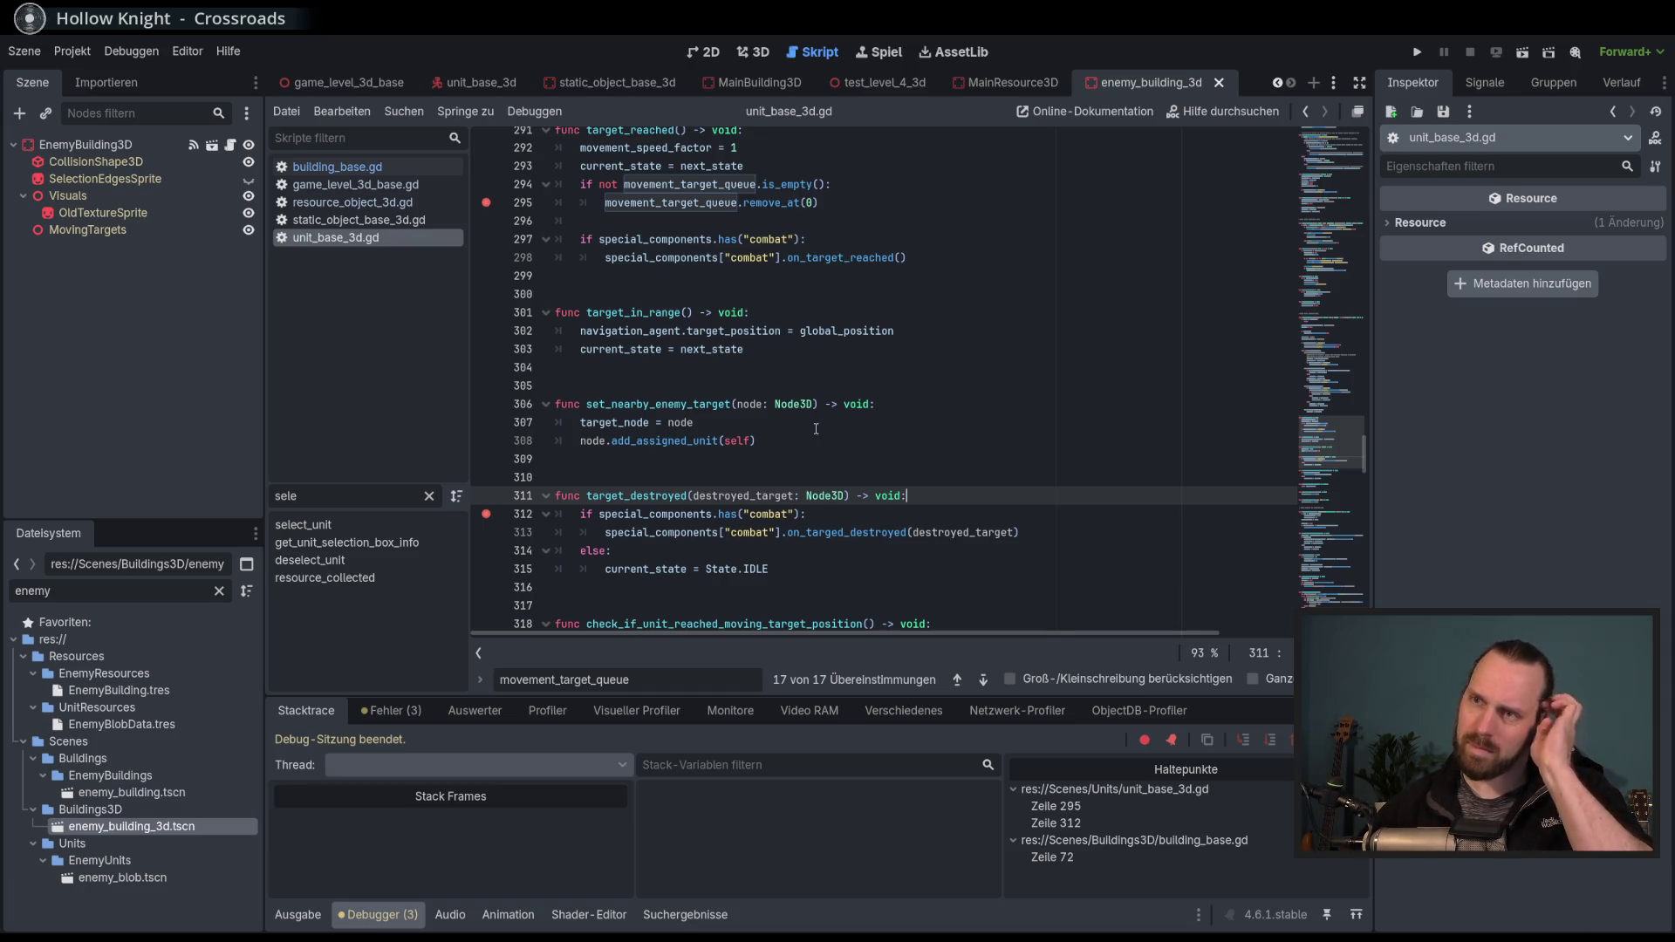
{"action": "mouse_move", "coordinate": [782, 203]}
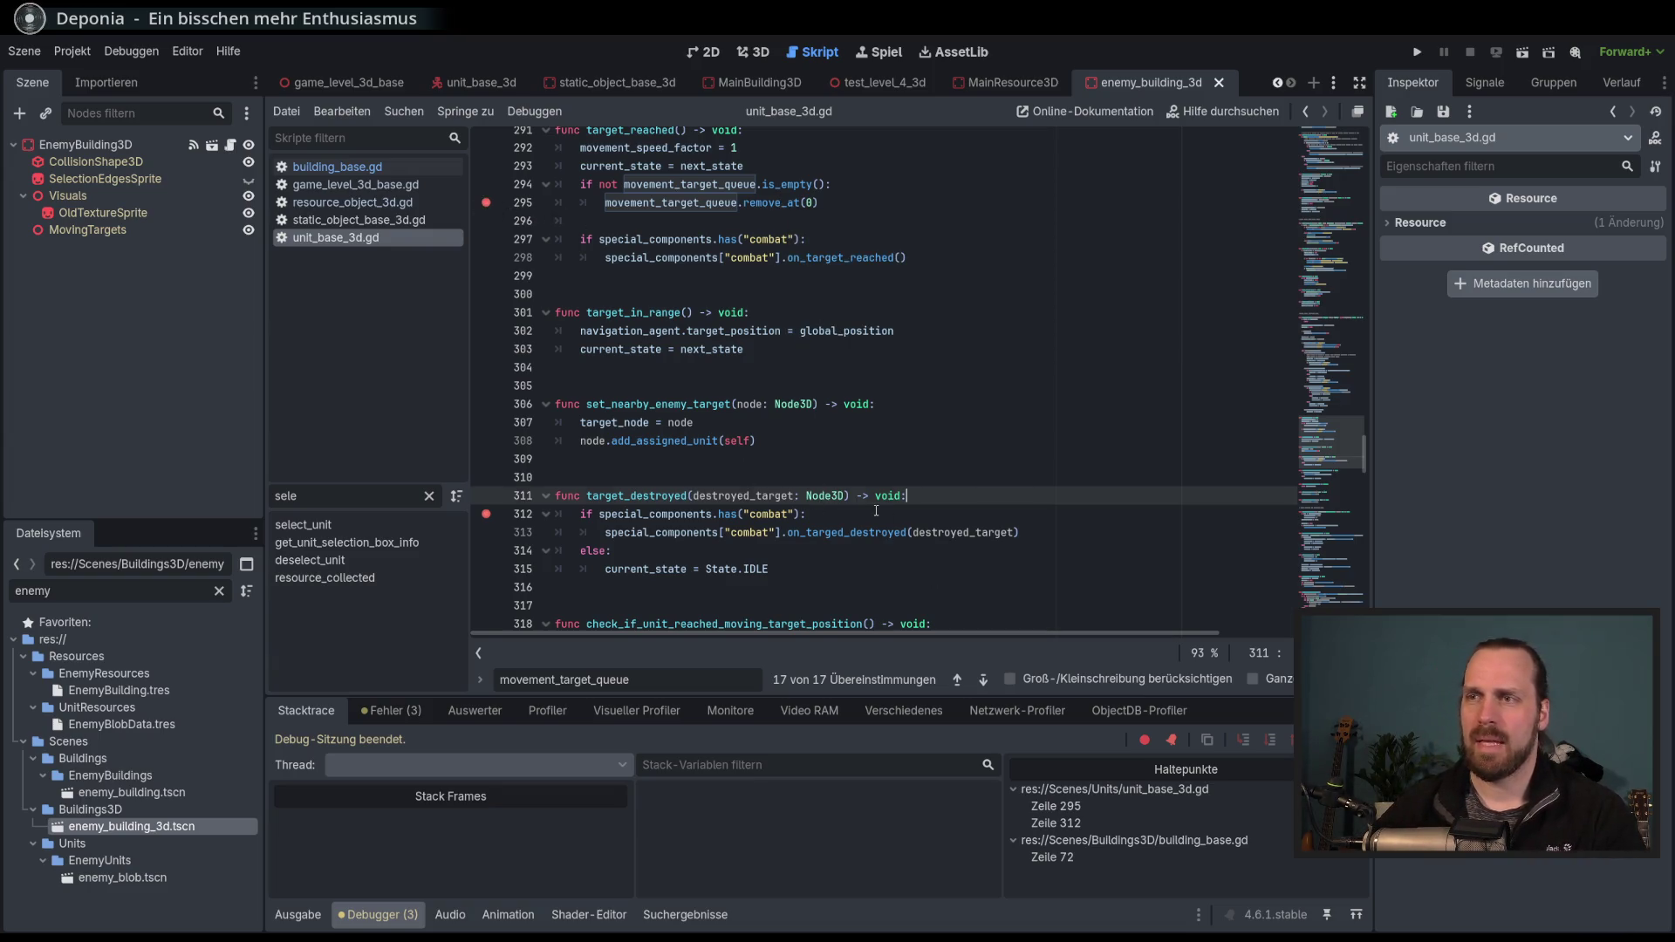
Run the project and start the Test Mission - 3D level.
{"action": "key", "text": "F5"}
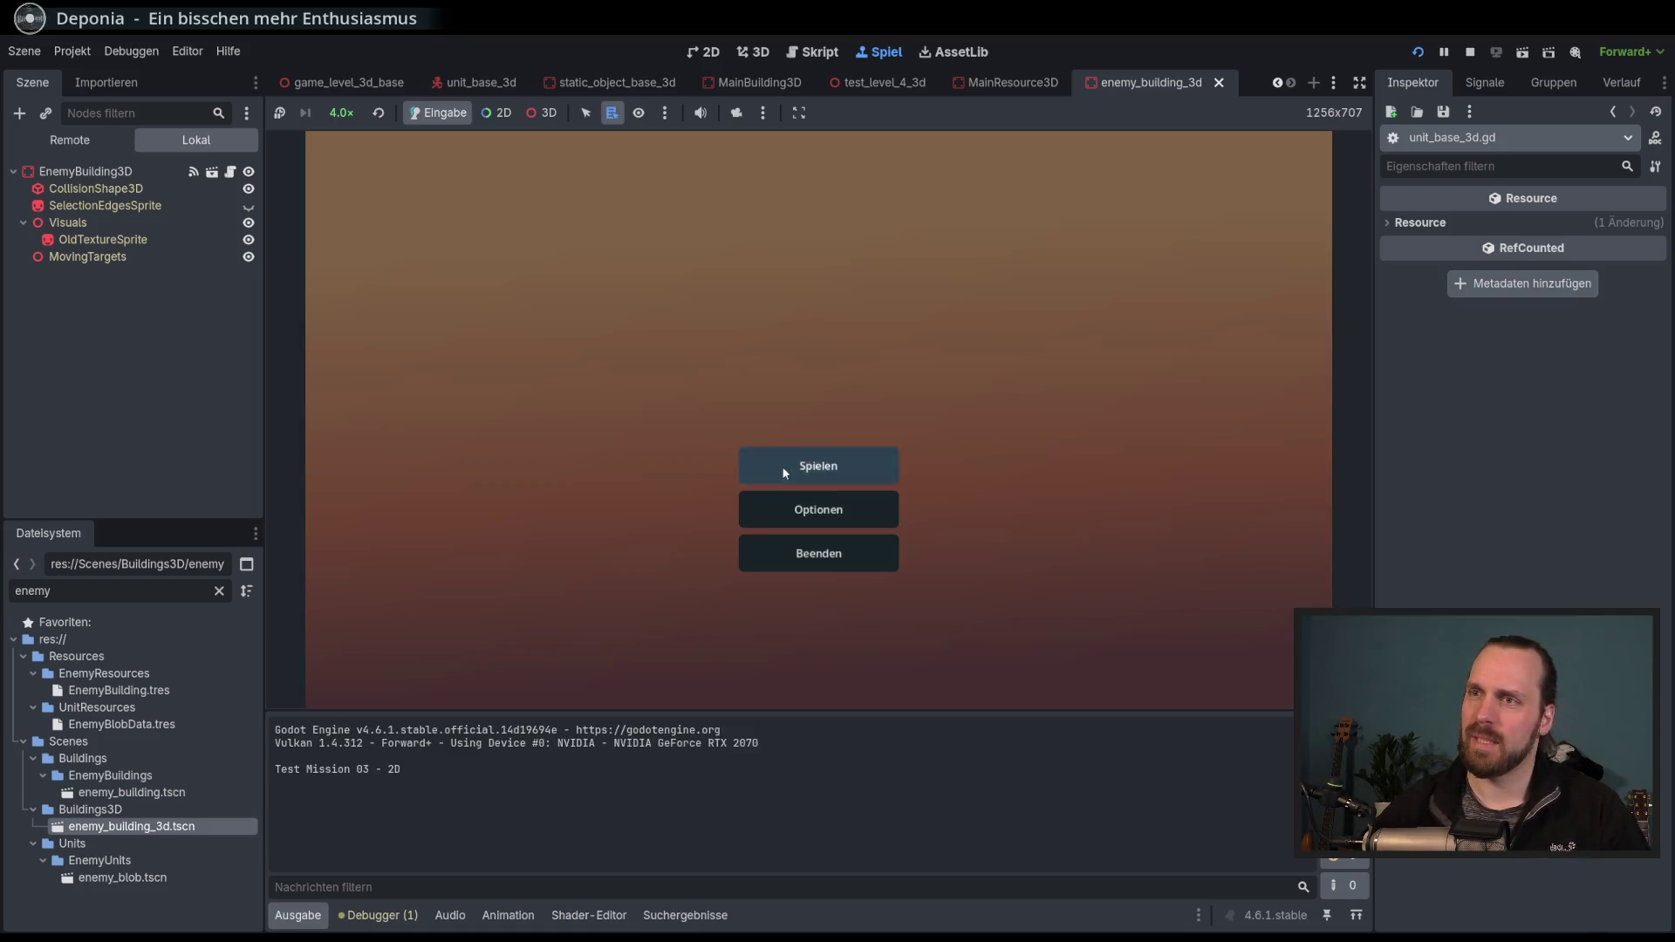
{"action": "left_click", "coordinate": [818, 467]}
{"action": "left_click", "coordinate": [547, 362]}
{"action": "left_click", "coordinate": [953, 628]}
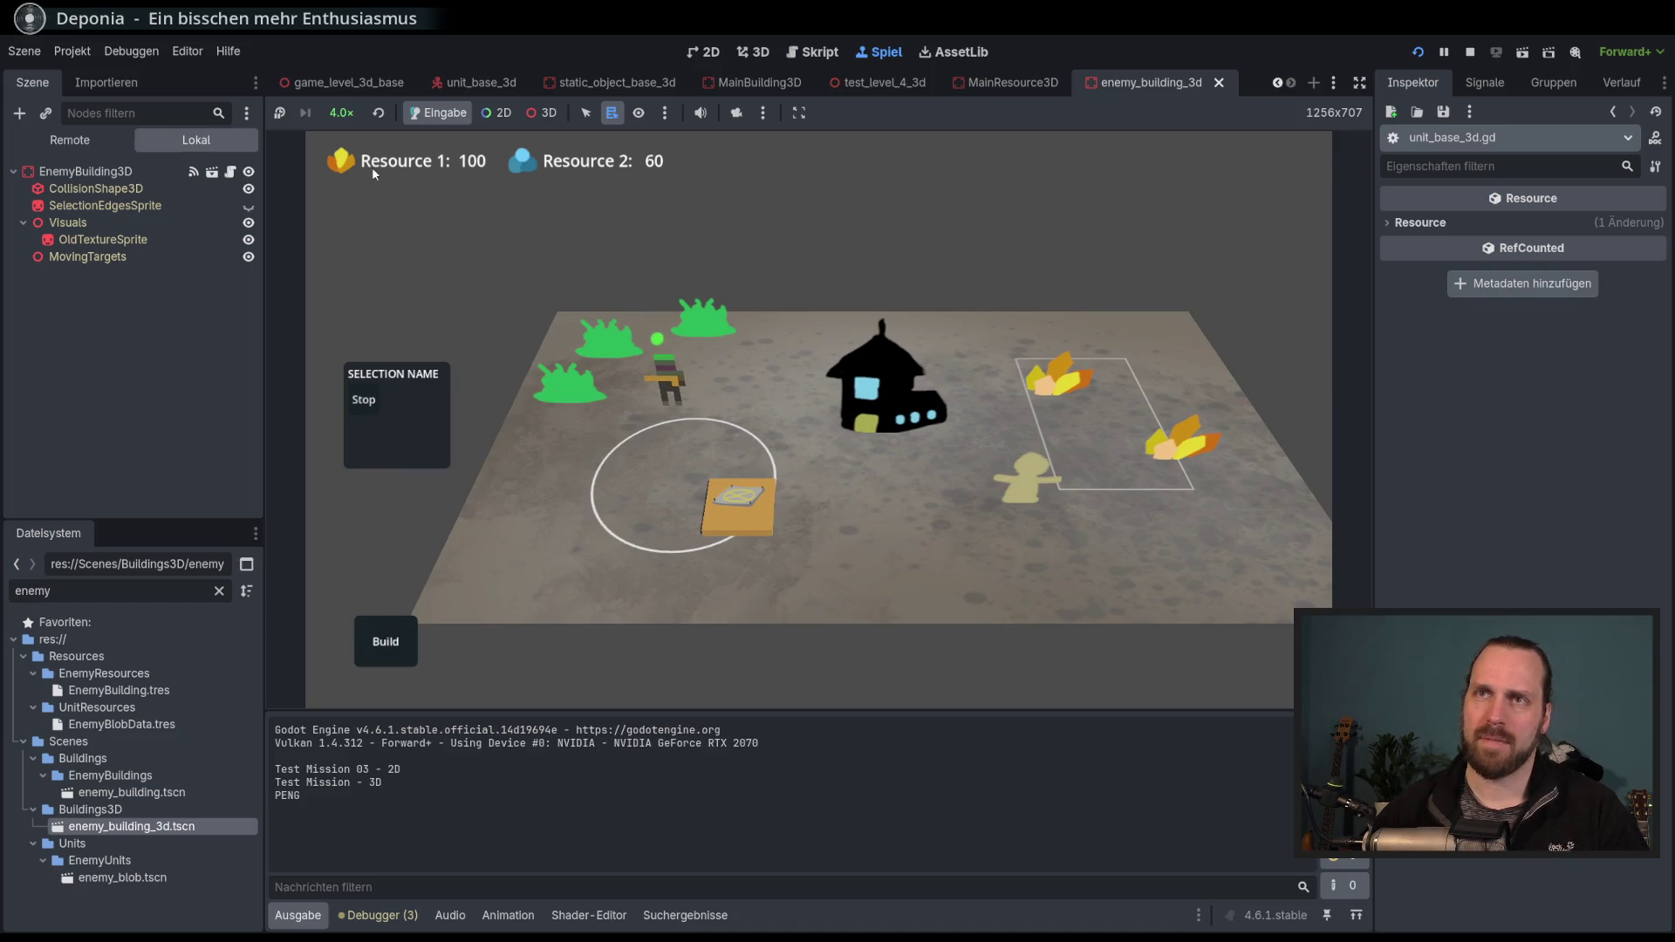
Pause, inspect LaserUnit3D's Movement Target Queue remotely, then resume and step into line 312.
{"action": "left_click", "coordinate": [279, 113]}
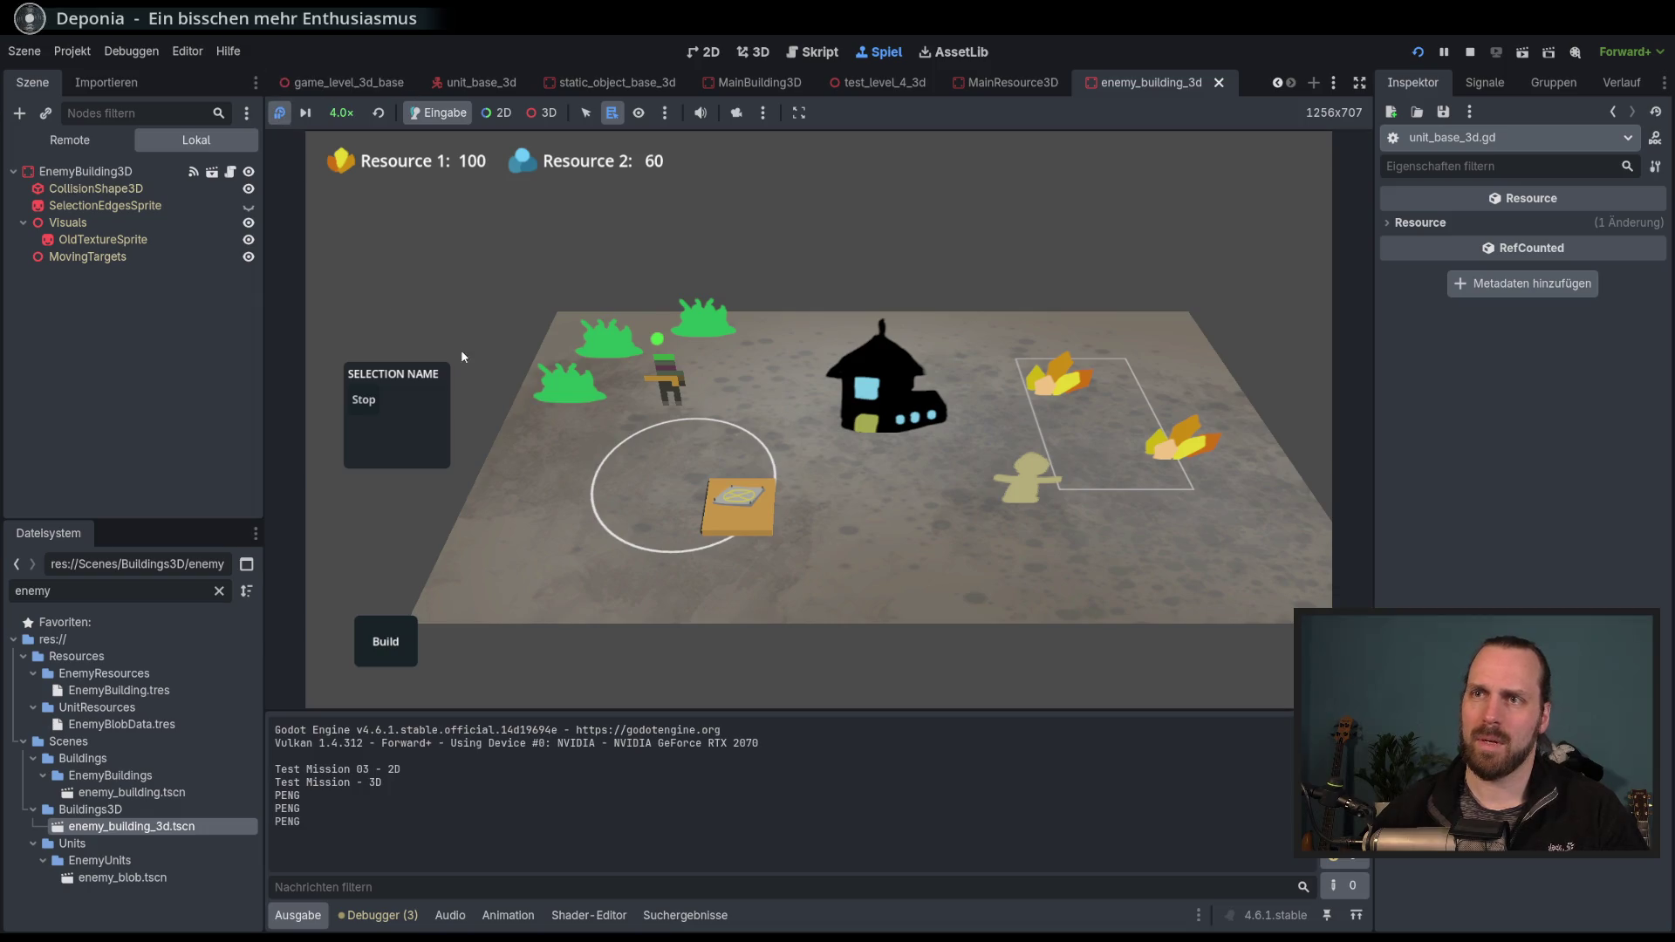
{"action": "left_click", "coordinate": [75, 144]}
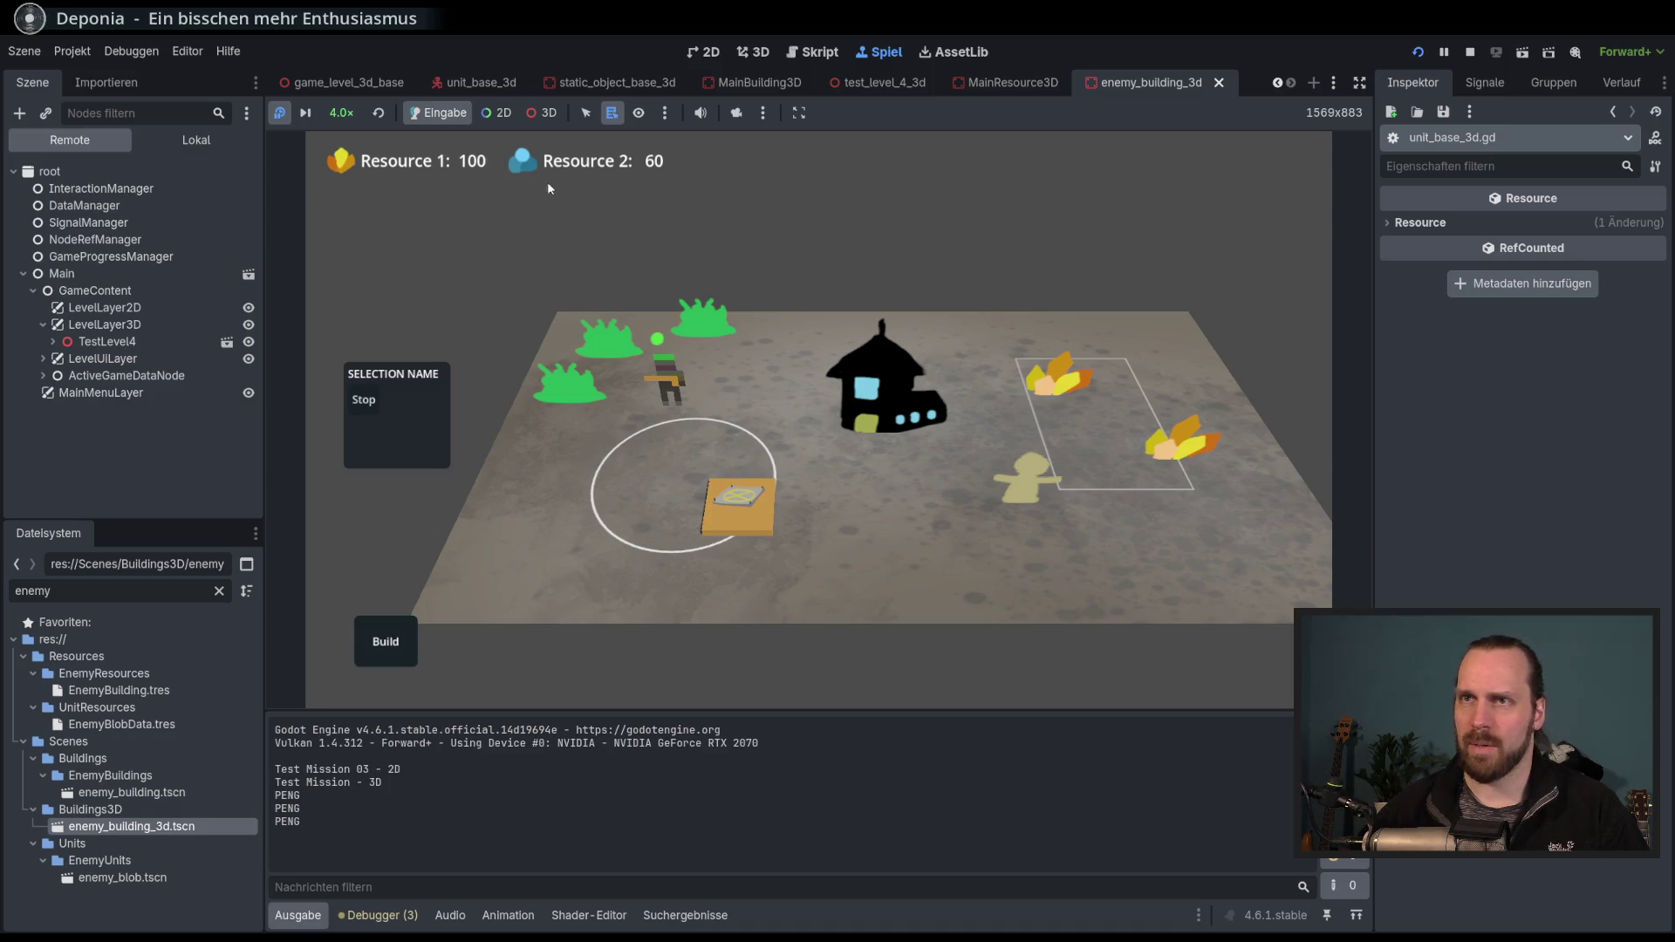
{"action": "left_click", "coordinate": [543, 113]}
{"action": "right_click", "coordinate": [665, 393]}
{"action": "right_click", "coordinate": [673, 378]}
{"action": "left_click", "coordinate": [711, 408]}
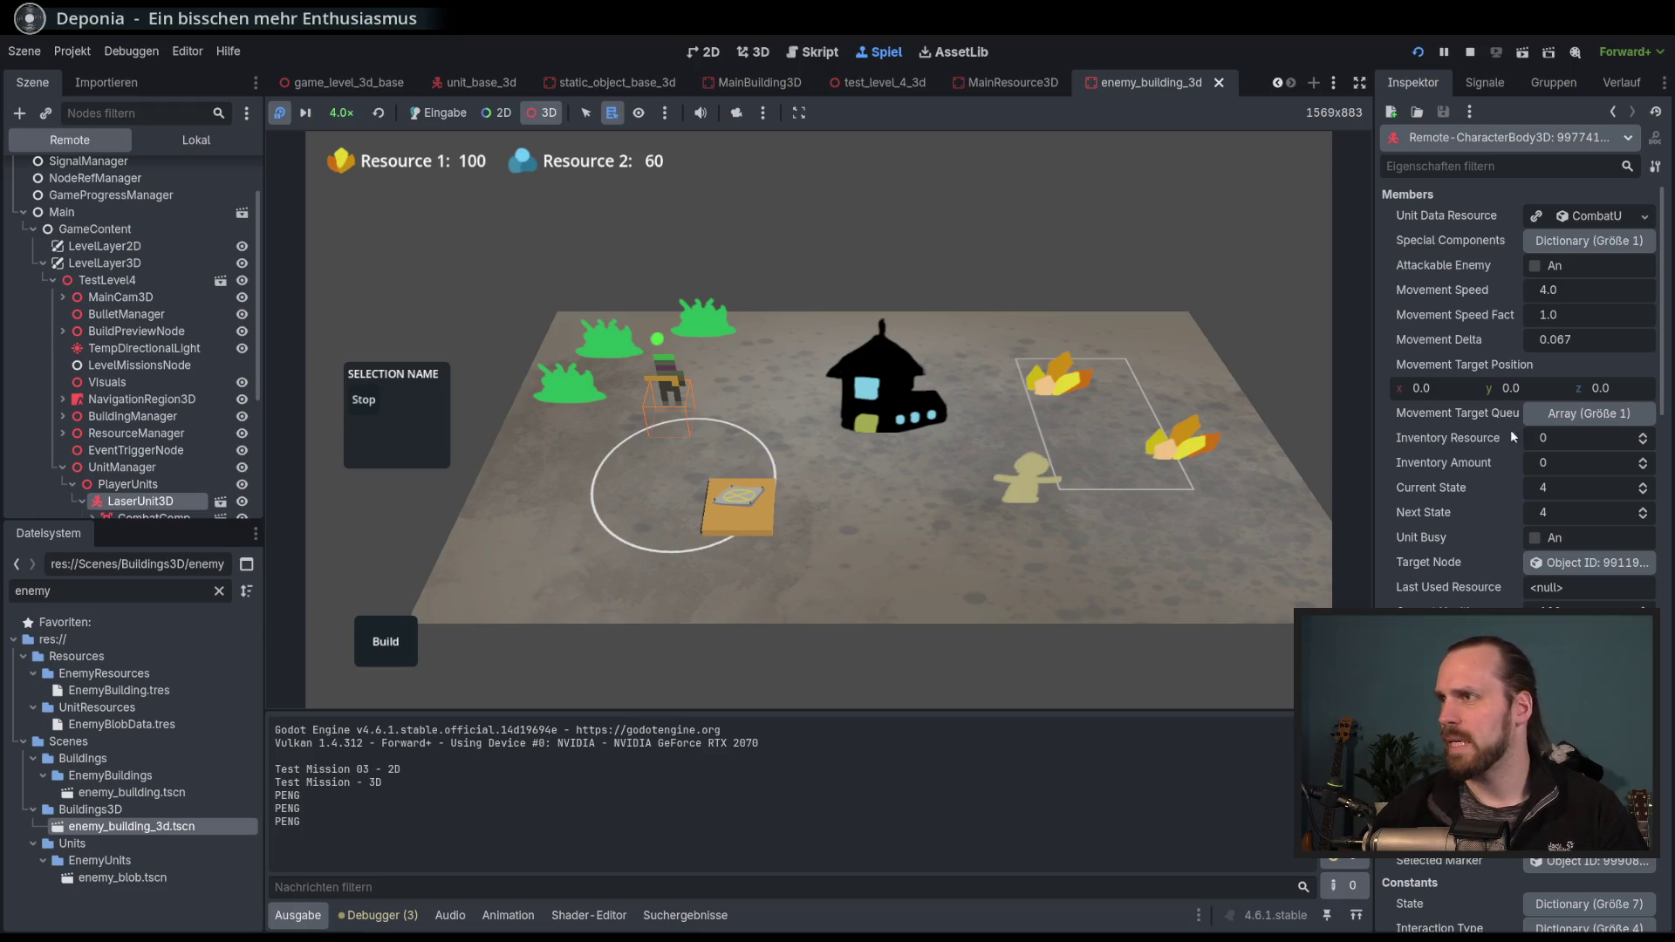
{"action": "left_click", "coordinate": [1590, 415]}
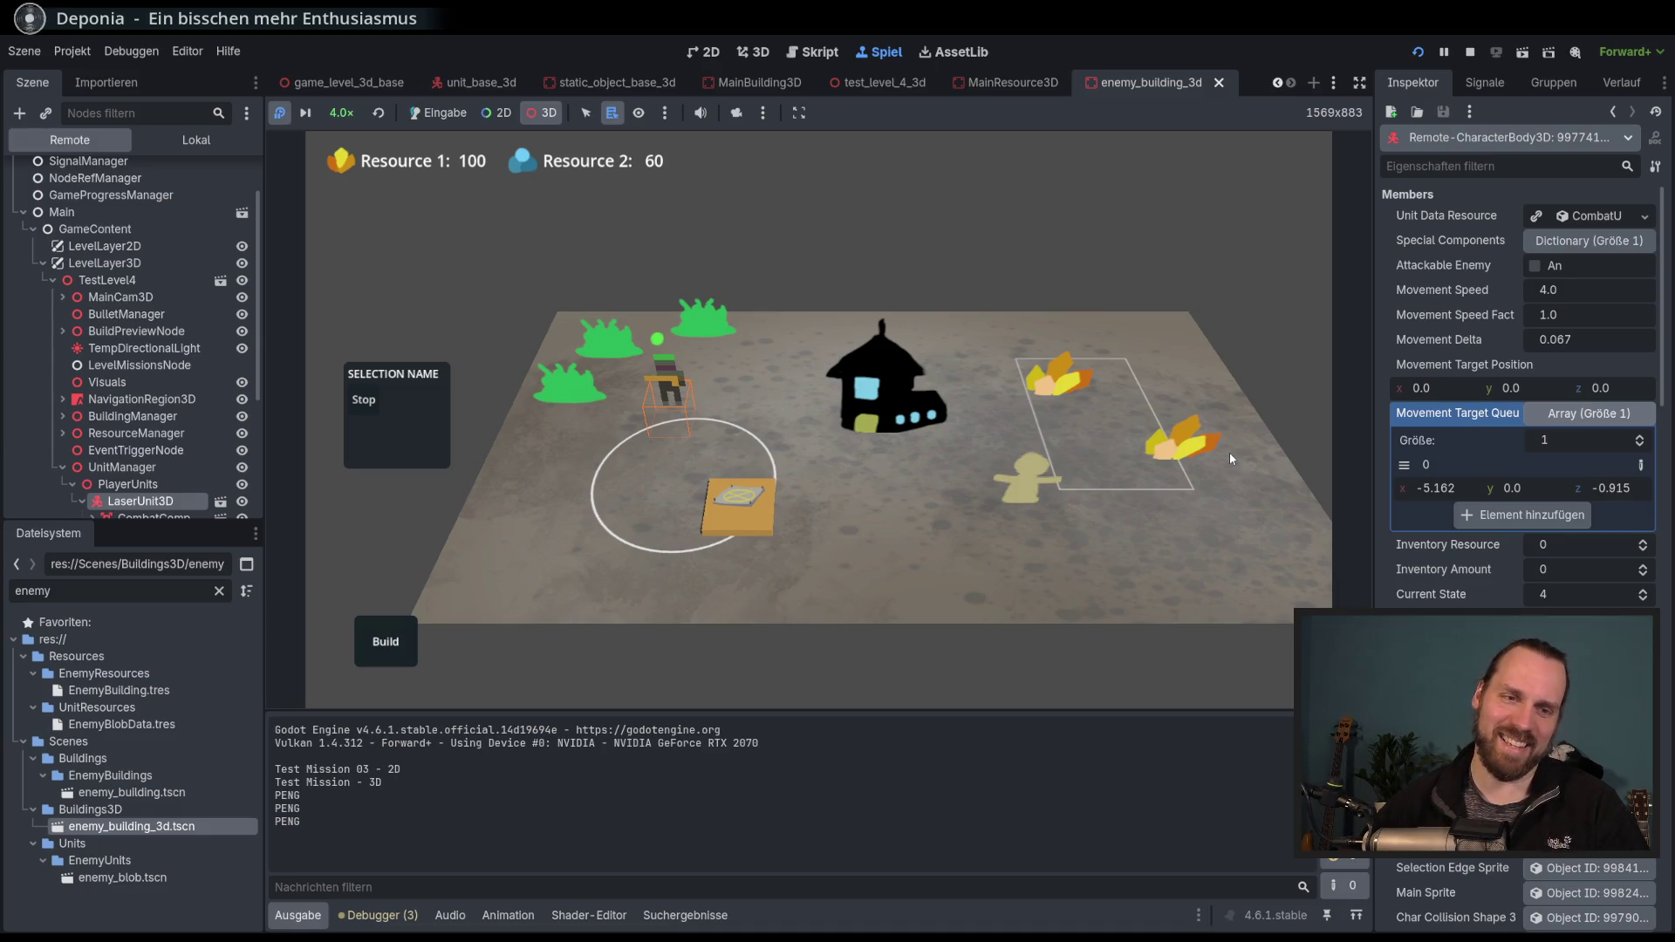
{"action": "left_click", "coordinate": [278, 116]}
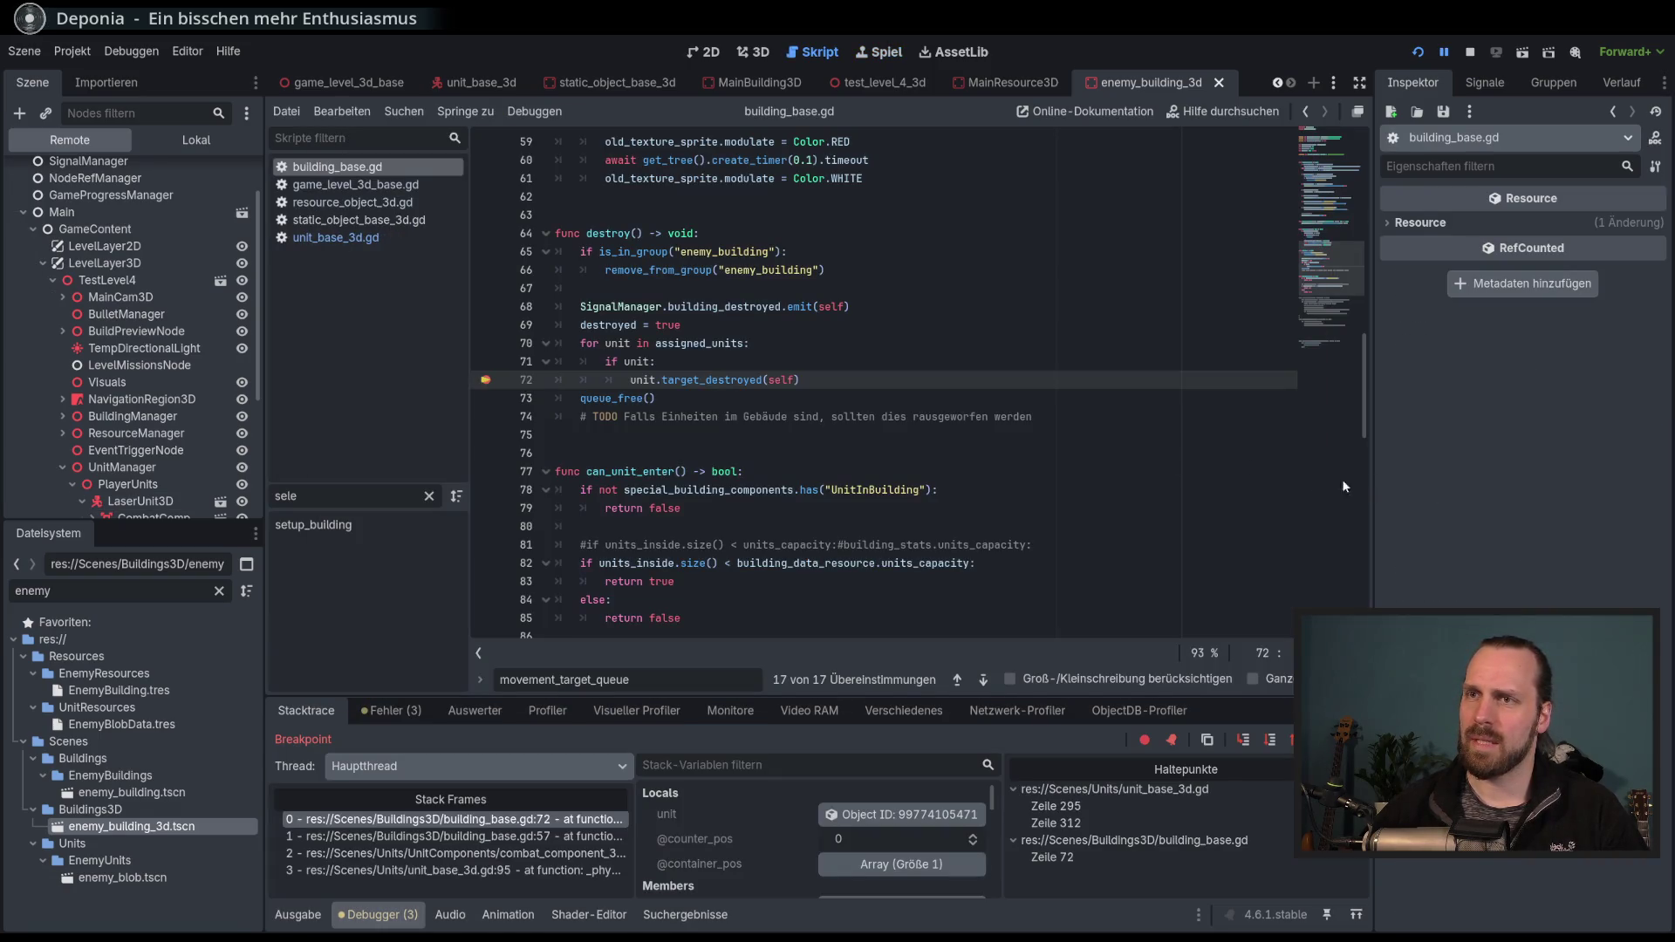
{"action": "key", "text": "F11"}
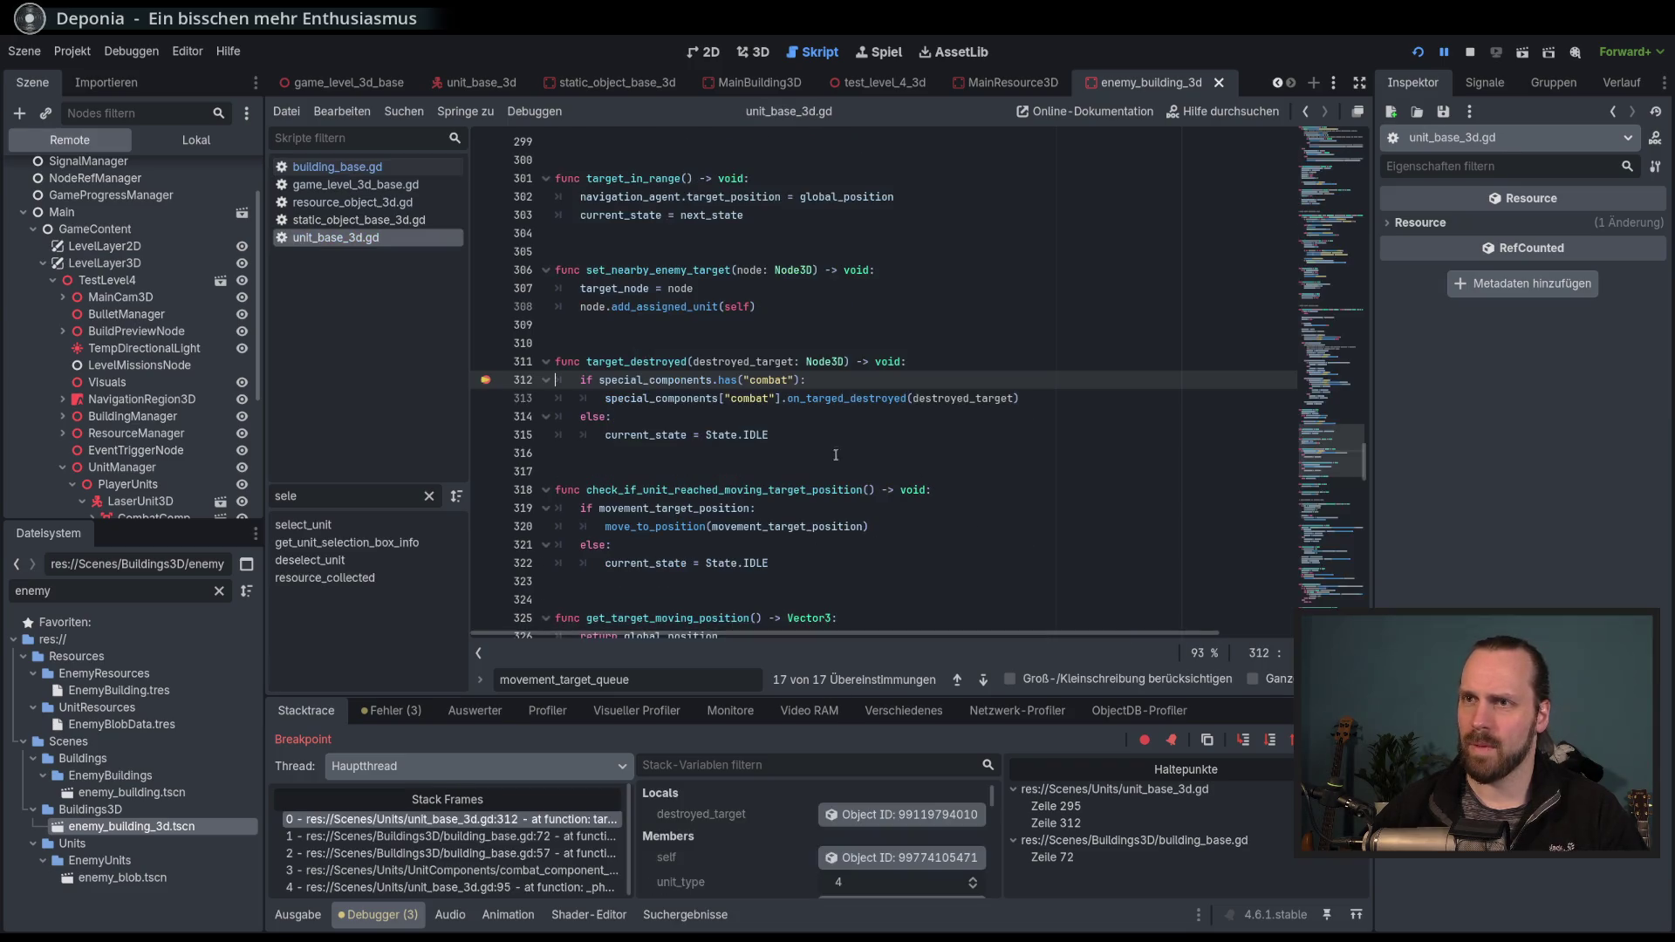